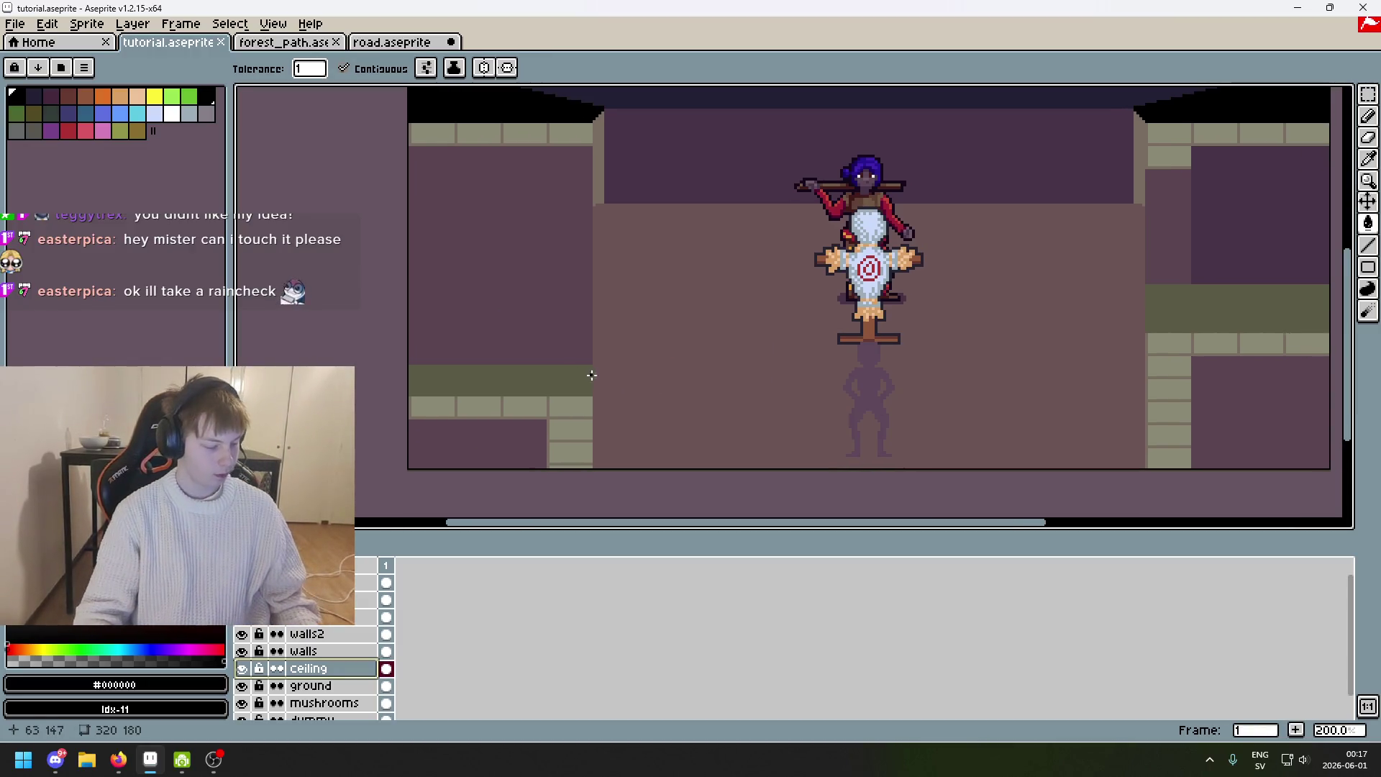
Zoom out and pan to recentre the corridor scene in the view.
scroll(621, 379, down, 1)
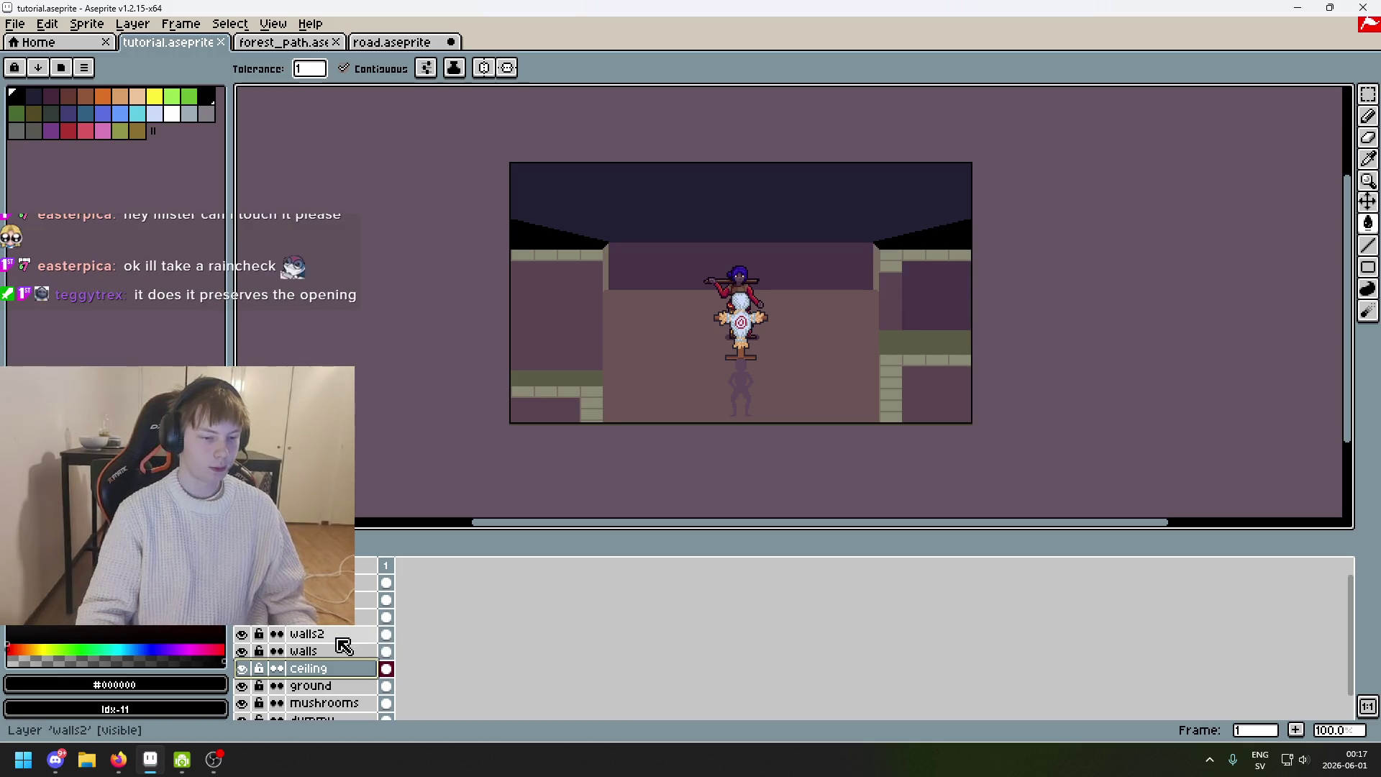
drag(541, 479, 546, 508)
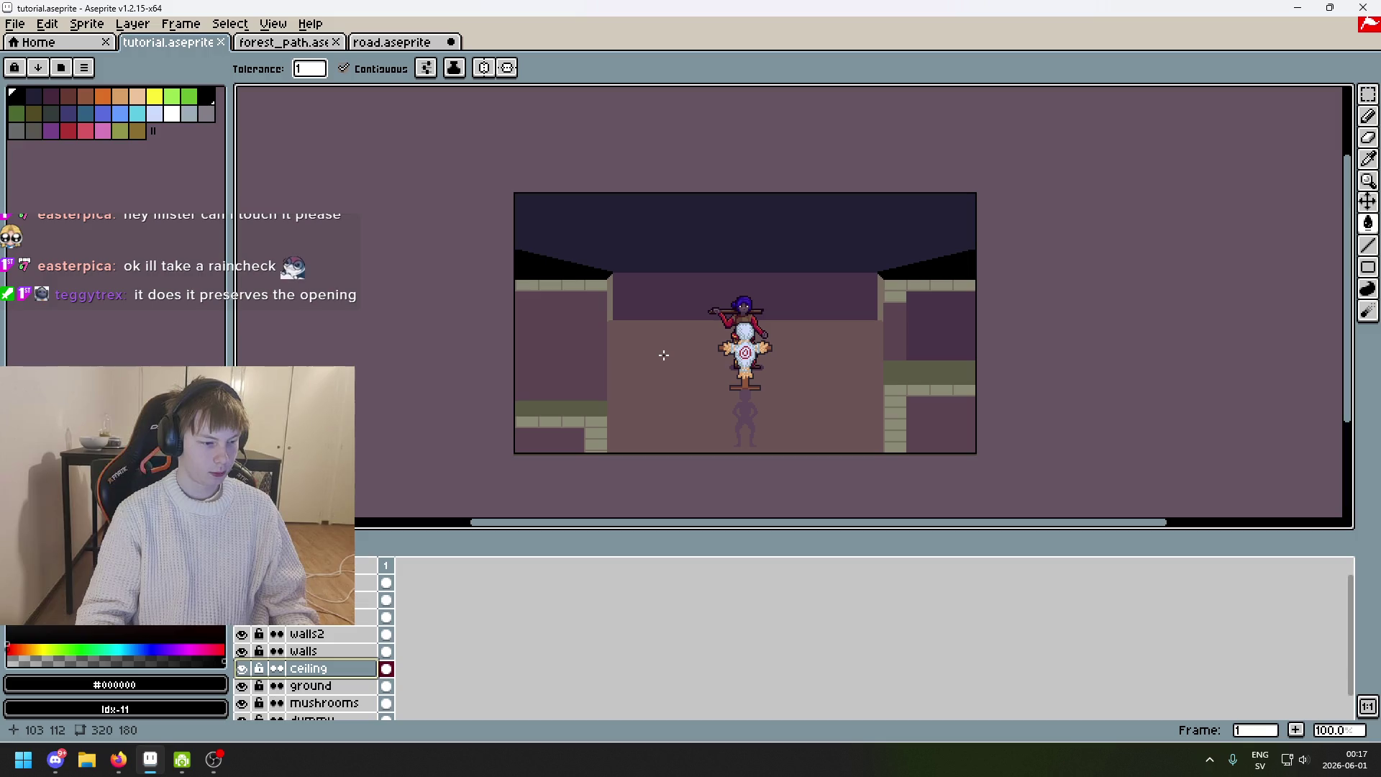
scroll(651, 357, right, 2)
scroll(651, 358, up, 1)
drag(888, 292, 983, 200)
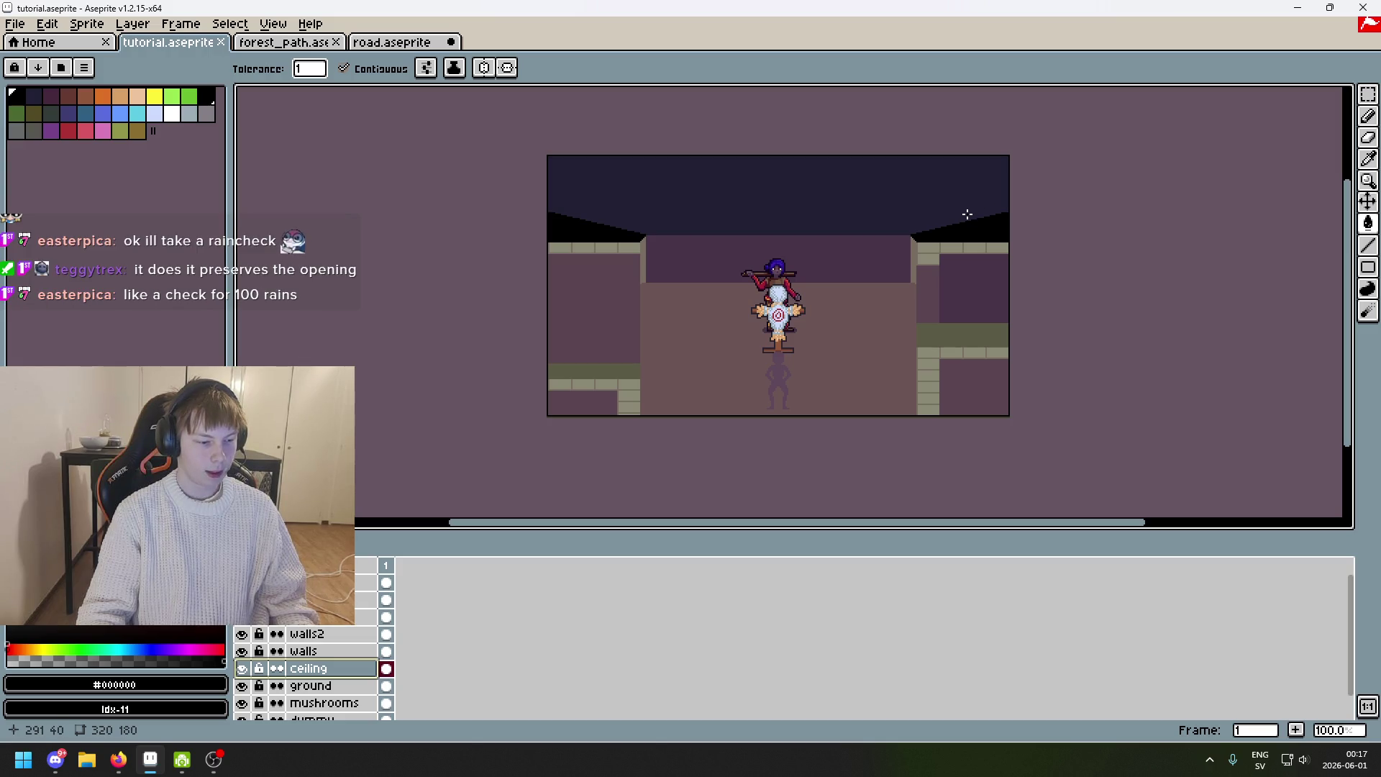
drag(862, 273, 885, 306)
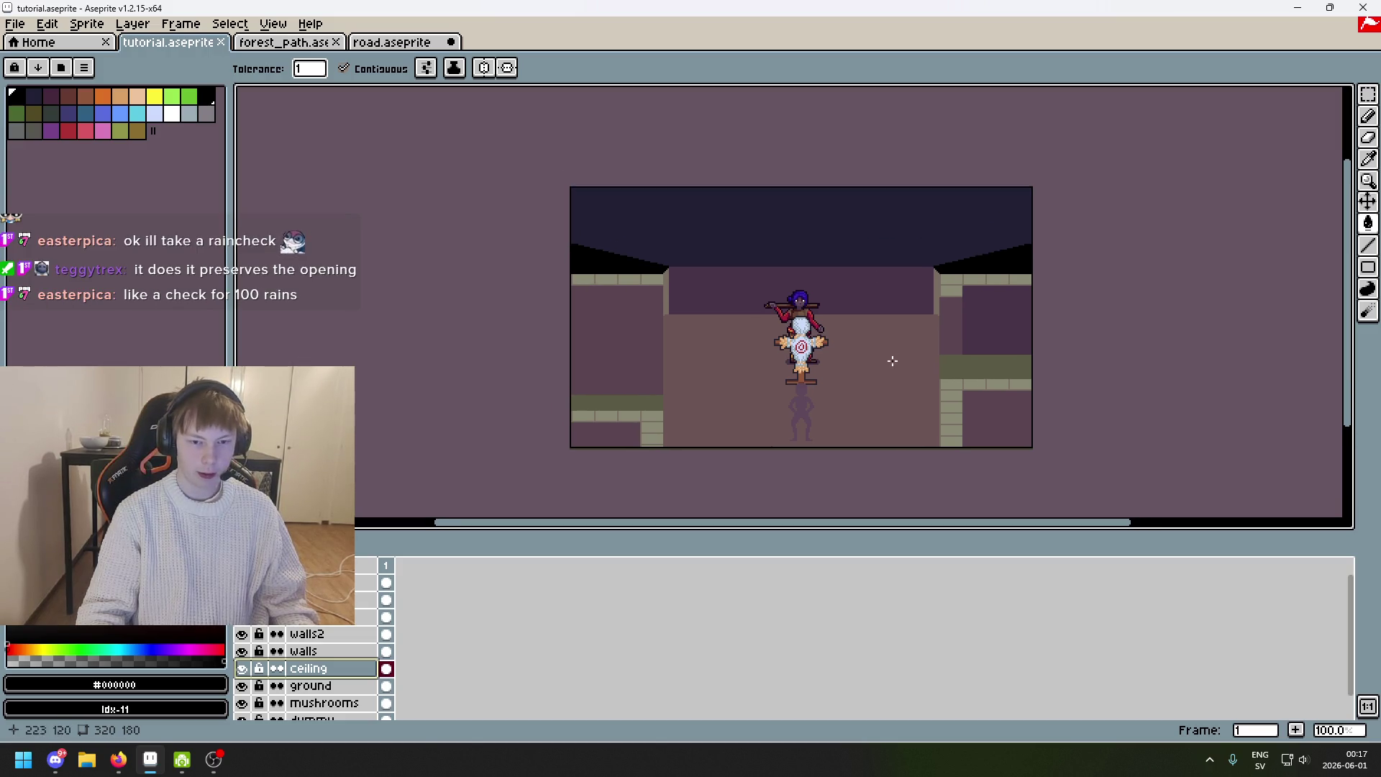
Toggle the ceiling layer's visibility, then eyedrop the wall purple #5b4550 as drawing colour.
click(242, 669)
click(242, 669)
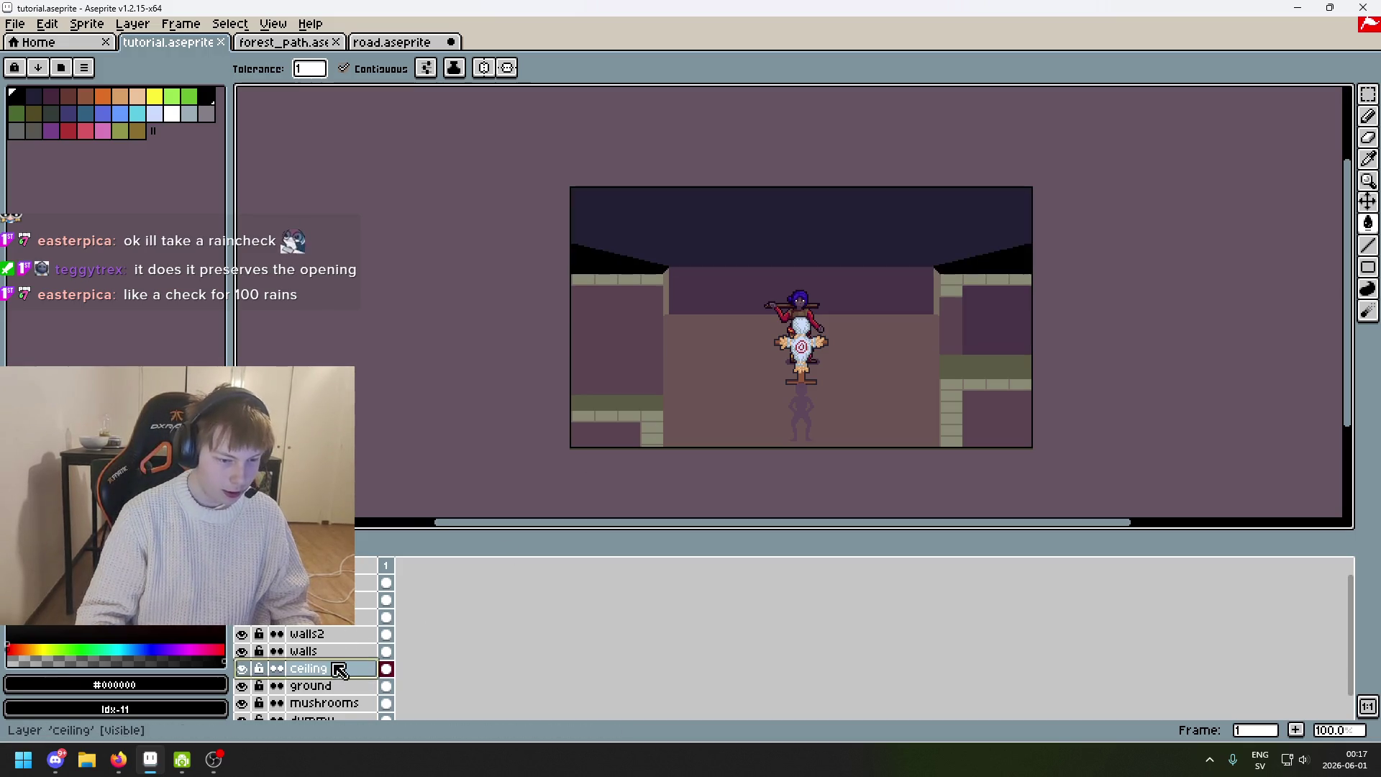
scroll(633, 392, up, 1)
alt+click(669, 272)
drag(669, 271, 682, 389)
With the Pencil, sketch a trial V-shaped stroke on the ceiling, then undo it.
key(b)
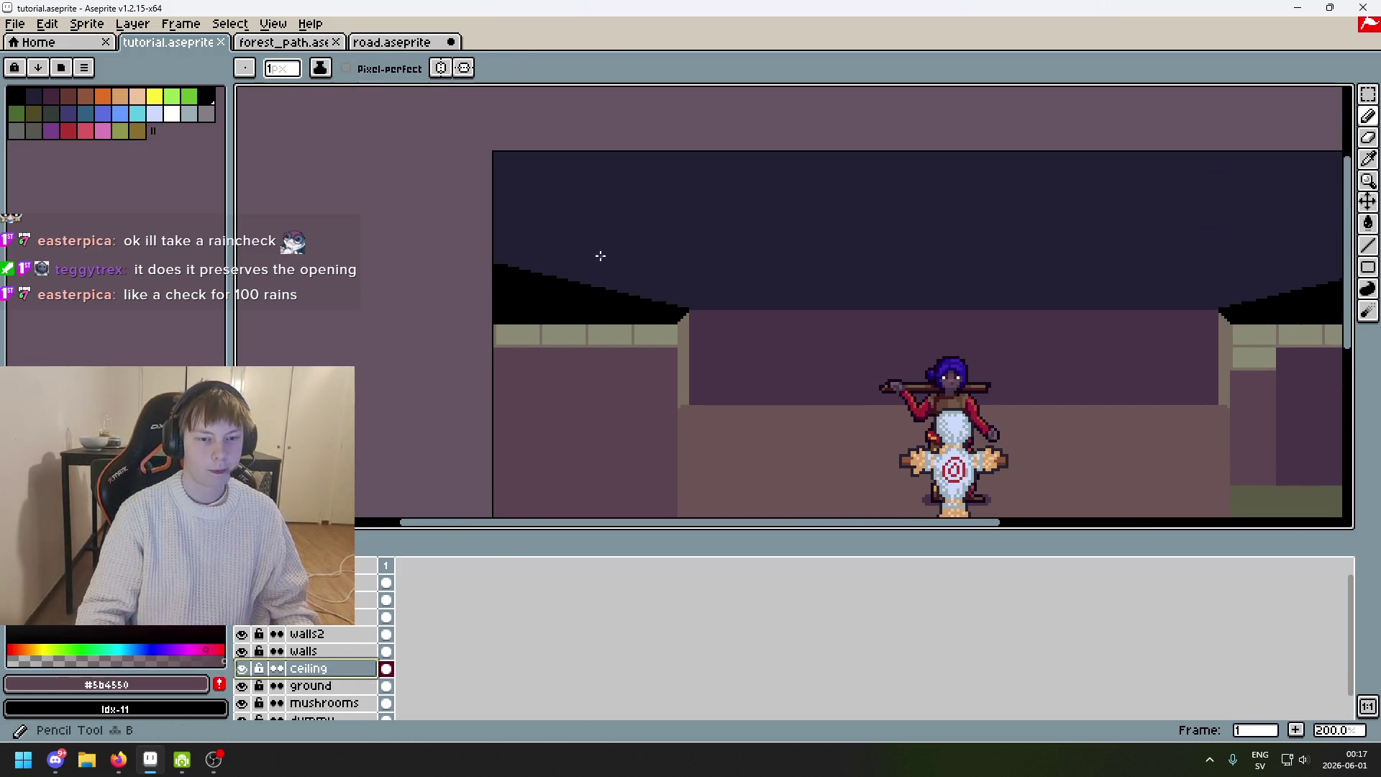
scroll(499, 394, down, 1)
mouse_move(499, 394)
mouse_down()
mouse_move(485, 225)
mouse_move(557, 228)
mouse_up()
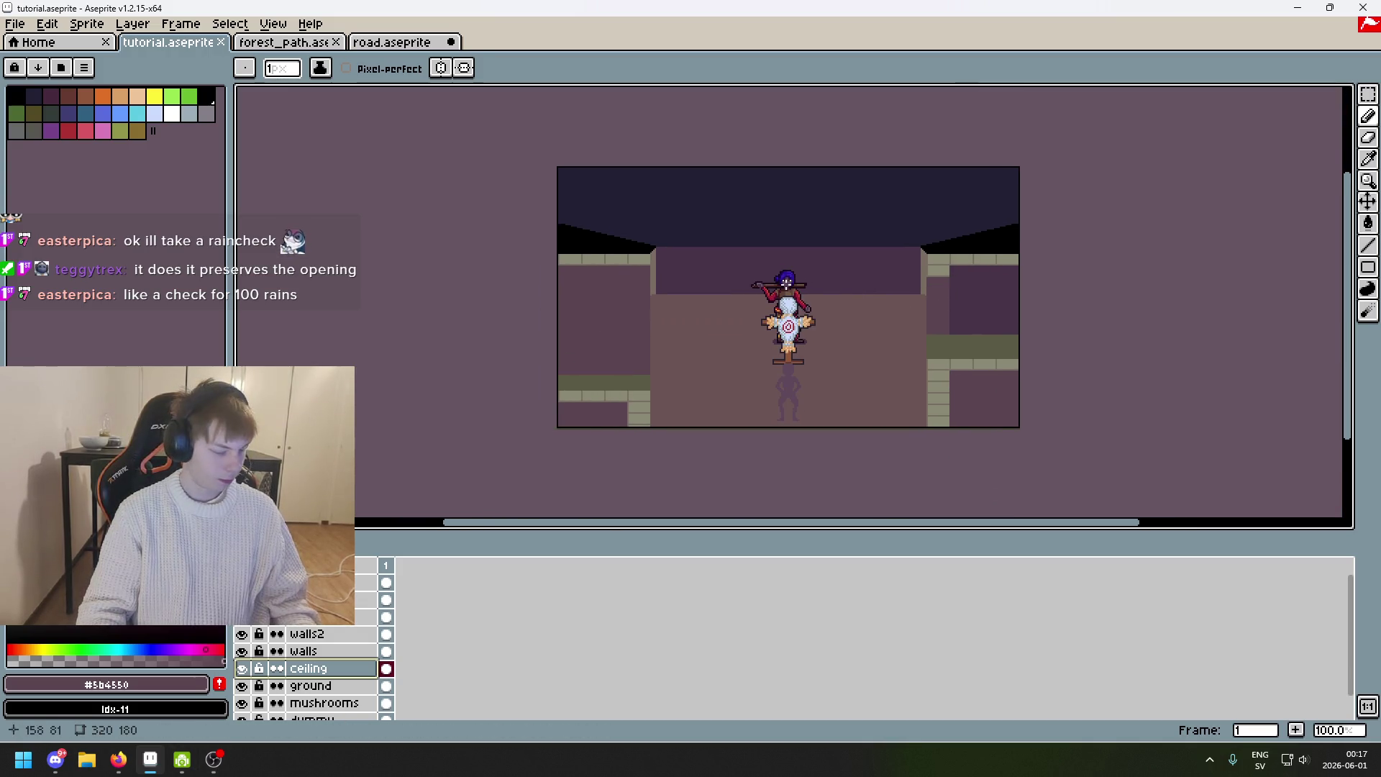
mouse_move(786, 279)
mouse_down()
mouse_move(860, 247)
mouse_move(870, 225)
mouse_up()
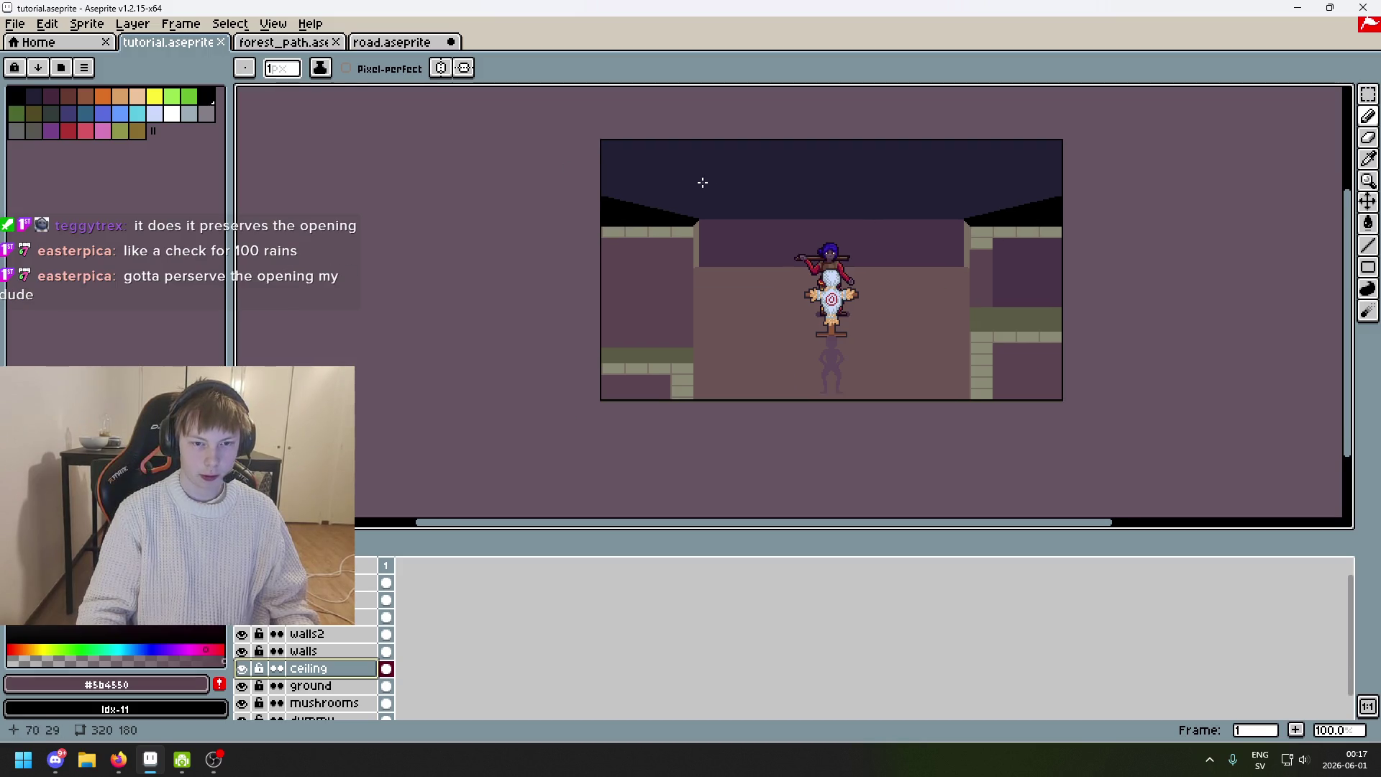
scroll(633, 208, up, 3)
scroll(623, 223, down, 2)
drag(653, 270, 604, 216)
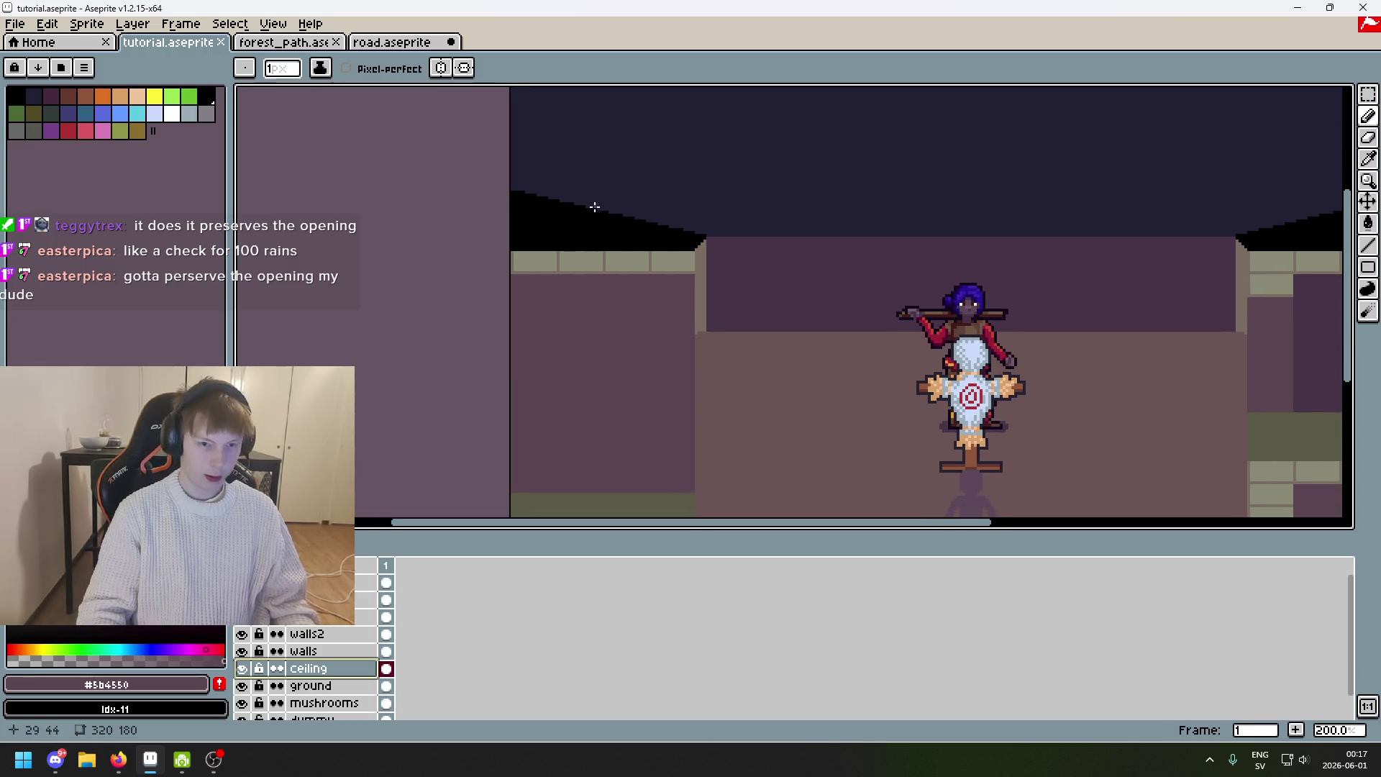
scroll(575, 256, up, 2)
key(ctrl+z)
mouse_move(532, 244)
mouse_down()
mouse_move(547, 336)
mouse_move(573, 238)
mouse_move(587, 236)
mouse_move(553, 328)
mouse_move(575, 207)
mouse_up()
key(ctrl+z)
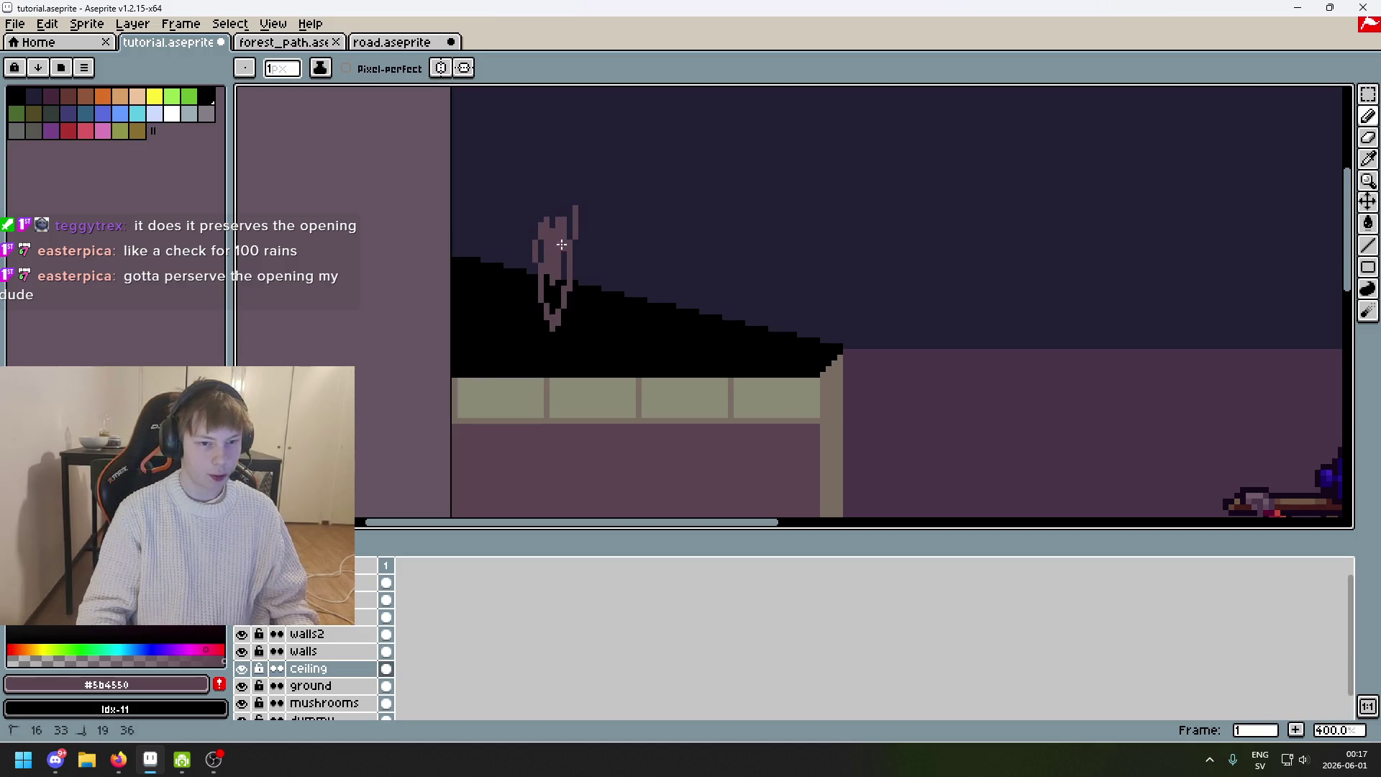
Sketch a small purple shape on the left ceiling slope and reset the brush to 1 pixel.
drag(560, 253, 565, 266)
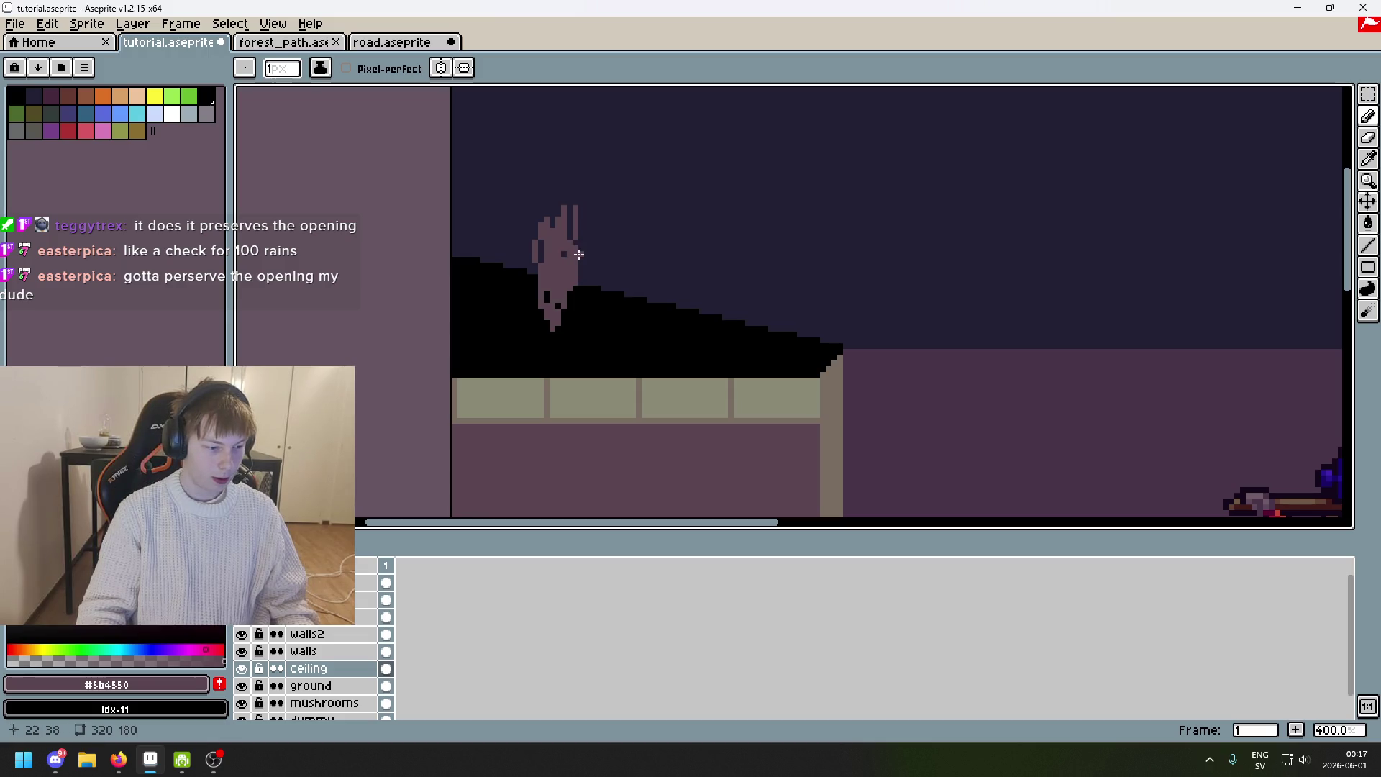
scroll(592, 310, down, 1)
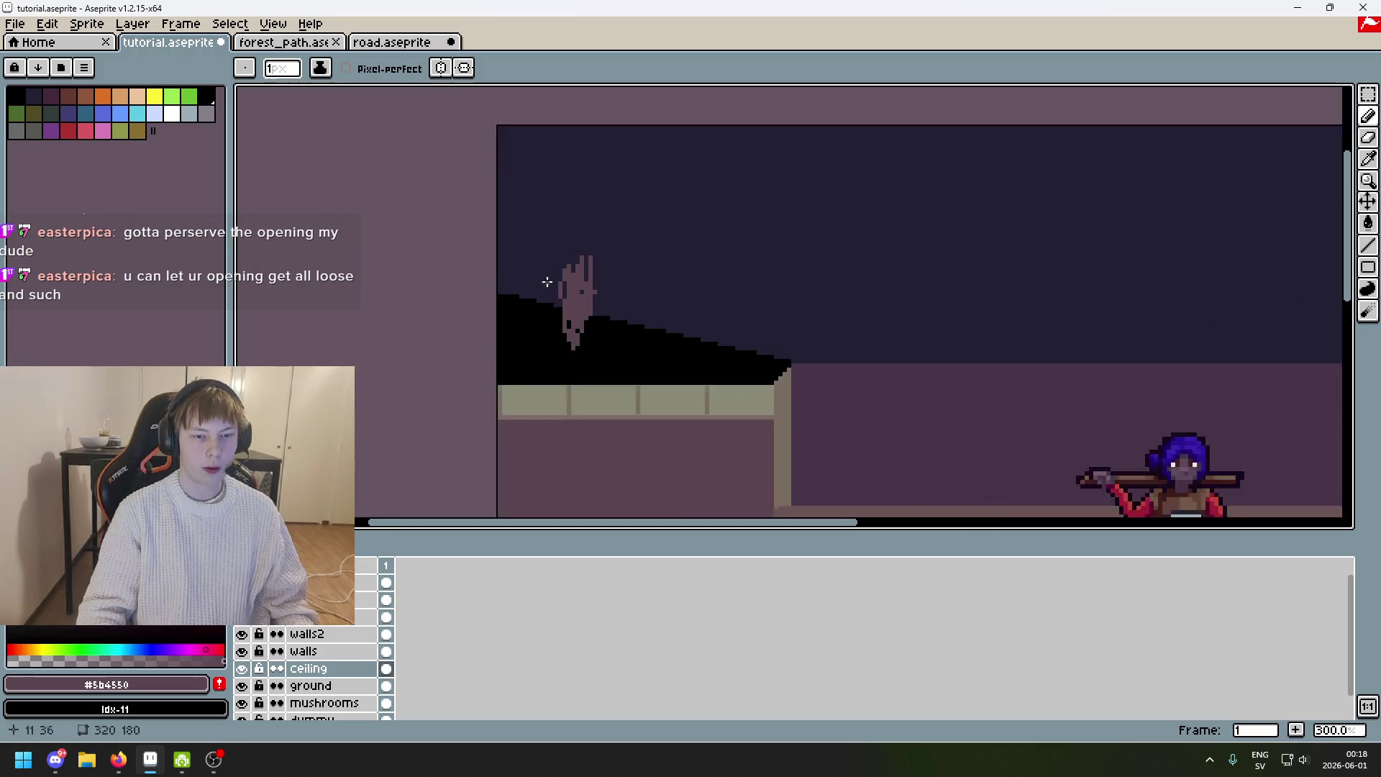
scroll(549, 284, up, 3)
scroll(592, 284, up, 5)
key(minus)
key(minus)
key(minus)
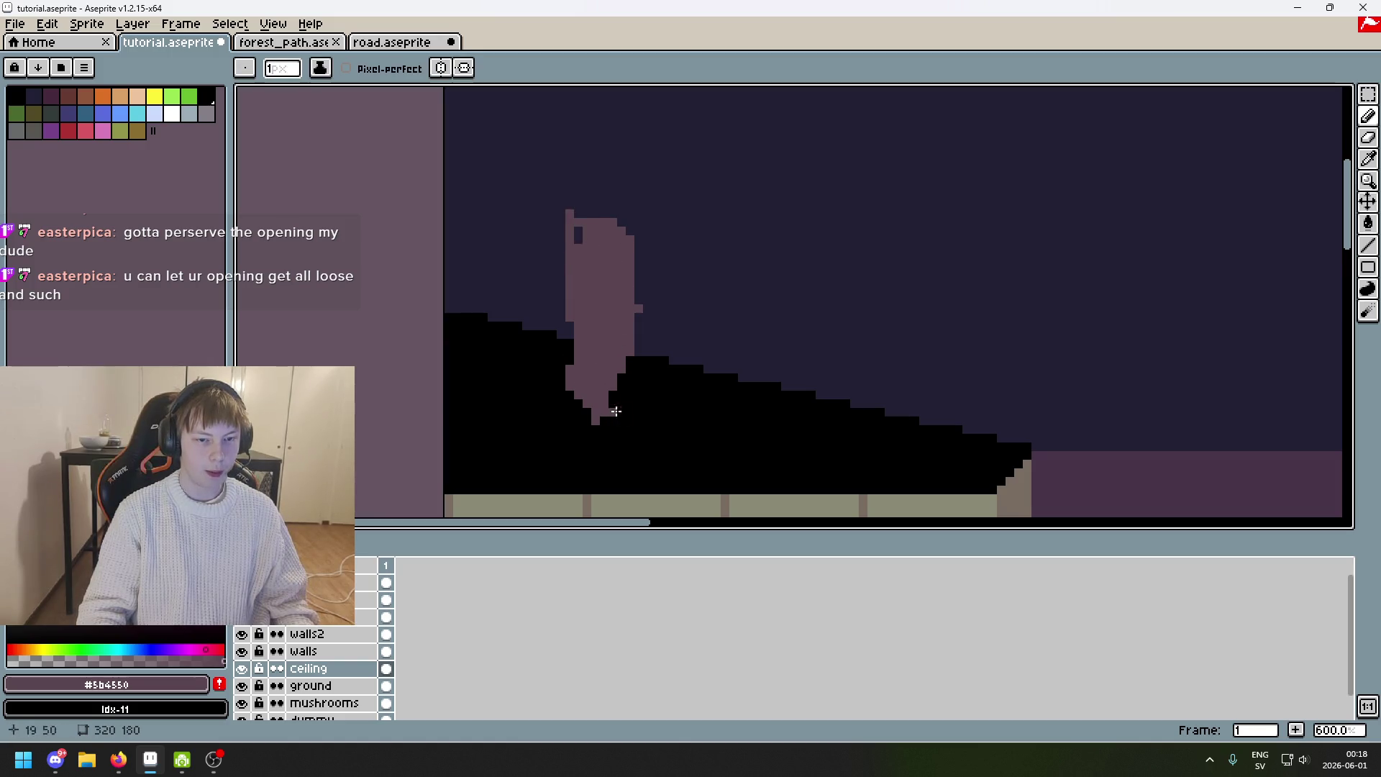
Draw a thin vertical purple test line on the ceiling.
scroll(735, 454, down, 1)
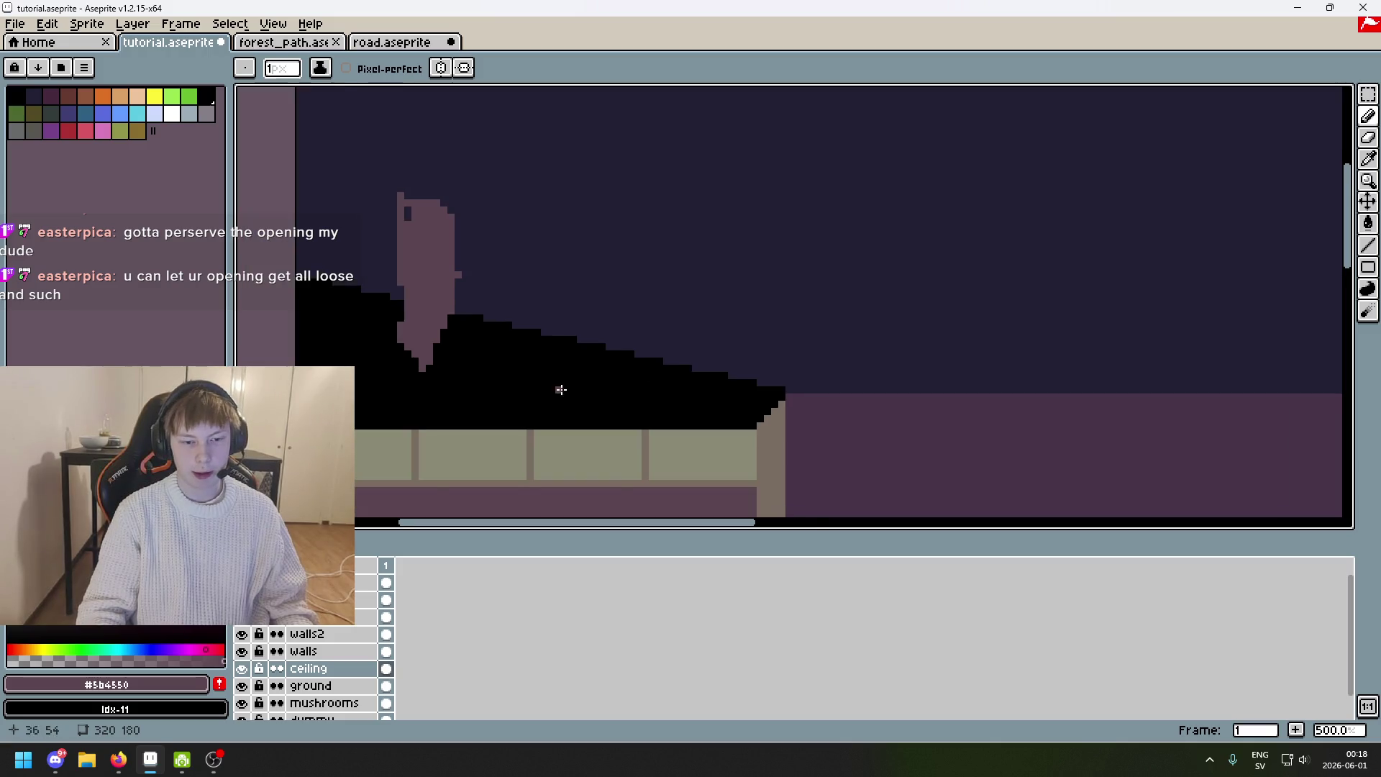
scroll(564, 389, down, 1)
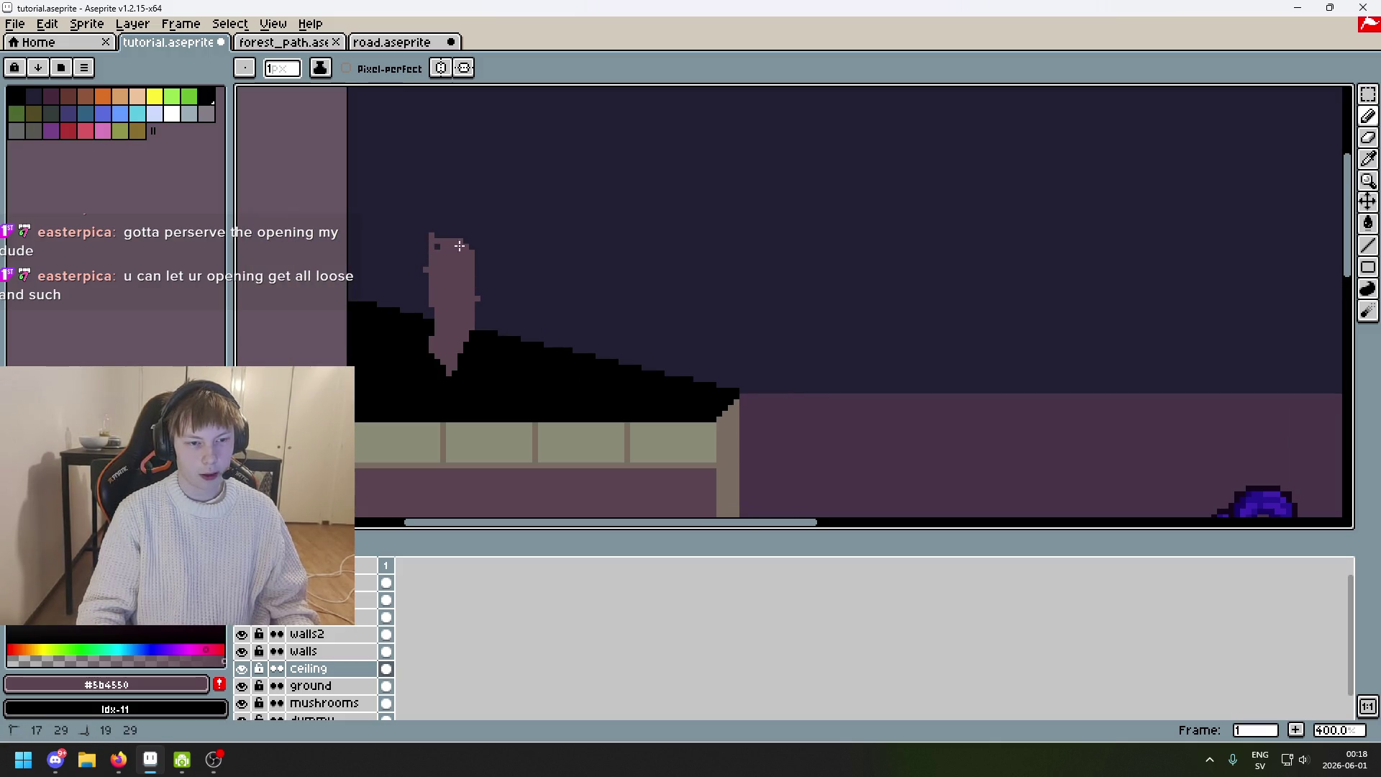
scroll(439, 254, down, 4)
scroll(541, 323, up, 1)
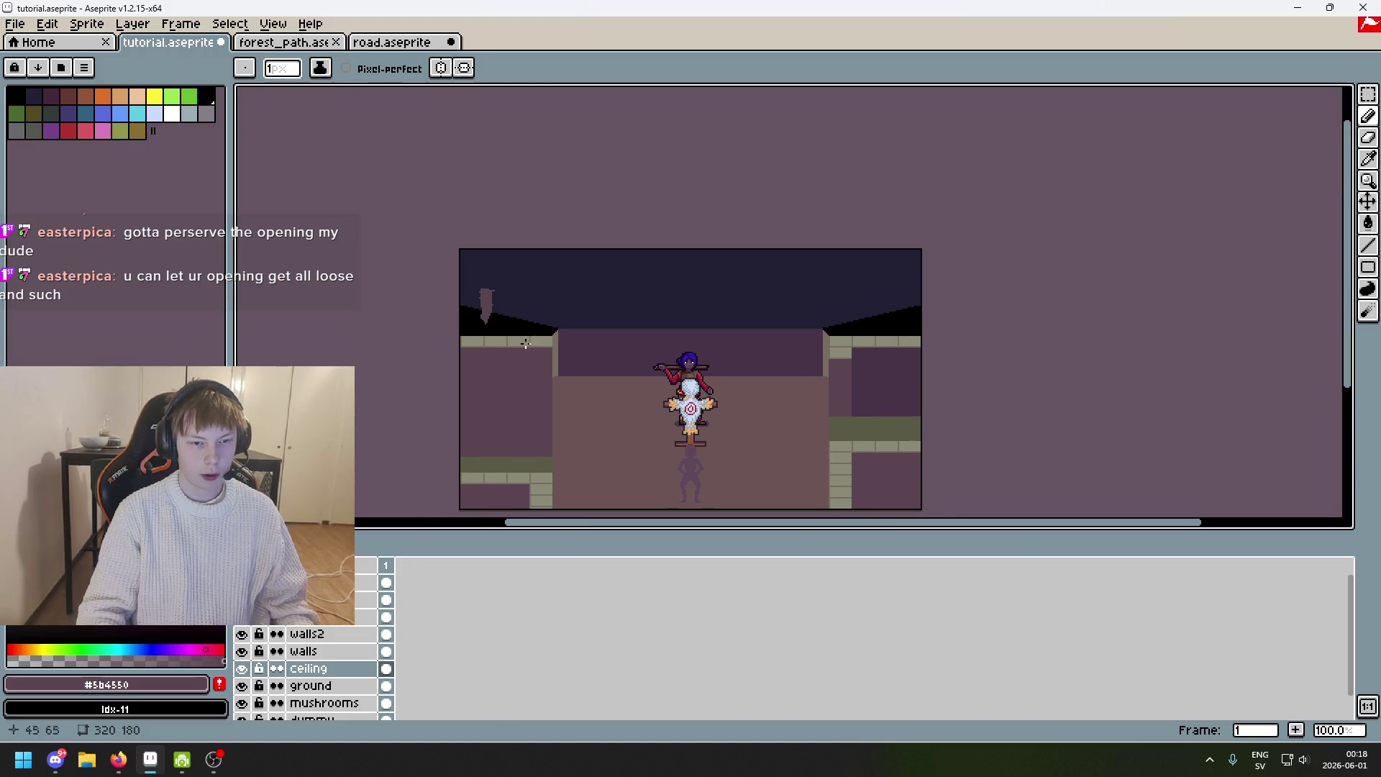
scroll(509, 317, up, 3)
scroll(576, 302, down, 3)
scroll(643, 260, up, 3)
drag(442, 243, 444, 321)
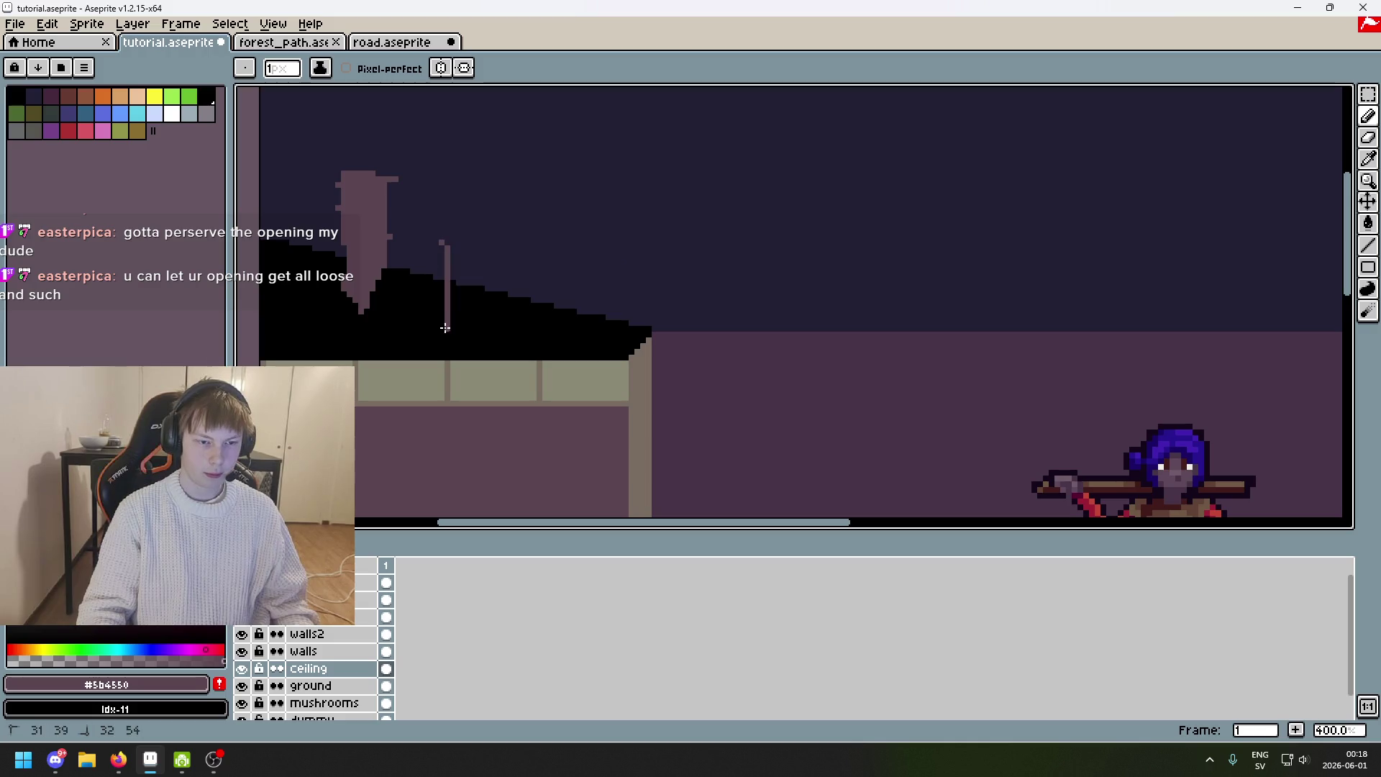
Draw trial strokes on the right ceiling slope, then undo the right-side stroke.
scroll(461, 284, down, 1)
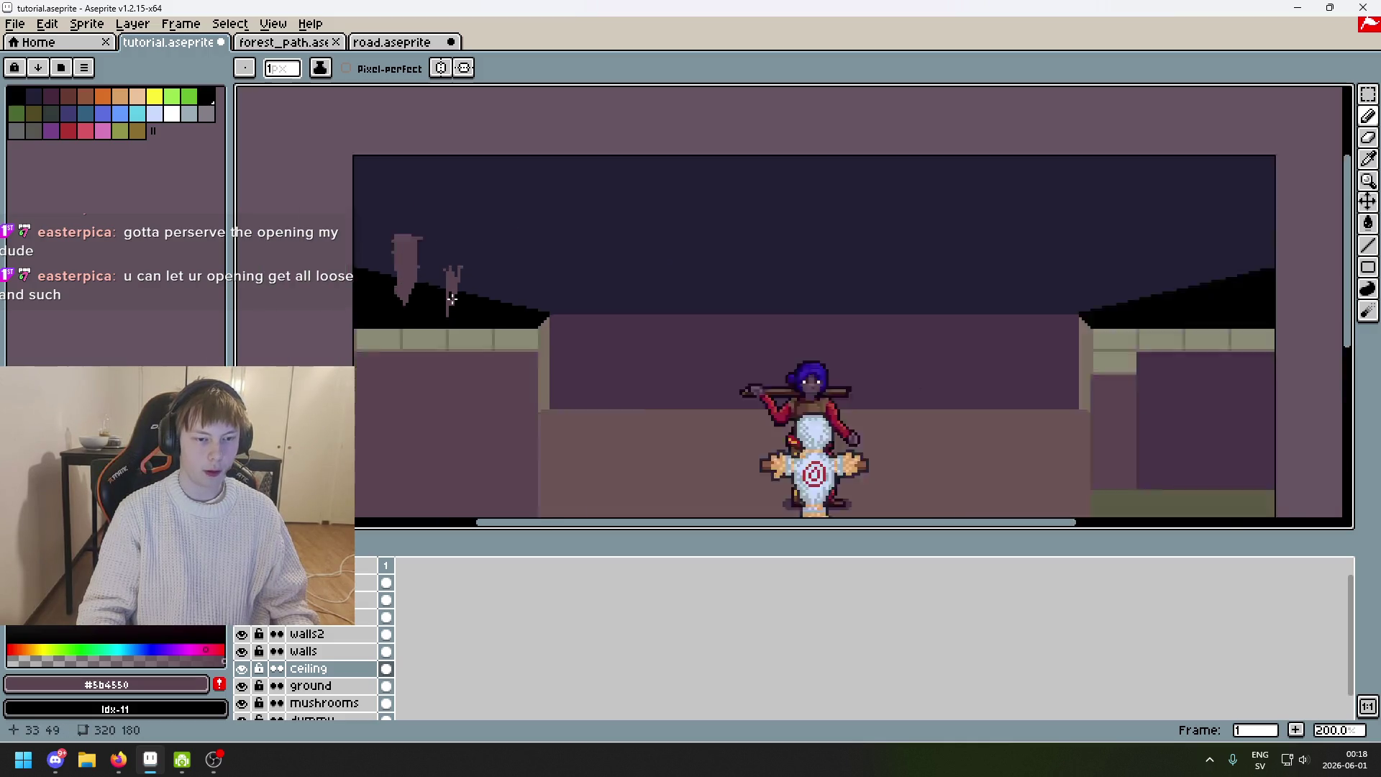
scroll(595, 247, down, 2)
scroll(648, 274, up, 2)
scroll(884, 266, down, 1)
drag(885, 247, 885, 291)
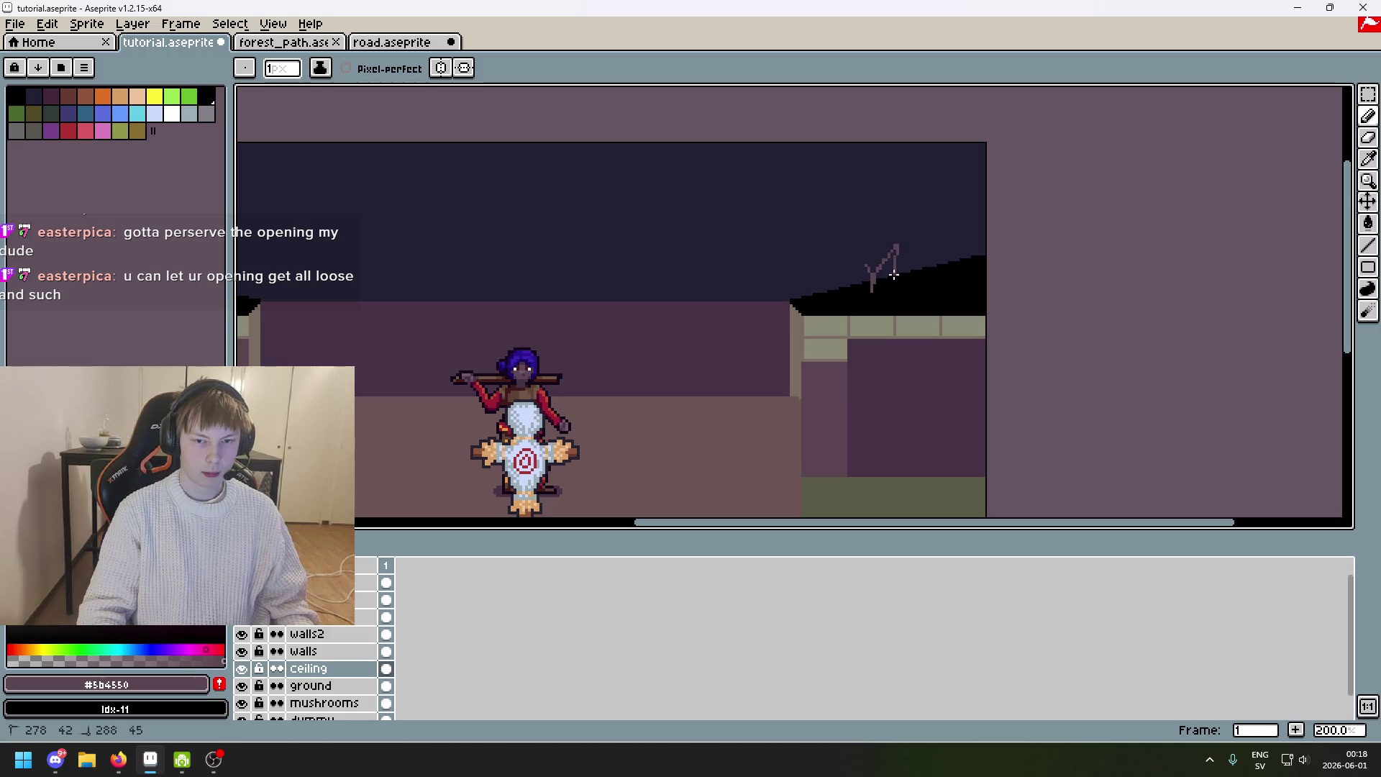
scroll(885, 271, down, 1)
drag(966, 257, 1034, 222)
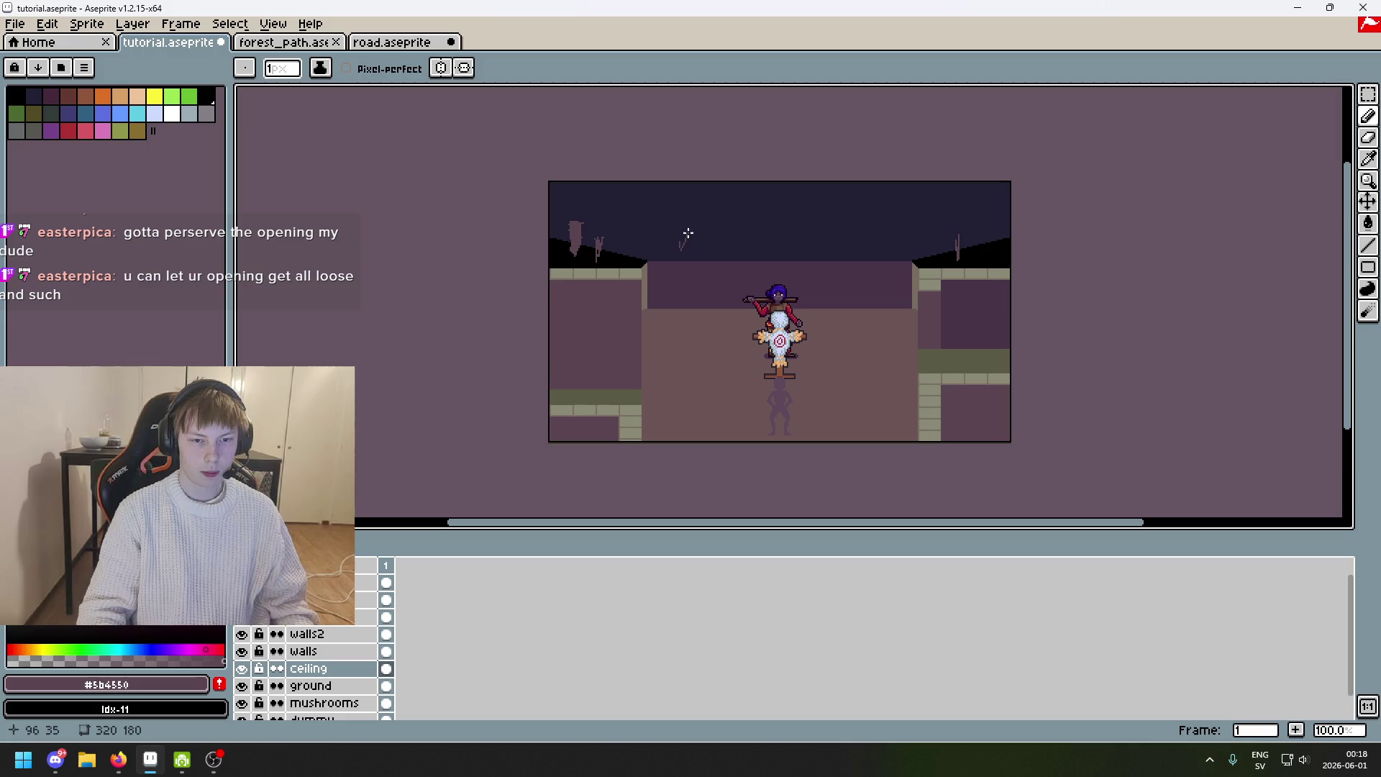
key(ctrl+z)
key(ctrl)
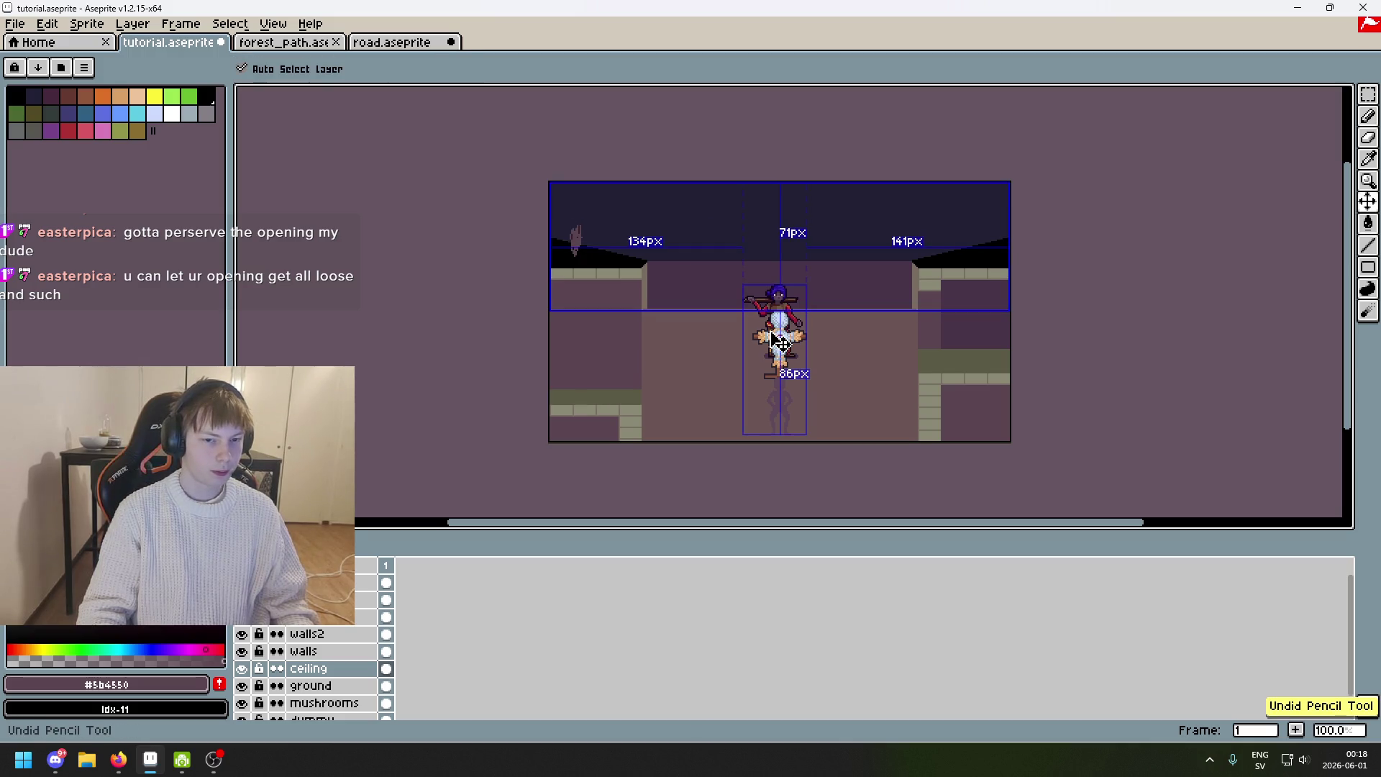
Pan and zoom around the plain dark ceiling to inspect the corridor scene.
mouse_move(777, 344)
mouse_down()
mouse_move(741, 351)
mouse_move(623, 318)
mouse_move(619, 343)
mouse_up()
scroll(687, 355, up, 1)
scroll(587, 252, down, 1)
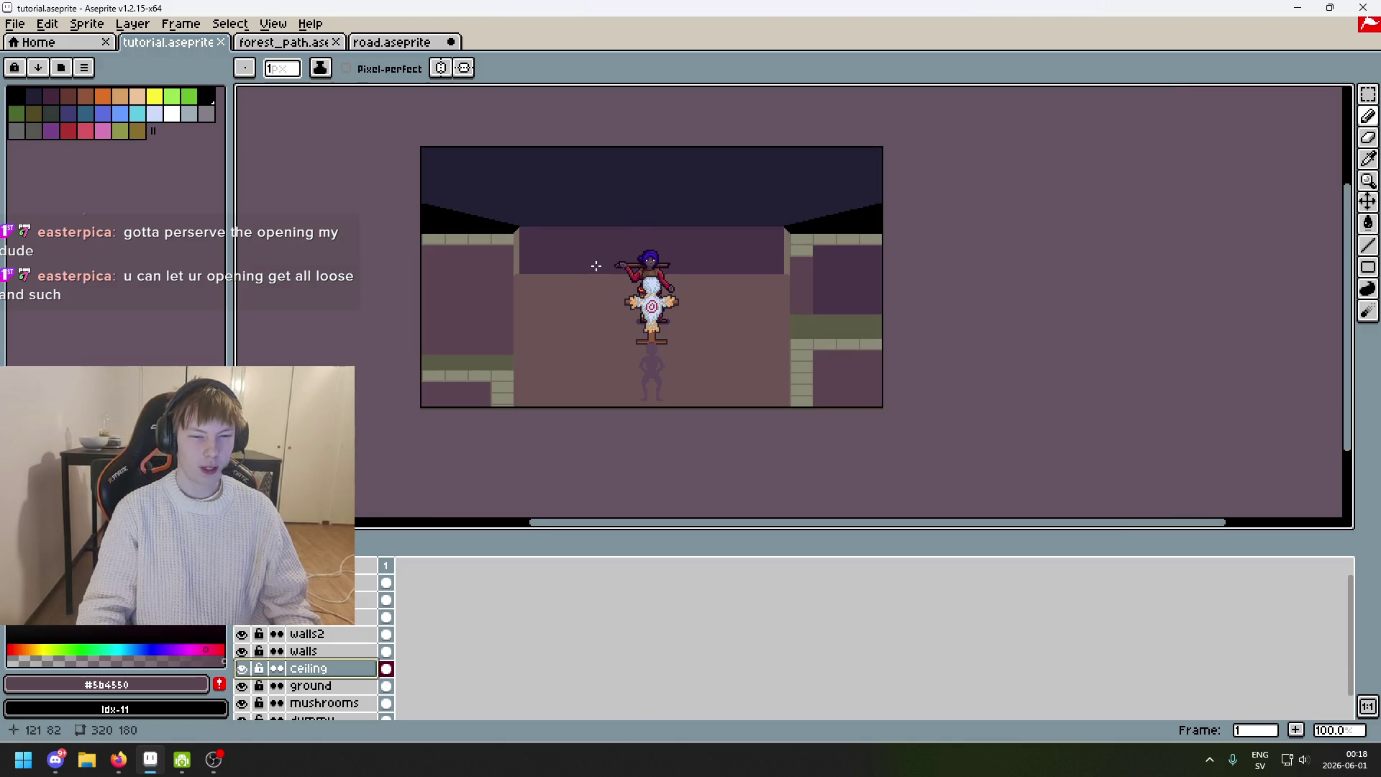
scroll(596, 266, up, 1)
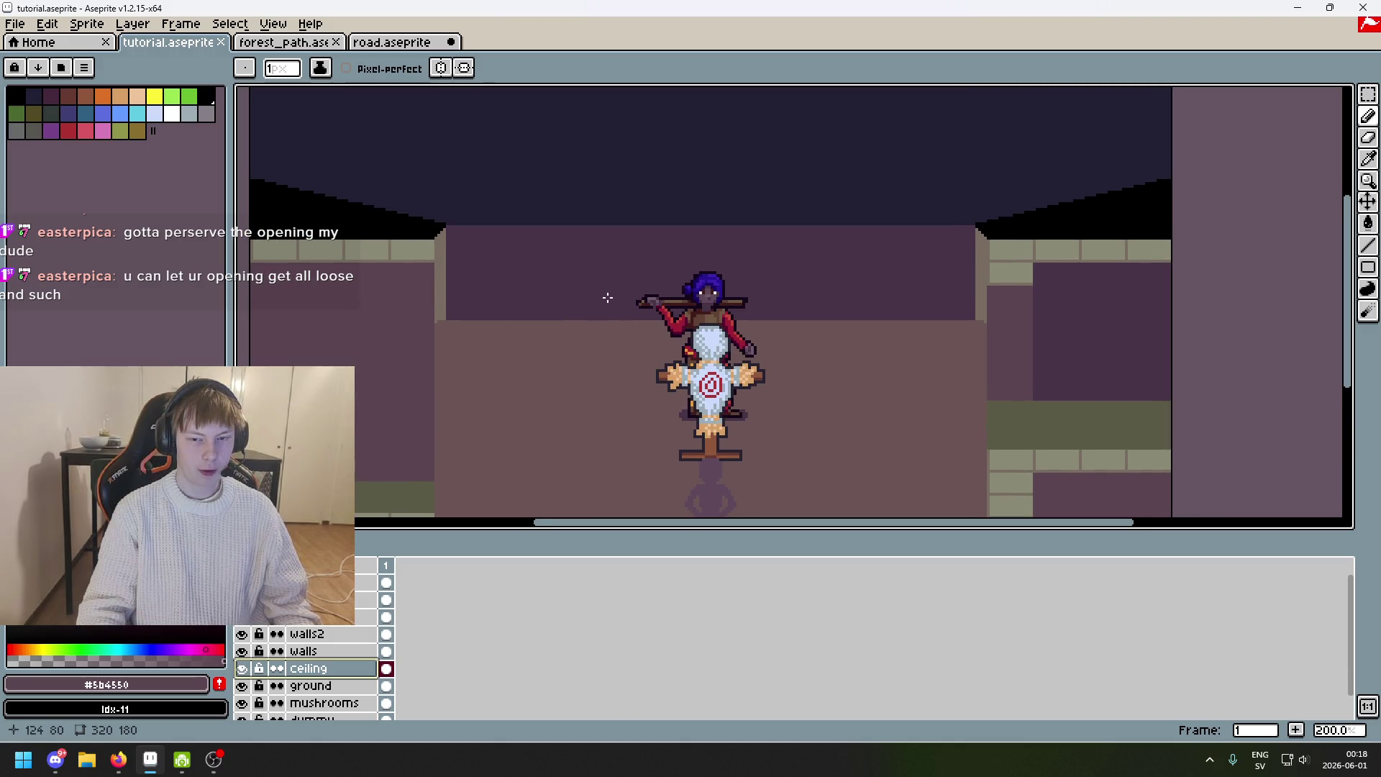
mouse_move(608, 297)
mouse_down()
mouse_move(663, 213)
mouse_move(653, 305)
mouse_move(576, 295)
mouse_move(552, 417)
mouse_up()
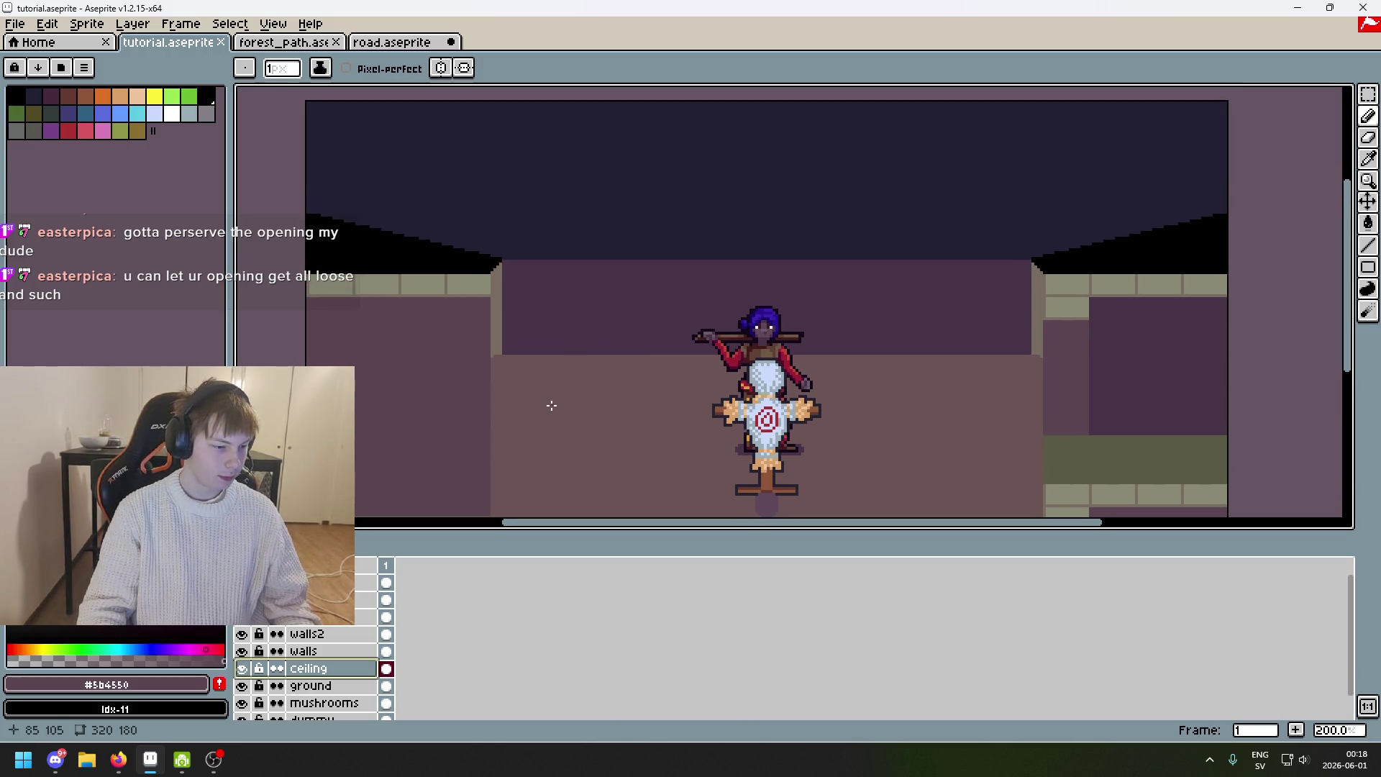
drag(550, 404, 565, 431)
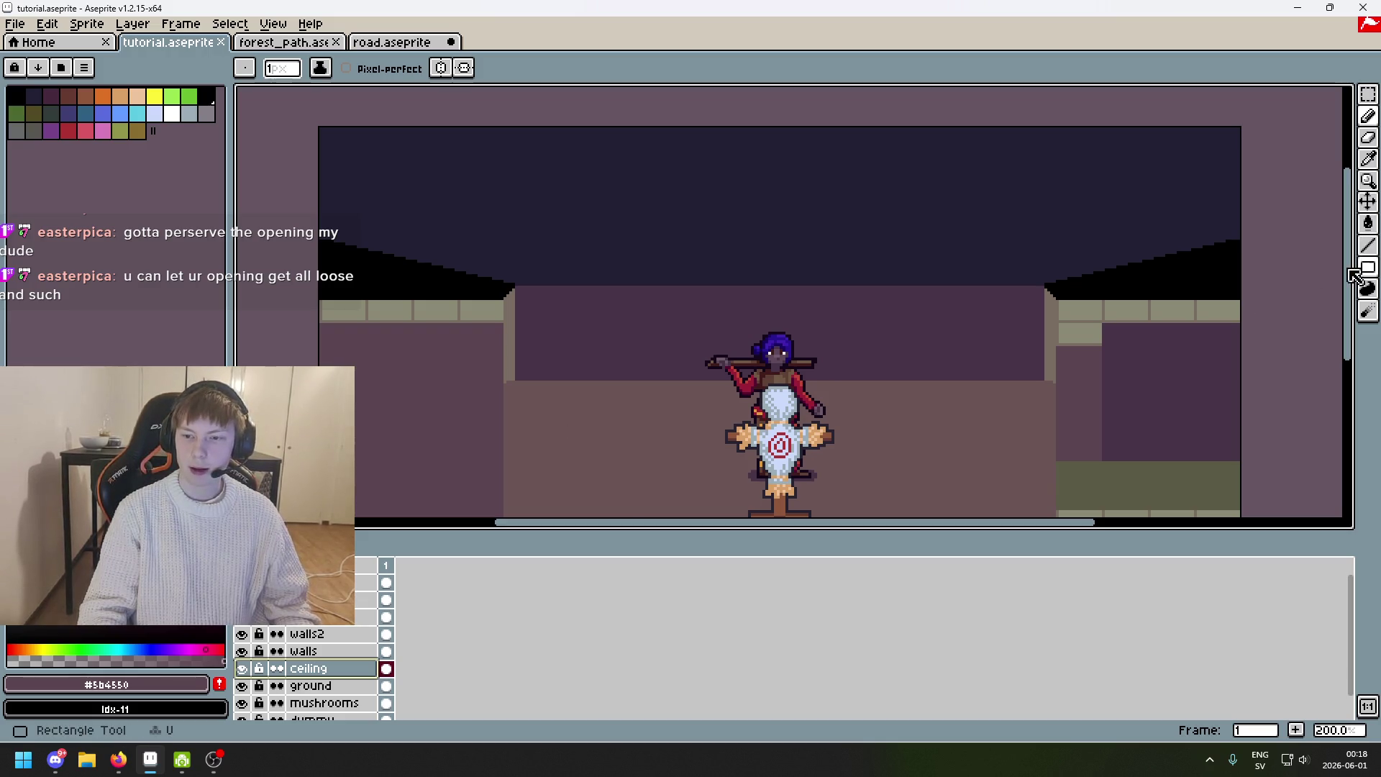
Select the back wall area with the Rectangular Marquee.
click(1369, 94)
scroll(559, 297, up, 2)
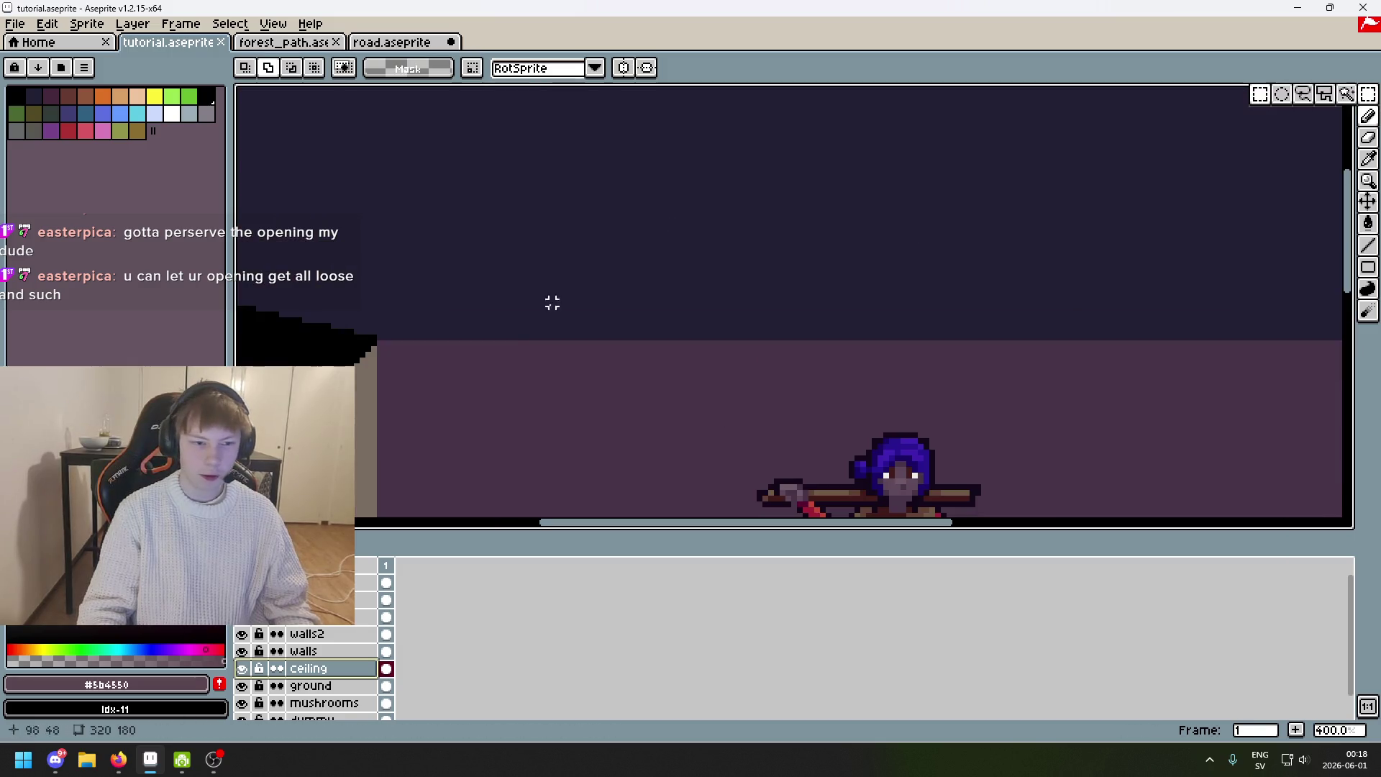
mouse_move(378, 343)
mouse_down()
mouse_move(1098, 441)
mouse_move(994, 446)
mouse_up()
scroll(857, 293, down, 2)
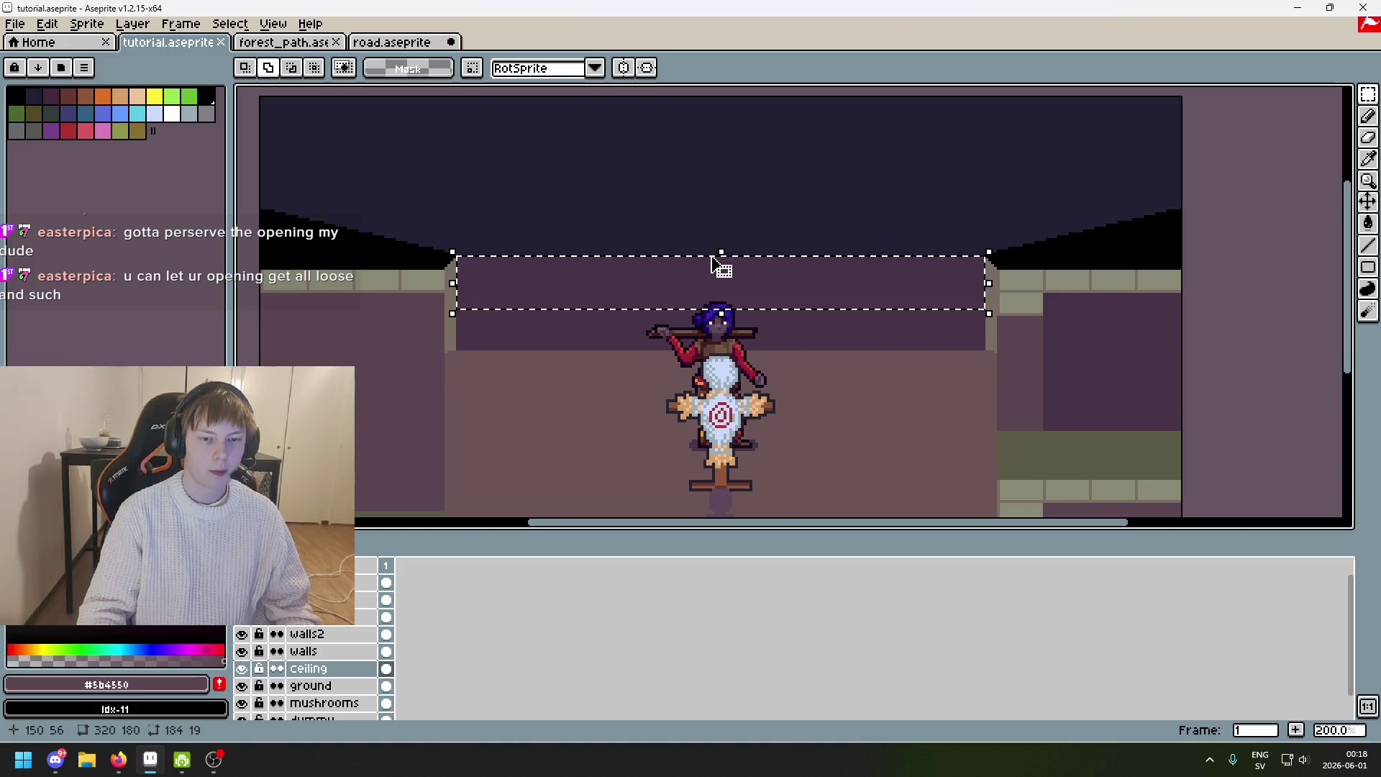
On the walls layer, stretch the selected back wall upward into the ceiling and commit it.
click(245, 652)
click(245, 652)
click(243, 636)
click(244, 636)
click(302, 651)
drag(722, 253, 735, 228)
key(minus)
key(minus)
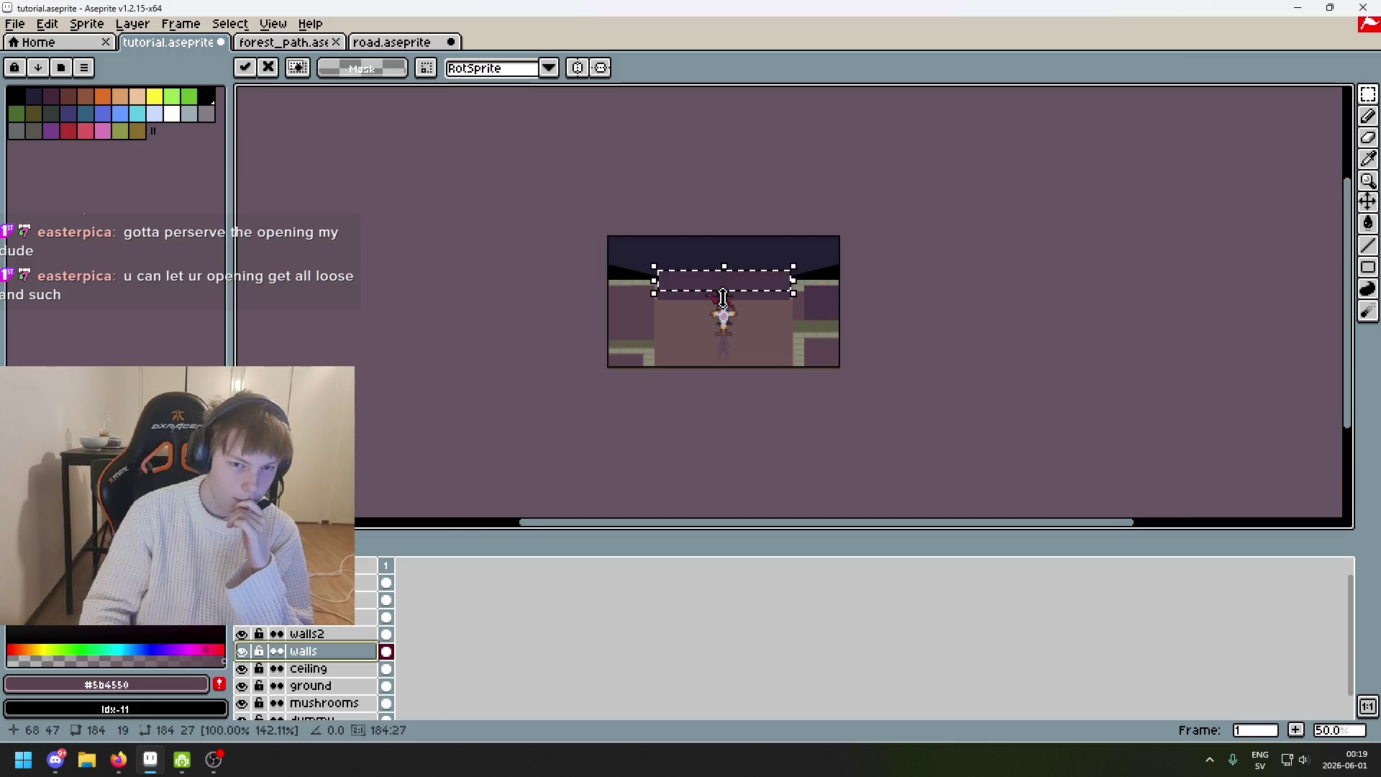
key(plus)
key(Return)
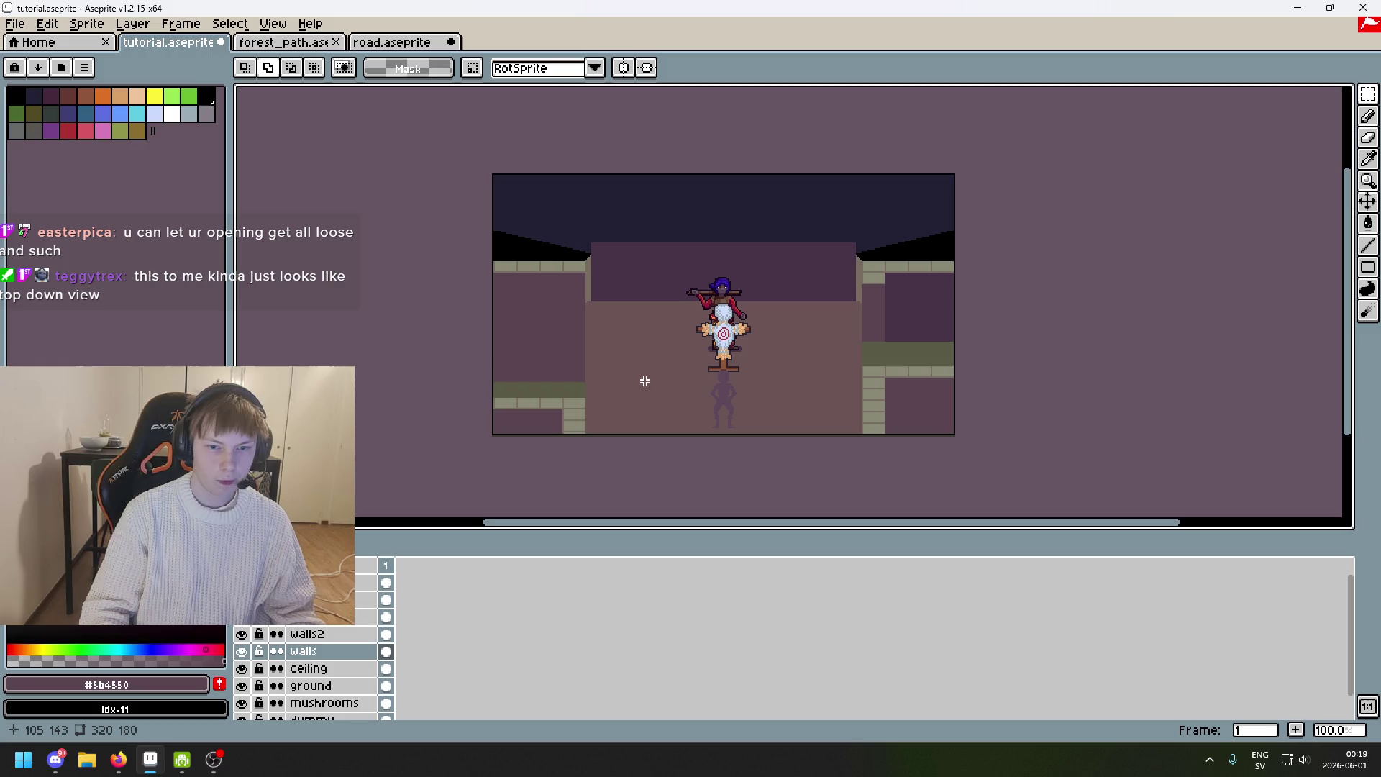
drag(645, 382, 646, 394)
key(ctrl+z)
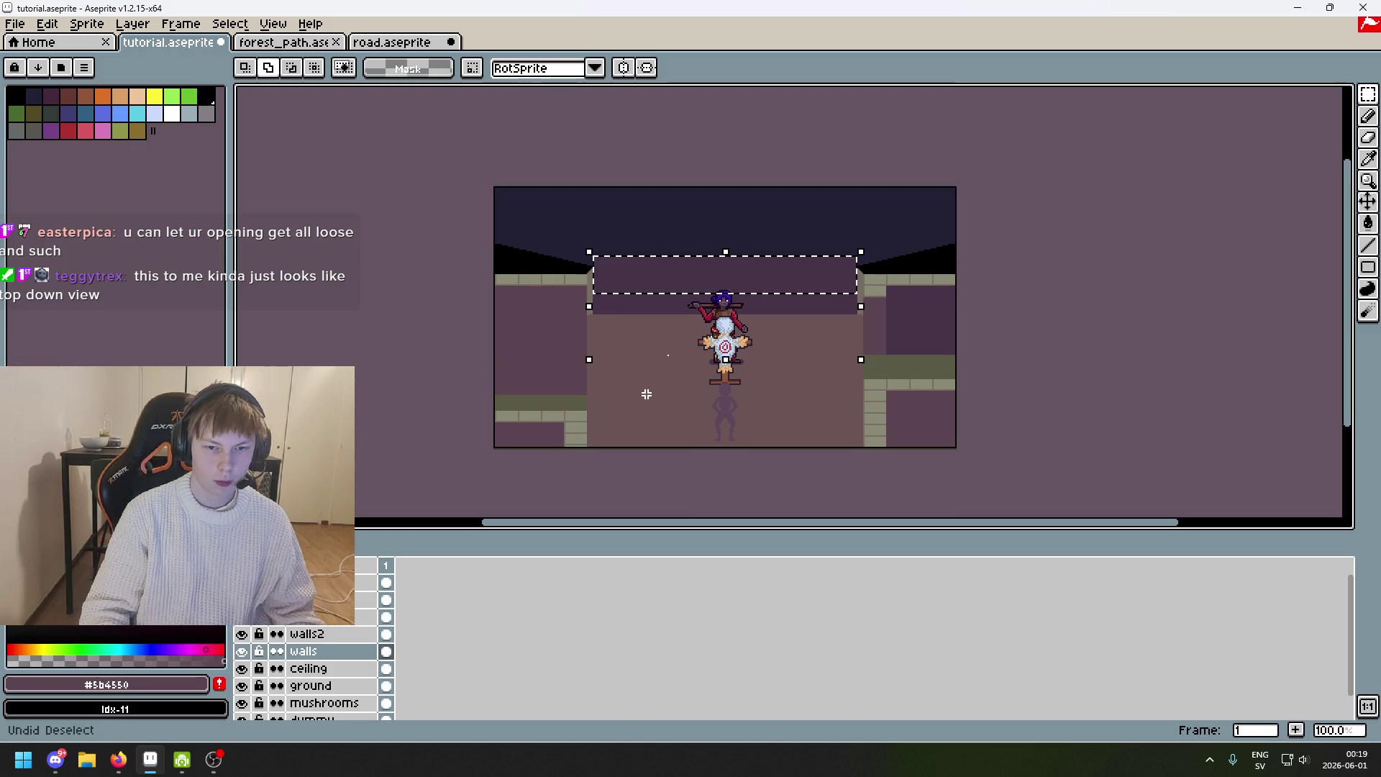
key(ctrl+d)
mouse_move(494, 273)
mouse_down()
mouse_move(684, 376)
mouse_move(1042, 491)
mouse_up()
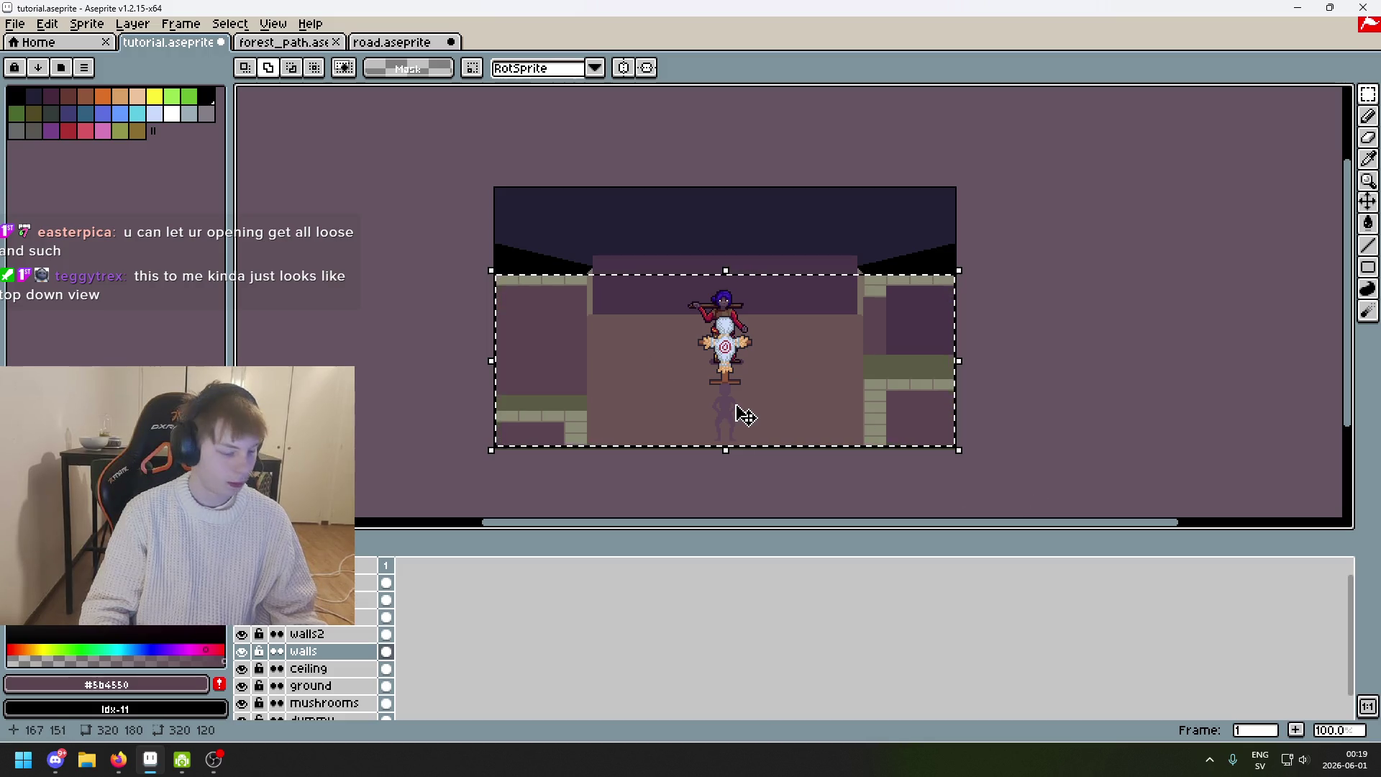
drag(721, 404, 713, 456)
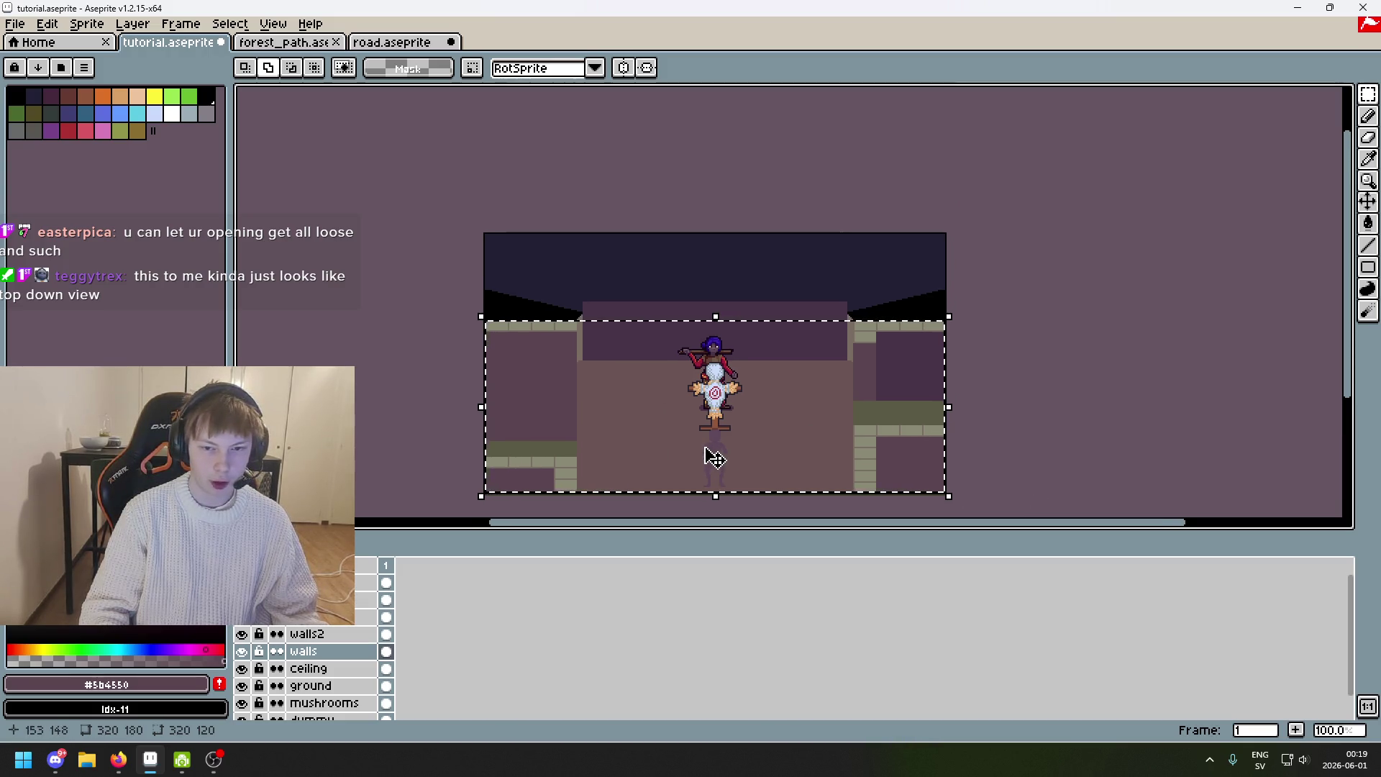
drag(490, 222, 1002, 305)
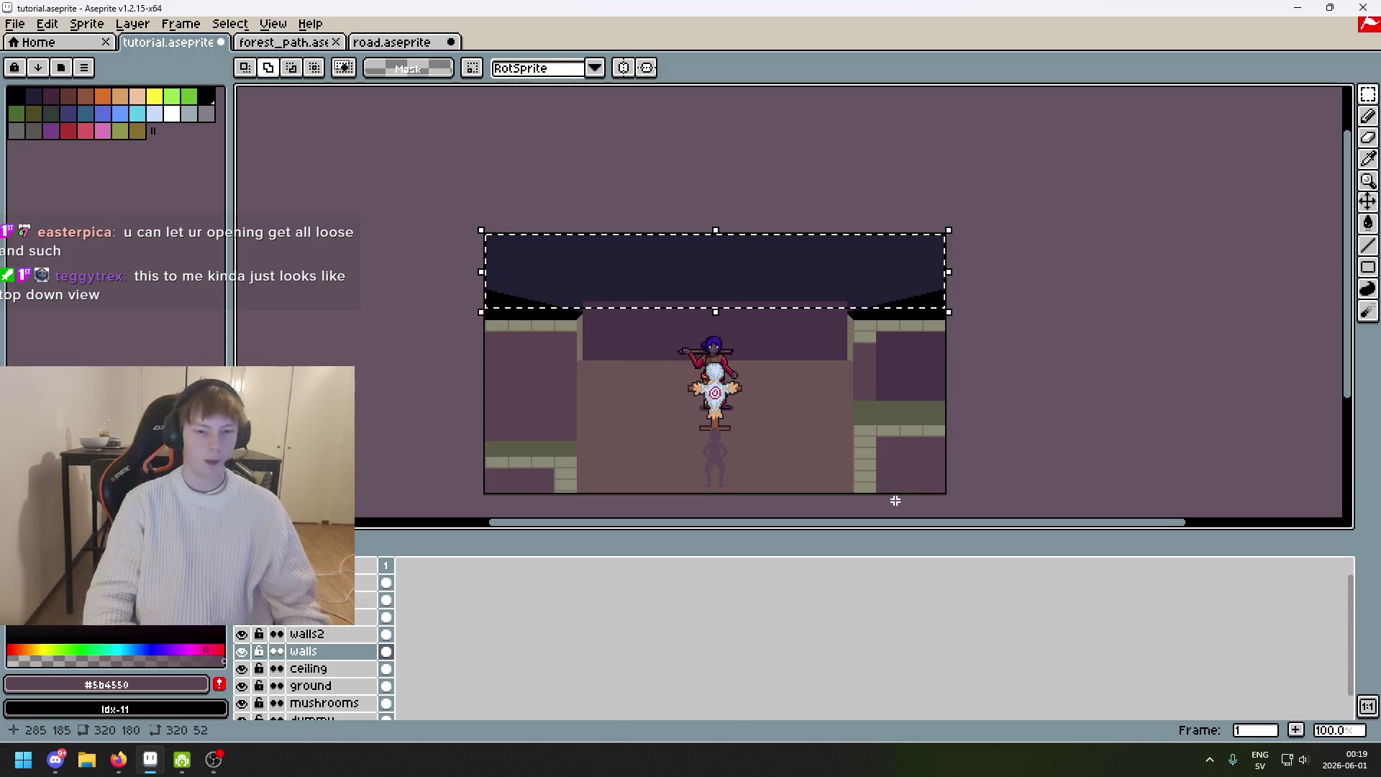
key(ctrl+d)
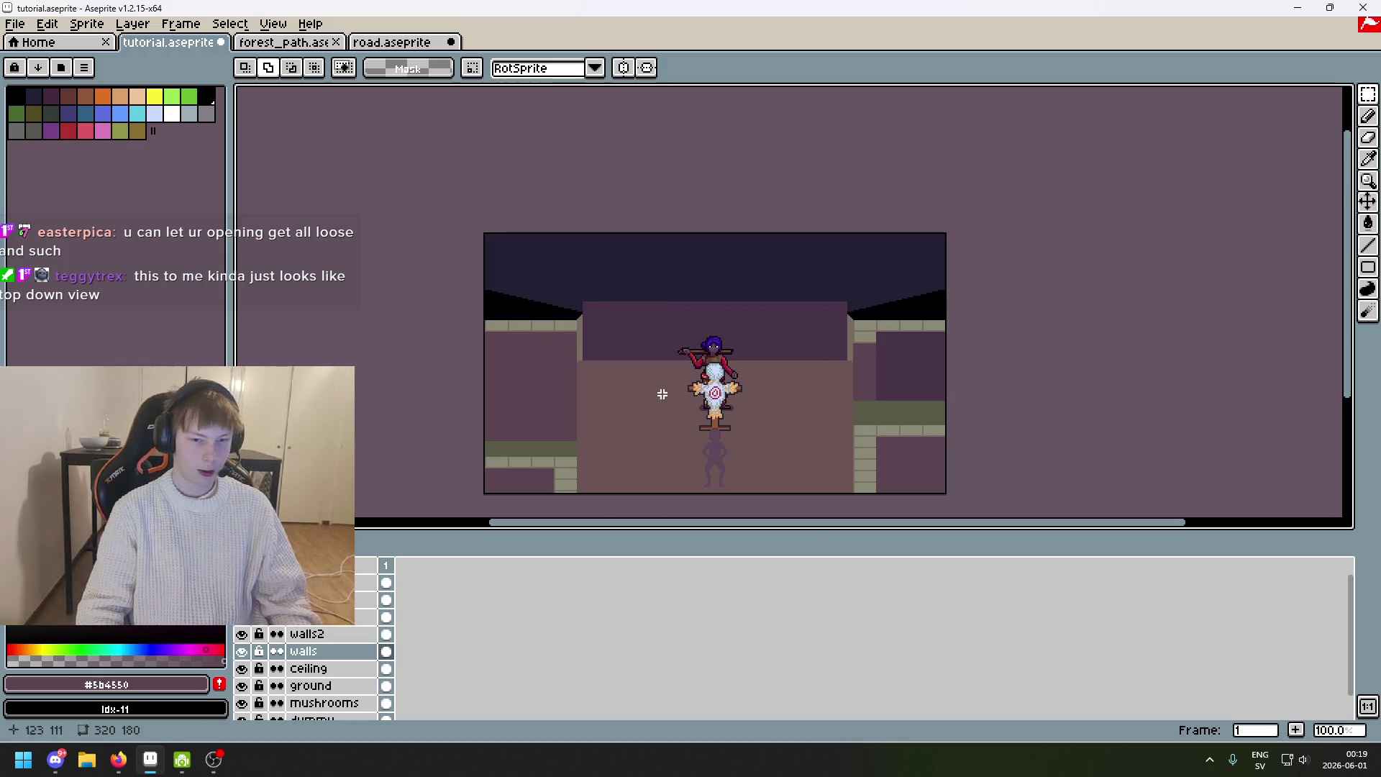
mouse_move(544, 315)
mouse_down()
mouse_move(870, 503)
mouse_move(914, 473)
mouse_up()
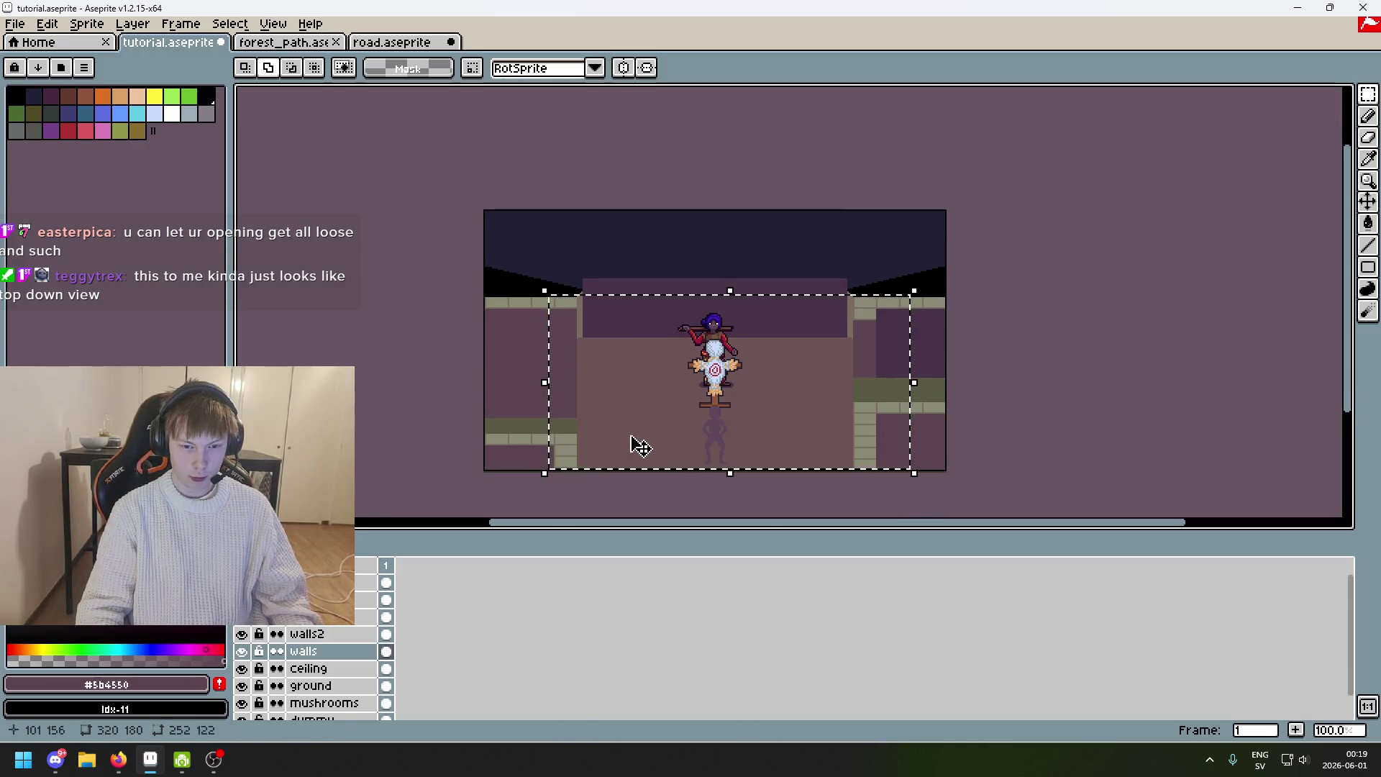
click(953, 396)
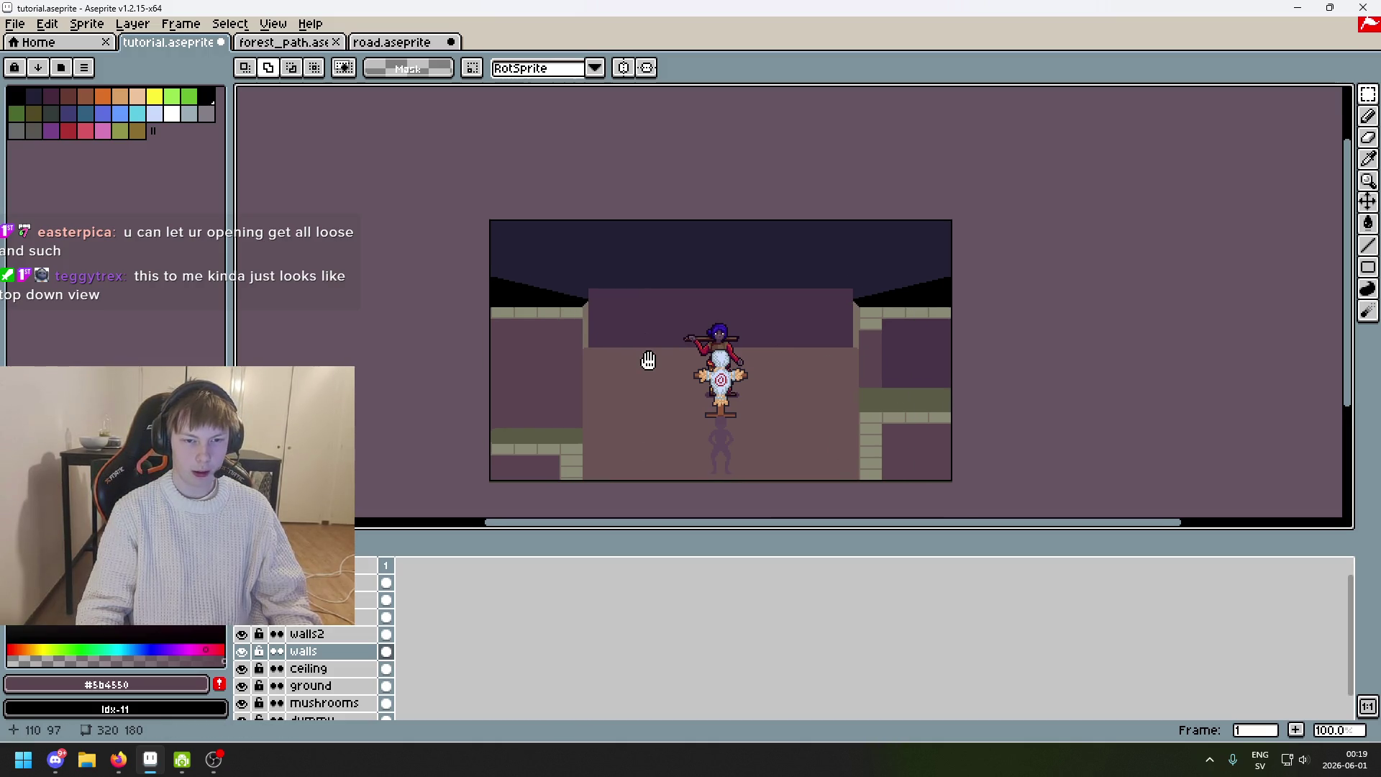
Sample the dark wall colour and toggle the walls and ceiling layers to check their contents.
scroll(970, 209, up, 1)
scroll(968, 215, down, 2)
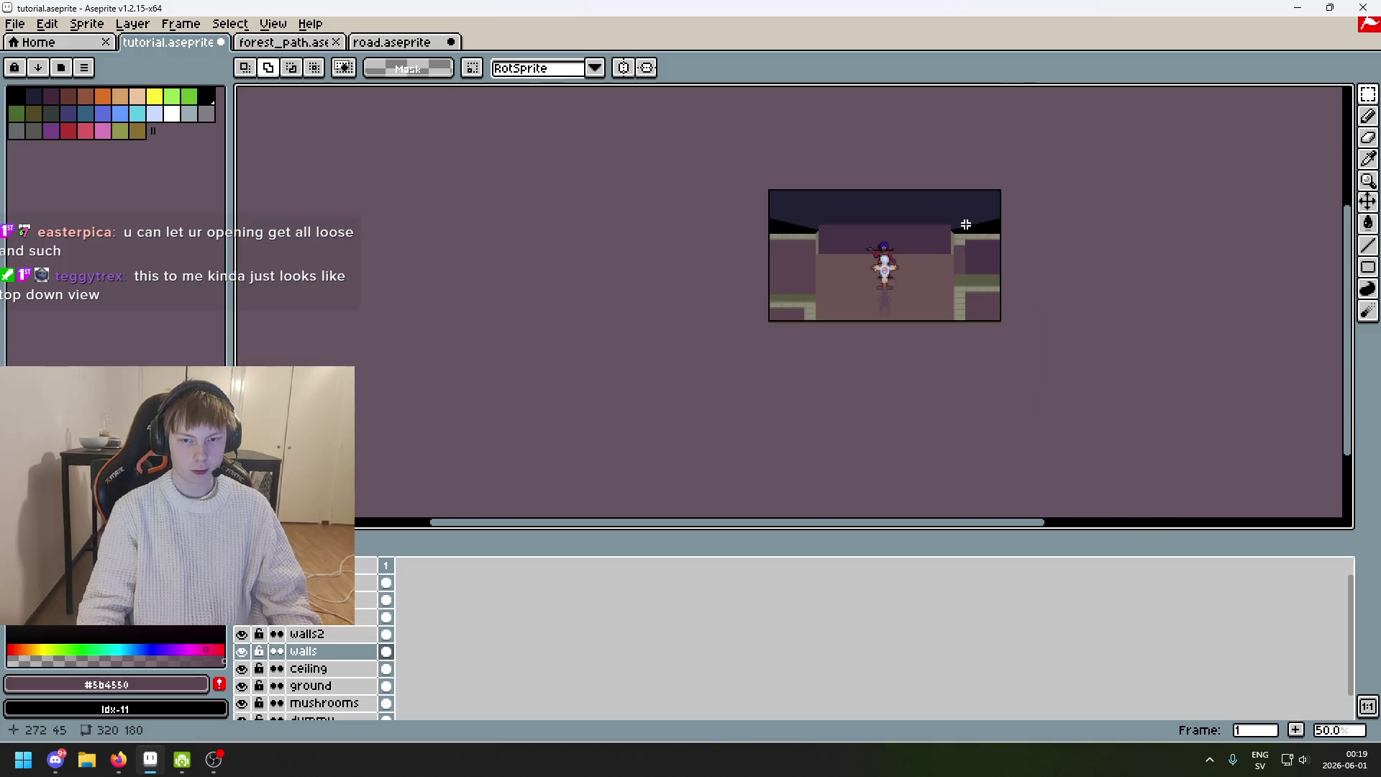
scroll(965, 224, up, 1)
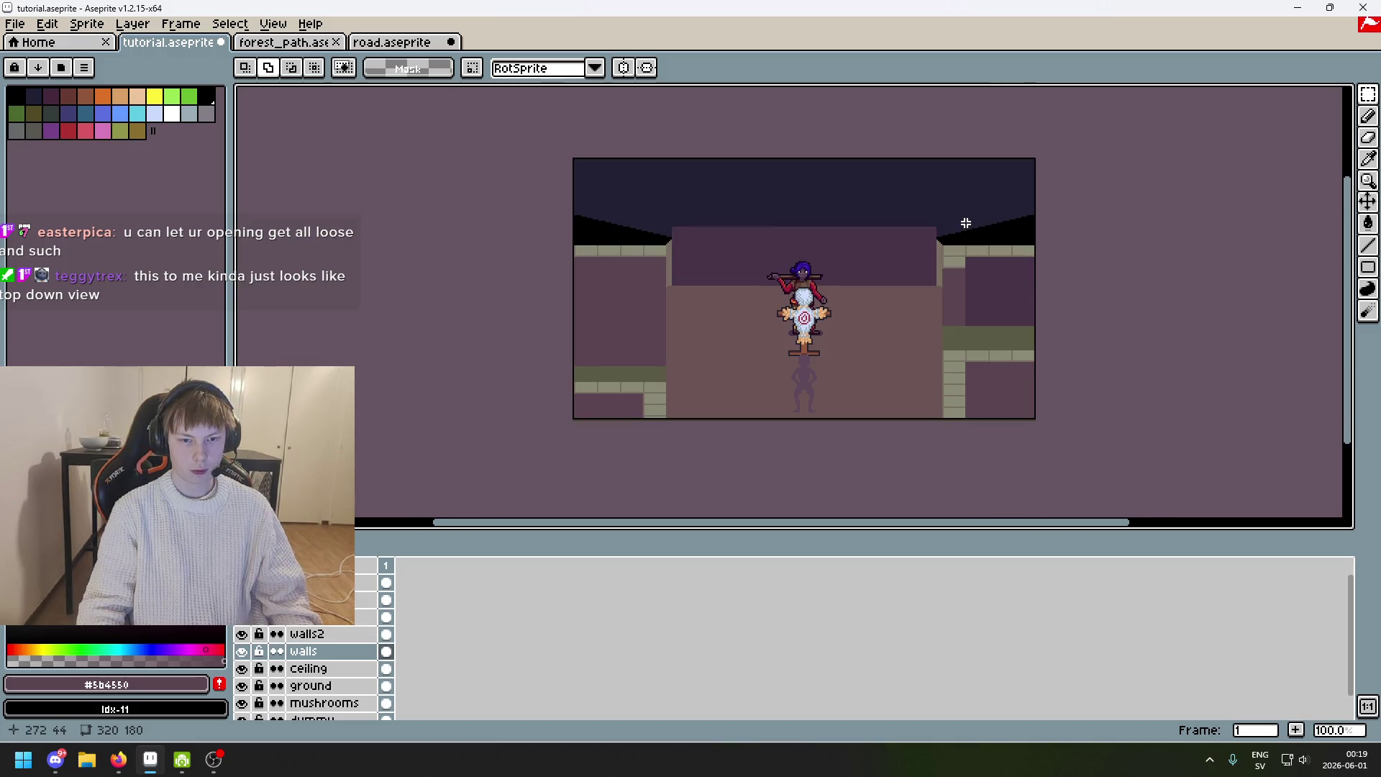
scroll(964, 223, up, 4)
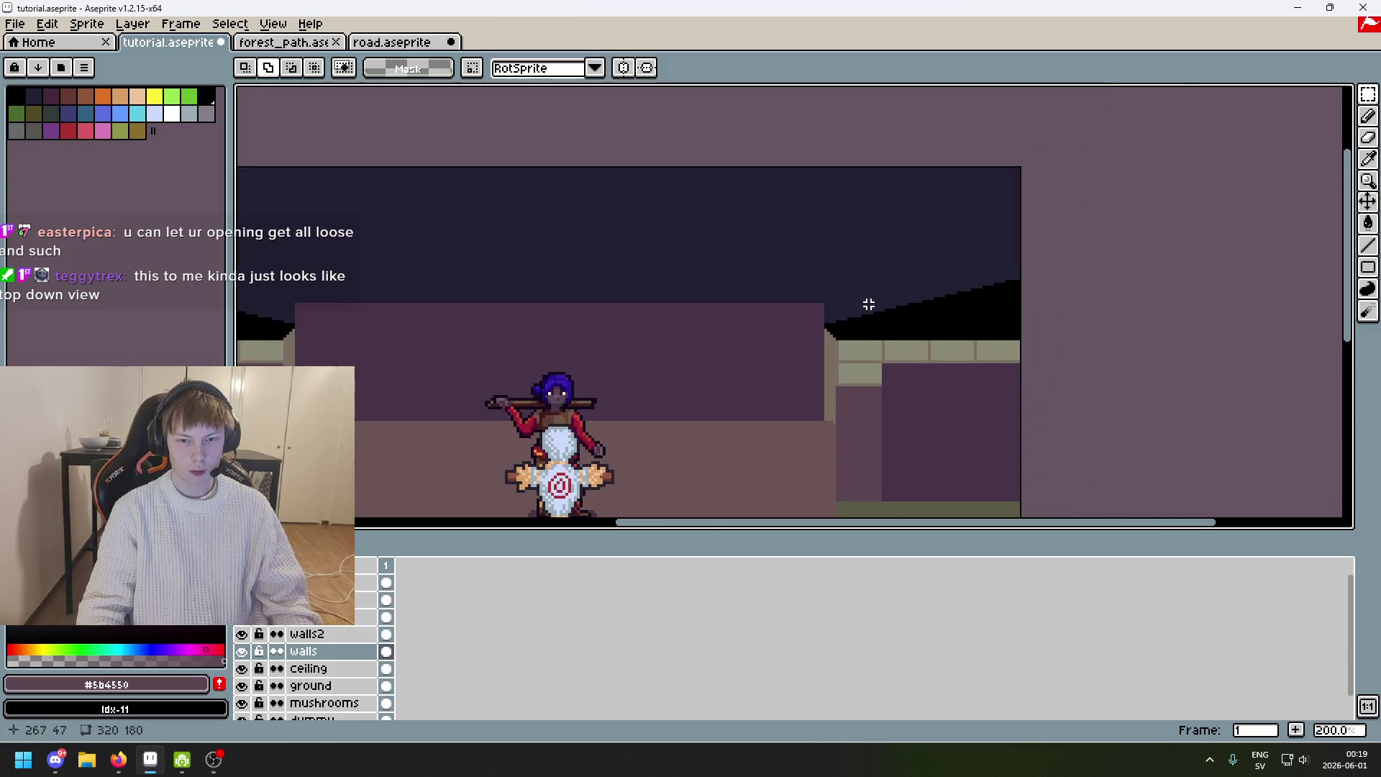
scroll(772, 302, down, 3)
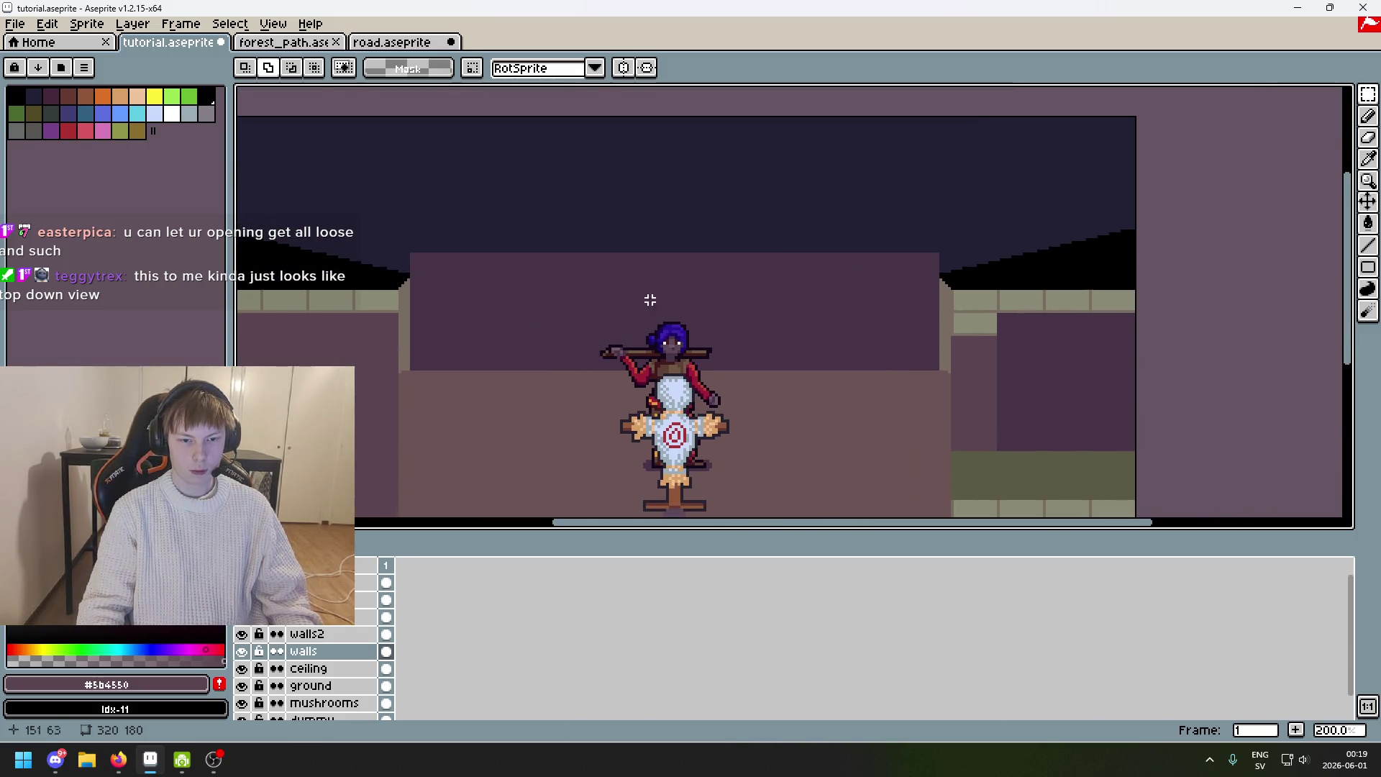
scroll(647, 244, down, 2)
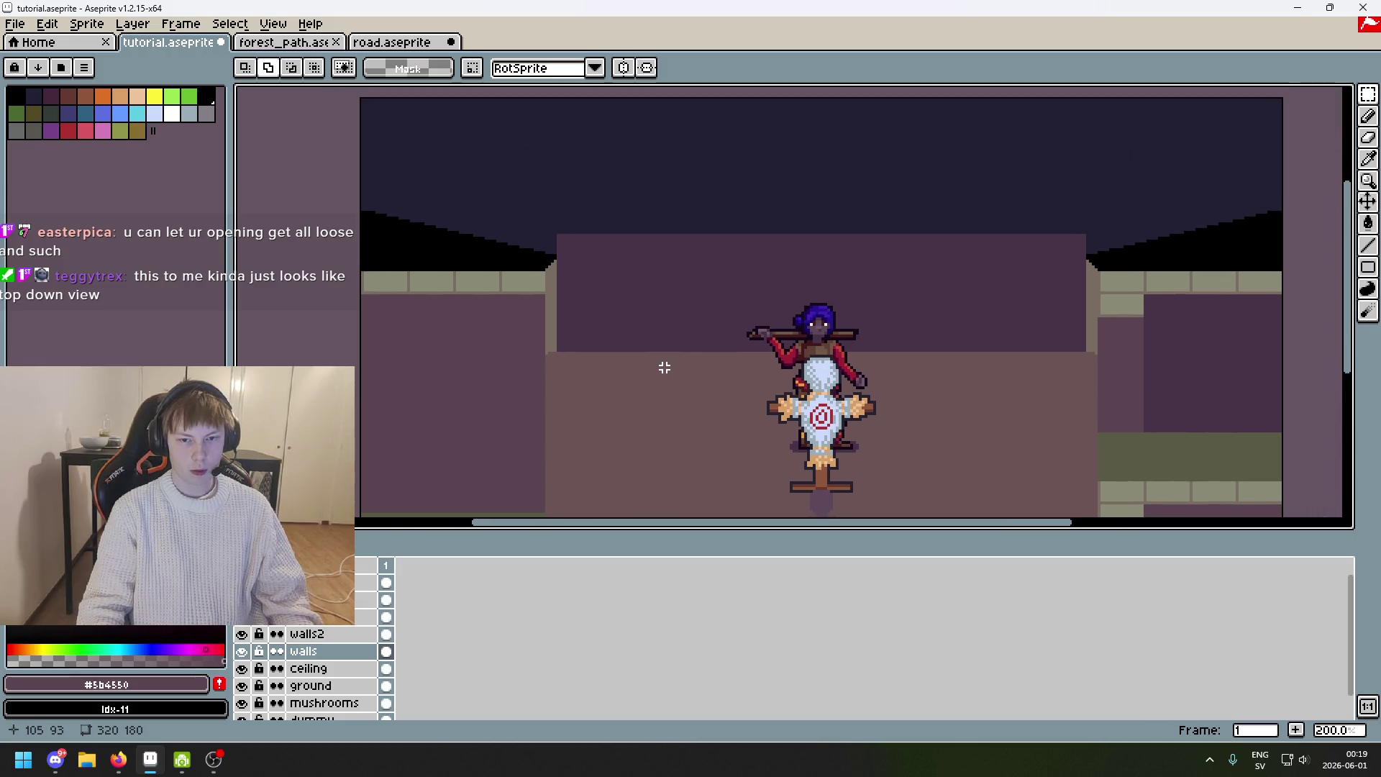
scroll(678, 208, up, 2)
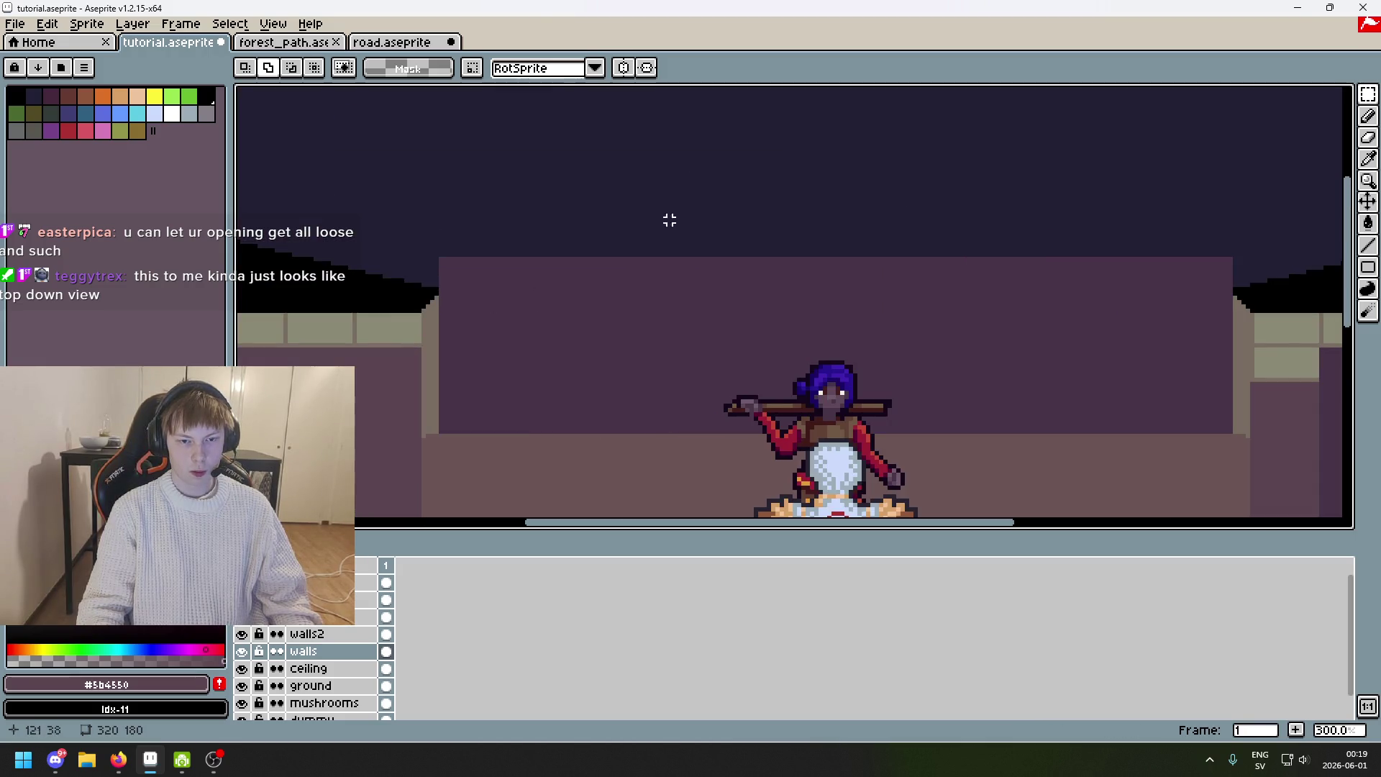
alt+click(638, 360)
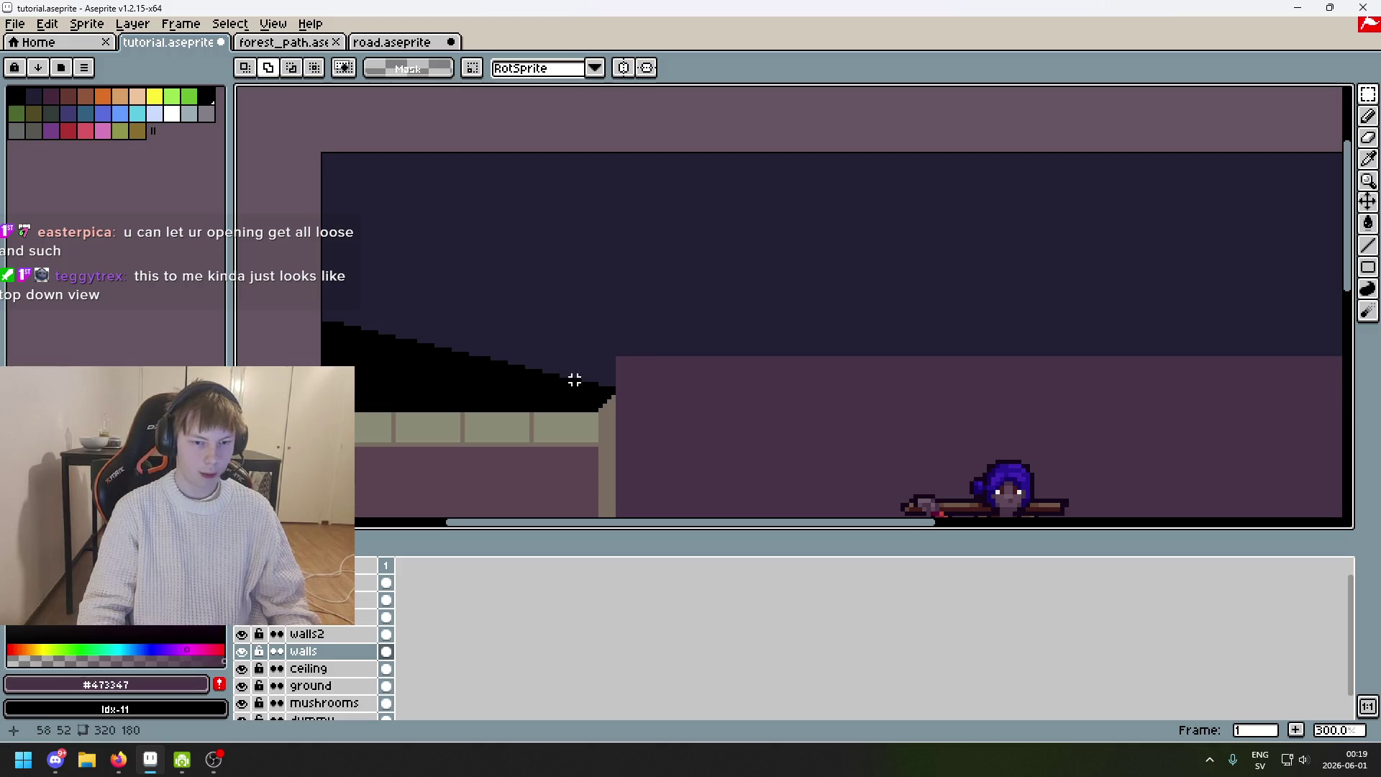
scroll(583, 377, up, 1)
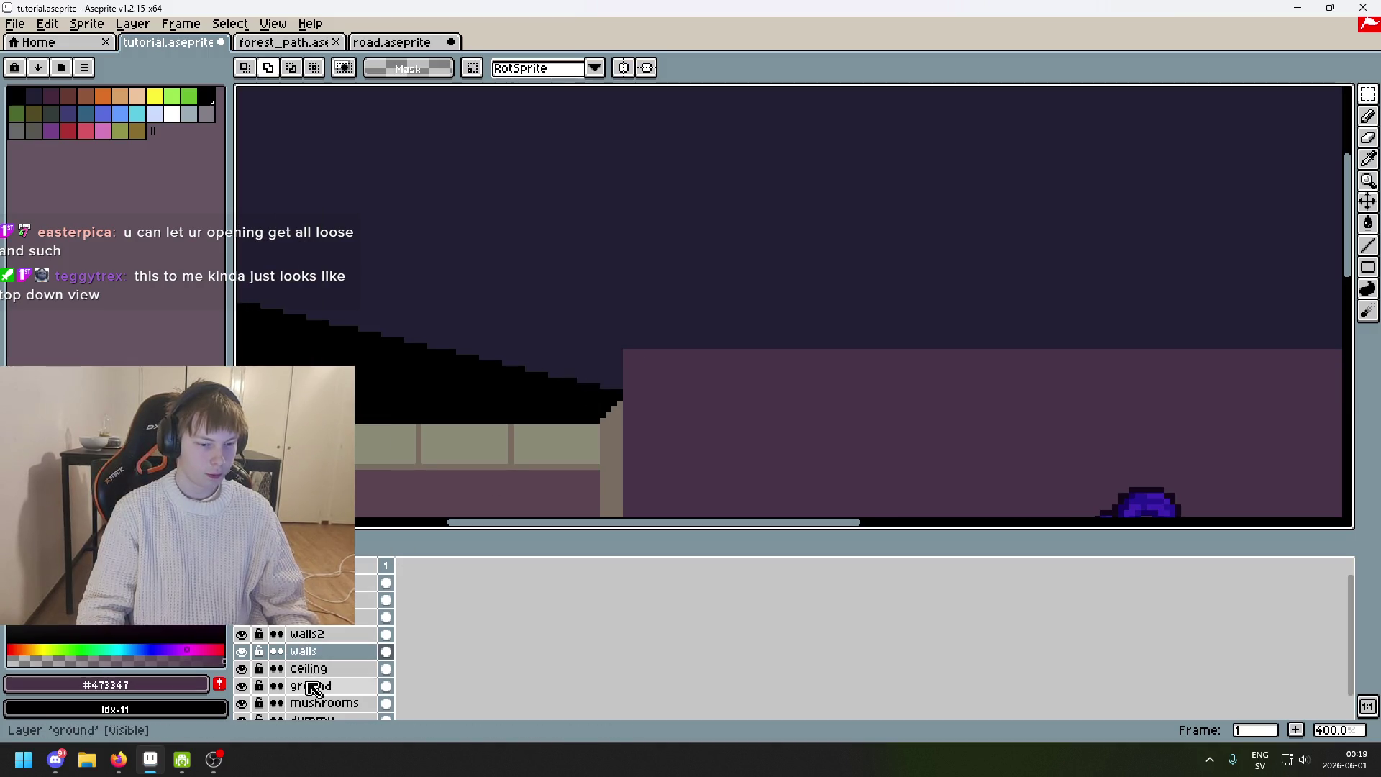
click(241, 652)
click(242, 651)
click(241, 669)
click(242, 669)
click(242, 669)
click(242, 669)
Make the ceiling layer active and eyedrop black as the drawing colour.
click(331, 668)
key(alt)
alt+click(500, 413)
scroll(576, 381, up, 3)
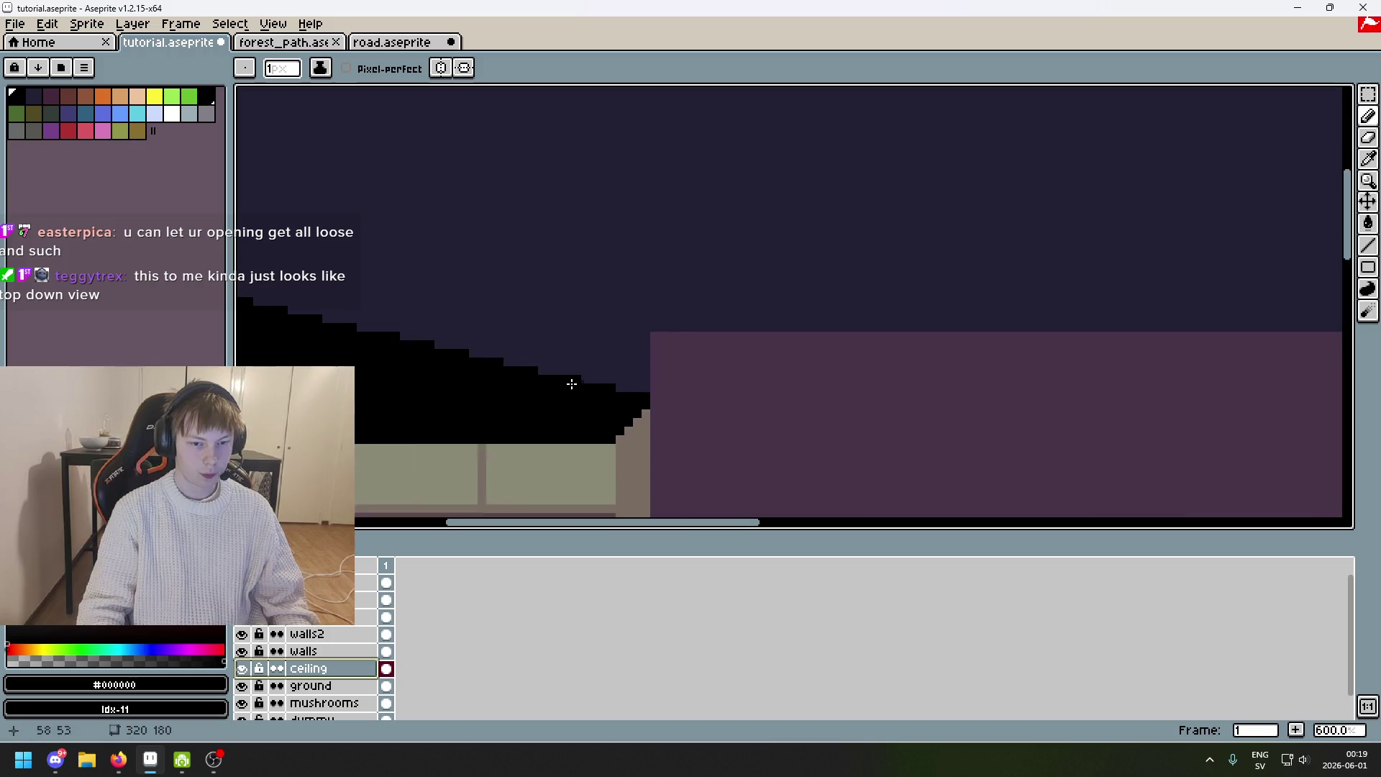
click(243, 670)
click(244, 670)
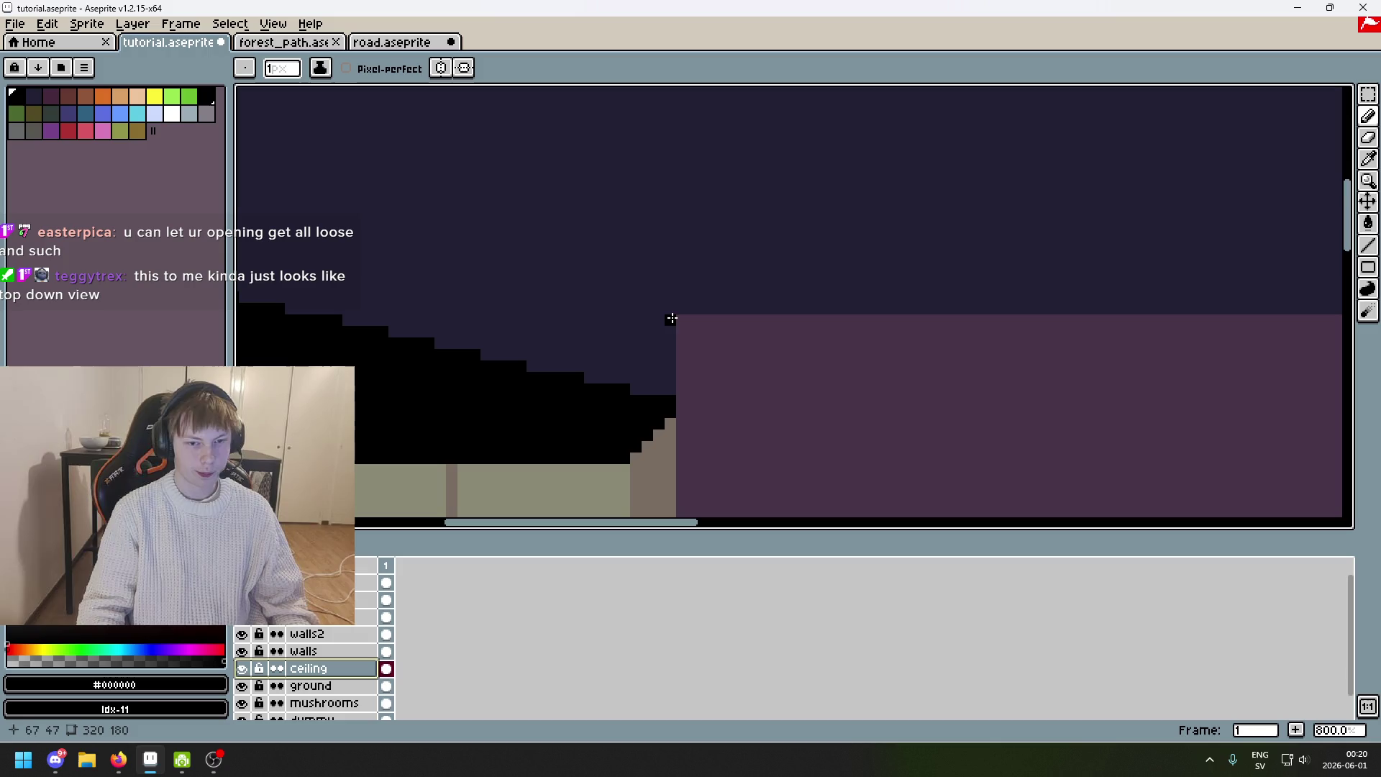
Show the red 'lines' guide layer and draw a trial Line-tool diagonal, then undo it.
click(1369, 246)
scroll(481, 179, down, 2)
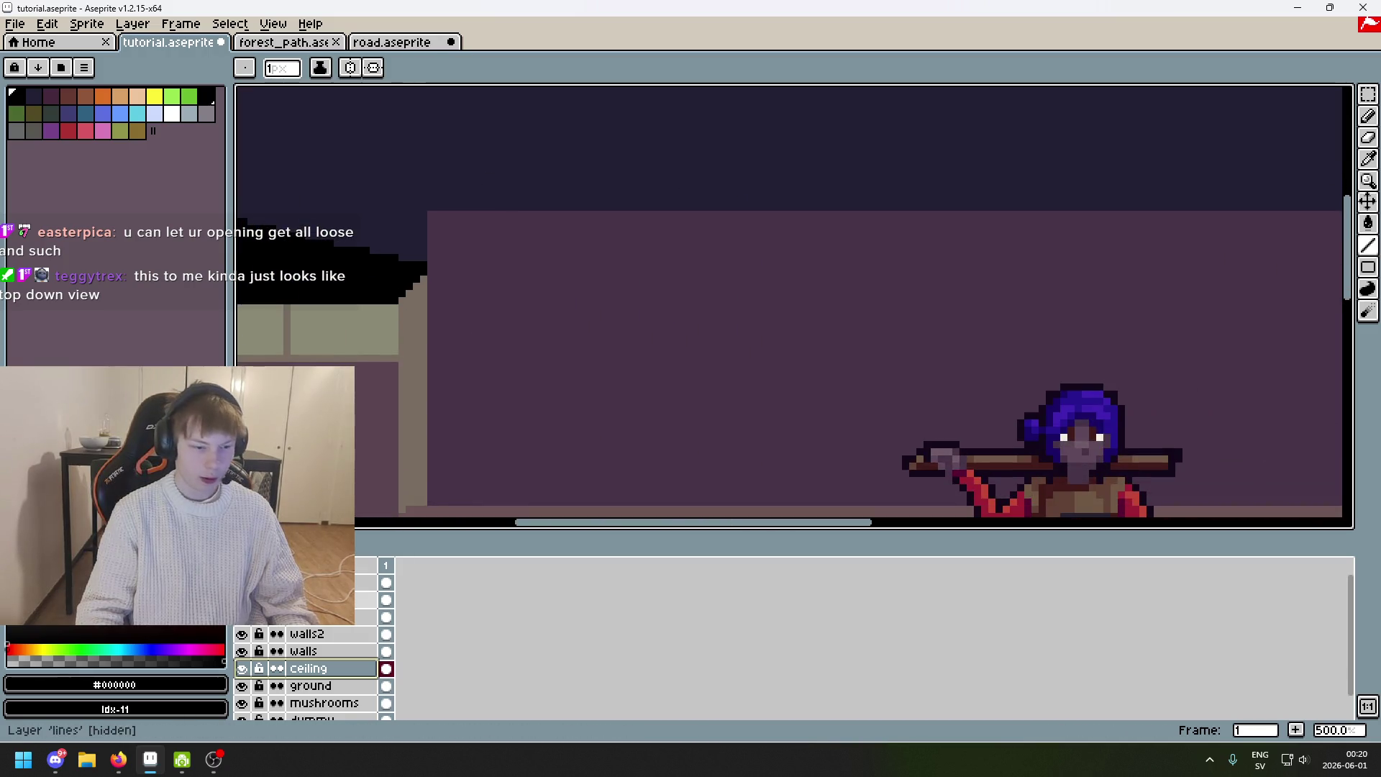
click(242, 599)
mouse_move(1086, 423)
mouse_down()
mouse_move(391, 153)
mouse_move(242, 129)
mouse_move(240, 90)
mouse_move(363, 178)
mouse_move(656, 200)
mouse_move(595, 215)
mouse_move(611, 262)
mouse_move(506, 192)
mouse_move(461, 182)
mouse_move(479, 156)
mouse_up()
scroll(583, 188, down, 1)
scroll(694, 198, right, 5)
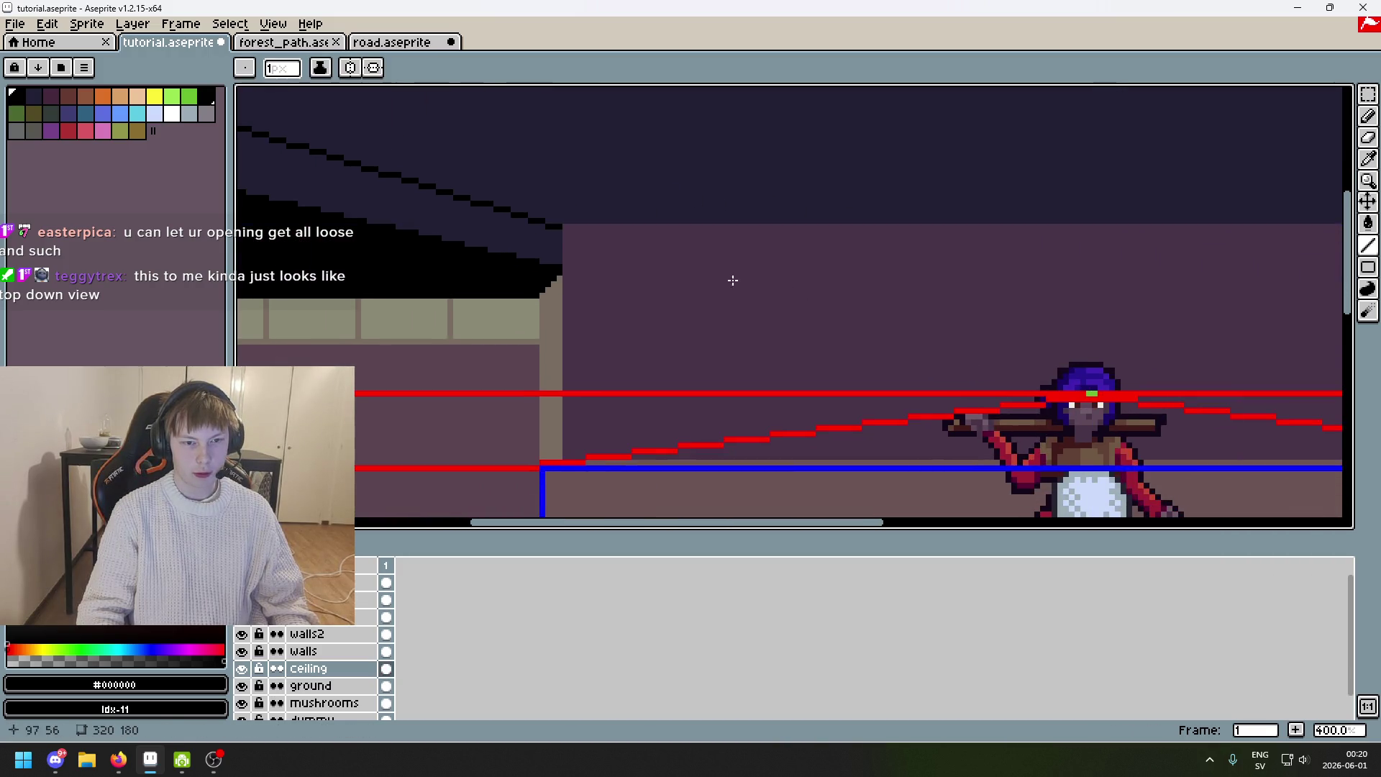
key(ctrl+z)
Draw a thin black diagonal up-left from the back wall corner across the ceiling.
mouse_move(744, 224)
mouse_down()
mouse_move(592, 162)
mouse_move(254, 91)
mouse_move(281, 152)
mouse_move(404, 136)
mouse_move(530, 210)
mouse_move(399, 220)
mouse_up()
mouse_move(257, 189)
mouse_down()
mouse_move(366, 179)
mouse_move(316, 156)
mouse_up()
scroll(641, 246, up, 6)
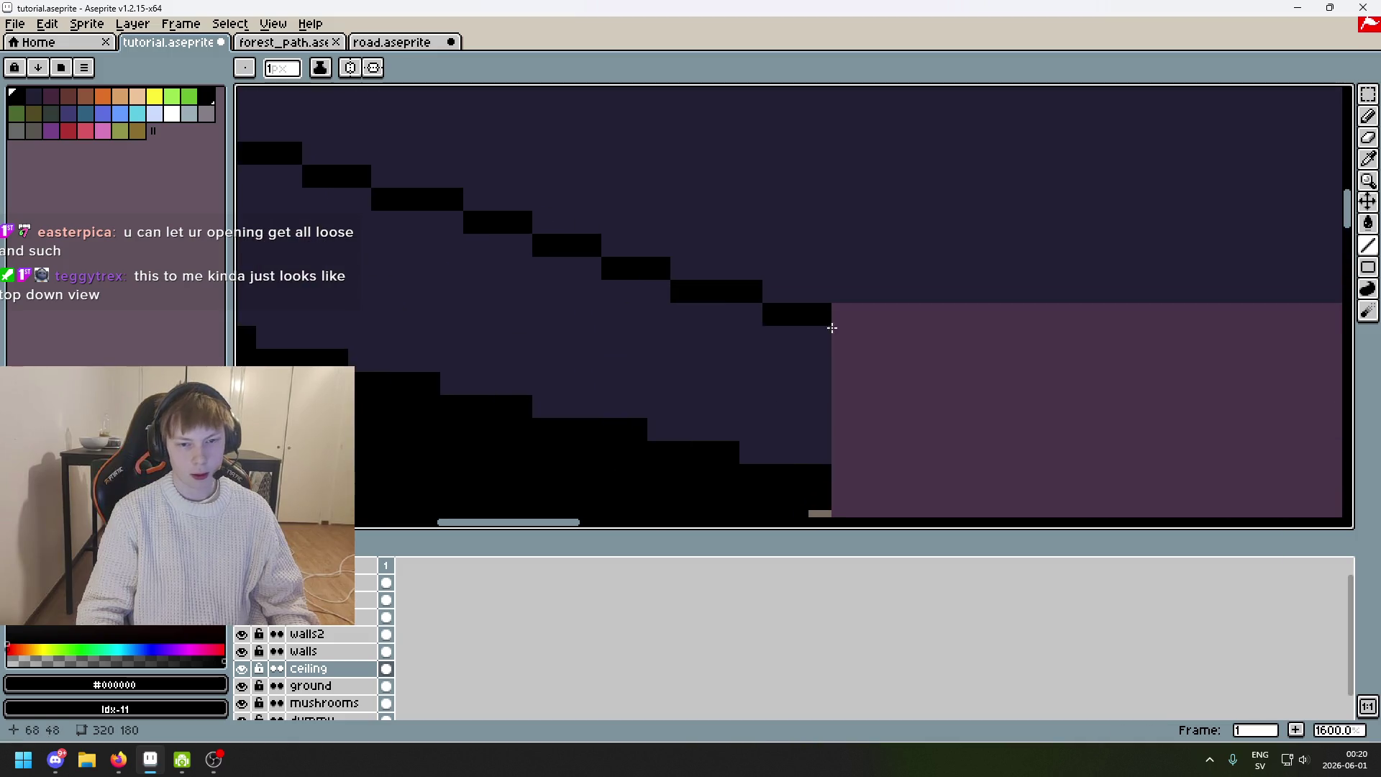
Replace the diagonal with hand-placed black Pencil pixels forming the ceiling steps.
click(689, 268)
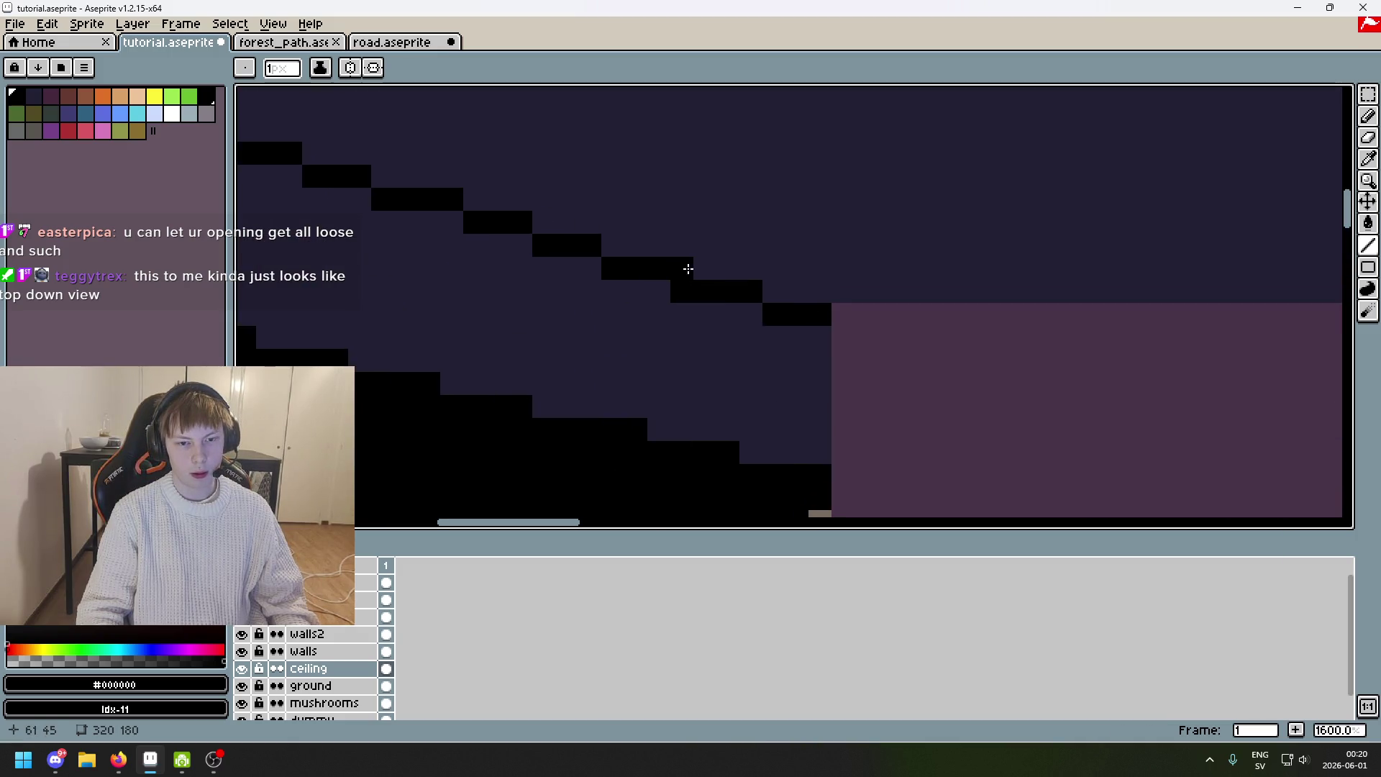
scroll(611, 248, down, 3)
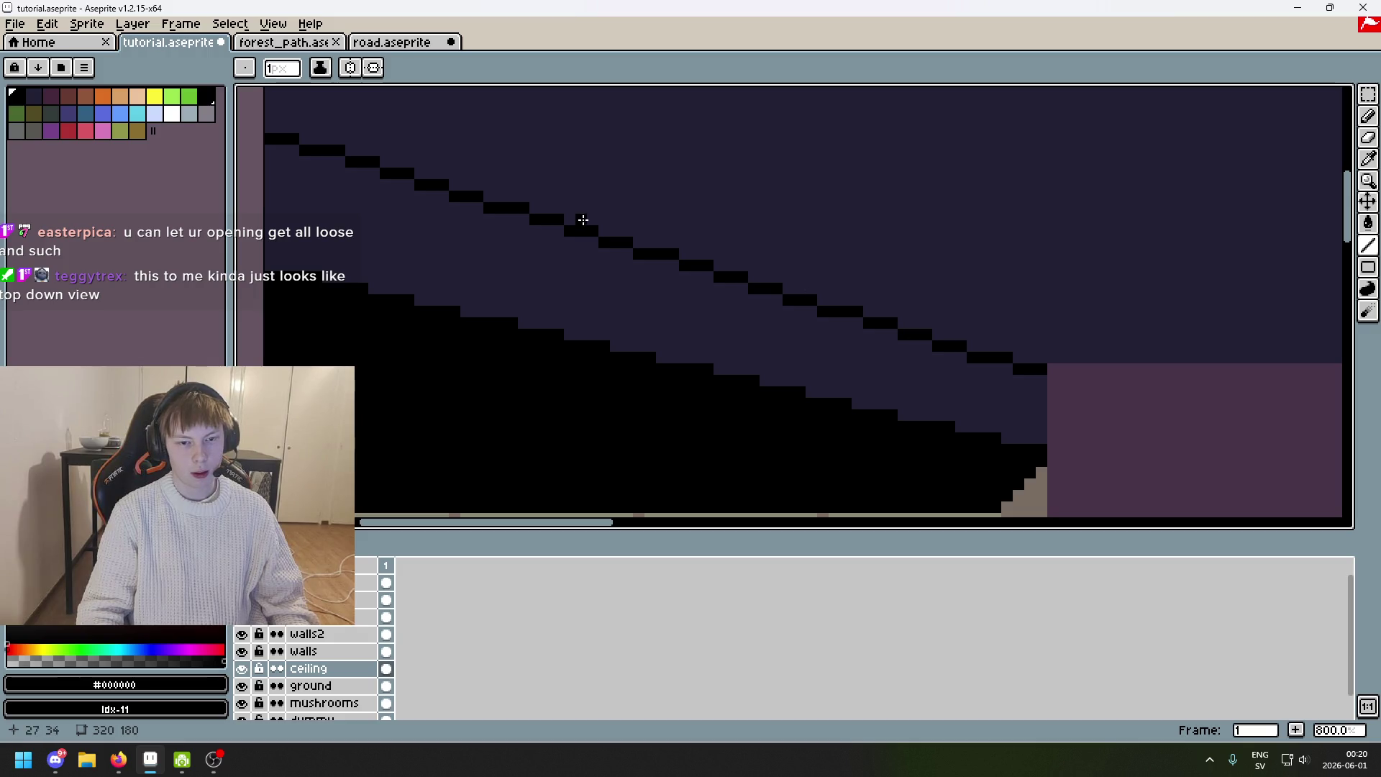
key(ctrl+z)
key(b)
scroll(984, 333, up, 2)
drag(978, 326, 949, 317)
scroll(950, 317, up, 2)
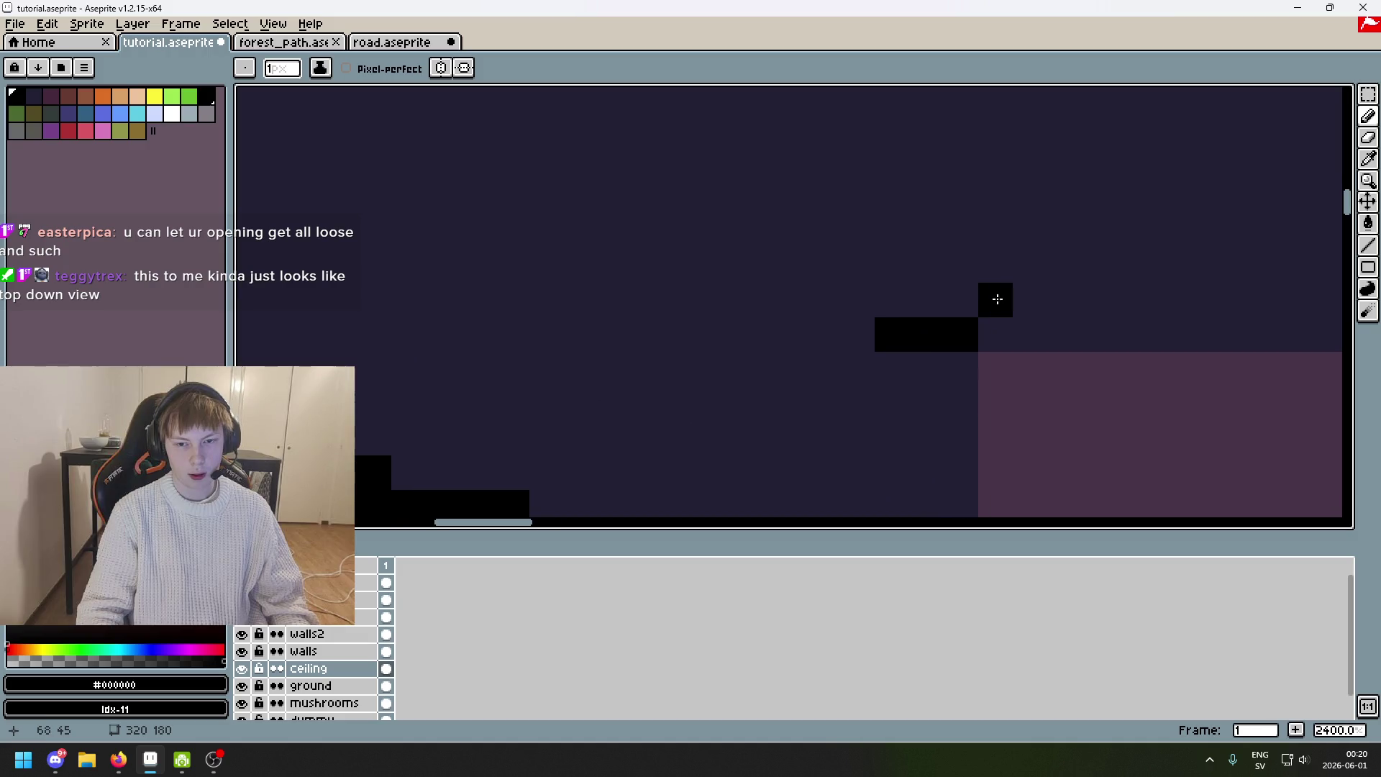
mouse_move(856, 299)
mouse_down()
mouse_move(799, 297)
mouse_move(749, 266)
mouse_move(690, 265)
mouse_move(644, 225)
mouse_move(617, 246)
mouse_move(525, 213)
mouse_up()
scroll(618, 246, down, 1)
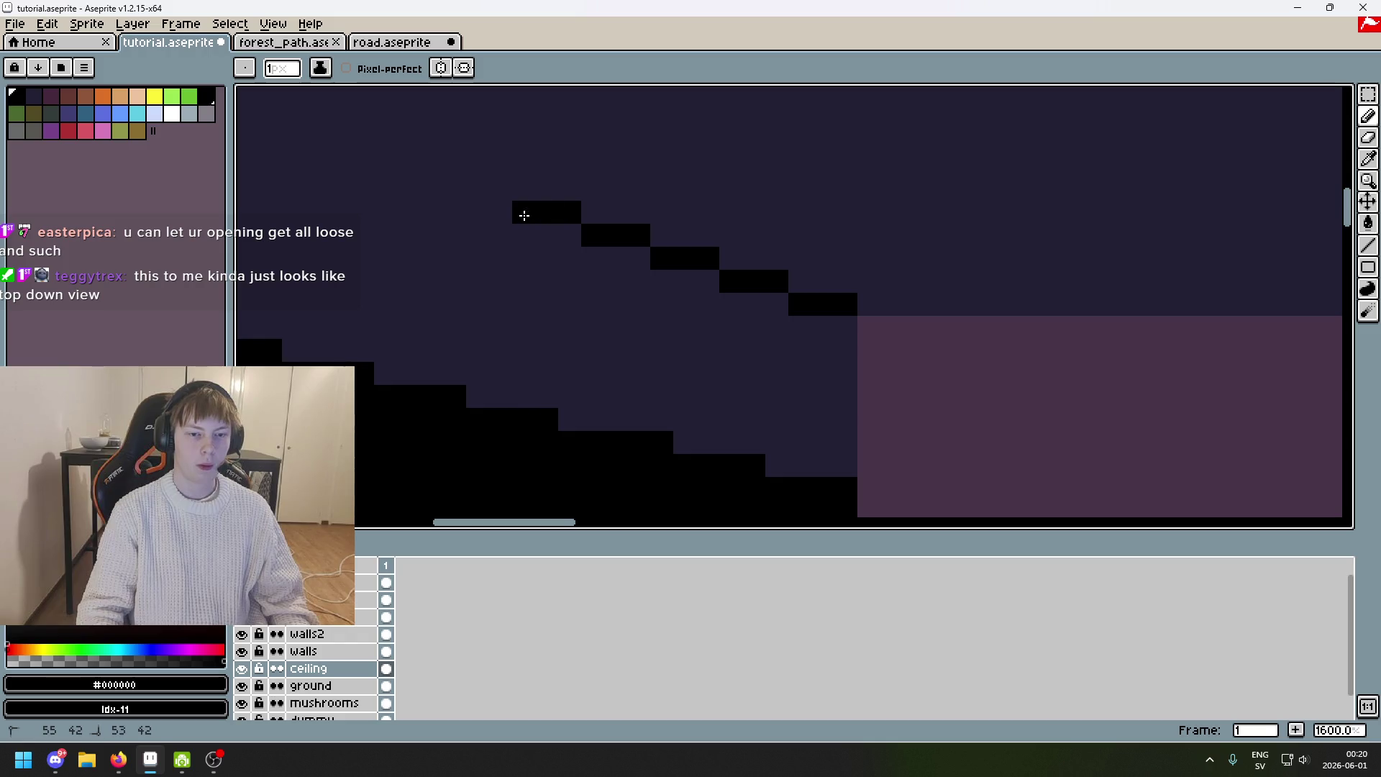
click(583, 256)
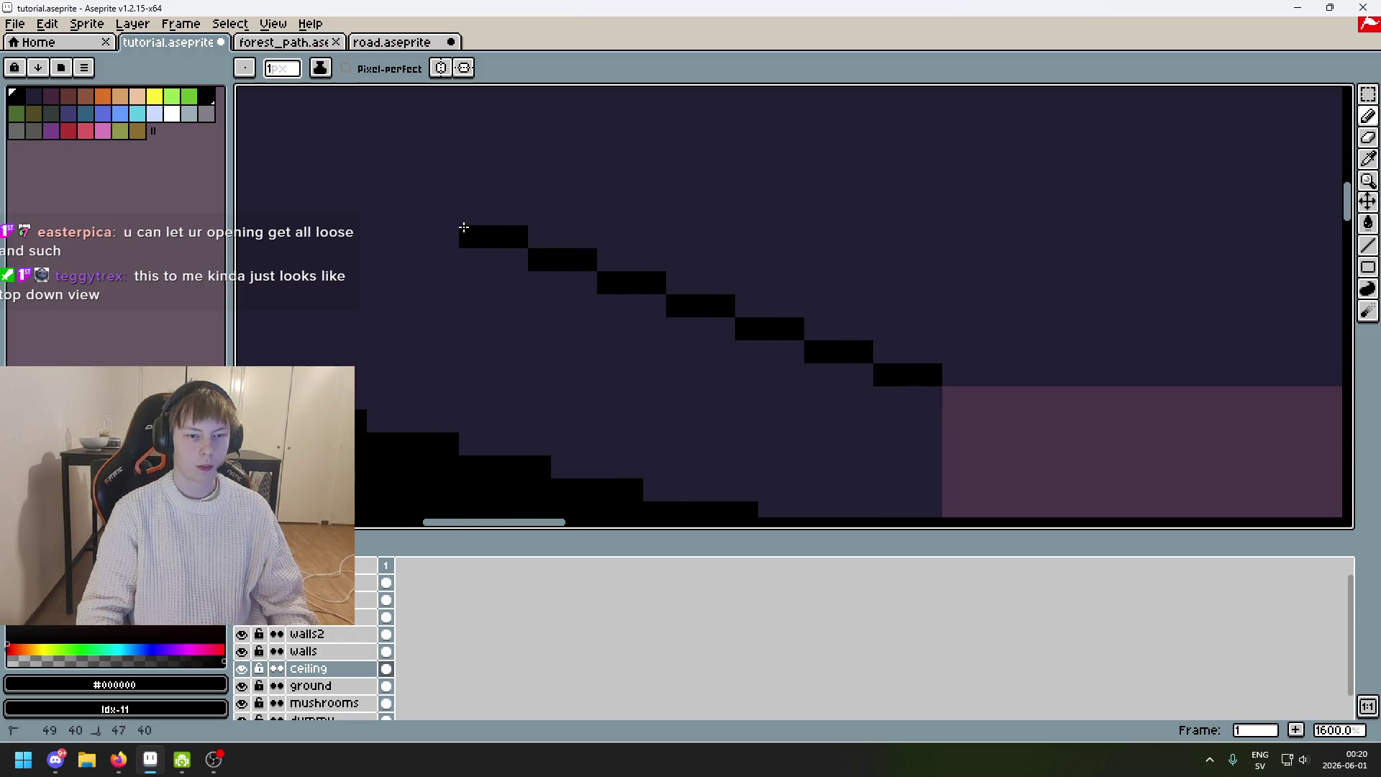
scroll(729, 343, down, 3)
scroll(1166, 297, up, 1)
Marquee-select the stepped black pixel row and move it up-left to extend the diagonal.
key(m)
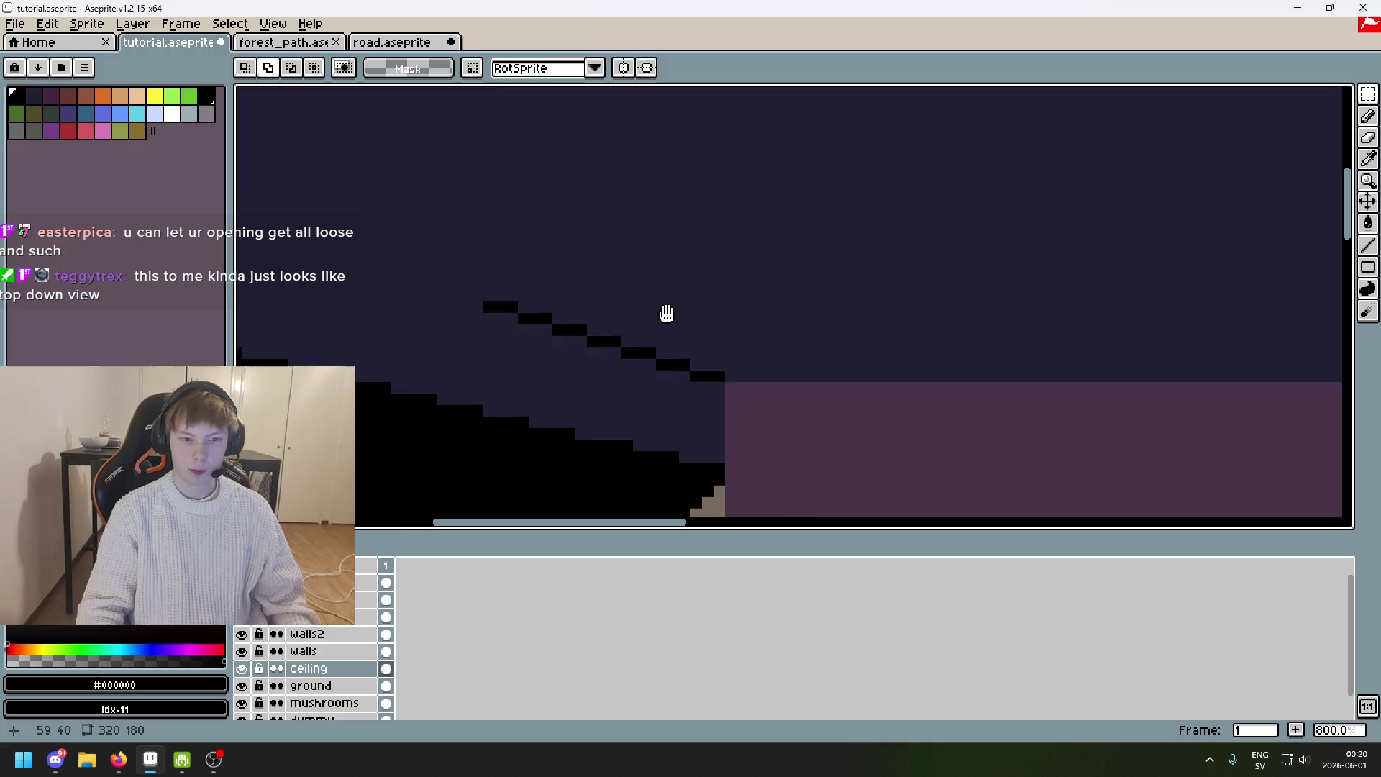
drag(813, 407, 429, 257)
mouse_move(752, 378)
mouse_down()
mouse_move(502, 288)
mouse_move(509, 274)
mouse_move(508, 288)
mouse_up()
key(Return)
Shift another stepped segment up-left so the diagonal reaches the far left edge, then deselect.
drag(727, 309, 1074, 364)
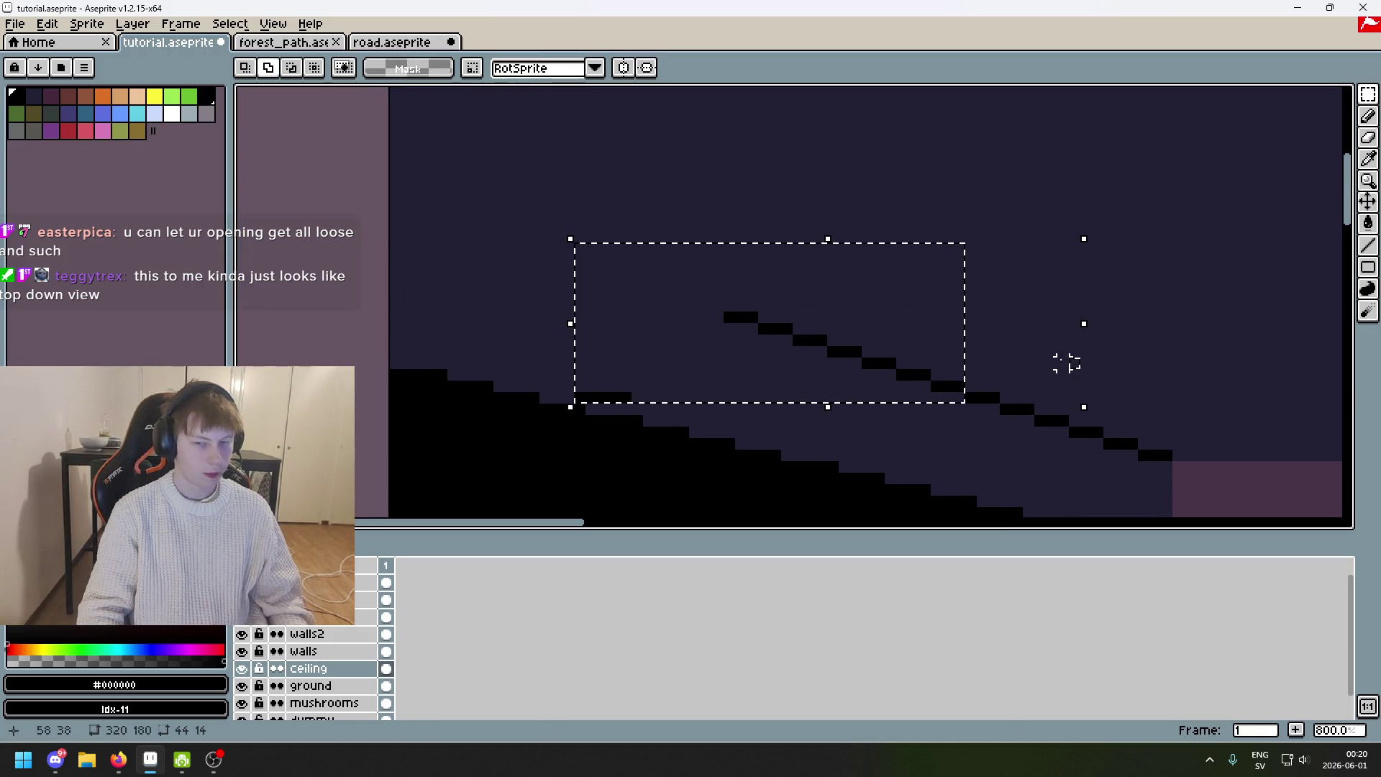
key(ctrl+z)
key(ctrl+y)
key(ctrl+z)
key(ctrl+z)
key(ctrl+z)
key(ctrl+z)
mouse_move(1016, 415)
mouse_down()
mouse_move(348, 210)
mouse_move(325, 188)
mouse_up()
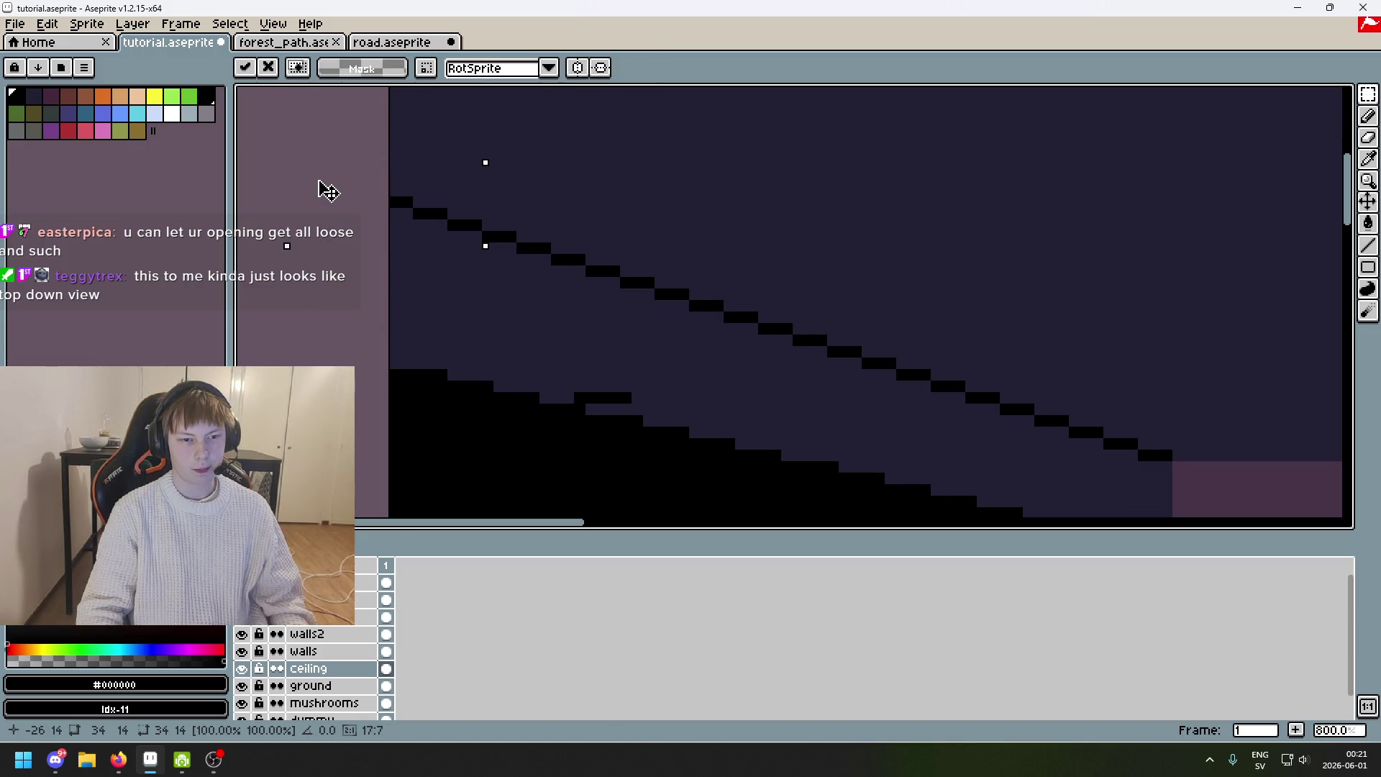
key(Return)
scroll(569, 305, down, 4)
key(ctrl+d)
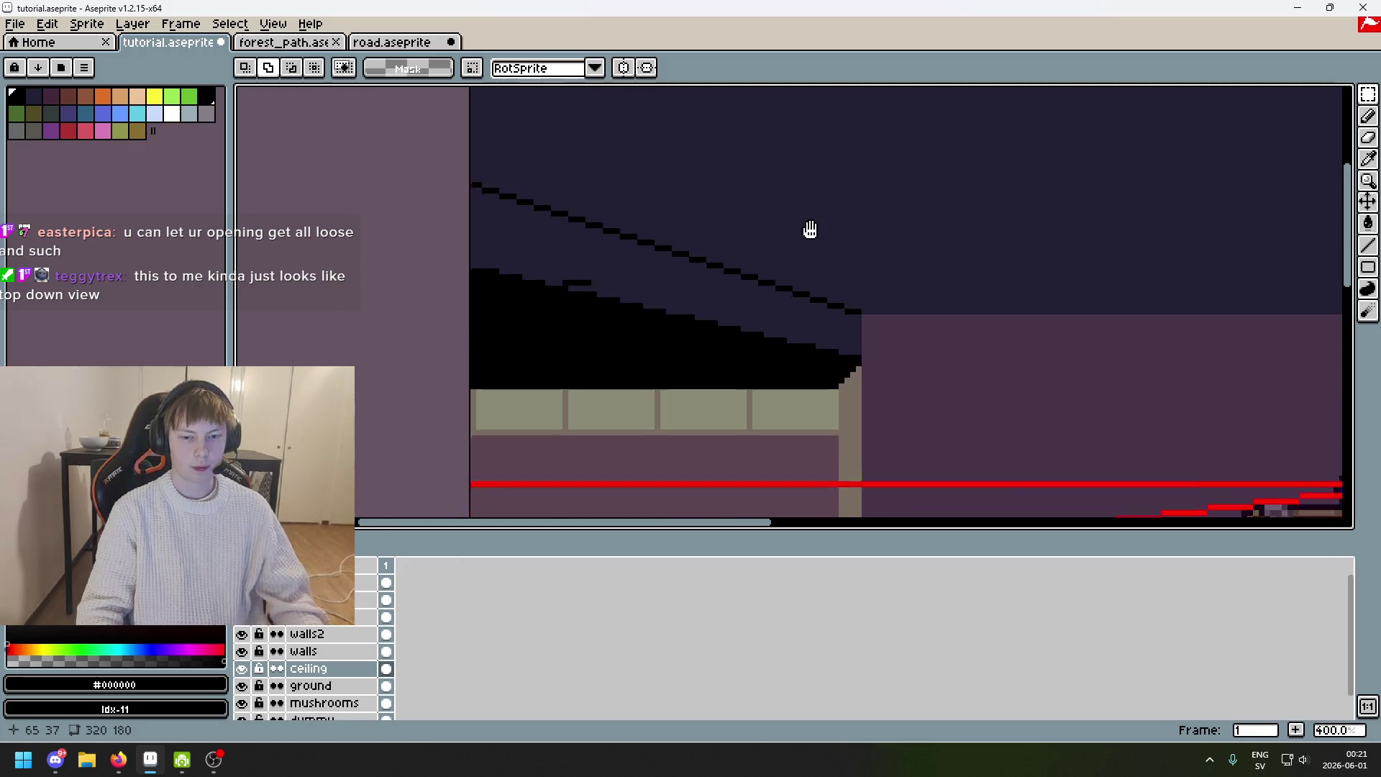
Pick black from the ceiling wedge as the drawing colour.
scroll(720, 245, up, 2)
alt+click(722, 262)
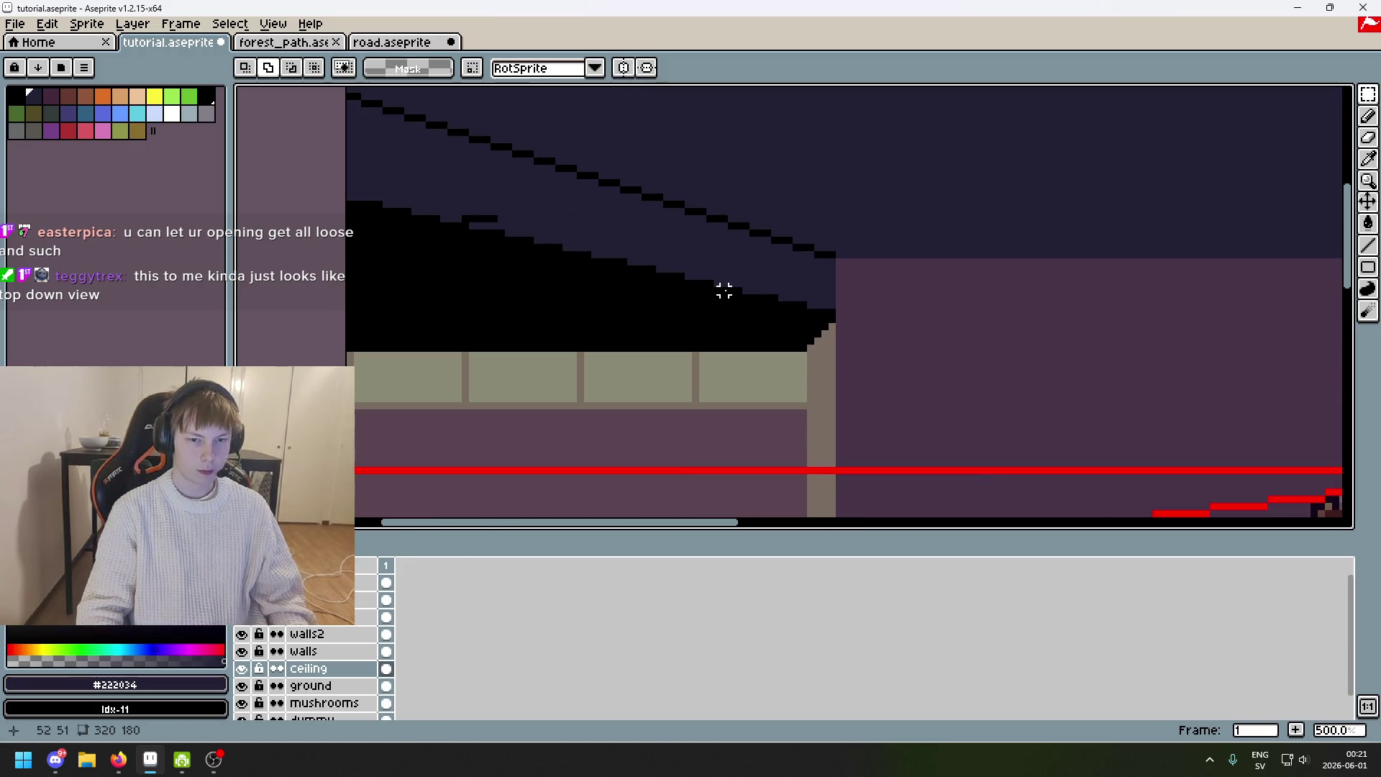
key(g)
scroll(796, 274, up, 5)
key(b)
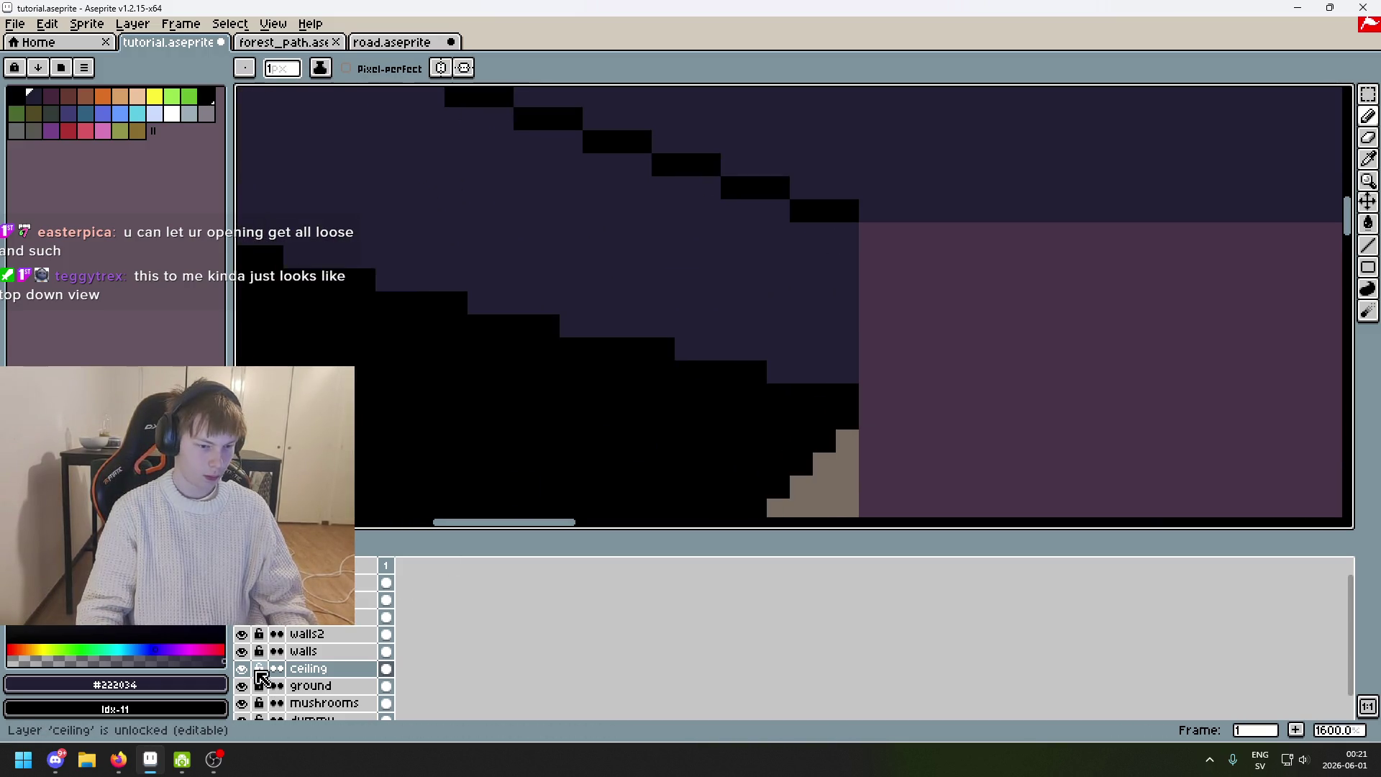
scroll(618, 417, down, 4)
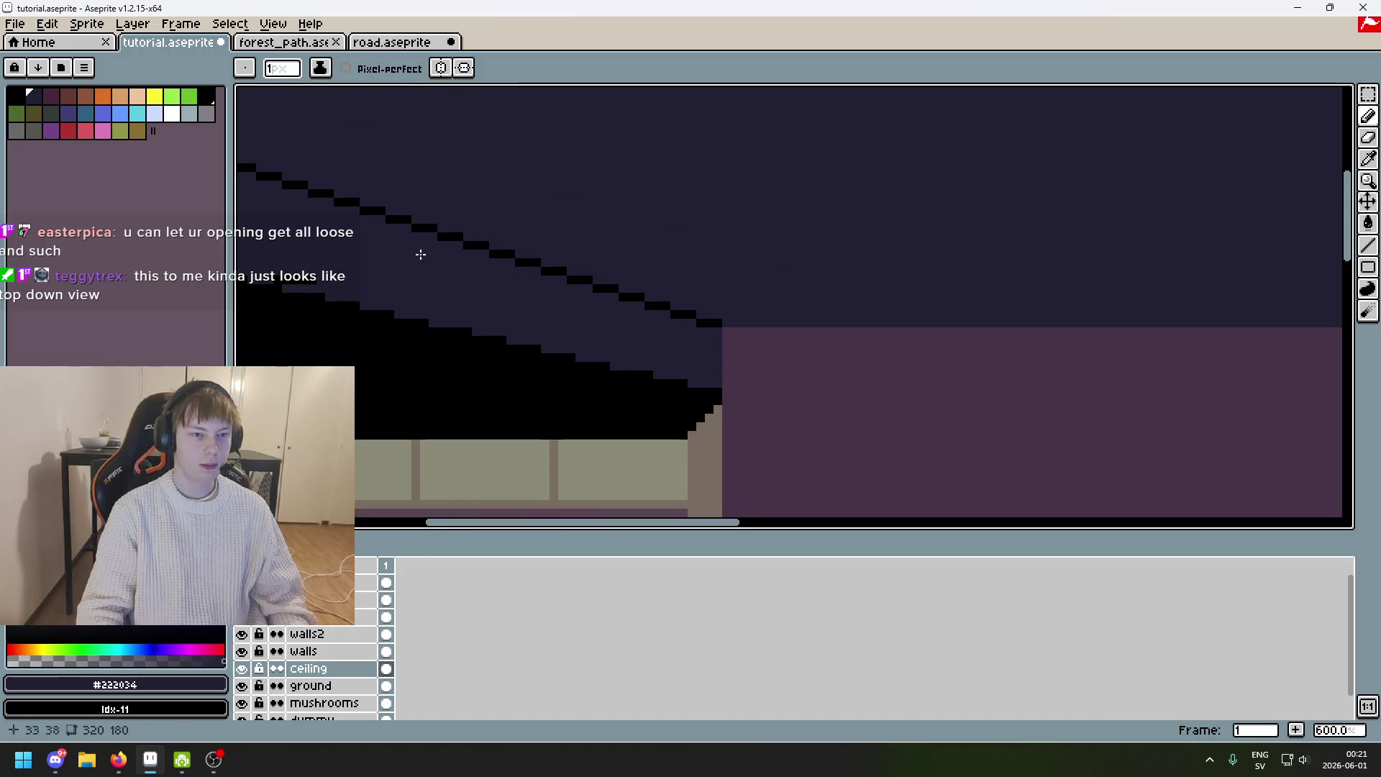
key(alt)
click(714, 329)
Close the ceiling edge with a black line and pixel, then bucket-fill the interior black.
scroll(716, 330, up, 4)
drag(720, 316, 720, 467)
click(669, 415)
key(g)
click(607, 374)
Try a straight guide line up-left across the ceiling, then undo it.
scroll(661, 366, down, 7)
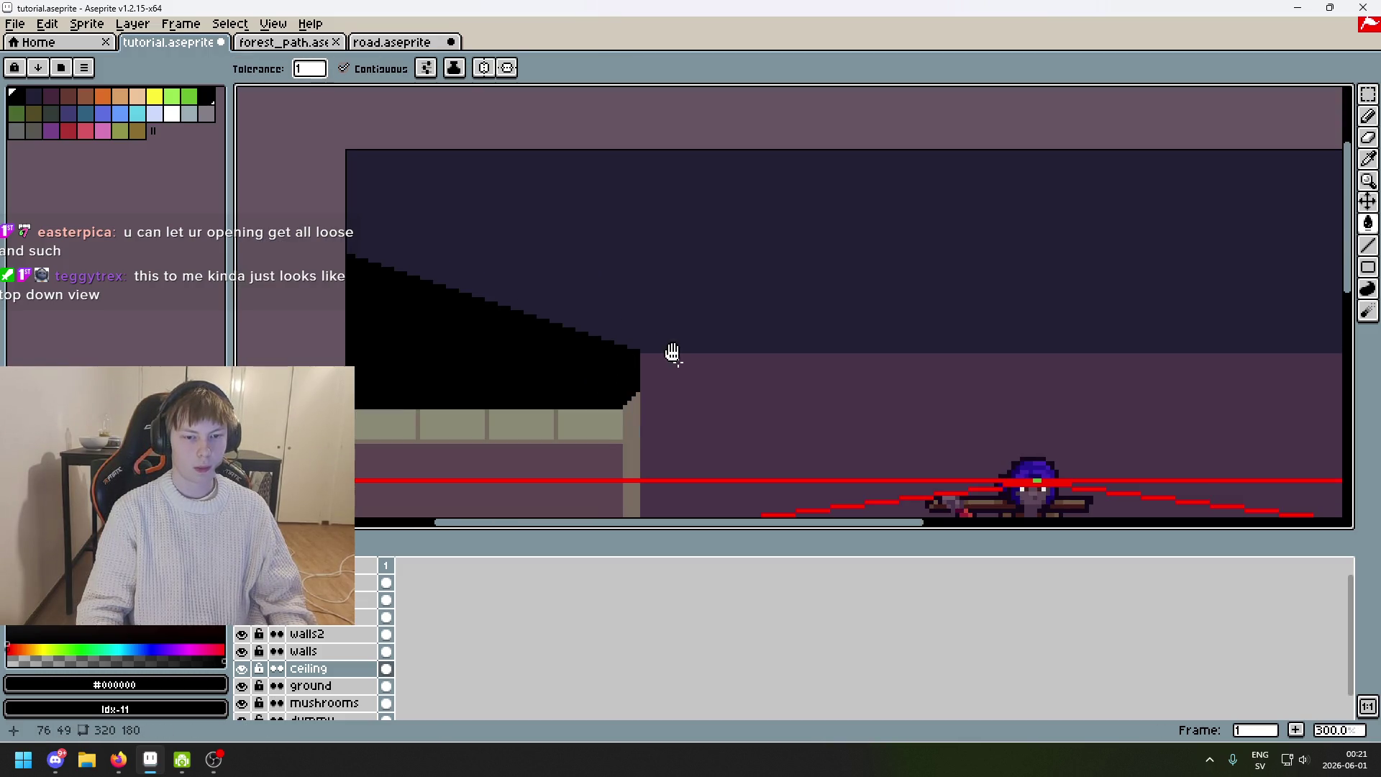
drag(677, 358, 506, 246)
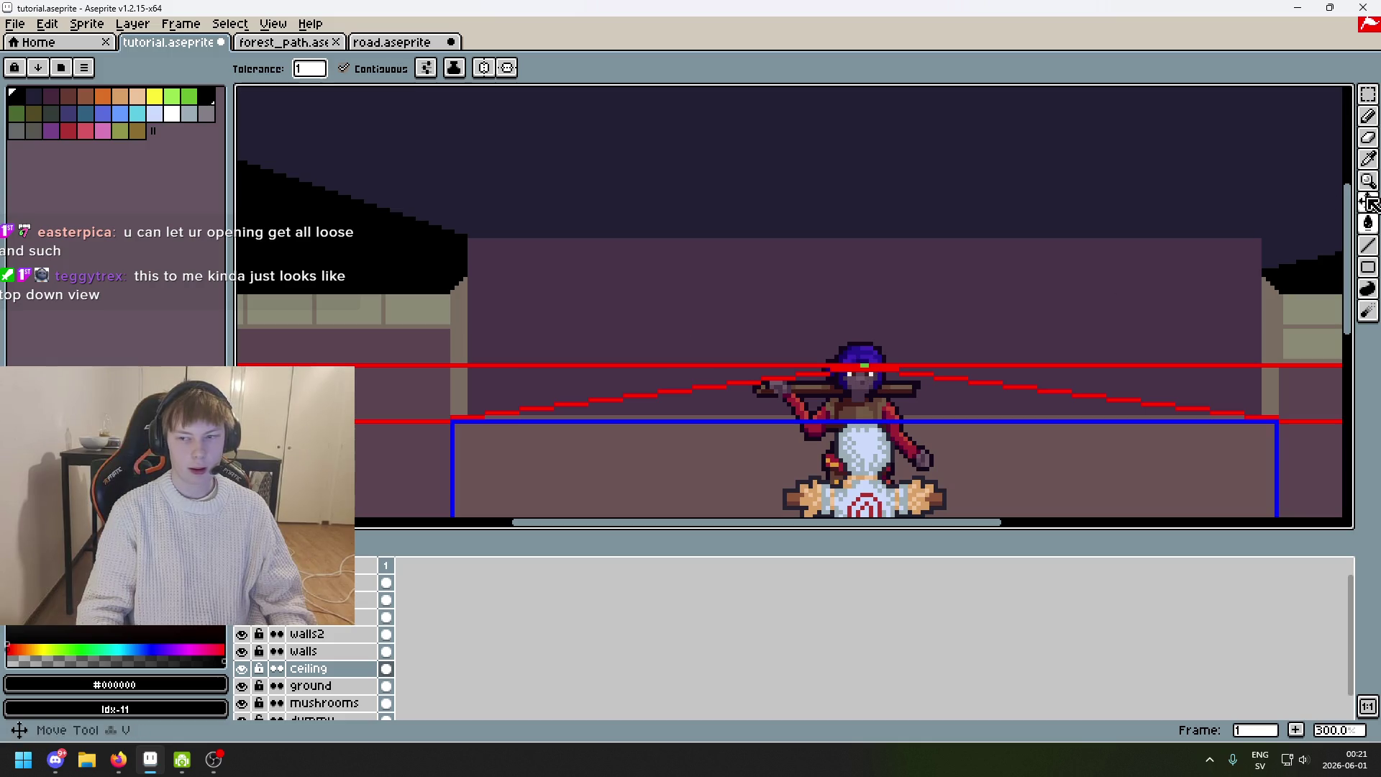
click(1370, 248)
scroll(499, 260, up, 1)
click(977, 401)
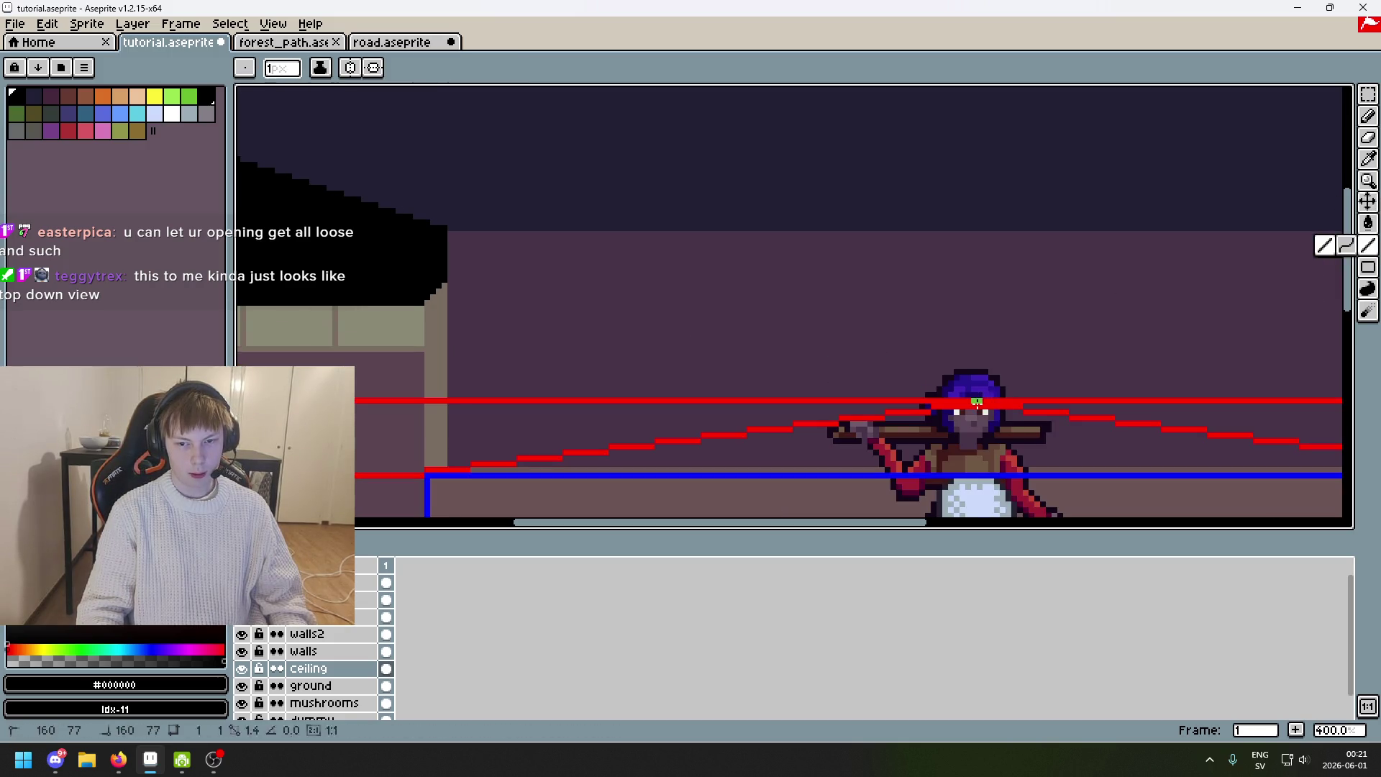
drag(527, 219, 272, 141)
key(ctrl+z)
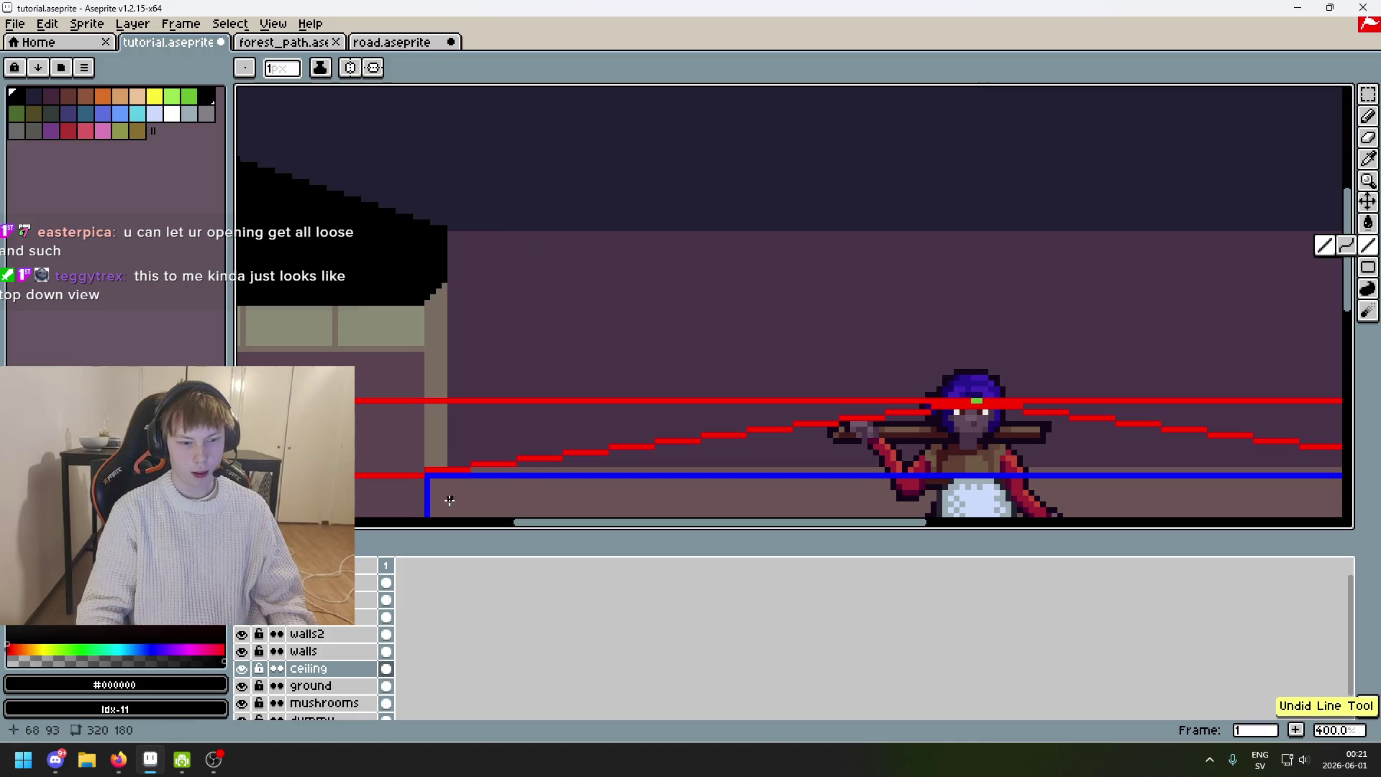
Hide the walls layer and undo a second trial guide line from the character's head.
click(243, 651)
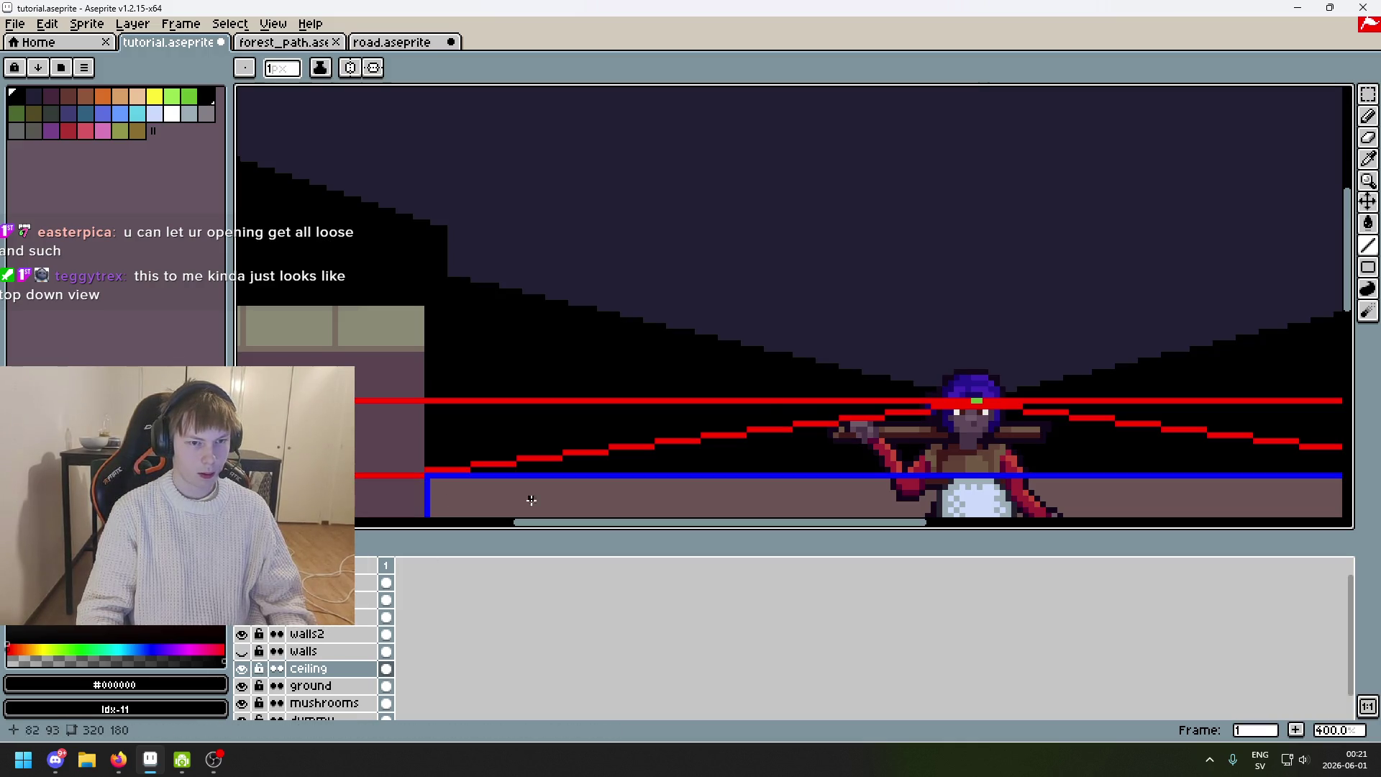
mouse_move(975, 402)
mouse_down()
mouse_move(240, 107)
mouse_move(632, 143)
mouse_up()
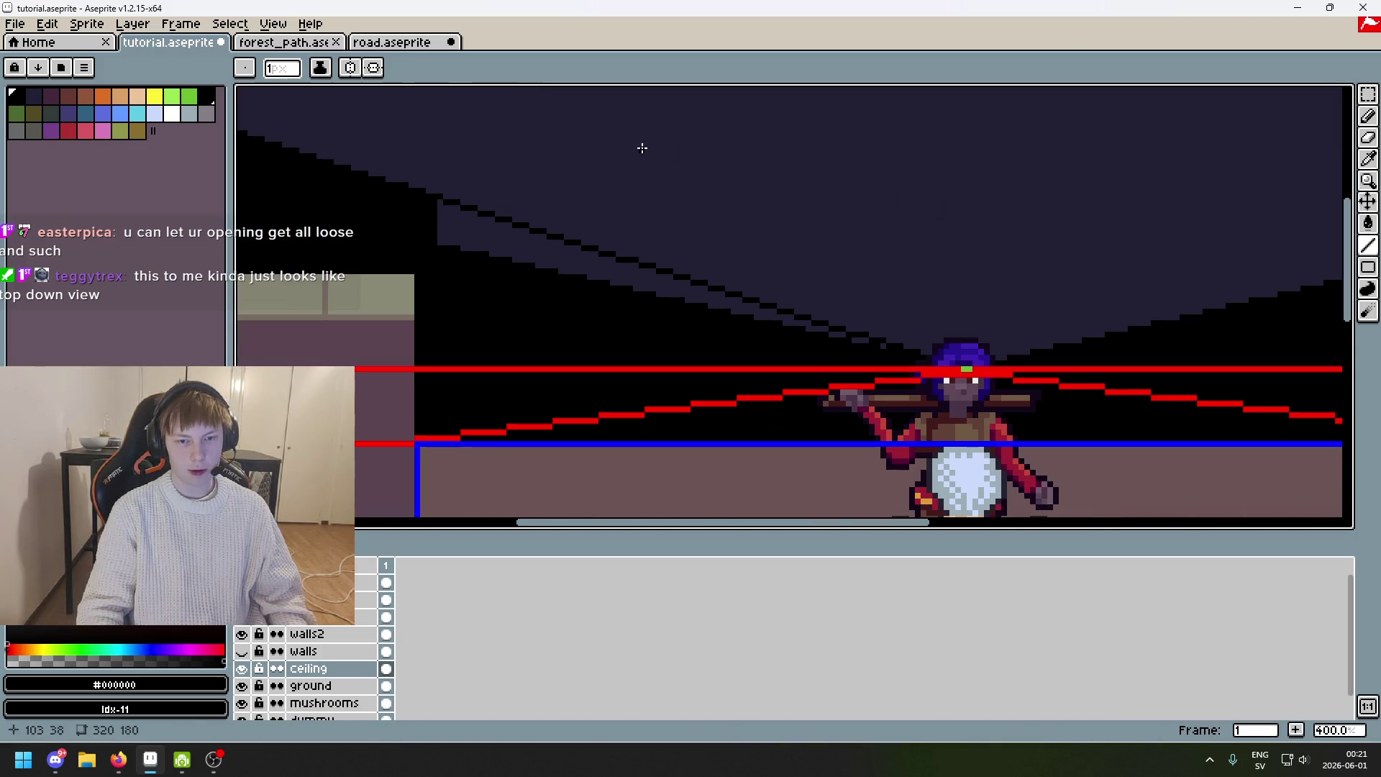
key(ctrl+z)
scroll(762, 210, down, 3)
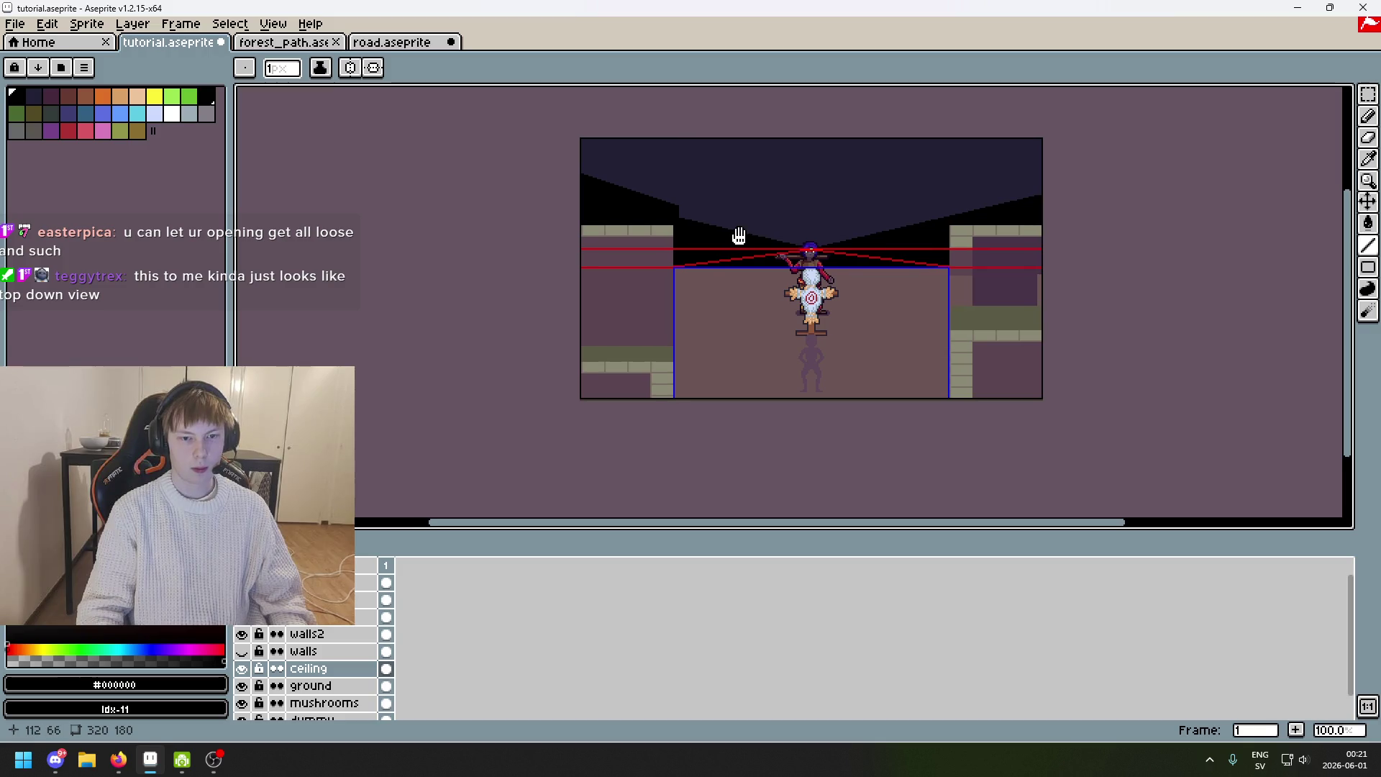
scroll(743, 242, up, 1)
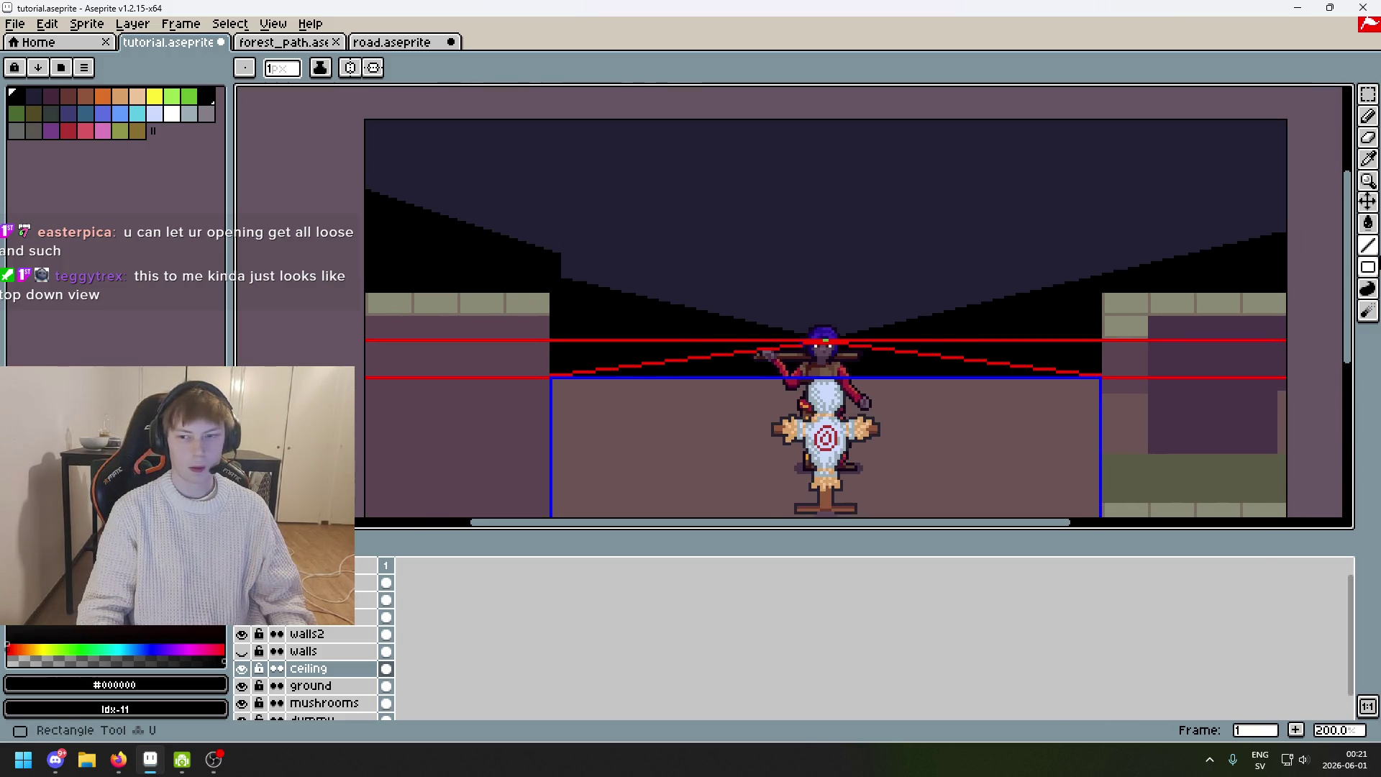
key(q)
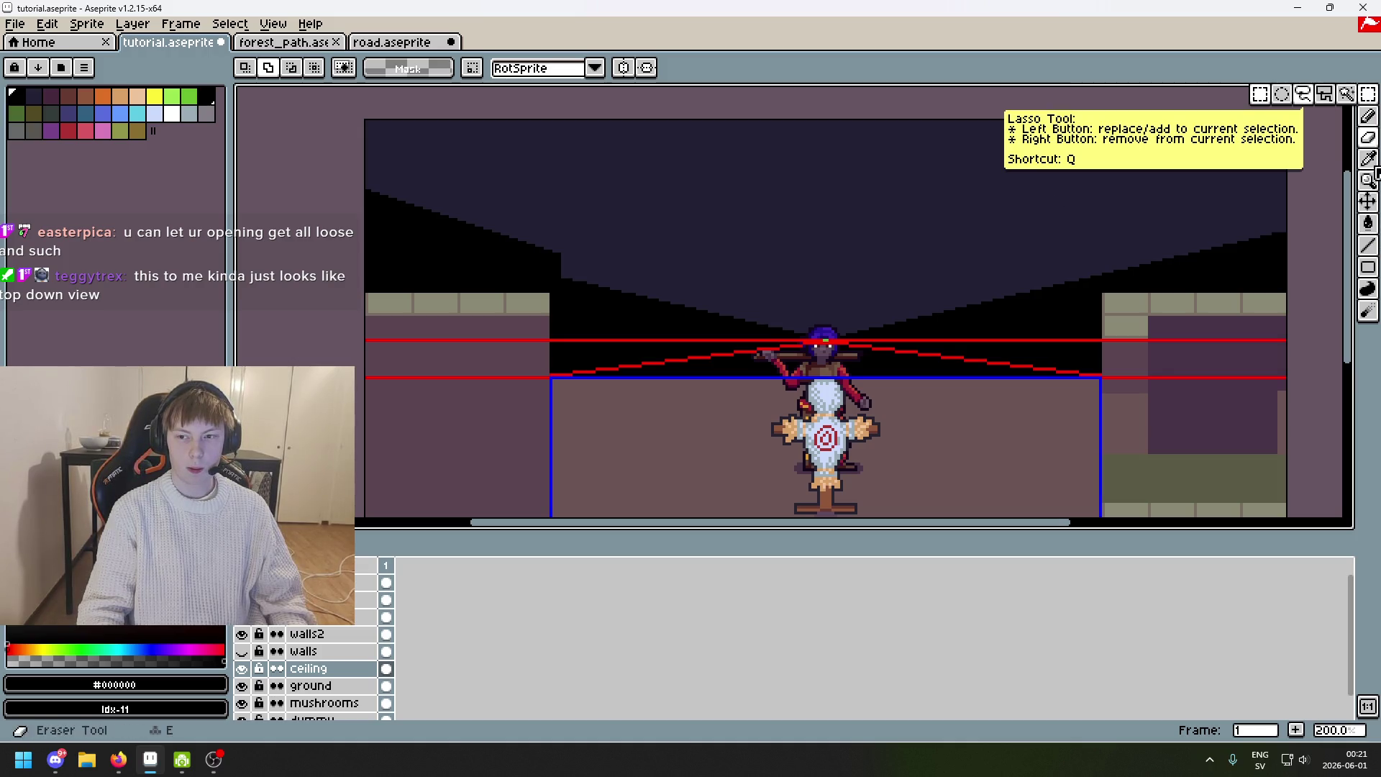
click(1368, 116)
scroll(630, 176, up, 1)
Extend the left ceiling's black stepped edge a few pixels toward the centre.
scroll(662, 231, up, 1)
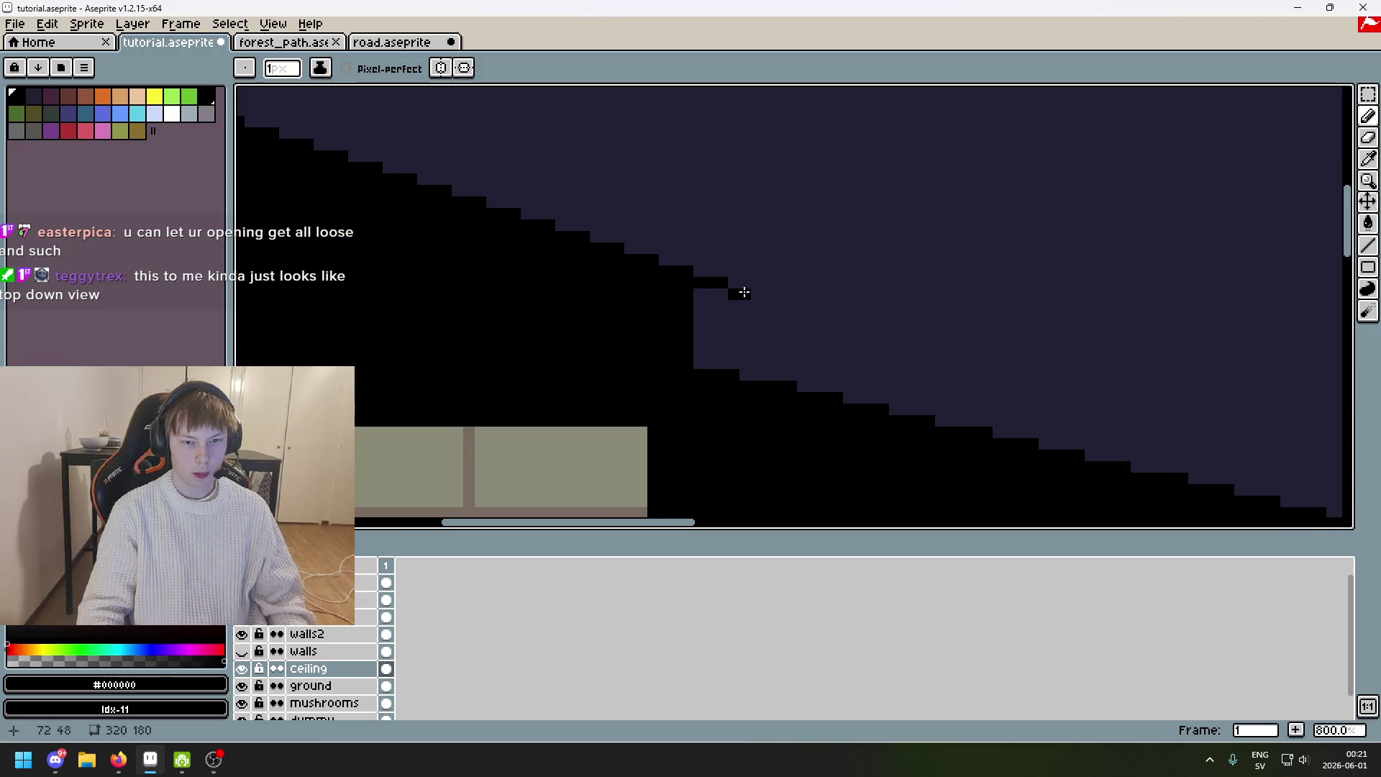
drag(737, 296, 758, 301)
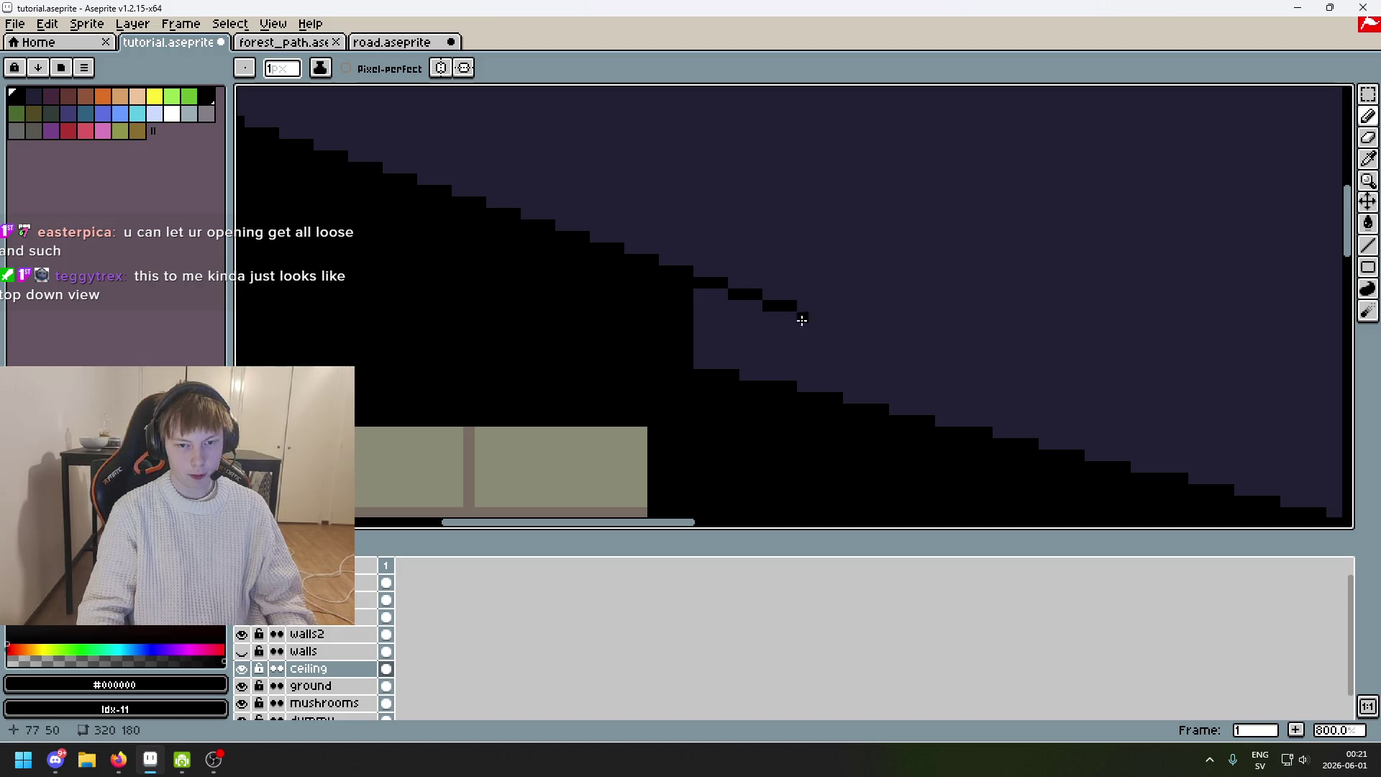
click(838, 317)
key(e)
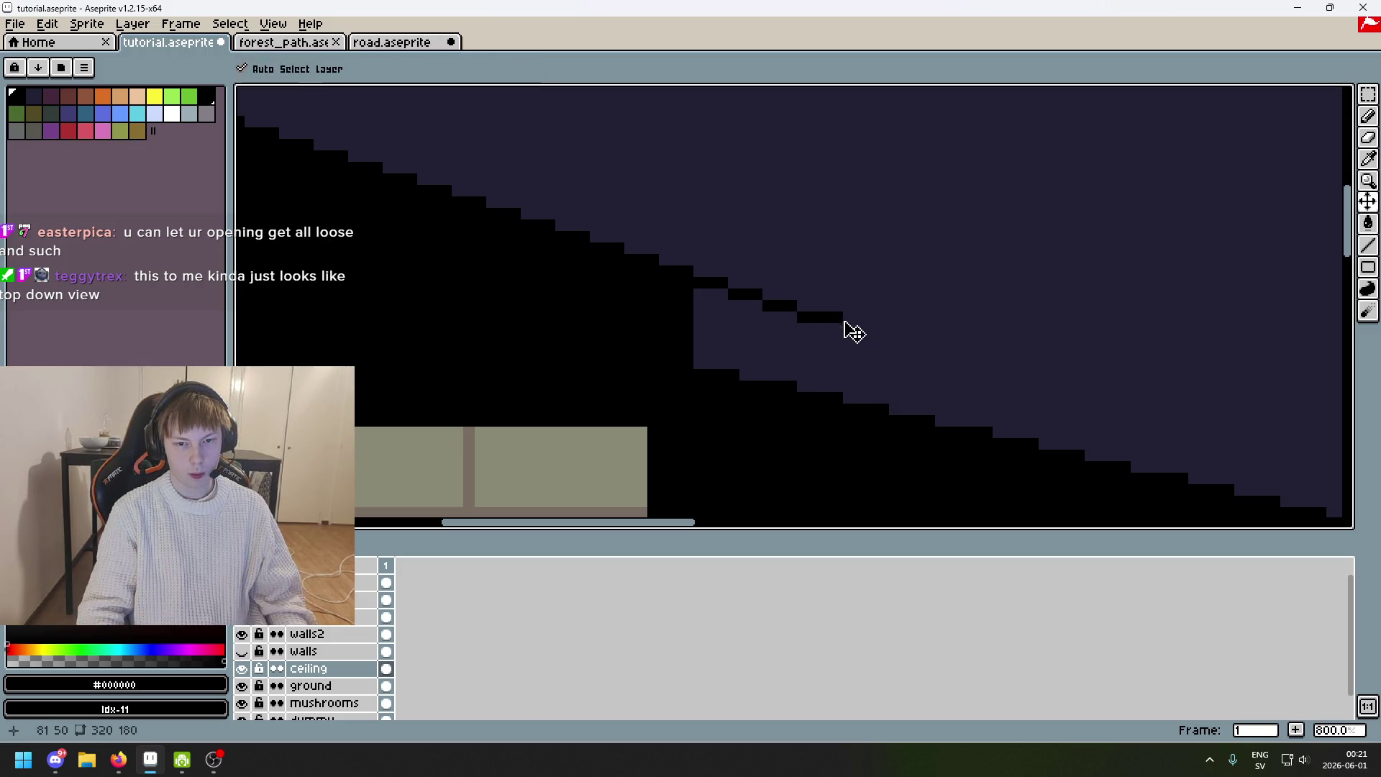
drag(838, 317, 709, 309)
alt+click(723, 294)
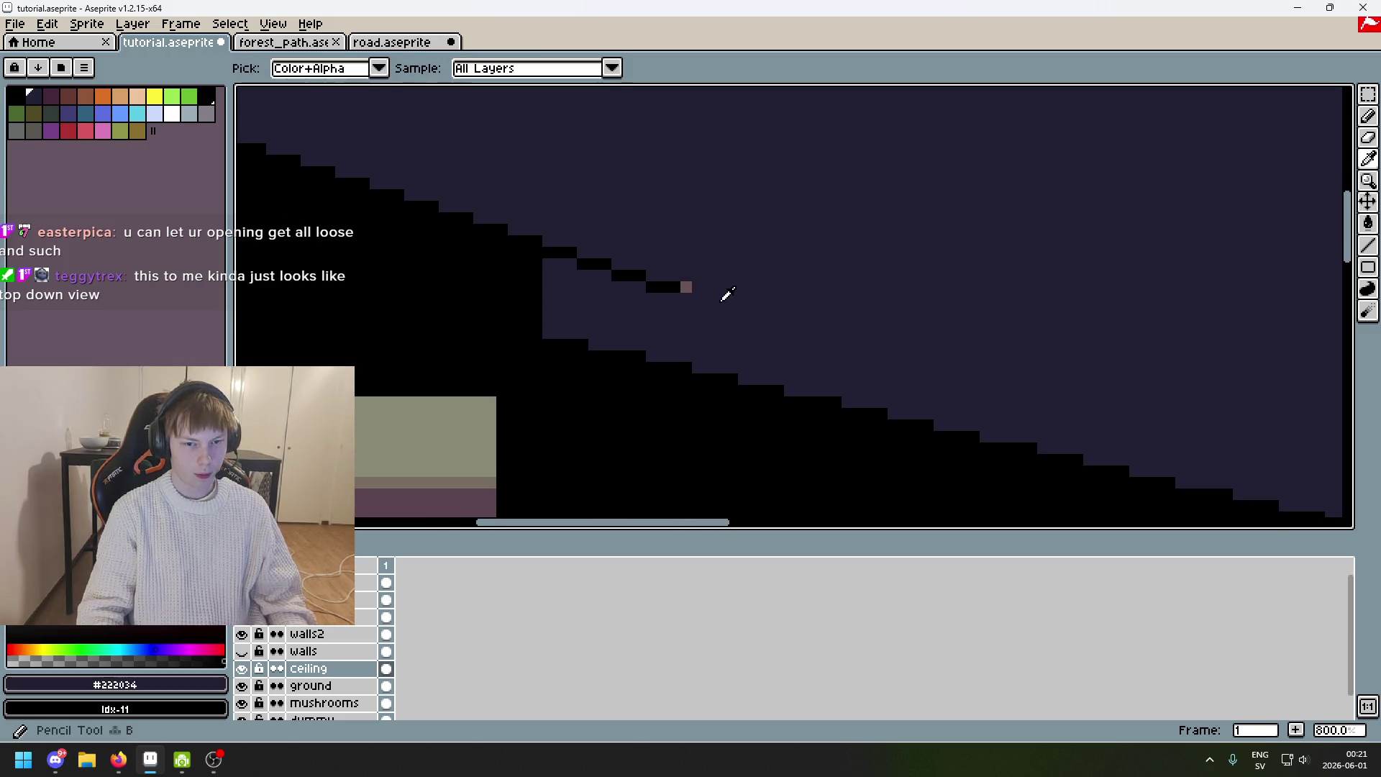
alt+click(686, 297)
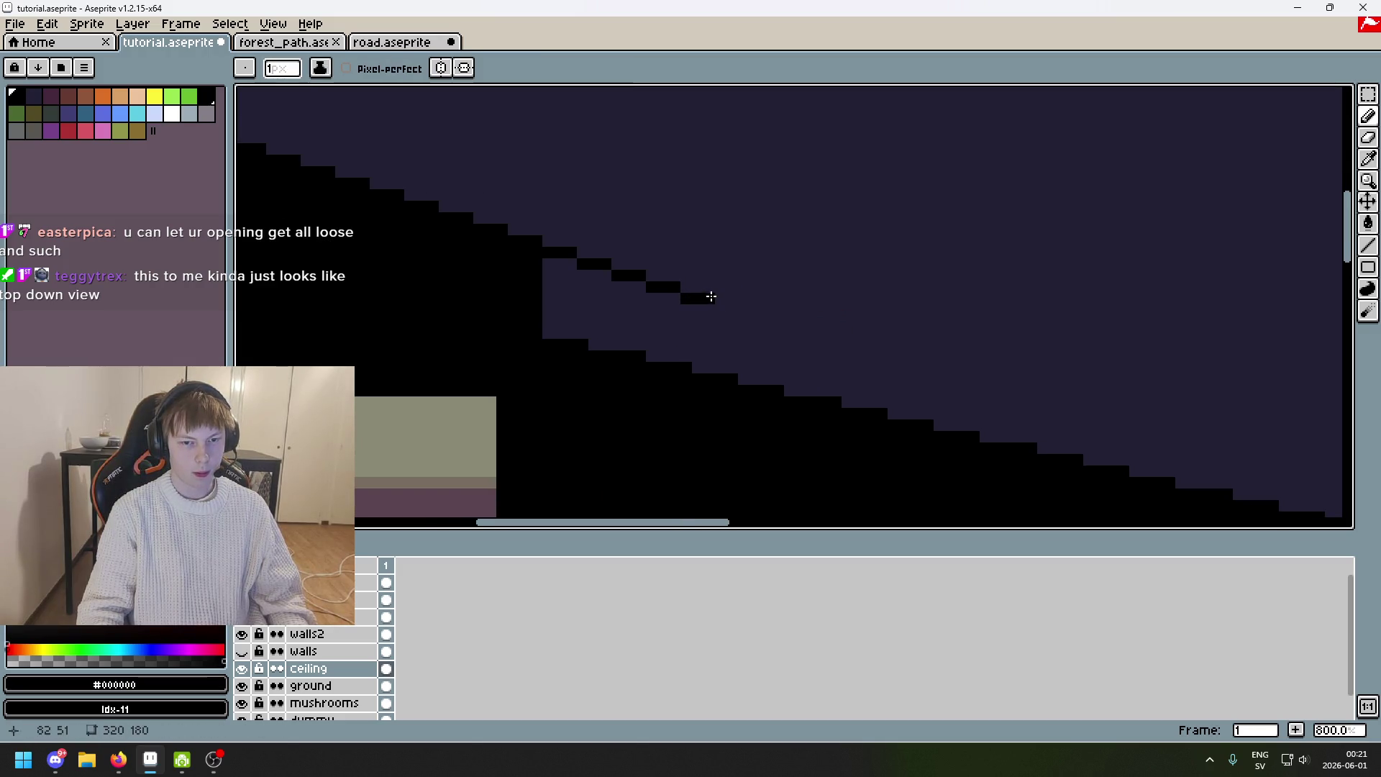
click(736, 312)
scroll(928, 328, down, 3)
Marquee-select the black staircase pixels and move them down-right.
key(m)
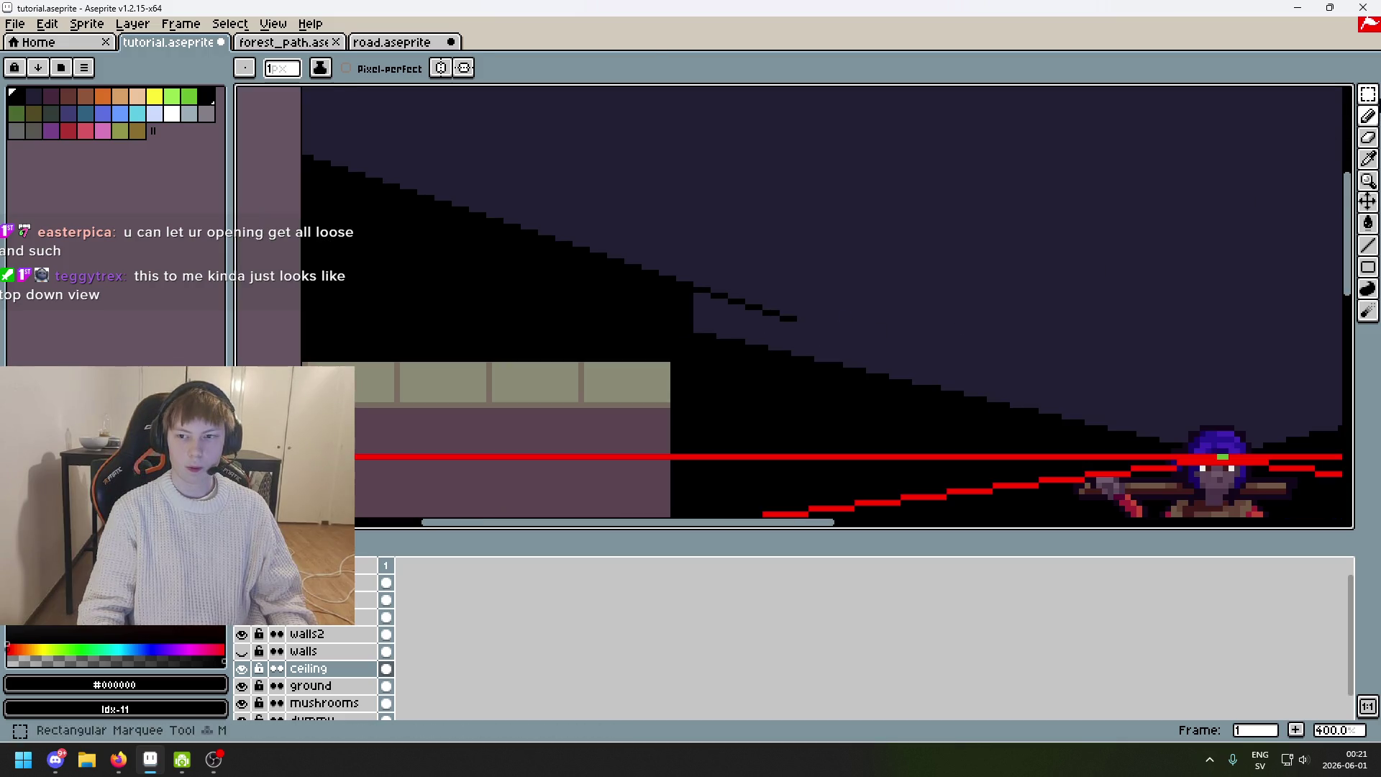
scroll(880, 302, up, 5)
drag(337, 240, 702, 395)
mouse_move(626, 336)
mouse_down()
mouse_move(943, 462)
mouse_move(937, 440)
mouse_up()
drag(1191, 455, 975, 321)
key(Return)
key(ctrl+d)
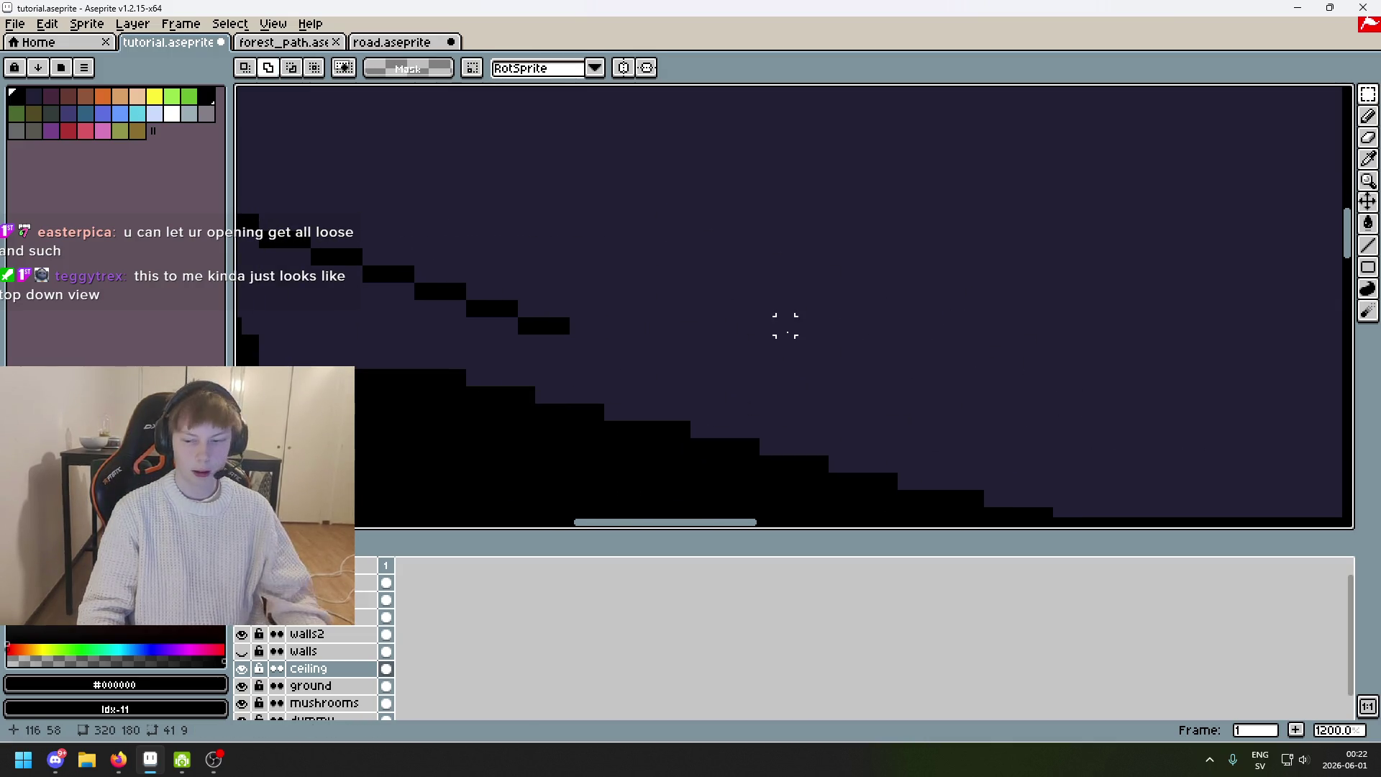
Paste a staircase copy and reposition it near the character.
key(ctrl+v)
drag(764, 280, 746, 432)
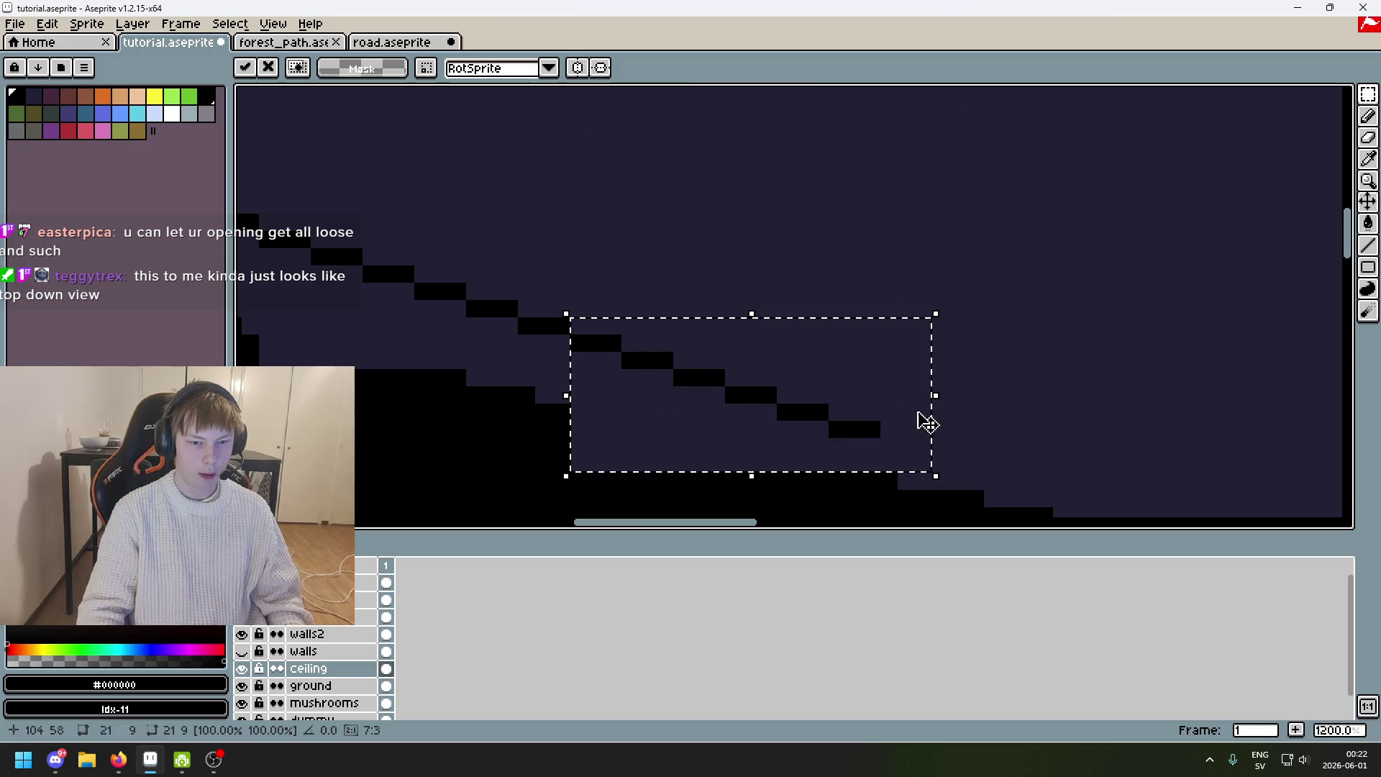
scroll(863, 264, down, 2)
drag(863, 263, 527, 128)
mouse_move(429, 243)
mouse_down()
mouse_move(787, 339)
mouse_move(624, 324)
mouse_move(633, 317)
mouse_up()
key(Return)
key(ctrl+d)
Paste another staircase copy up-left, select an area over the head, then undo the trial.
key(ctrl+v)
drag(892, 378, 861, 358)
scroll(965, 348, right, 5)
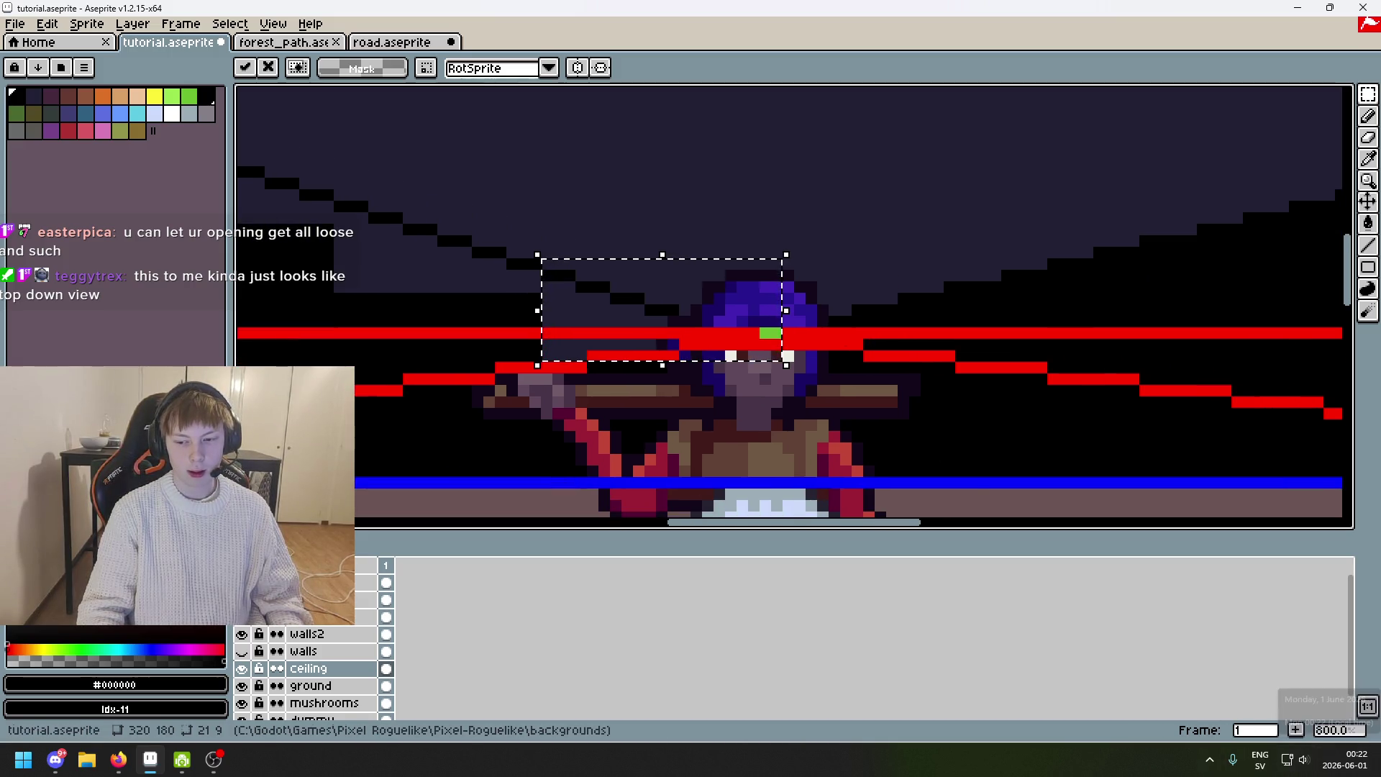
key(Return)
key(ctrl+d)
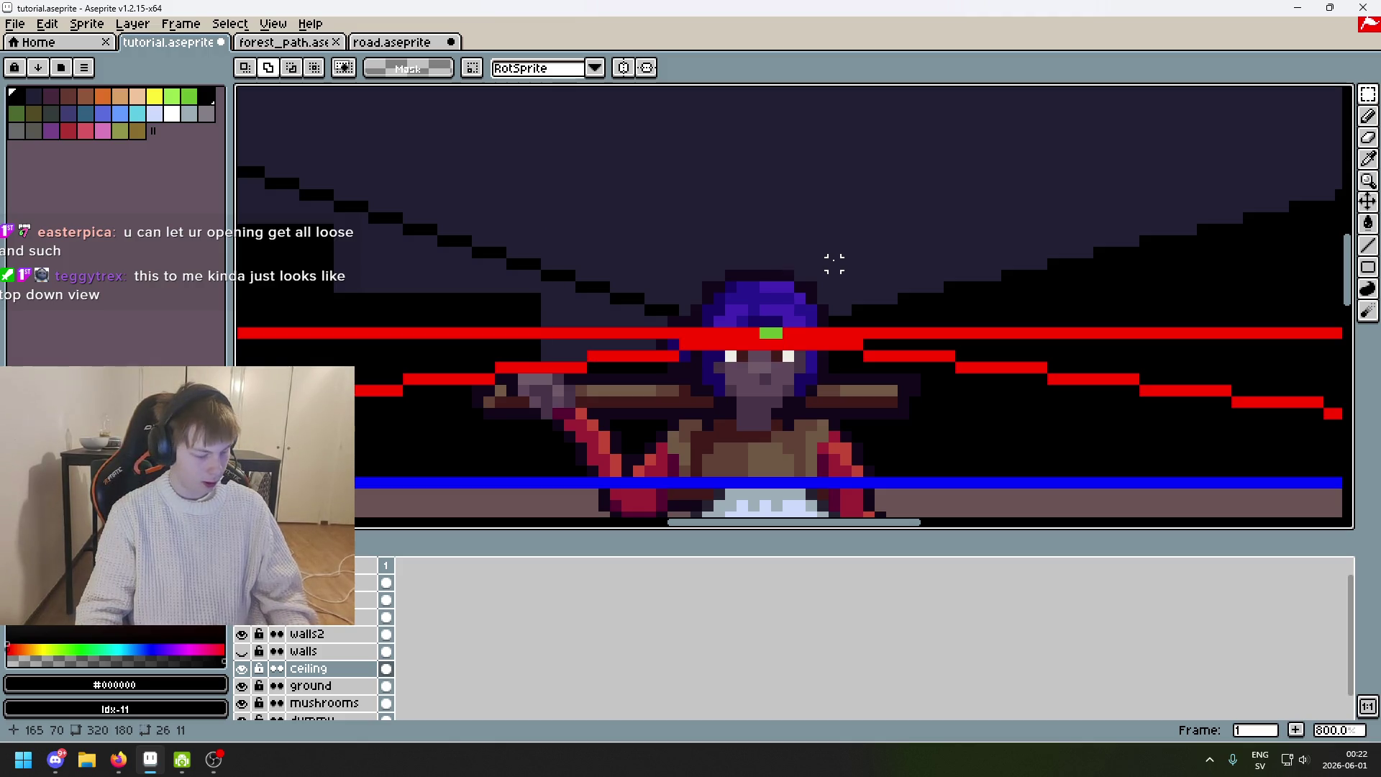
scroll(835, 264, up, 2)
drag(630, 351, 745, 396)
scroll(745, 396, down, 8)
scroll(864, 334, up, 1)
key(ctrl+z)
key(ctrl+z)
key(ctrl+z)
key(ctrl+z)
key(ctrl+z)
key(ctrl+z)
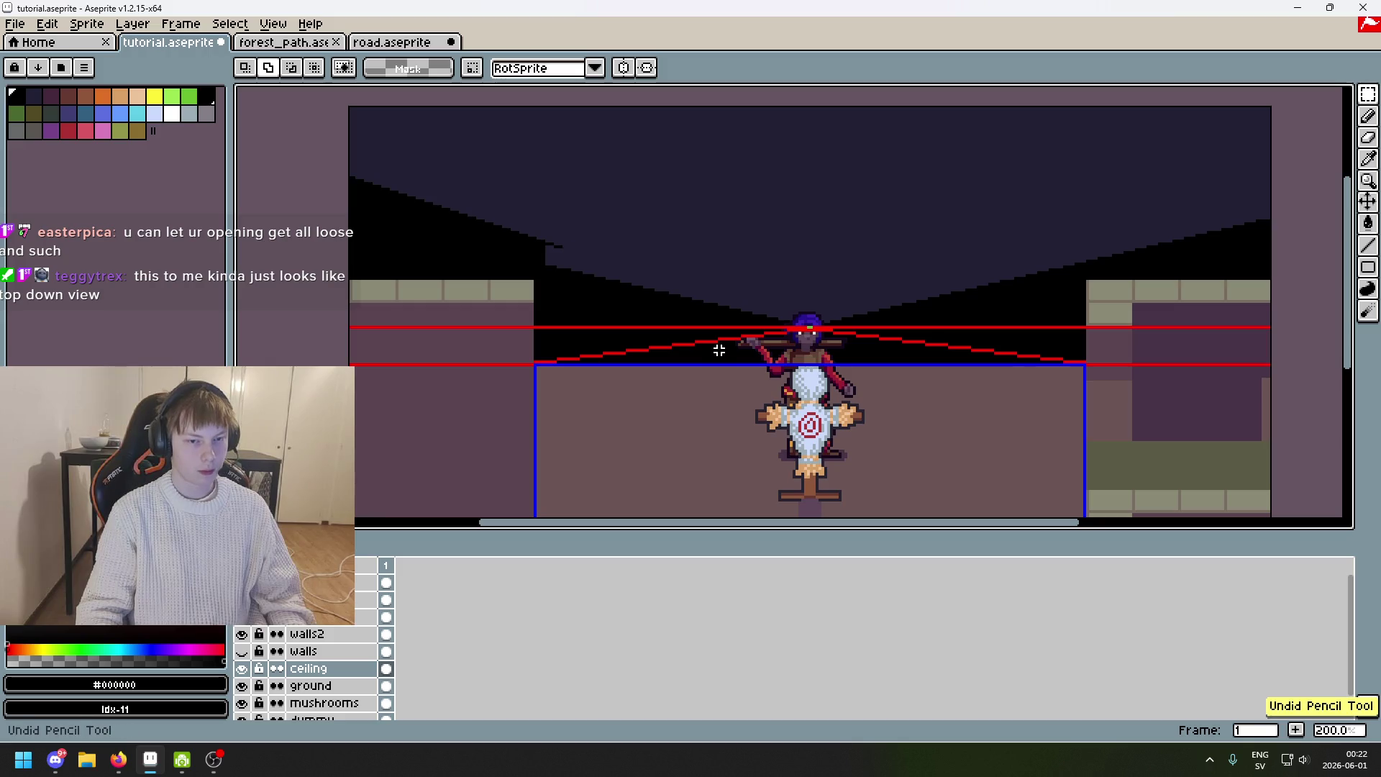
Step back and forth through the edit history and show the walls layer again.
key(ctrl+z)
key(ctrl+y)
key(ctrl+z)
key(ctrl+y)
key(ctrl+y)
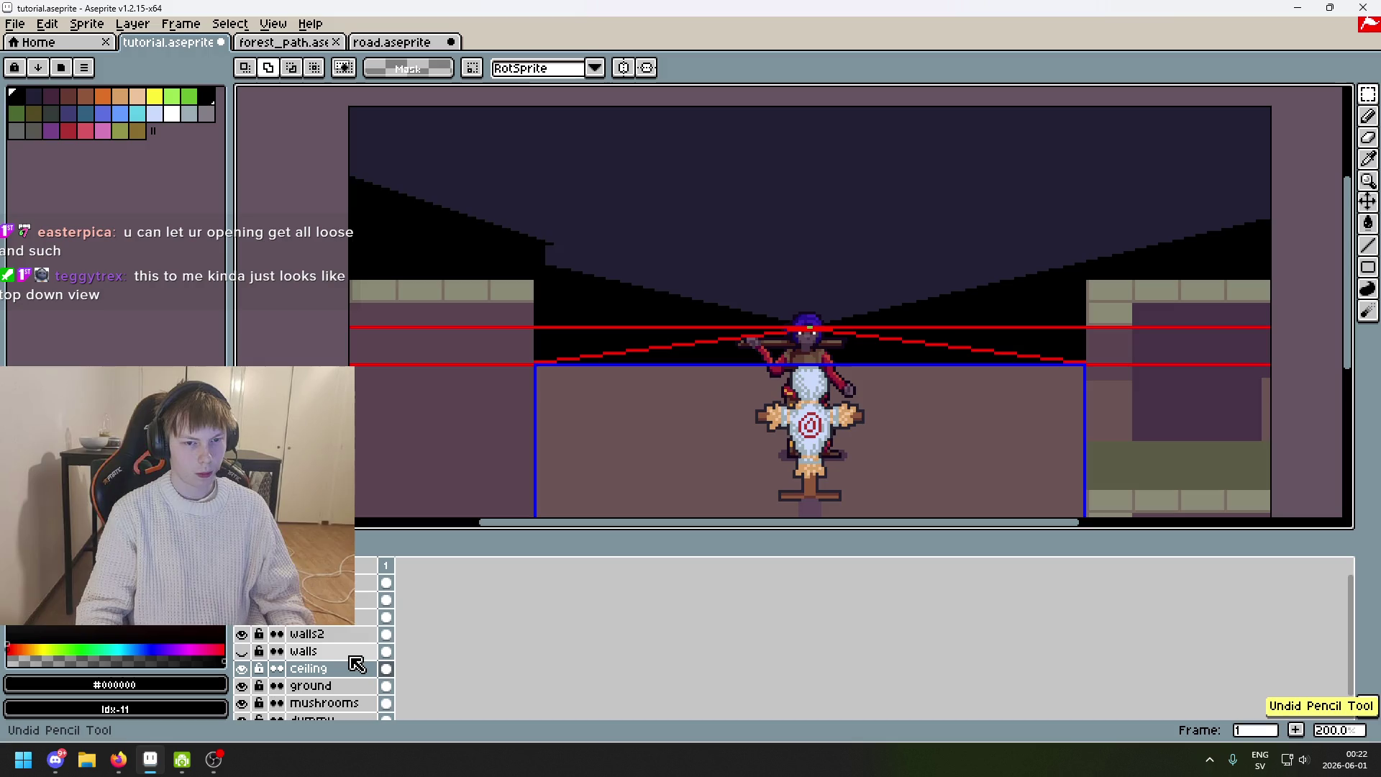
click(245, 652)
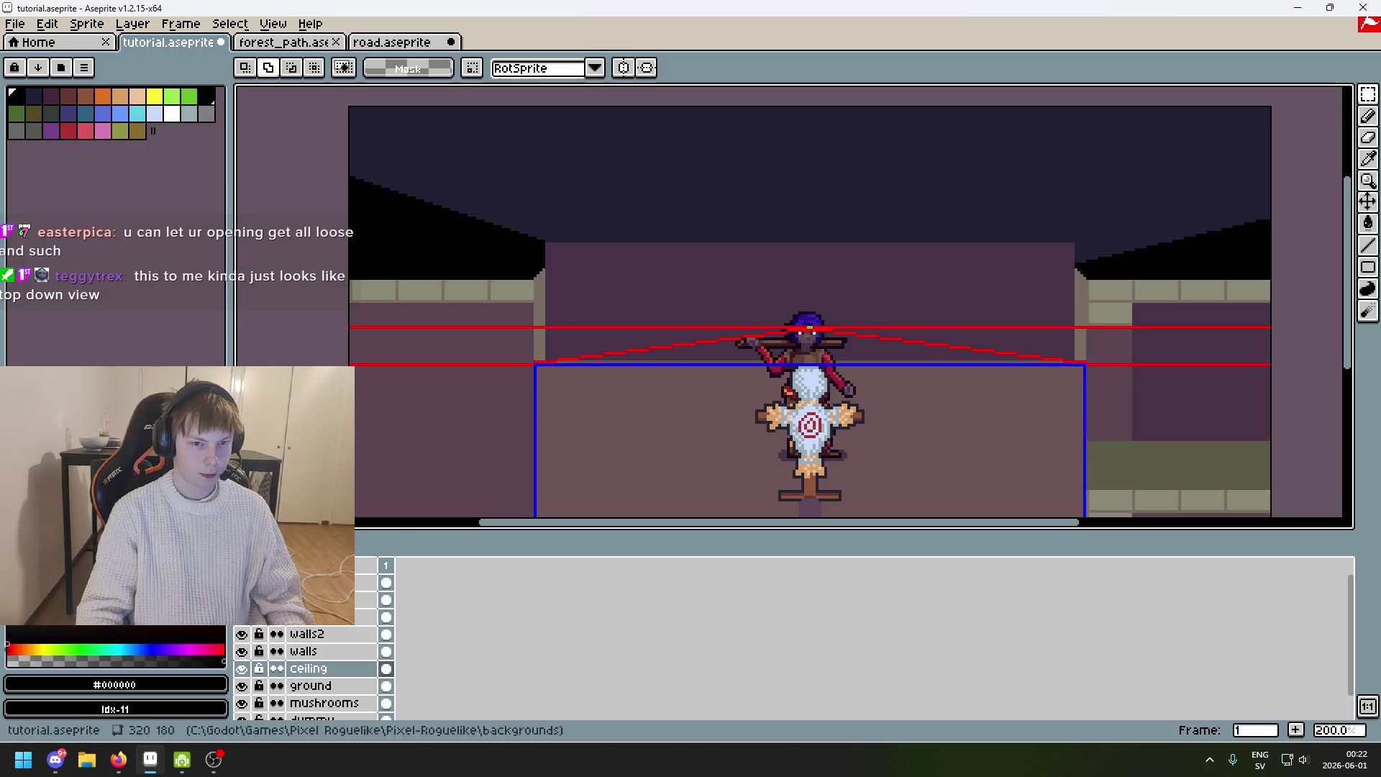
scroll(611, 209, up, 3)
scroll(633, 208, down, 2)
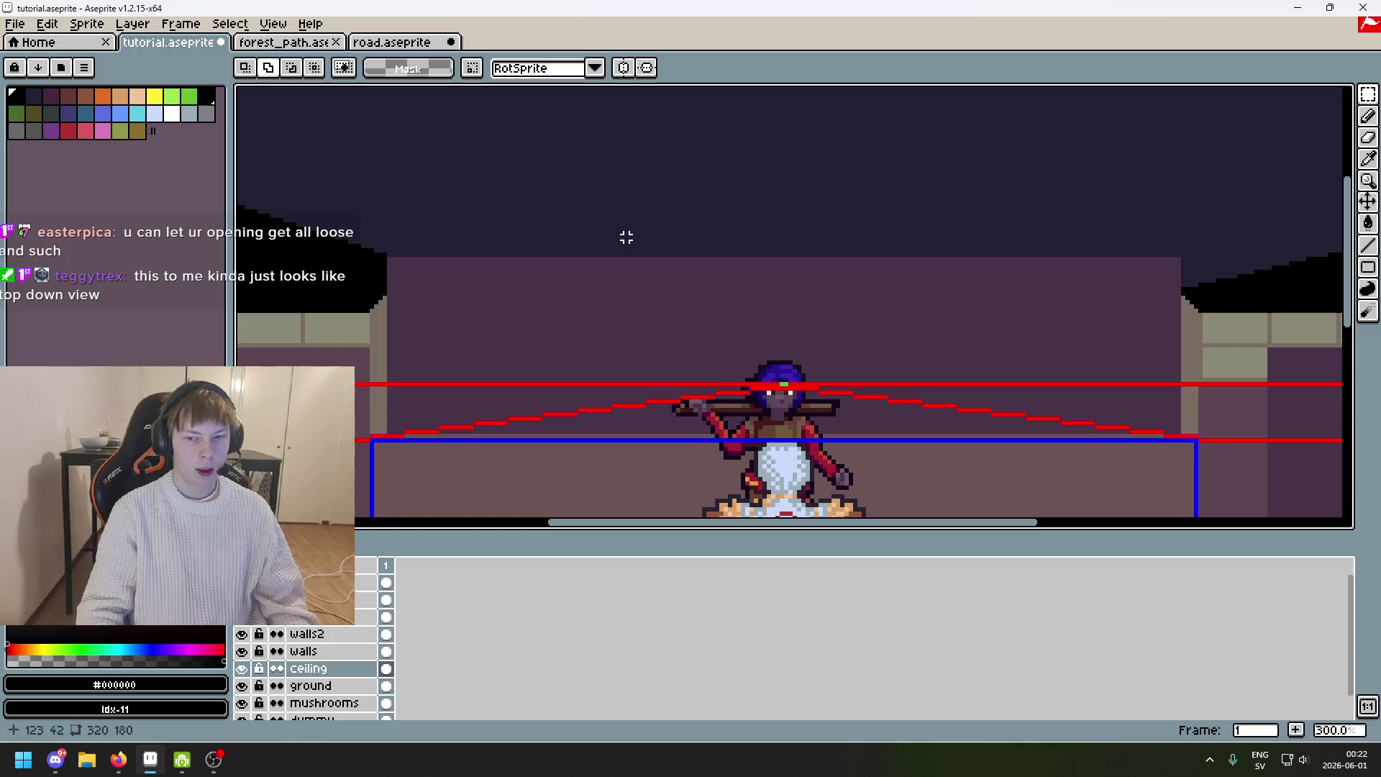
scroll(626, 237, down, 1)
scroll(832, 320, up, 1)
scroll(863, 266, down, 1)
scroll(863, 266, up, 1)
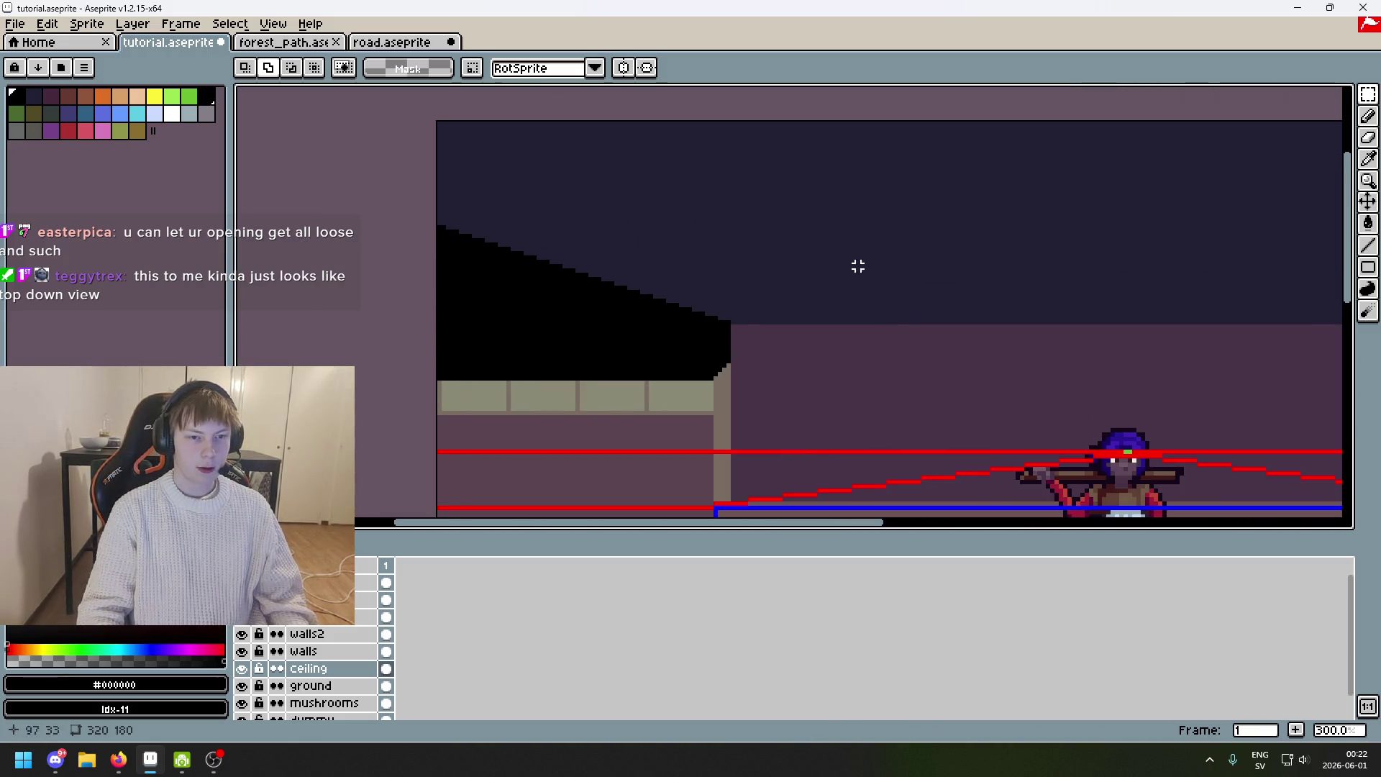
scroll(863, 266, down, 2)
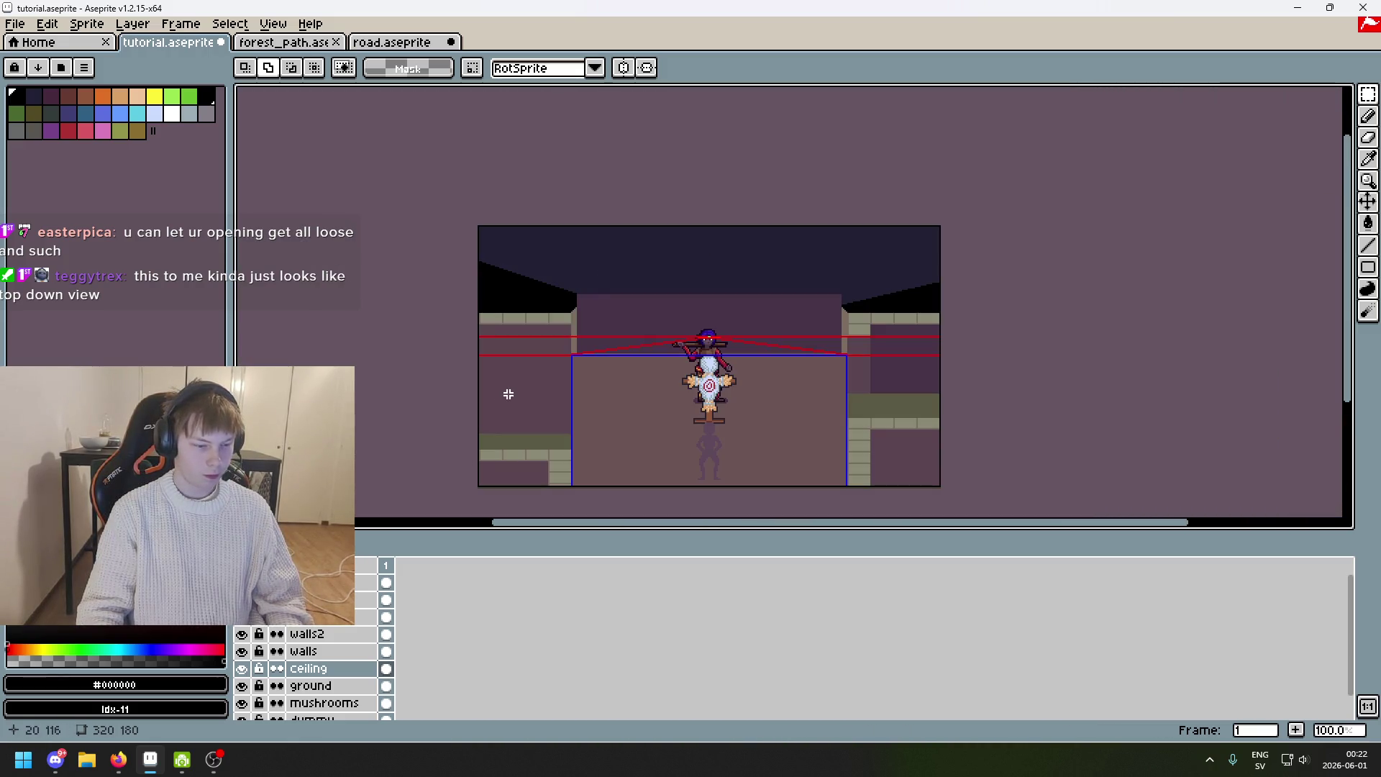
Select the whole sprite for a transform, then undo and clear the selection.
key(ctrl+a)
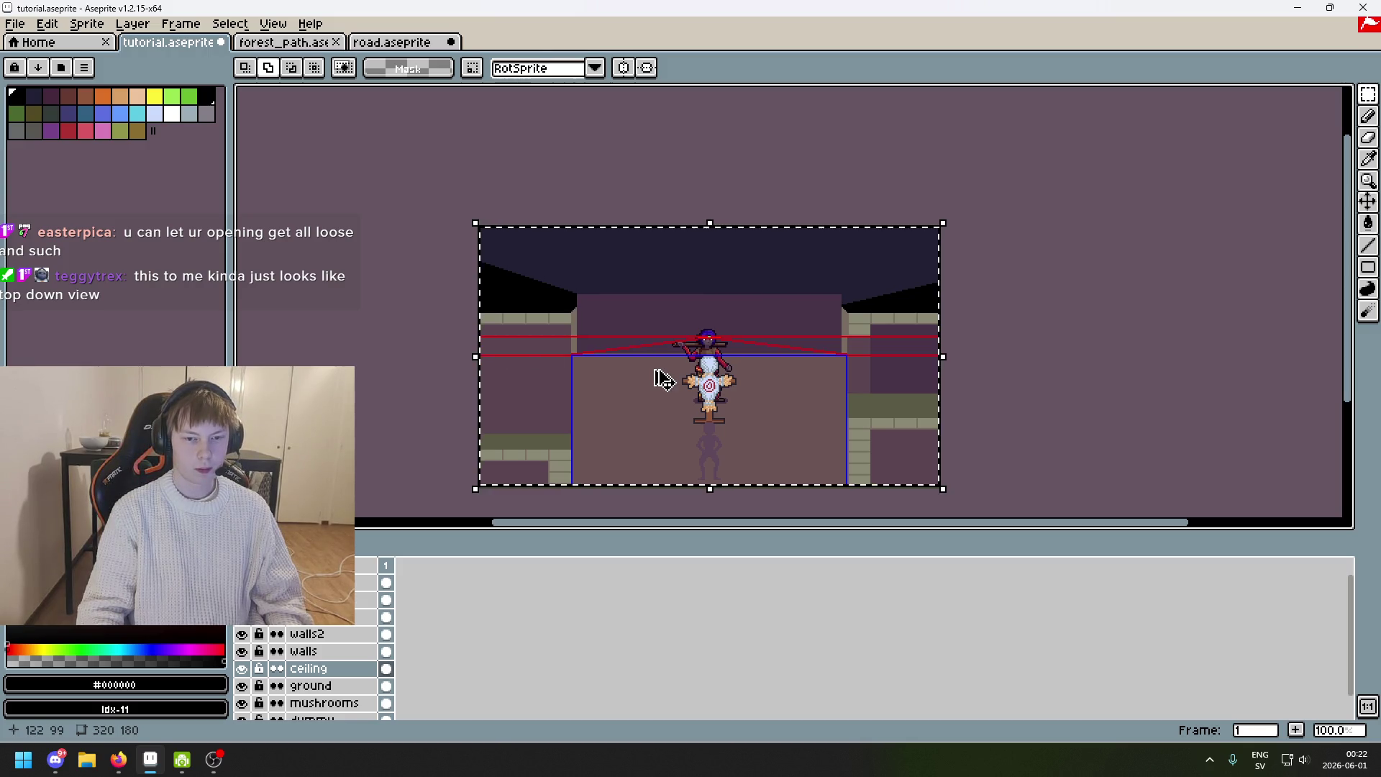
key(ctrl+t)
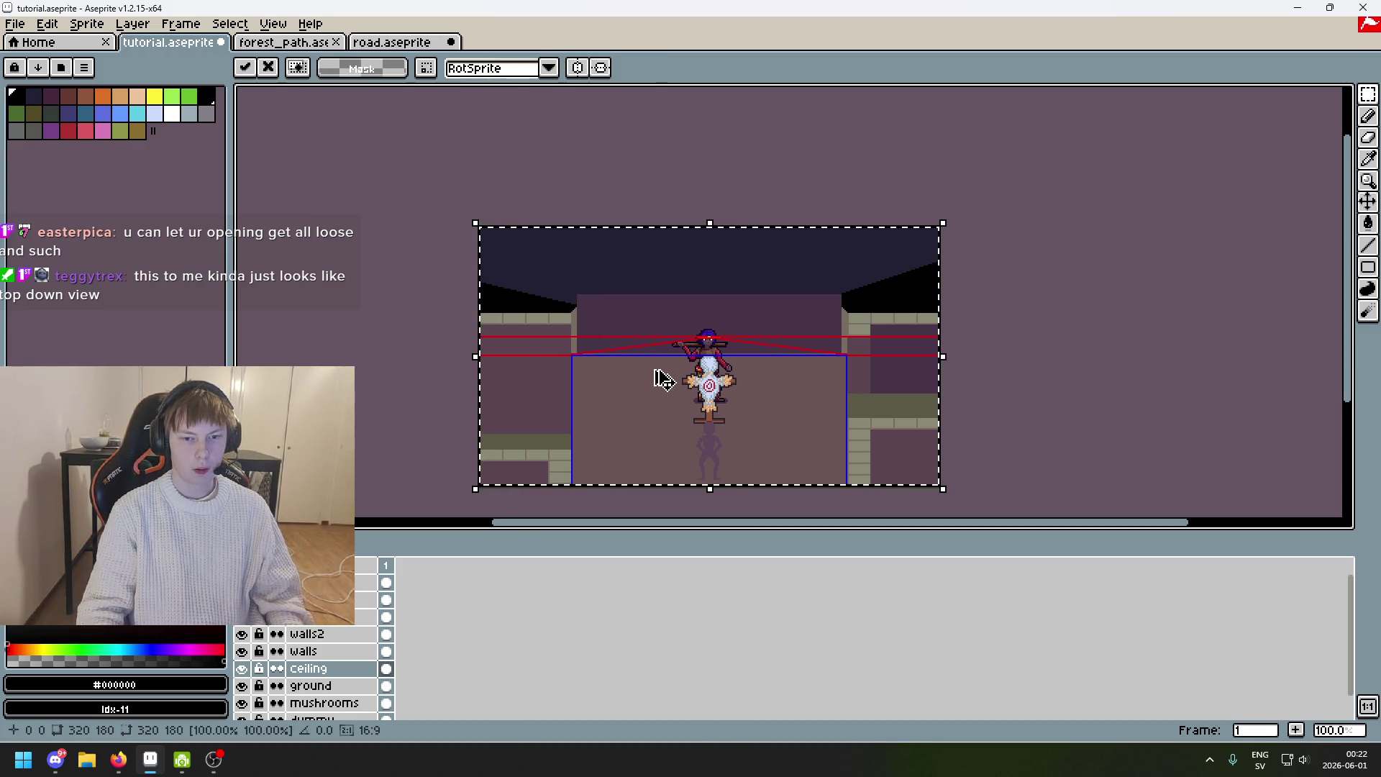
key(ctrl+z)
key(ctrl+d)
scroll(607, 262, up, 1)
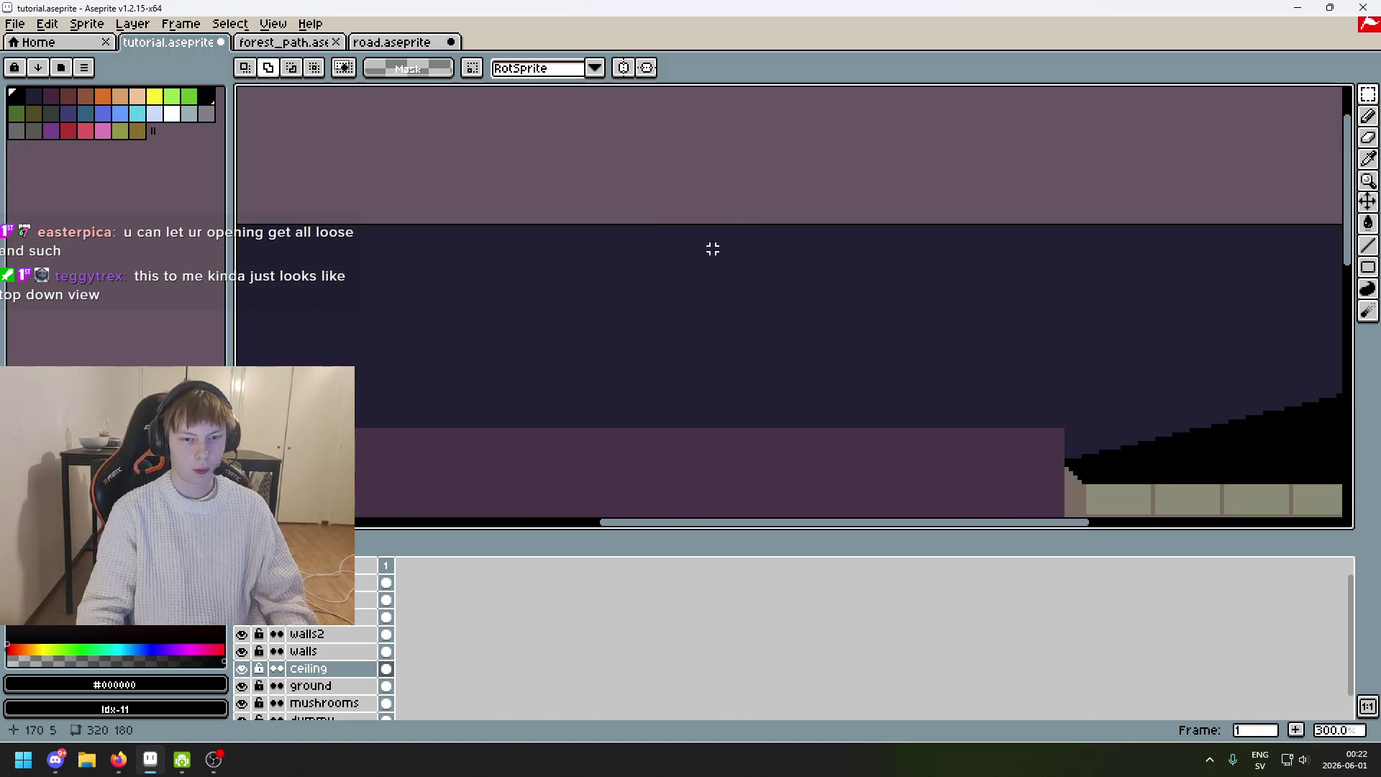
Copy the left ceiling slope, flip it horizontally and place it above the right wall.
mouse_move(672, 488)
mouse_down()
mouse_move(271, 339)
mouse_move(238, 273)
mouse_up()
key(d)
mouse_move(1238, 287)
mouse_down()
mouse_move(681, 136)
mouse_move(562, 121)
mouse_up()
key(m)
key(shift+h)
mouse_move(749, 355)
mouse_down()
mouse_move(1003, 370)
mouse_move(1169, 355)
mouse_up()
scroll(1008, 411, up, 1)
scroll(1009, 412, up, 1)
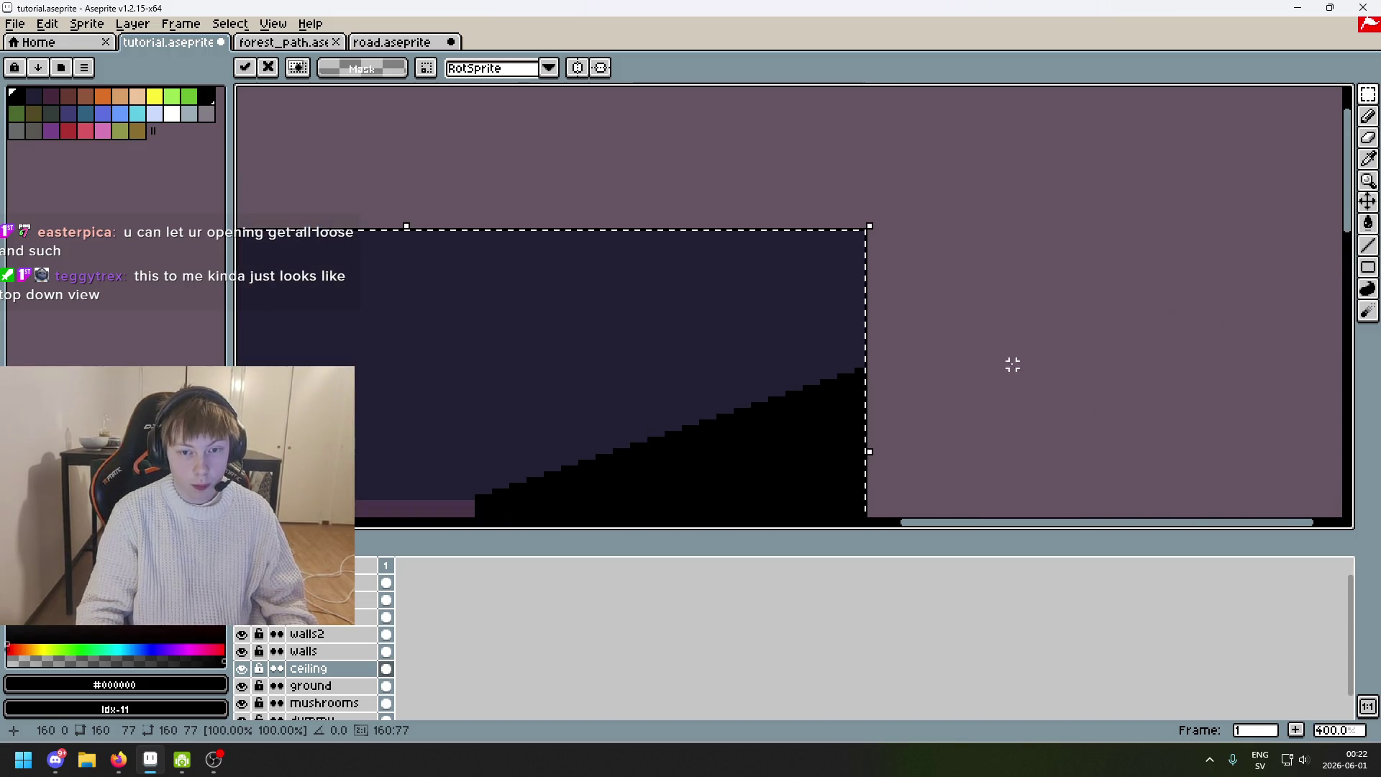
scroll(1087, 361, down, 4)
key(Return)
key(ctrl+d)
Sample the tan wall colour #796d63 as the drawing colour.
scroll(1095, 303, up, 3)
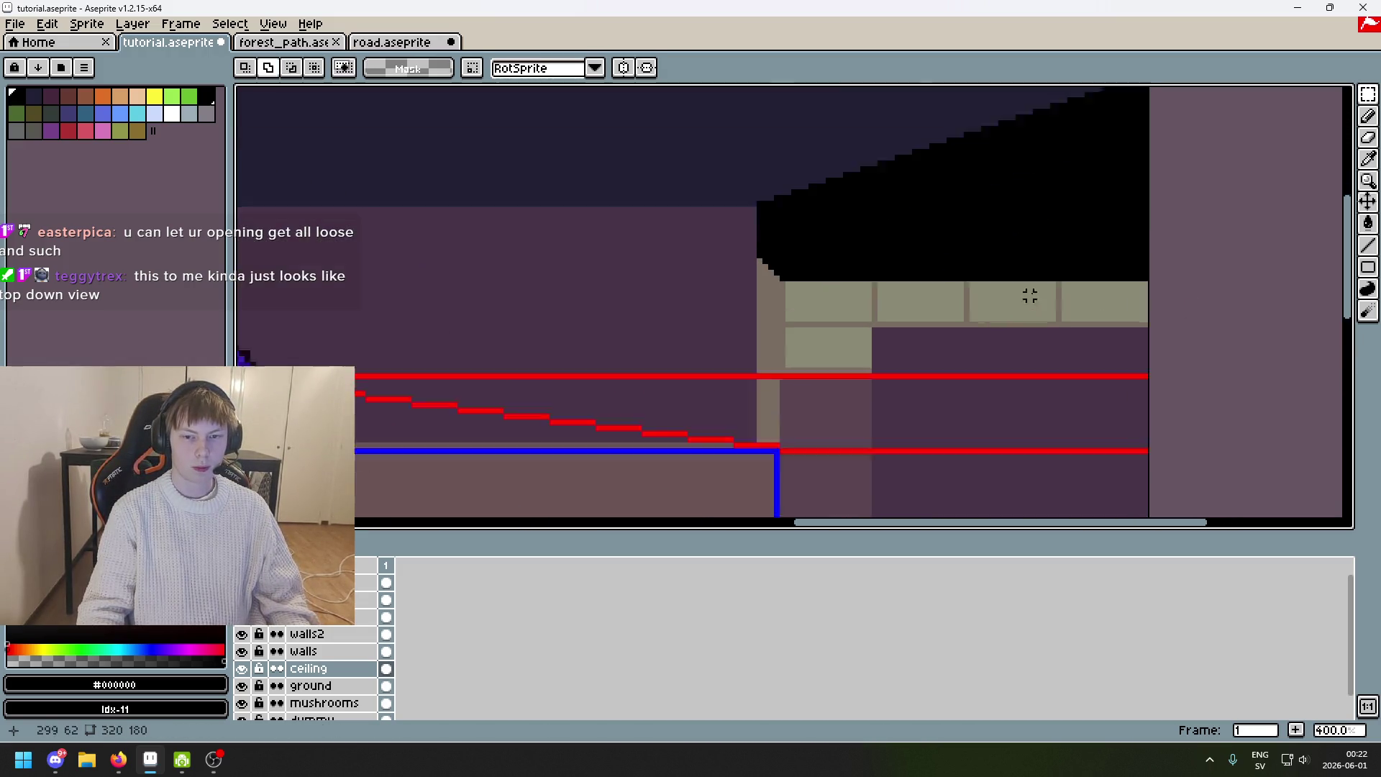
scroll(1030, 296, up, 1)
alt+click(705, 267)
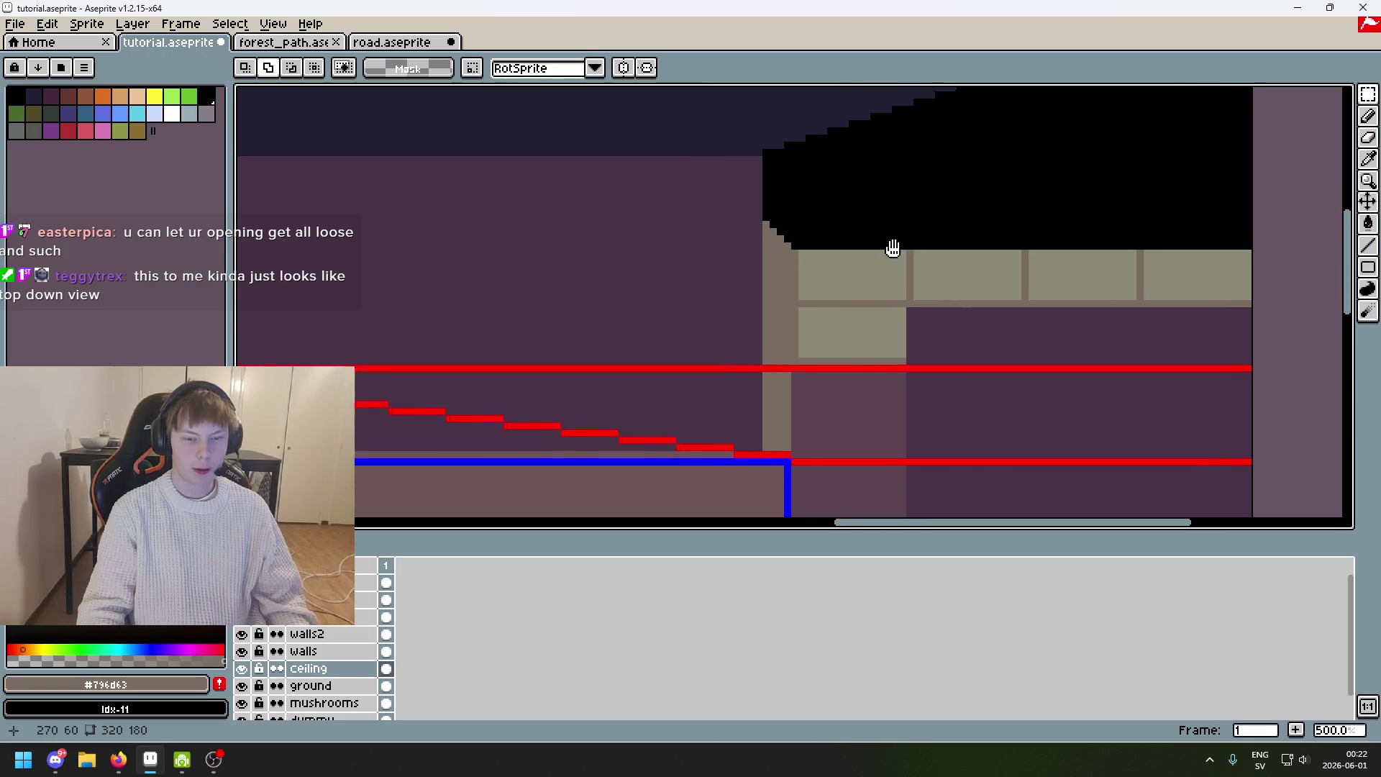
Cycle through the Line, Eraser and Pencil tools, ending on the Pencil.
scroll(872, 306, up, 1)
scroll(846, 314, up, 1)
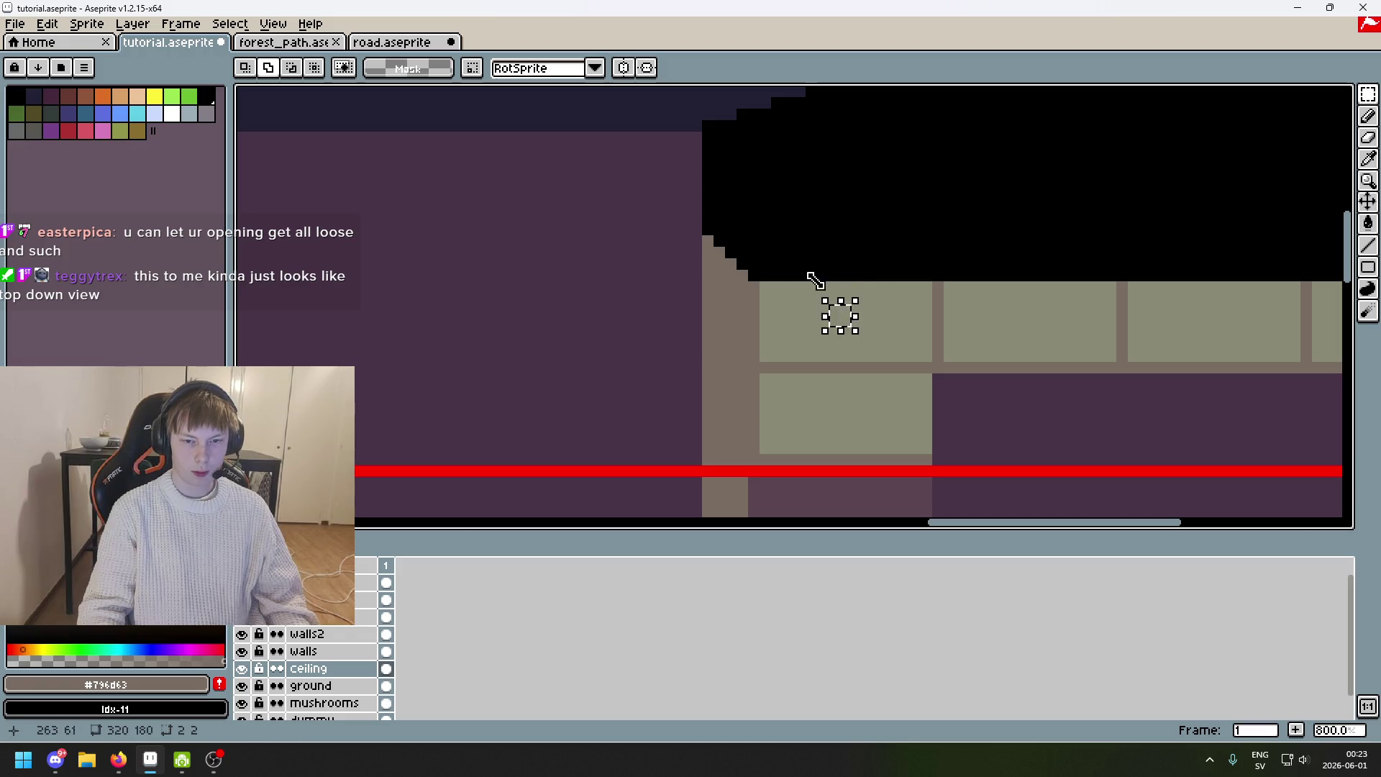
click(1368, 246)
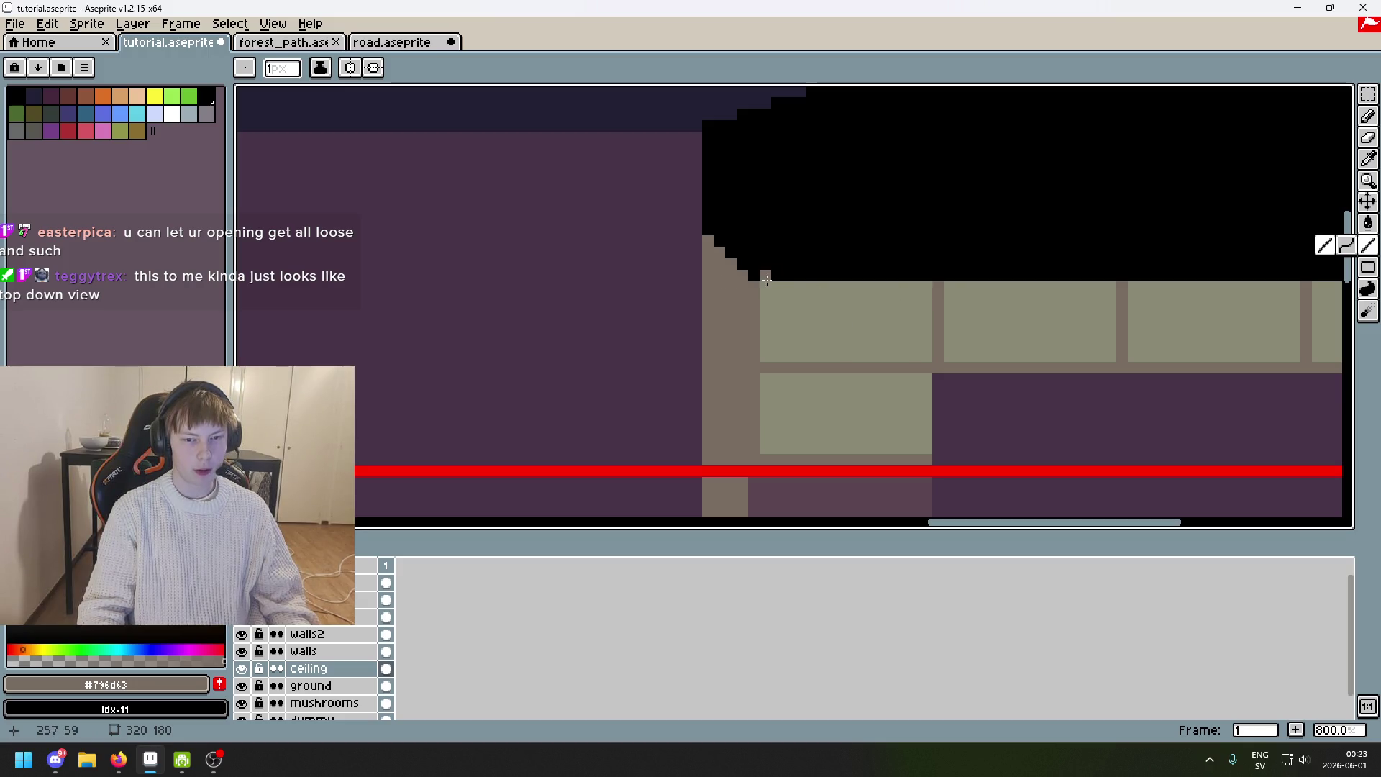
key(e)
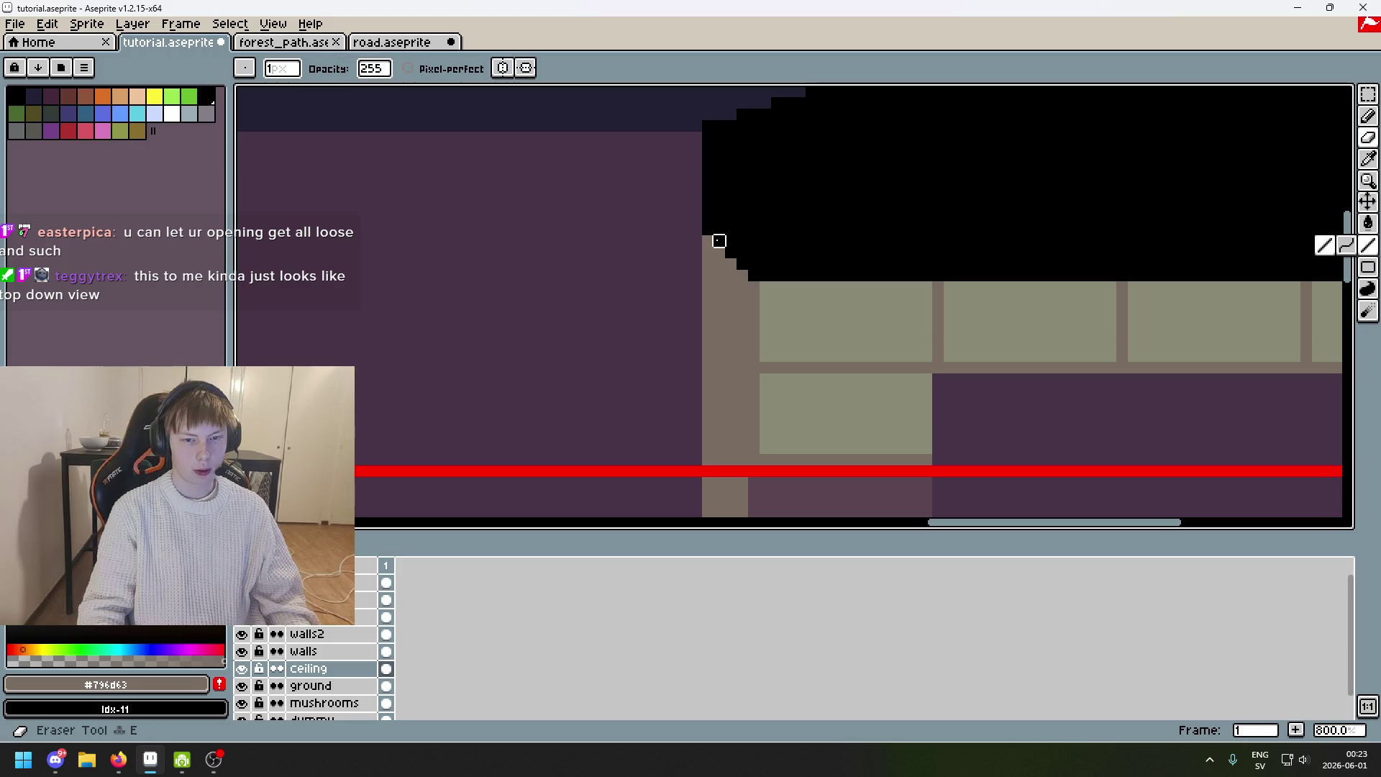
key(alt)
key(b)
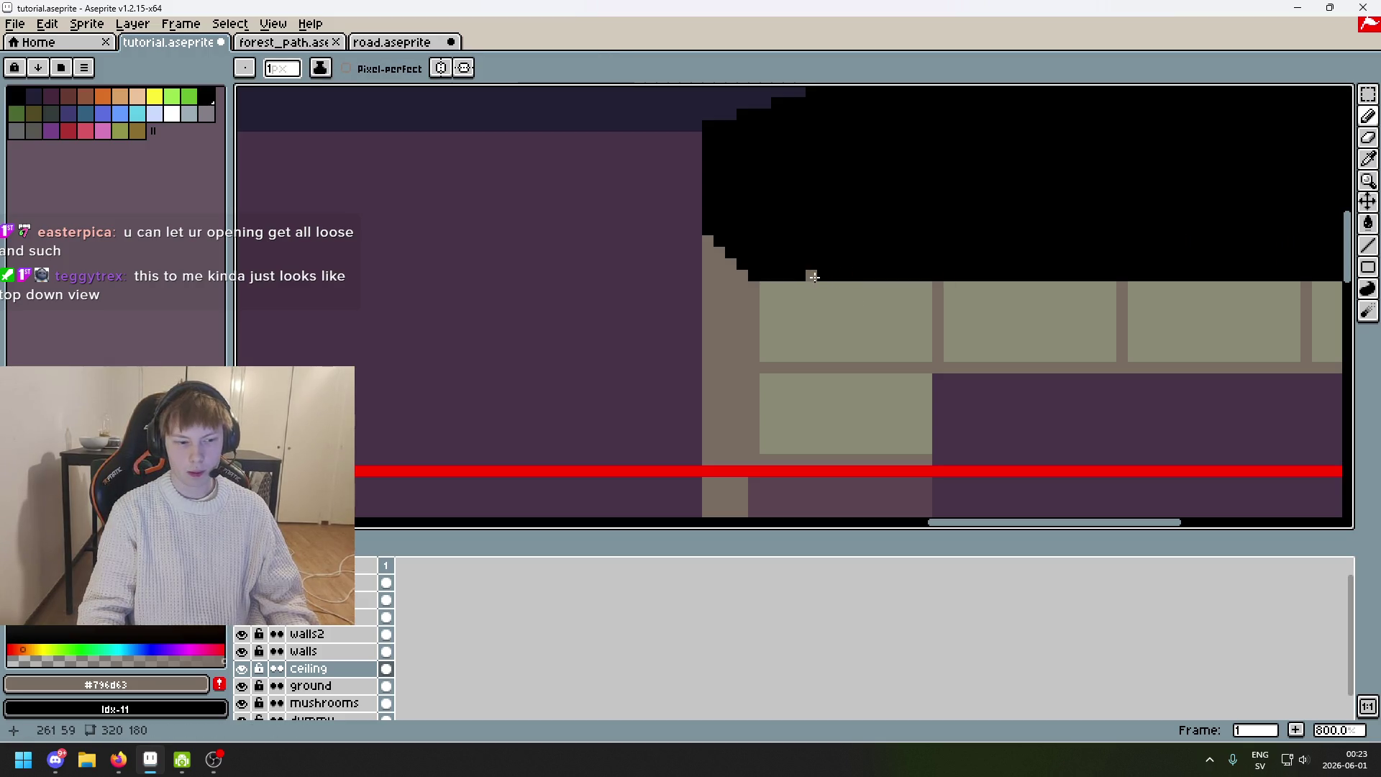
Toggle the ceiling and walls layer visibility to compare, then select the walls layer.
double_click(243, 671)
click(242, 652)
click(243, 652)
click(316, 651)
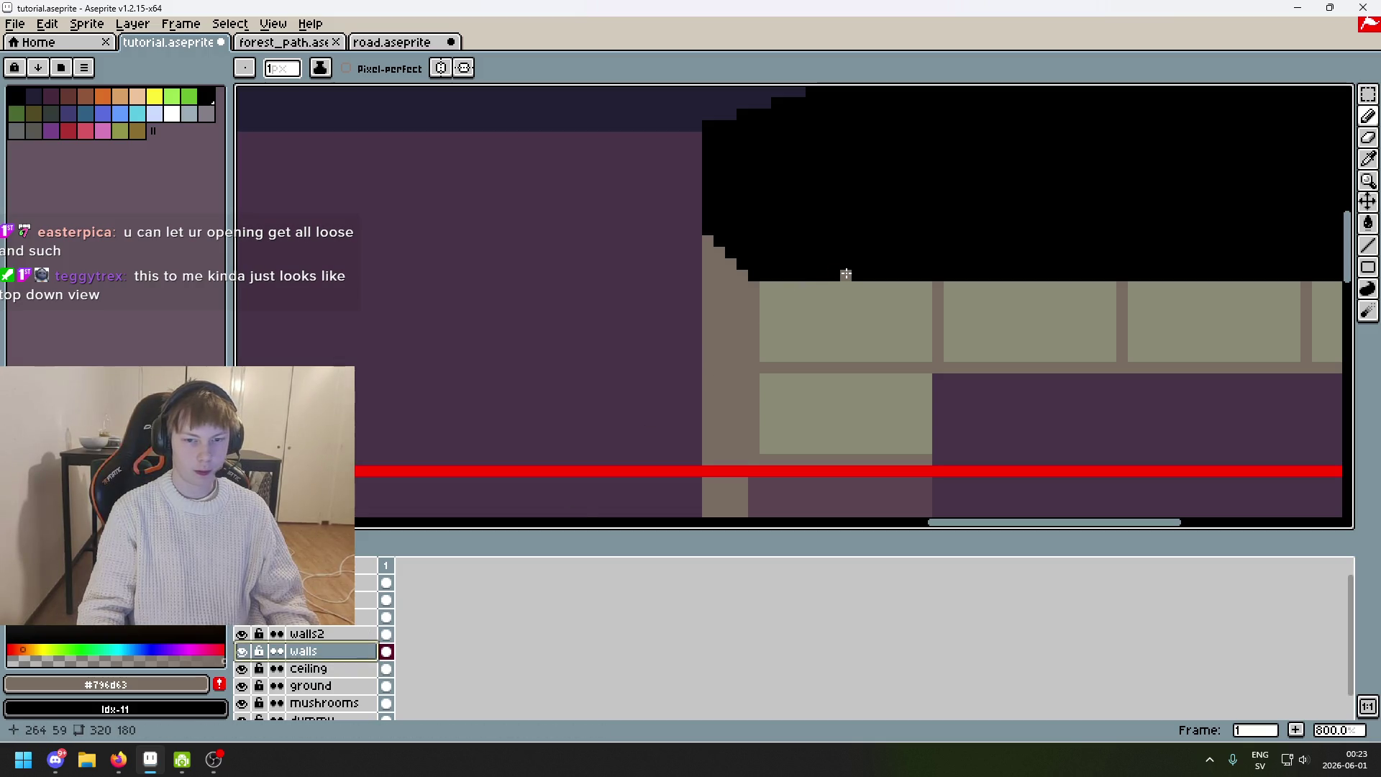
Undo the old diagonal and try a curved wall edge with a fill, undoing the fill.
key(ctrl+z)
key(shift+l)
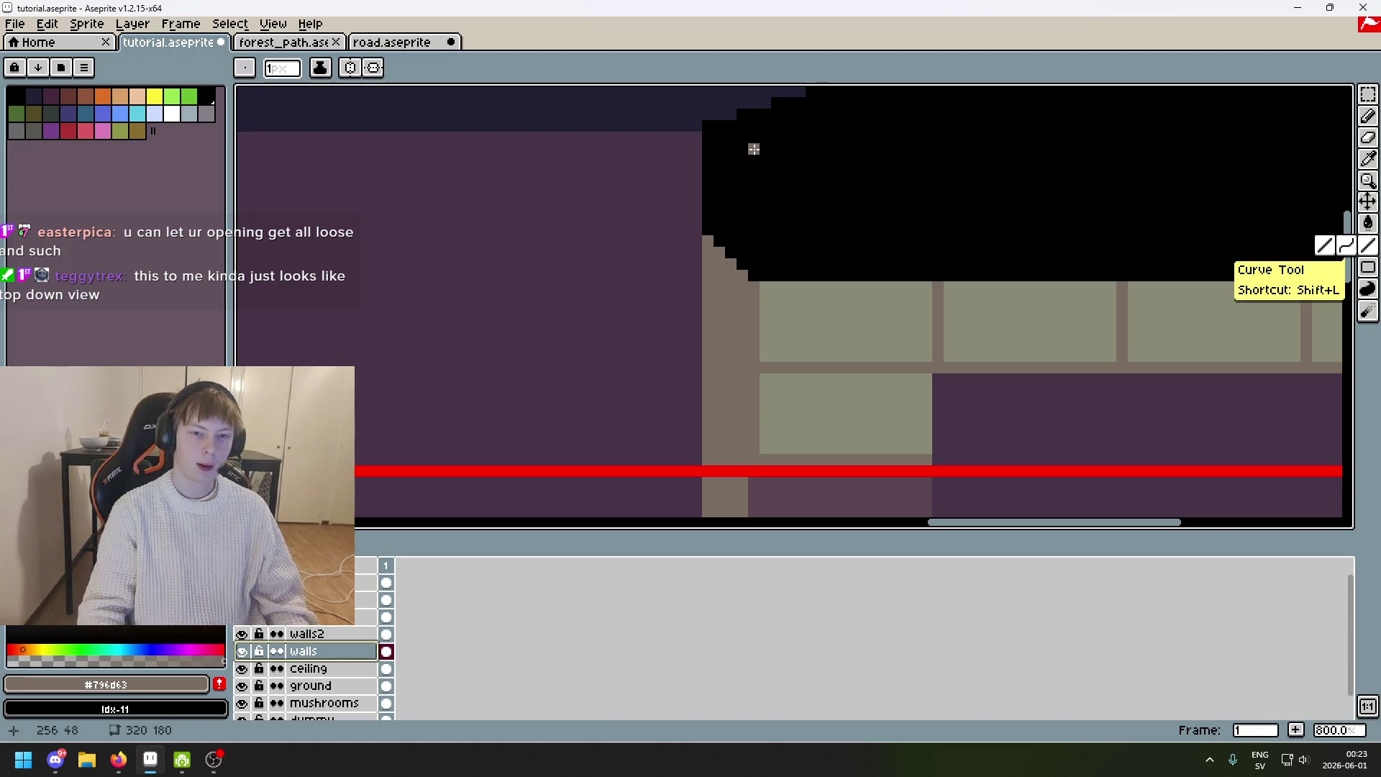
mouse_move(707, 136)
mouse_down()
mouse_move(870, 294)
mouse_move(835, 305)
mouse_move(829, 339)
mouse_move(850, 319)
mouse_move(827, 333)
mouse_up()
click(827, 333)
key(g)
click(727, 227)
key(ctrl+z)
Replace the curve with a straight, steeper diagonal wall edge down to the back-wall corner.
key(b)
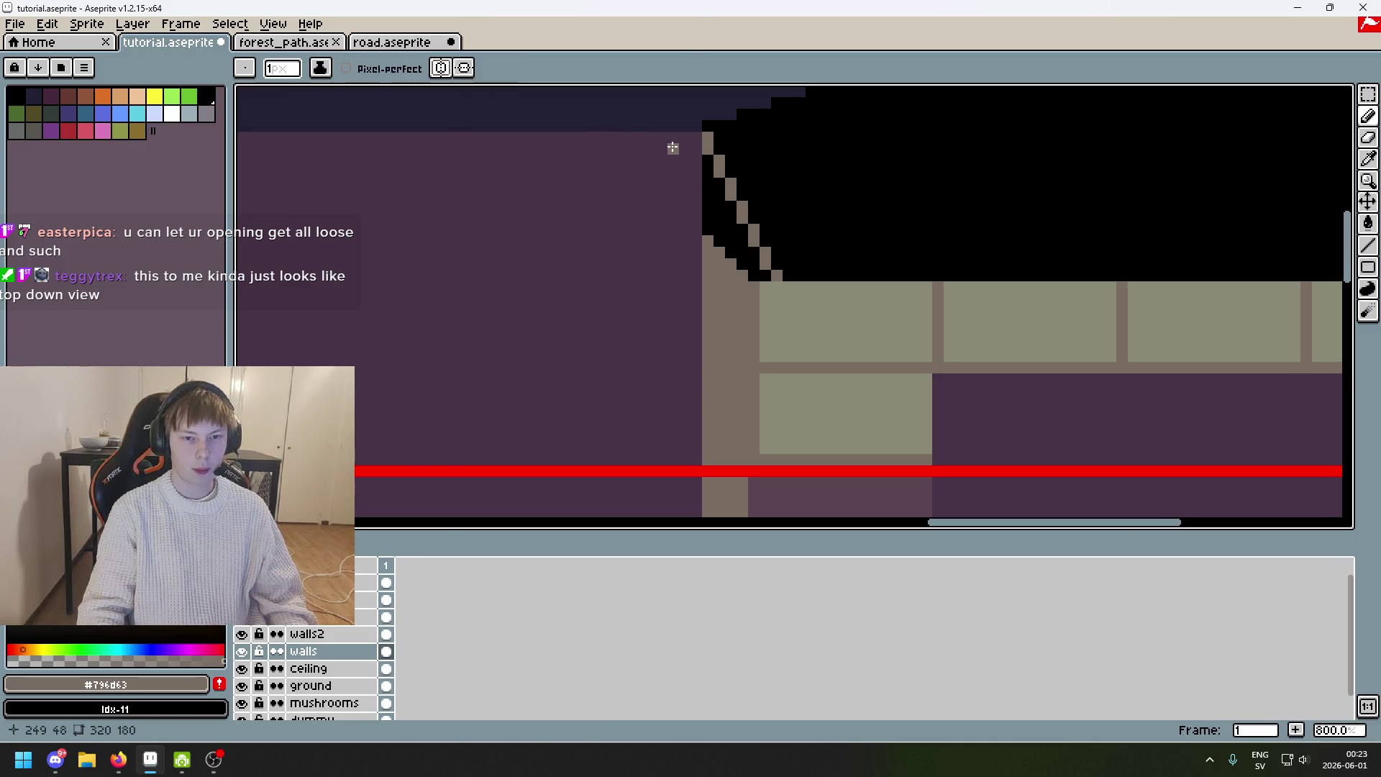
key(ctrl+z)
click(1369, 246)
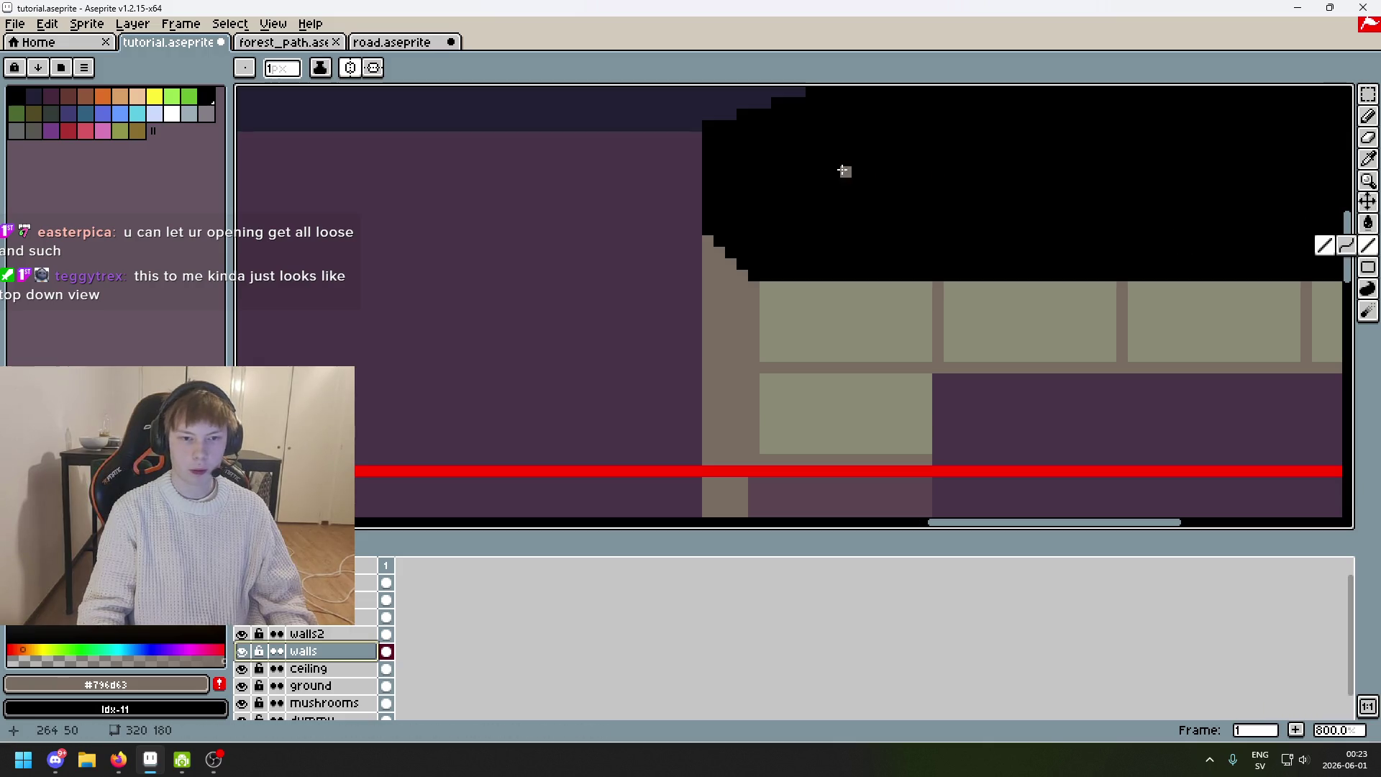
mouse_move(715, 140)
mouse_down()
mouse_move(834, 345)
mouse_move(884, 349)
mouse_move(848, 360)
mouse_up()
Fill the black wedge beside the new wall edge with the tan wall colour.
key(g)
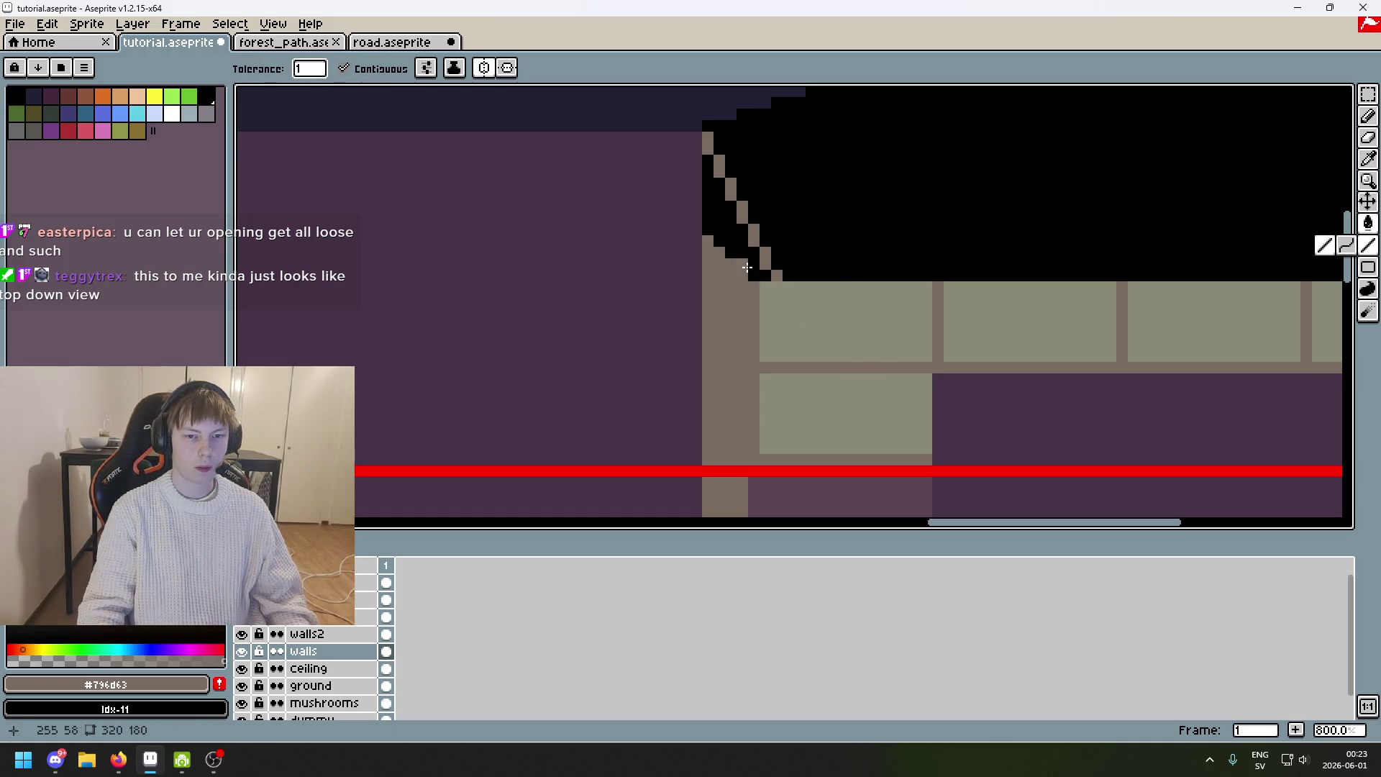
click(743, 257)
scroll(890, 169, down, 4)
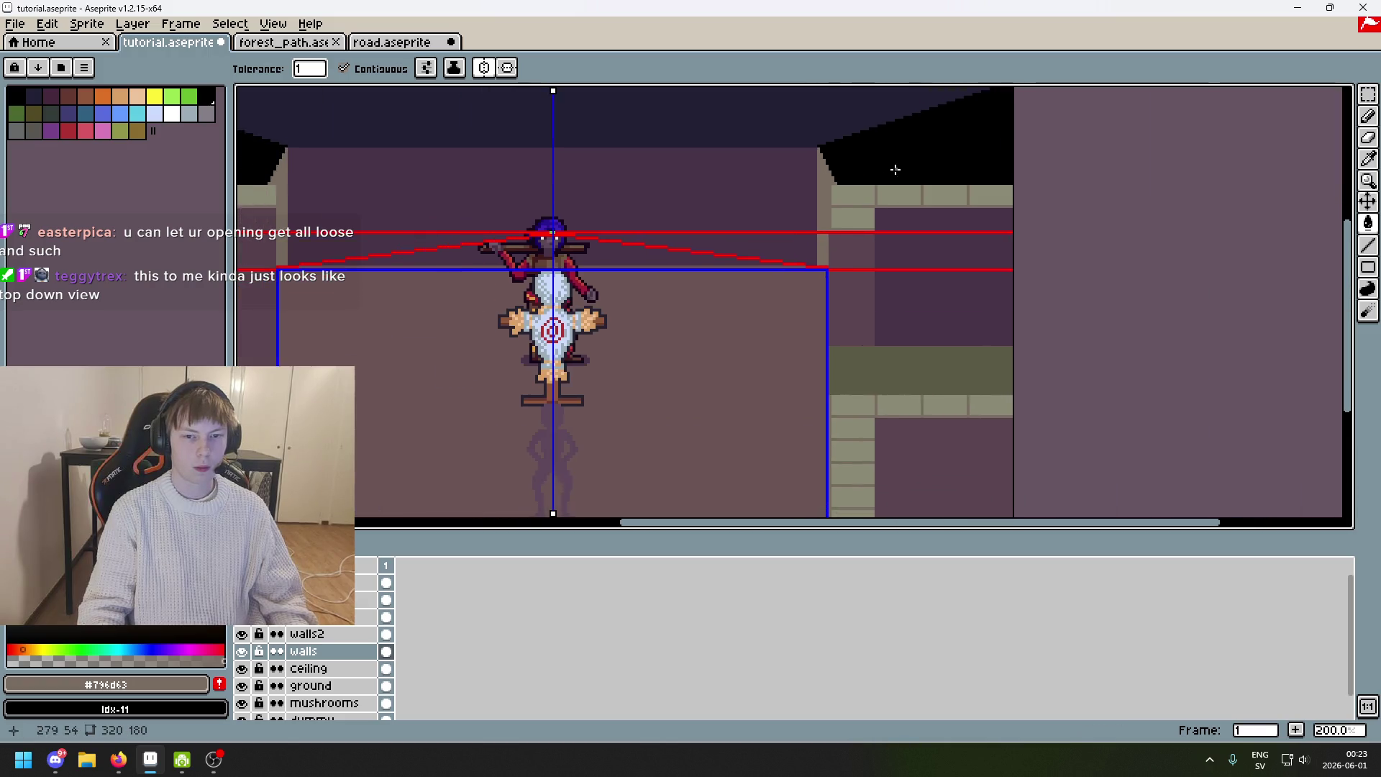
scroll(837, 202, down, 2)
scroll(837, 201, up, 1)
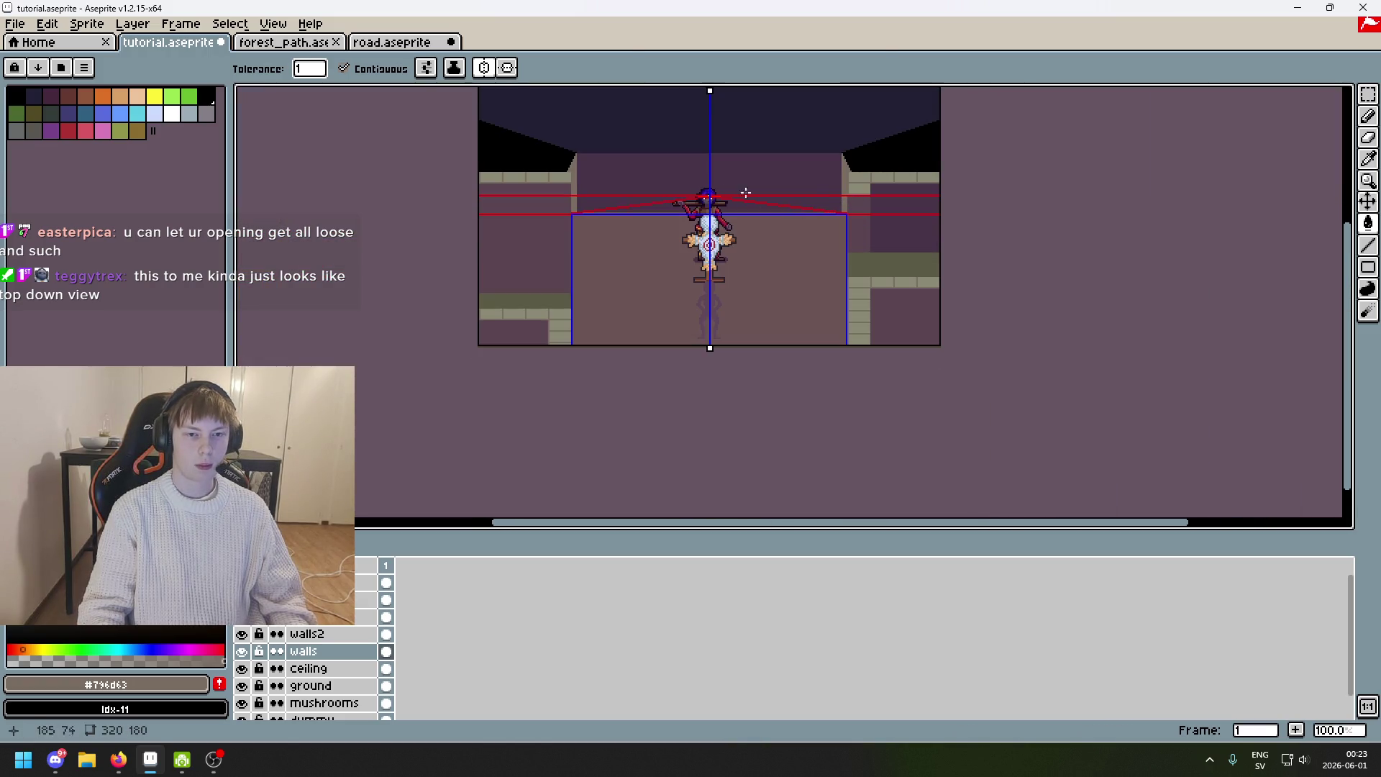
scroll(514, 441, down, 1)
scroll(474, 245, up, 1)
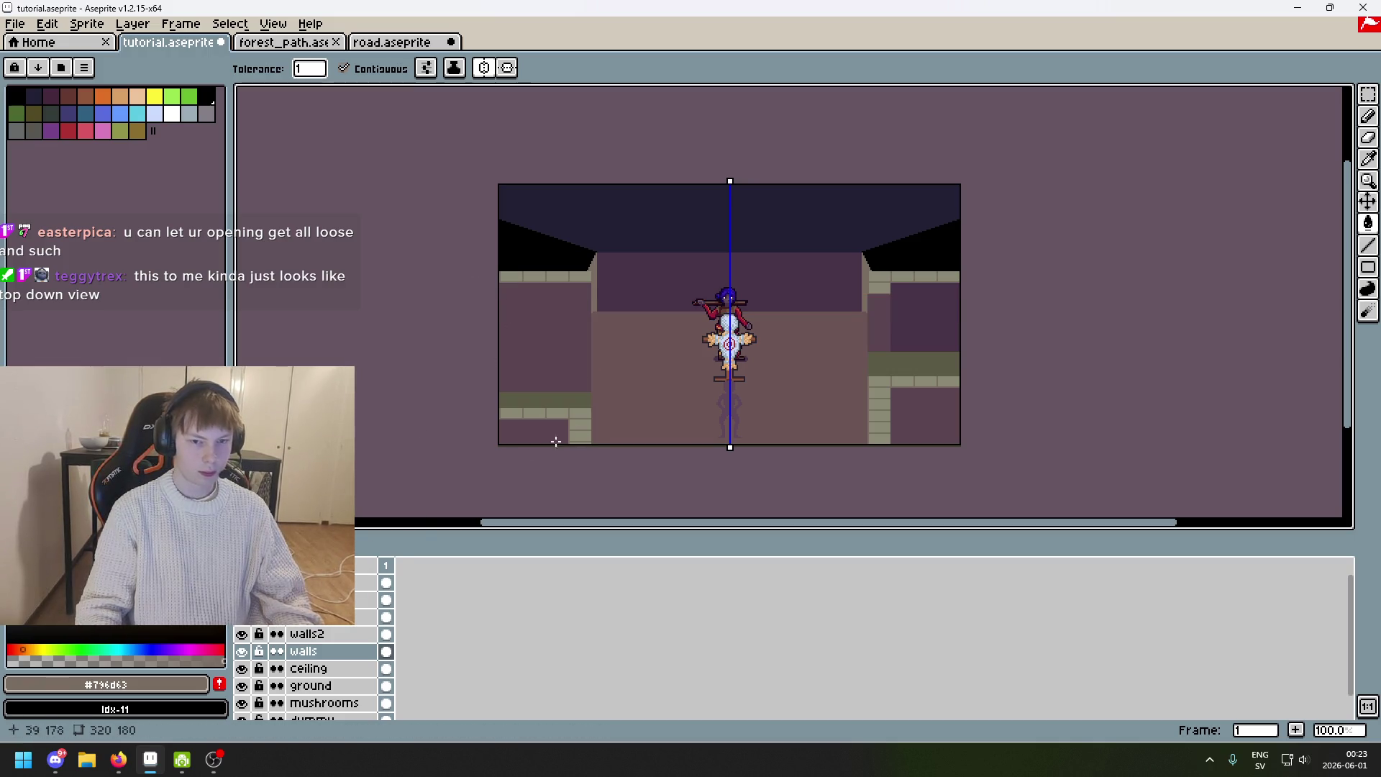
scroll(610, 311, up, 1)
scroll(571, 330, down, 1)
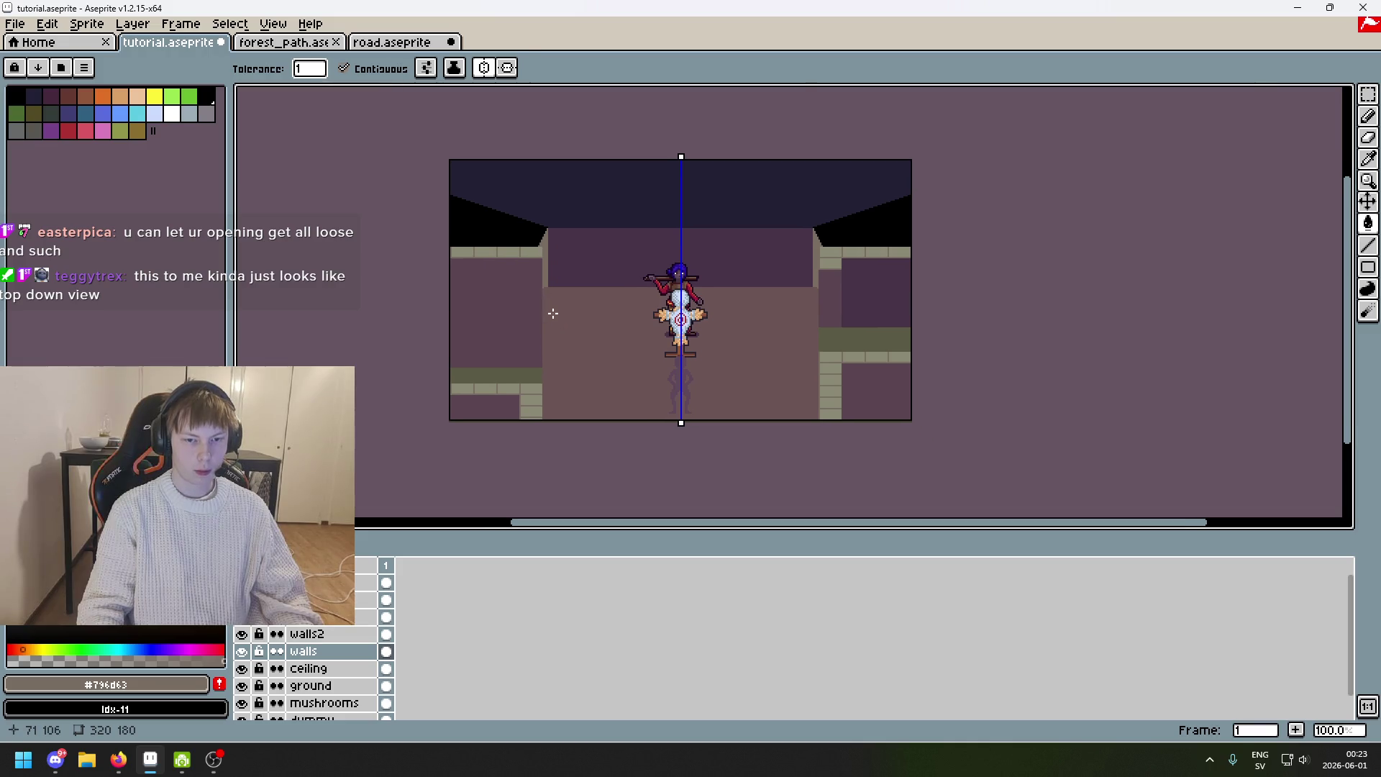
Hide the red and blue guide lines layer and recentre the view on the room.
mouse_move(546, 300)
mouse_down()
mouse_move(494, 287)
mouse_move(608, 287)
mouse_up()
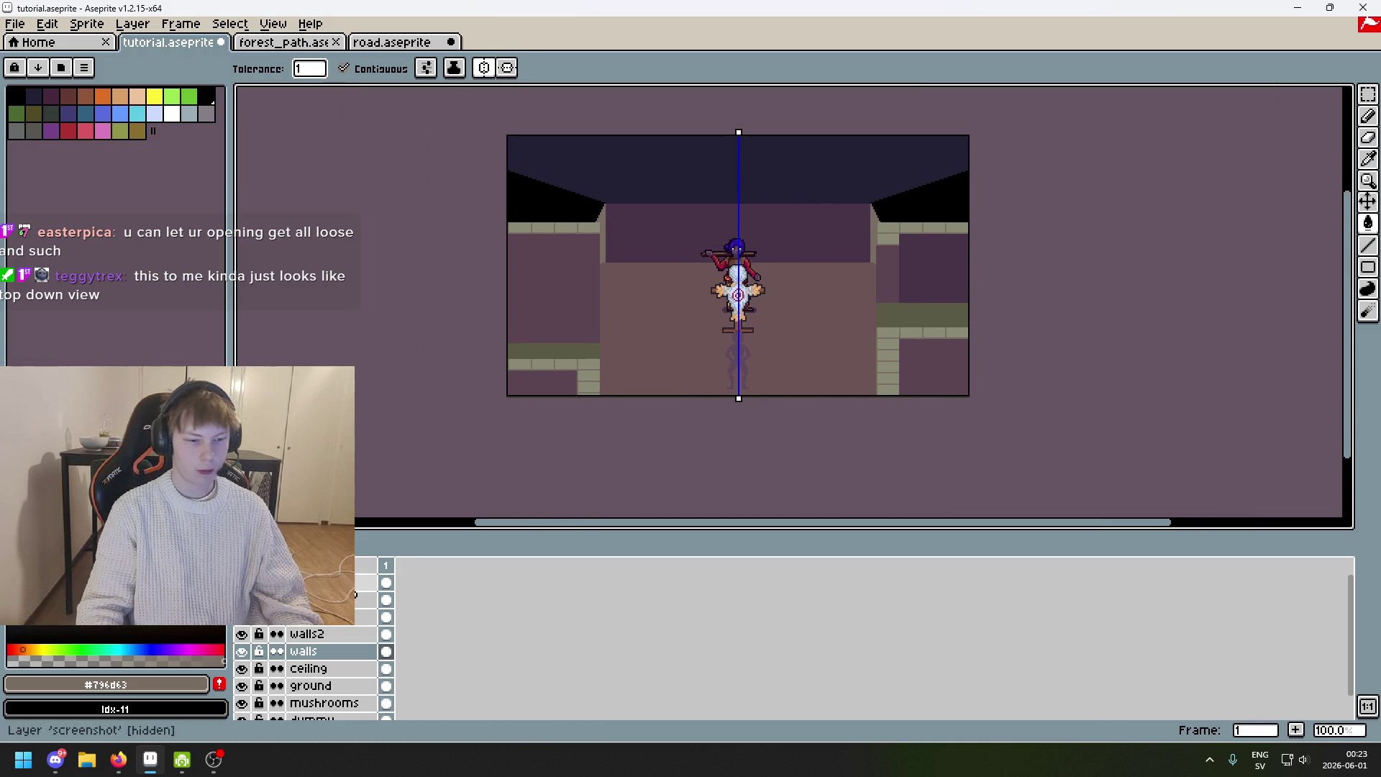
drag(590, 294, 590, 324)
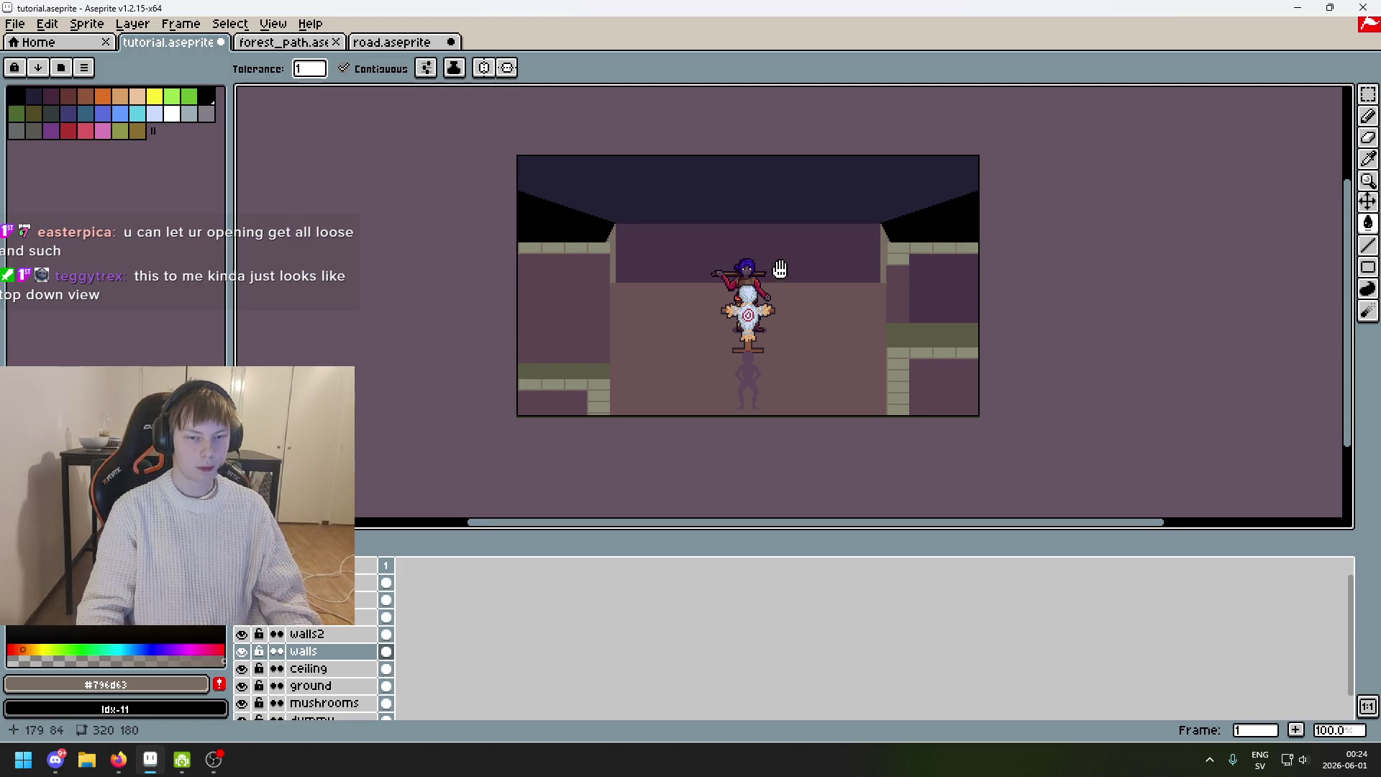
drag(758, 301, 782, 272)
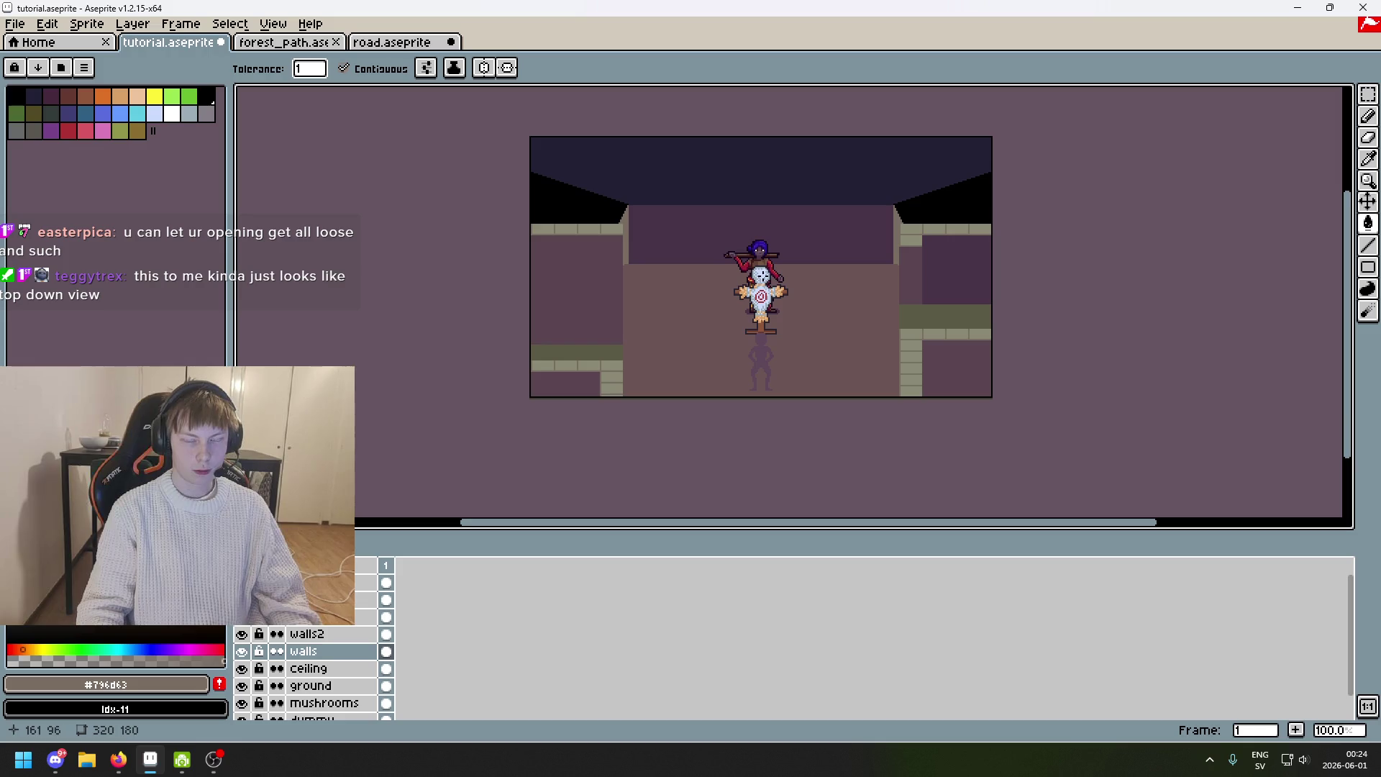
scroll(891, 256, up, 5)
scroll(885, 302, down, 2)
mouse_move(885, 302)
mouse_down()
mouse_move(799, 391)
mouse_move(955, 362)
mouse_move(1002, 385)
mouse_up()
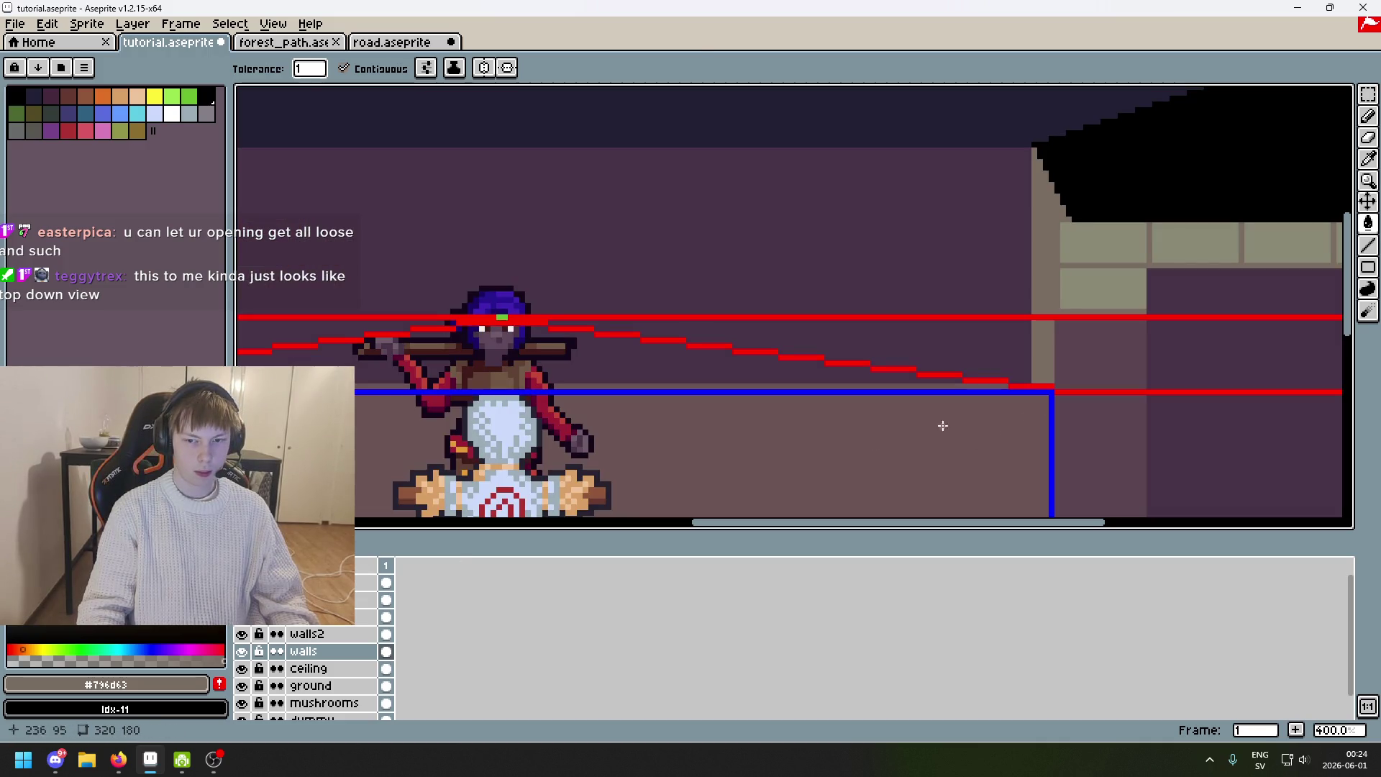
click(241, 582)
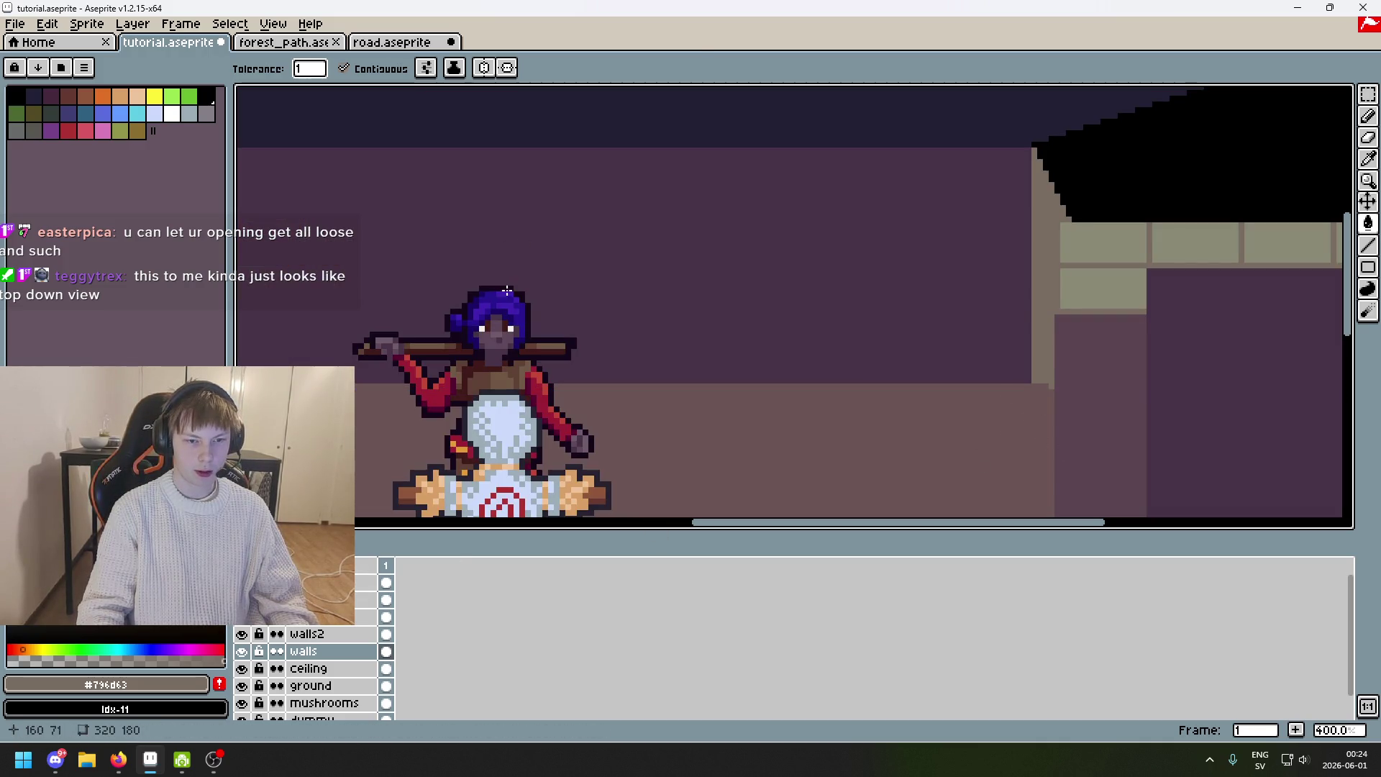
scroll(552, 238, down, 2)
drag(552, 238, 741, 187)
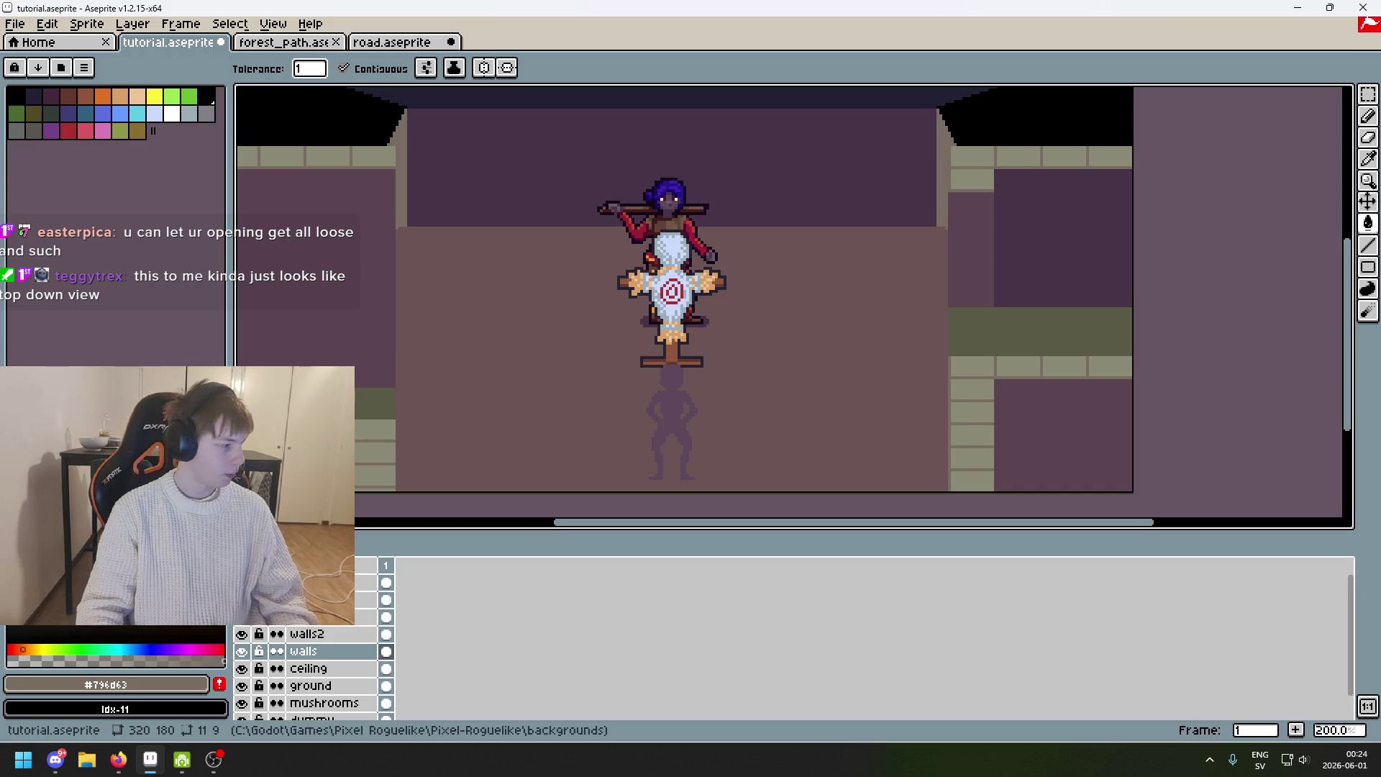
Check Firefox briefly, then return and save tutorial.aseprite with Ctrl+S.
key(alt+Tab)
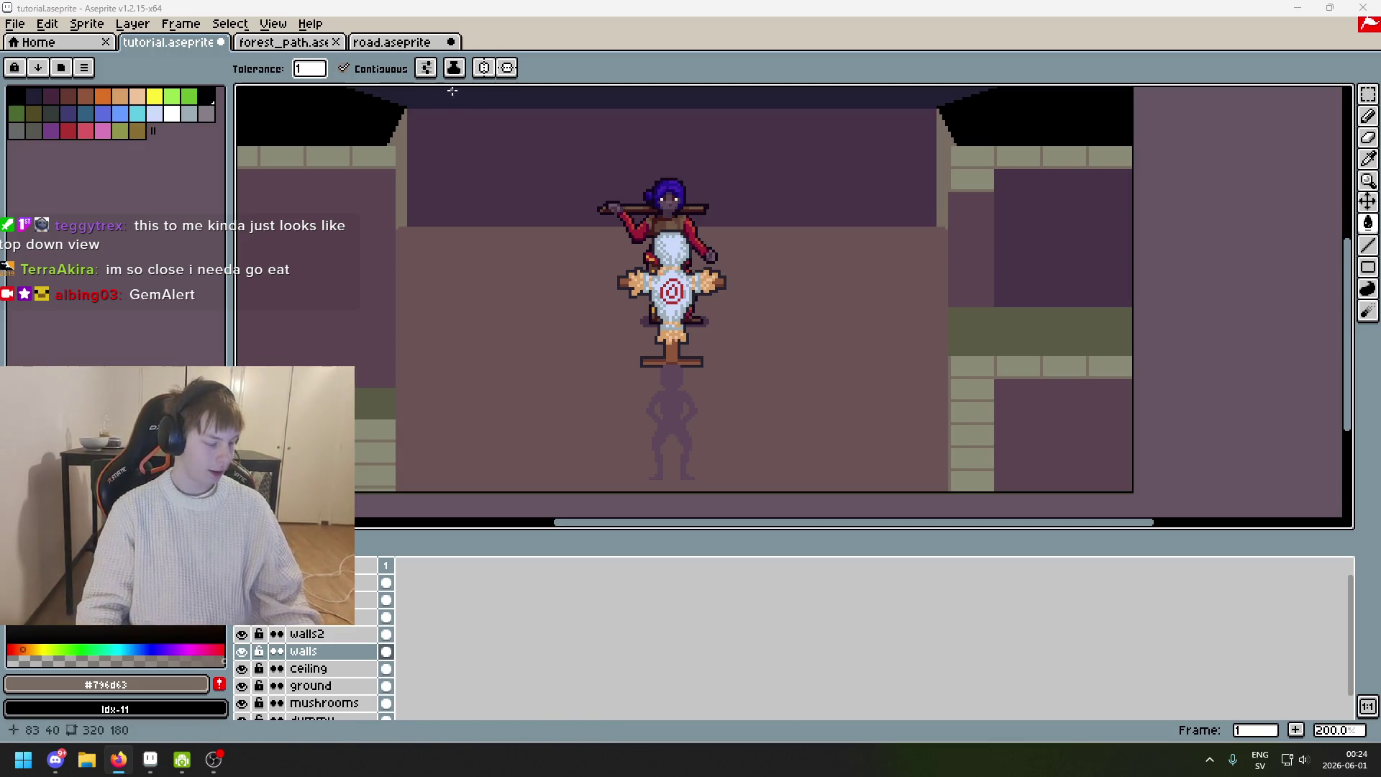
click(612, 8)
key(ctrl+s)
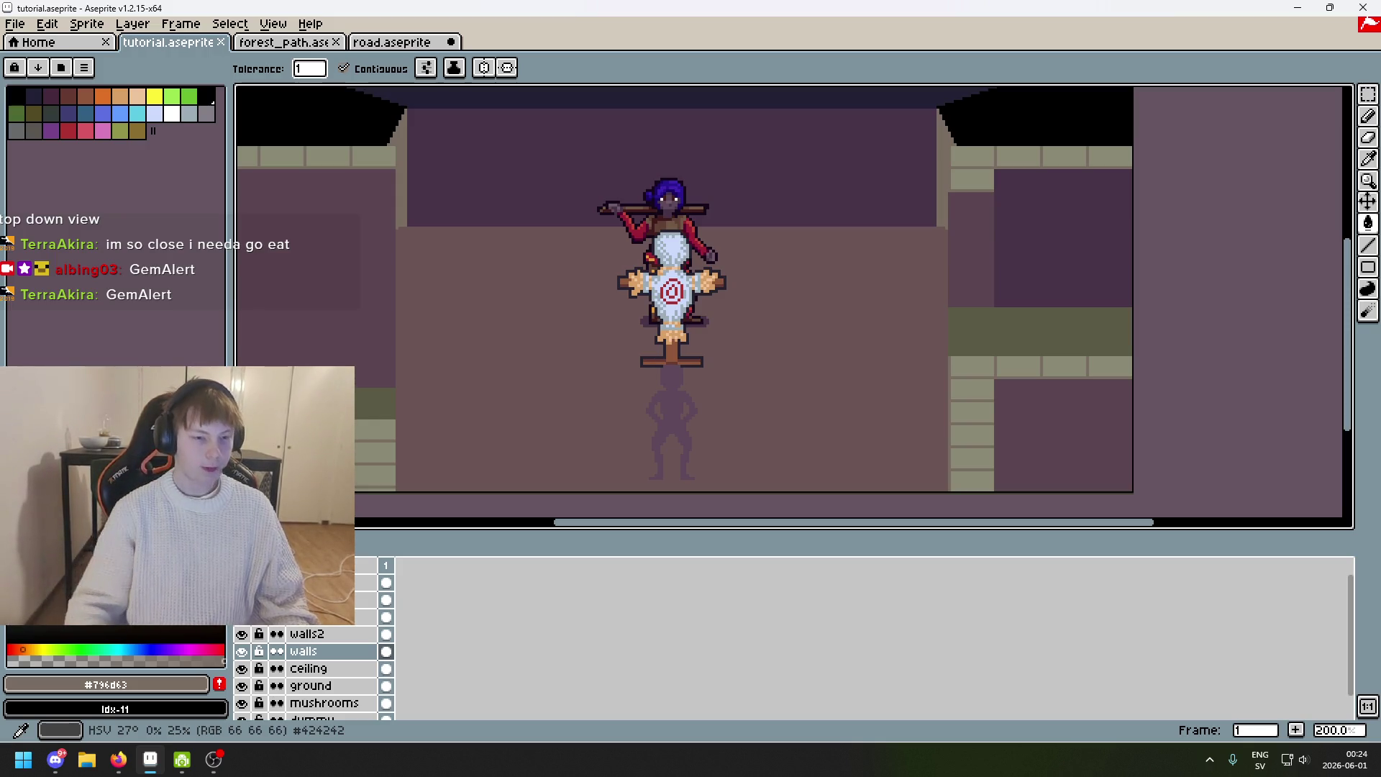
scroll(609, 344, down, 3)
scroll(608, 344, up, 1)
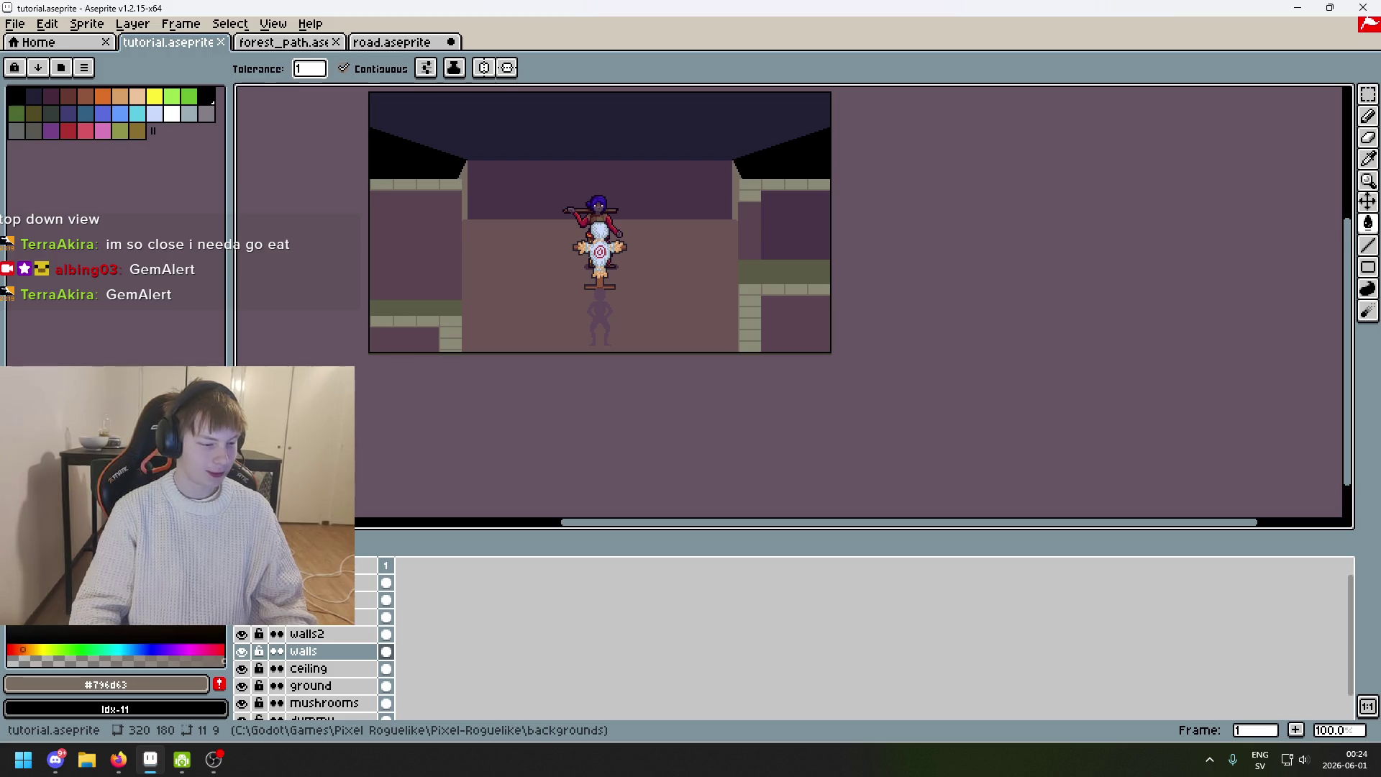
mouse_move(508, 416)
mouse_down()
mouse_move(653, 416)
mouse_move(763, 515)
mouse_up()
scroll(654, 416, up, 1)
scroll(679, 386, up, 2)
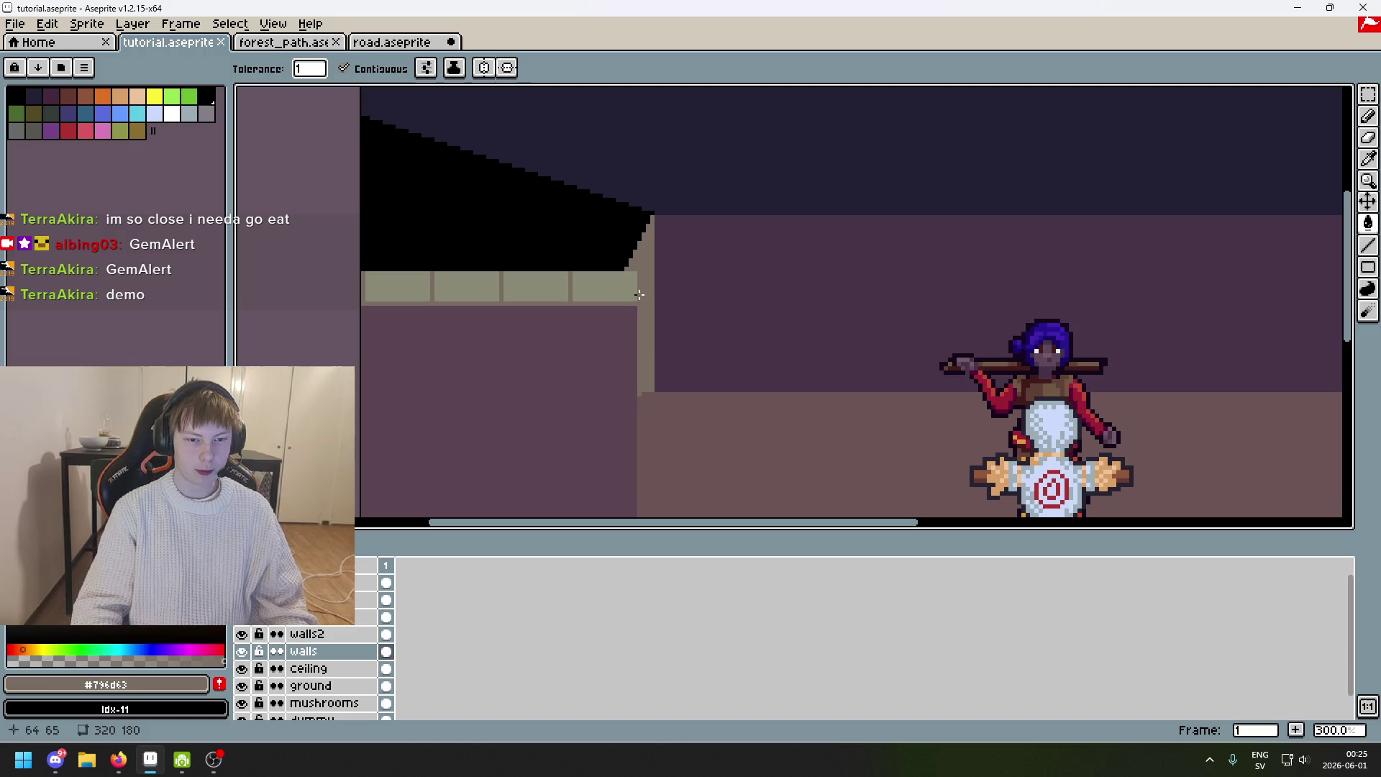
scroll(663, 287, up, 1)
scroll(793, 324, down, 1)
scroll(619, 299, up, 1)
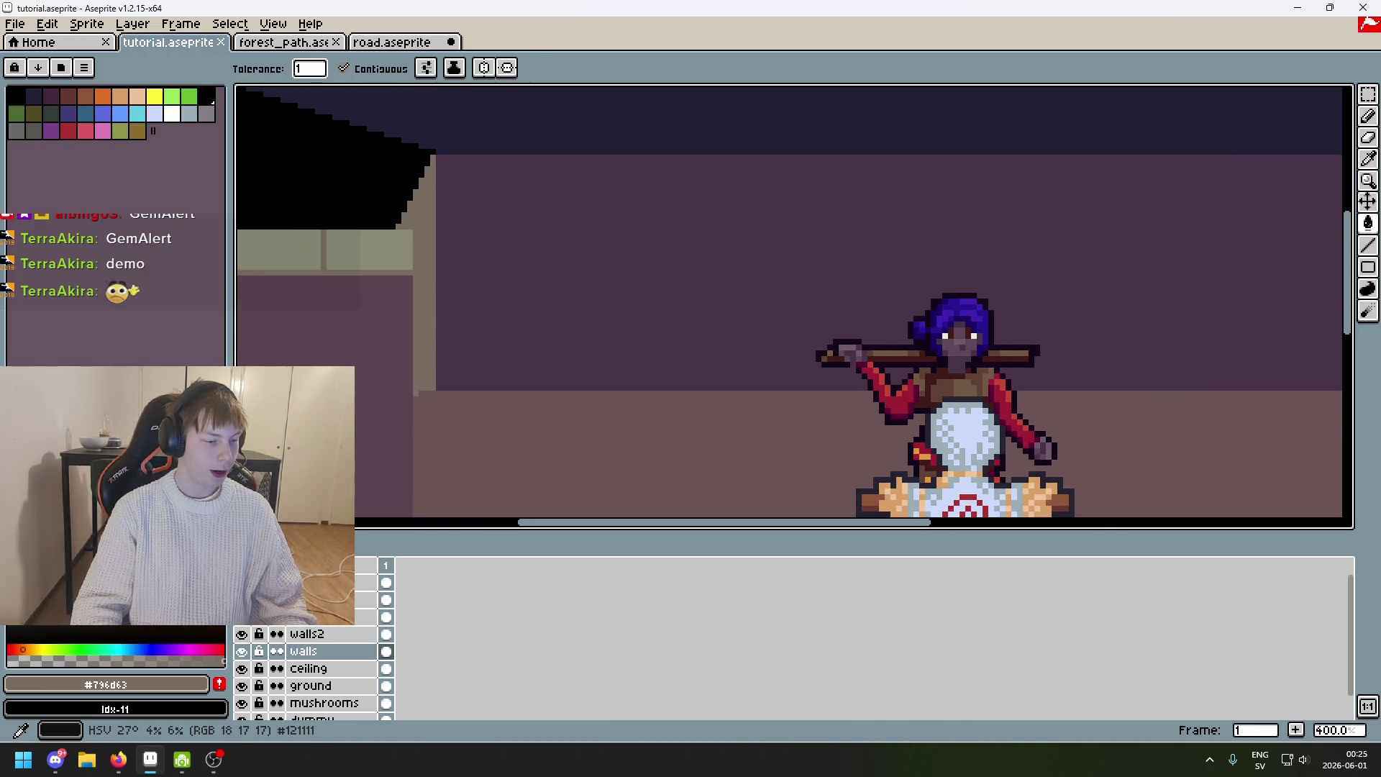
scroll(730, 352, down, 3)
scroll(777, 293, up, 1)
scroll(947, 231, up, 1)
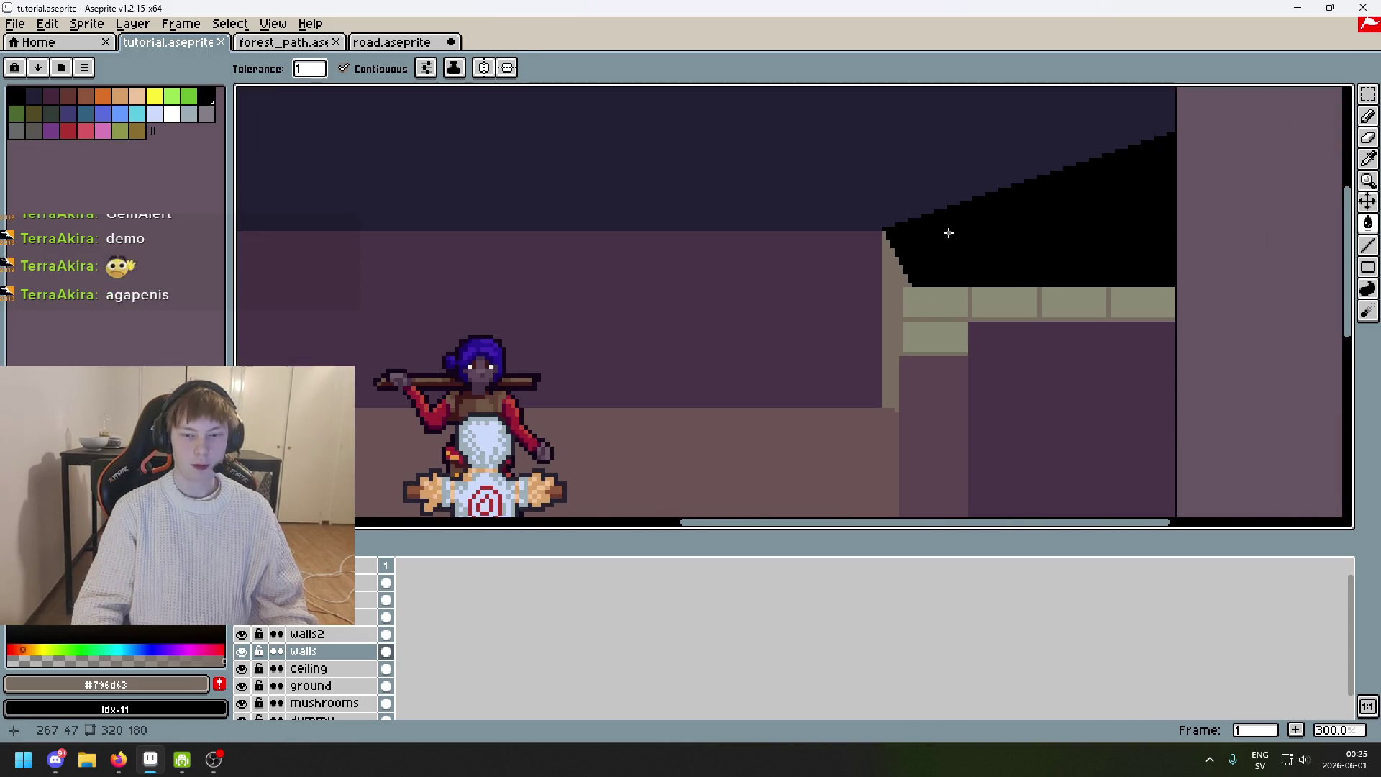
drag(968, 223, 961, 170)
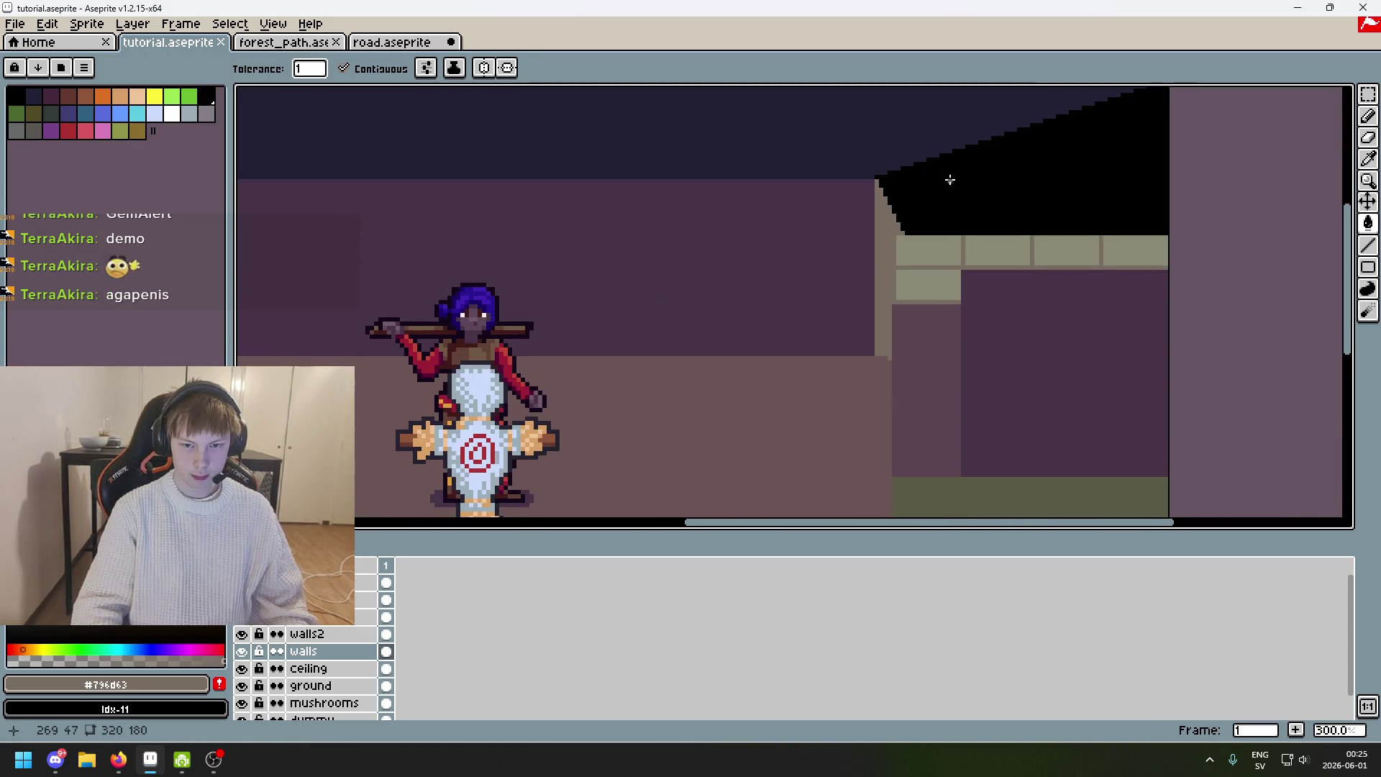
scroll(948, 235, down, 3)
scroll(906, 298, up, 2)
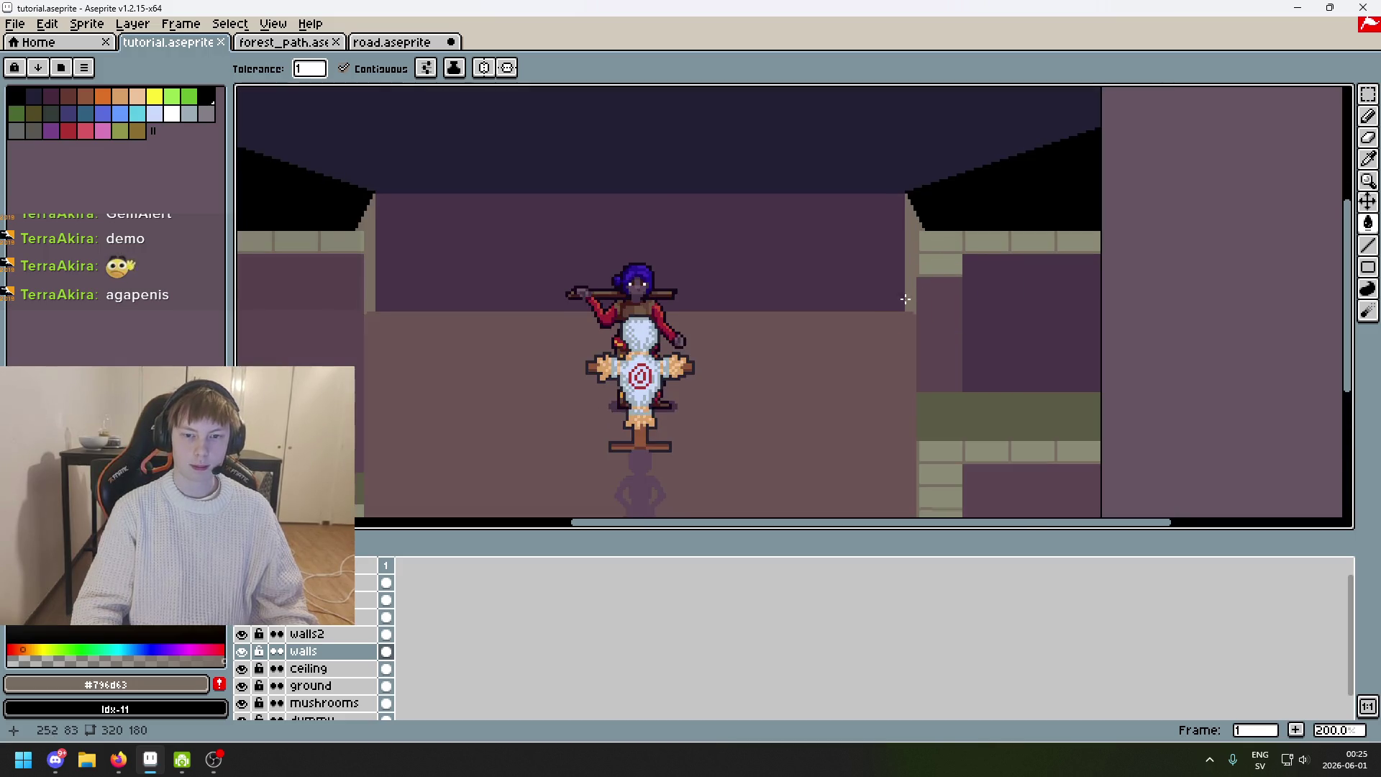
scroll(887, 253, down, 1)
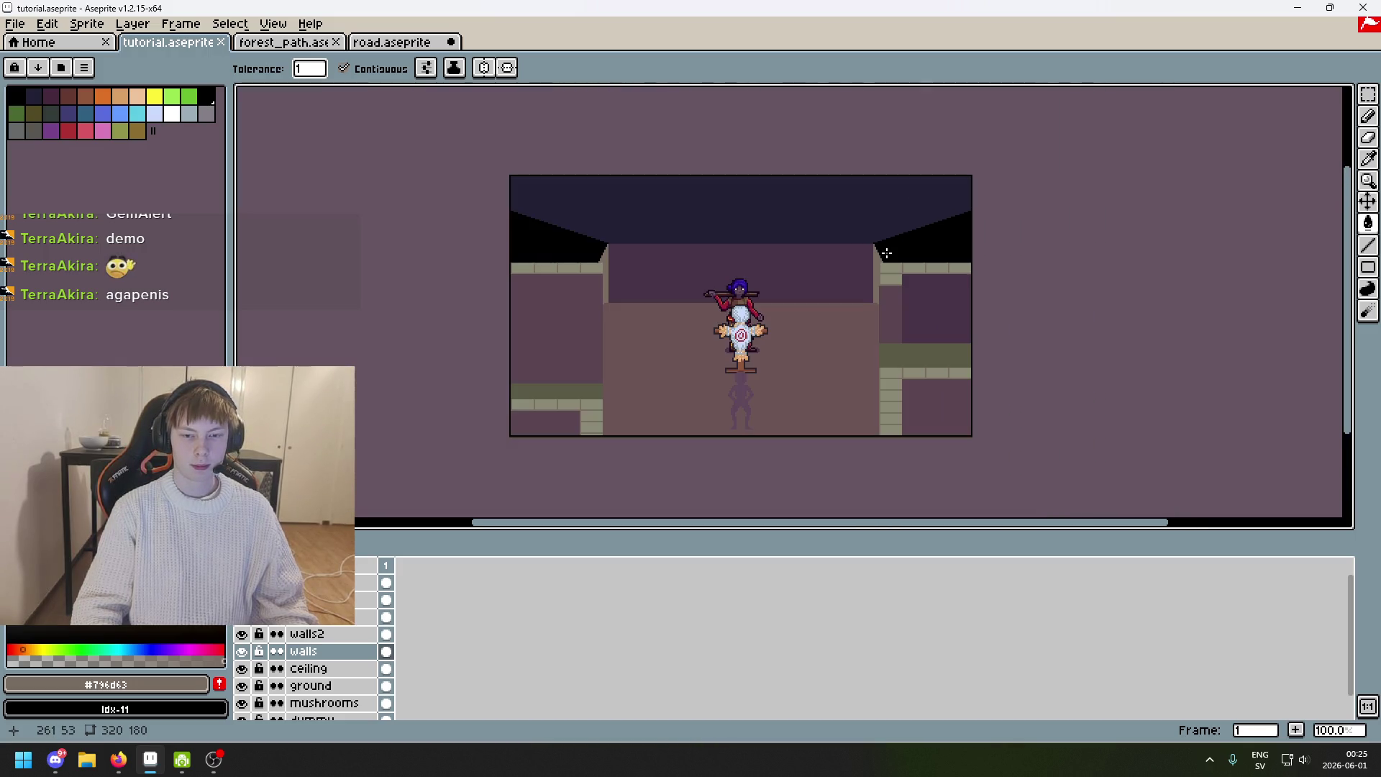
scroll(607, 267, up, 3)
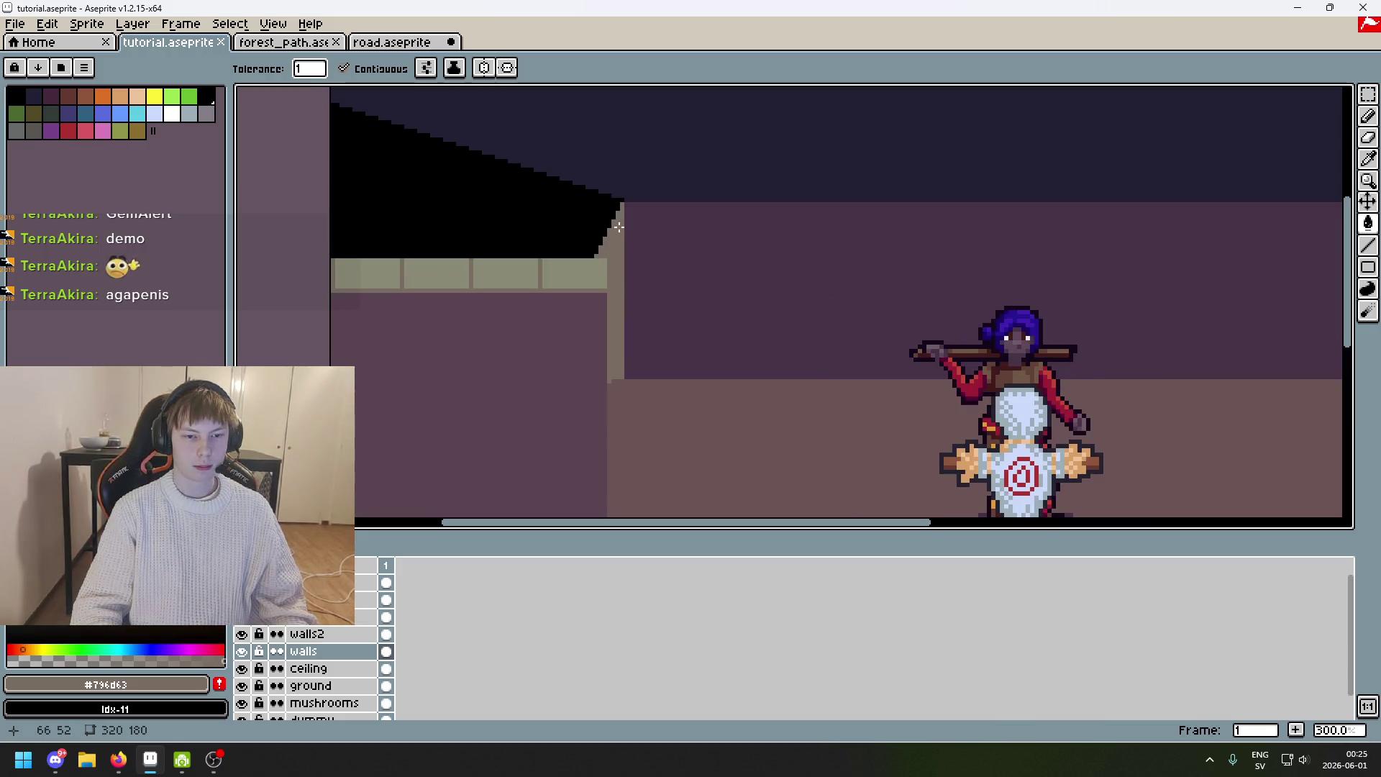
scroll(621, 210, up, 1)
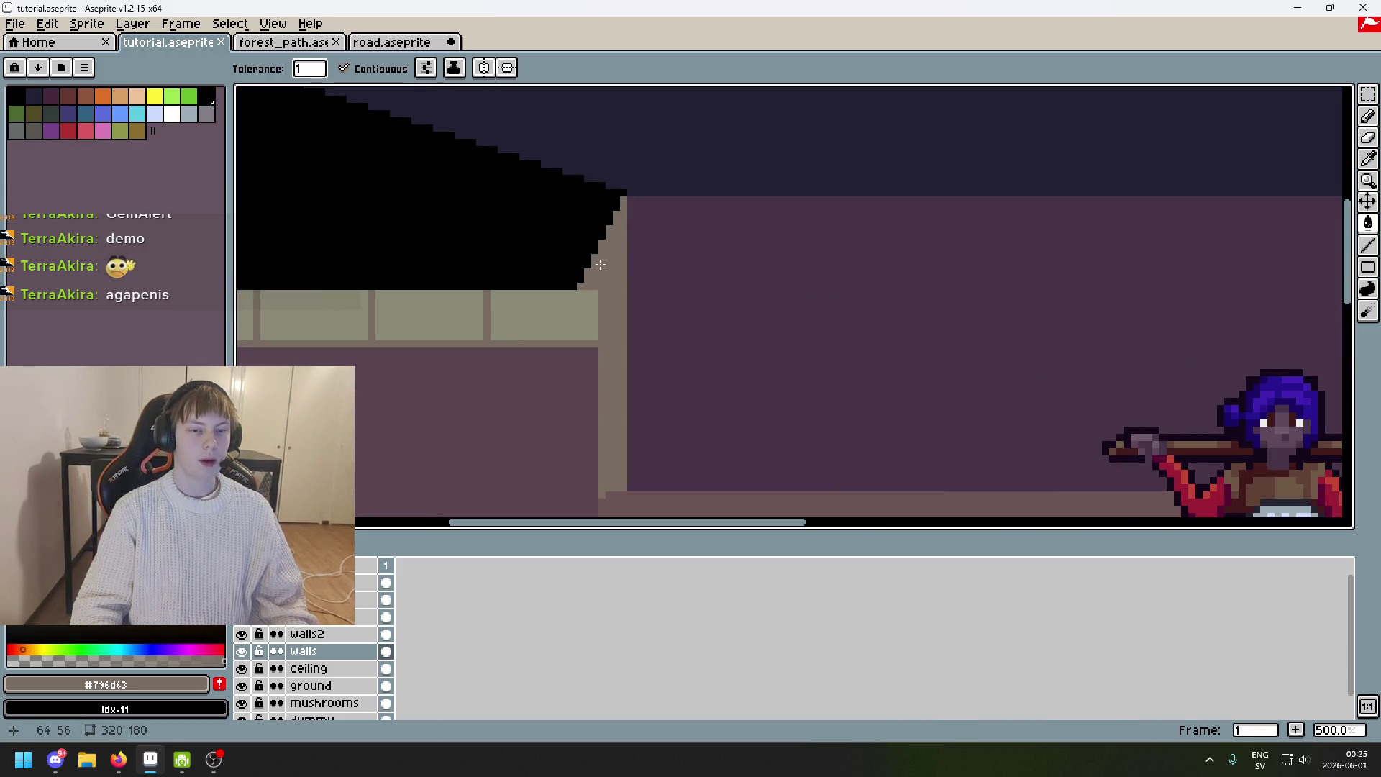
scroll(583, 291, down, 4)
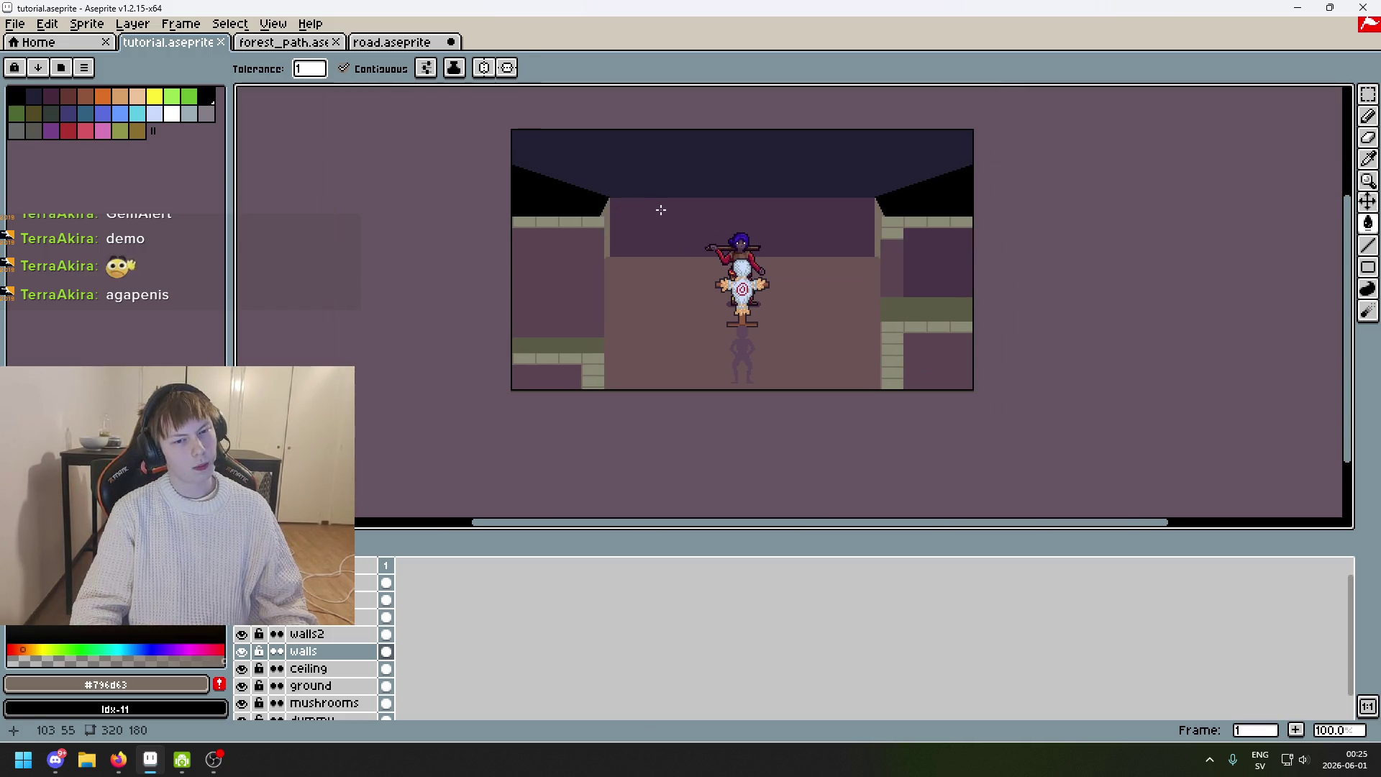
scroll(661, 210, up, 5)
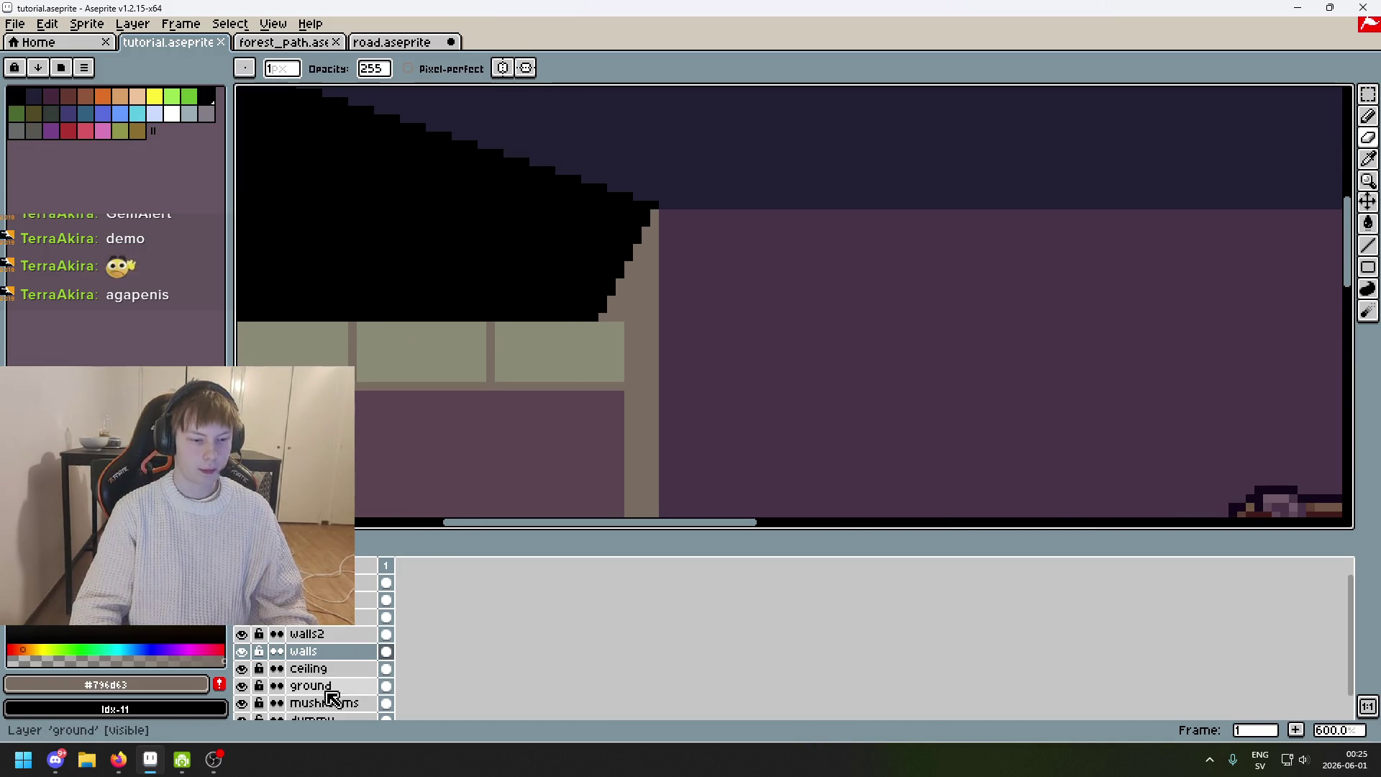
Eyedrop the wall's light green and pencil it along the ceiling's corner edge.
key(alt)
alt+click(590, 340)
scroll(591, 344, up, 3)
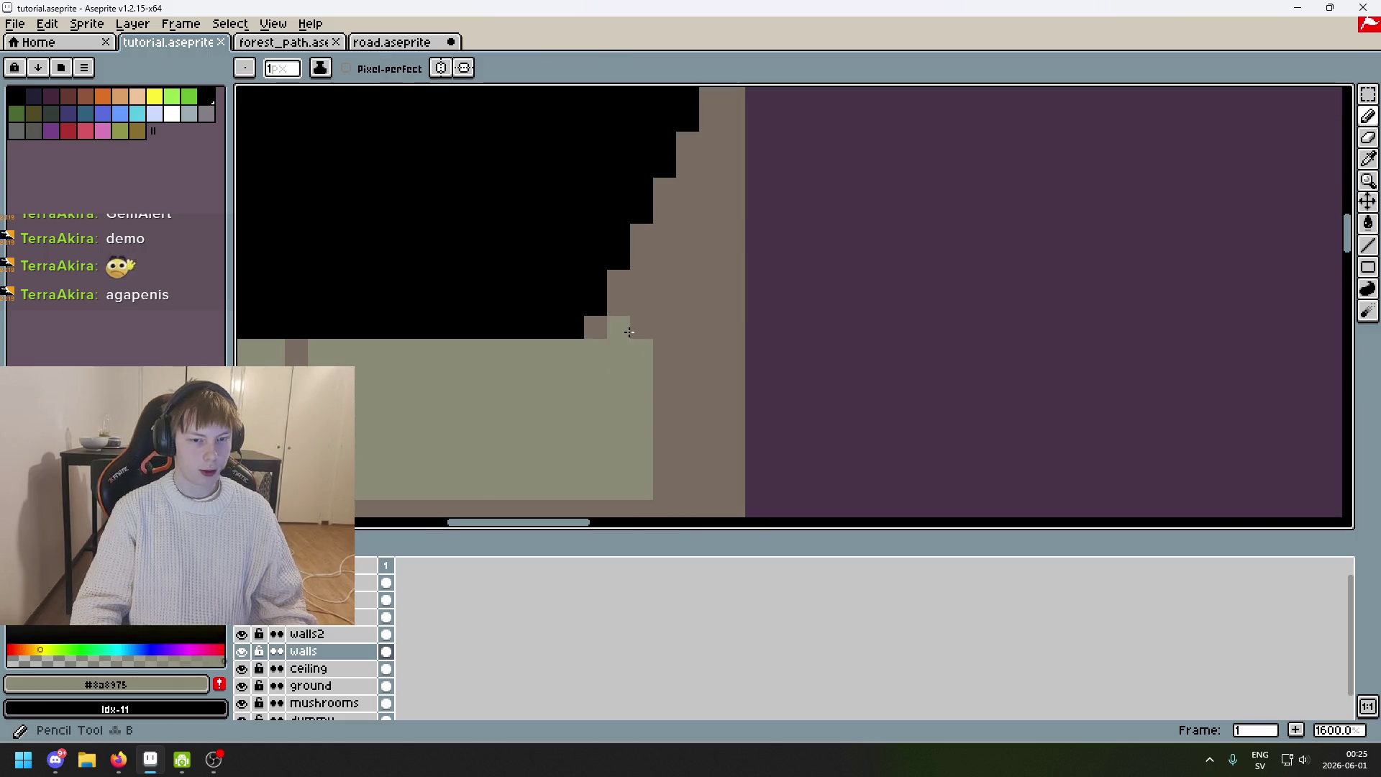
scroll(650, 311, down, 2)
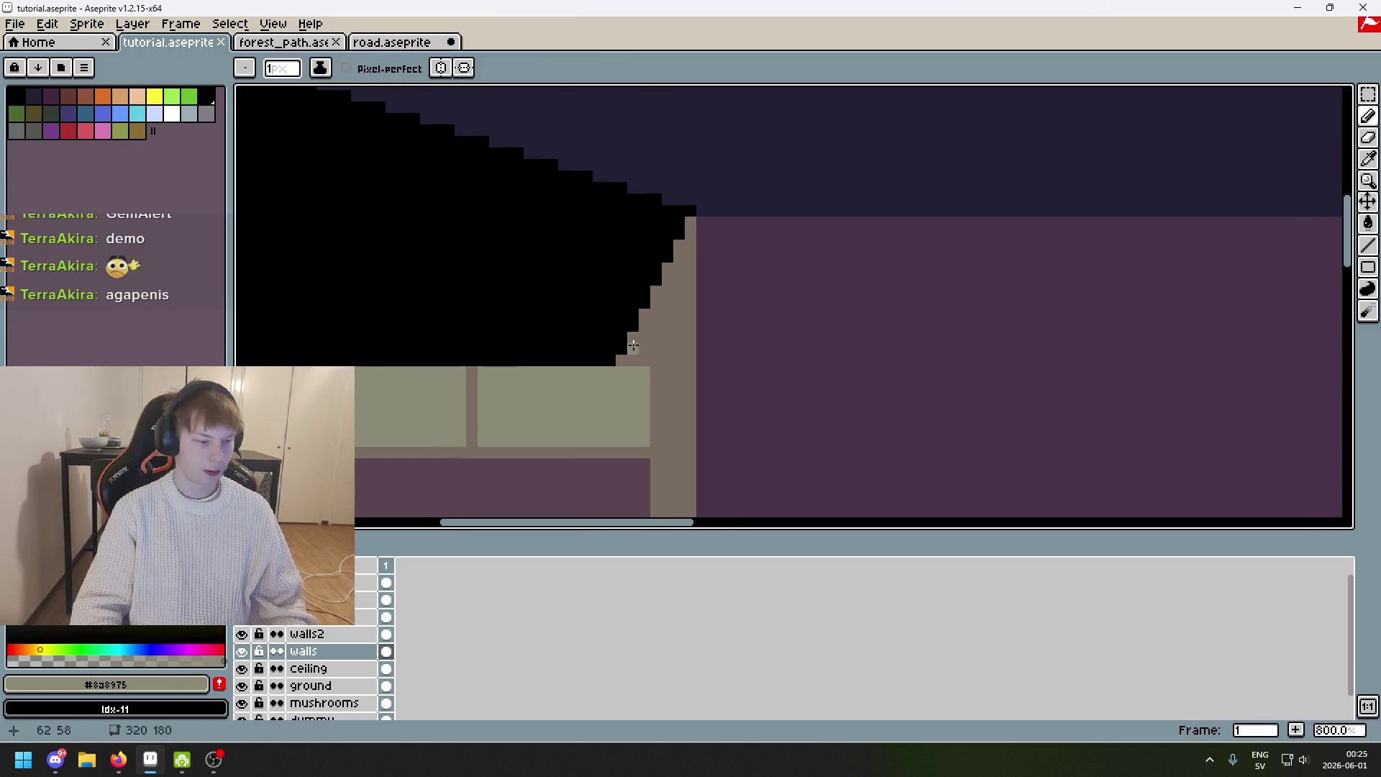
click(691, 223)
shift+click(646, 356)
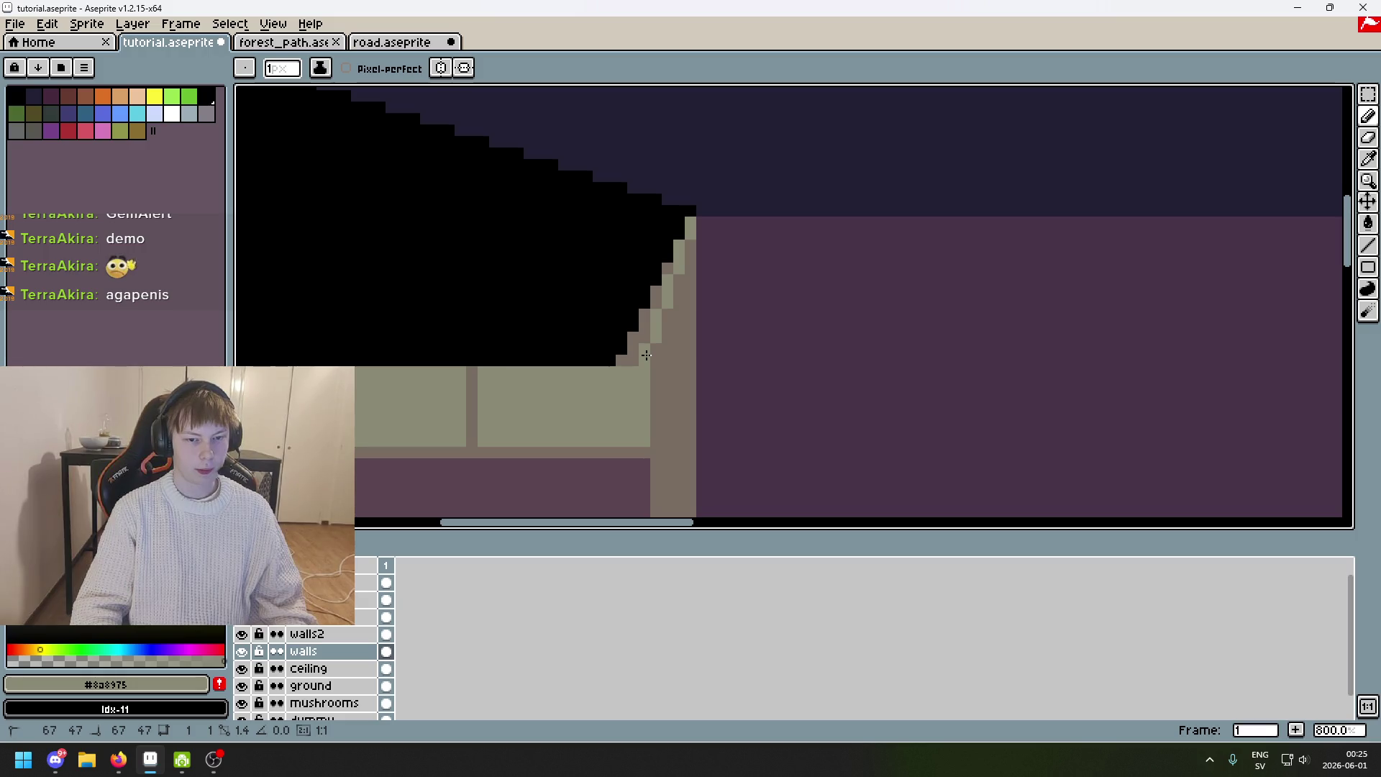
Draw a brown diagonal across the dark ceiling corner and turn on horizontal symmetry.
alt+click(473, 374)
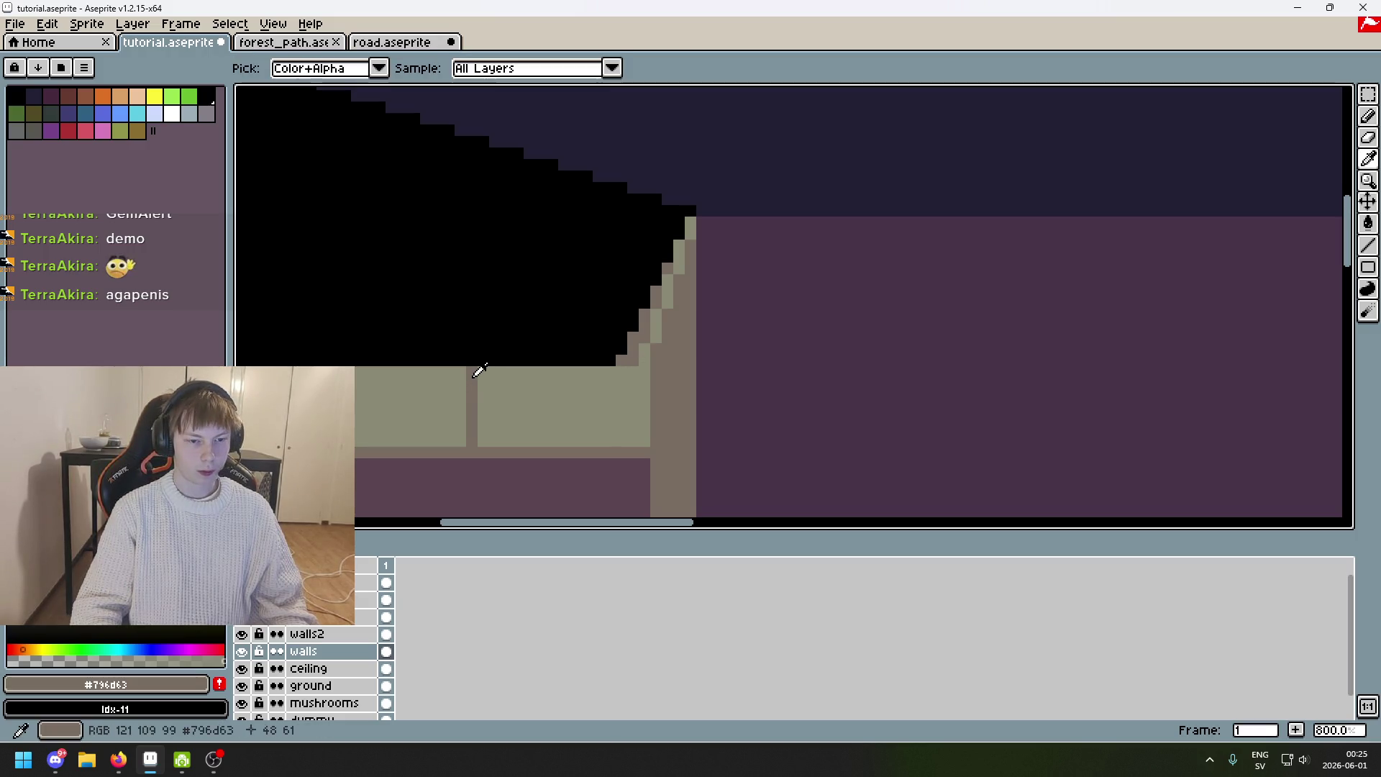
drag(483, 362, 686, 223)
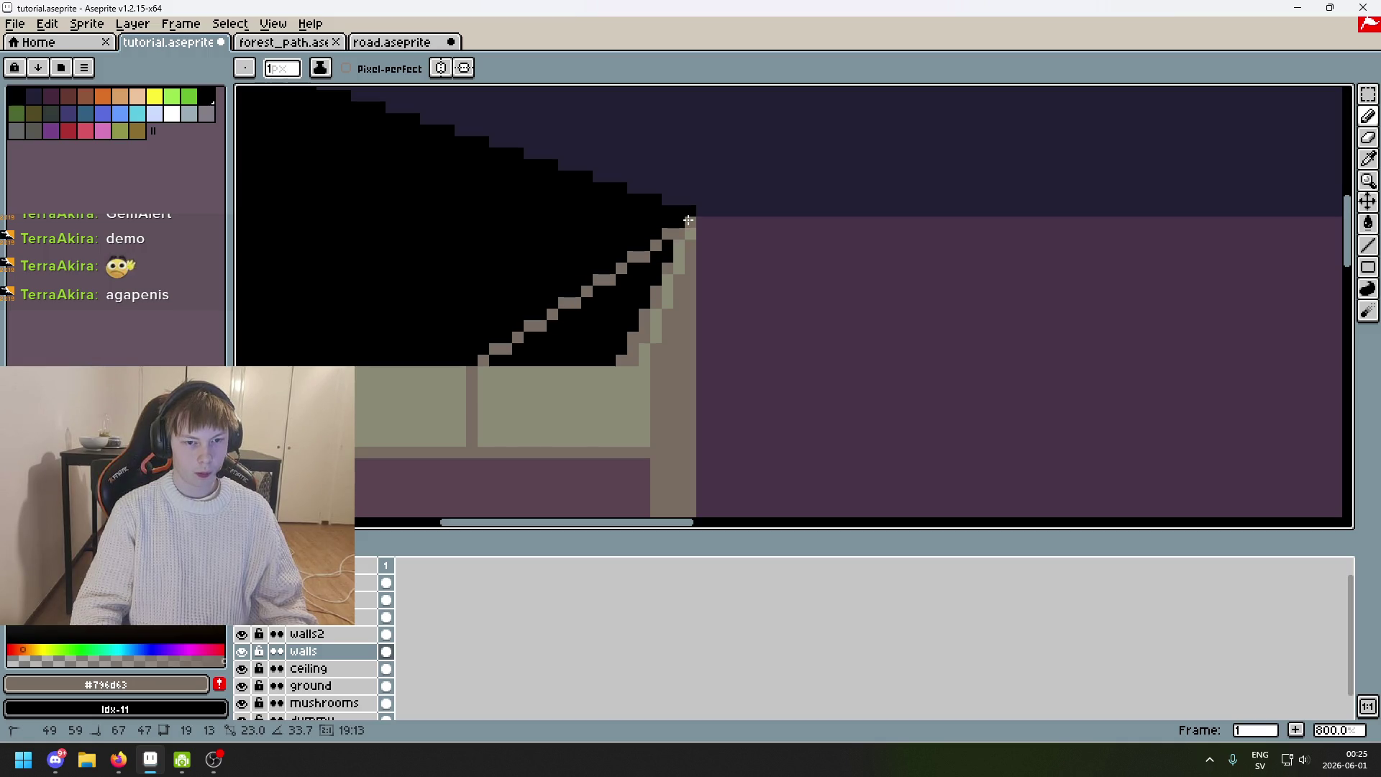
scroll(689, 220, down, 4)
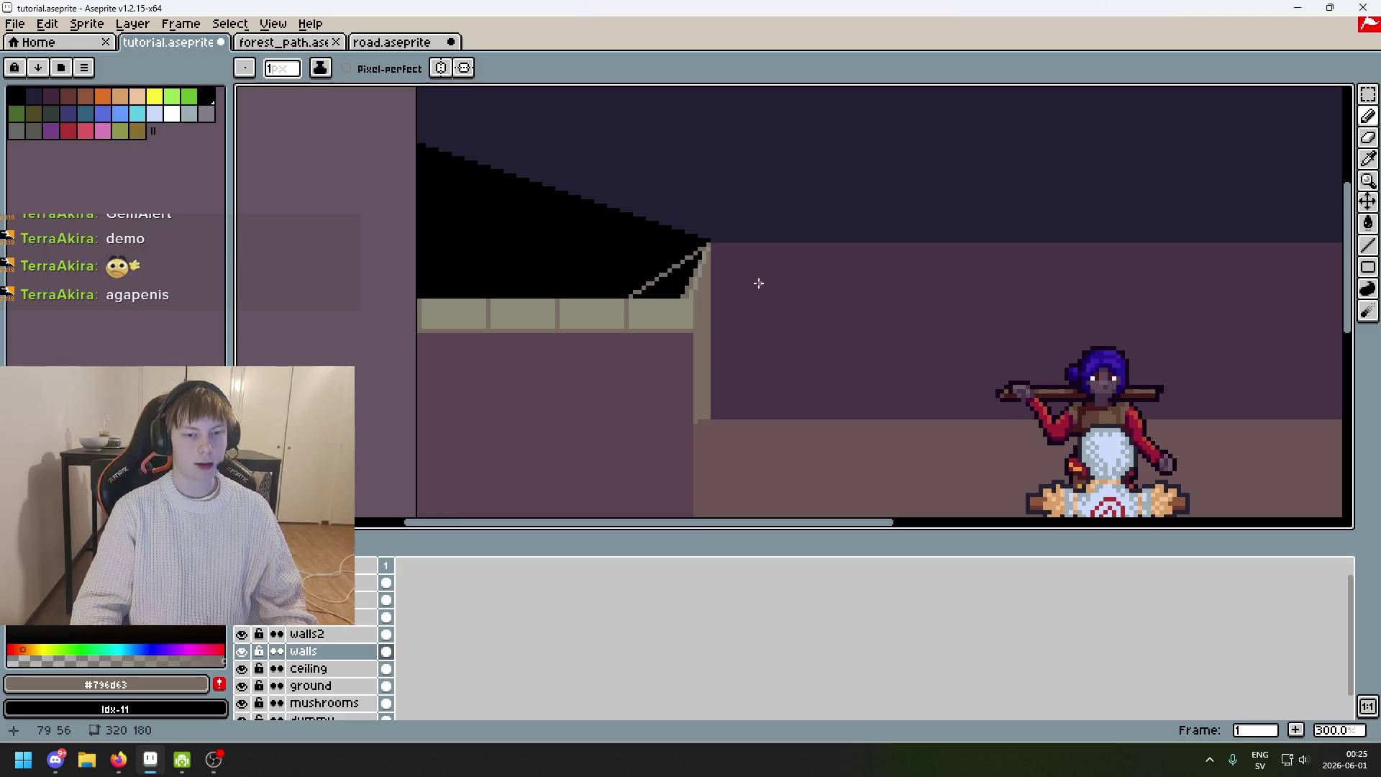
click(441, 68)
mouse_move(884, 221)
mouse_down()
mouse_move(327, 175)
mouse_move(726, 200)
mouse_up()
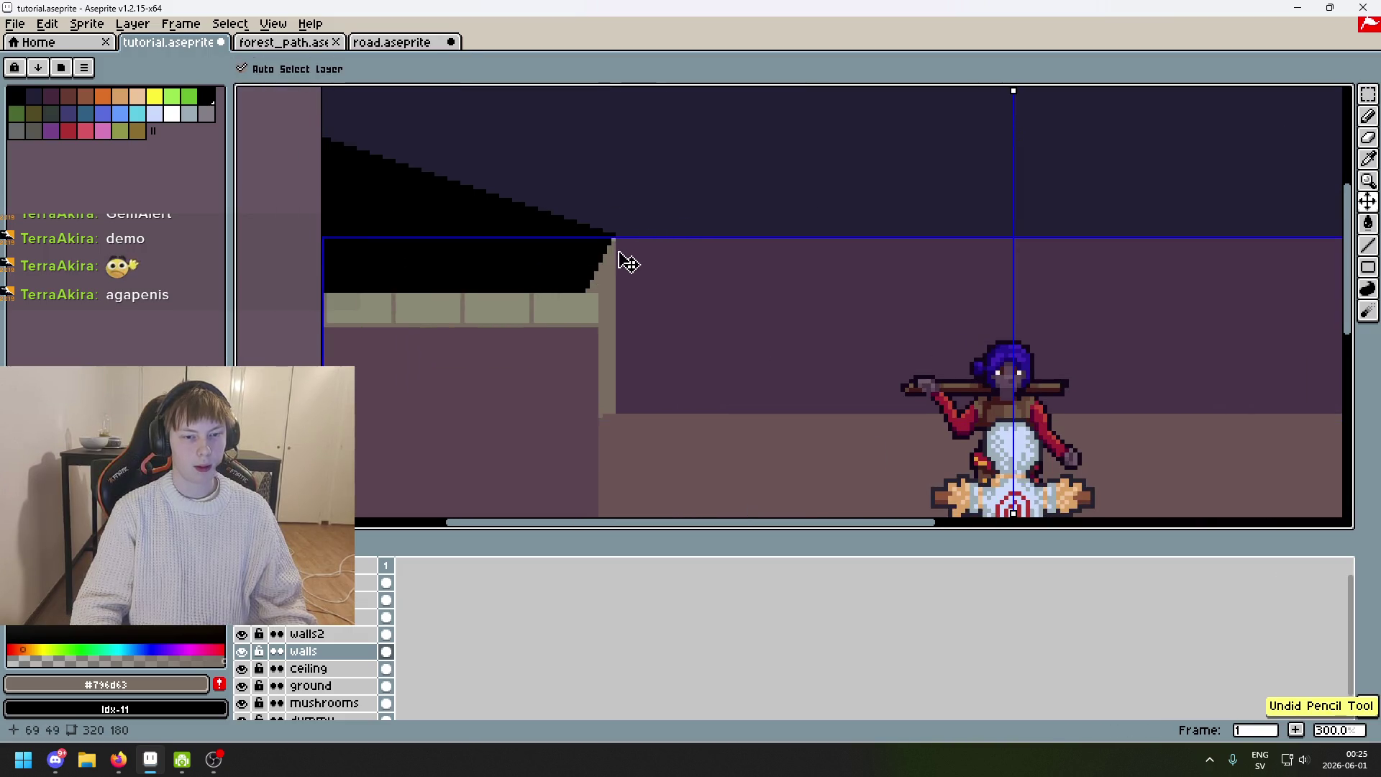
scroll(590, 284, up, 3)
Redraw the brown line from the wall column up to the ceiling corner.
alt+click(587, 310)
scroll(594, 306, up, 2)
scroll(648, 367, up, 1)
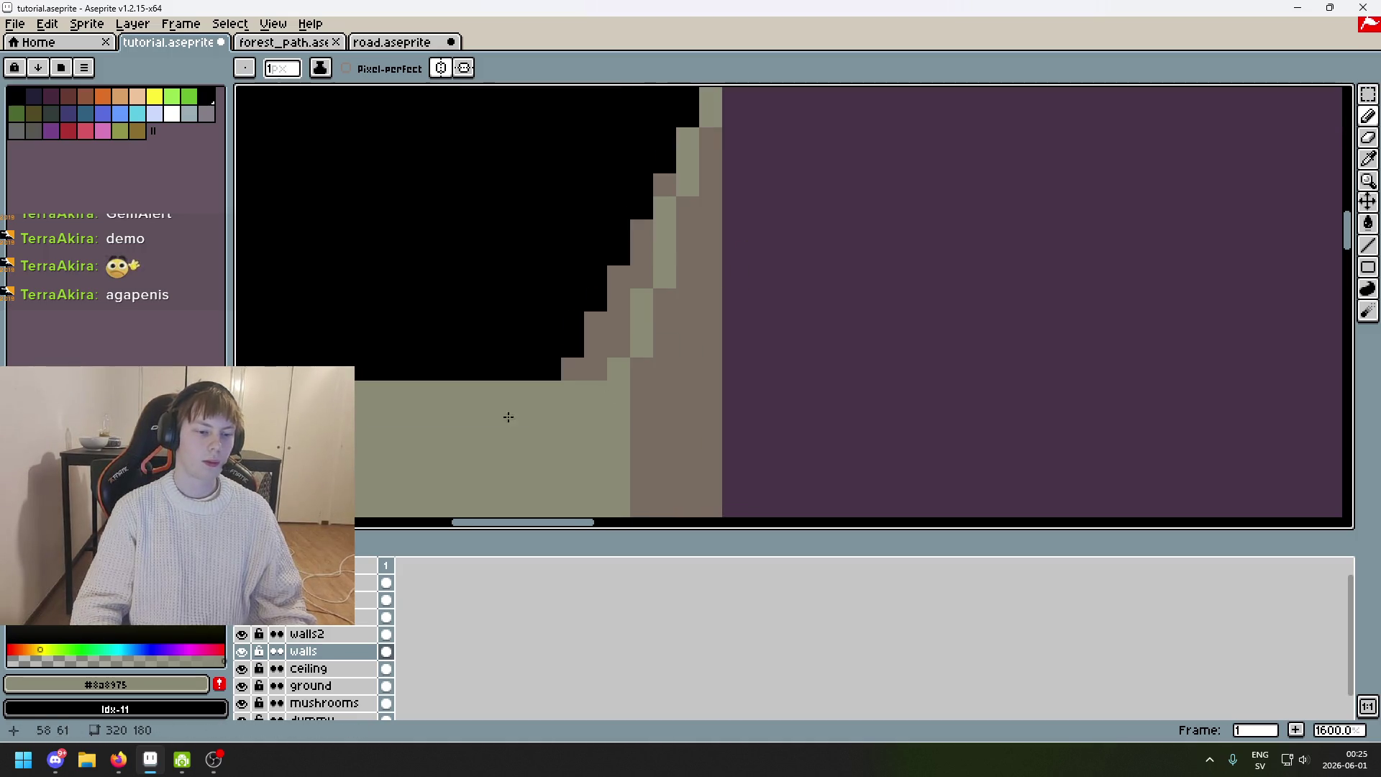
click(242, 652)
click(242, 652)
drag(722, 317, 966, 354)
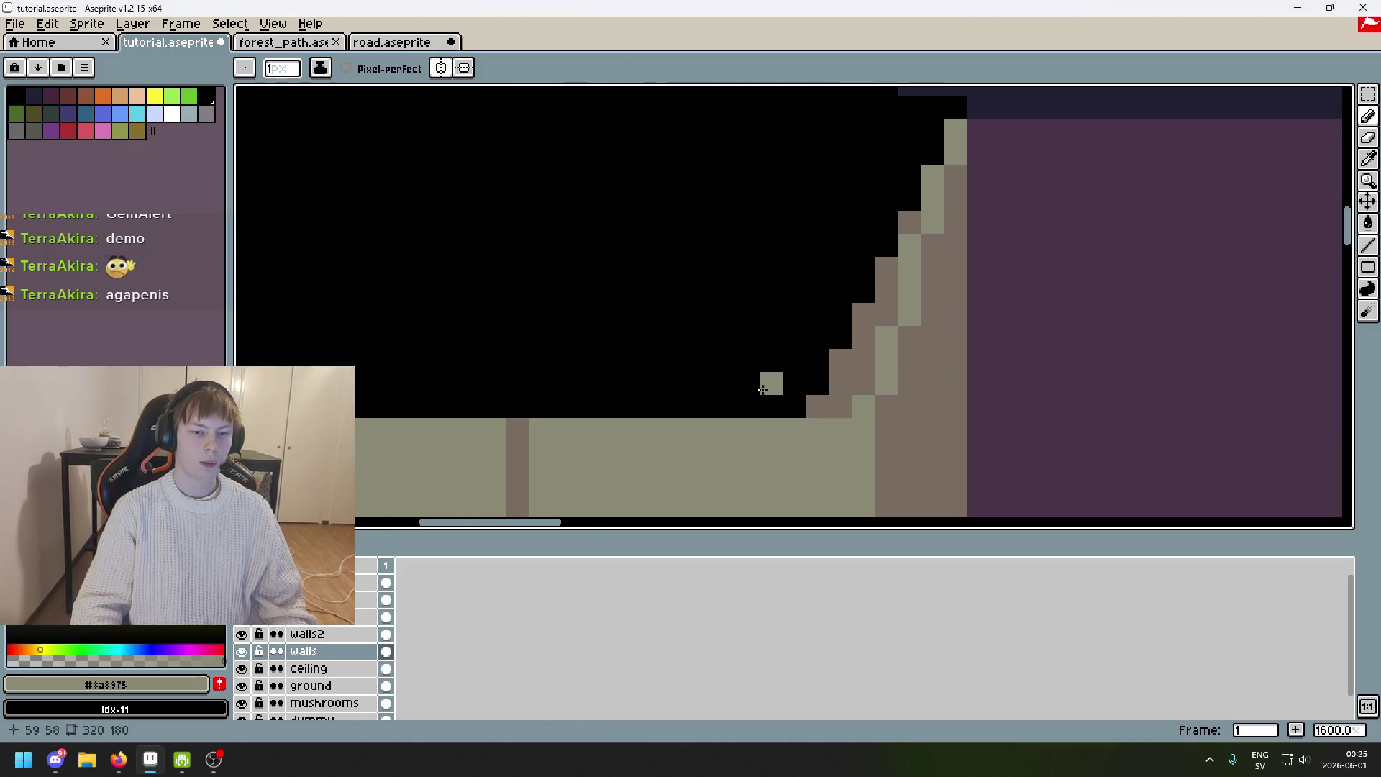
alt+click(521, 428)
mouse_move(520, 427)
mouse_down()
mouse_move(894, 139)
mouse_move(950, 119)
mouse_up()
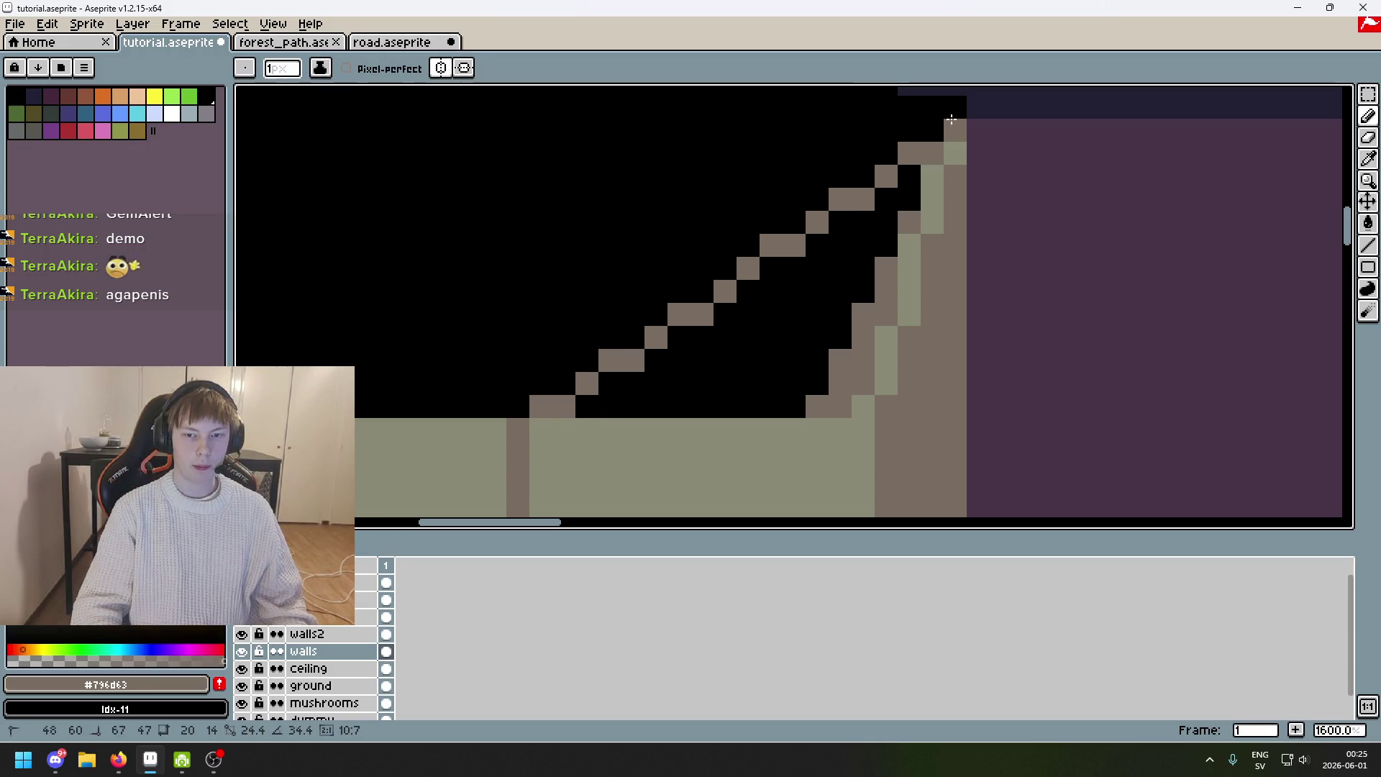
Marquee-select a block of the green ledge, redoing it over a smaller area.
scroll(1007, 216, down, 5)
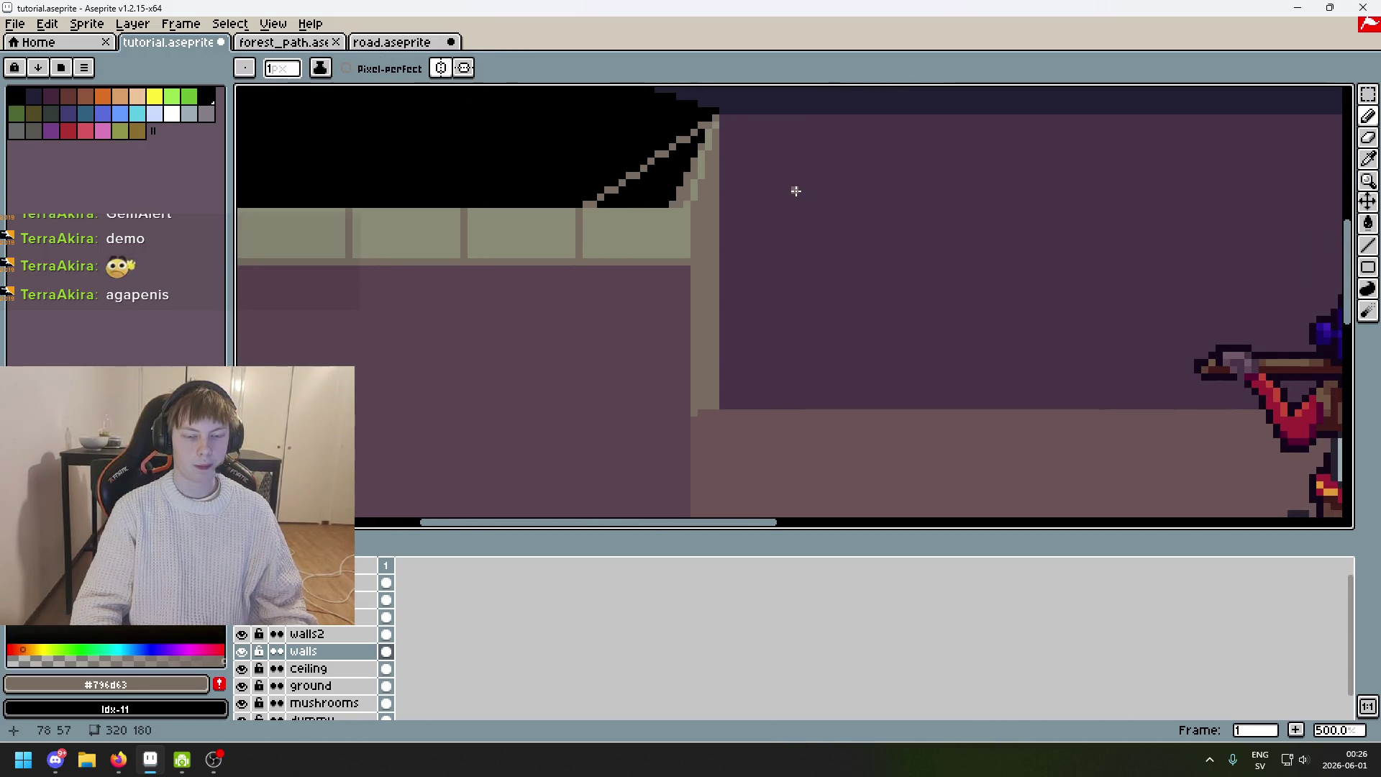
scroll(719, 288, down, 1)
key(m)
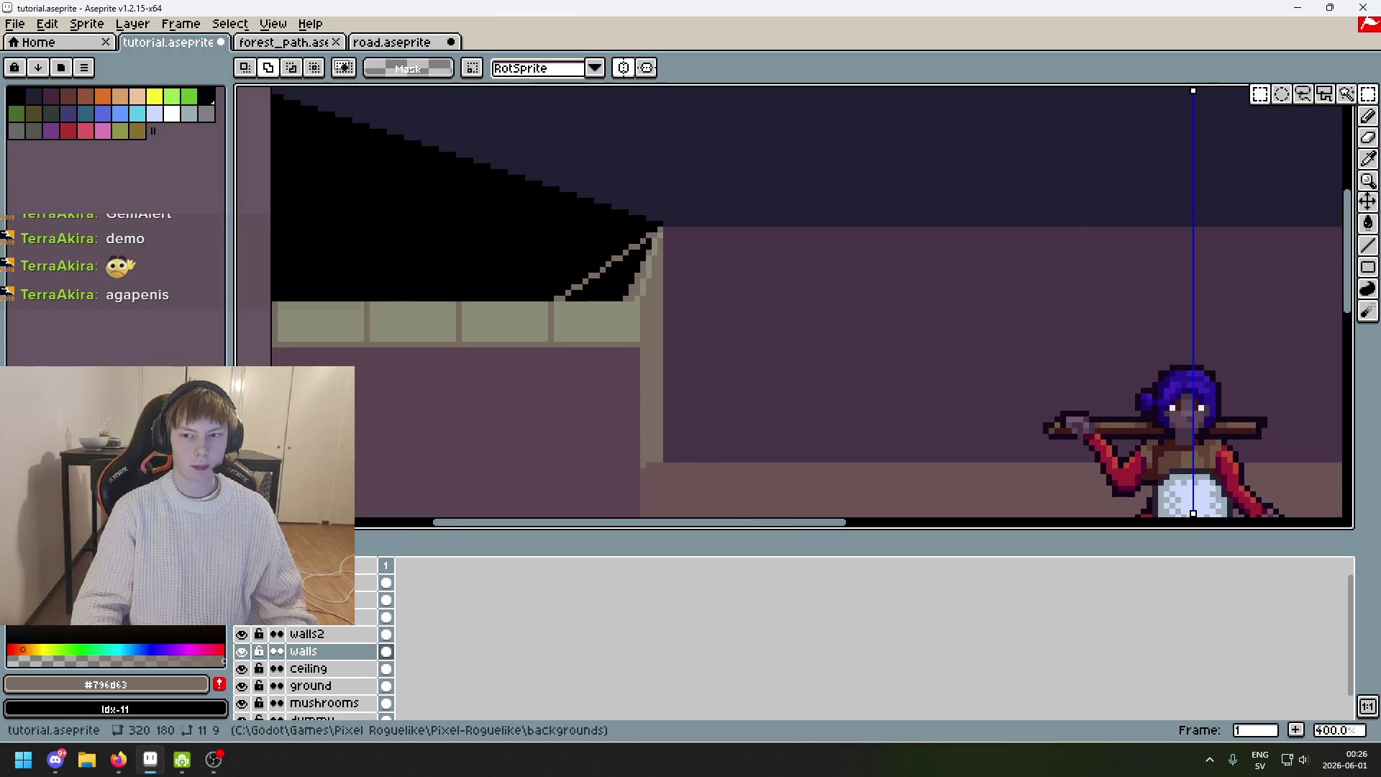
scroll(583, 295, up, 5)
scroll(583, 295, up, 1)
drag(572, 333, 905, 475)
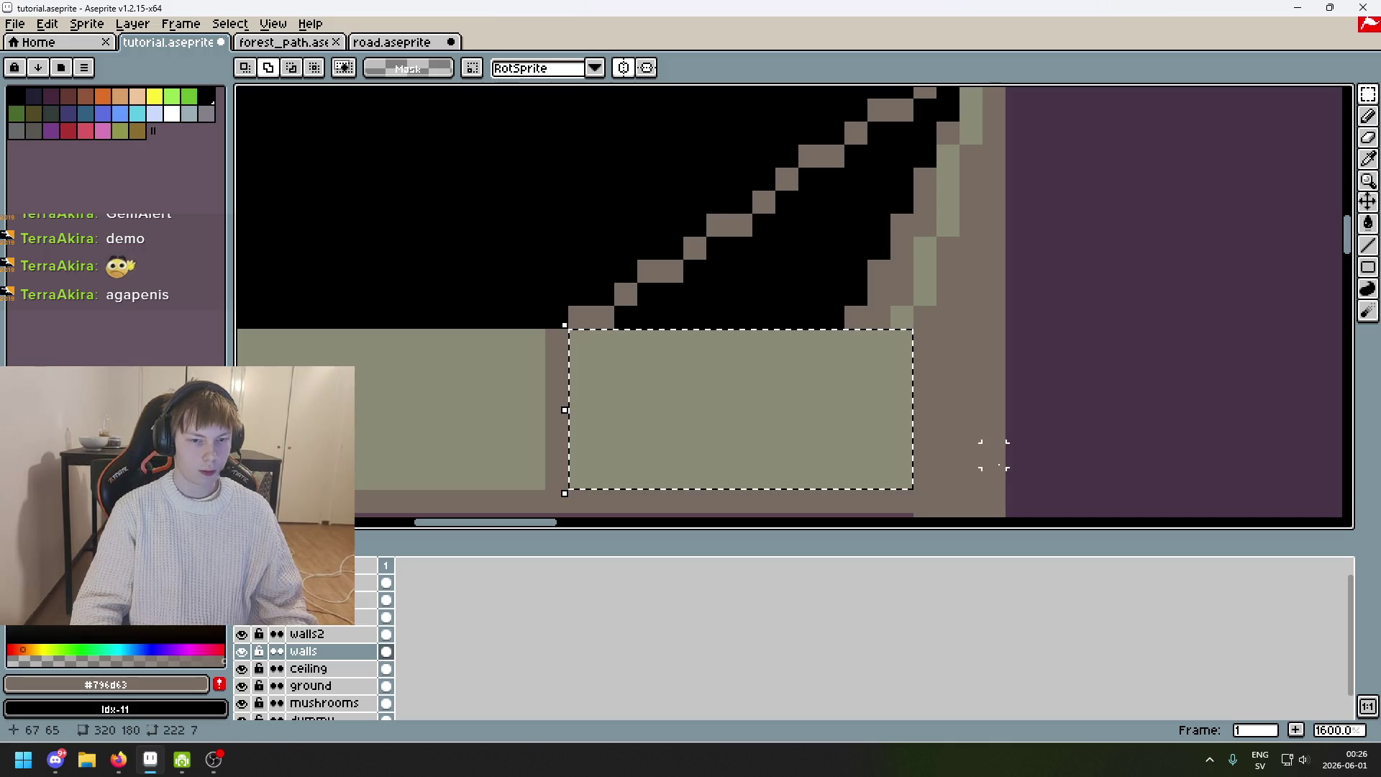
mouse_move(561, 341)
mouse_down()
mouse_move(810, 433)
mouse_move(902, 479)
mouse_move(912, 499)
mouse_up()
Try a light-green Paint Bucket fill and a pencil stroke on the wedge, undoing both.
scroll(925, 487, down, 4)
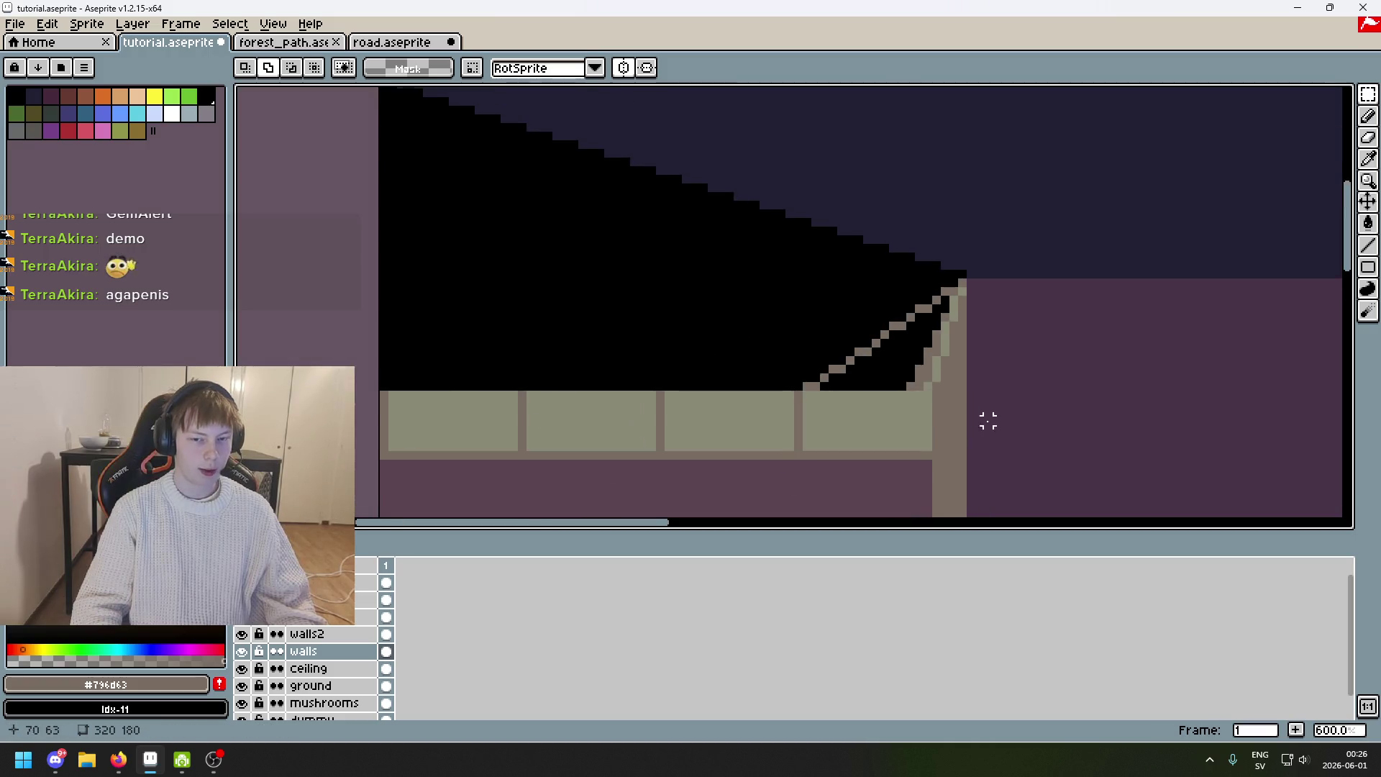
scroll(986, 420, up, 1)
scroll(746, 360, up, 3)
key(i)
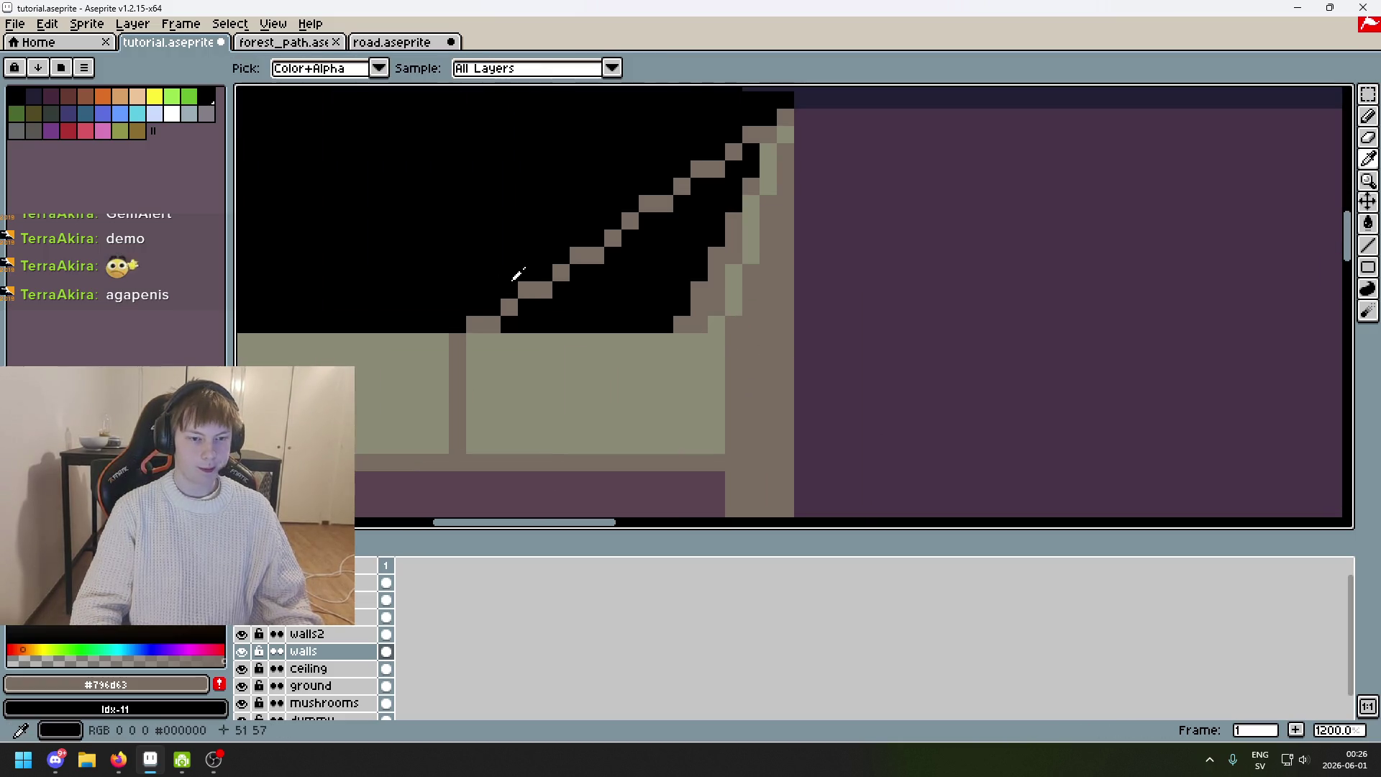
click(629, 333)
key(g)
click(648, 288)
key(ctrl+z)
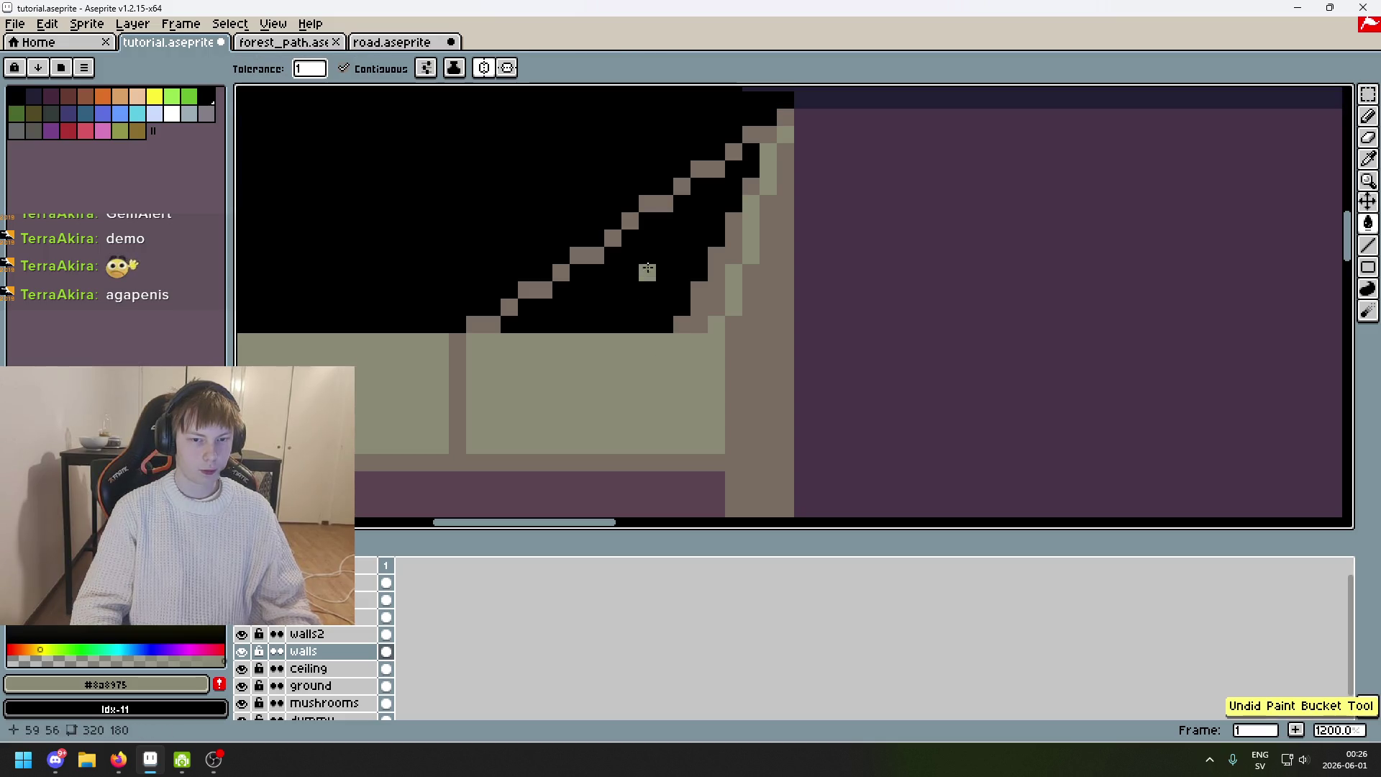
key(b)
drag(505, 325, 682, 325)
key(ctrl+z)
Paint the bottom black row brown and fill the wedge beside the stair with light green.
scroll(523, 406, left, 2)
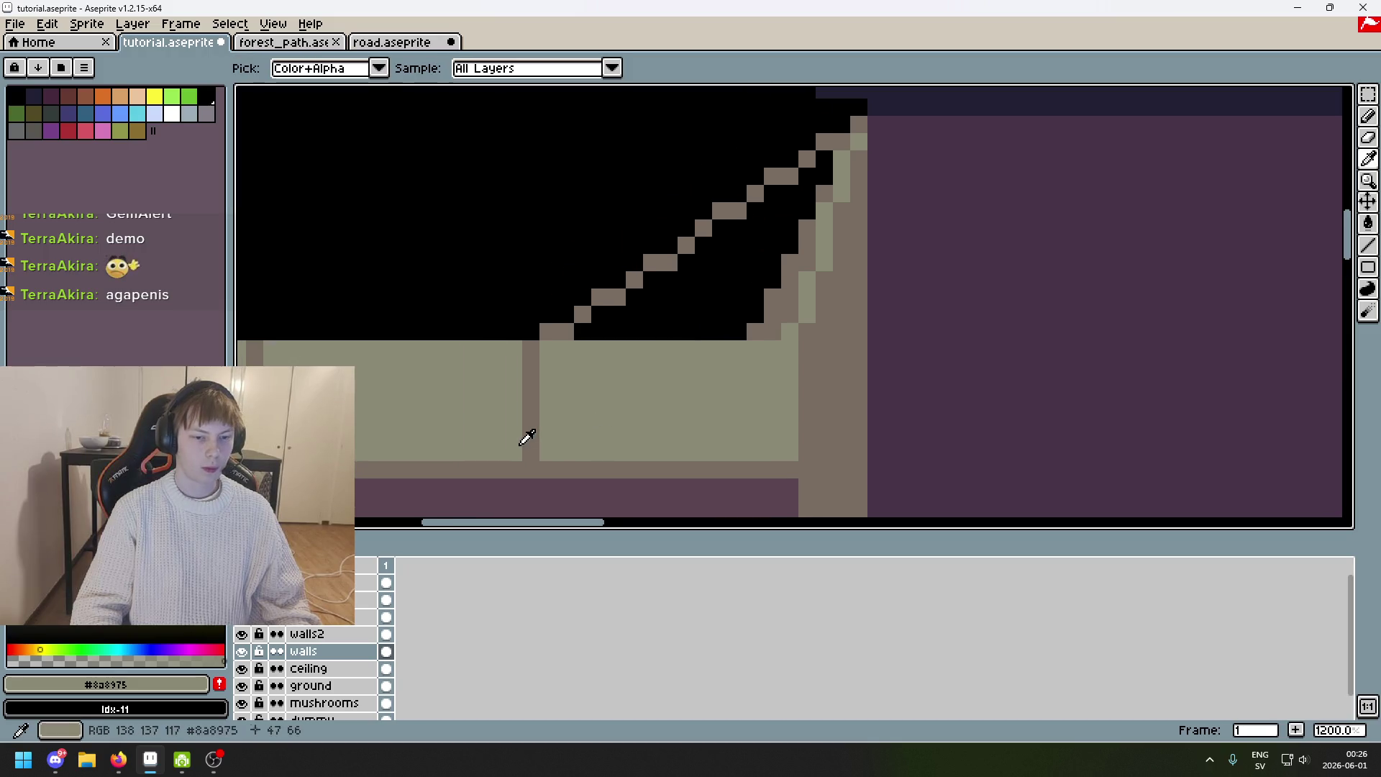
alt+click(525, 436)
mouse_move(608, 332)
mouse_down()
mouse_move(793, 316)
mouse_move(765, 314)
mouse_move(805, 256)
mouse_move(503, 312)
mouse_move(611, 311)
mouse_move(542, 284)
mouse_move(582, 250)
mouse_move(543, 256)
mouse_move(733, 246)
mouse_move(530, 320)
mouse_move(648, 284)
mouse_move(703, 283)
mouse_move(726, 254)
mouse_move(676, 311)
mouse_up()
scroll(774, 374, up, 3)
alt+click(774, 376)
mouse_move(709, 237)
mouse_down()
mouse_move(709, 168)
mouse_move(680, 245)
mouse_move(633, 273)
mouse_move(632, 312)
mouse_move(546, 338)
mouse_move(507, 319)
mouse_move(558, 287)
mouse_up()
scroll(558, 288, down, 2)
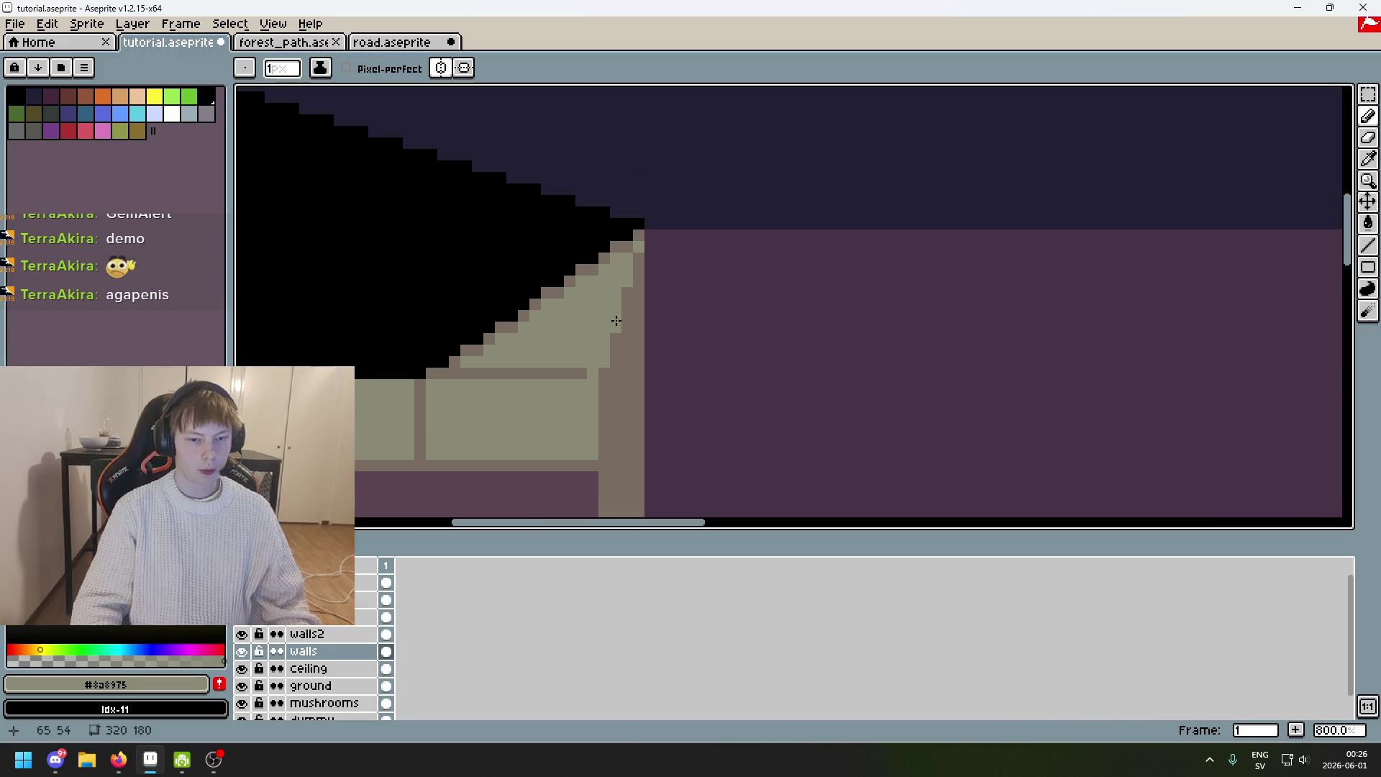
alt+click(572, 367)
Pencil brown step lines across the green wedge along rows 56, 53 and 51.
scroll(572, 367, down, 3)
scroll(574, 369, up, 1)
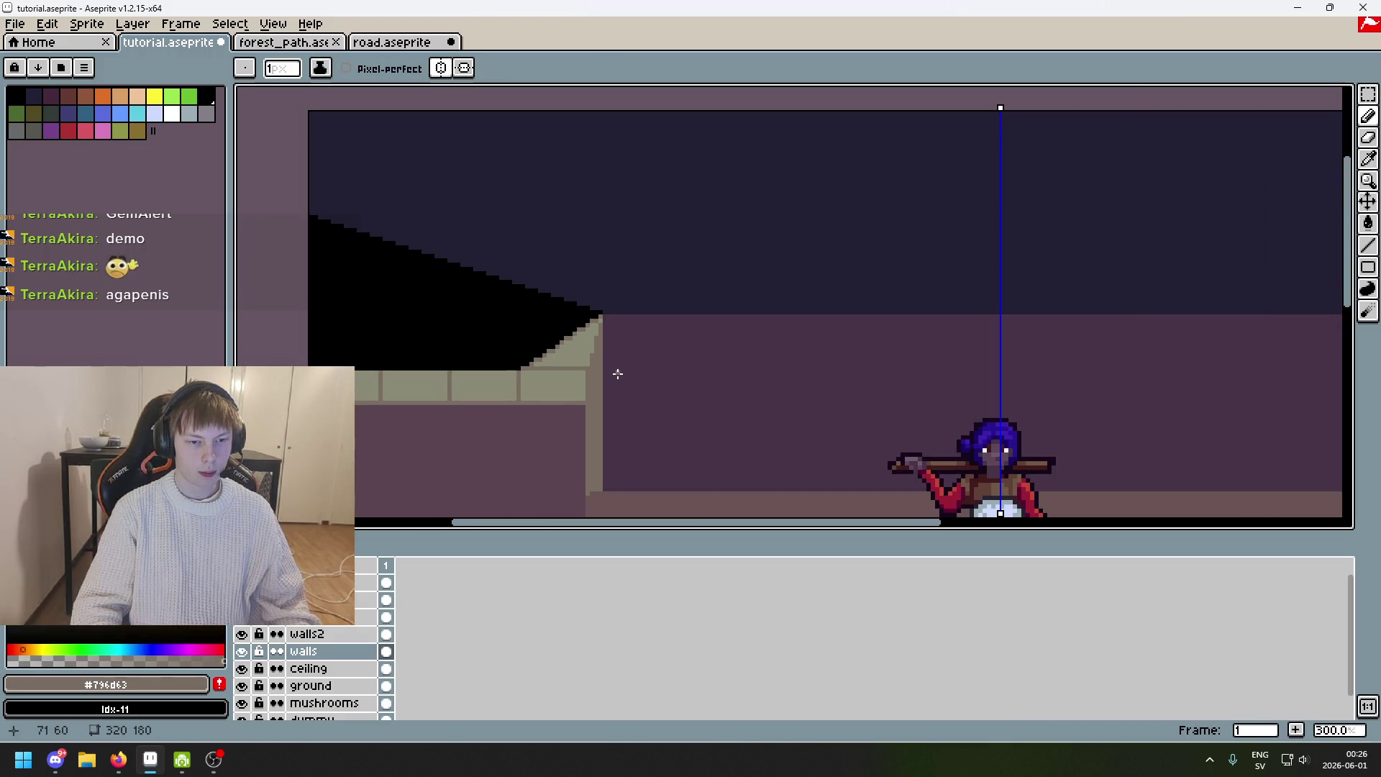
scroll(558, 357, up, 1)
scroll(648, 245, up, 1)
scroll(648, 240, down, 3)
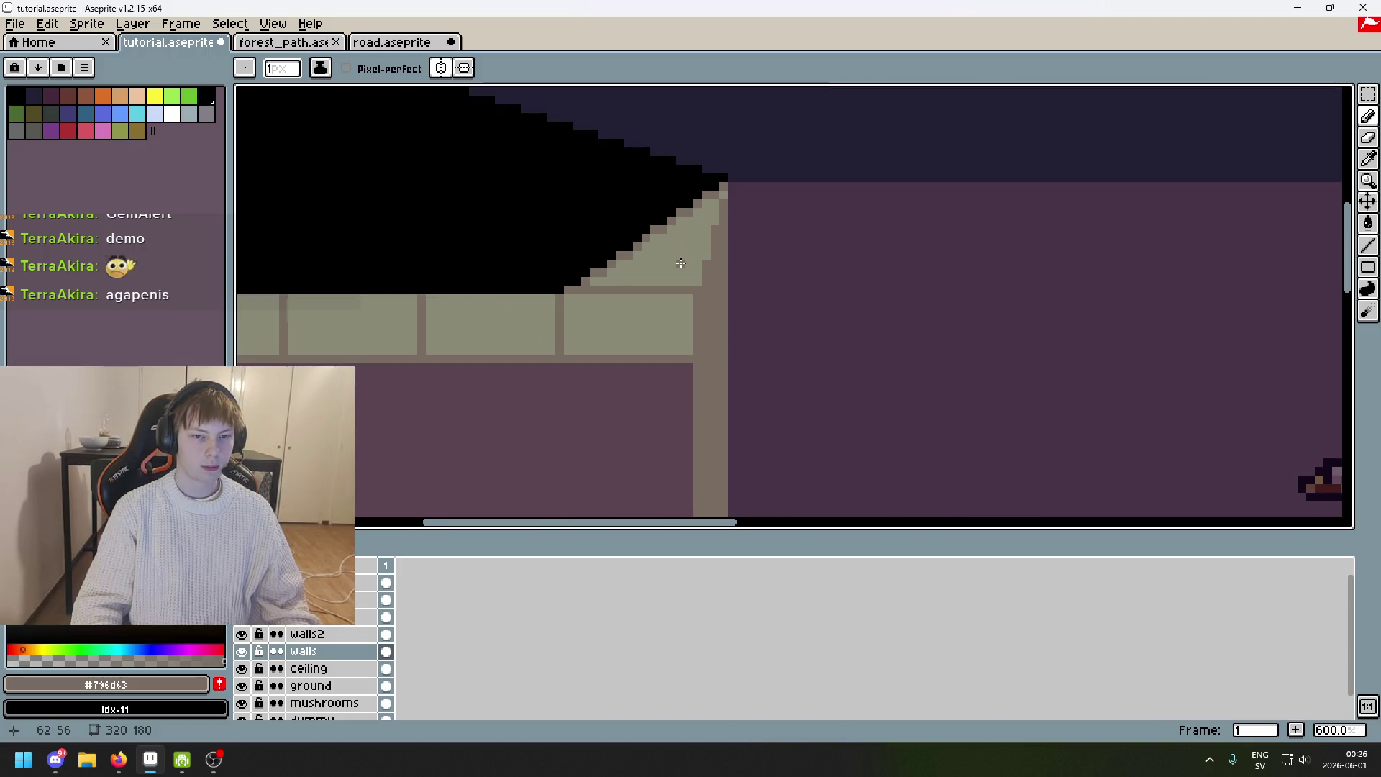
scroll(680, 264, up, 3)
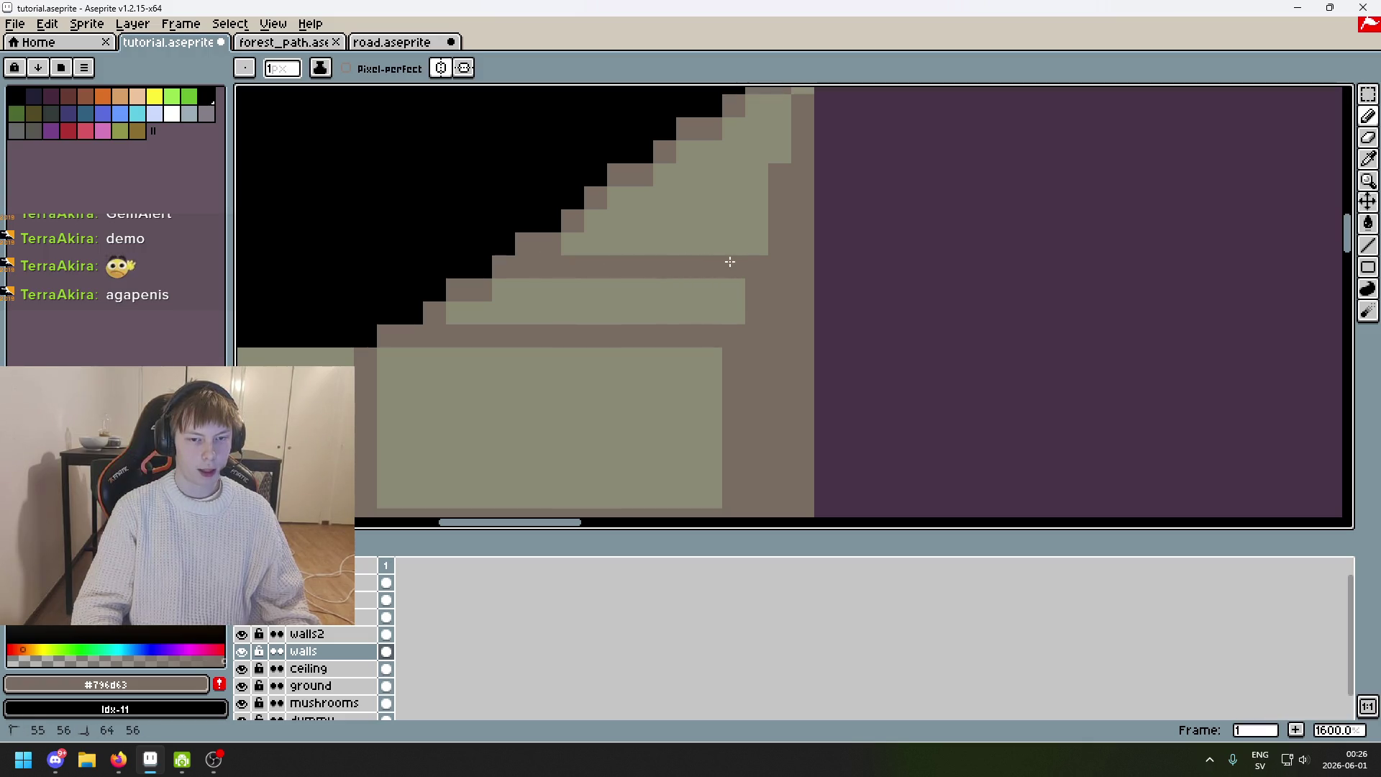
shift+click(734, 267)
scroll(574, 288, up, 2)
drag(535, 297, 724, 292)
drag(657, 222, 789, 136)
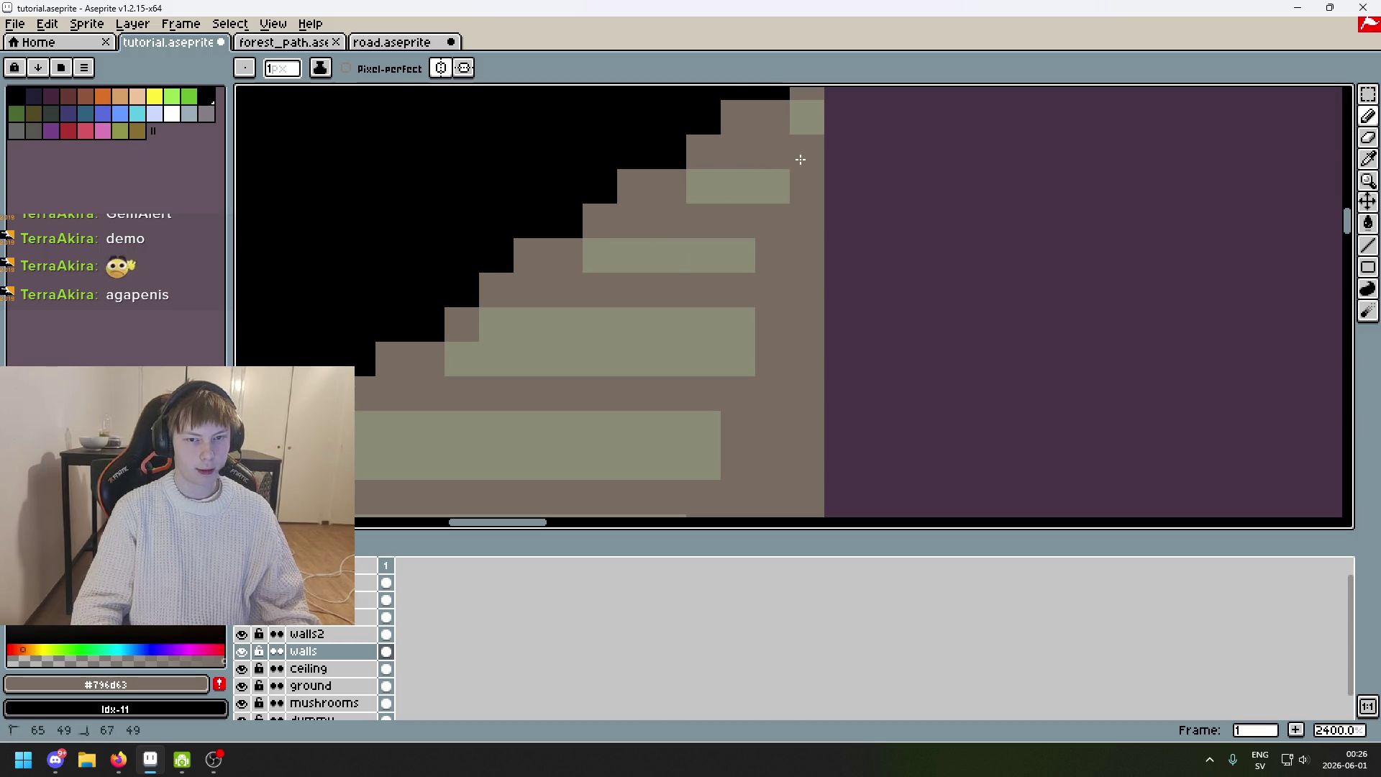
Zoom out and pan to compare both ceiling corners, toggling the characters layer.
scroll(789, 136, down, 10)
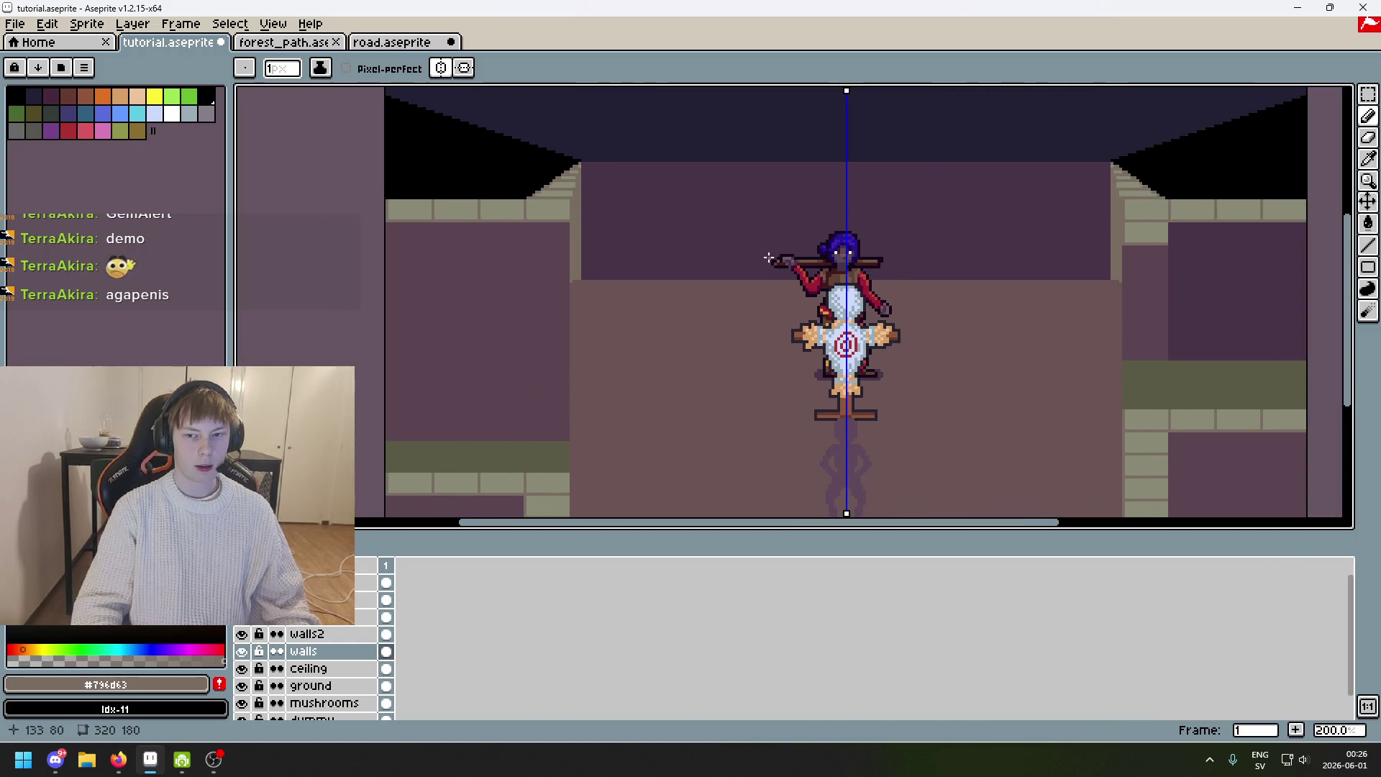
scroll(769, 257, down, 2)
scroll(712, 225, up, 2)
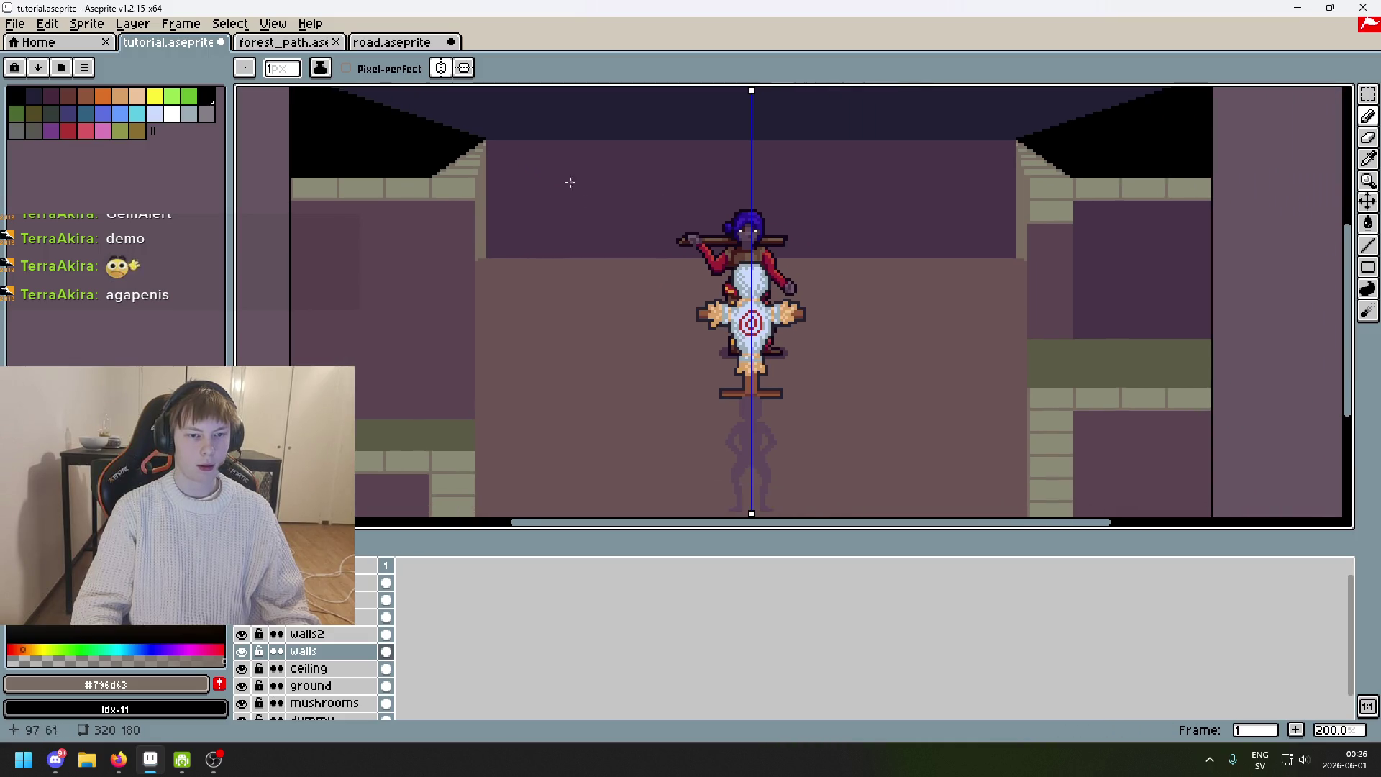
drag(633, 220, 588, 225)
click(583, 247)
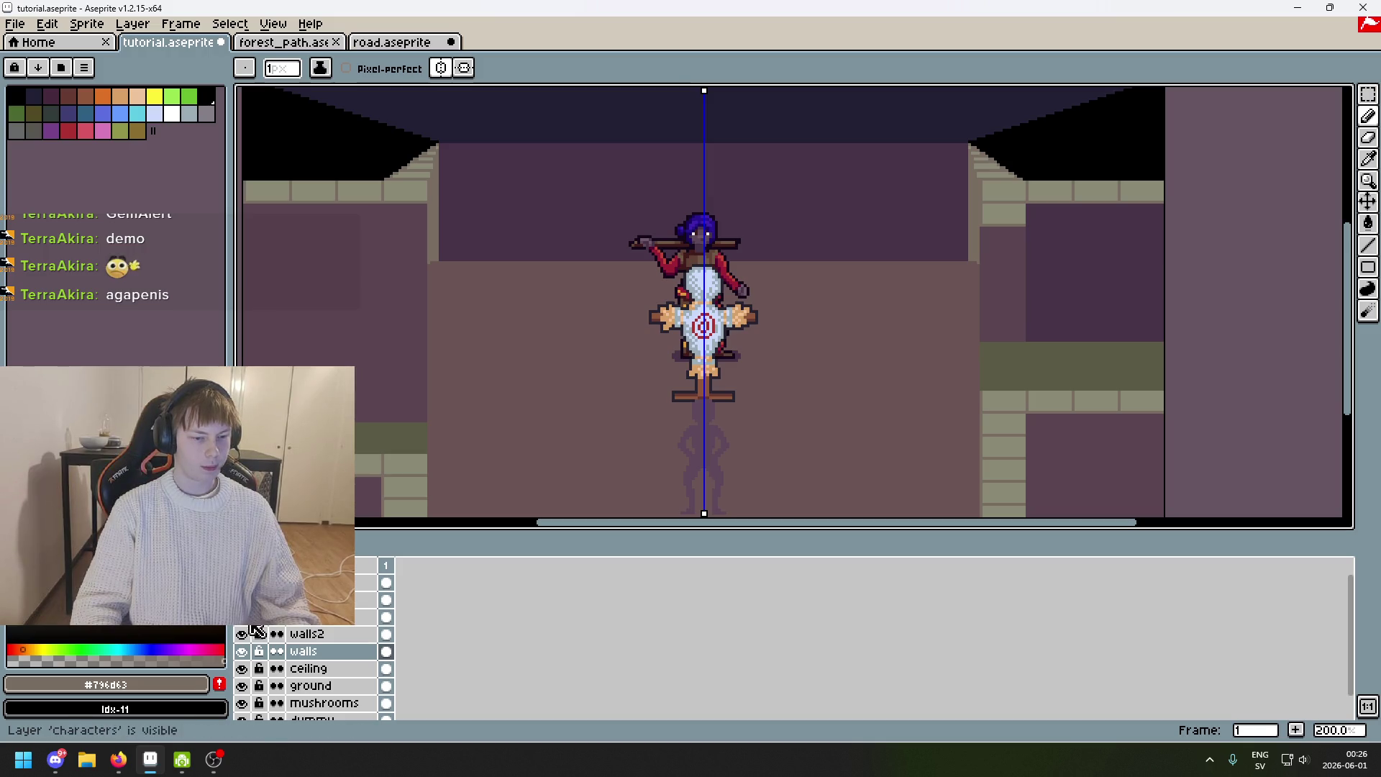
mouse_move(568, 288)
mouse_down()
mouse_move(586, 278)
mouse_move(589, 225)
mouse_move(555, 241)
mouse_move(597, 317)
mouse_move(760, 286)
mouse_move(754, 244)
mouse_up()
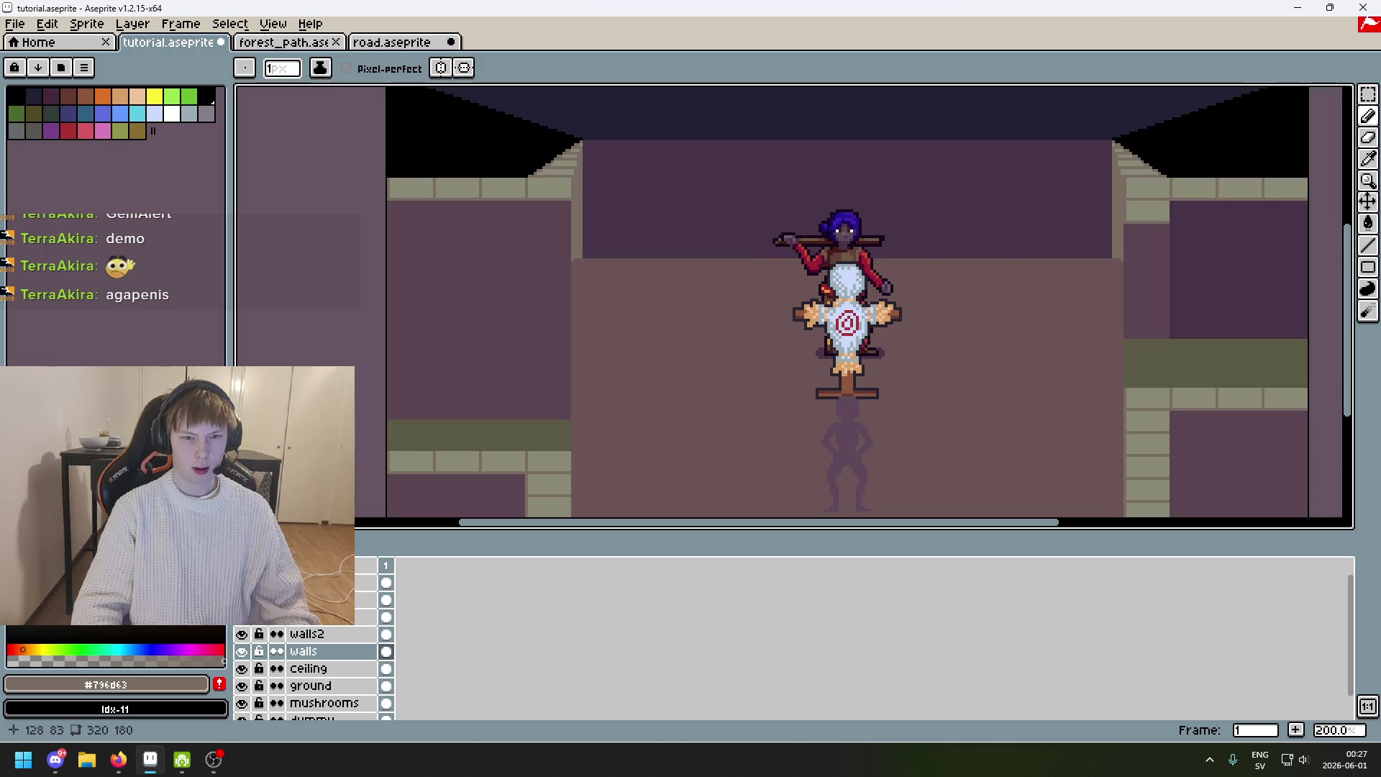
scroll(560, 184, up, 5)
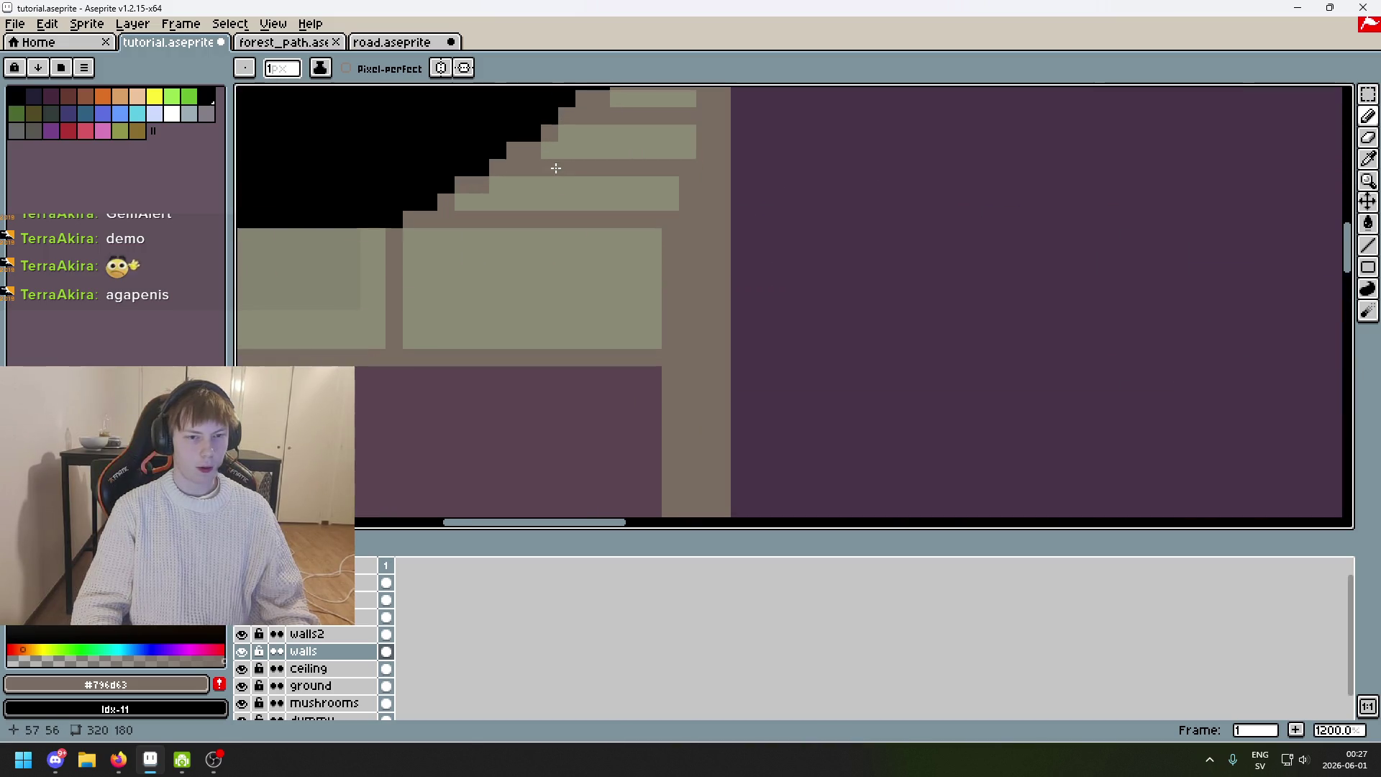
drag(554, 162, 559, 340)
key(ctrl+z)
key(ctrl+z)
key(ctrl+z)
key(ctrl+z)
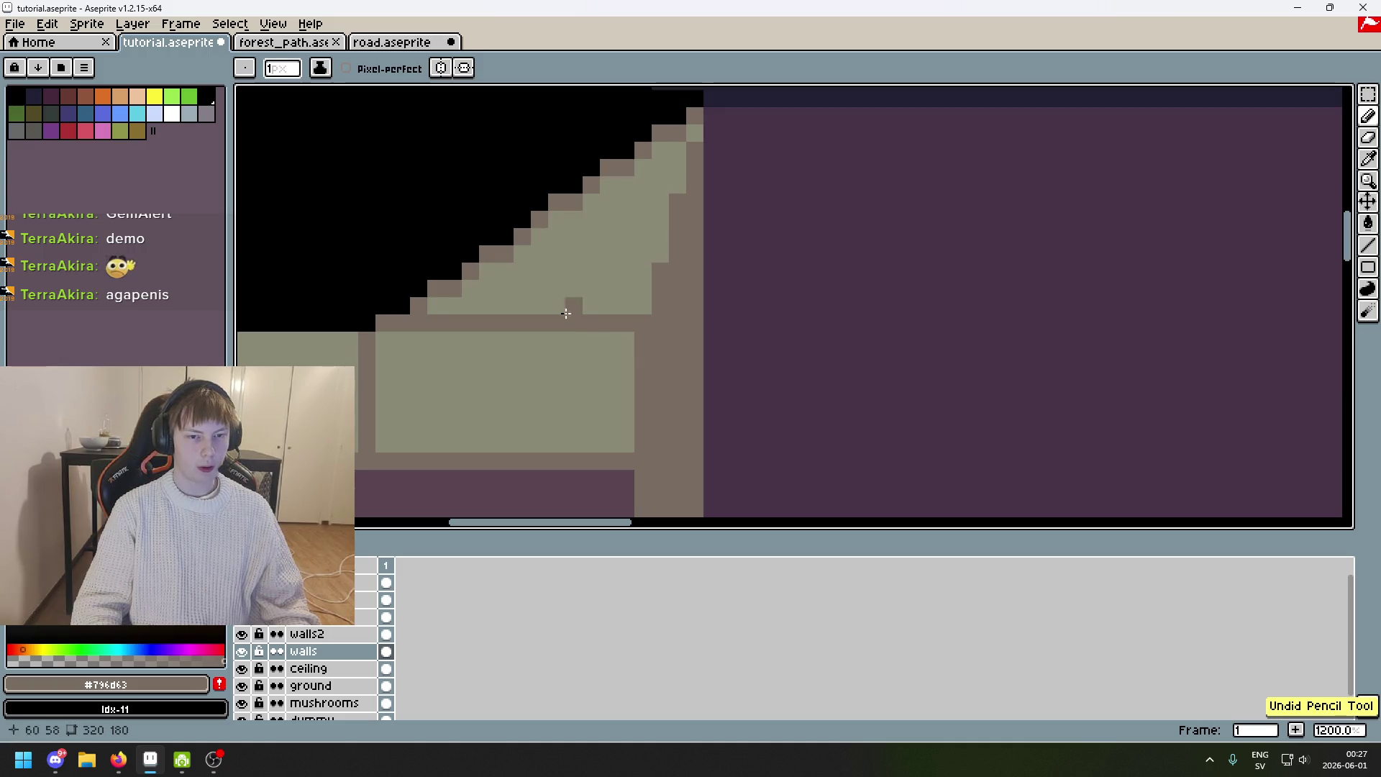
key(ctrl+y)
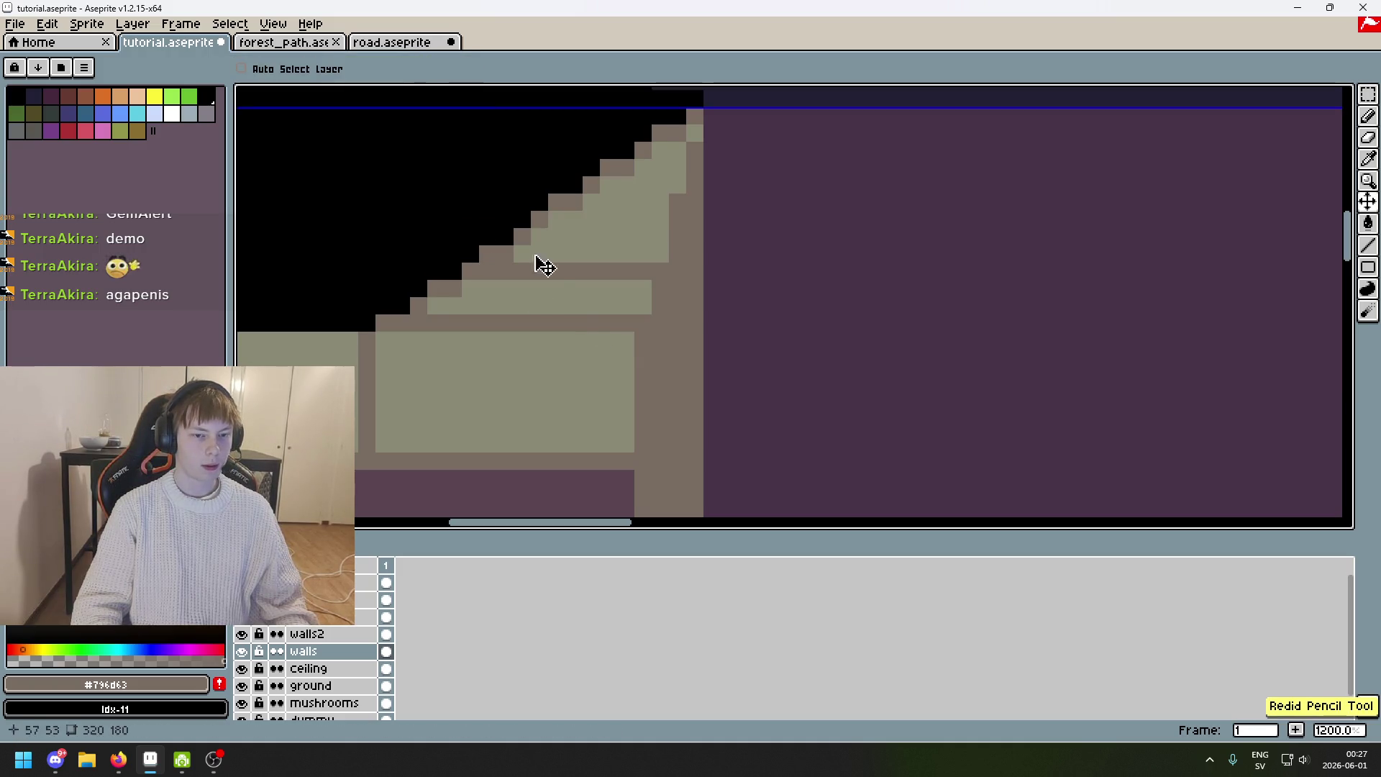
key(ctrl+z)
key(ctrl+z)
key(ctrl+y)
key(ctrl+y)
key(ctrl+z)
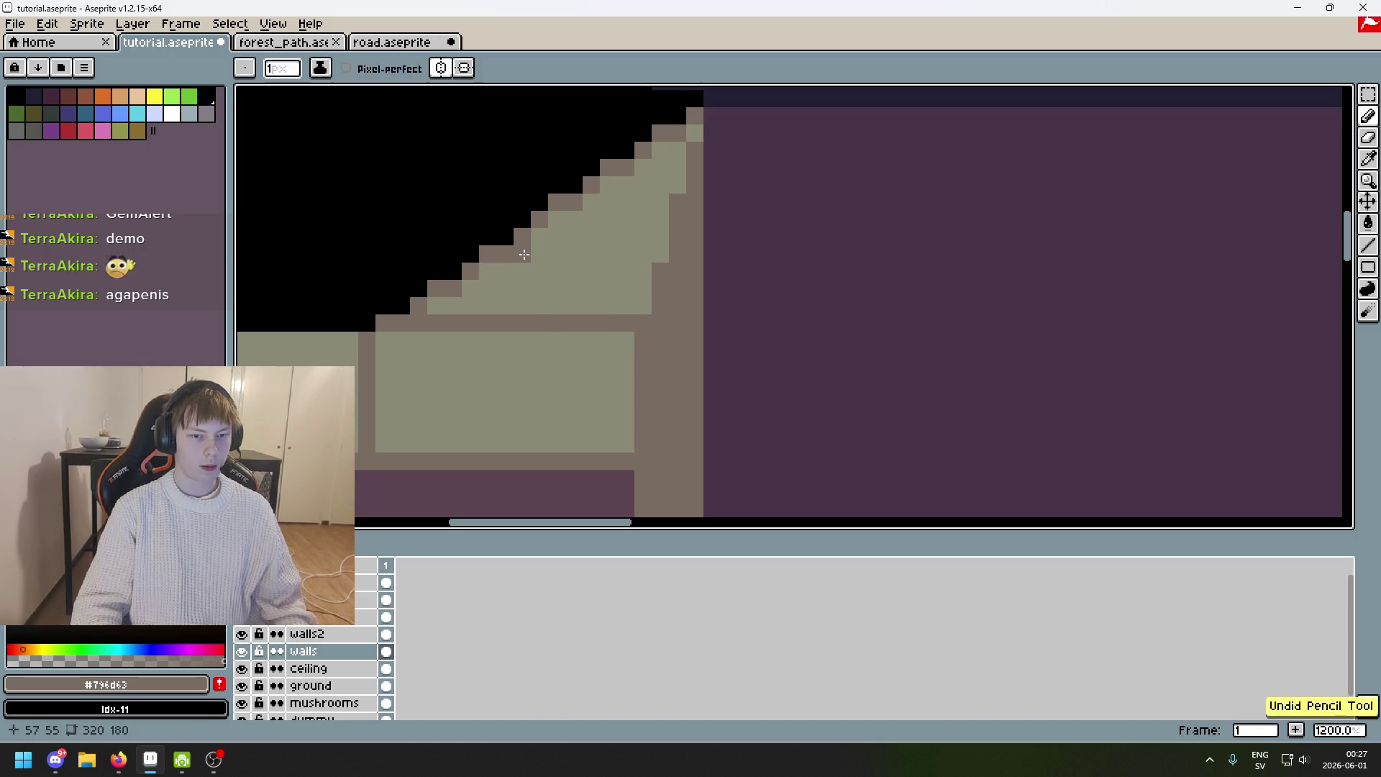
shift+click(649, 251)
click(591, 199)
drag(602, 189, 682, 185)
click(663, 152)
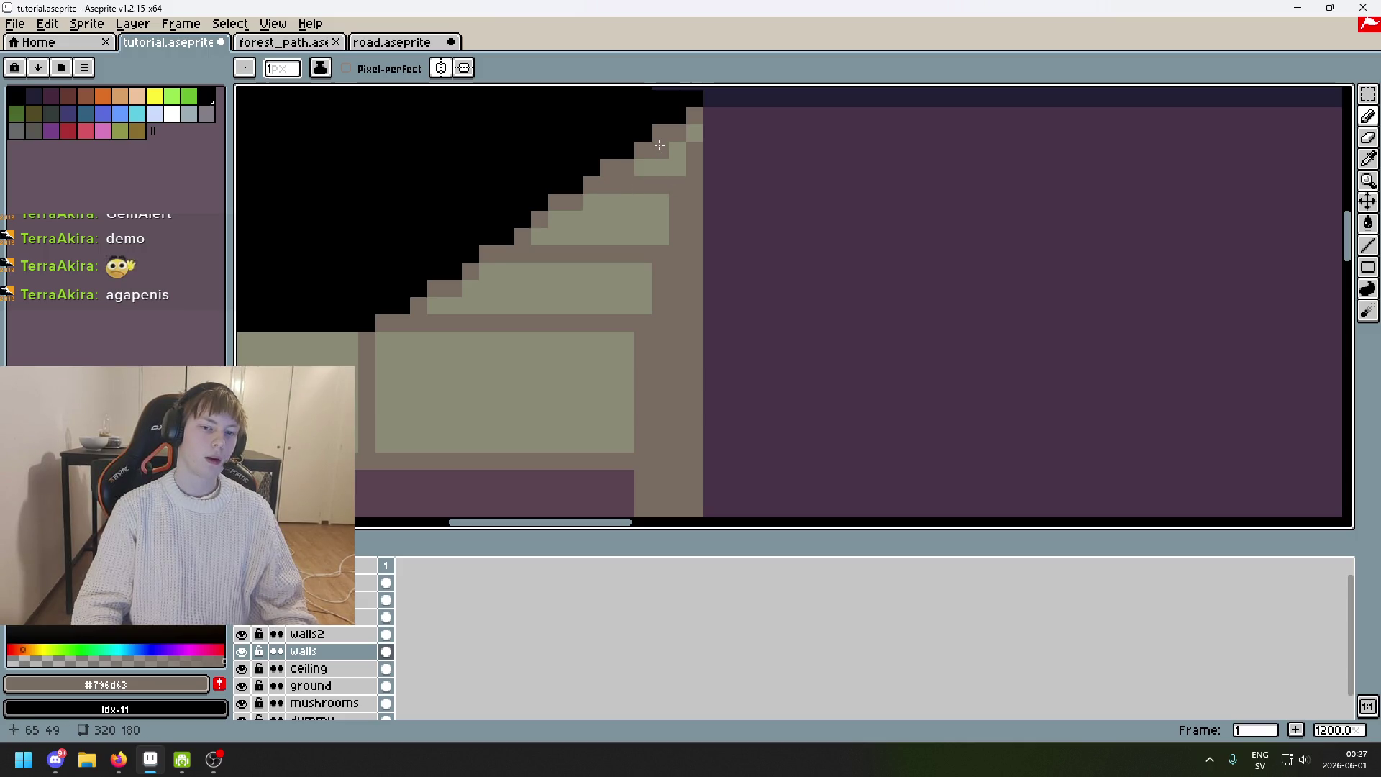
scroll(705, 148, down, 2)
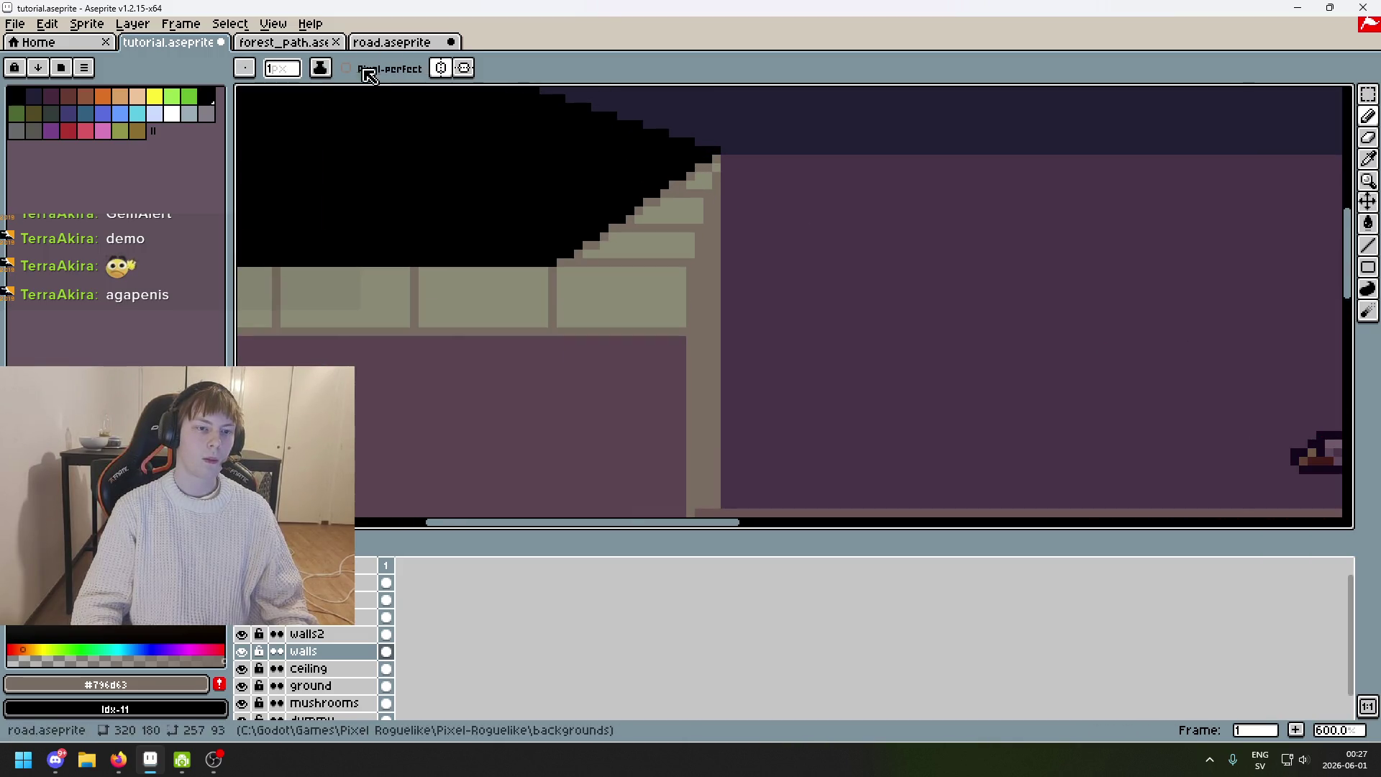
scroll(669, 339, down, 4)
Pan and zoom around the corridor scene to show more of the floor.
drag(577, 306, 533, 243)
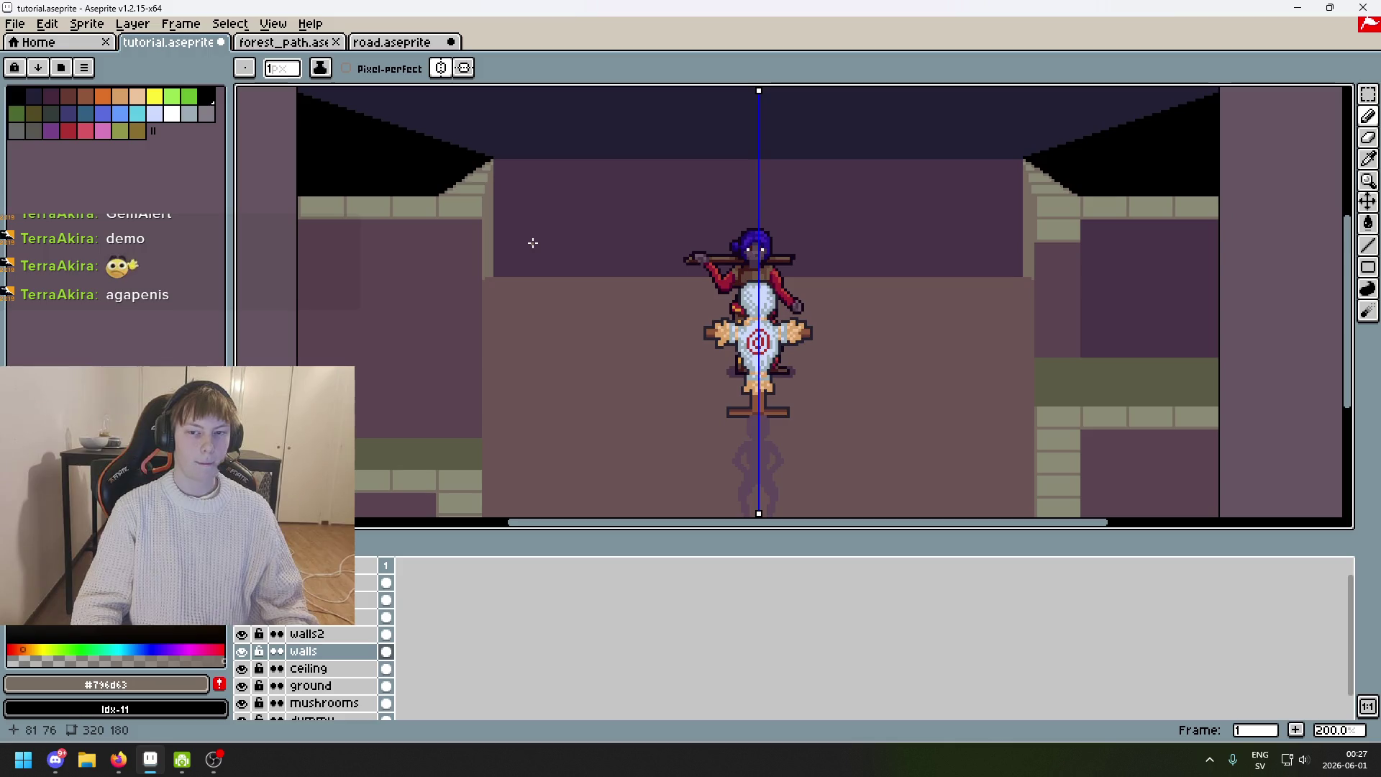
scroll(633, 273, down, 1)
scroll(634, 273, up, 1)
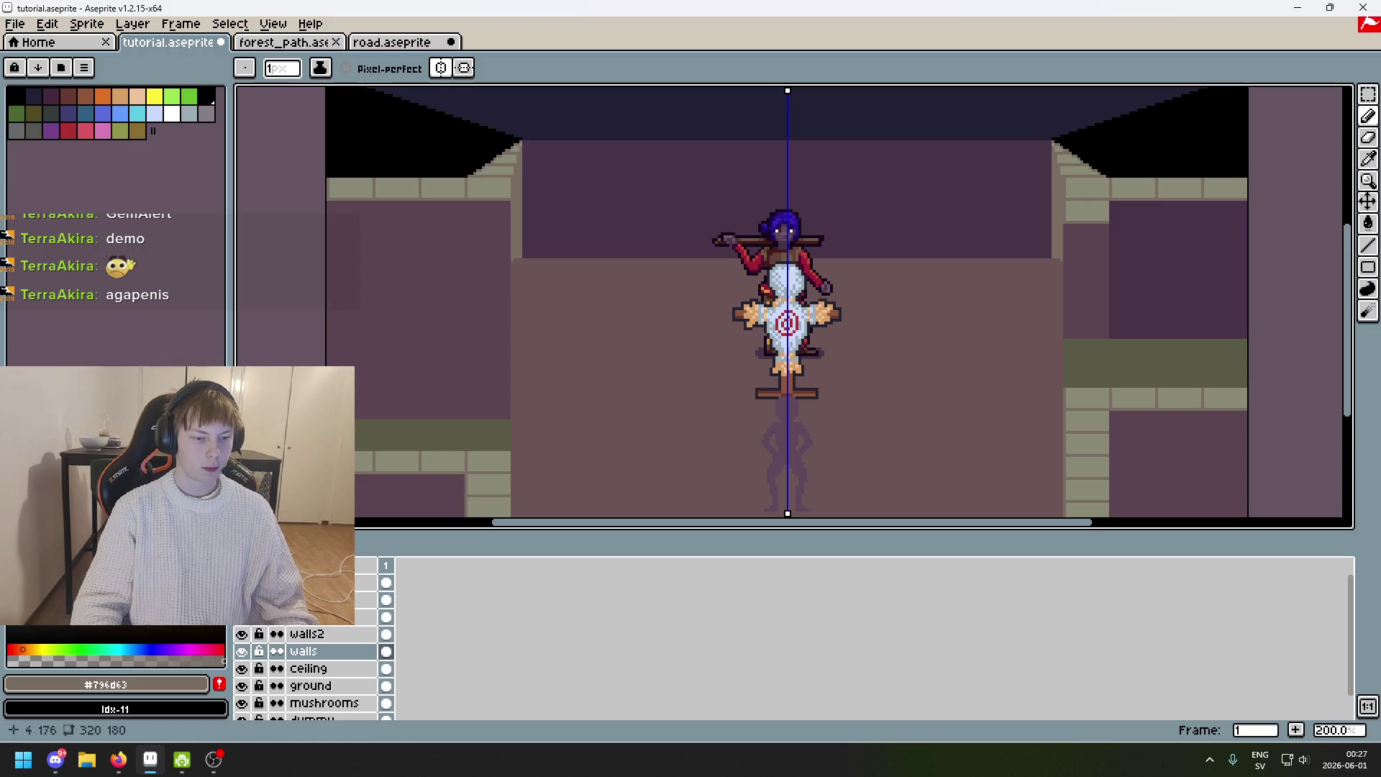
scroll(593, 209, down, 1)
scroll(595, 208, up, 1)
mouse_move(595, 207)
mouse_down()
mouse_move(571, 240)
mouse_move(558, 170)
mouse_move(568, 281)
mouse_up()
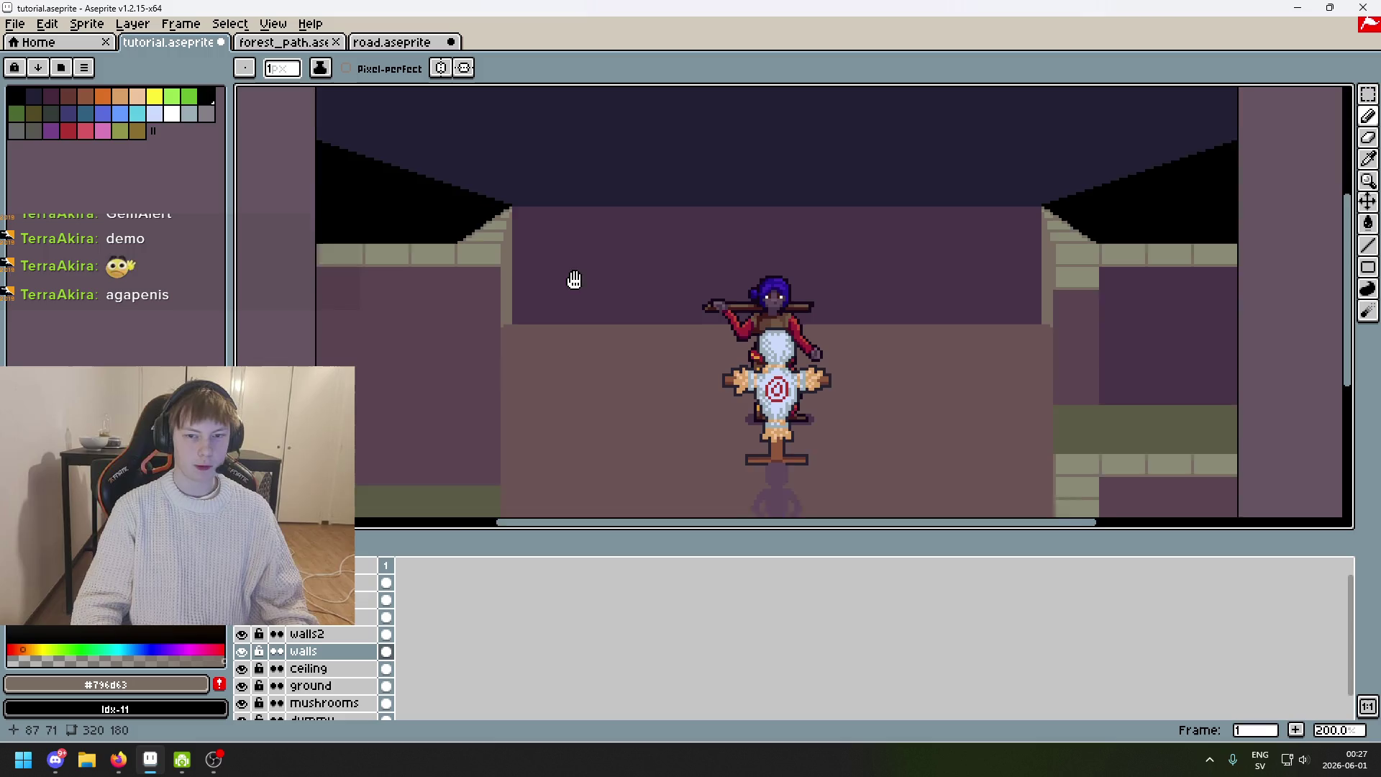
scroll(676, 311, down, 1)
scroll(675, 311, up, 1)
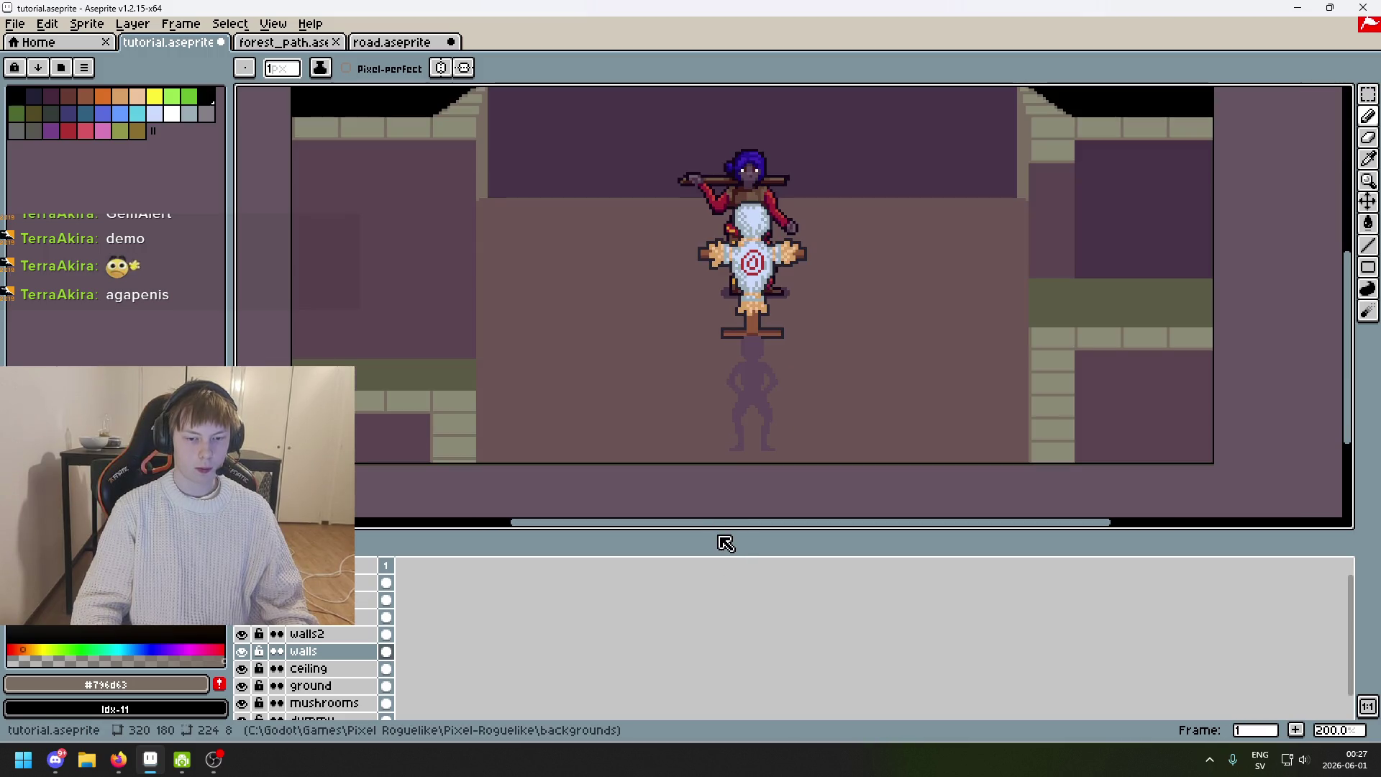
Shrink the timeline to enlarge the canvas area and recentre the corridor scene.
mouse_move(718, 530)
mouse_down()
mouse_move(740, 653)
mouse_move(727, 620)
mouse_up()
mouse_move(632, 425)
mouse_down()
mouse_move(691, 585)
mouse_move(702, 561)
mouse_up()
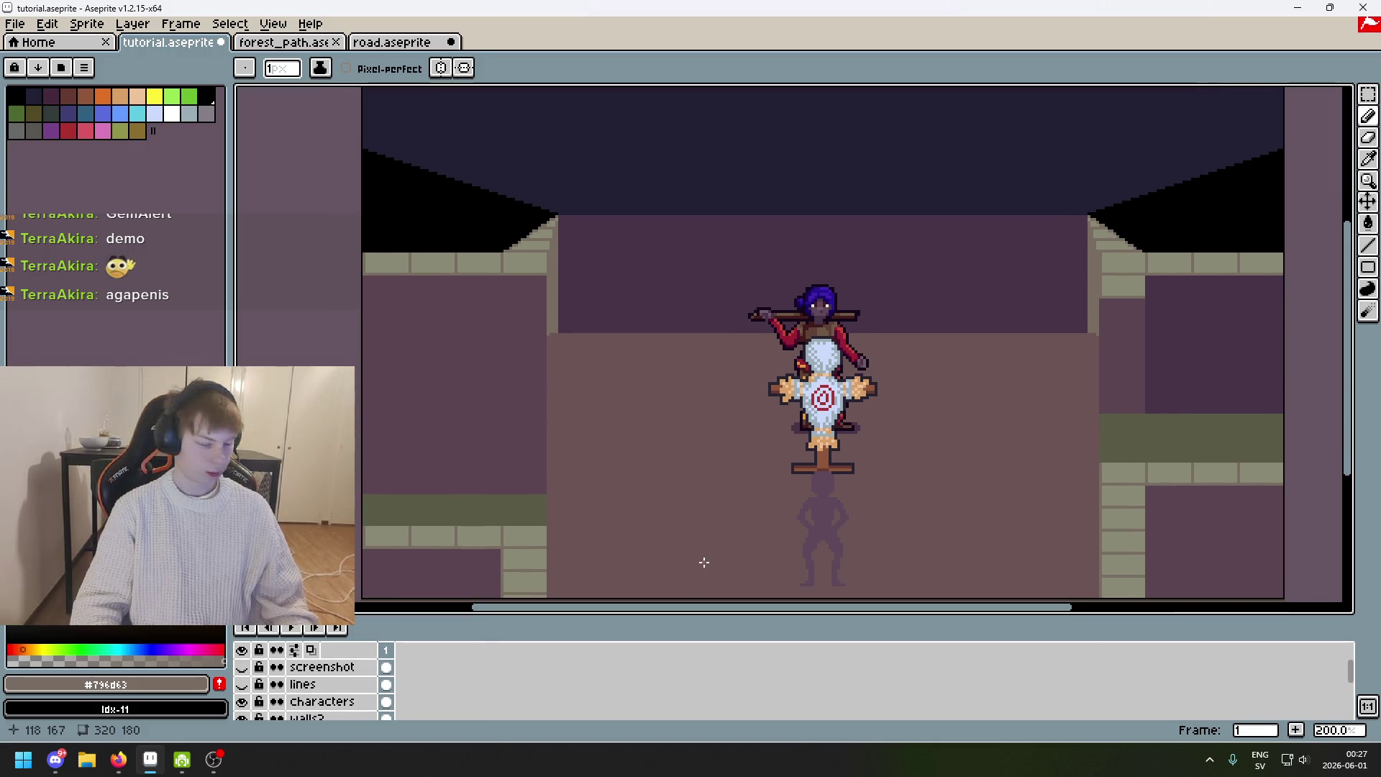
mouse_move(672, 456)
mouse_down()
mouse_move(675, 430)
mouse_move(651, 451)
mouse_up()
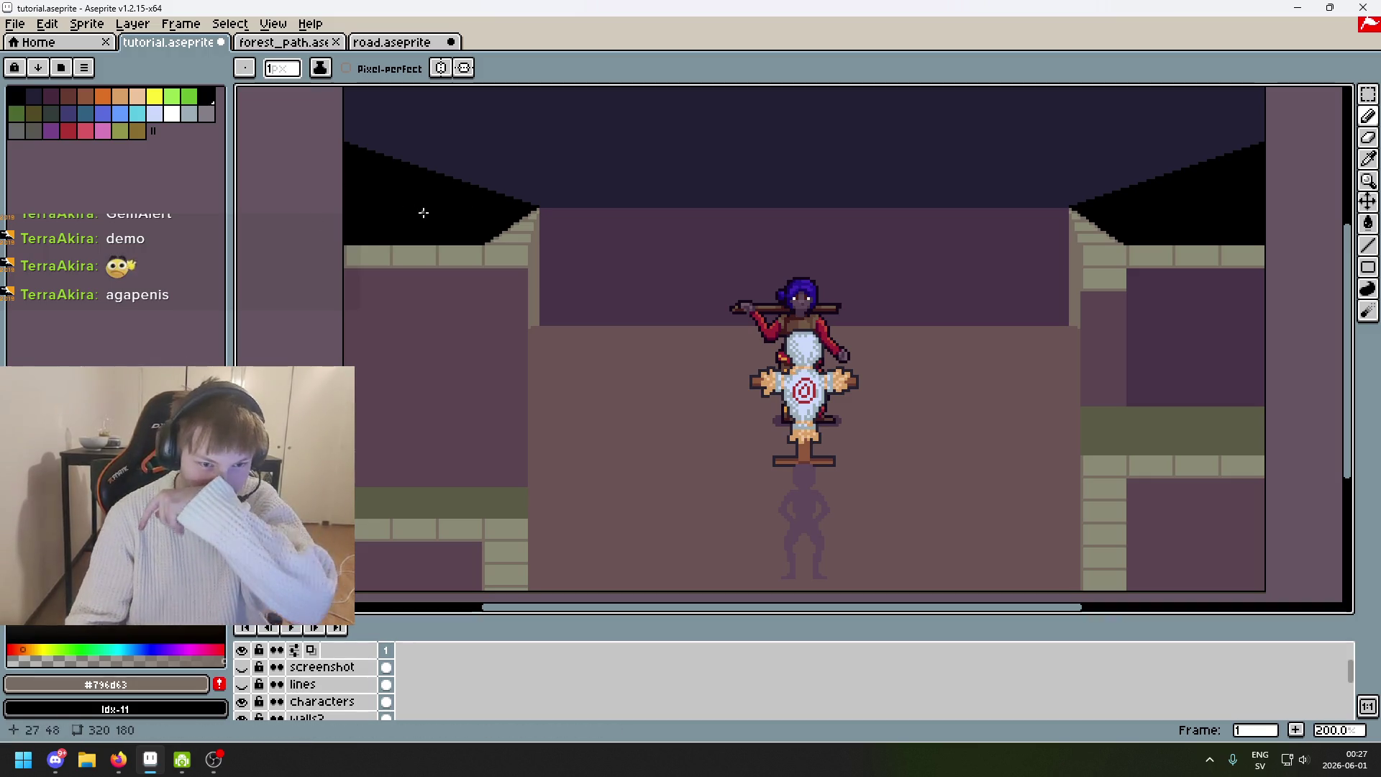
mouse_move(737, 271)
mouse_down()
mouse_move(638, 259)
mouse_move(669, 253)
mouse_up()
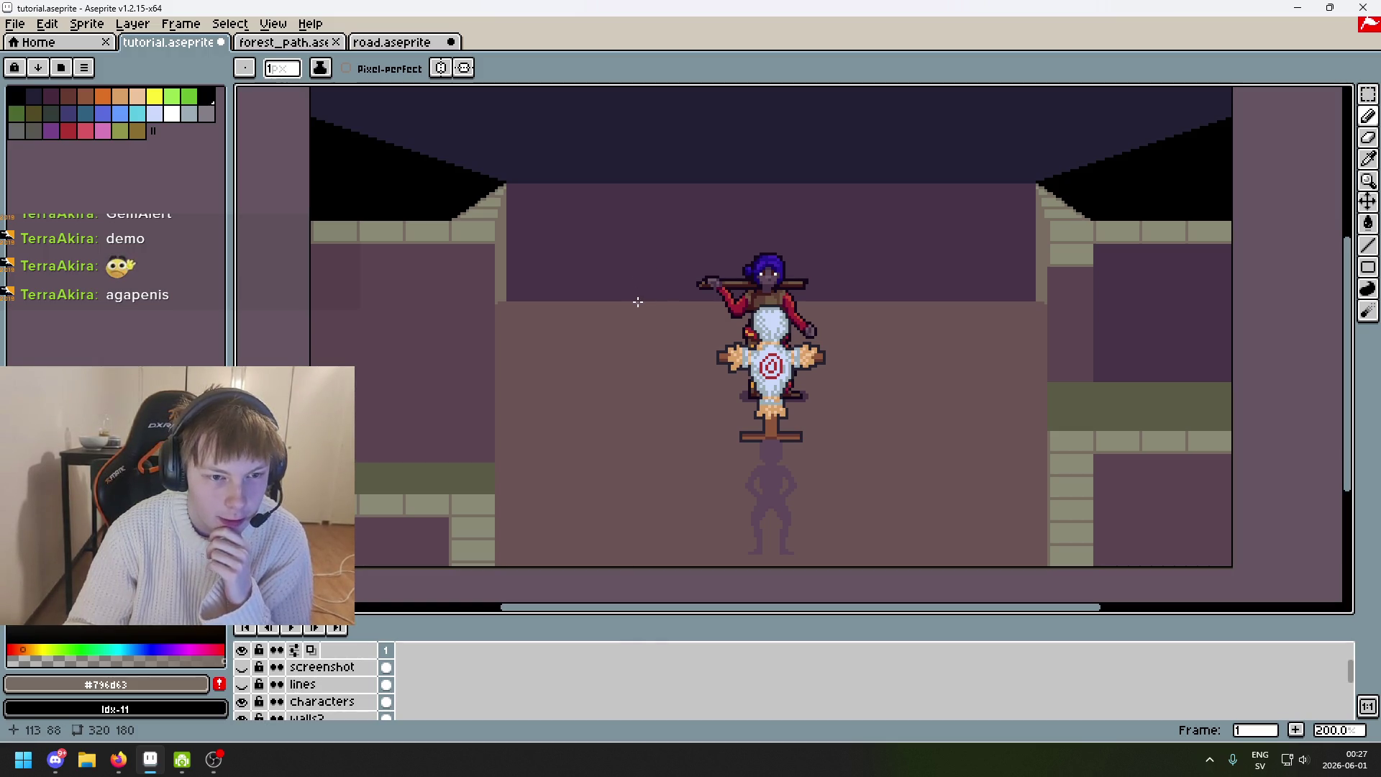
scroll(488, 235, up, 3)
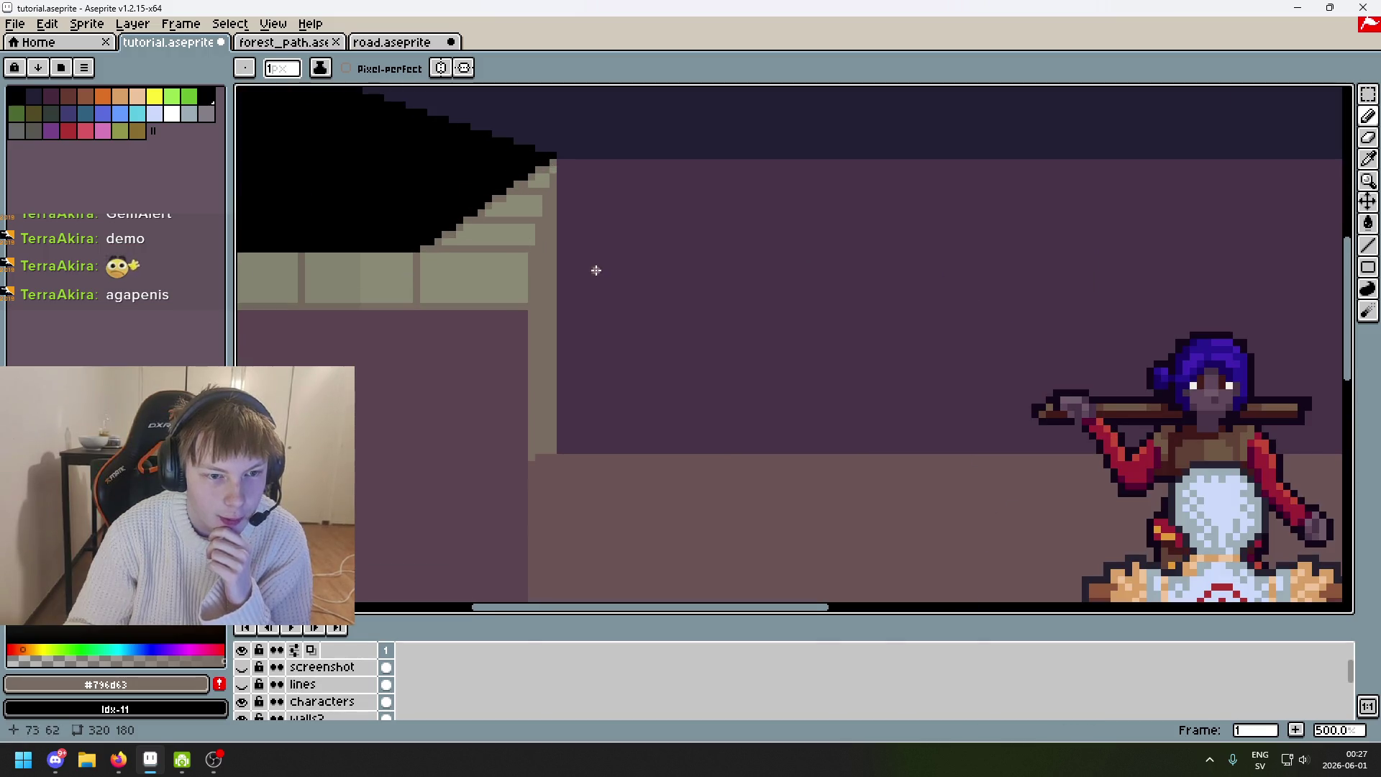
scroll(480, 227, down, 3)
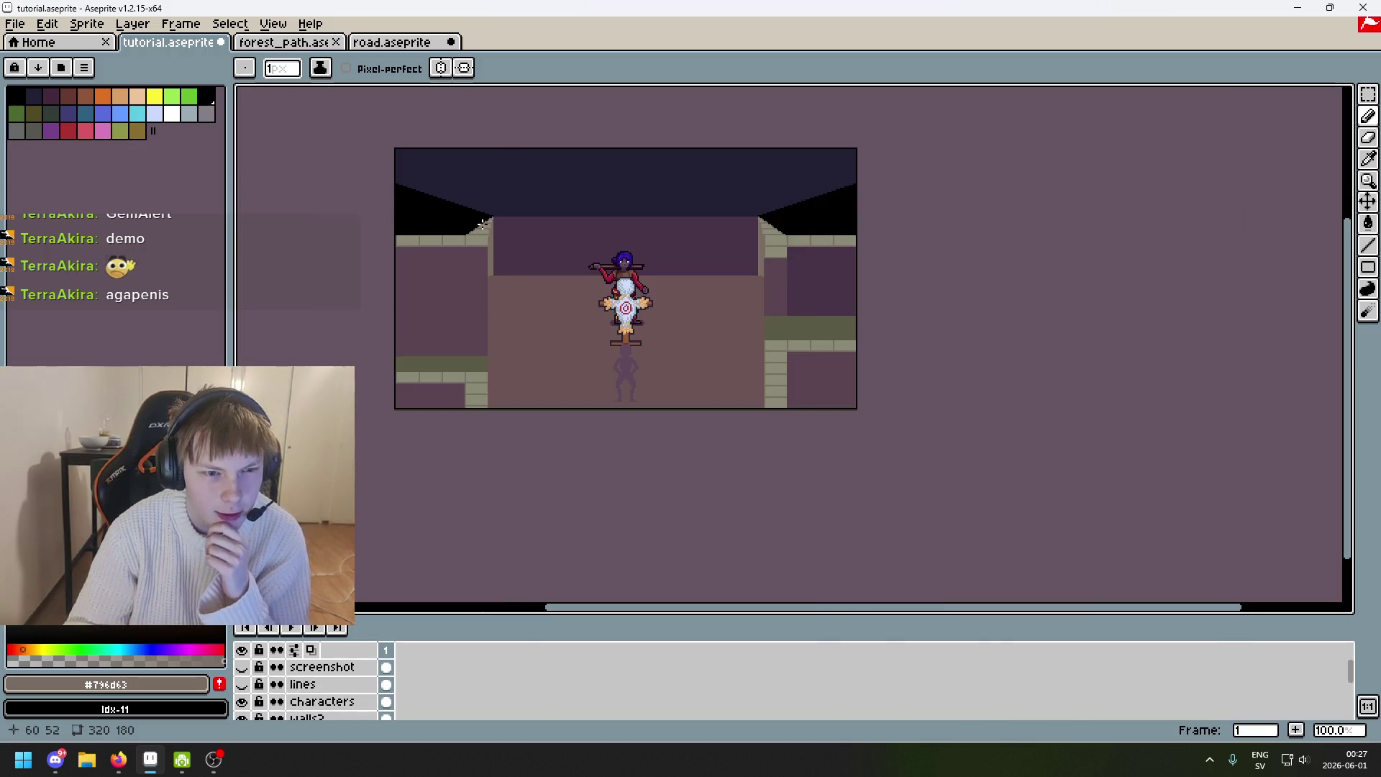
scroll(685, 256, up, 2)
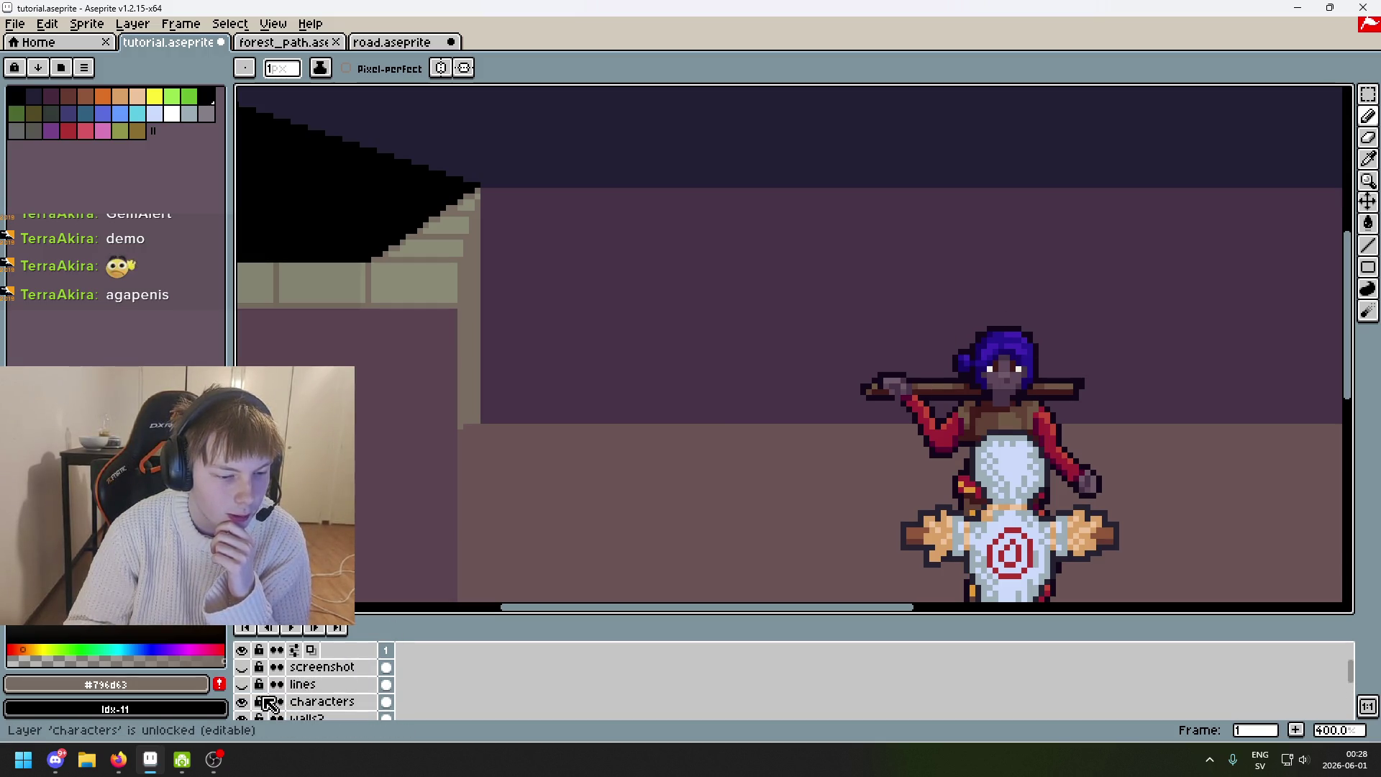
Show the red and blue guide lines layer and briefly toggle the characters layer.
click(242, 684)
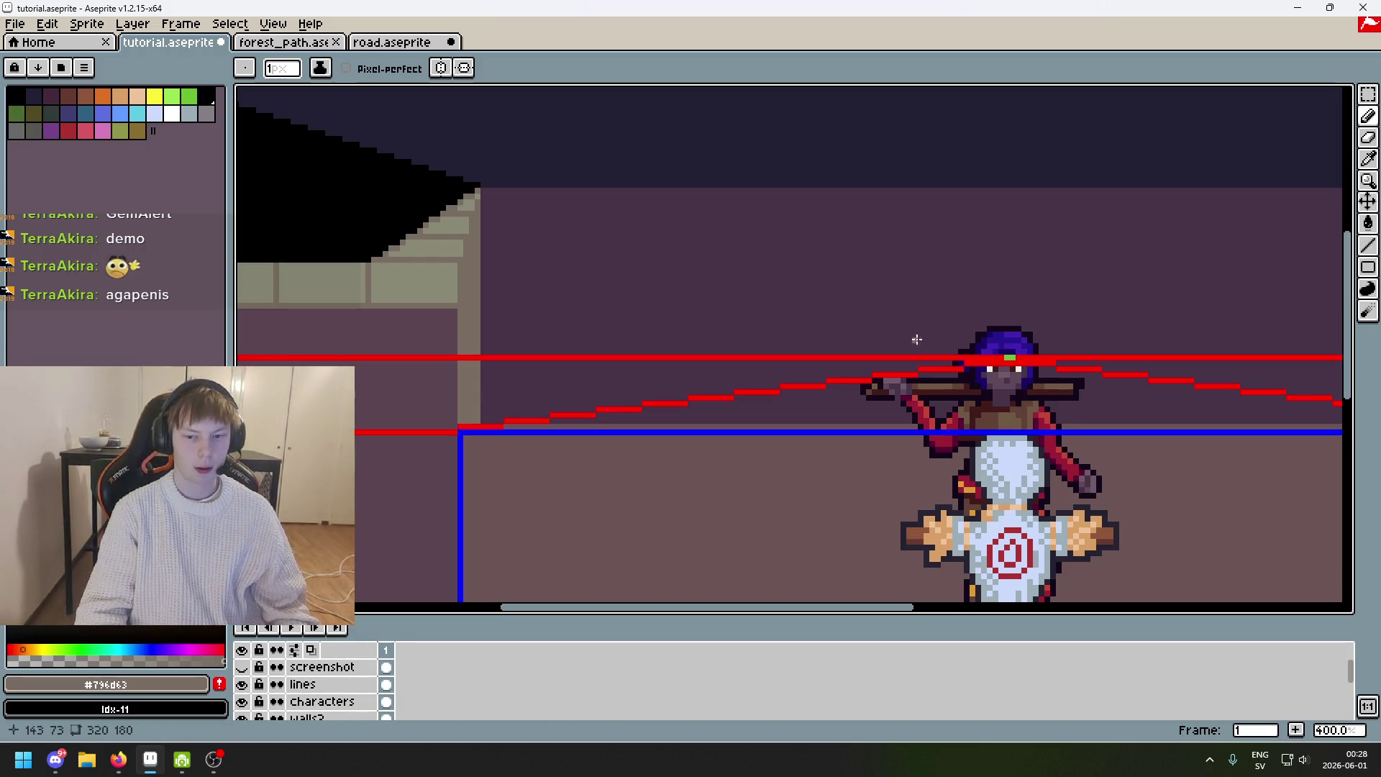
drag(1011, 358, 1187, 370)
click(1368, 267)
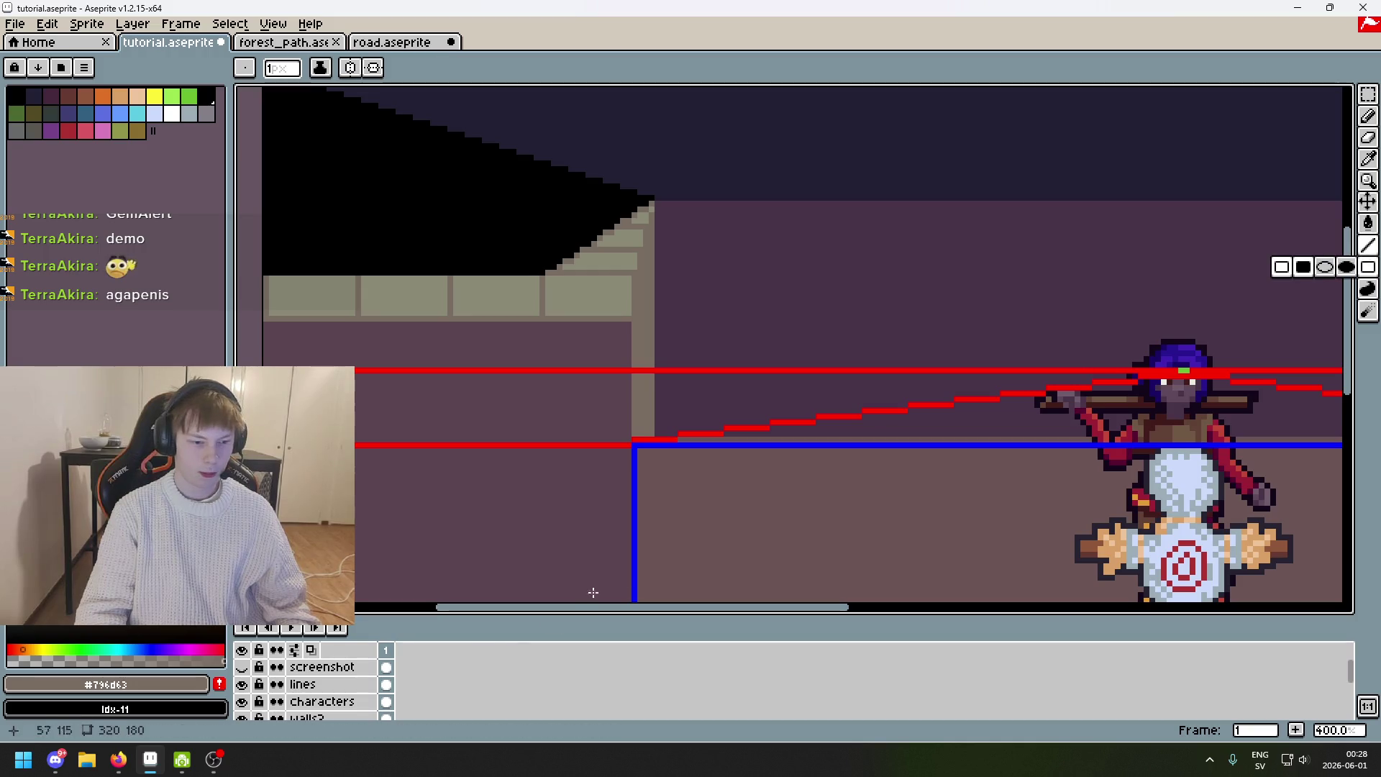
click(242, 702)
click(242, 701)
Make walls the drawing layer and try a straight line up-left from the character's head.
scroll(248, 712, down, 1)
click(243, 717)
click(243, 717)
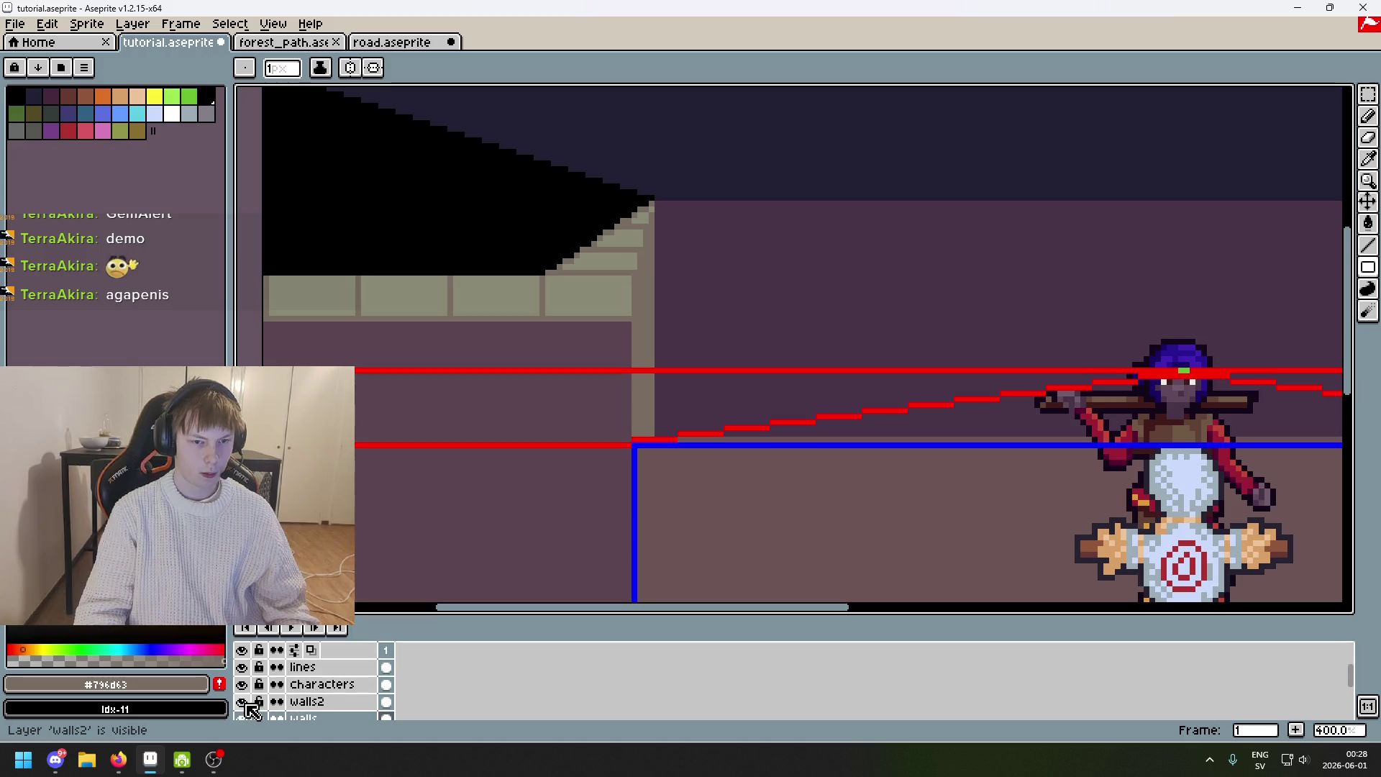
click(325, 718)
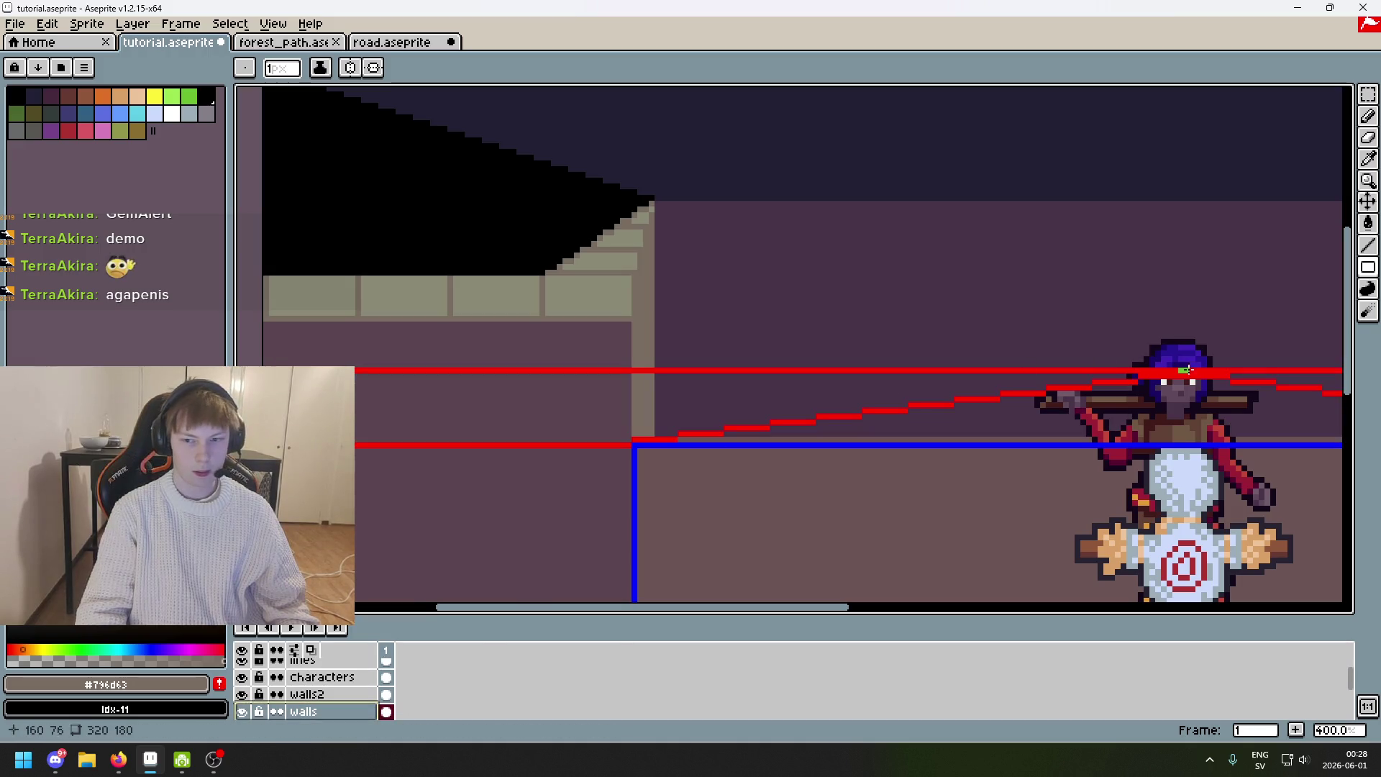
scroll(792, 271, up, 2)
key(l)
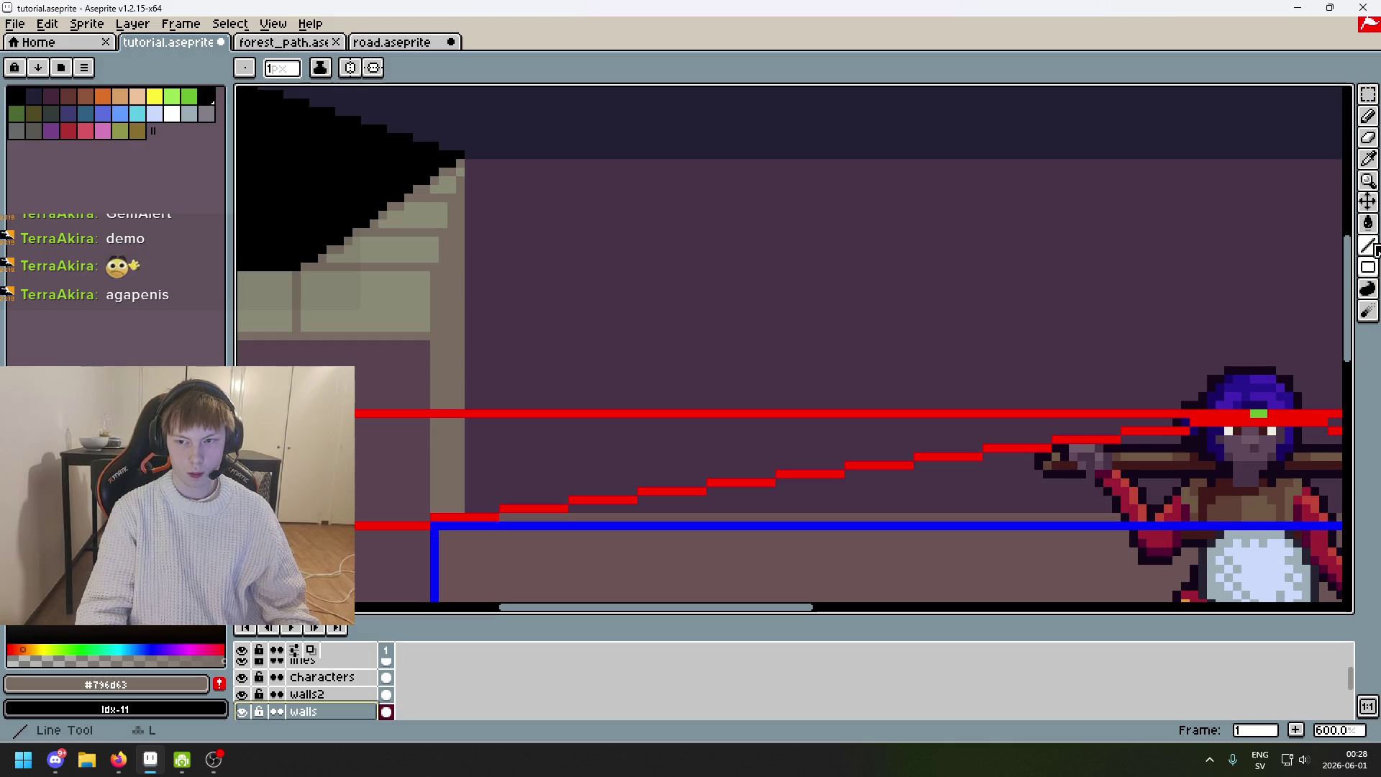
drag(1257, 410, 375, 231)
Undo the trial line and test a short light line along the wall edge, undoing it.
key(ctrl+z)
alt+click(418, 231)
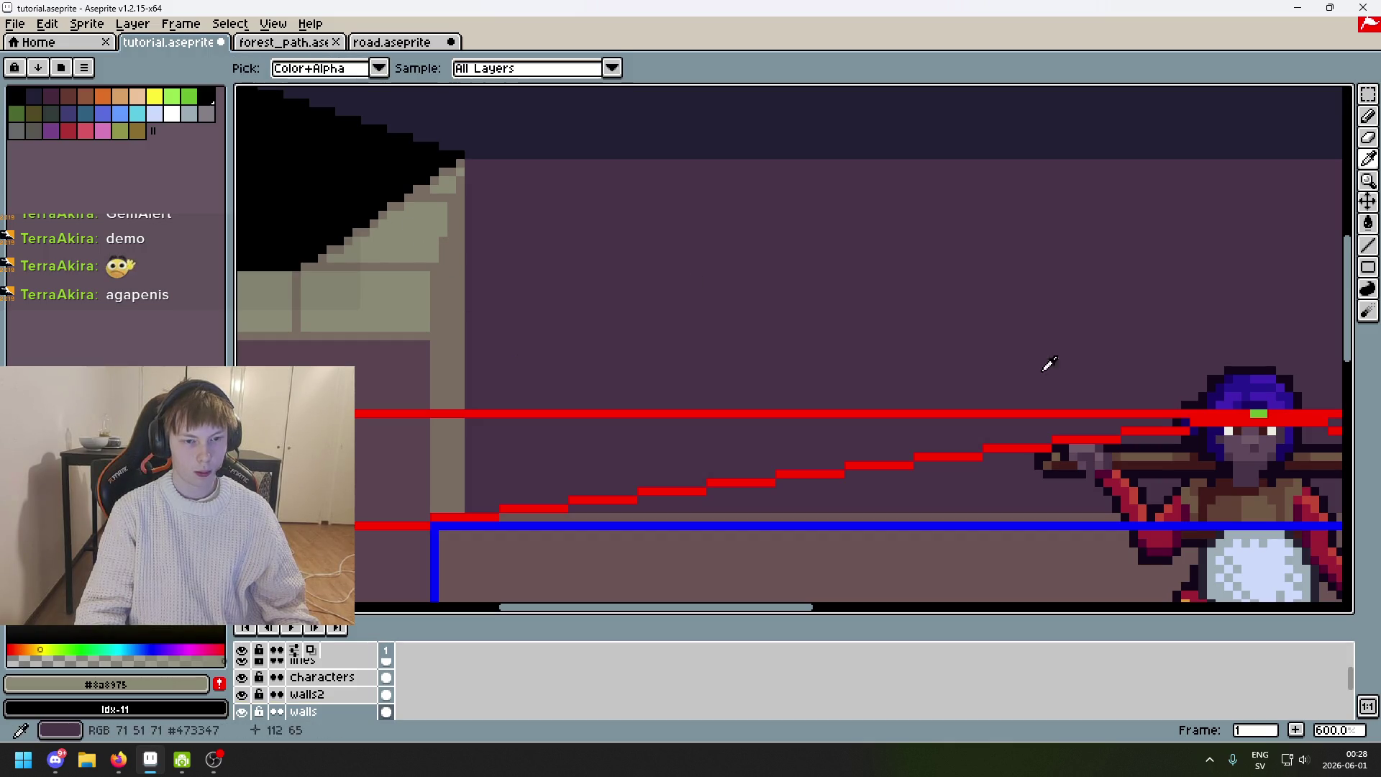
key(ctrl+z)
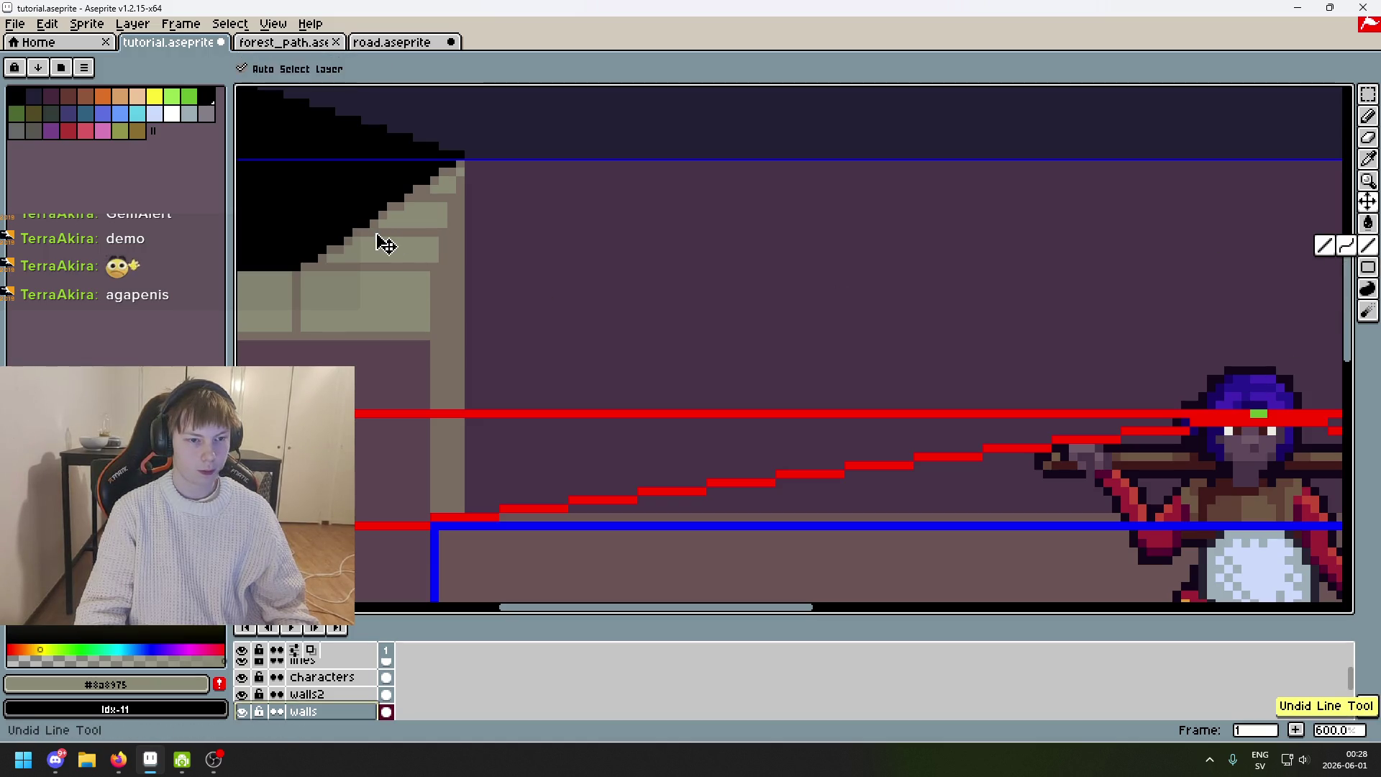
mouse_move(363, 232)
mouse_down()
mouse_move(439, 234)
mouse_move(318, 231)
mouse_move(370, 231)
mouse_up()
key(ctrl+z)
Paint light pixels over the brown step near the corner and try a light wall line.
key(b)
scroll(439, 235, up, 3)
click(324, 231)
scroll(382, 233, down, 4)
drag(578, 286, 734, 297)
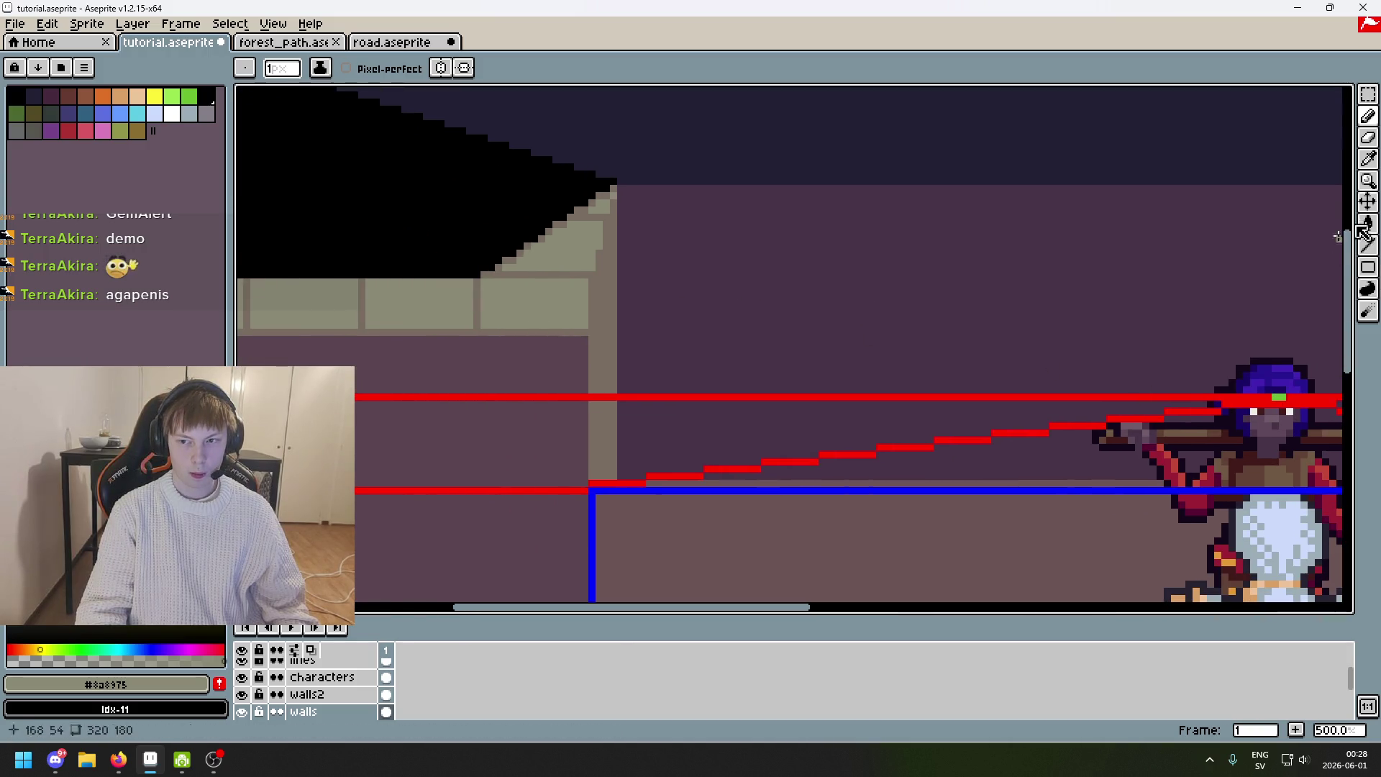
click(1368, 245)
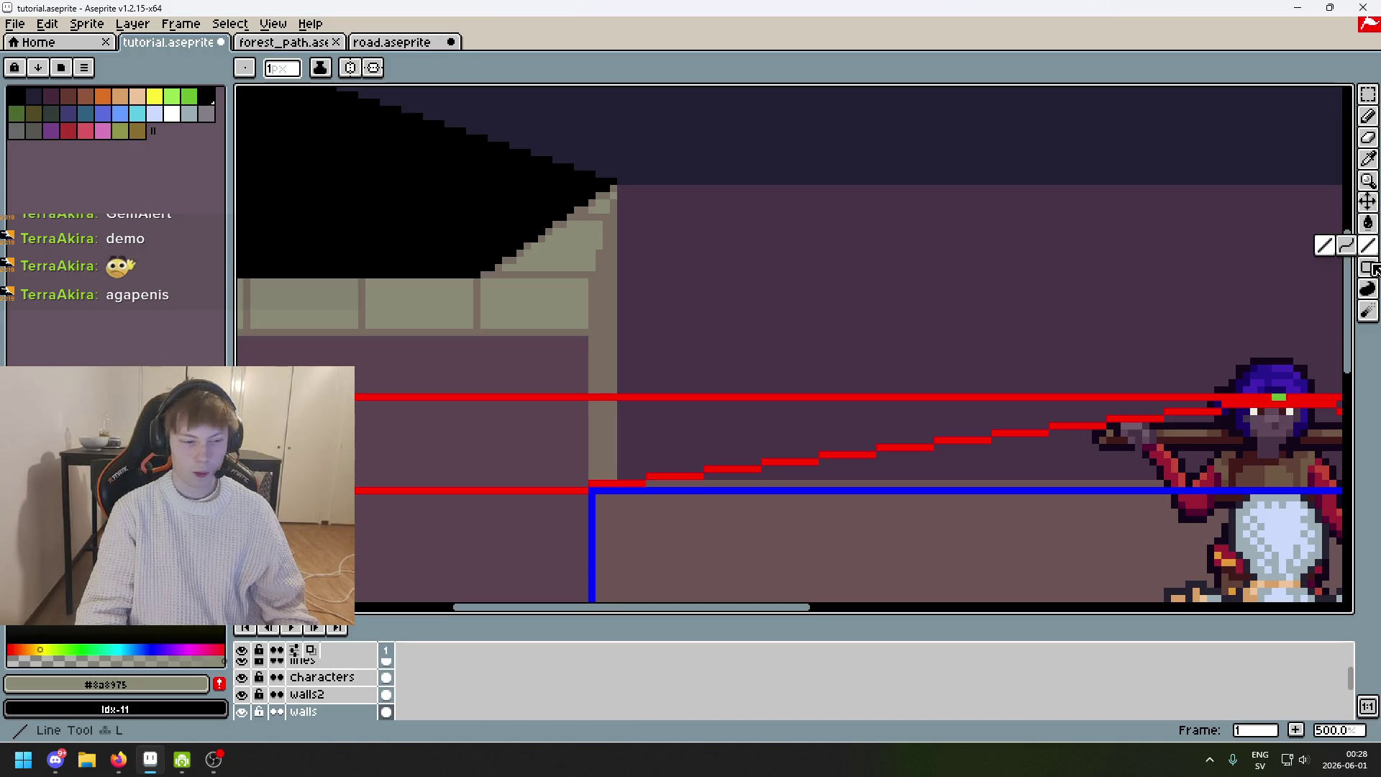
drag(668, 286, 788, 317)
key(ctrl+z)
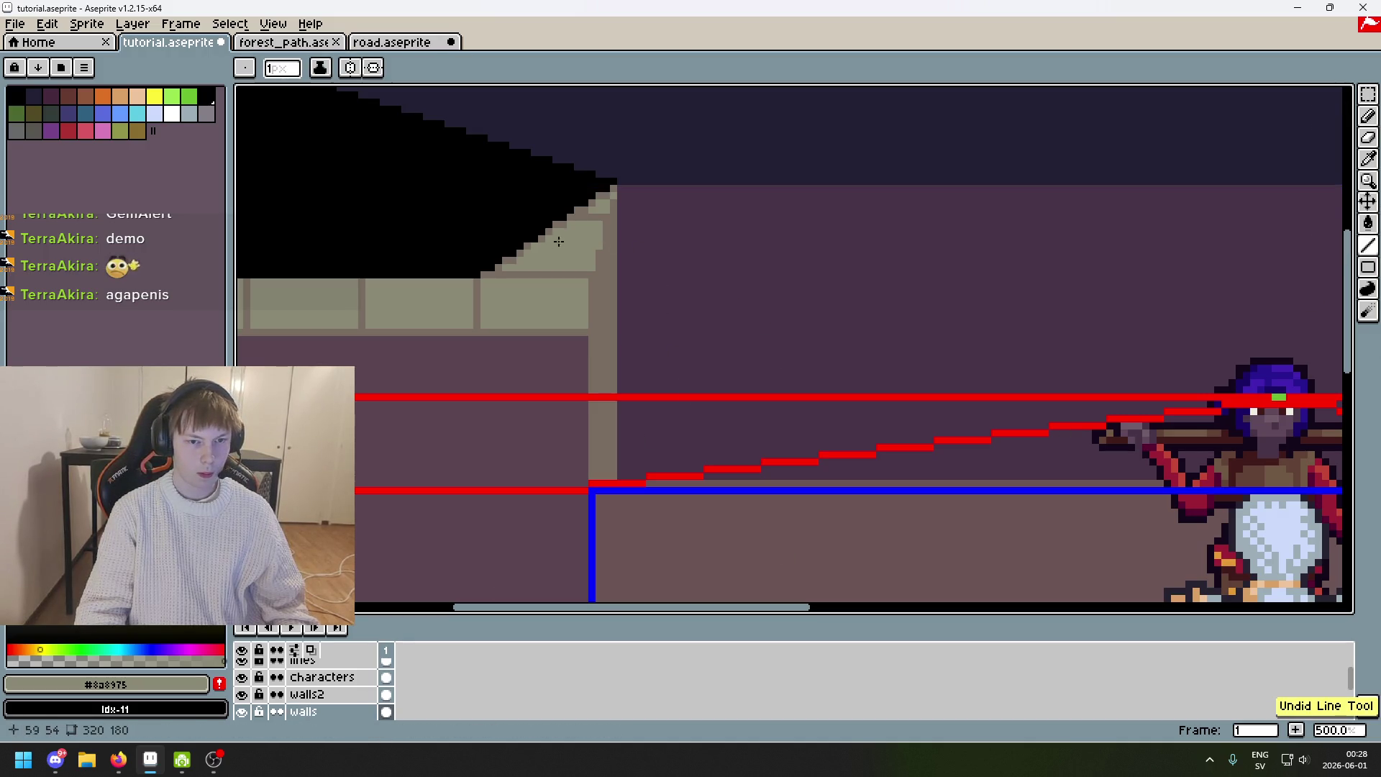
Draw a brown-sampled line from the wall corner toward the character, then undo it.
alt+click(540, 242)
drag(540, 243, 1279, 398)
scroll(1223, 360, down, 4)
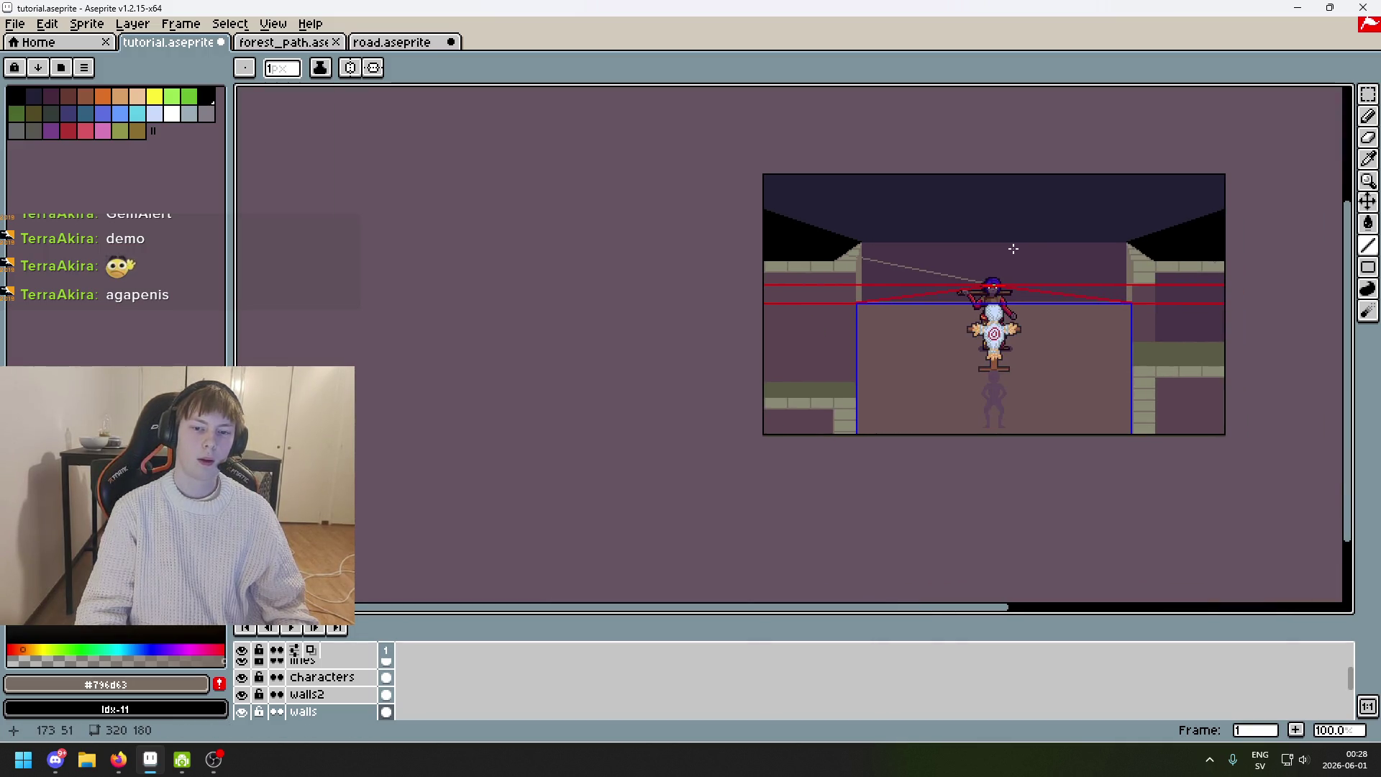
scroll(1013, 249, up, 1)
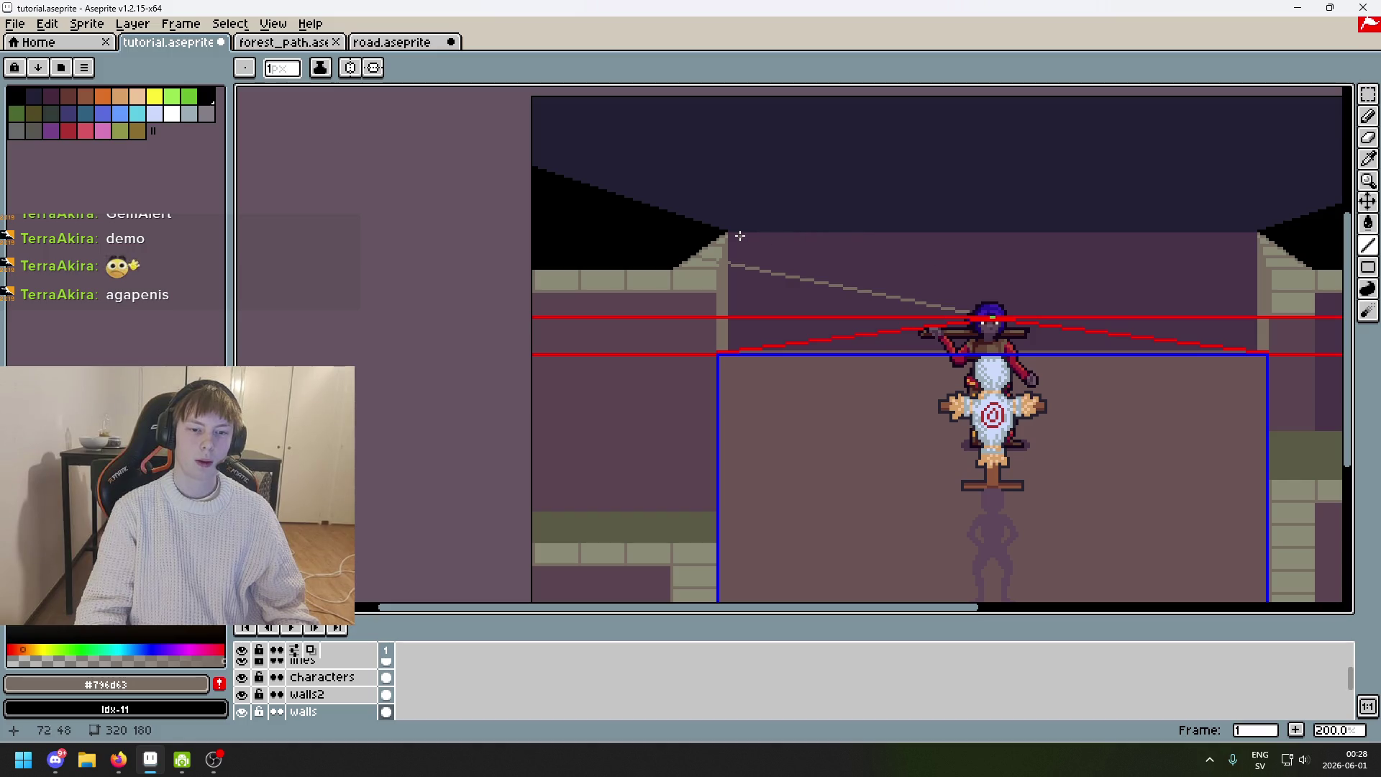
scroll(739, 235, up, 3)
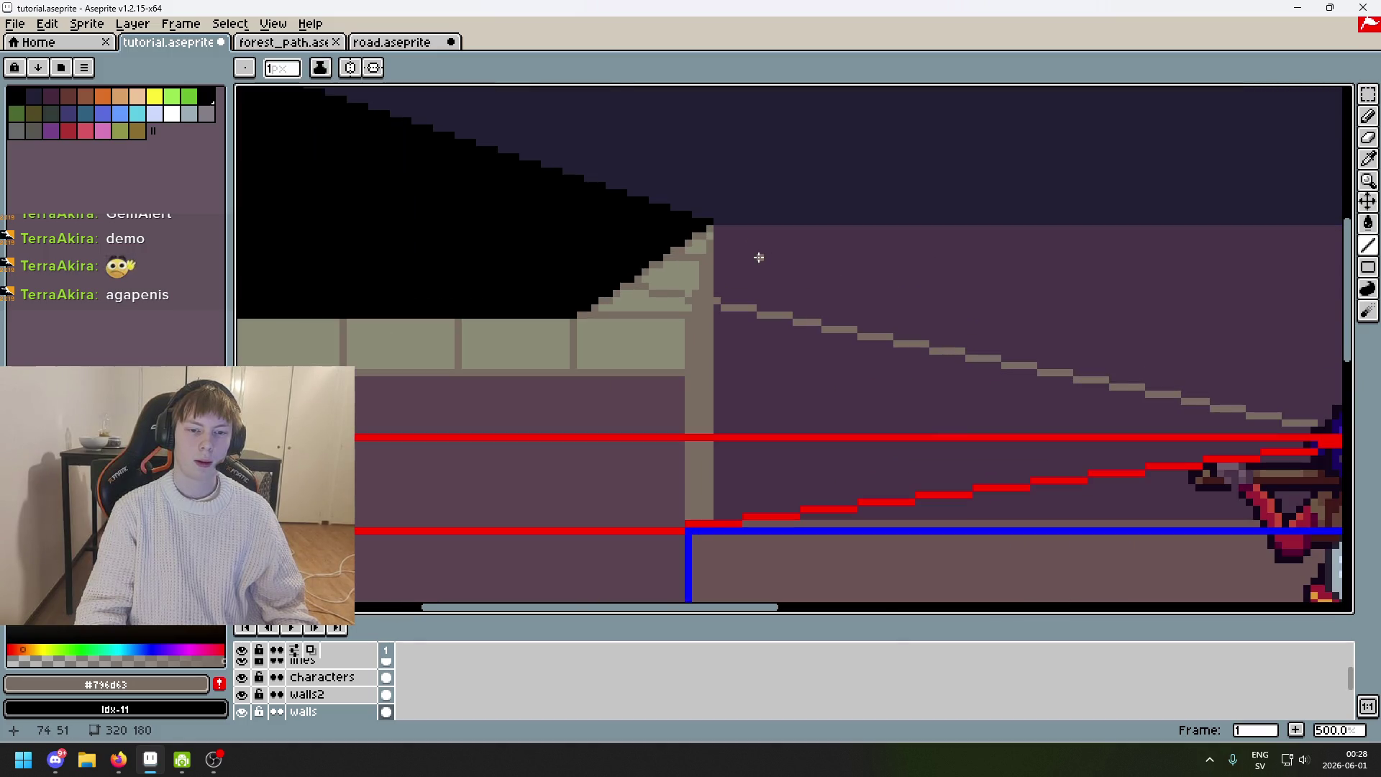
key(ctrl+z)
key(ctrl+z)
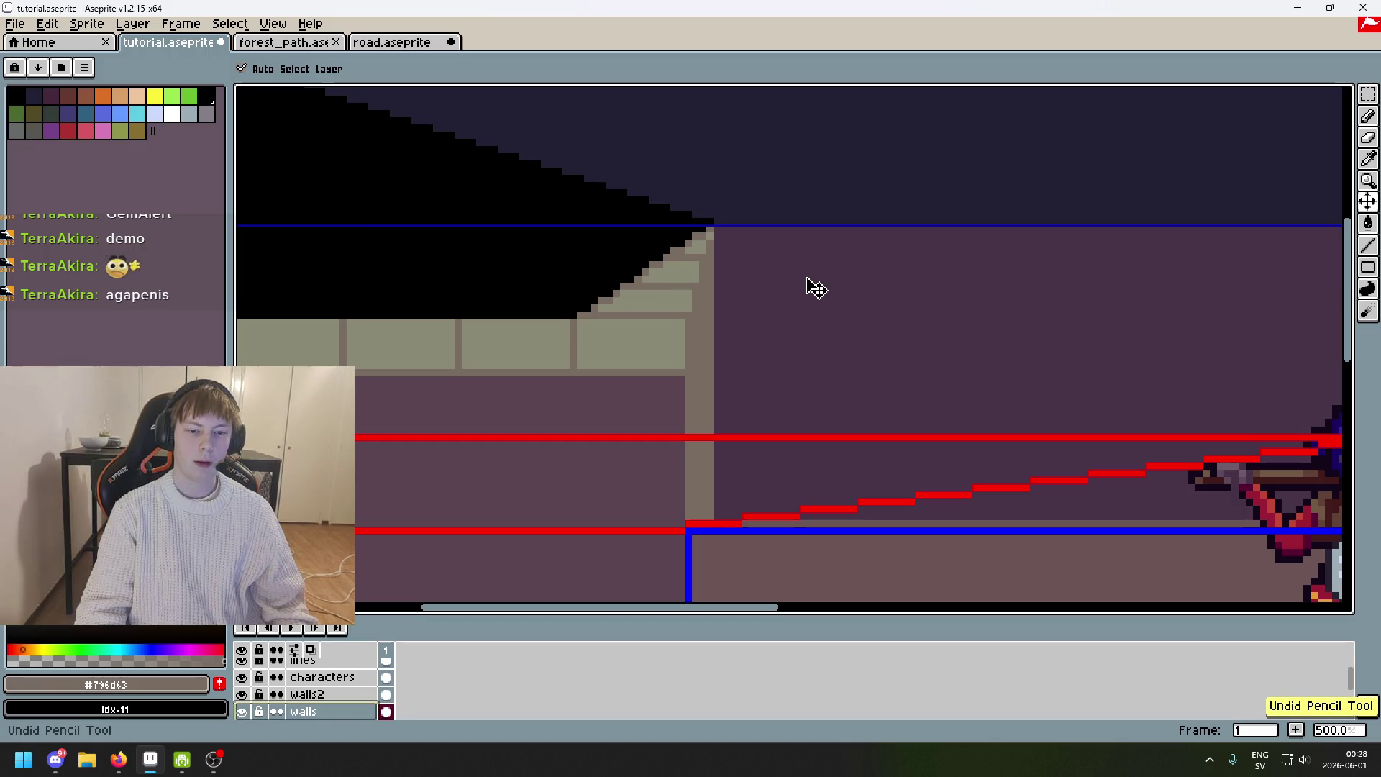
Sample the light wall colour and try a line up-left from the character's head, undoing it.
drag(725, 259, 635, 283)
alt+click(617, 279)
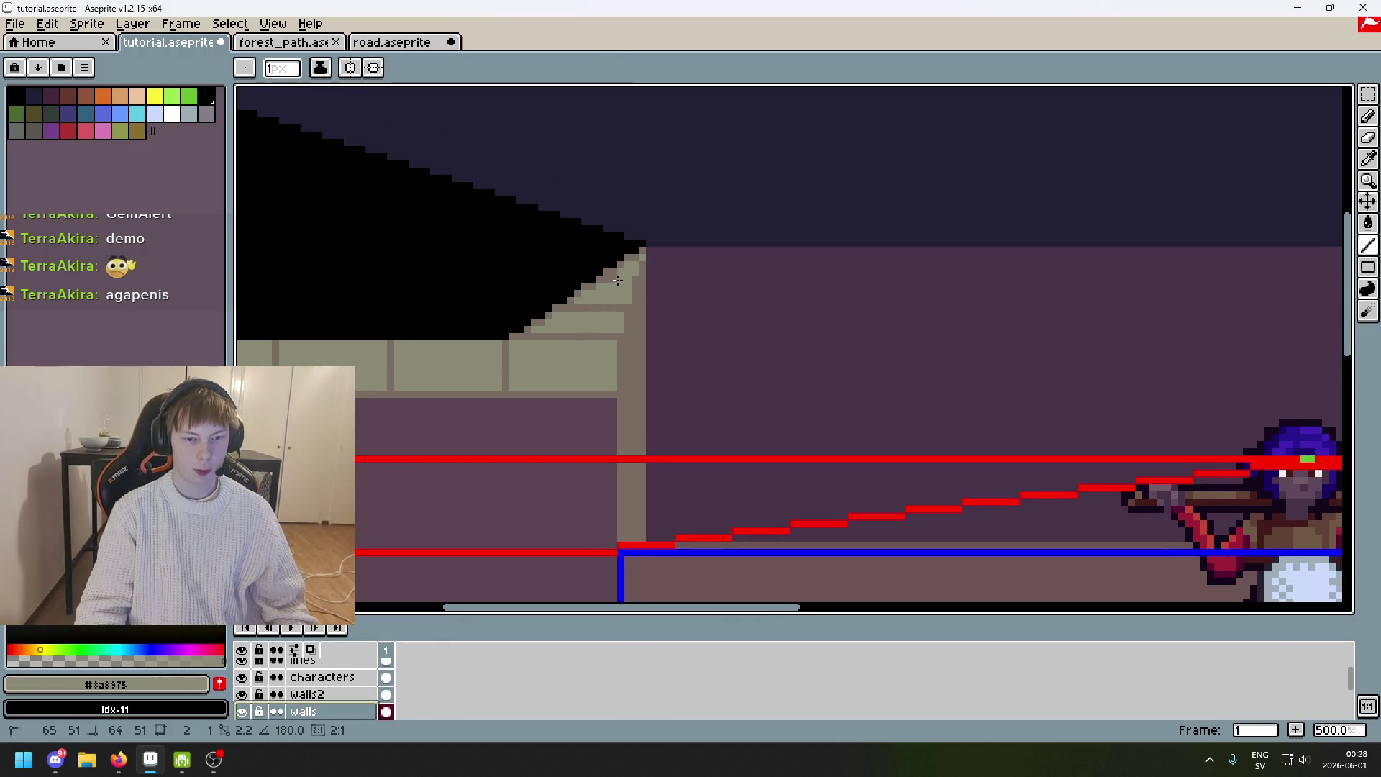
key(b)
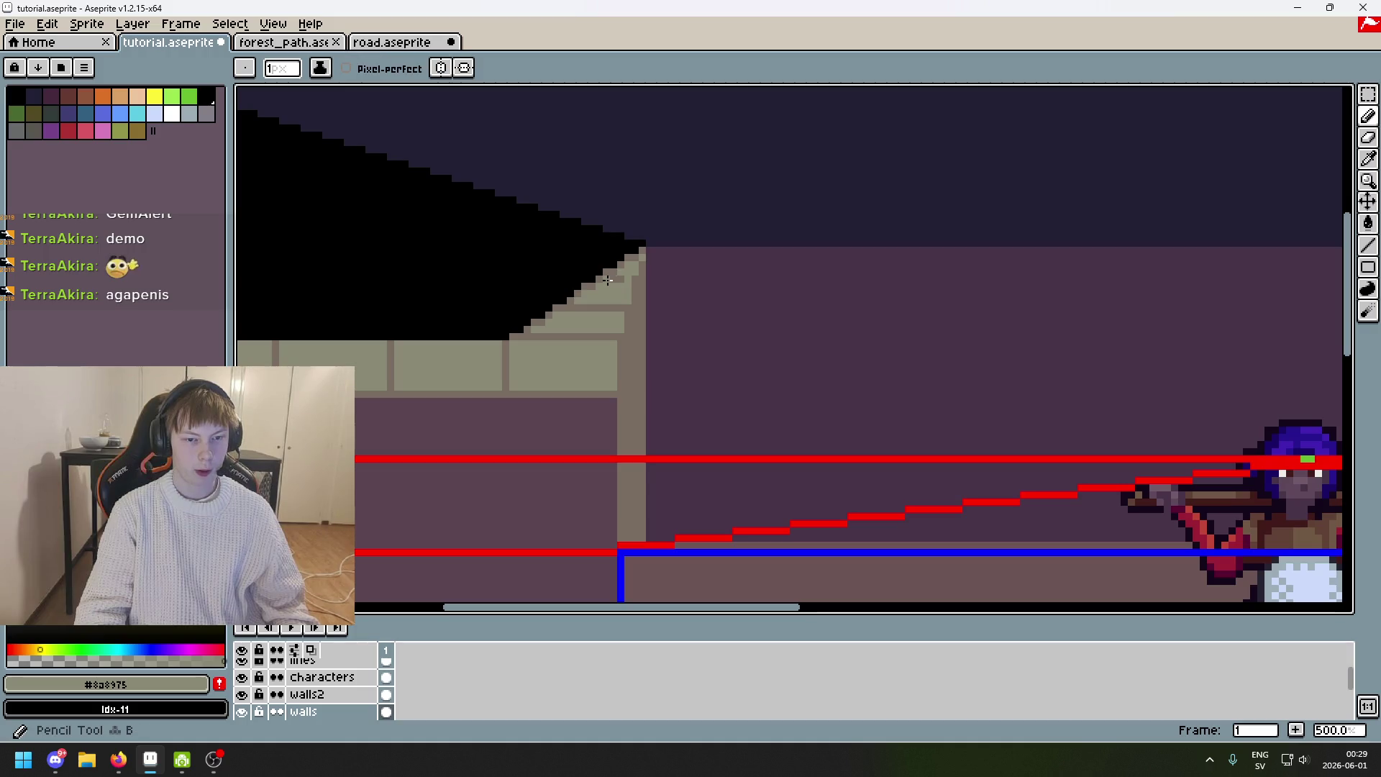
scroll(507, 533, down, 2)
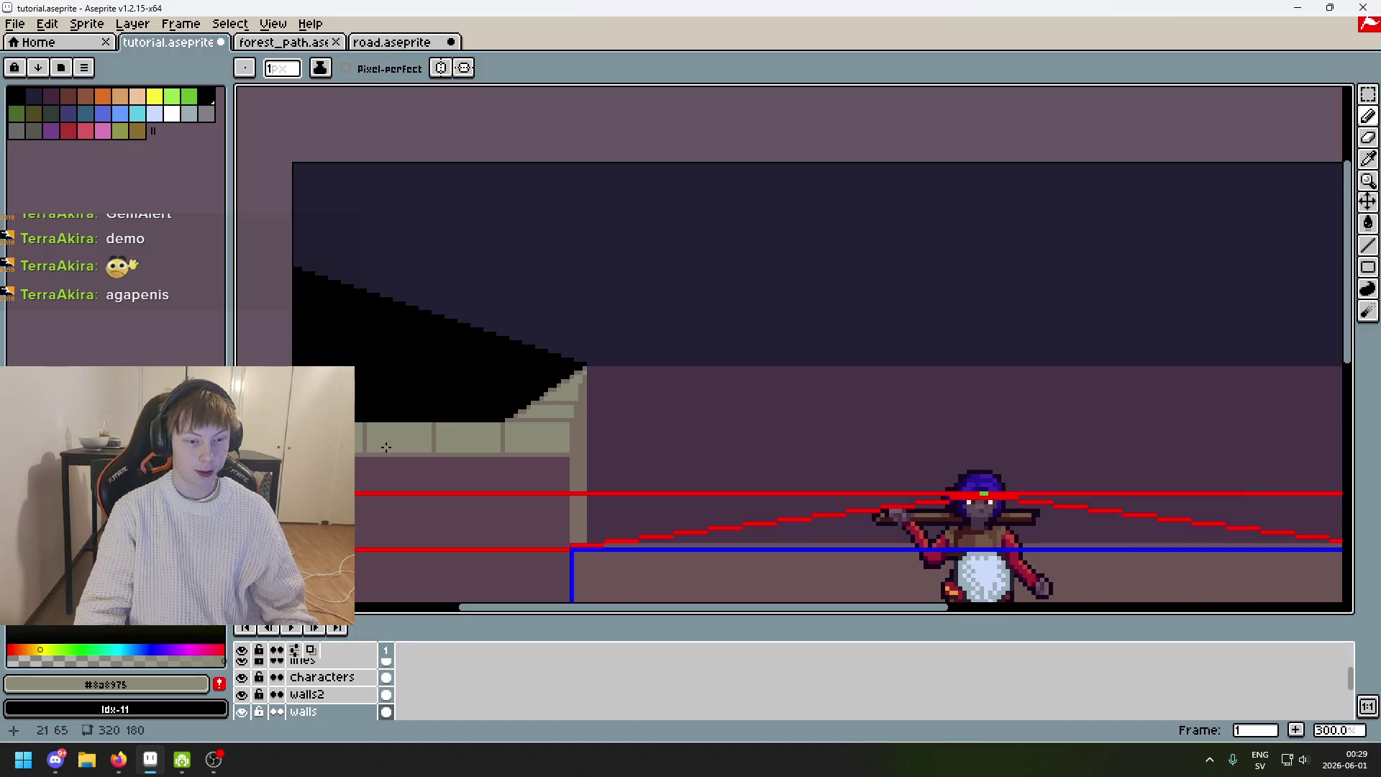
scroll(617, 453, up, 1)
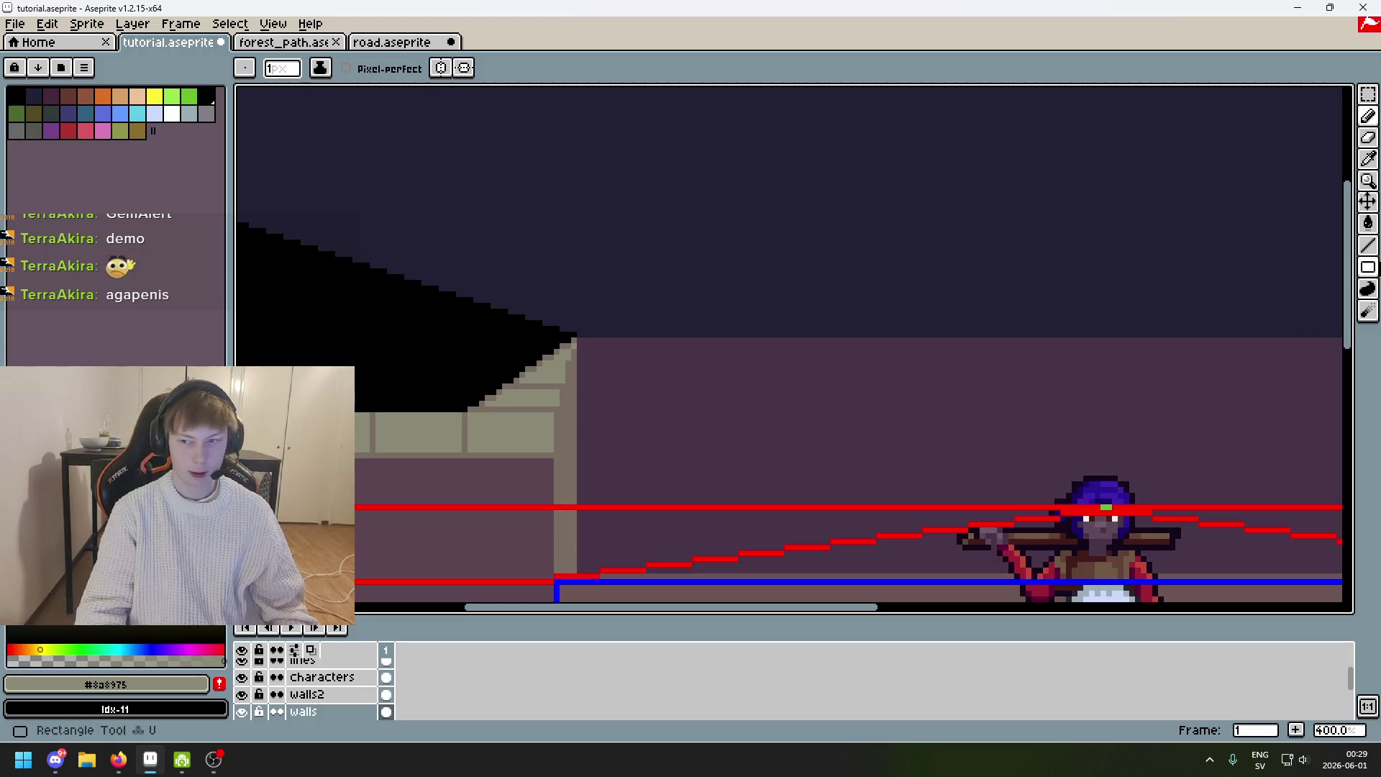
click(1368, 246)
mouse_move(1103, 508)
mouse_down()
mouse_move(971, 453)
mouse_move(549, 367)
mouse_up()
key(ctrl+z)
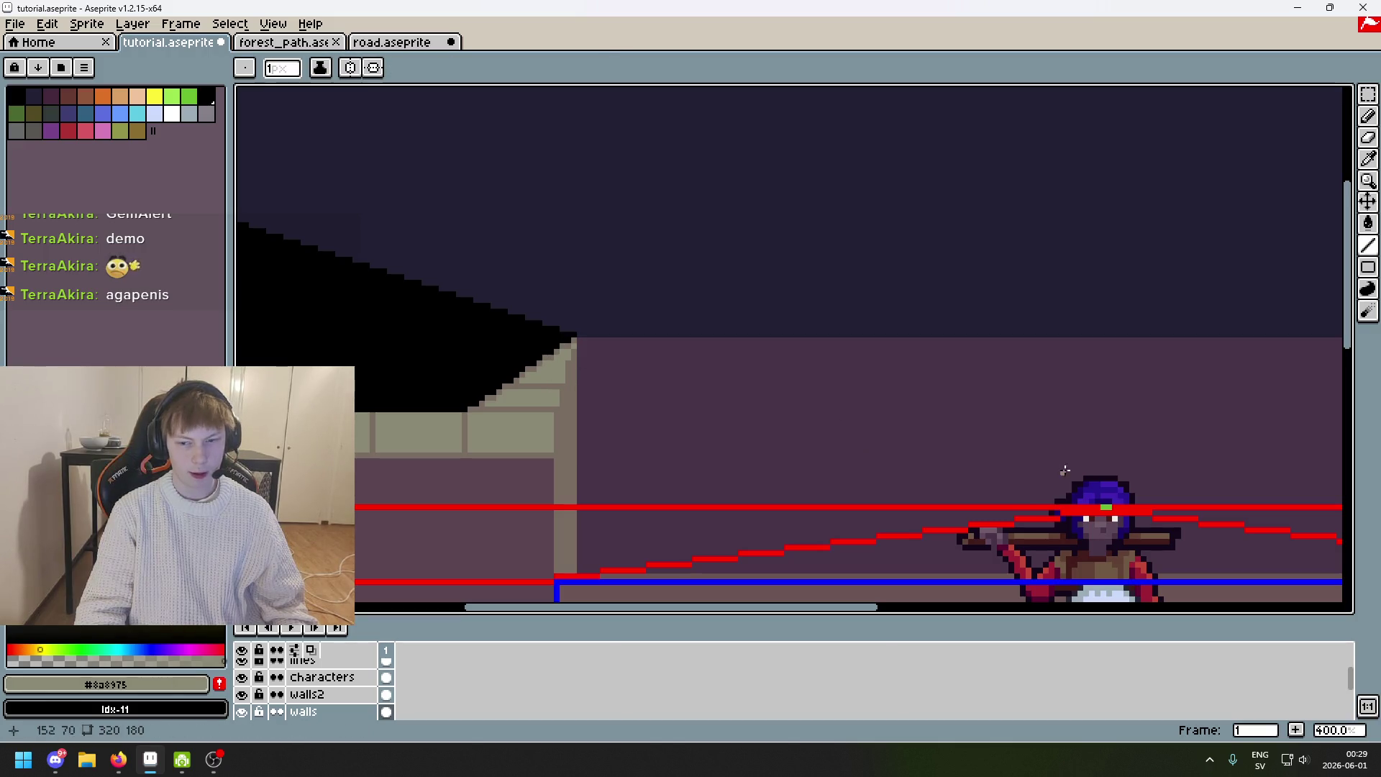
Redraw the grey line between the wall corner and the character's head.
mouse_move(1107, 508)
mouse_down()
mouse_move(968, 450)
mouse_move(567, 368)
mouse_up()
alt+click(559, 351)
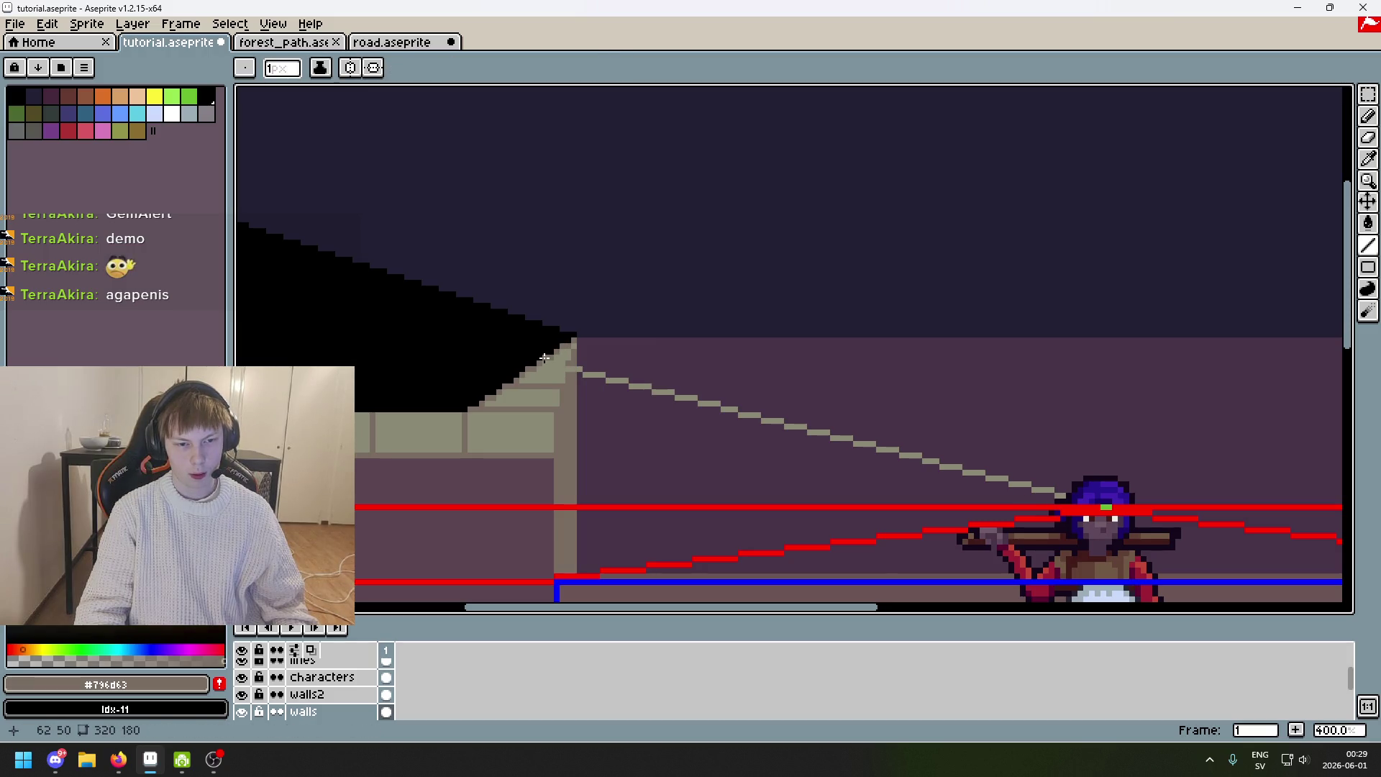
key(ctrl+z)
mouse_move(551, 352)
mouse_down()
mouse_move(987, 448)
mouse_move(1106, 508)
mouse_up()
key(b)
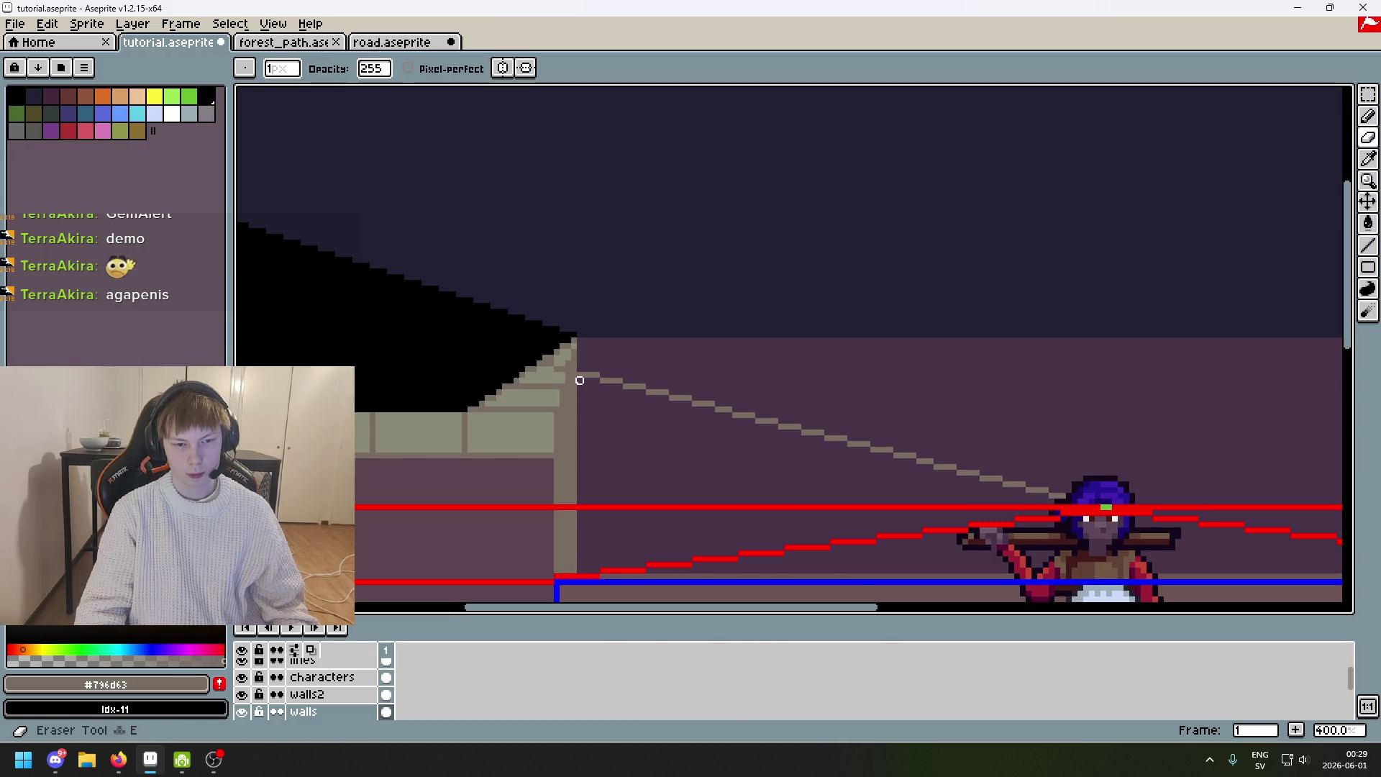
scroll(581, 374, up, 1)
key(ctrl+z)
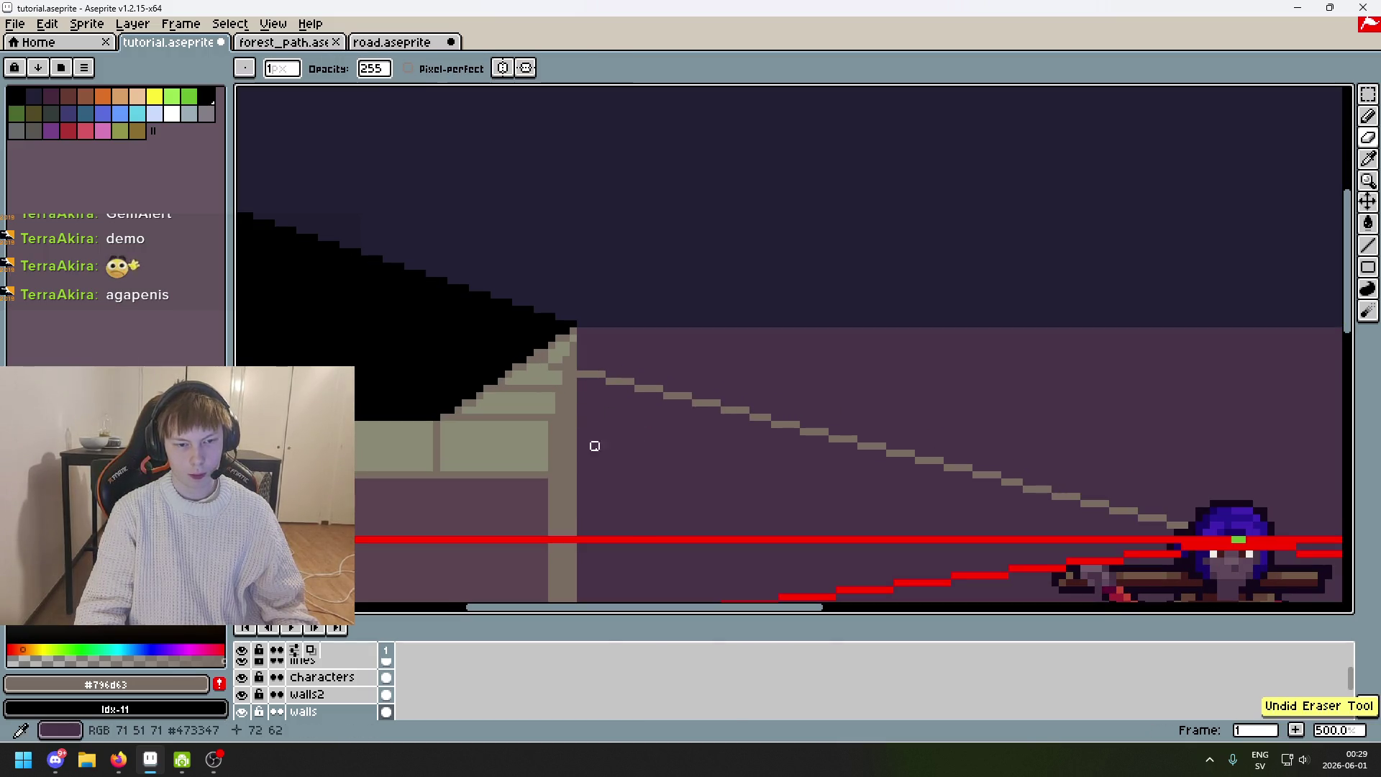
Paint over the grey diagonal with eyedropped wall purple using a 6-pixel pencil.
click(242, 712)
click(242, 713)
alt+click(657, 478)
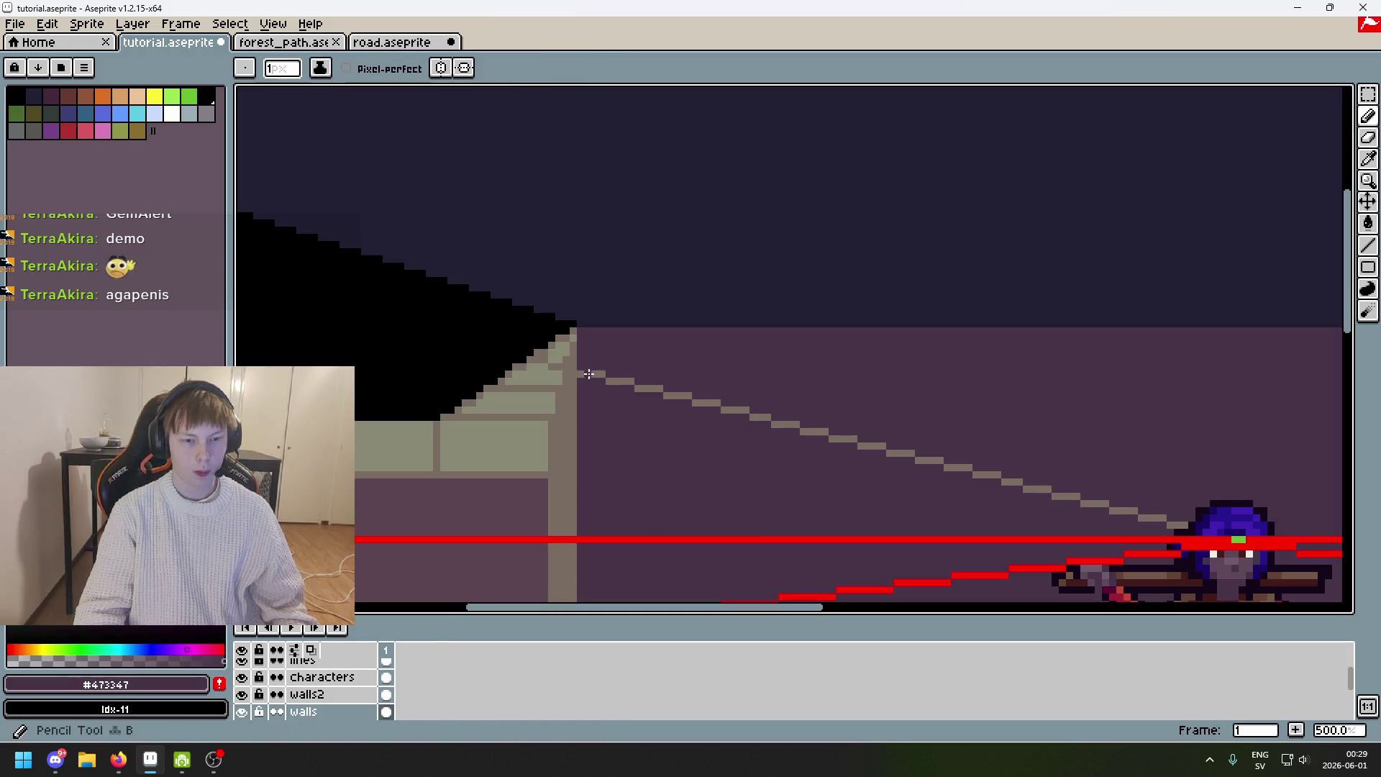
key(plus)
key(plus)
key(plus)
drag(594, 377, 1190, 526)
scroll(841, 400, down, 2)
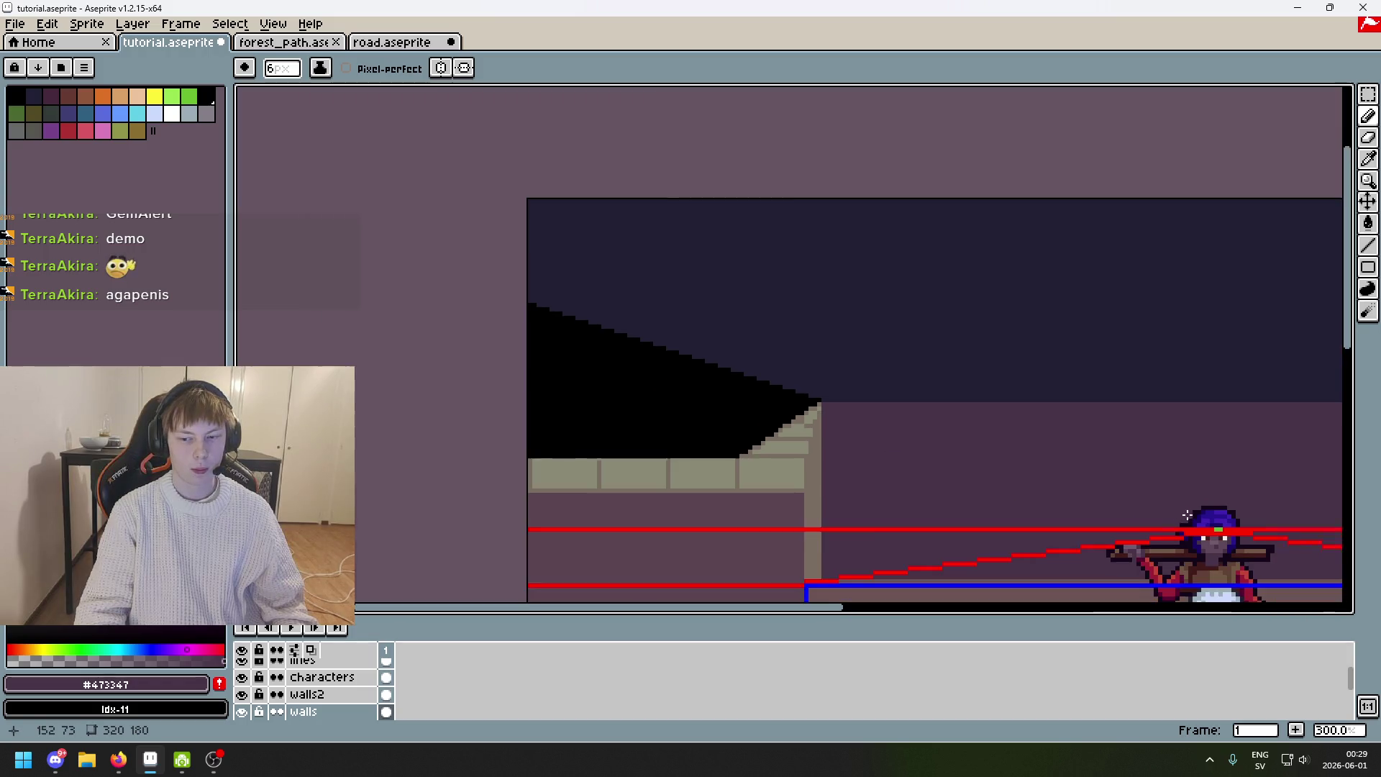
scroll(823, 333, down, 2)
scroll(790, 345, up, 1)
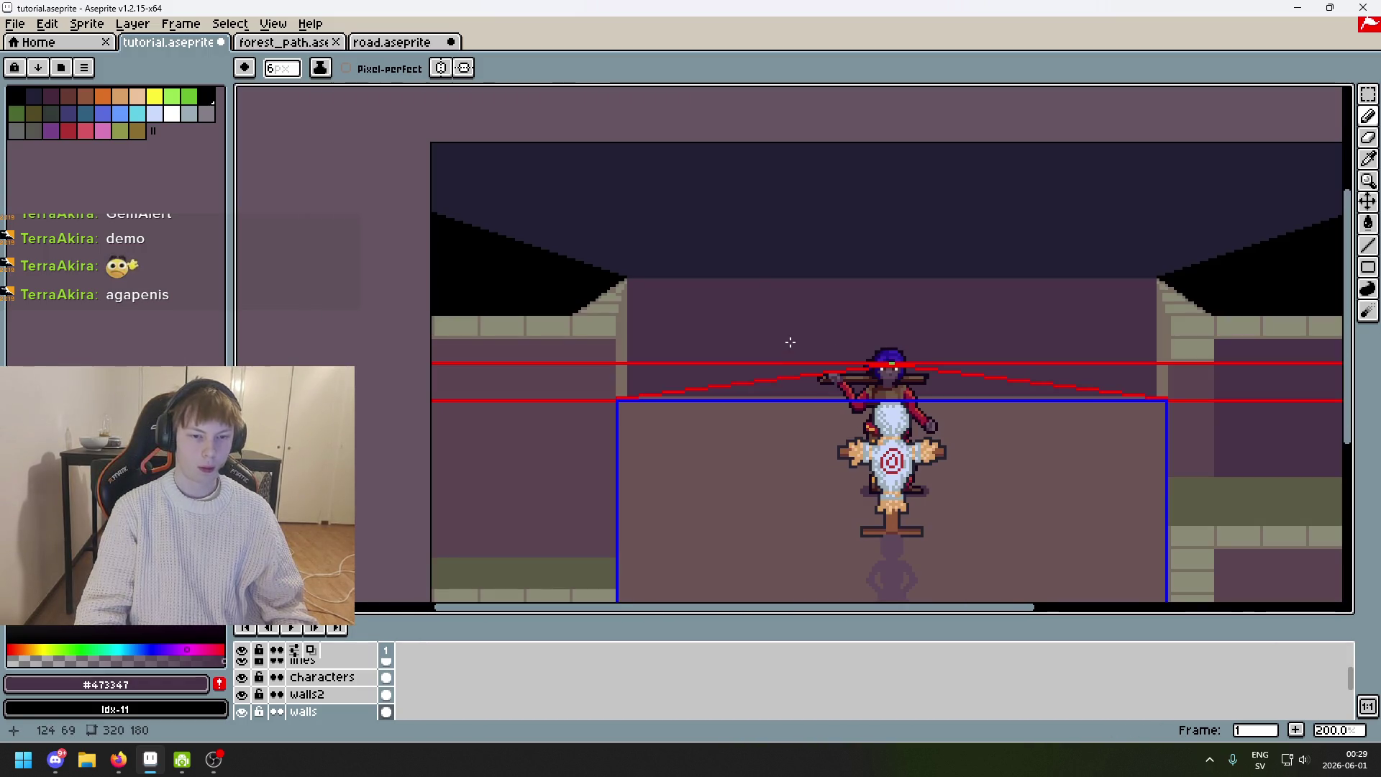
drag(739, 247, 736, 243)
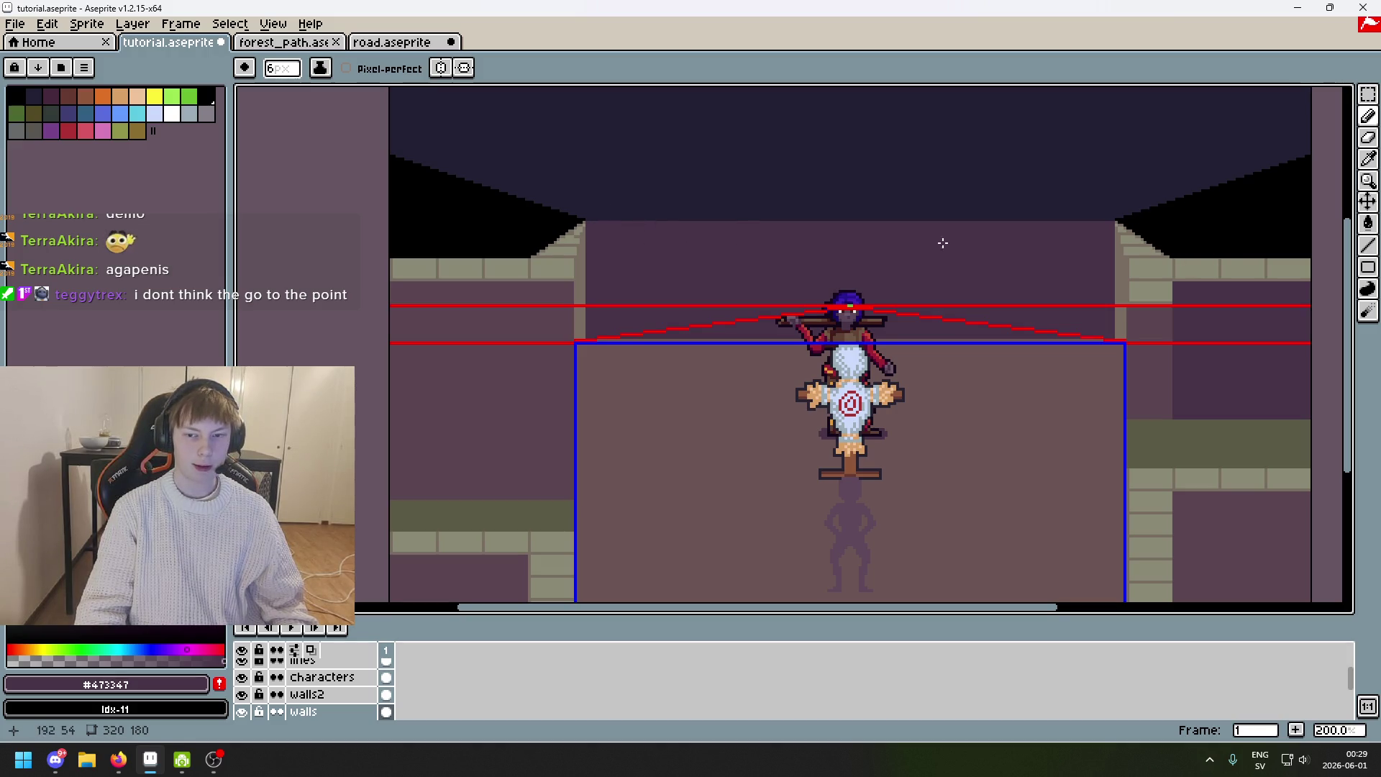
scroll(712, 339, up, 1)
drag(731, 339, 1264, 280)
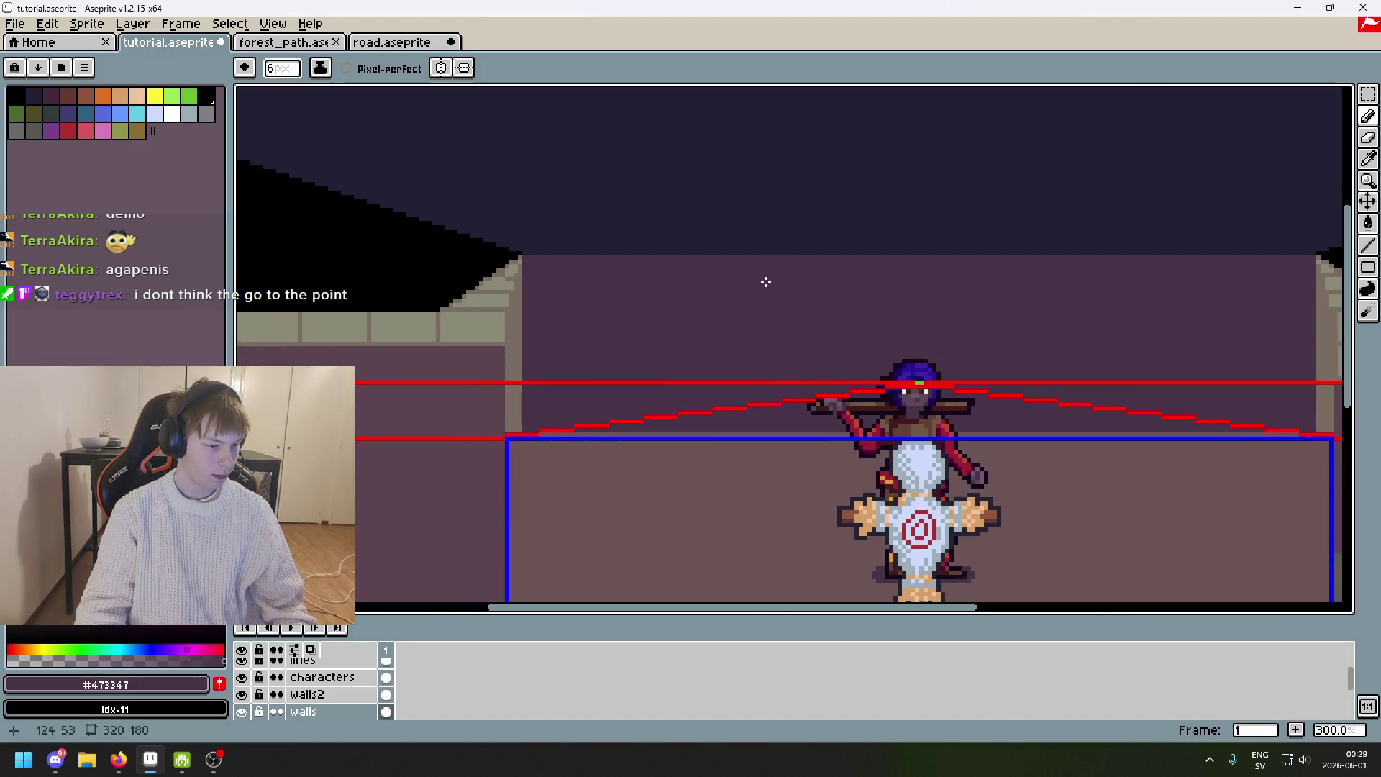
scroll(533, 262, up, 6)
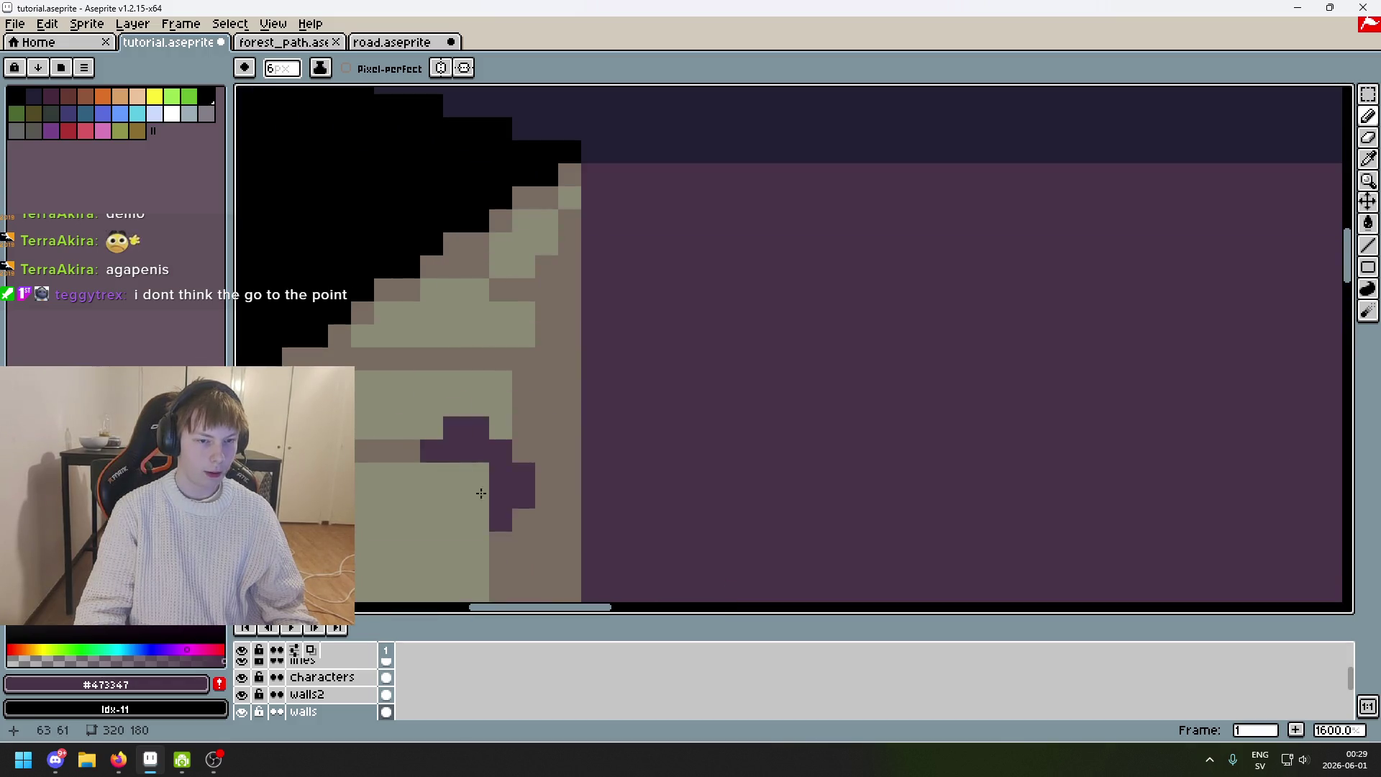
scroll(422, 423, down, 3)
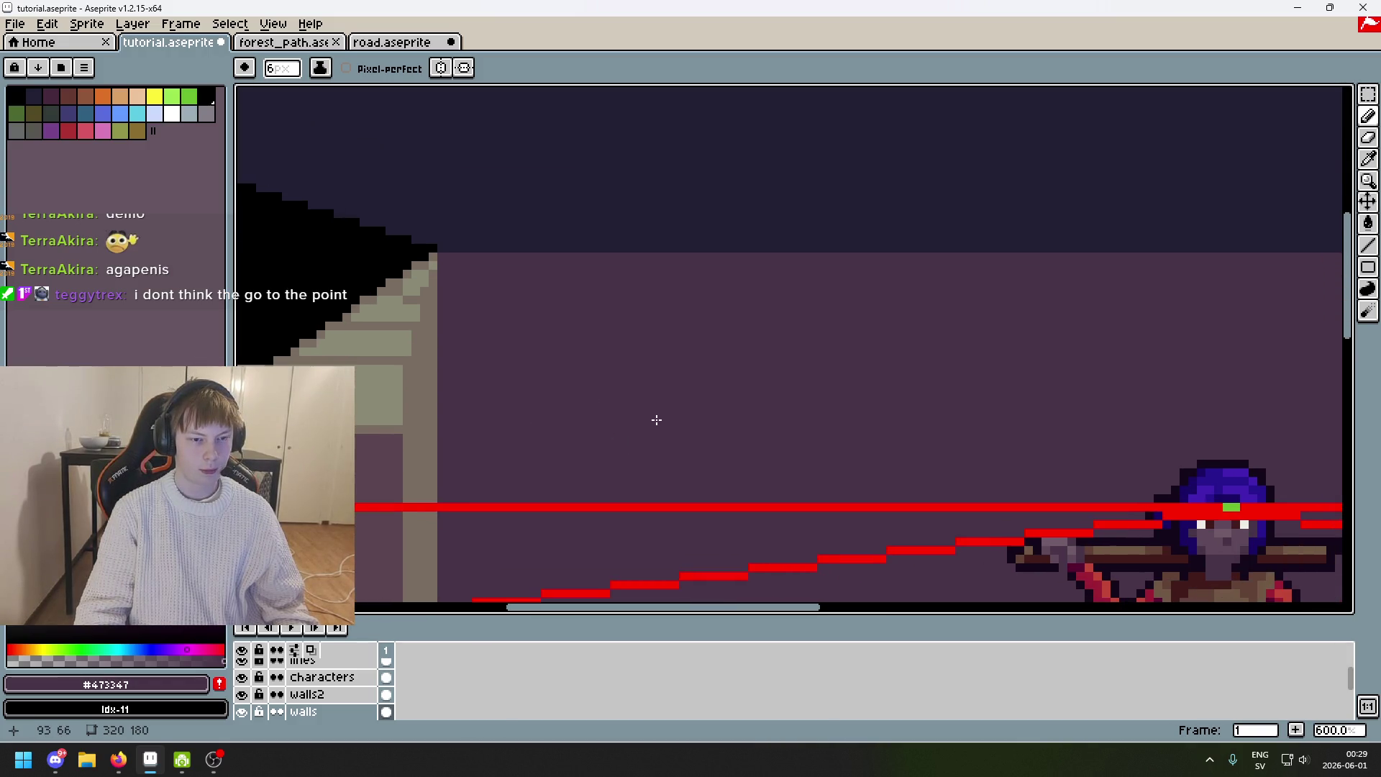
scroll(653, 418, down, 3)
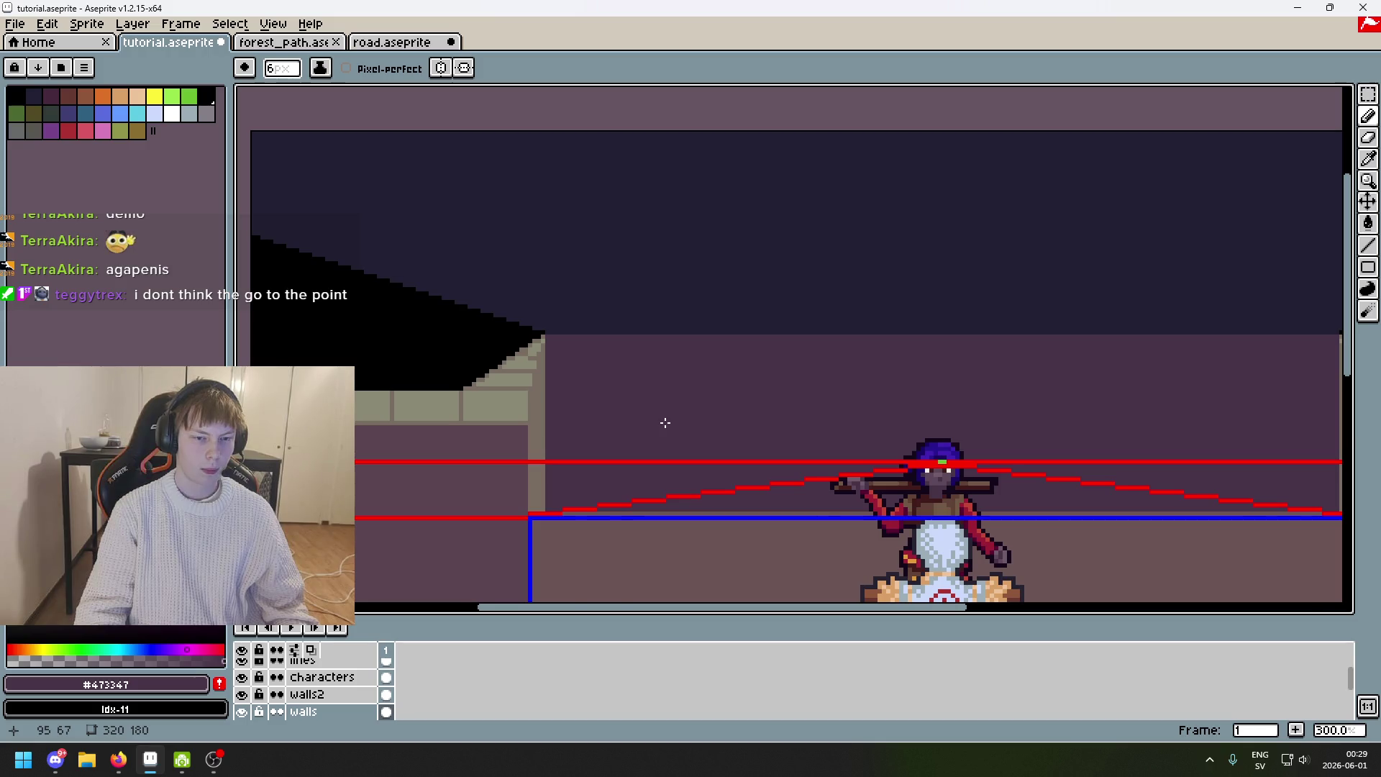
scroll(666, 423, down, 2)
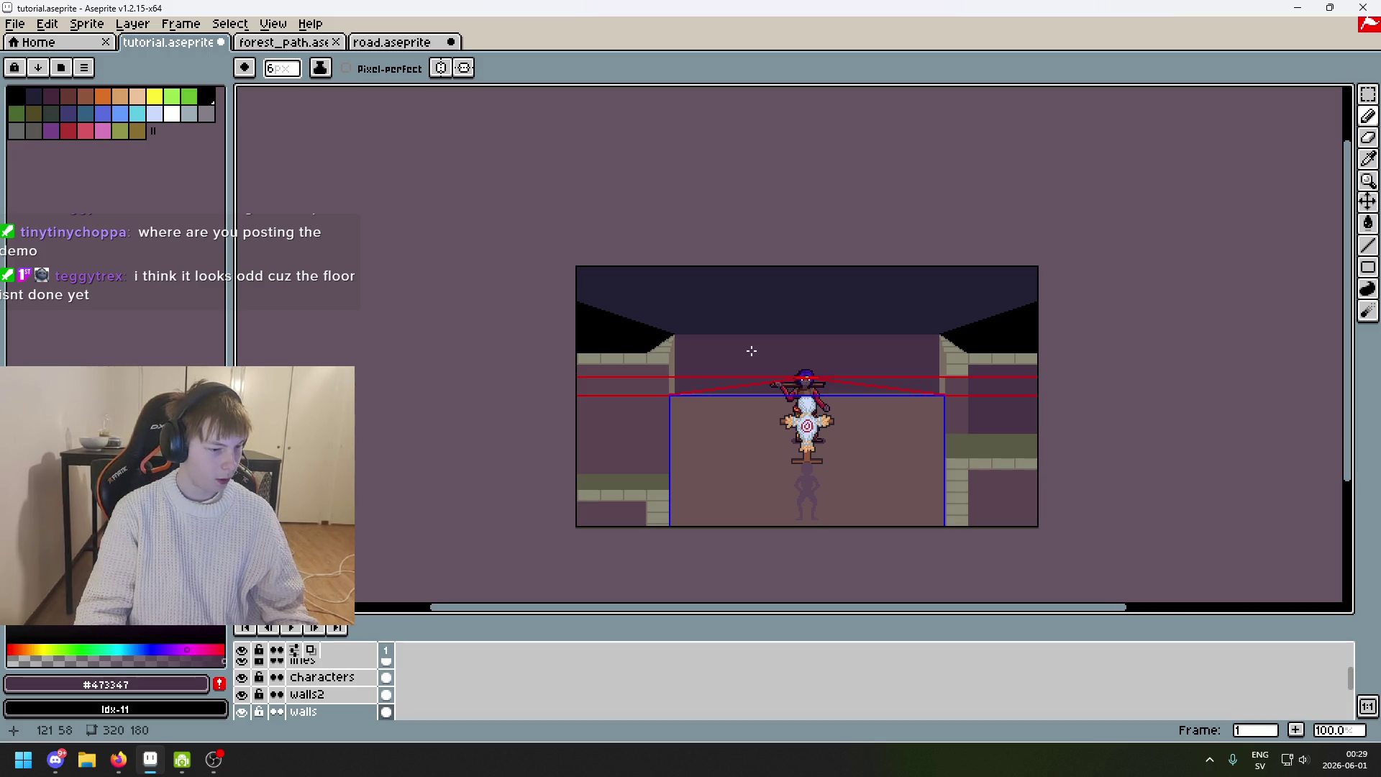
scroll(752, 351, up, 3)
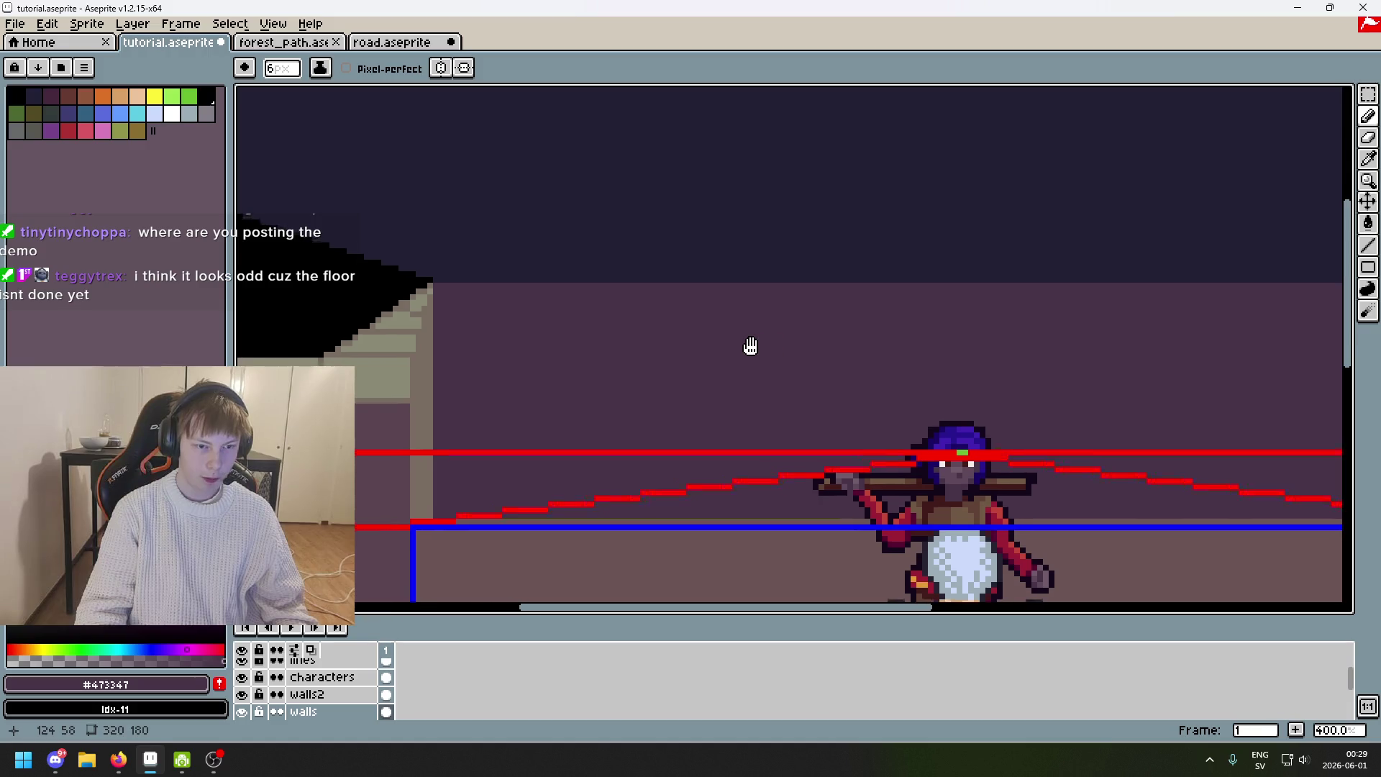
mouse_move(730, 346)
mouse_down()
mouse_move(438, 354)
mouse_move(810, 339)
mouse_up()
scroll(703, 342, up, 1)
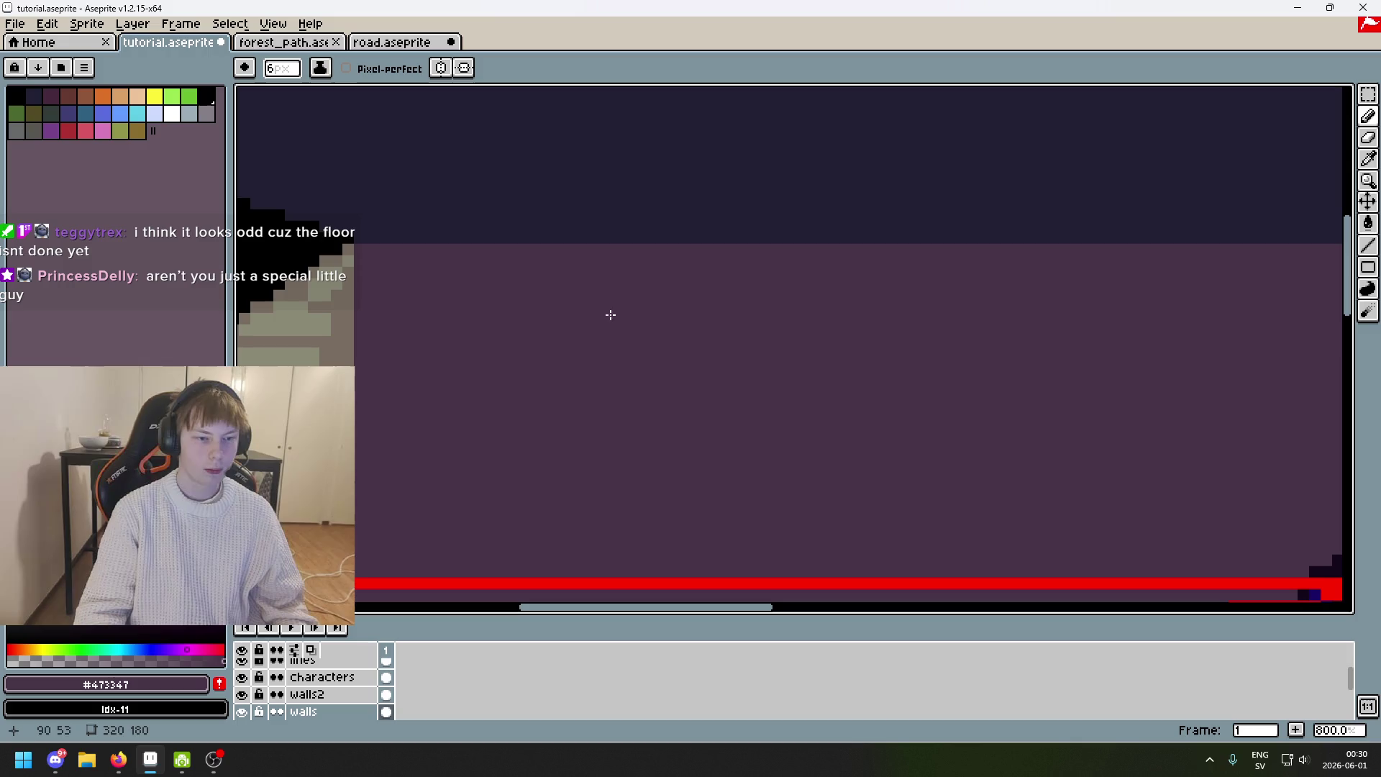
scroll(701, 347, down, 2)
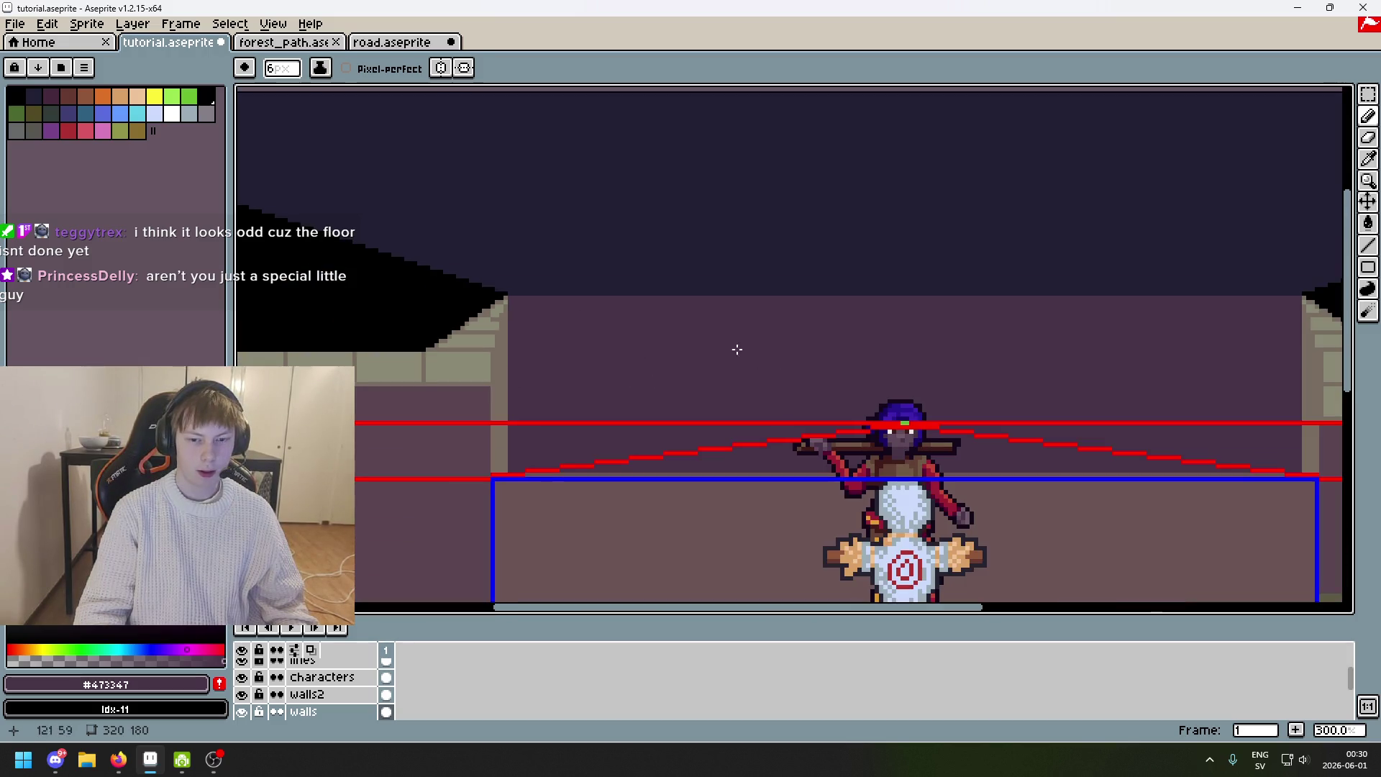
scroll(508, 306, up, 3)
key(alt)
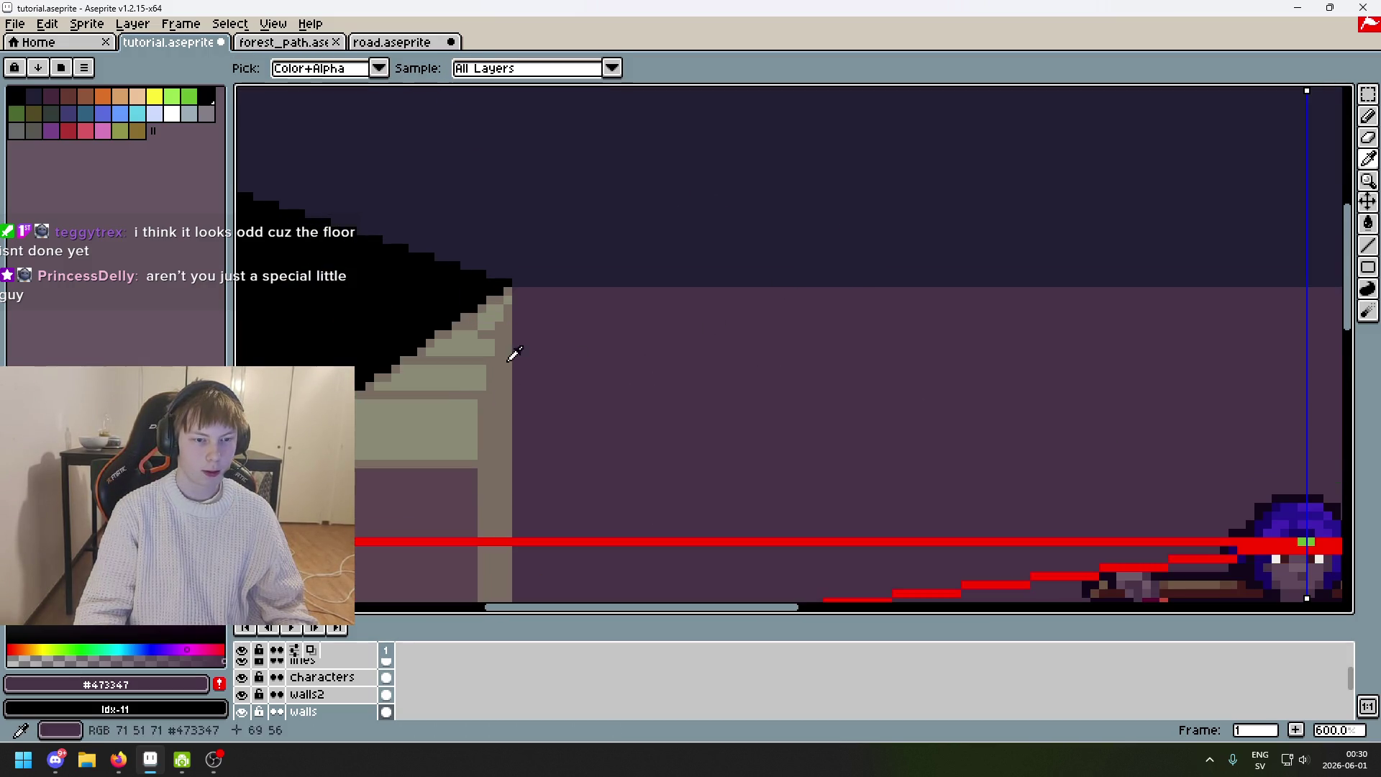
Eyedrop the green of the wall bricks, then the brown of the wall edge.
alt+click(508, 316)
scroll(512, 316, up, 8)
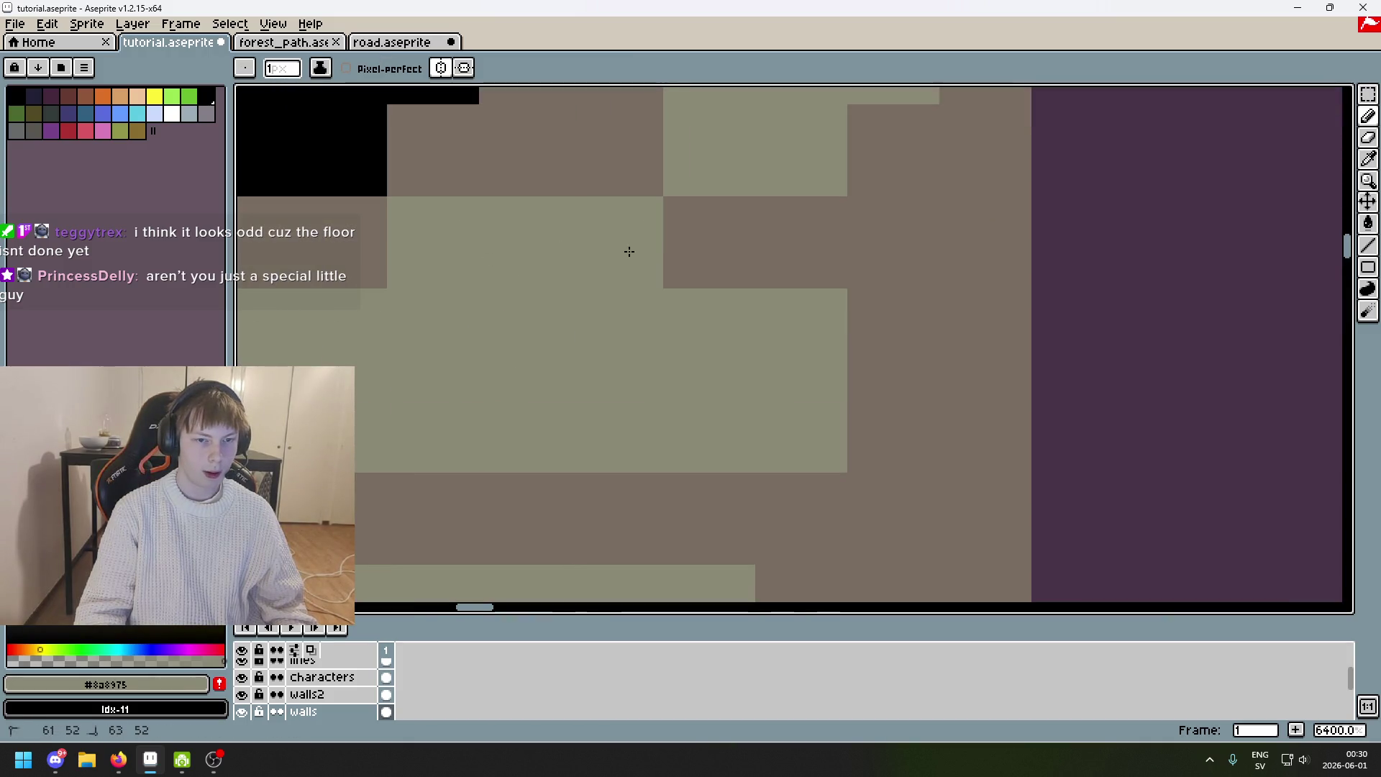
scroll(629, 251, down, 2)
alt+click(585, 231)
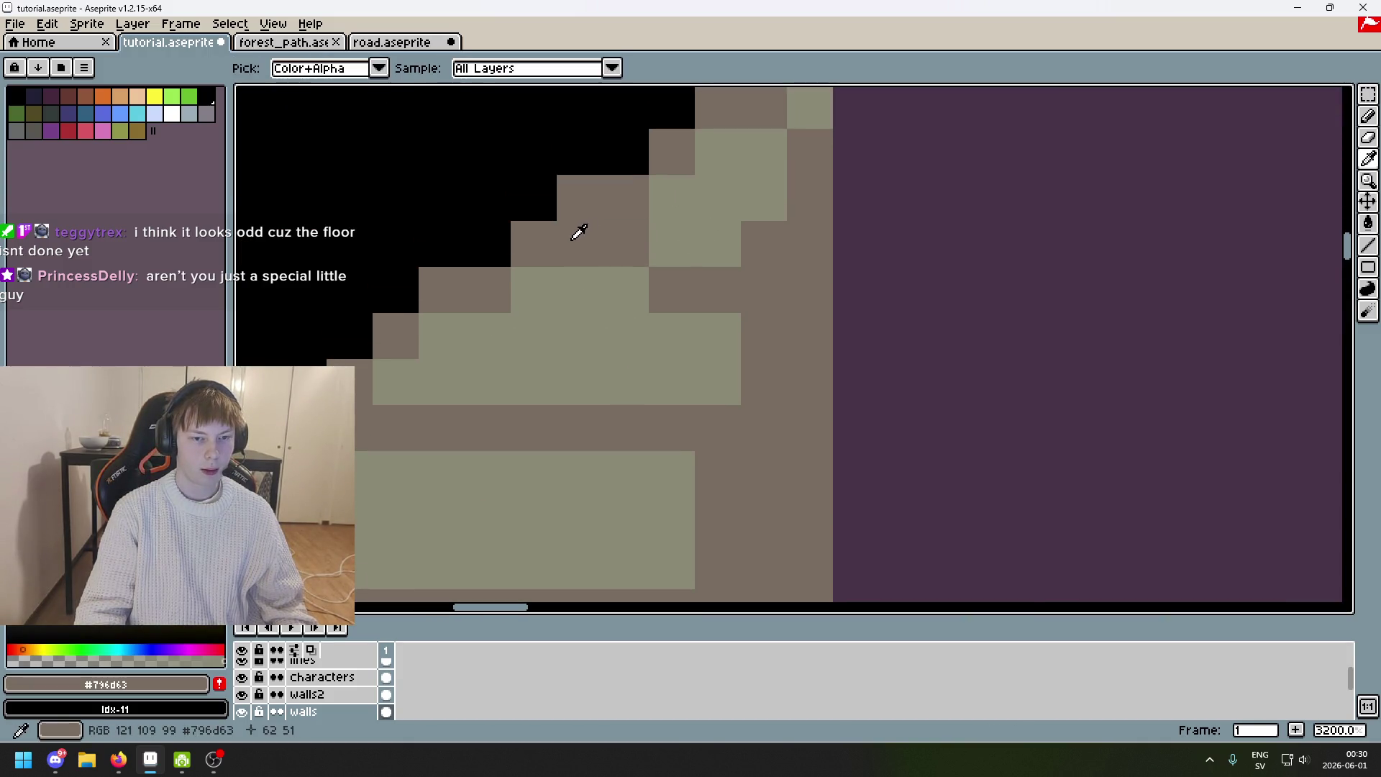
Frame the room and character, then hide the lines layer holding the red and blue guides.
scroll(732, 290, down, 7)
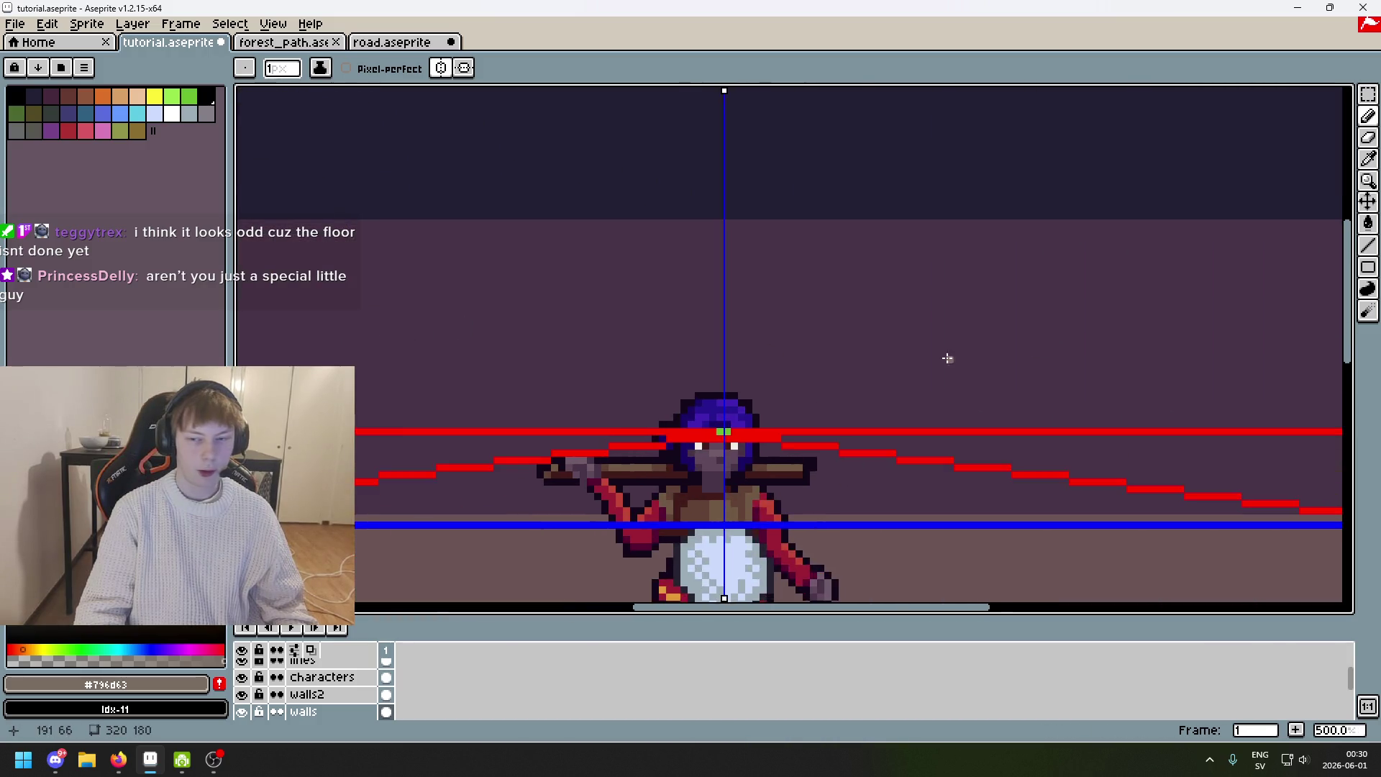
scroll(482, 346, up, 2)
scroll(599, 329, down, 2)
scroll(1147, 266, up, 1)
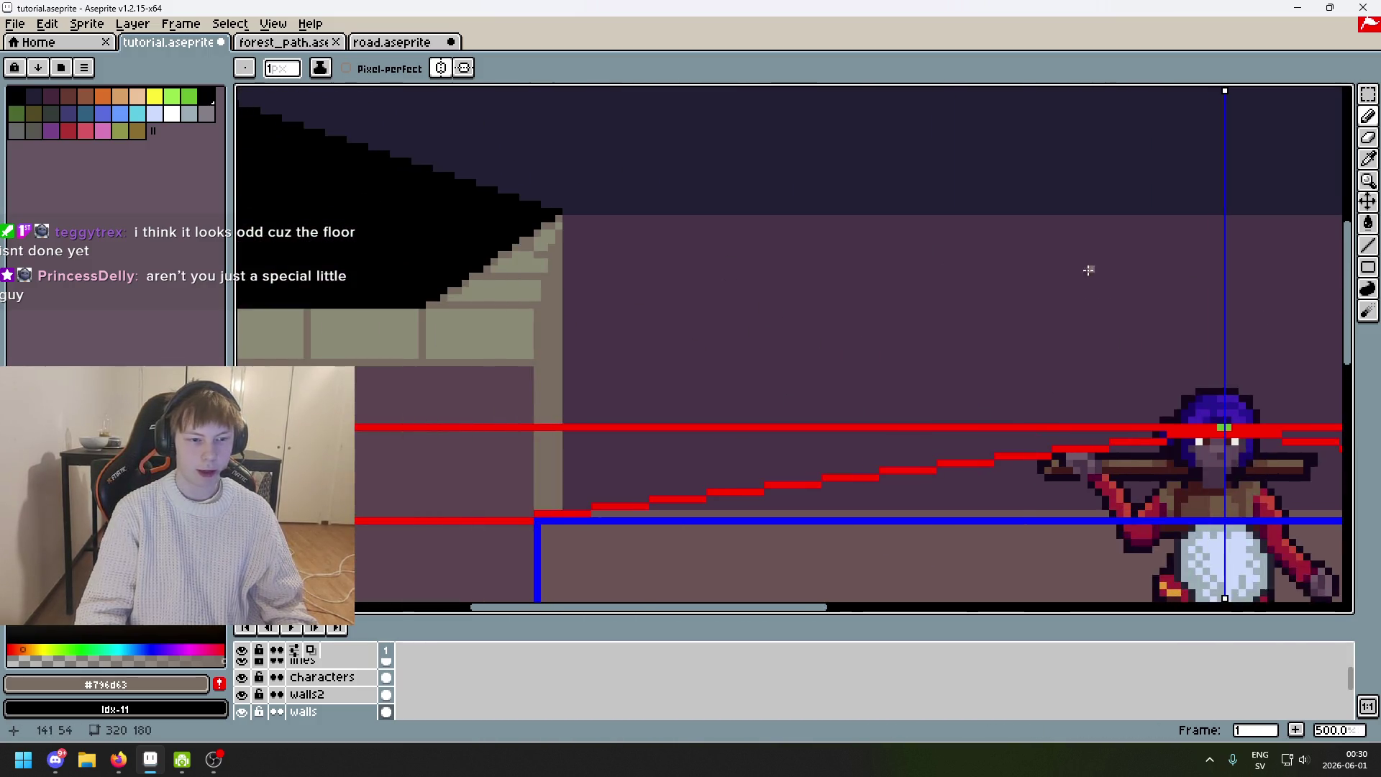
scroll(654, 241, down, 2)
scroll(561, 185, down, 1)
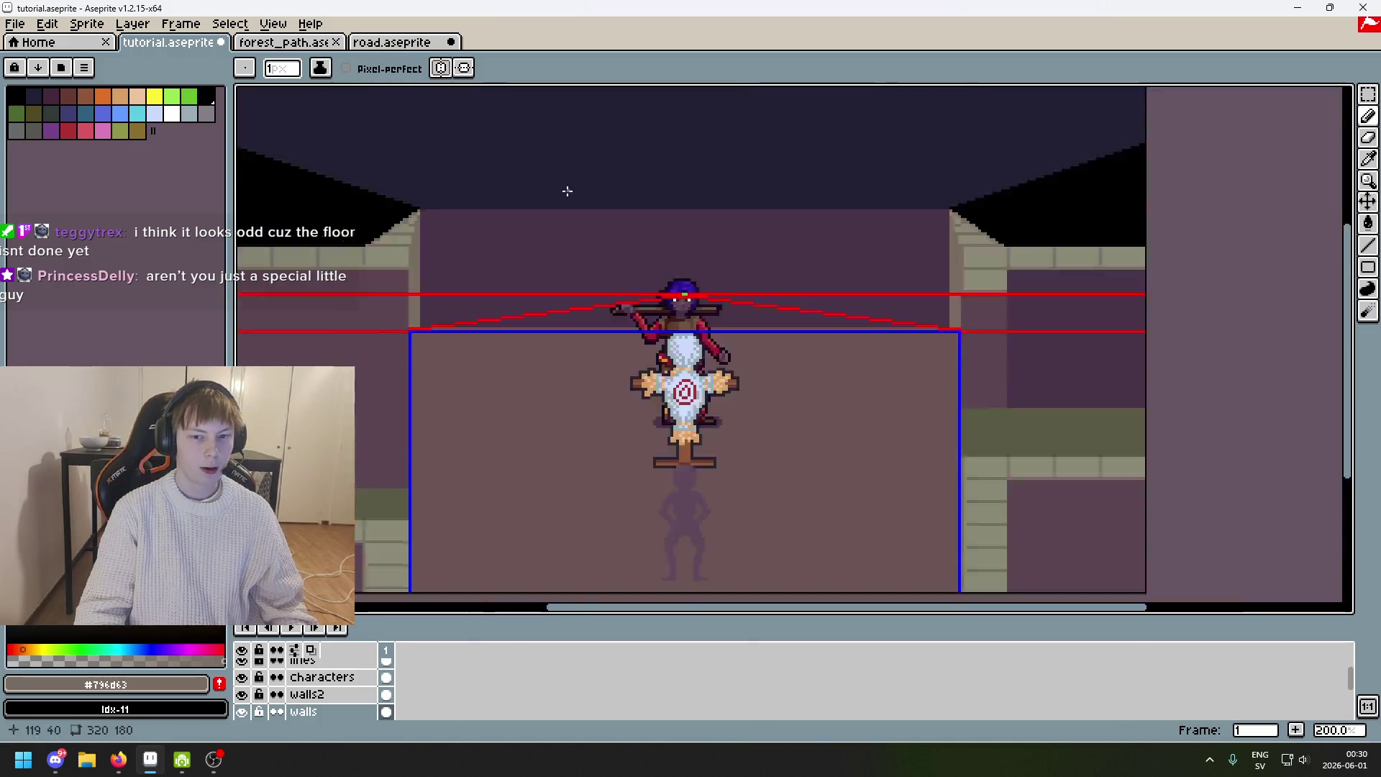
drag(644, 225, 1028, 322)
scroll(929, 302, down, 1)
mouse_move(934, 400)
mouse_down()
mouse_move(854, 367)
mouse_move(924, 378)
mouse_up()
scroll(854, 367, up, 1)
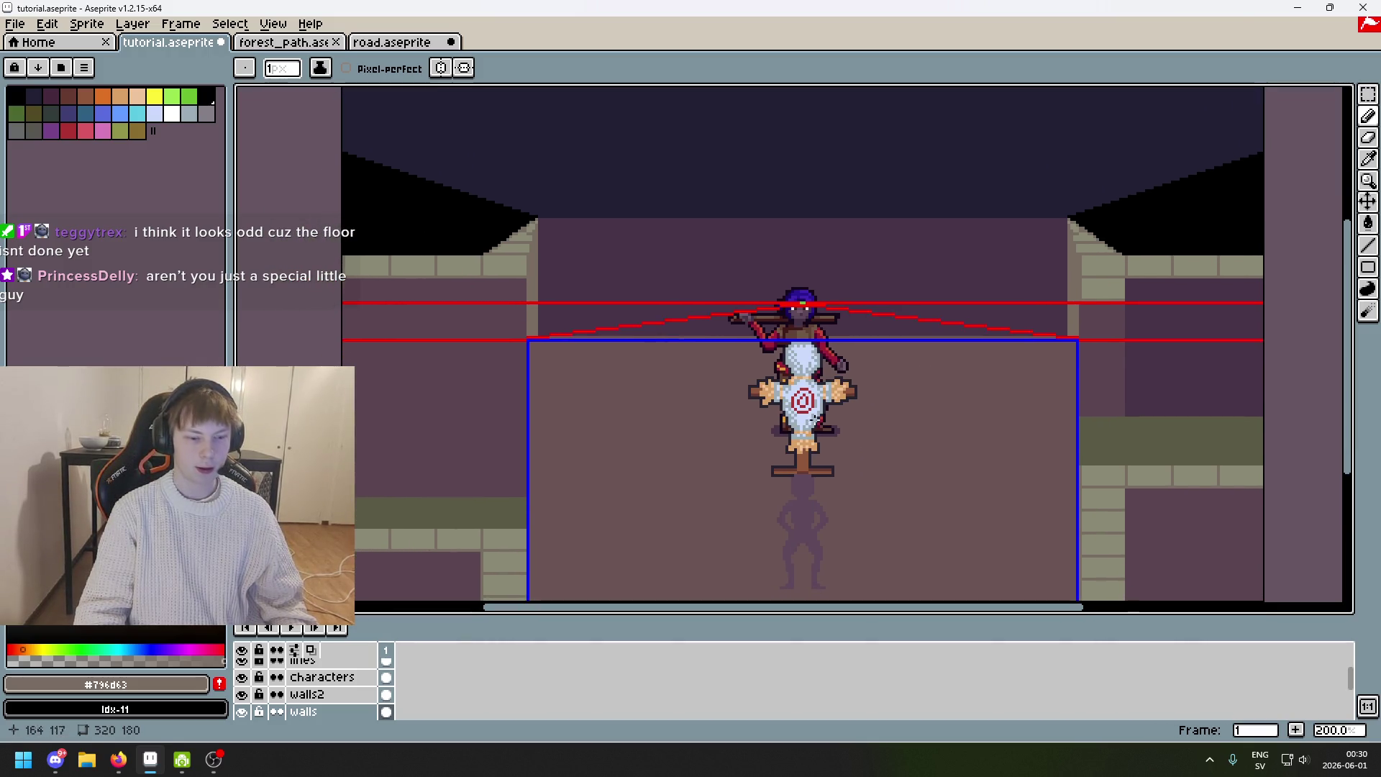
scroll(317, 687, up, 2)
click(242, 685)
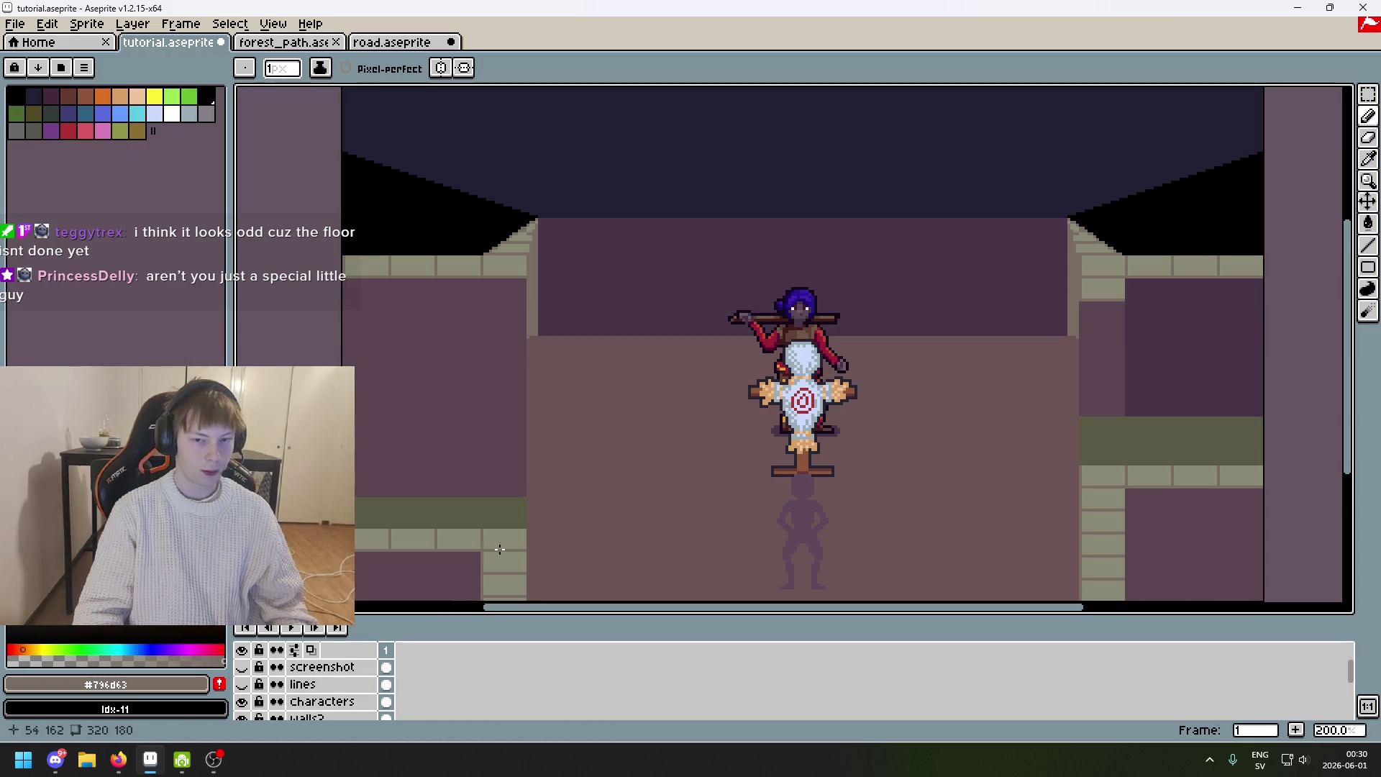
Recentre the corridor and save tutorial.aseprite.
scroll(247, 689, down, 1)
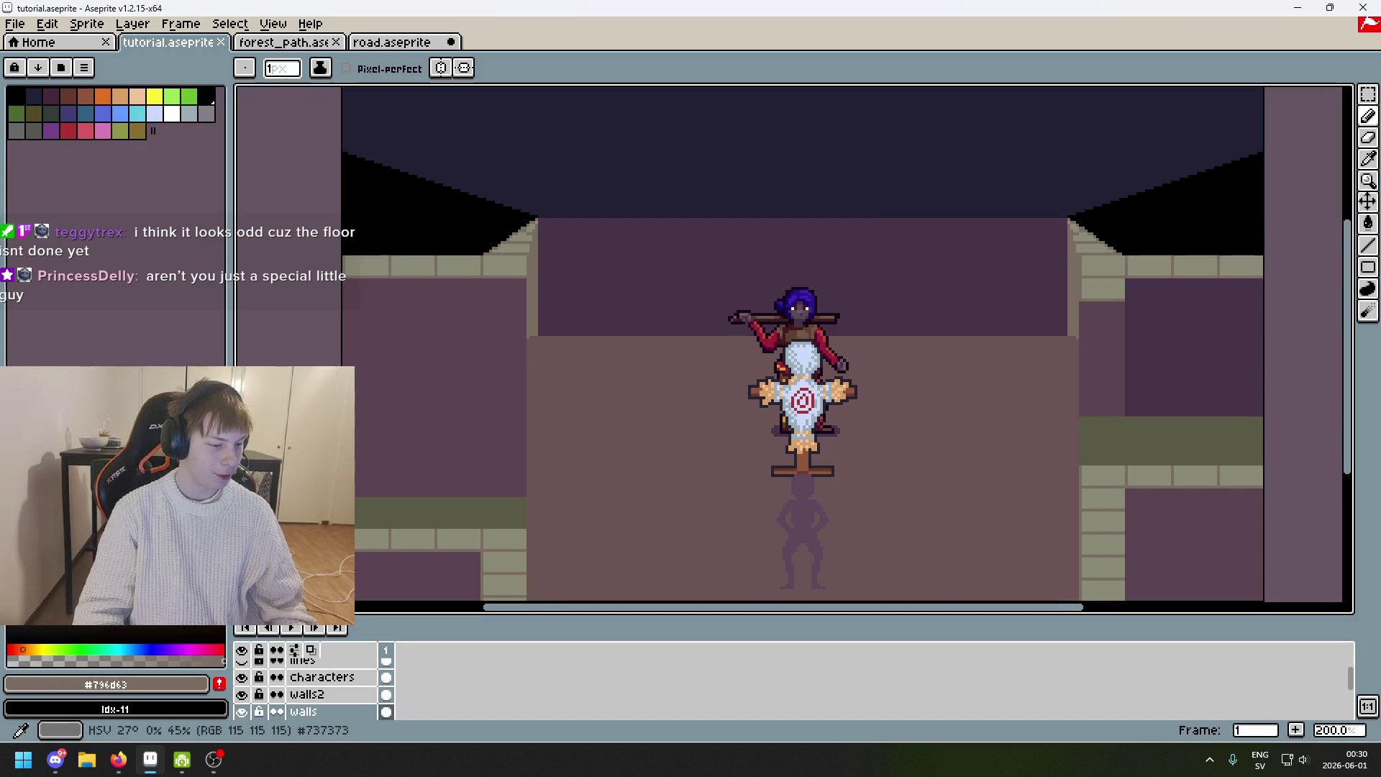
drag(679, 478, 608, 485)
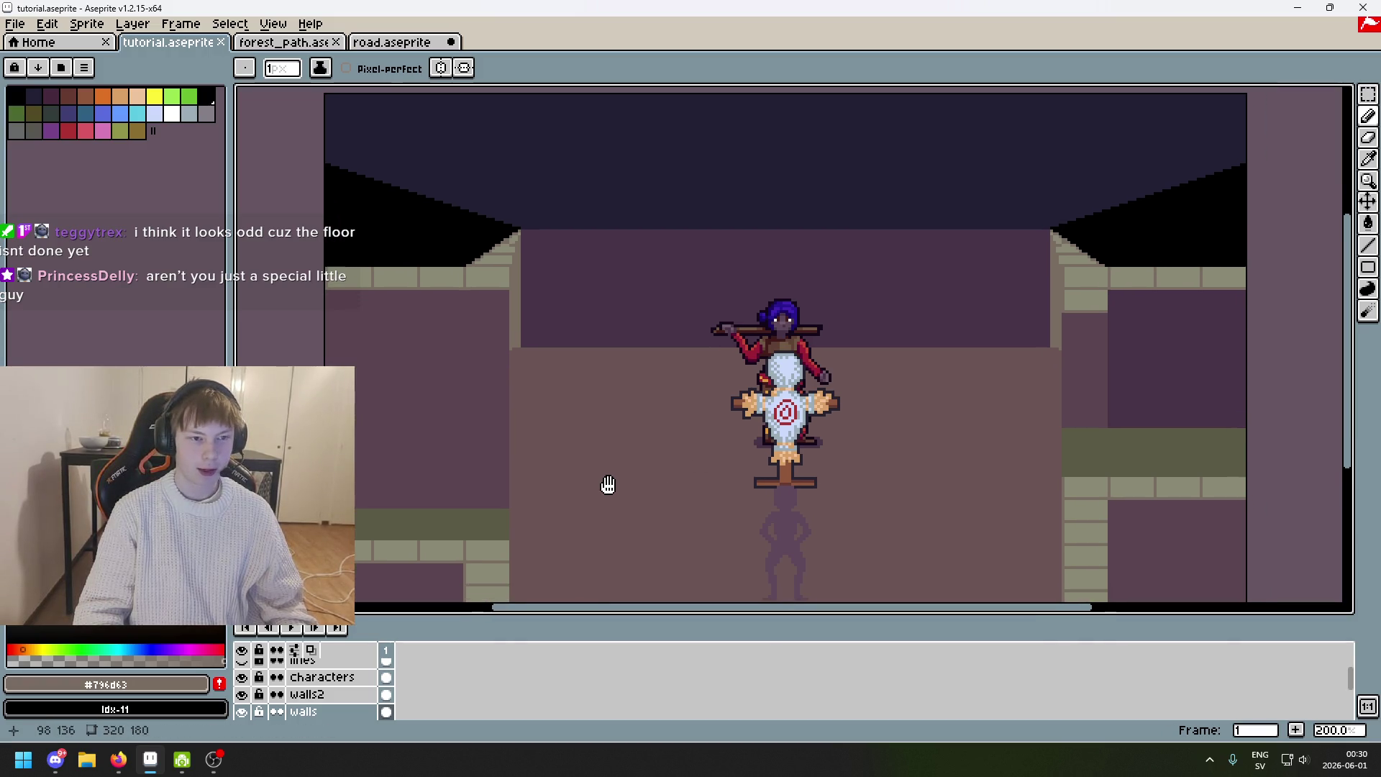
key(ctrl+s)
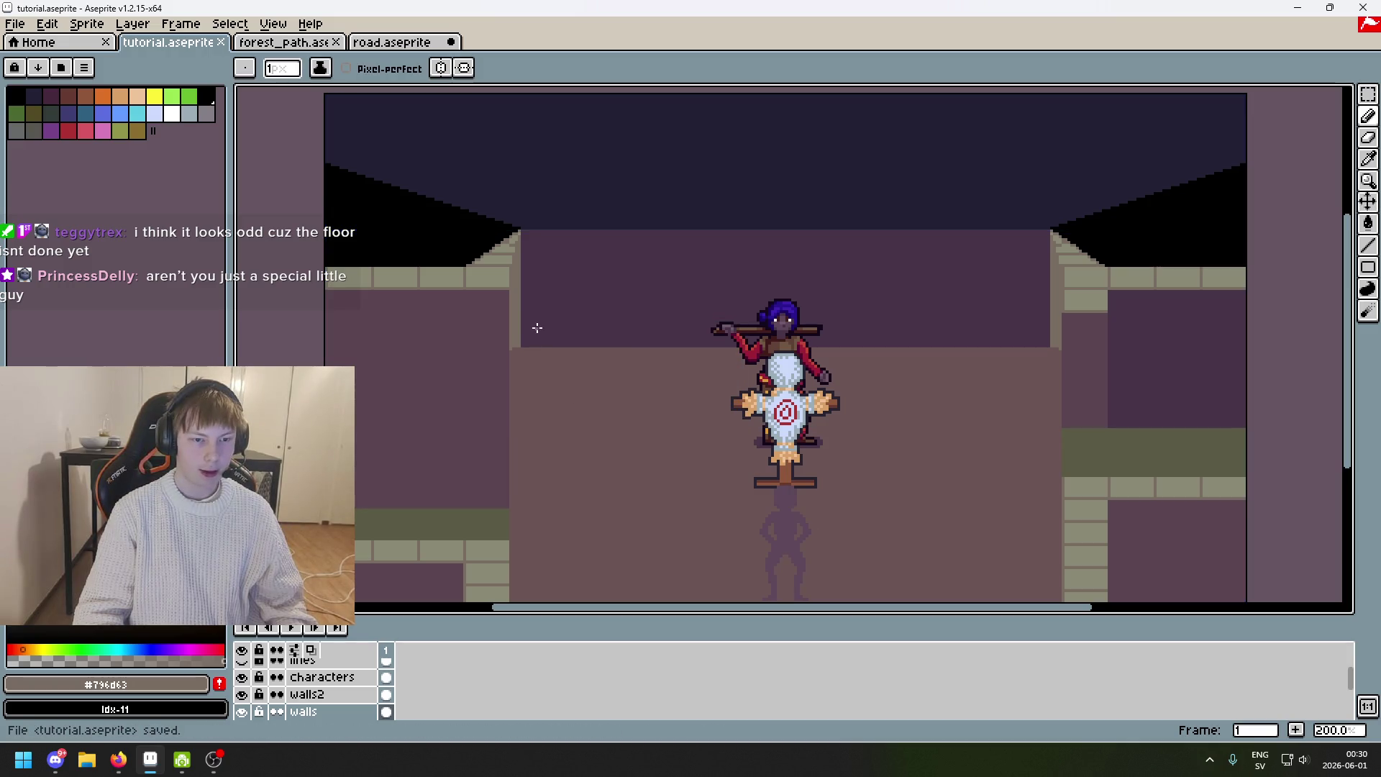
Pan across the corridor to review the scene, then undo the last pencil stroke.
mouse_move(555, 312)
mouse_down()
mouse_move(549, 342)
mouse_move(554, 331)
mouse_up()
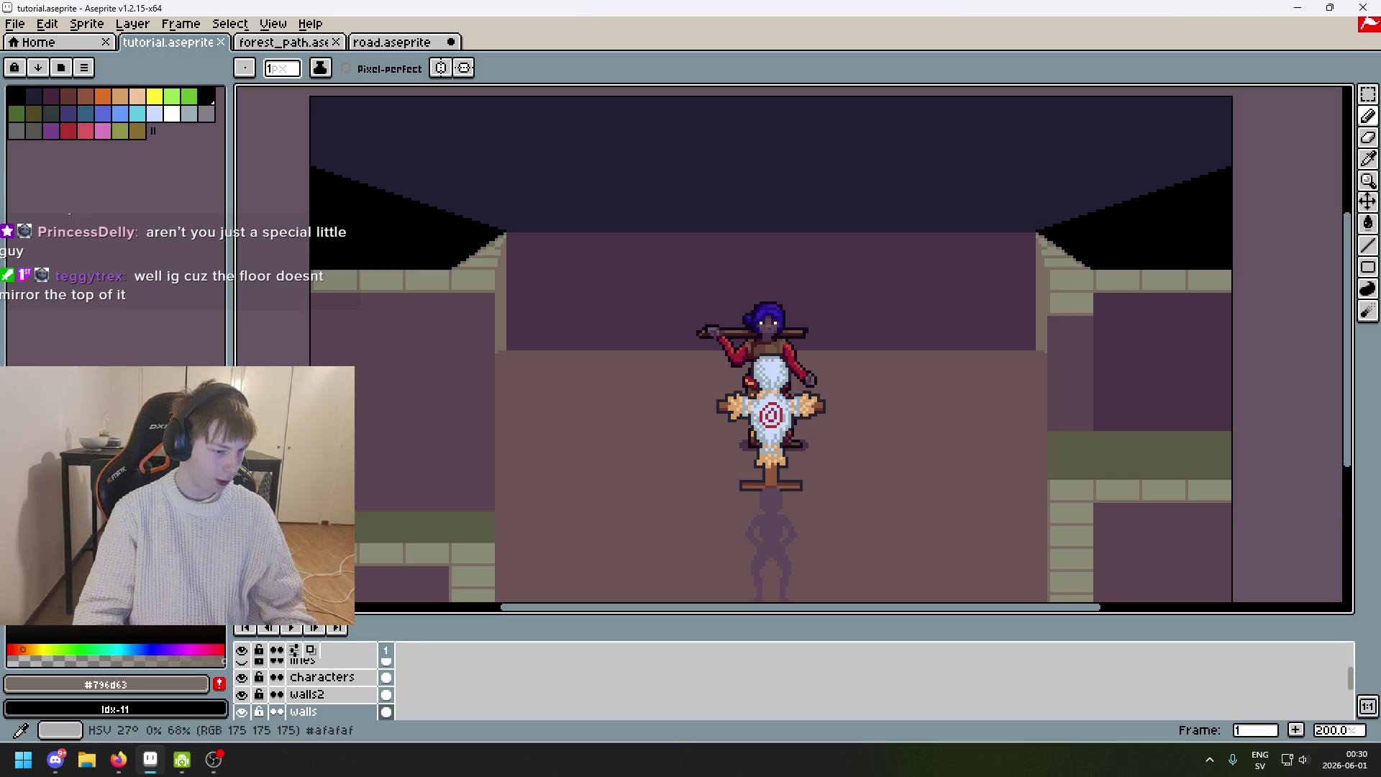
mouse_move(615, 378)
mouse_down()
mouse_move(667, 382)
mouse_move(568, 365)
mouse_move(538, 377)
mouse_up()
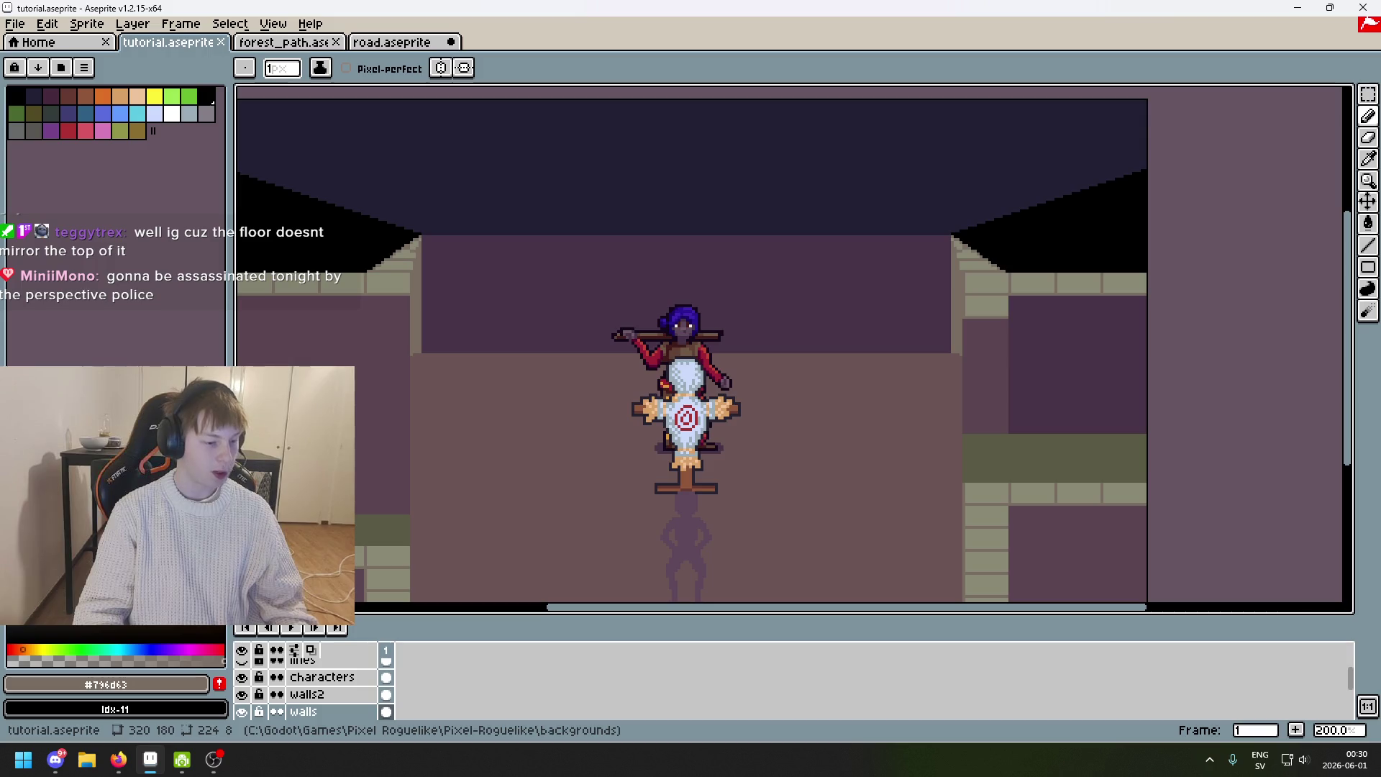
mouse_move(424, 408)
mouse_down()
mouse_move(494, 395)
mouse_move(450, 408)
mouse_up()
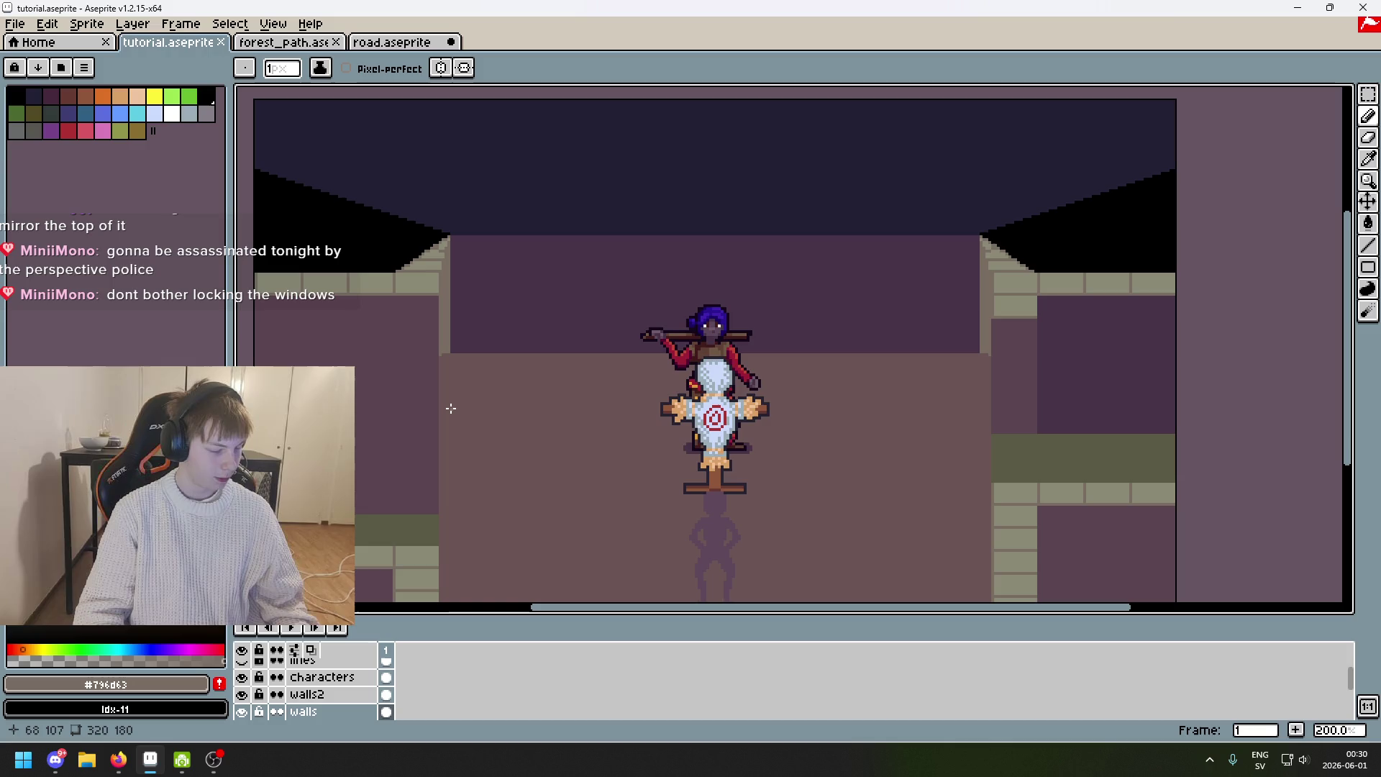
mouse_move(435, 410)
mouse_down()
mouse_move(540, 398)
mouse_move(518, 407)
mouse_move(515, 389)
mouse_up()
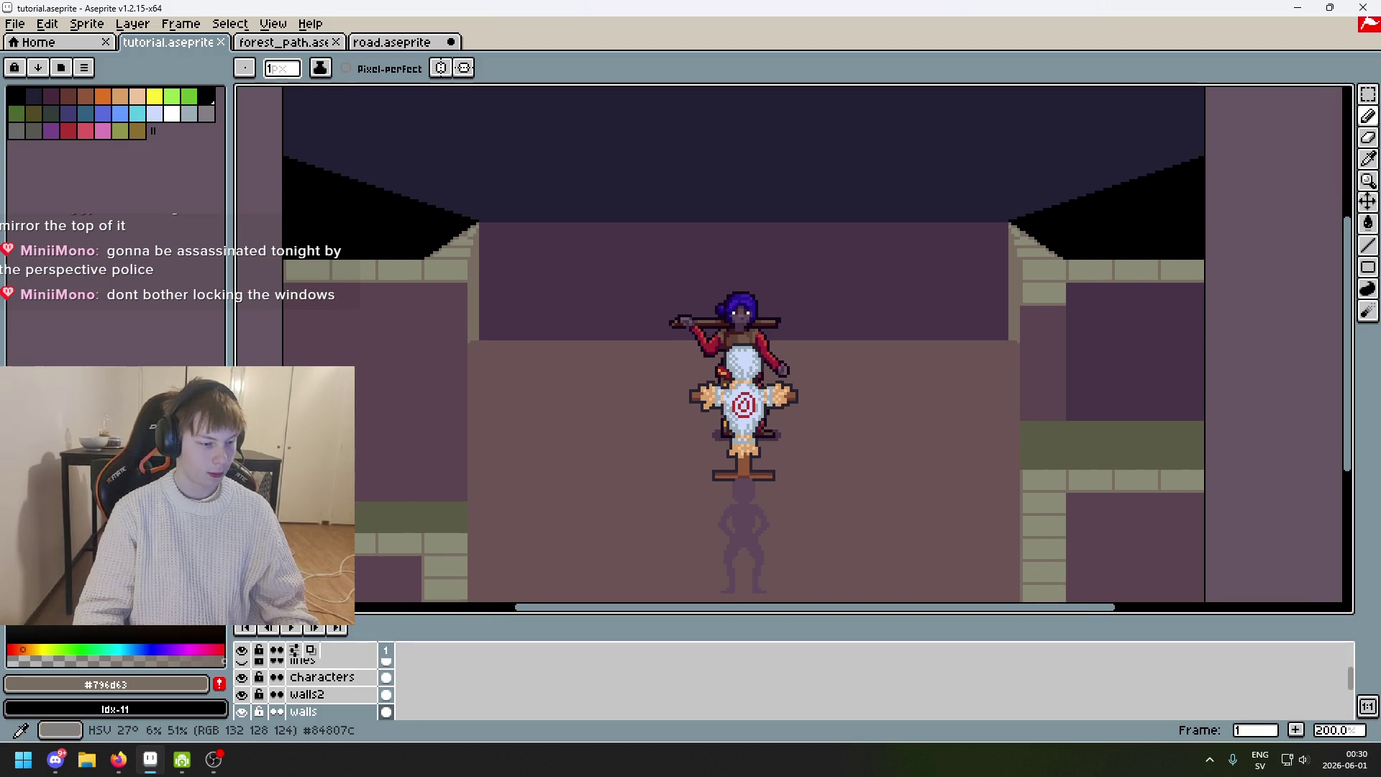
mouse_move(520, 417)
mouse_down()
mouse_move(506, 429)
mouse_move(549, 404)
mouse_move(570, 432)
mouse_move(605, 424)
mouse_move(602, 446)
mouse_move(554, 441)
mouse_move(516, 342)
mouse_move(589, 271)
mouse_move(580, 305)
mouse_up()
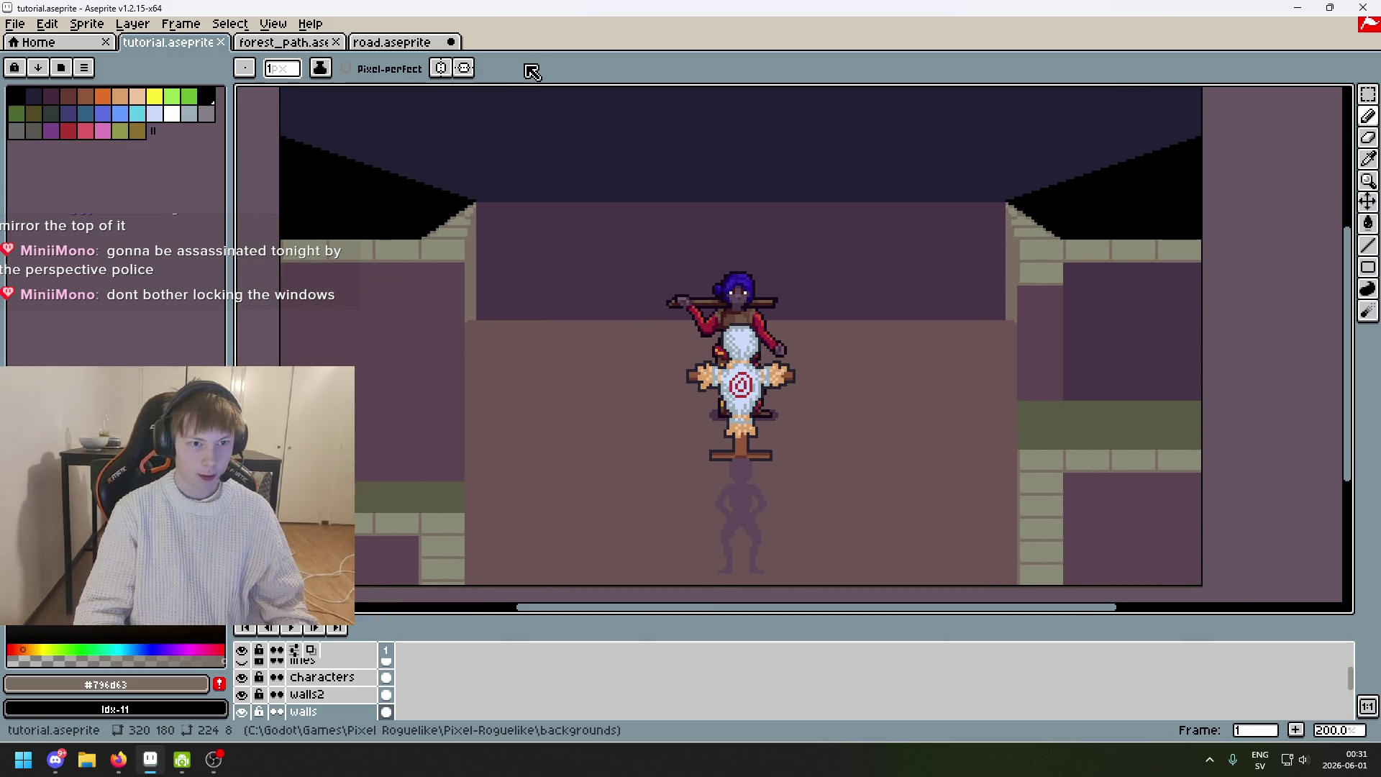
key(ctrl+z)
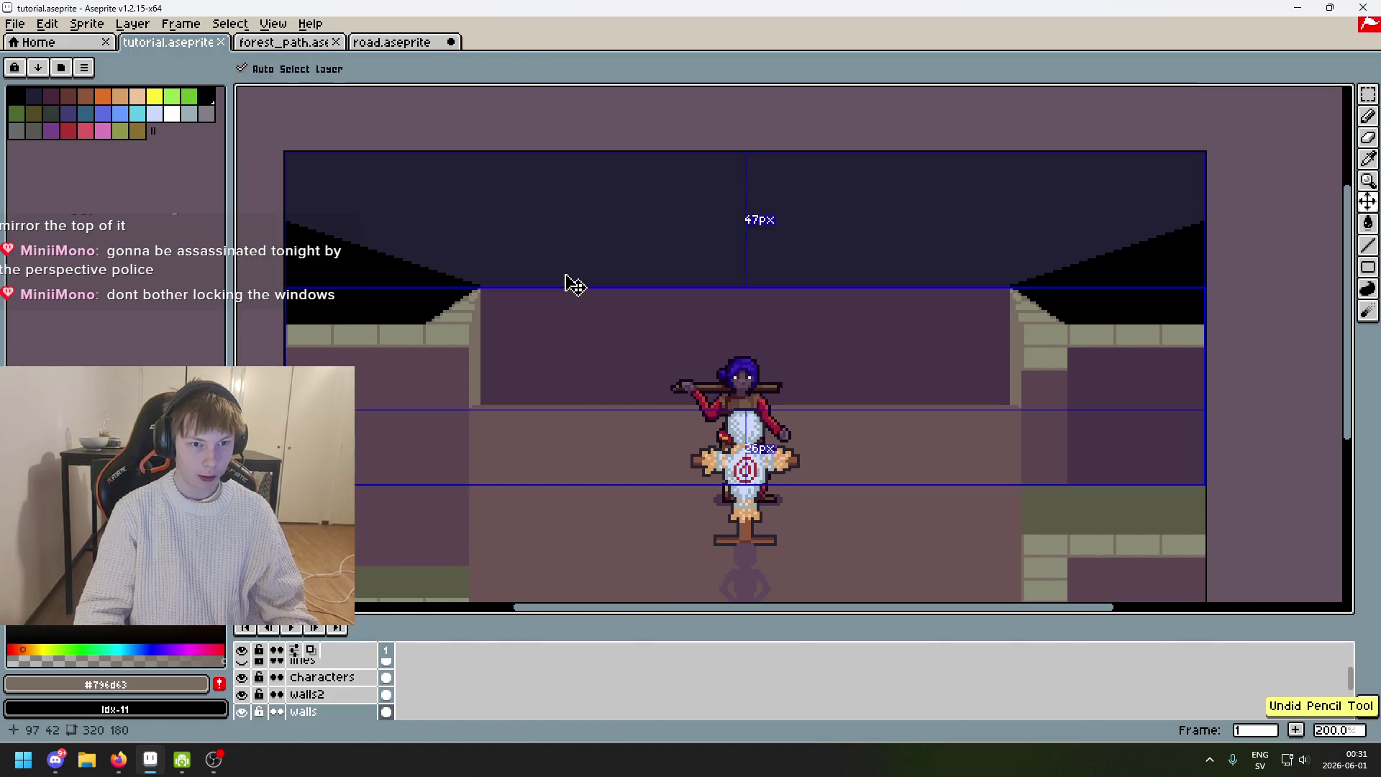
Shrink the timeline so the canvas grows, and save tutorial.aseprite.
mouse_move(562, 278)
mouse_down()
mouse_move(641, 272)
mouse_move(652, 310)
mouse_move(574, 305)
mouse_up()
drag(552, 627, 550, 660)
drag(552, 524, 564, 549)
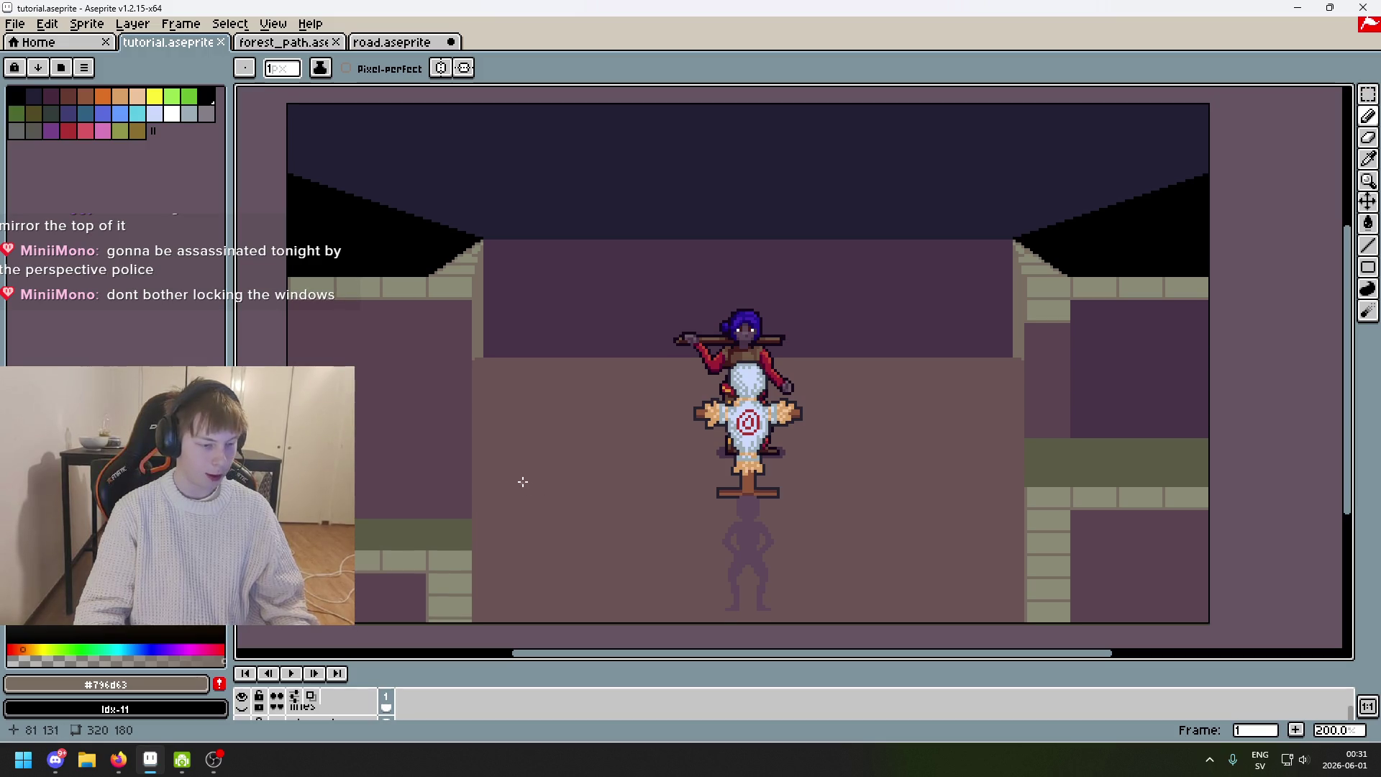
key(ctrl+s)
Pan around the corridor scene to review it from several positions.
mouse_move(530, 410)
mouse_down()
mouse_move(515, 410)
mouse_move(503, 355)
mouse_move(529, 376)
mouse_up()
drag(585, 324, 547, 324)
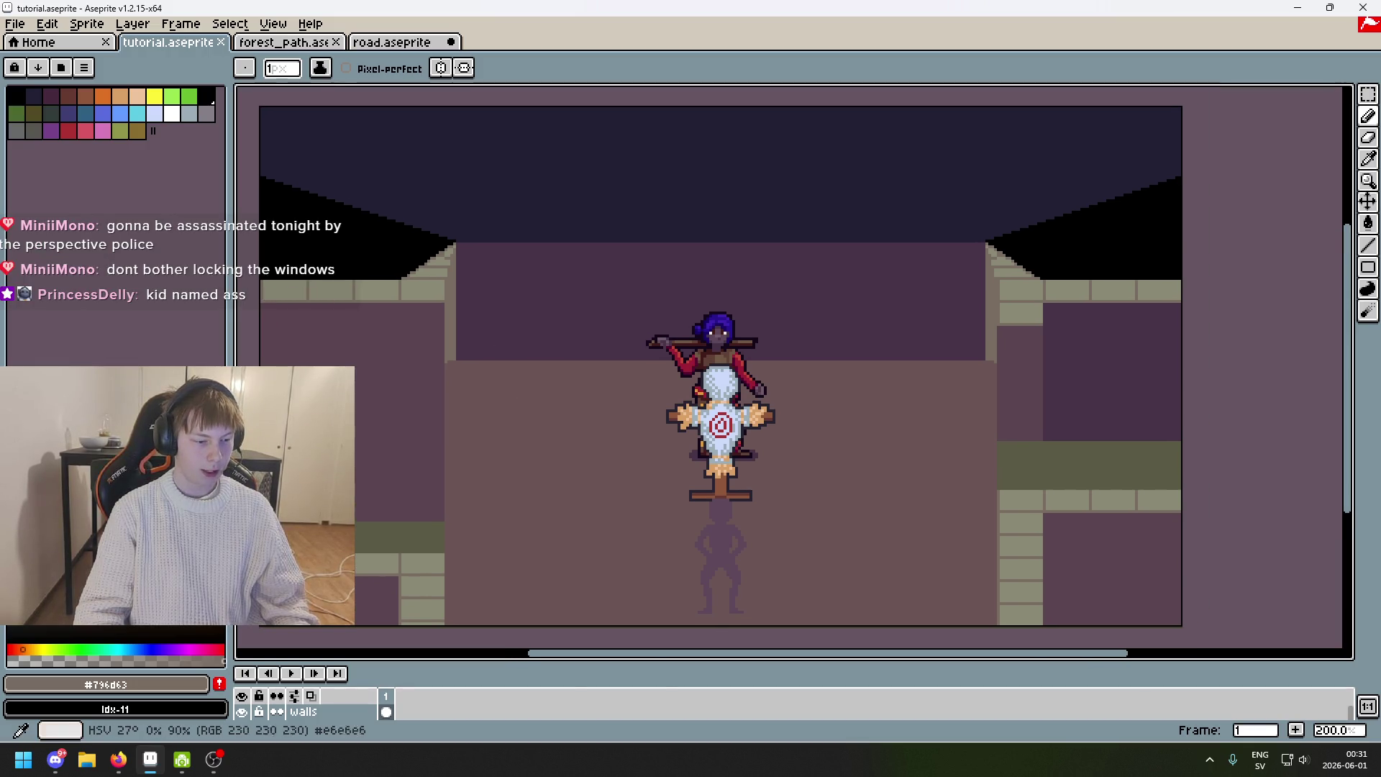
mouse_move(372, 415)
mouse_down()
mouse_move(543, 398)
mouse_move(470, 398)
mouse_up()
mouse_move(669, 371)
mouse_down()
mouse_move(568, 373)
mouse_move(631, 392)
mouse_up()
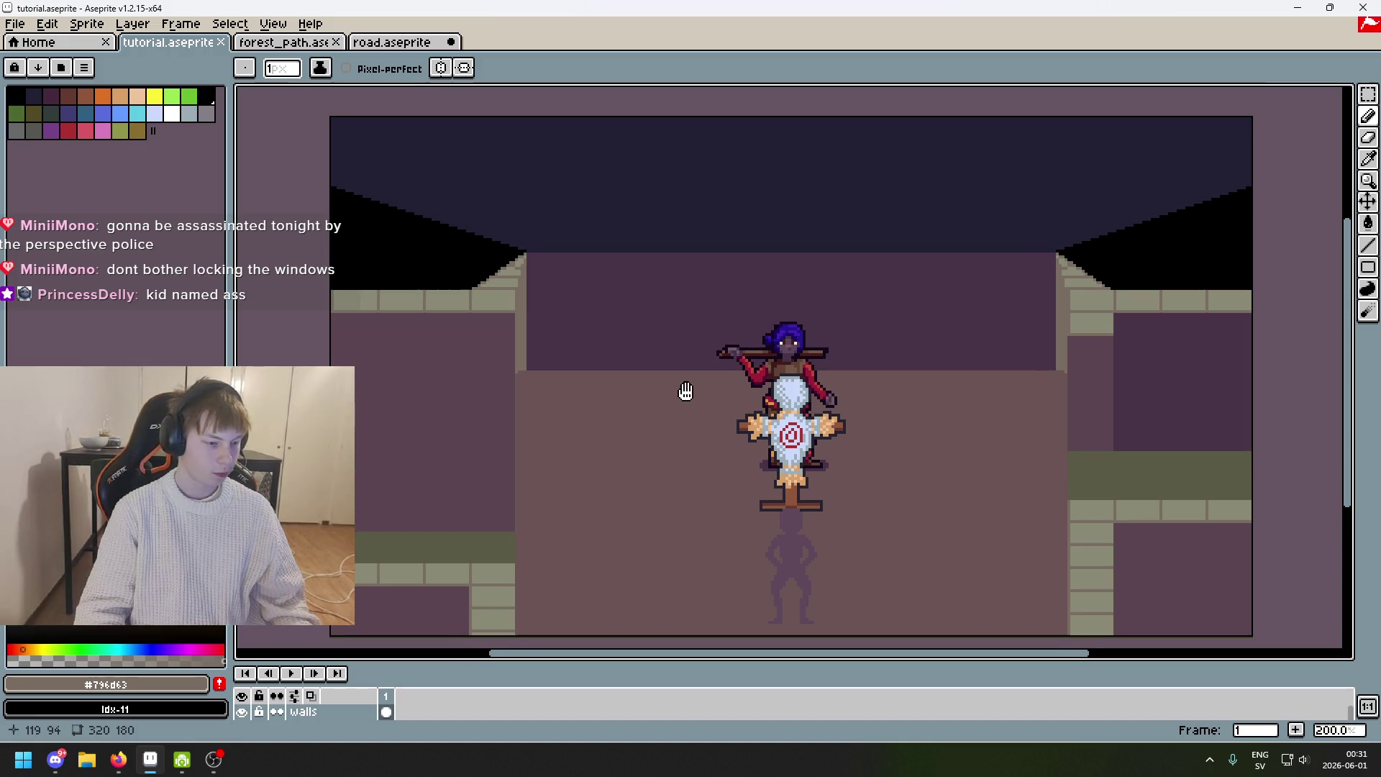
Pan the canvas, then enlarge the timeline so layers down to dummy are listed.
drag(672, 391, 658, 382)
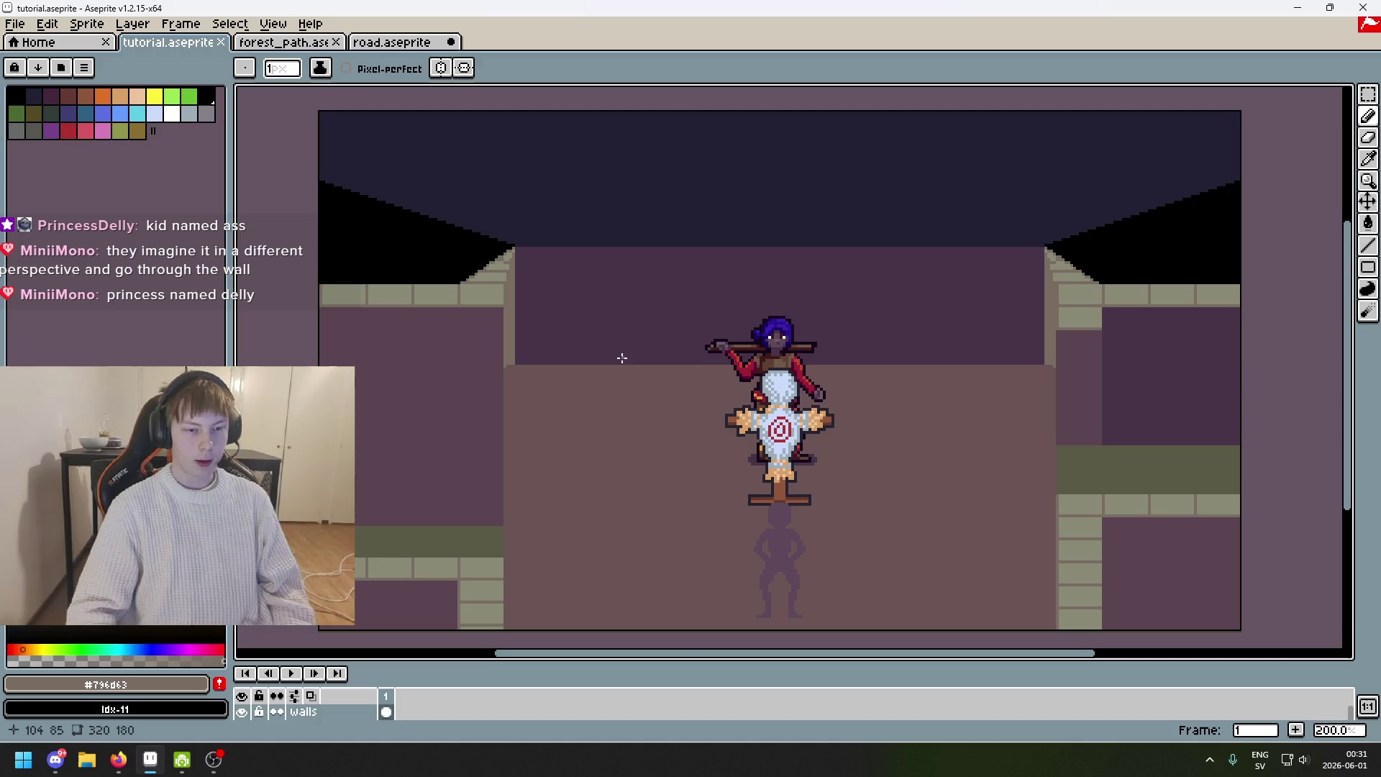
drag(619, 355, 549, 295)
mouse_move(644, 319)
mouse_down()
mouse_move(721, 315)
mouse_move(721, 373)
mouse_move(724, 361)
mouse_up()
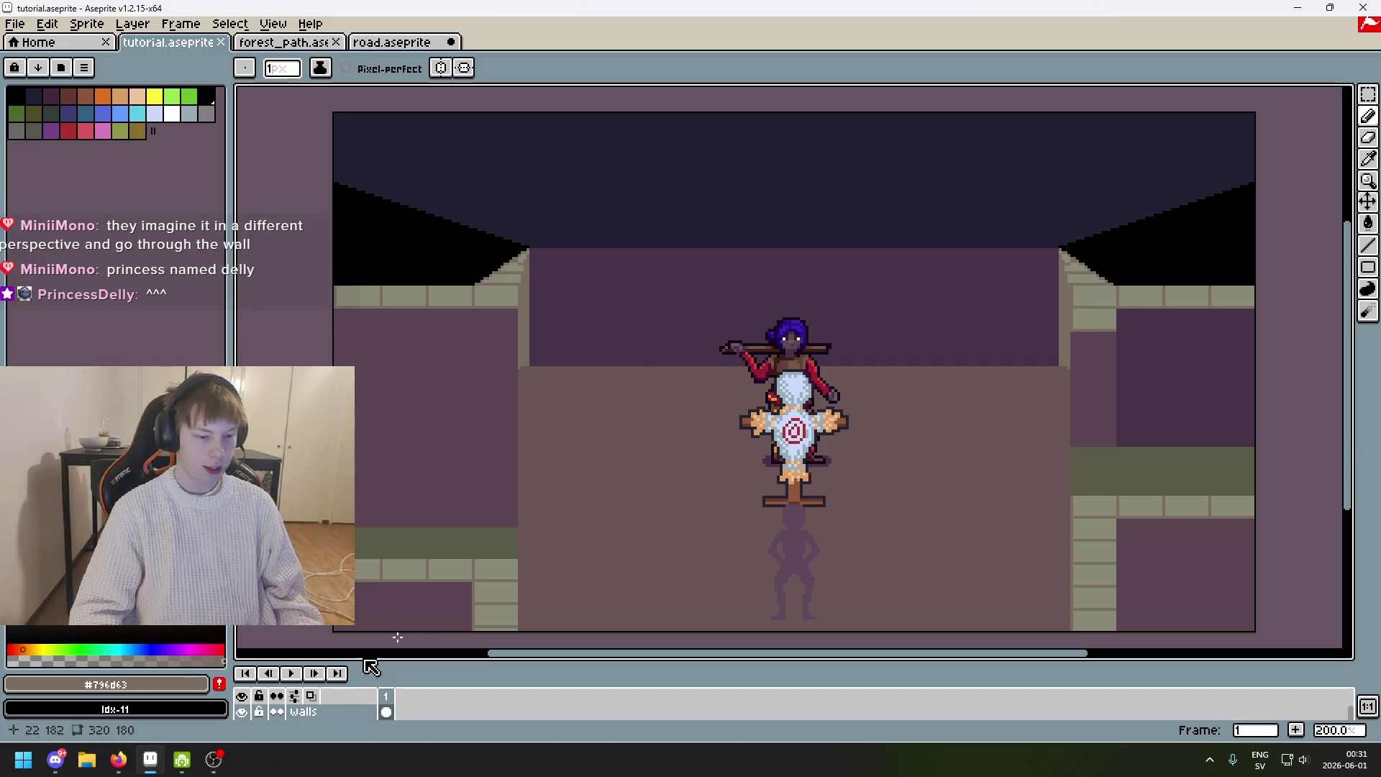
scroll(308, 701, up, 1)
drag(351, 660, 357, 536)
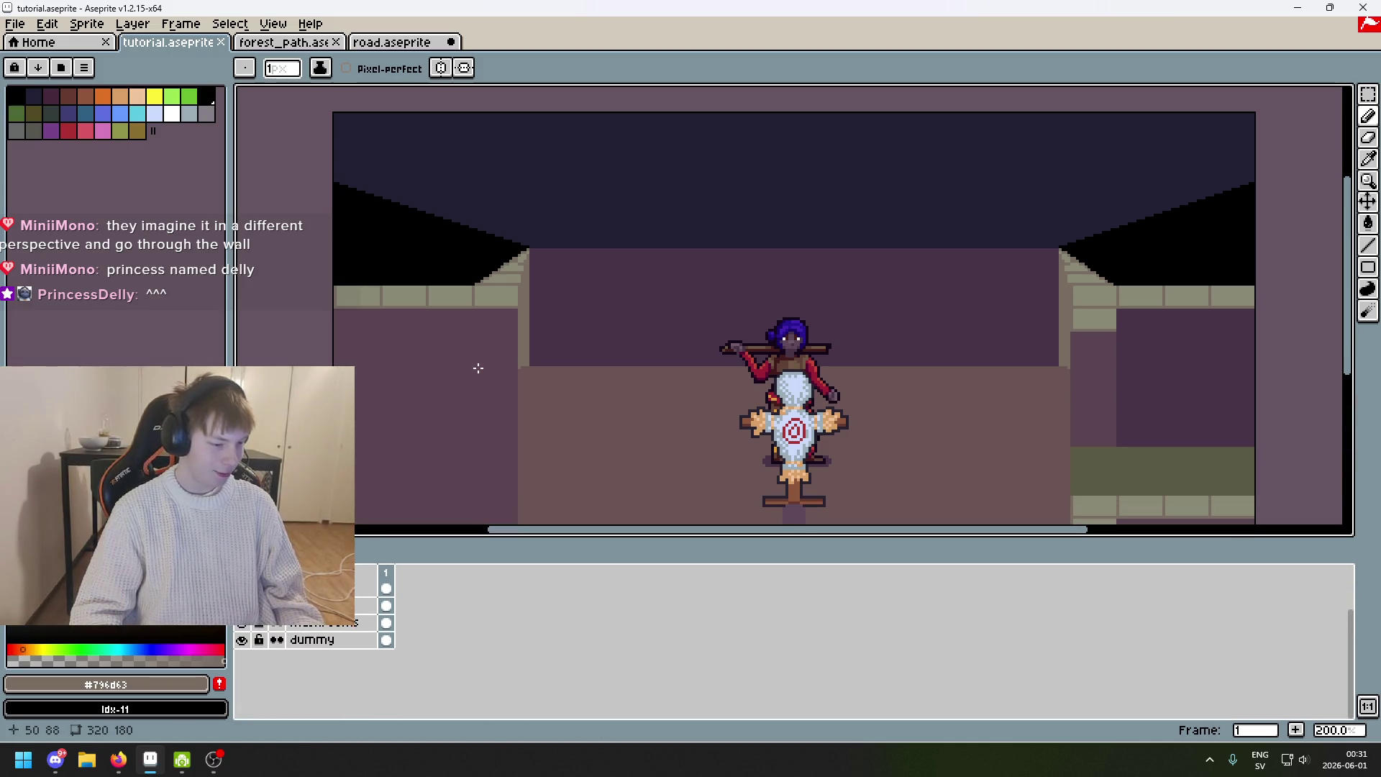
Make the ceiling layer the drawing target and eyedrop black from the canvas.
drag(481, 371, 492, 427)
scroll(354, 633, up, 2)
click(329, 658)
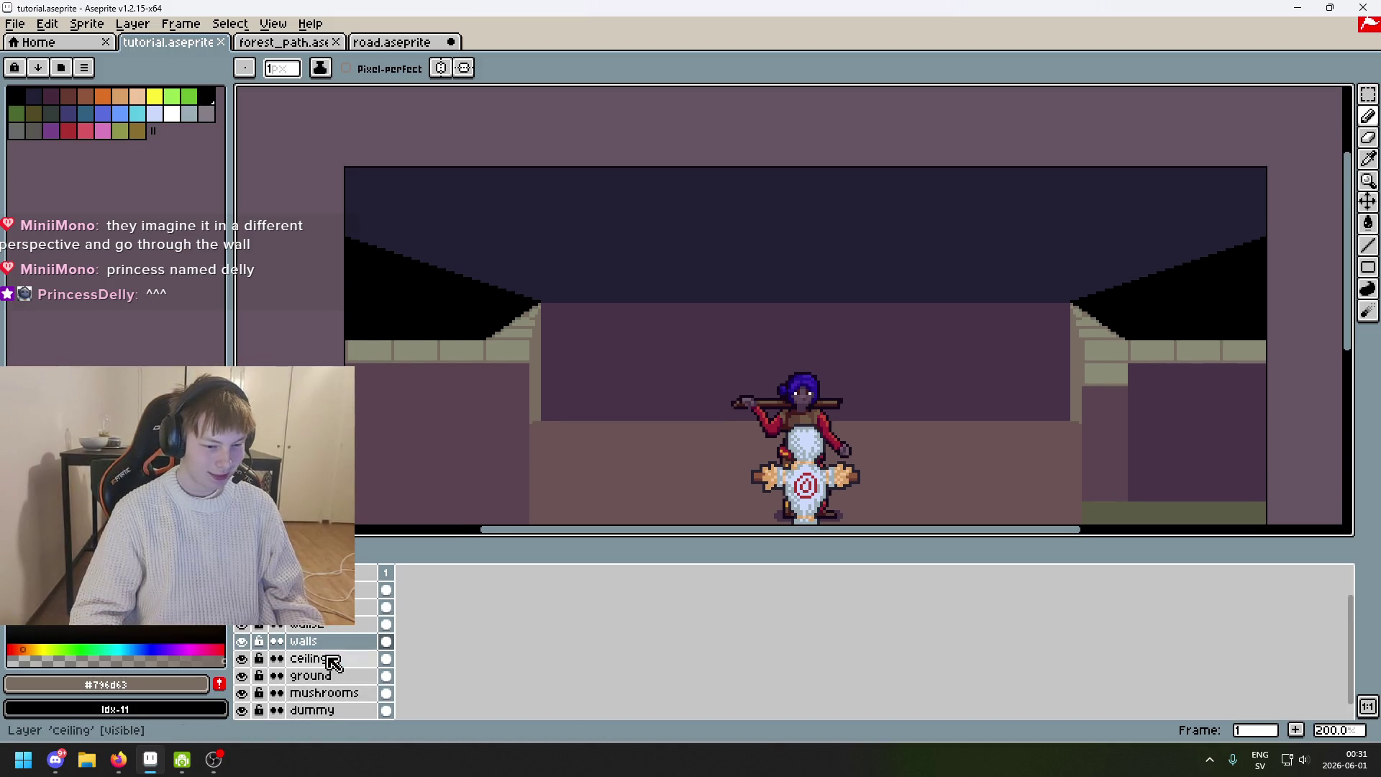
scroll(310, 637, up, 1)
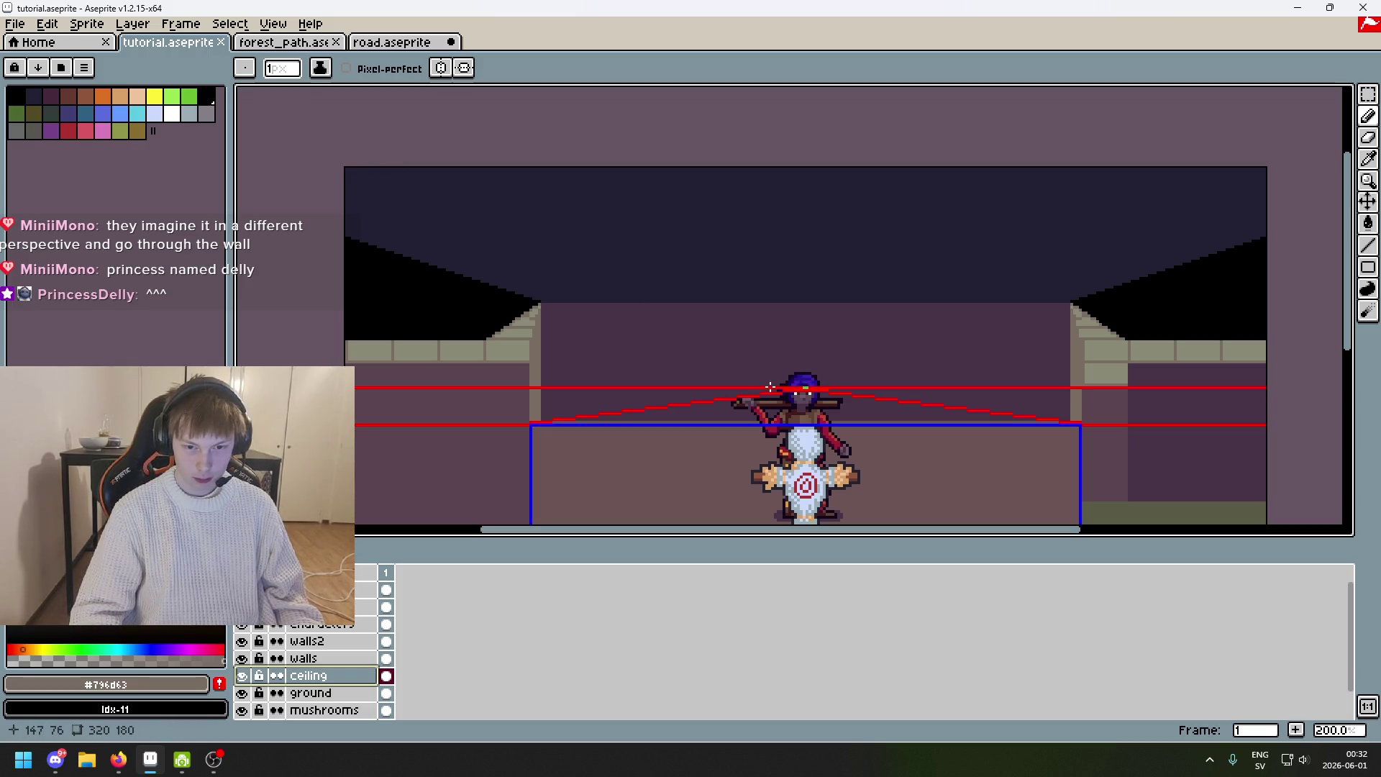
scroll(769, 388, up, 1)
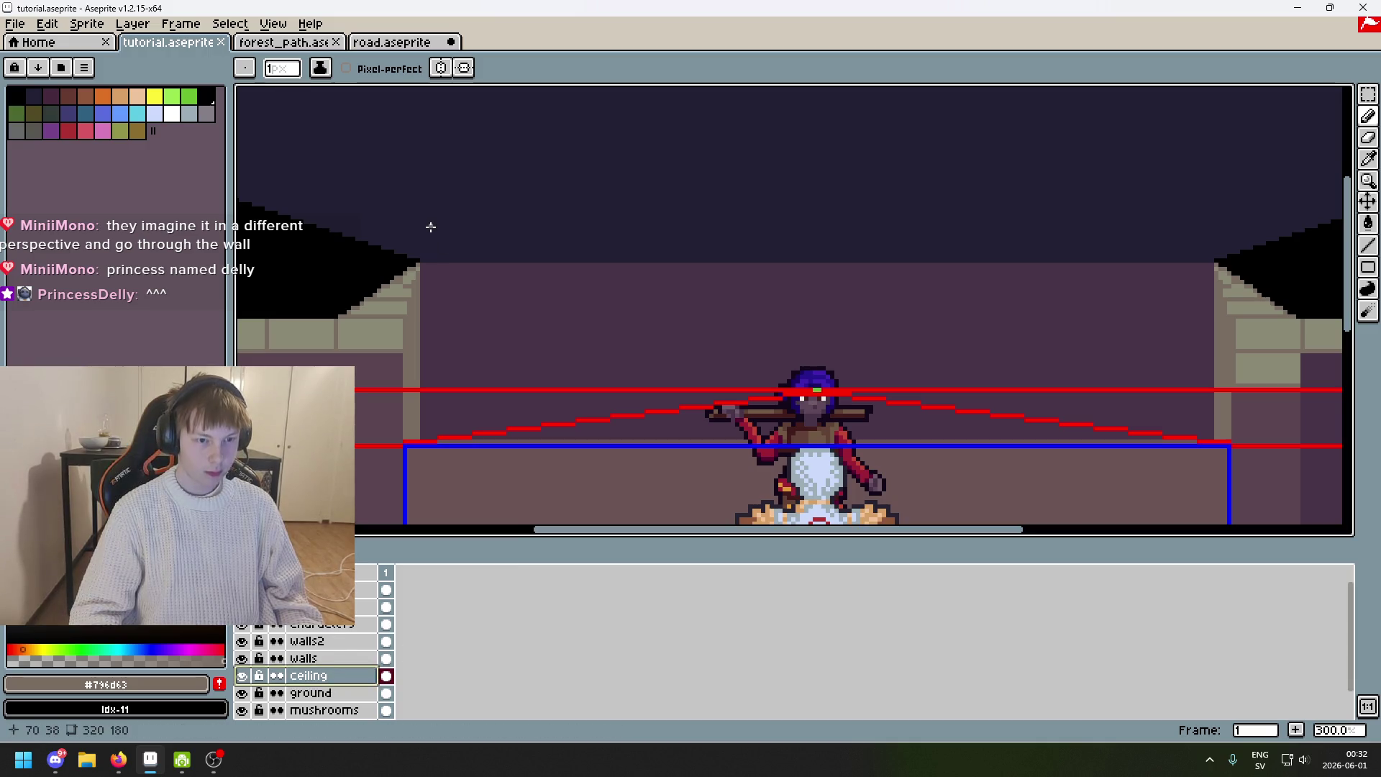
drag(431, 227, 499, 348)
alt+click(441, 364)
Turn on vertical symmetry around the scene centre and switch to the Line tool.
drag(765, 394, 859, 379)
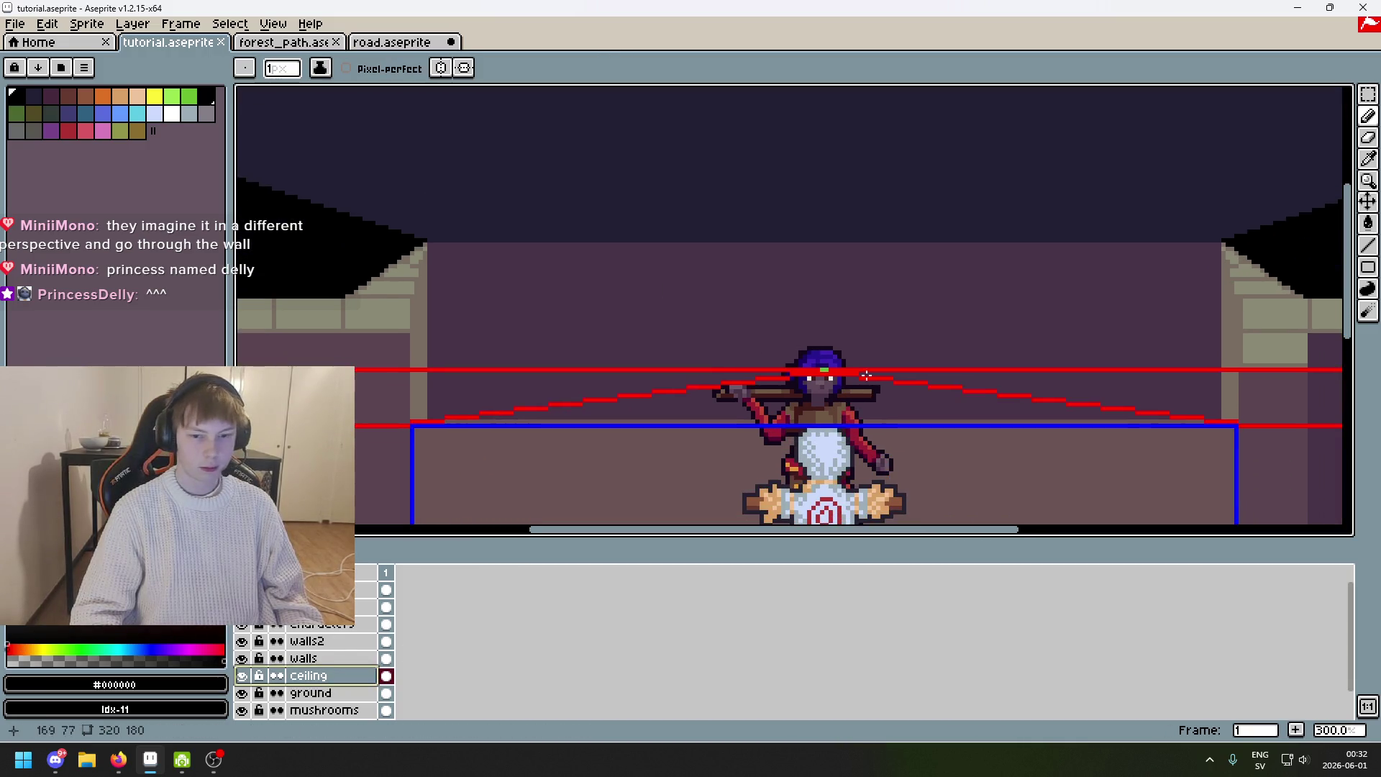
click(441, 67)
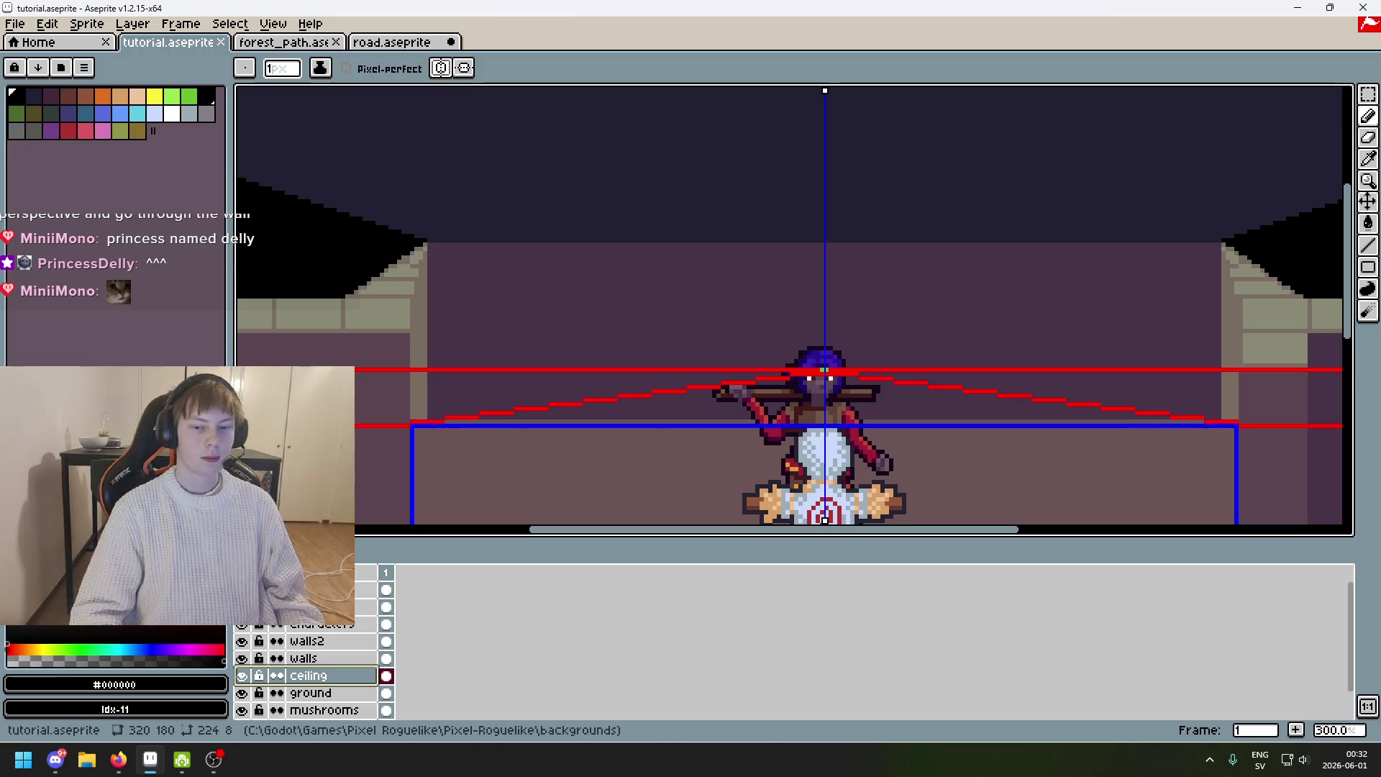
click(1368, 245)
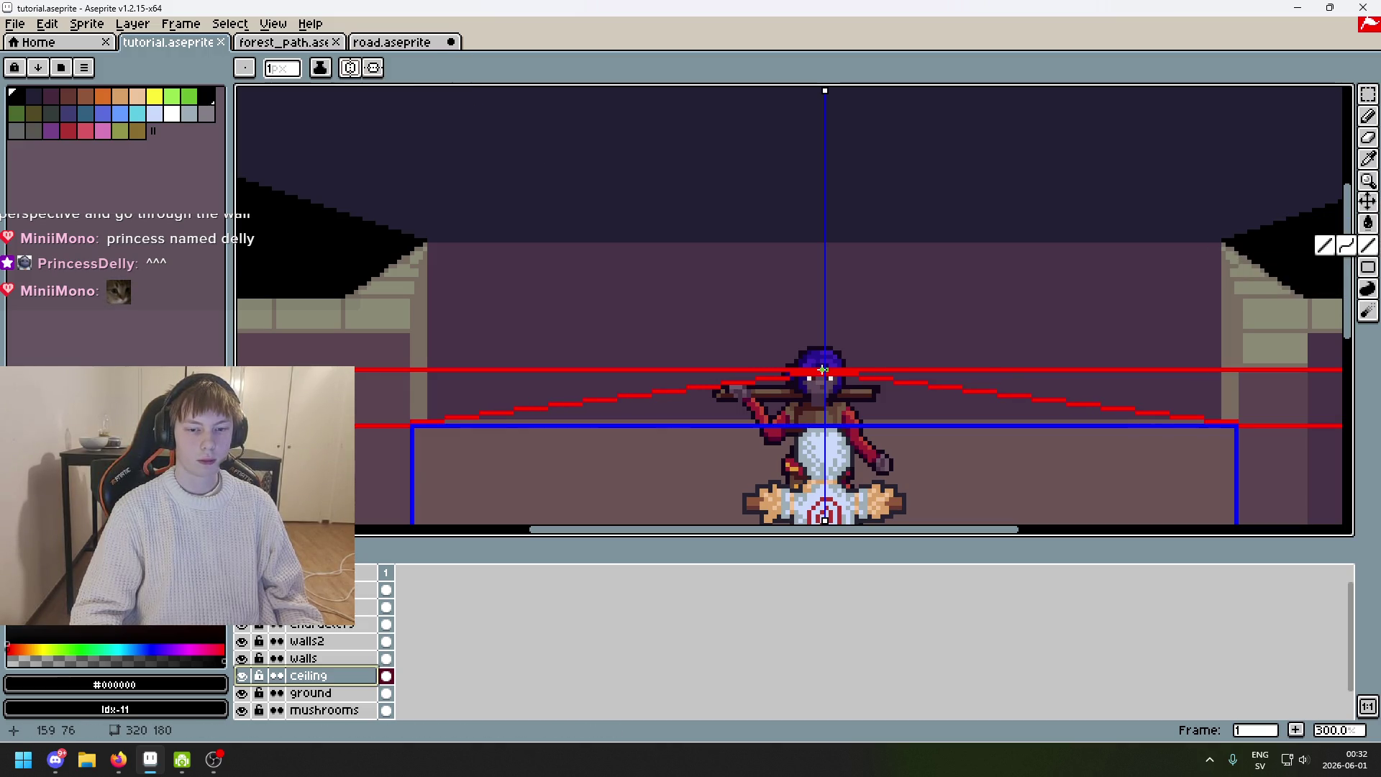
scroll(823, 370, up, 2)
Draw a trial mirrored black line and add a new layer above ceiling.
drag(1054, 473, 1055, 473)
mouse_move(1055, 474)
mouse_down()
mouse_move(888, 392)
mouse_move(751, 372)
mouse_up()
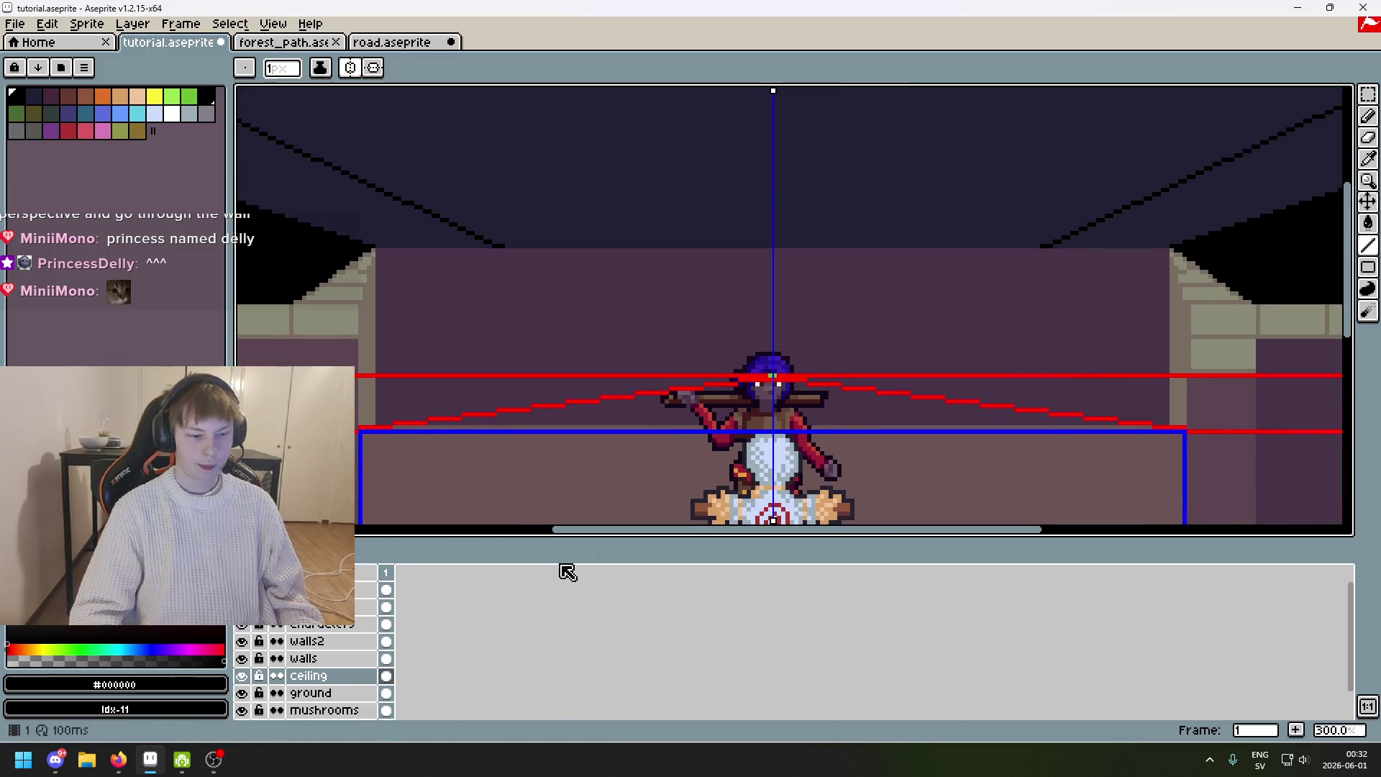
right_click(311, 675)
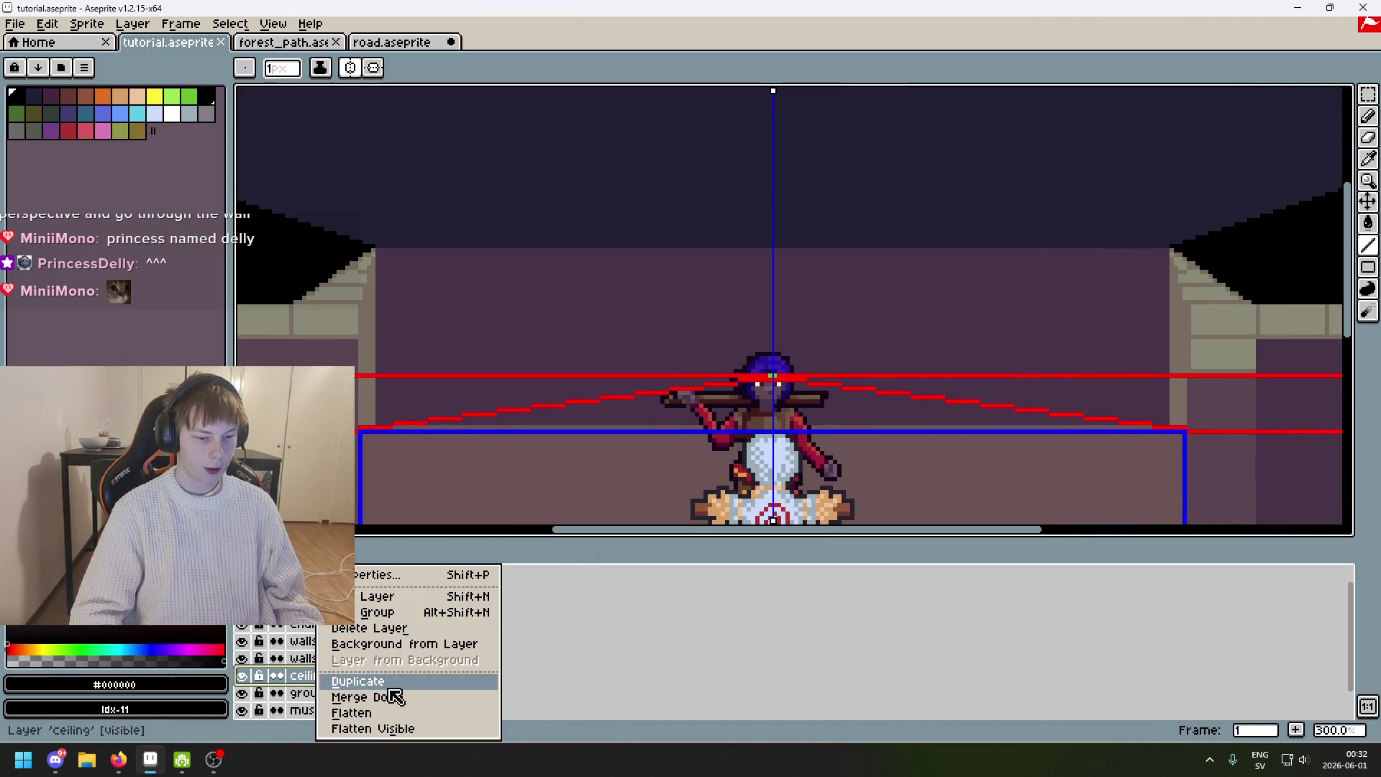
click(411, 599)
Undo the new layer, select the layer above characters and choose orange.
key(ctrl+z)
click(338, 607)
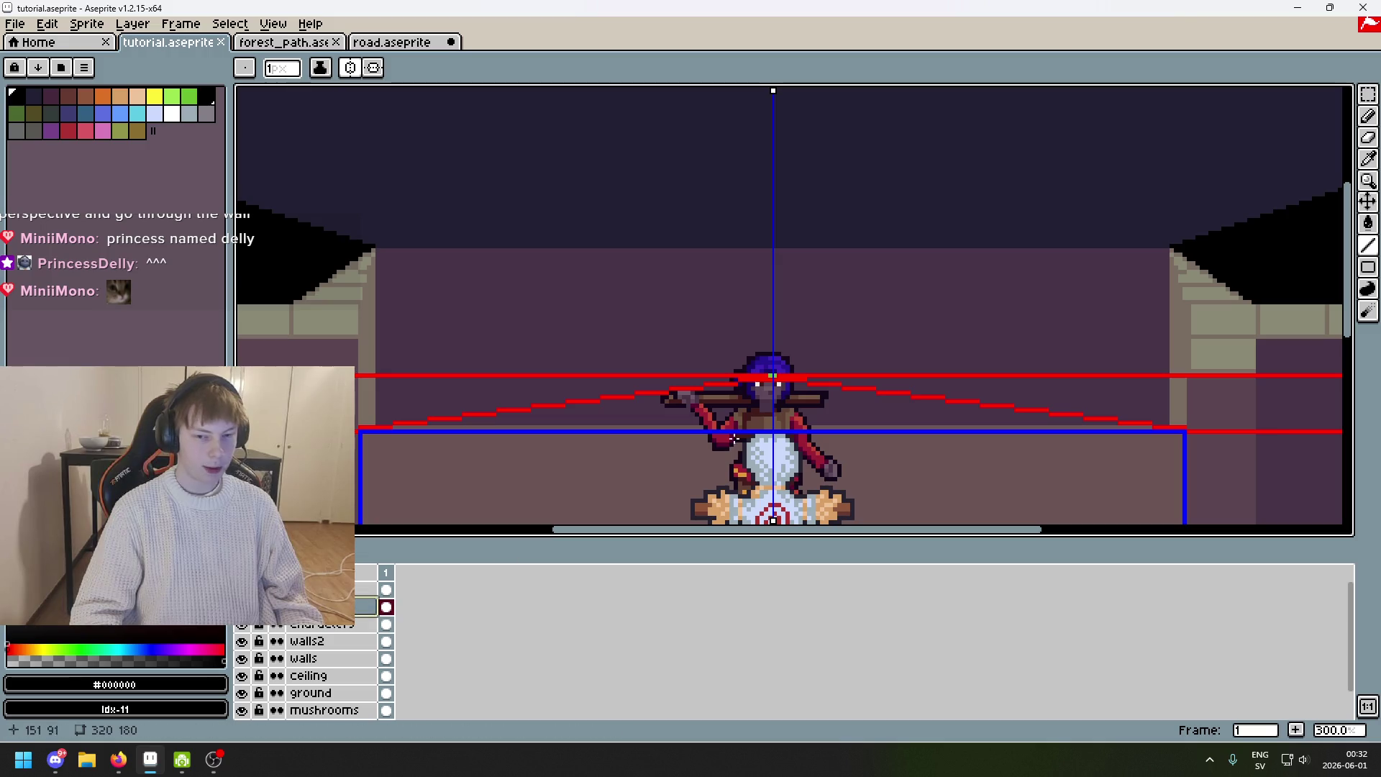
alt+click(750, 384)
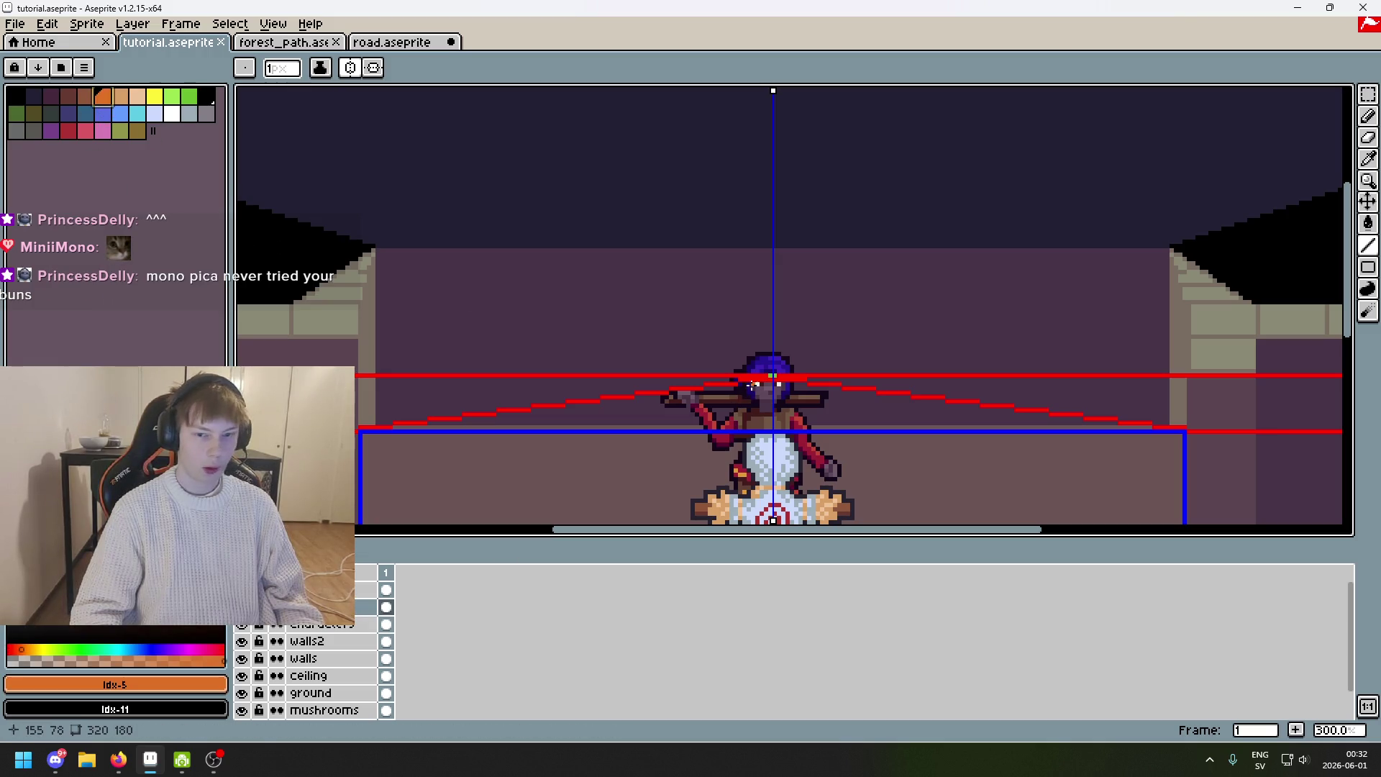
Draw three mirrored pairs of orange lines fanning from the character's head to the ceiling.
drag(773, 375, 364, 246)
mouse_move(544, 226)
mouse_down()
mouse_move(833, 313)
mouse_move(866, 338)
mouse_move(736, 282)
mouse_move(672, 280)
mouse_up()
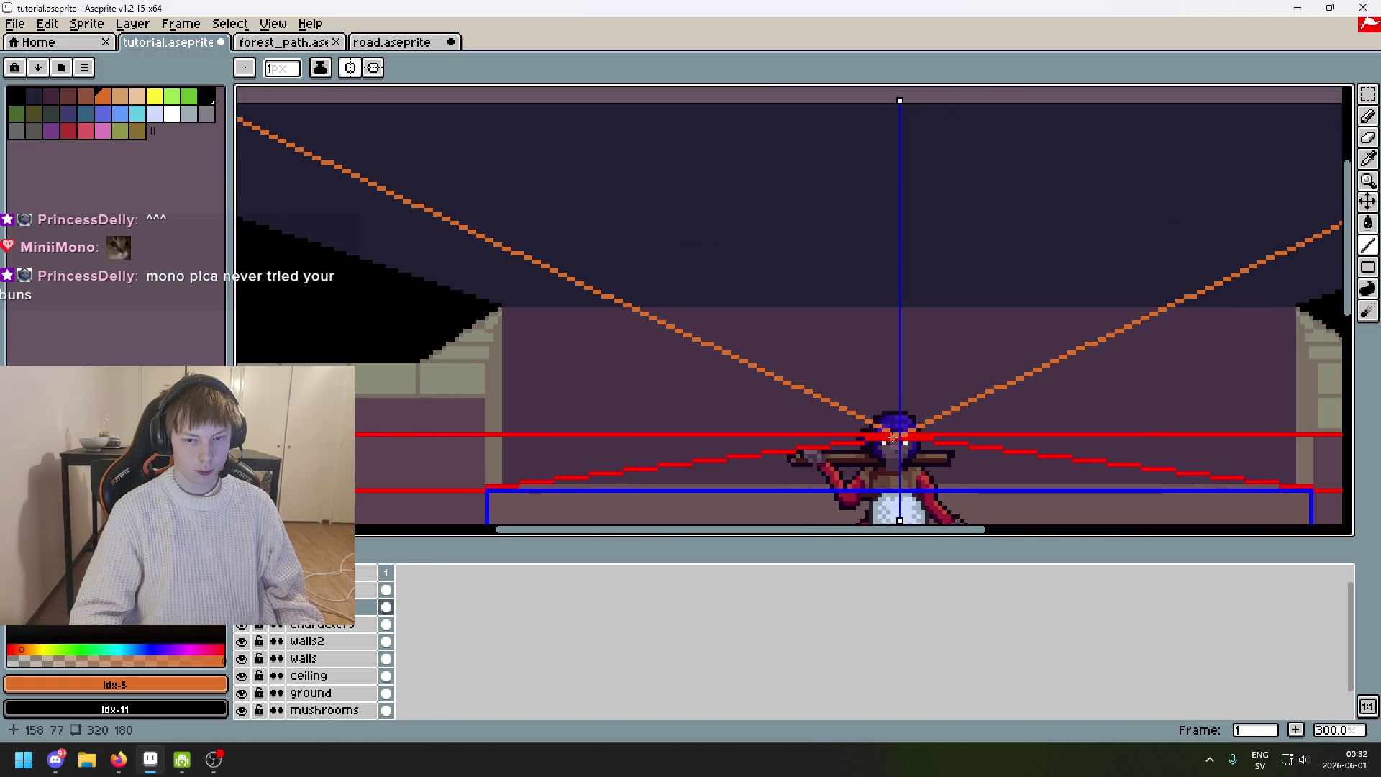
mouse_move(895, 434)
mouse_down()
mouse_move(632, 247)
mouse_move(547, 237)
mouse_move(571, 293)
mouse_move(554, 170)
mouse_up()
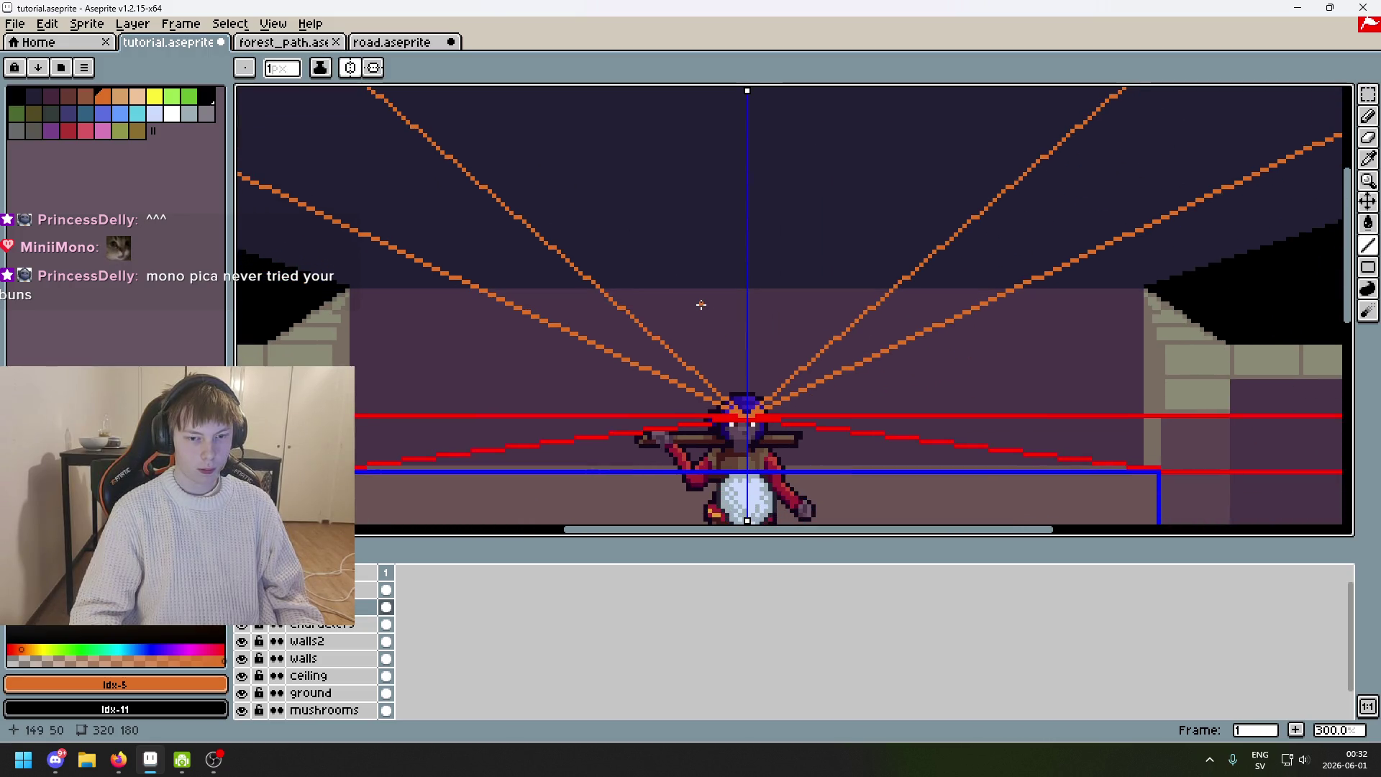
mouse_move(749, 400)
mouse_down()
mouse_move(821, 471)
mouse_move(612, 158)
mouse_move(586, 88)
mouse_up()
drag(818, 515, 734, 119)
Zoom in and out to inspect the orange perspective lines on the ceiling.
scroll(762, 238, down, 3)
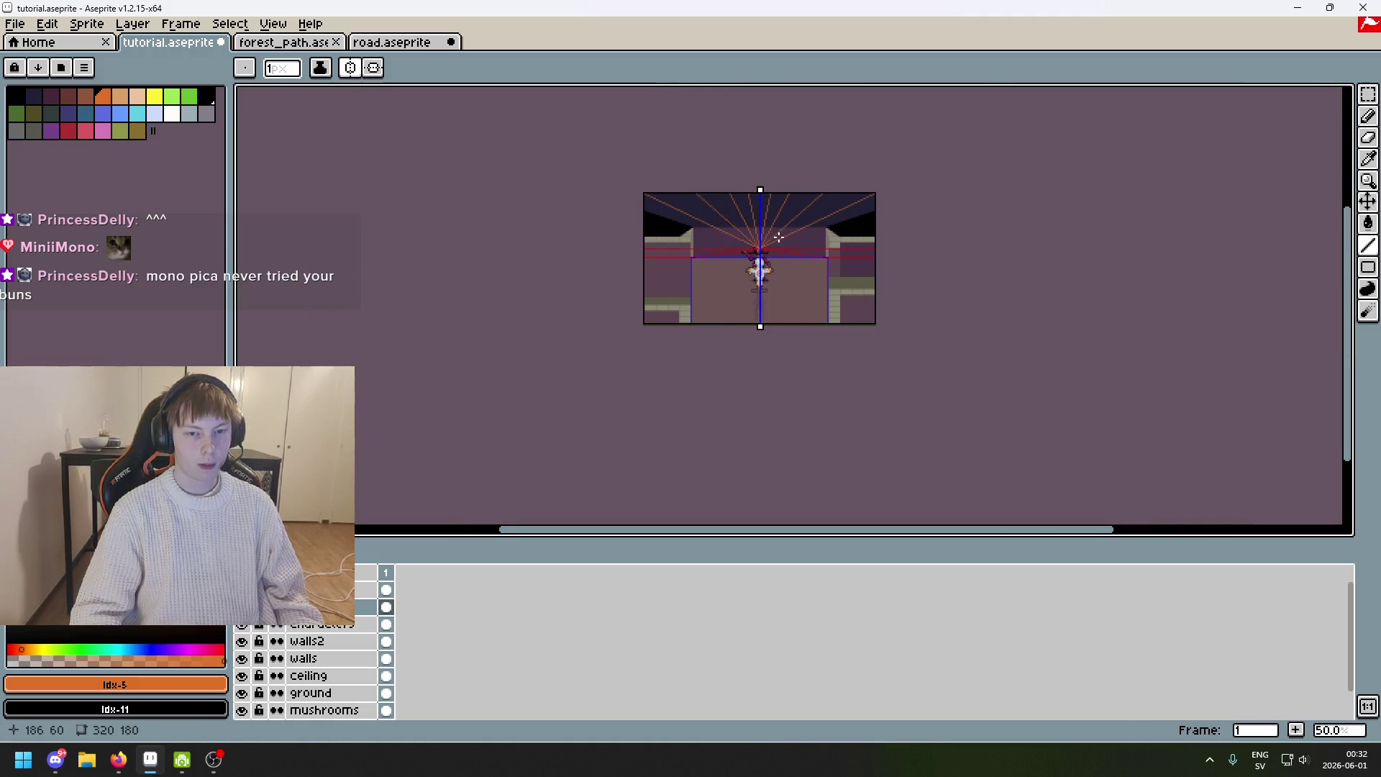
scroll(761, 237, up, 1)
scroll(573, 185, up, 2)
scroll(580, 203, down, 1)
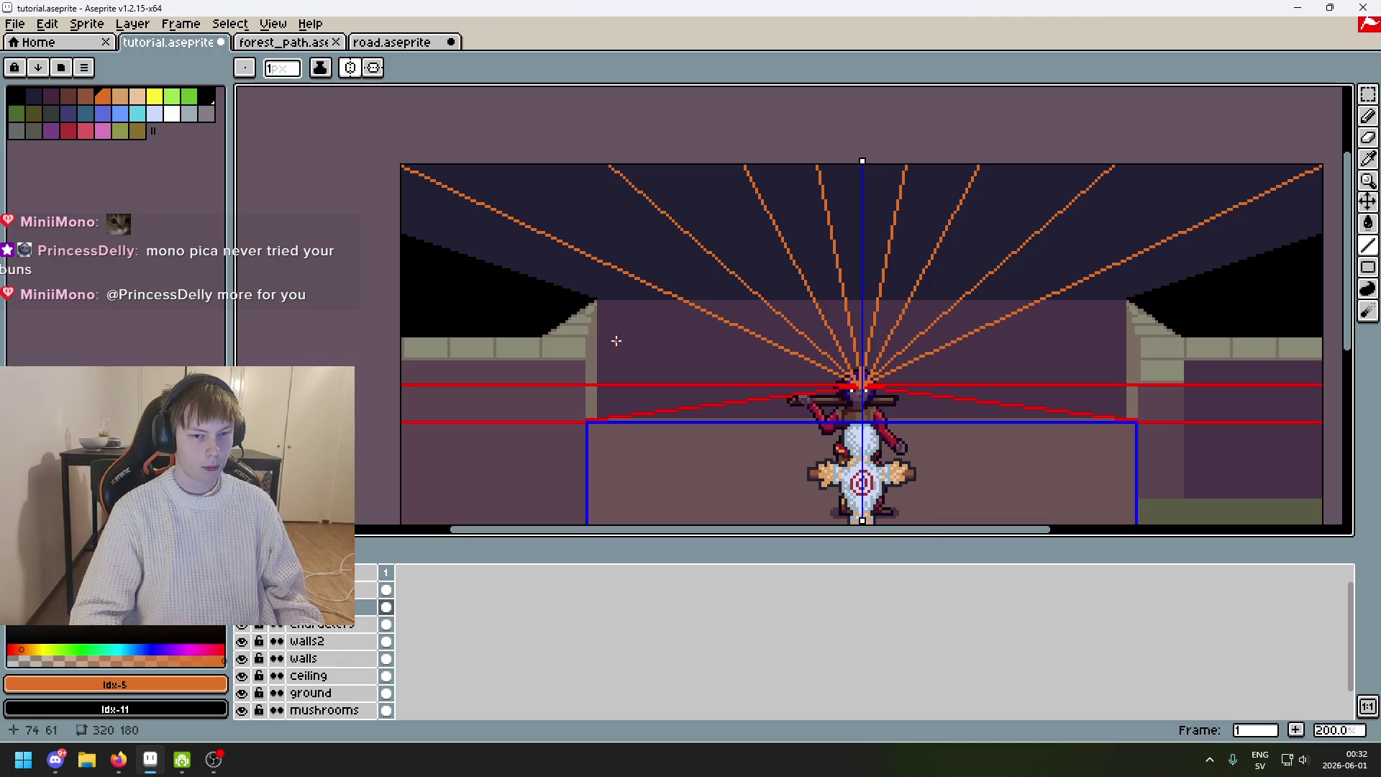
scroll(597, 324, up, 3)
scroll(567, 311, down, 3)
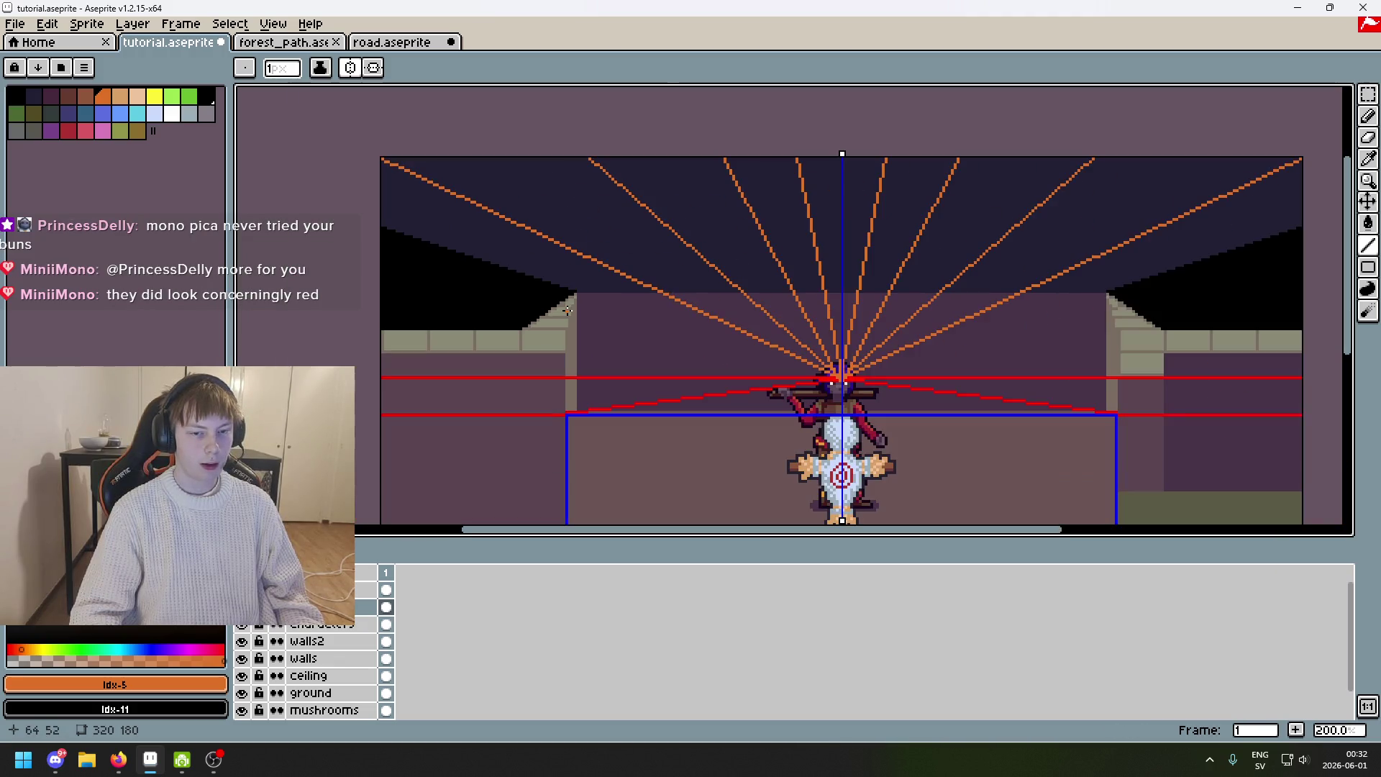
scroll(567, 317, up, 1)
scroll(661, 353, down, 1)
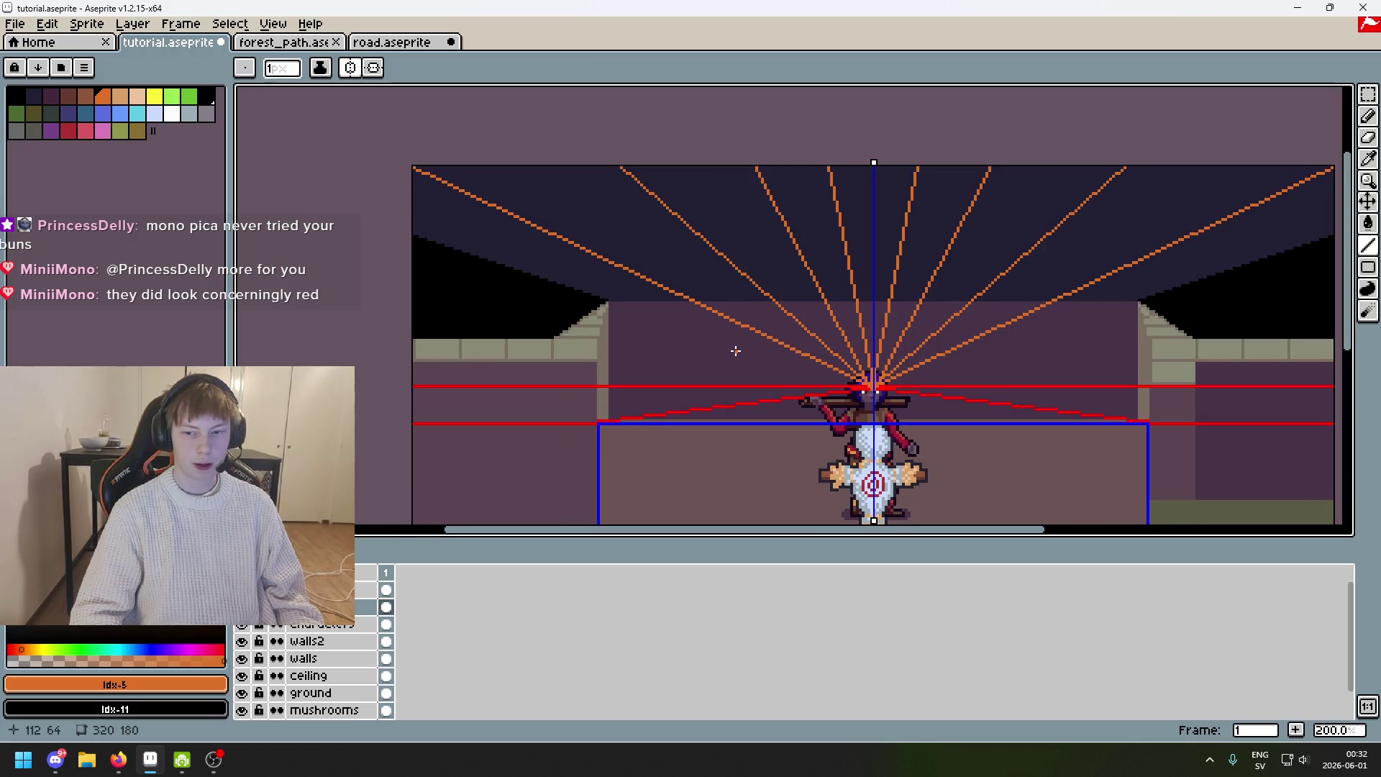
scroll(635, 315, up, 3)
scroll(594, 339, down, 3)
scroll(1144, 410, up, 3)
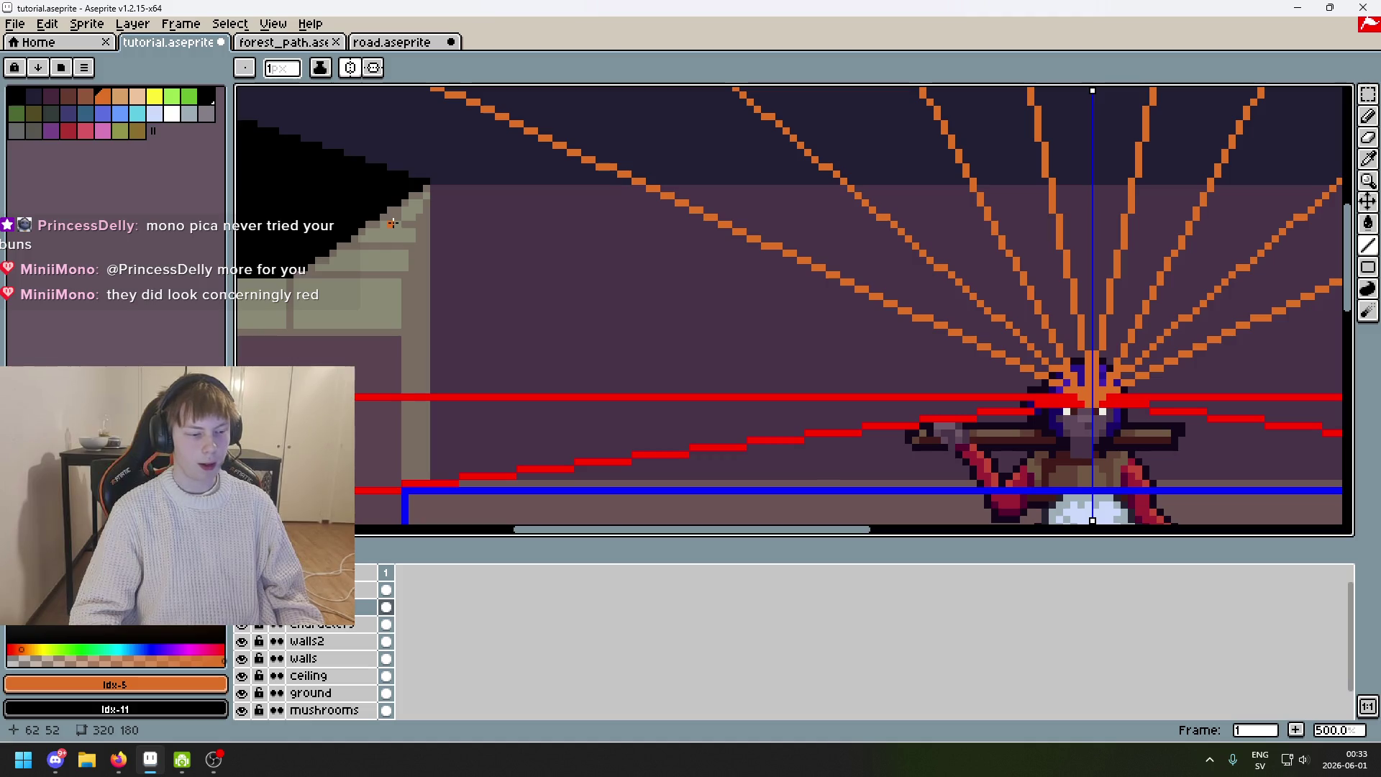
scroll(467, 247, down, 2)
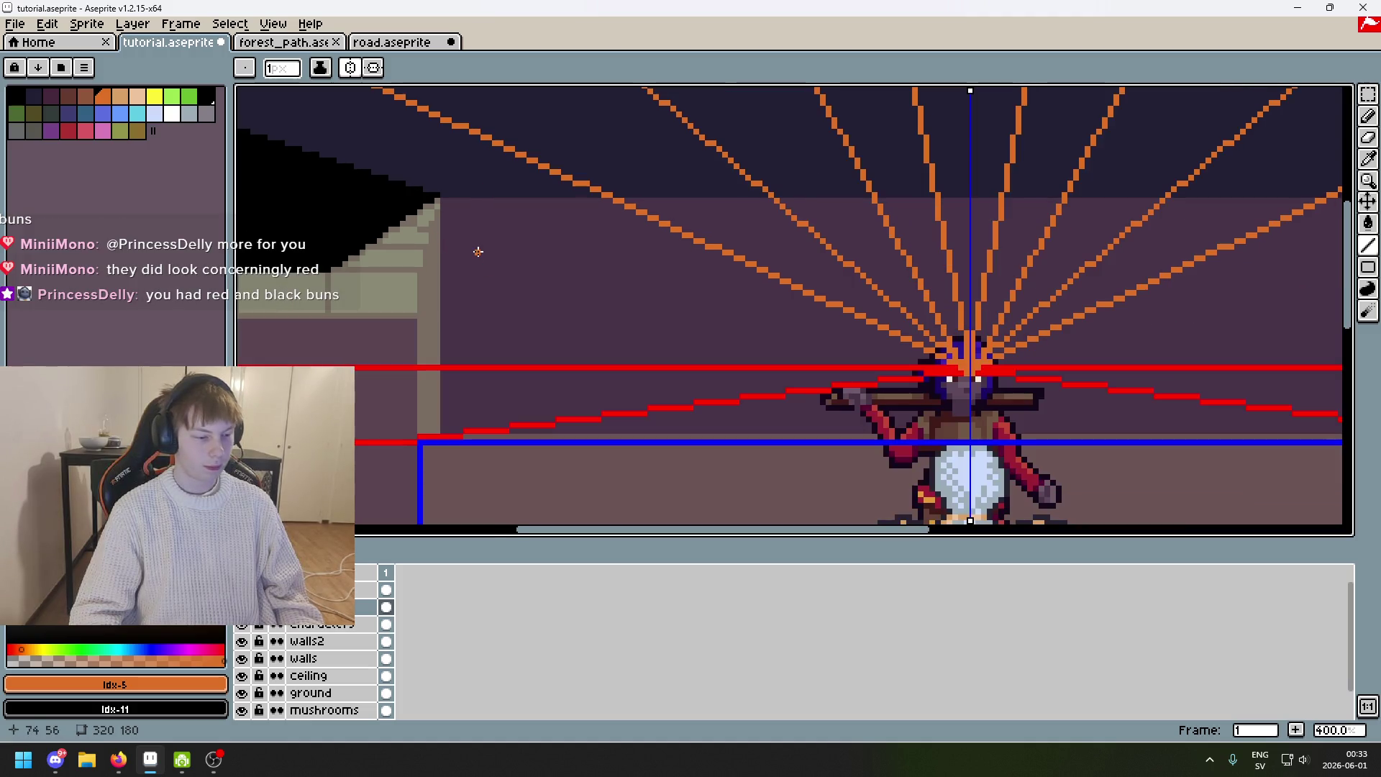
scroll(717, 346, up, 2)
scroll(439, 235, up, 3)
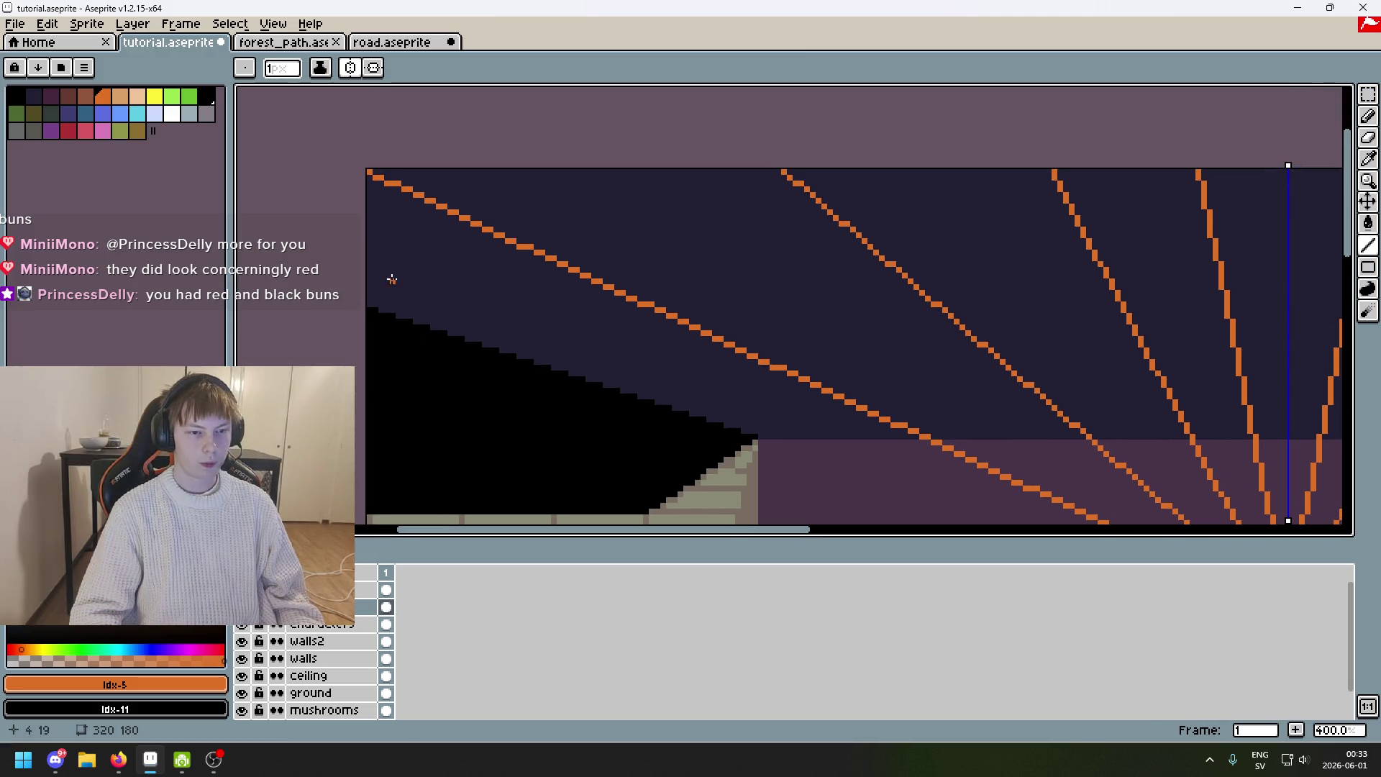
Draw horizontal orange lines across the ceiling, undoing one that ran too long.
mouse_move(369, 240)
mouse_down()
mouse_move(1340, 238)
mouse_move(1340, 223)
mouse_move(1216, 237)
mouse_up()
scroll(1216, 238, down, 1)
scroll(633, 228, up, 2)
mouse_move(517, 307)
mouse_down()
mouse_move(1338, 310)
mouse_move(1216, 298)
mouse_move(1120, 328)
mouse_up()
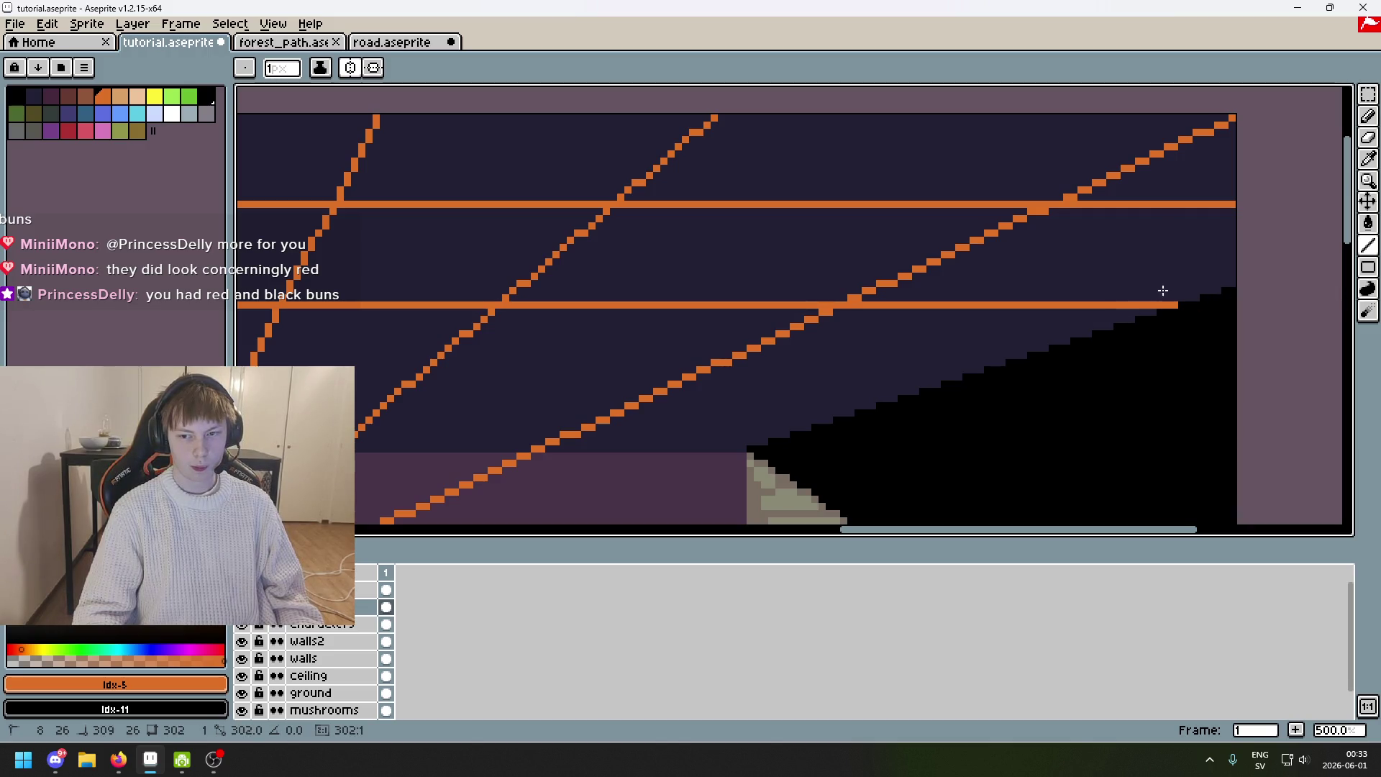
mouse_move(1002, 267)
mouse_down()
mouse_move(1194, 302)
mouse_move(1101, 302)
mouse_up()
scroll(1036, 259, down, 4)
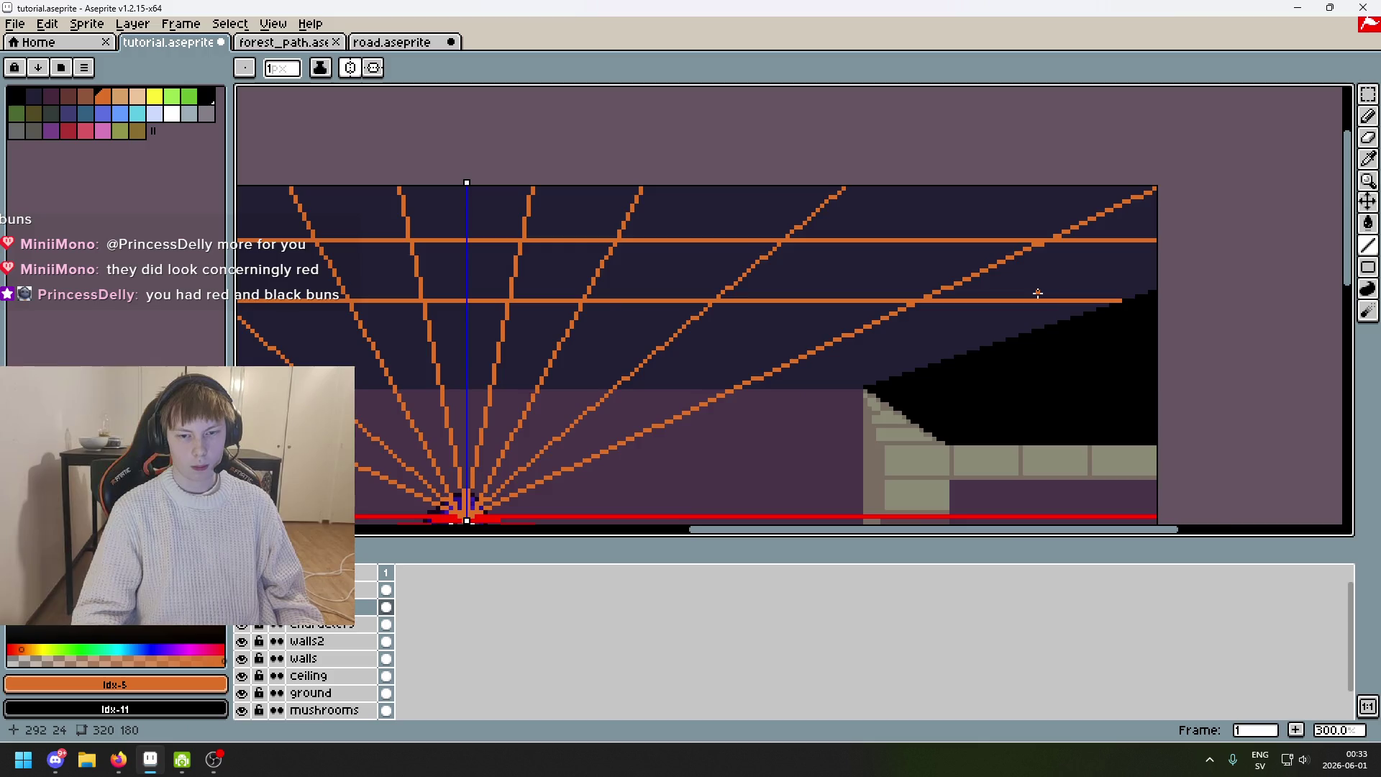
scroll(1037, 257, up, 1)
scroll(1037, 256, up, 4)
mouse_move(803, 242)
mouse_down()
mouse_move(1340, 242)
mouse_move(1269, 243)
mouse_up()
scroll(1187, 256, down, 4)
key(ctrl+z)
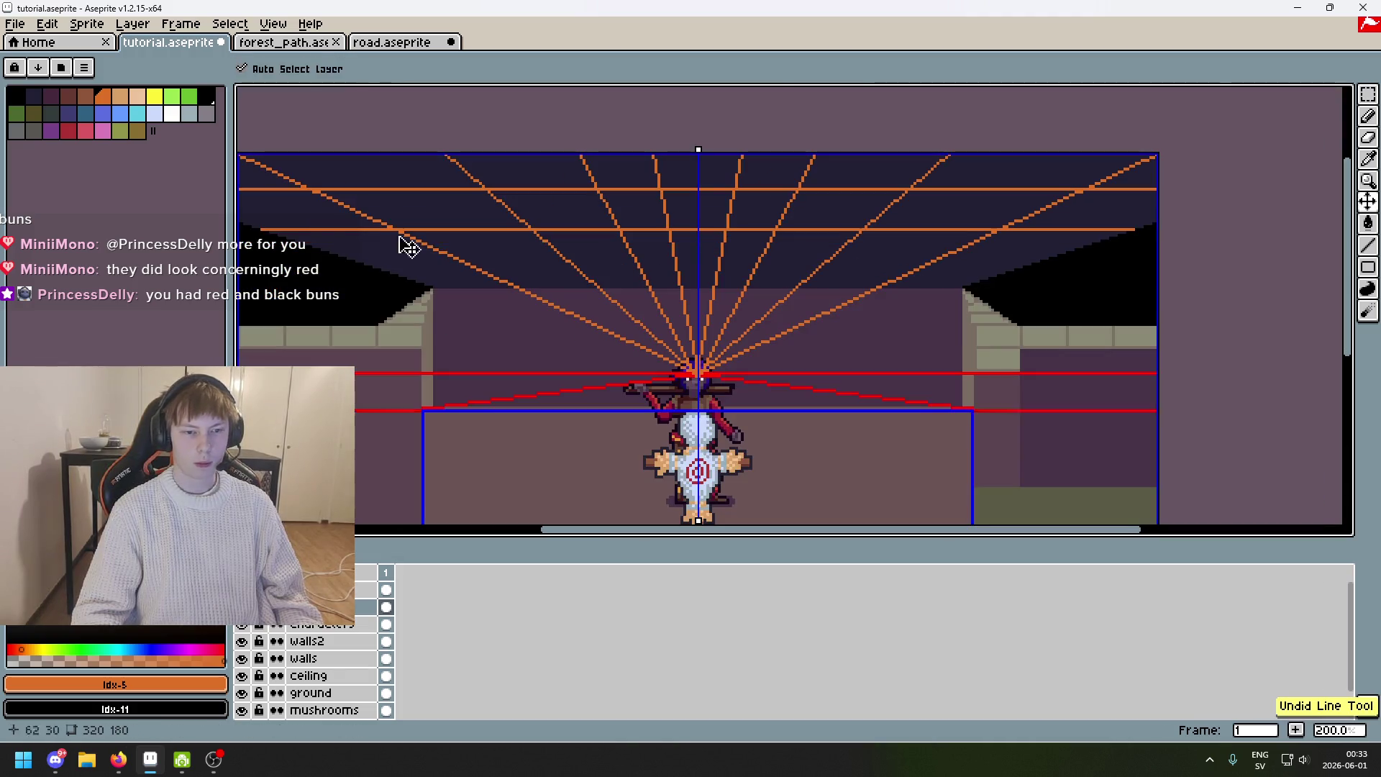
scroll(309, 255, up, 3)
Add four more horizontal orange lines from the ceiling's left edge, then enlarge the brush for erasing.
mouse_move(643, 276)
mouse_down()
mouse_move(1341, 277)
mouse_move(1100, 296)
mouse_up()
scroll(916, 308, down, 2)
scroll(747, 257, up, 2)
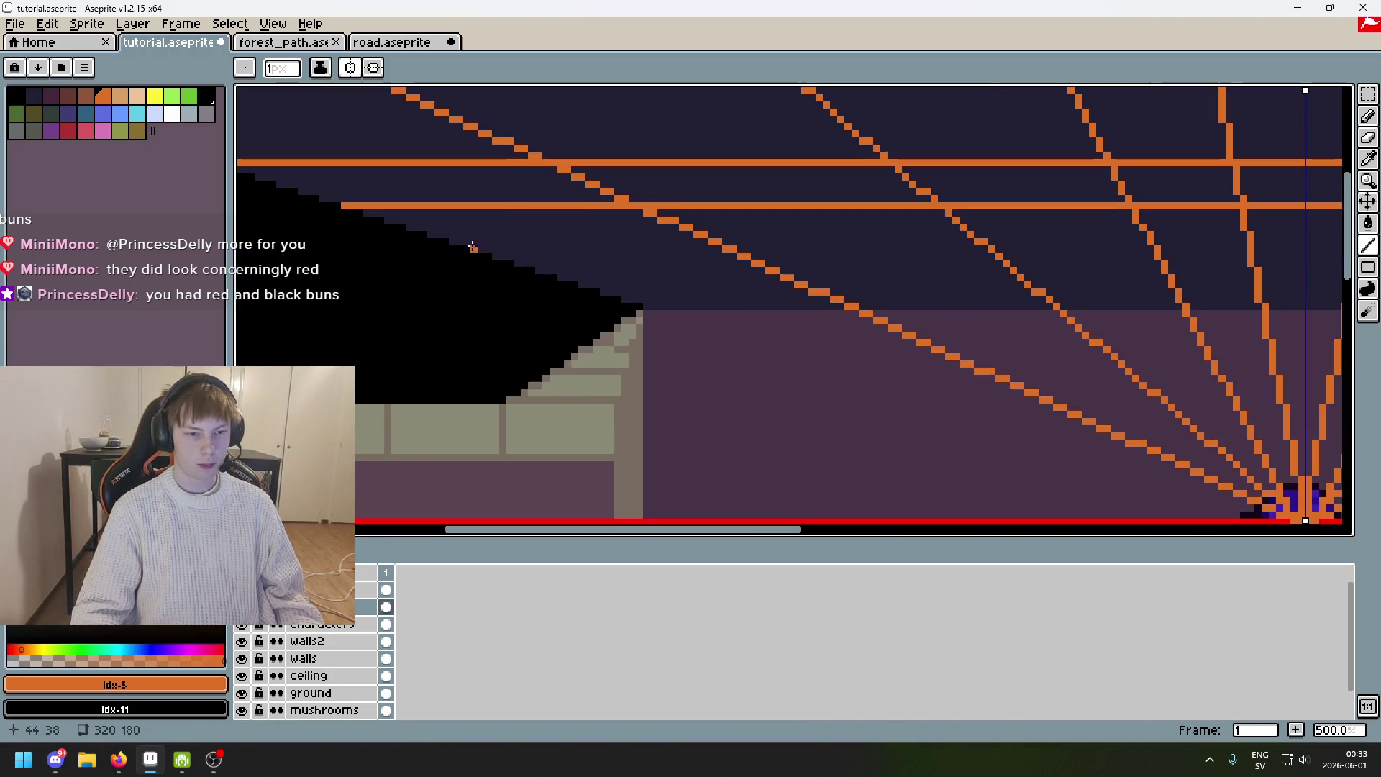
mouse_move(446, 242)
mouse_down()
mouse_move(1340, 244)
mouse_move(1101, 268)
mouse_up()
scroll(1101, 268, down, 3)
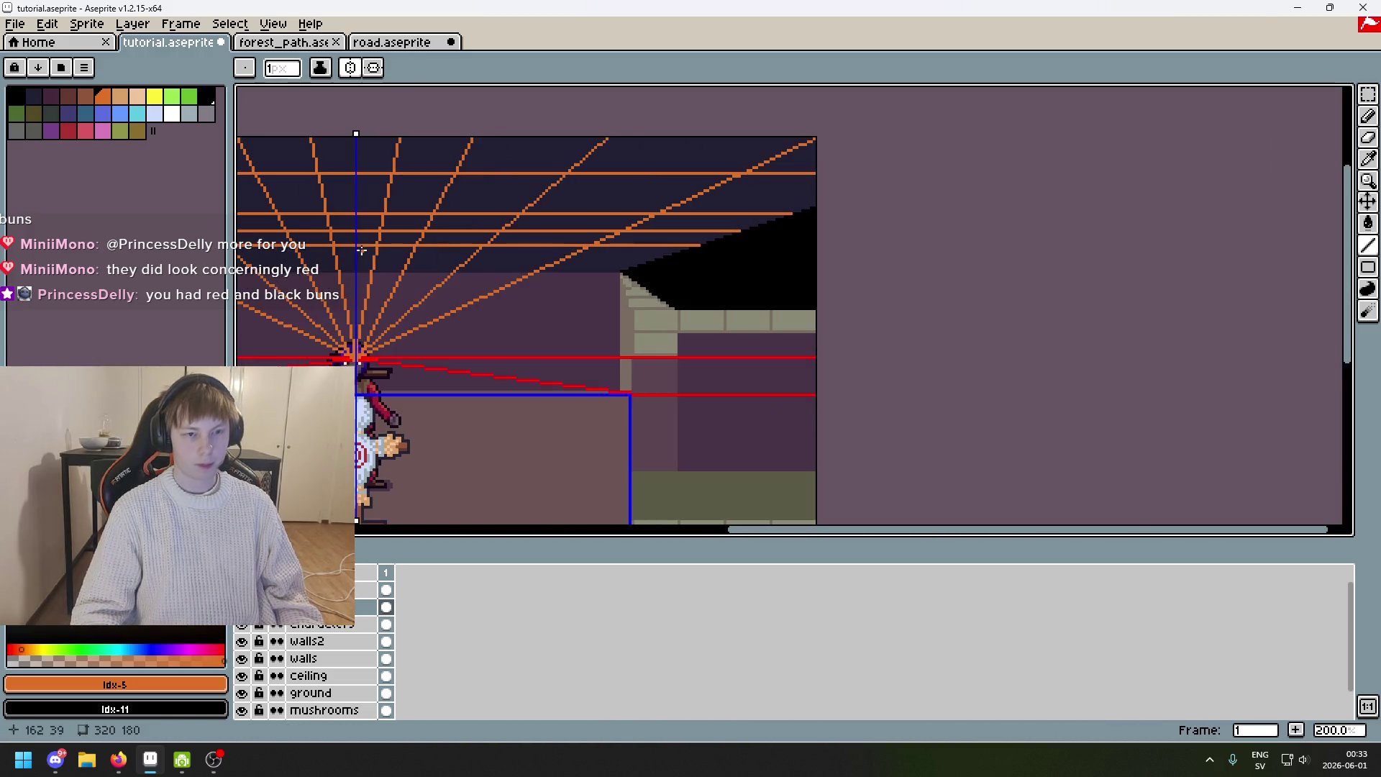
scroll(396, 184, up, 3)
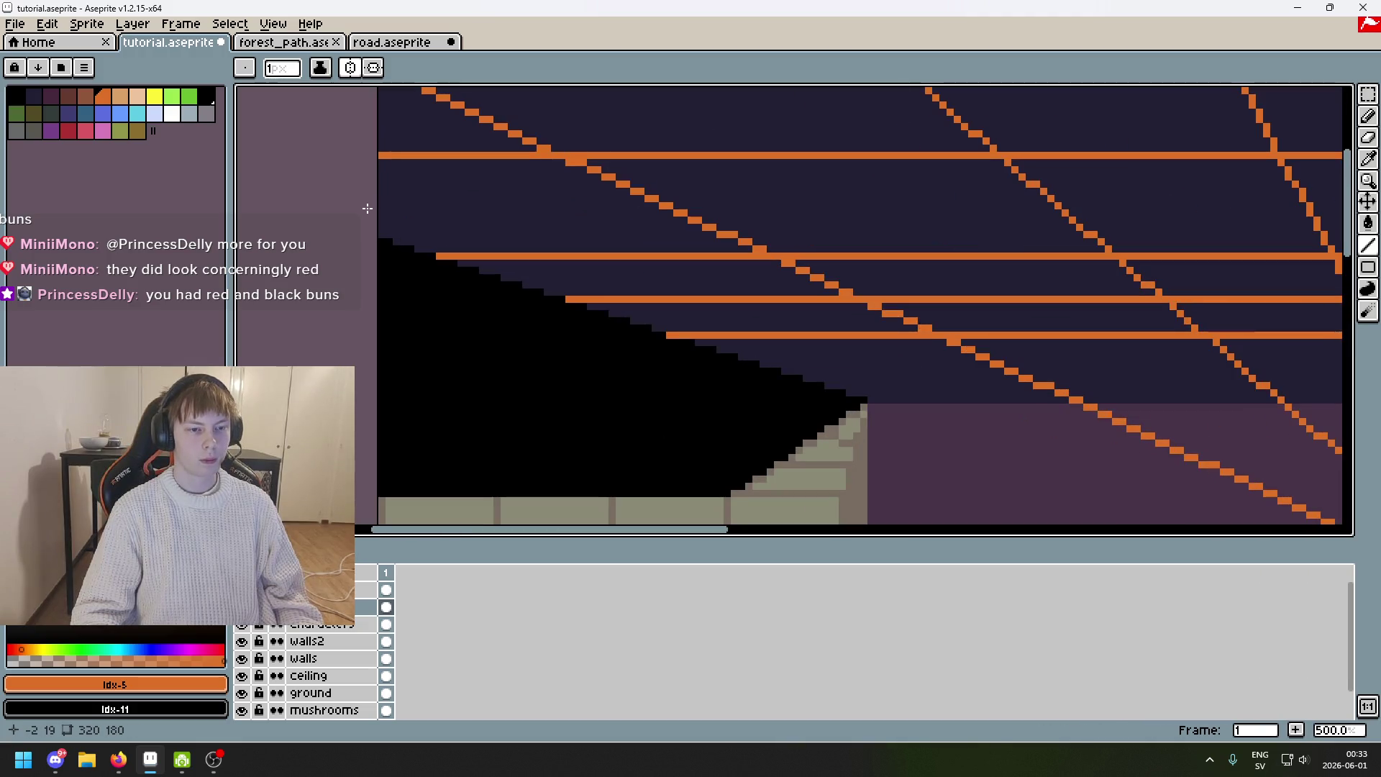
mouse_move(378, 208)
mouse_down()
mouse_move(1080, 205)
mouse_move(994, 214)
mouse_up()
scroll(994, 213, down, 2)
scroll(470, 218, up, 2)
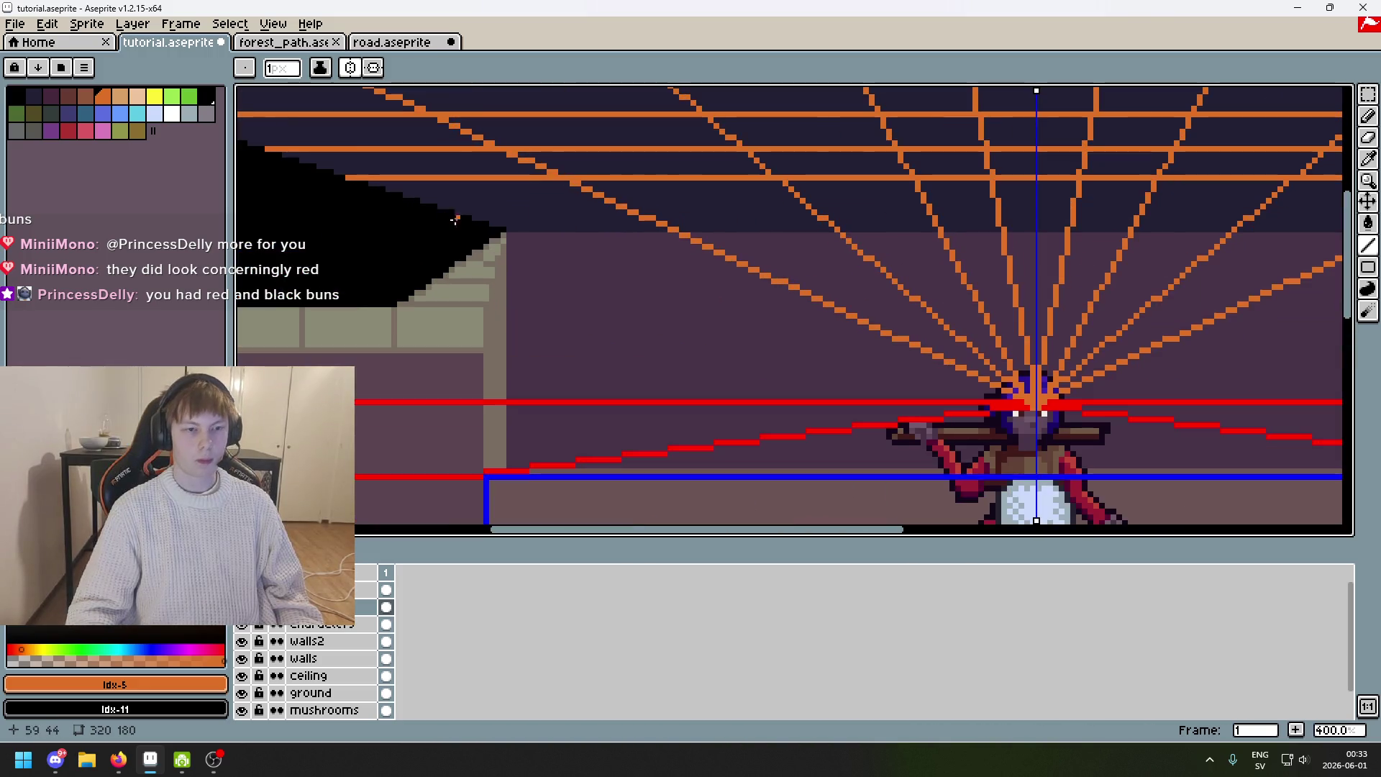
mouse_move(446, 207)
mouse_down()
mouse_move(1343, 206)
mouse_move(1178, 199)
mouse_up()
scroll(1043, 288, down, 2)
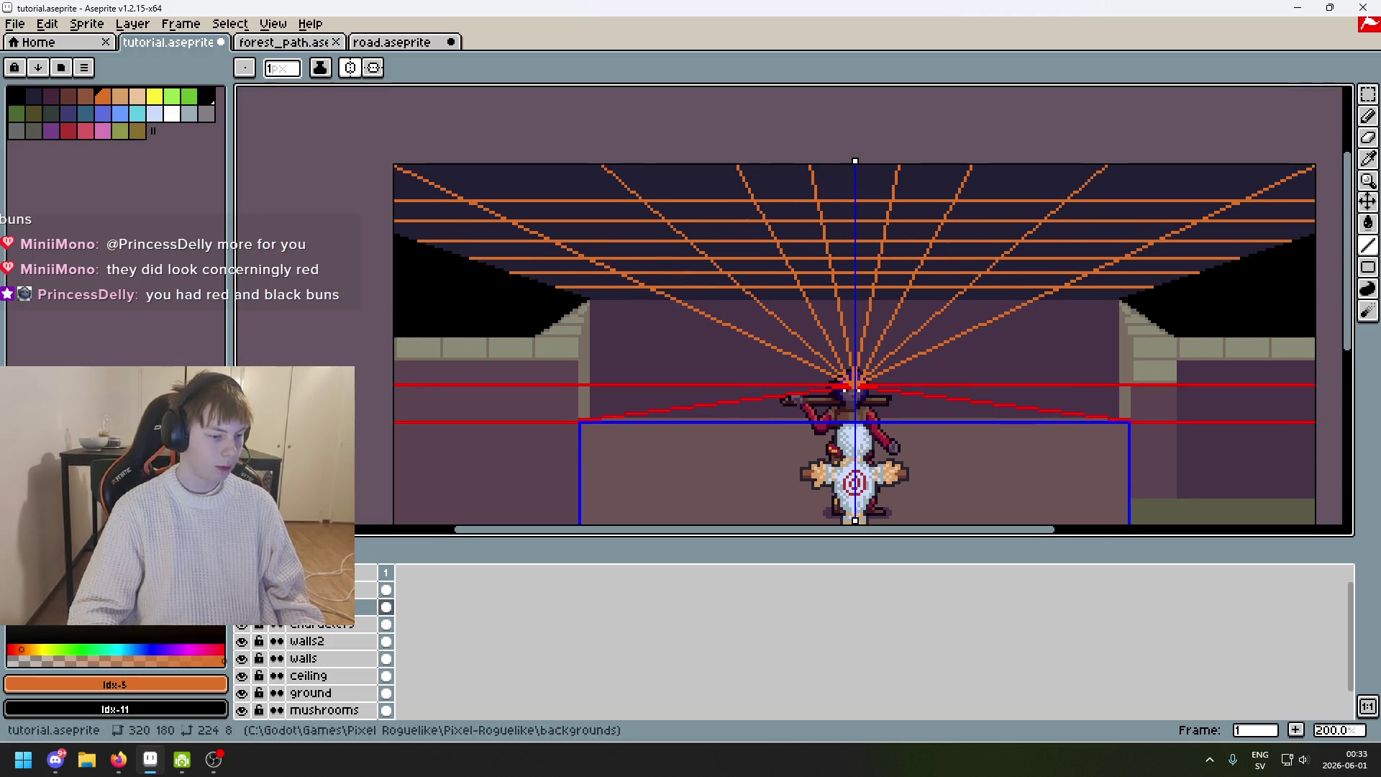
scroll(935, 281, down, 2)
scroll(930, 272, up, 1)
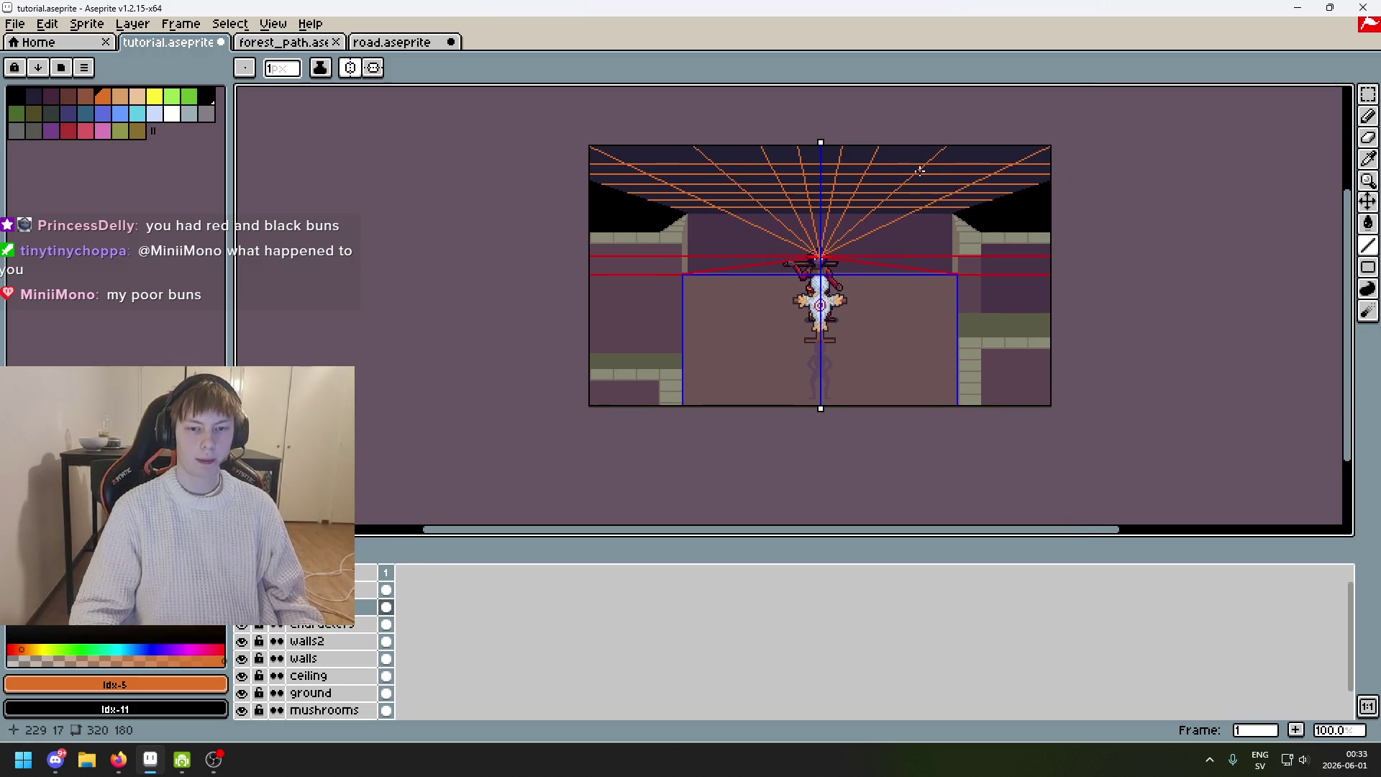
scroll(866, 240, up, 1)
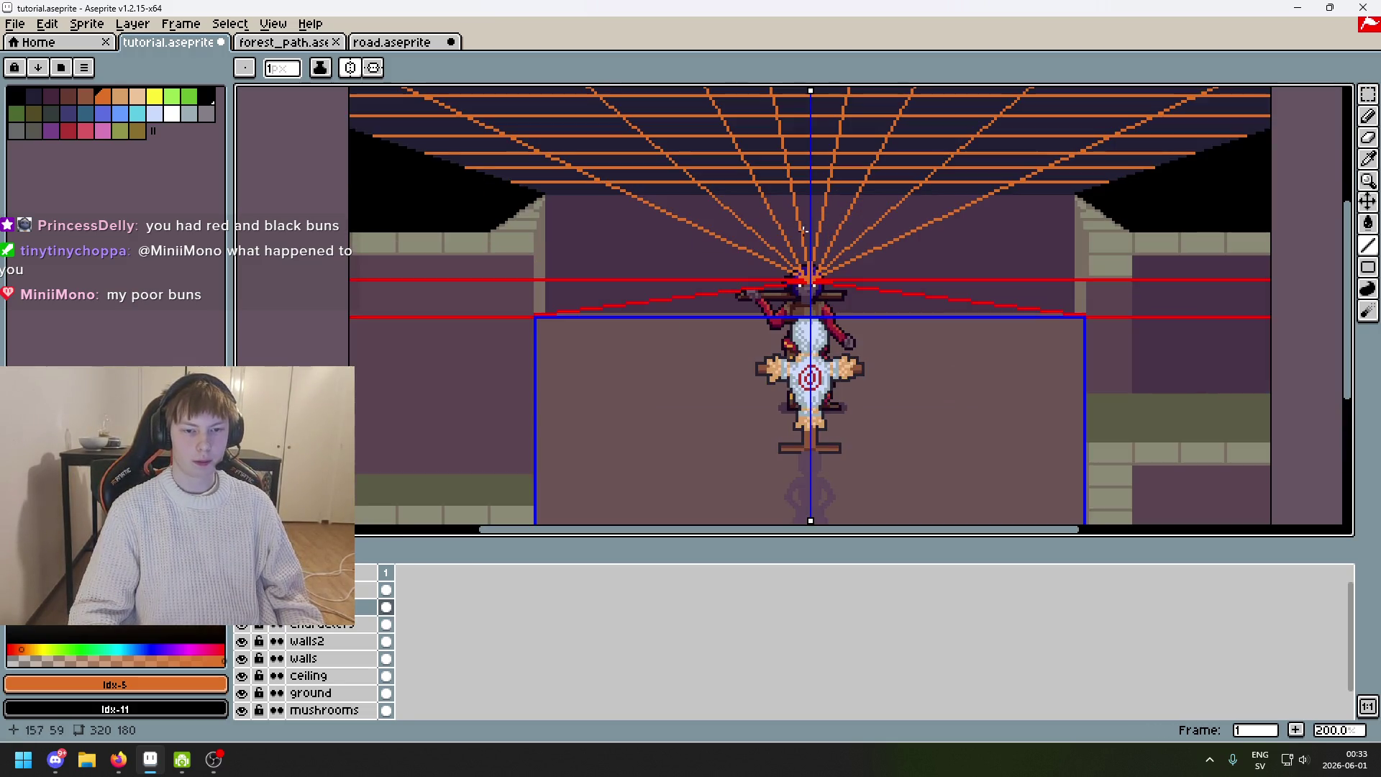
key(b)
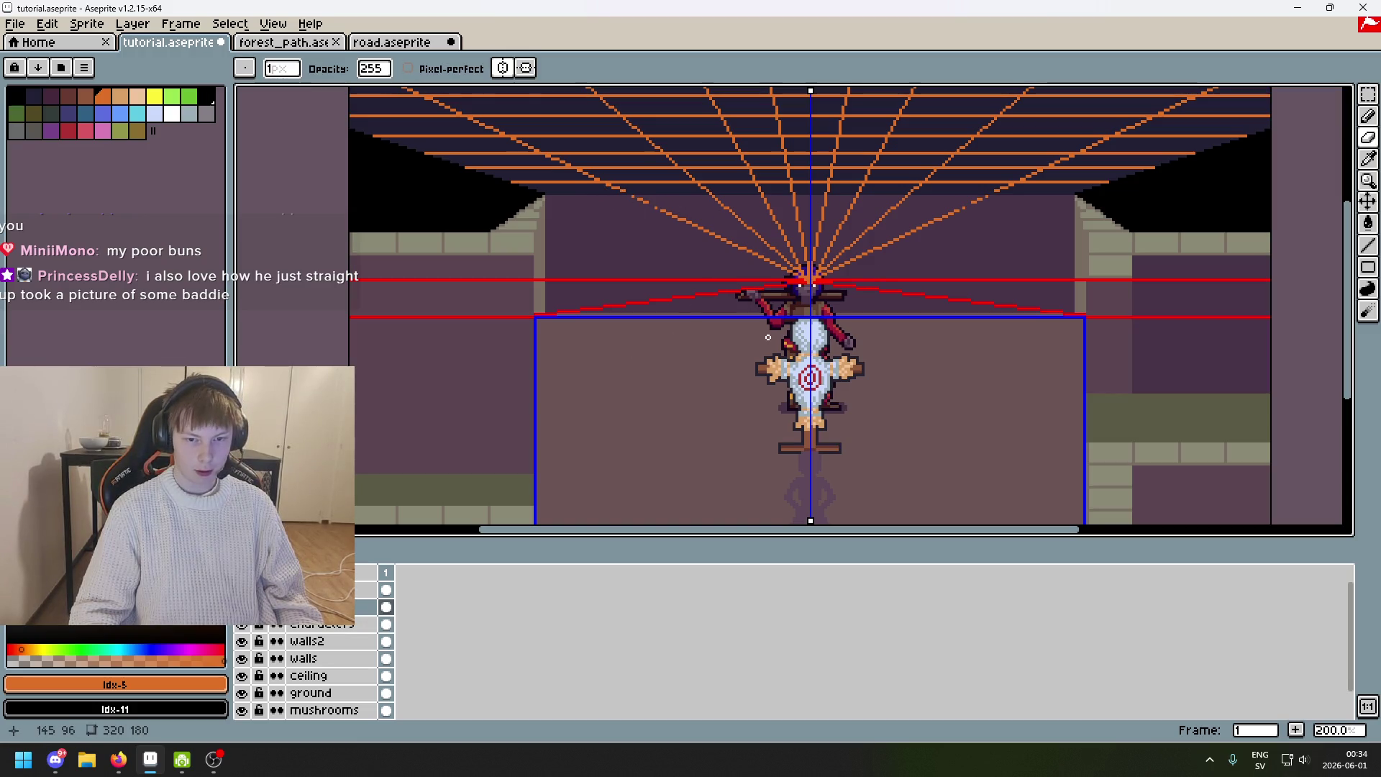
key(plus)
key(plus)
key(plus)
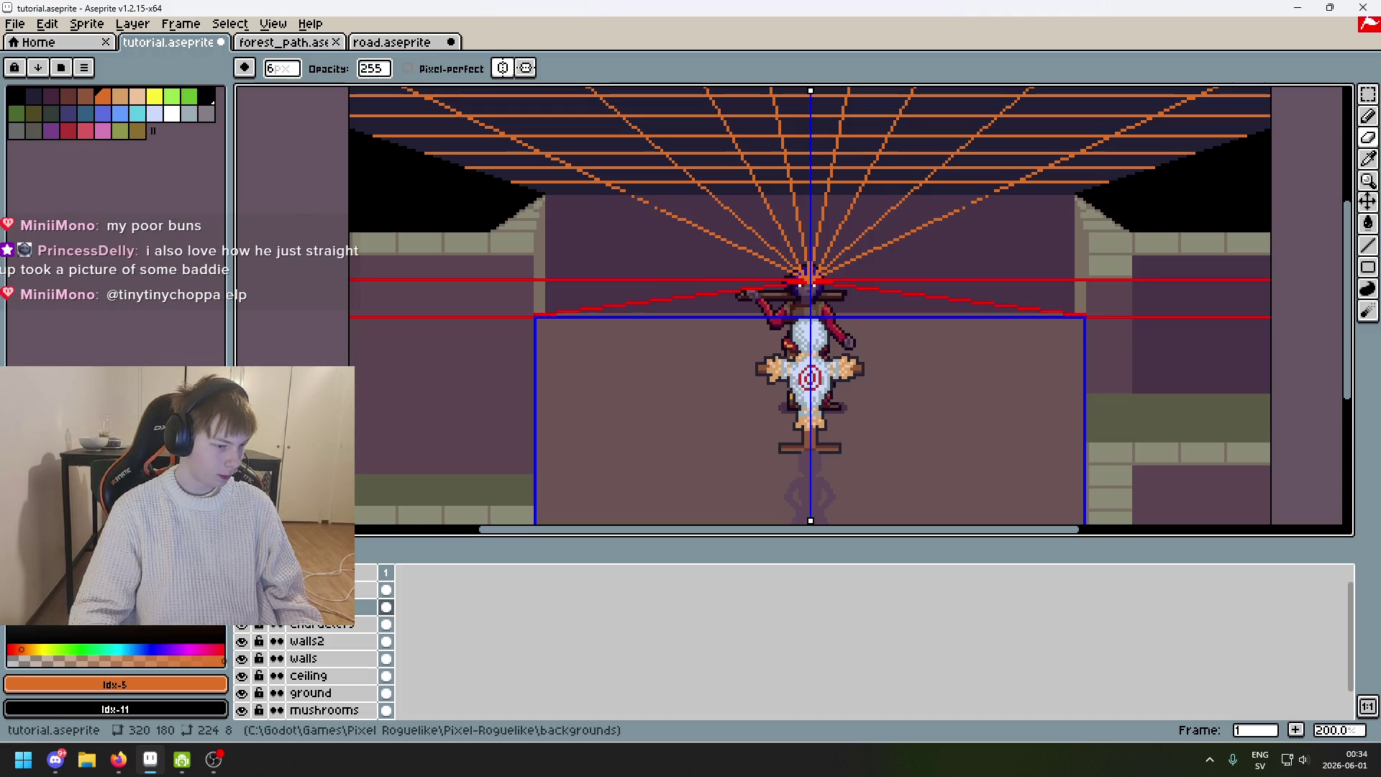
Erase the ray ends over the back wall and head, undoing one bad stroke, then return to Pencil.
mouse_move(614, 201)
mouse_down()
mouse_move(820, 201)
mouse_move(684, 228)
mouse_move(920, 235)
mouse_up()
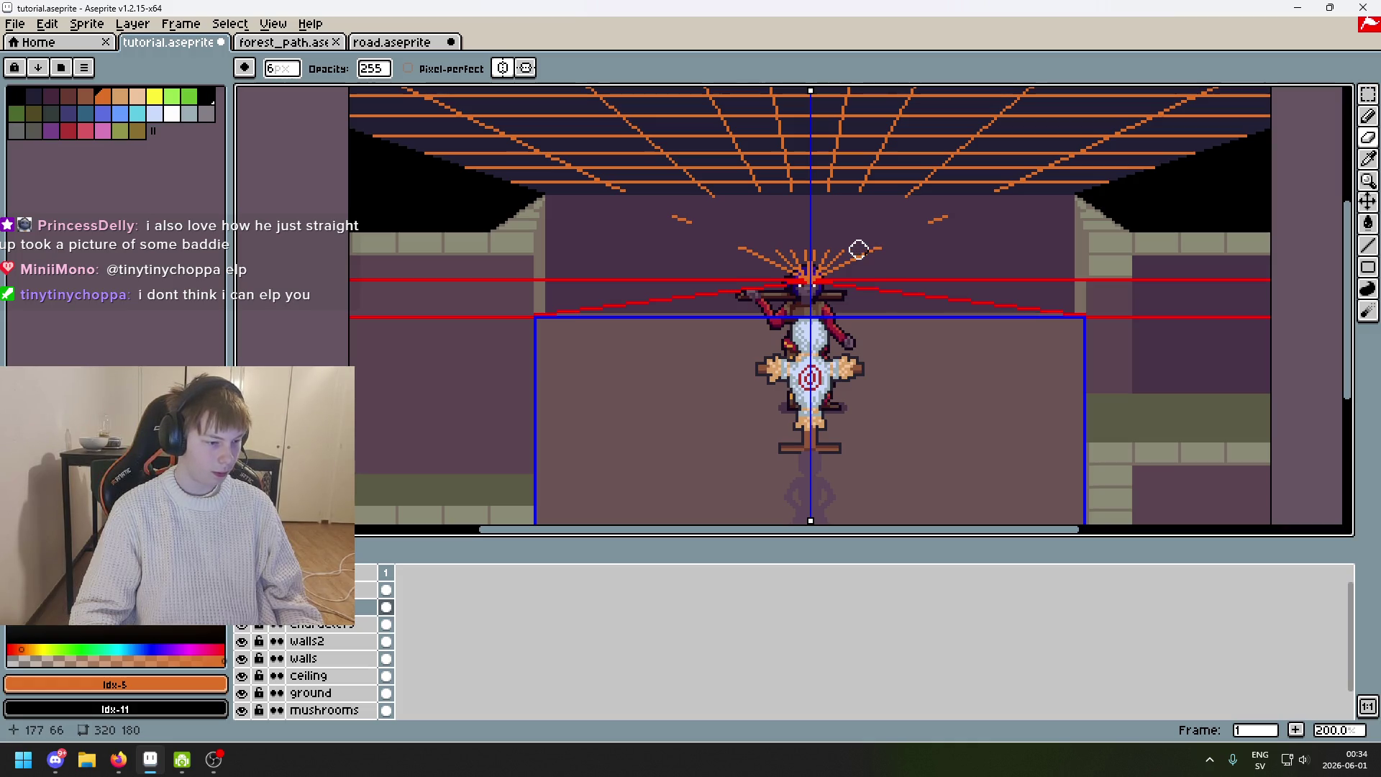
scroll(852, 252, up, 5)
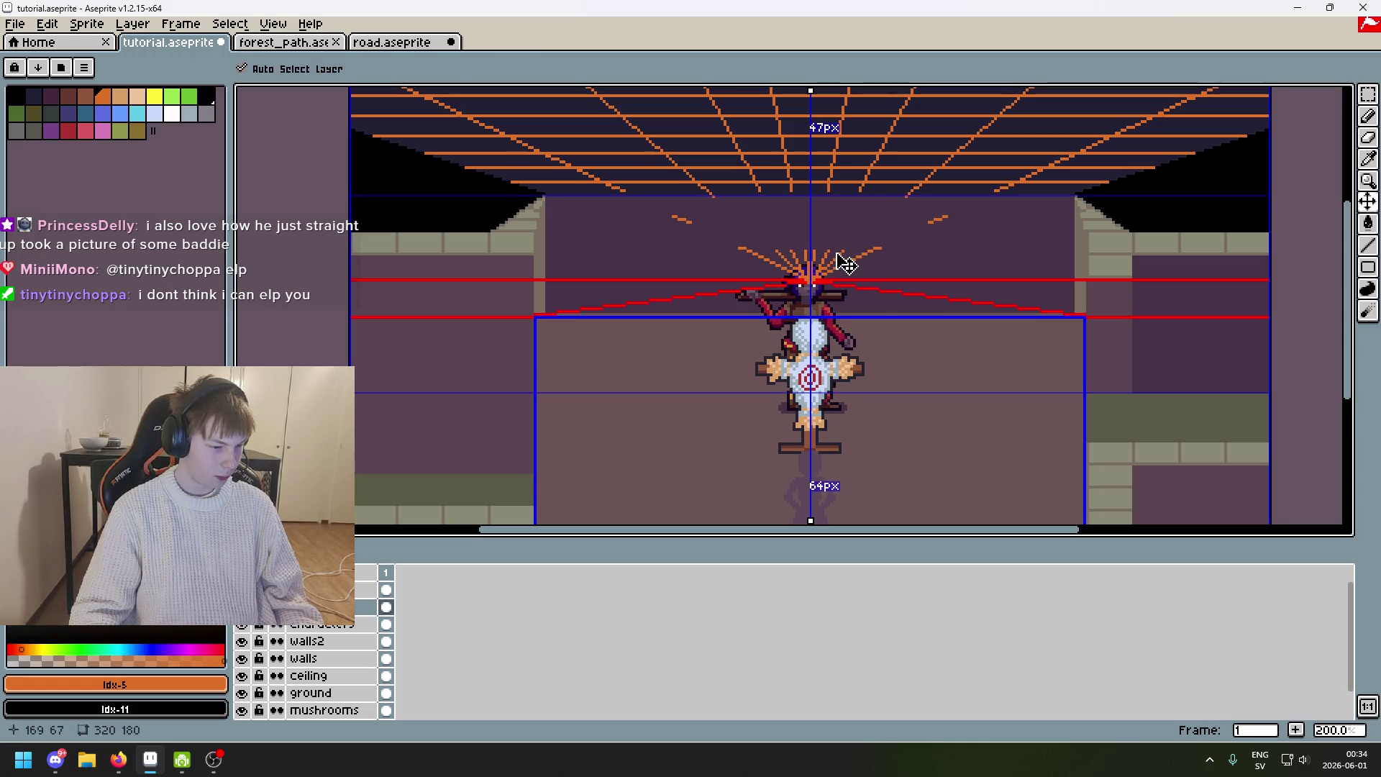
mouse_move(834, 253)
mouse_down()
mouse_move(765, 268)
mouse_move(712, 246)
mouse_move(776, 273)
mouse_up()
key(ctrl+z)
scroll(831, 259, up, 3)
scroll(1029, 198, down, 3)
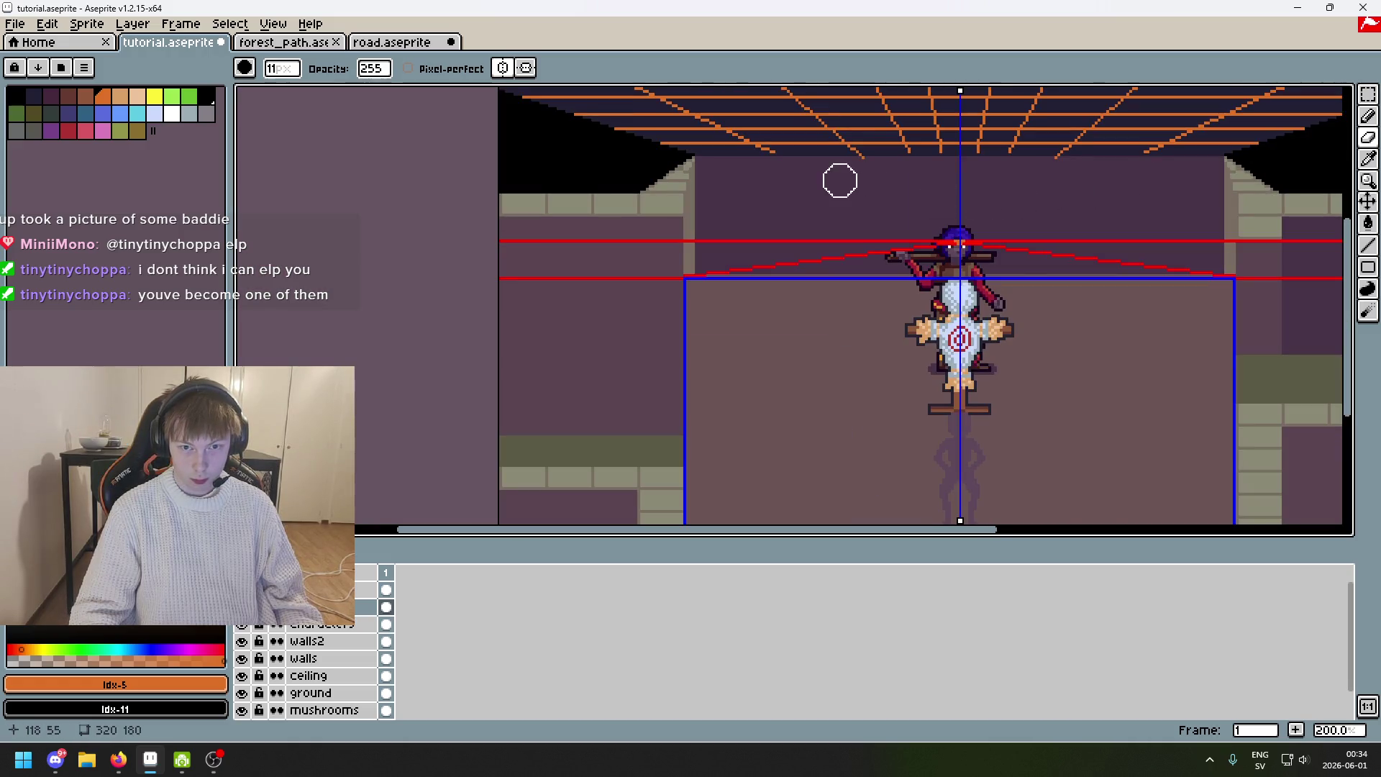
scroll(855, 175, up, 2)
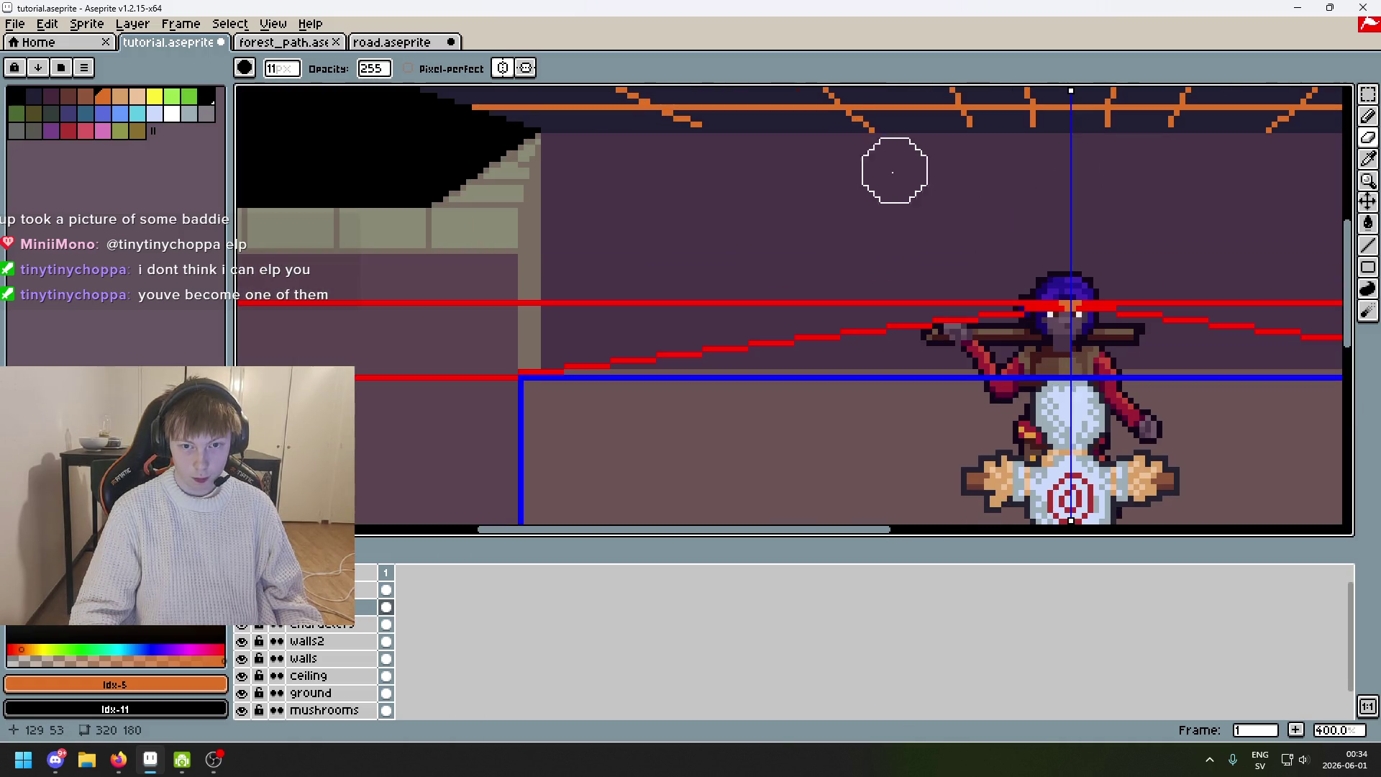
drag(882, 163, 654, 178)
key(b)
scroll(729, 164, up, 2)
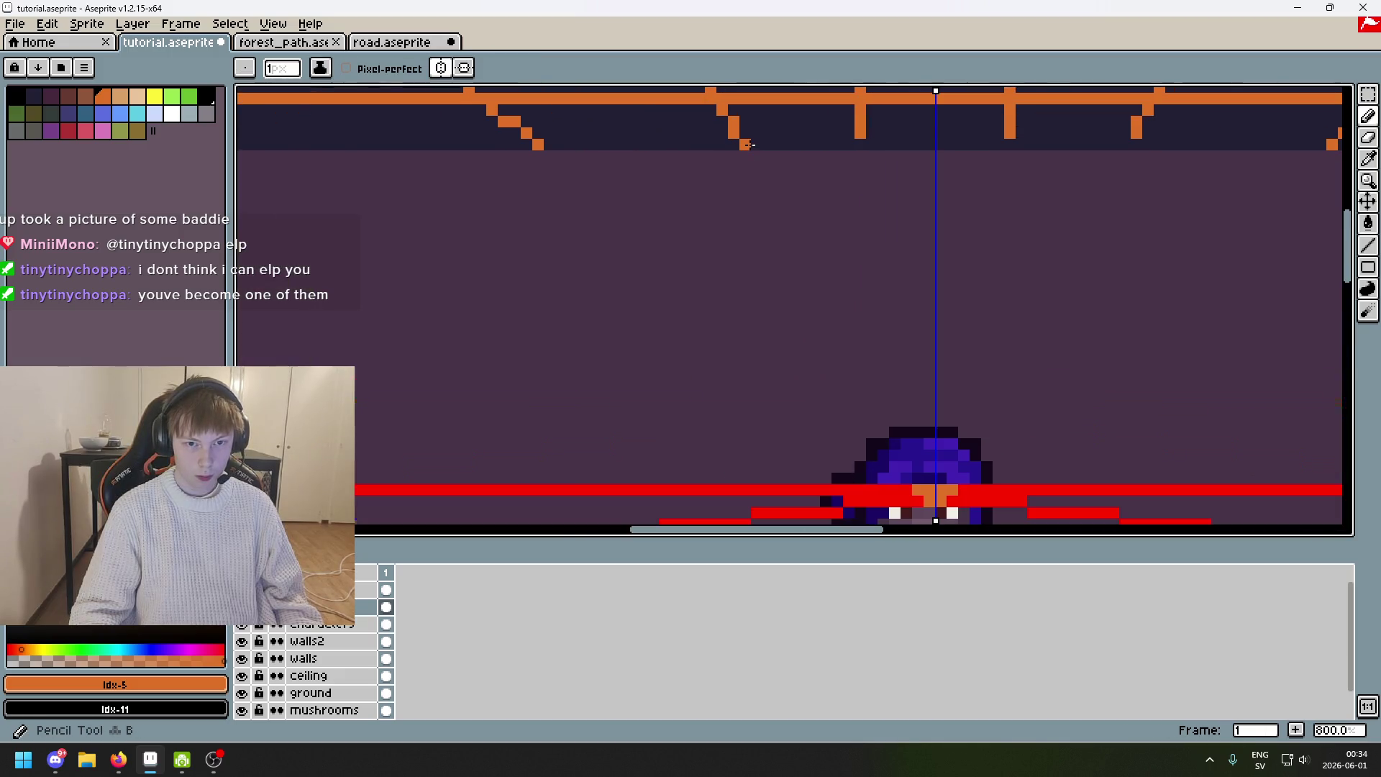
scroll(763, 288, down, 6)
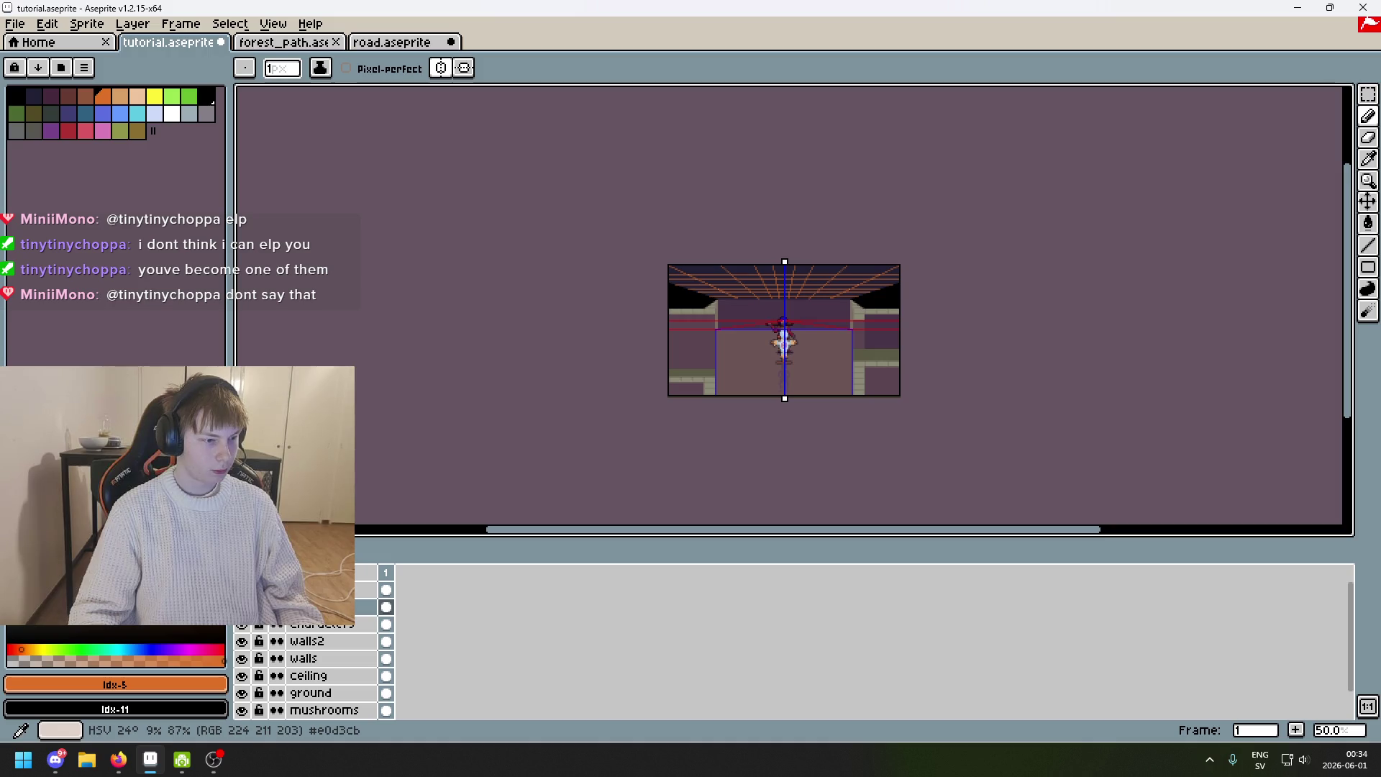
Pan and zoom around the corridor, briefly switching to the web browser.
scroll(629, 314, up, 2)
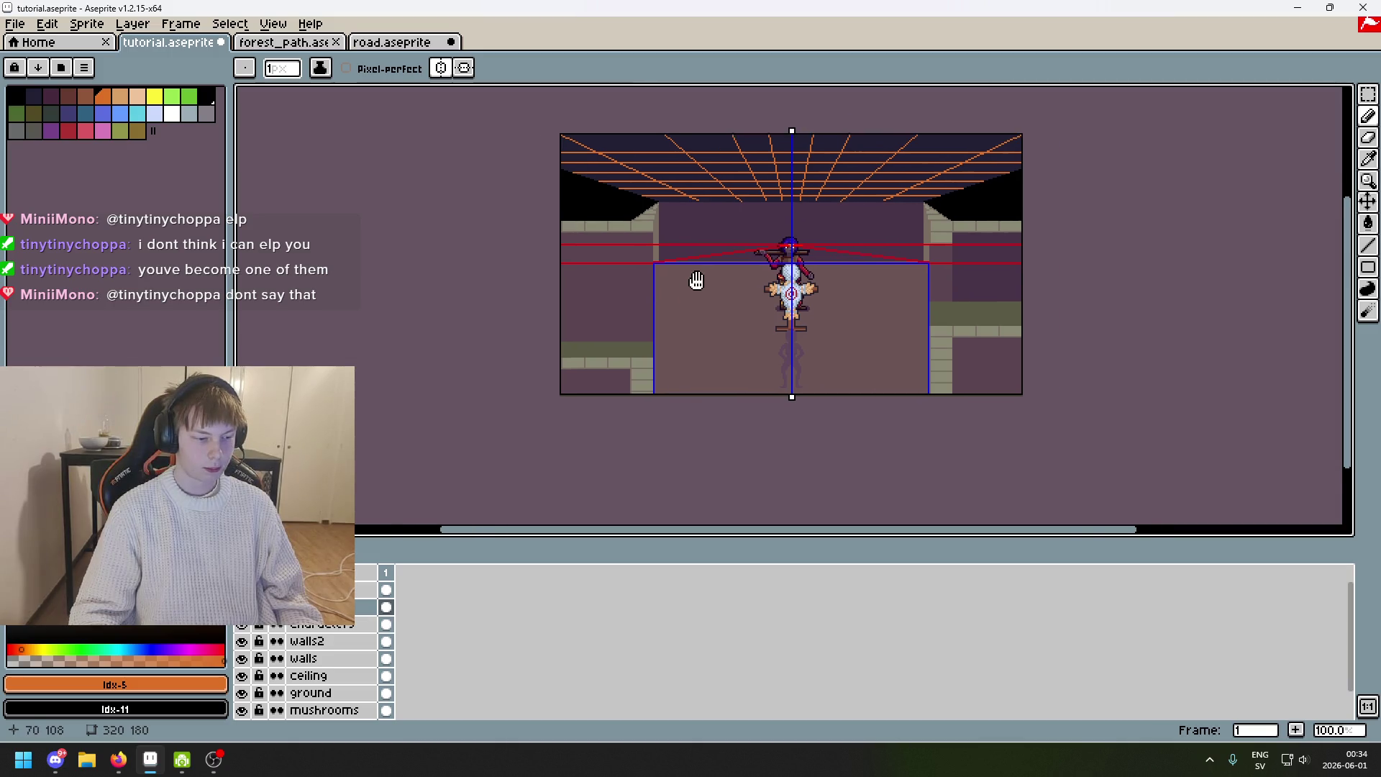
scroll(720, 310, up, 1)
scroll(667, 354, down, 1)
scroll(667, 355, up, 2)
scroll(611, 336, down, 2)
scroll(611, 336, up, 2)
scroll(568, 333, down, 2)
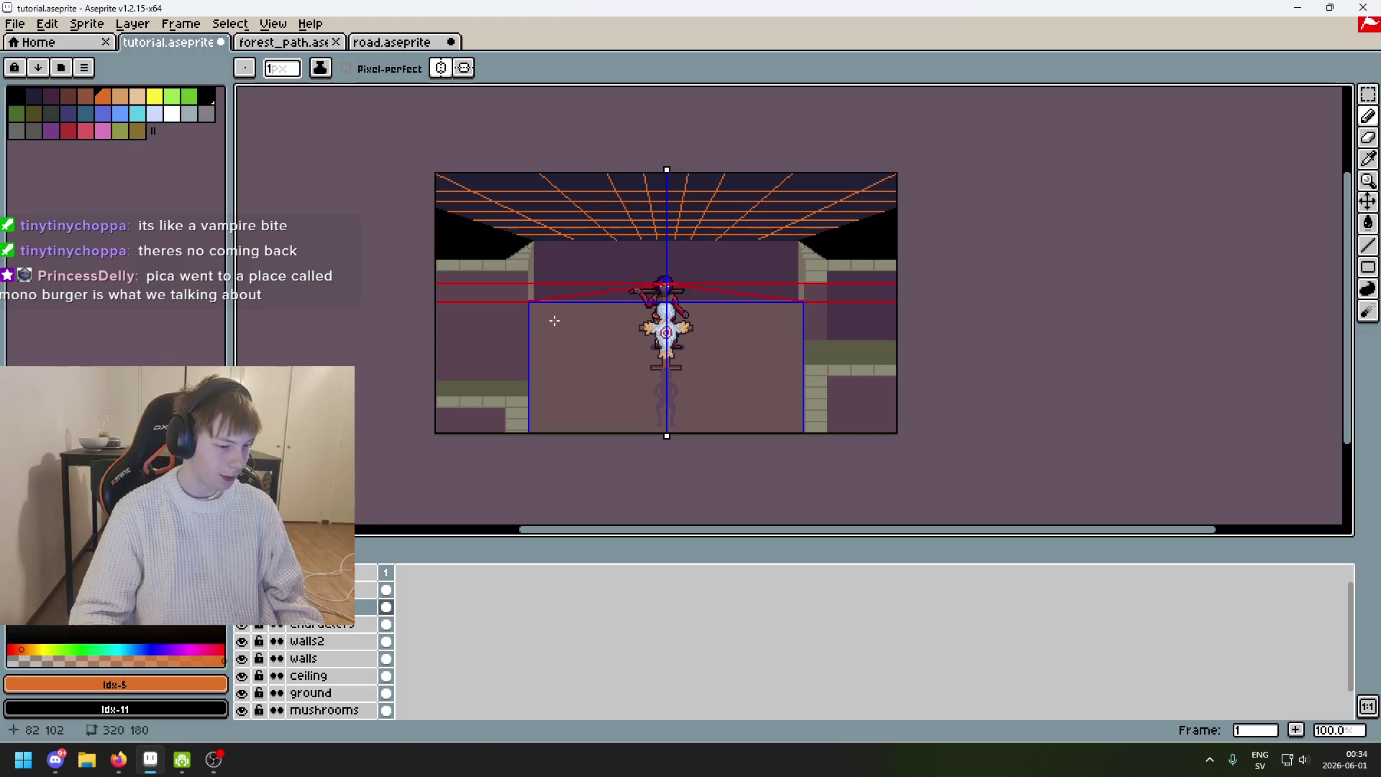
drag(559, 320, 633, 318)
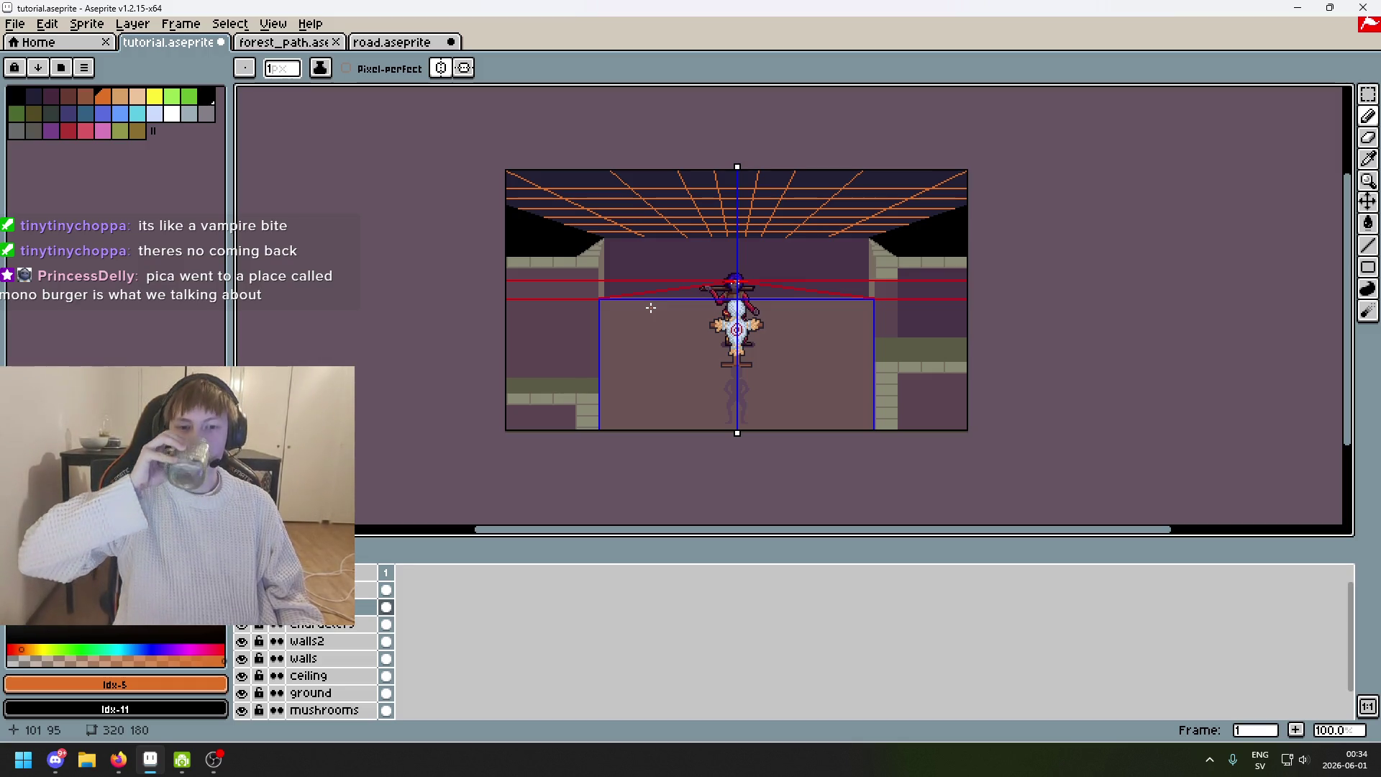
key(alt+Tab)
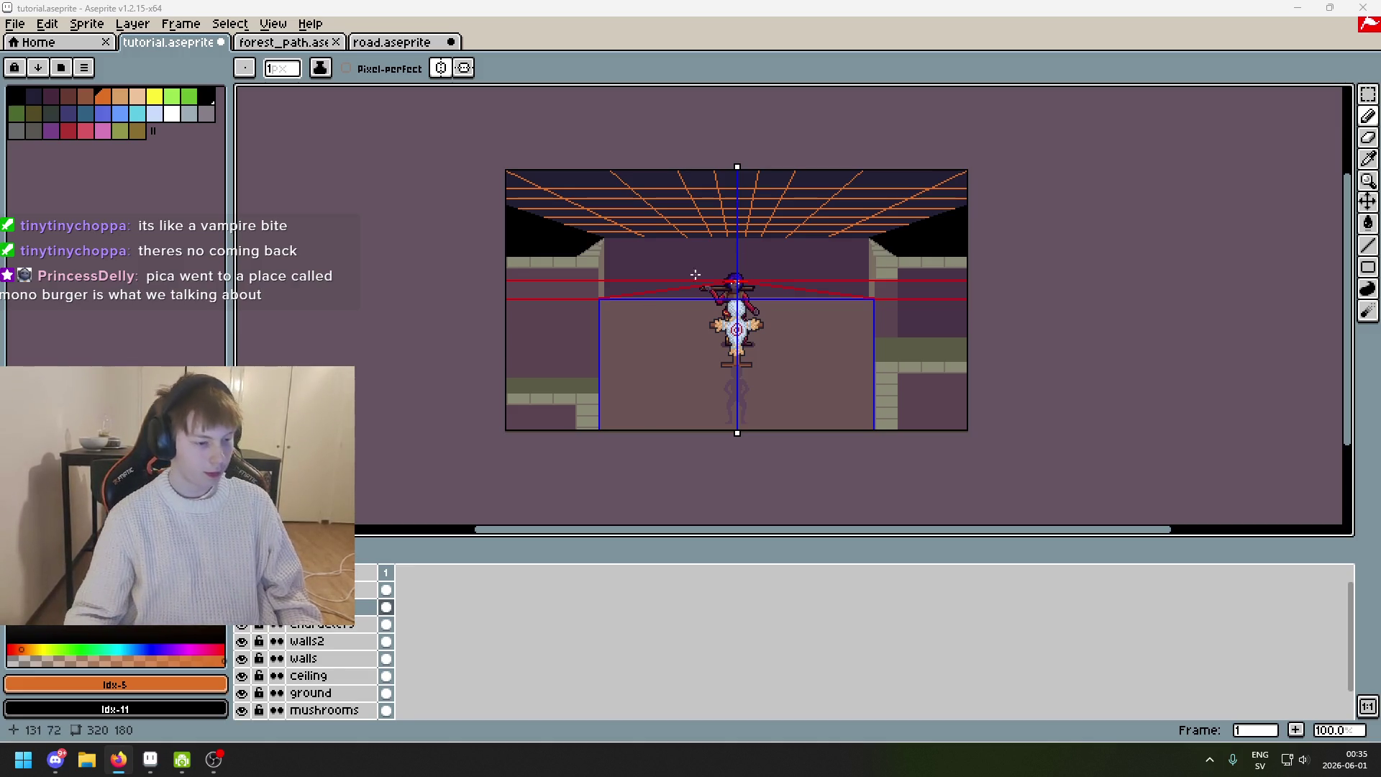
scroll(822, 210, left, 3)
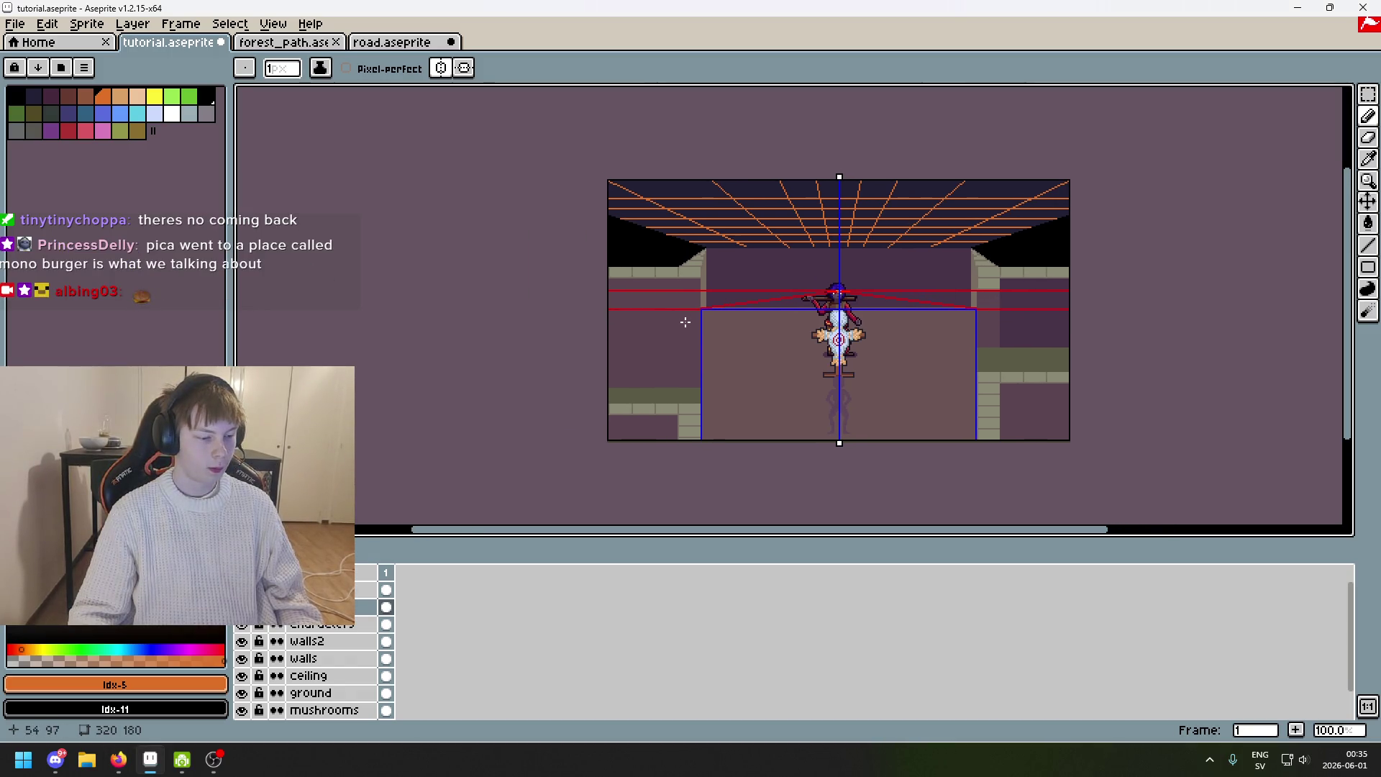
drag(656, 333, 596, 346)
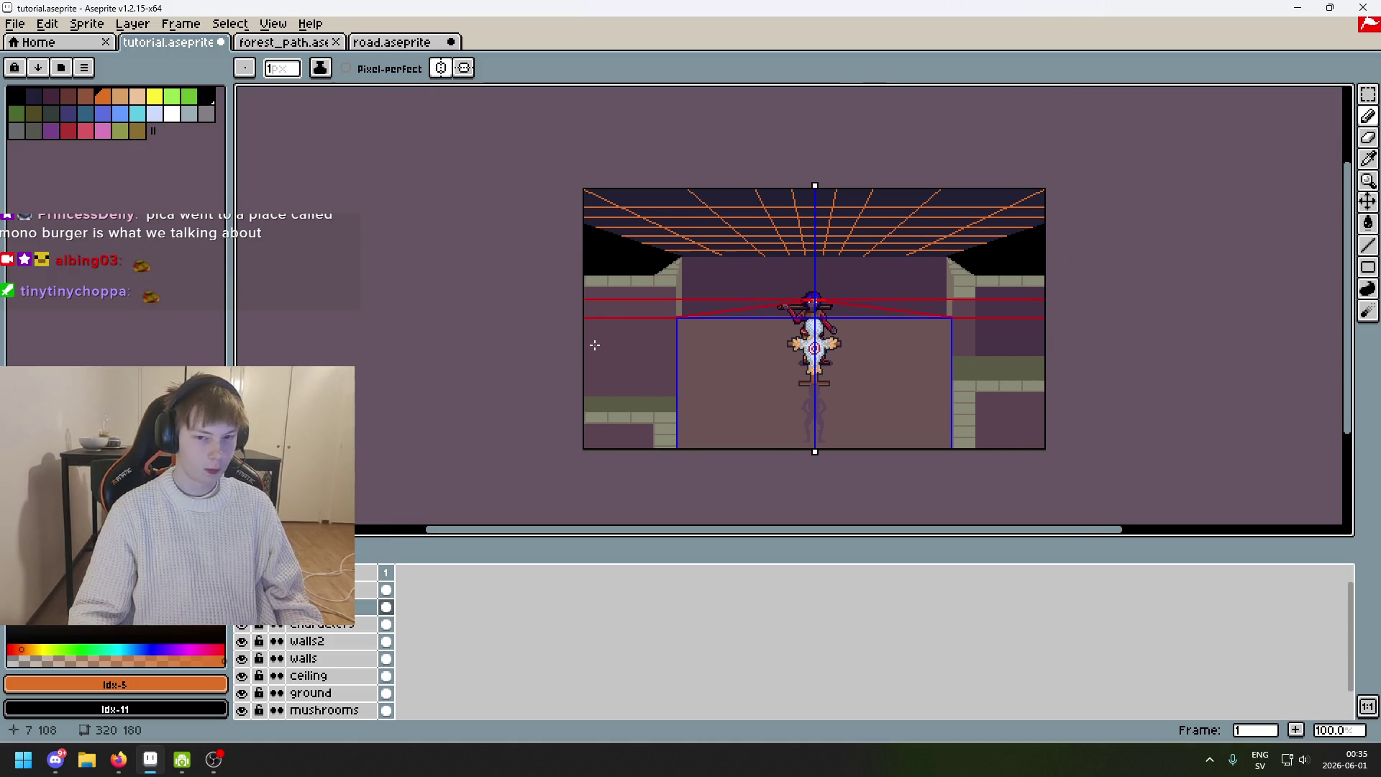
drag(814, 348, 709, 351)
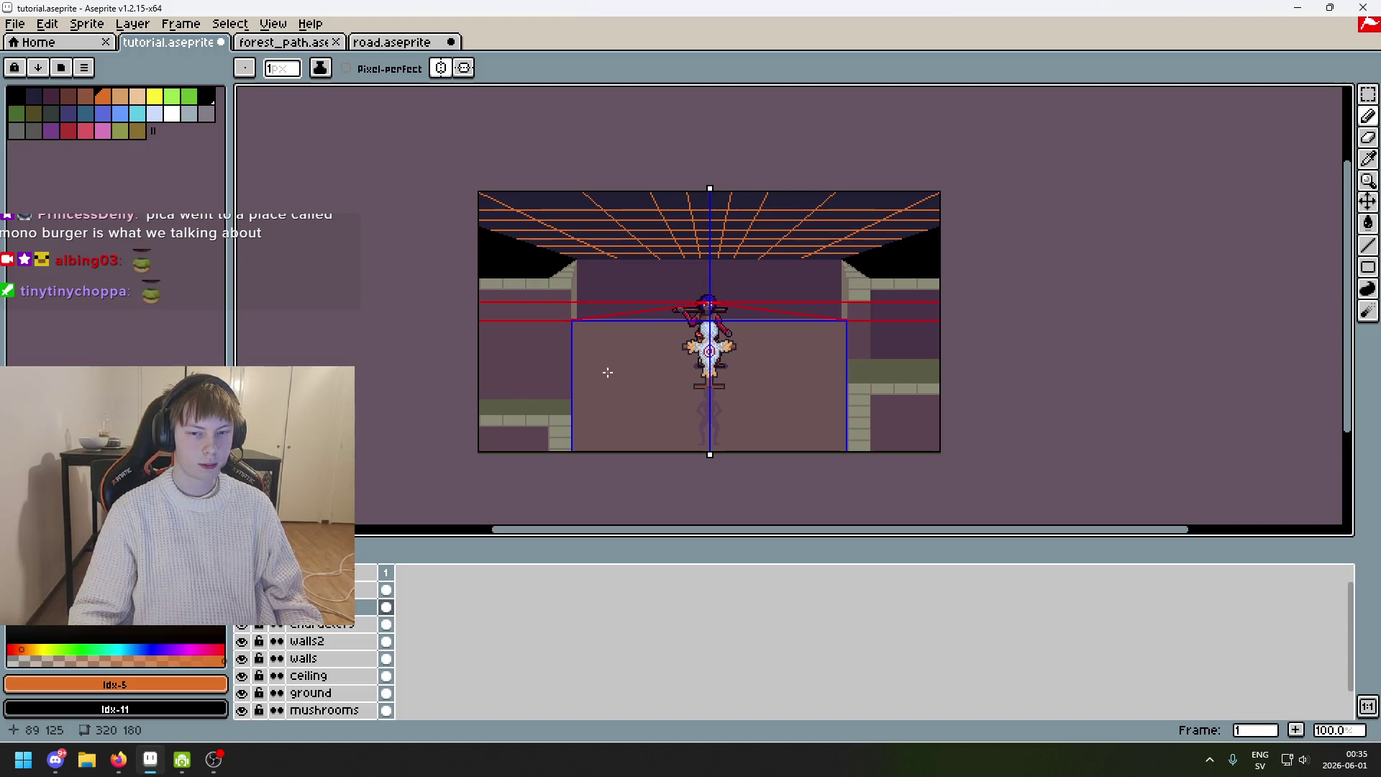
Eyedrop the wall colours #8a8975 and then #796d63.
scroll(608, 372, up, 6)
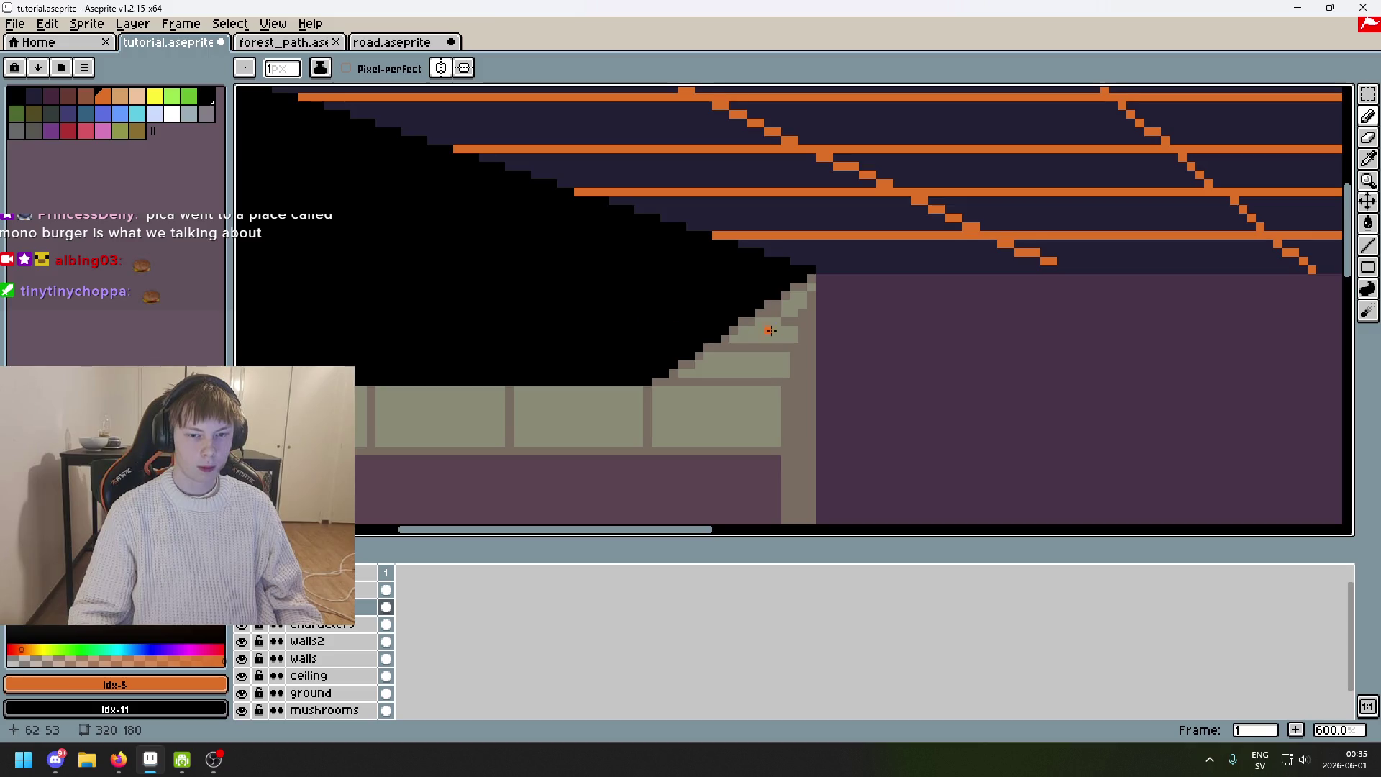
scroll(586, 342, up, 3)
alt+click(549, 339)
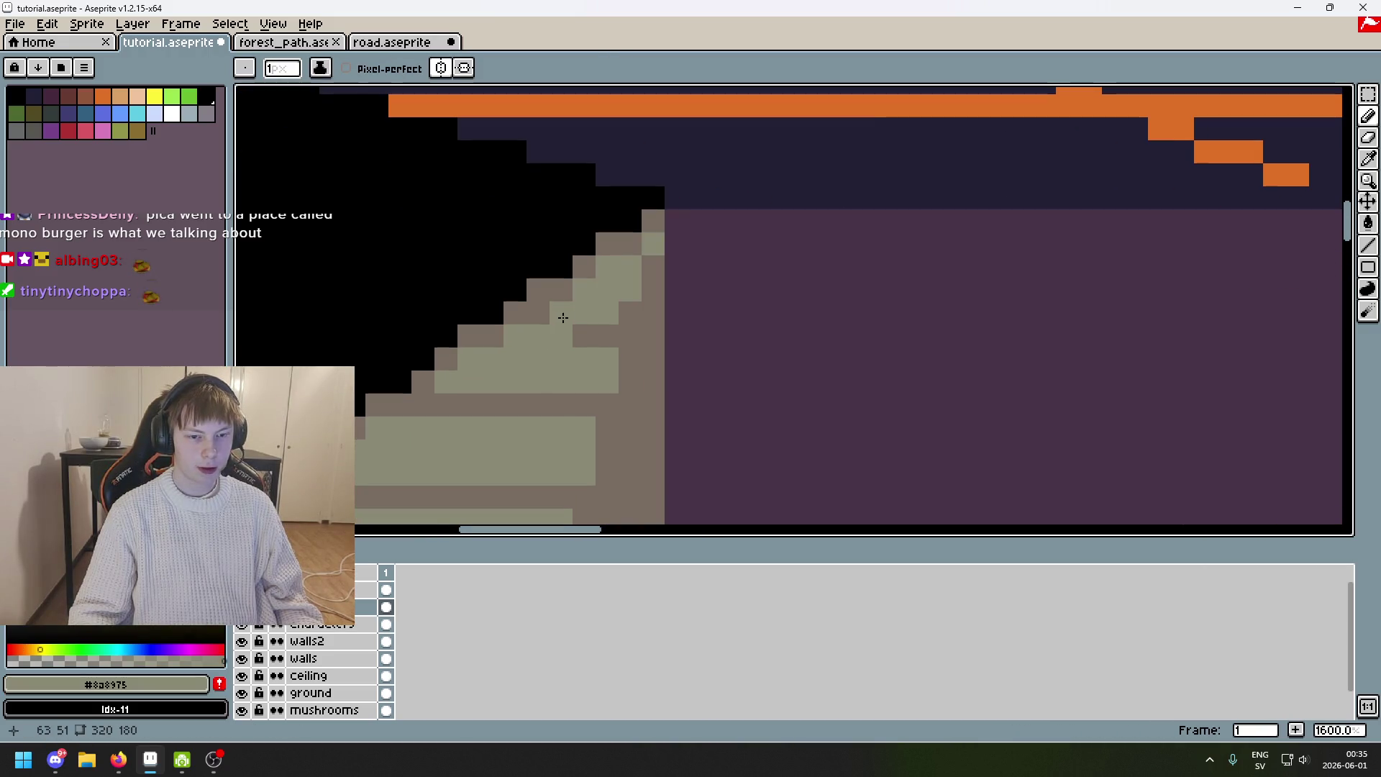
alt+click(559, 299)
Save tutorial.aseprite and recentre the view on the corridor.
scroll(629, 367, down, 6)
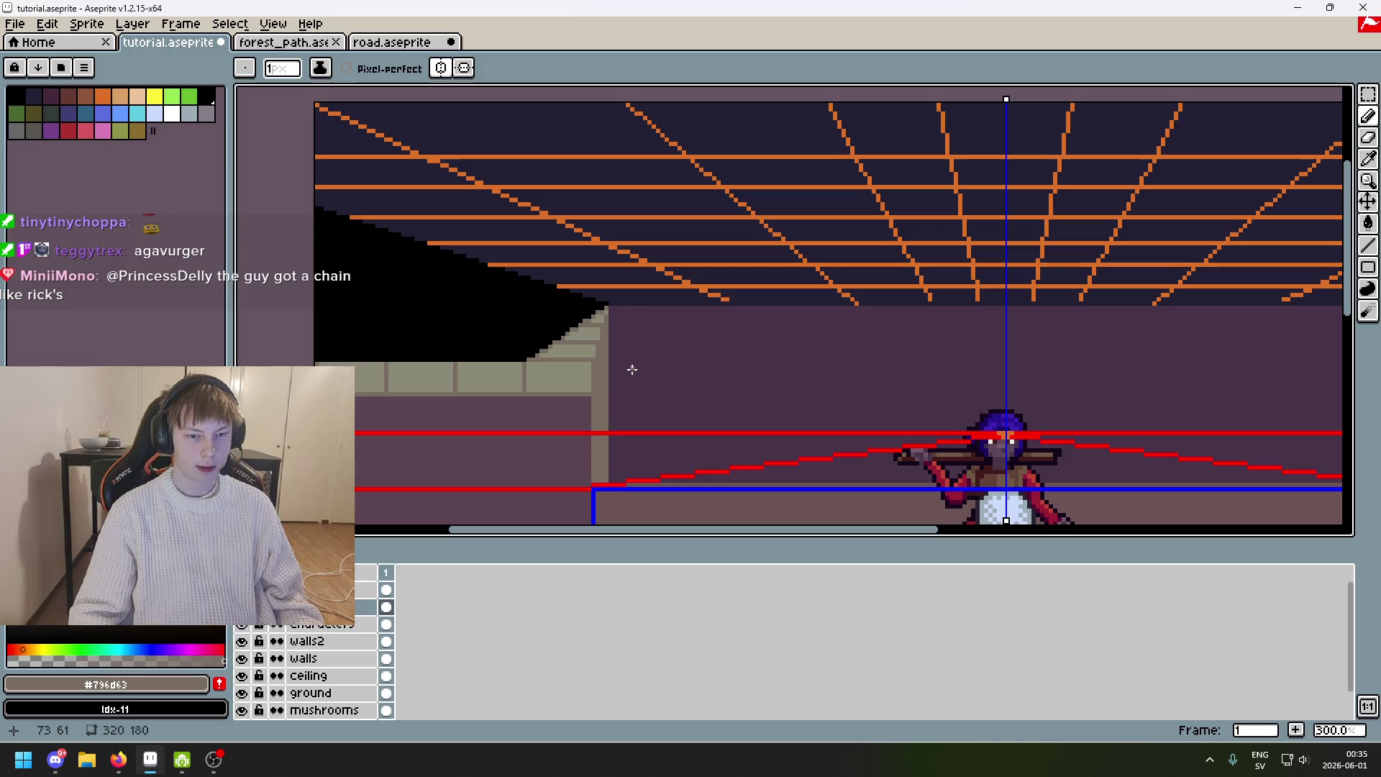
scroll(854, 367, down, 1)
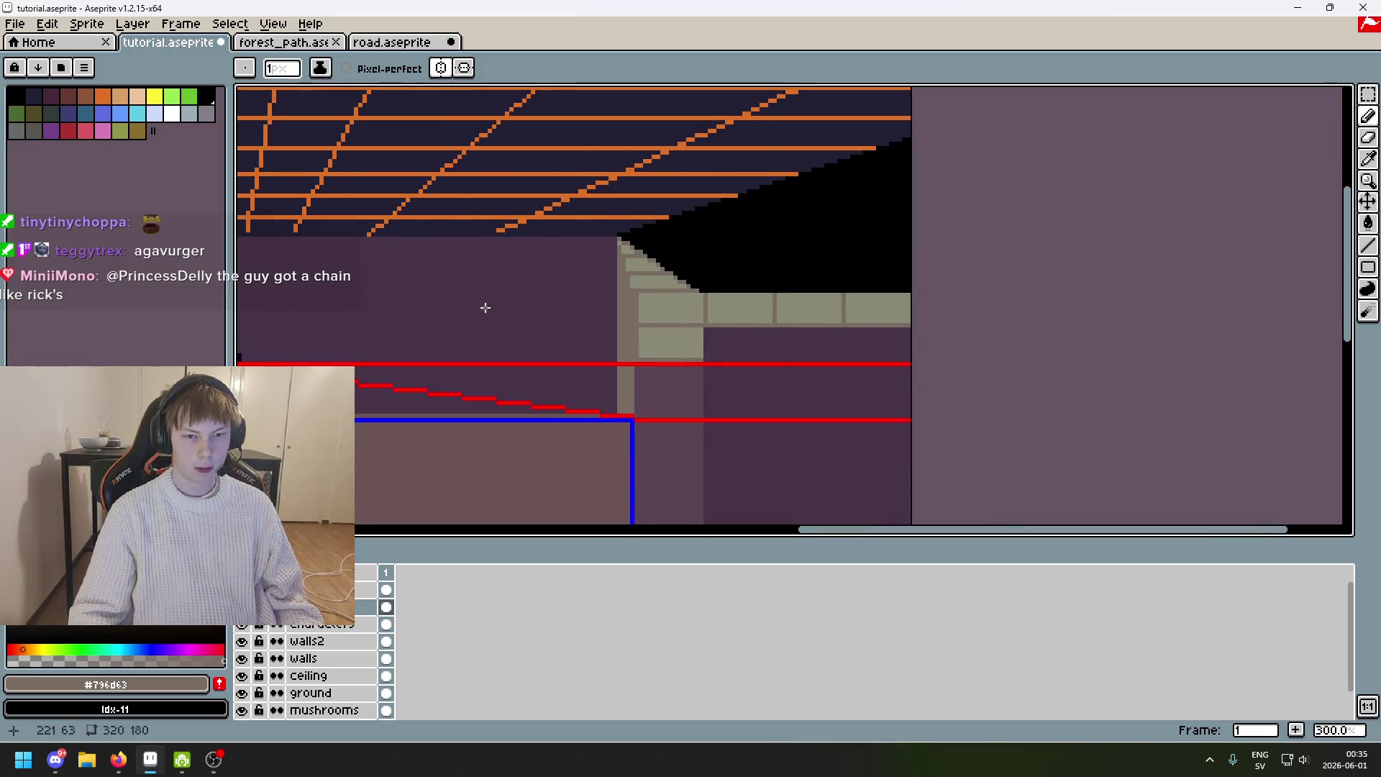
scroll(474, 306, down, 4)
scroll(946, 307, up, 2)
scroll(969, 305, left, 3)
key(ctrl+s)
mouse_move(827, 317)
mouse_down()
mouse_move(1005, 301)
mouse_move(986, 312)
mouse_up()
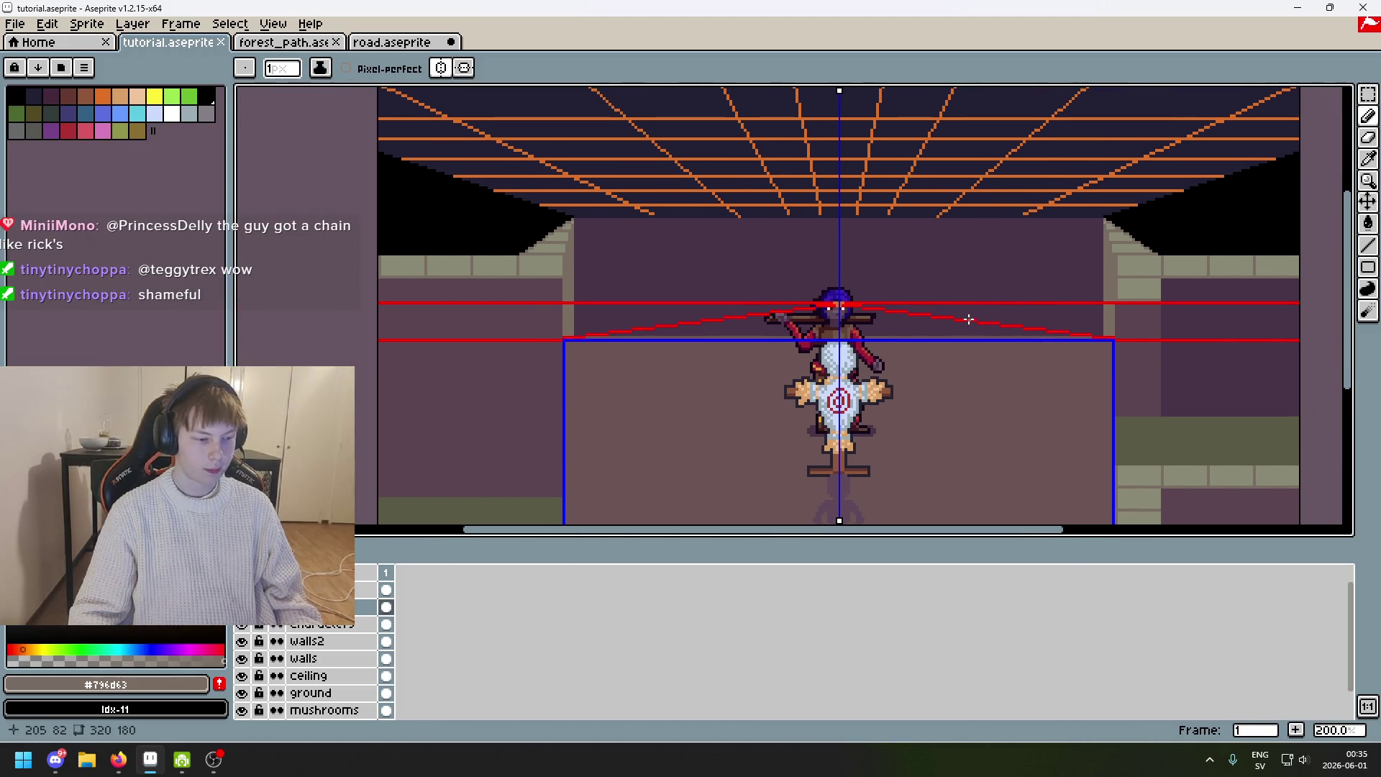
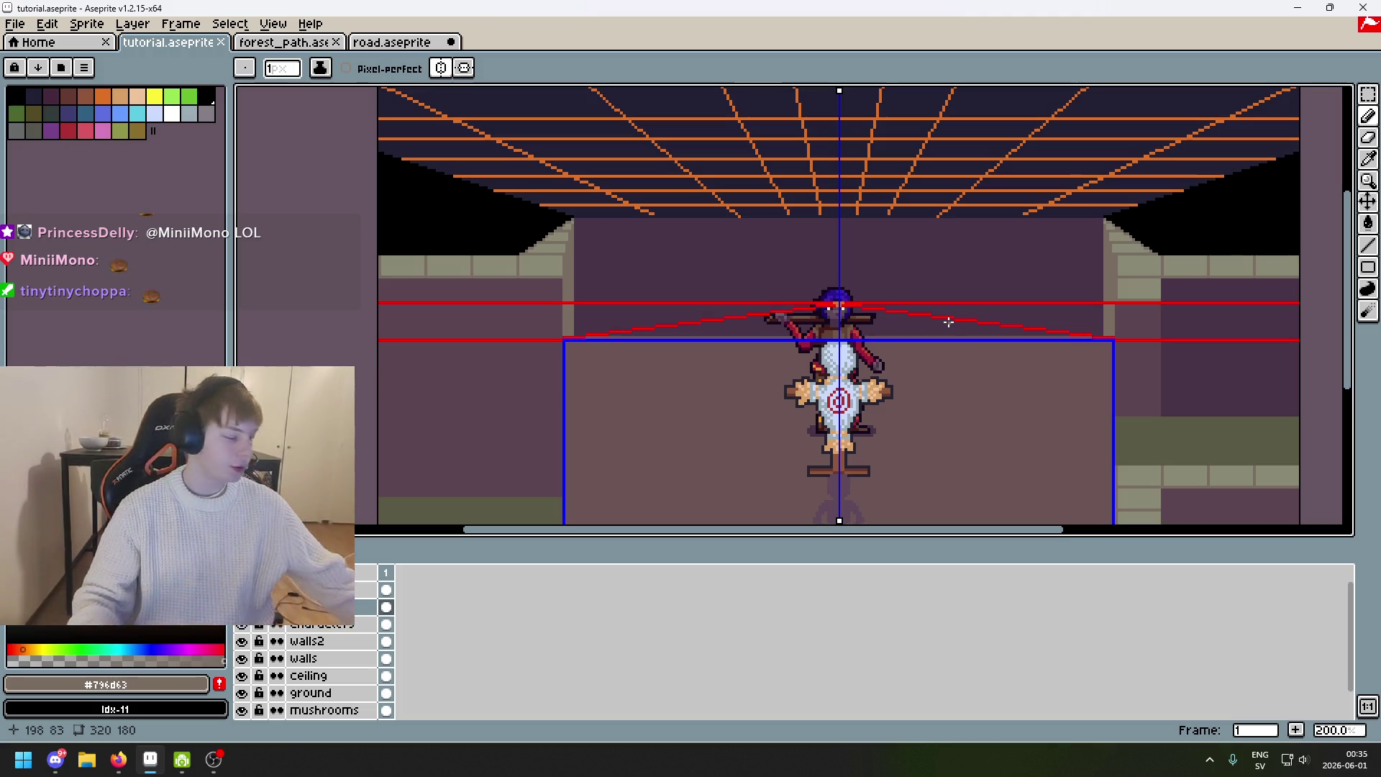
Pan across the corridor artwork and save the tutorial file.
scroll(666, 214, down, 1)
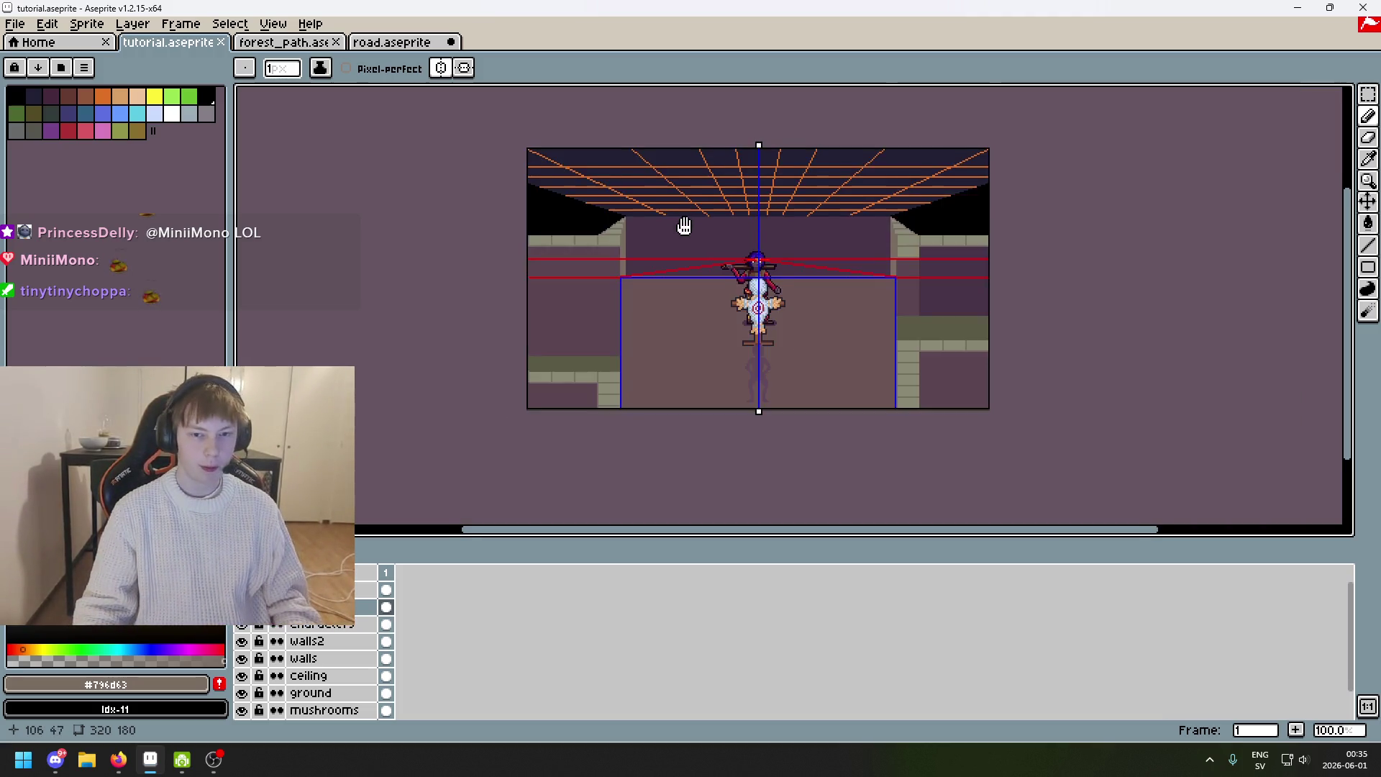
scroll(682, 216, up, 1)
scroll(900, 165, down, 1)
scroll(928, 155, up, 1)
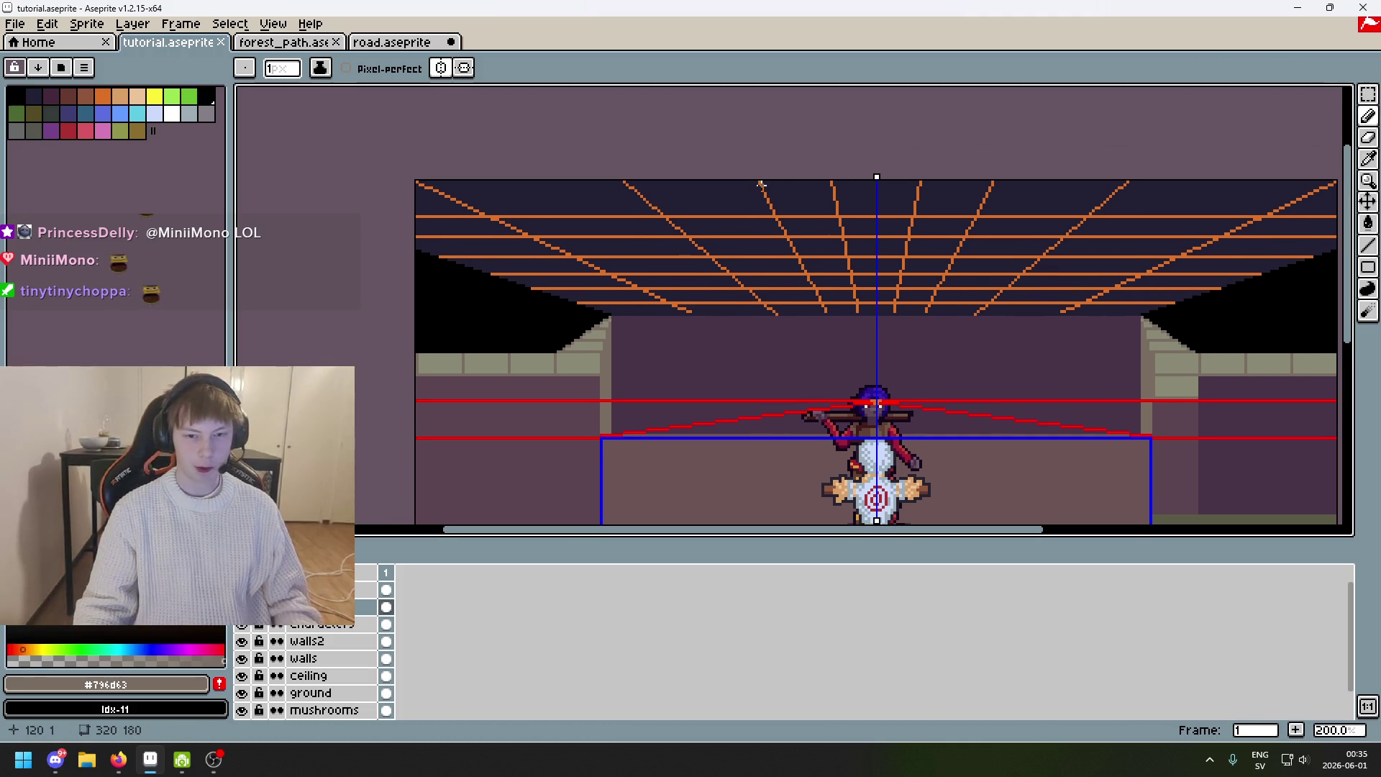
scroll(720, 193, down, 1)
scroll(571, 201, up, 1)
scroll(568, 161, down, 1)
scroll(574, 161, up, 1)
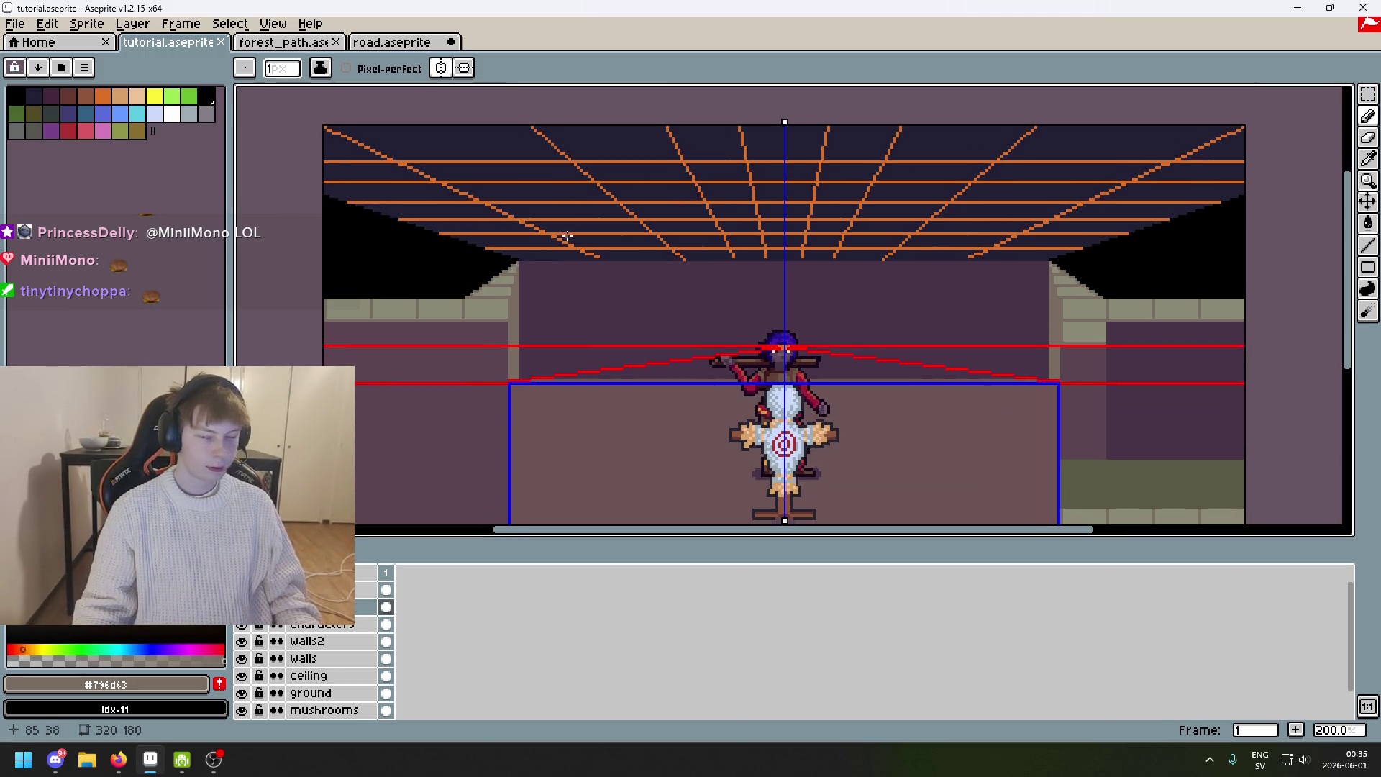
drag(568, 236, 484, 225)
key(ctrl+s)
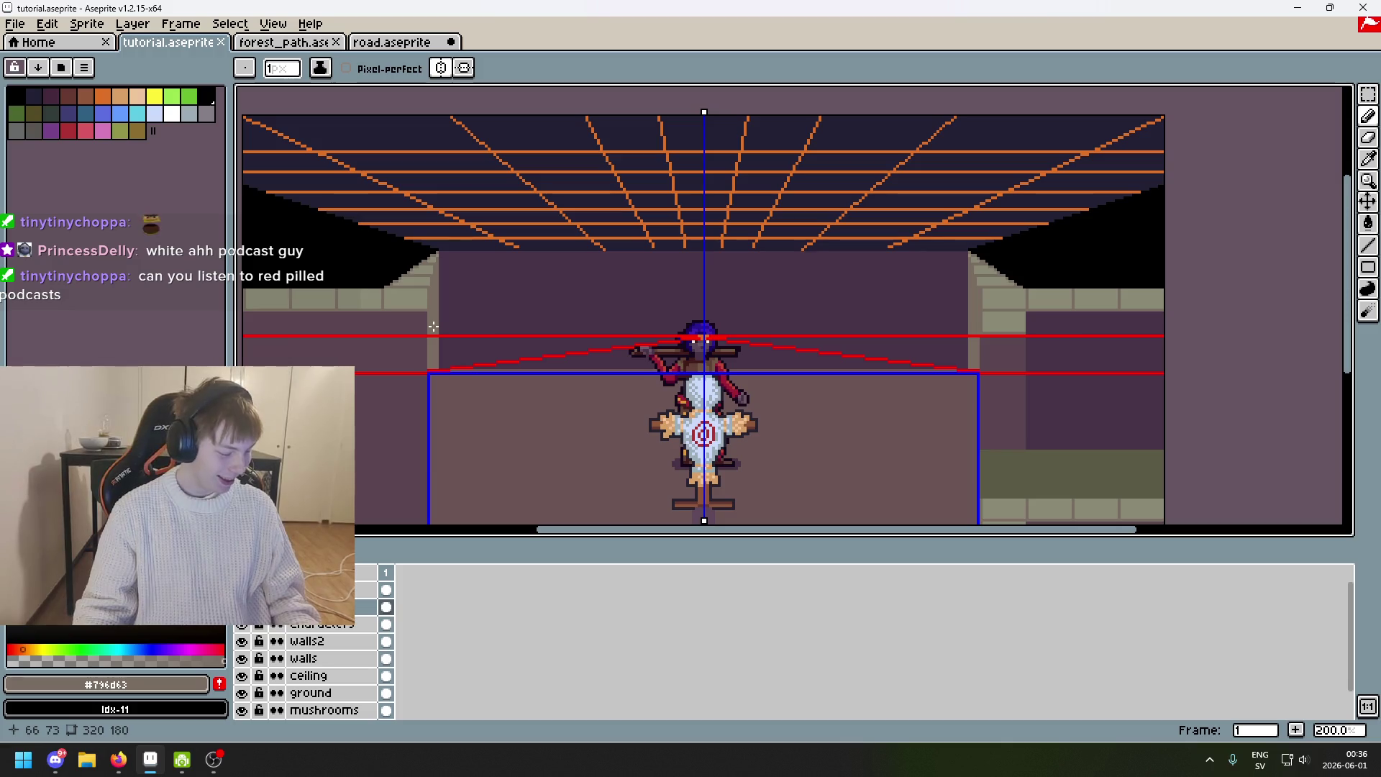
mouse_move(508, 303)
mouse_down()
mouse_move(626, 345)
mouse_move(472, 278)
mouse_move(426, 279)
mouse_up()
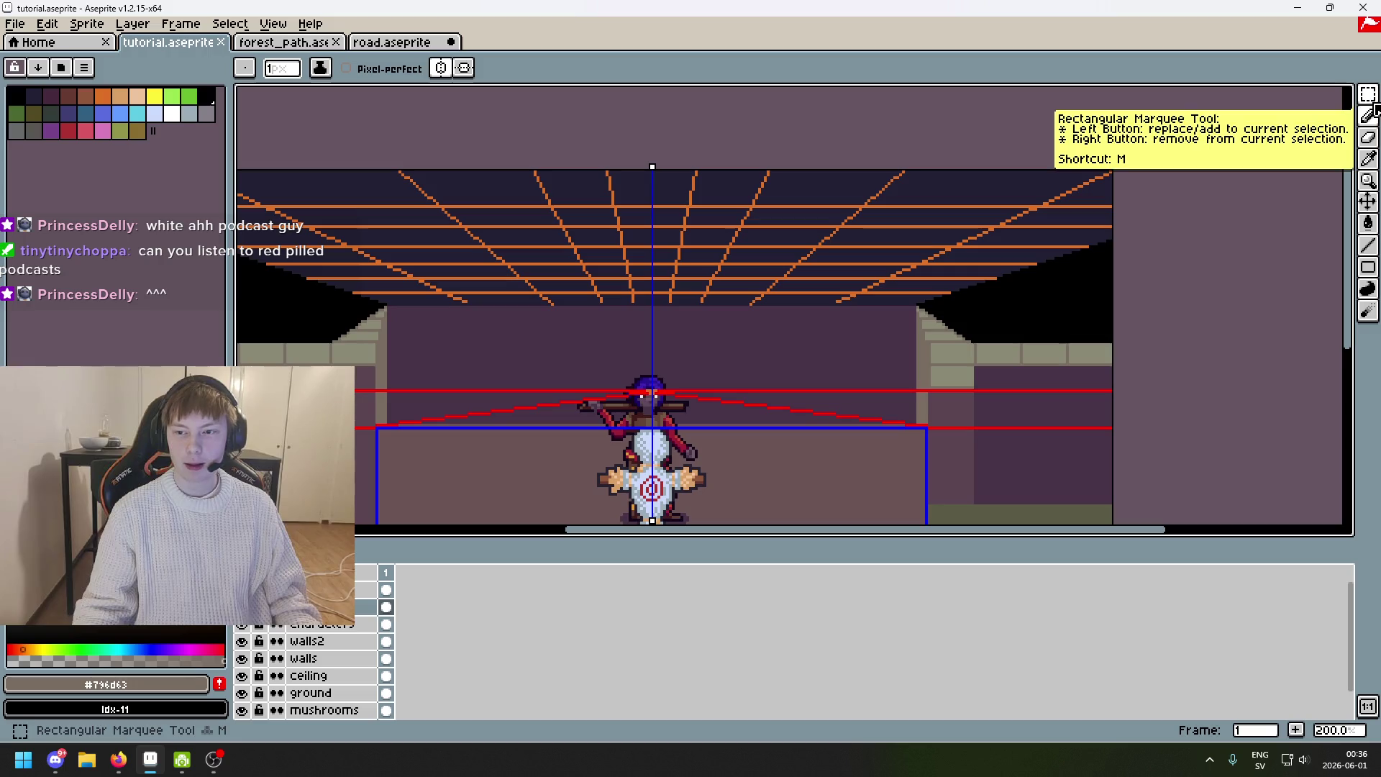
Briefly pick rectangular selection, return to the line tool, and save again.
click(1369, 223)
key(m)
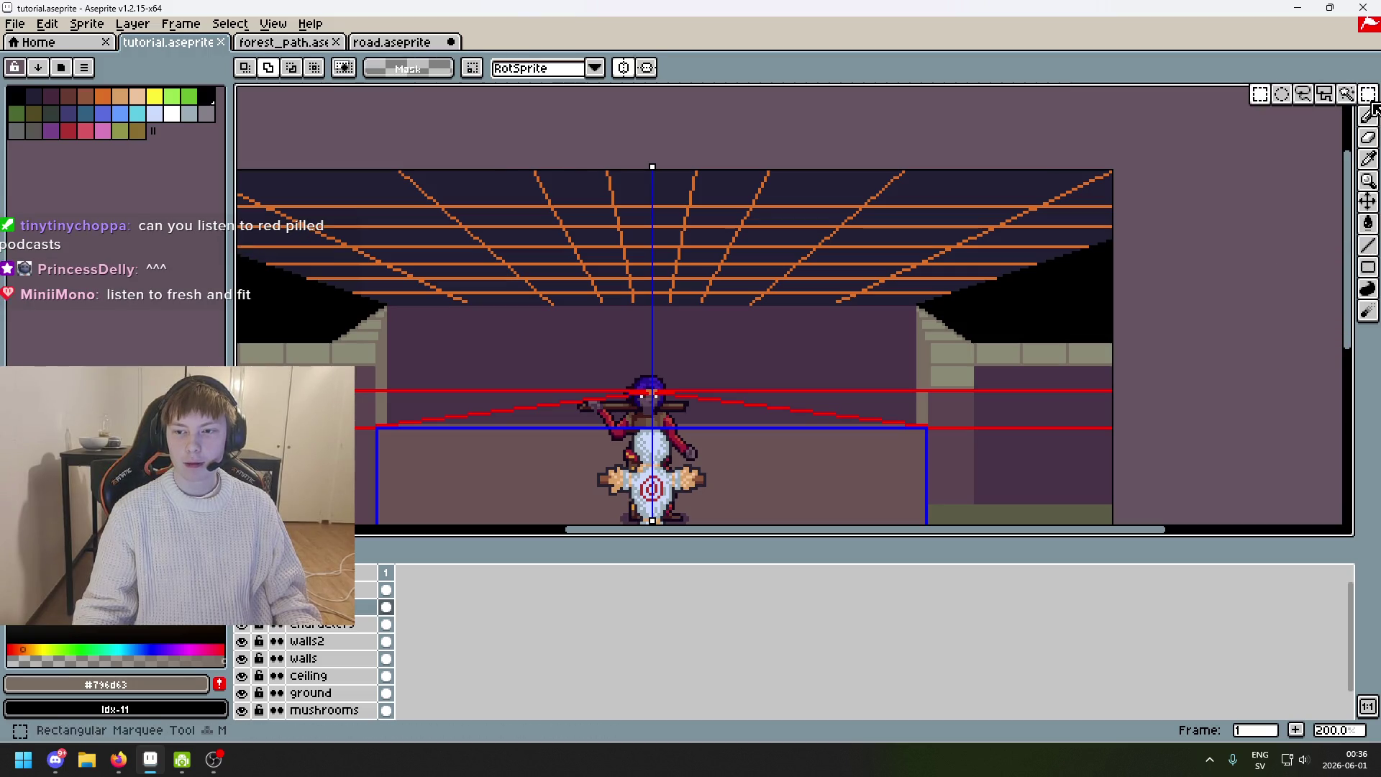
click(1369, 246)
drag(312, 372, 538, 396)
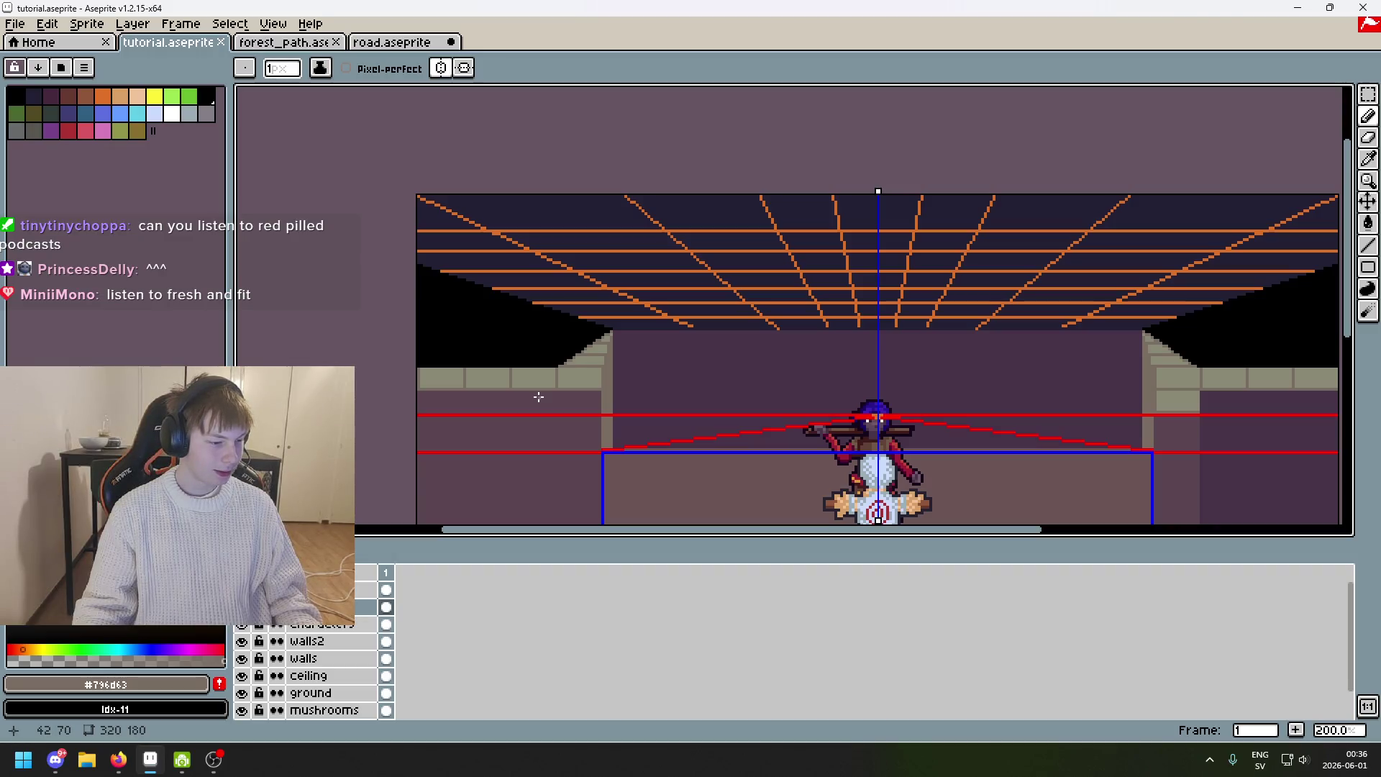
mouse_move(740, 350)
mouse_down()
mouse_move(734, 299)
mouse_move(561, 163)
mouse_move(639, 153)
mouse_move(537, 204)
mouse_move(663, 194)
mouse_move(642, 302)
mouse_move(626, 305)
mouse_up()
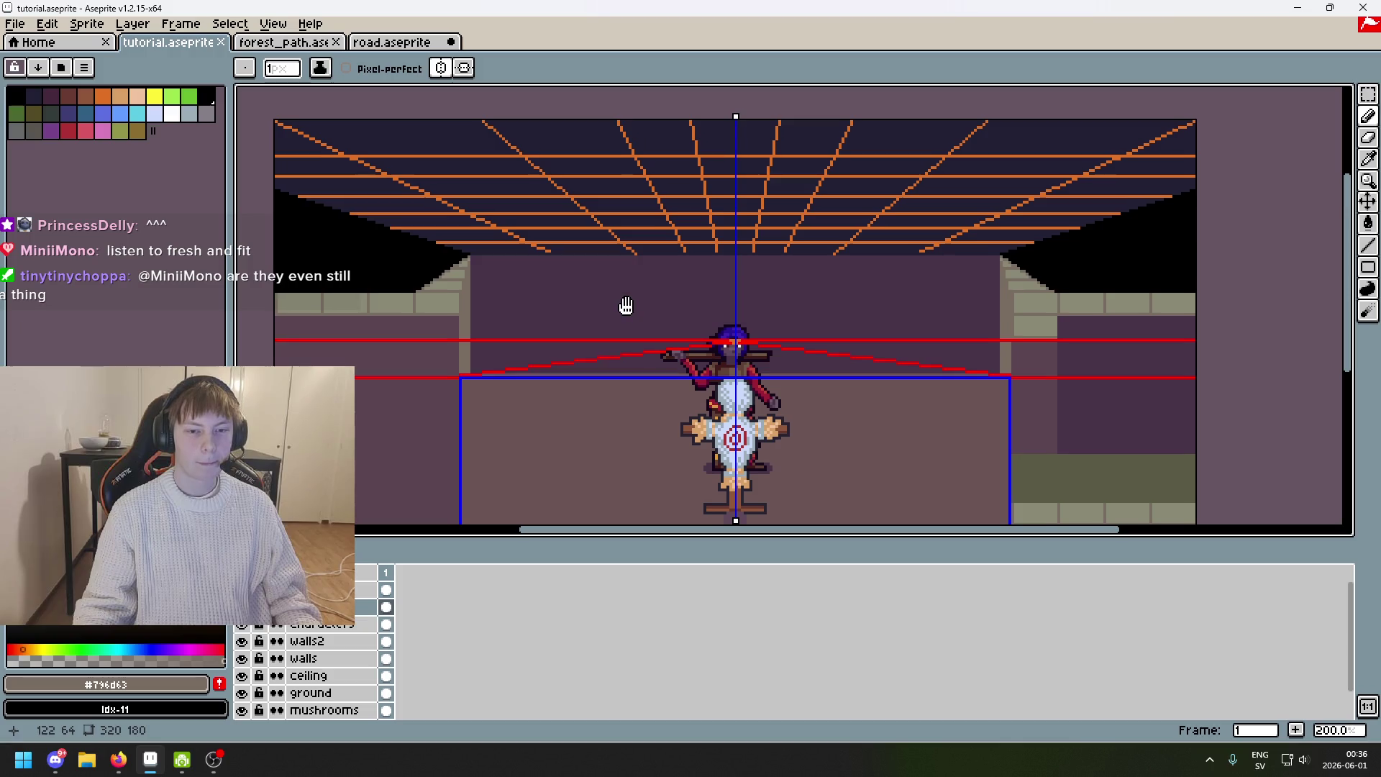
scroll(620, 309, down, 2)
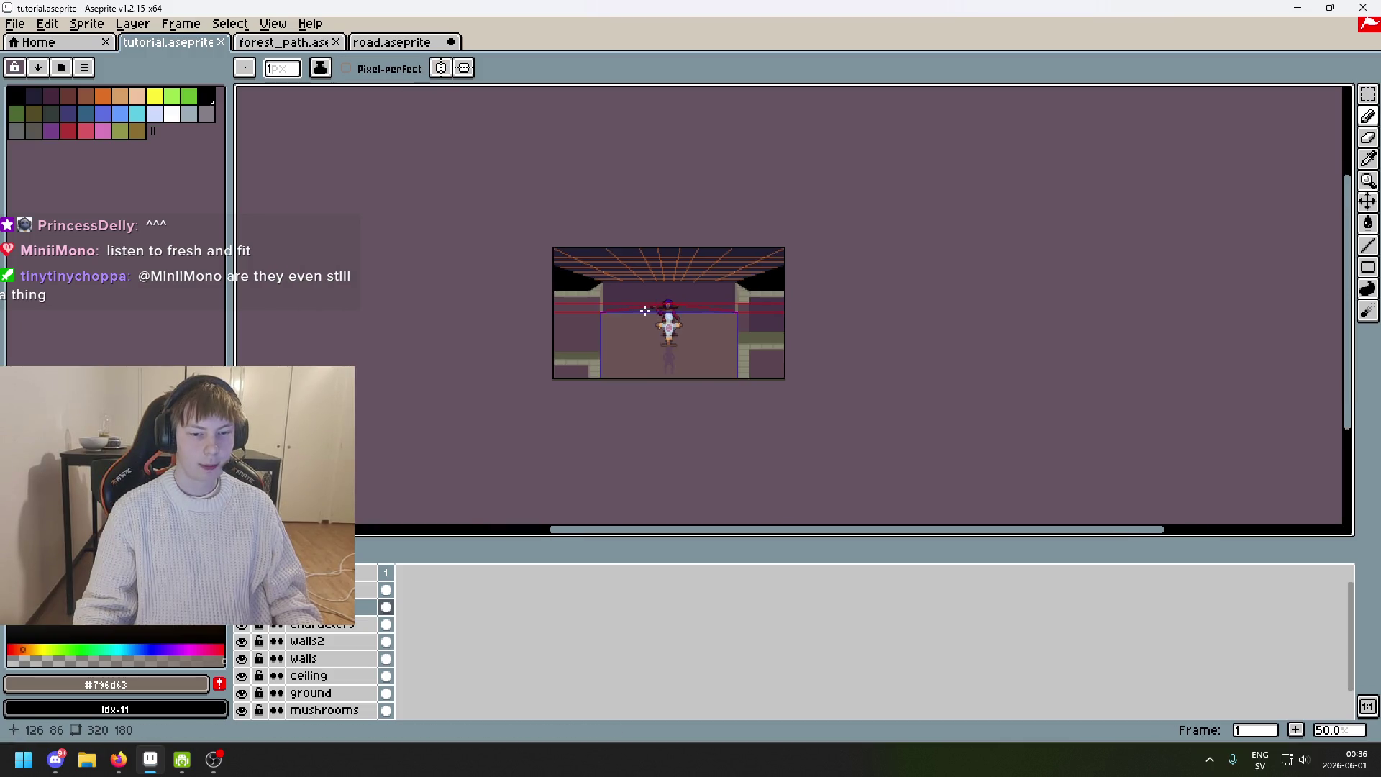
scroll(645, 311, up, 1)
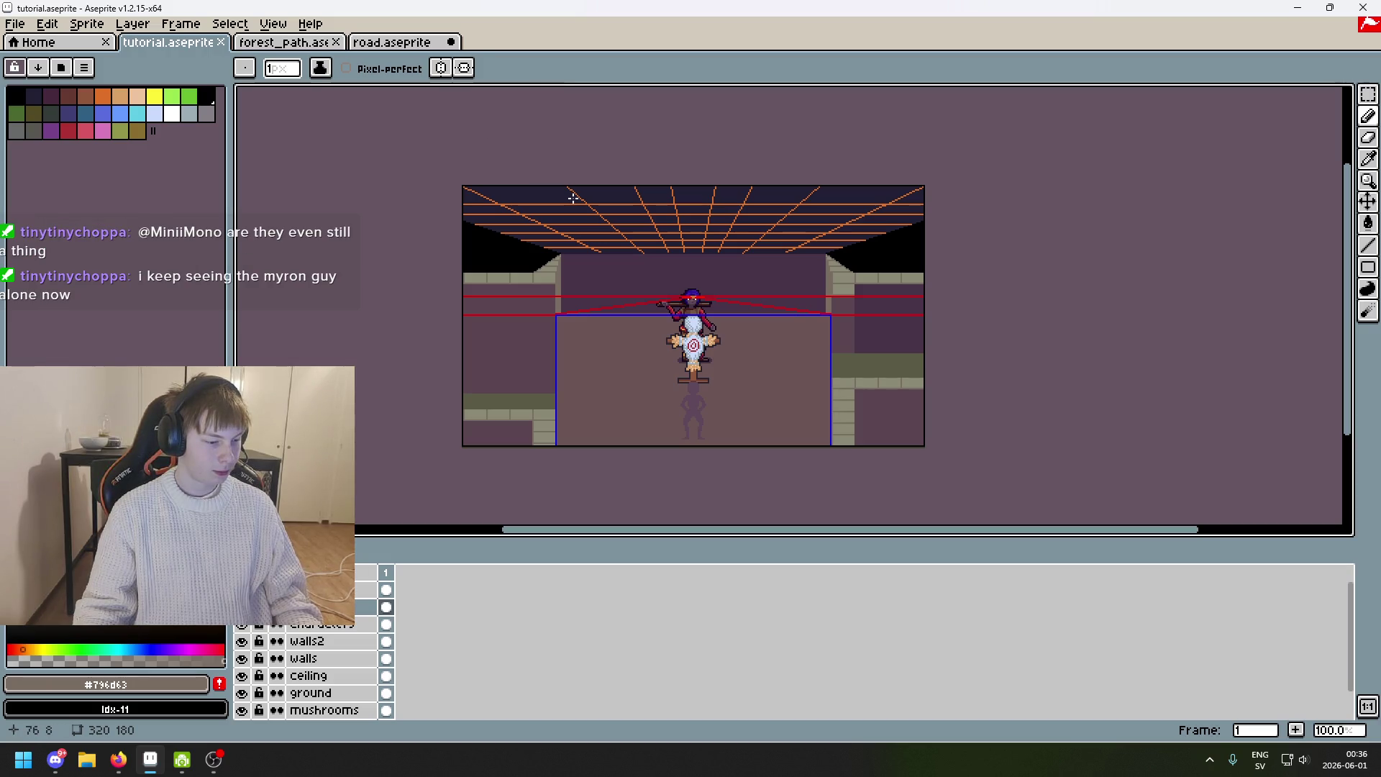
key(ctrl+s)
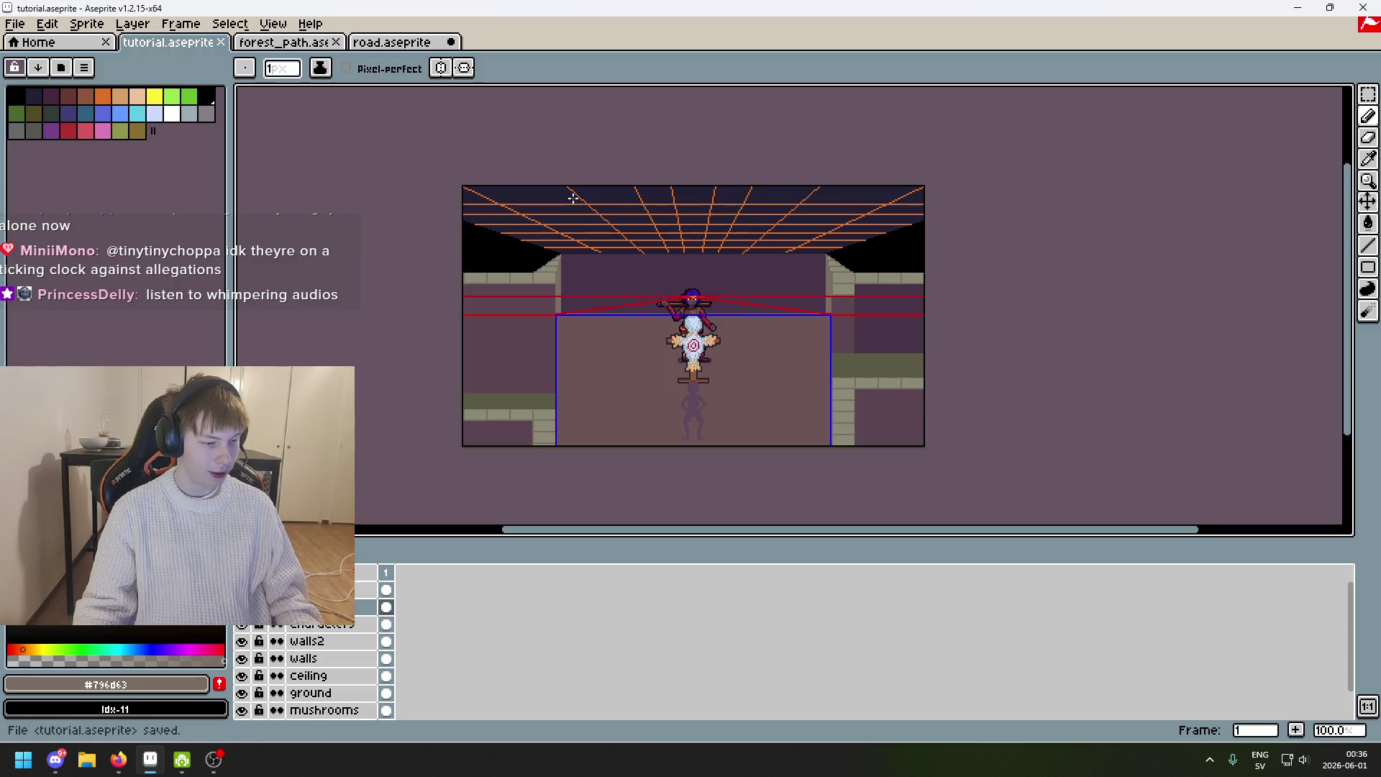
Zoom in and recentre the view on the left ceiling area.
mouse_move(585, 218)
mouse_down()
mouse_move(588, 250)
mouse_move(653, 224)
mouse_up()
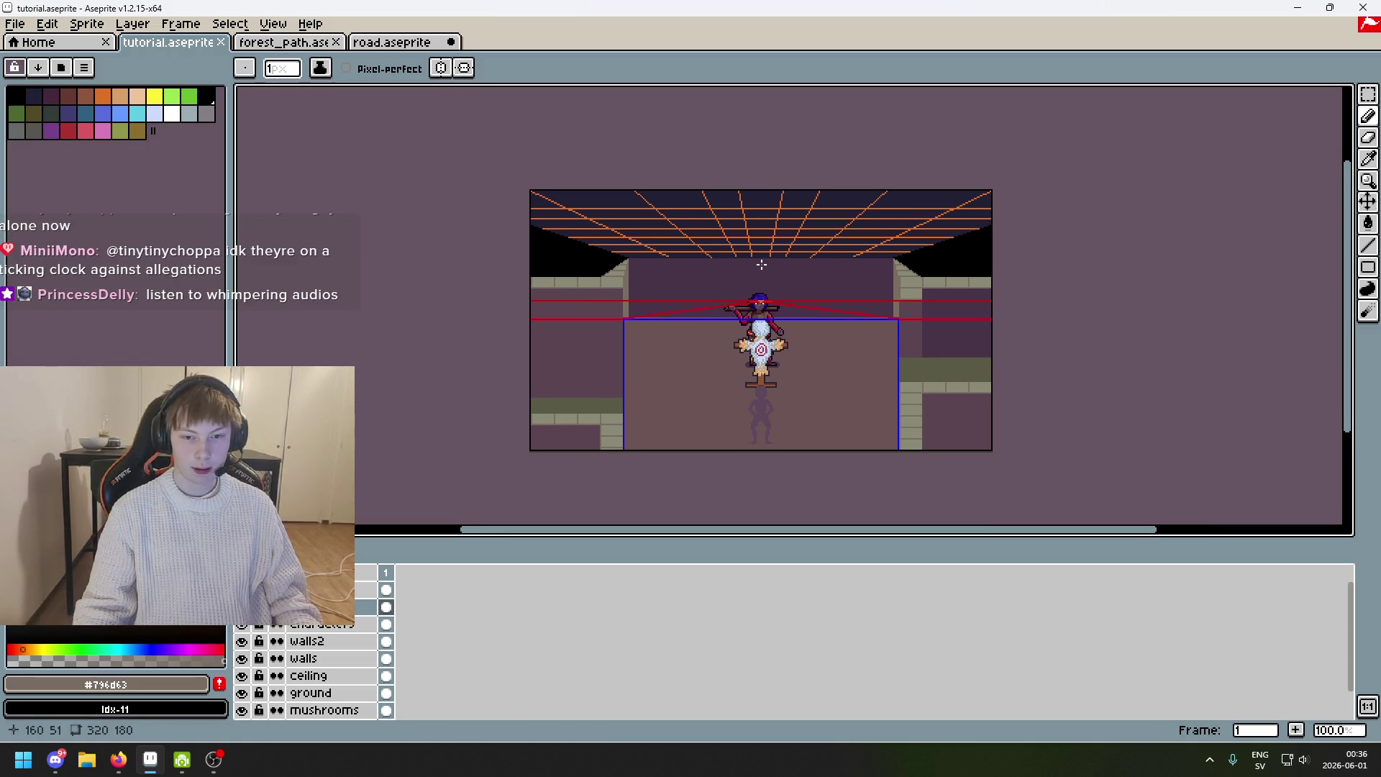
scroll(863, 279, up, 1)
scroll(858, 280, down, 1)
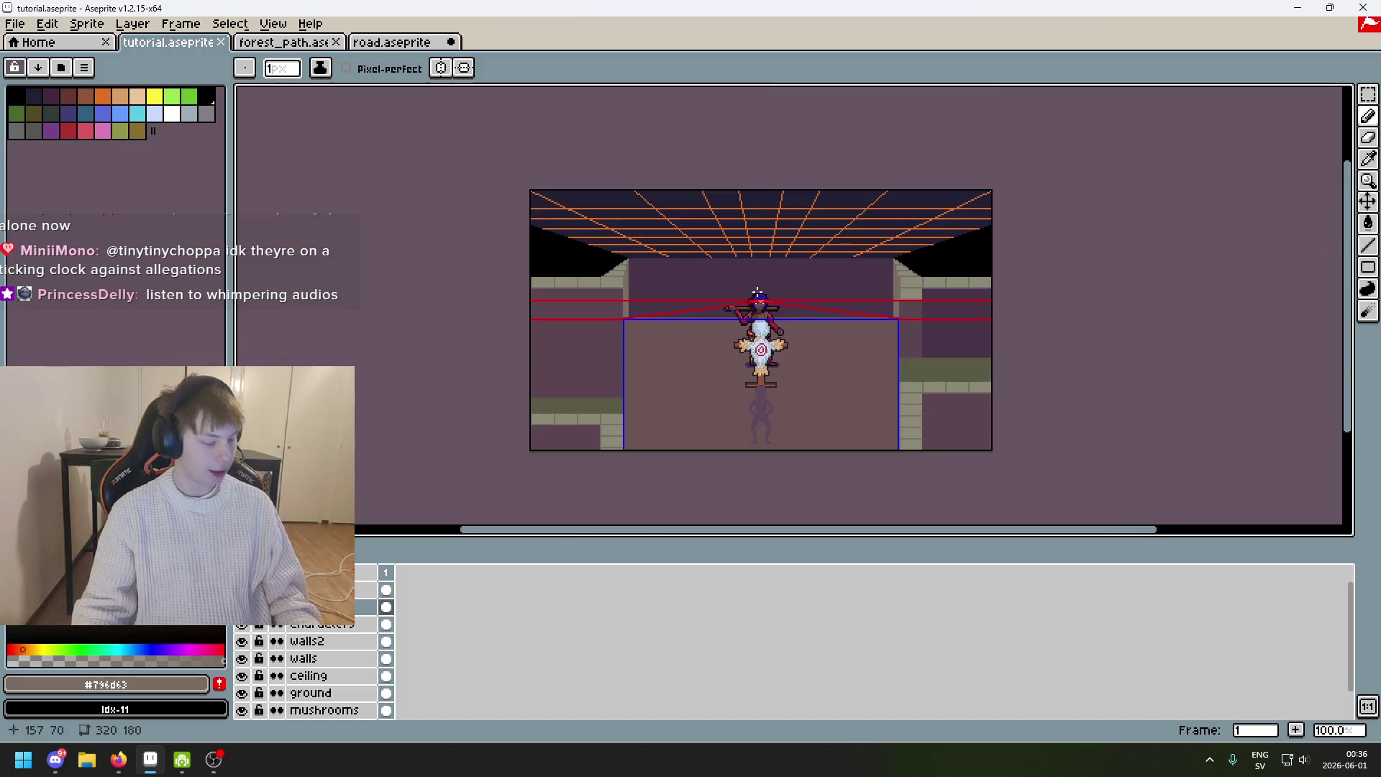
scroll(752, 268, up, 1)
scroll(509, 231, down, 1)
drag(509, 231, 686, 238)
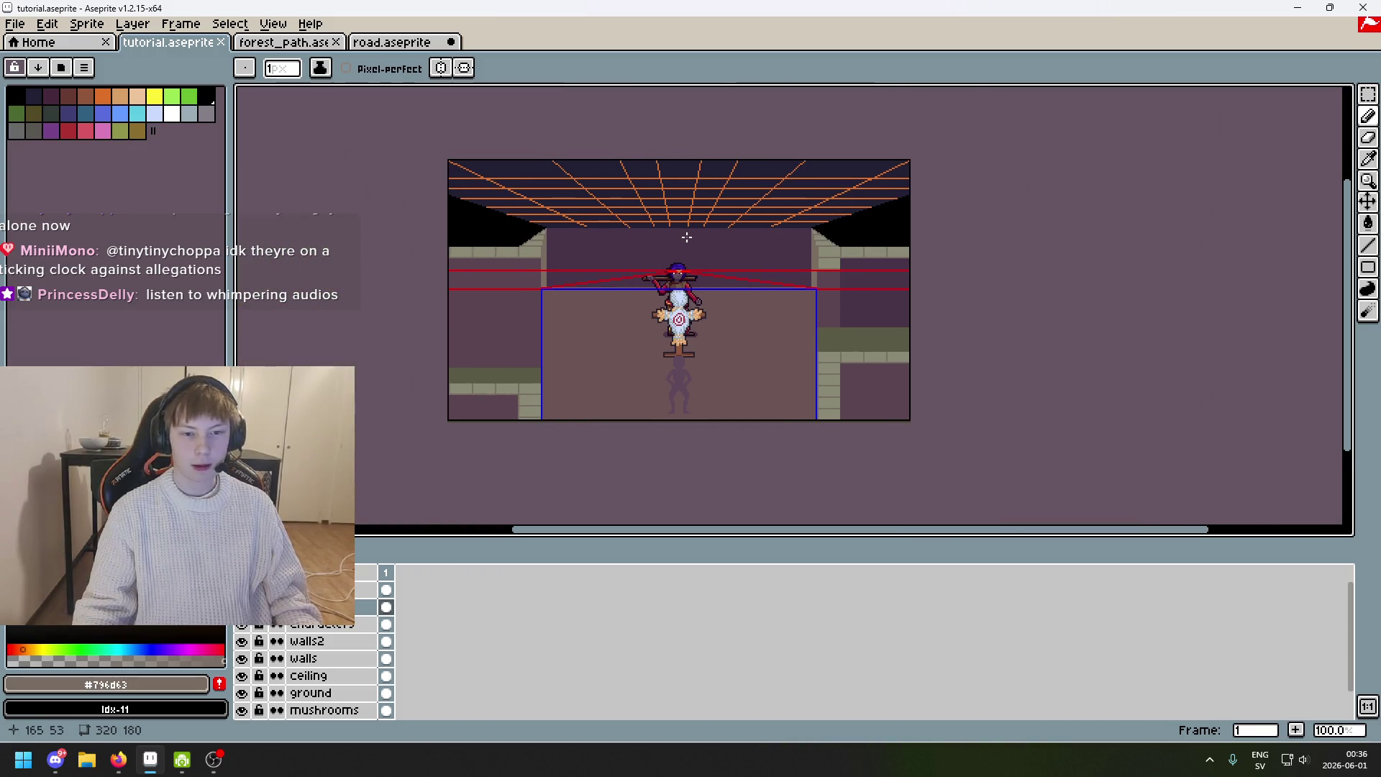
scroll(575, 216, up, 1)
mouse_move(592, 223)
mouse_down()
mouse_move(673, 274)
mouse_move(595, 240)
mouse_move(591, 206)
mouse_up()
mouse_move(660, 261)
mouse_down()
mouse_move(722, 204)
mouse_move(748, 218)
mouse_move(718, 331)
mouse_move(950, 382)
mouse_move(765, 321)
mouse_move(866, 207)
mouse_move(842, 252)
mouse_up()
Hide and then re-show the orange lines layer to inspect the ceiling.
click(241, 590)
scroll(686, 444, down, 1)
drag(686, 444, 681, 406)
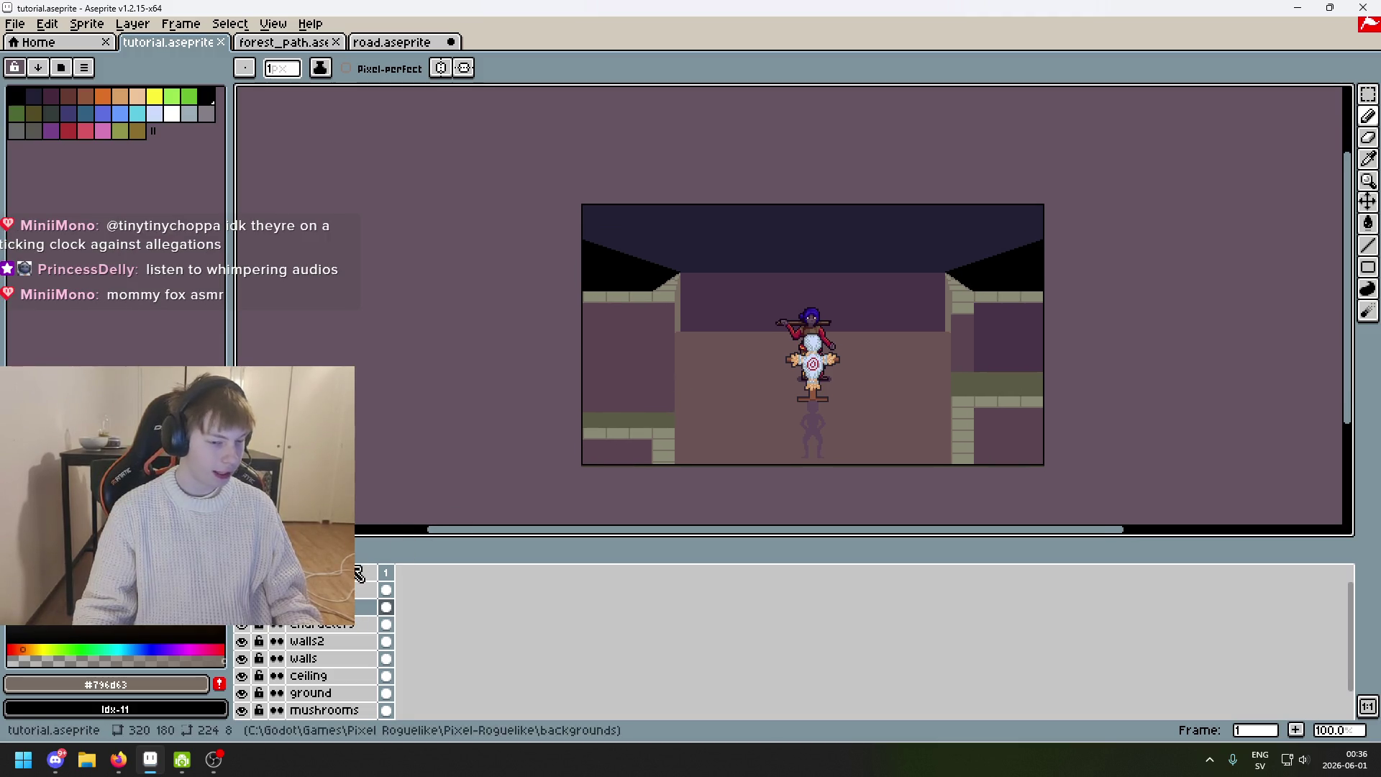
click(241, 590)
scroll(675, 379, up, 1)
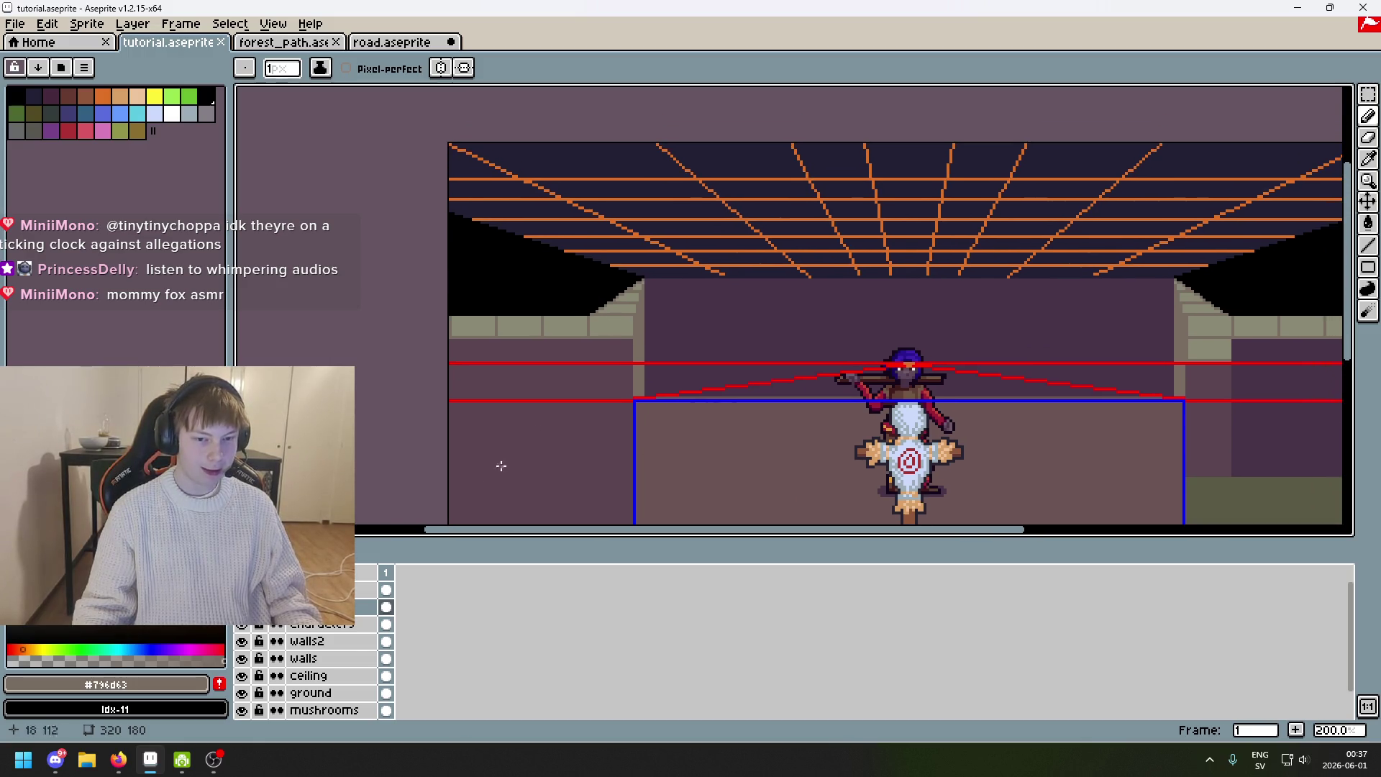
scroll(337, 646, down, 2)
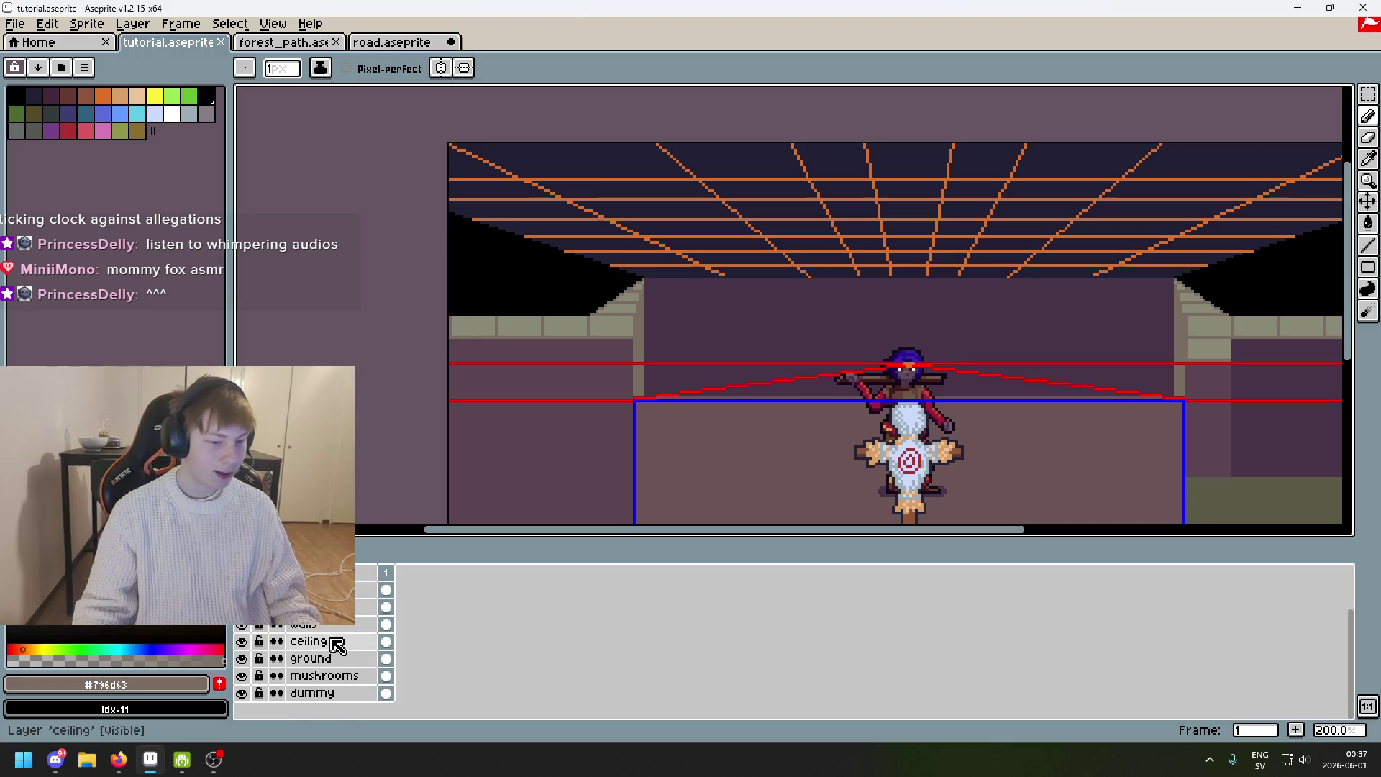
On the ceiling layer, pencil a thin gray-green drip using the eyedropped wall colour.
click(337, 647)
key(i)
click(624, 302)
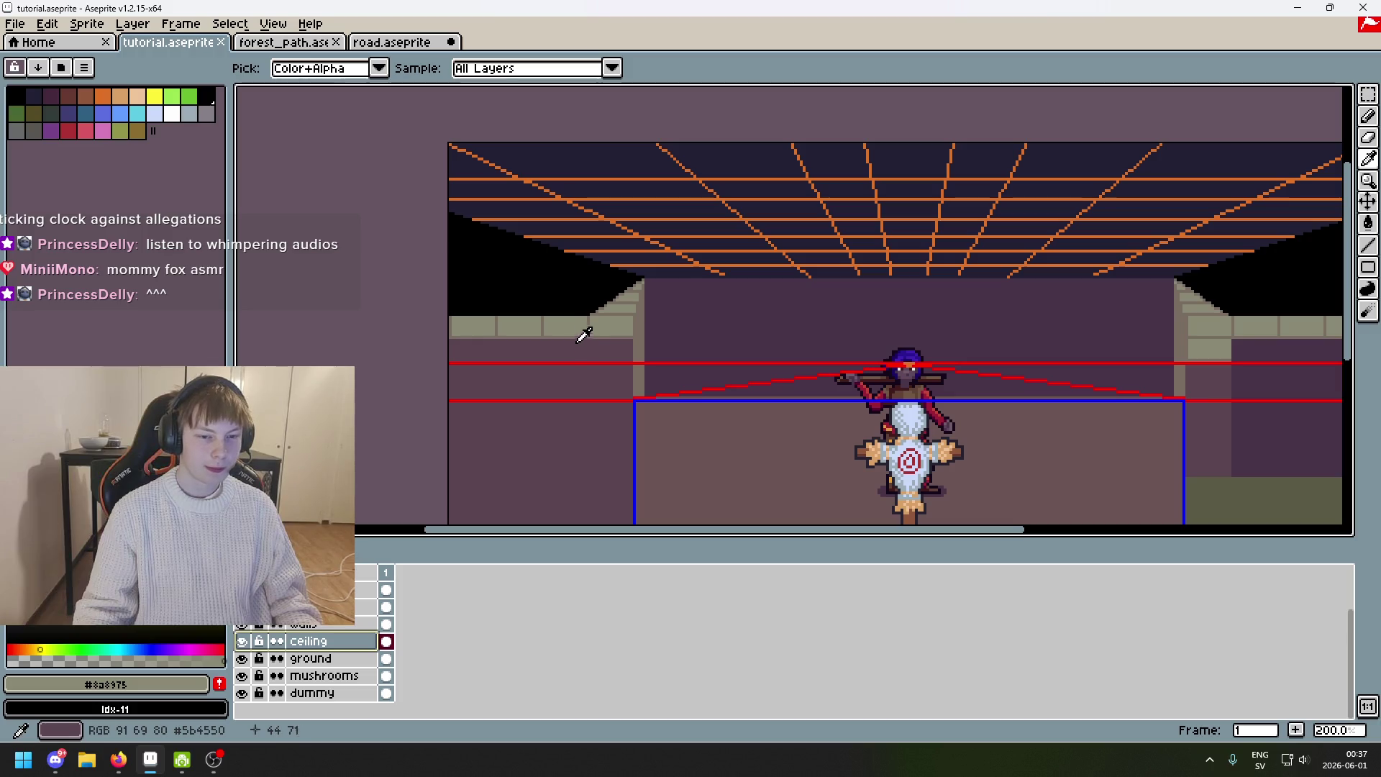
key(b)
scroll(590, 253, up, 1)
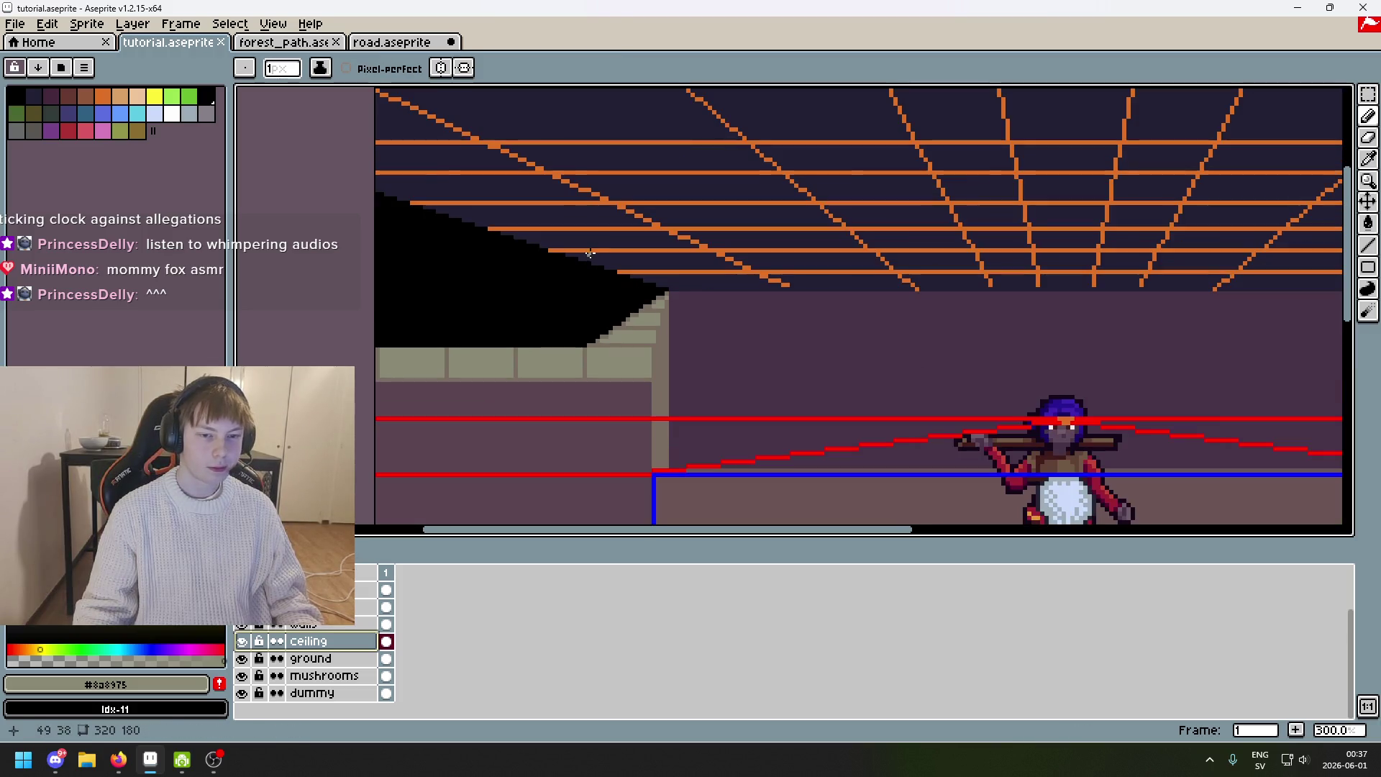
scroll(481, 216, up, 3)
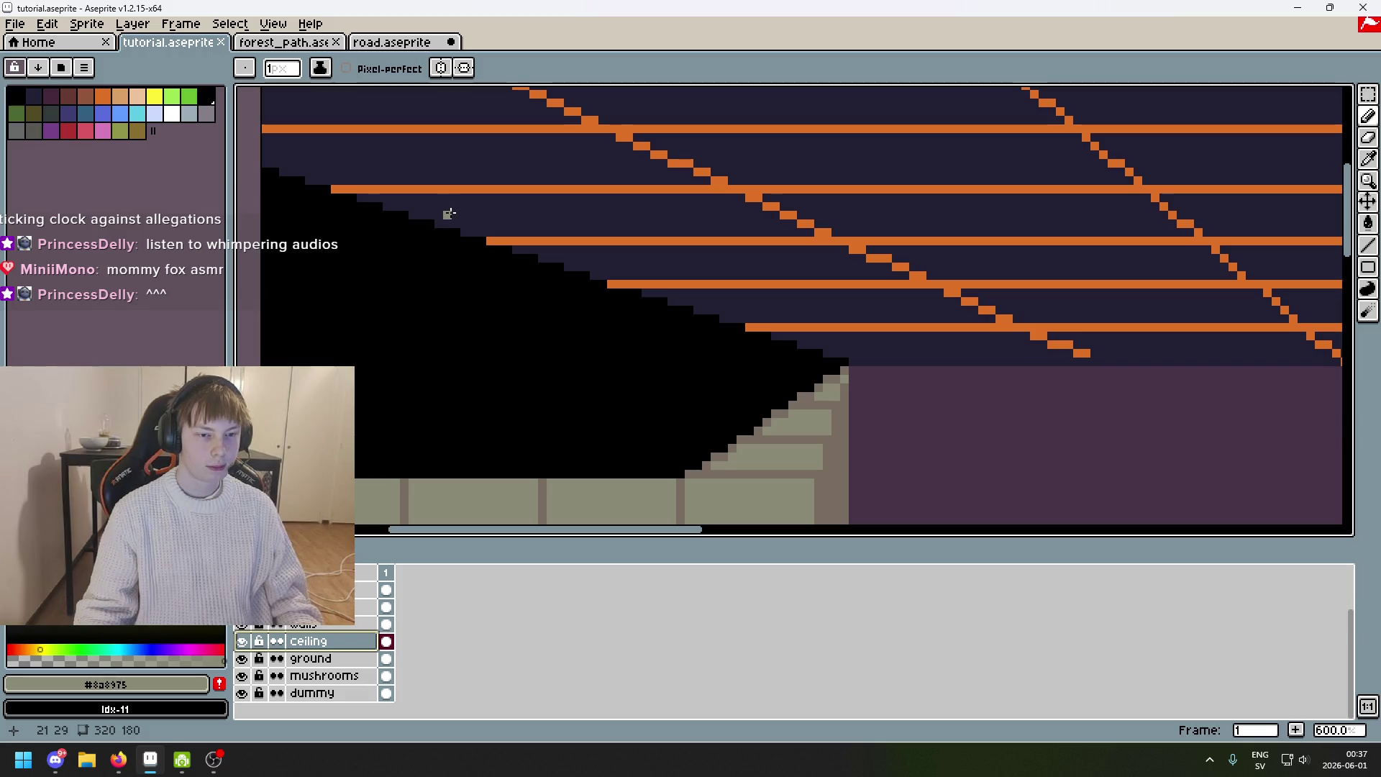
scroll(453, 216, down, 5)
scroll(478, 232, up, 4)
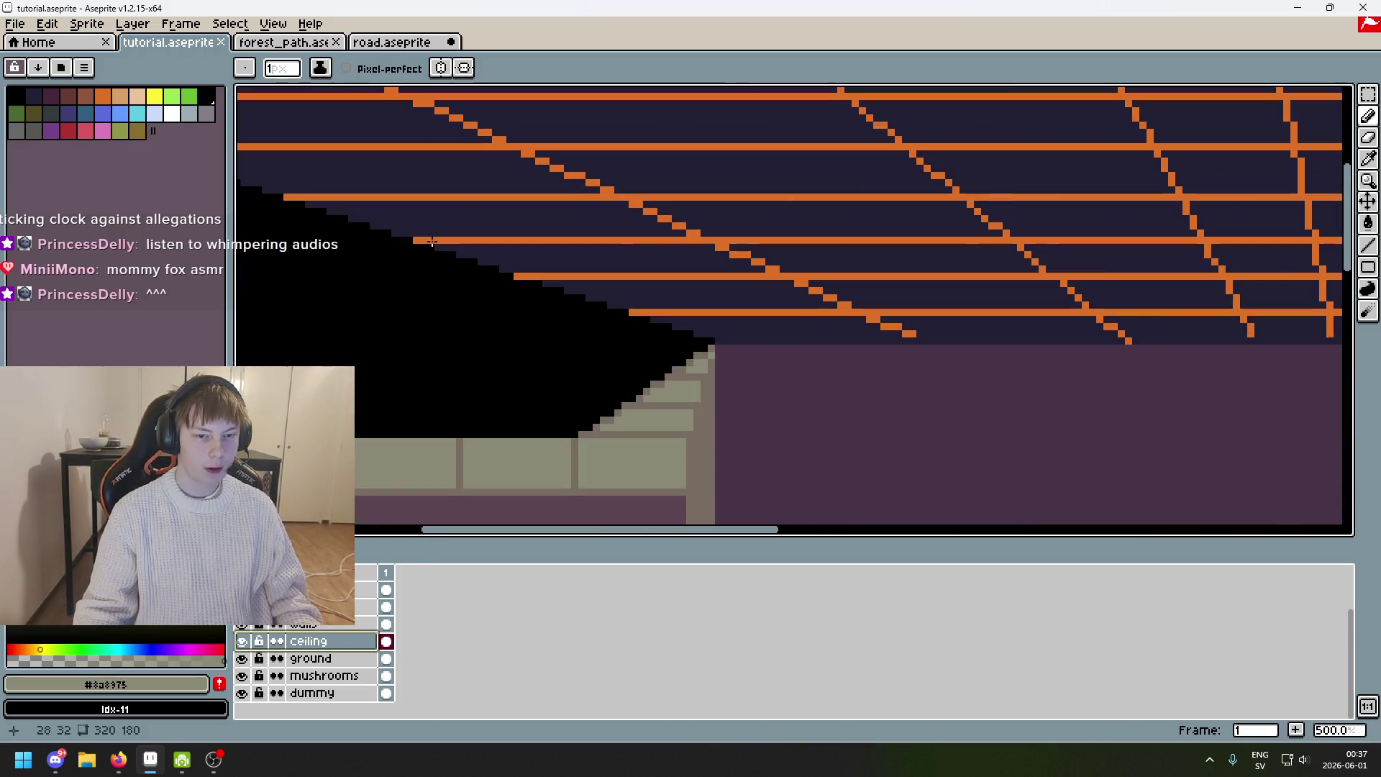
mouse_move(421, 213)
mouse_down()
mouse_move(423, 272)
mouse_move(442, 303)
mouse_move(443, 213)
mouse_up()
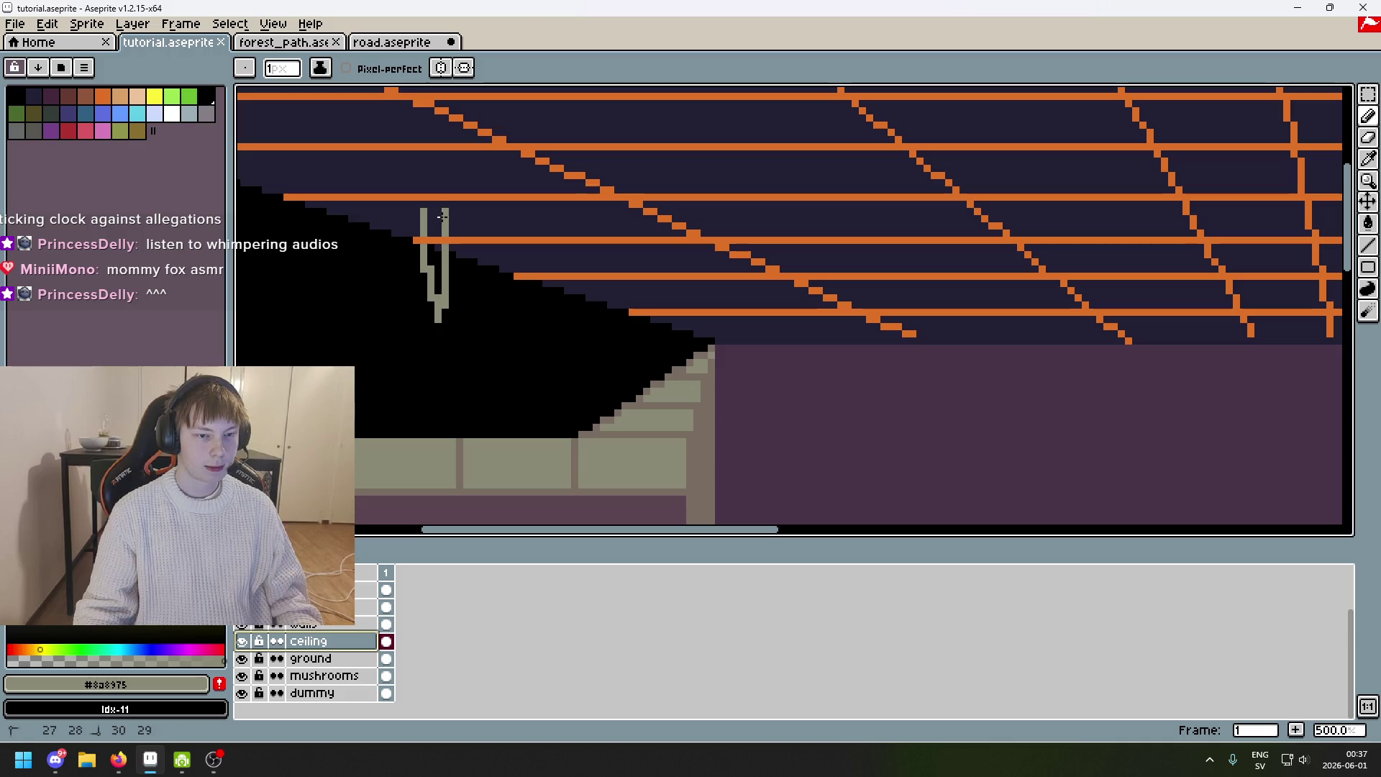
Toggle the orange lines layer off and on, leaving it hidden.
scroll(433, 262, down, 3)
scroll(427, 269, up, 4)
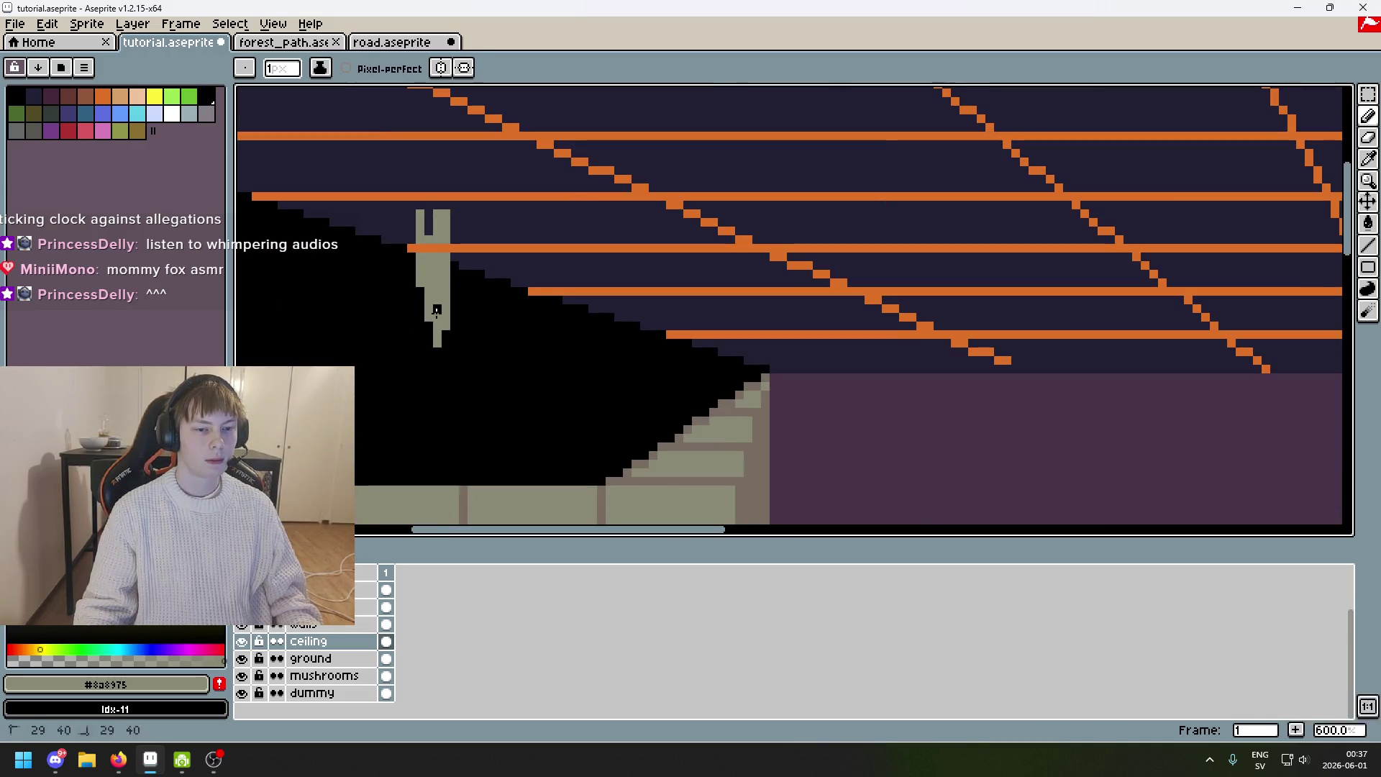
scroll(564, 294, down, 4)
scroll(547, 320, down, 1)
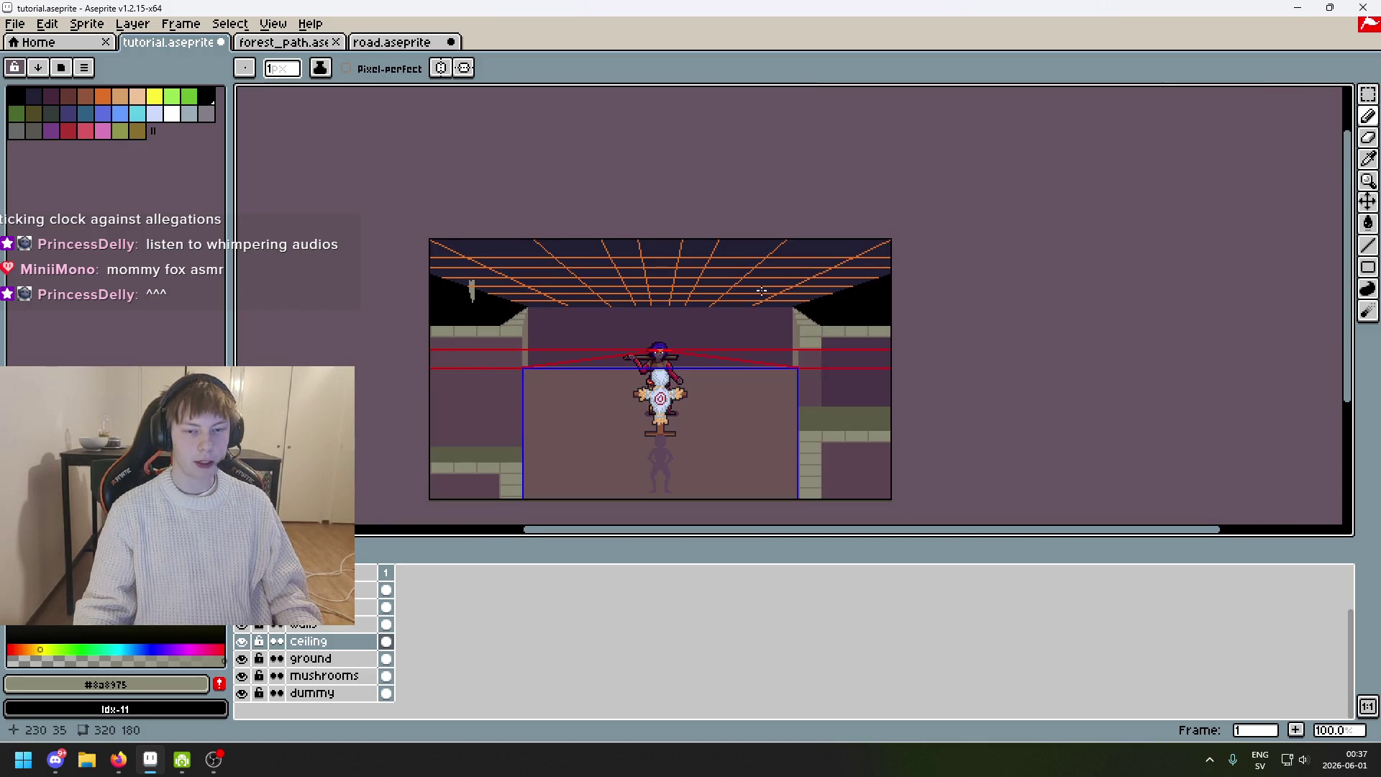
scroll(266, 626, up, 2)
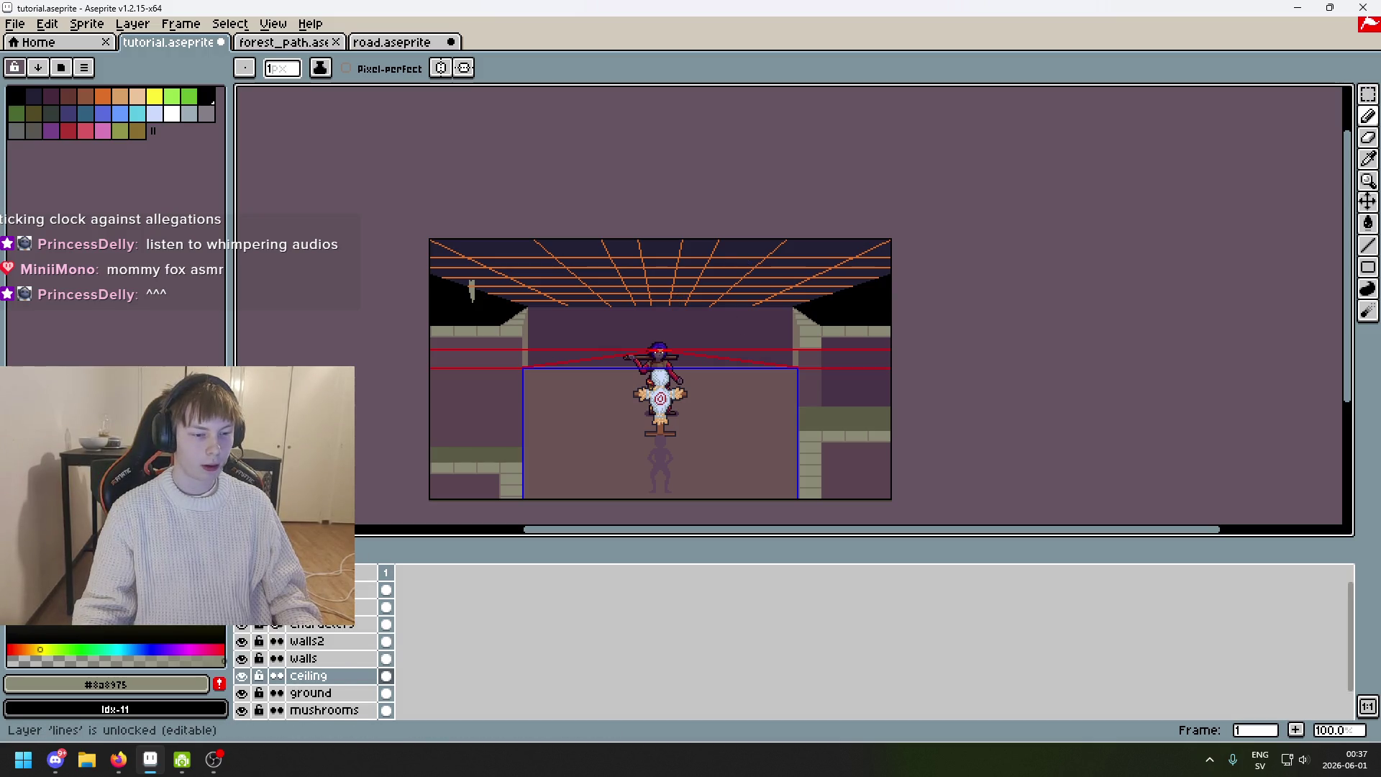
key(shift+x)
scroll(518, 280, up, 2)
scroll(515, 281, down, 1)
scroll(428, 272, up, 2)
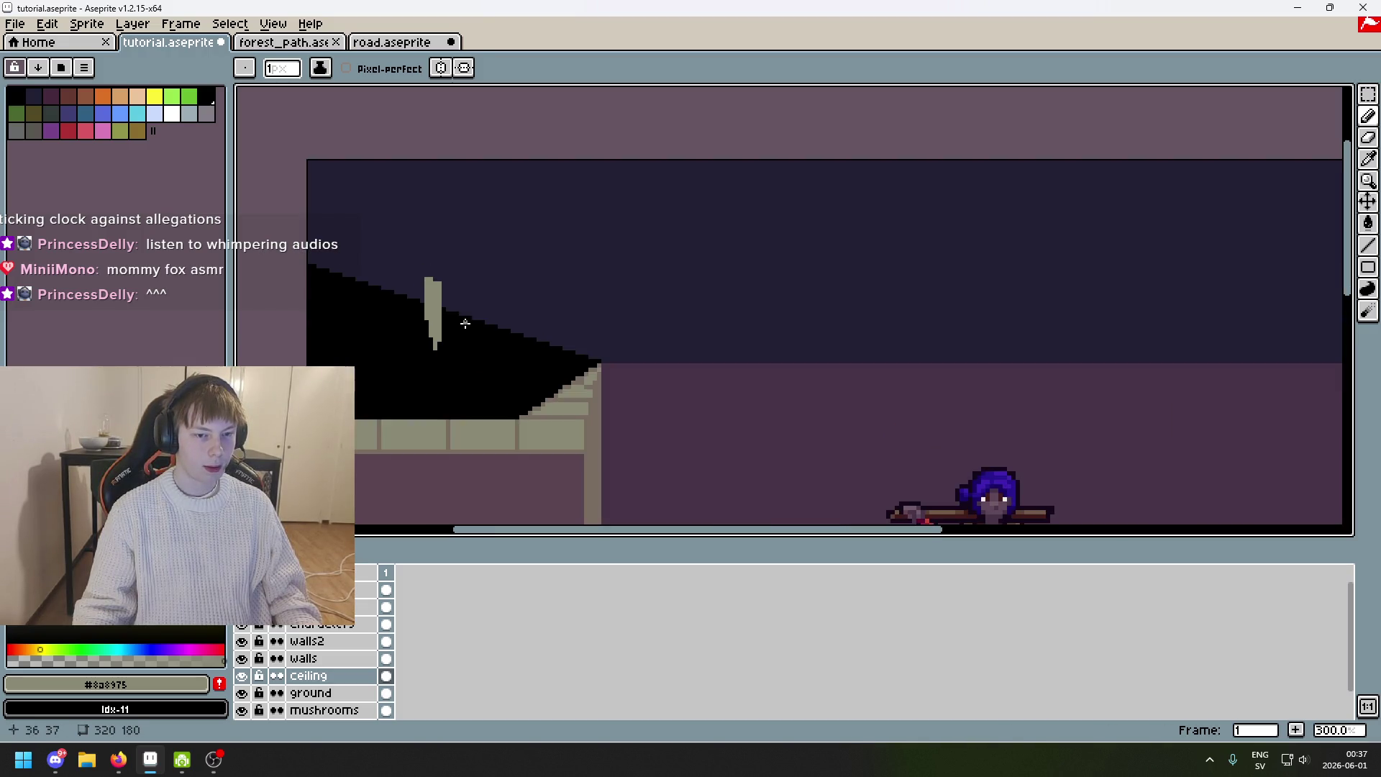
click(241, 589)
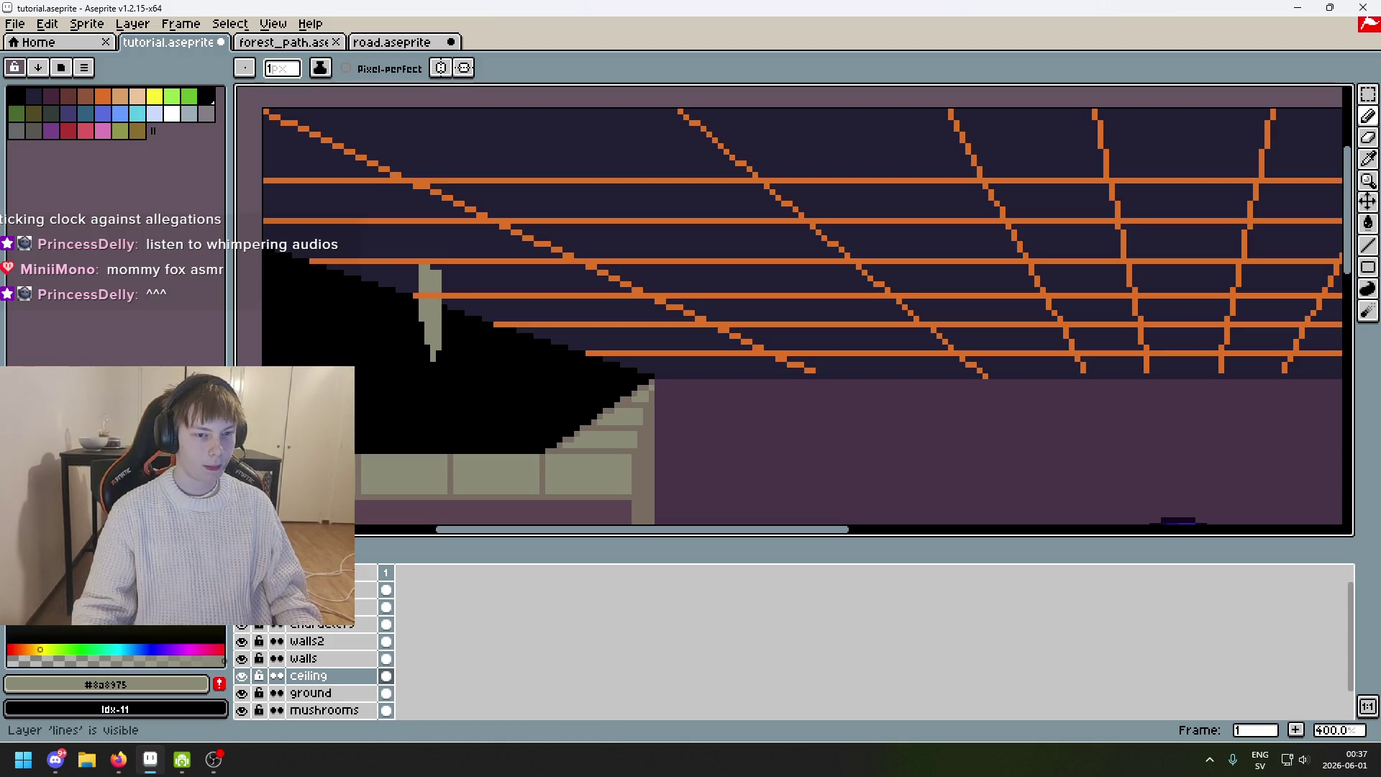
click(242, 589)
click(242, 589)
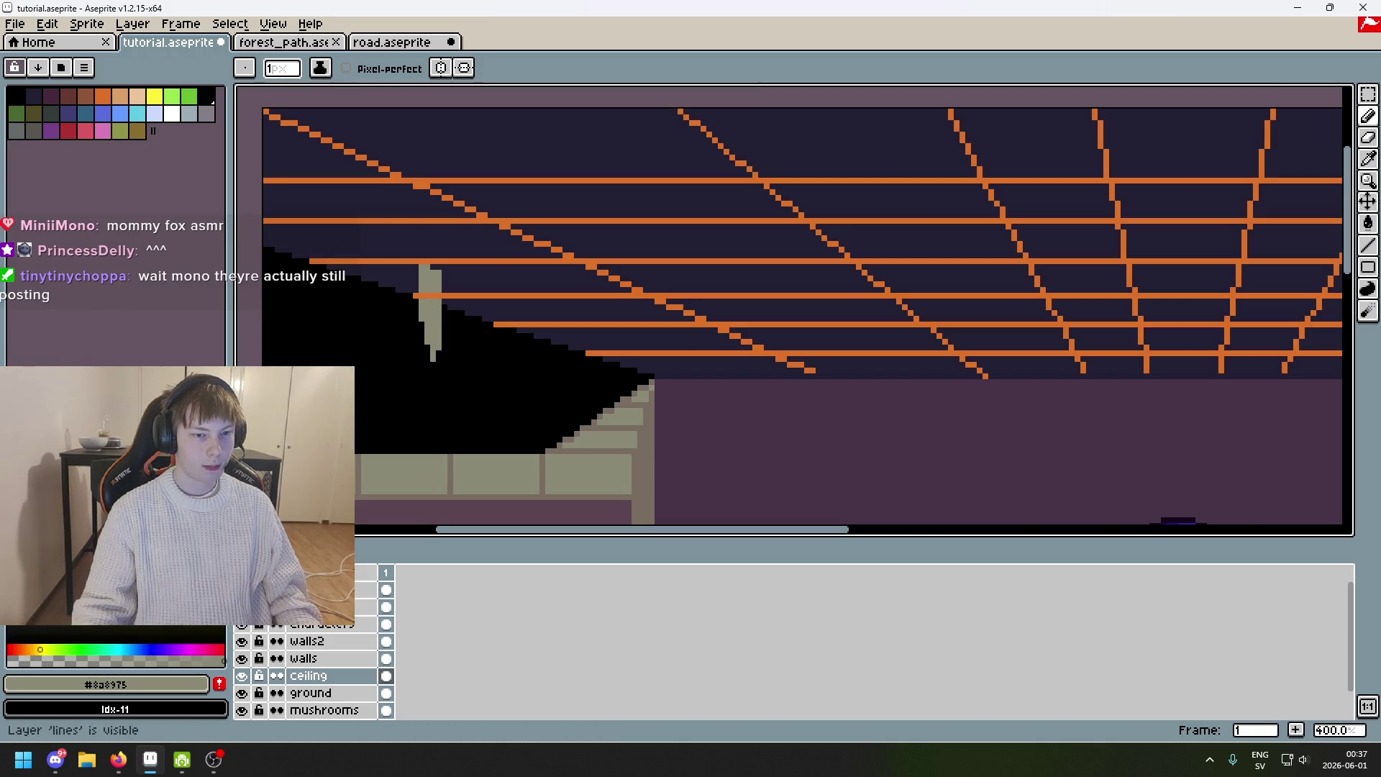
click(242, 589)
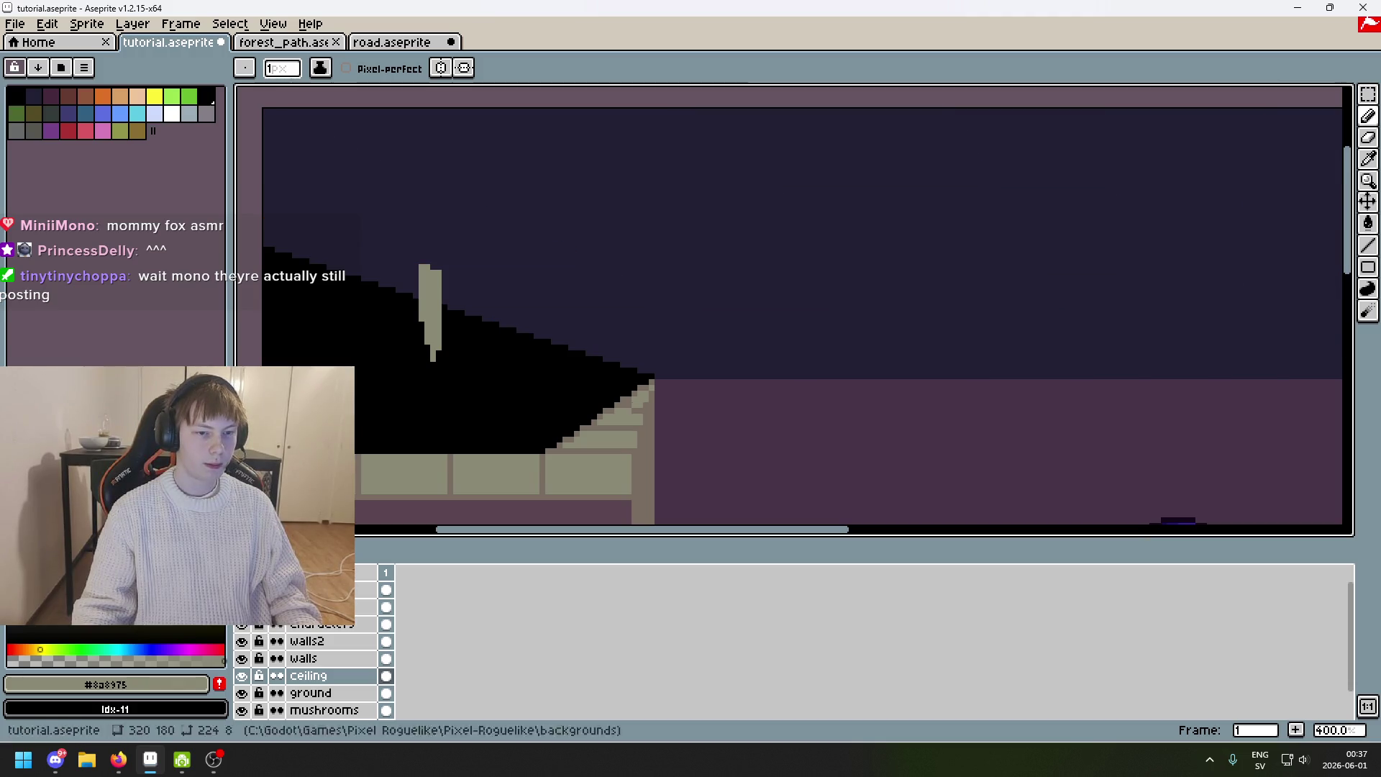
Try a drip-top stroke and a 2px dot, undo both, and return to a 1px brush.
scroll(426, 247, up, 2)
drag(406, 260, 446, 276)
key(ctrl+z)
key(ctrl+y)
key(ctrl+z)
key(plus)
key(ctrl+y)
key(ctrl+z)
click(407, 257)
key(ctrl+z)
key(minus)
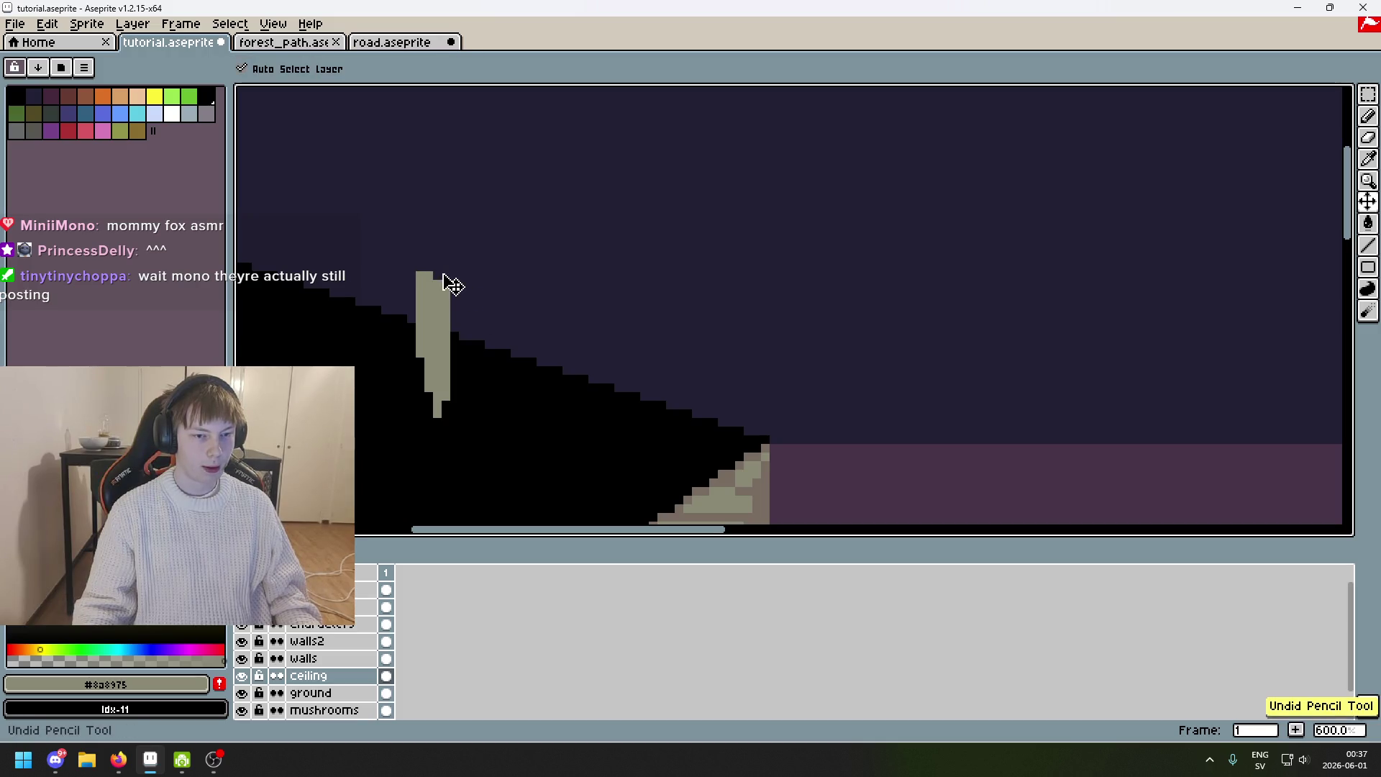
Place a pixel at the drip top and draw a down-right extension from it.
scroll(407, 259, up, 1)
click(409, 263)
drag(408, 264, 478, 293)
key(ctrl+z)
drag(407, 264, 476, 290)
Undo the last short drip stroke and toggle the ceiling guide lines off and back on.
scroll(498, 301, down, 3)
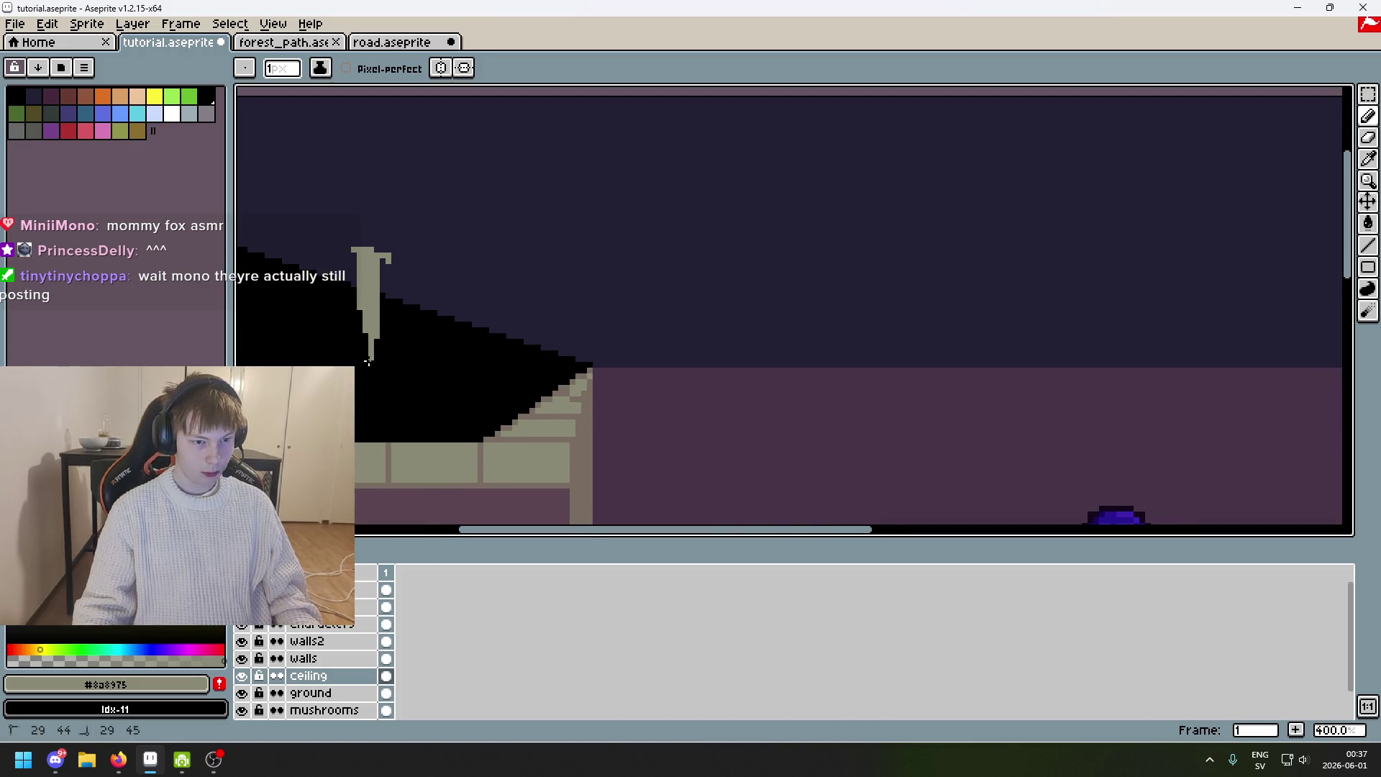
scroll(438, 345, down, 1)
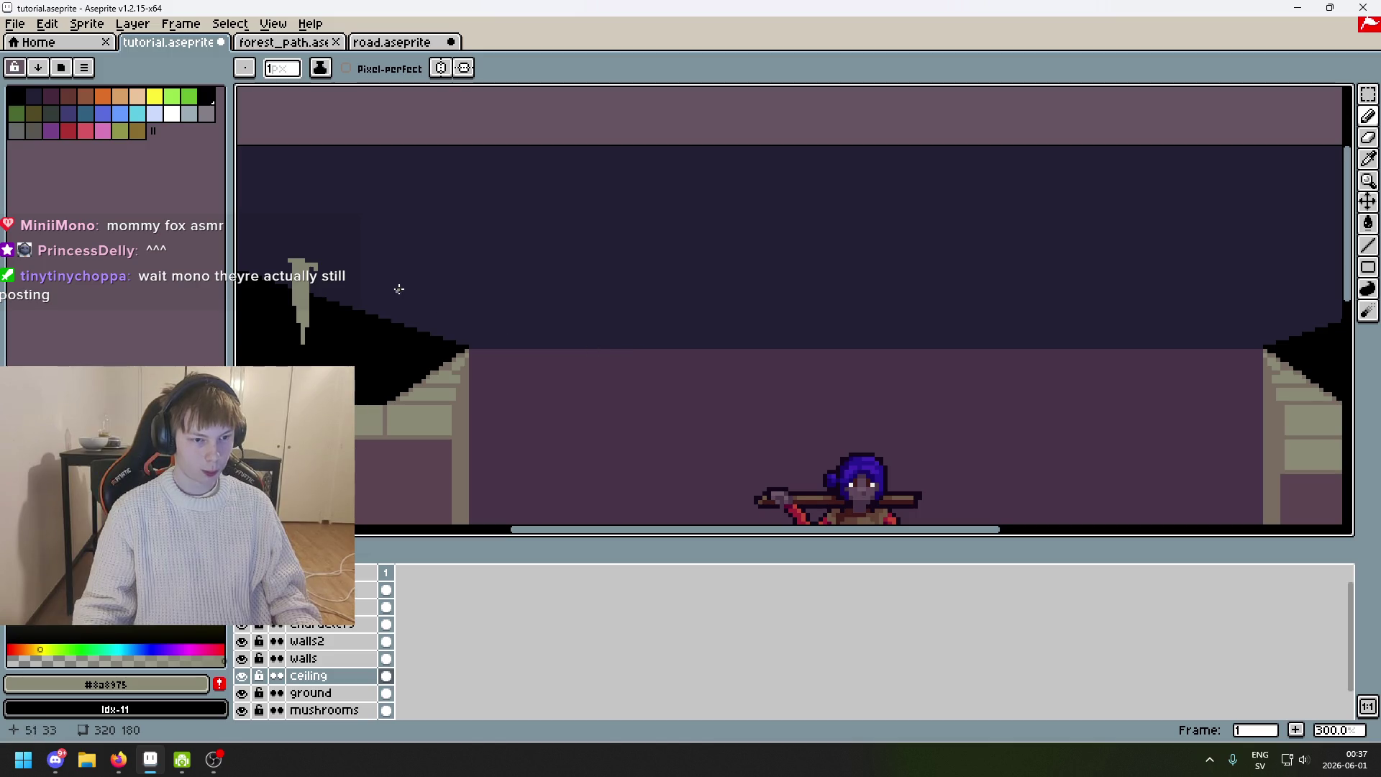
key(ctrl+z)
key(ctrl+z)
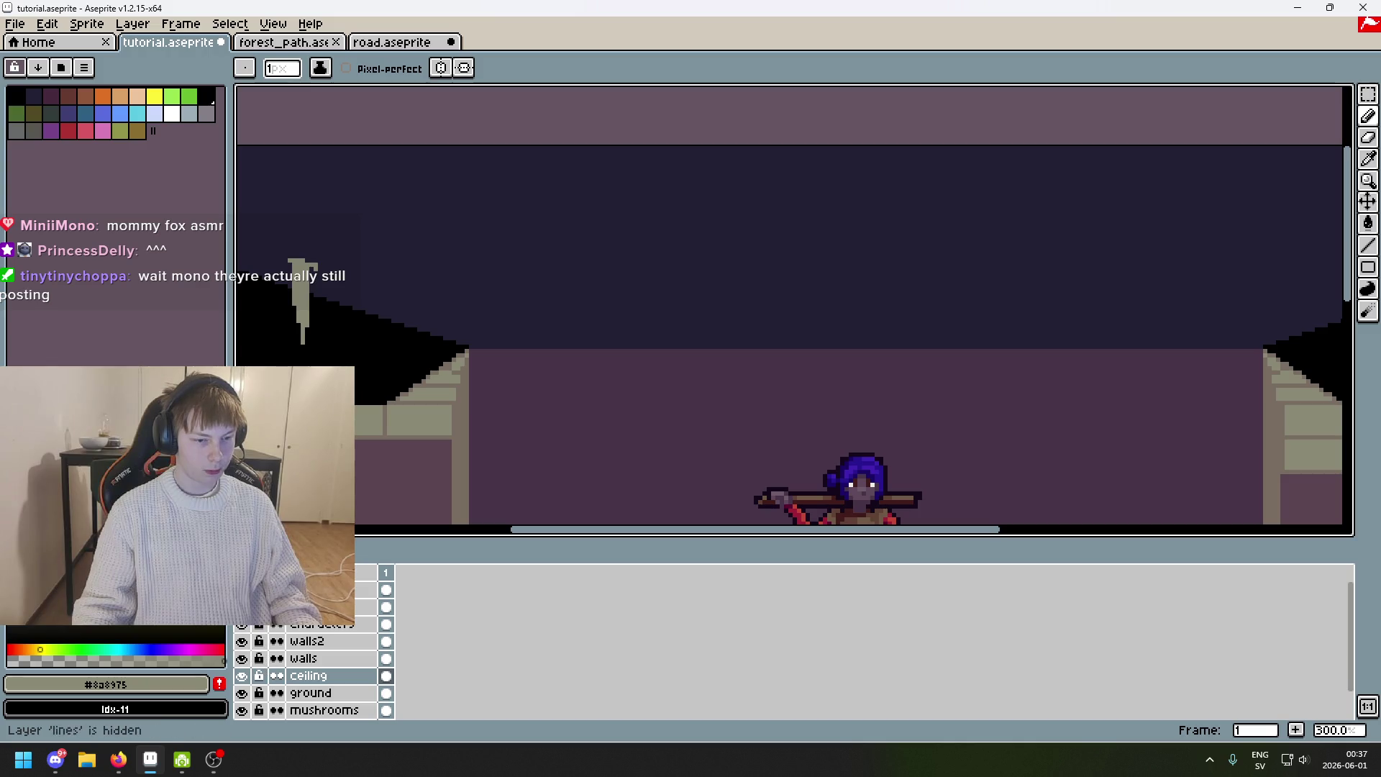
scroll(361, 289, up, 1)
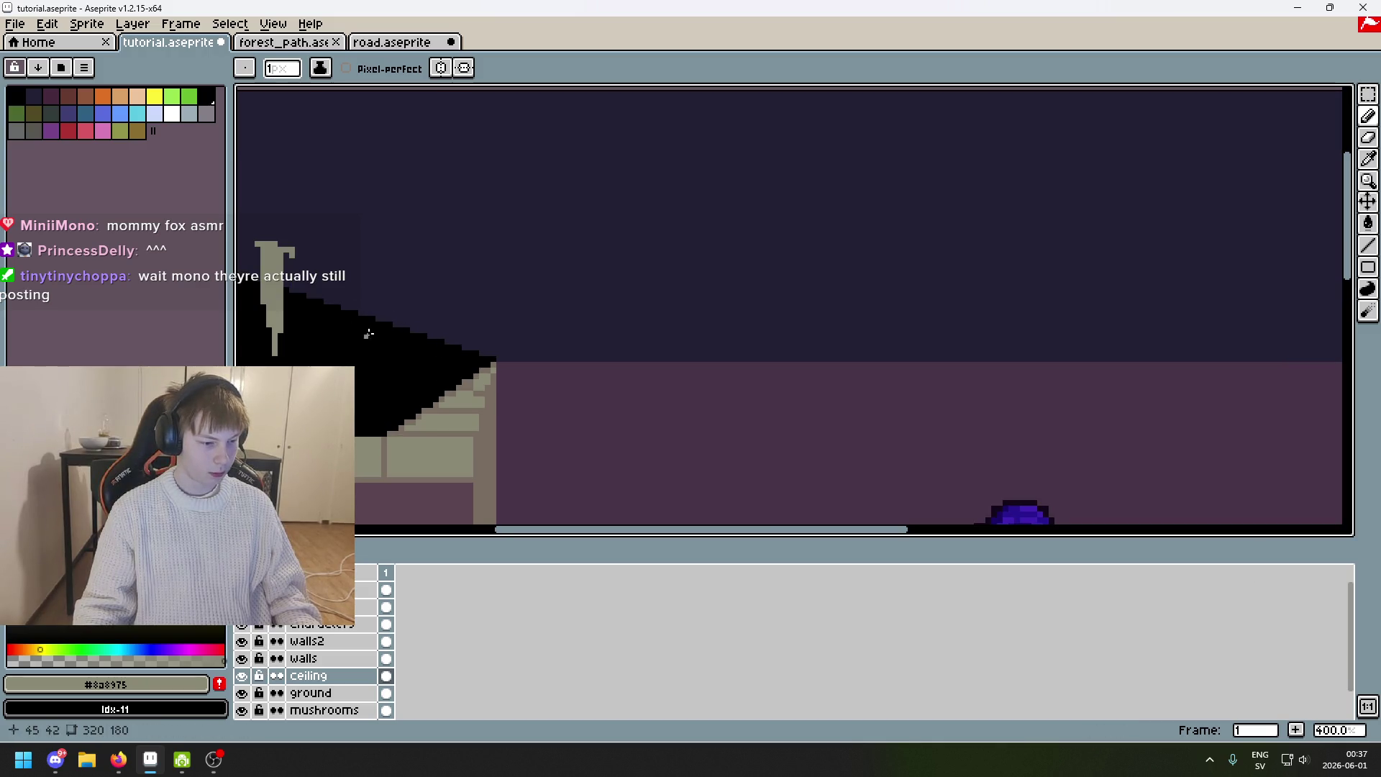
click(242, 608)
click(242, 607)
scroll(446, 336, down, 2)
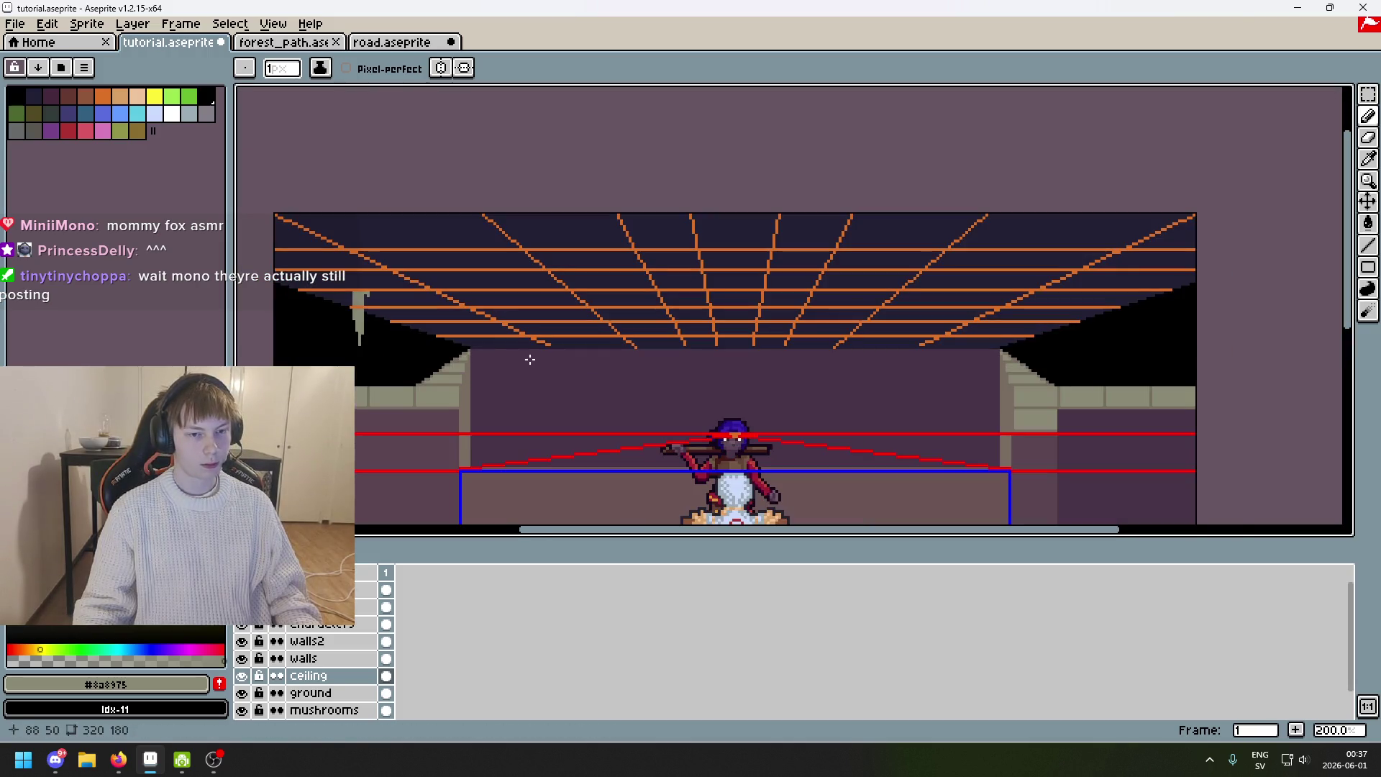
scroll(531, 363, up, 3)
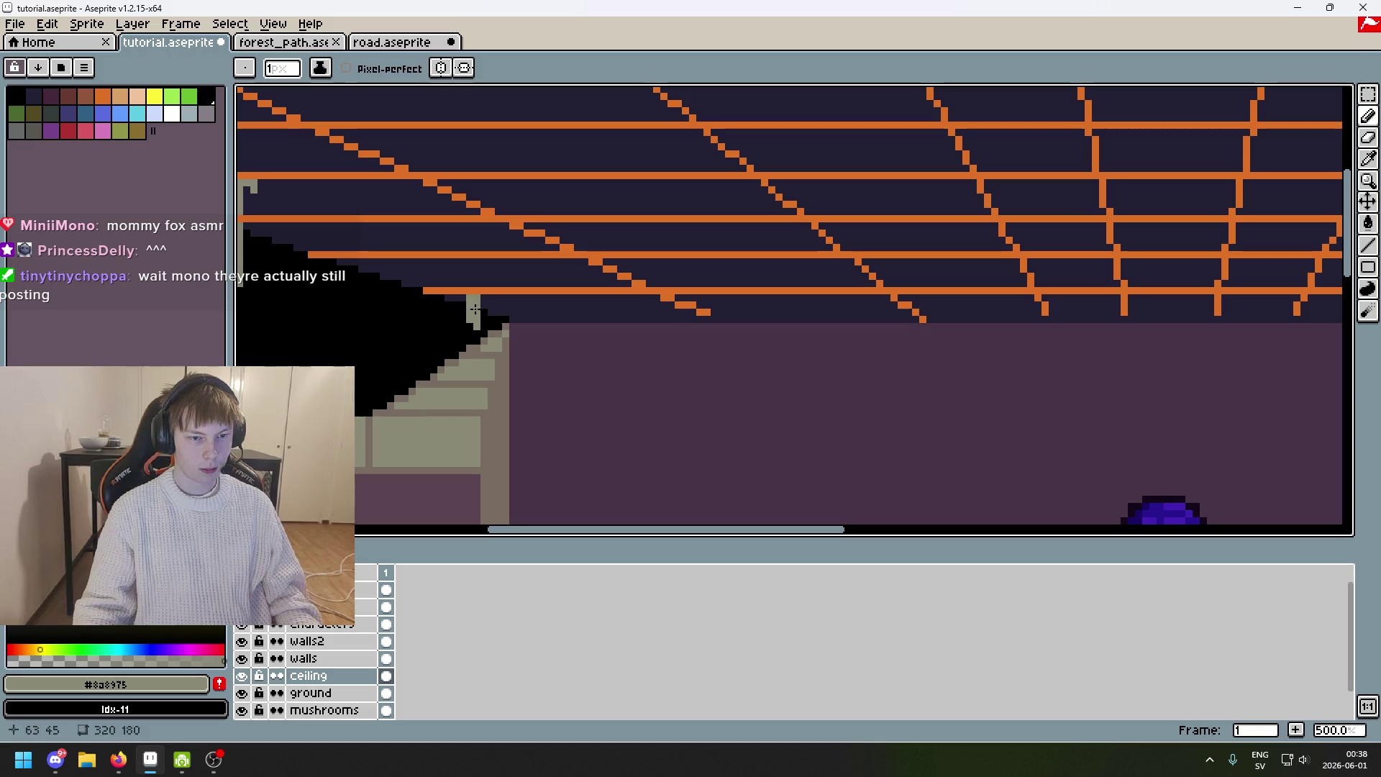
Draw a gray drip under the left ceiling corner, undoing the unwanted strokes.
mouse_move(408, 290)
mouse_down()
mouse_move(501, 313)
mouse_move(477, 328)
mouse_up()
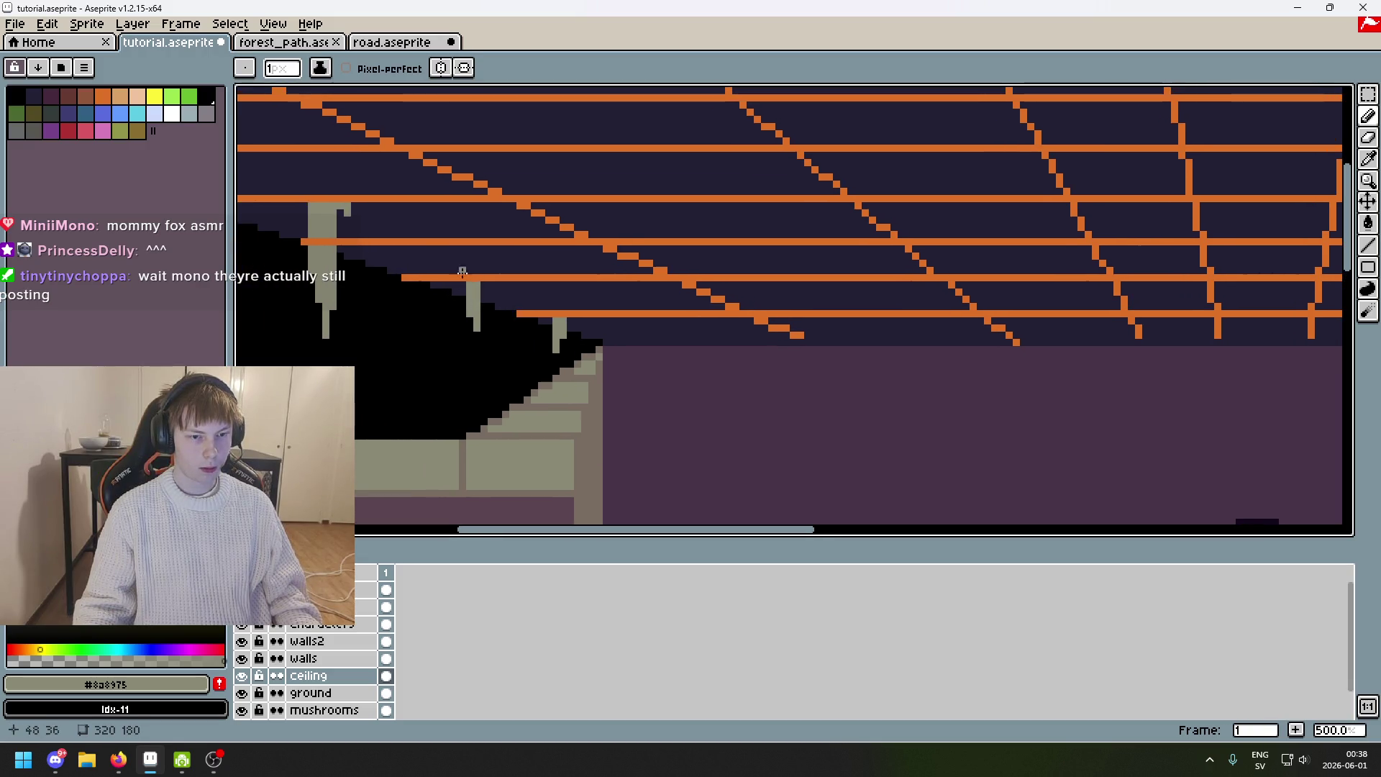
drag(403, 246, 412, 286)
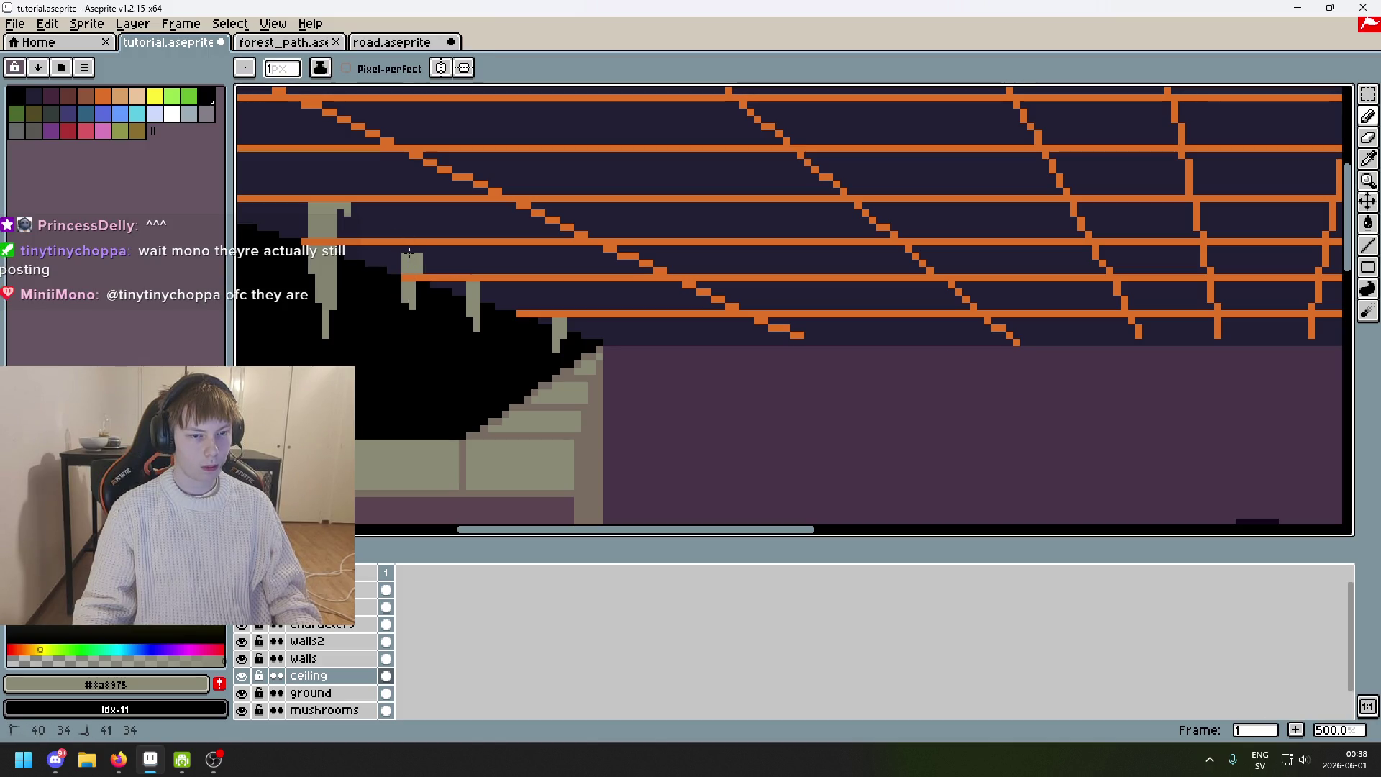
key(ctrl+z)
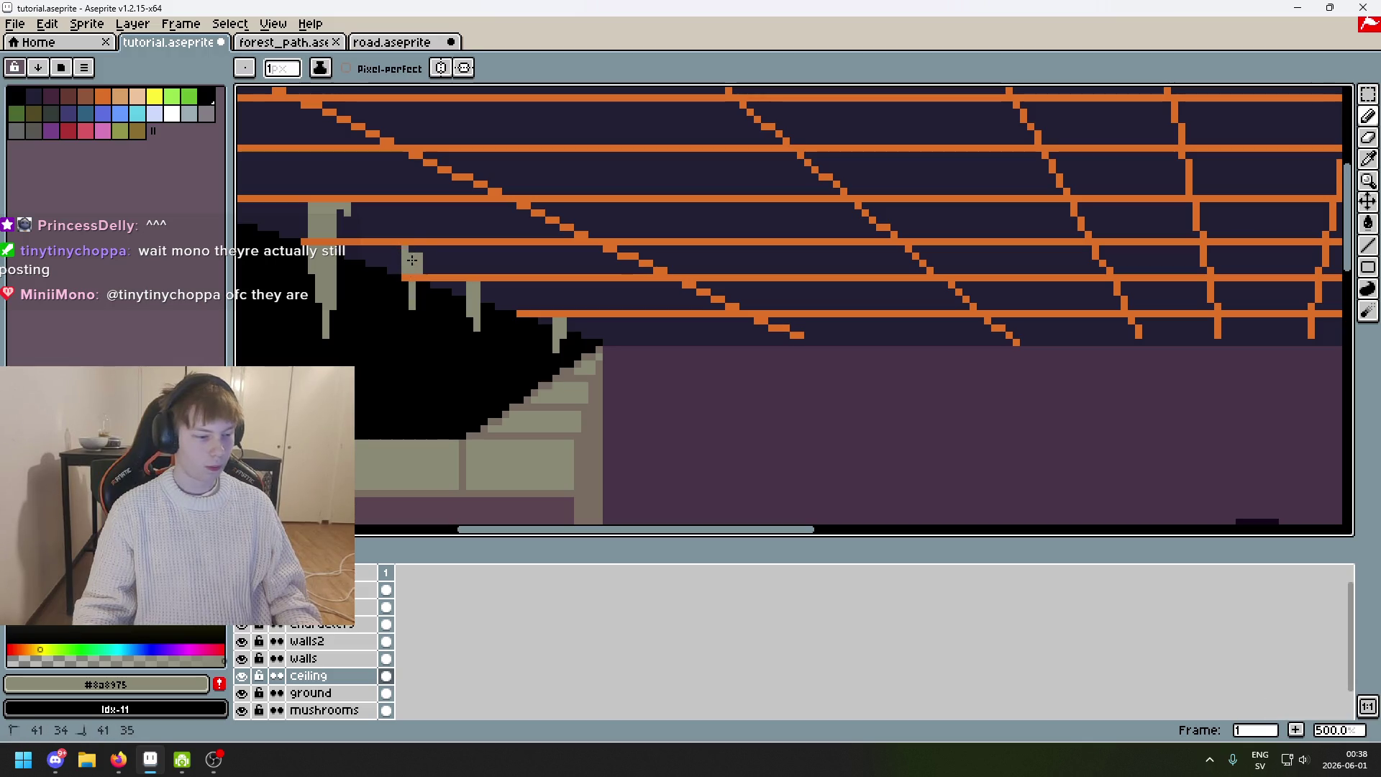
scroll(428, 296, down, 1)
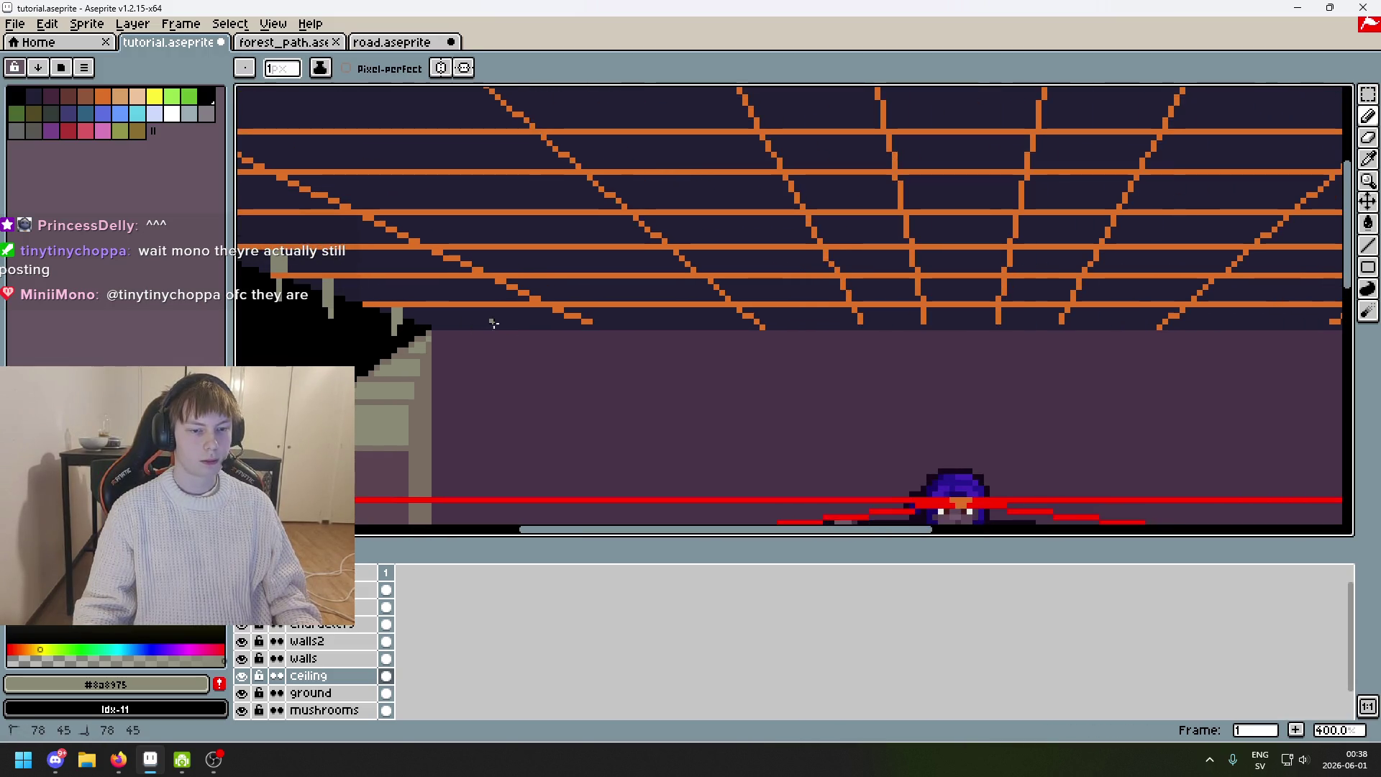
key(ctrl+z)
scroll(569, 314, down, 1)
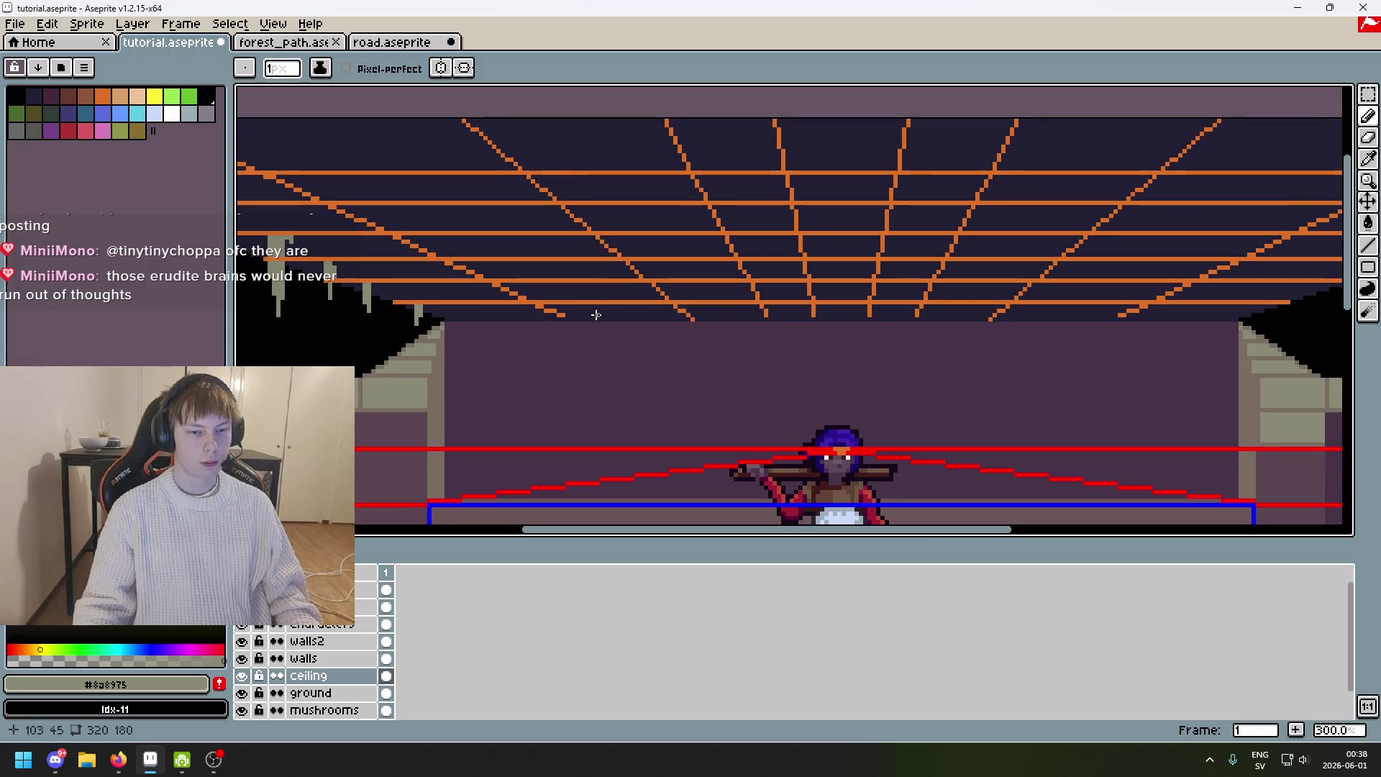
key(ctrl+z)
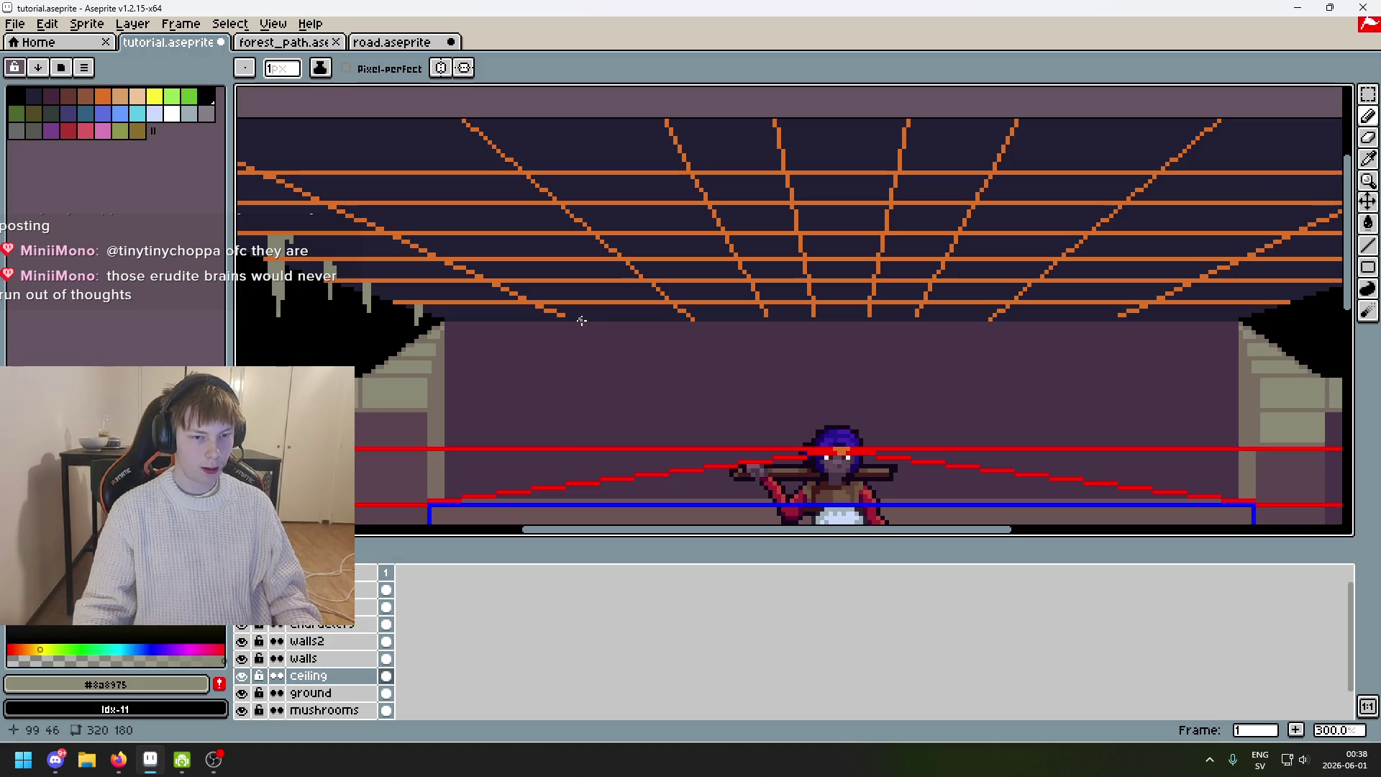
Select the ceiling layer and try dragging it above the walls in the Layers panel.
click(317, 674)
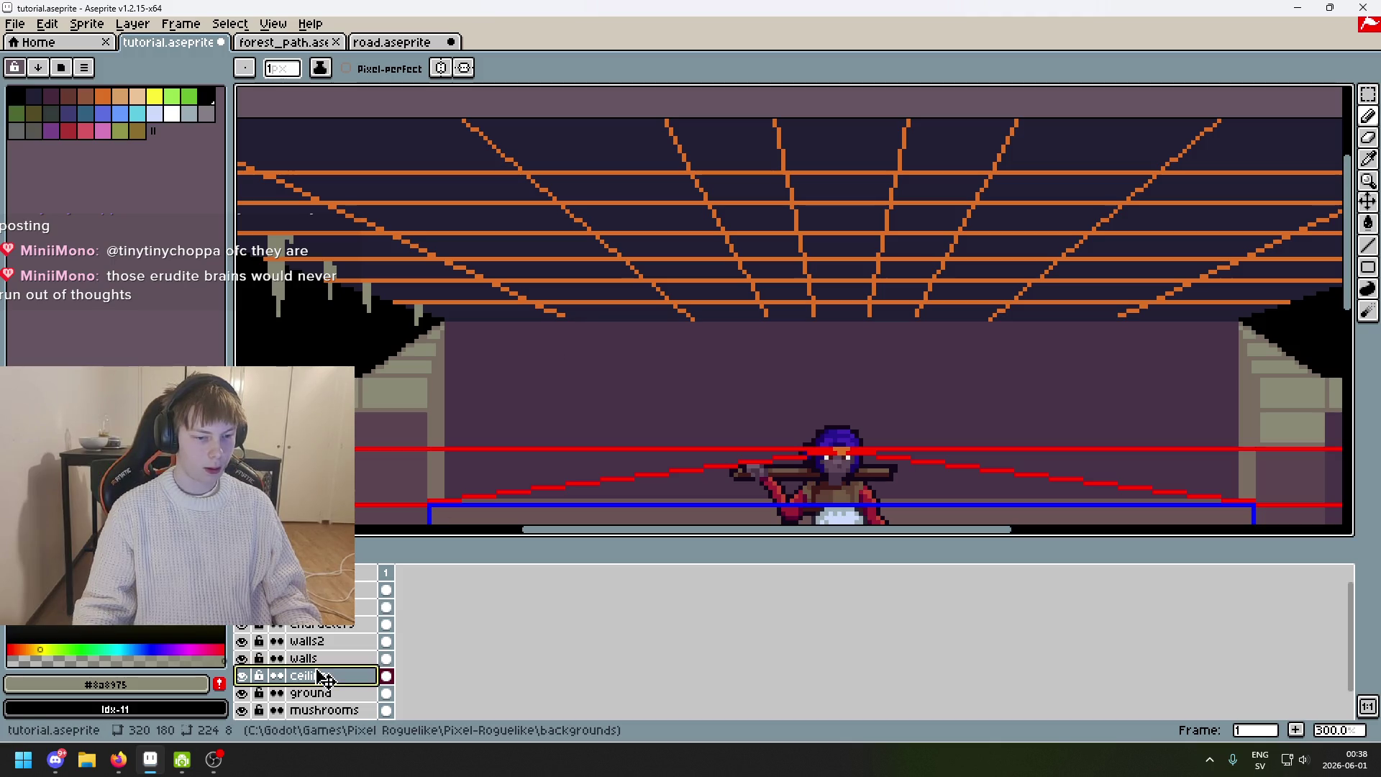
mouse_move(325, 677)
mouse_down()
mouse_move(324, 648)
mouse_move(319, 677)
mouse_up()
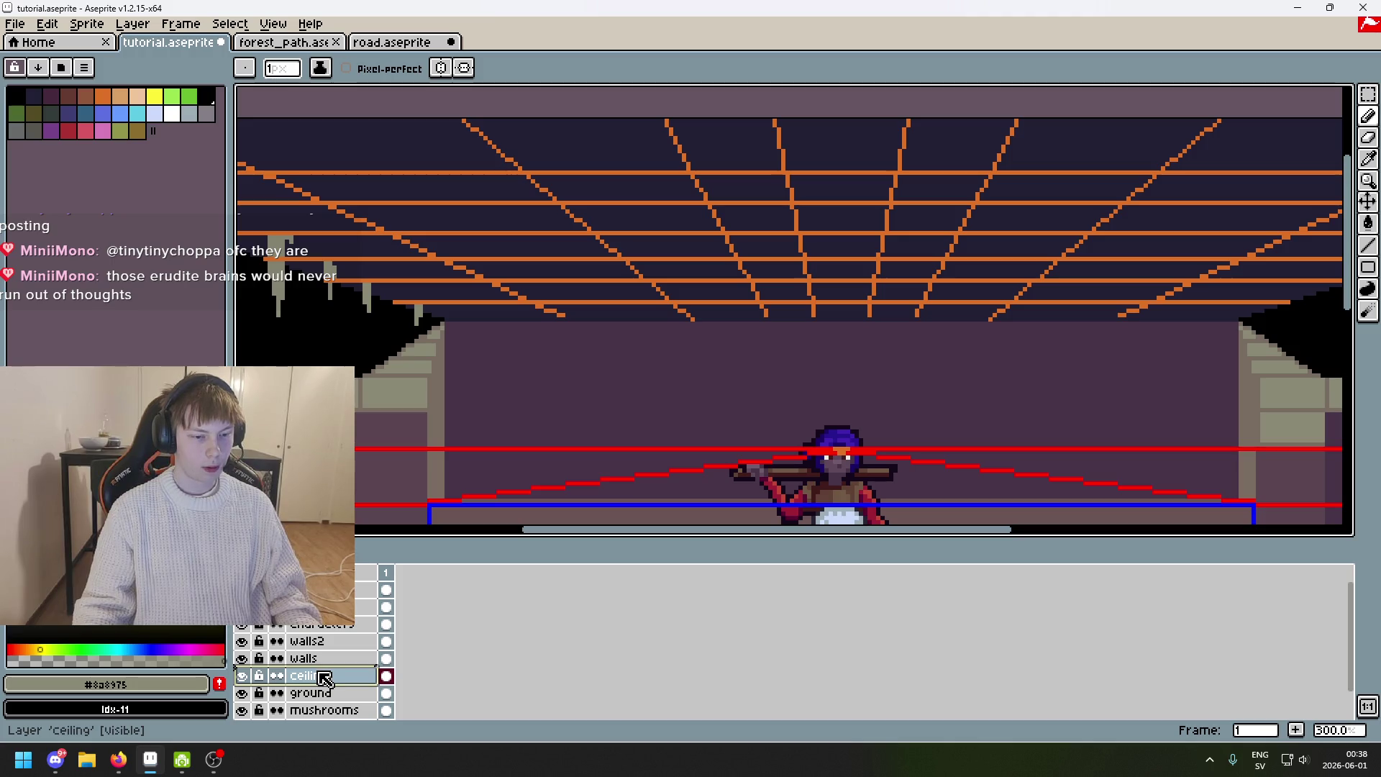
drag(692, 424, 811, 391)
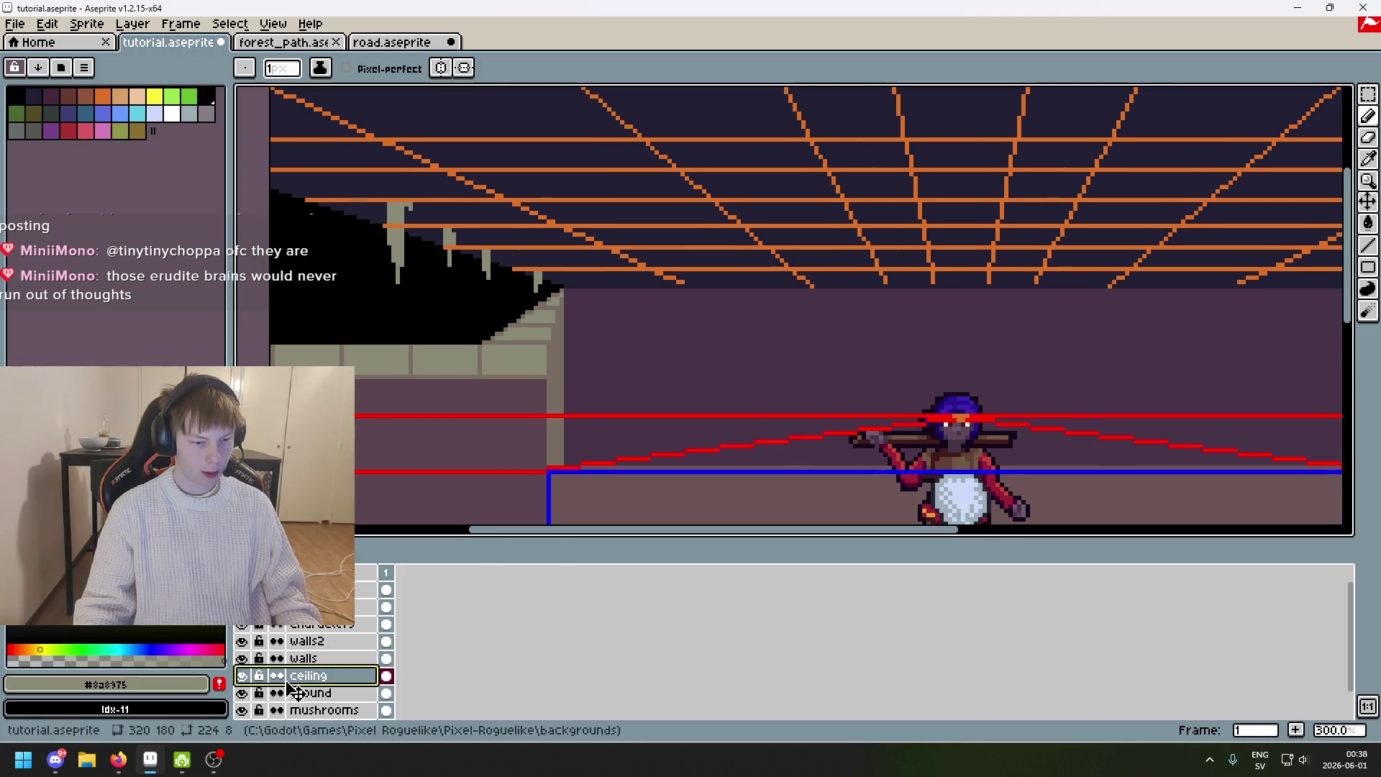
mouse_move(316, 675)
mouse_down()
mouse_move(335, 642)
mouse_move(333, 690)
mouse_up()
Draw a rectangular selection around the room's back wall.
key(m)
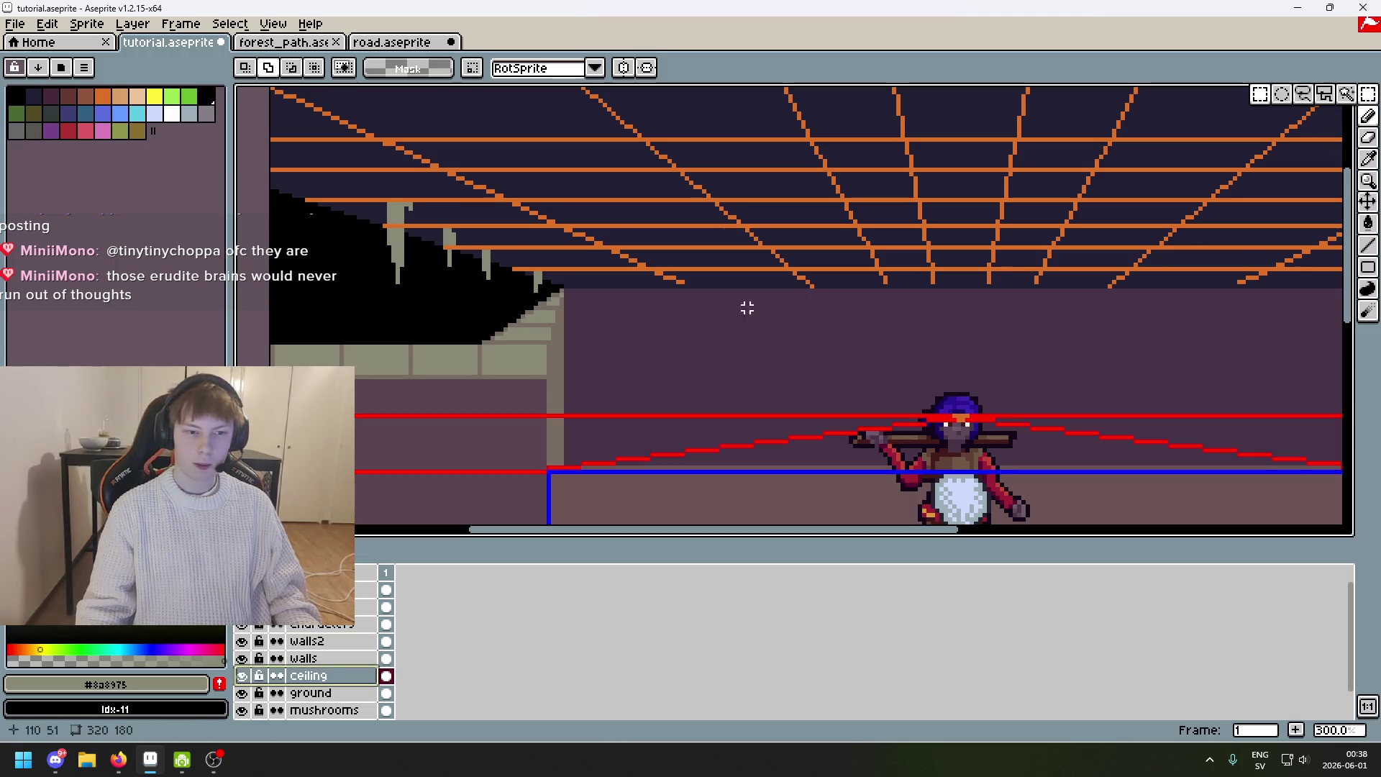
scroll(553, 292, up, 1)
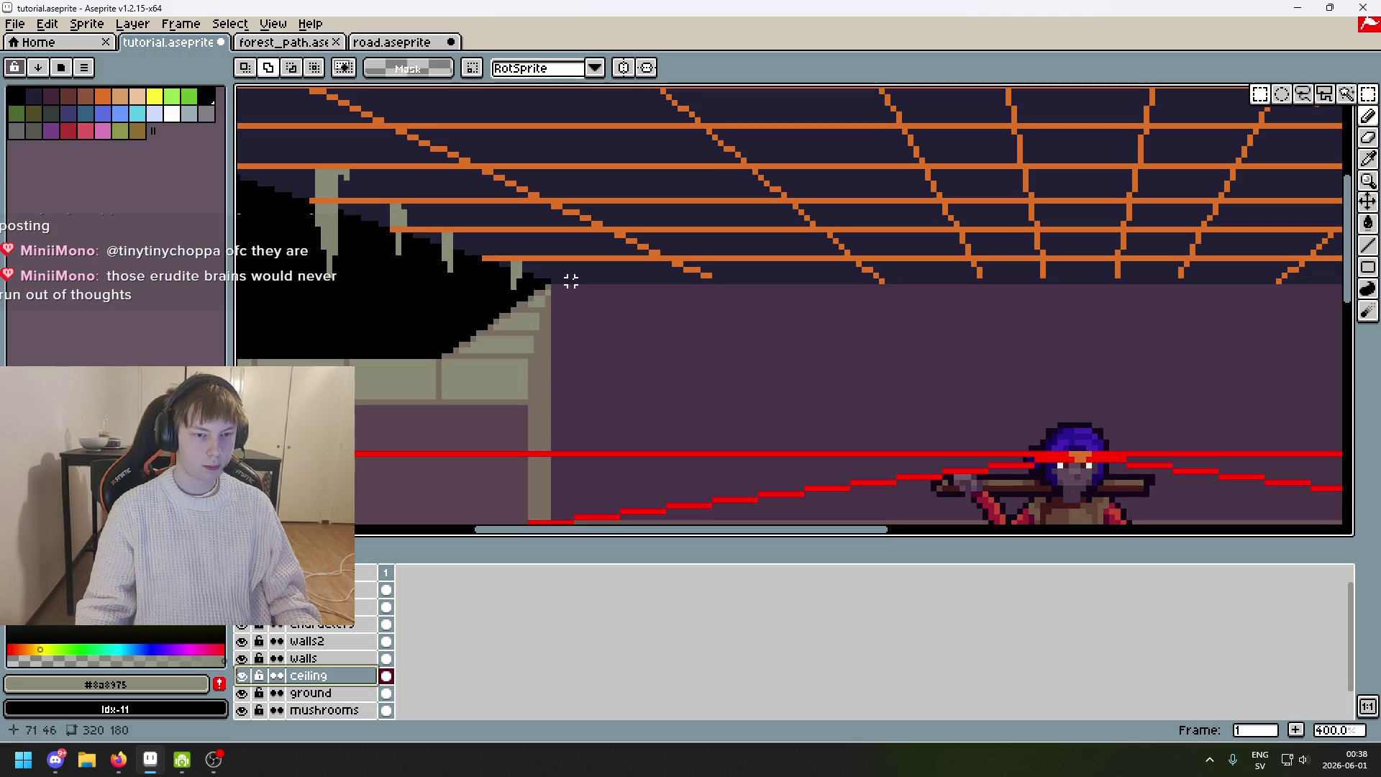
mouse_move(548, 287)
mouse_down()
mouse_move(616, 334)
mouse_move(1332, 456)
mouse_move(1334, 516)
mouse_up()
scroll(796, 185, down, 4)
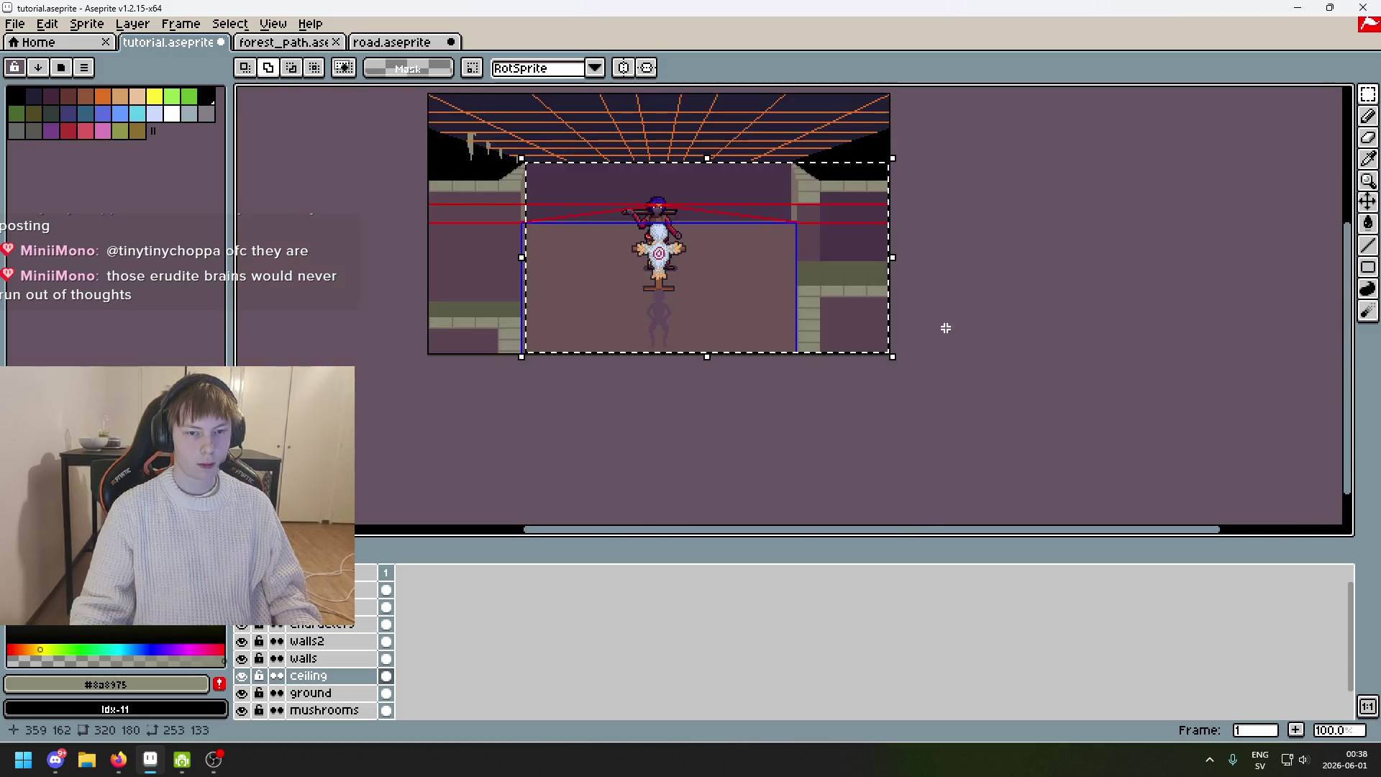
scroll(952, 302, up, 2)
scroll(726, 131, down, 1)
scroll(691, 94, up, 1)
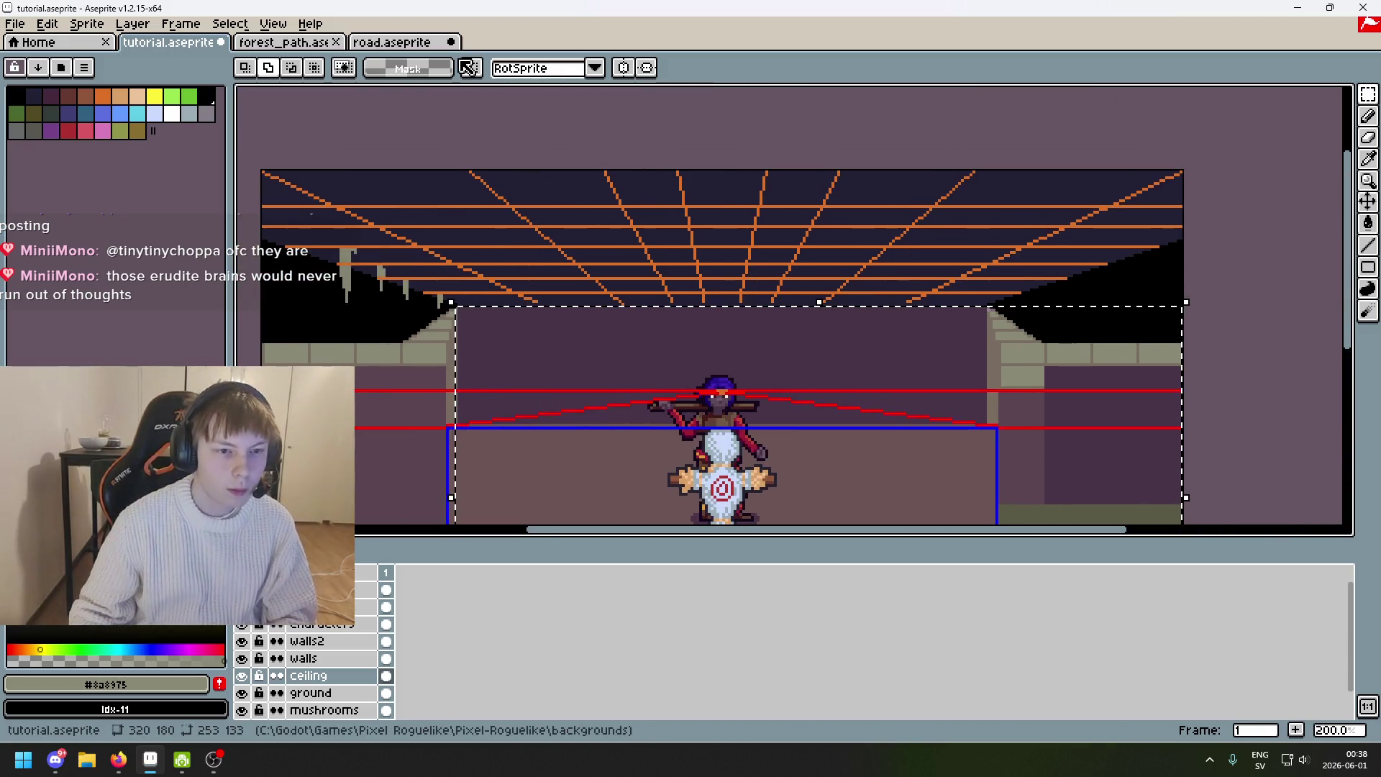
scroll(528, 192, up, 2)
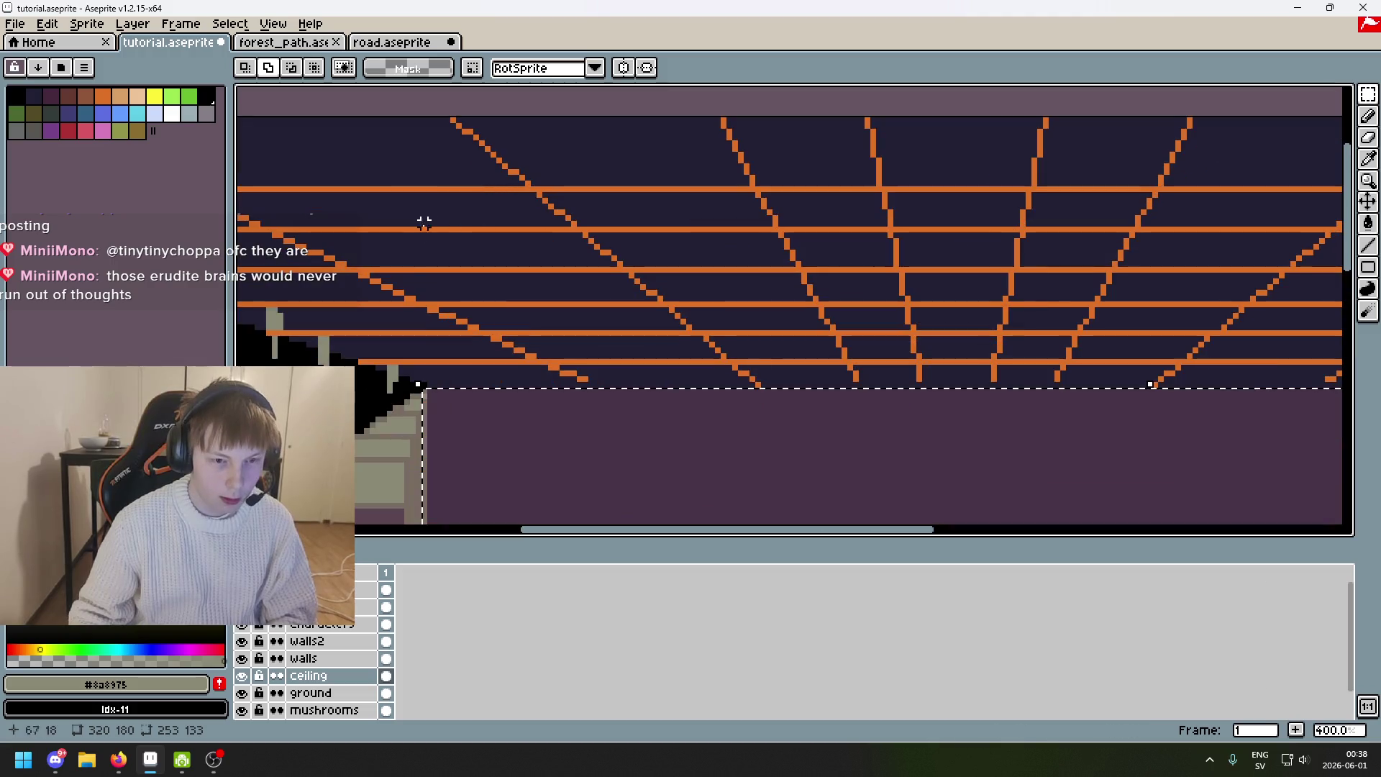
scroll(467, 273, down, 2)
Clear the selection, then restore the back wall selection with undo.
click(578, 347)
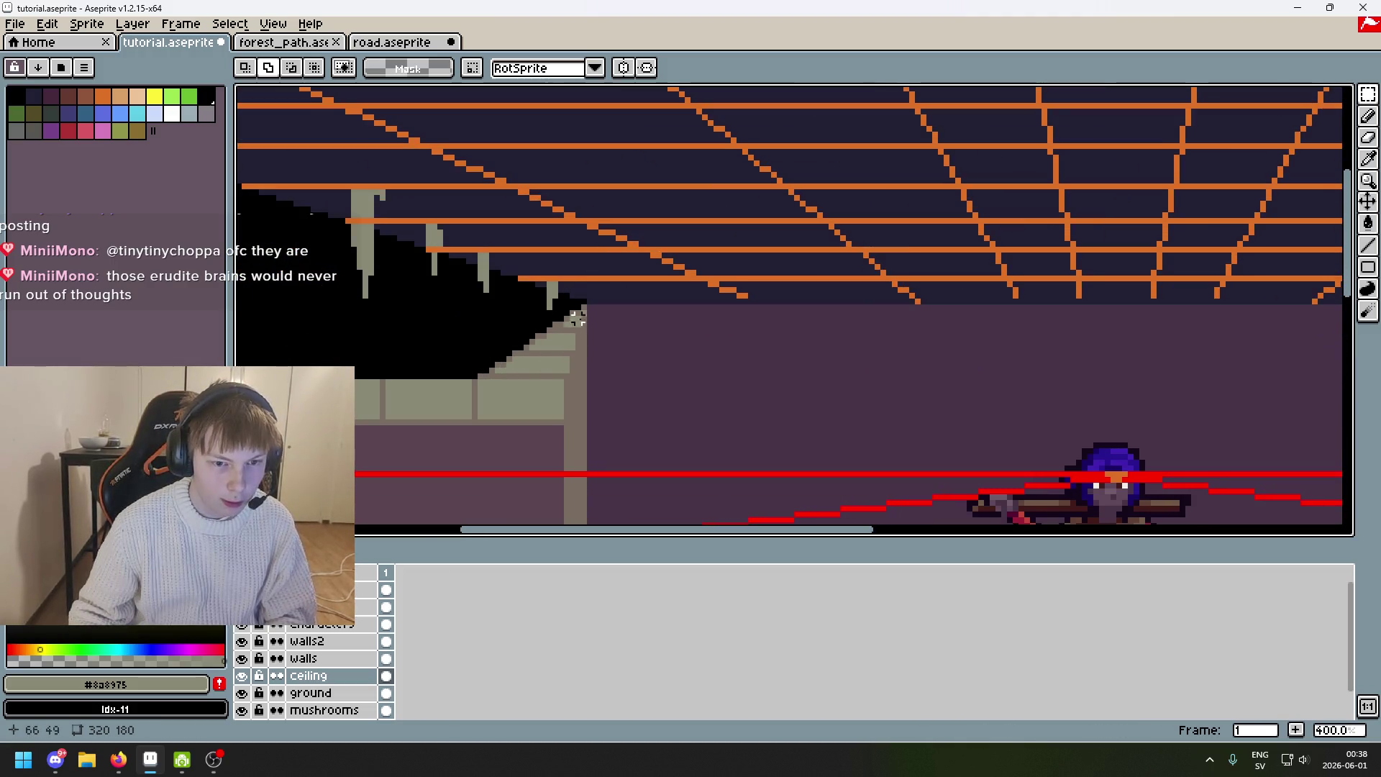
scroll(713, 266, down, 4)
scroll(718, 264, up, 1)
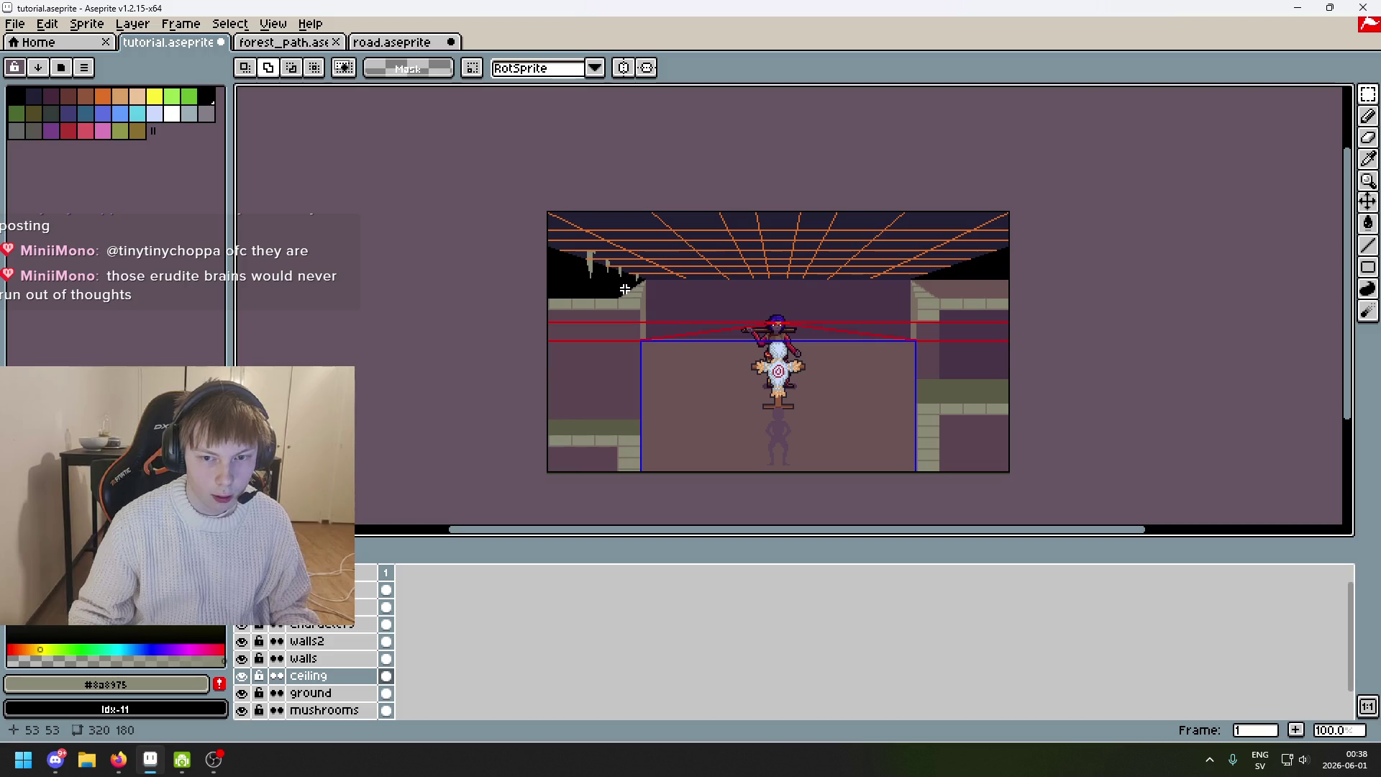
key(ctrl+z)
scroll(678, 272, up, 3)
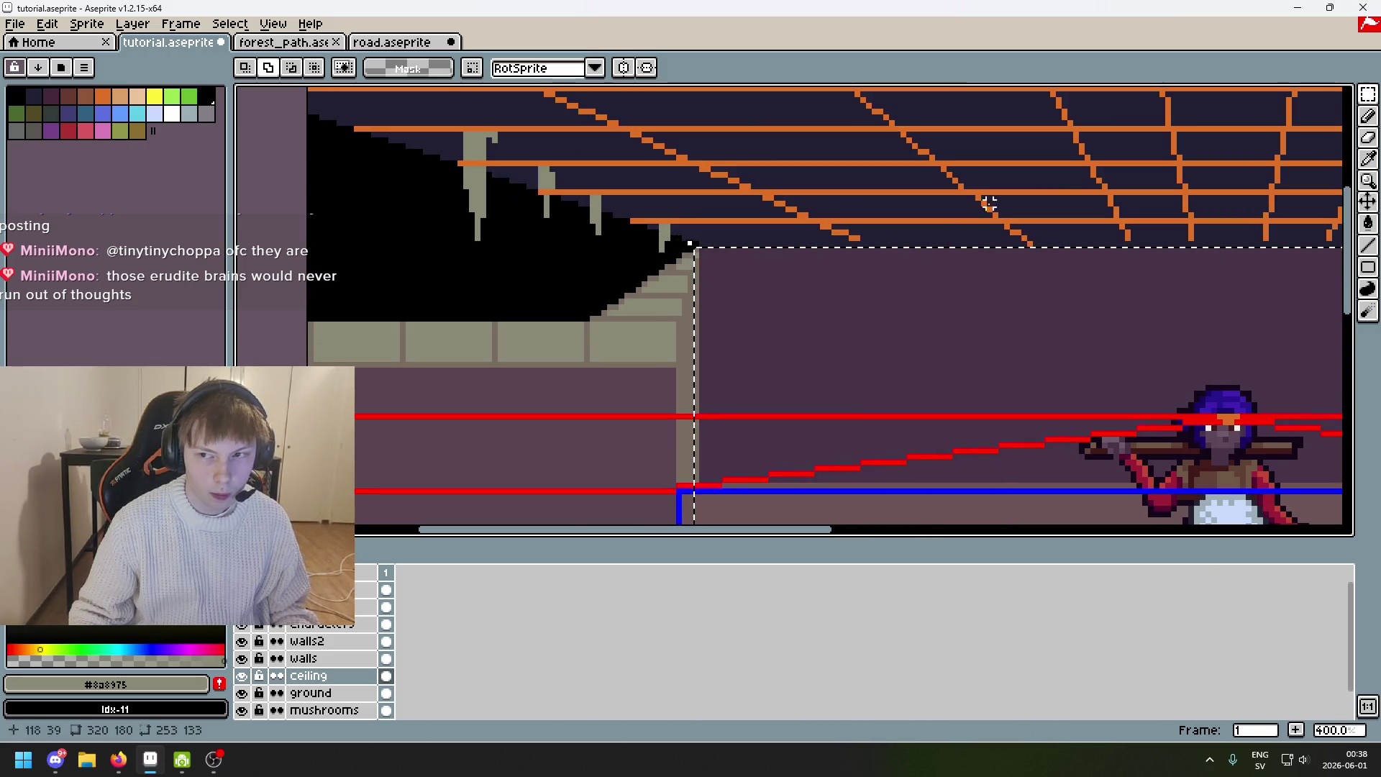
Look around the selected wall area and switch back to the Pencil.
mouse_move(1367, 97)
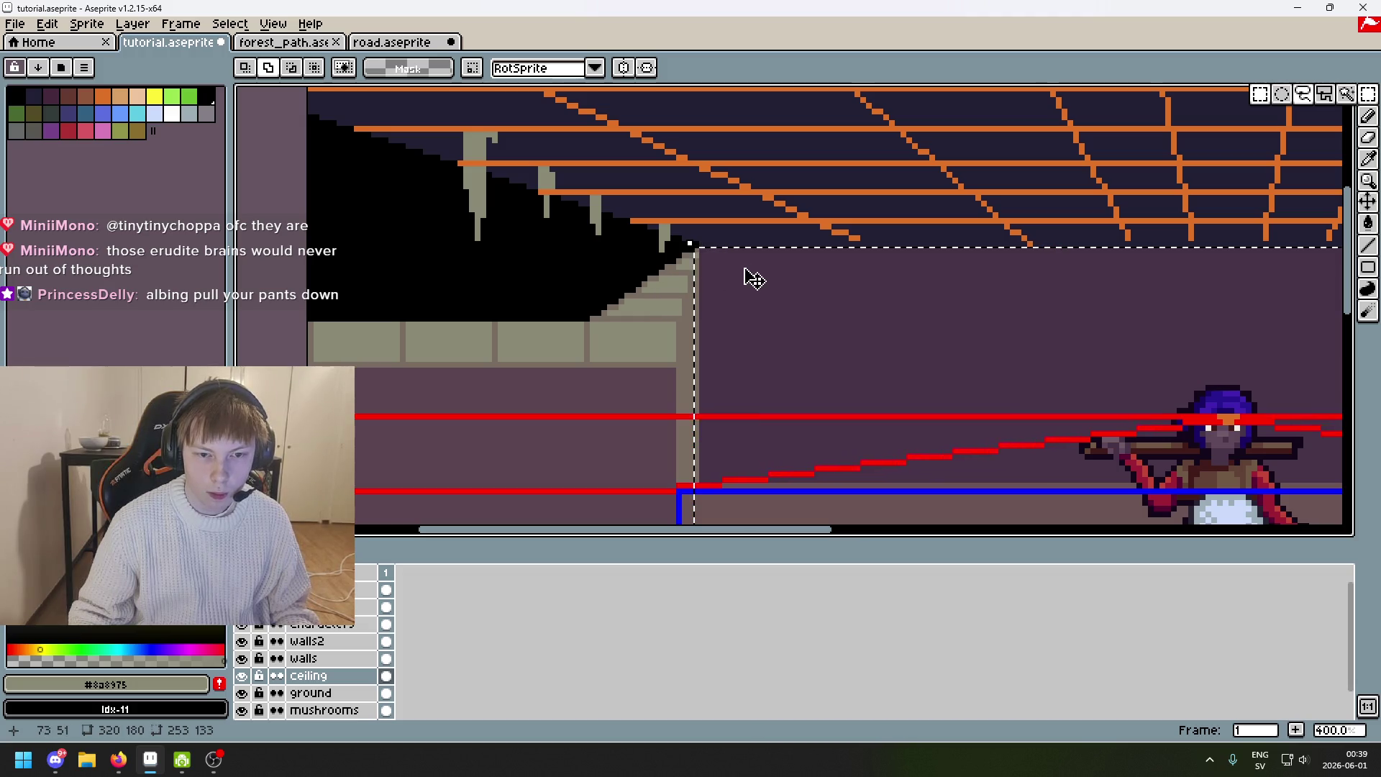
scroll(748, 281, down, 2)
scroll(748, 281, right, 4)
scroll(975, 209, up, 1)
scroll(975, 208, up, 1)
scroll(1148, 379, up, 2)
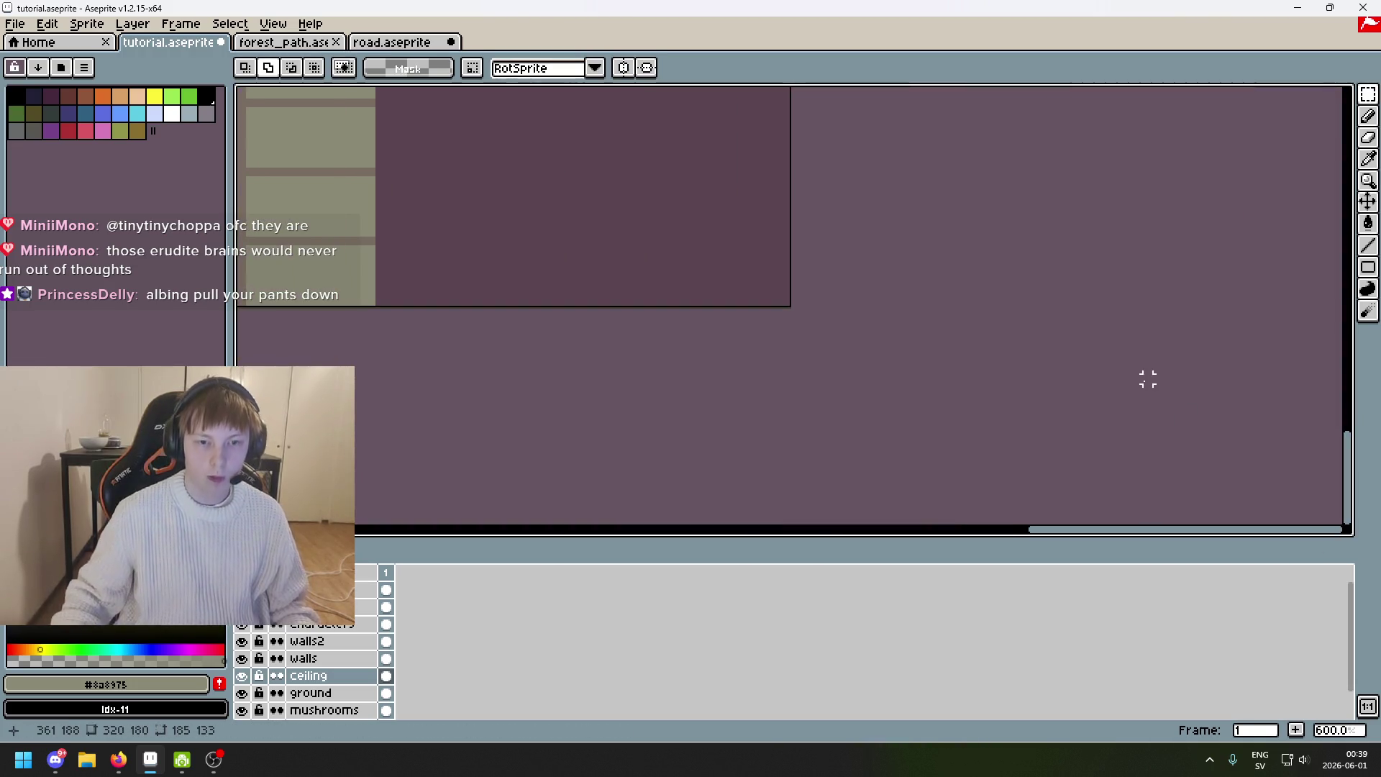
scroll(1017, 293, left, 4)
scroll(999, 215, down, 2)
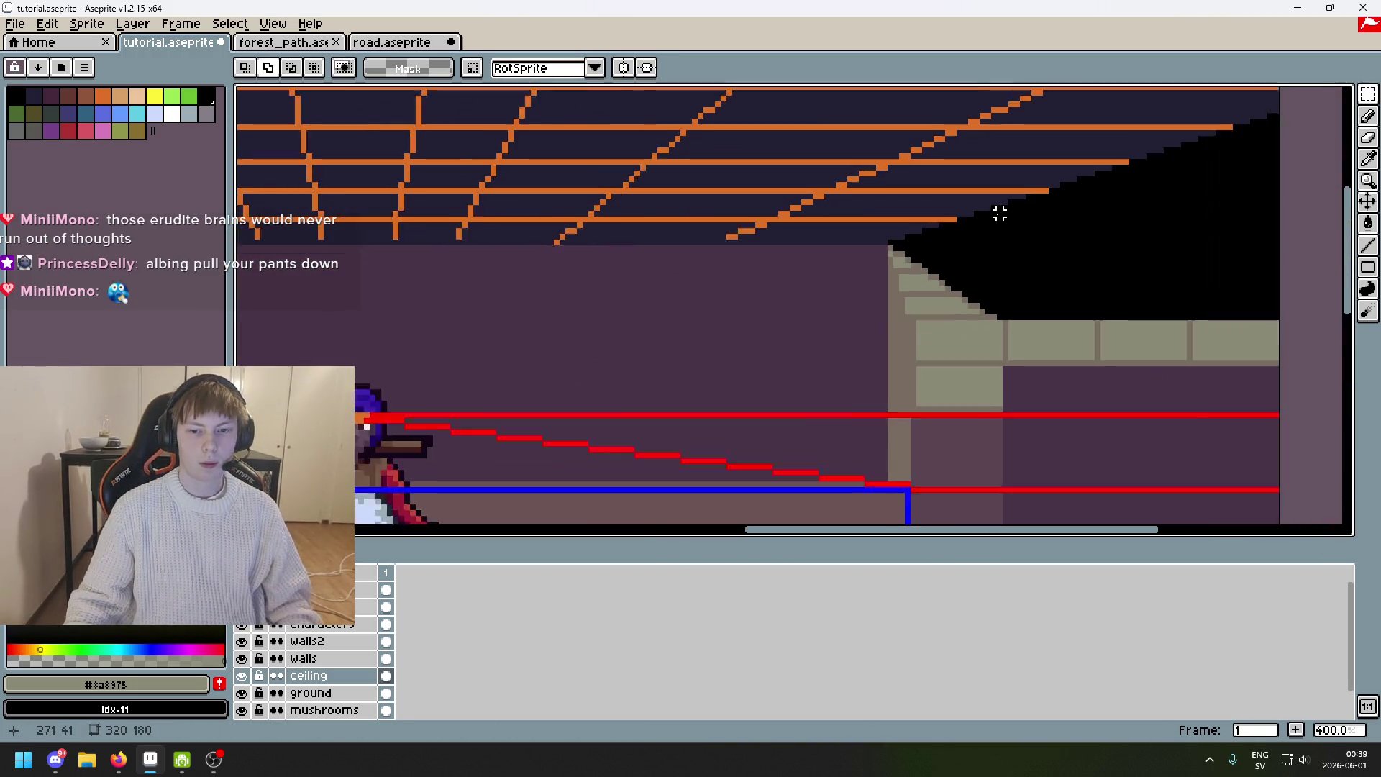
scroll(999, 214, up, 1)
scroll(994, 213, down, 1)
scroll(1074, 241, left, 4)
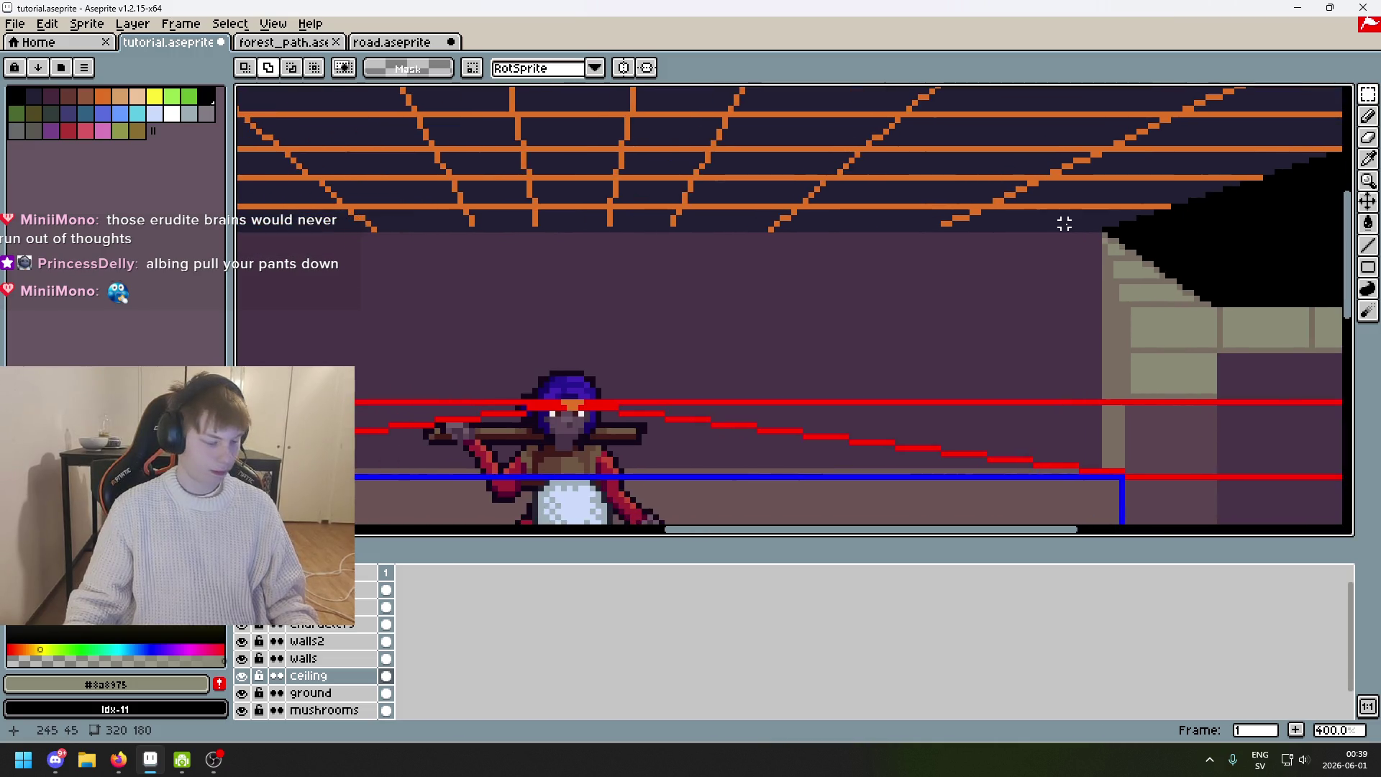
scroll(795, 320, right, 5)
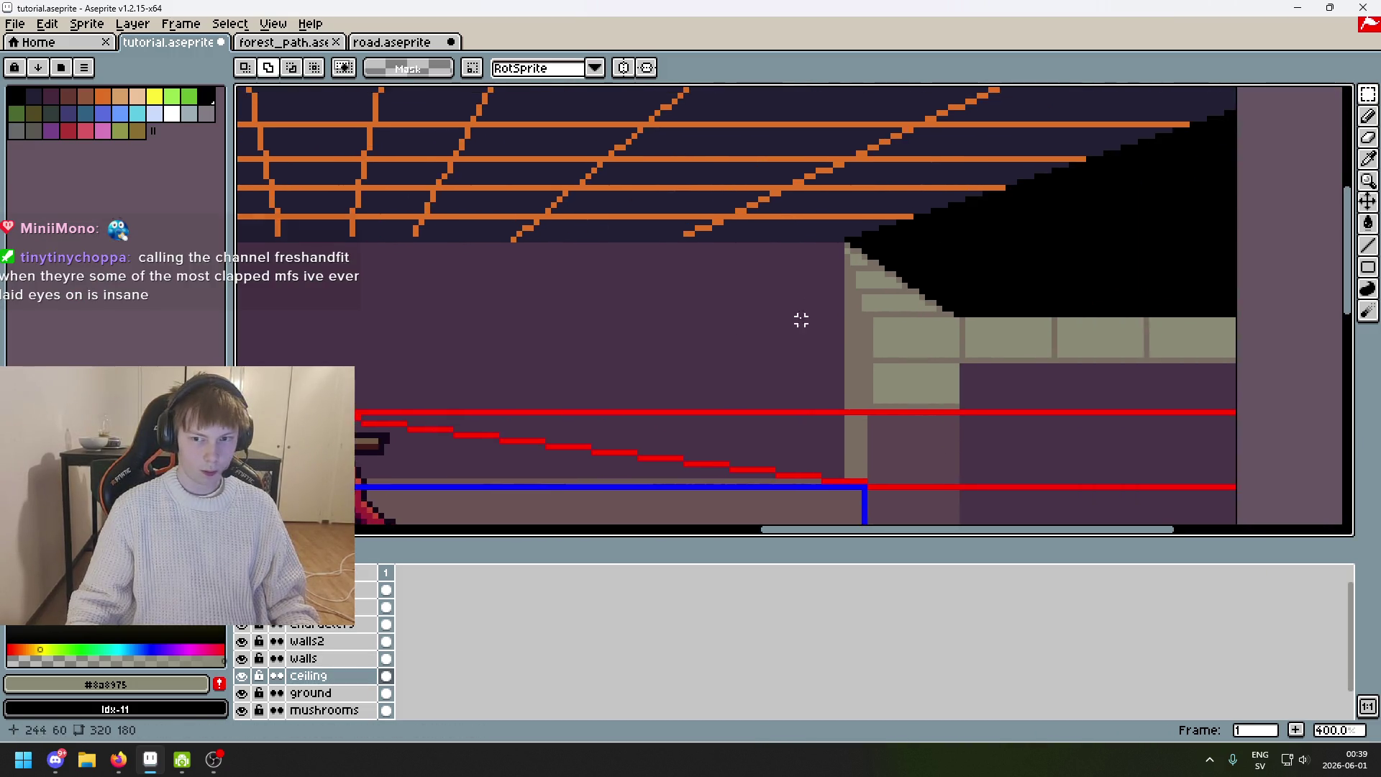
scroll(834, 214, up, 3)
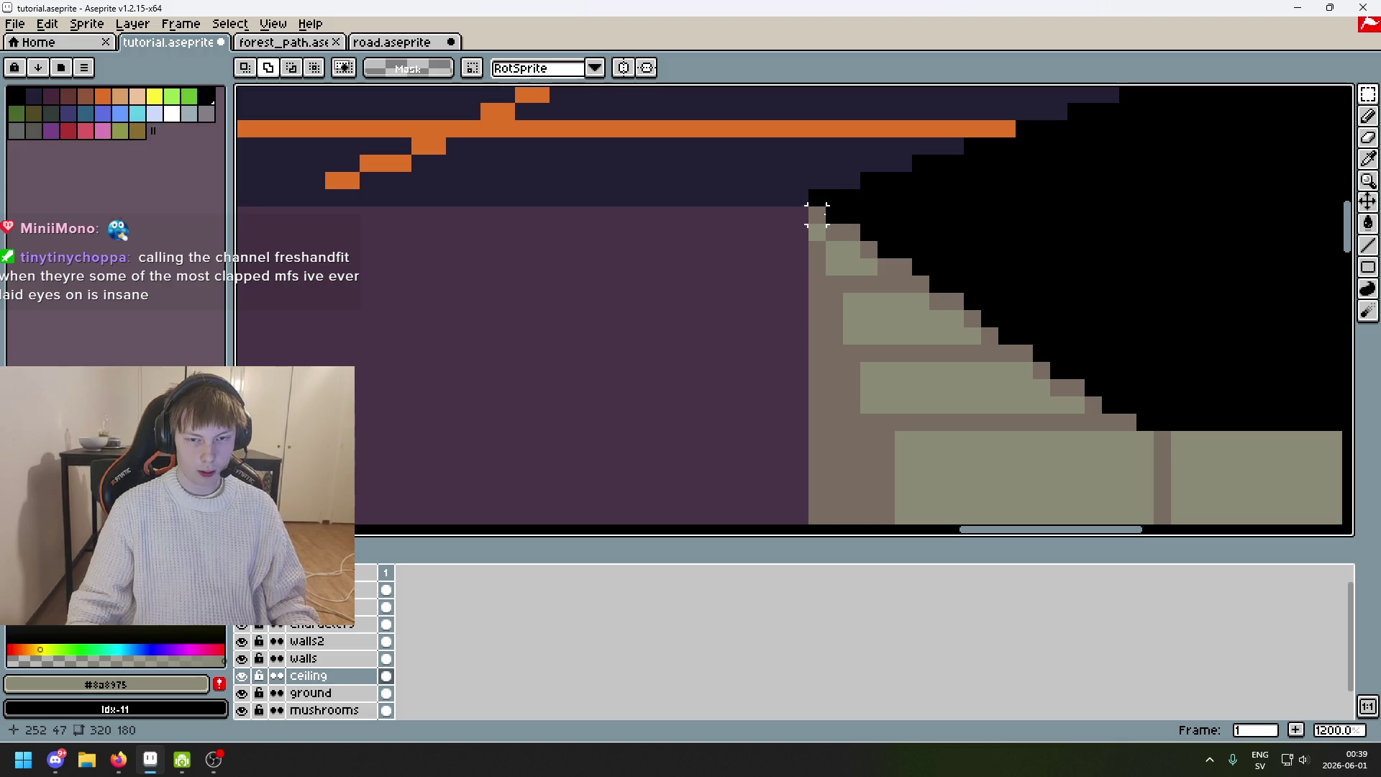
key(b)
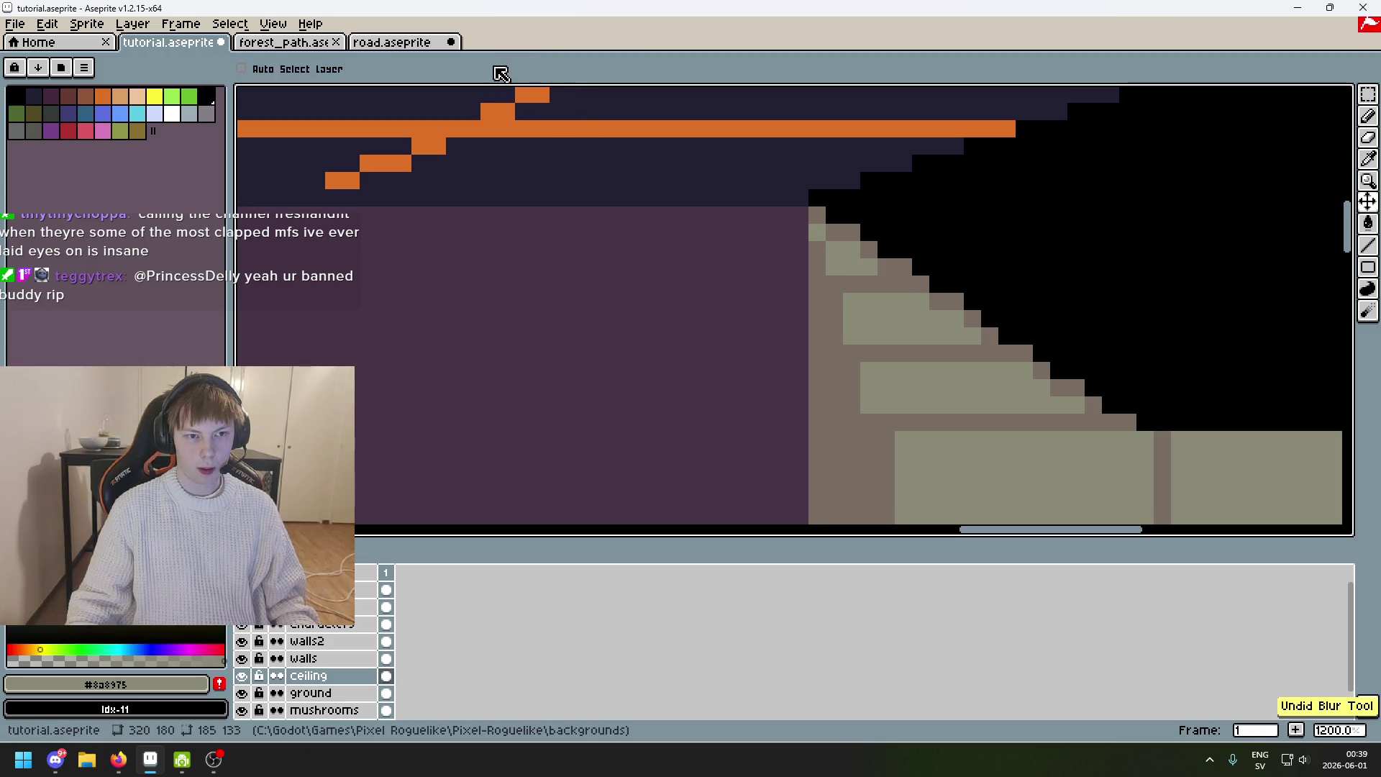
Add brown pixels along the wall's edge.
scroll(863, 216, up, 3)
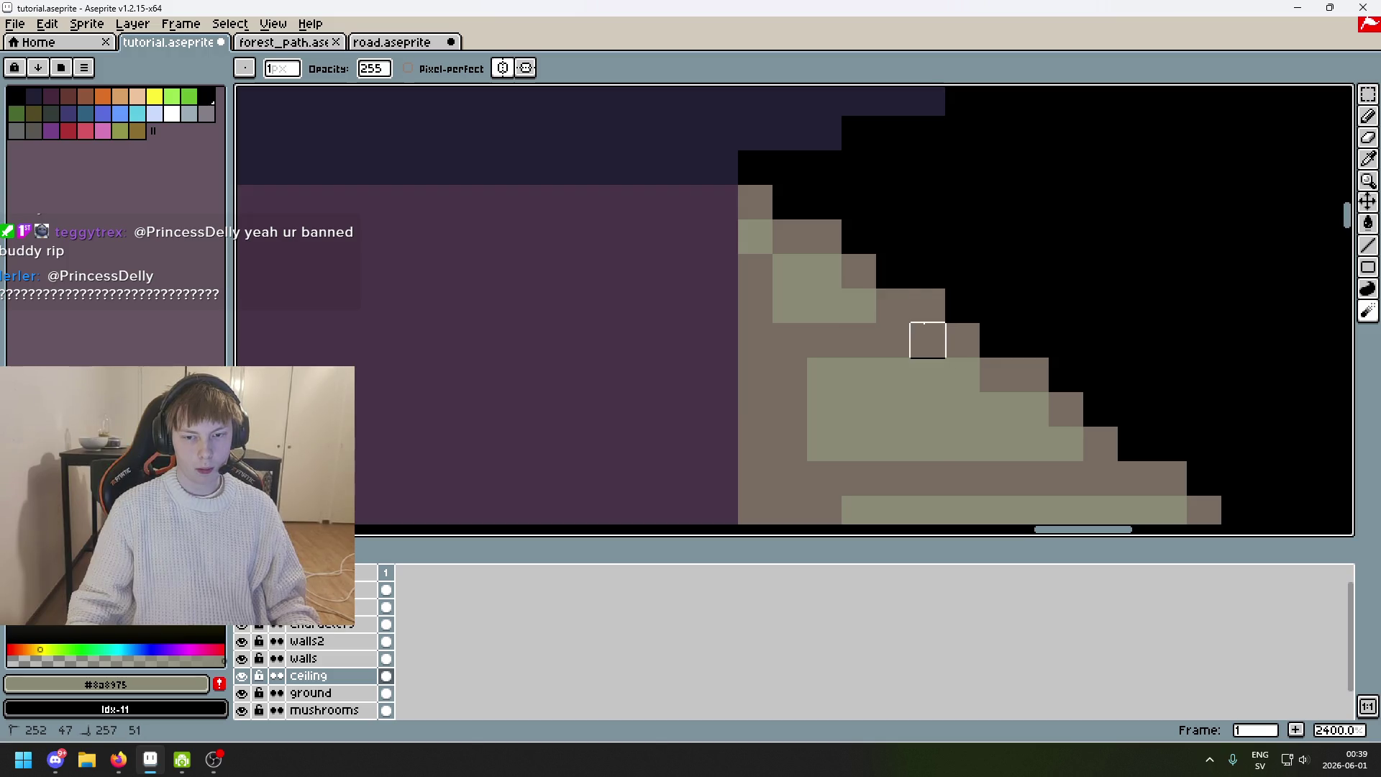
scroll(1064, 404, down, 3)
mouse_move(862, 290)
mouse_down()
mouse_move(879, 325)
mouse_move(931, 342)
mouse_up()
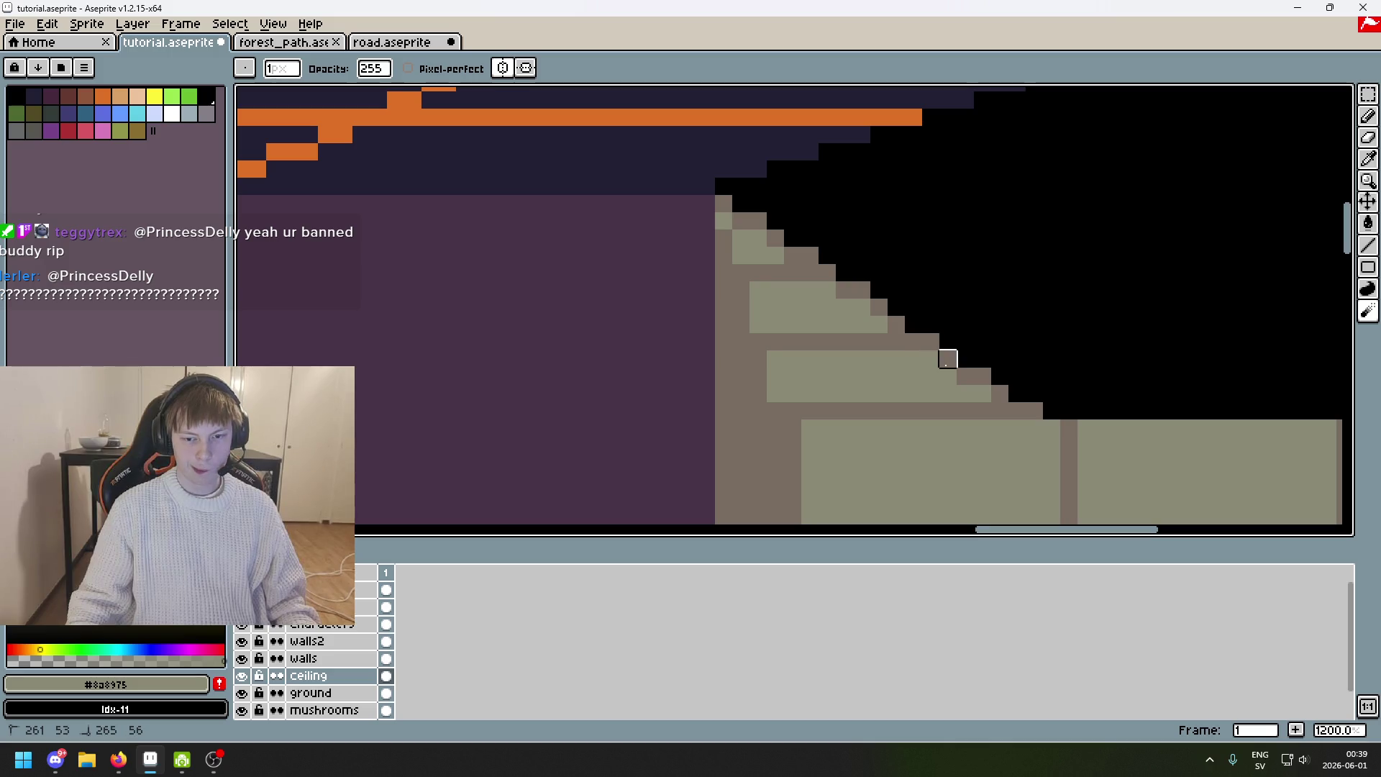
shift+click(1034, 410)
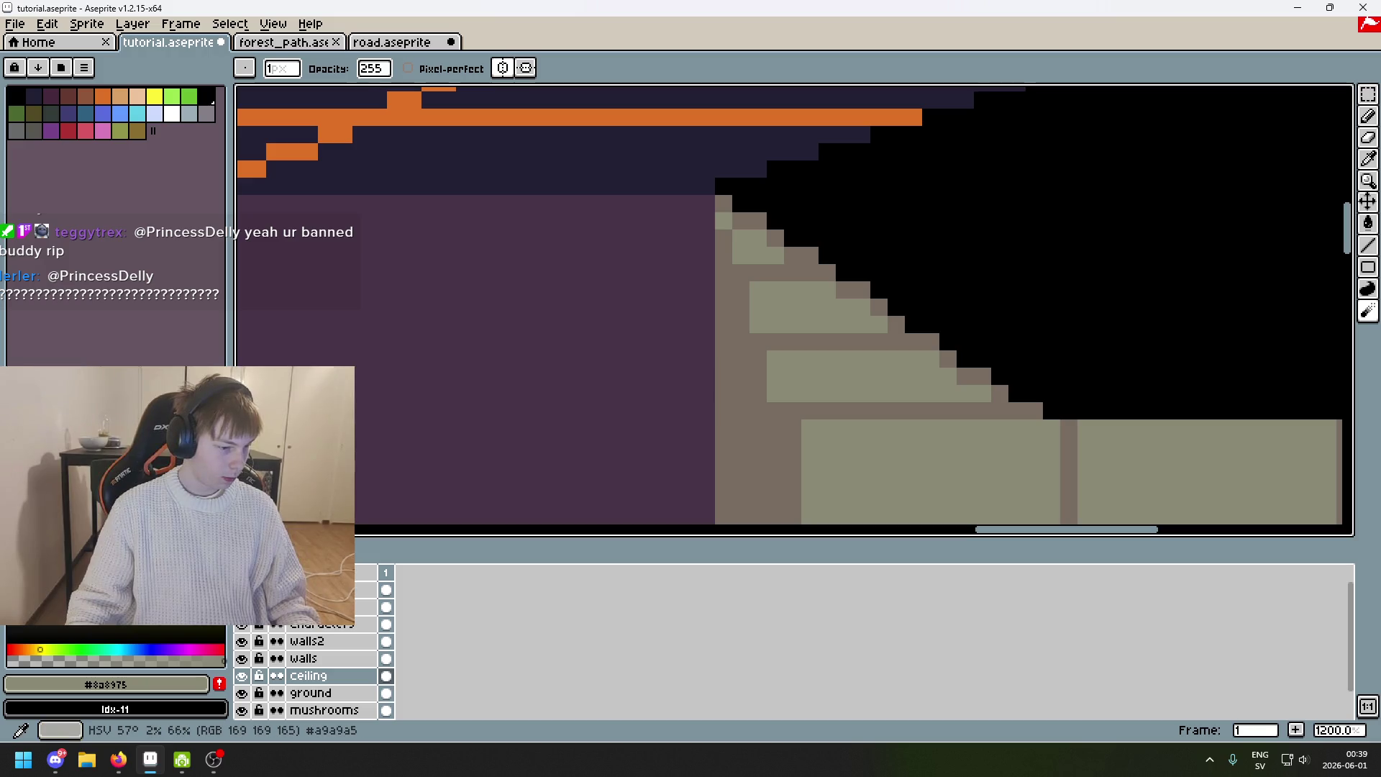
key(alt+Tab)
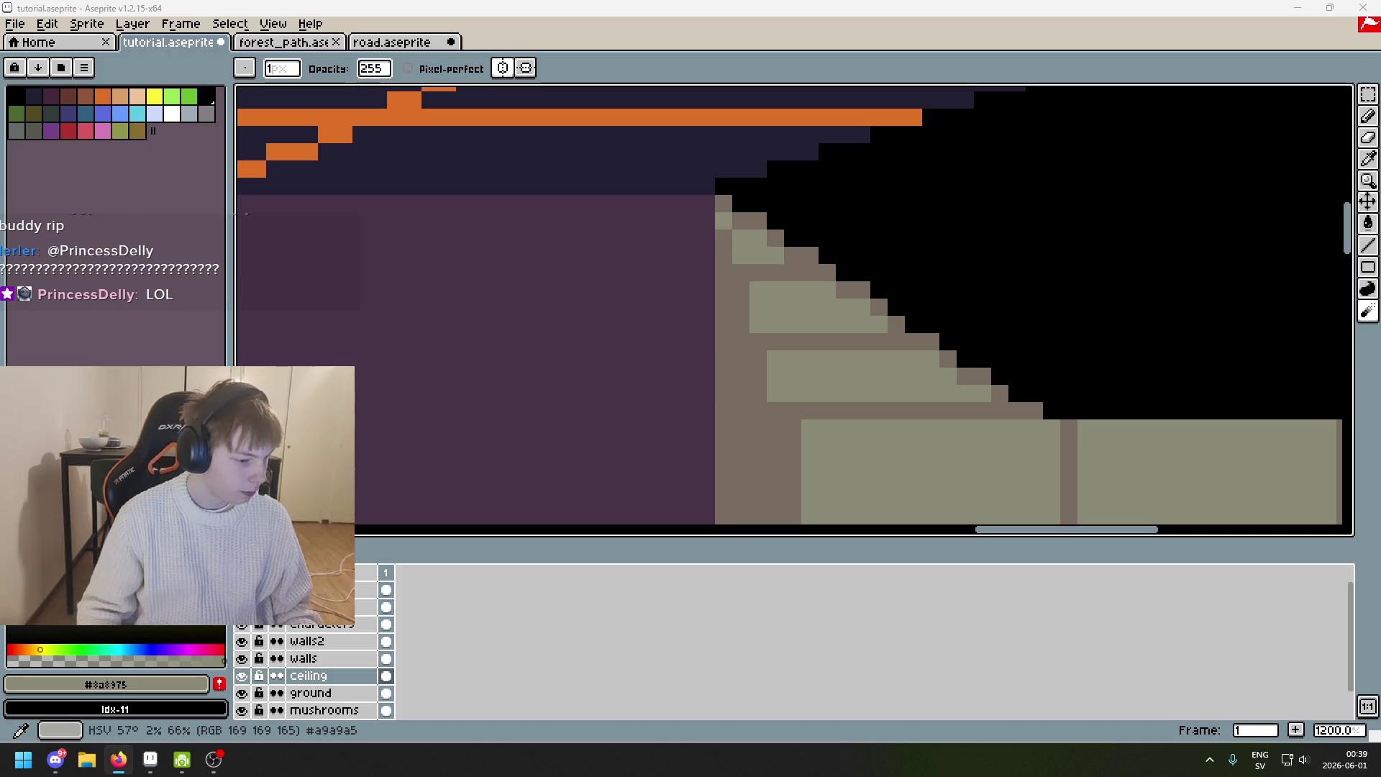
Follow the stepped wall top to the right and pick up the drip gray #a9a9a5.
drag(995, 310, 805, 236)
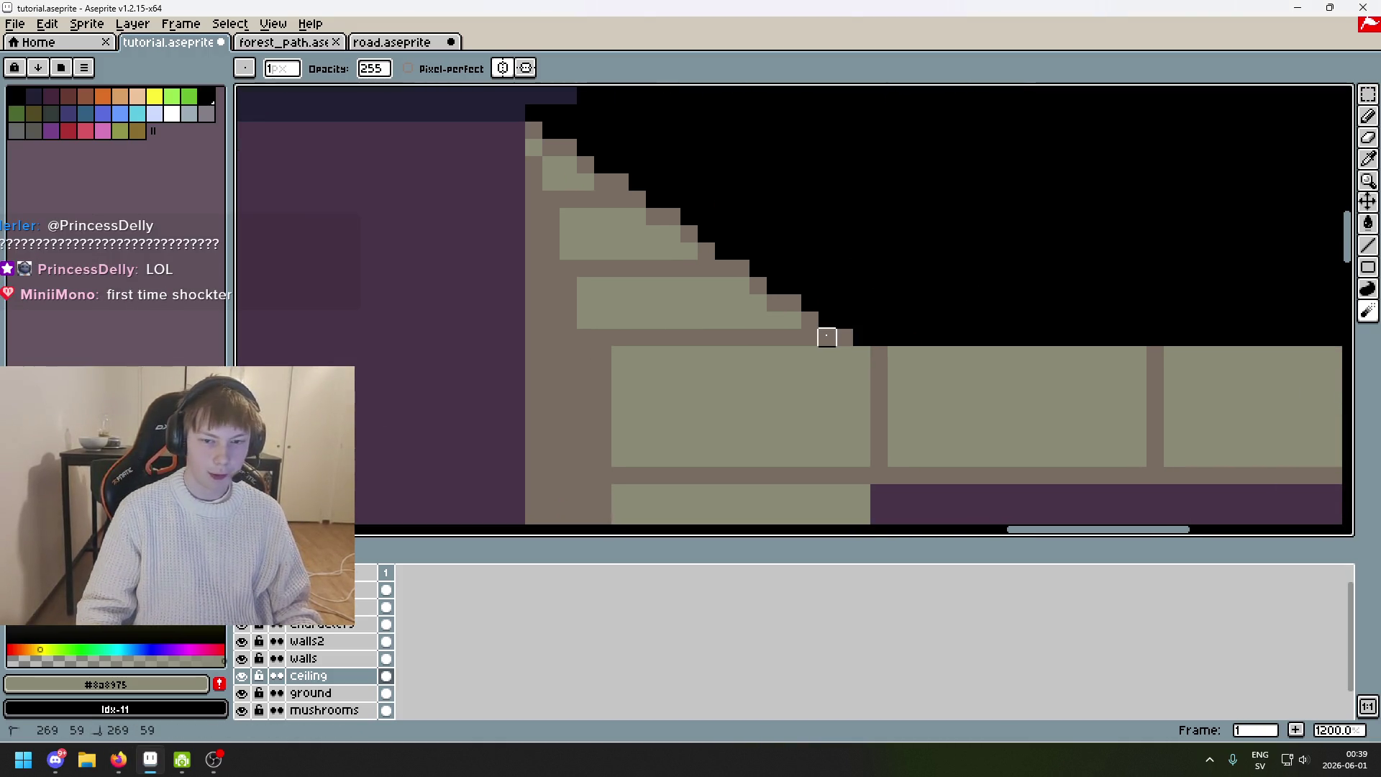
drag(947, 352, 789, 375)
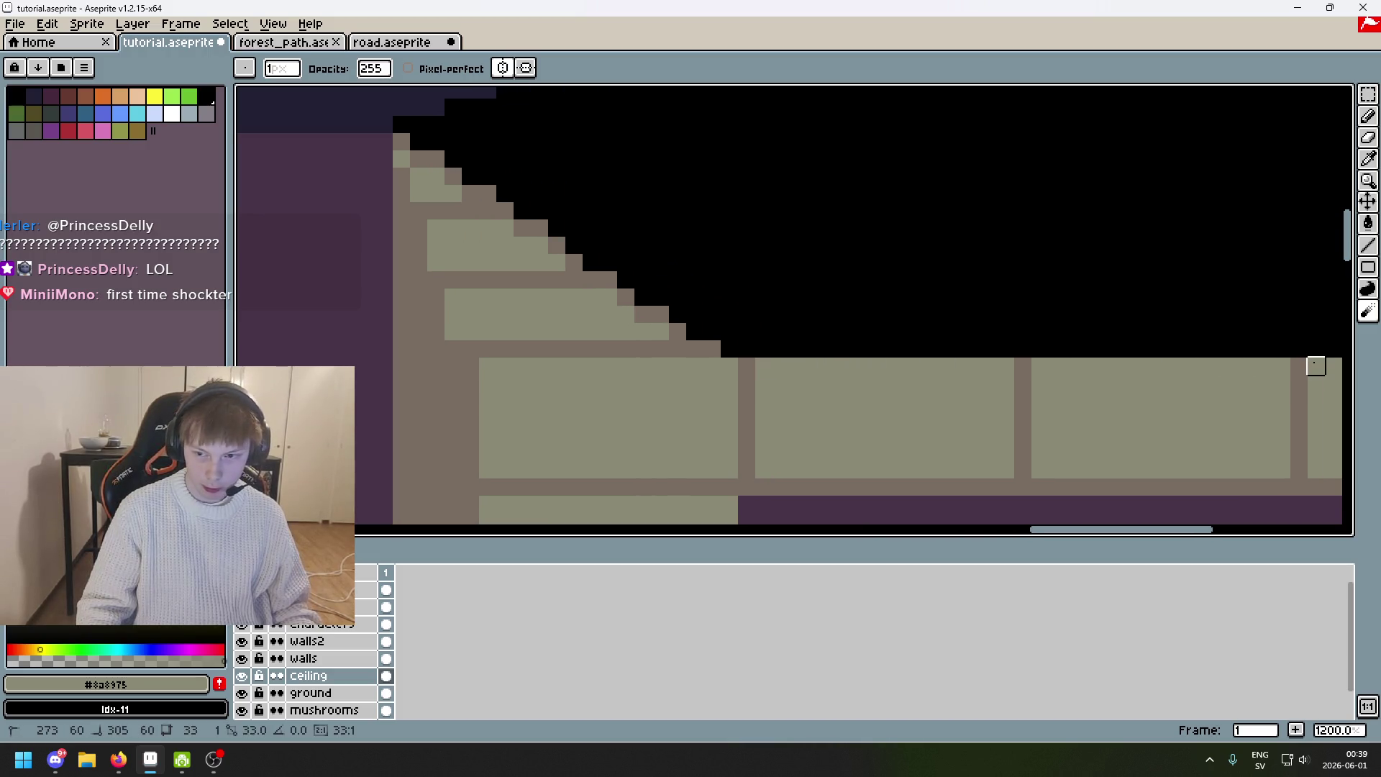
drag(1313, 362, 953, 385)
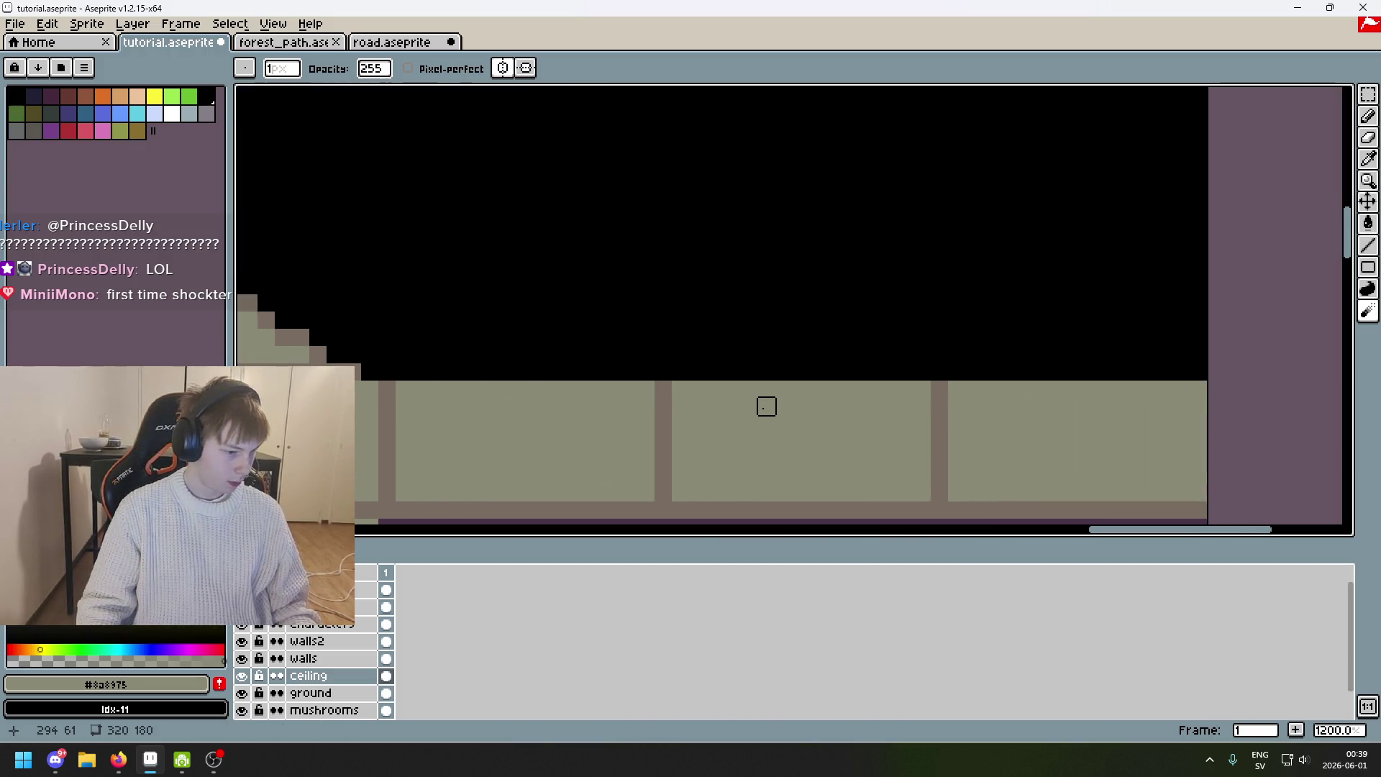
key(alt)
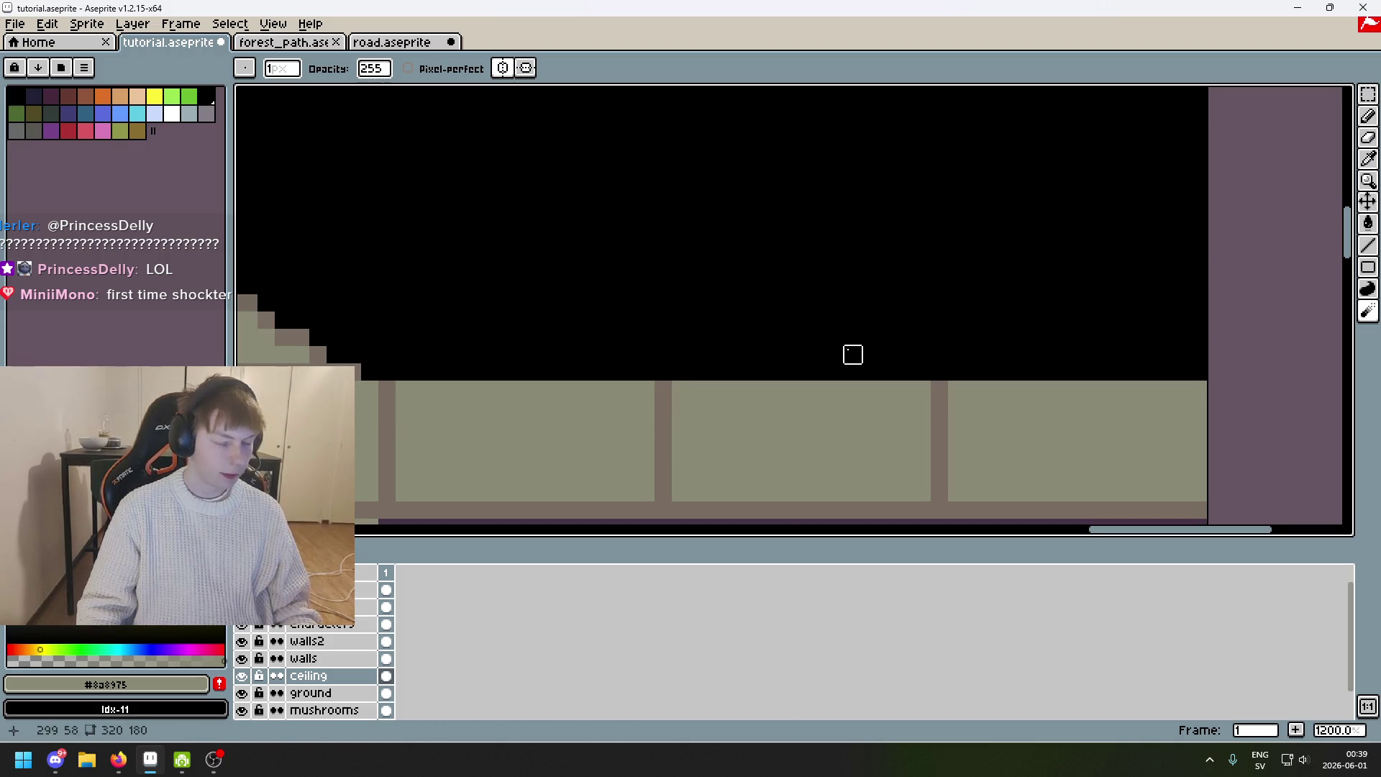
scroll(851, 351, right, 5)
scroll(851, 352, down, 1)
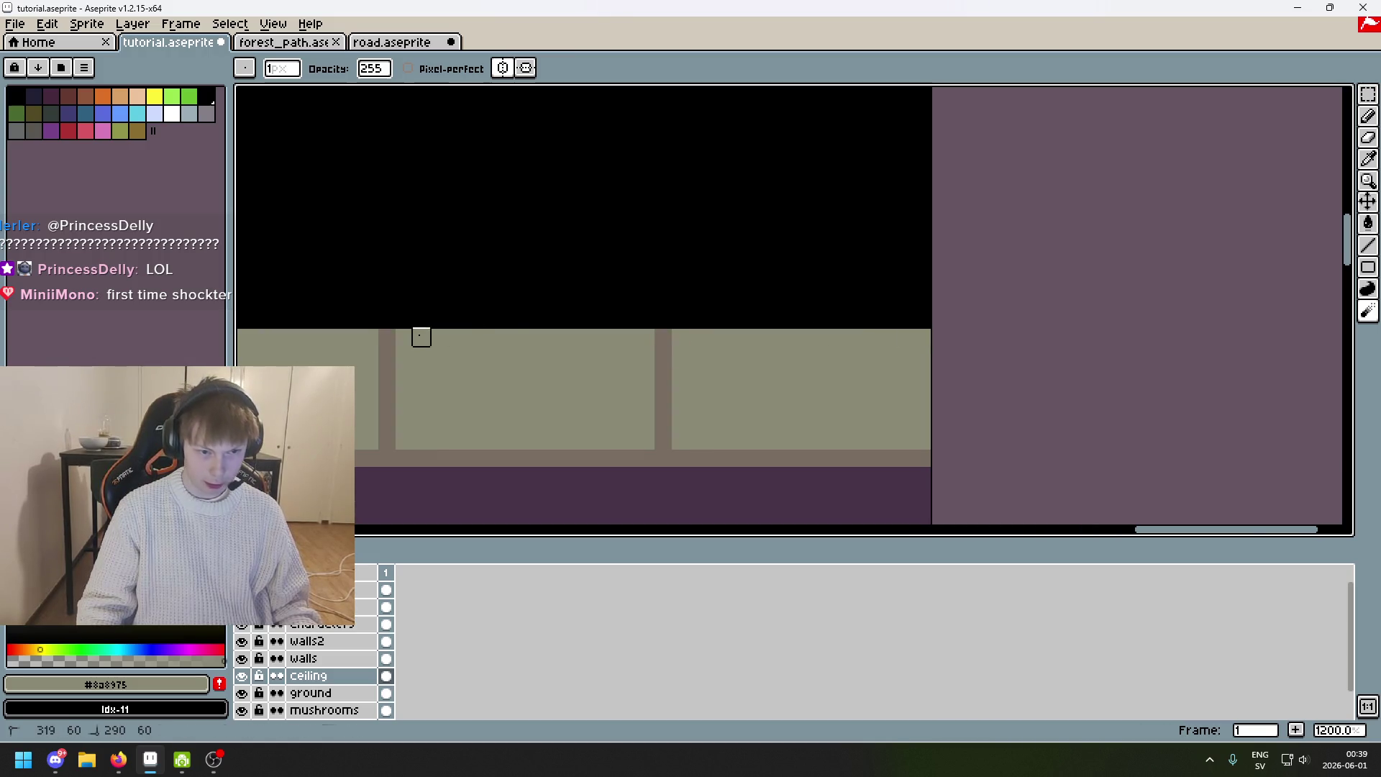
scroll(420, 333, down, 5)
scroll(898, 302, left, 2)
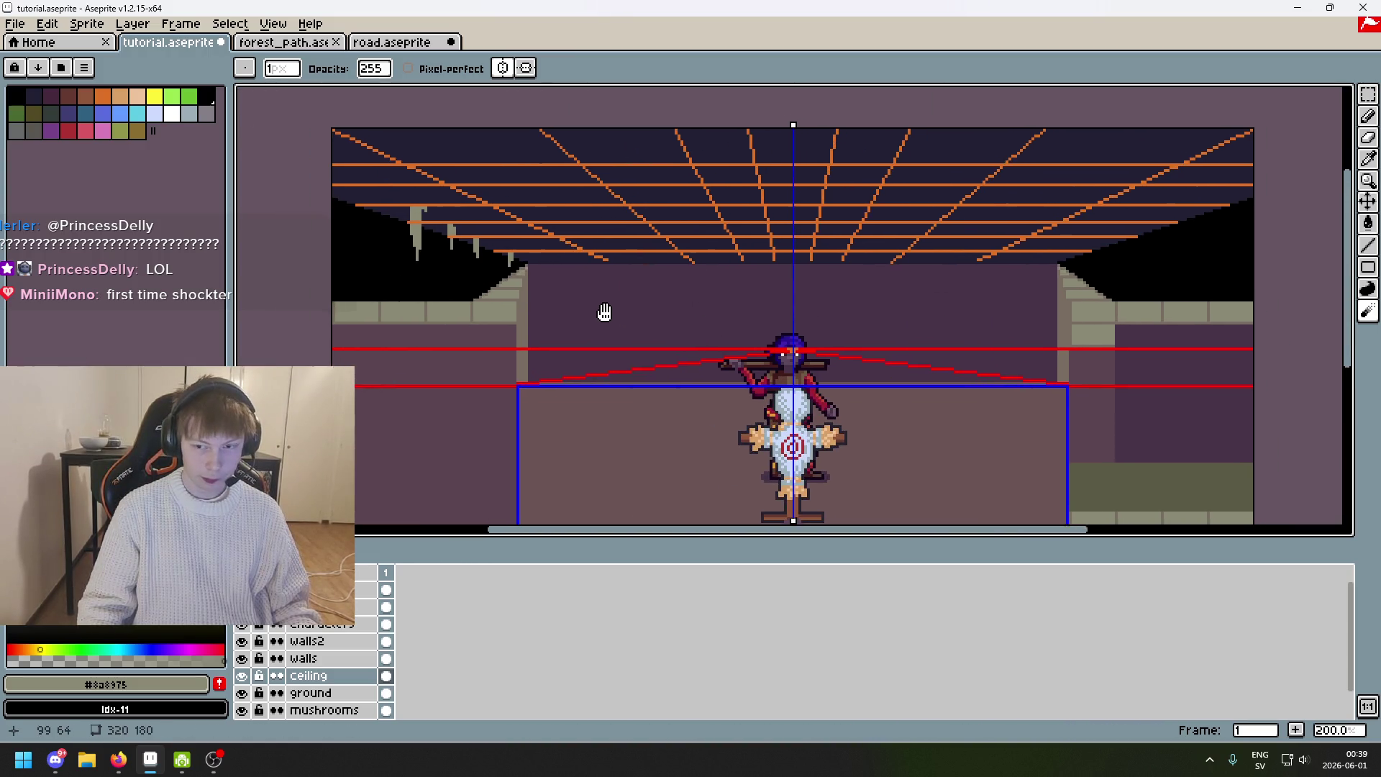
Recentre the corridor and toggle the walls and ceiling layers' visibility to compare them.
drag(614, 311, 527, 311)
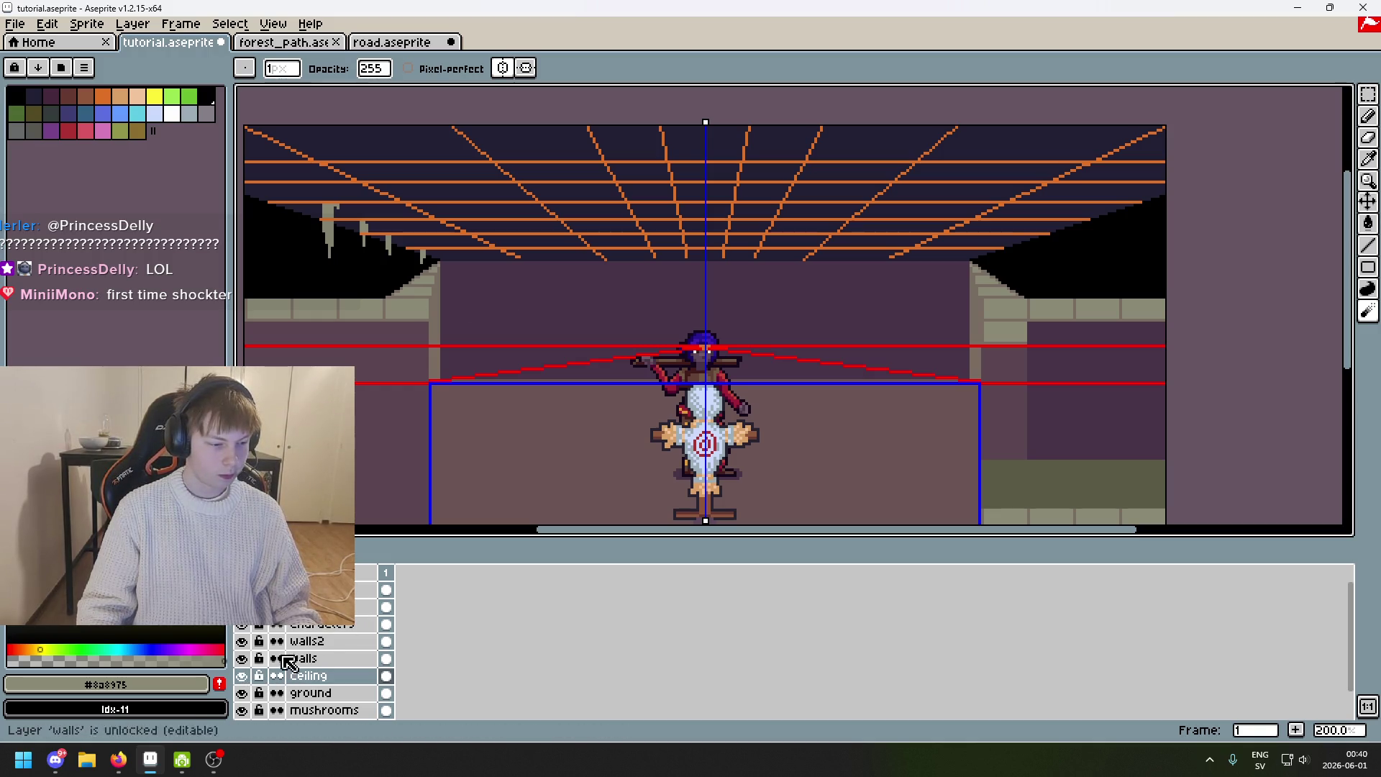
click(243, 660)
click(243, 659)
click(243, 660)
click(243, 659)
click(243, 675)
click(243, 675)
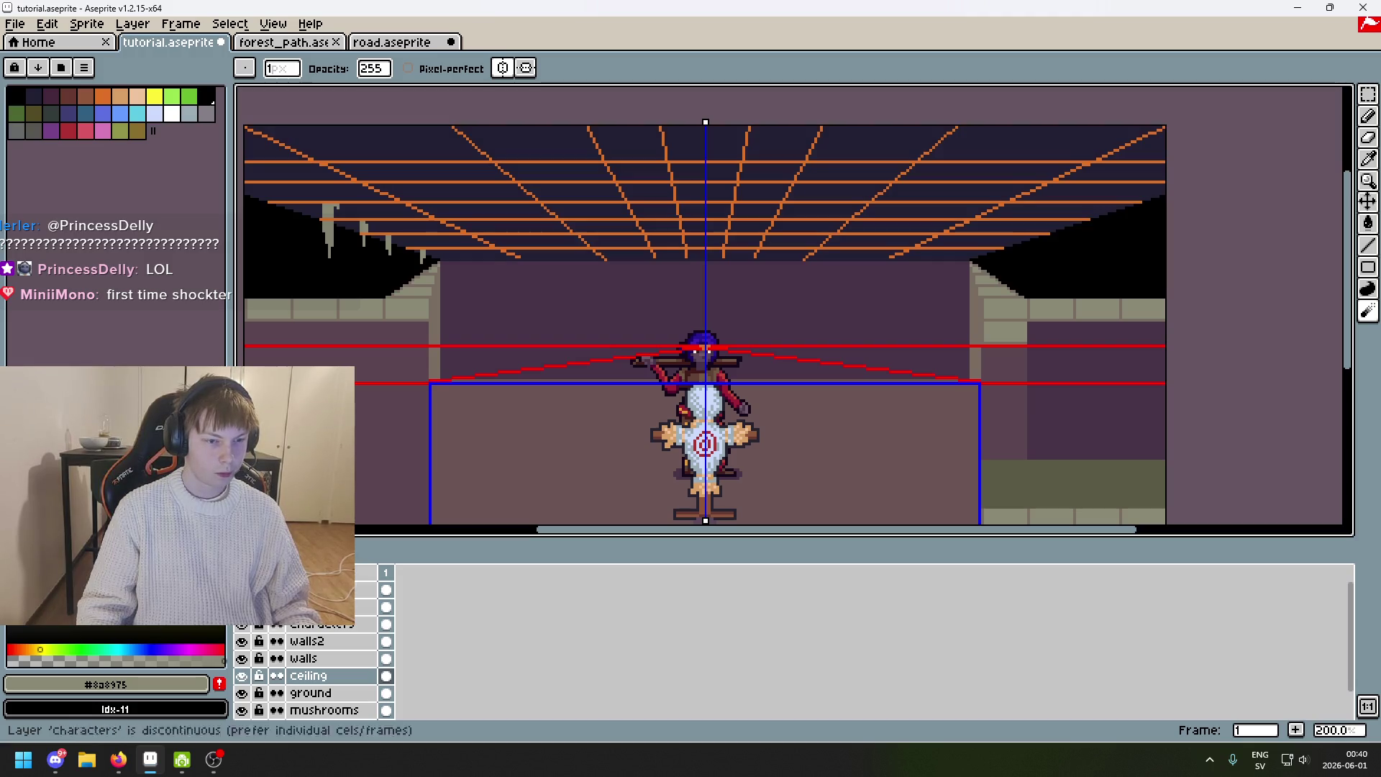
Reposition the scene and Magic Wand the black ceiling areas above the side walls.
drag(431, 414, 453, 471)
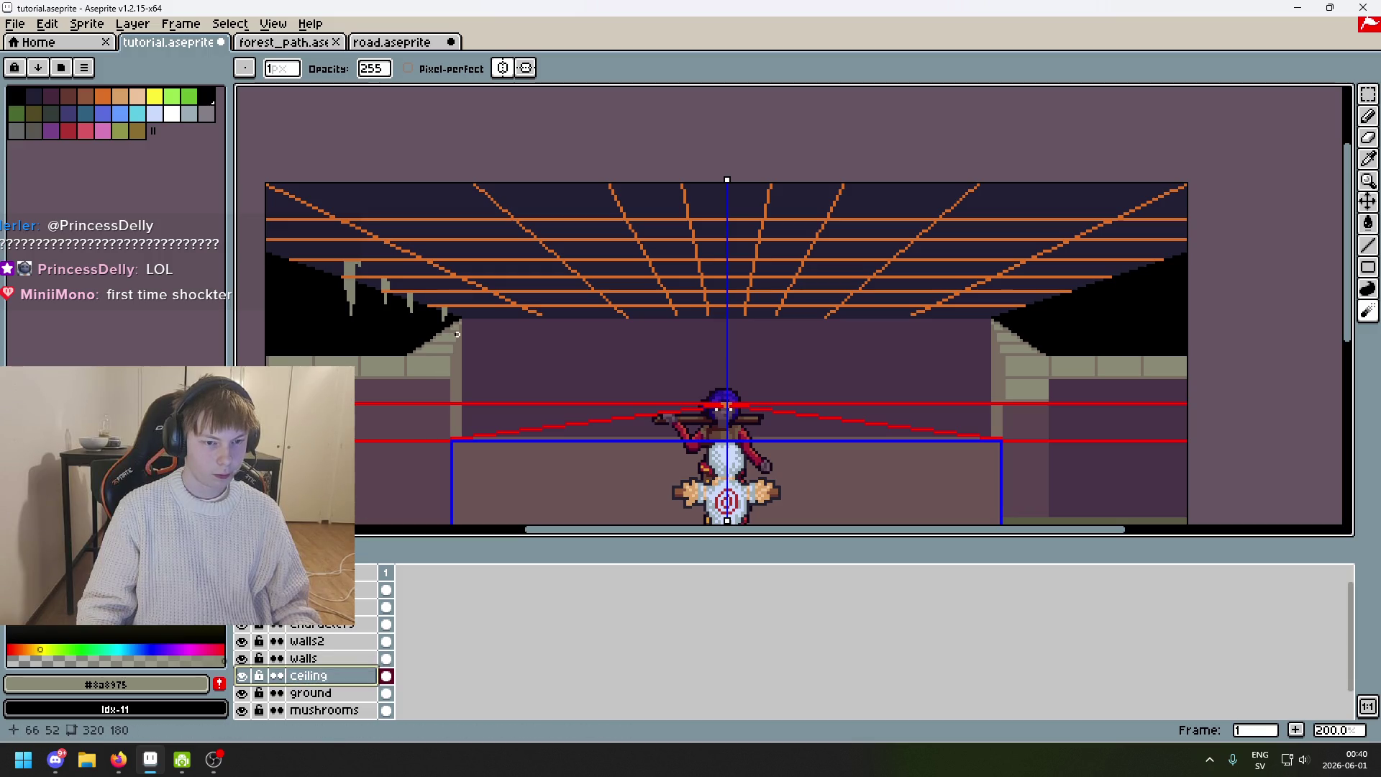
drag(457, 335, 616, 282)
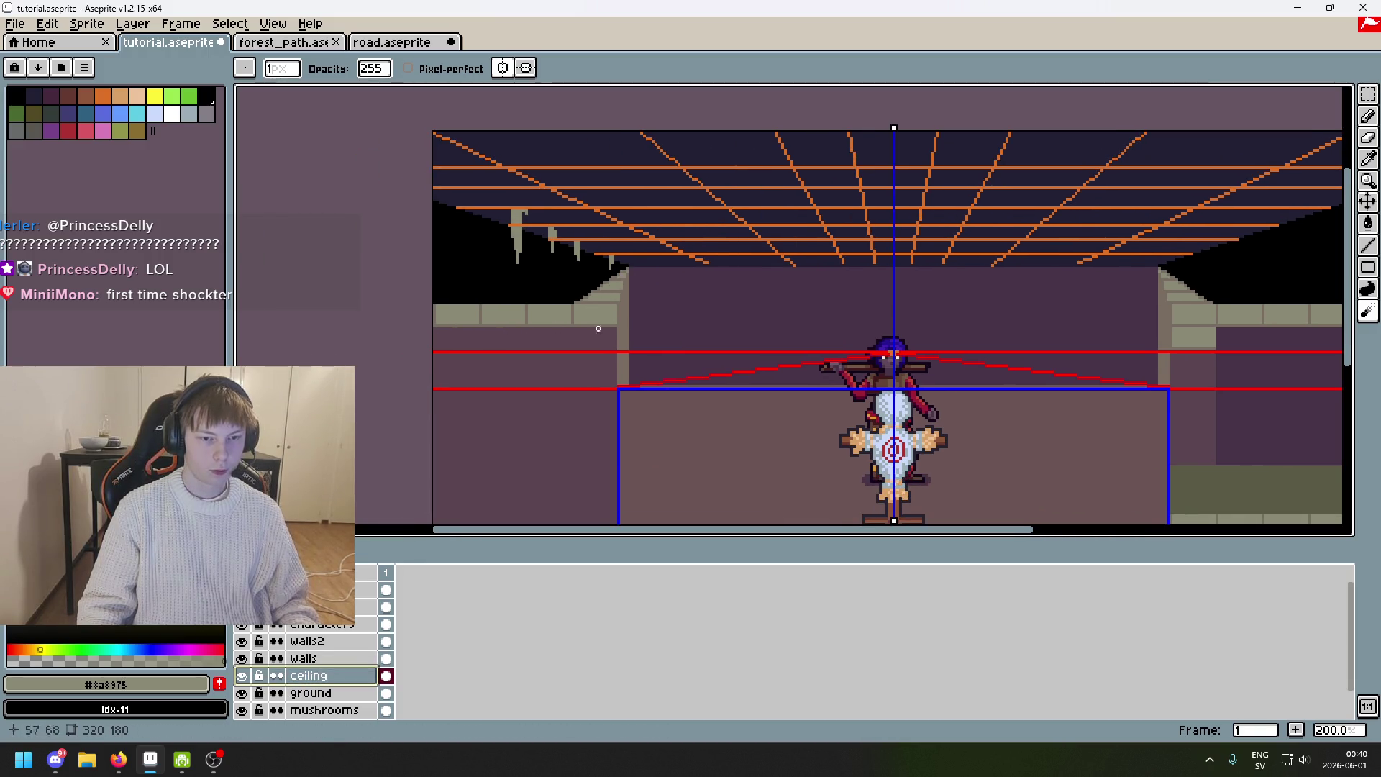
key(w)
click(495, 290)
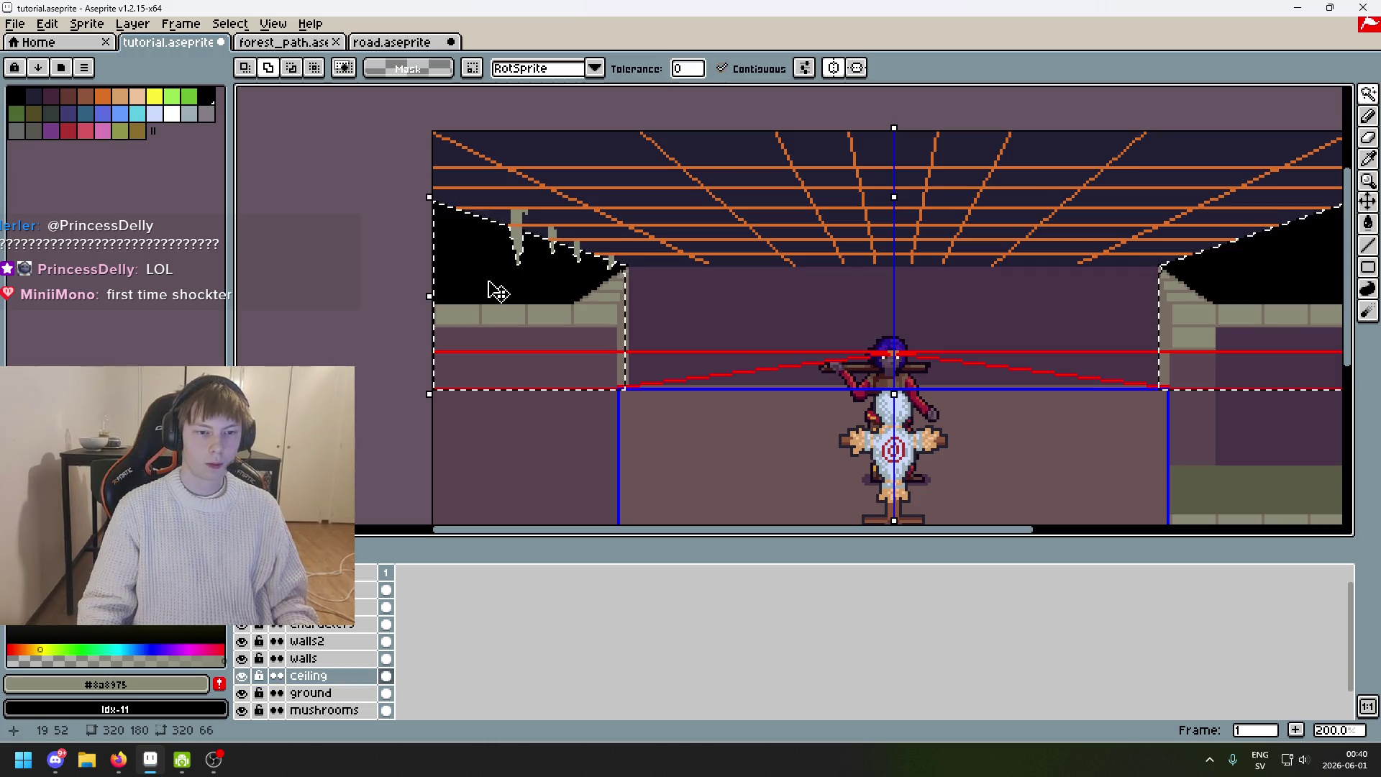
Deselect the ceiling, trial-select the left black ceiling region, then deselect again.
scroll(495, 291, down, 2)
scroll(690, 338, up, 1)
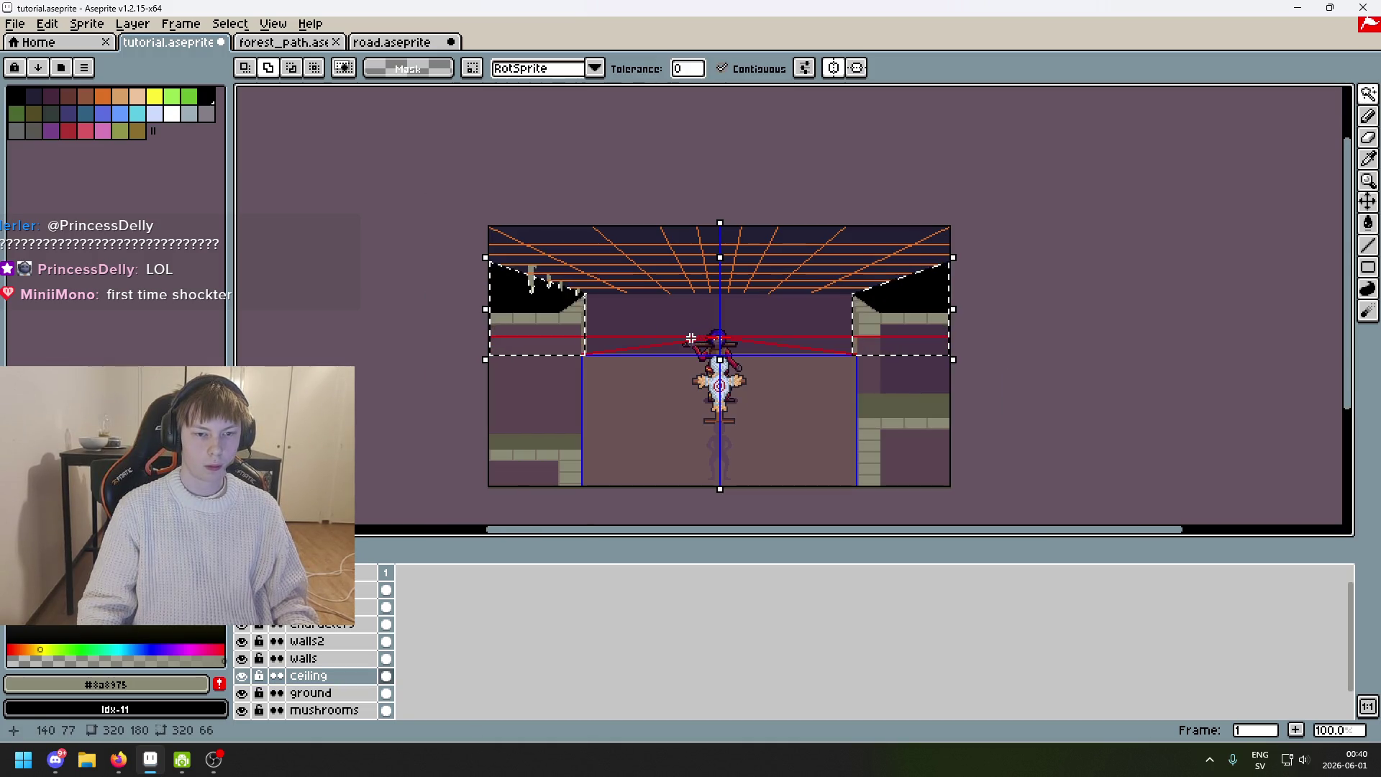
key(ctrl+d)
scroll(556, 267, up, 1)
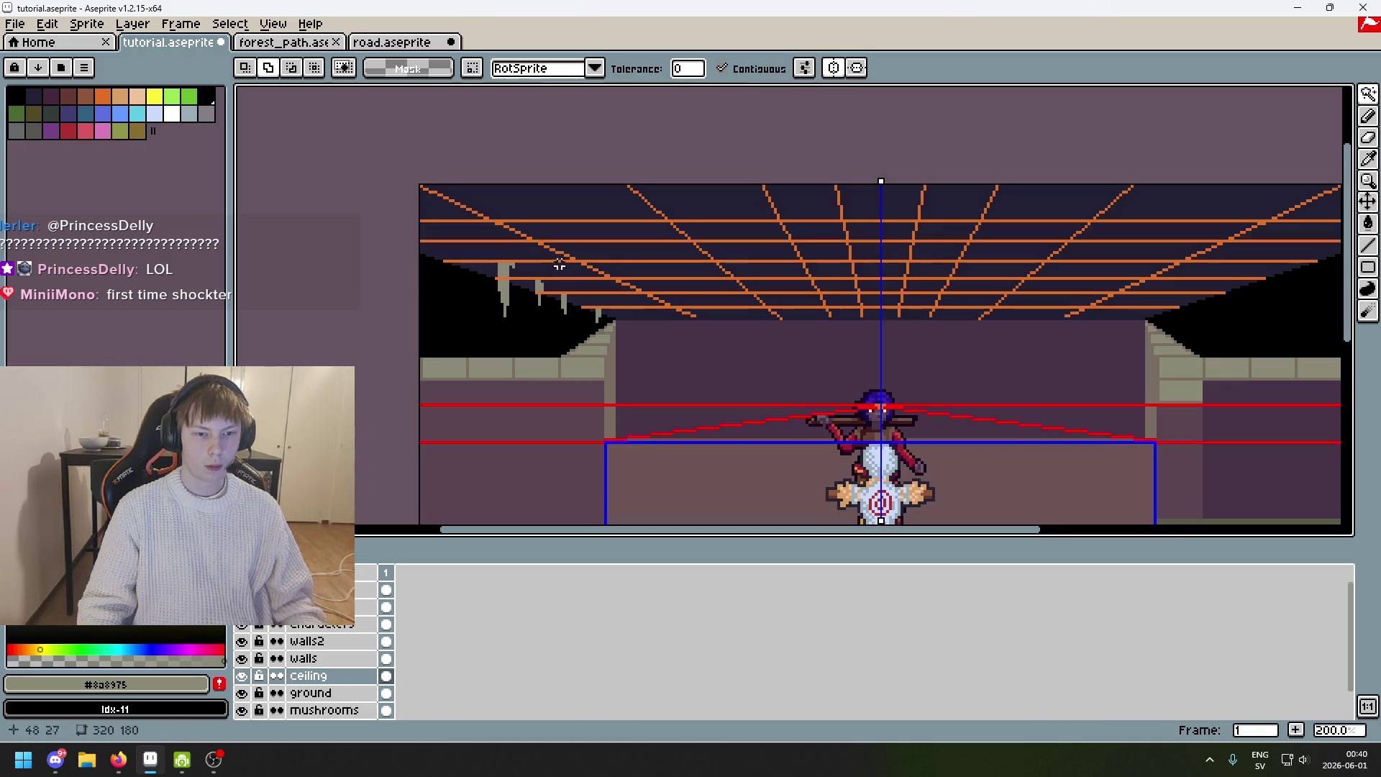
click(475, 335)
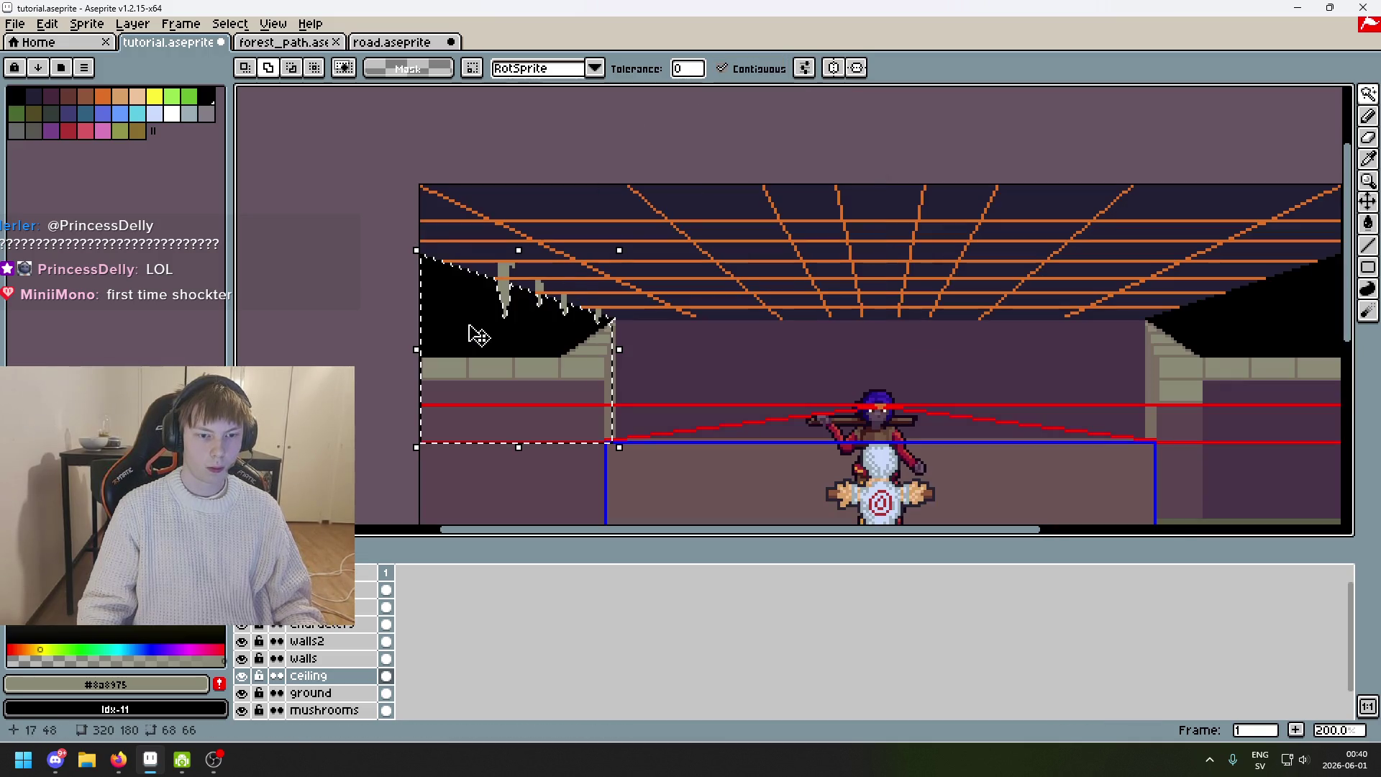
key(ctrl+d)
Switch to the 1-pixel pencil and zoom in to 600% on the left ceiling.
scroll(518, 356, up, 1)
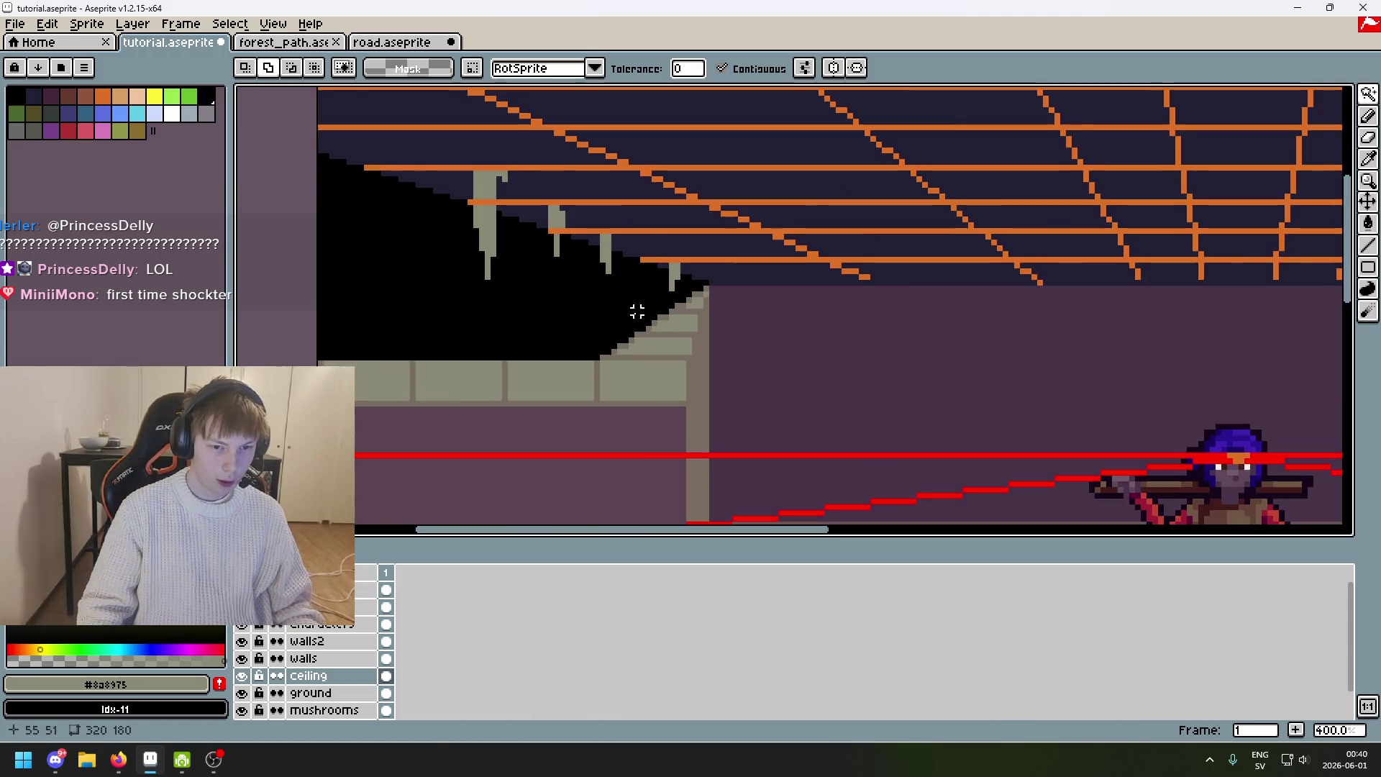
key(b)
scroll(719, 302, up, 1)
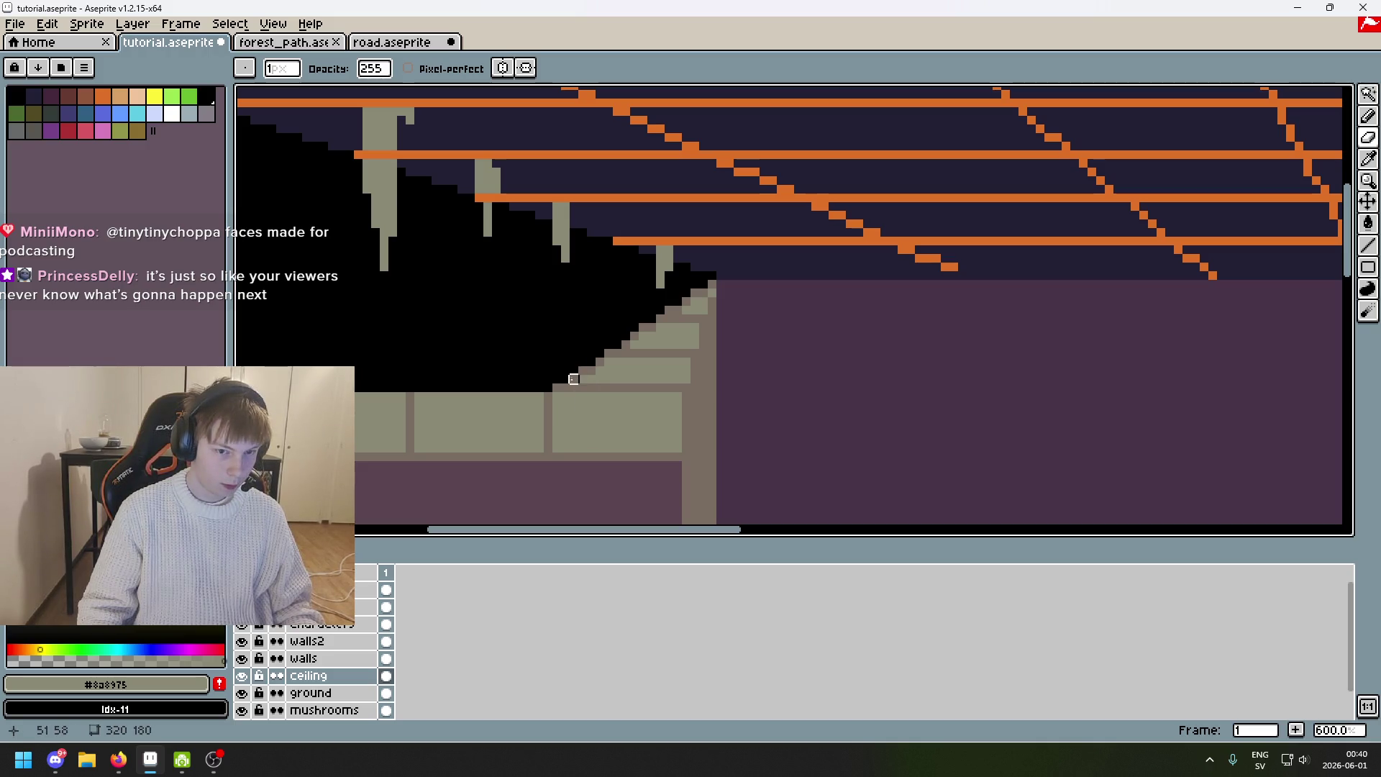
Pan along the left ceiling and Magic Wand its black region, leaving the gray drips outside.
drag(565, 388, 1018, 399)
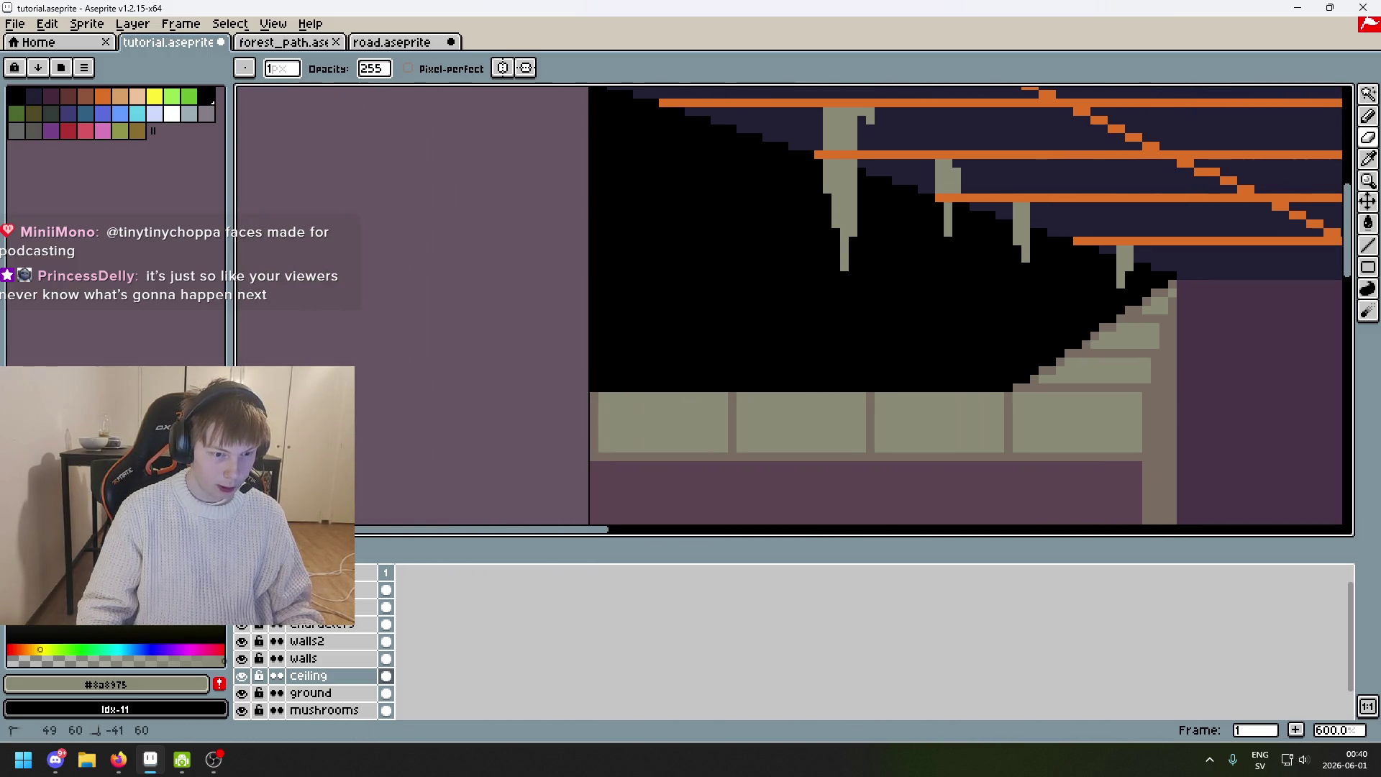
scroll(597, 391, up, 3)
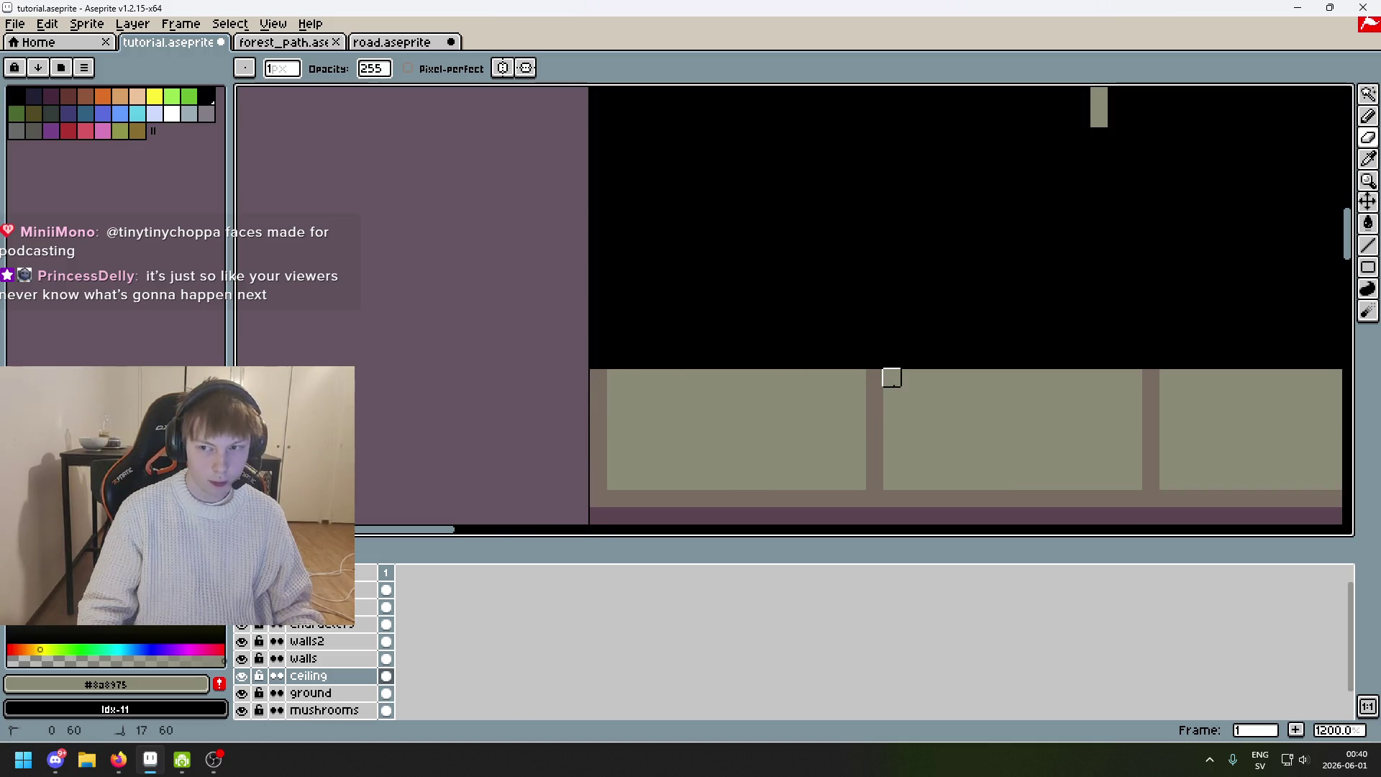
drag(910, 405, 629, 423)
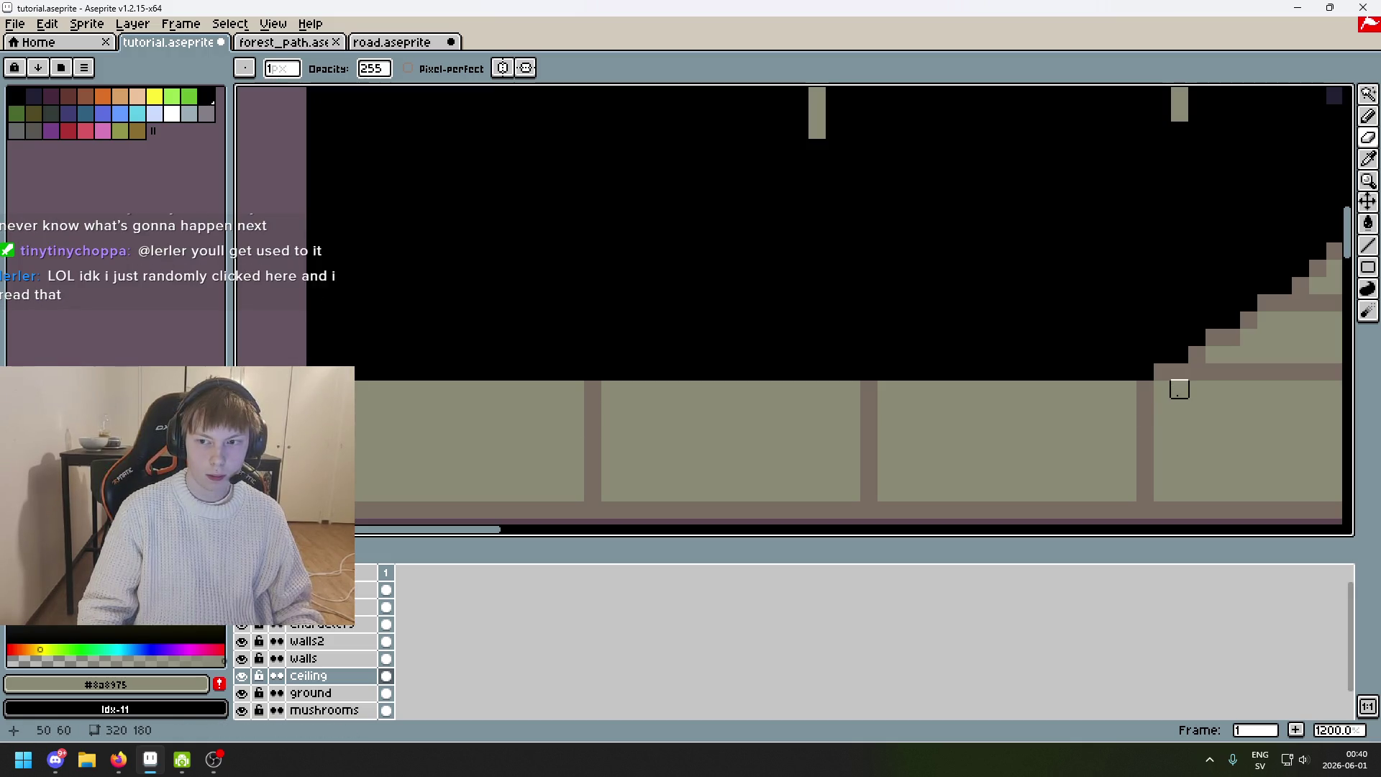
scroll(1145, 406, down, 3)
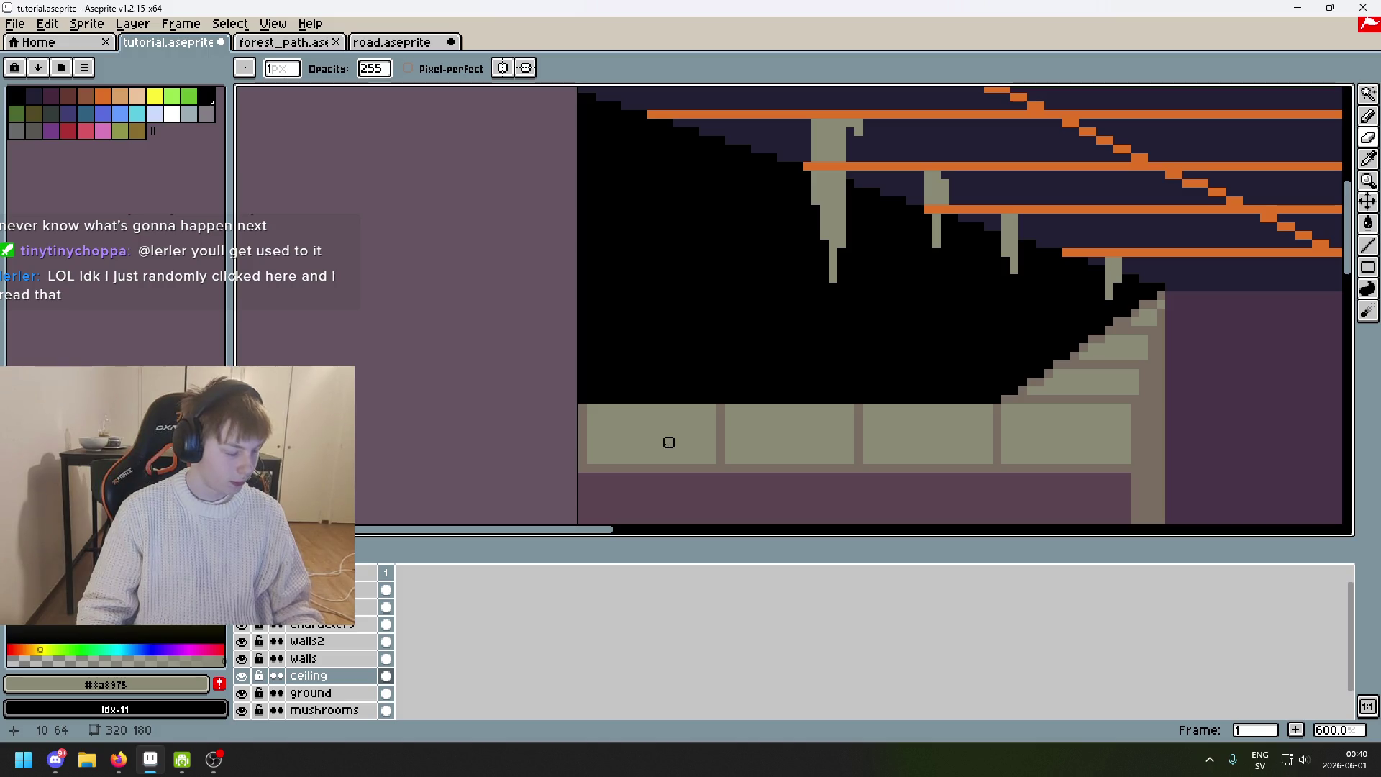
scroll(737, 376, down, 2)
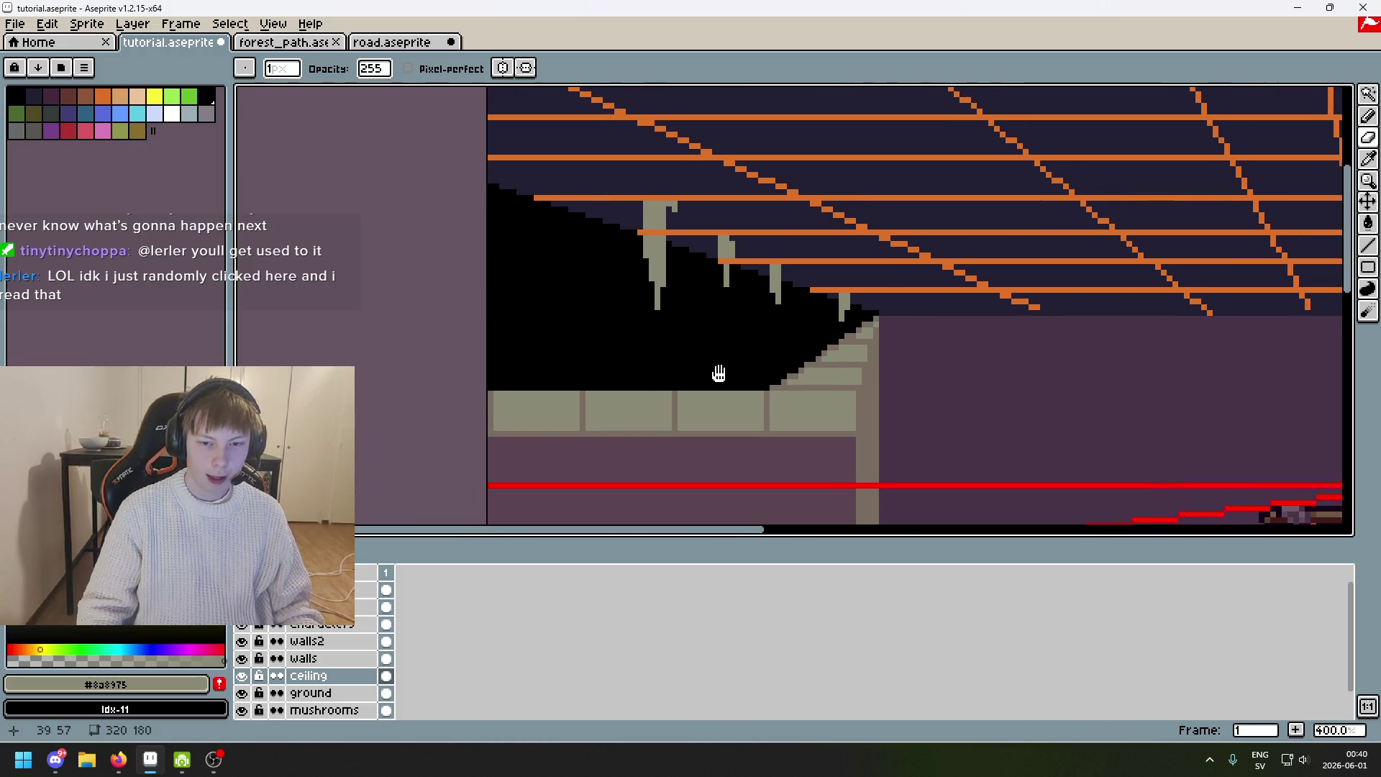
key(w)
click(602, 356)
scroll(603, 355, down, 3)
scroll(503, 360, up, 3)
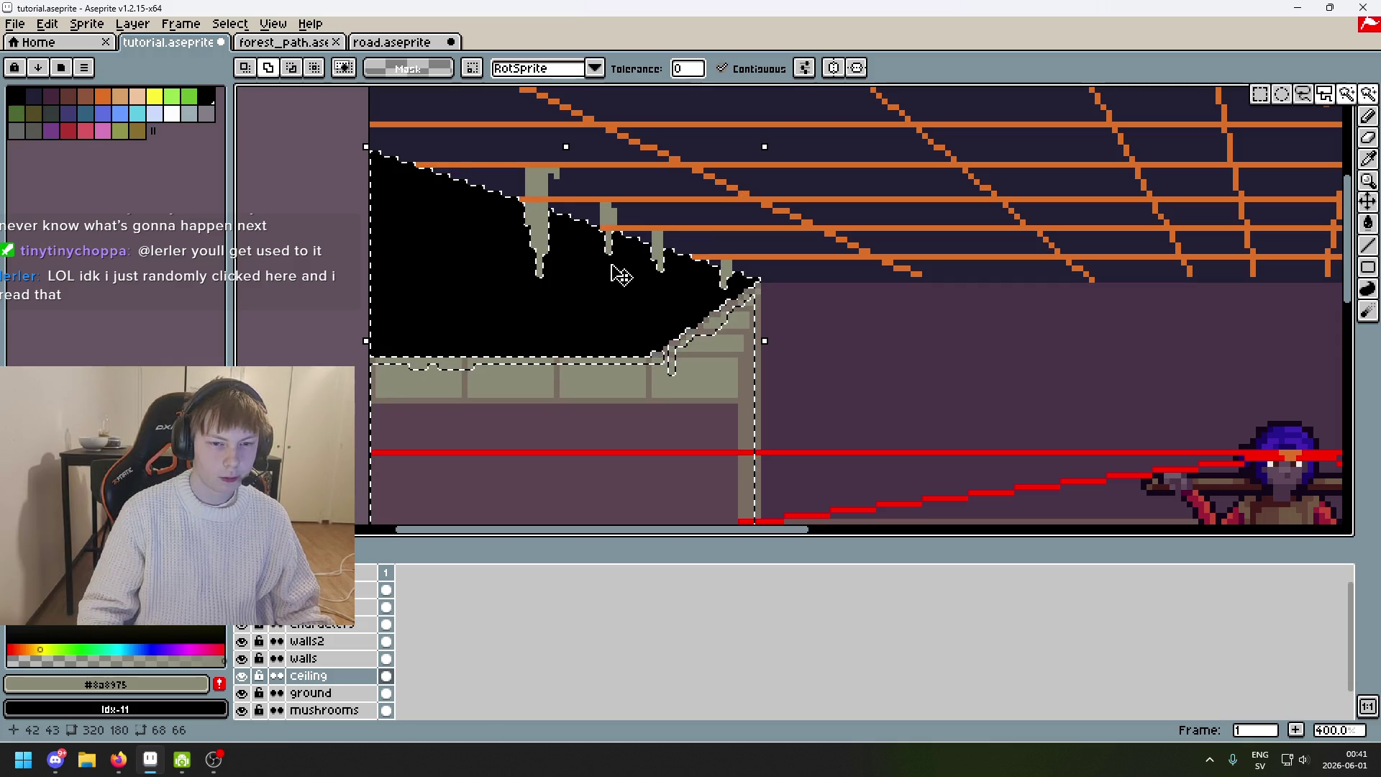
Deselect and move the ceiling layer above walls2.
key(ctrl+d)
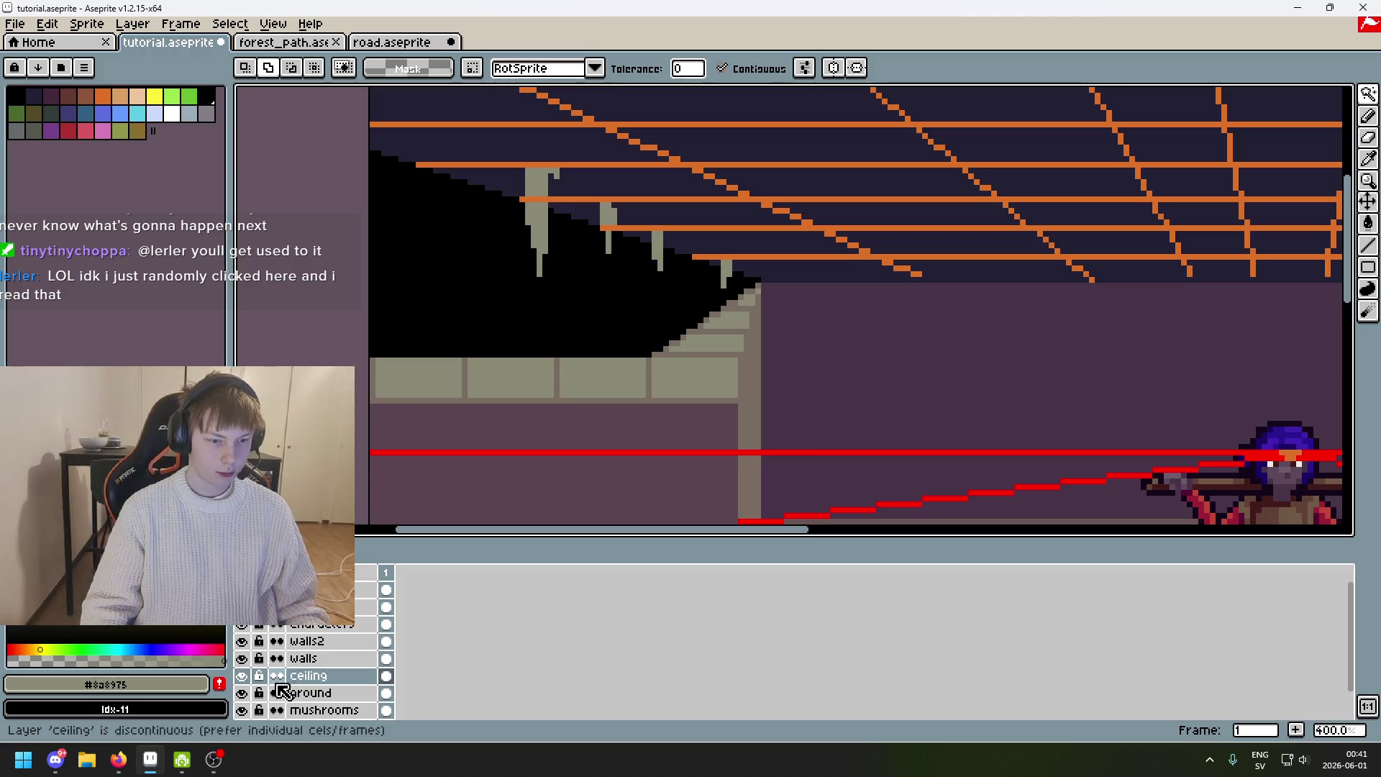
drag(309, 676, 332, 642)
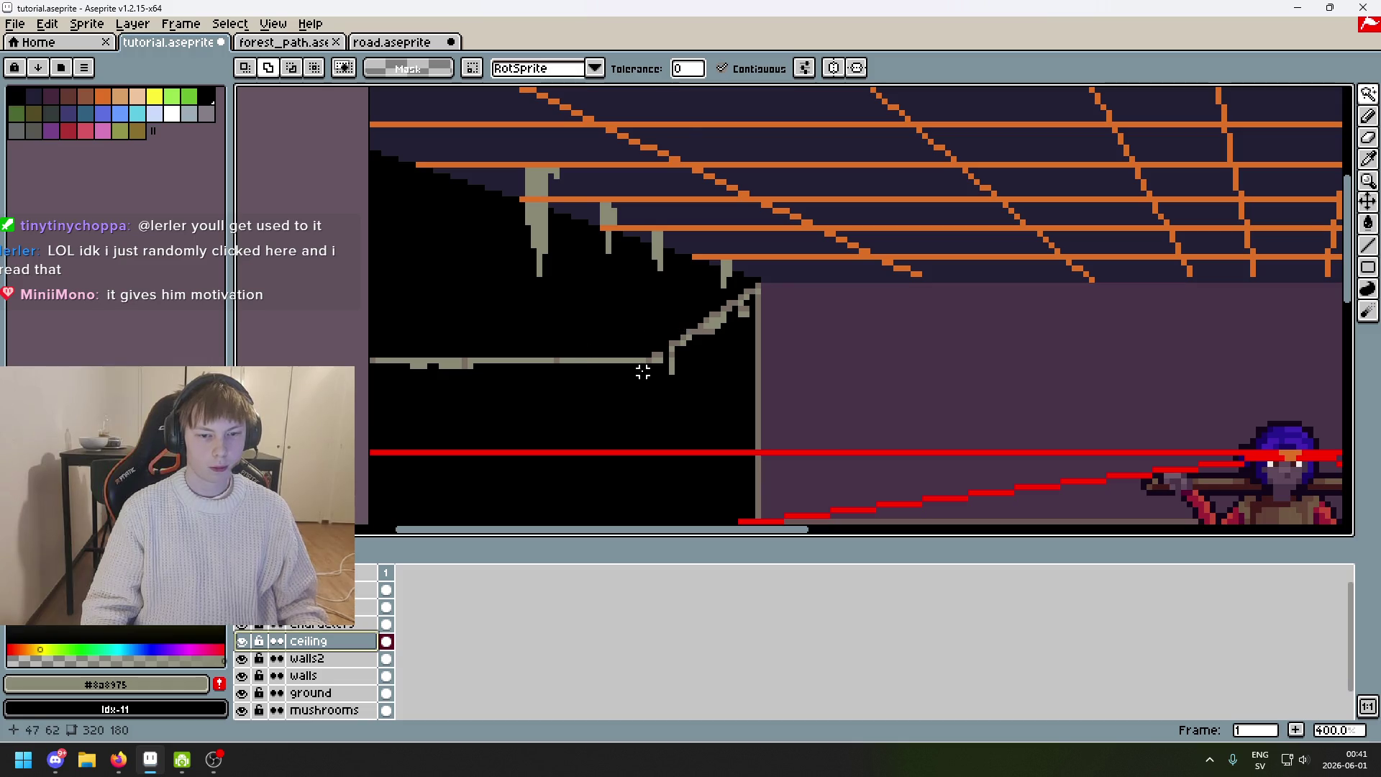
scroll(642, 372, up, 3)
key(b)
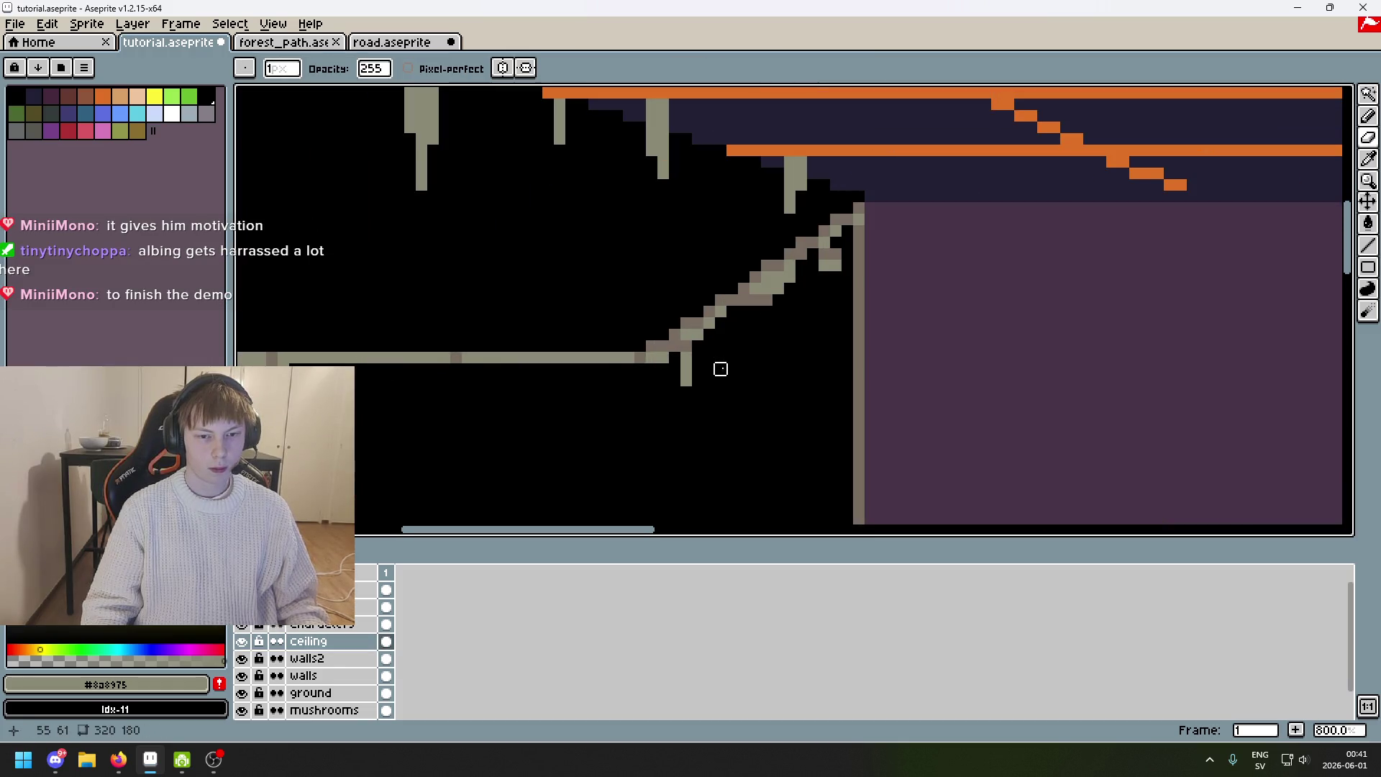
Undo two eraser strokes on the stairs and draw gray pixels linking the steps.
key(ctrl+z)
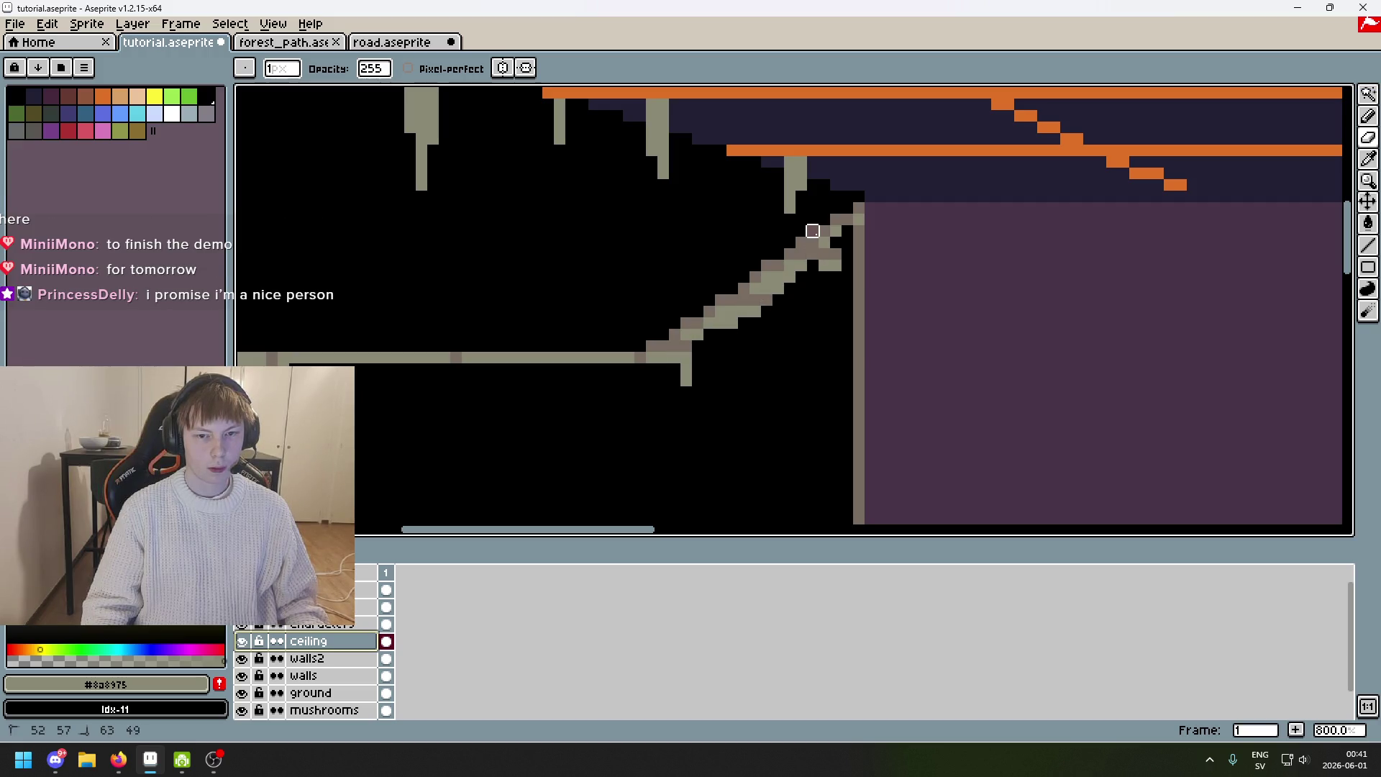
key(ctrl+z)
drag(675, 334, 675, 347)
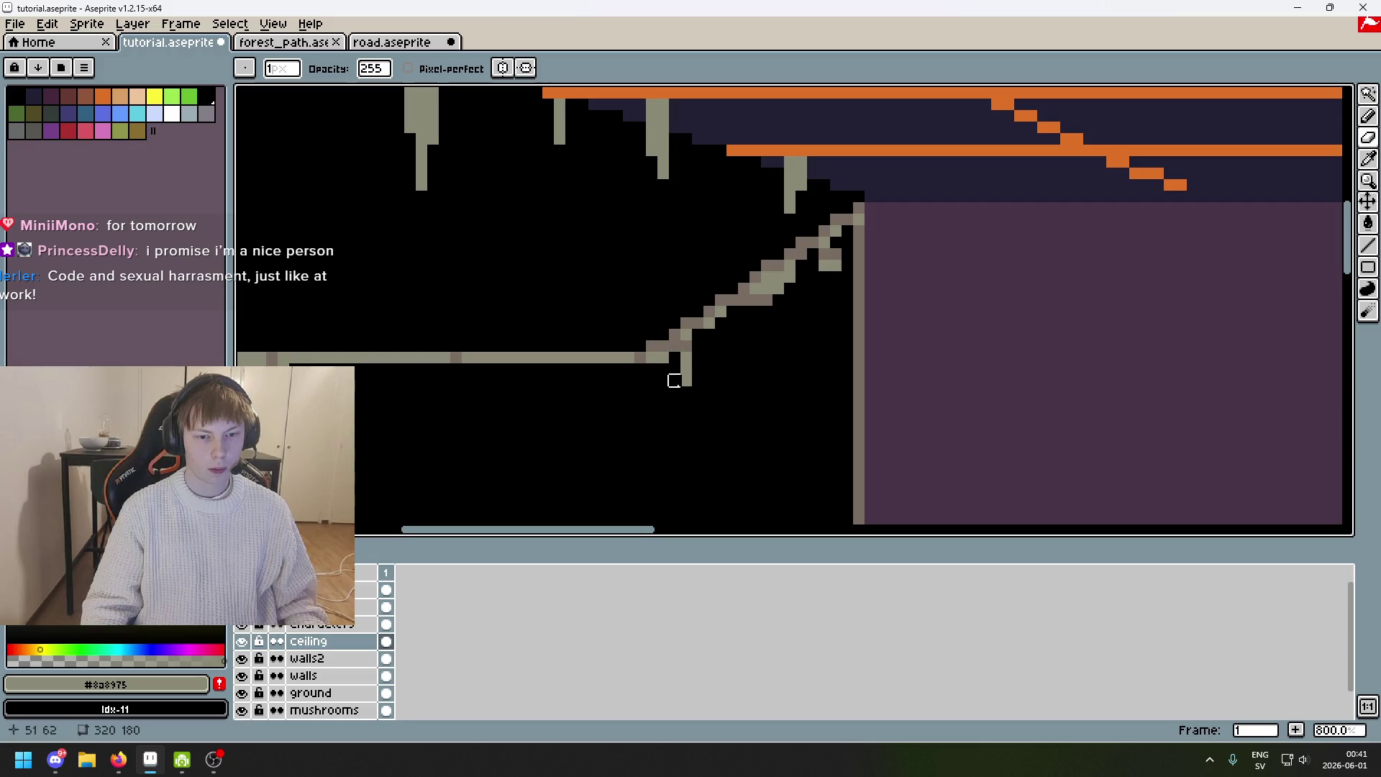
Magic Wand the black region above the stairs, then deselect it.
click(1368, 94)
click(617, 216)
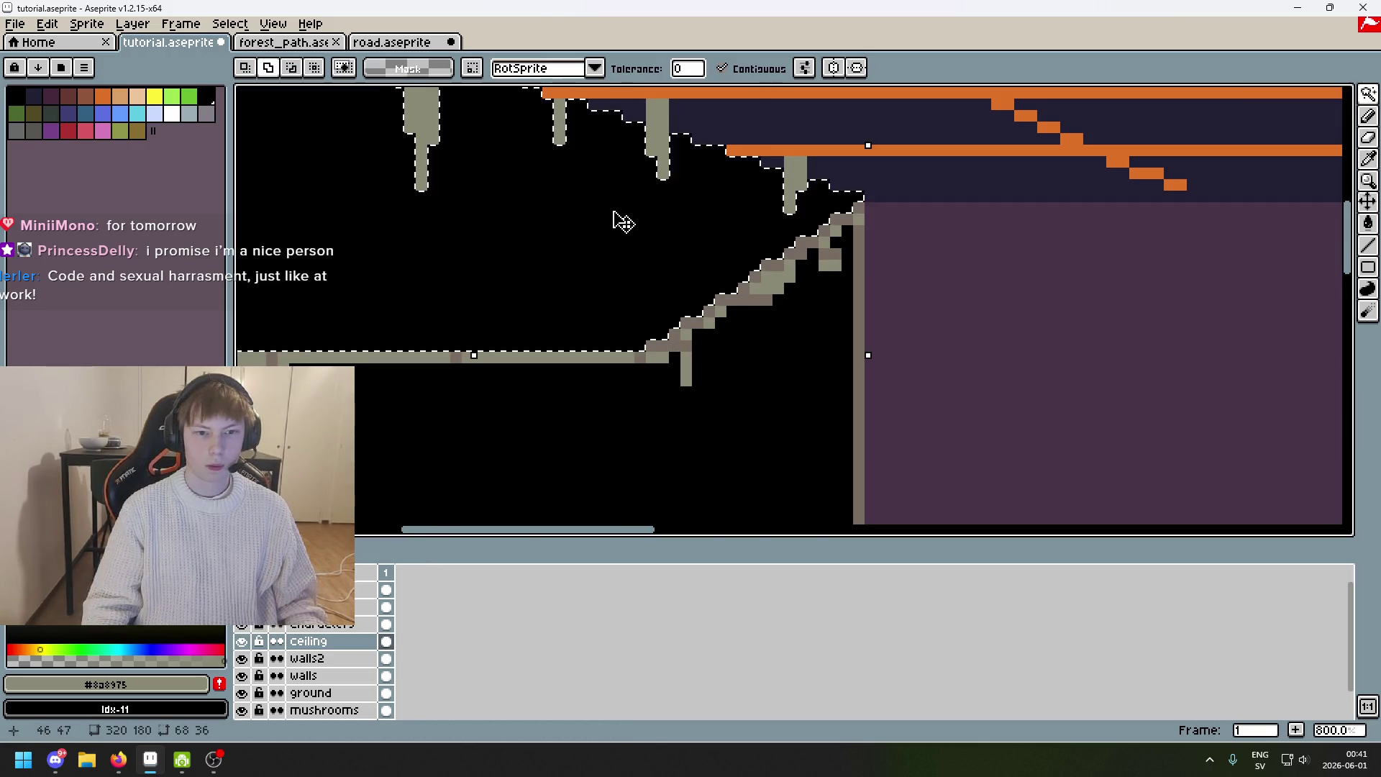
scroll(666, 256, down, 4)
scroll(765, 268, right, 3)
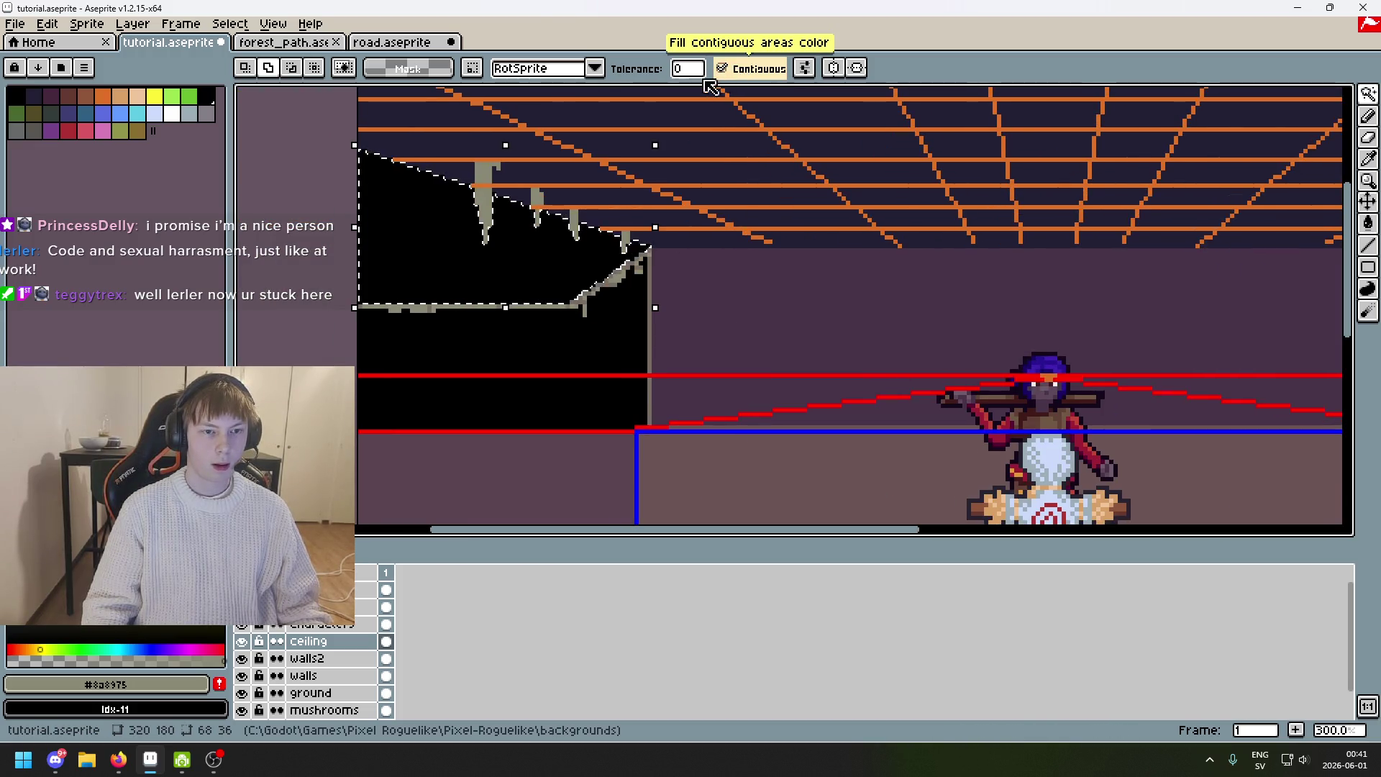
key(ctrl+d)
Try a non-contiguous Magic Wand selection of the black wall areas, undo it, and restore Contiguous.
click(477, 231)
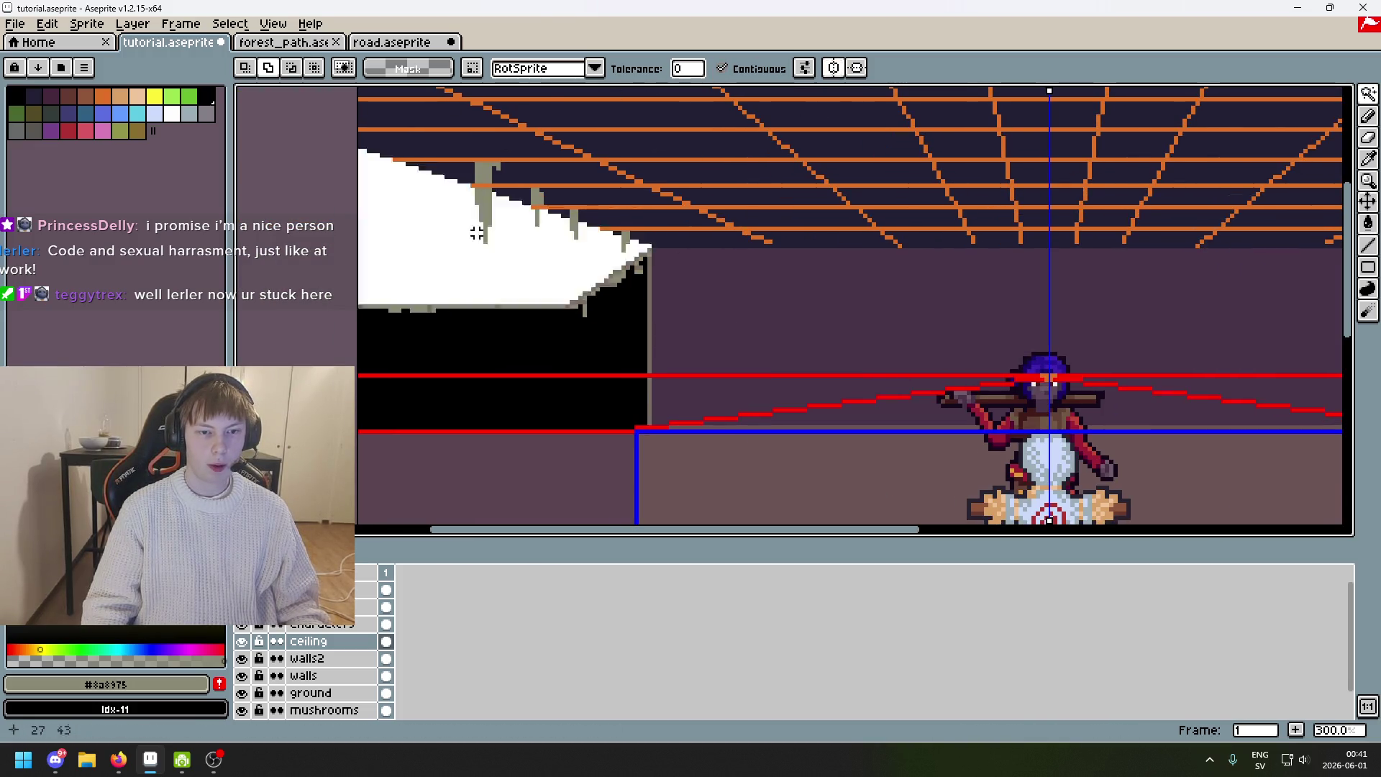
scroll(910, 268, down, 3)
drag(912, 272, 597, 278)
scroll(598, 277, up, 2)
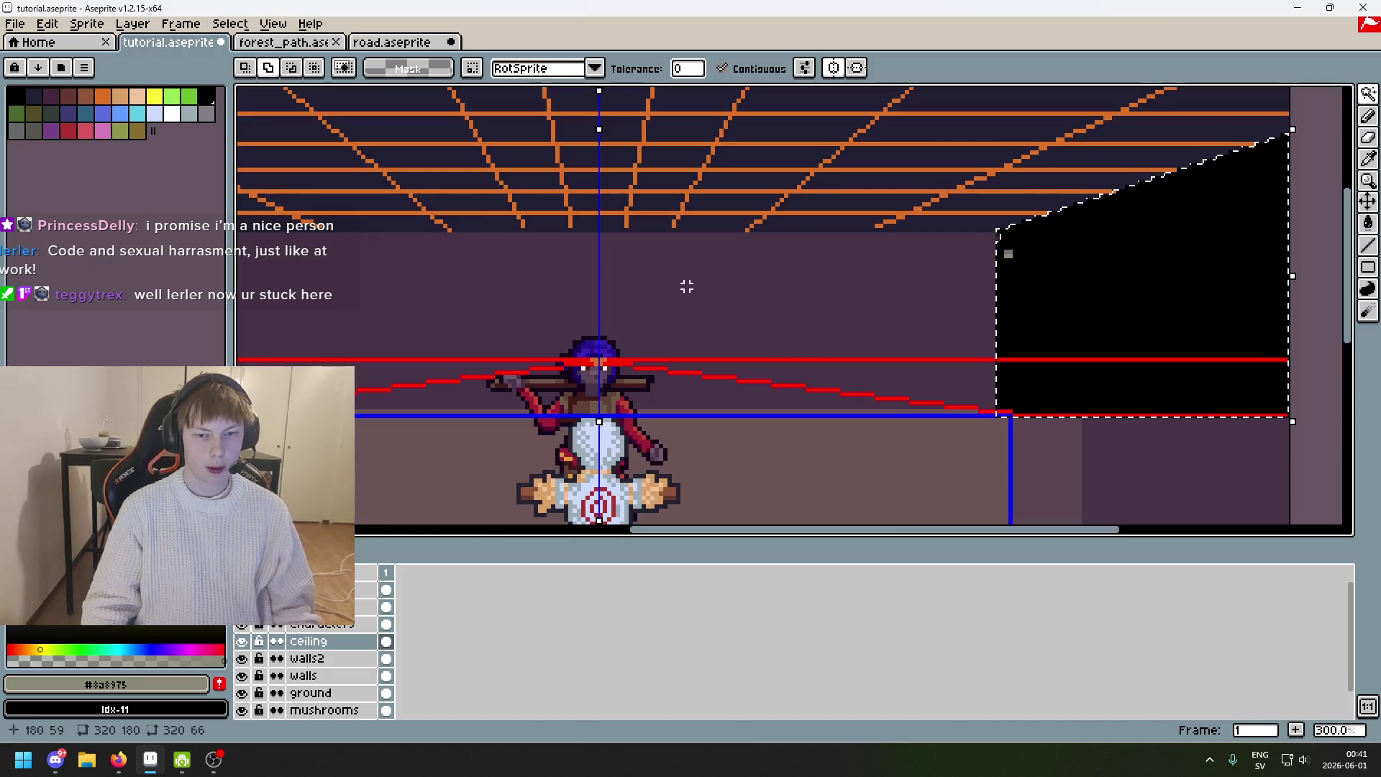
scroll(734, 283, left, 5)
click(723, 70)
click(425, 274)
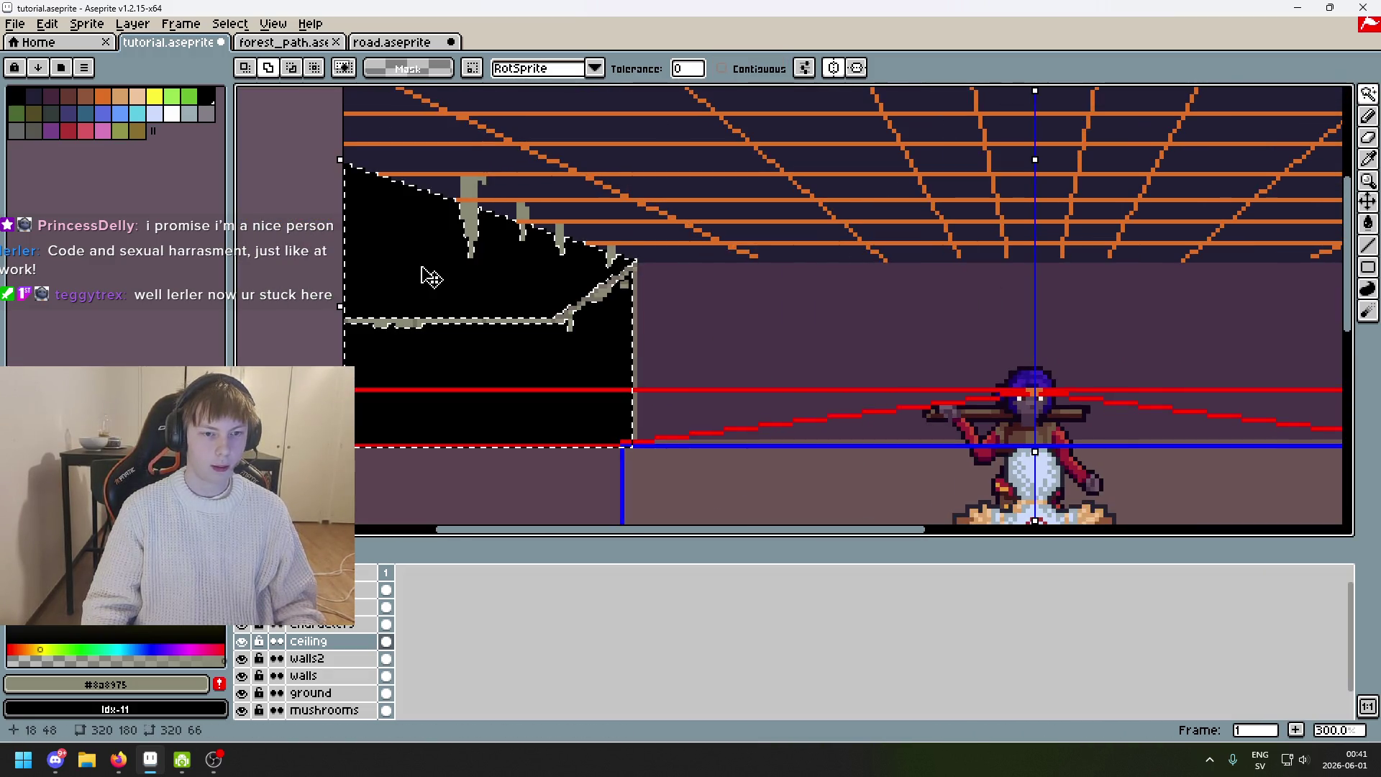
key(ctrl+z)
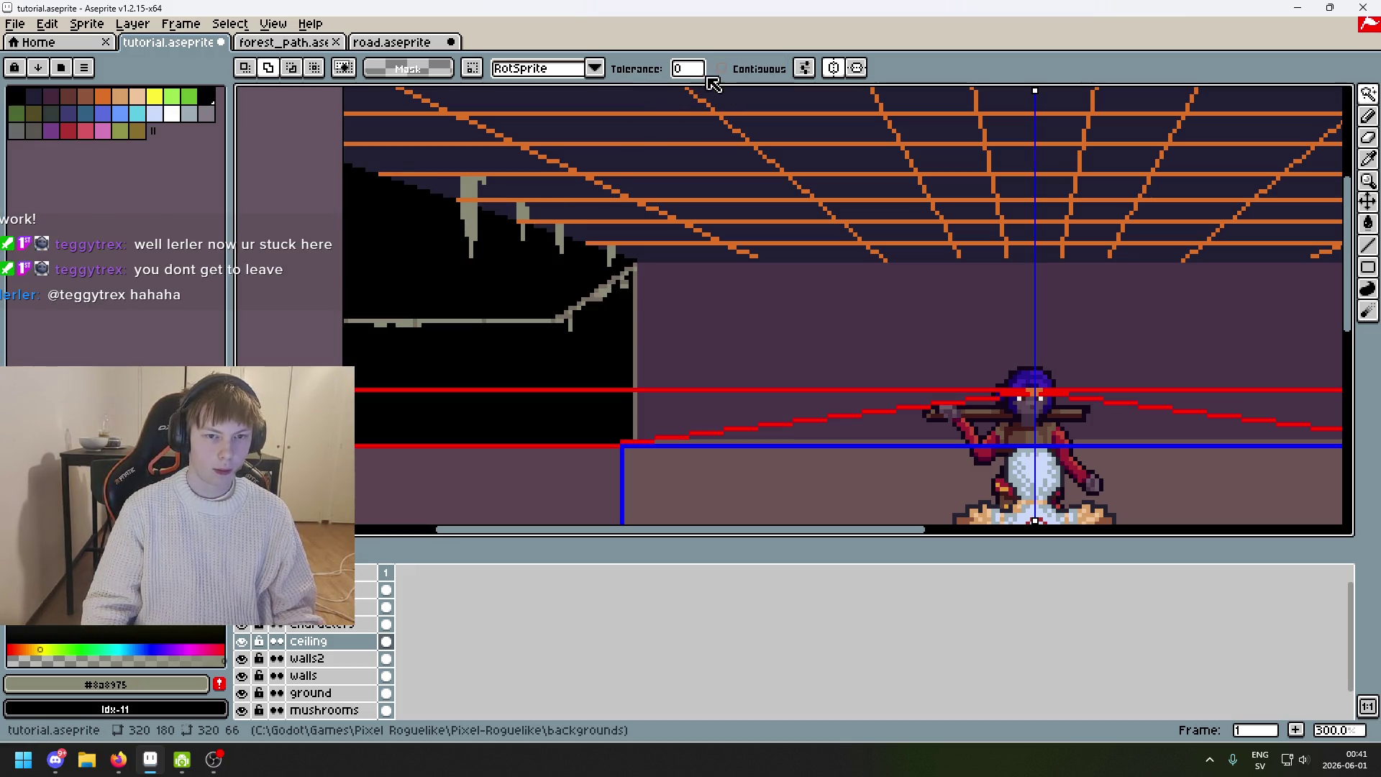
click(722, 68)
Select the upper-left black ceiling area; a trial Delete is undone.
scroll(718, 324, down, 2)
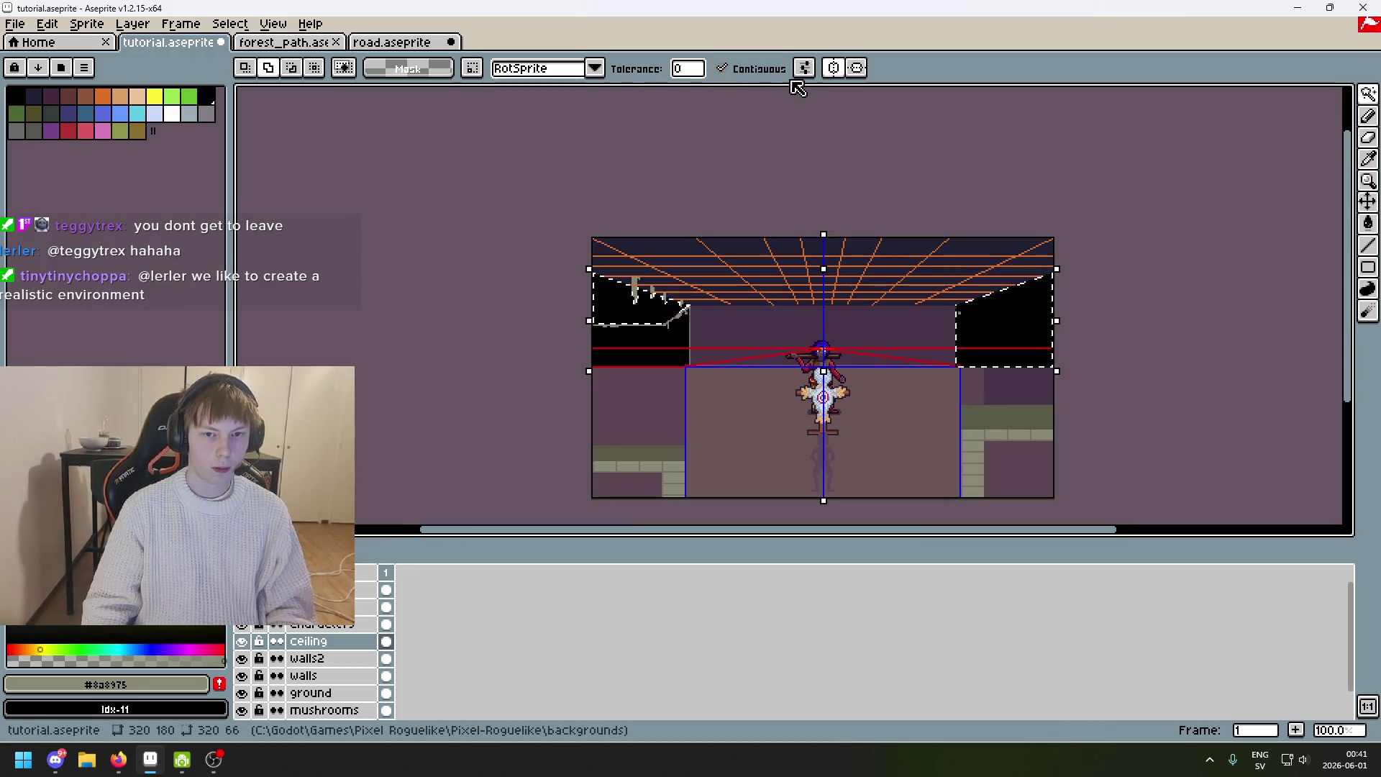
click(595, 308)
key(Delete)
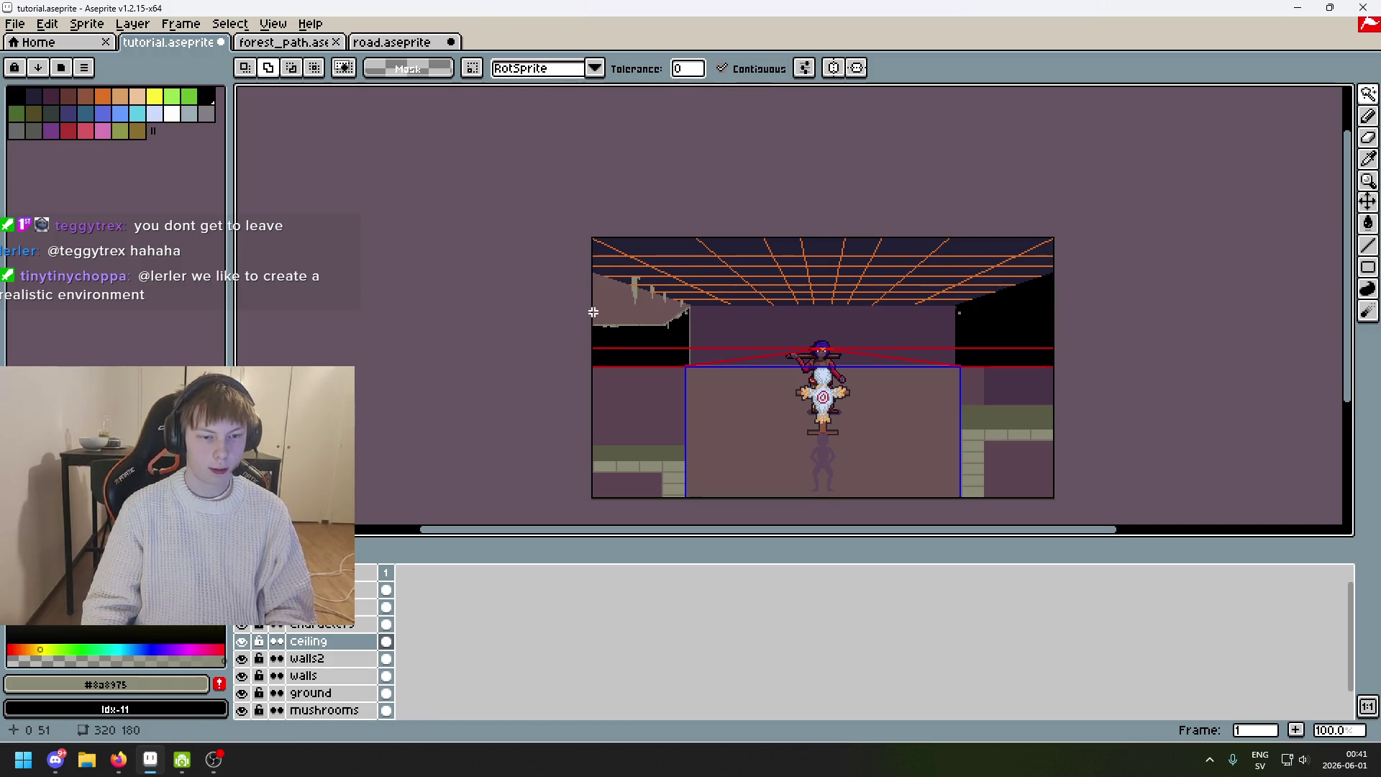
key(ctrl+z)
scroll(662, 328, up, 2)
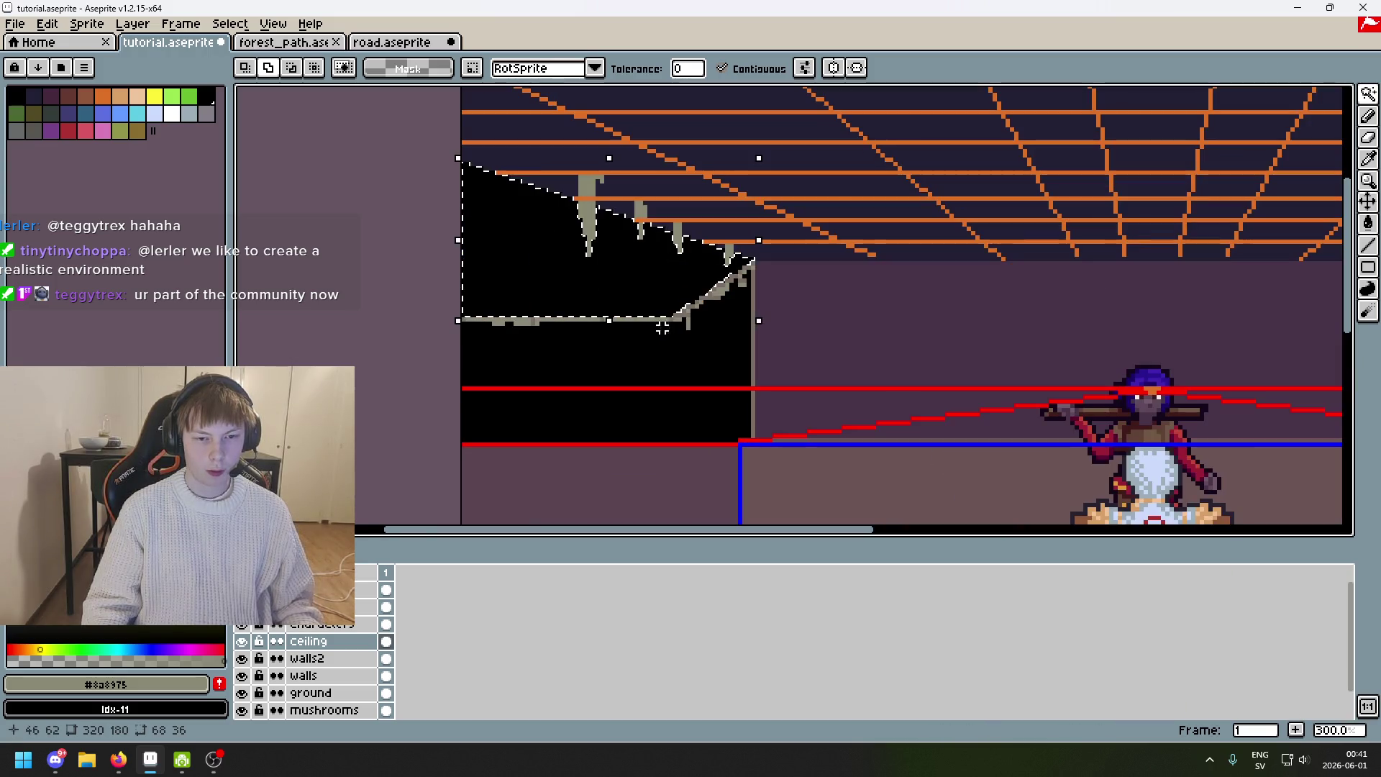
Invert the selection and pencil a light-grey brick ledge under the black ceiling.
click(230, 23)
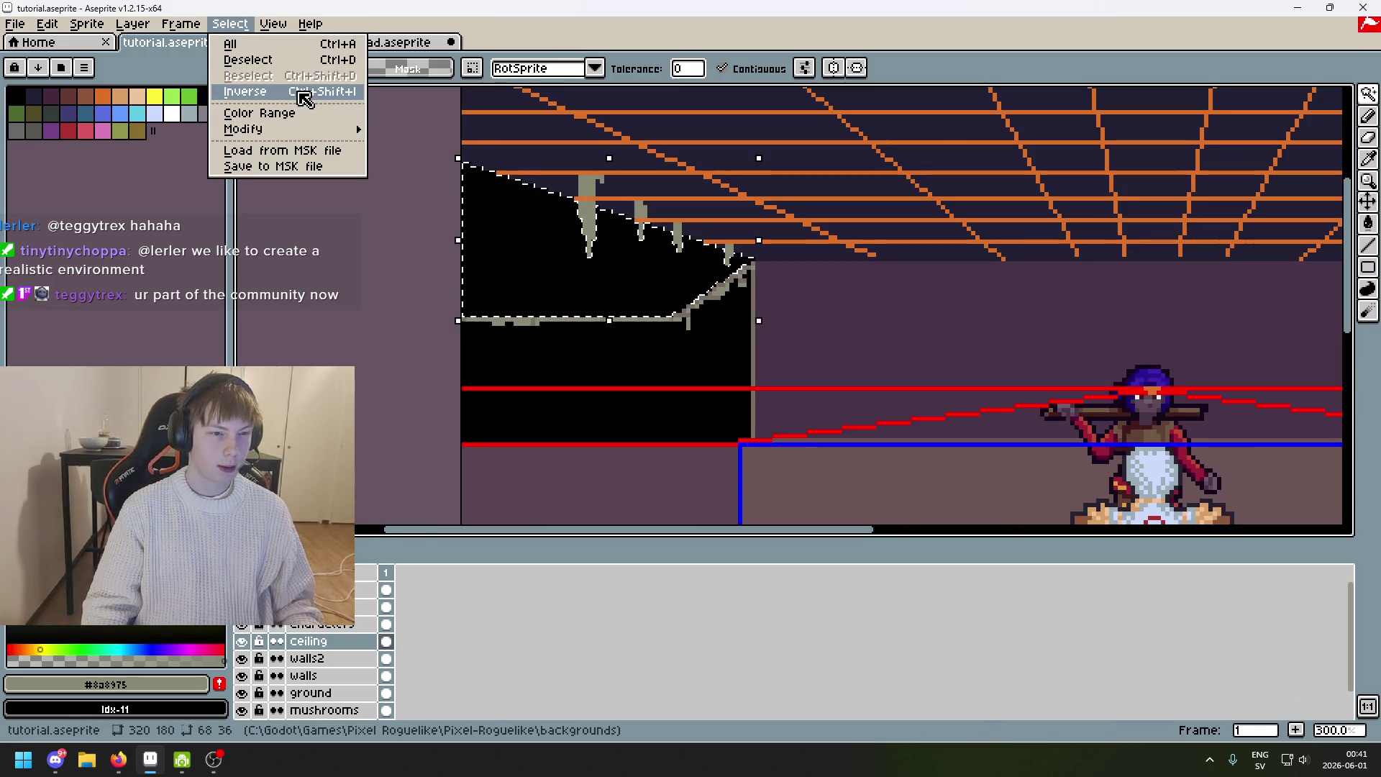
click(302, 93)
key(b)
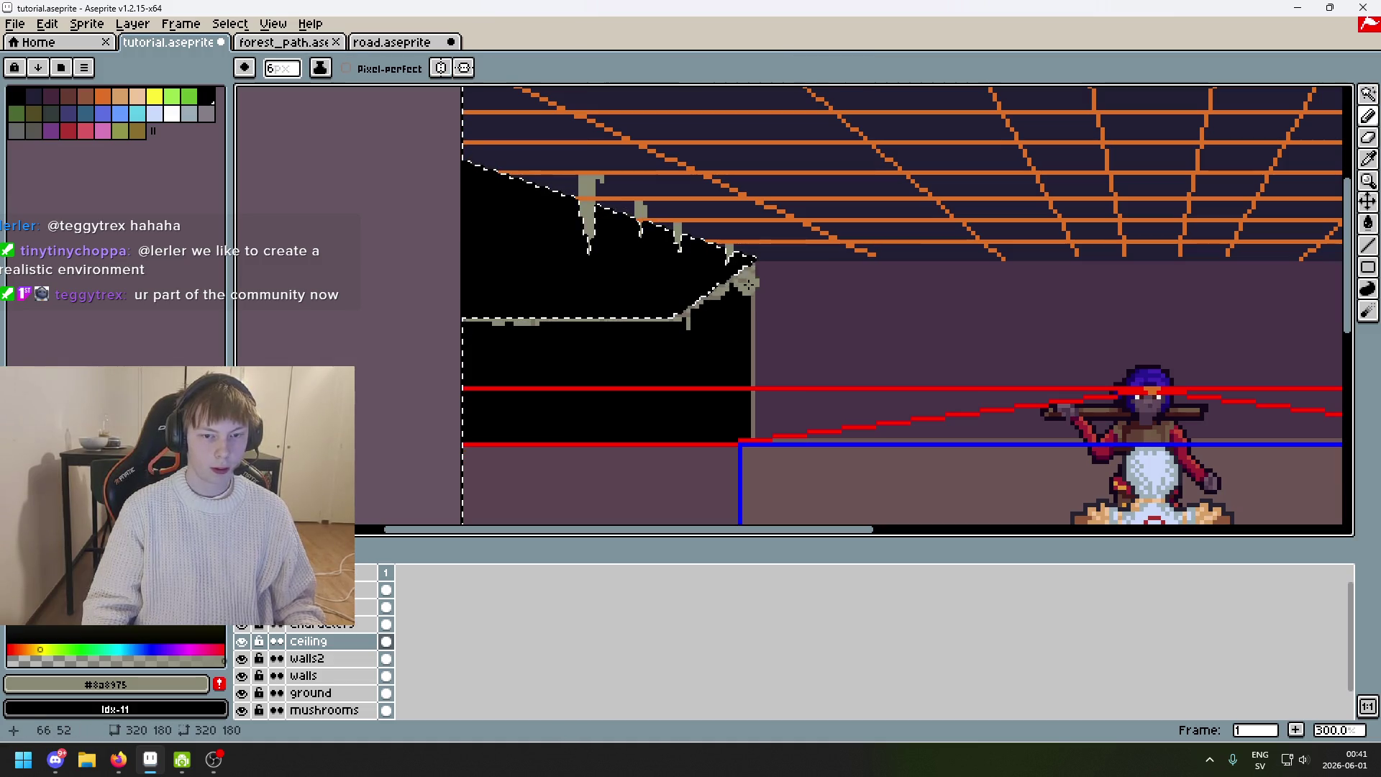
scroll(749, 285, up, 6)
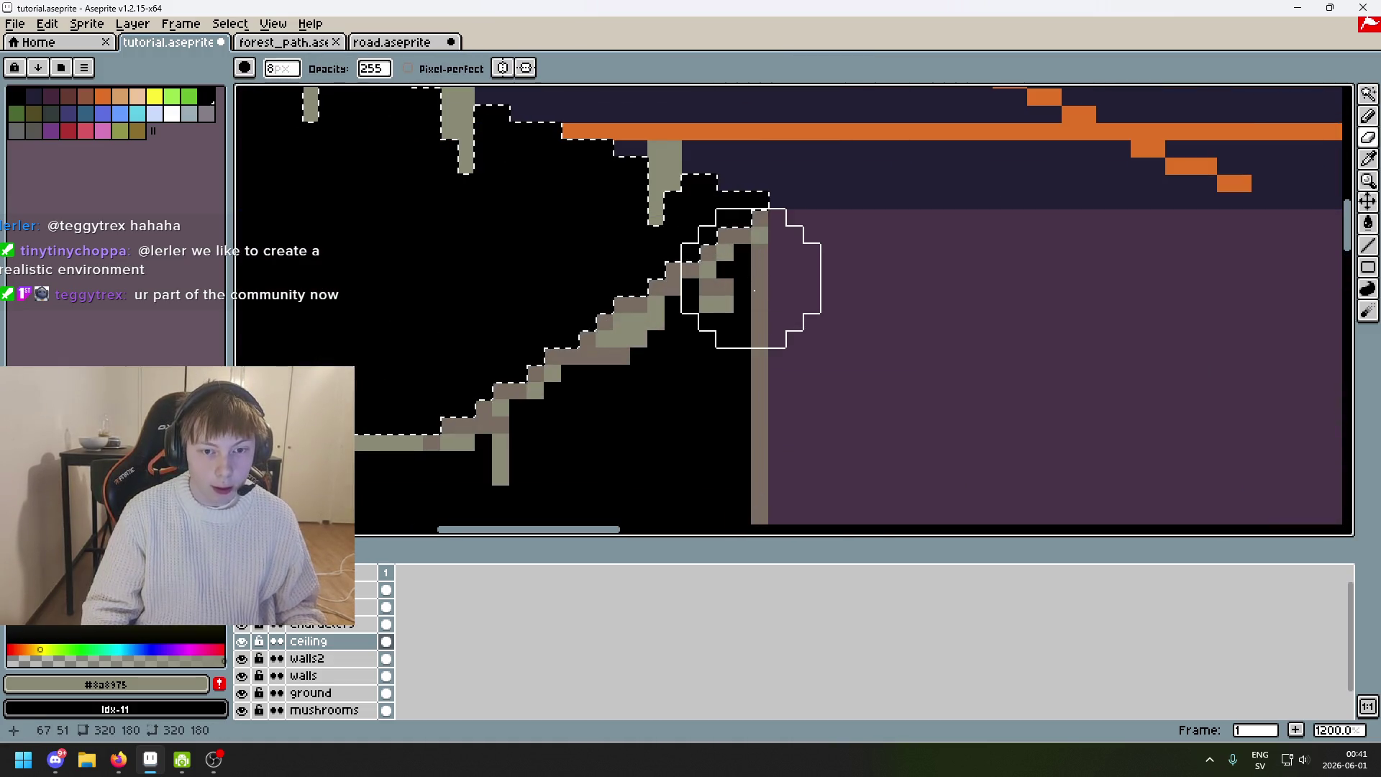
drag(697, 323, 546, 431)
scroll(762, 288, down, 4)
mouse_move(756, 299)
mouse_down()
mouse_move(756, 324)
mouse_move(658, 362)
mouse_move(288, 359)
mouse_move(431, 403)
mouse_move(725, 422)
mouse_up()
drag(724, 422, 822, 370)
scroll(806, 432, down, 2)
Enlarge the brush to 23px and extend the grey ledge band across the left wall.
key(plus)
key(plus)
key(plus)
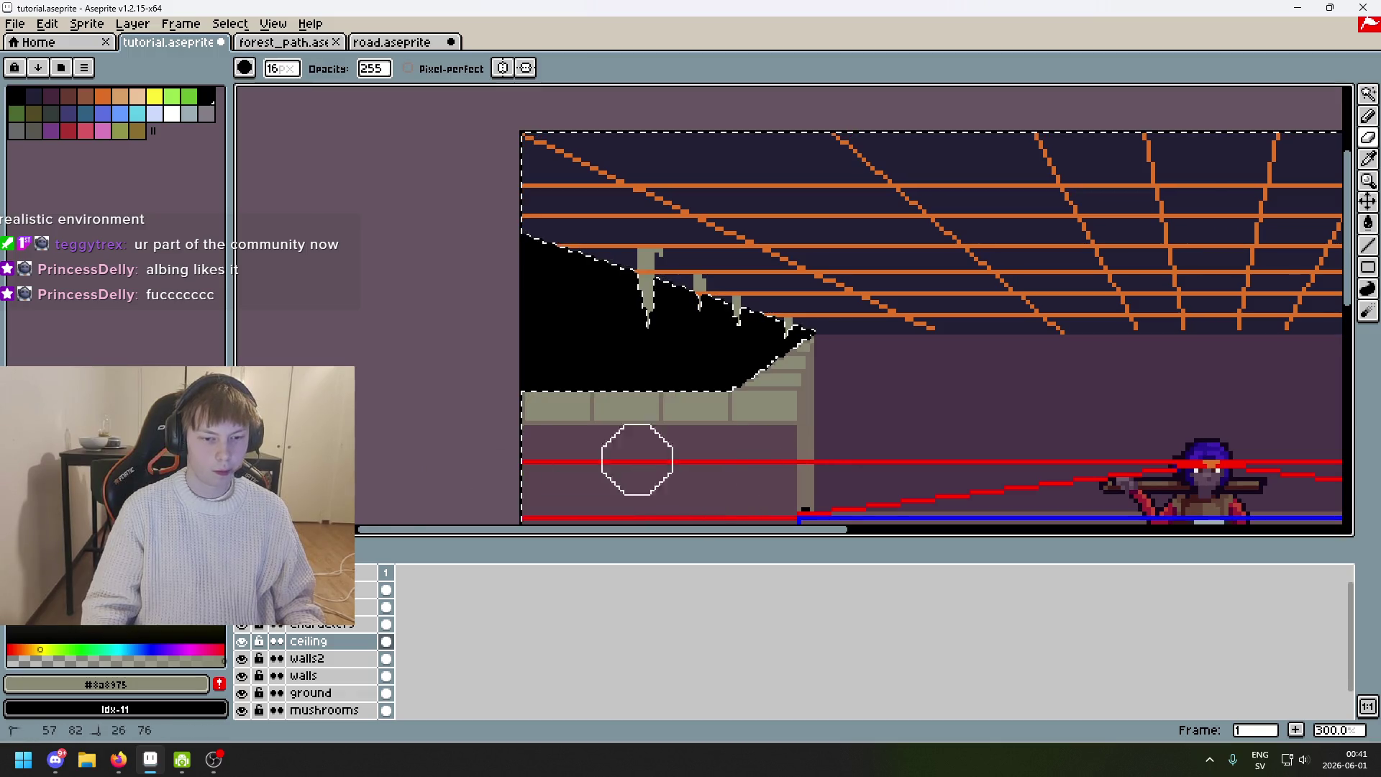
mouse_move(619, 459)
mouse_down()
mouse_move(574, 370)
mouse_move(561, 386)
mouse_move(768, 370)
mouse_up()
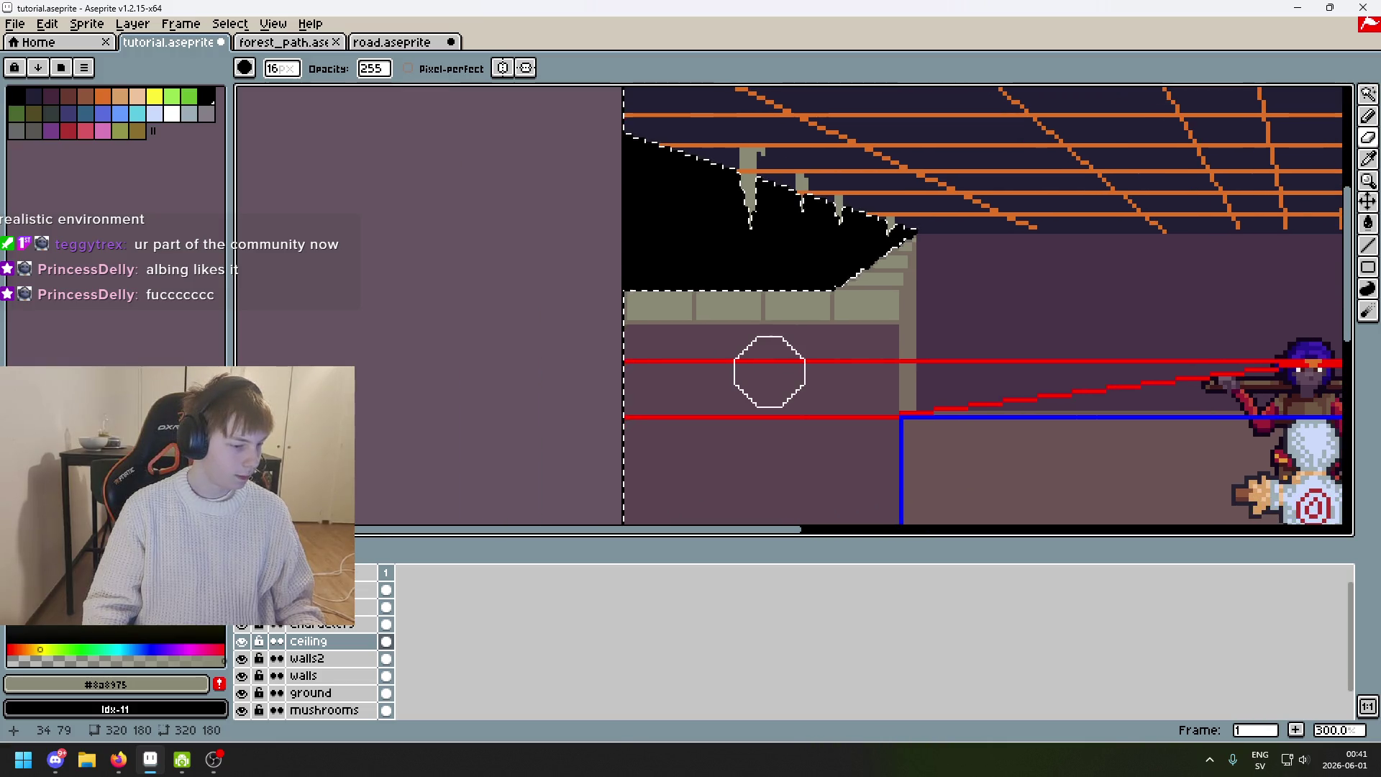
drag(685, 370, 713, 360)
key(plus)
key(plus)
key(plus)
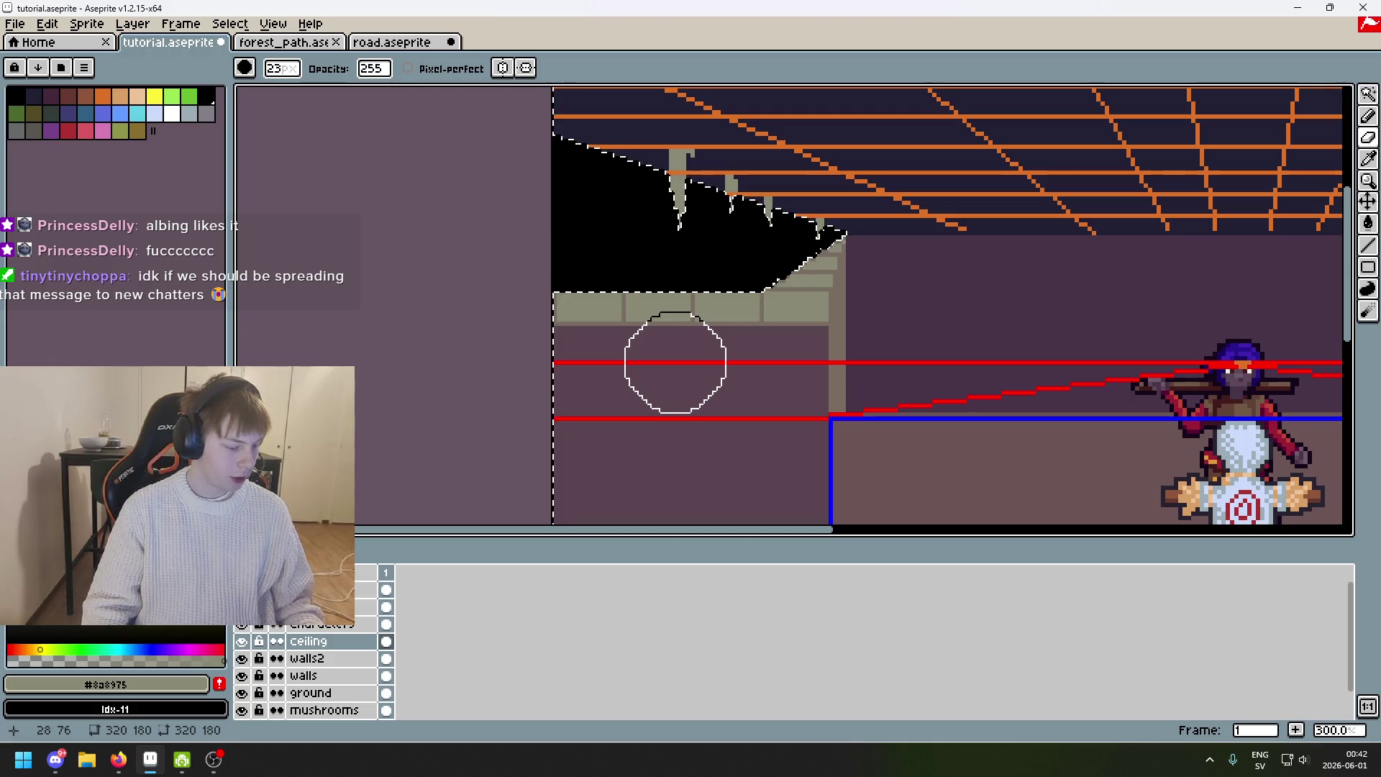
scroll(847, 361, down, 2)
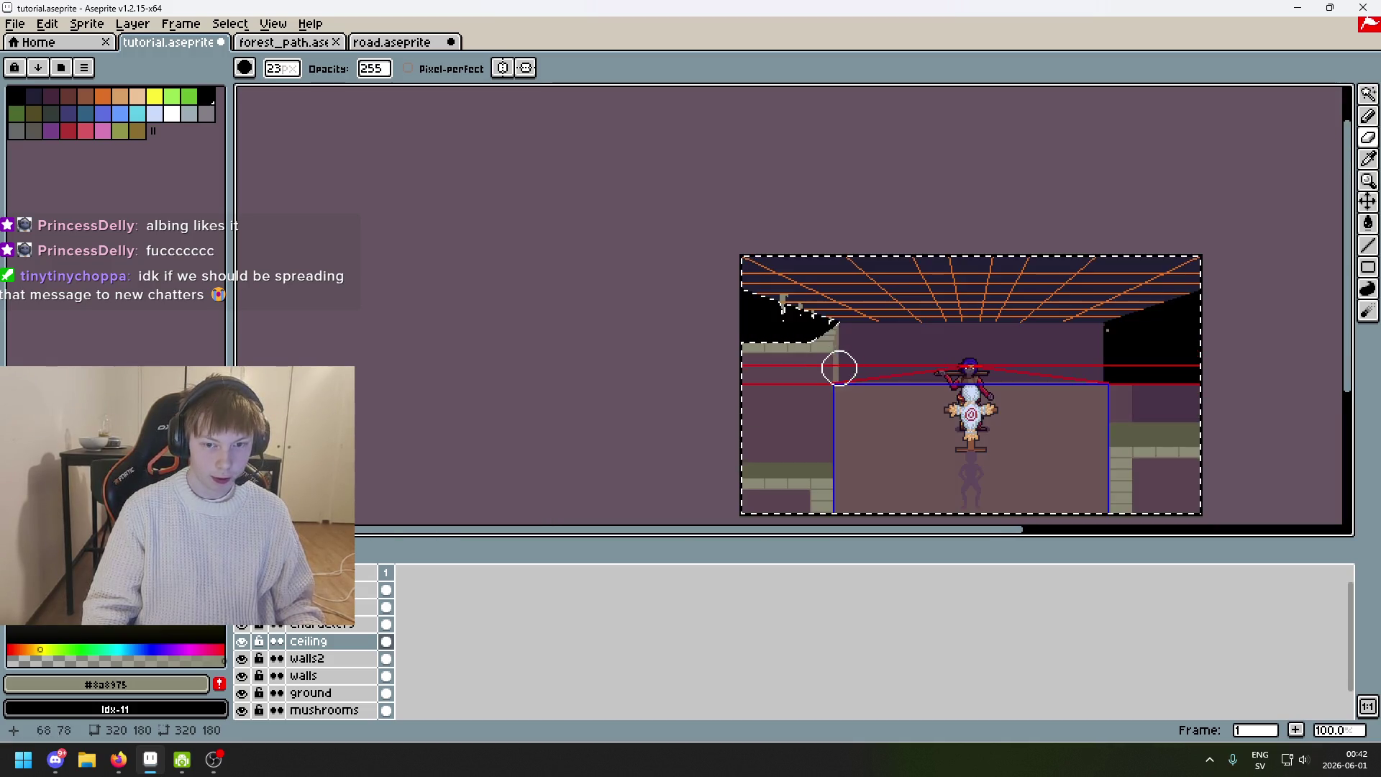
drag(784, 366, 715, 375)
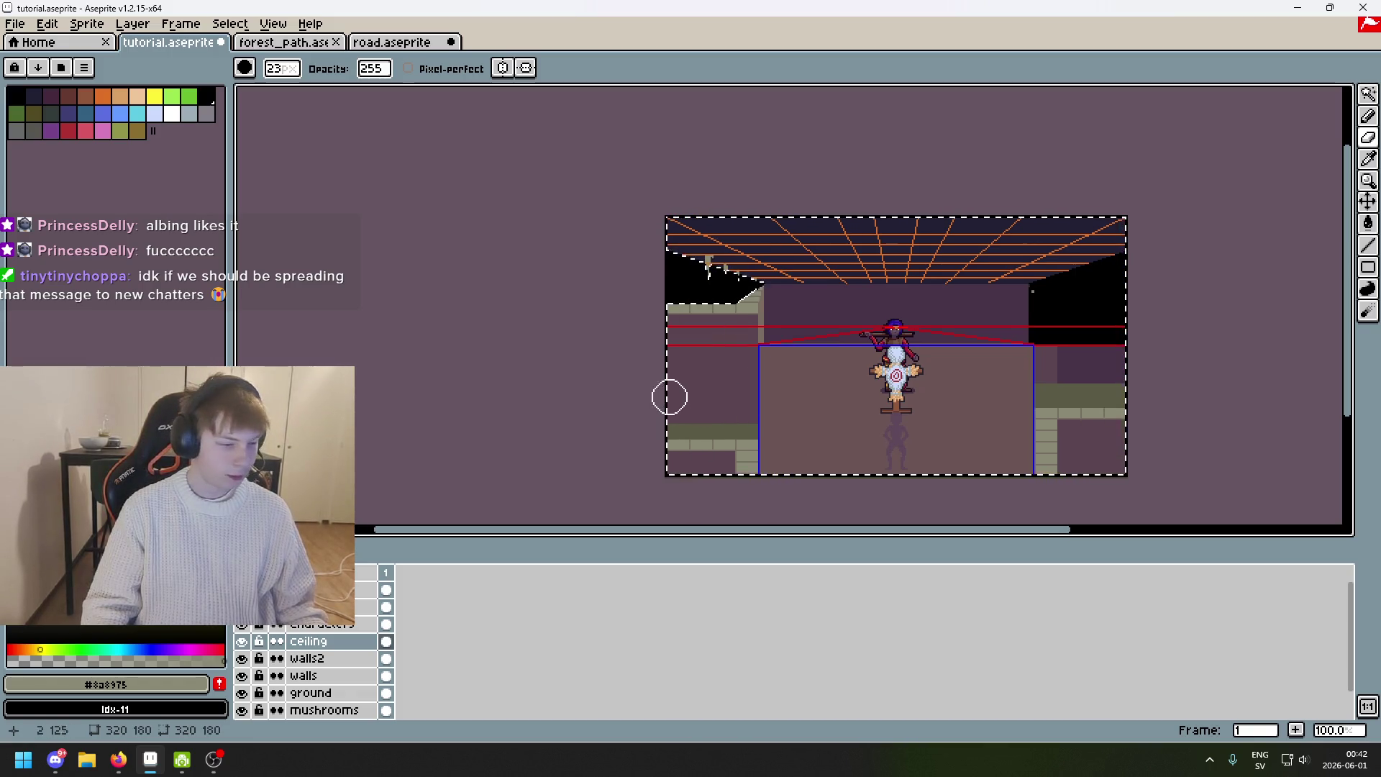
drag(880, 408, 729, 414)
scroll(820, 339, up, 1)
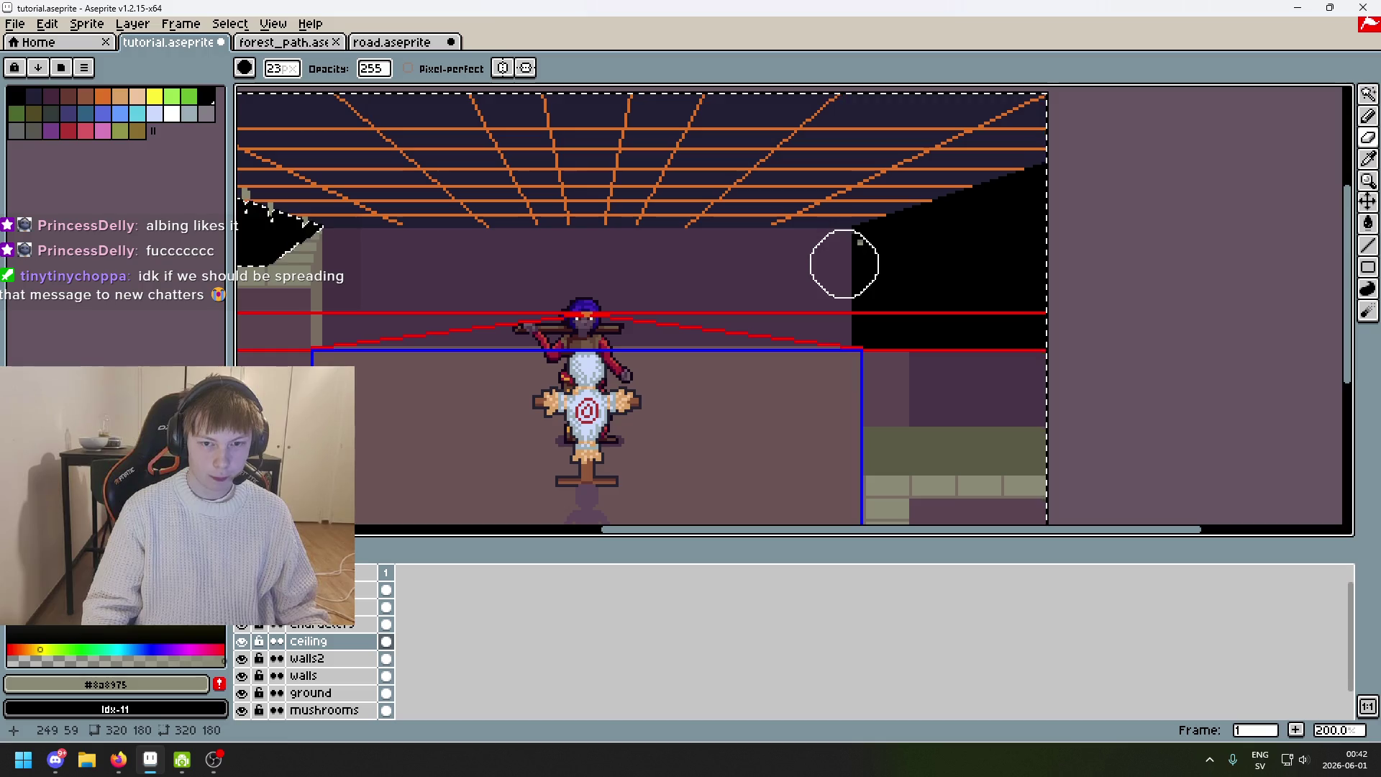
drag(727, 295, 848, 318)
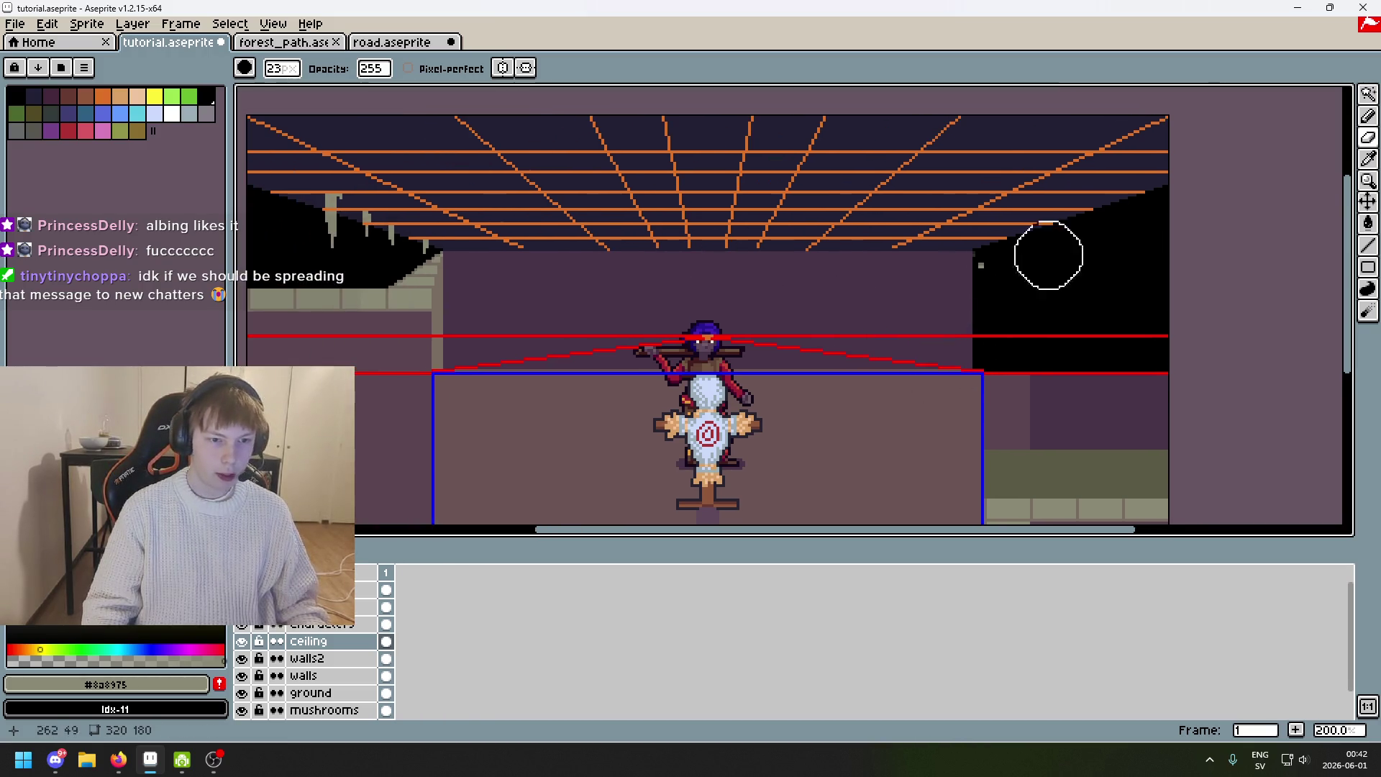
click(1371, 89)
Zoom to the left ceiling corner and lasso the stepped diagonal edge down to the left wall.
mouse_move(525, 268)
mouse_down()
mouse_move(749, 248)
mouse_move(671, 239)
mouse_up()
scroll(687, 238, up, 3)
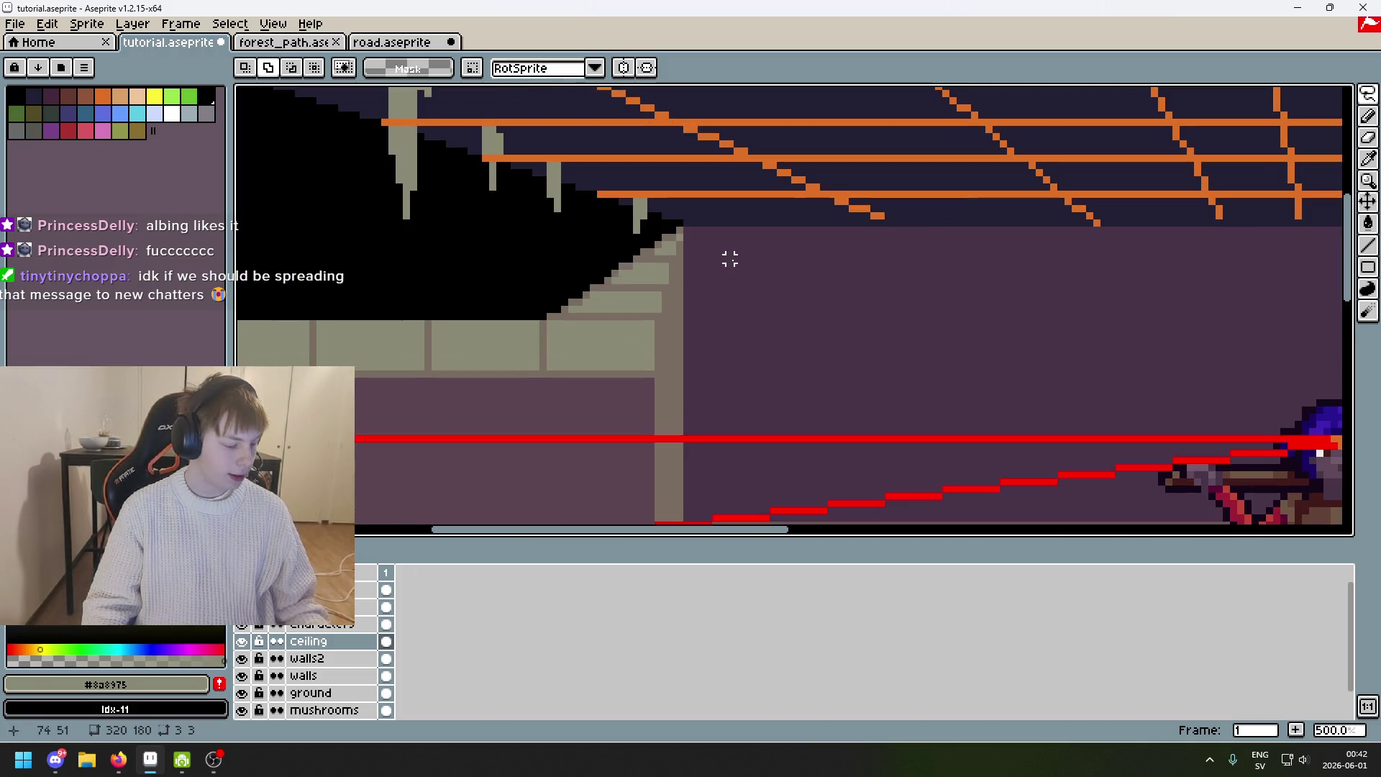
scroll(731, 259, down, 1)
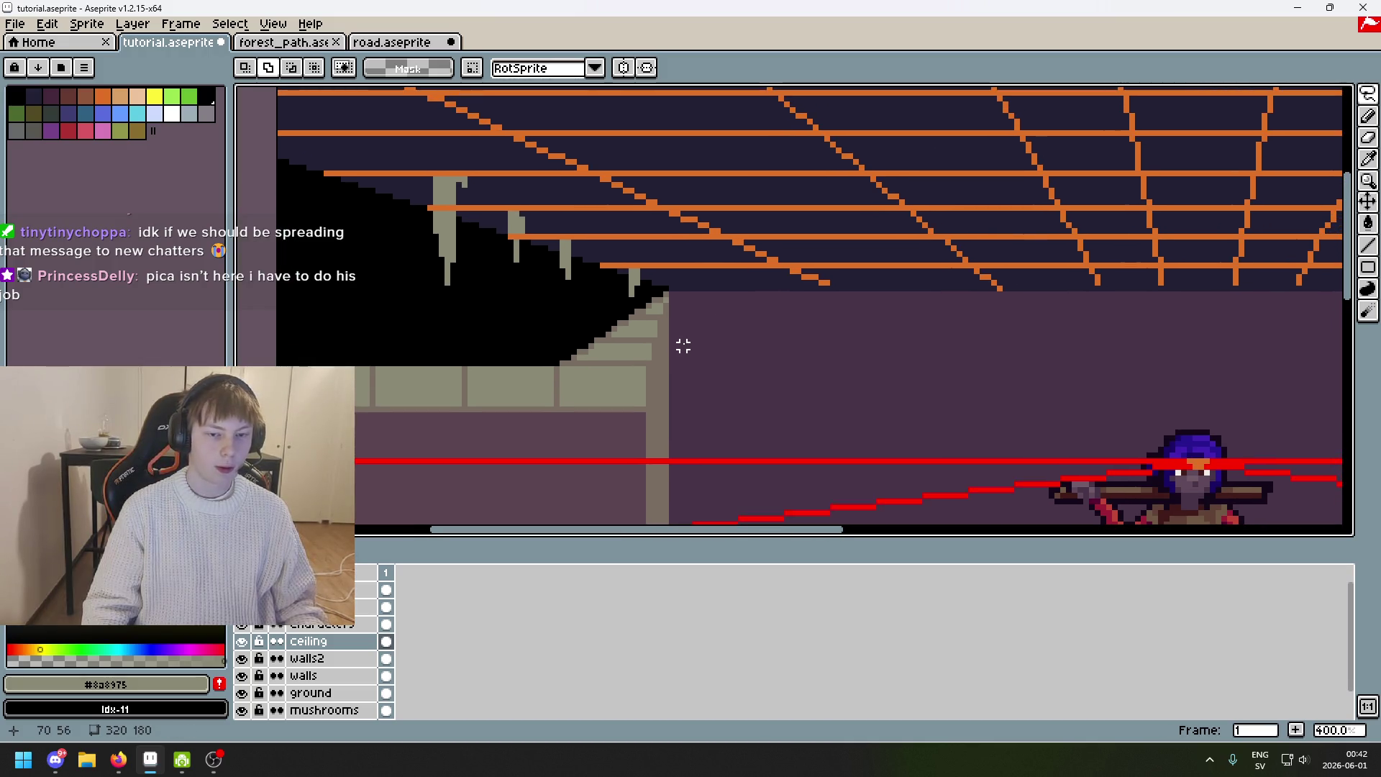
scroll(676, 349, down, 1)
scroll(673, 309, up, 3)
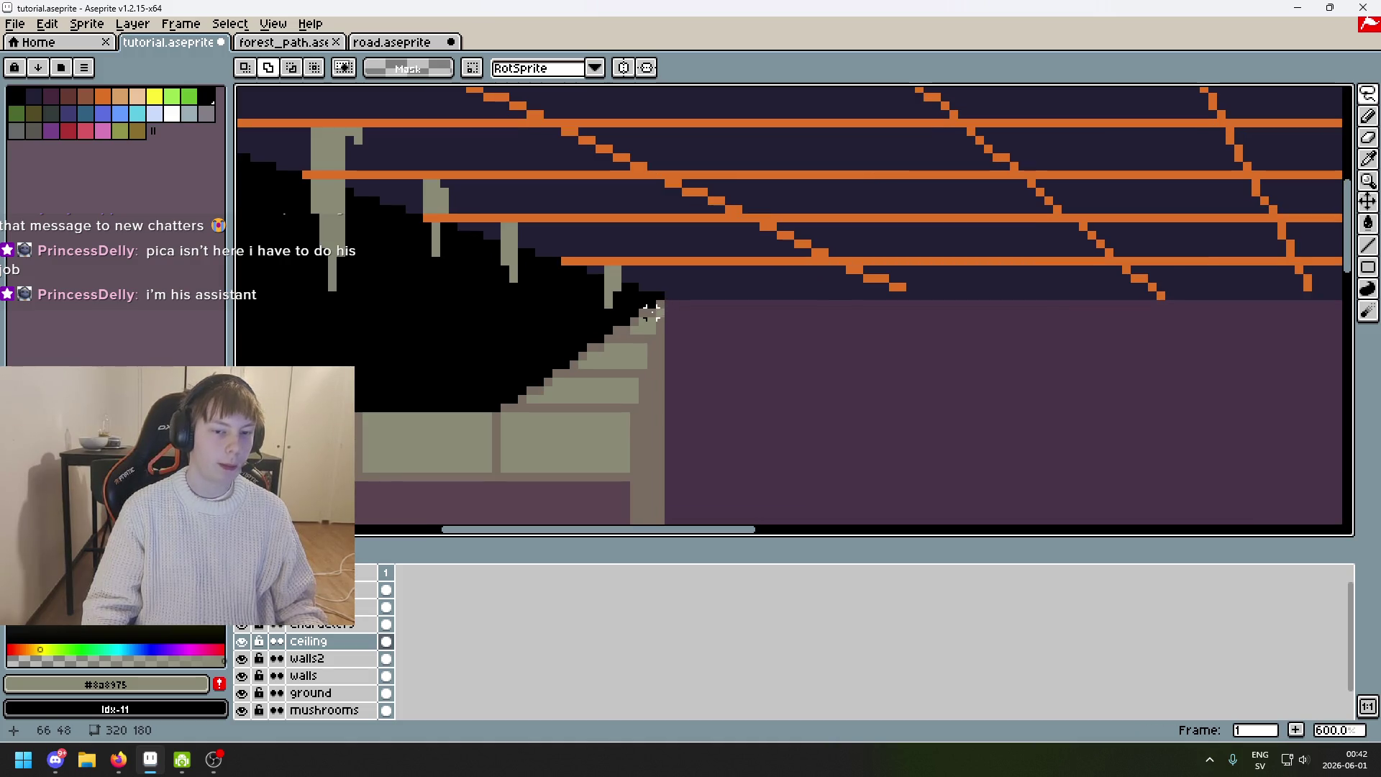
scroll(642, 313, down, 4)
drag(663, 325, 513, 308)
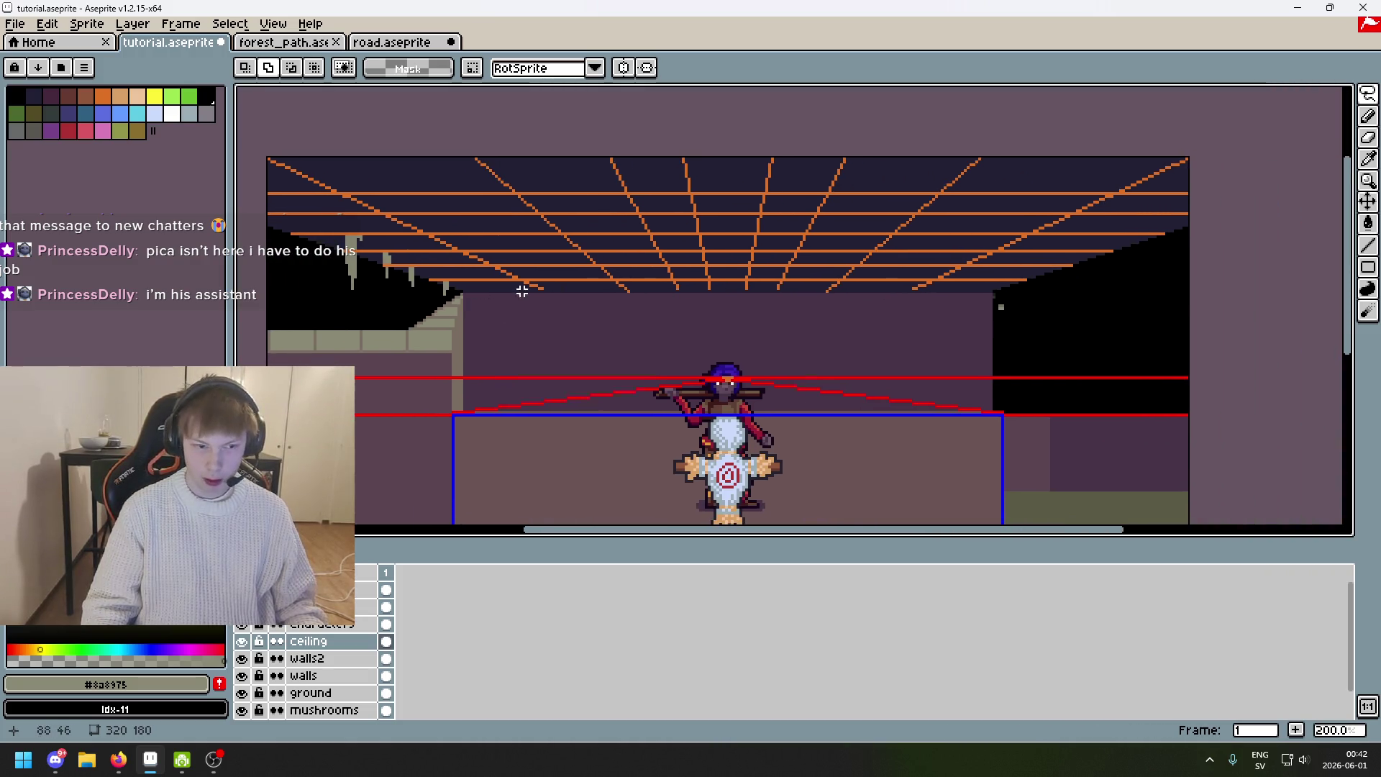
scroll(533, 291, up, 5)
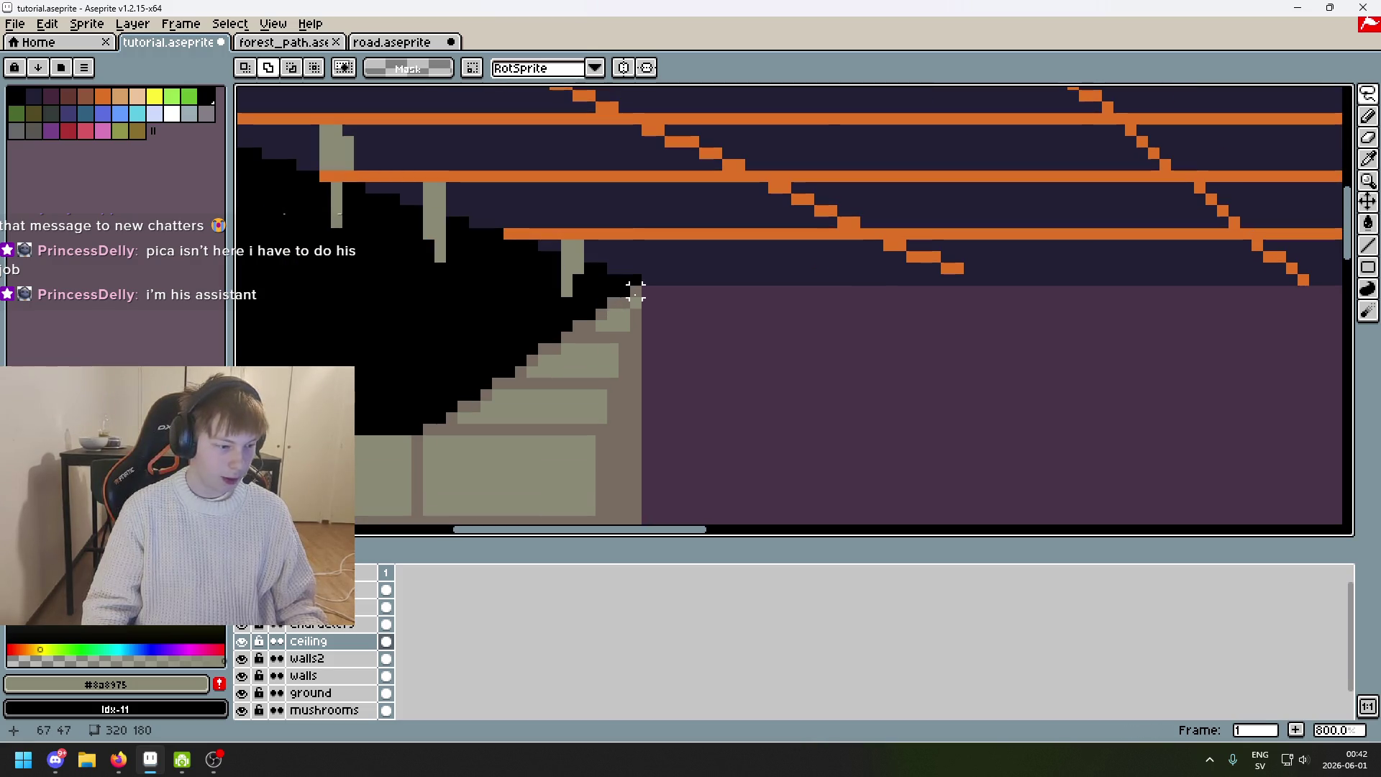
drag(636, 292, 635, 303)
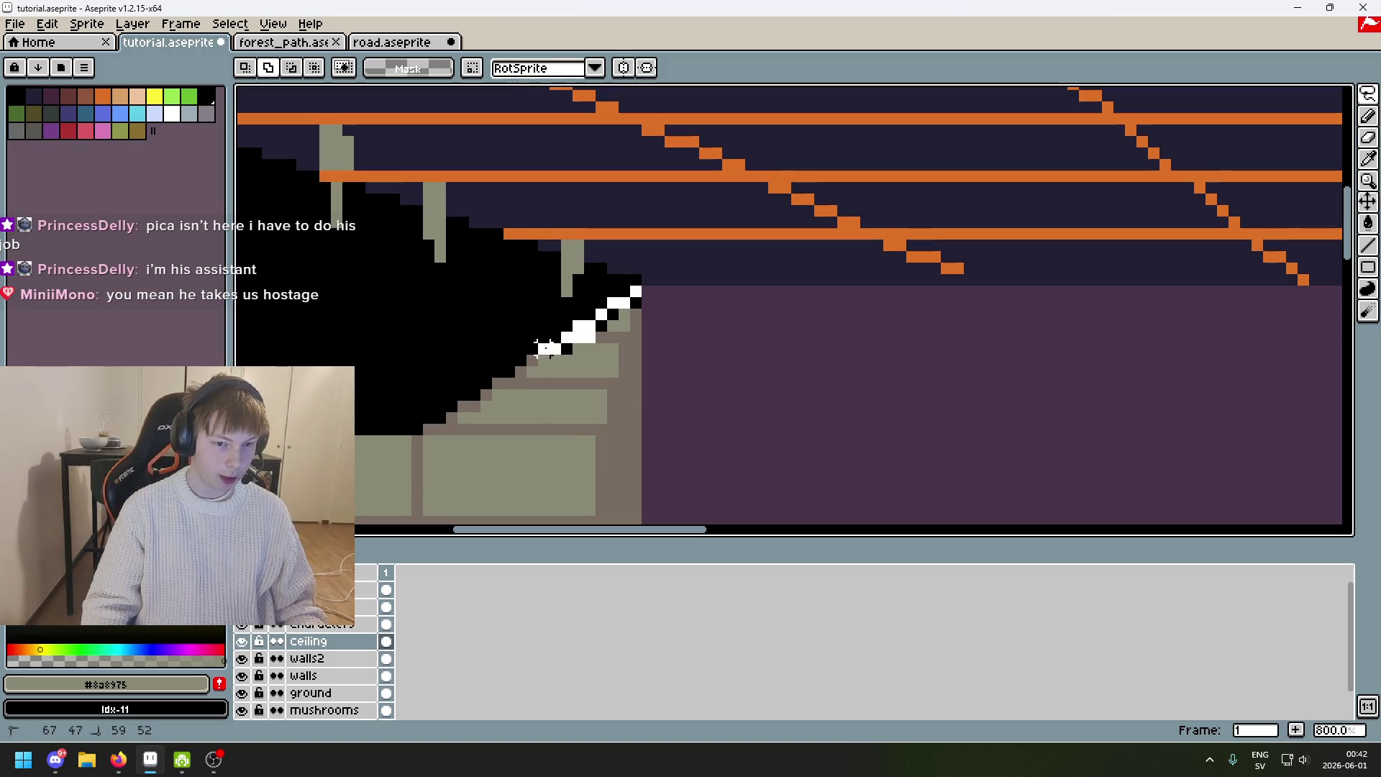
click(532, 359)
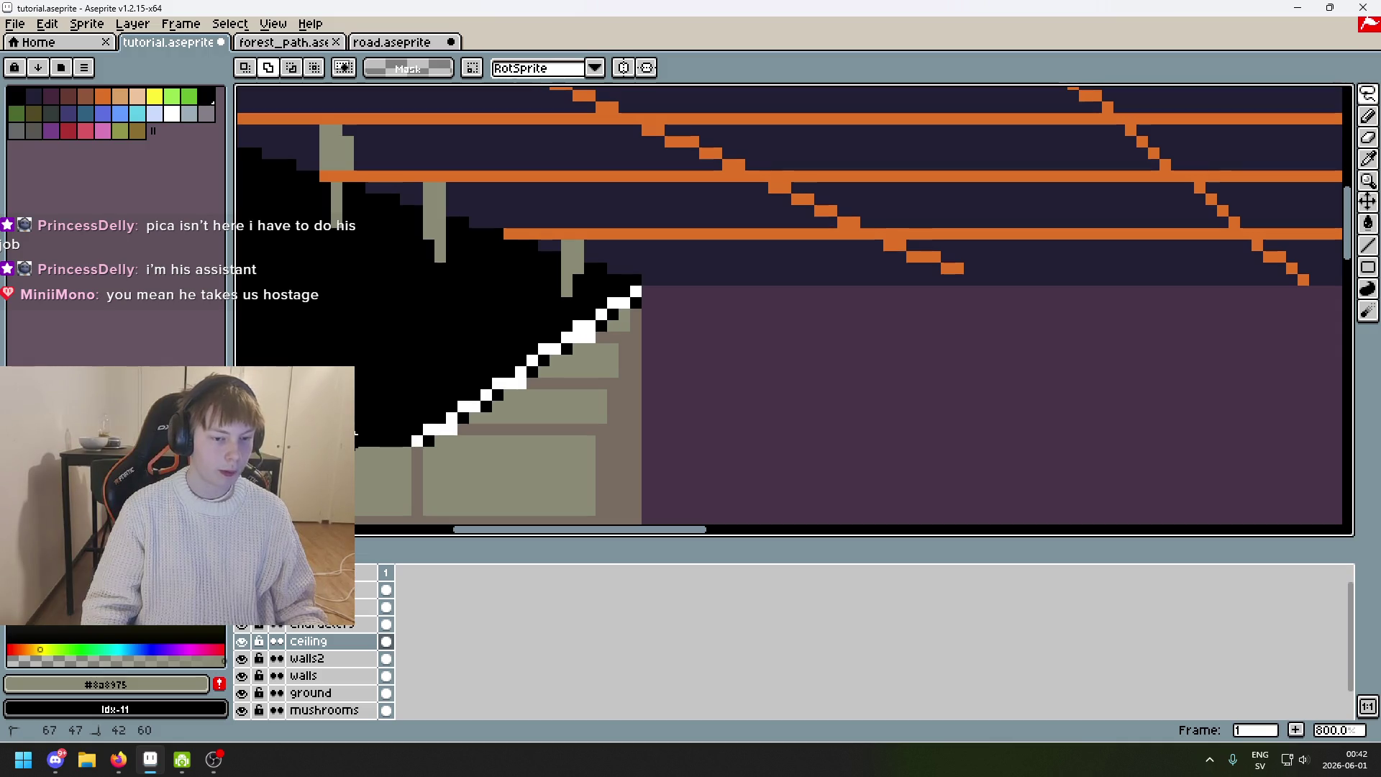
scroll(440, 400, left, 4)
Close the lasso outline into a selection and add the stepped edge extending up and right.
scroll(509, 440, down, 2)
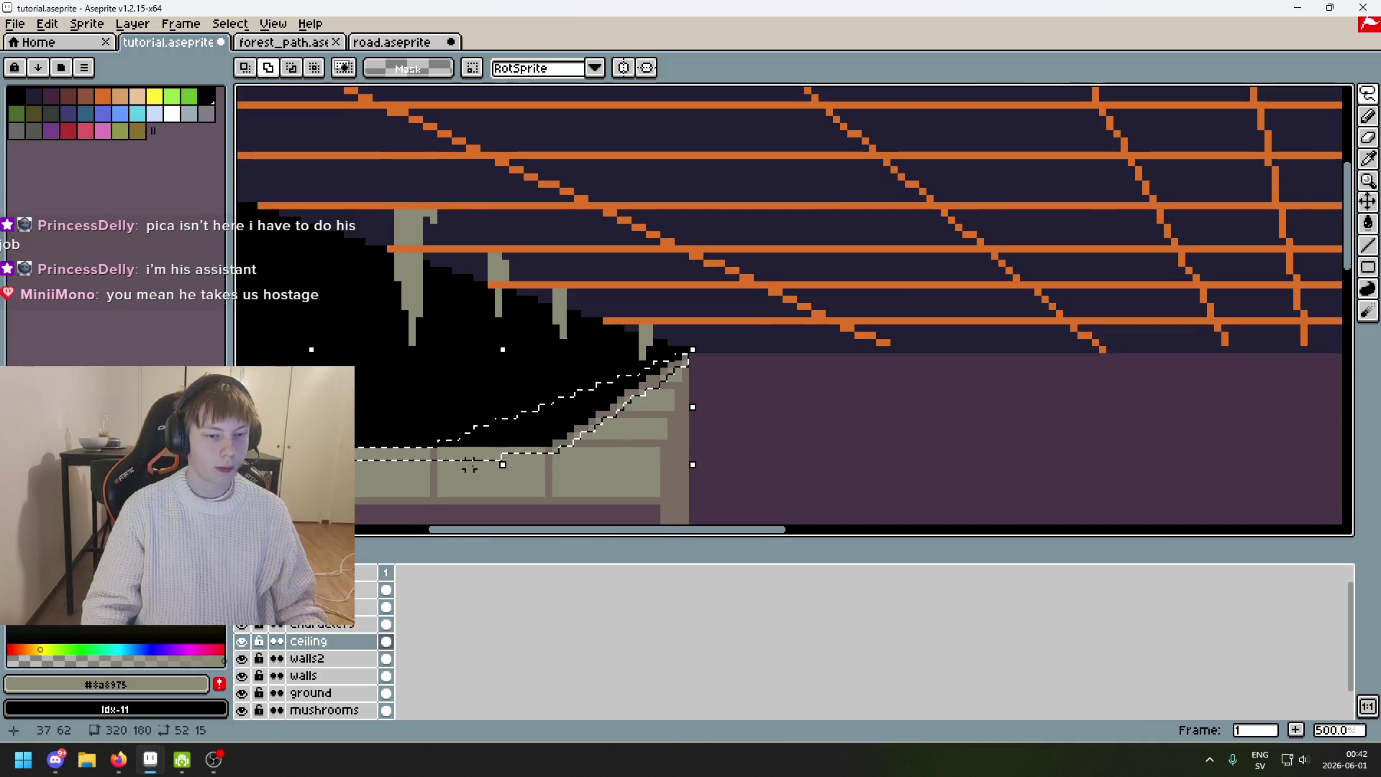
double_click(791, 403)
scroll(792, 403, up, 2)
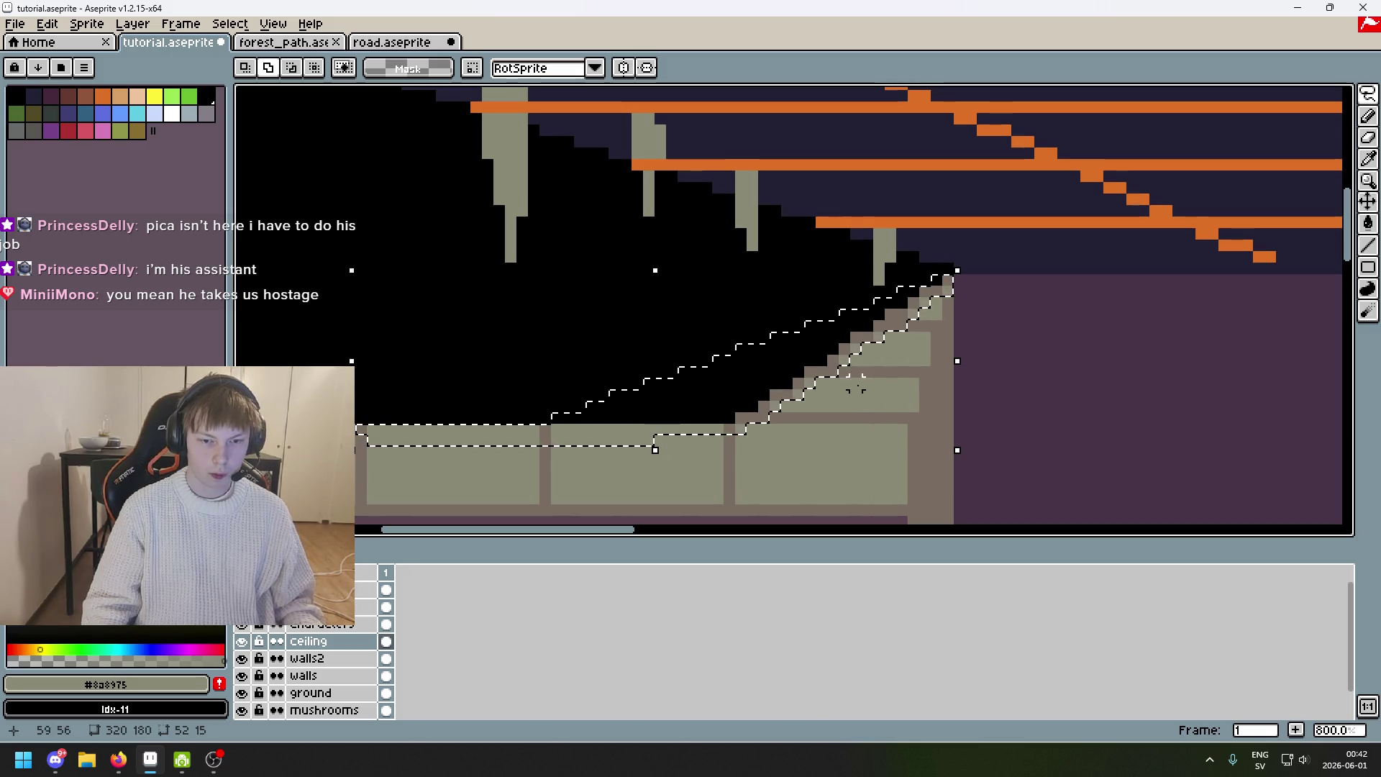
scroll(749, 408, up, 1)
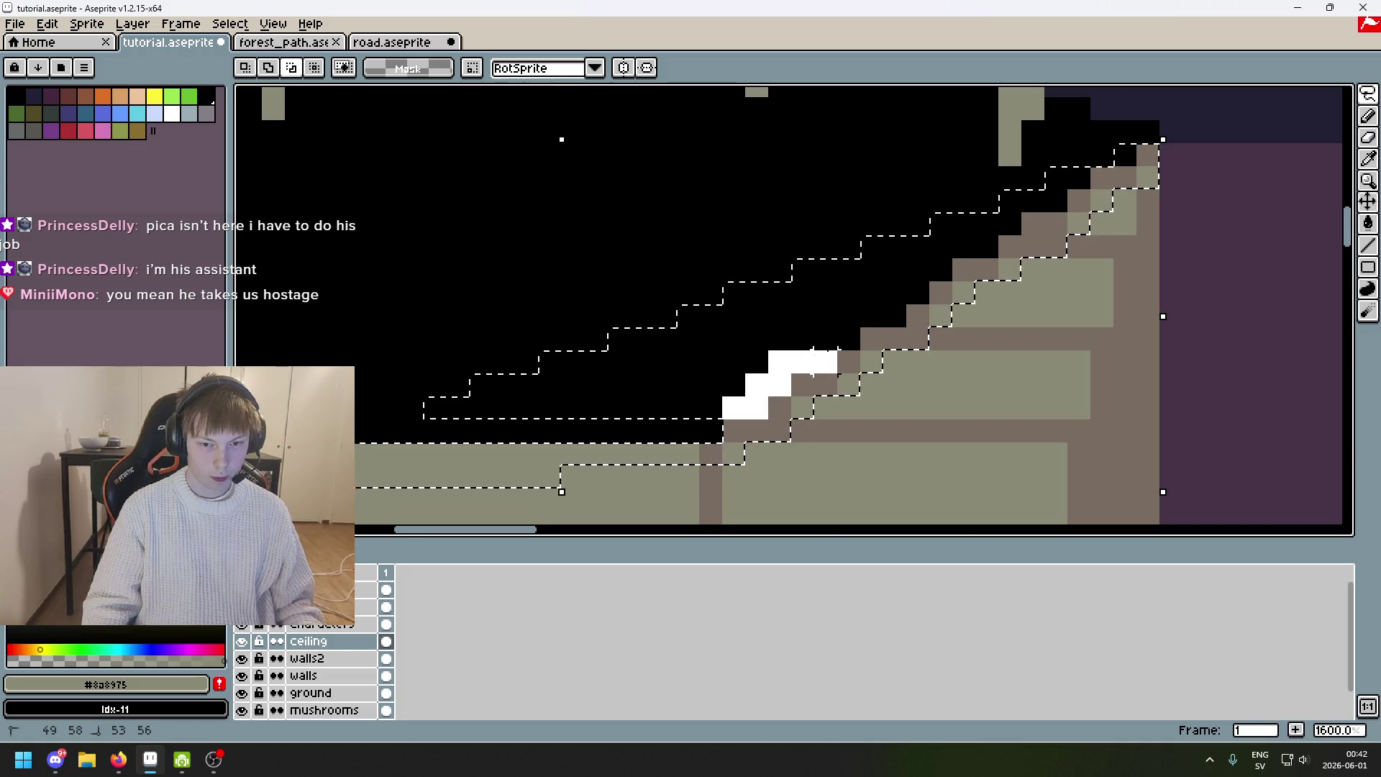
double_click(872, 315)
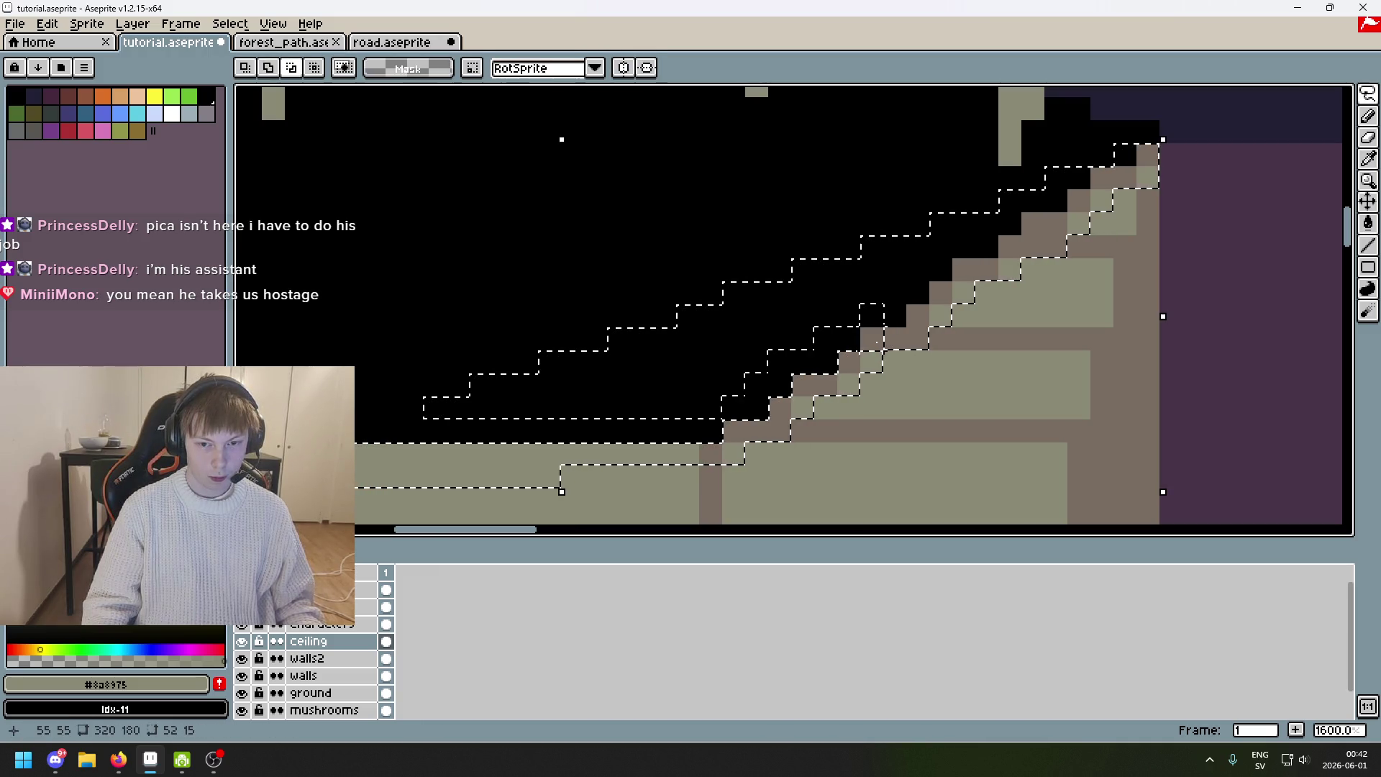
drag(897, 295, 915, 271)
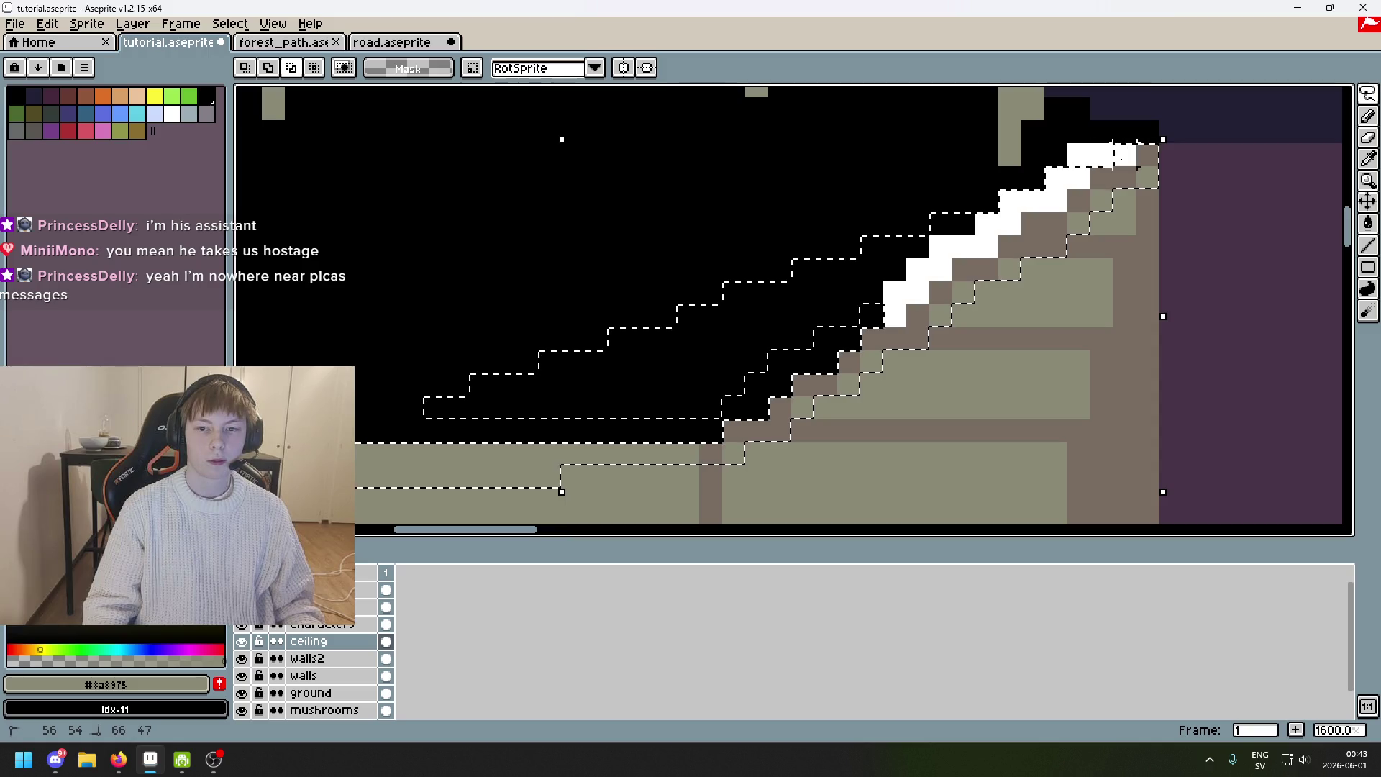
scroll(1041, 248, down, 1)
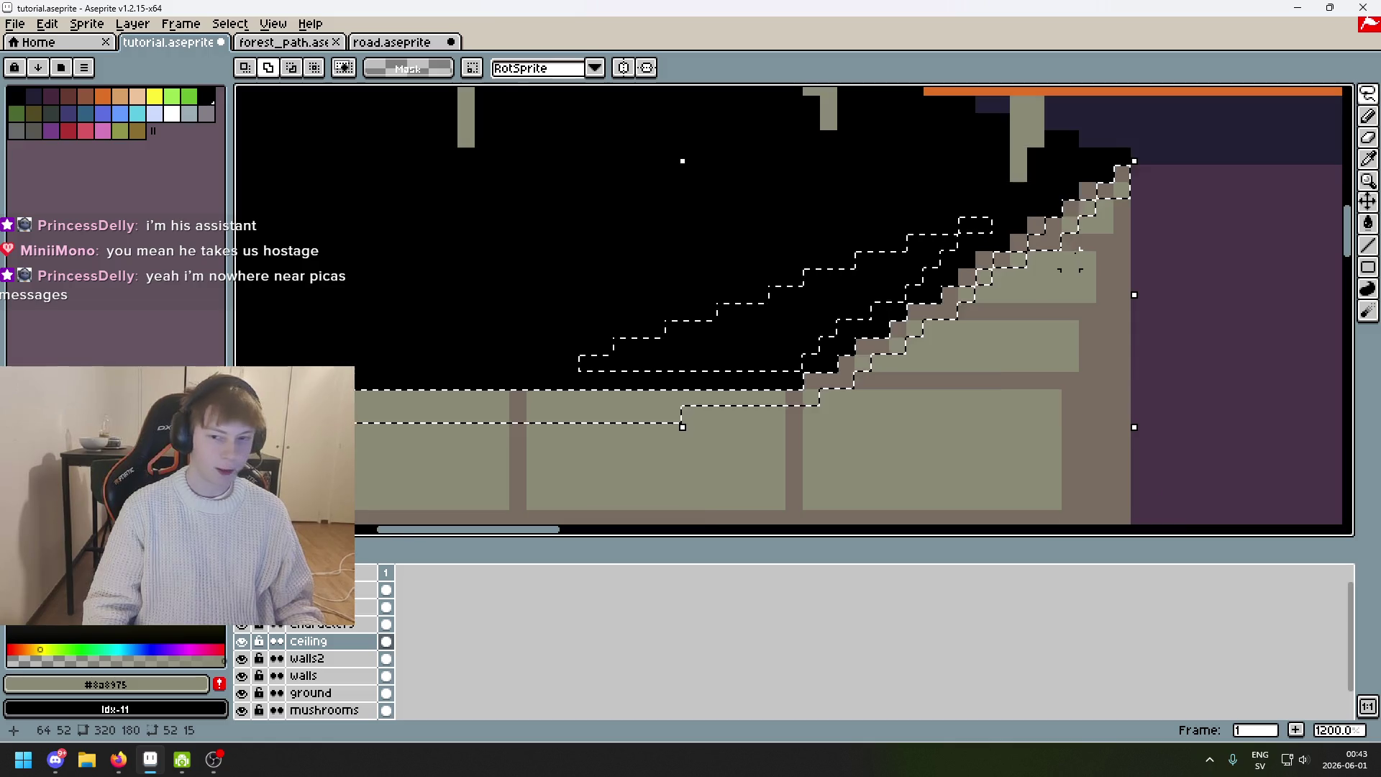
scroll(1070, 261, up, 3)
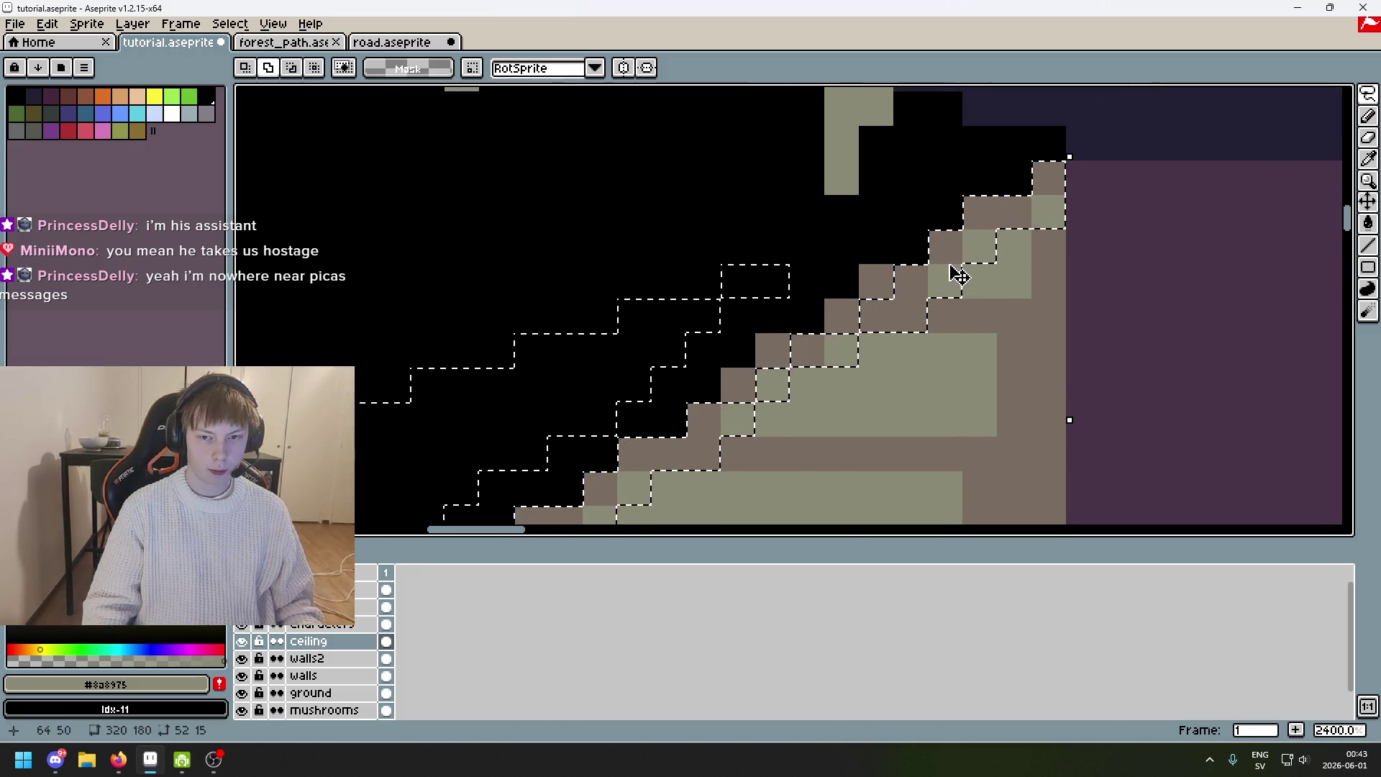
Try reshaping the selection along the ledge's stepped edge, undoing both attempts.
drag(784, 356, 745, 390)
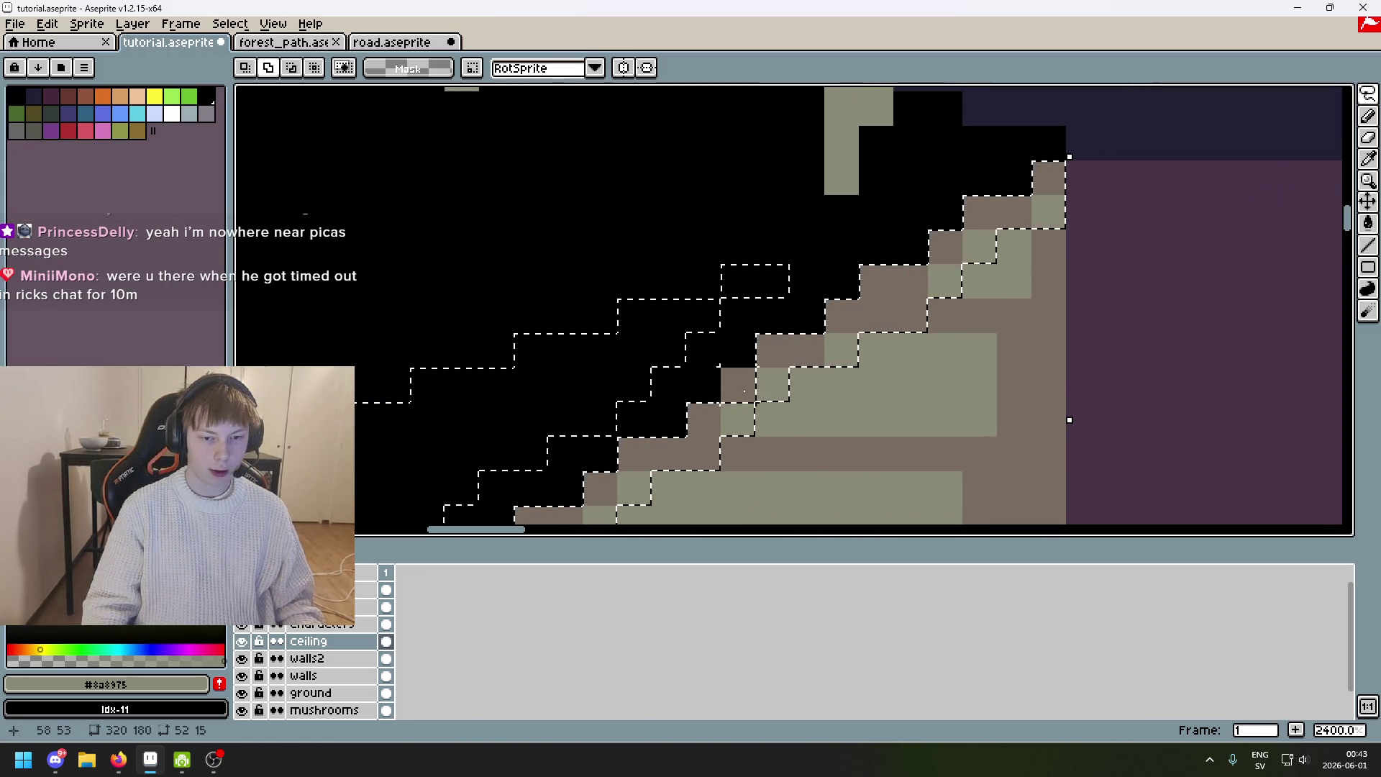
scroll(803, 300, down, 1)
scroll(720, 345, down, 1)
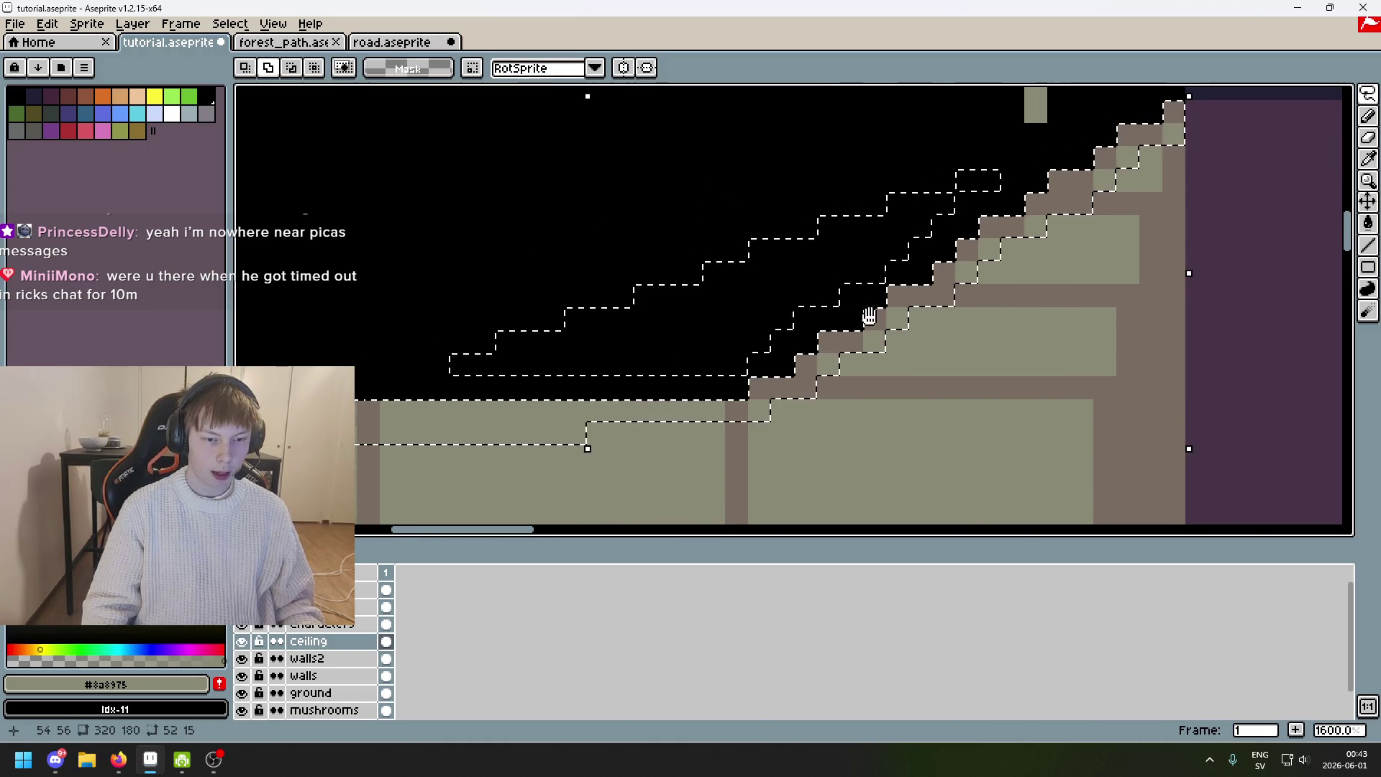
key(ctrl+z)
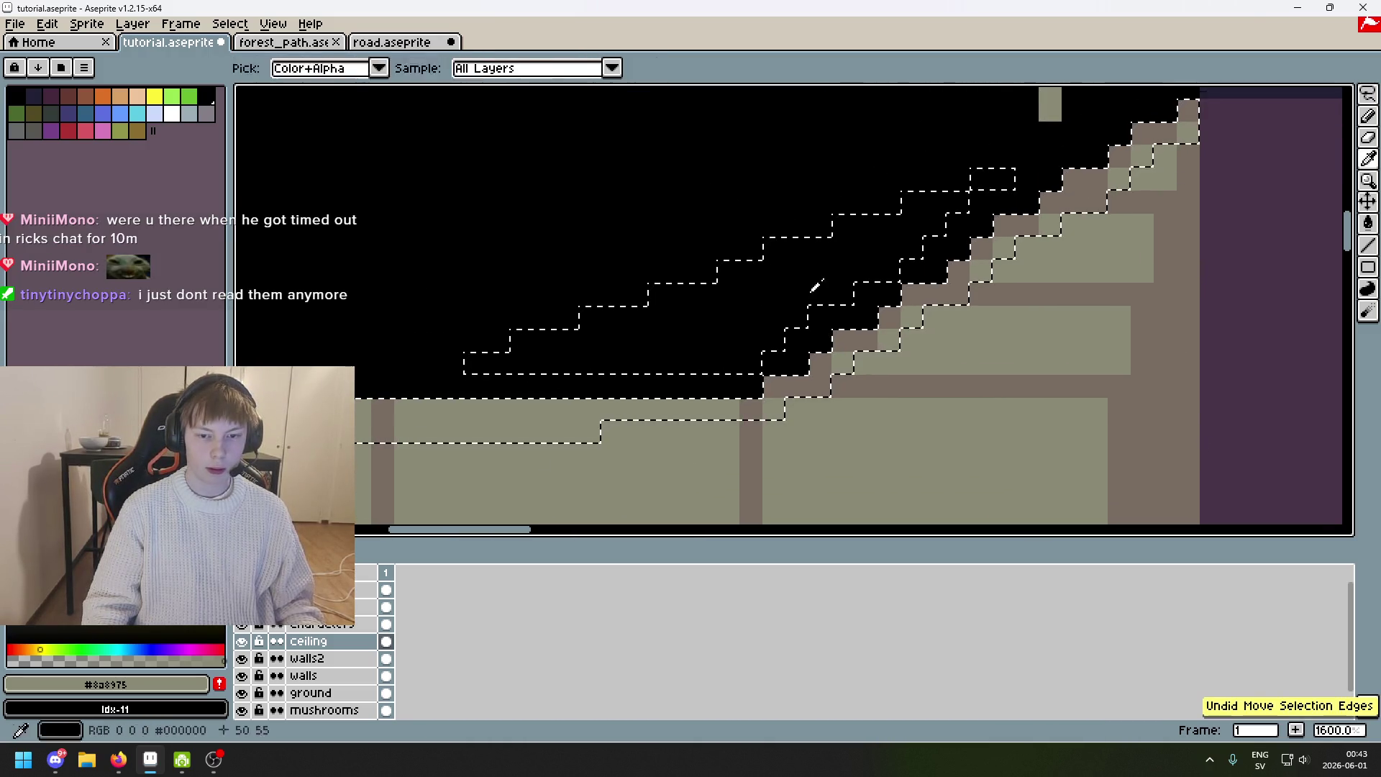
drag(838, 176, 487, 339)
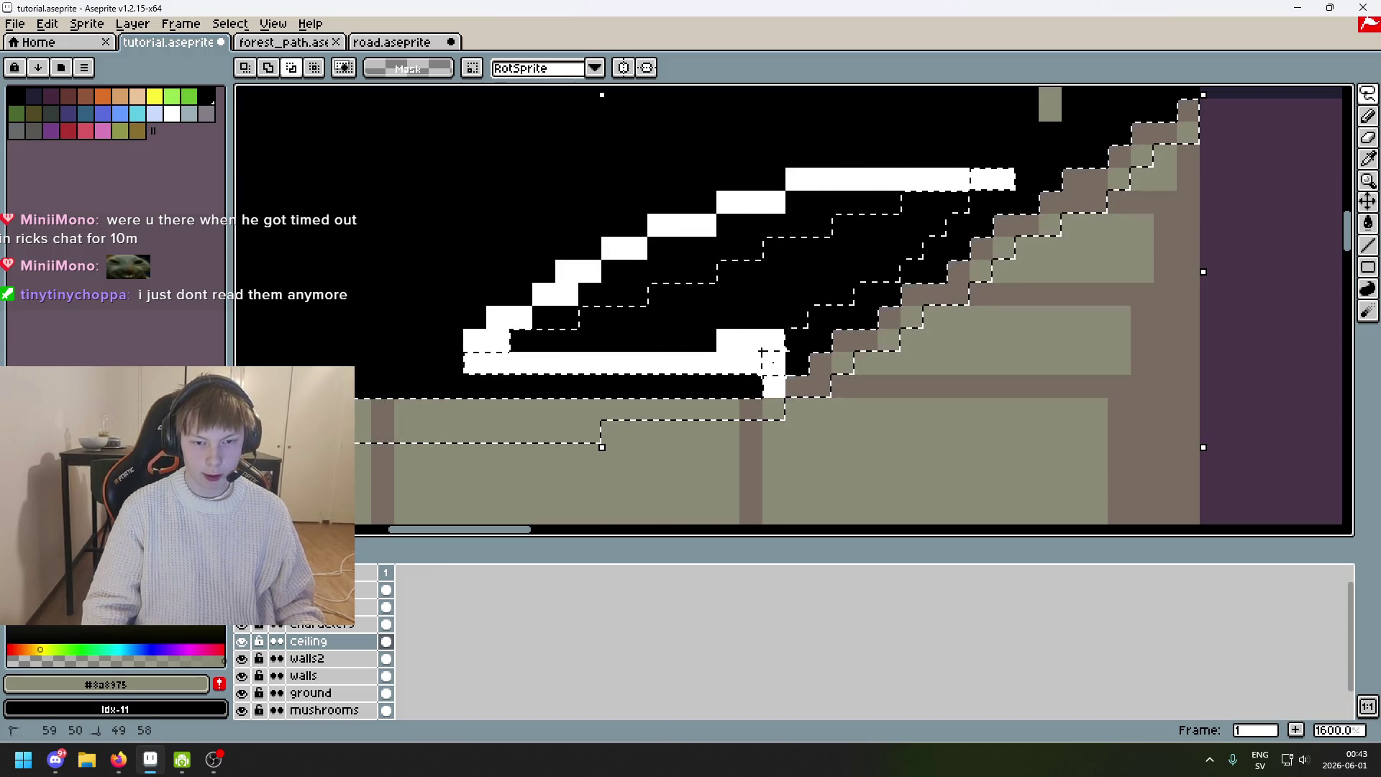
key(ctrl+z)
scroll(813, 363, down, 5)
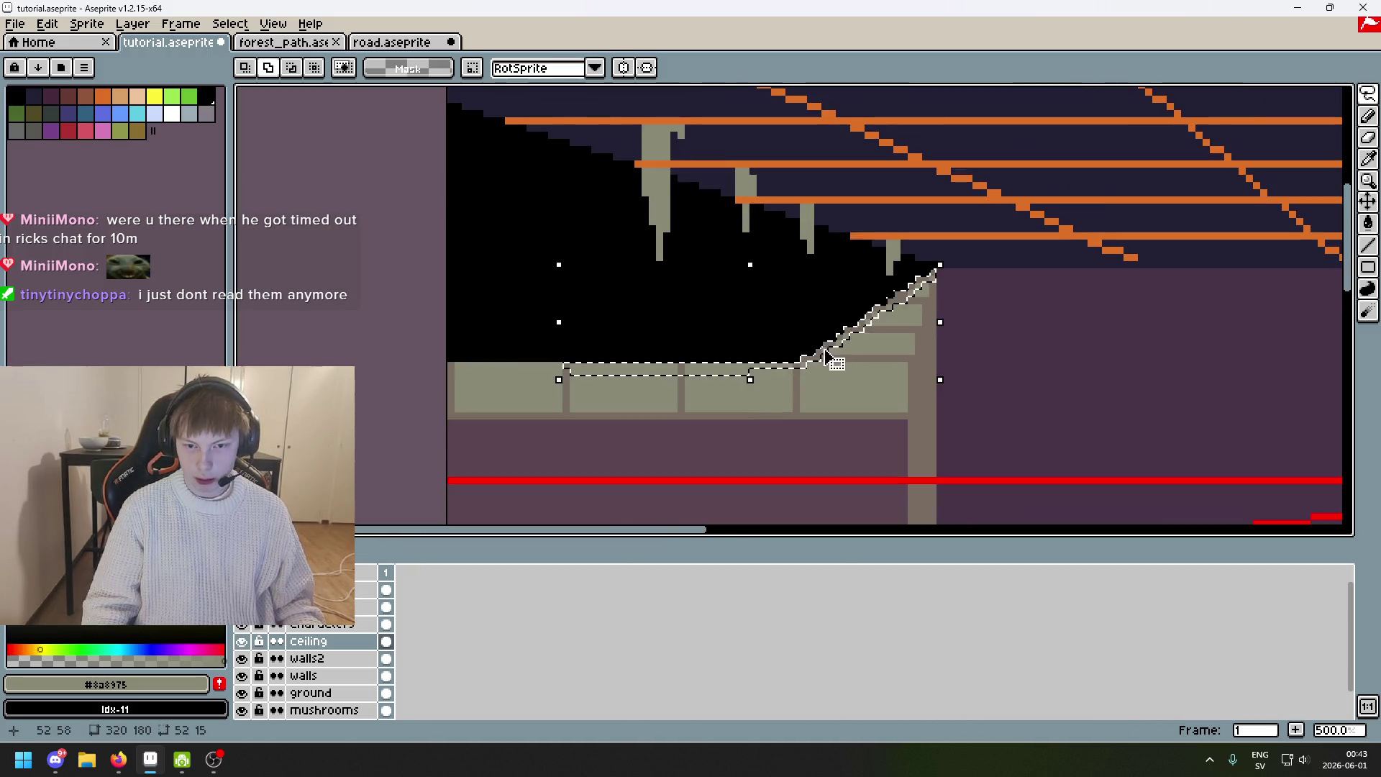
scroll(571, 378, up, 5)
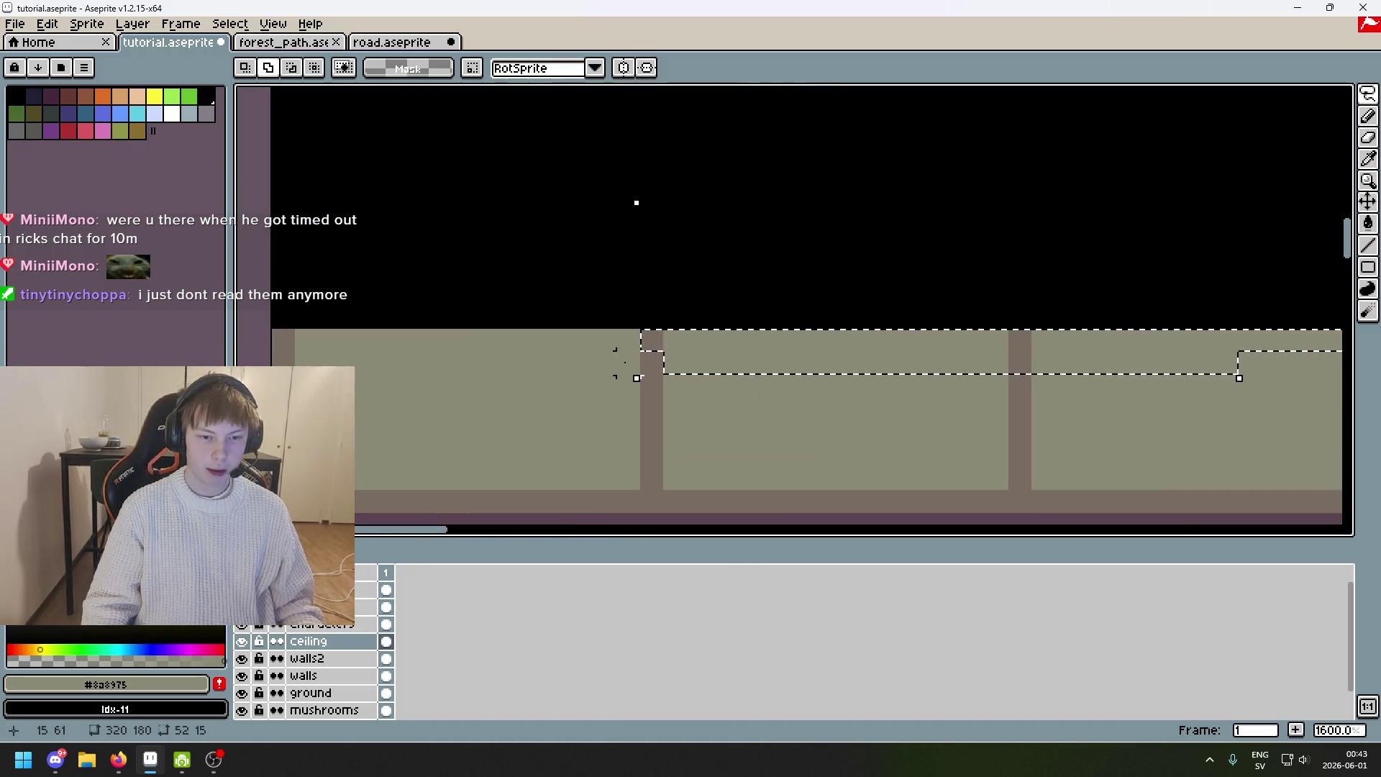
Drag the ledge selection further left along the strip, undoing two stray lasso outlines.
drag(637, 202, 268, 203)
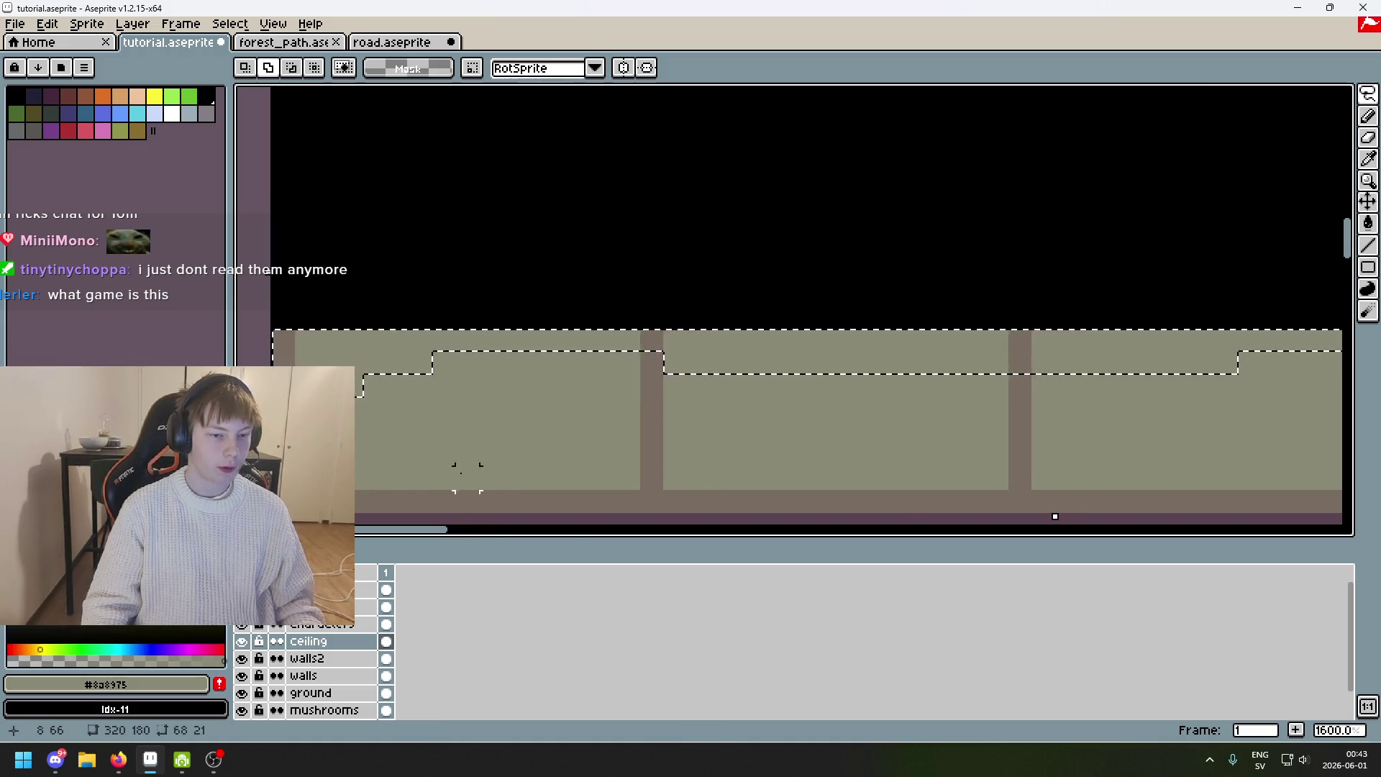
scroll(440, 476, down, 4)
scroll(574, 410, up, 6)
mouse_move(505, 479)
mouse_down()
mouse_move(471, 445)
mouse_move(470, 374)
mouse_move(568, 305)
mouse_move(660, 272)
mouse_move(921, 272)
mouse_move(1126, 306)
mouse_move(1127, 410)
mouse_move(523, 476)
mouse_up()
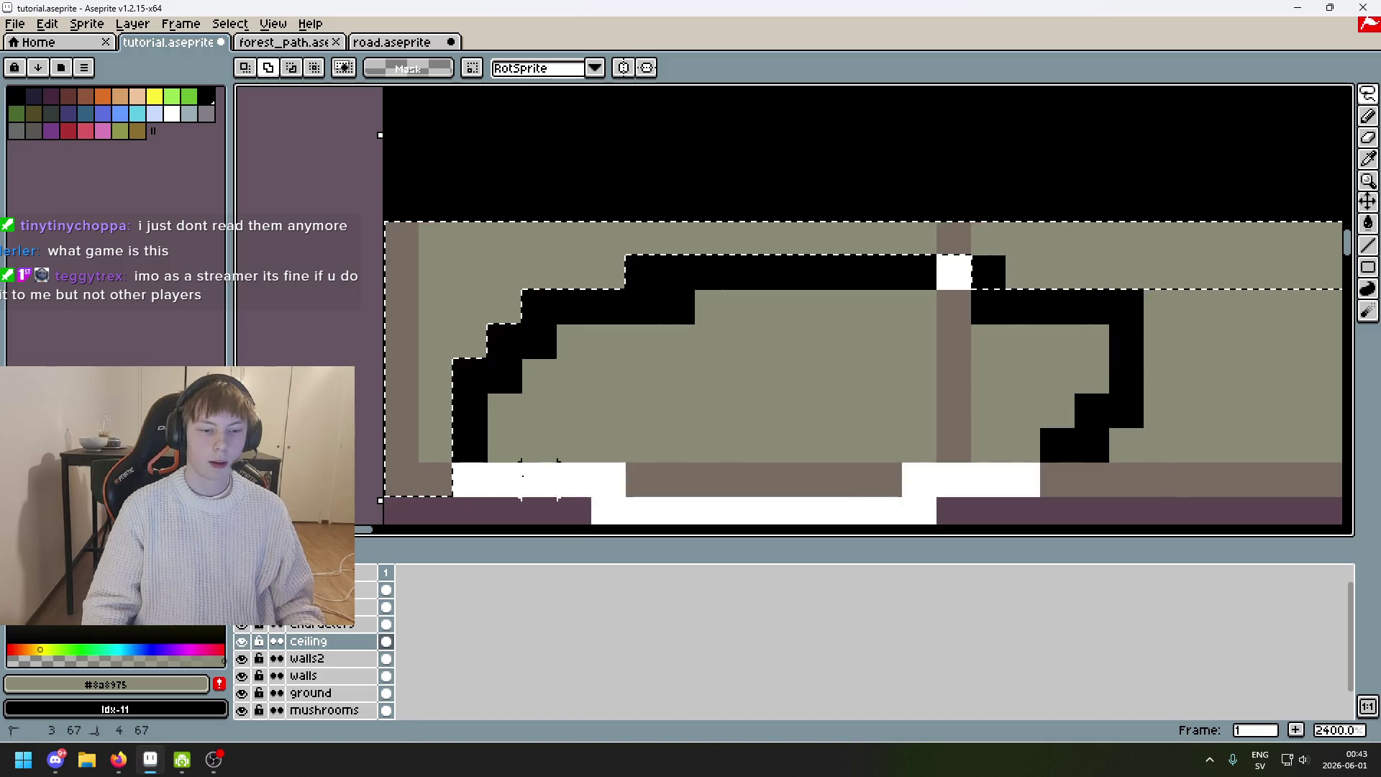
key(ctrl+z)
scroll(522, 476, down, 3)
drag(663, 364, 554, 312)
scroll(554, 312, up, 2)
mouse_move(470, 280)
mouse_down()
mouse_move(731, 281)
mouse_move(954, 248)
mouse_move(965, 268)
mouse_move(705, 357)
mouse_move(756, 352)
mouse_move(776, 332)
mouse_move(827, 369)
mouse_move(873, 296)
mouse_move(1094, 160)
mouse_move(978, 413)
mouse_move(518, 507)
mouse_move(358, 490)
mouse_up()
key(ctrl+z)
key(ctrl+z)
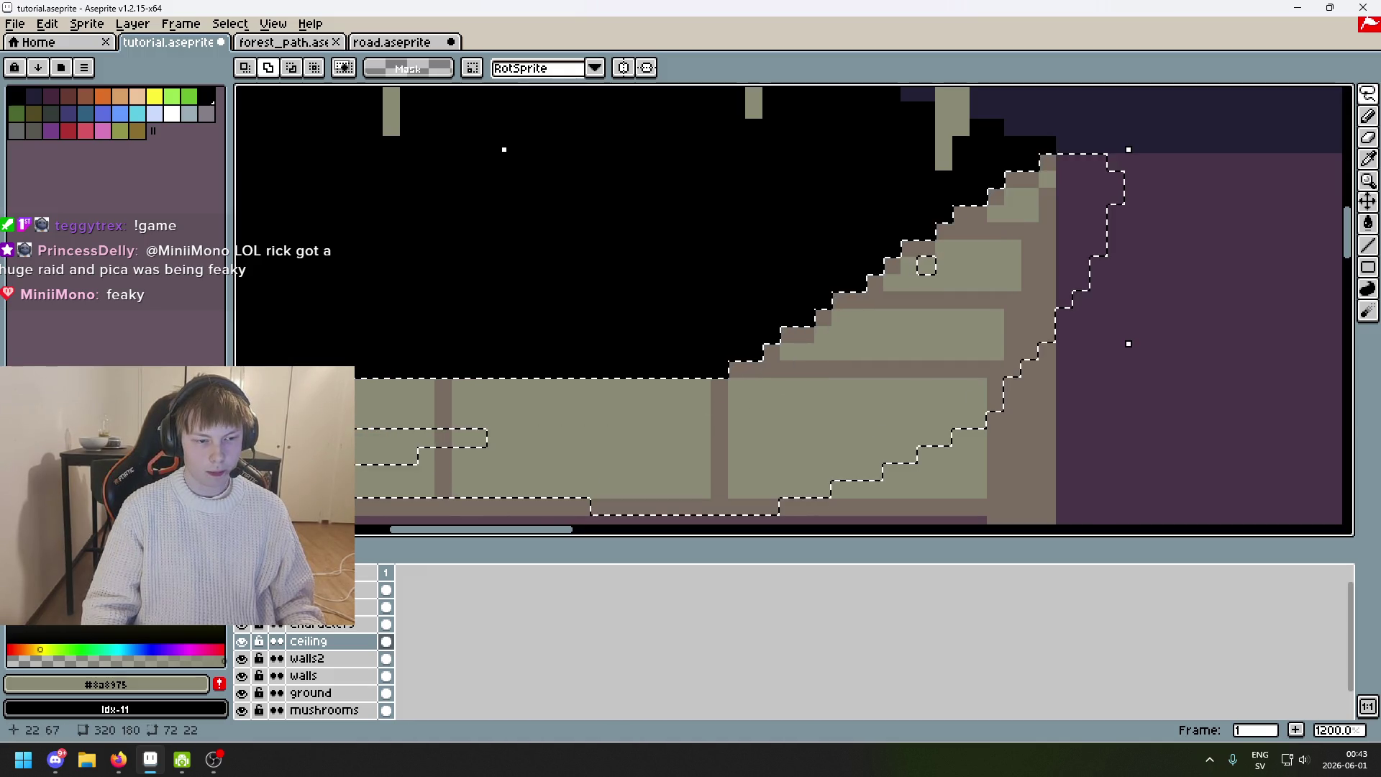
Lasso a new stepped selection along the left-wall ledge.
scroll(436, 473, down, 2)
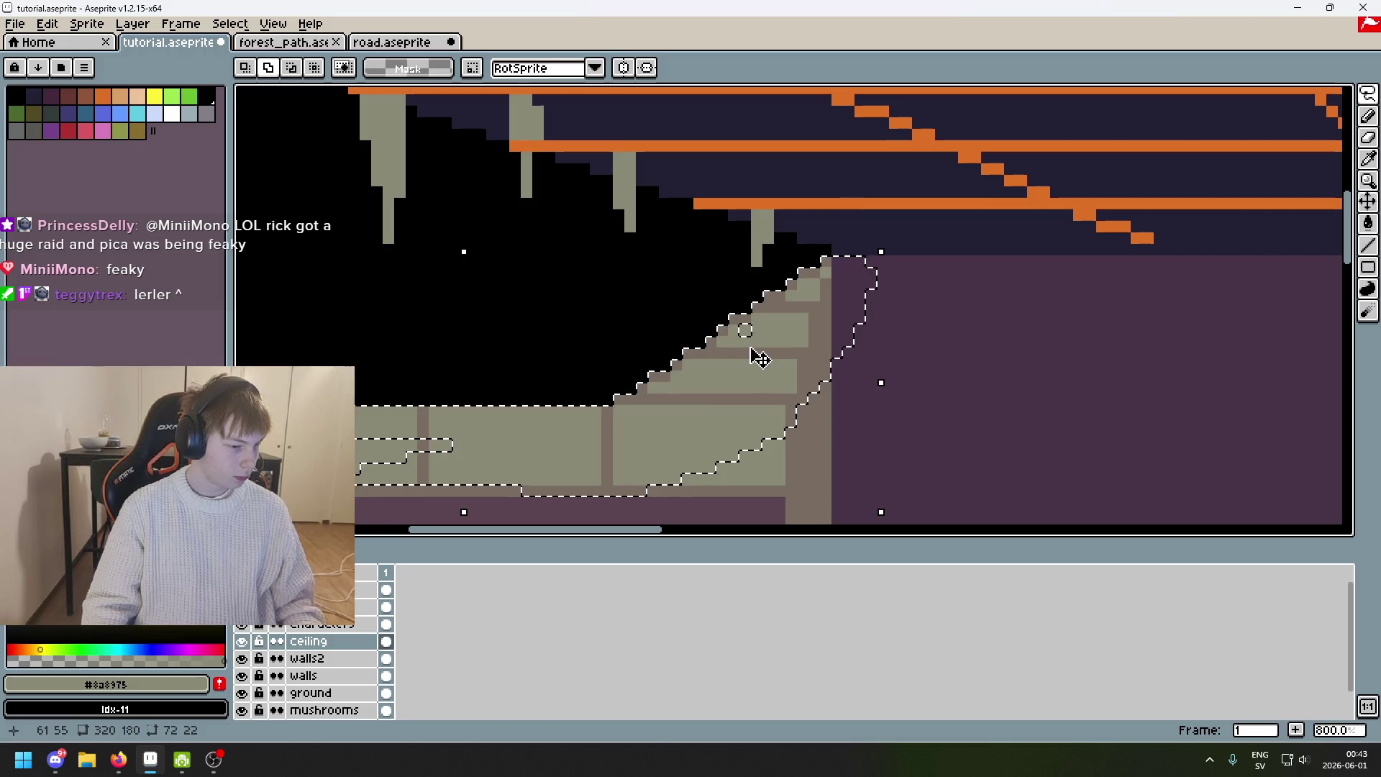
scroll(752, 354, up, 3)
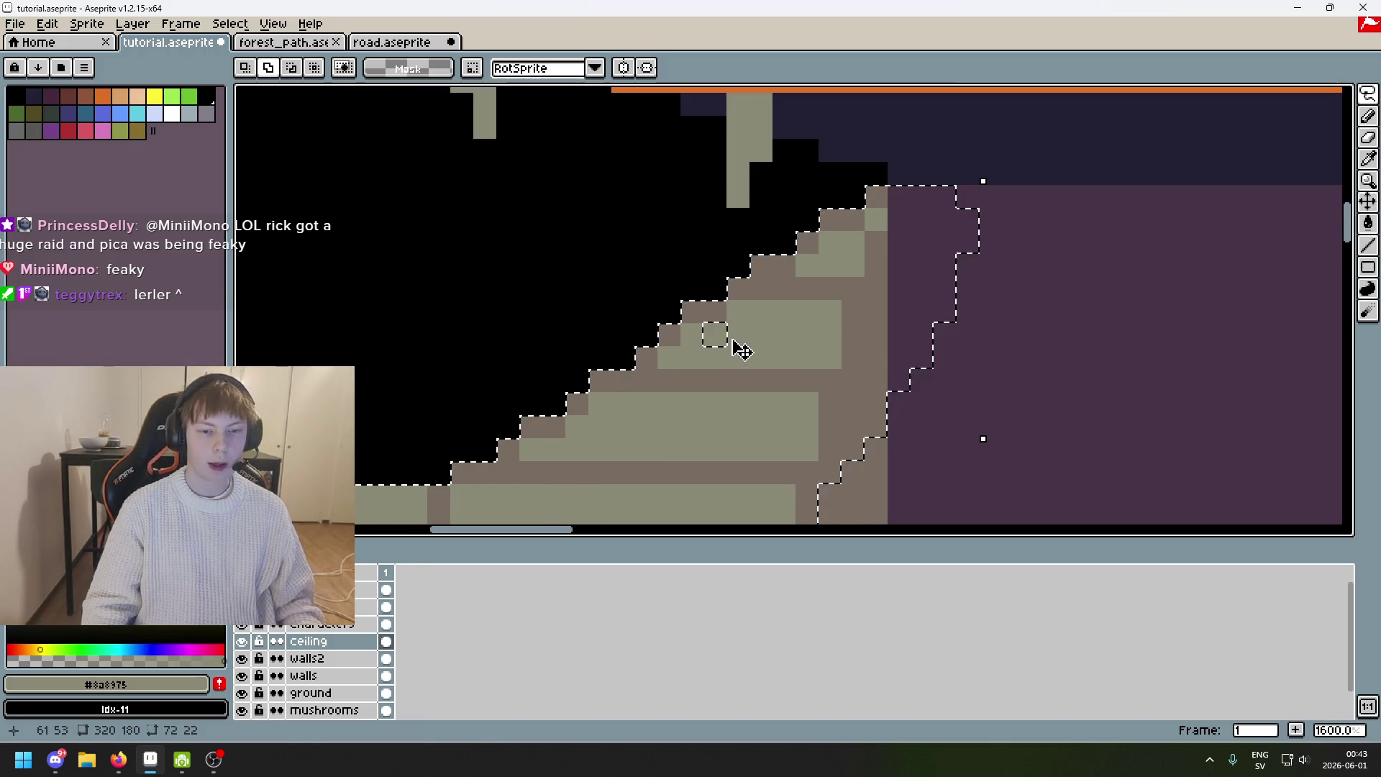
scroll(719, 360, down, 2)
scroll(777, 376, up, 2)
mouse_move(822, 400)
mouse_down()
mouse_move(554, 399)
mouse_move(486, 489)
mouse_move(500, 461)
mouse_move(726, 431)
mouse_move(576, 461)
mouse_move(647, 457)
mouse_move(628, 473)
mouse_up()
Zoom out to the whole corridor, turn on vertical symmetry, and deselect the ledge.
scroll(628, 473, down, 2)
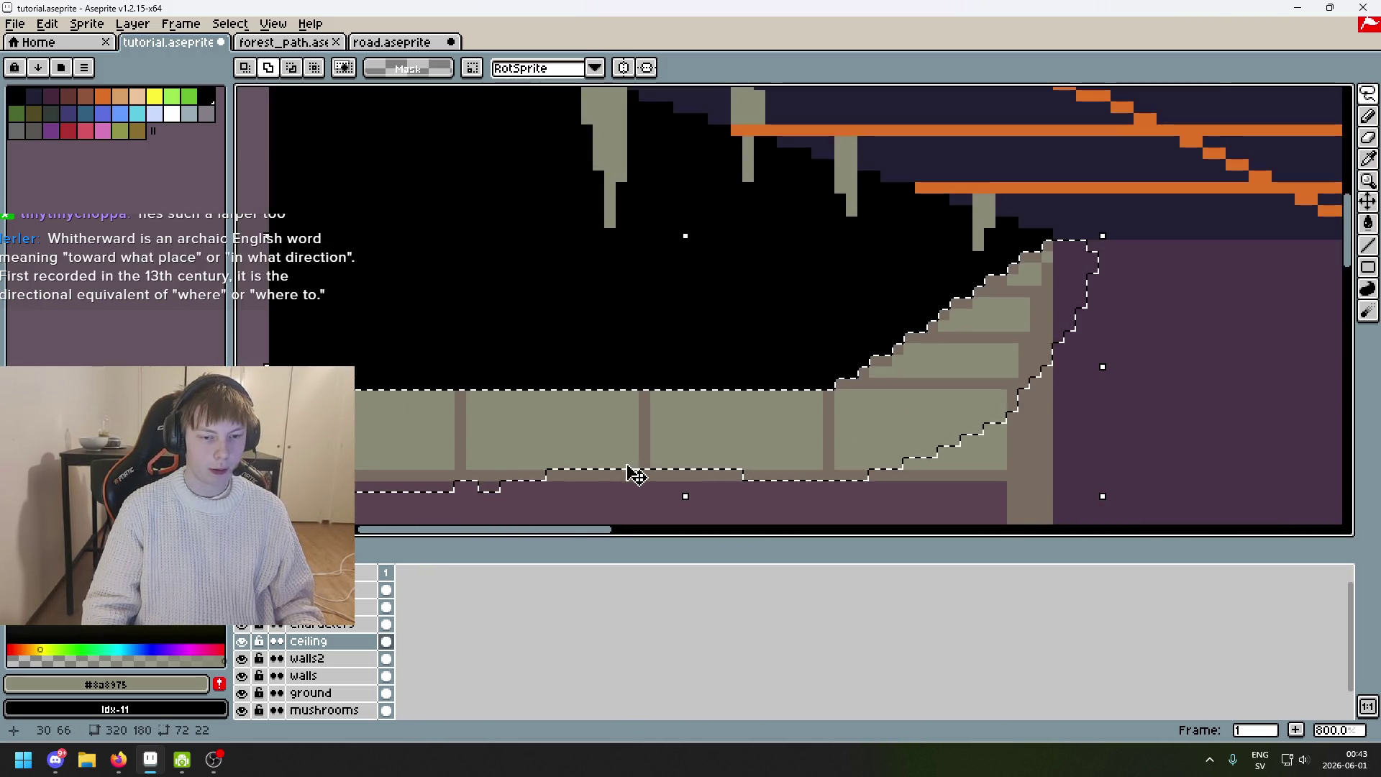
scroll(633, 475, down, 3)
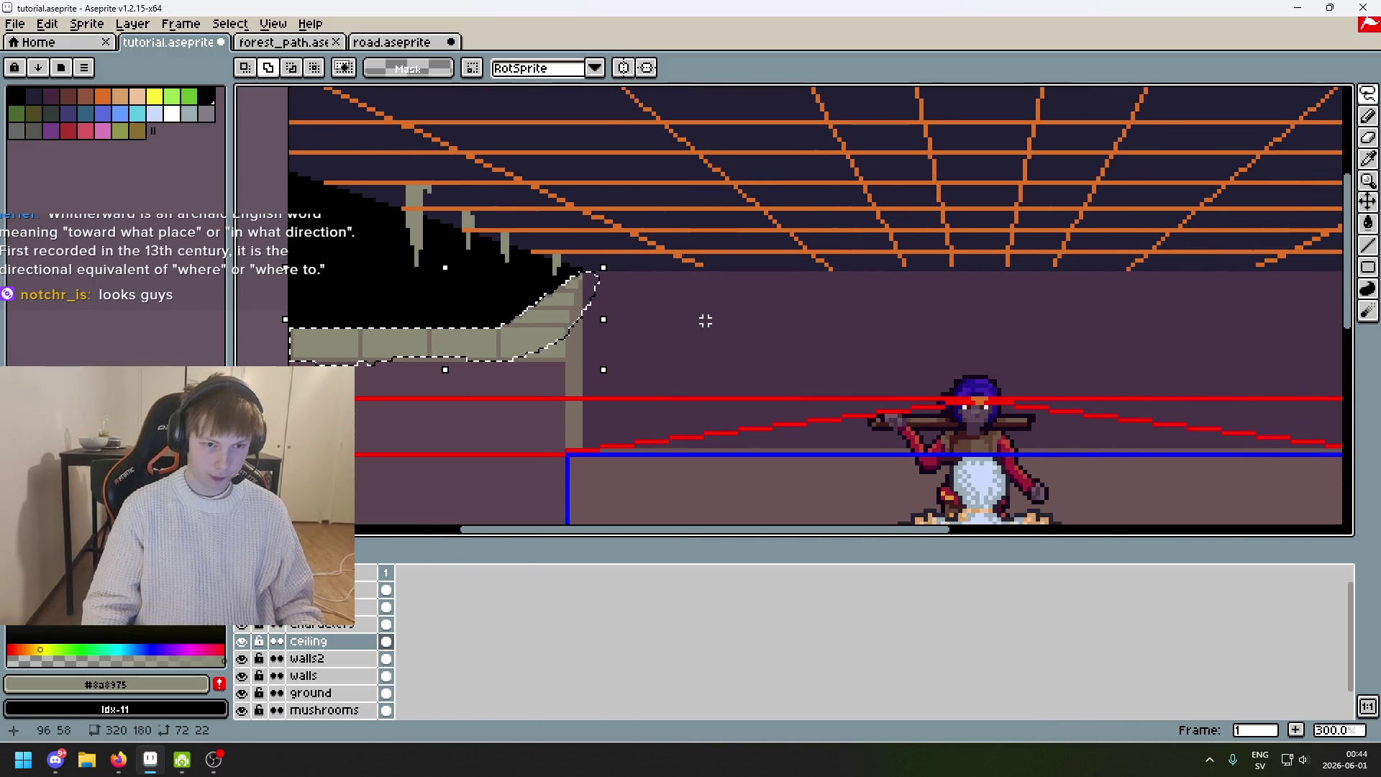
scroll(934, 336, down, 2)
scroll(991, 354, up, 1)
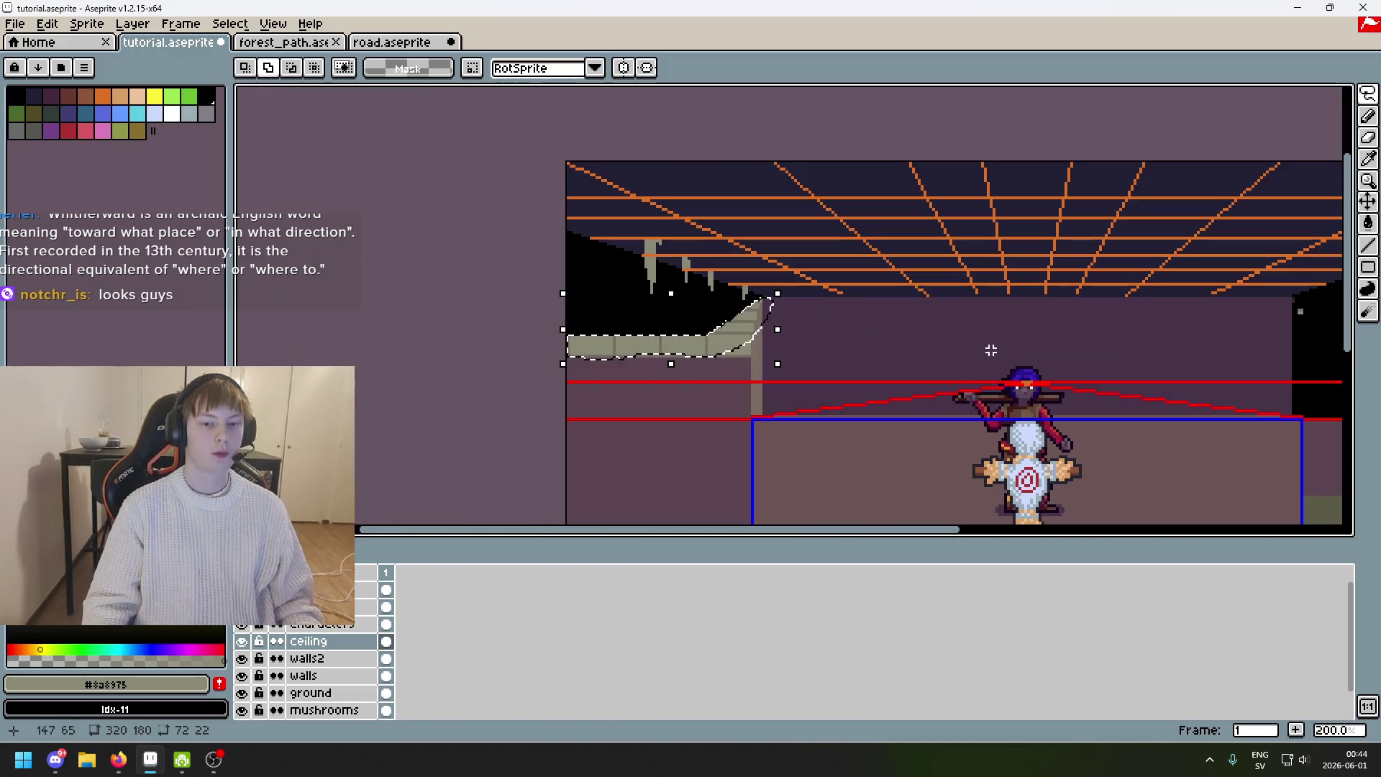
drag(977, 342, 737, 329)
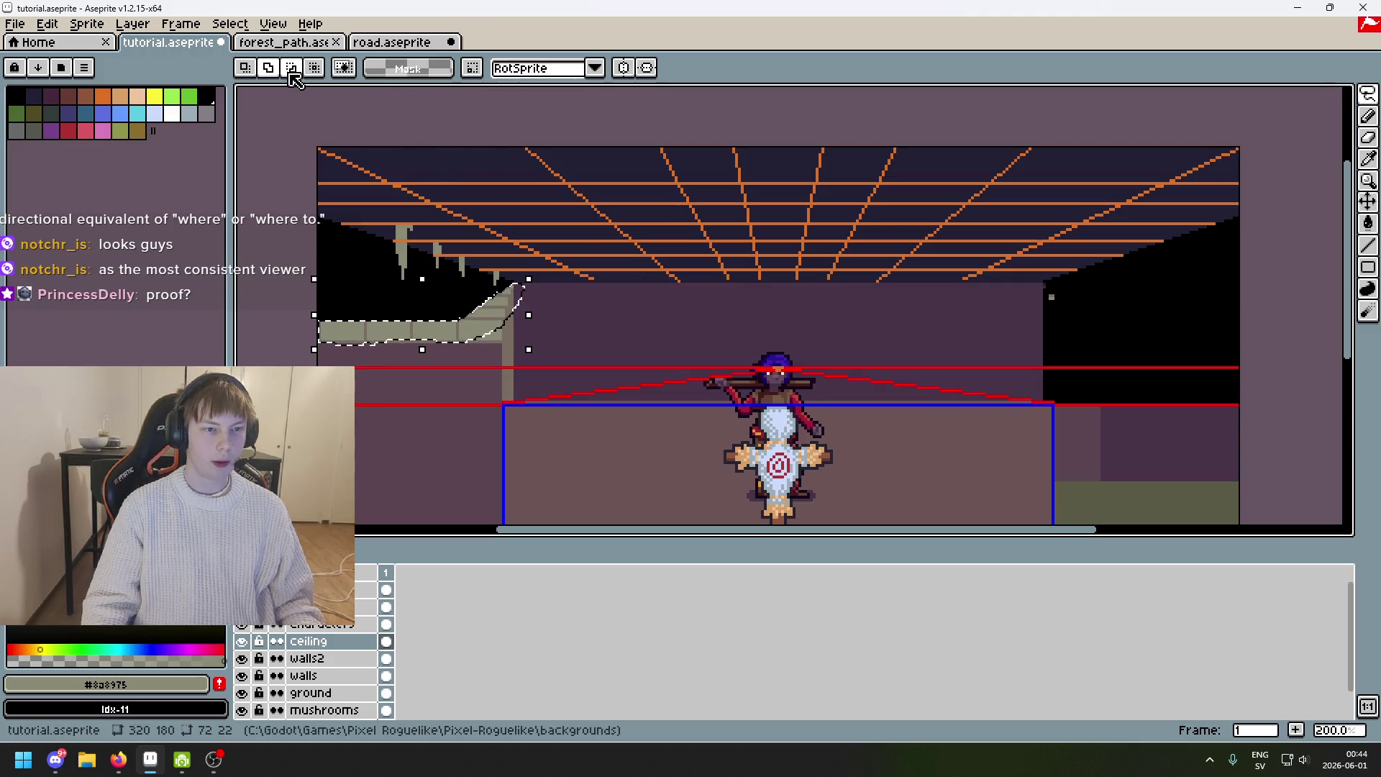
click(626, 73)
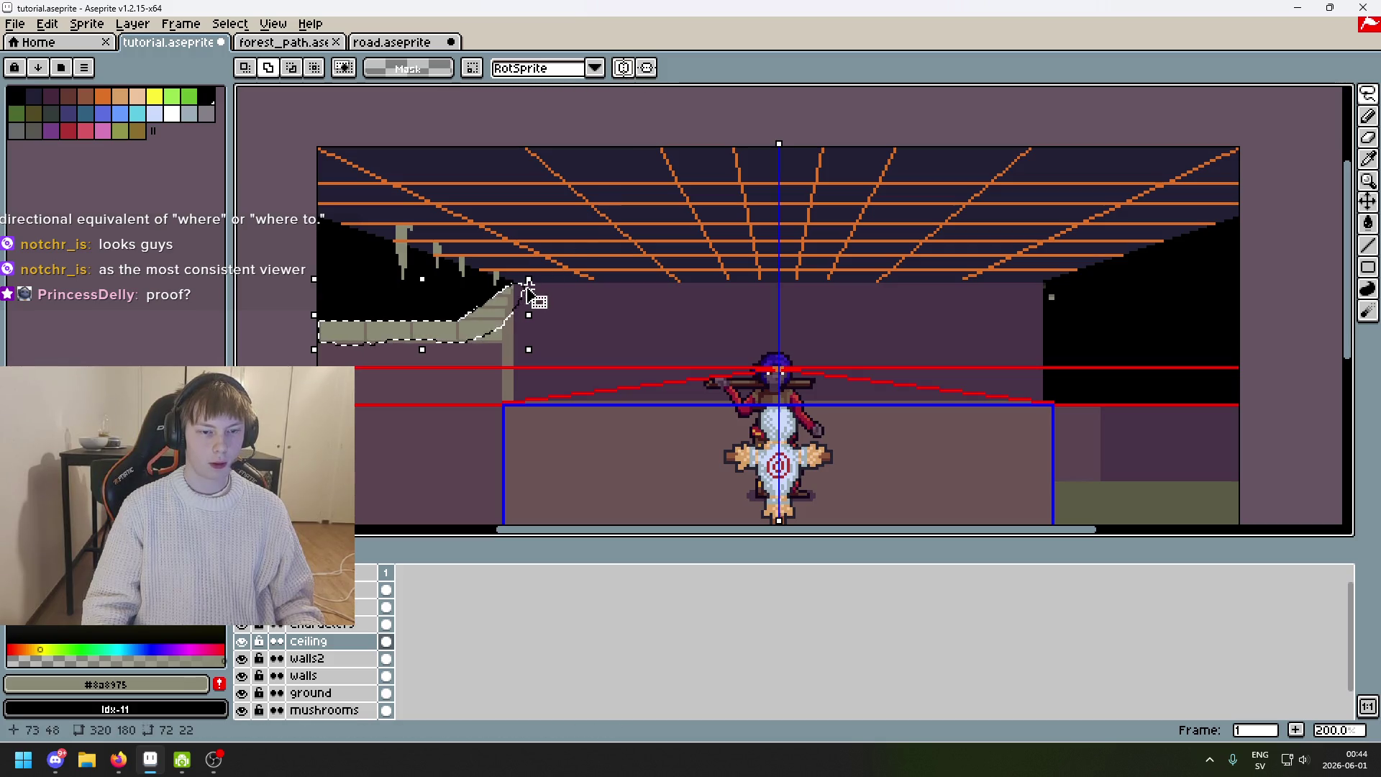
key(ctrl+d)
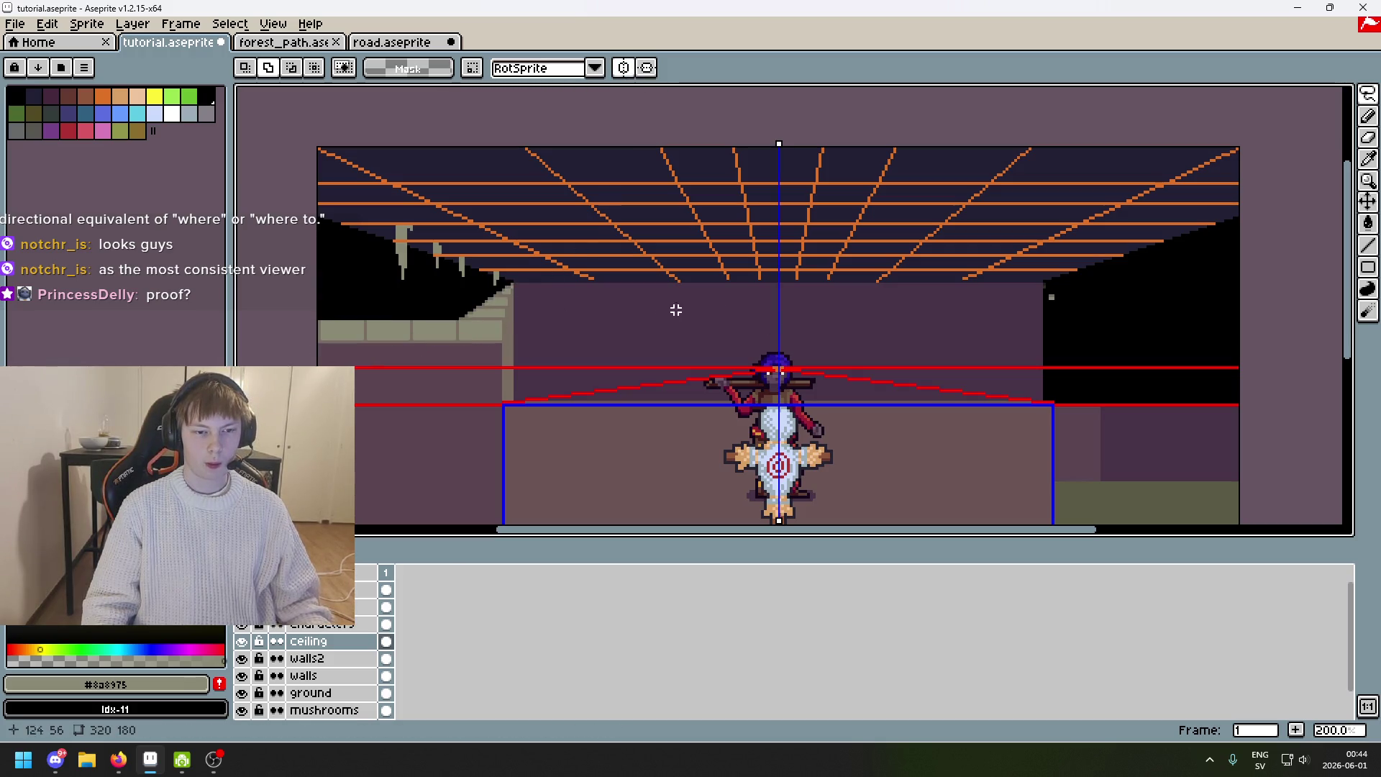
Magic Wand the black wall regions, then deselect them.
key(q)
key(w)
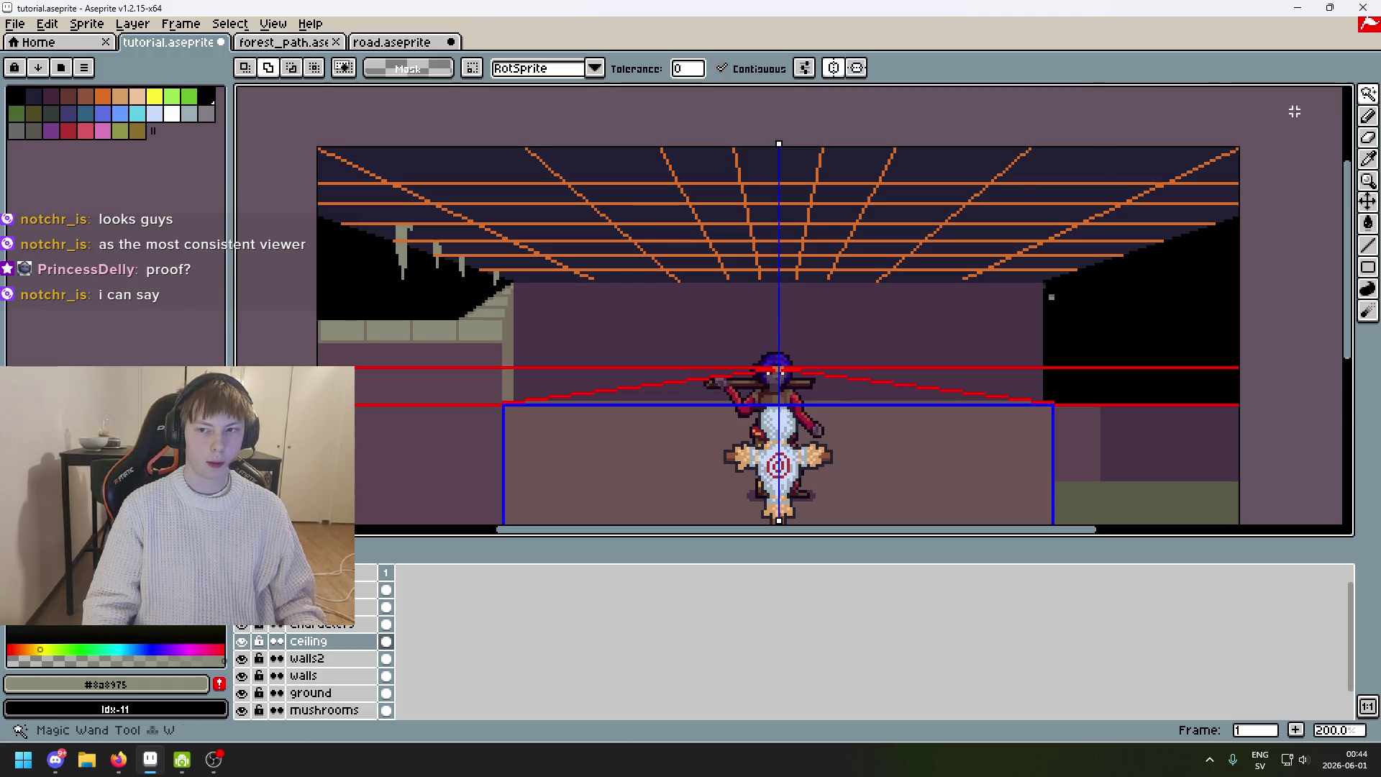
click(385, 308)
key(ctrl+d)
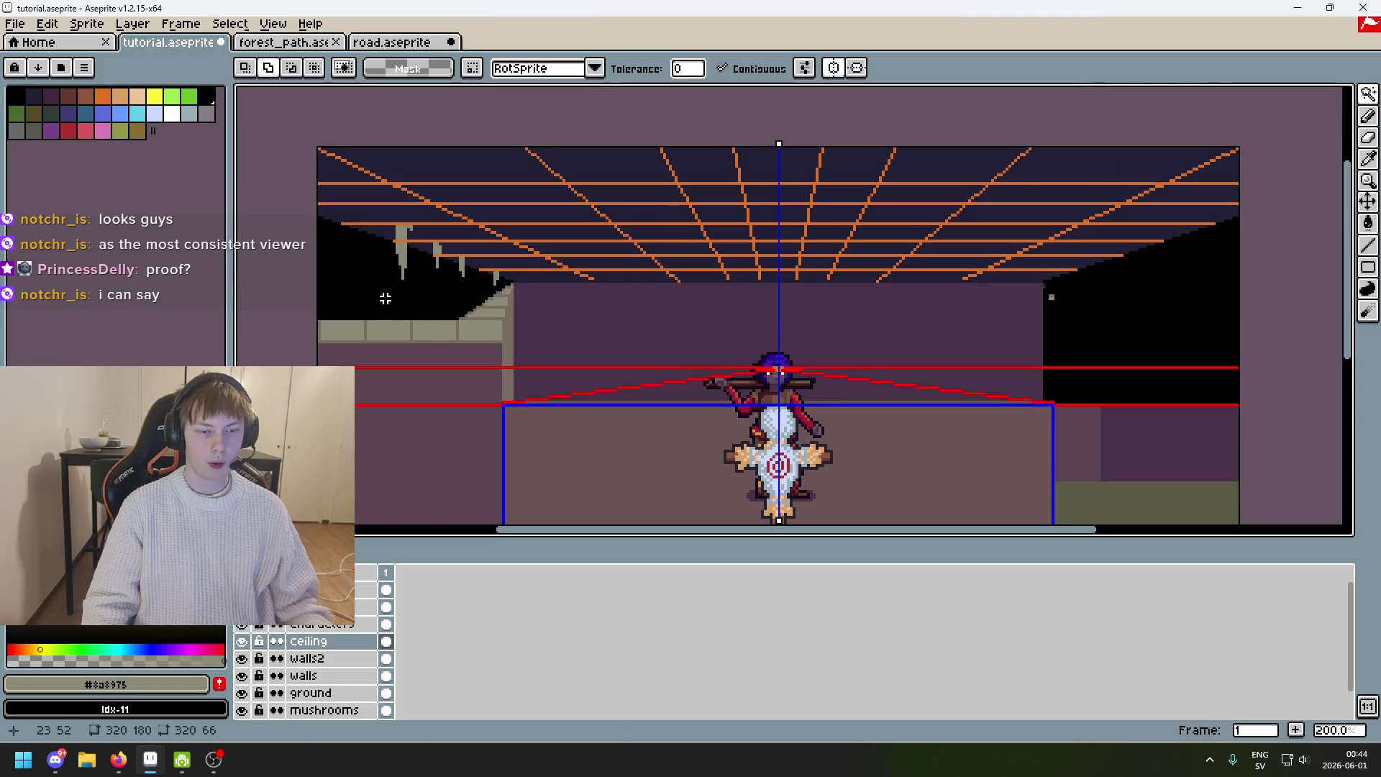
Turn off the symmetry axis, select the left wall's black area, check the Select menu, then deselect.
click(834, 67)
click(378, 299)
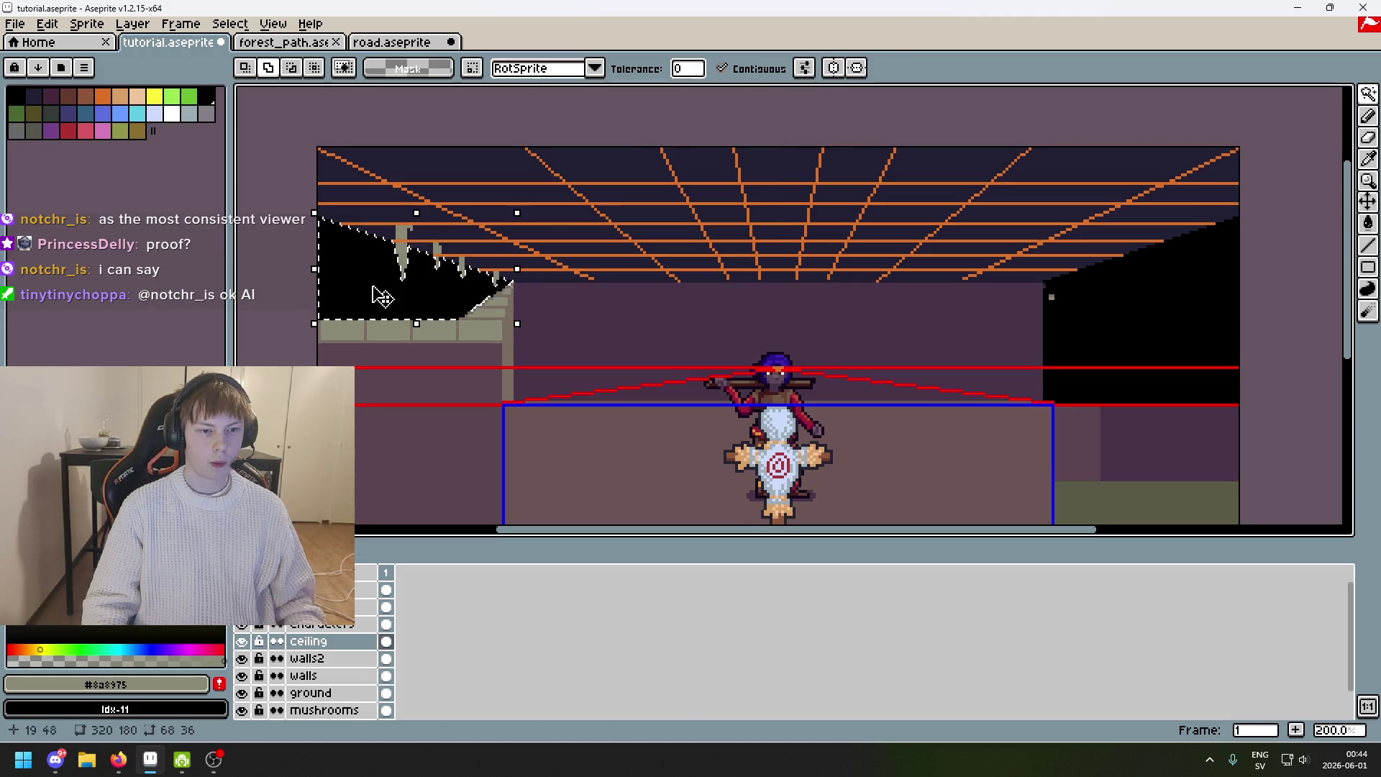
click(229, 24)
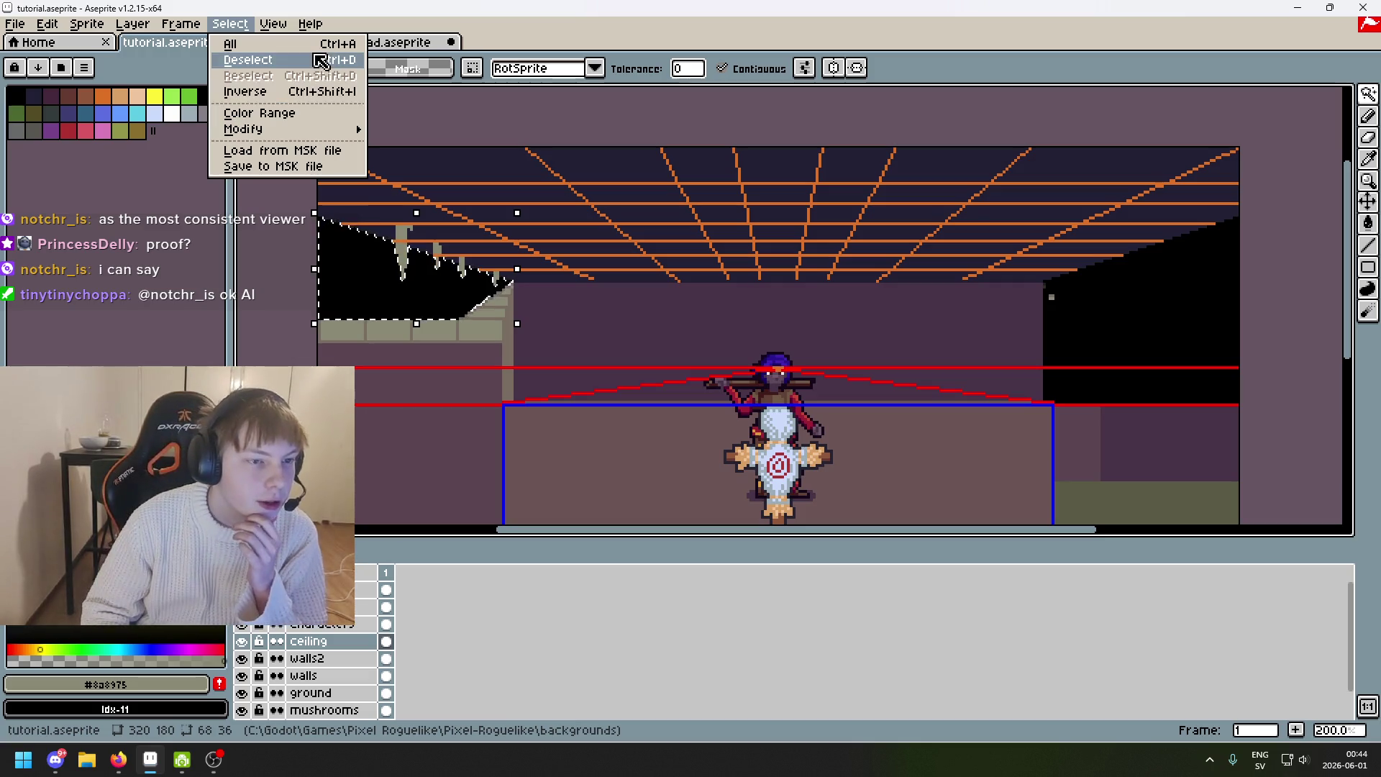
mouse_move(336, 131)
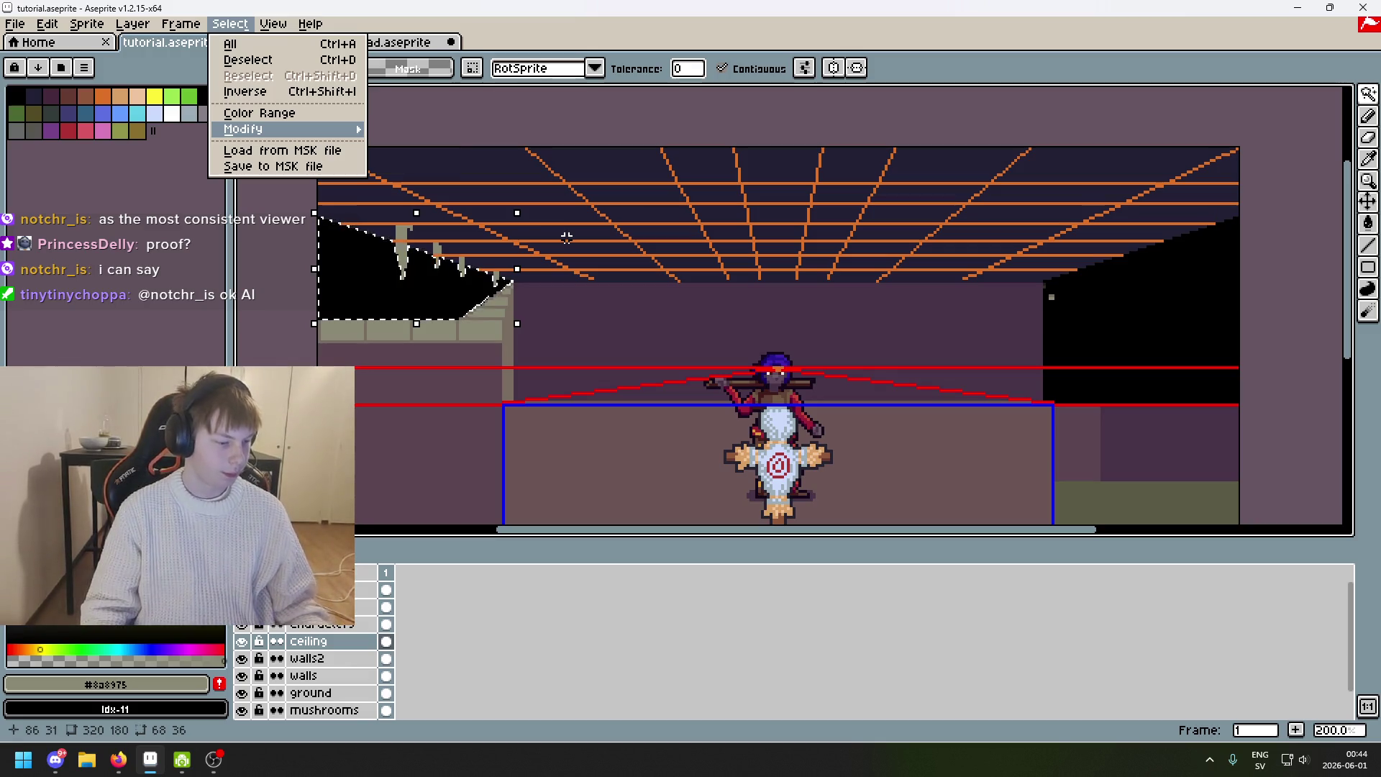
click(520, 192)
key(ctrl+d)
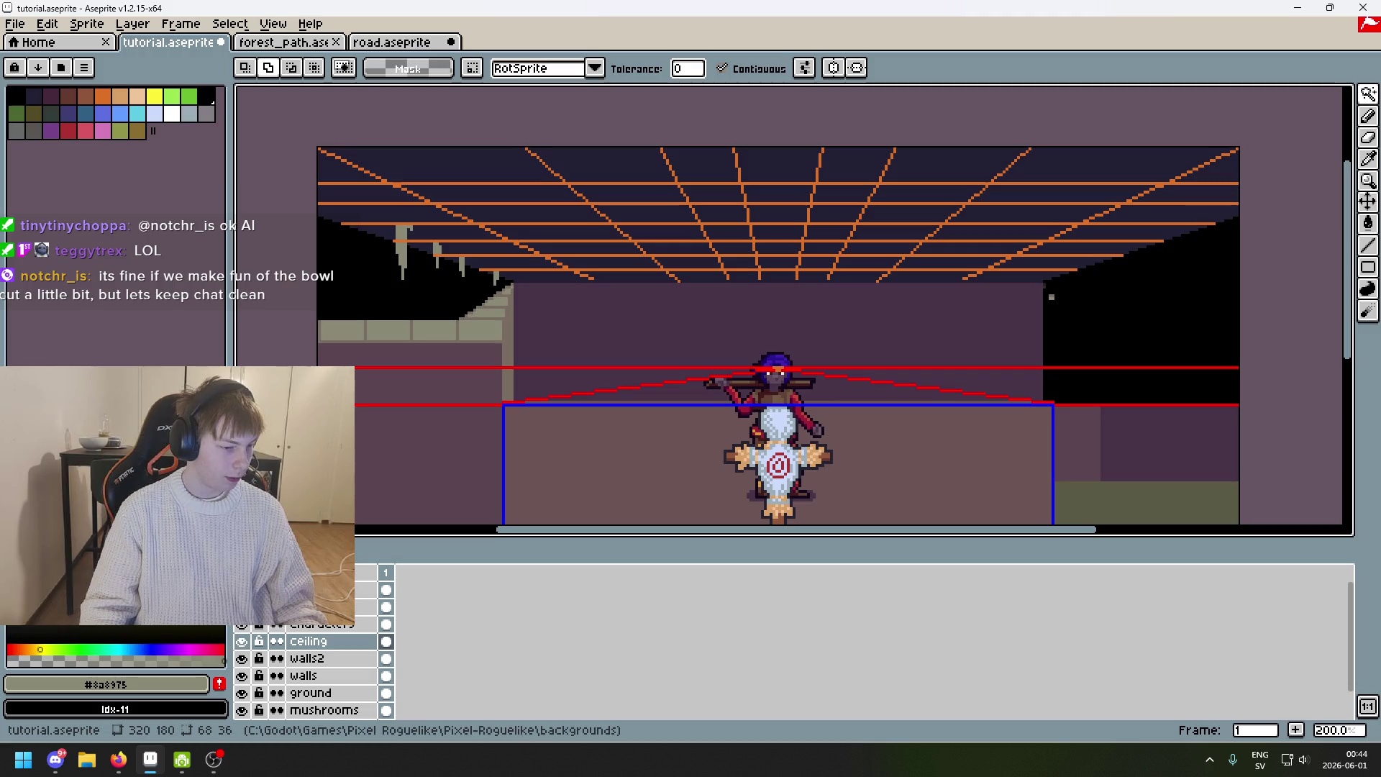
scroll(530, 301, up, 1)
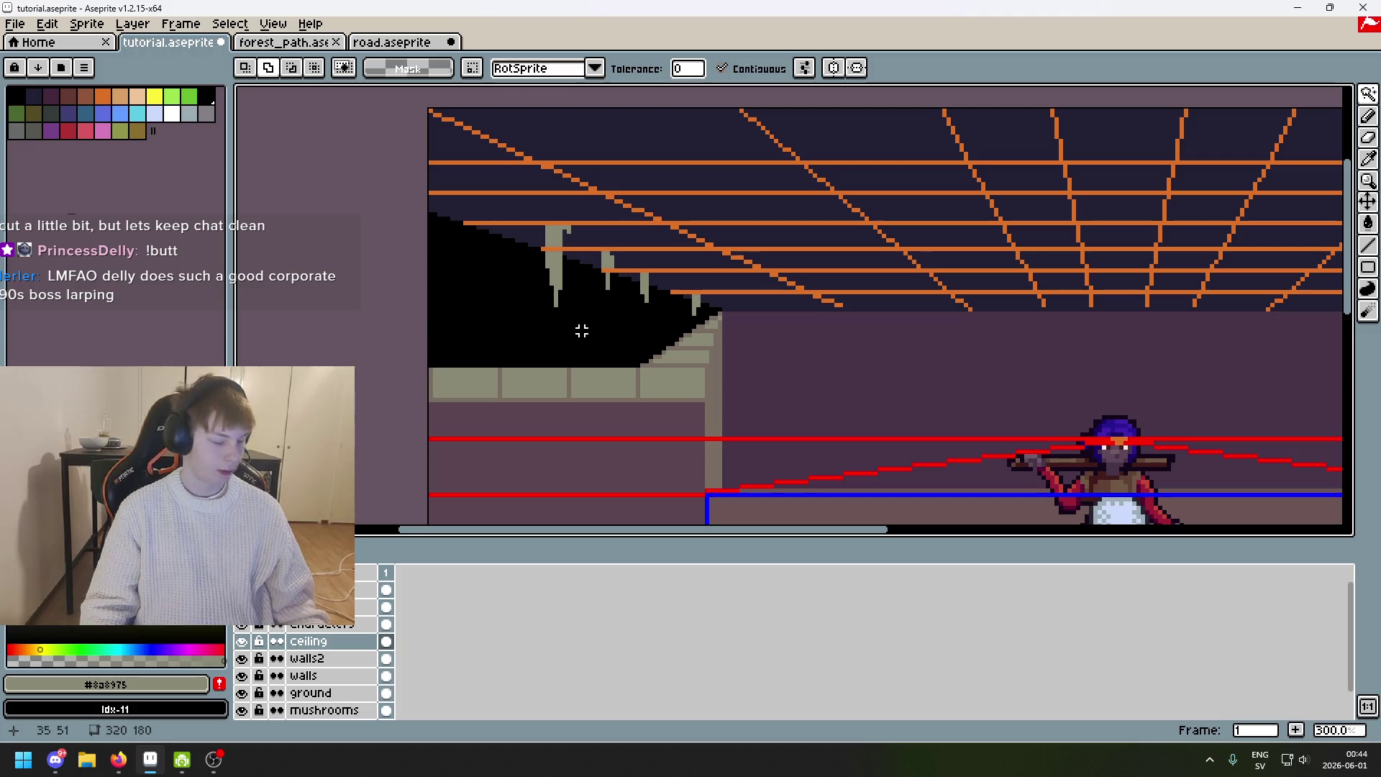
Trial-delete the black ceiling fill over the right wall, then undo the delete and deselect.
click(540, 326)
key(ctrl+d)
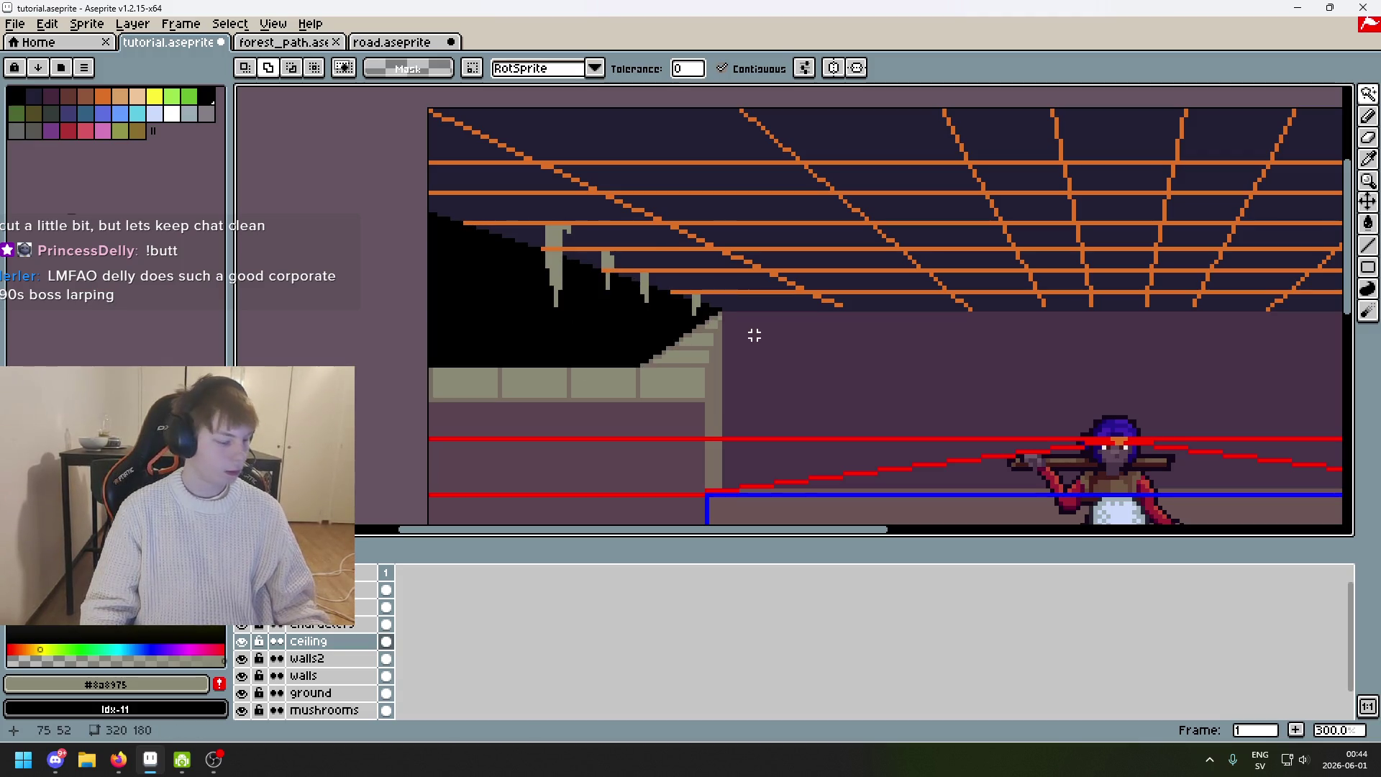
drag(754, 335, 469, 321)
drag(1039, 316, 701, 314)
click(956, 295)
key(ctrl+d)
click(942, 291)
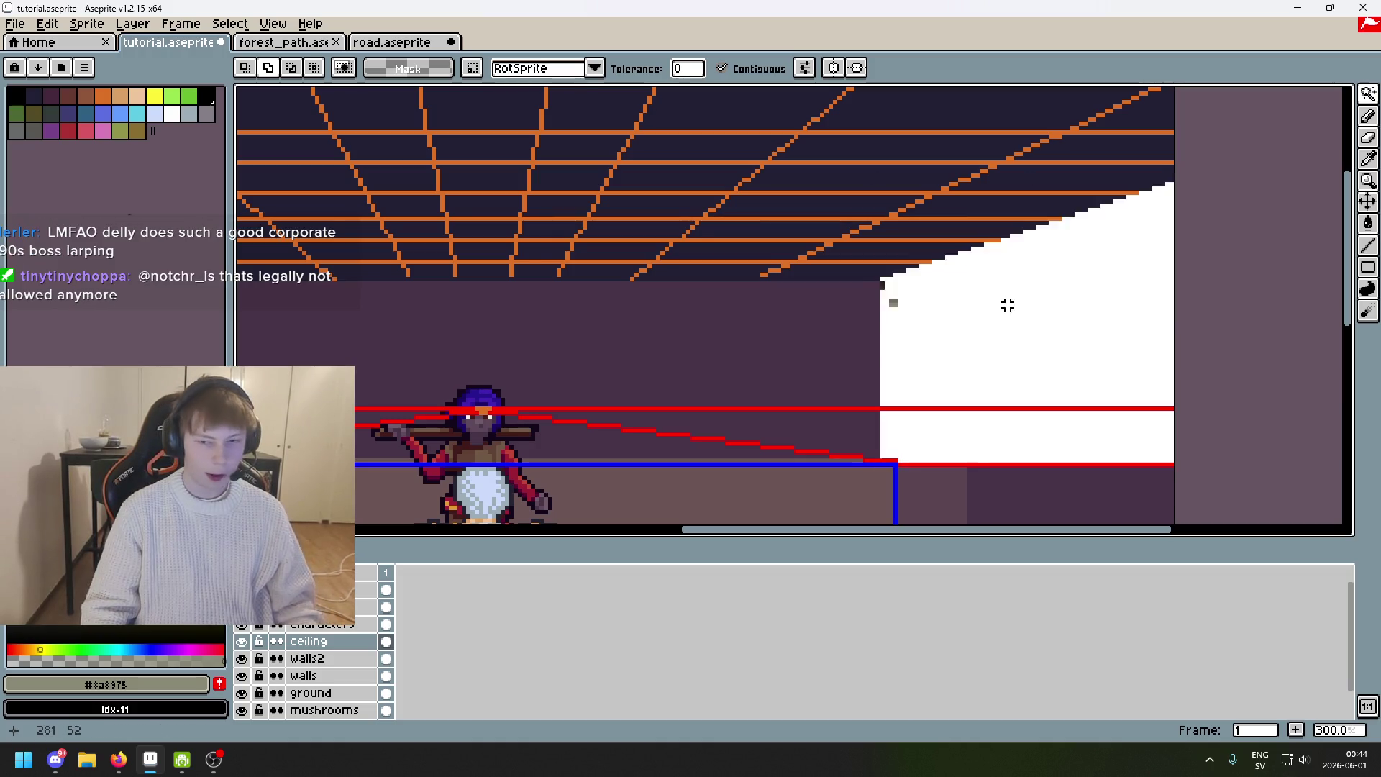
key(Delete)
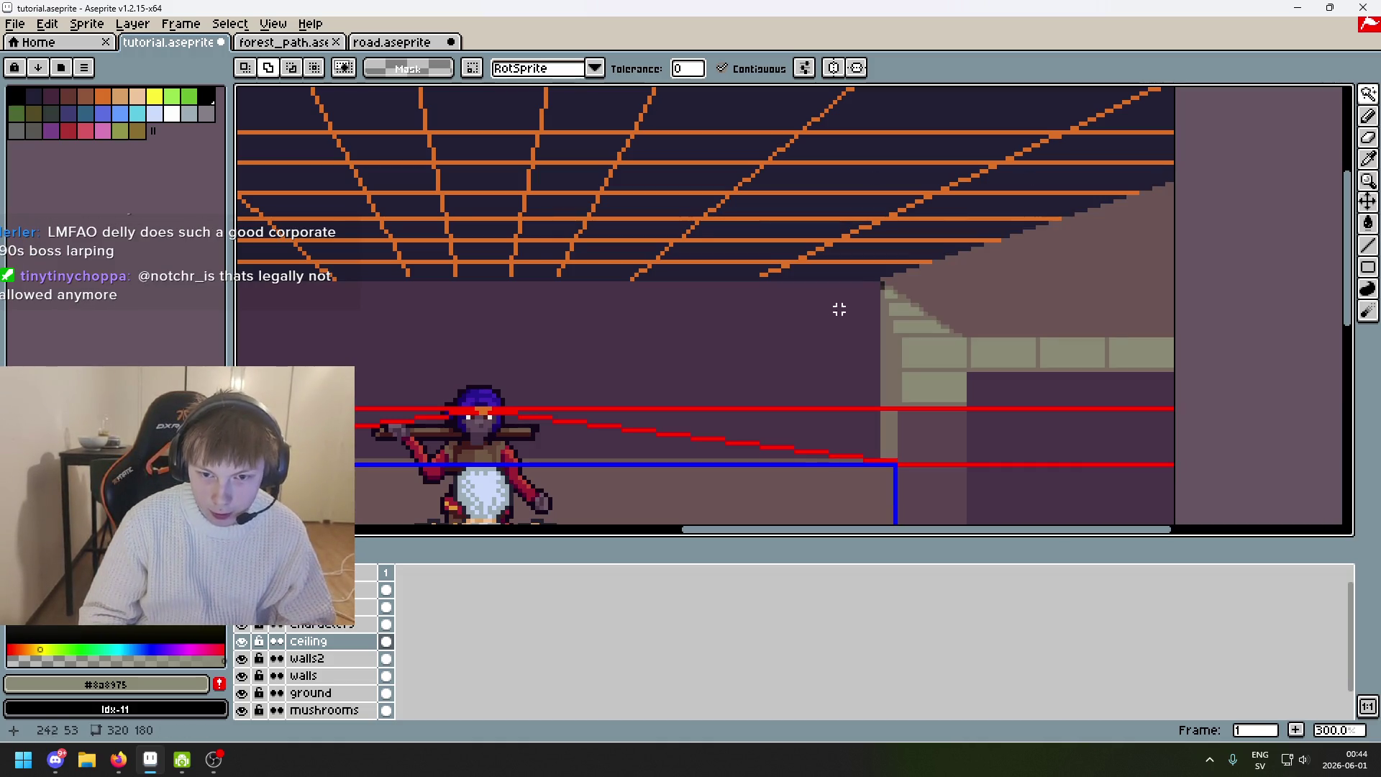
key(ctrl+z)
key(ctrl+d)
Set the Pencil to 1 pixel and try a short stroke on the dark ceiling, undoing it.
scroll(849, 287, up, 4)
key(b)
key(minus)
key(minus)
key(minus)
mouse_move(843, 296)
mouse_down()
mouse_move(843, 330)
mouse_move(901, 358)
mouse_up()
key(ctrl+z)
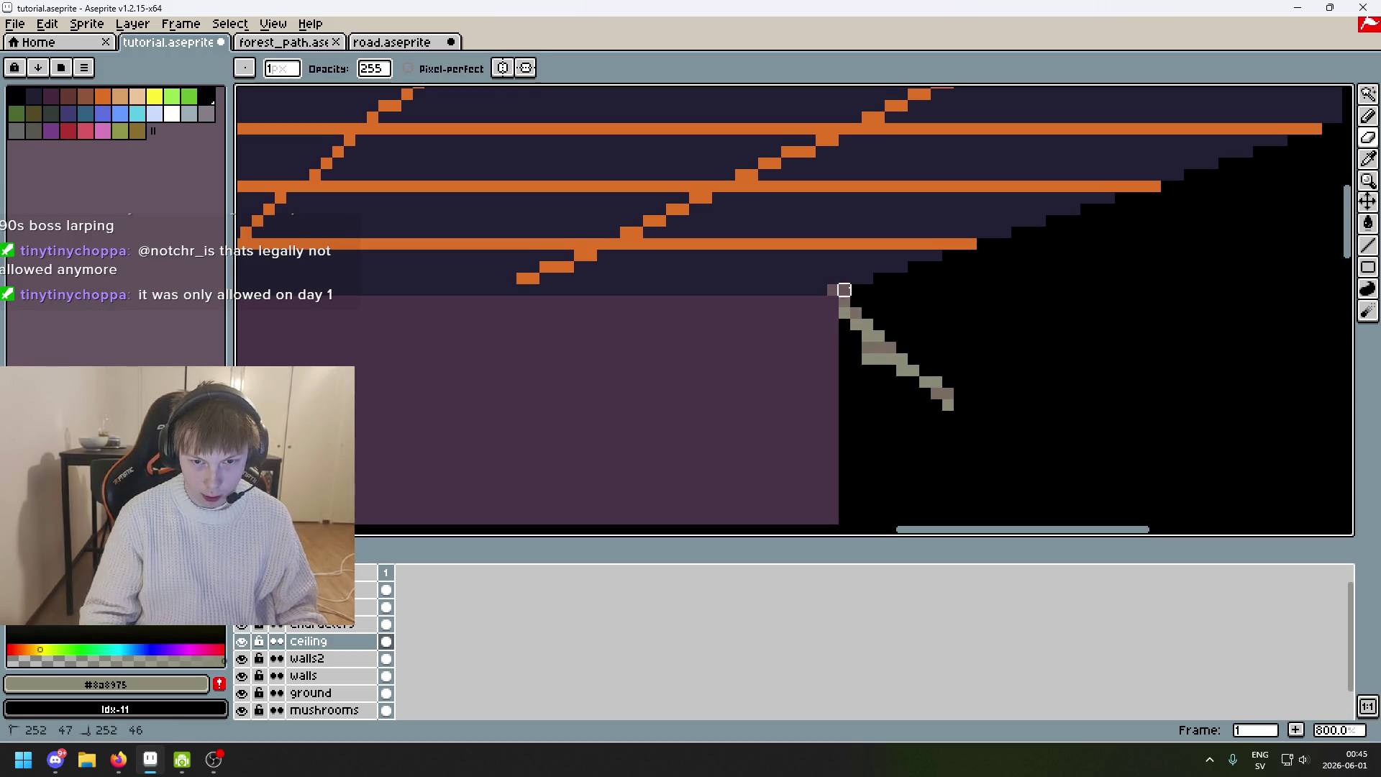
Draw a grey drip hanging from the ceiling edge, undoing a black overpaint on it.
key(ctrl+z)
mouse_move(860, 308)
mouse_down()
mouse_move(836, 299)
mouse_move(856, 359)
mouse_move(960, 394)
mouse_up()
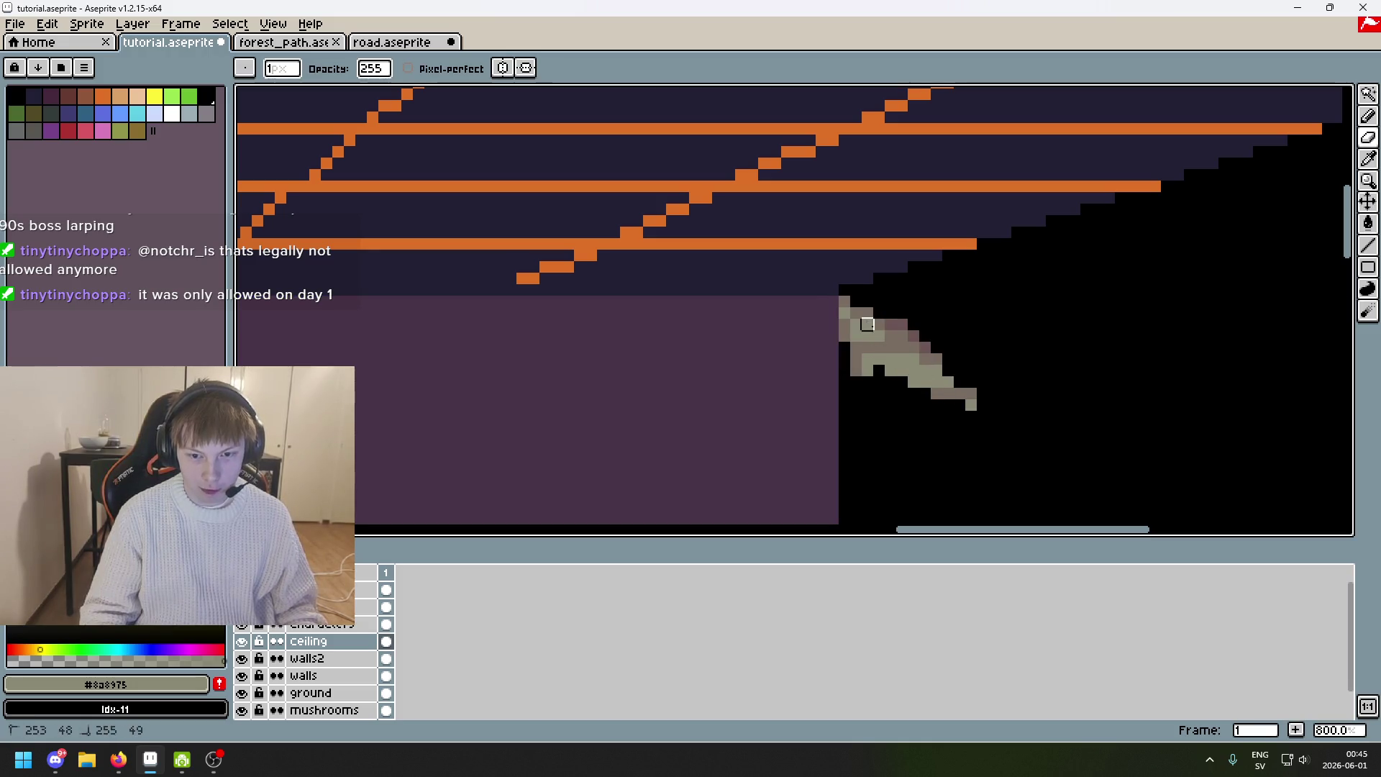
scroll(879, 336, up, 4)
drag(887, 256, 802, 262)
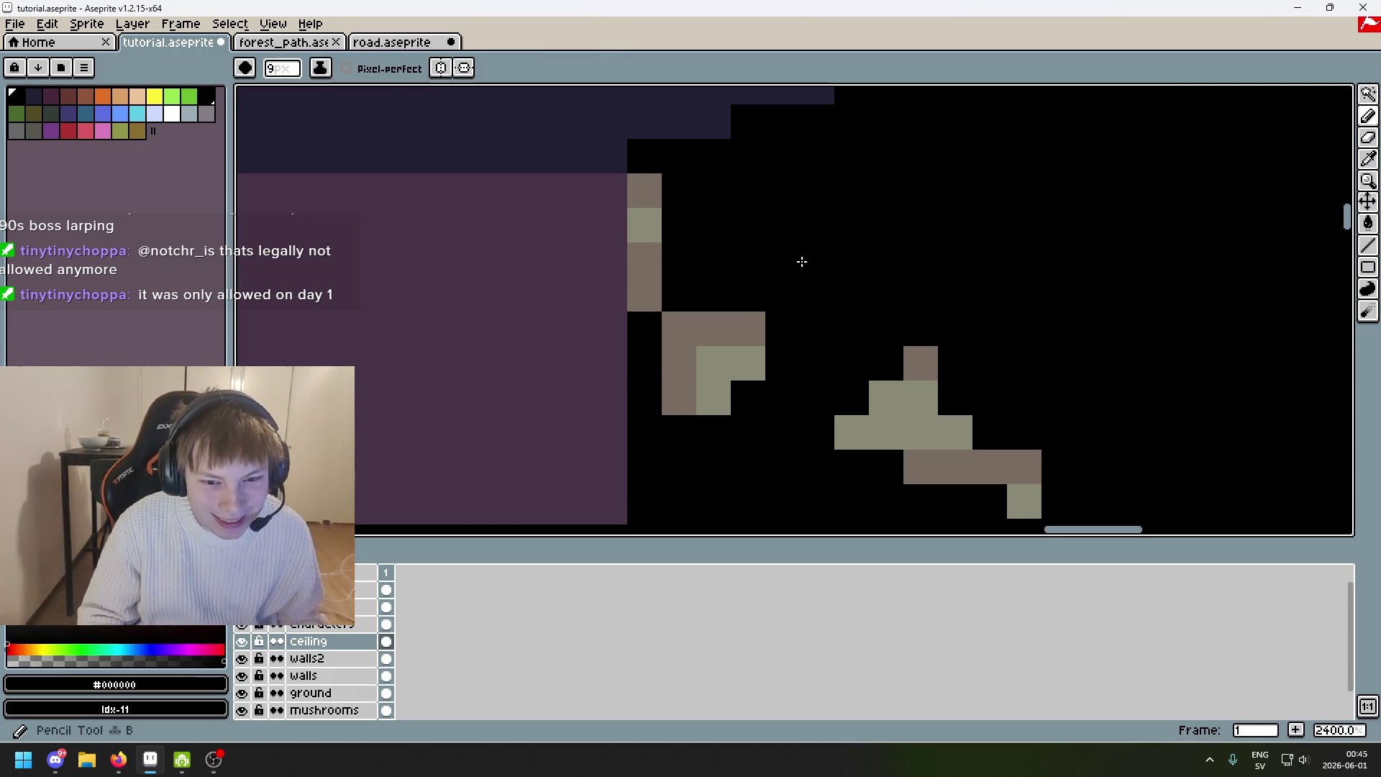
key(ctrl+z)
Enlarge the brush to 7 px and paint a wide grey diagonal along the ceiling edge.
key(b)
drag(641, 188, 675, 292)
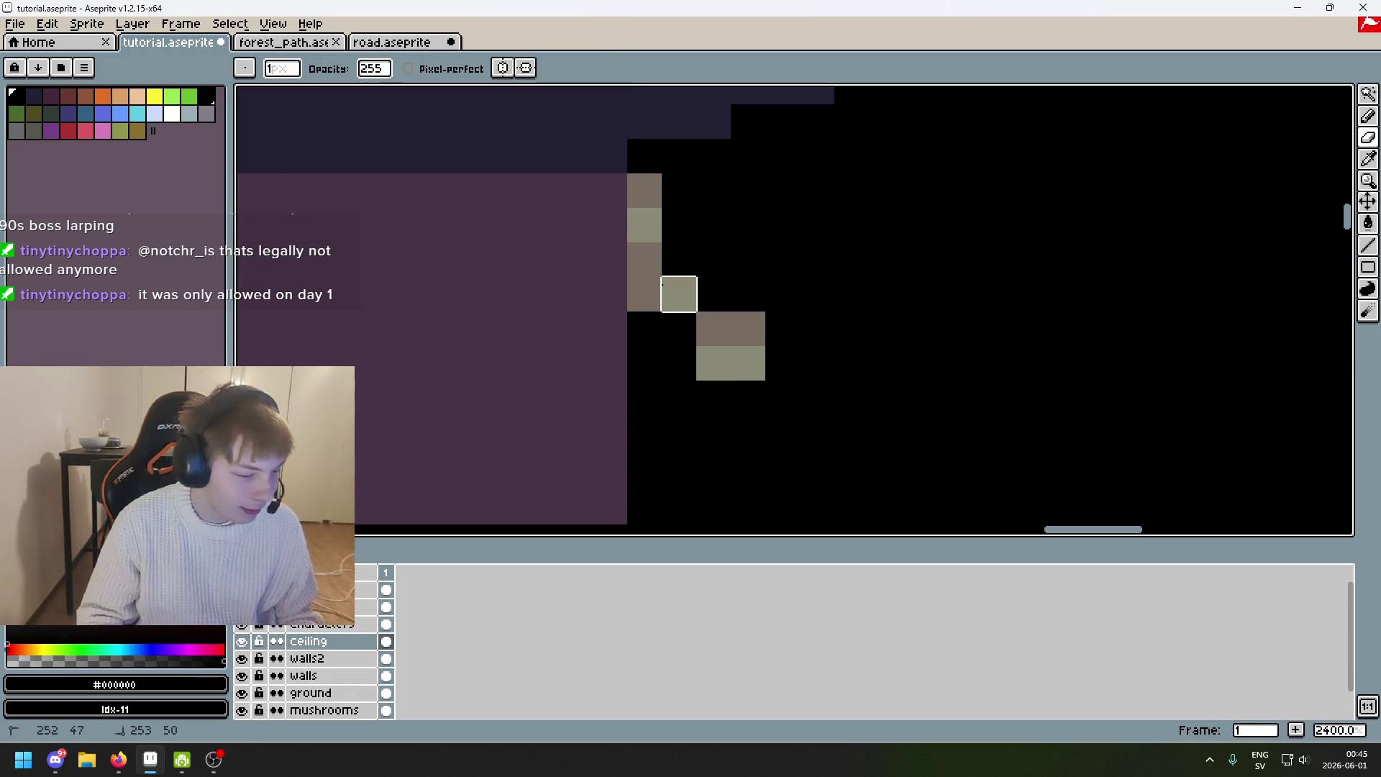
scroll(675, 293, down, 4)
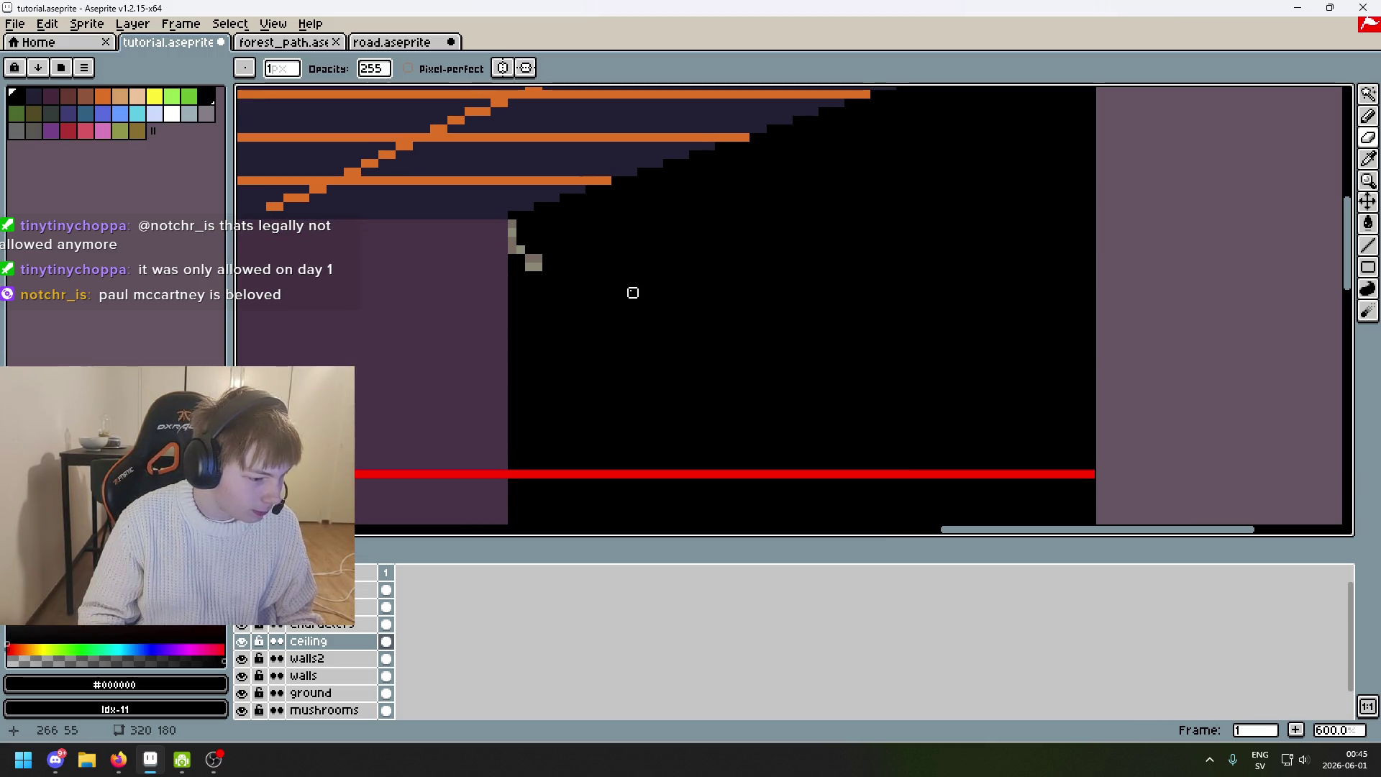
scroll(675, 293, down, 2)
key(plus)
key(plus)
key(plus)
drag(607, 287, 601, 295)
mouse_move(572, 249)
mouse_down()
mouse_move(586, 282)
mouse_move(677, 345)
mouse_move(633, 324)
mouse_move(580, 271)
mouse_move(709, 364)
mouse_move(688, 356)
mouse_move(879, 330)
mouse_move(774, 315)
mouse_move(787, 329)
mouse_move(574, 339)
mouse_move(954, 387)
mouse_move(721, 398)
mouse_move(626, 419)
mouse_move(868, 473)
mouse_move(851, 461)
mouse_up()
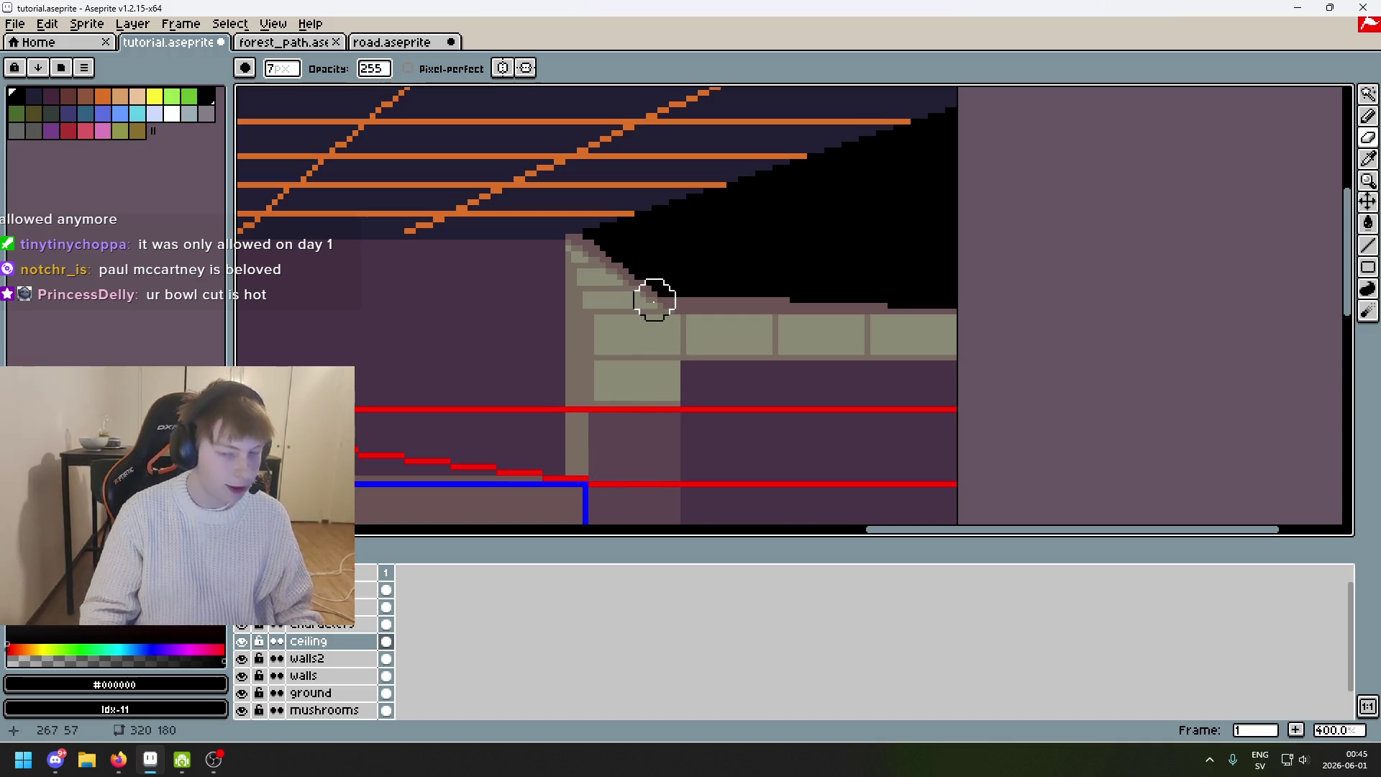
With the 1 px Pencil, paint the pink ledge pixels under the ceiling black.
scroll(608, 244, up, 3)
key(b)
scroll(607, 237, up, 4)
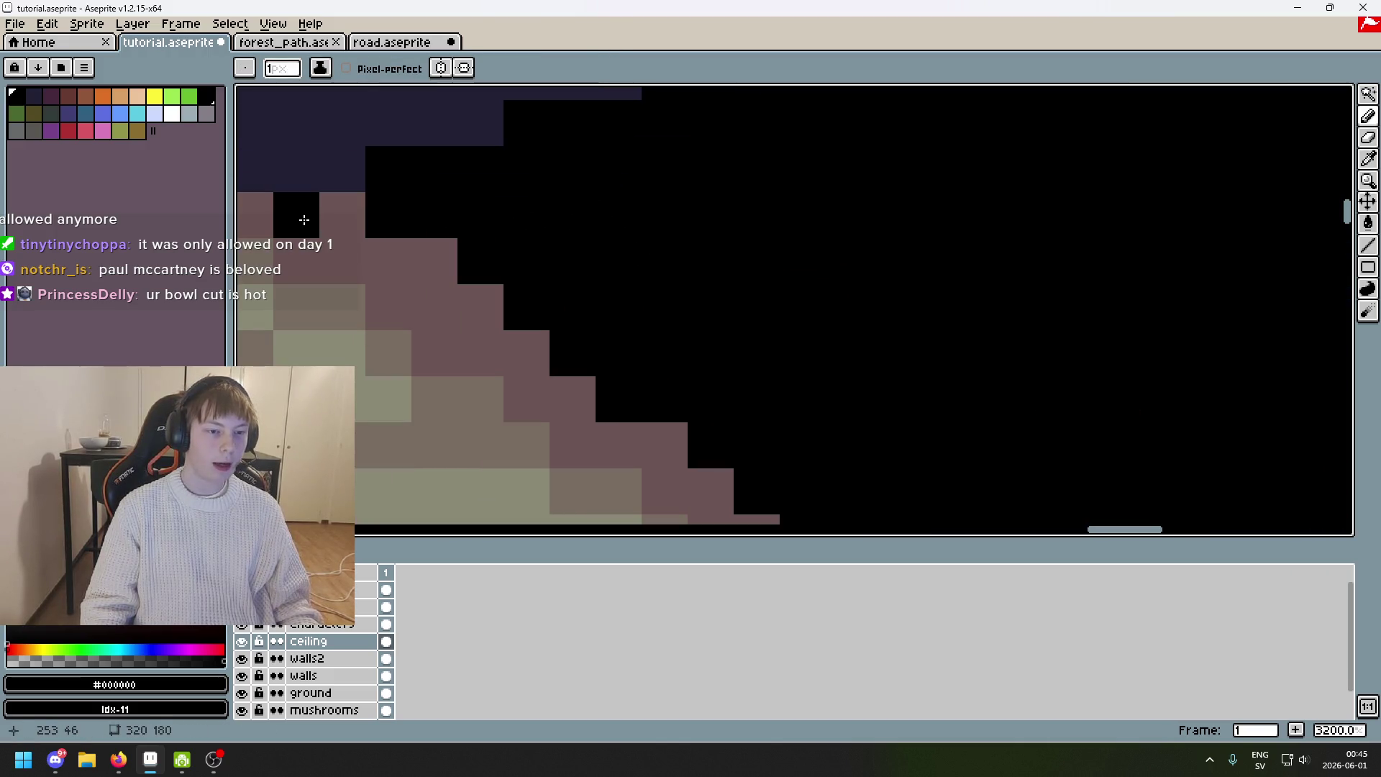
scroll(301, 221, down, 1)
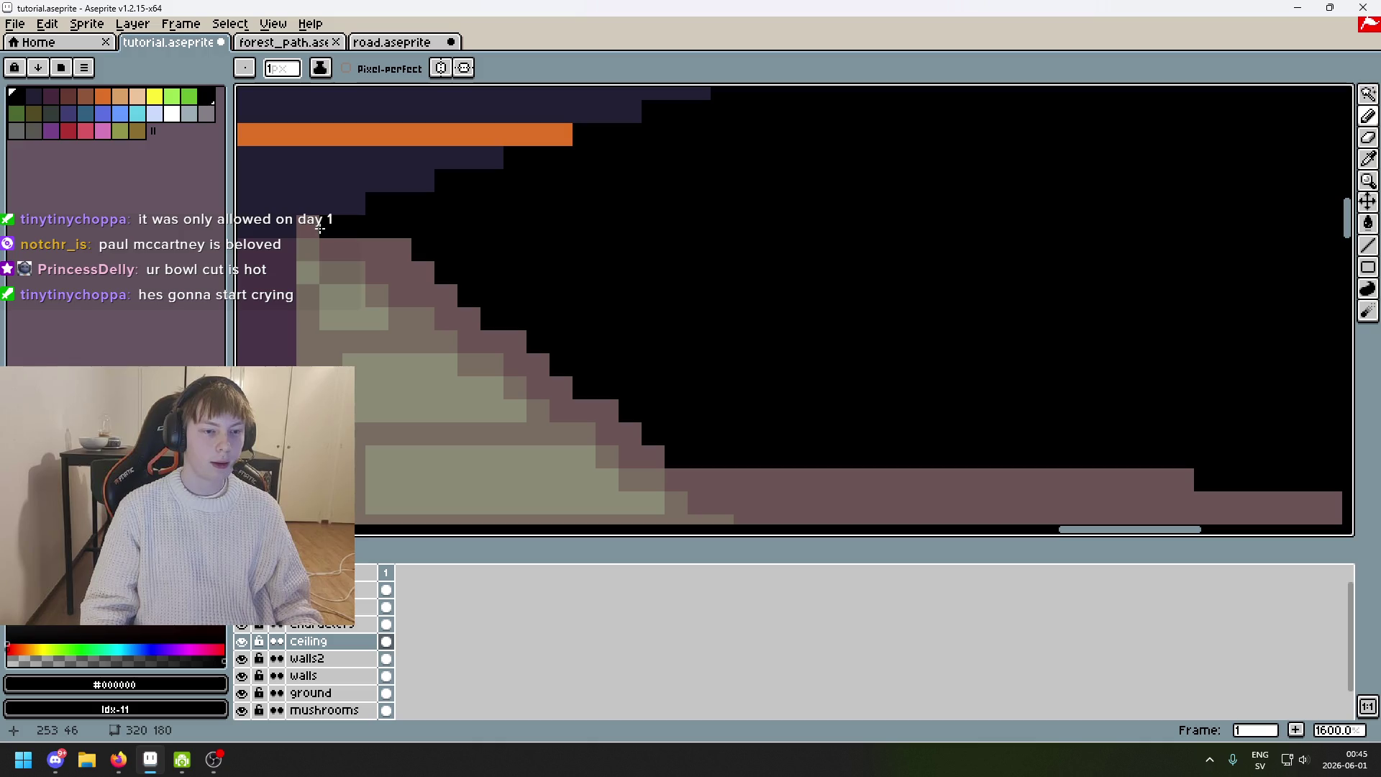
mouse_move(334, 248)
mouse_down()
mouse_move(395, 264)
mouse_move(608, 410)
mouse_move(633, 448)
mouse_move(672, 456)
mouse_up()
scroll(651, 454, down, 3)
scroll(653, 365, up, 3)
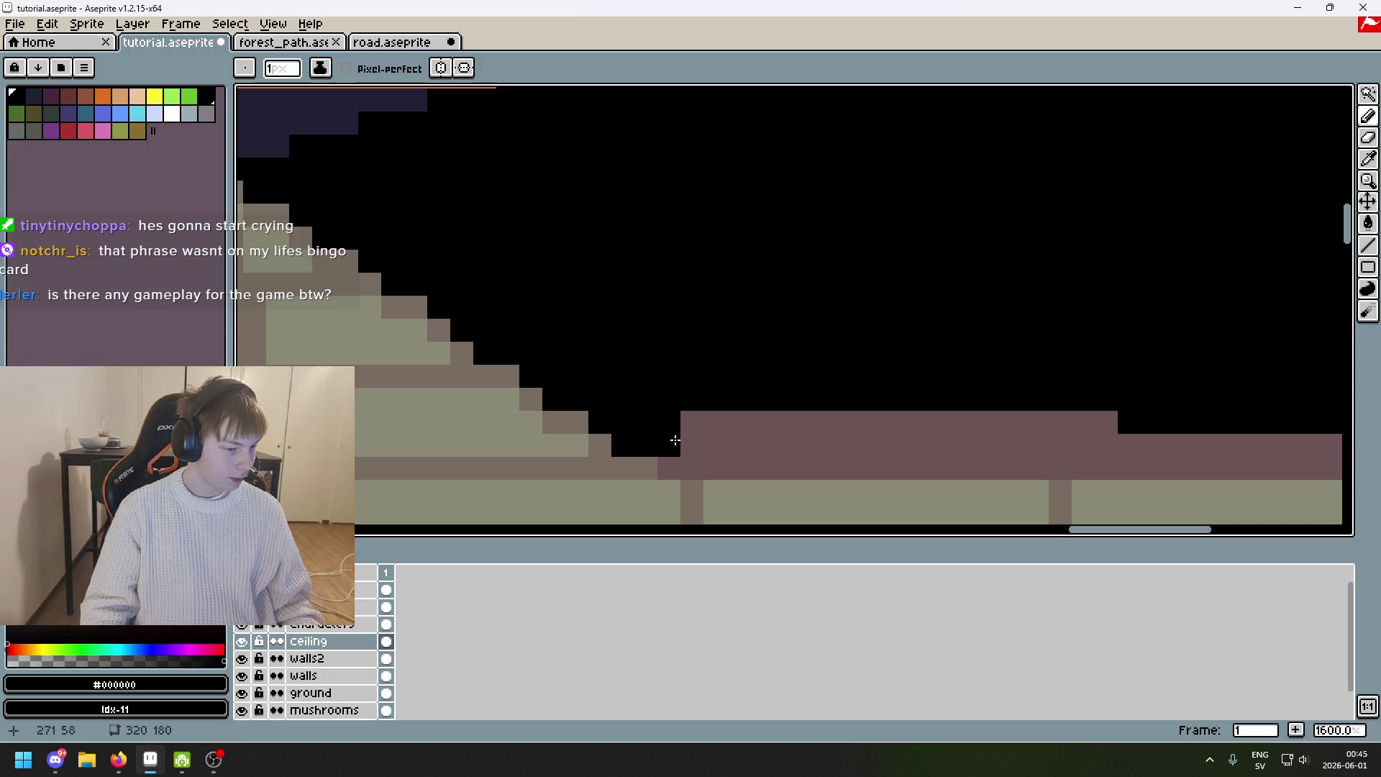
scroll(680, 434, down, 1)
click(682, 460)
Blacken the mauve ledge's bottom row and its right-hand part beneath the ceiling beams.
scroll(1147, 369, right, 5)
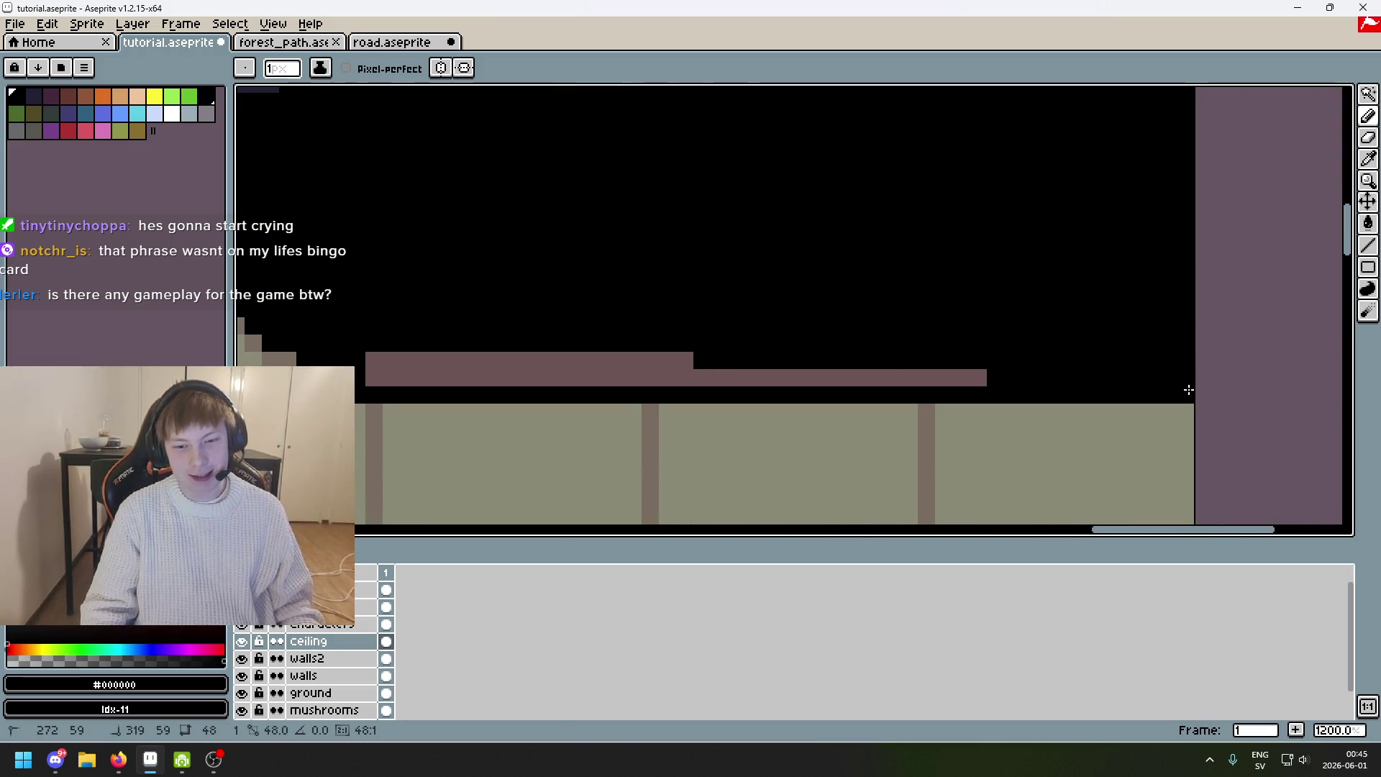
scroll(1100, 344, down, 5)
mouse_move(940, 362)
mouse_down()
mouse_move(696, 339)
mouse_move(878, 309)
mouse_move(732, 267)
mouse_move(349, 245)
mouse_up()
scroll(716, 299, up, 3)
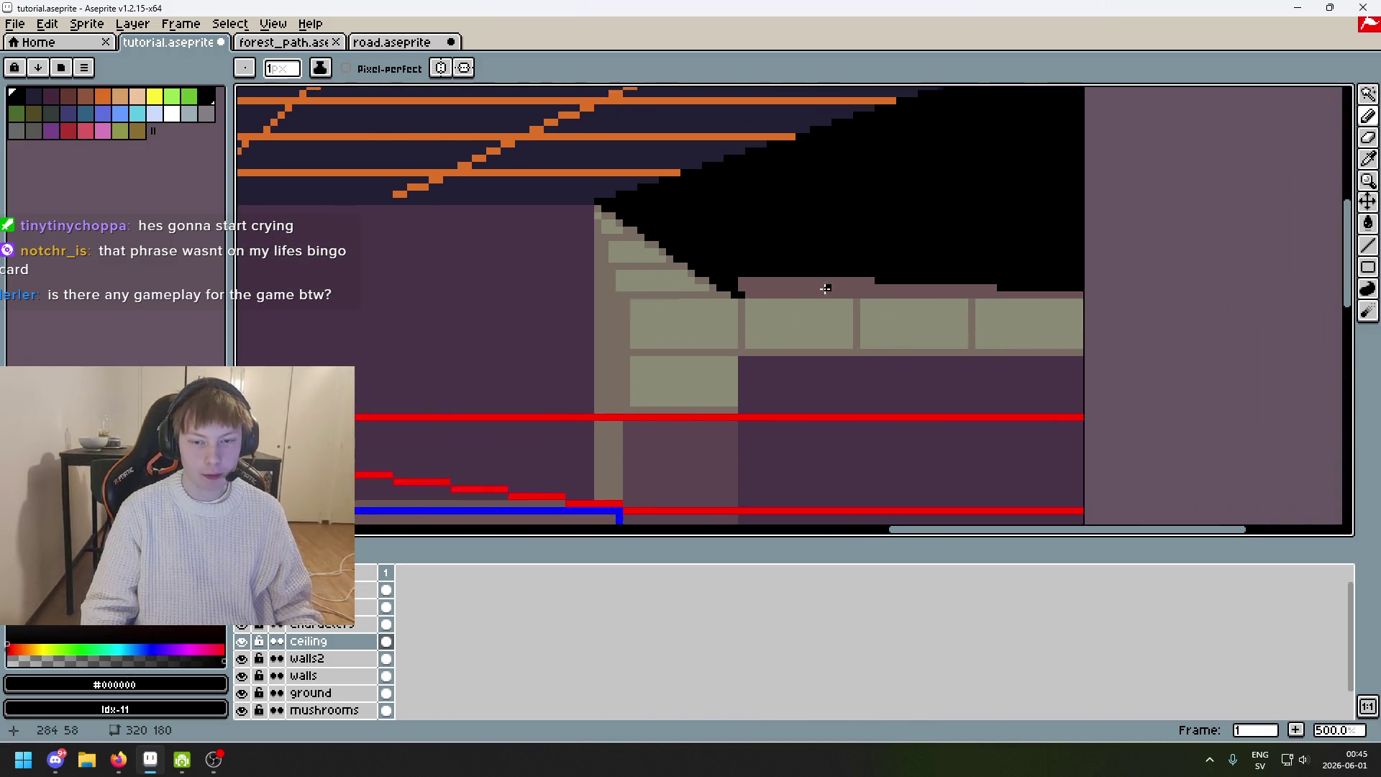
drag(699, 298, 1242, 299)
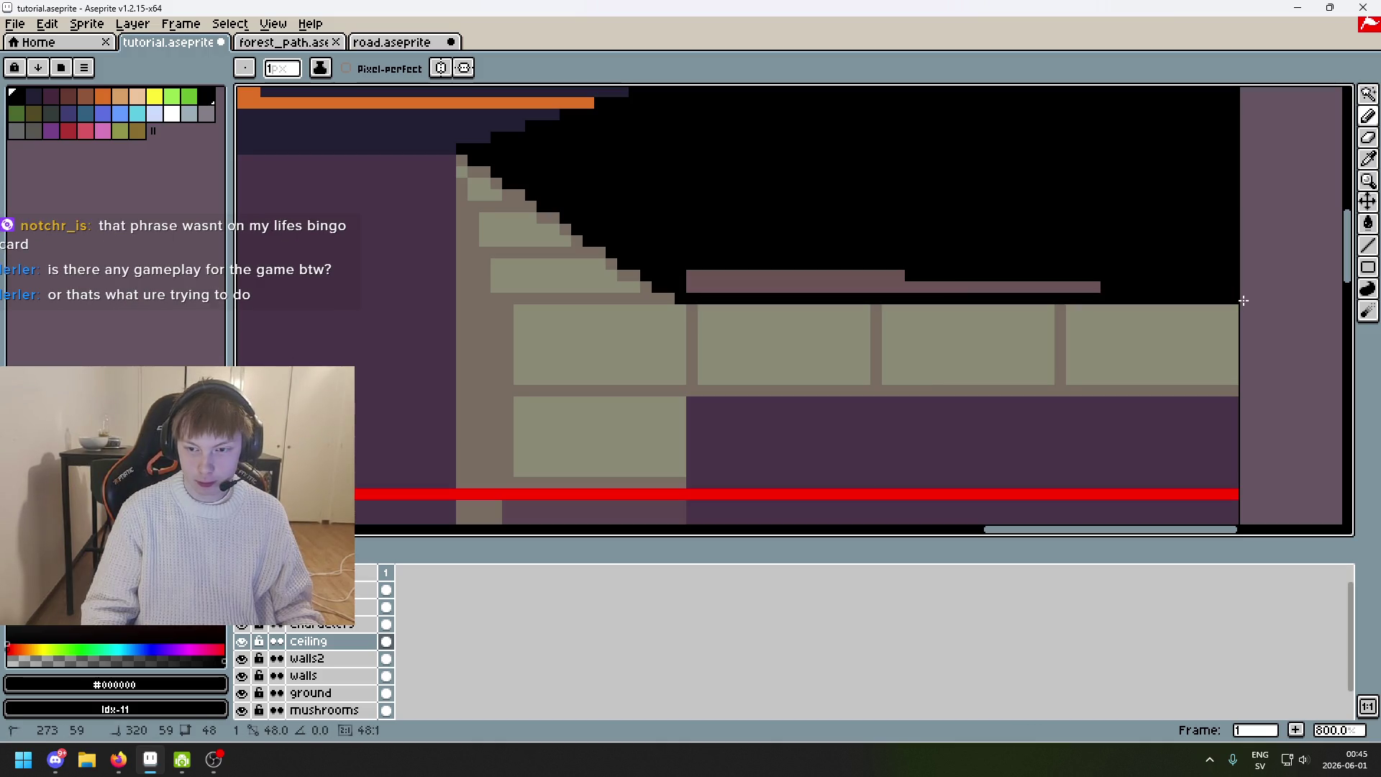
mouse_move(1119, 295)
mouse_down()
mouse_move(748, 290)
mouse_move(945, 287)
mouse_up()
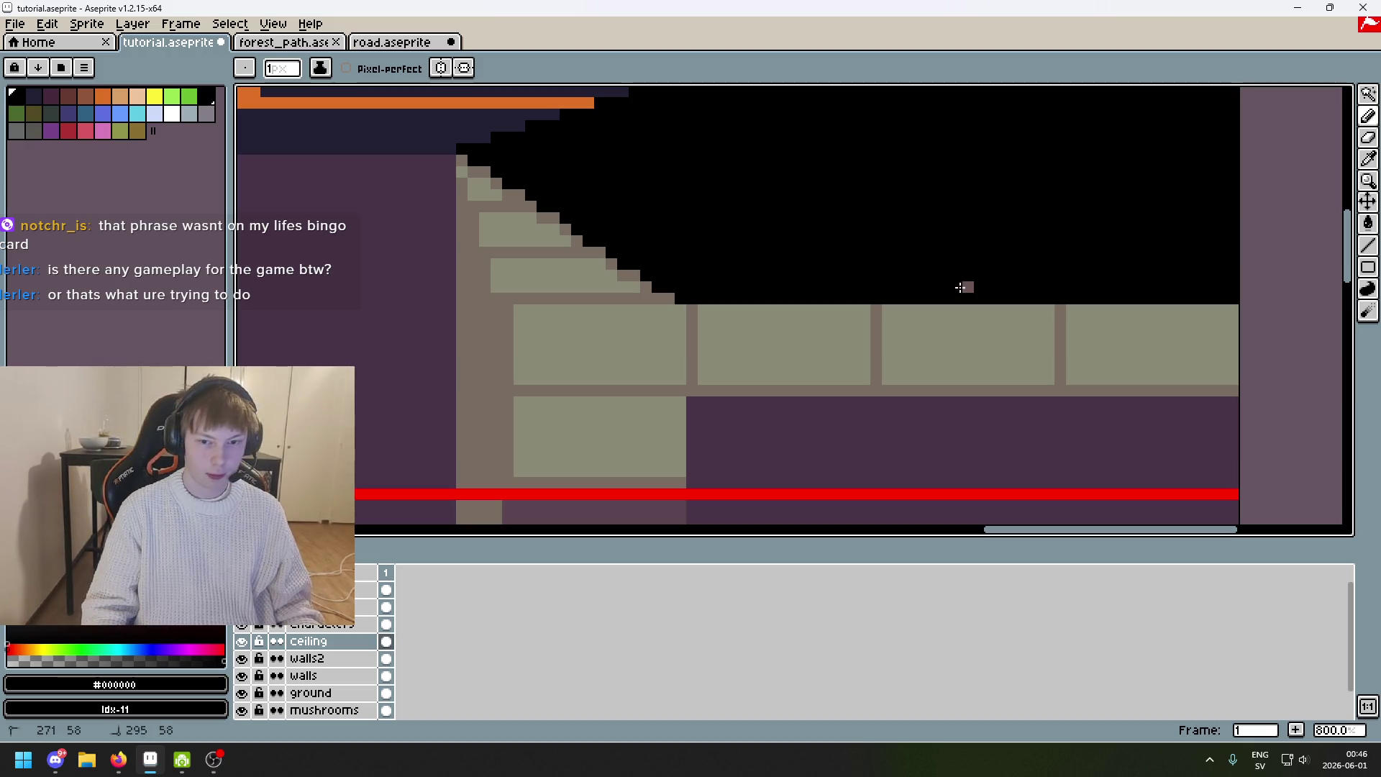
scroll(850, 314, down, 4)
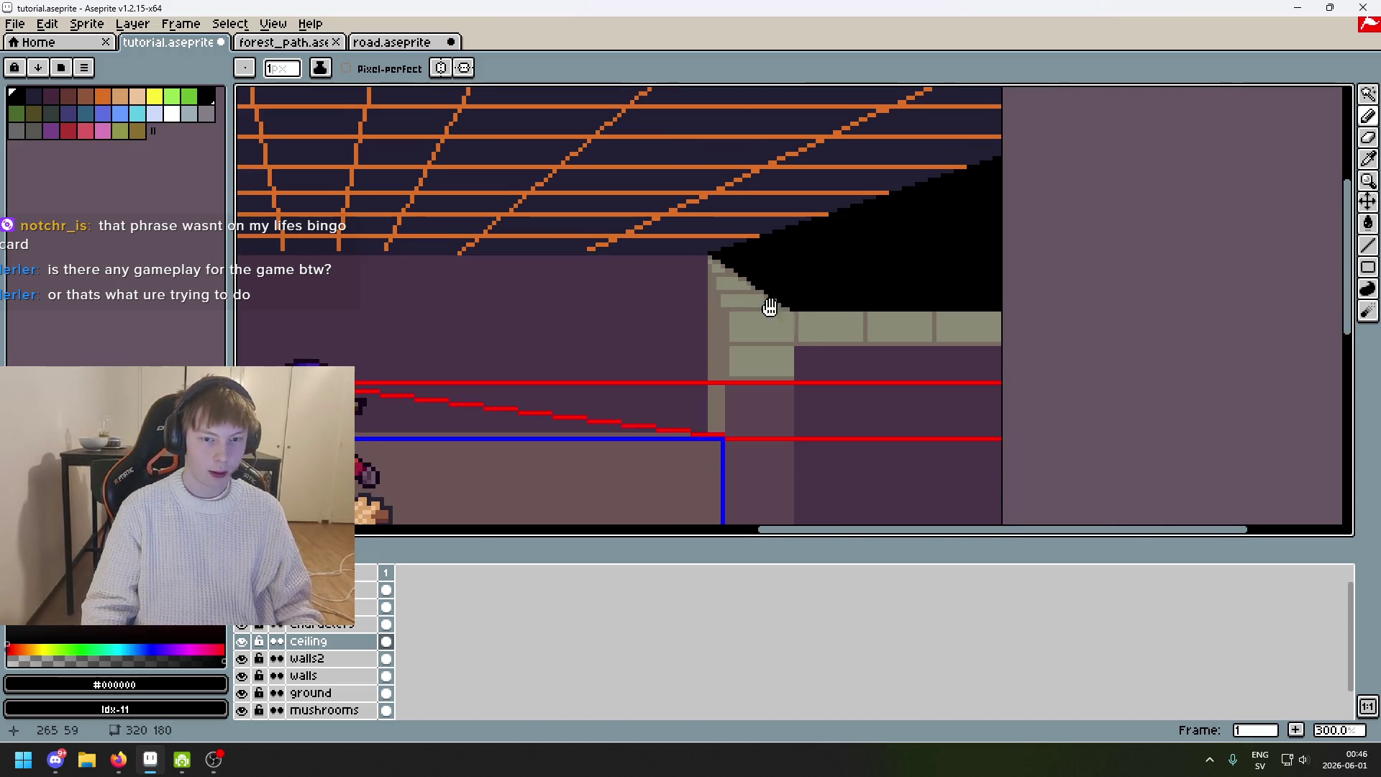
scroll(766, 308, down, 1)
scroll(1038, 267, left, 2)
scroll(738, 272, right, 3)
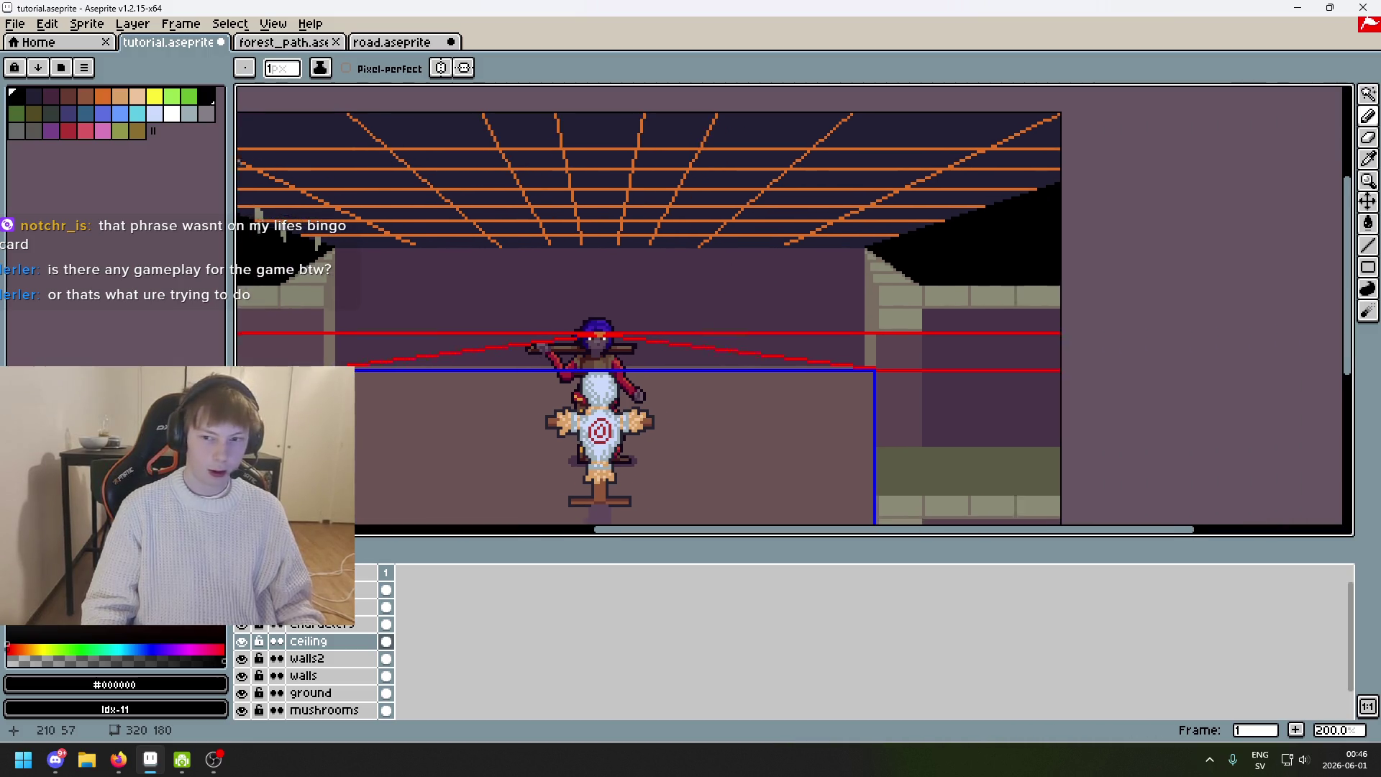
mouse_move(1373, 115)
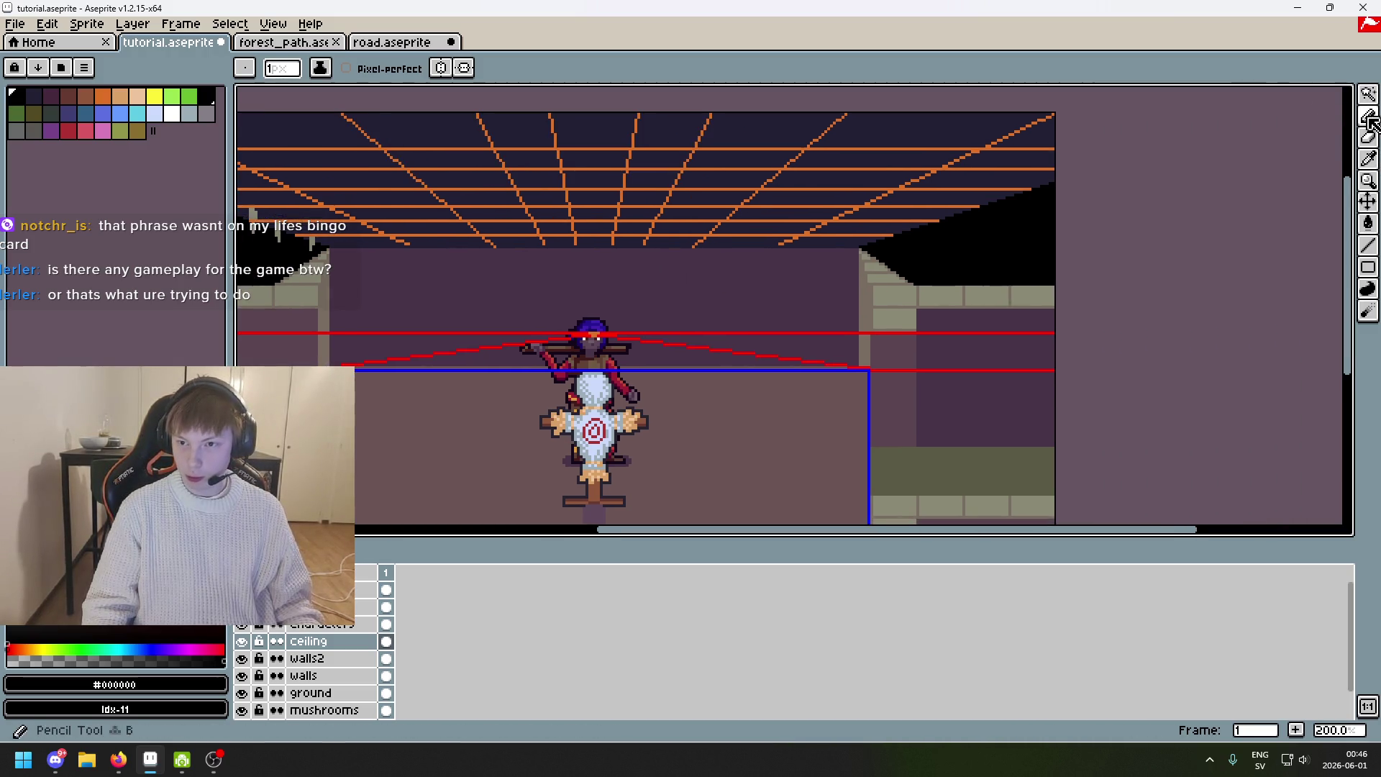
scroll(952, 228, up, 1)
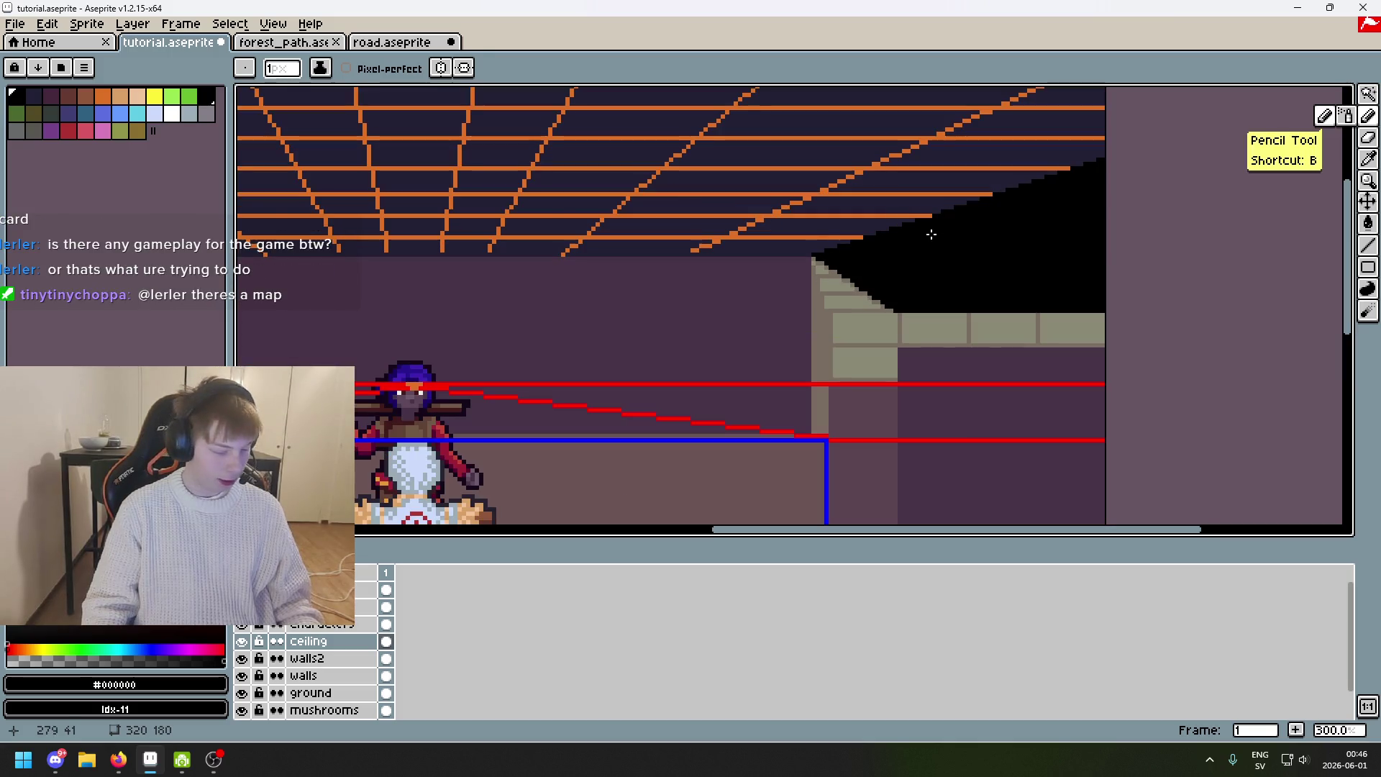
scroll(952, 228, down, 3)
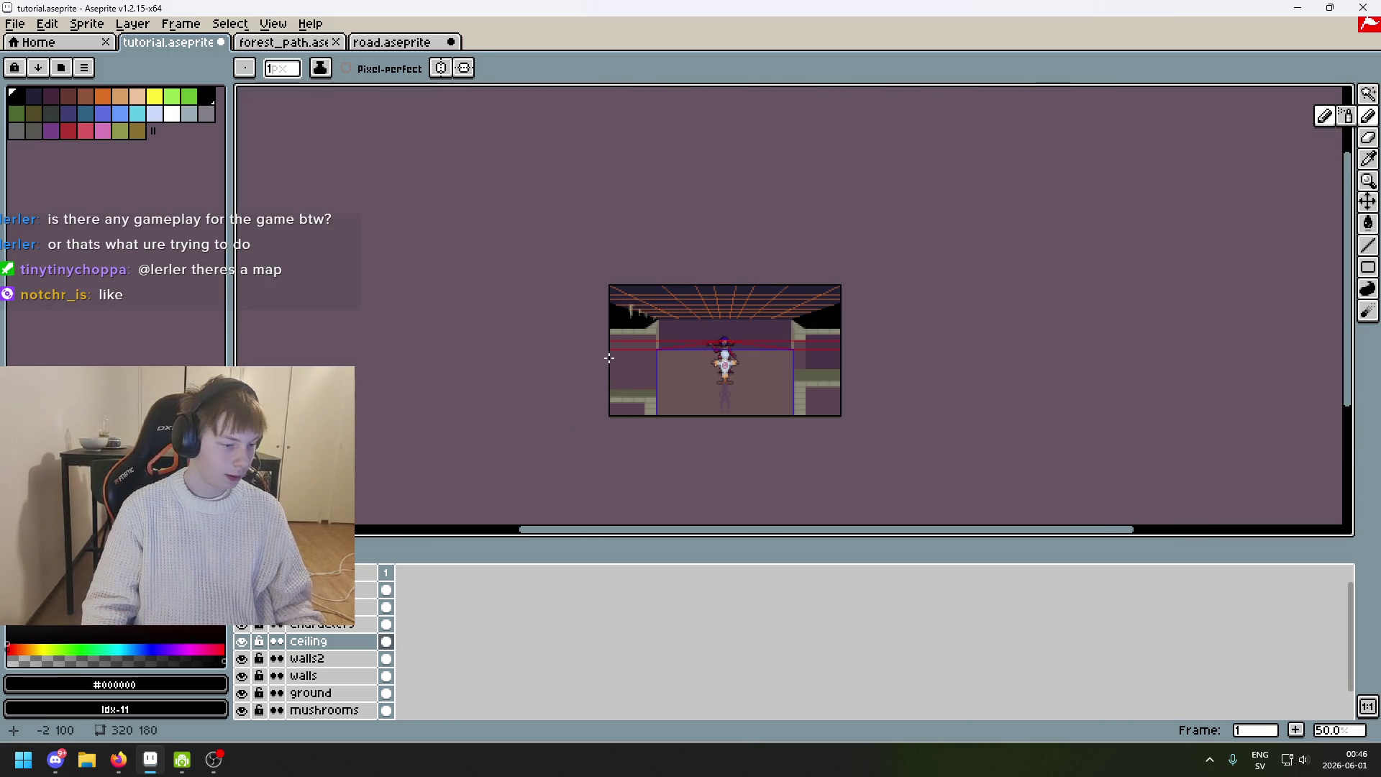
scroll(609, 359, up, 1)
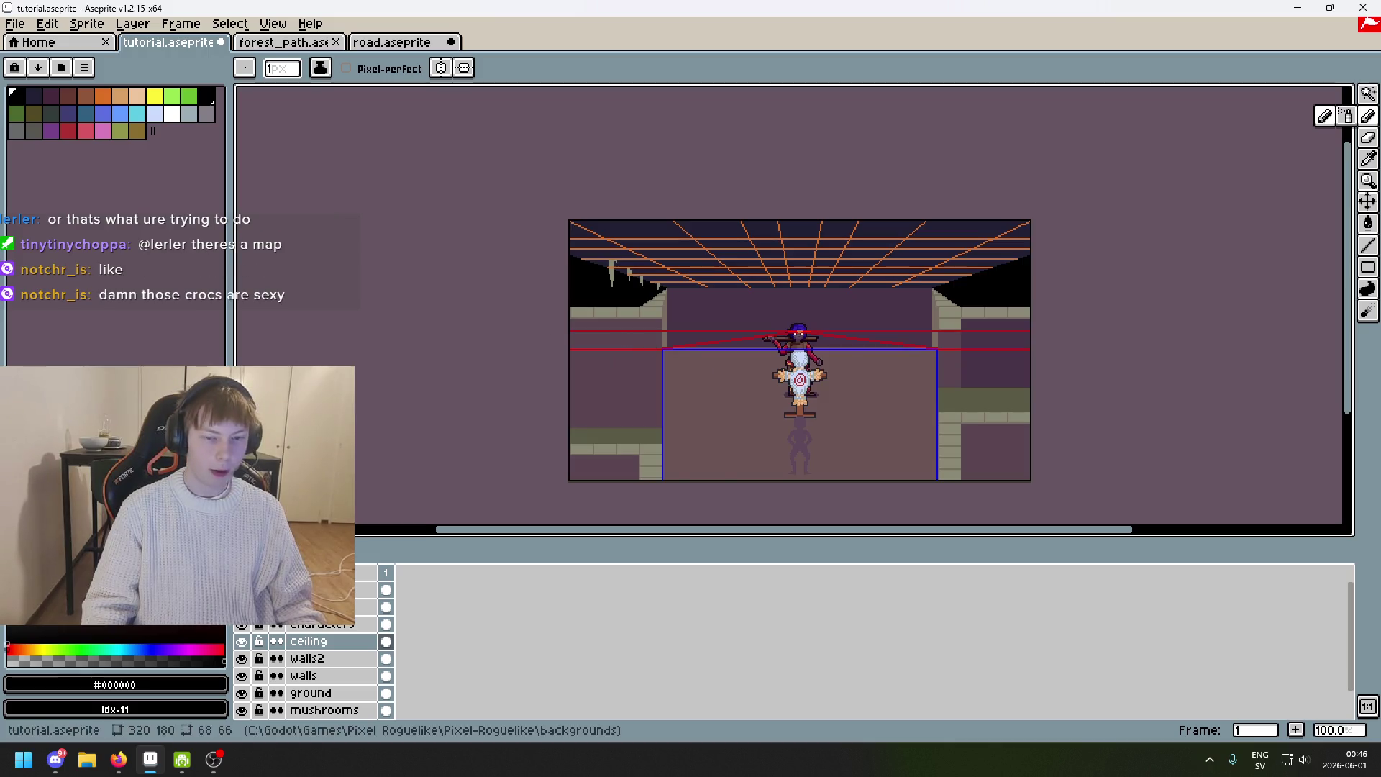
scroll(699, 337, up, 1)
mouse_move(694, 299)
mouse_down()
mouse_move(431, 247)
mouse_move(878, 197)
mouse_move(511, 206)
mouse_move(540, 290)
mouse_move(892, 215)
mouse_up()
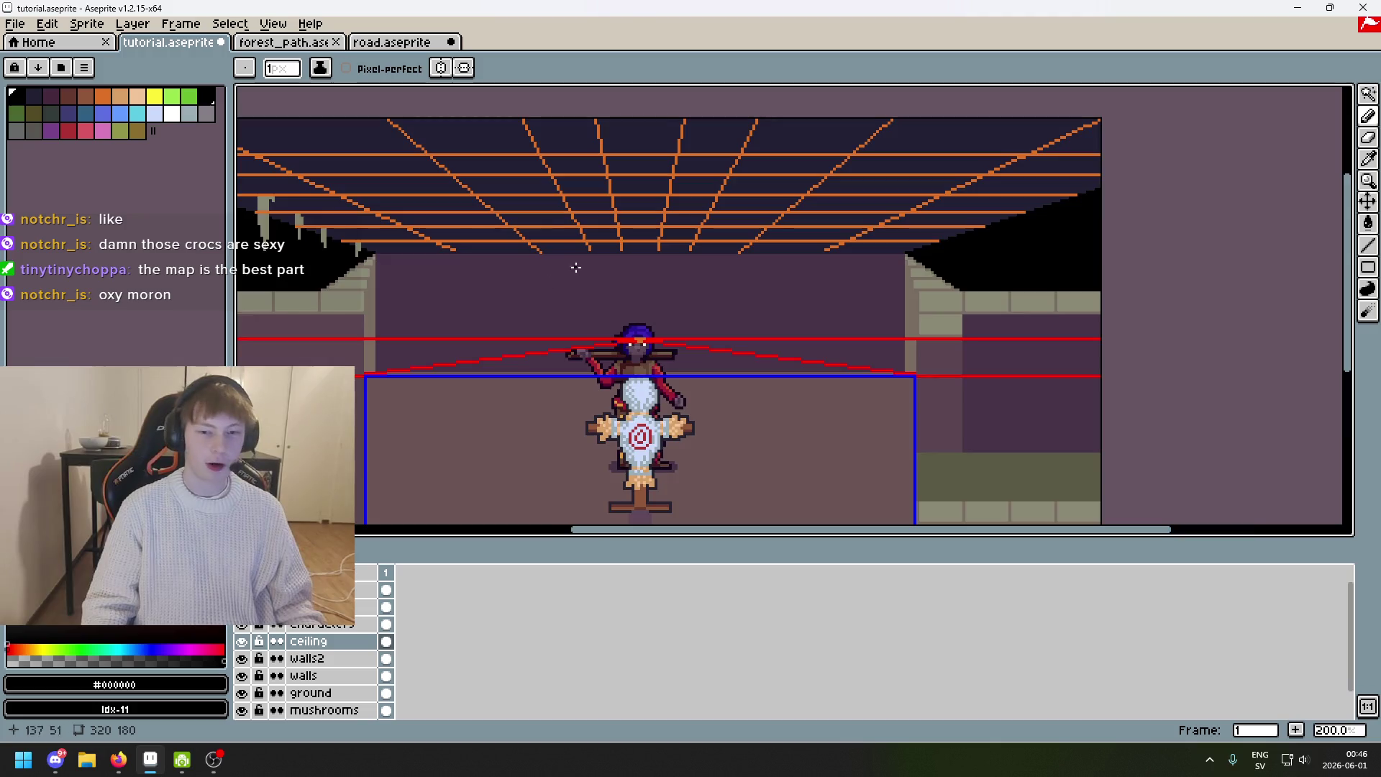
scroll(571, 271, down, 1)
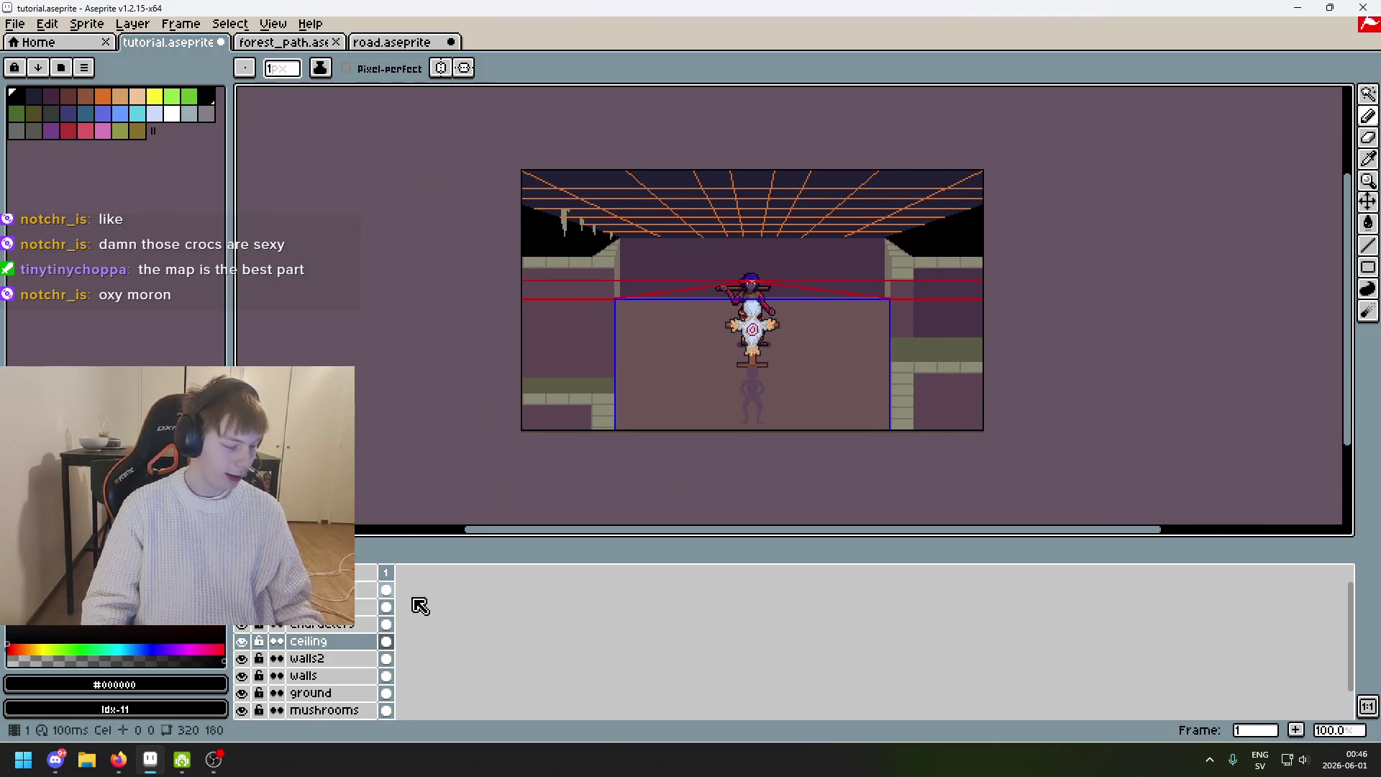
scroll(661, 278, up, 1)
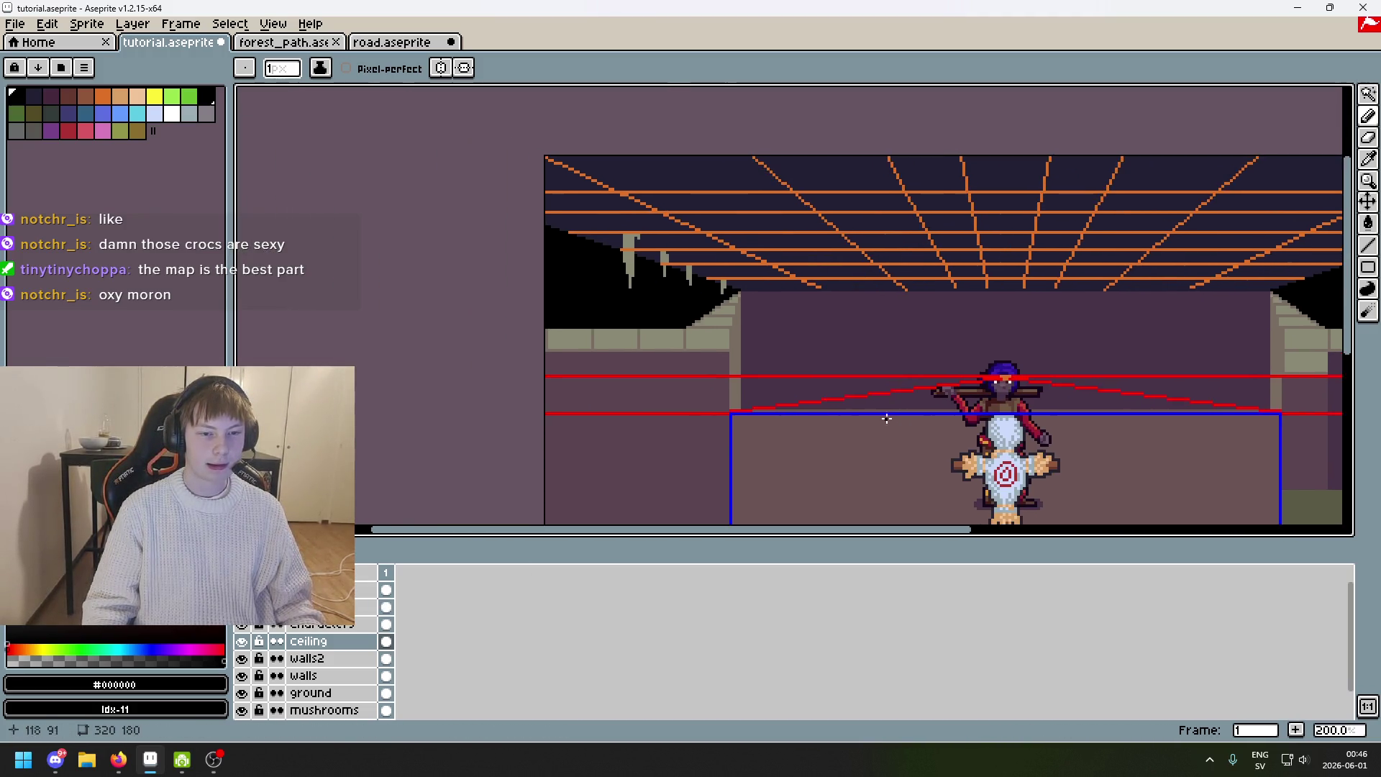
click(243, 643)
click(243, 643)
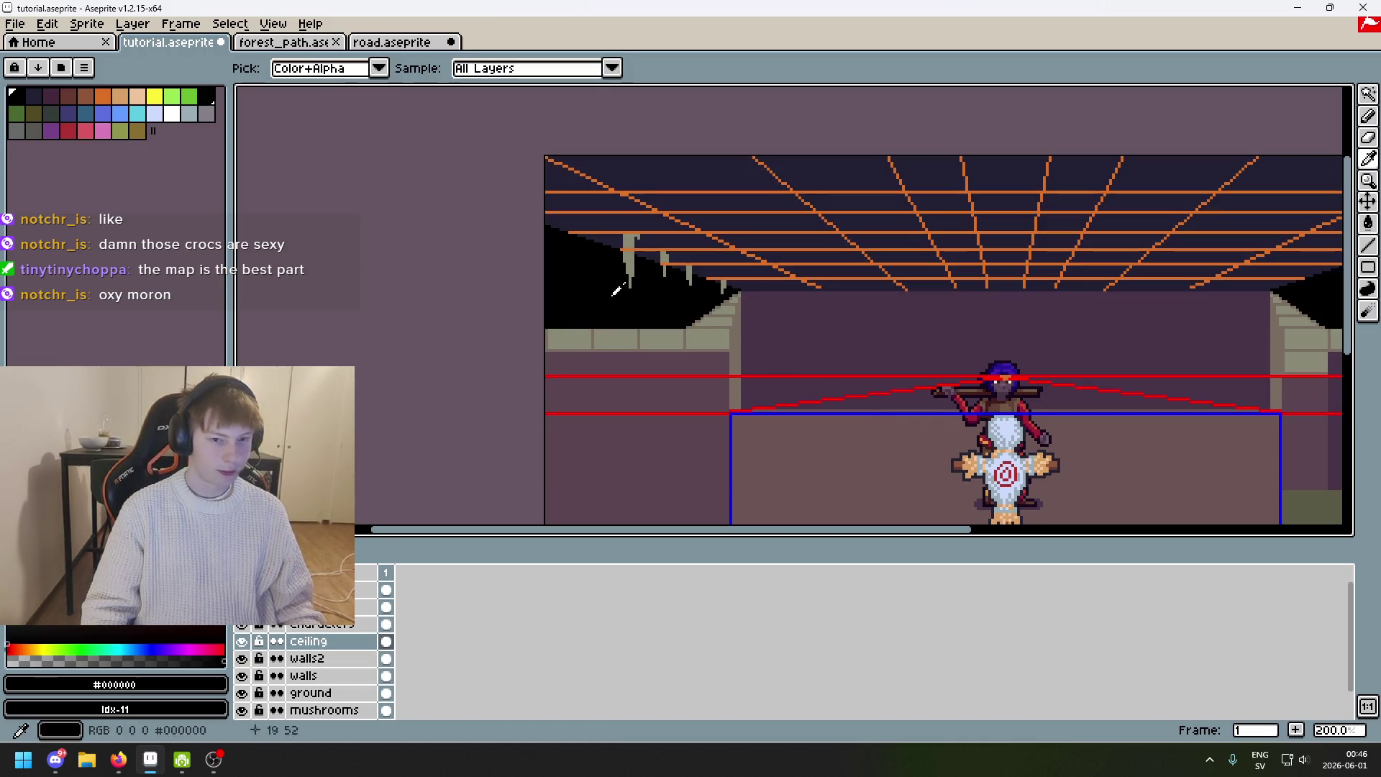
Sample the beige grey from the wall and bring the left ceiling drips into view.
alt+click(633, 256)
scroll(594, 240, up, 1)
scroll(594, 240, up, 1)
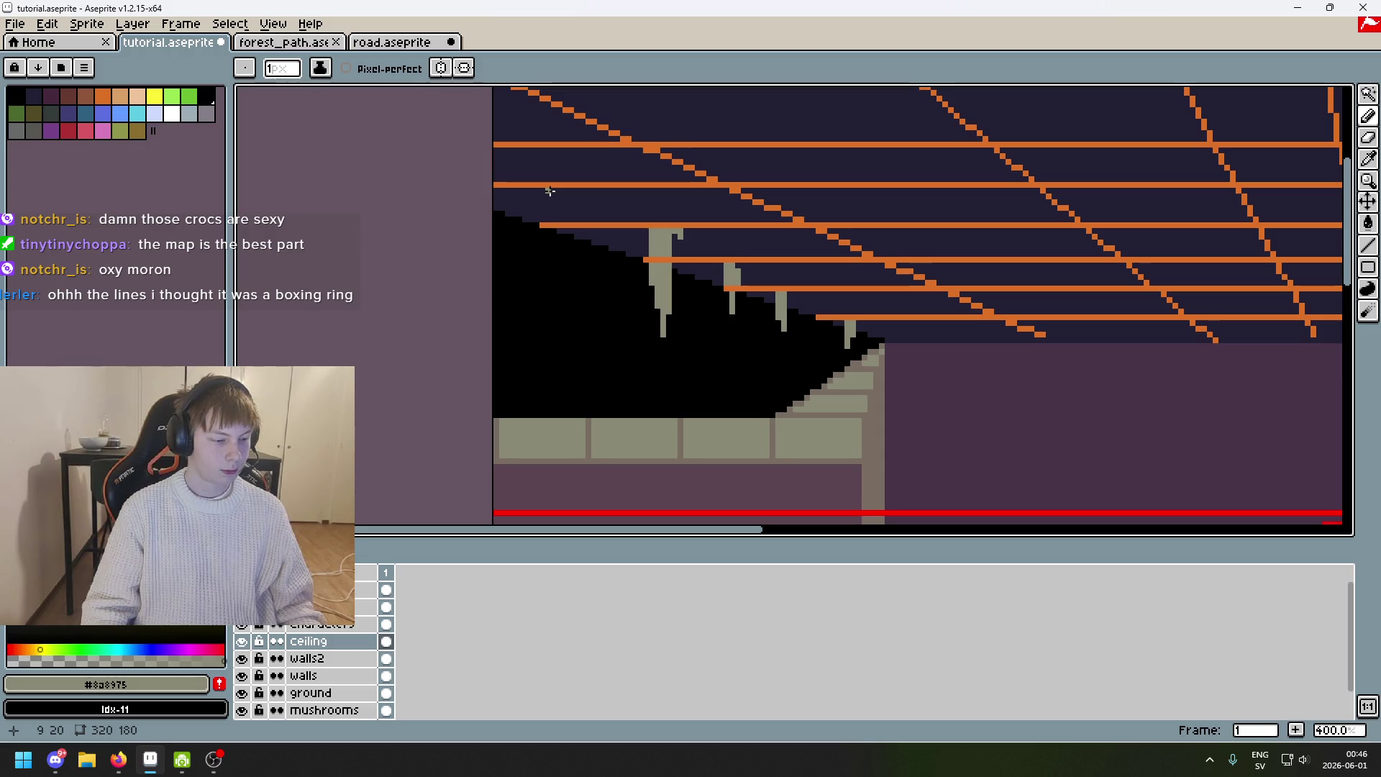
scroll(555, 195, down, 2)
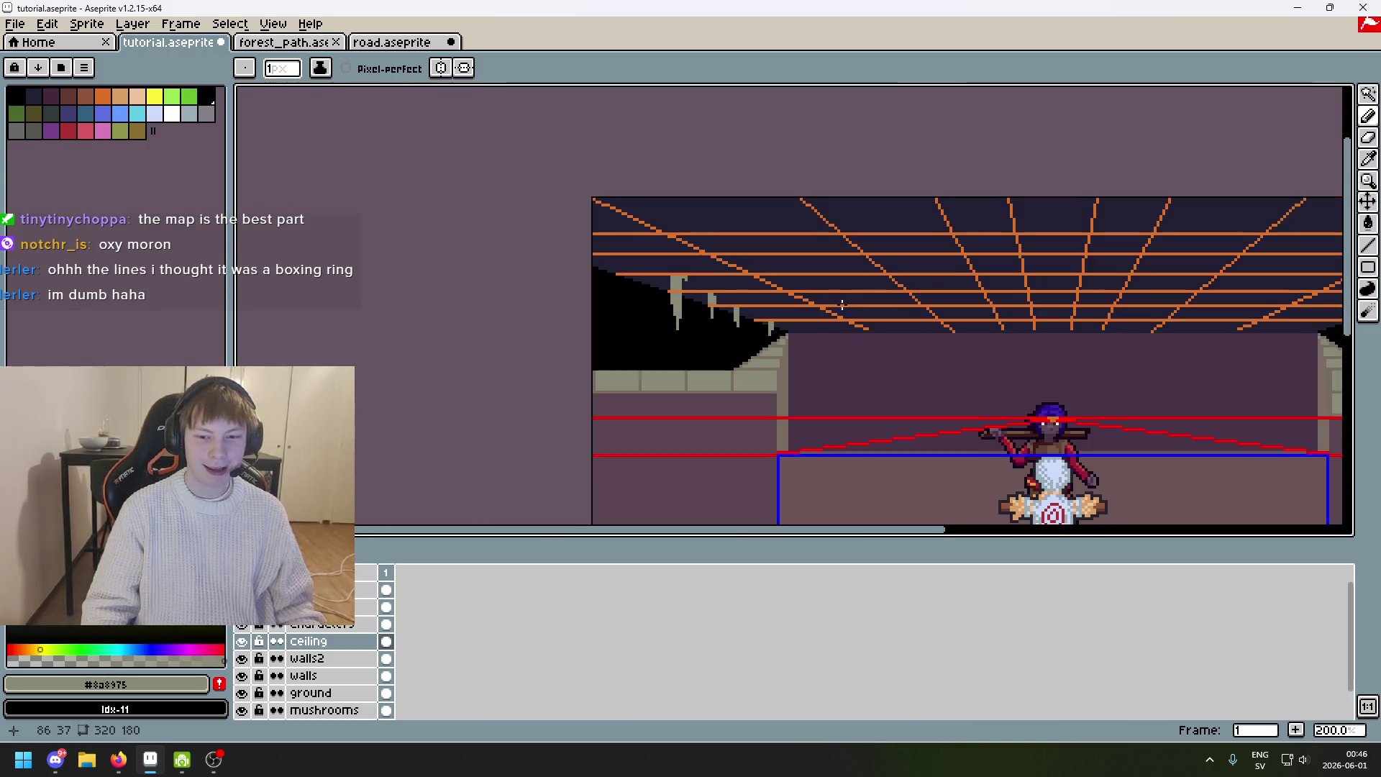
mouse_move(675, 288)
mouse_down()
mouse_move(459, 252)
mouse_move(933, 262)
mouse_up()
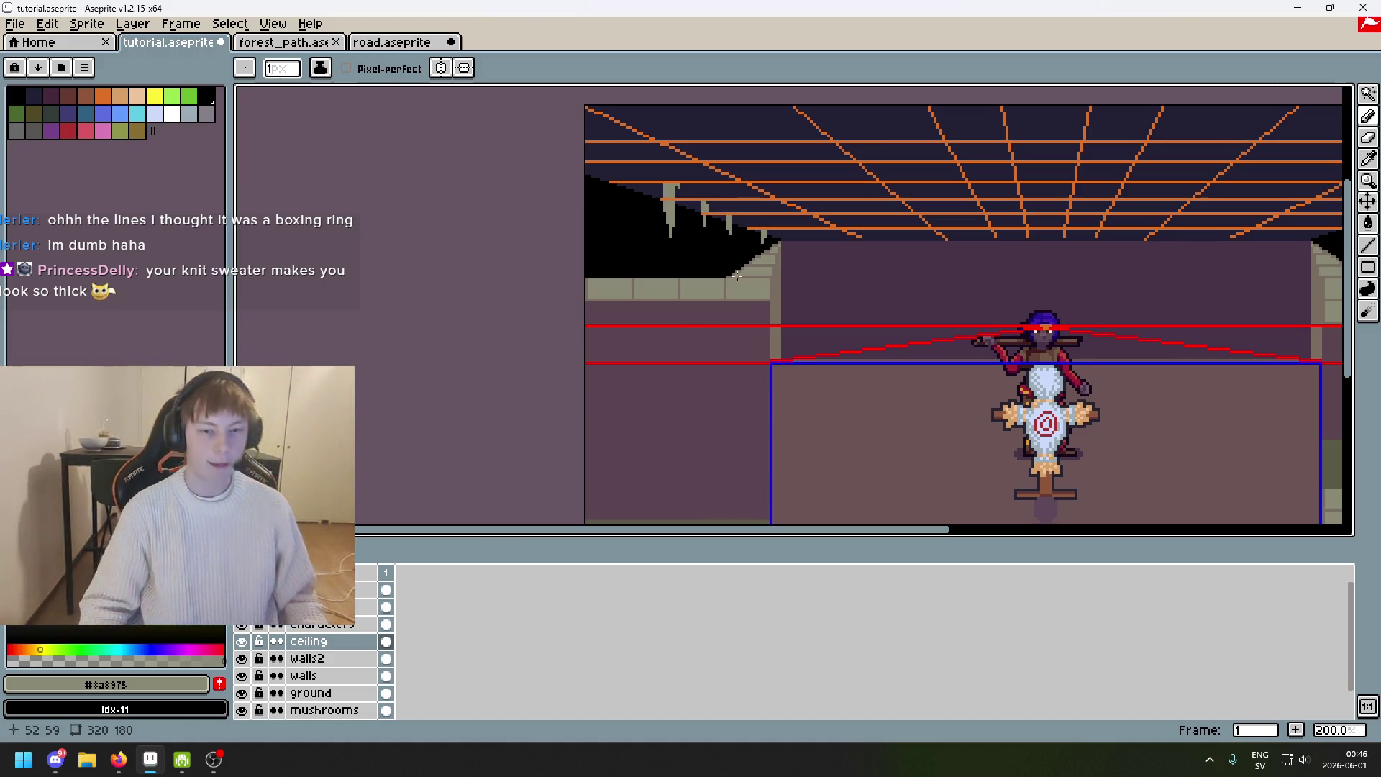
scroll(746, 139, up, 1)
drag(750, 141, 780, 170)
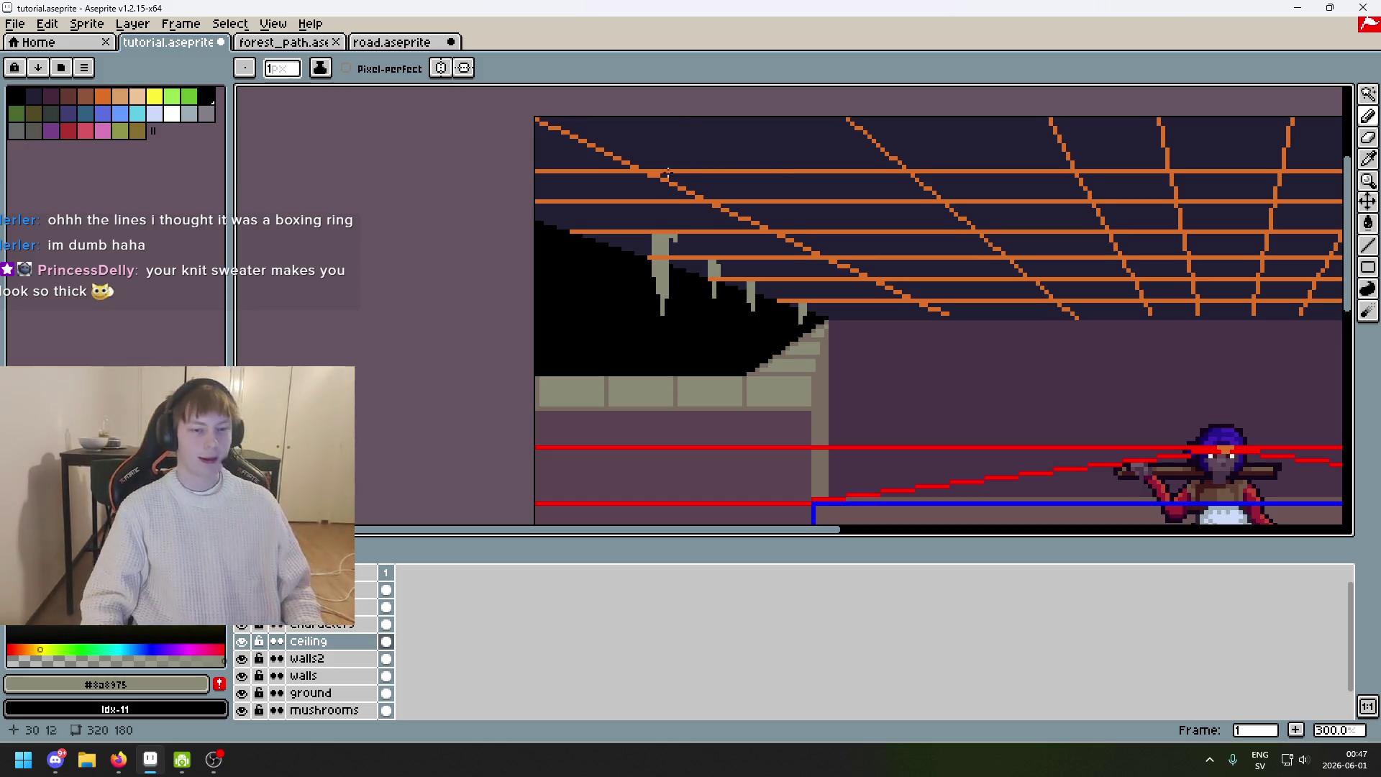
drag(654, 218, 679, 240)
scroll(625, 261, up, 1)
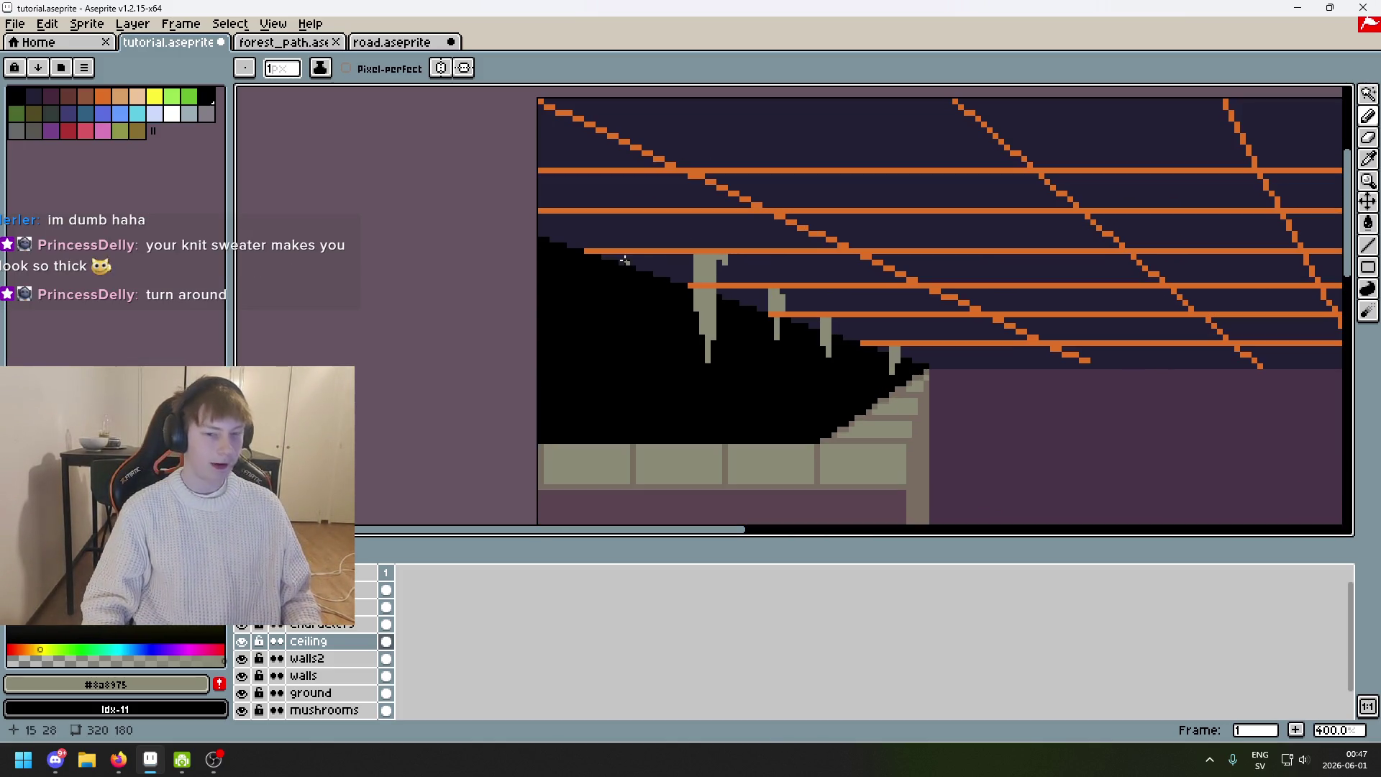
Add a grey pixel atop the leftmost drip and lengthen it downward.
key(ctrl+z)
key(ctrl+z)
key(ctrl+y)
key(ctrl+y)
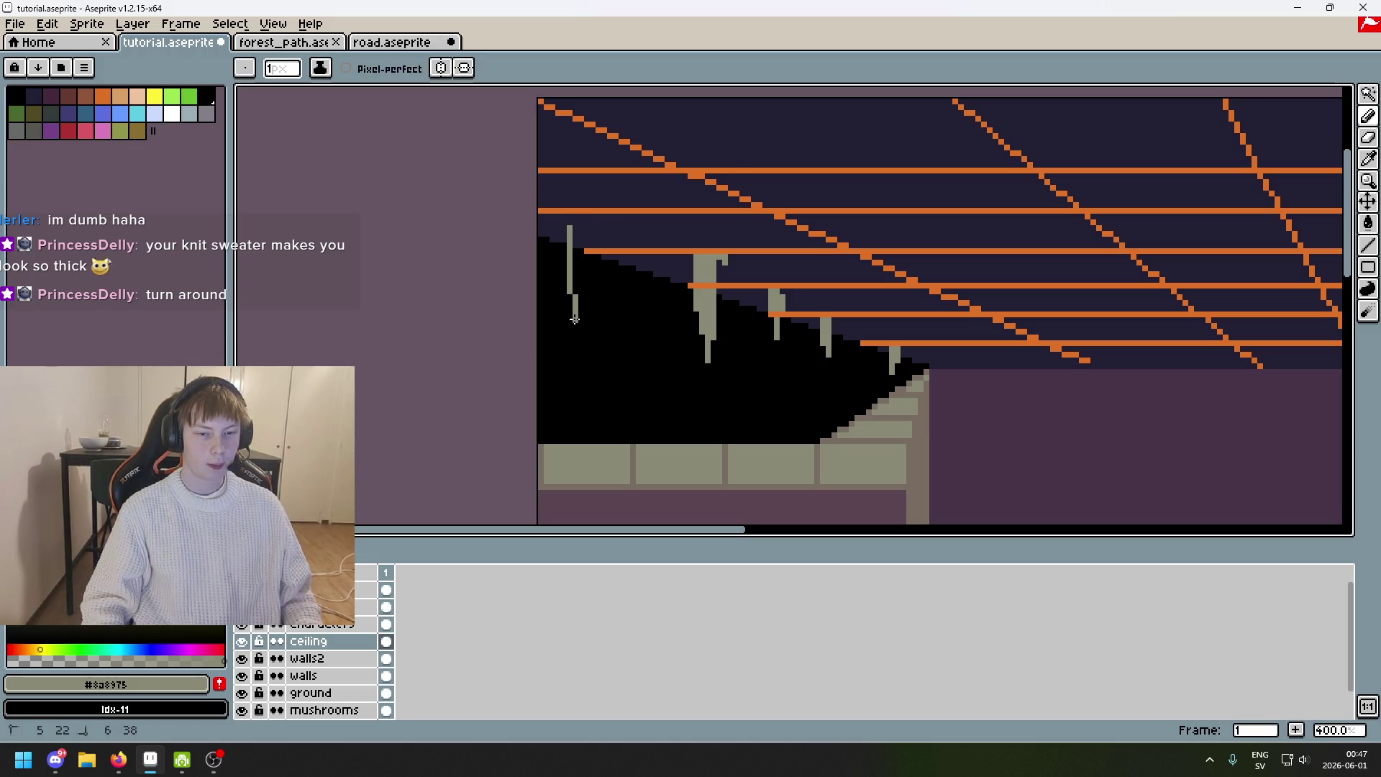
scroll(579, 225, up, 1)
click(568, 216)
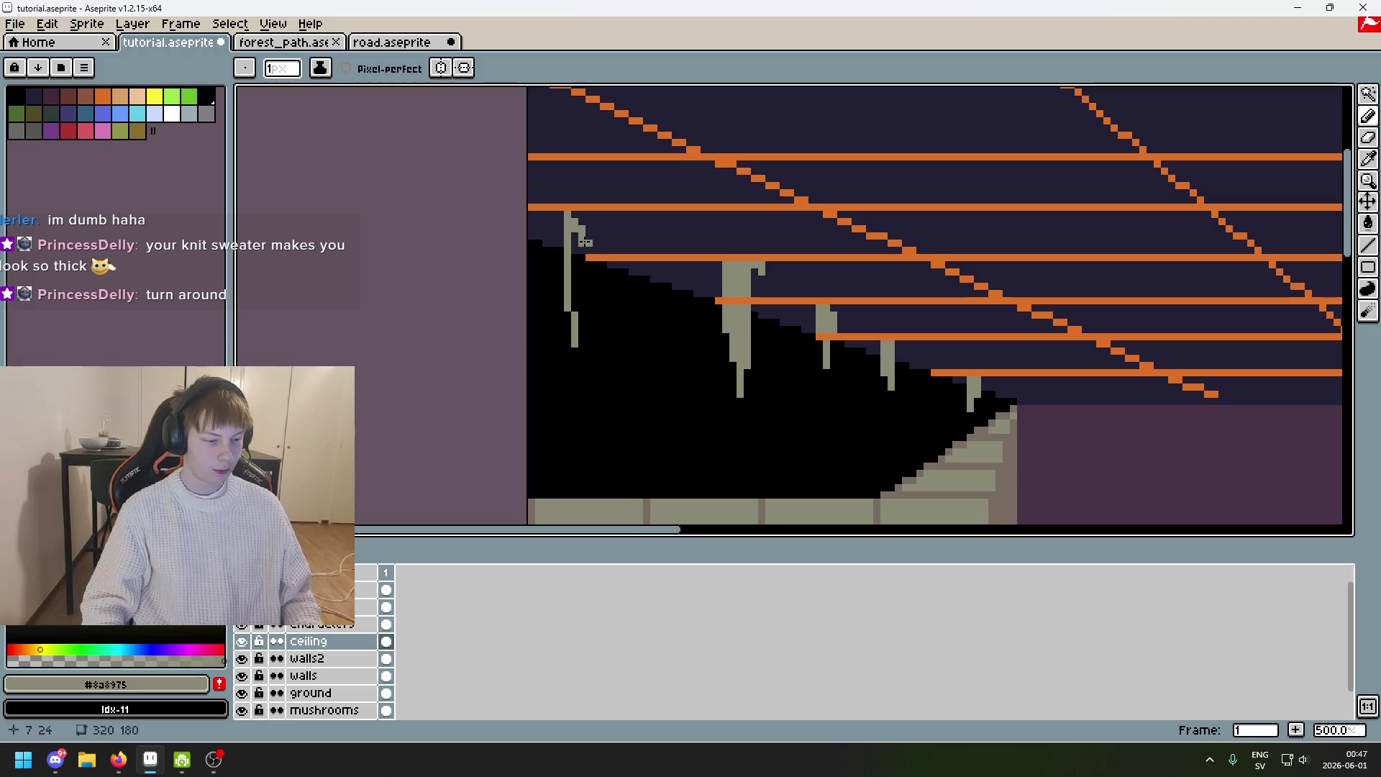
drag(603, 315, 633, 421)
scroll(633, 421, up, 4)
mouse_move(676, 286)
mouse_down()
mouse_move(658, 288)
mouse_move(625, 399)
mouse_up()
scroll(658, 288, down, 2)
Widen the drip's top with grey pixels beside it and extend it further down.
scroll(658, 288, up, 2)
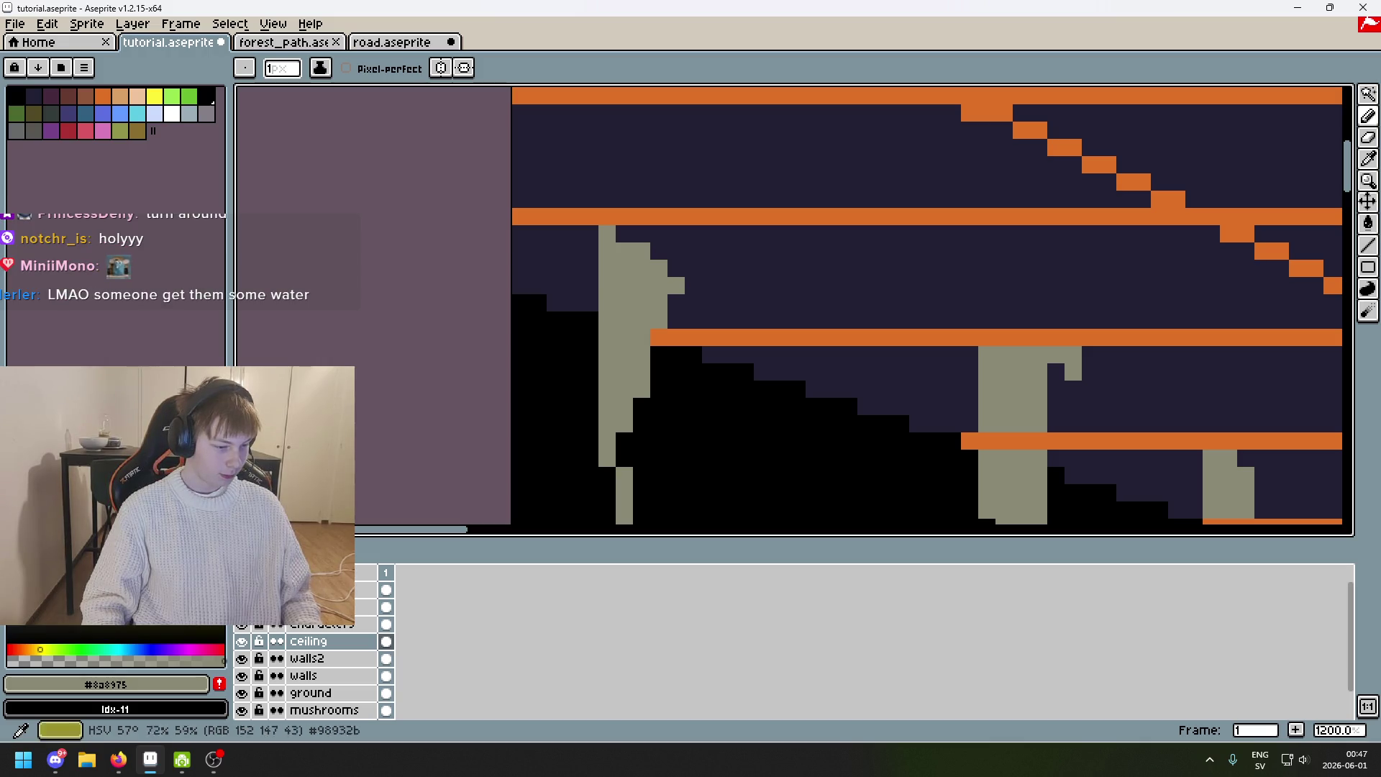
mouse_move(572, 389)
mouse_down()
mouse_move(620, 287)
mouse_move(592, 307)
mouse_up()
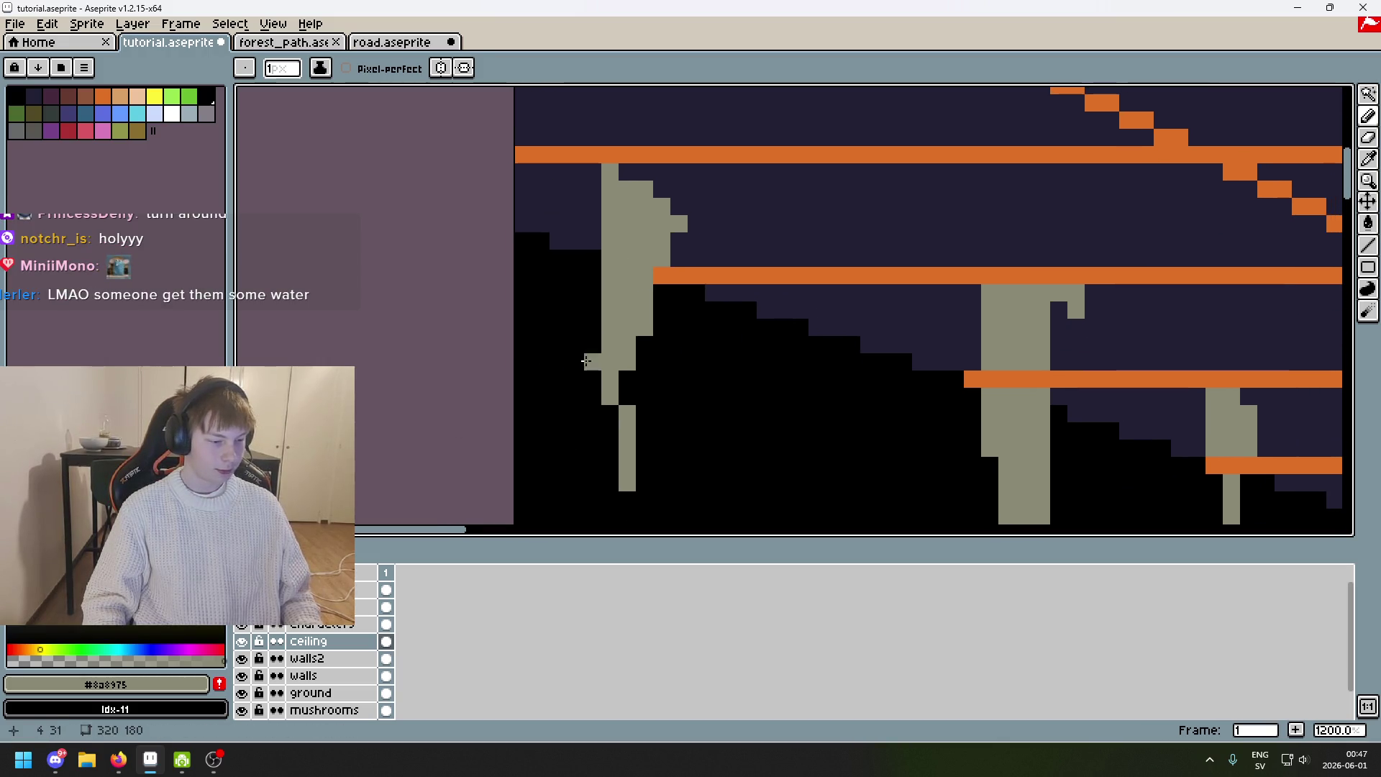
drag(627, 379, 645, 338)
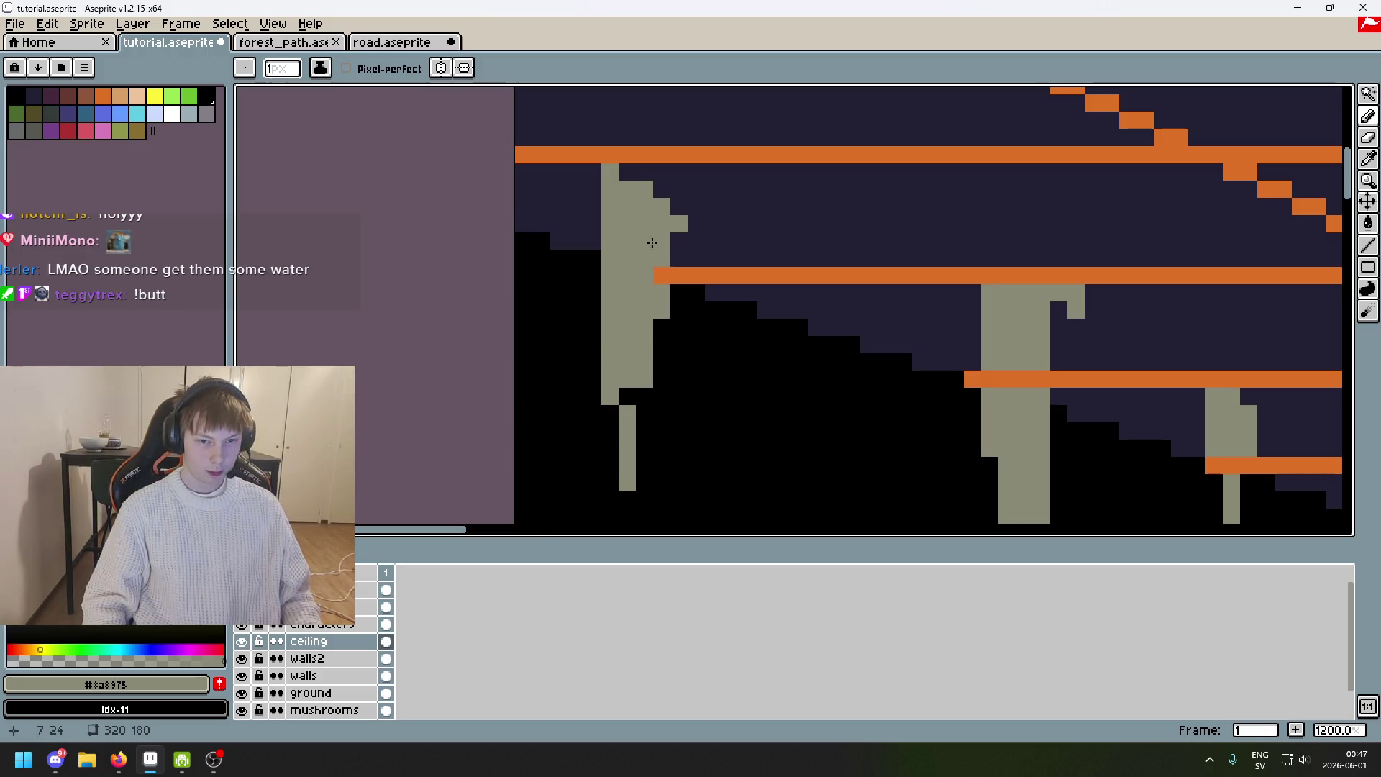
scroll(652, 243, down, 2)
key(ctrl+z)
key(ctrl+z)
key(ctrl+z)
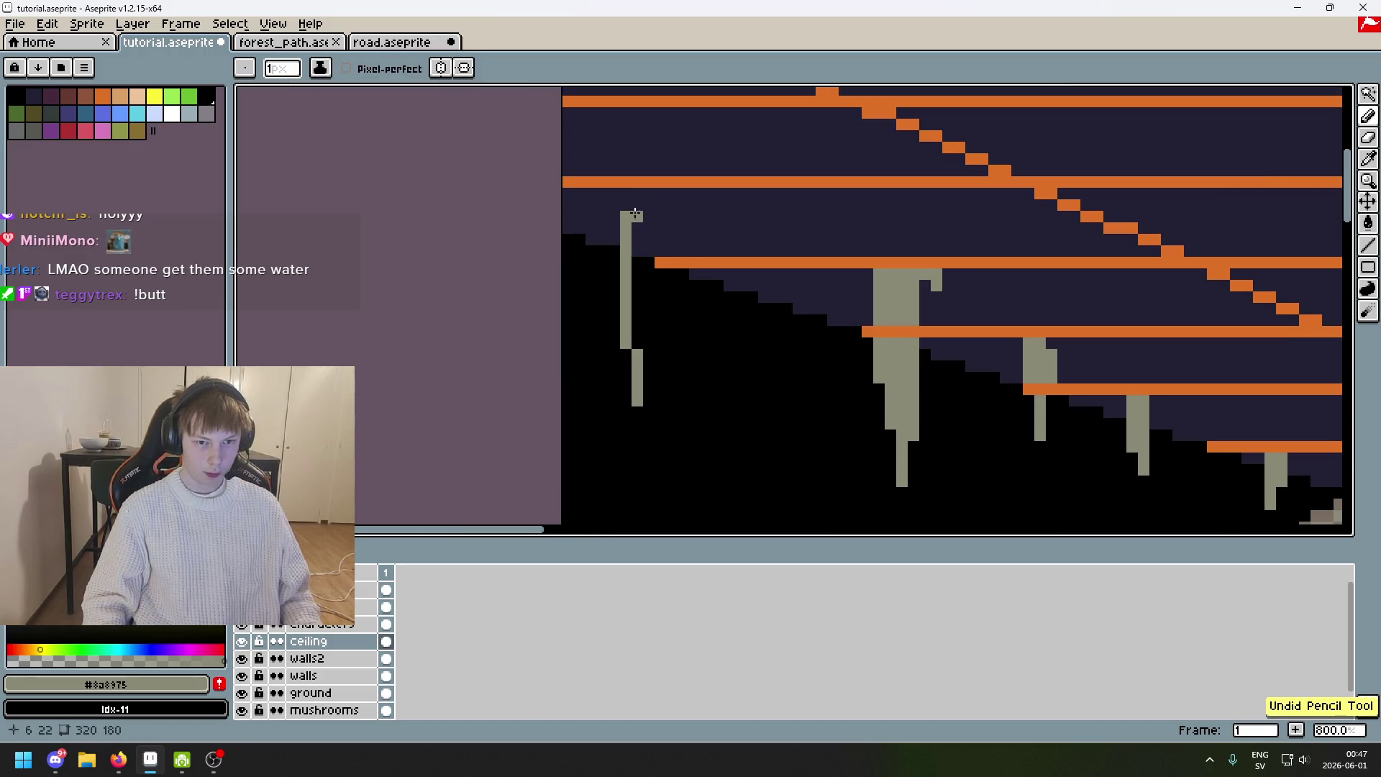
click(672, 228)
click(632, 205)
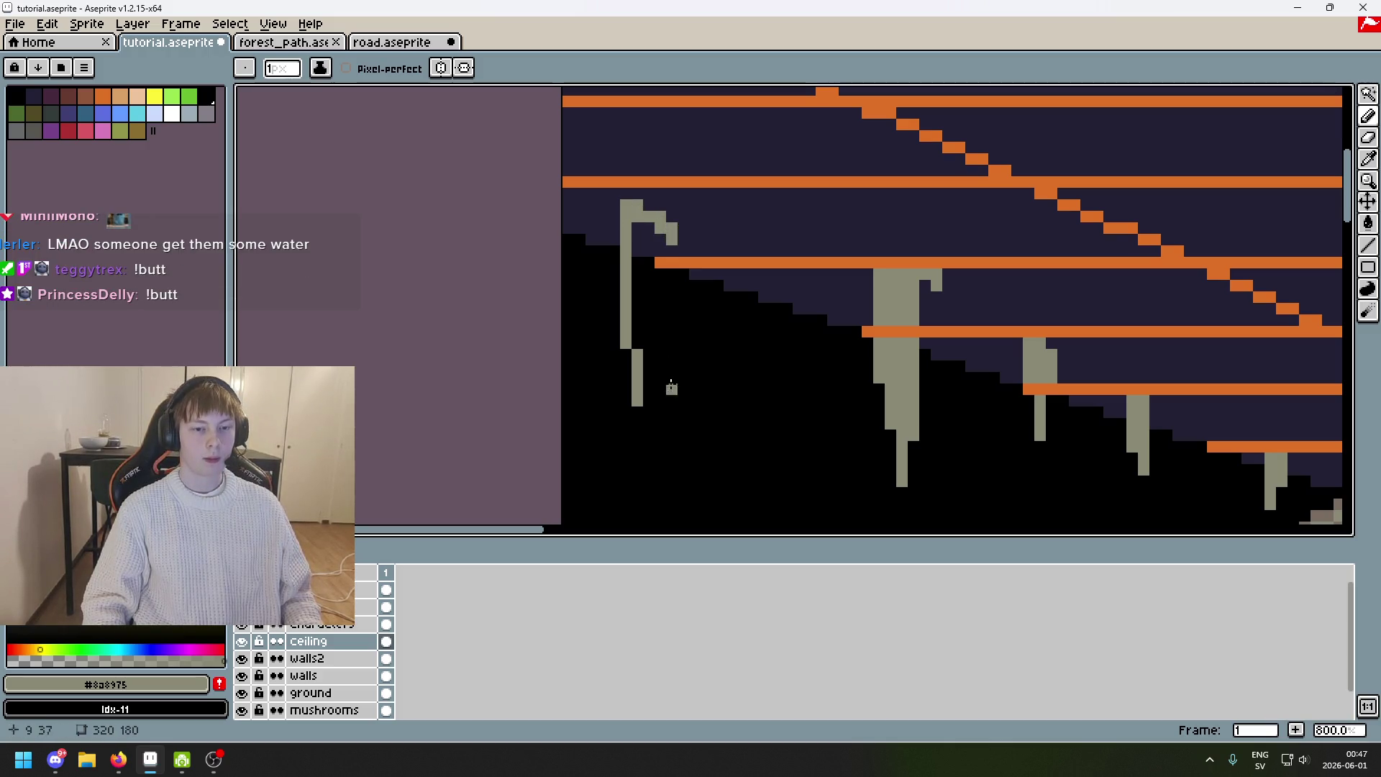
click(649, 354)
mouse_move(649, 229)
mouse_down()
mouse_move(646, 295)
mouse_move(655, 249)
mouse_up()
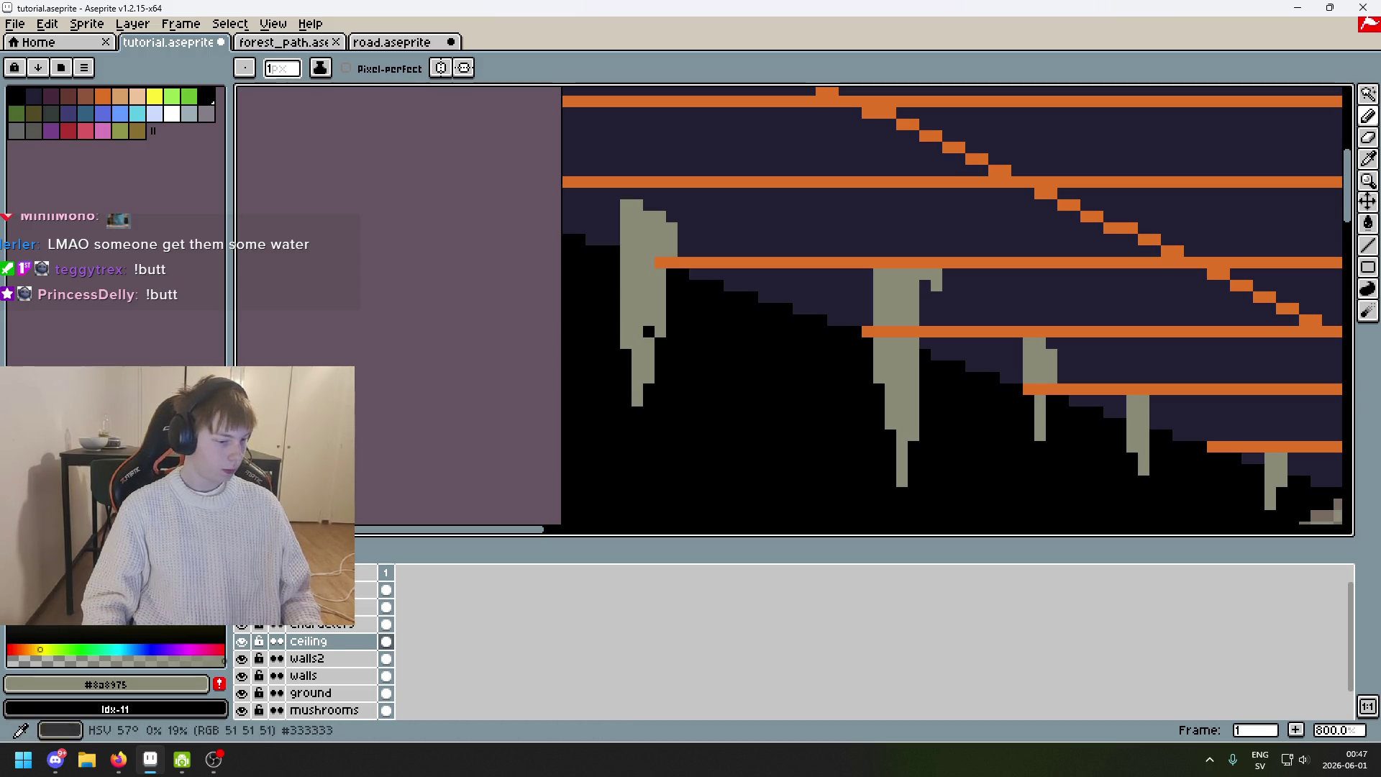
Turn the last black pixel inside the drip grey.
scroll(674, 338, up, 3)
click(628, 332)
scroll(629, 333, down, 6)
scroll(674, 237, up, 3)
scroll(642, 300, down, 4)
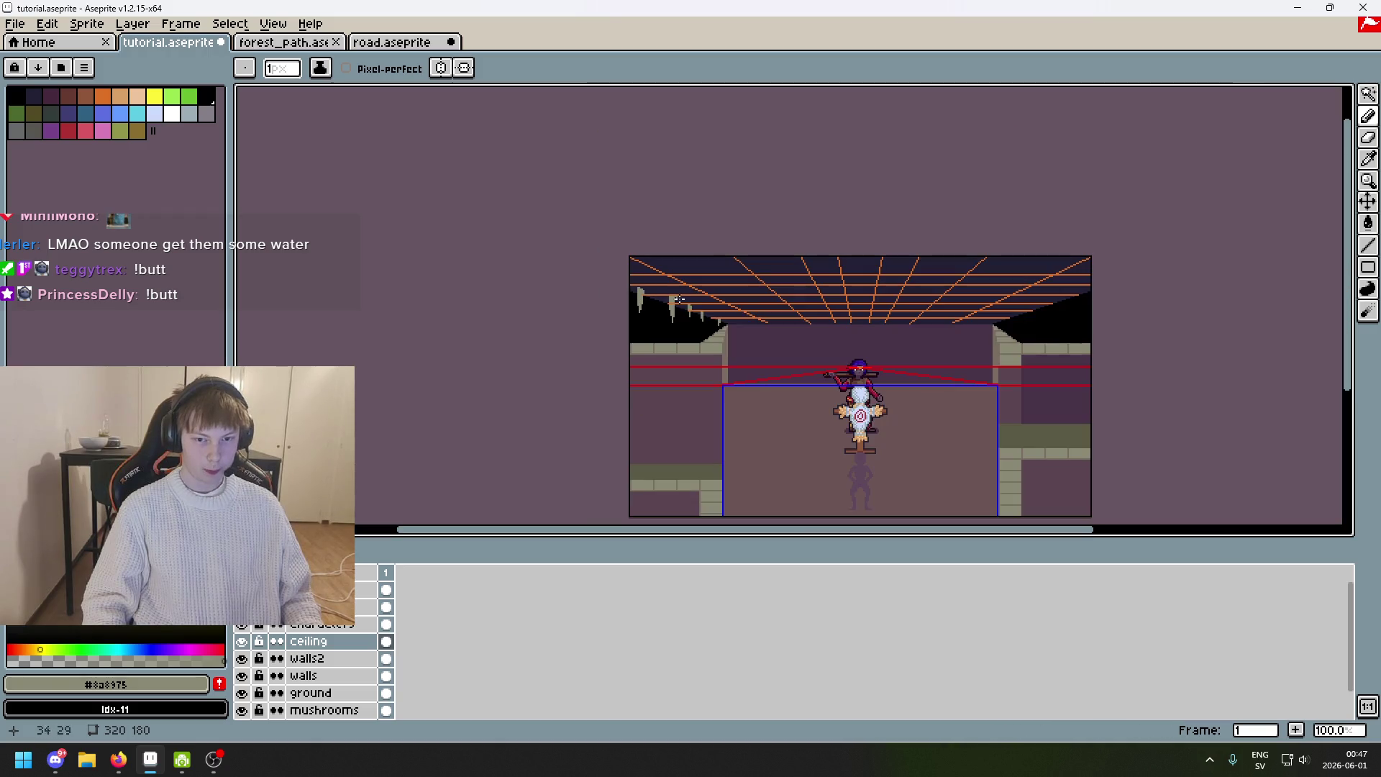
Hide the 'lines' layer holding the orange grid and red guides, then re-centre the corridor view.
scroll(1089, 293, up, 1)
mouse_move(945, 295)
mouse_down()
mouse_move(1008, 237)
mouse_move(1056, 243)
mouse_up()
click(242, 589)
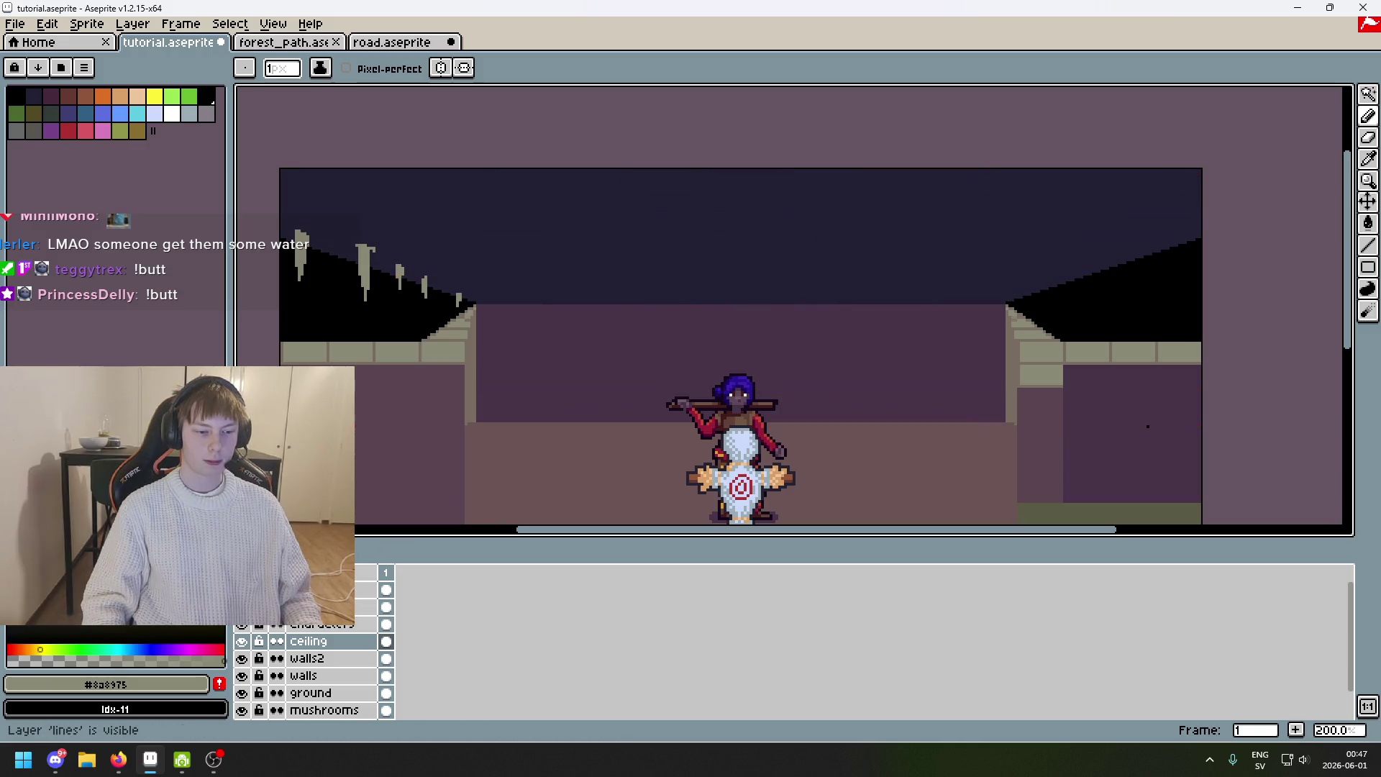
scroll(570, 354, down, 2)
scroll(570, 355, up, 1)
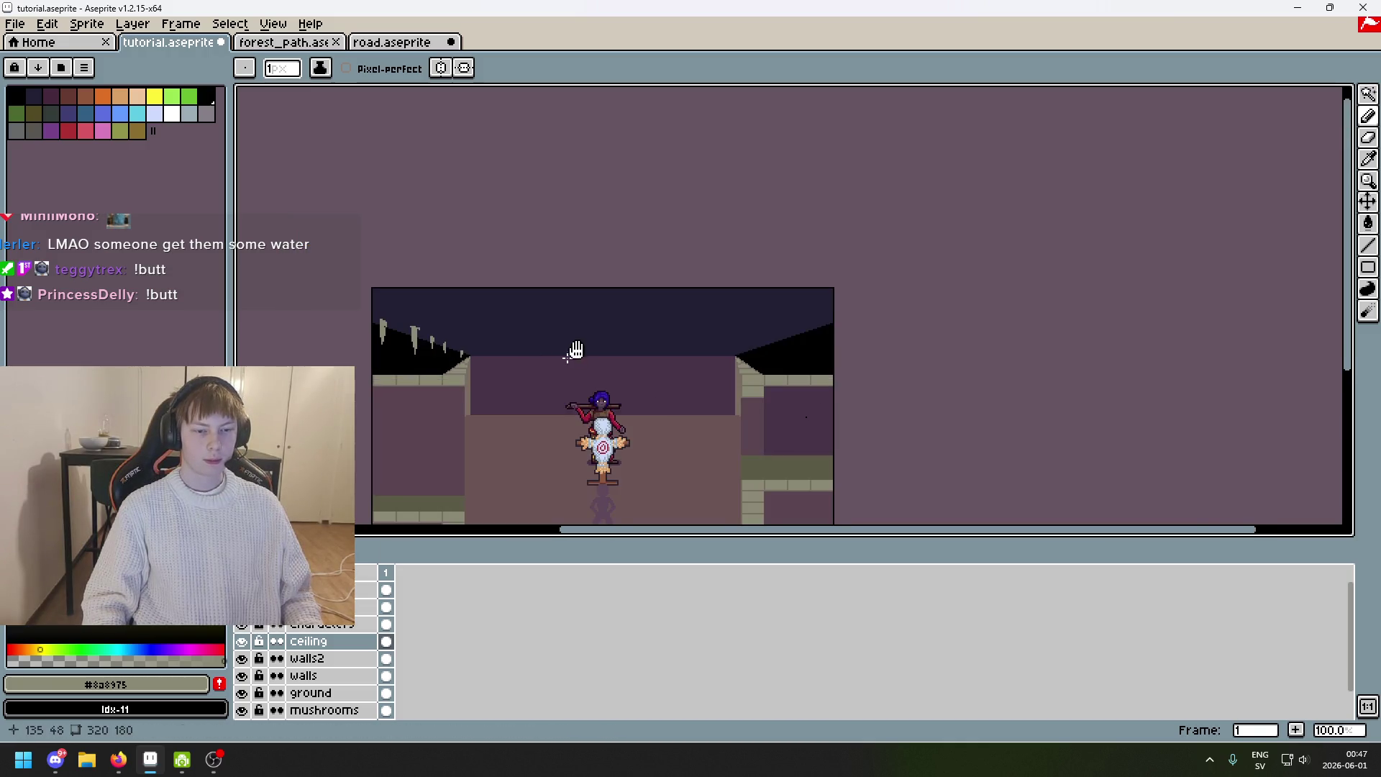
drag(570, 355, 651, 285)
key(alt)
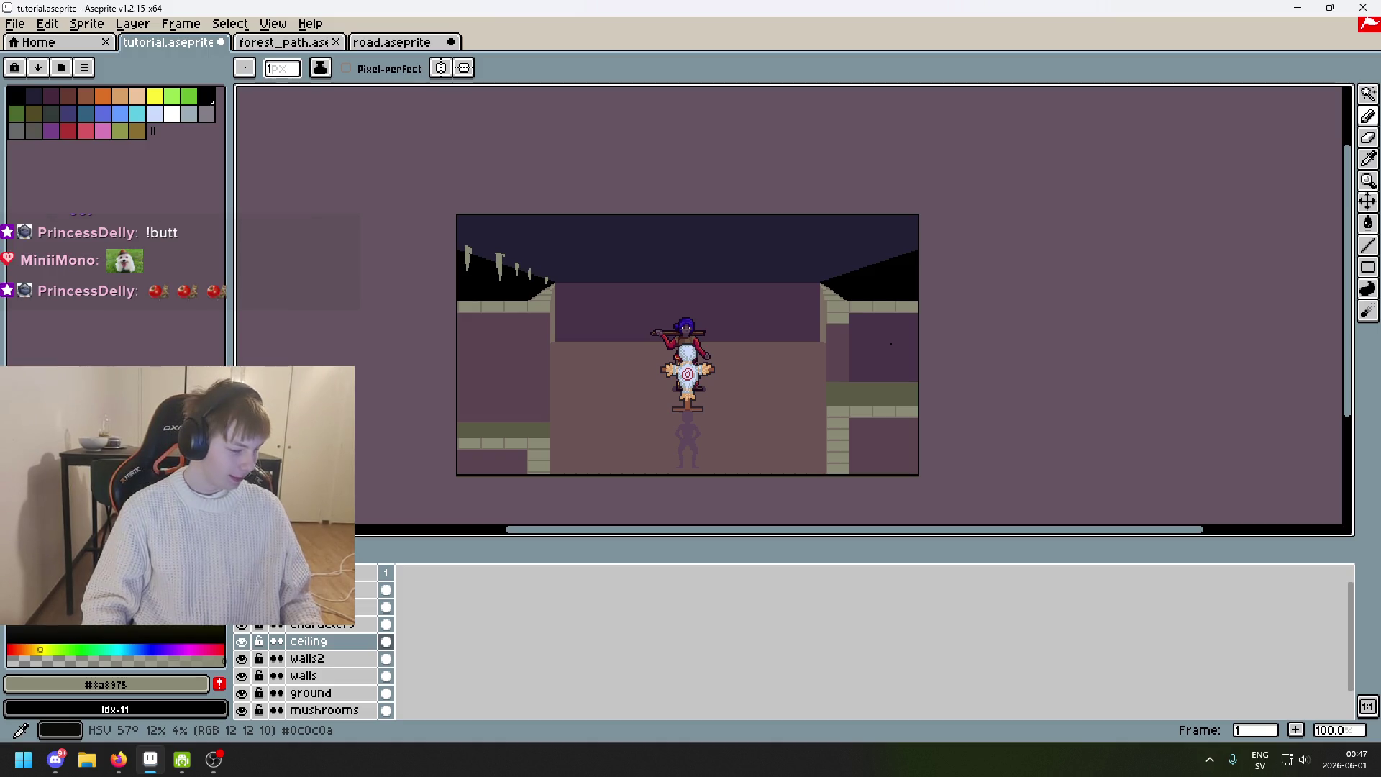
key(alt+Tab)
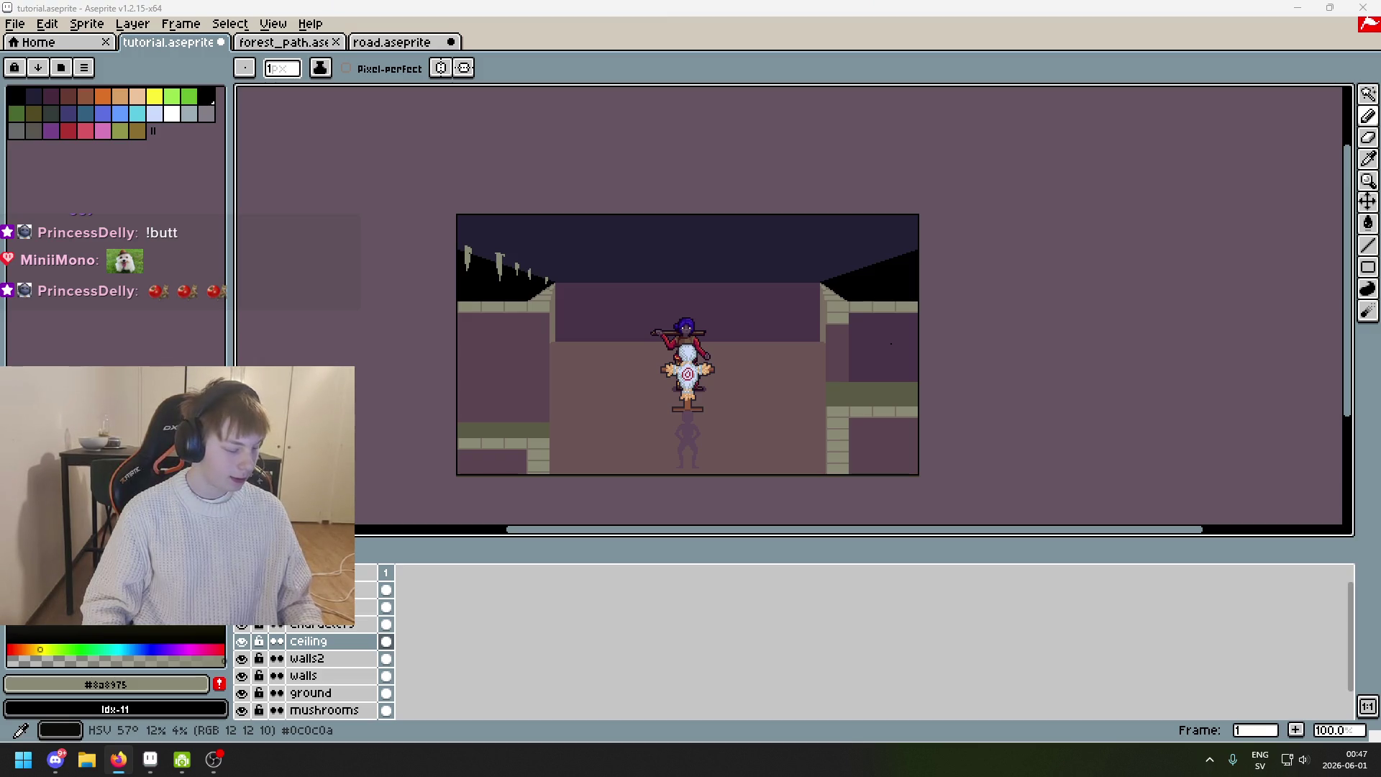
scroll(517, 290, up, 1)
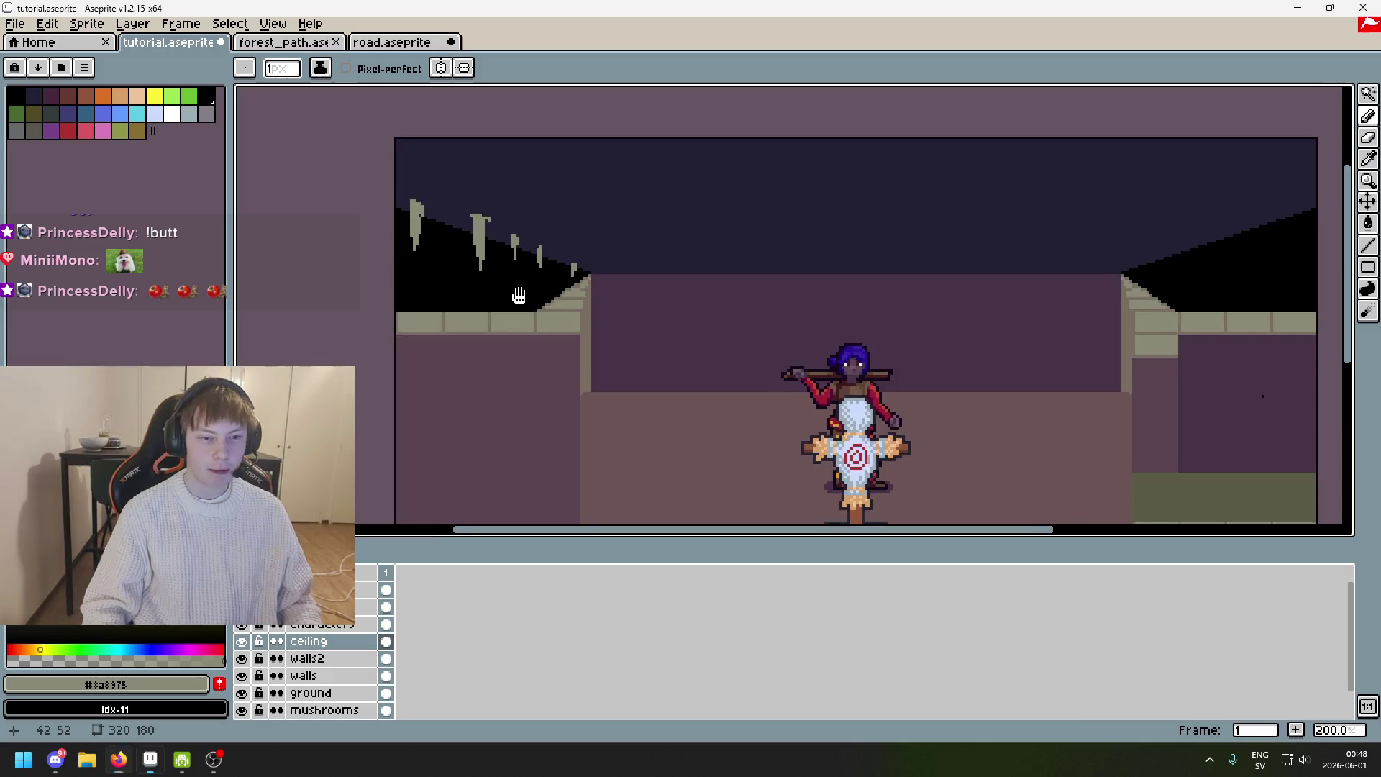
Widen the top of the first grey drip with extra grey pixels.
drag(517, 291, 548, 394)
scroll(533, 362, up, 1)
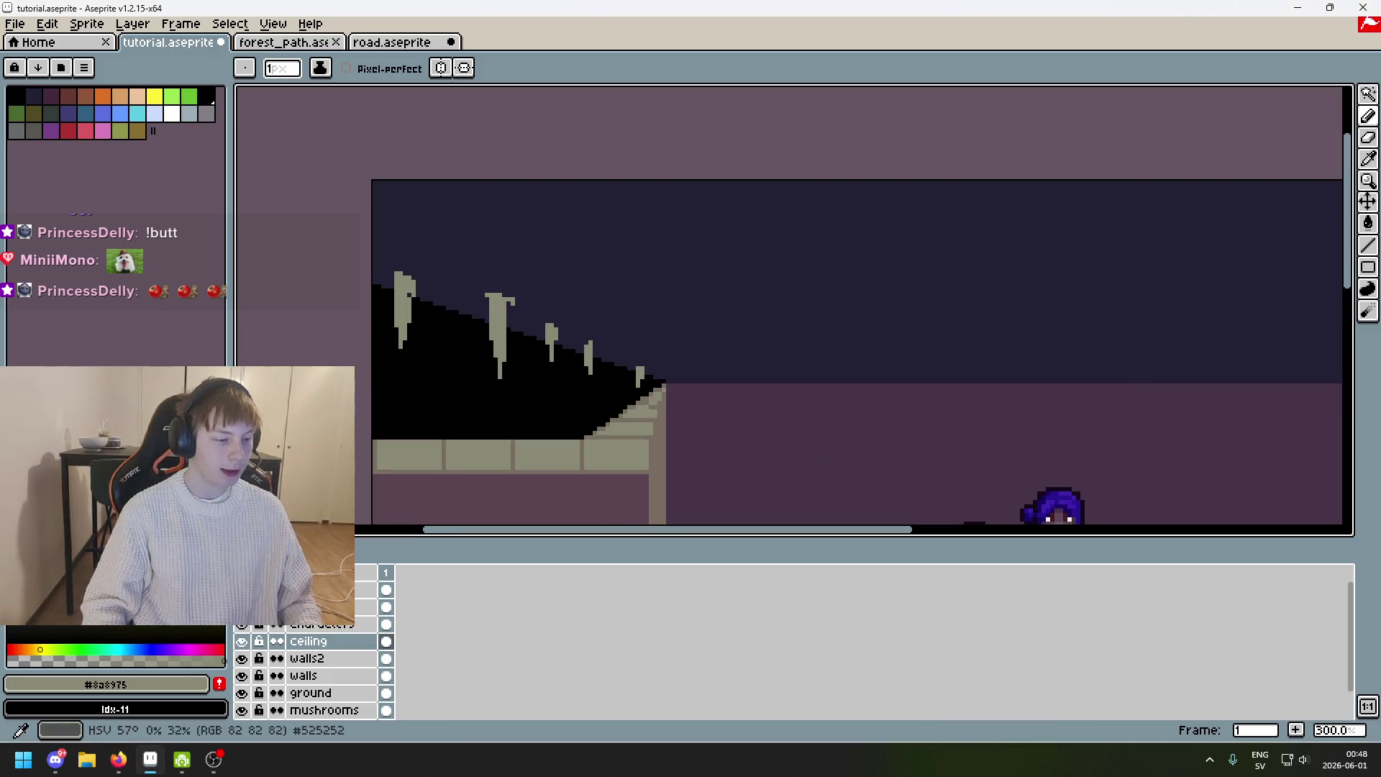
key(alt+Tab)
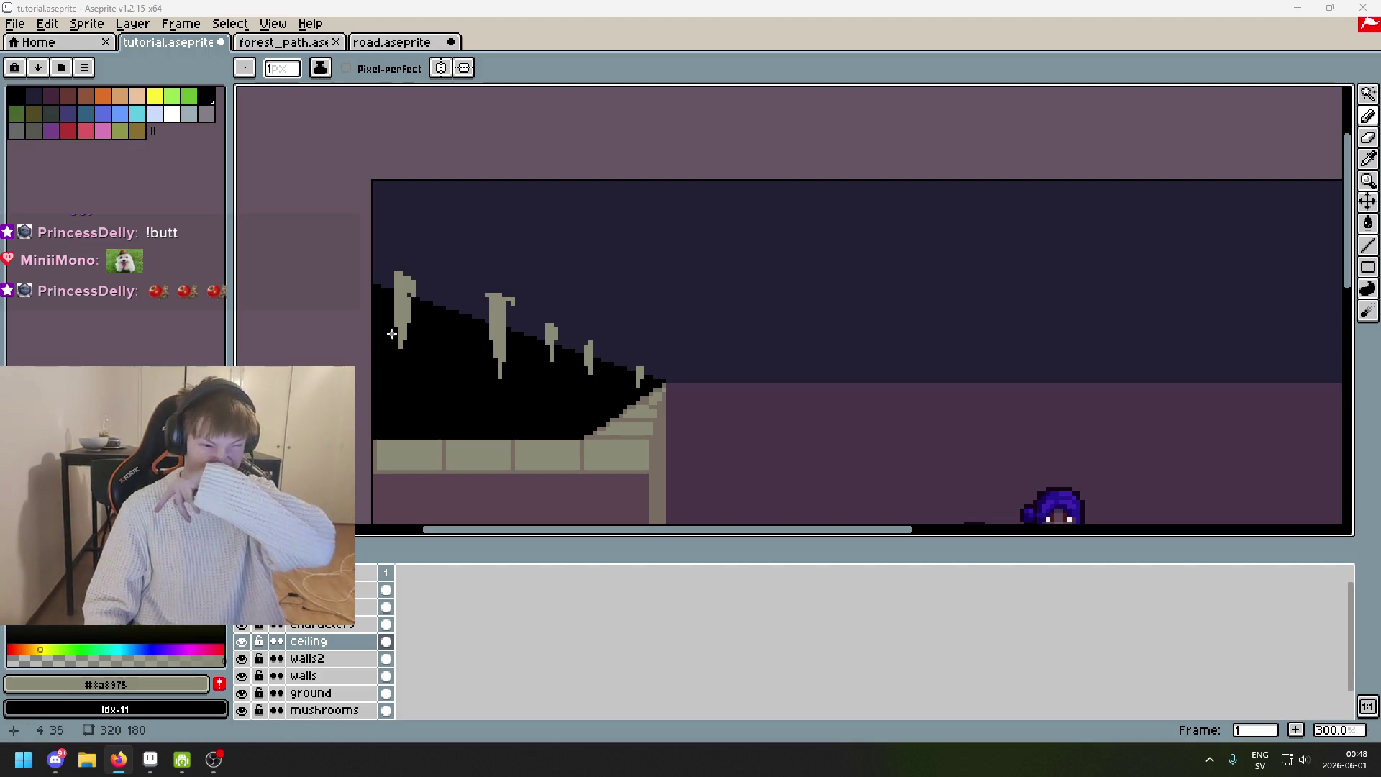
scroll(513, 252, up, 2)
scroll(684, 331, up, 1)
scroll(461, 353, up, 1)
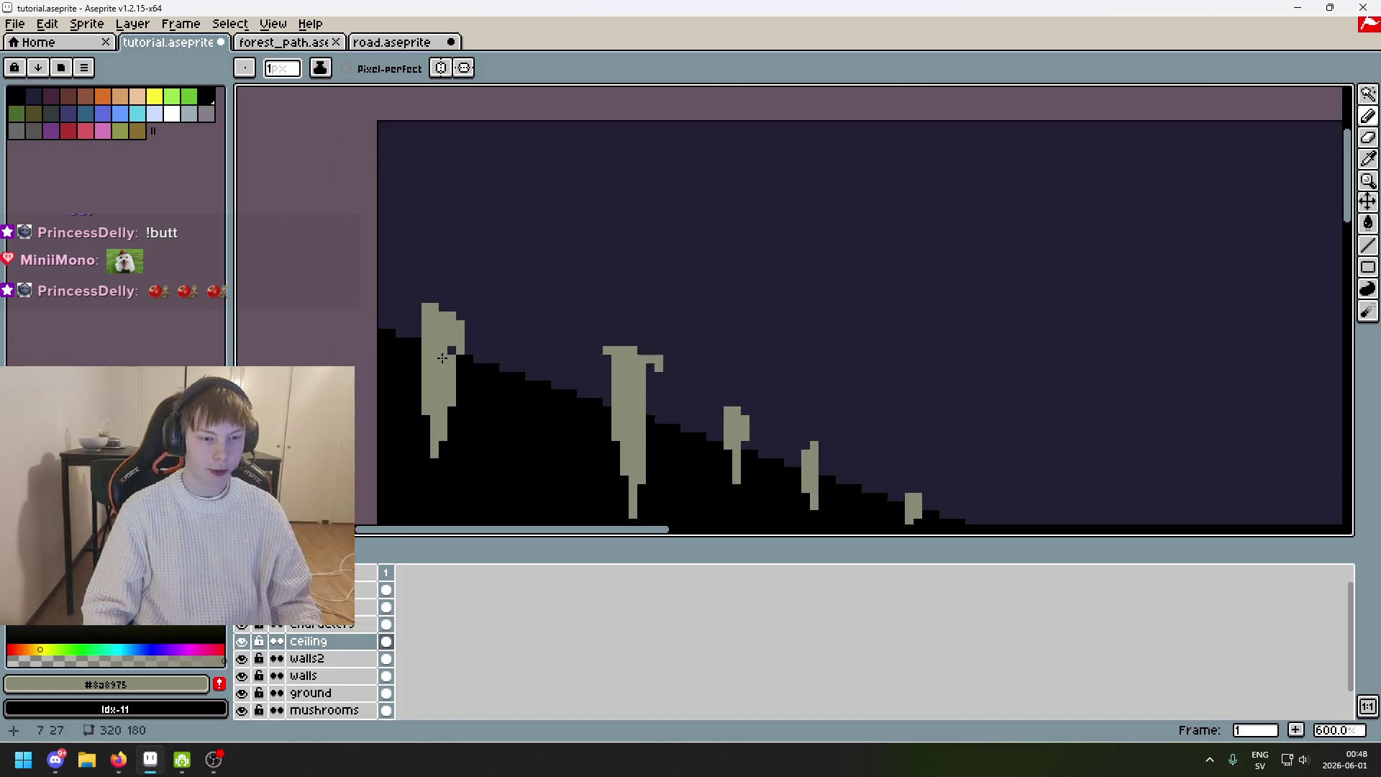
drag(406, 291, 395, 291)
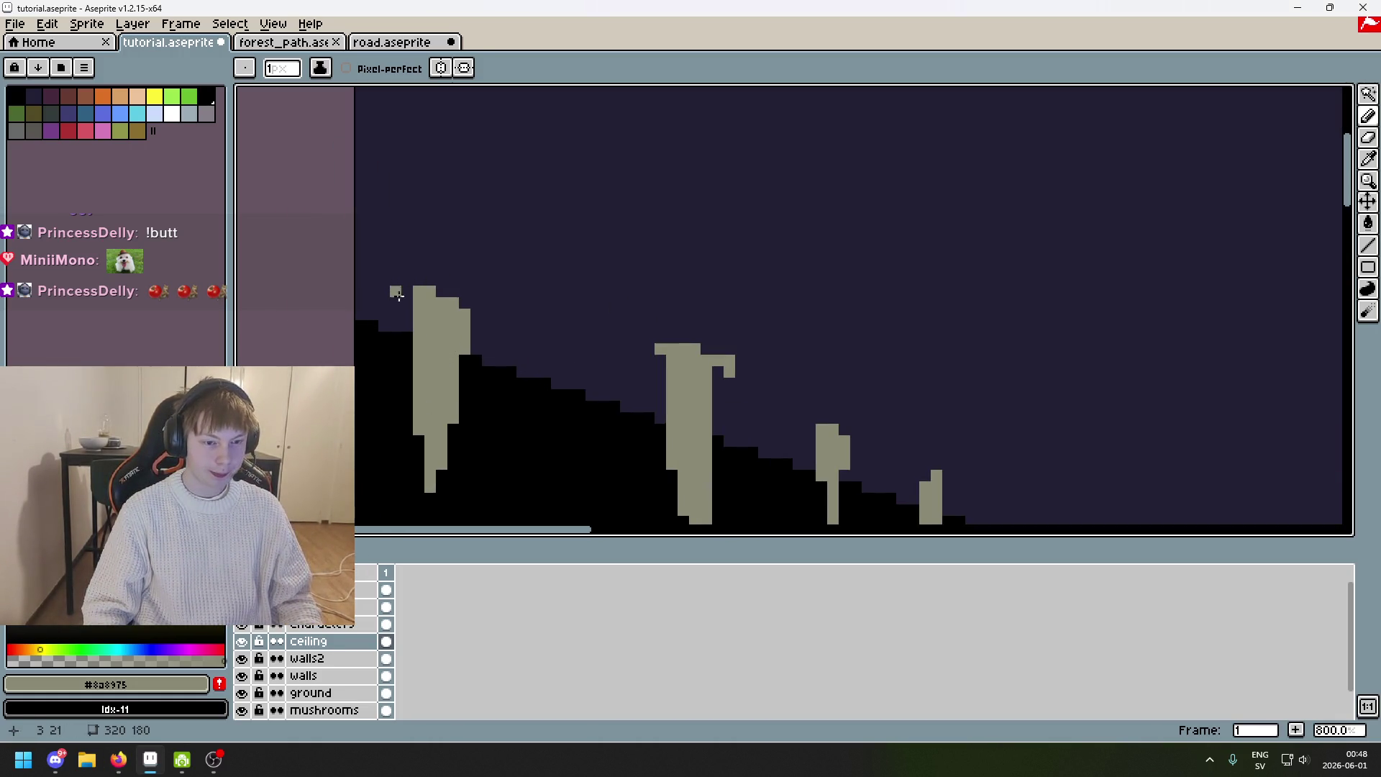
click(475, 302)
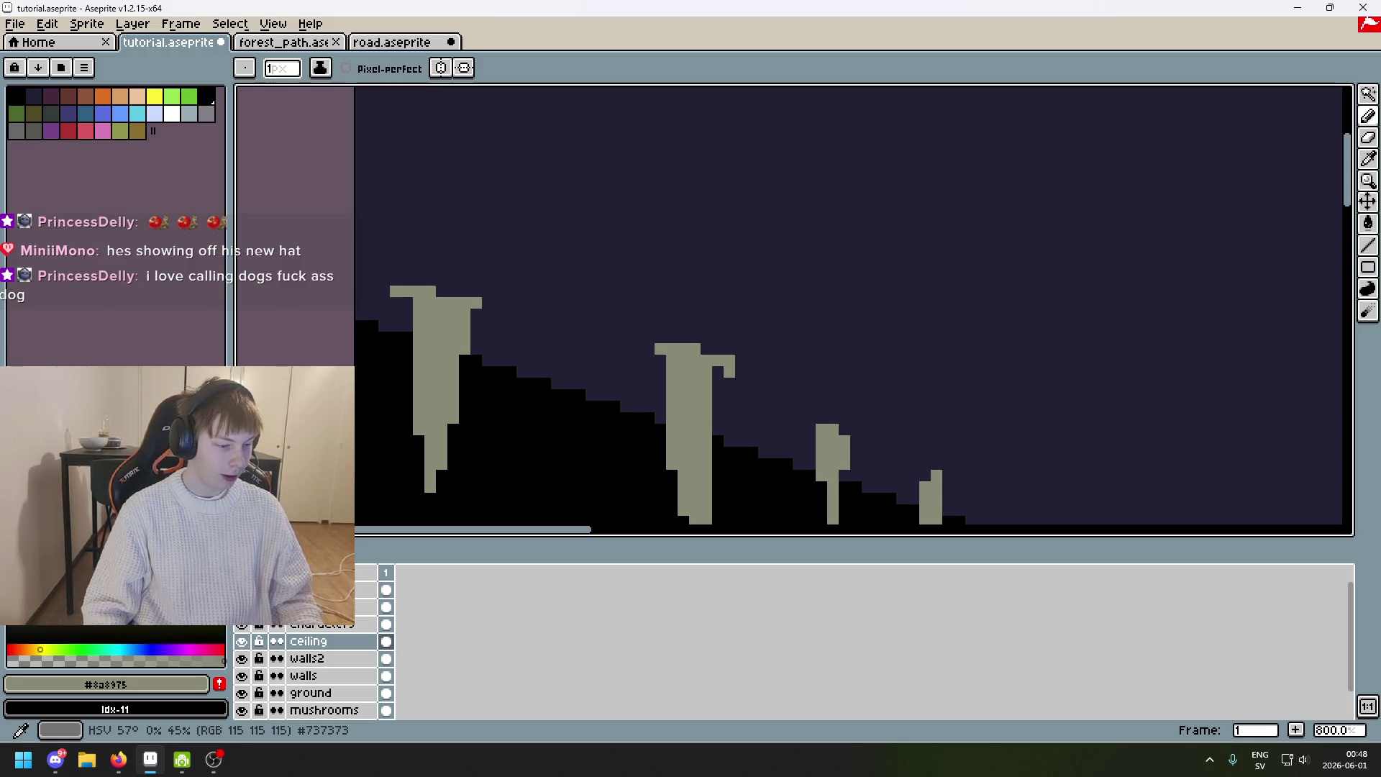
Undo the small drip just drawn and a stray grey pixel placed near it.
scroll(549, 272, down, 3)
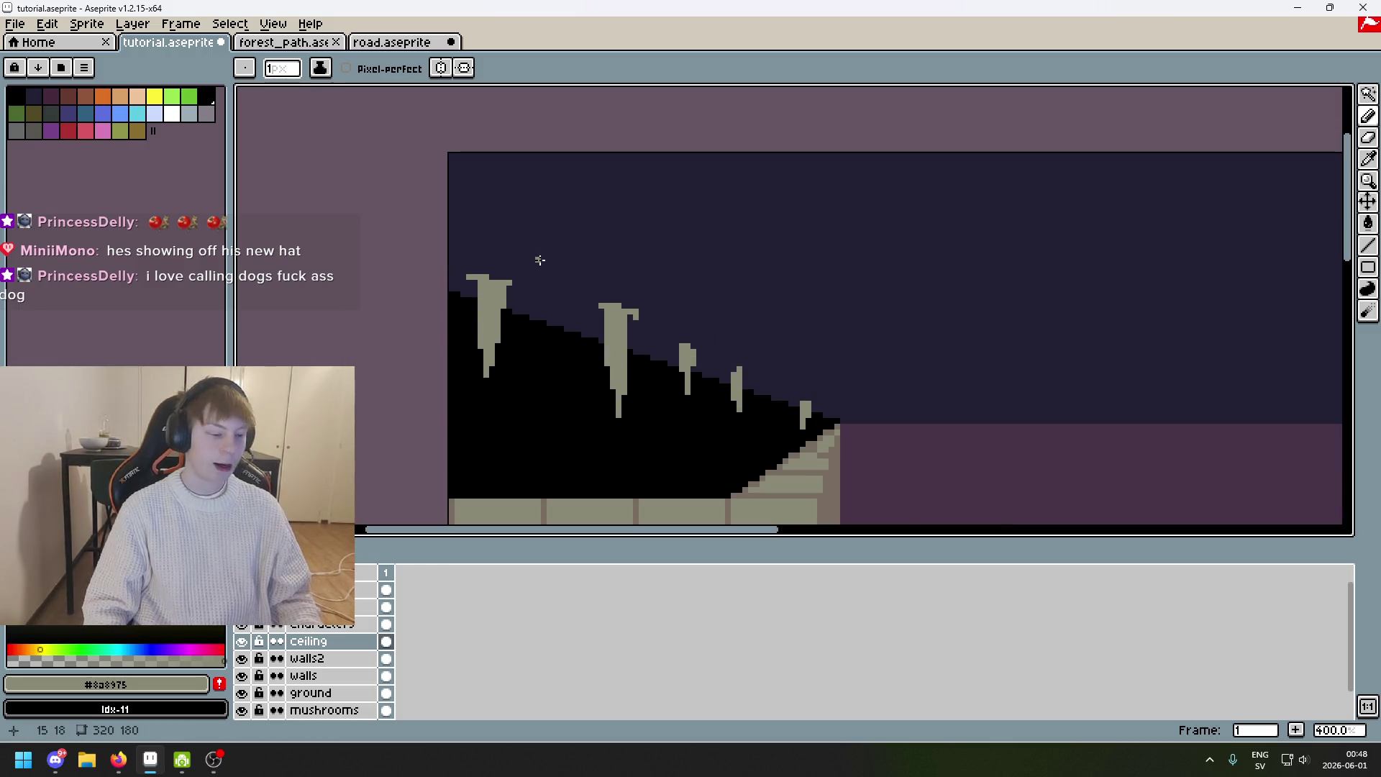
scroll(549, 272, up, 2)
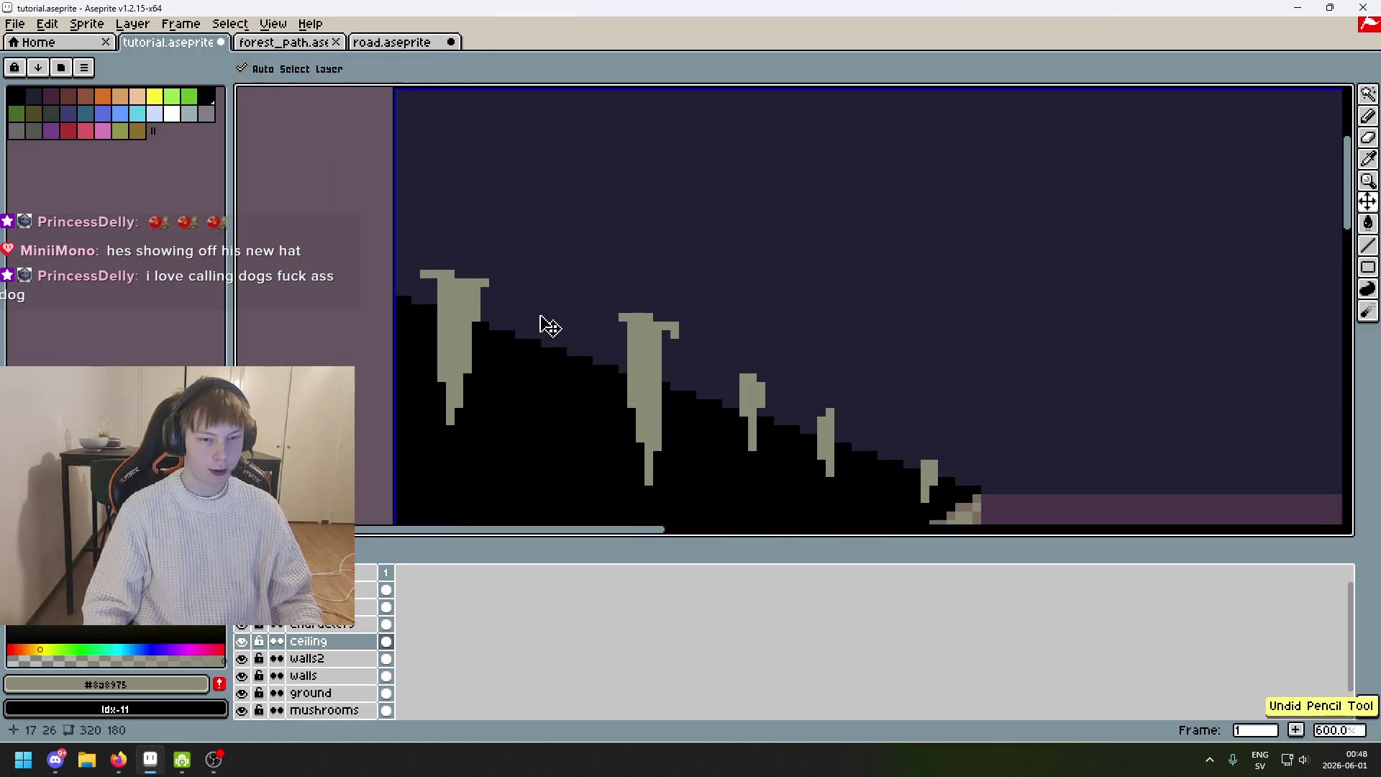
key(ctrl+z)
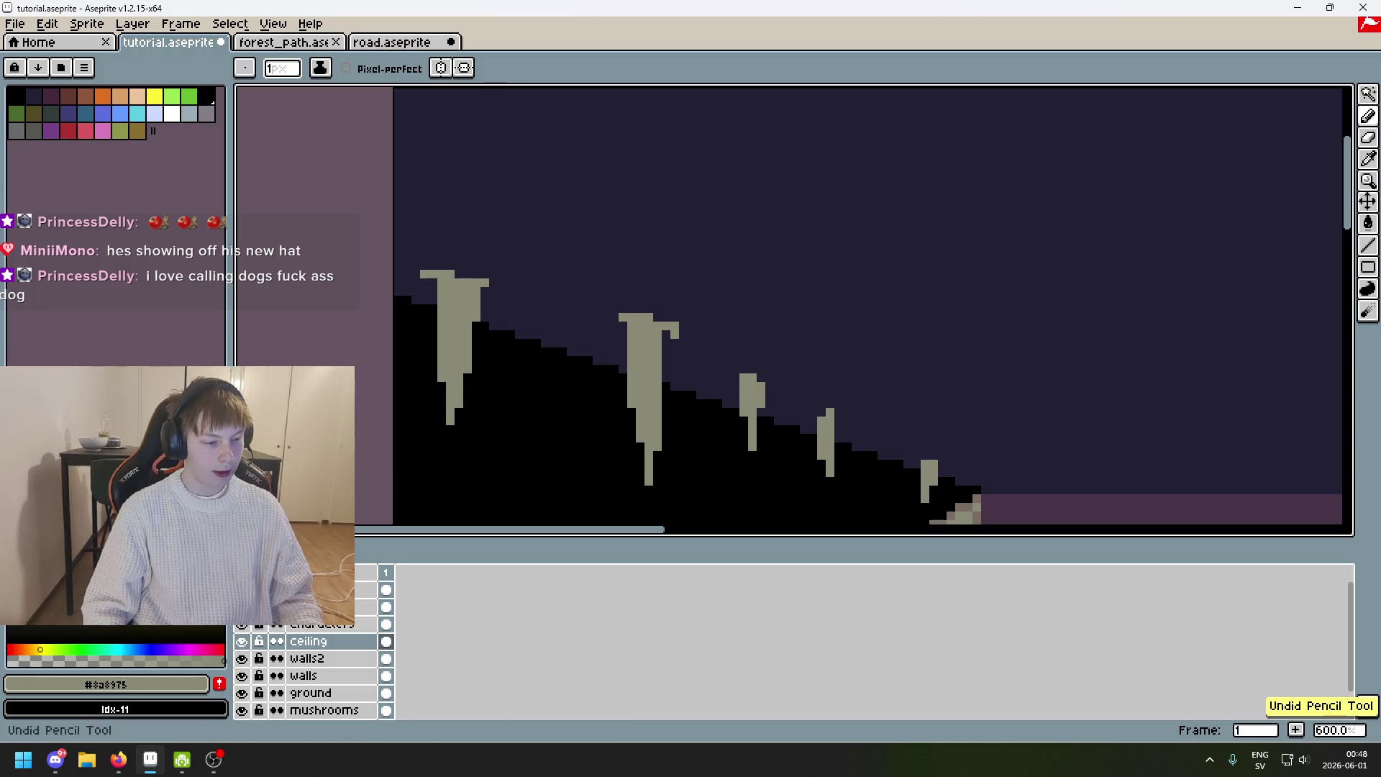
key(alt+Tab)
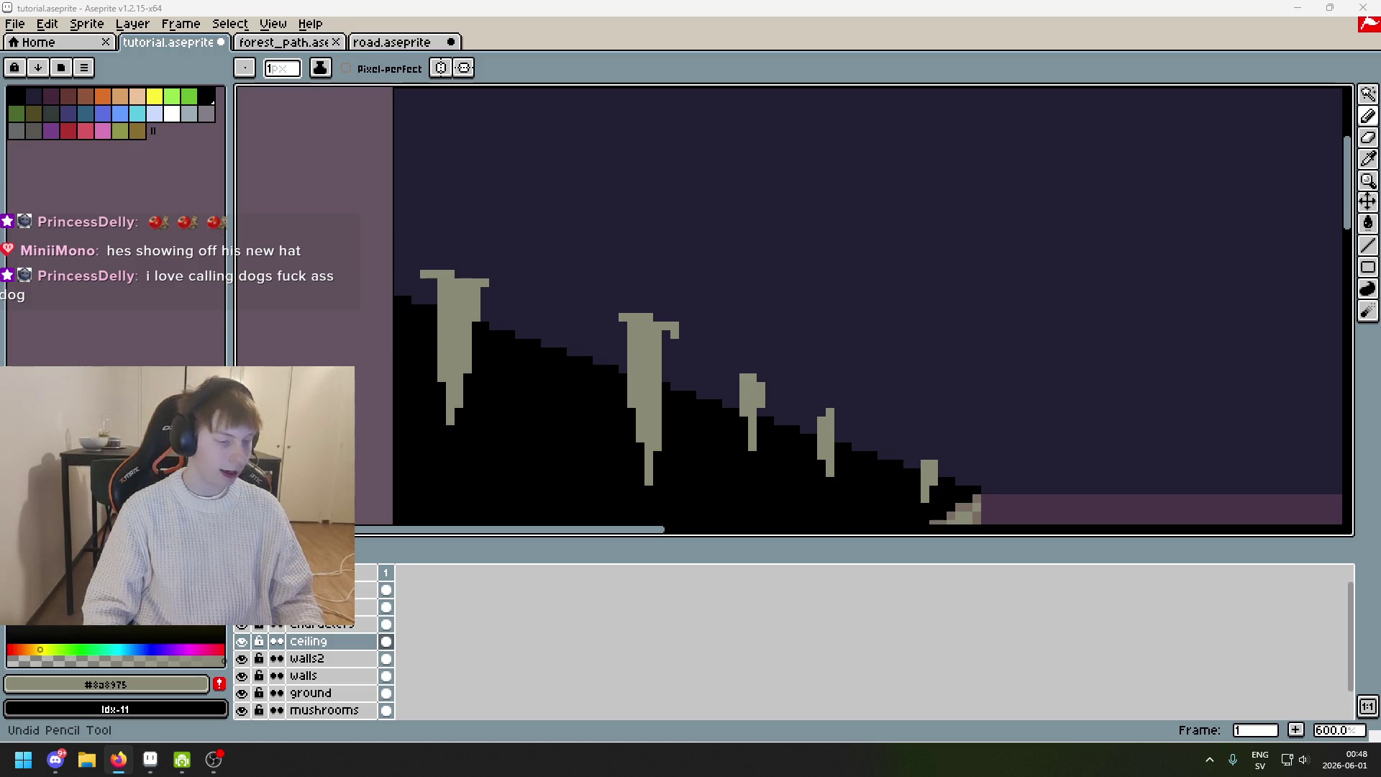
scroll(507, 322, down, 2)
scroll(694, 380, up, 2)
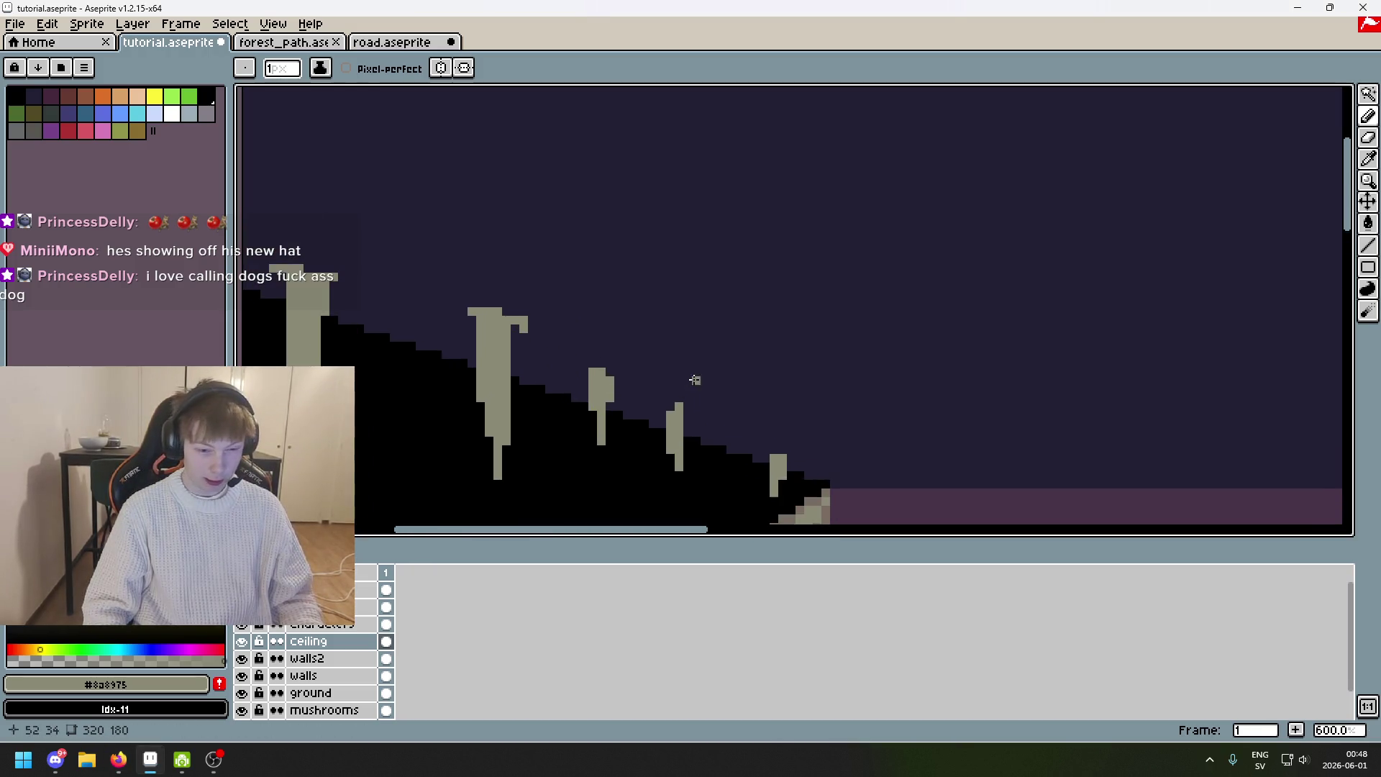
scroll(689, 397, up, 3)
click(654, 383)
key(ctrl+z)
Add grey pixels to the drip and beside its column, then pan to the full sprite.
scroll(667, 398, down, 3)
click(667, 401)
scroll(685, 419, down, 1)
scroll(688, 419, up, 2)
click(696, 416)
scroll(689, 412, down, 4)
mouse_move(695, 416)
mouse_down()
mouse_move(791, 359)
mouse_move(818, 361)
mouse_up()
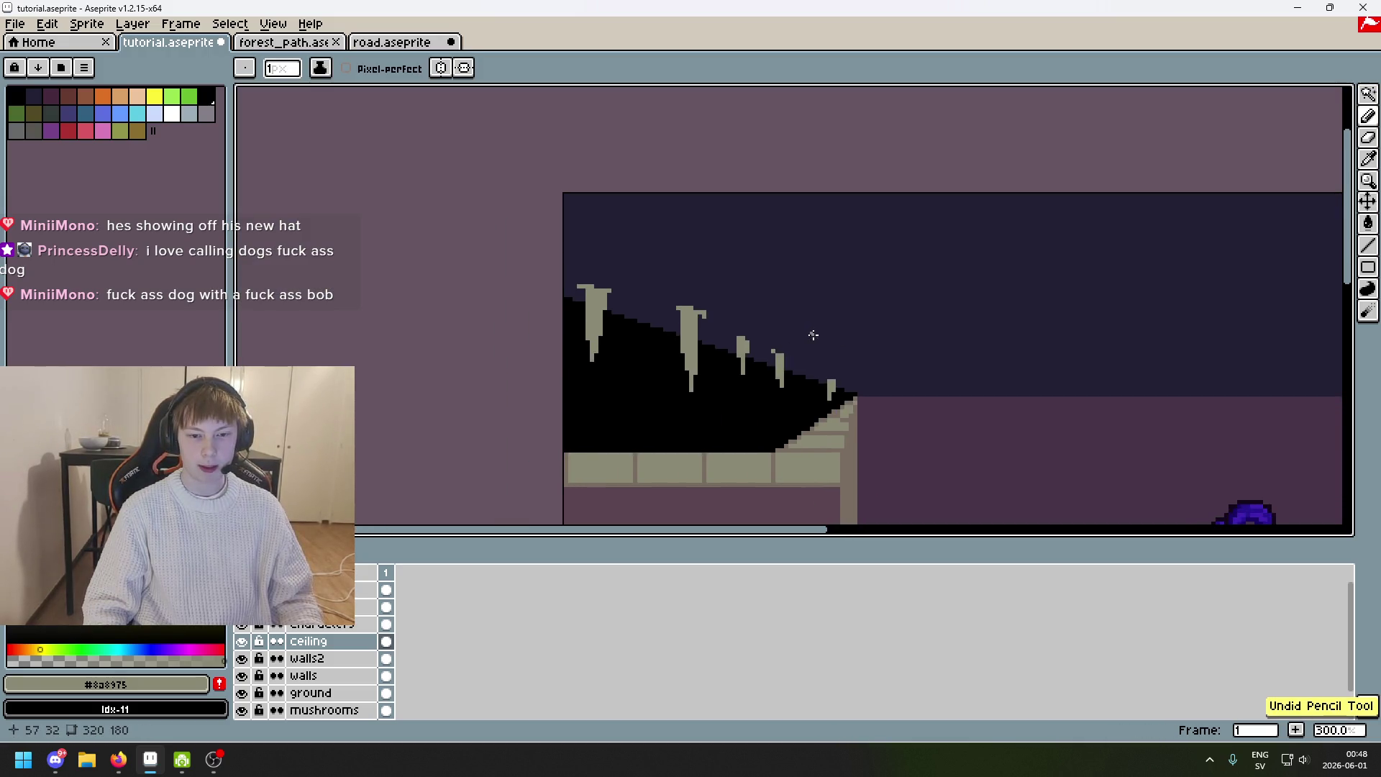
scroll(811, 335, up, 3)
scroll(751, 359, up, 3)
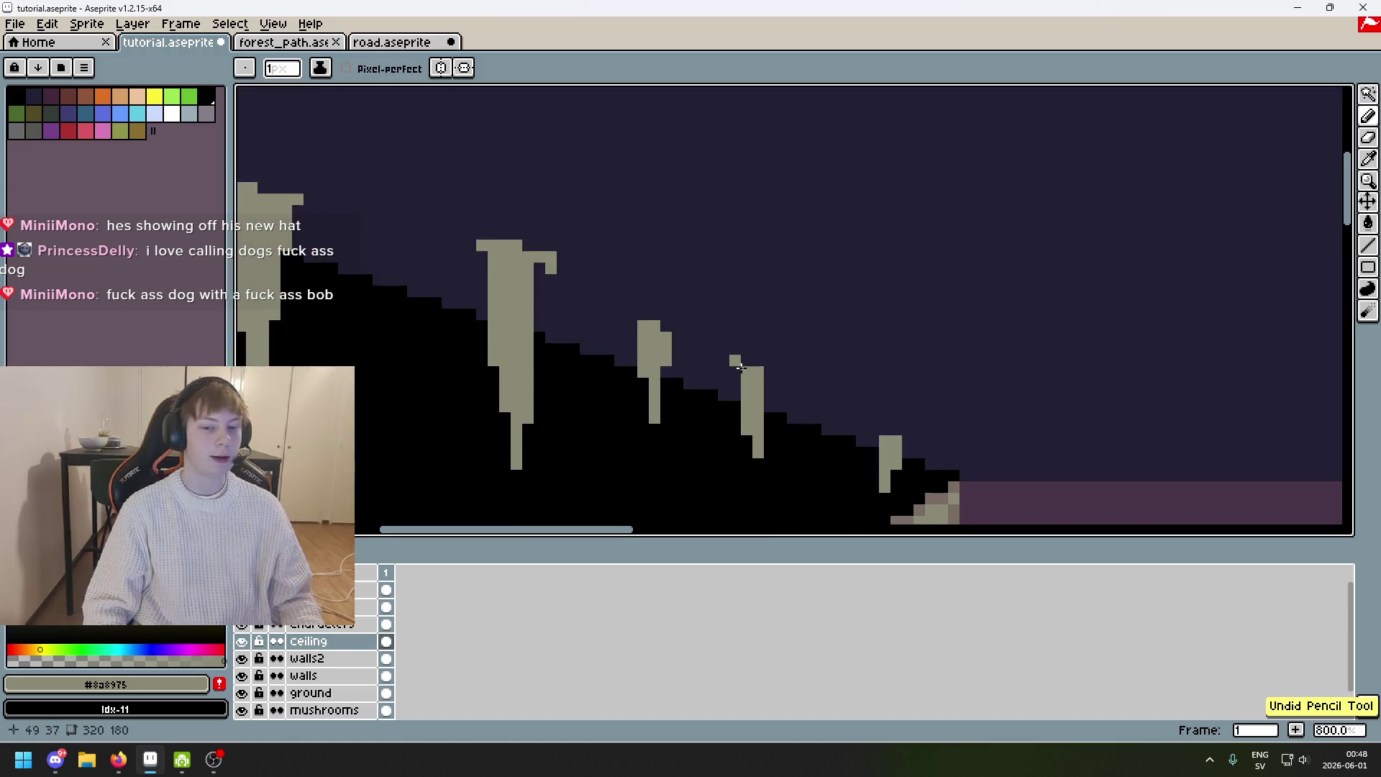
click(752, 337)
key(ctrl+z)
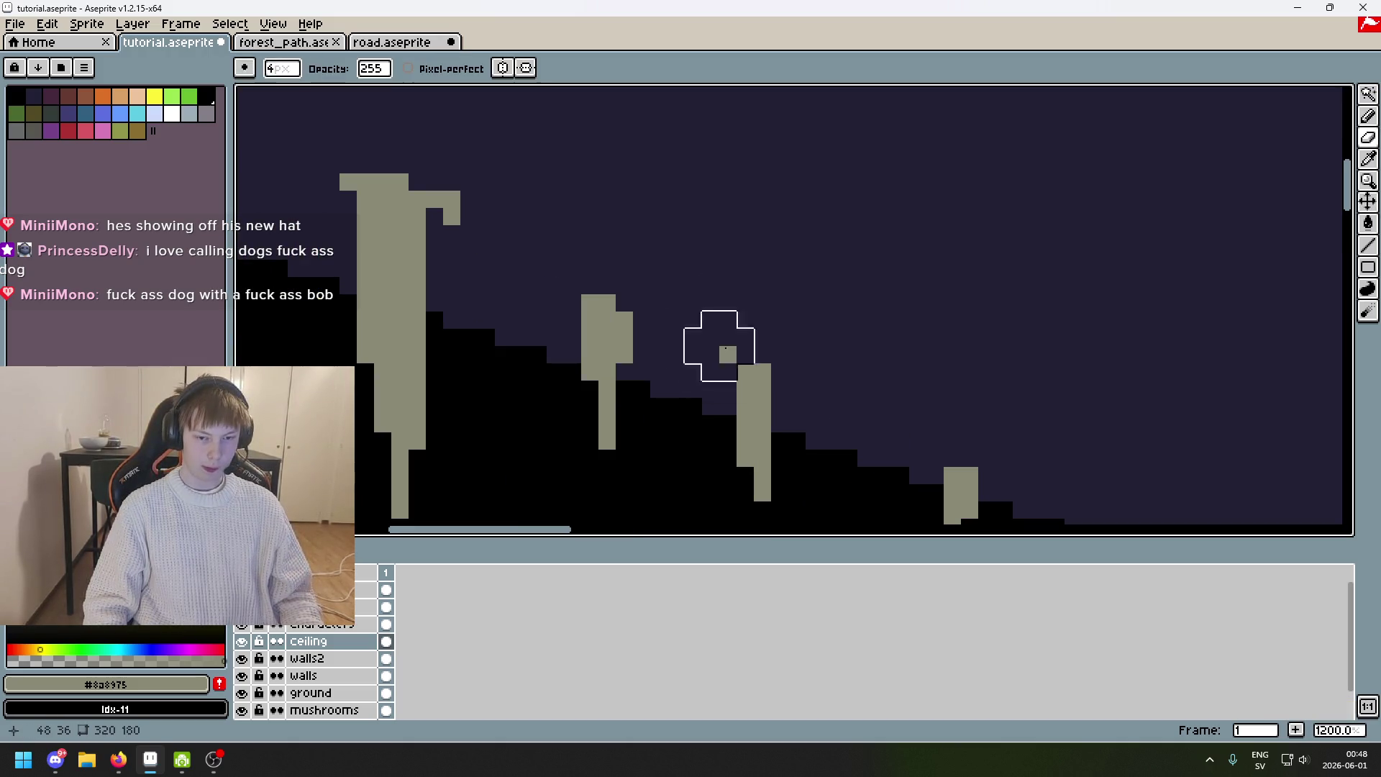
Resample the drip's grey and try a short vertical drip at the ceiling tip, undoing it.
alt+click(743, 336)
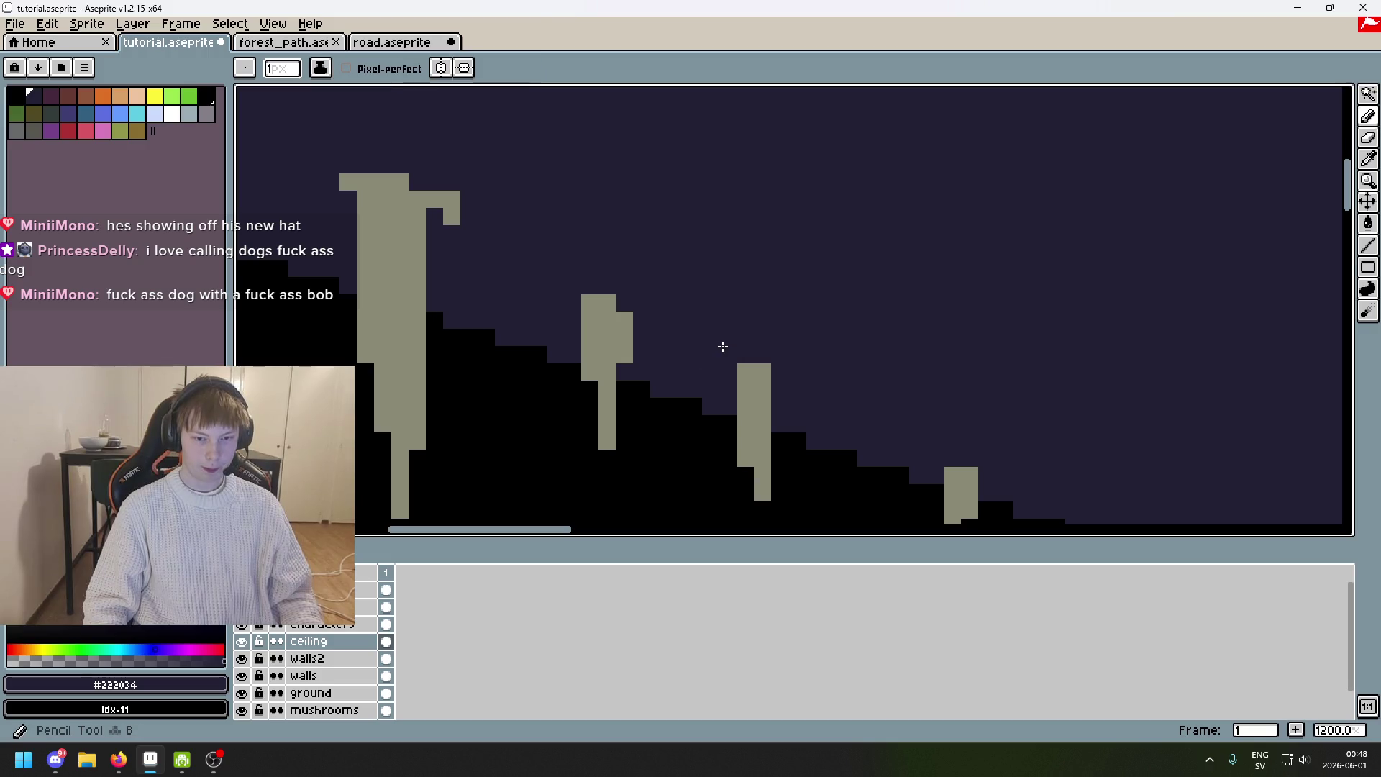
scroll(721, 345, down, 3)
scroll(640, 325, up, 3)
alt+click(647, 364)
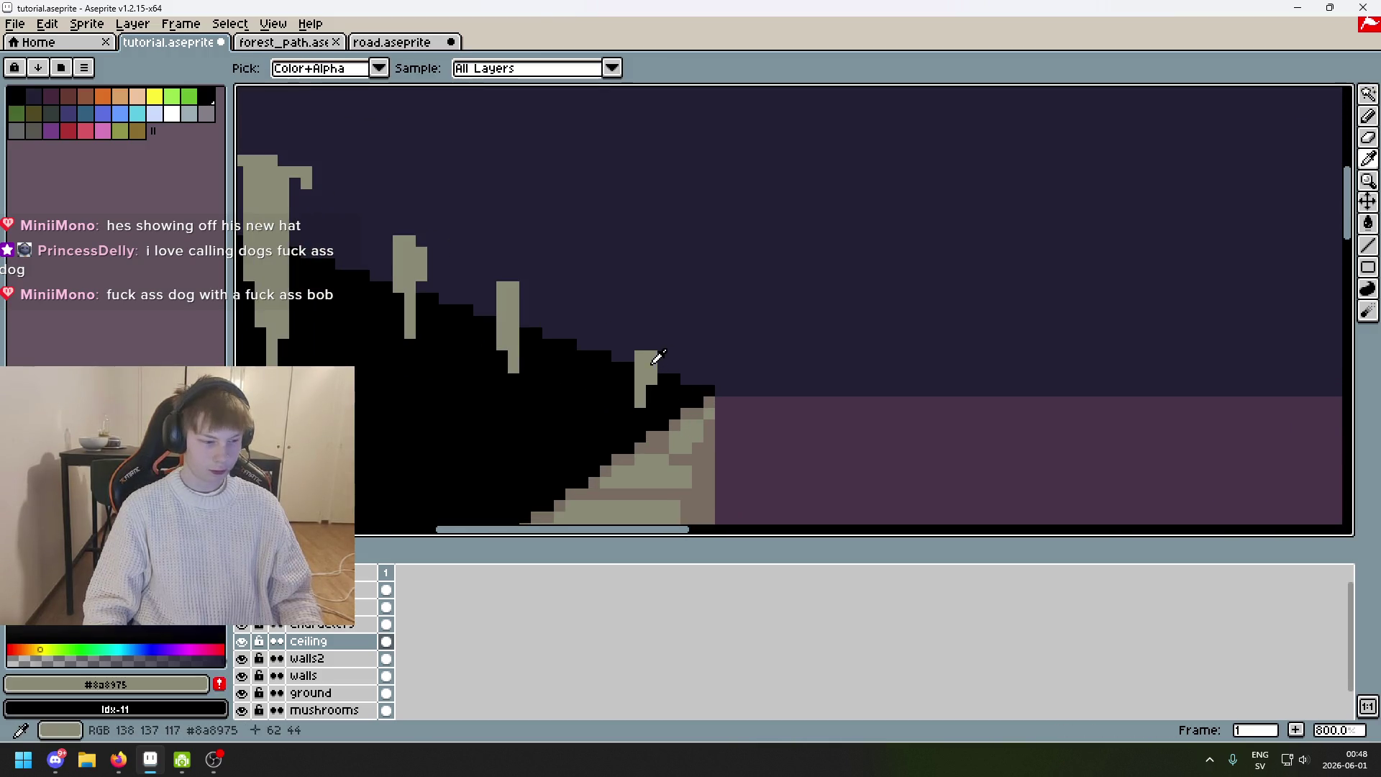
mouse_move(792, 323)
mouse_down()
mouse_move(646, 289)
mouse_move(491, 284)
mouse_up()
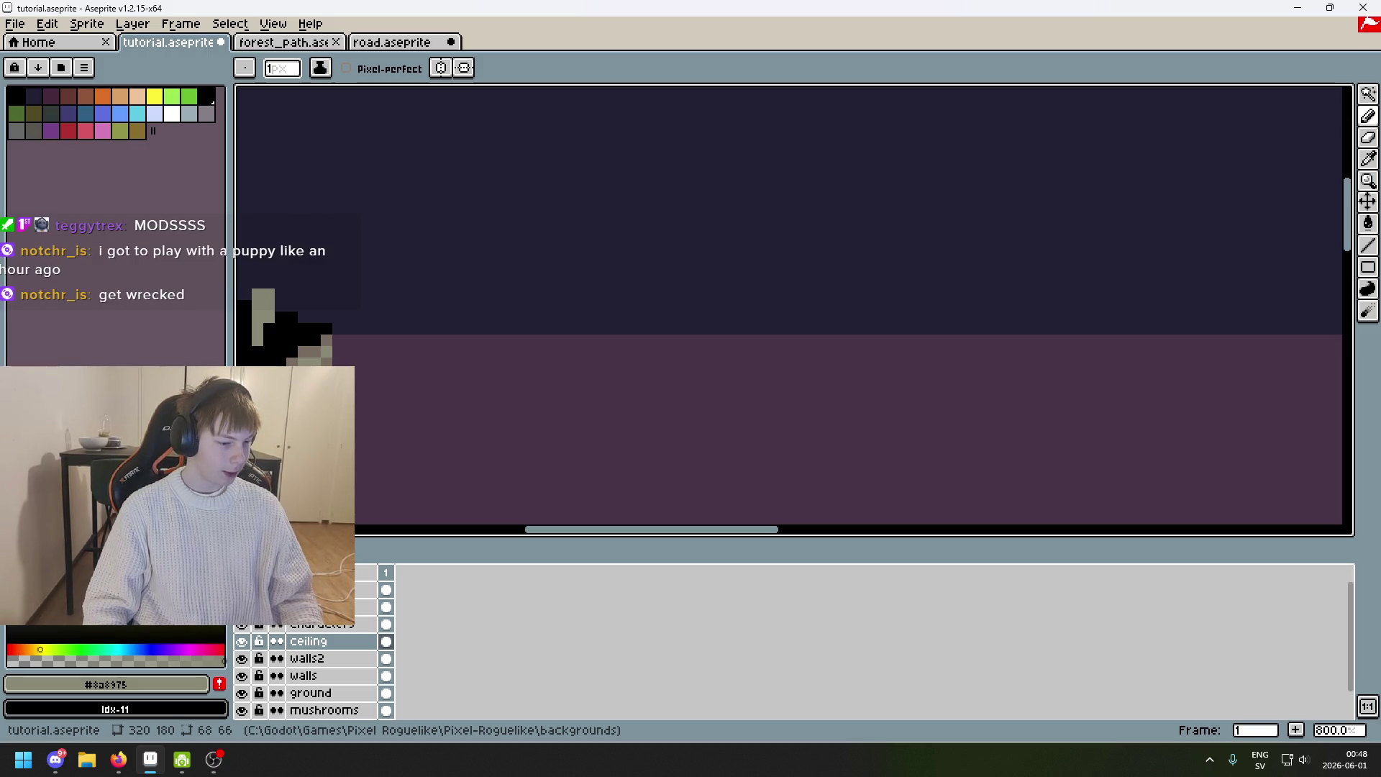
scroll(508, 345, left, 2)
scroll(456, 348, down, 1)
scroll(595, 348, up, 3)
mouse_move(529, 349)
mouse_down()
mouse_move(530, 388)
mouse_move(545, 392)
mouse_move(525, 350)
mouse_move(516, 399)
mouse_up()
key(ctrl+z)
key(ctrl+z)
key(ctrl+z)
key(ctrl+z)
scroll(547, 392, down, 5)
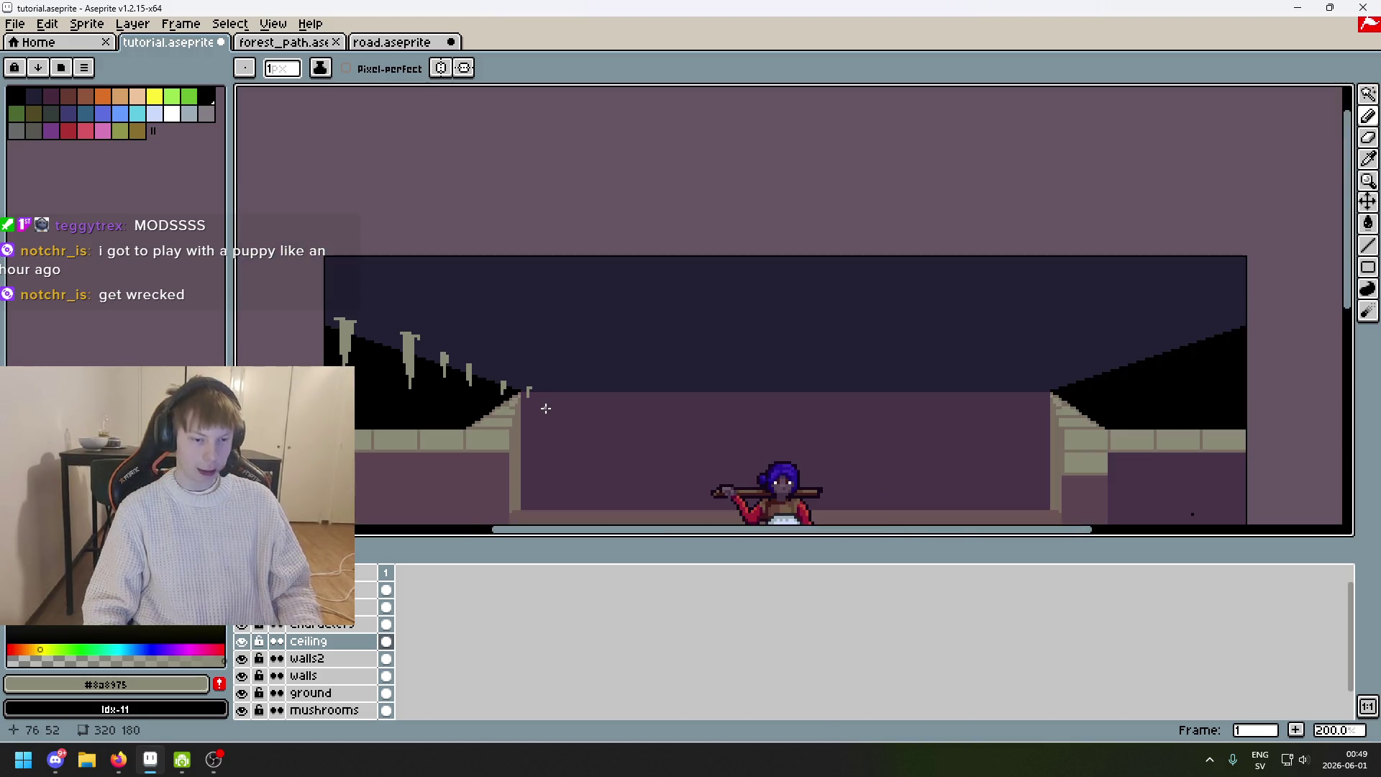
Draw a two-pixel-wide grey drip near the wall edge, trim its bottom pixel and add one beside it.
scroll(567, 385, up, 3)
drag(574, 348, 573, 388)
scroll(577, 388, up, 2)
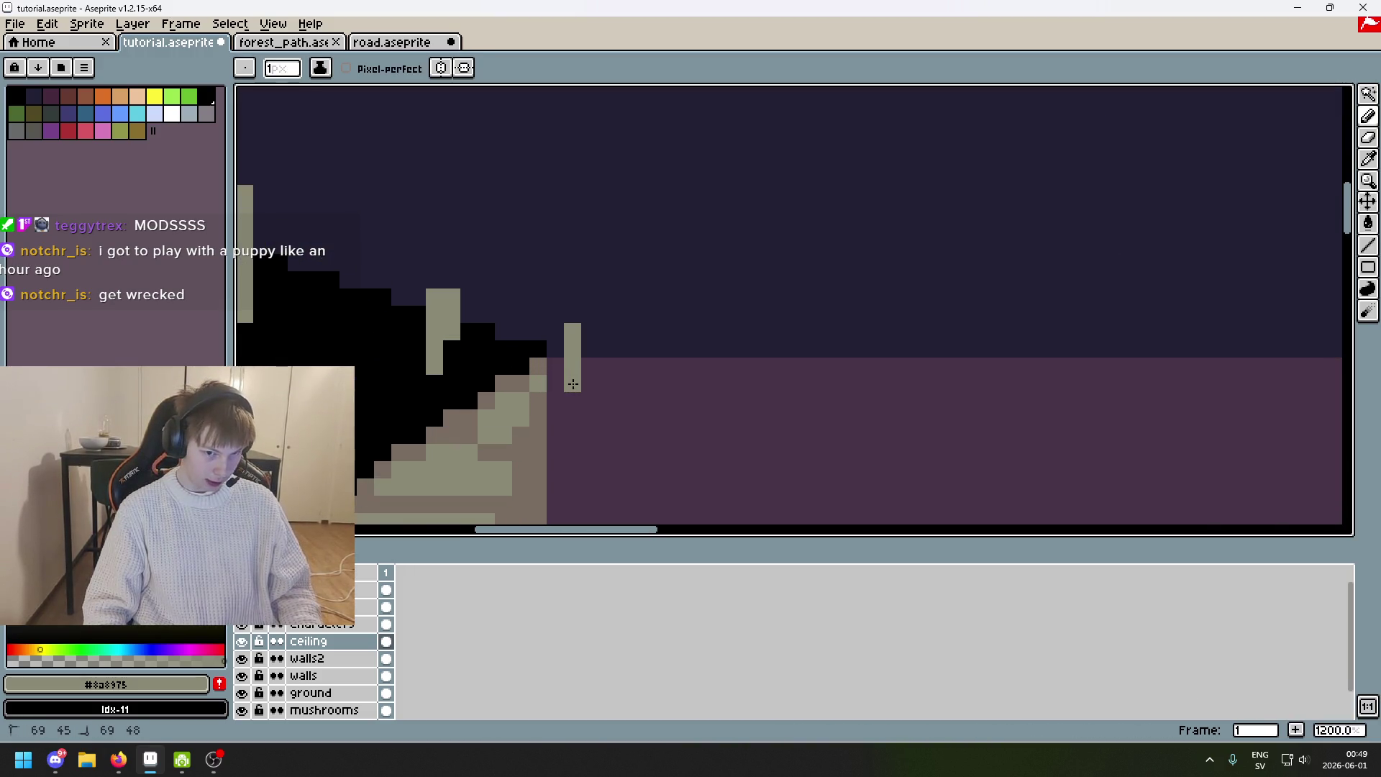
key(e)
click(573, 384)
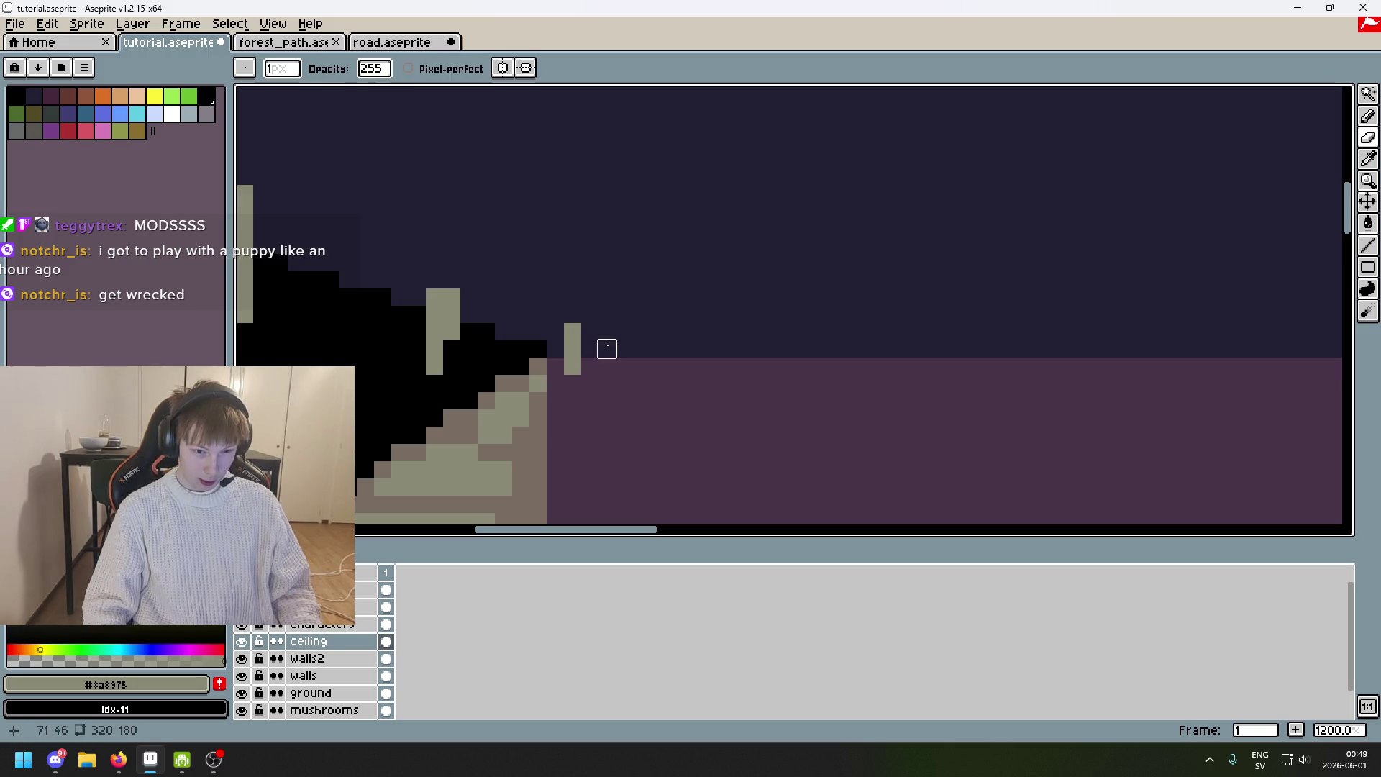
key(b)
click(623, 332)
scroll(623, 334, down, 3)
scroll(595, 317, up, 1)
drag(566, 331, 572, 363)
key(ctrl+z)
Redraw a short vertical grey drip from the ceiling, then turn the orange guide lines back on.
scroll(616, 317, up, 3)
scroll(831, 376, down, 3)
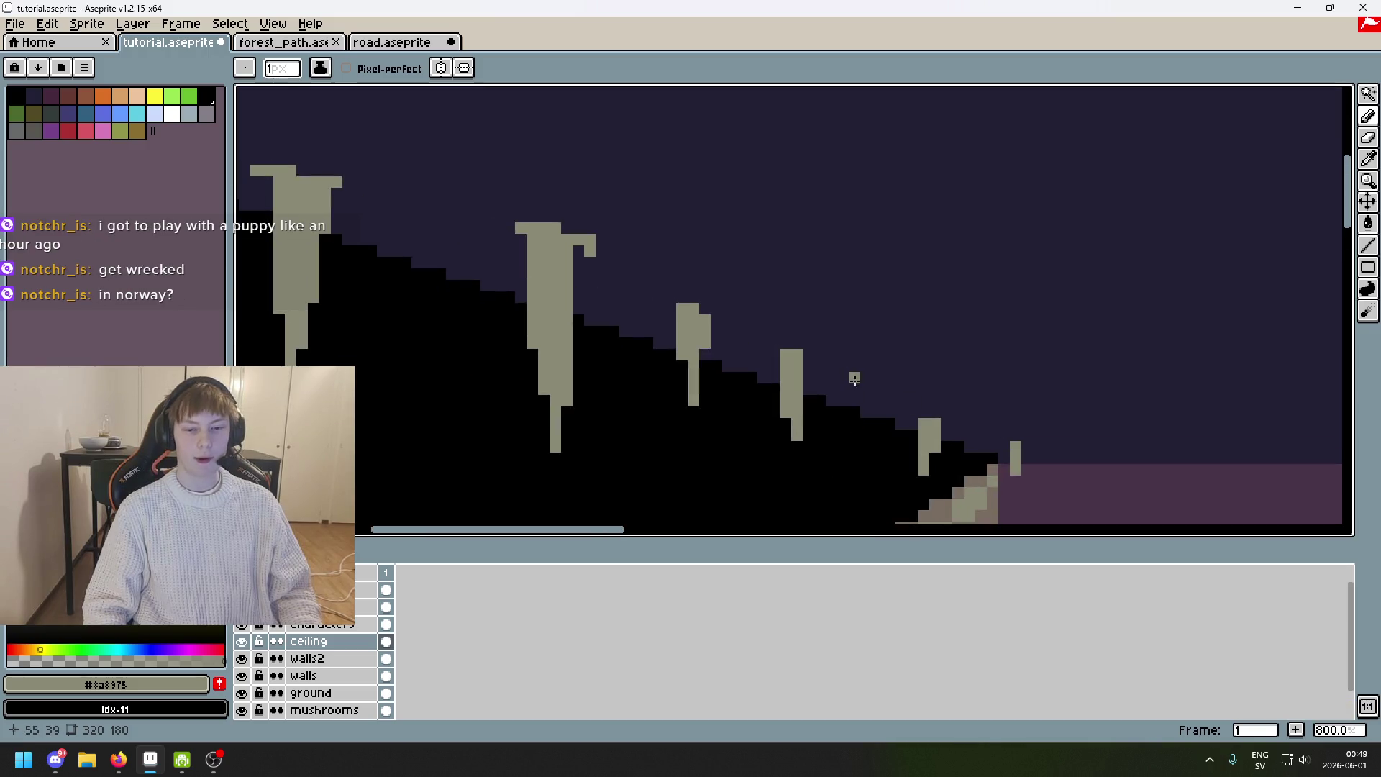
scroll(854, 379, down, 2)
scroll(678, 283, up, 1)
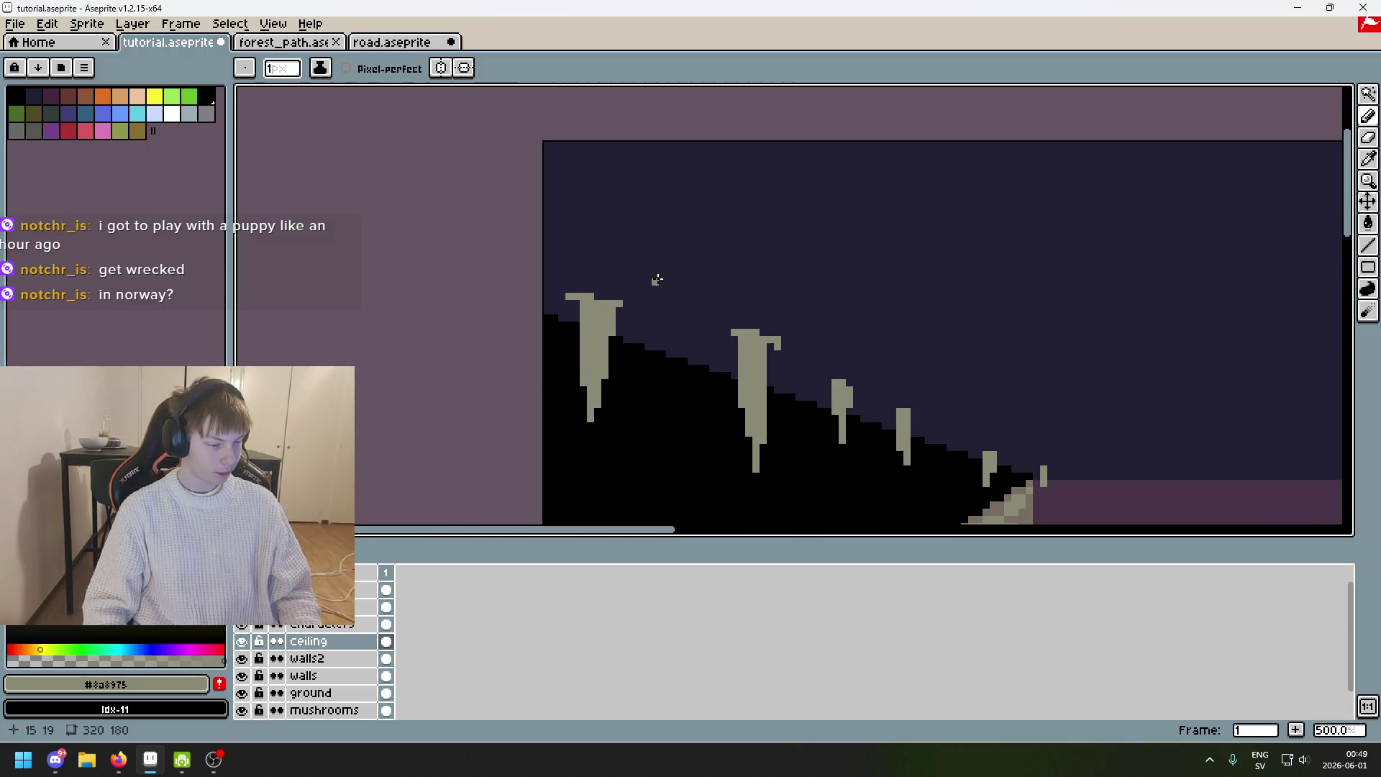
drag(662, 261, 652, 314)
key(ctrl+z)
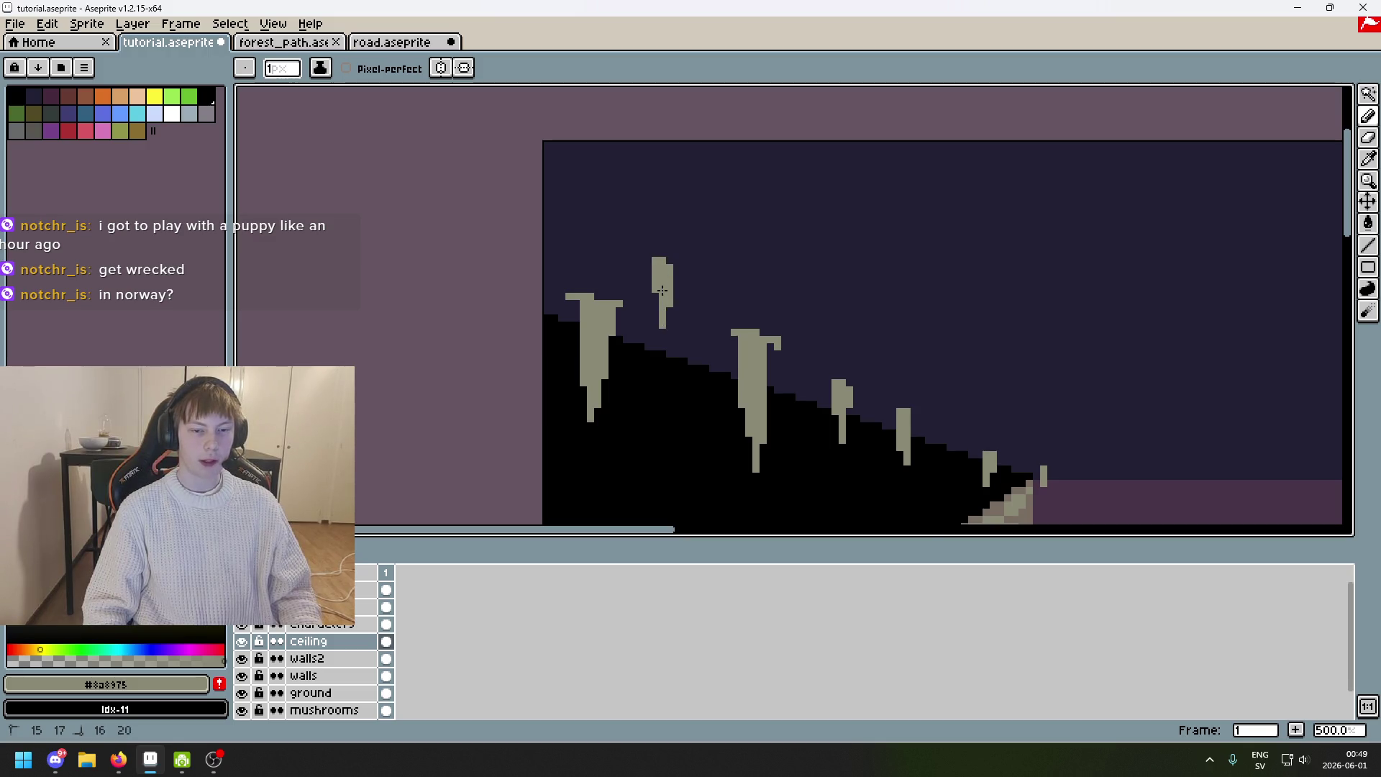
scroll(662, 290, down, 3)
scroll(614, 290, up, 4)
key(ctrl+z)
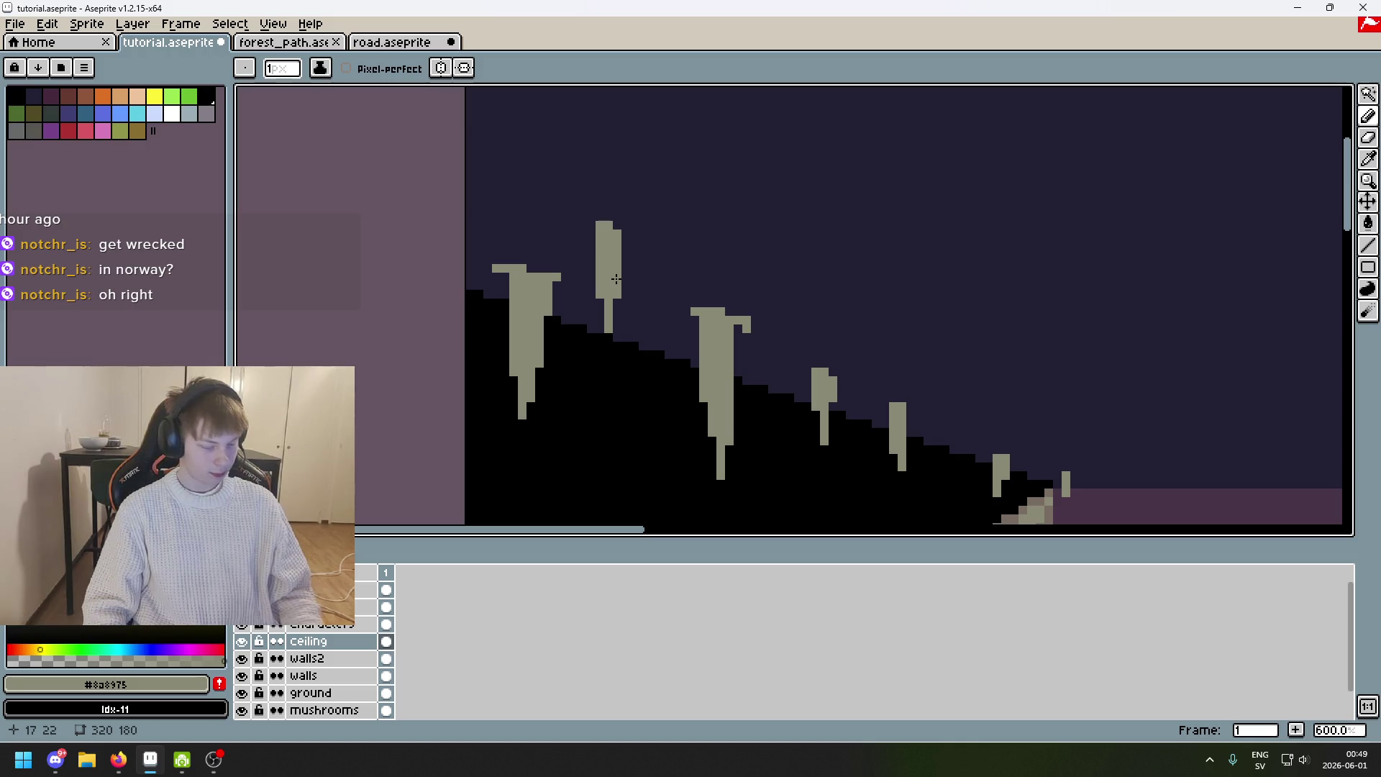
scroll(617, 280, down, 3)
scroll(661, 263, up, 2)
drag(656, 253, 657, 282)
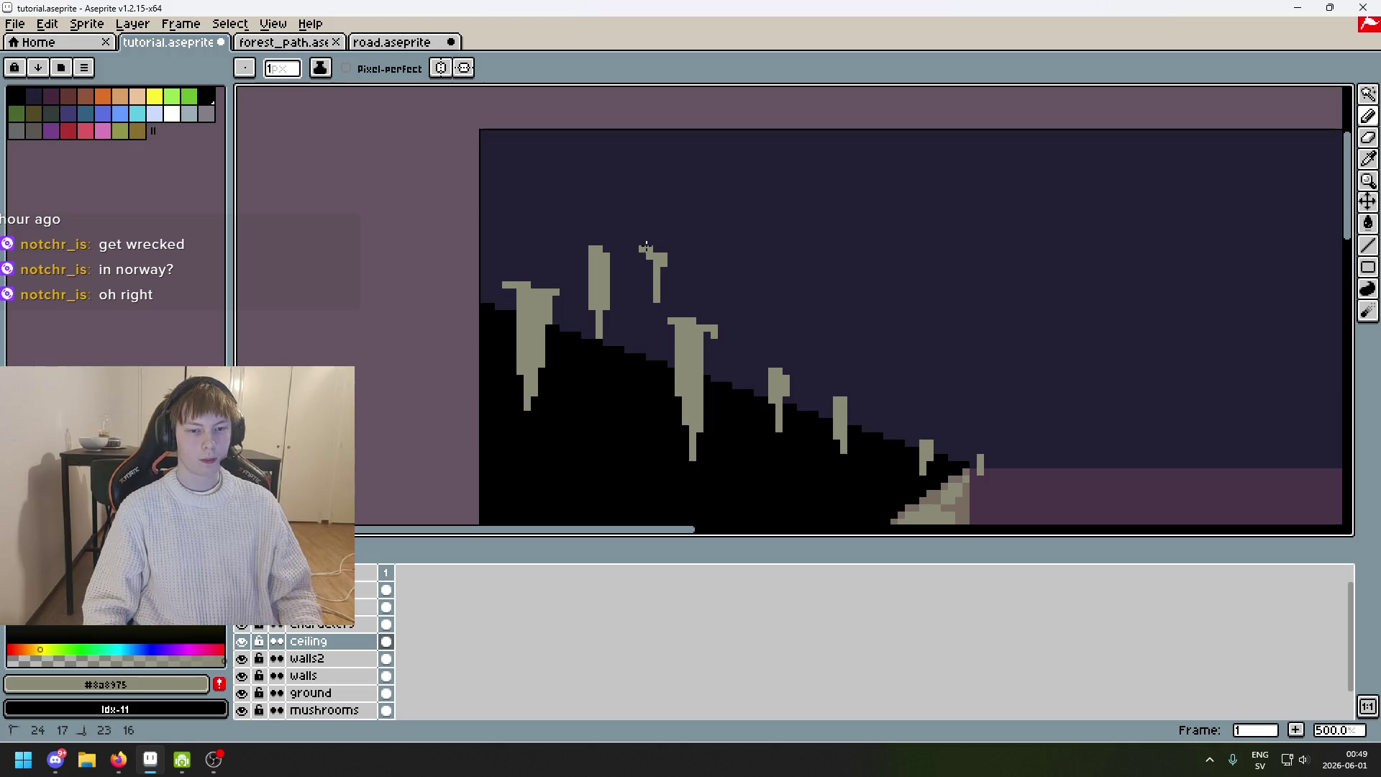
click(242, 607)
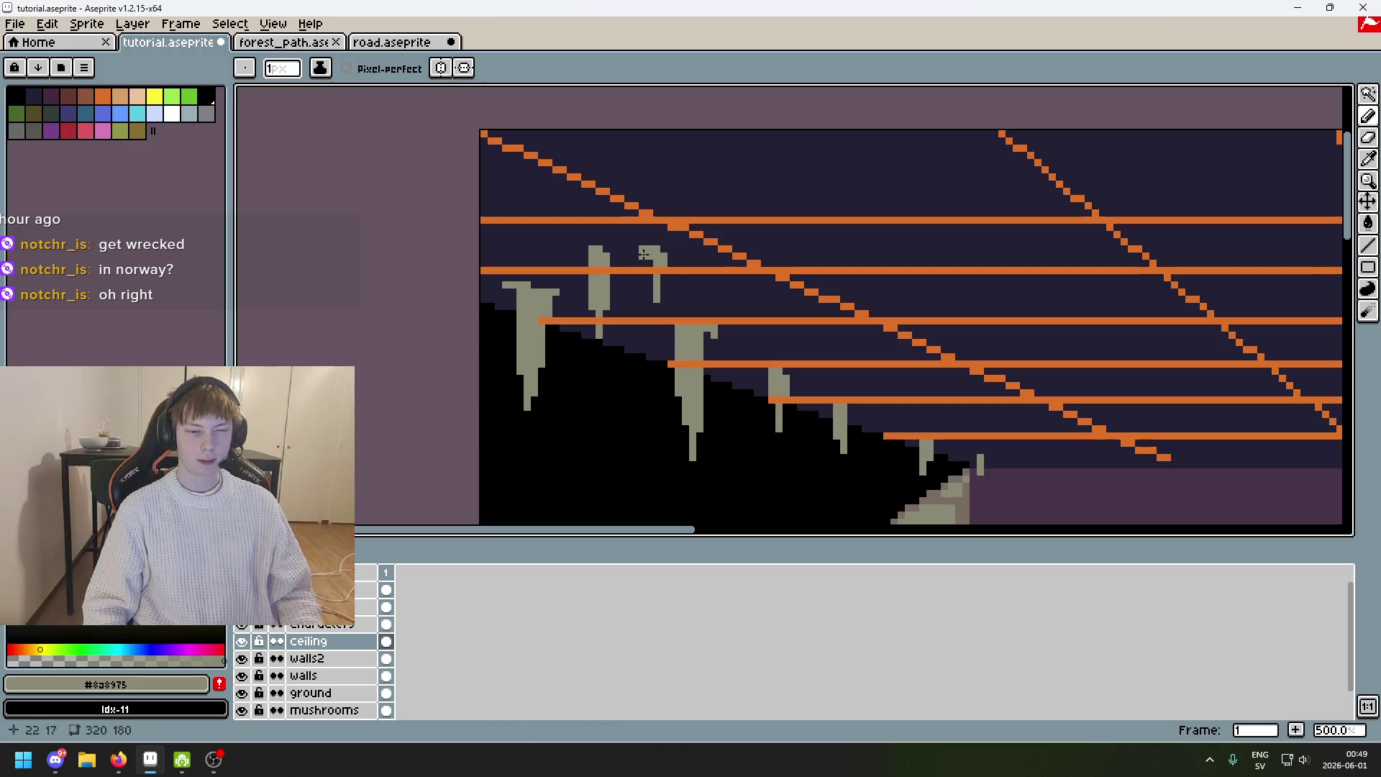
Add grey pixels to extend the drip upward and along its stem.
scroll(649, 234, up, 2)
mouse_move(648, 234)
mouse_down()
mouse_move(671, 252)
mouse_move(641, 232)
mouse_up()
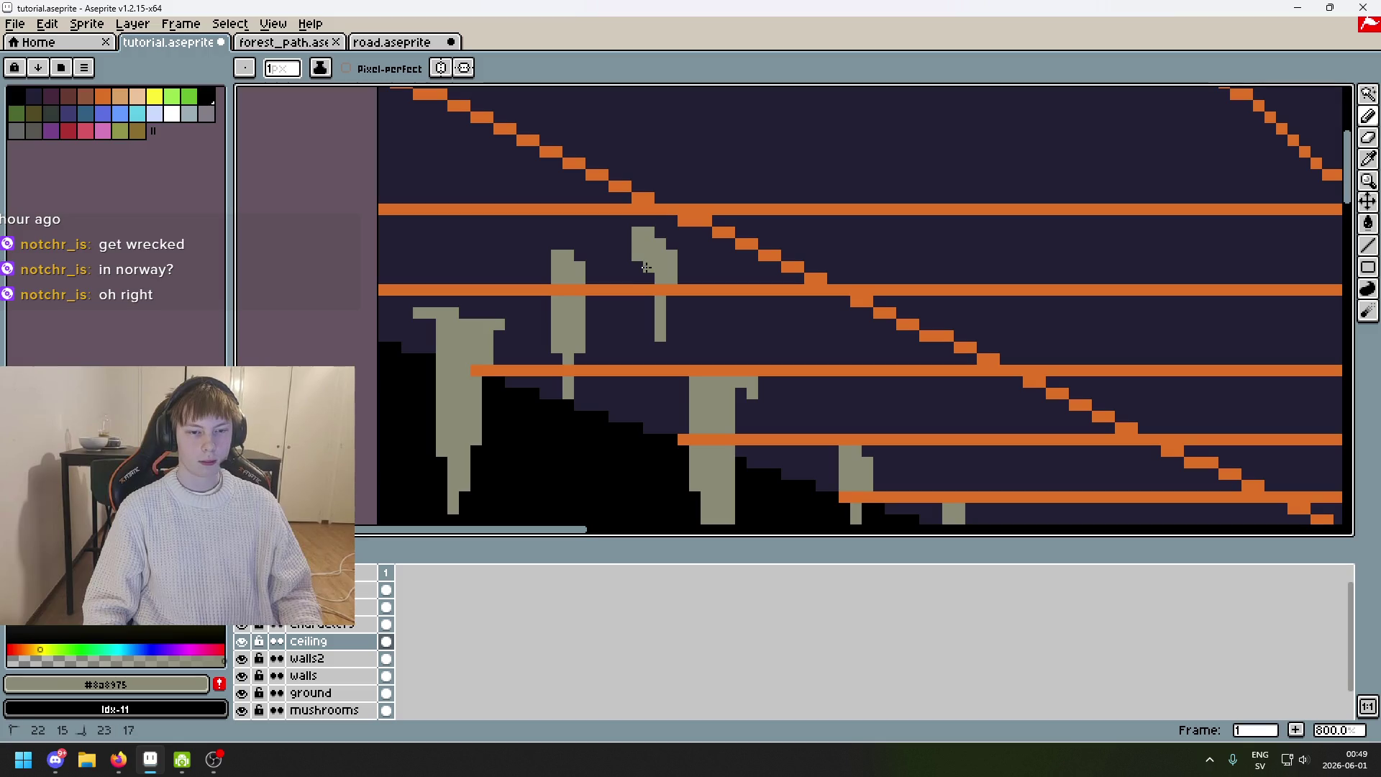
scroll(698, 283, up, 3)
drag(636, 317, 636, 303)
scroll(752, 390, down, 5)
scroll(808, 401, down, 2)
click(790, 400)
scroll(784, 398, up, 6)
mouse_move(691, 345)
mouse_down()
mouse_move(701, 421)
mouse_move(688, 345)
mouse_move(657, 320)
mouse_move(653, 295)
mouse_move(664, 410)
mouse_move(688, 442)
mouse_up()
key(ctrl+z)
Touch up the drip's edges using dark #222034 and grey #8a8975 pixels.
alt+click(747, 411)
alt+click(694, 308)
key(ctrl+z)
drag(698, 380, 731, 379)
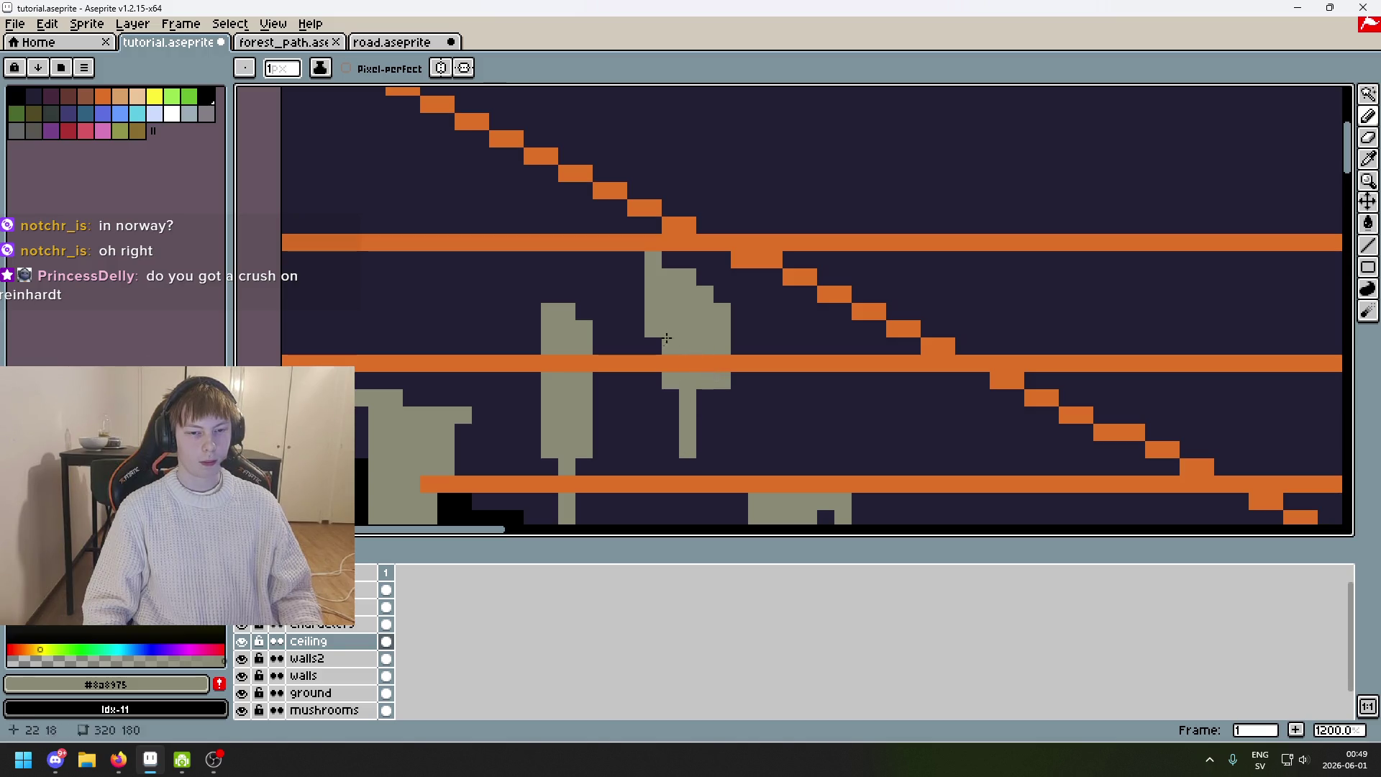
key(ctrl+z)
alt+click(739, 406)
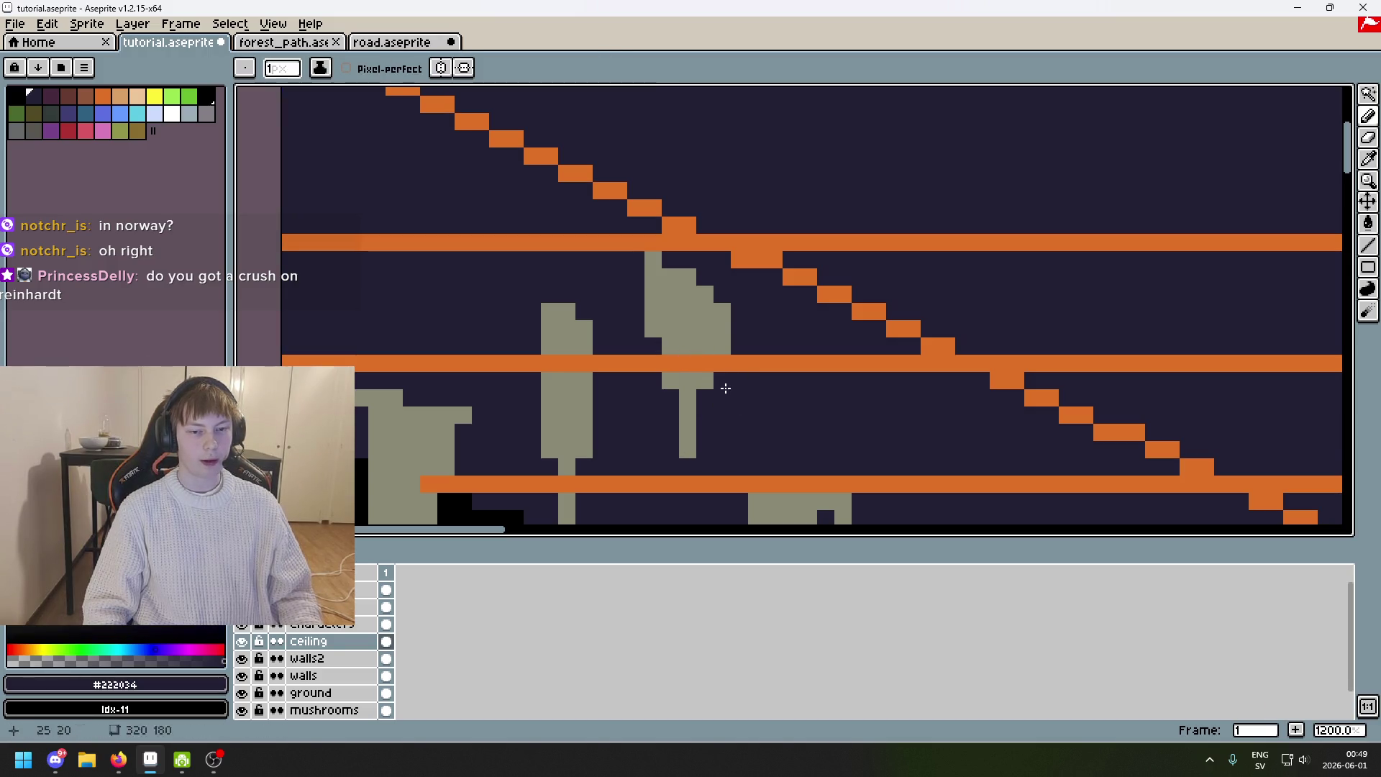
scroll(721, 380, down, 6)
scroll(604, 310, up, 3)
alt+click(563, 263)
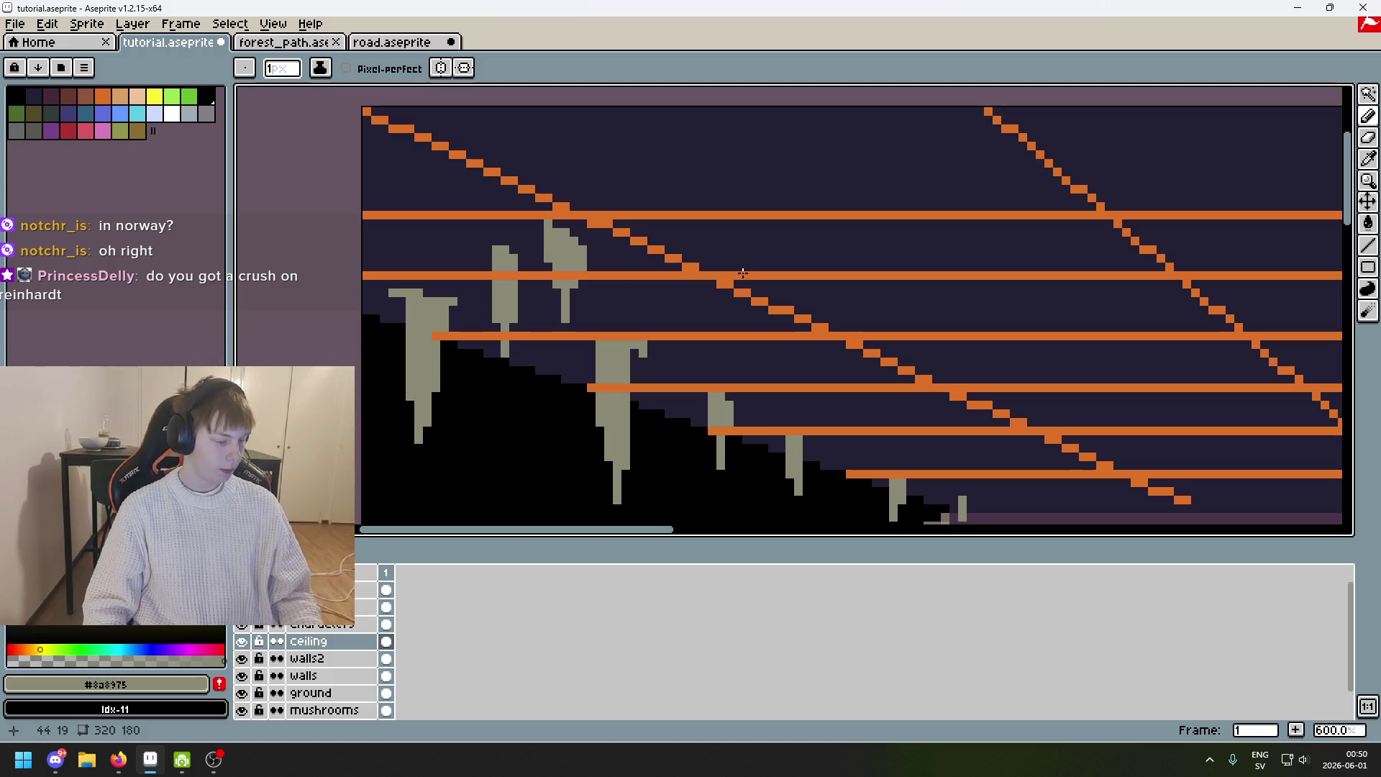
scroll(747, 266, up, 1)
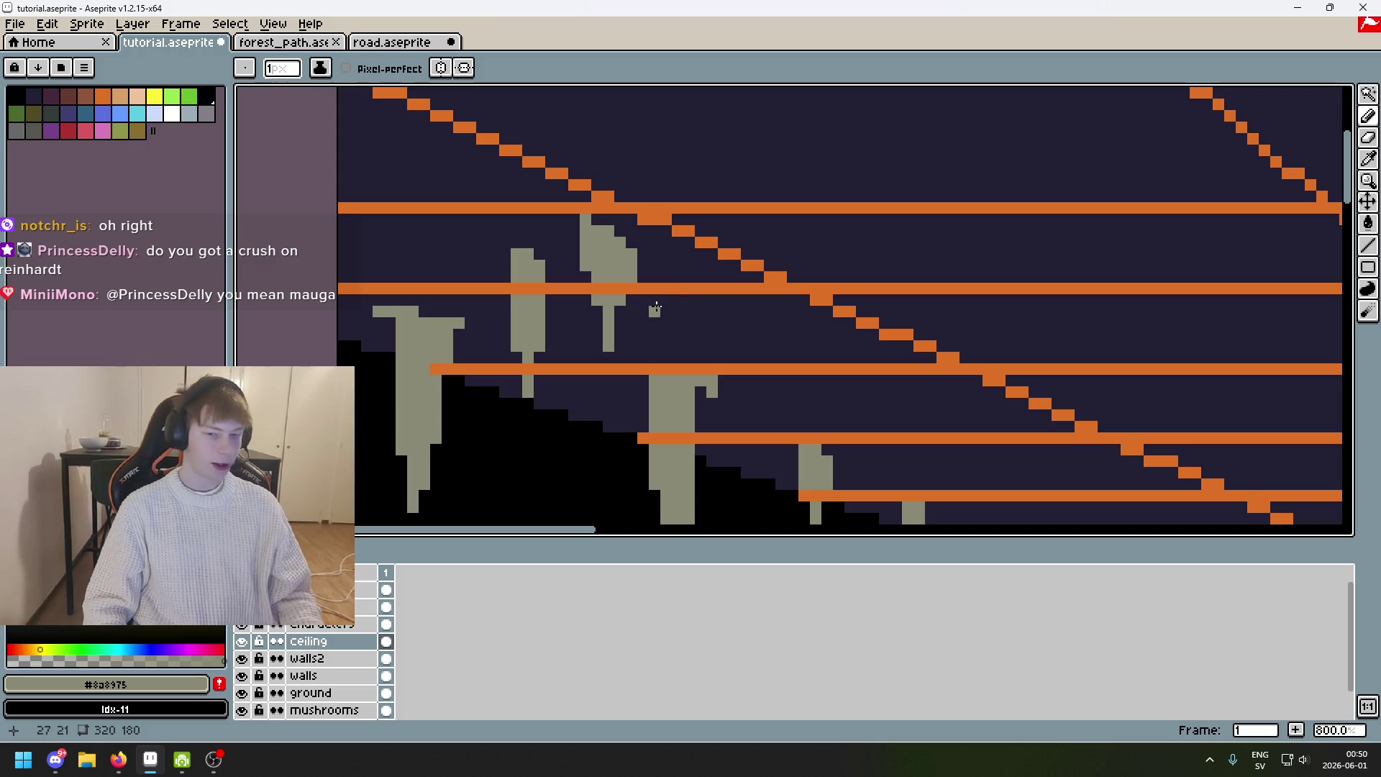
scroll(588, 273, up, 2)
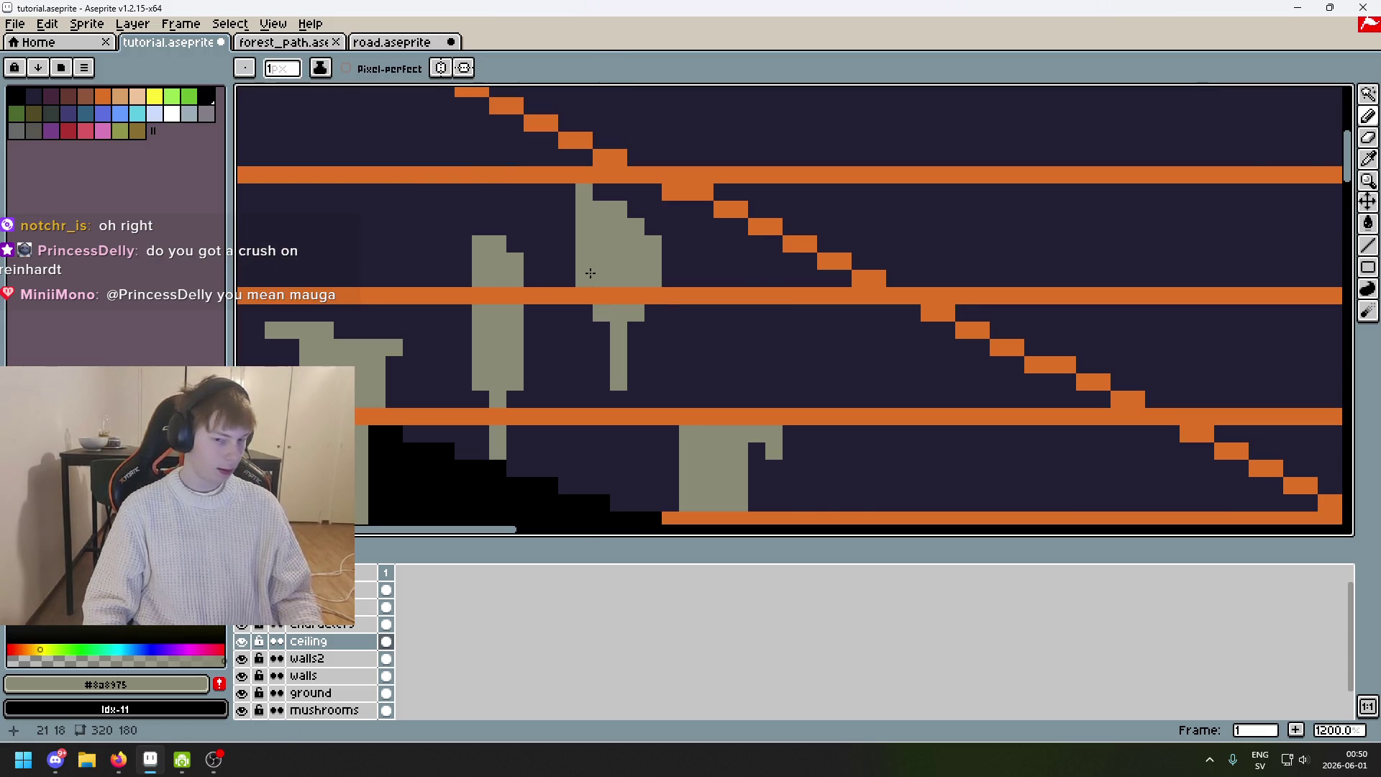
scroll(588, 273, down, 2)
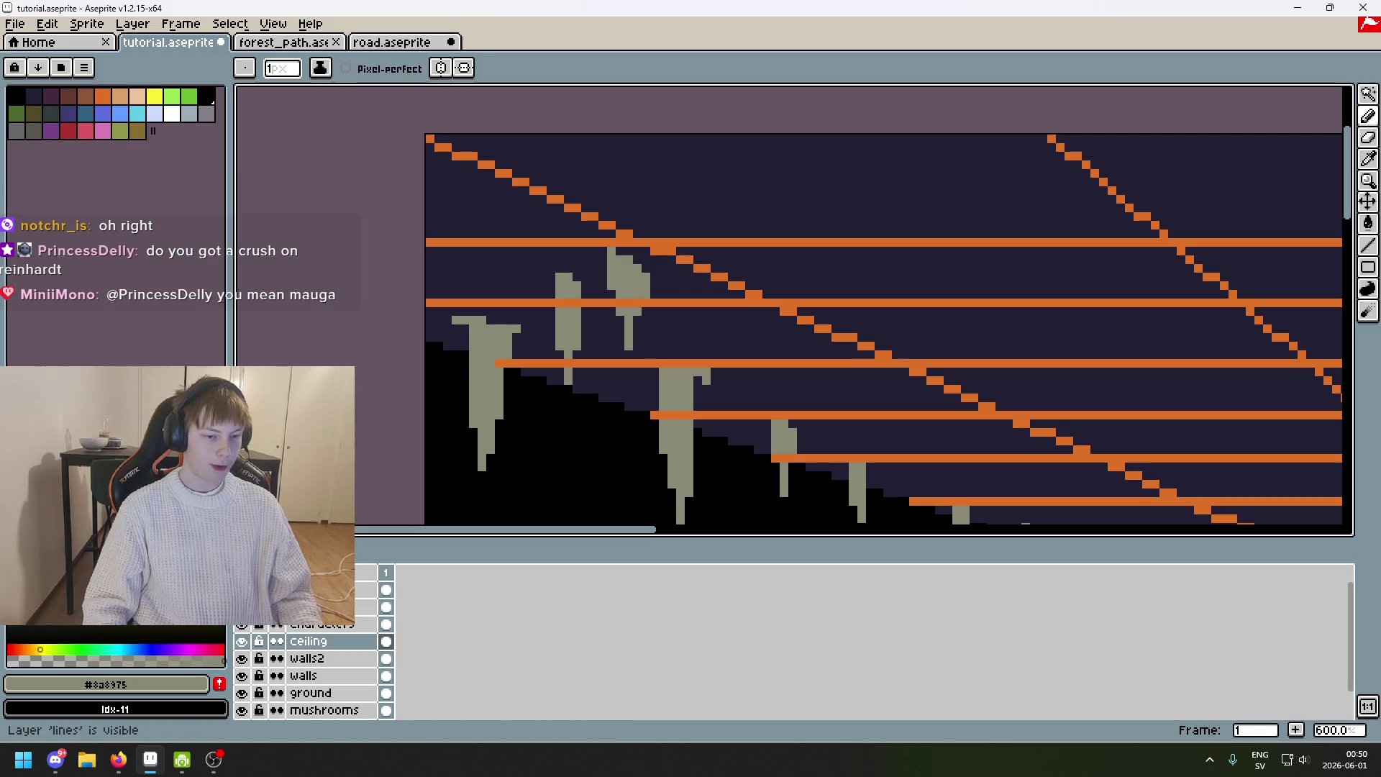
With the guide lines hidden, try a grey diagonal drip stroke, then undo it.
click(241, 607)
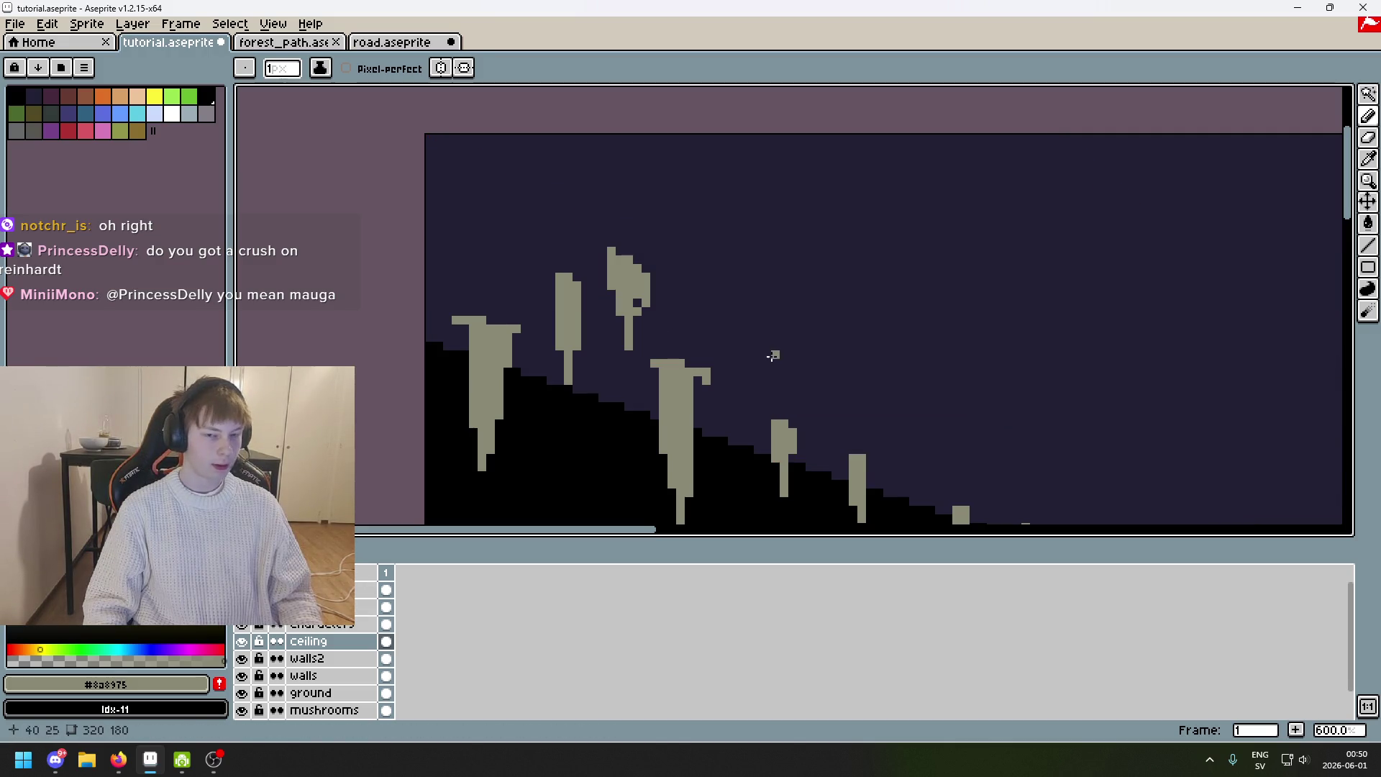
scroll(633, 306, up, 2)
scroll(631, 304, down, 5)
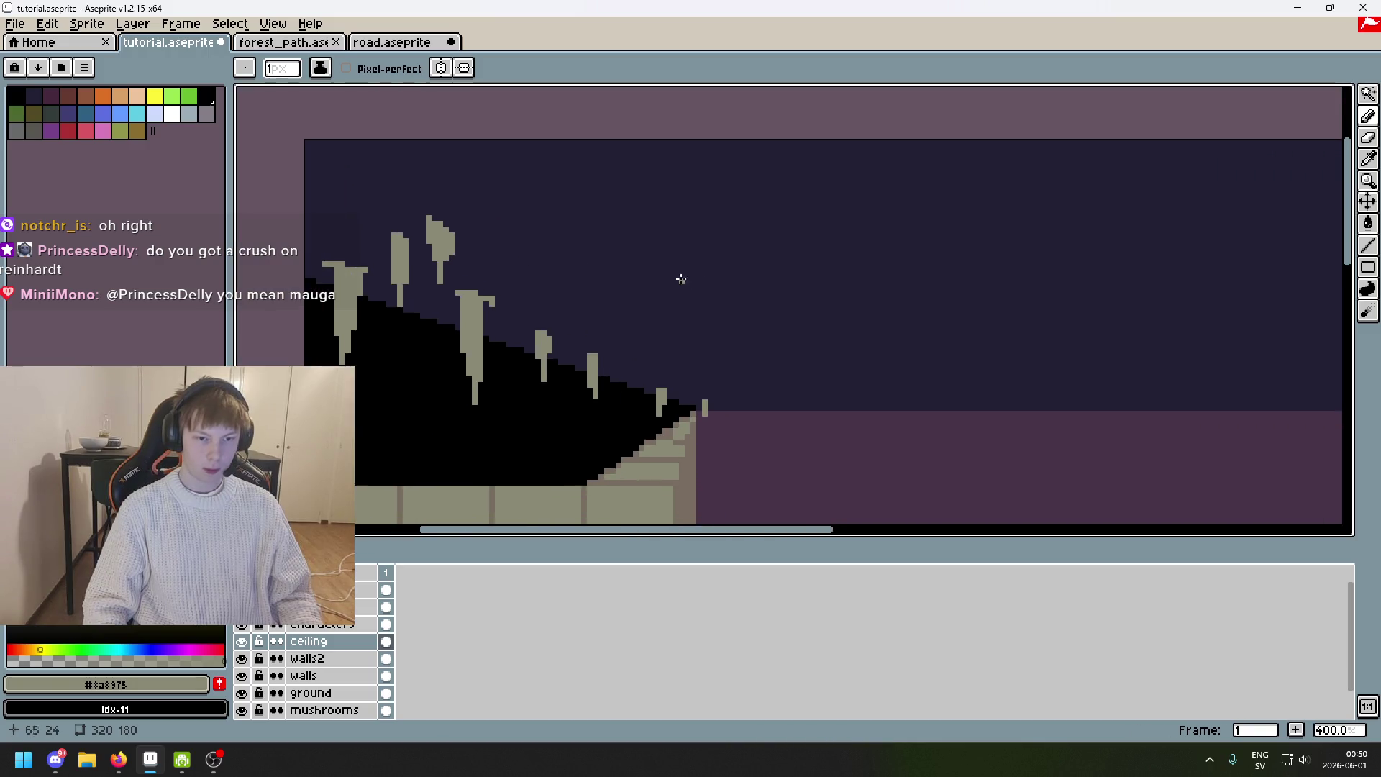
scroll(456, 225, up, 3)
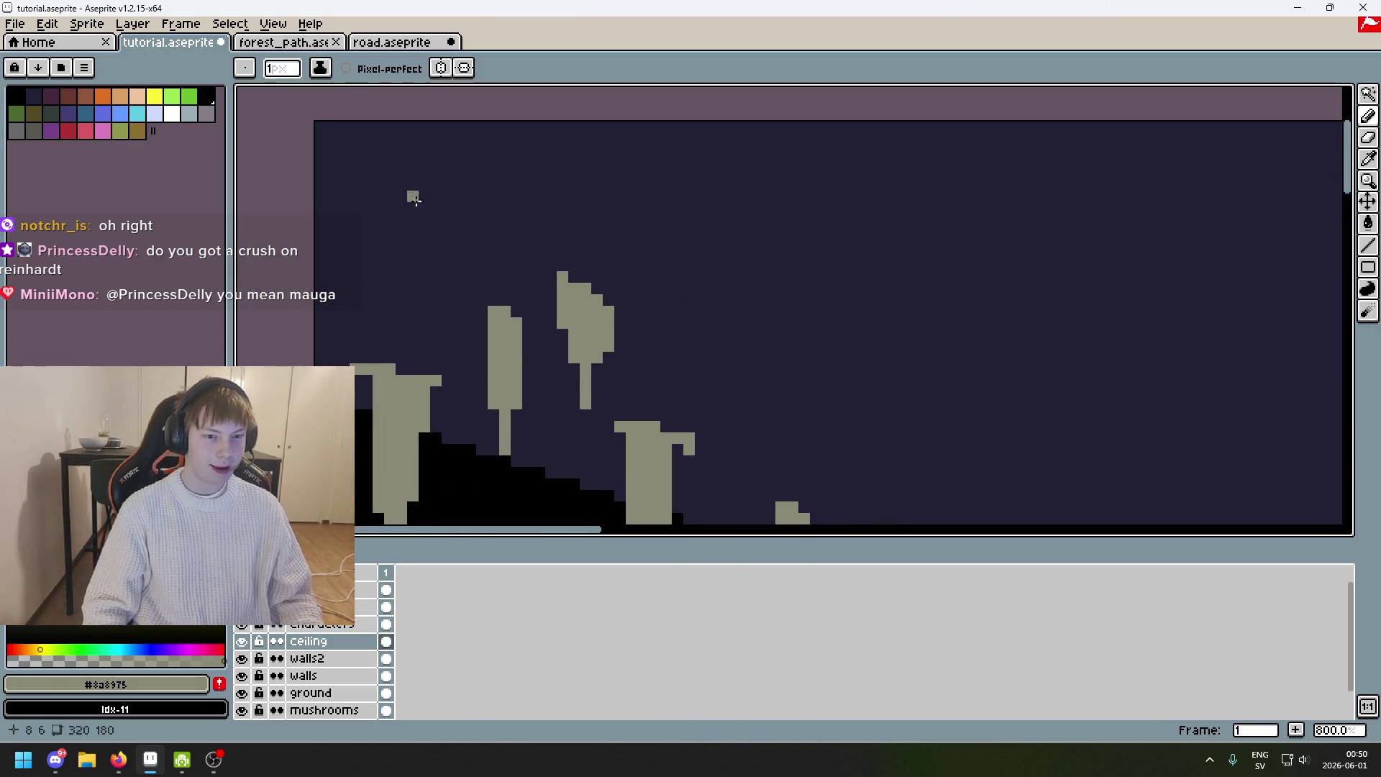
key(ctrl+z)
key(ctrl+z)
mouse_move(343, 172)
mouse_down()
mouse_move(380, 197)
mouse_move(358, 228)
mouse_move(350, 213)
mouse_move(352, 248)
mouse_up()
key(ctrl+z)
key(ctrl+z)
key(ctrl+z)
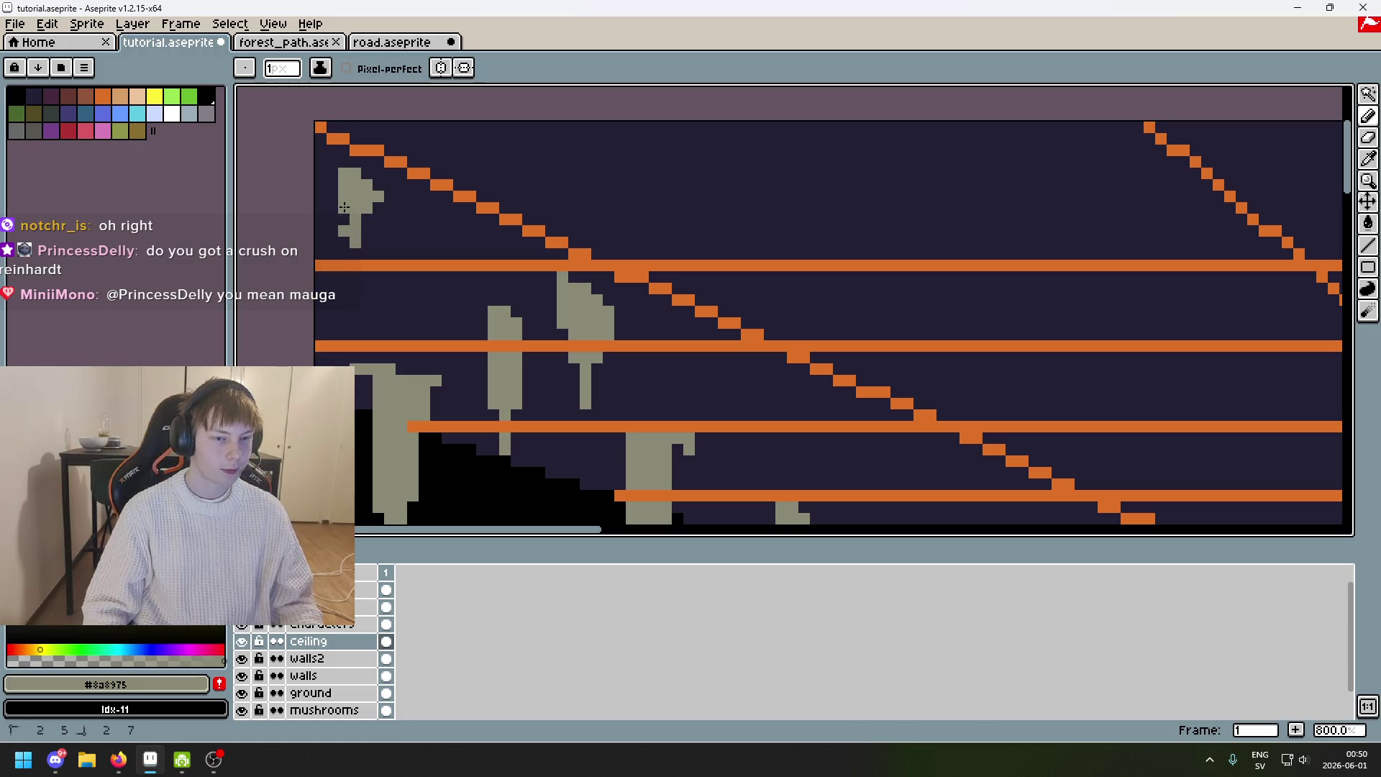
Darken the stray grey pixels left of the drip's stem with #222034.
alt+click(344, 286)
drag(344, 238, 508, 285)
alt+click(495, 260)
key(ctrl+z)
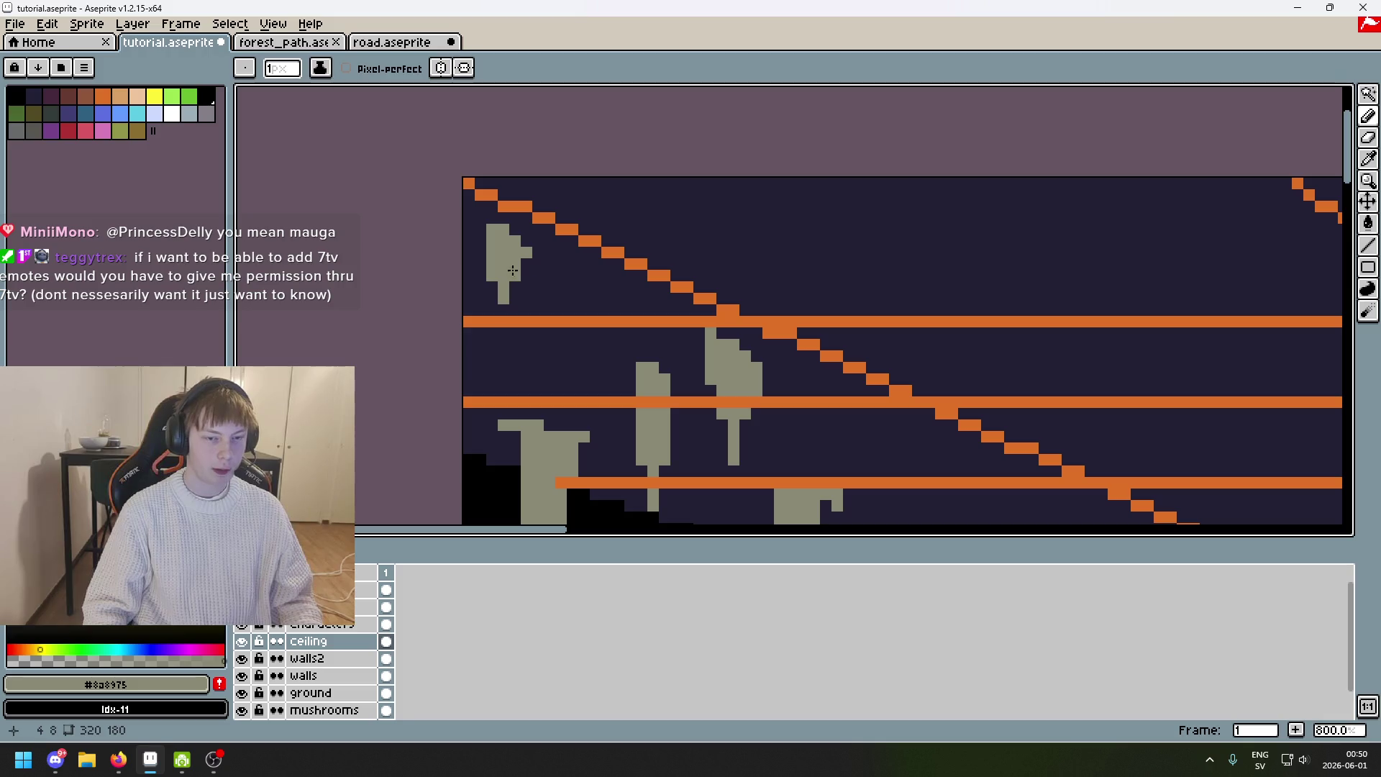
alt+click(491, 255)
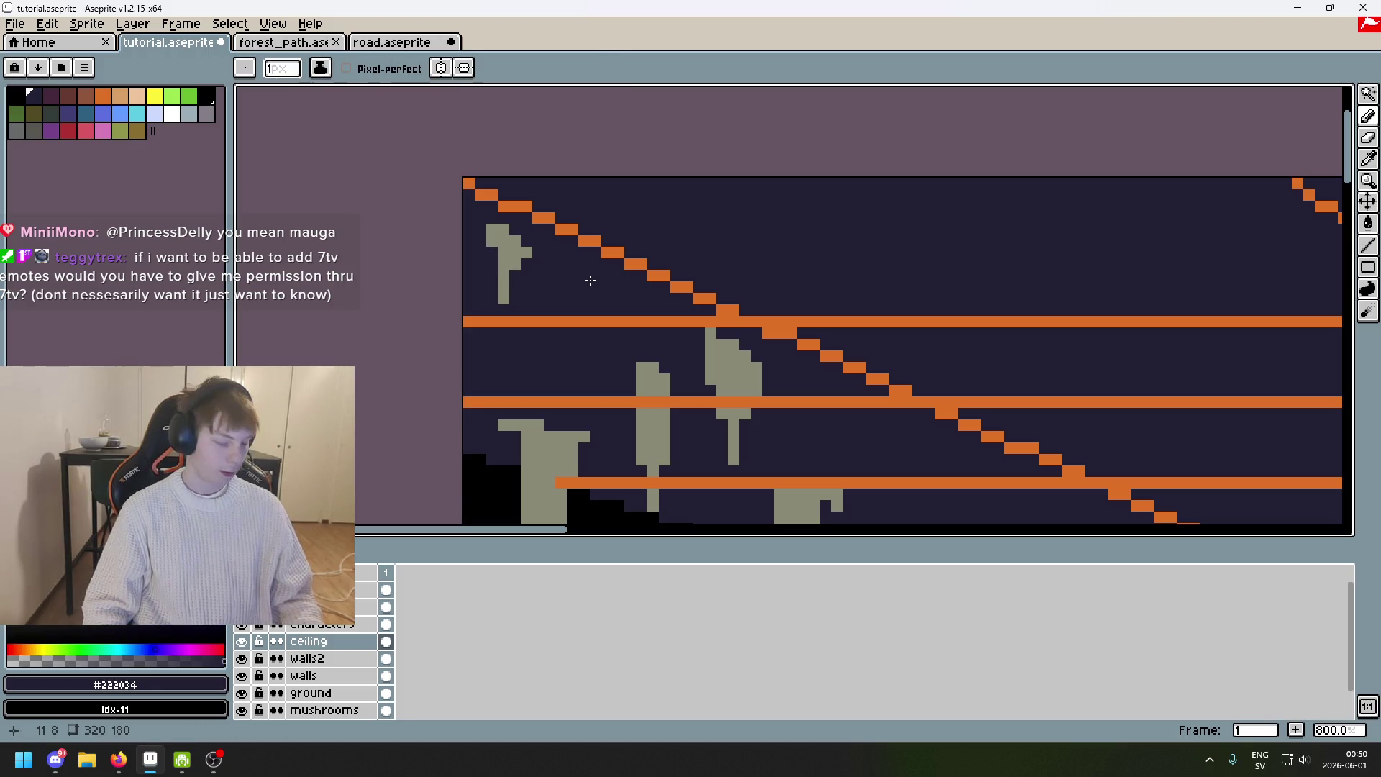
scroll(586, 279, down, 1)
alt+click(585, 279)
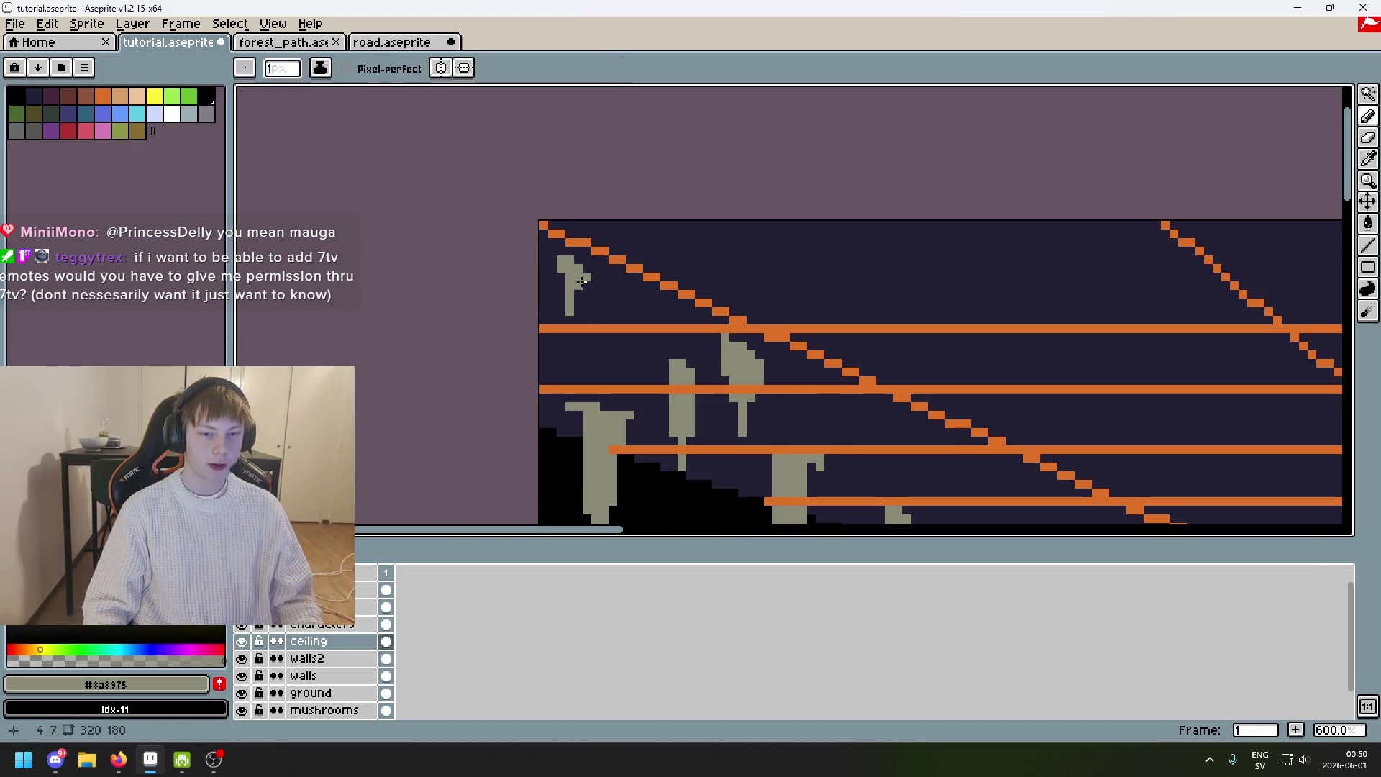
scroll(597, 282, up, 4)
click(496, 208)
key(ctrl+z)
Add grey #8a8975 pixels to the drip's middle row and the ceiling's left edge.
click(608, 260)
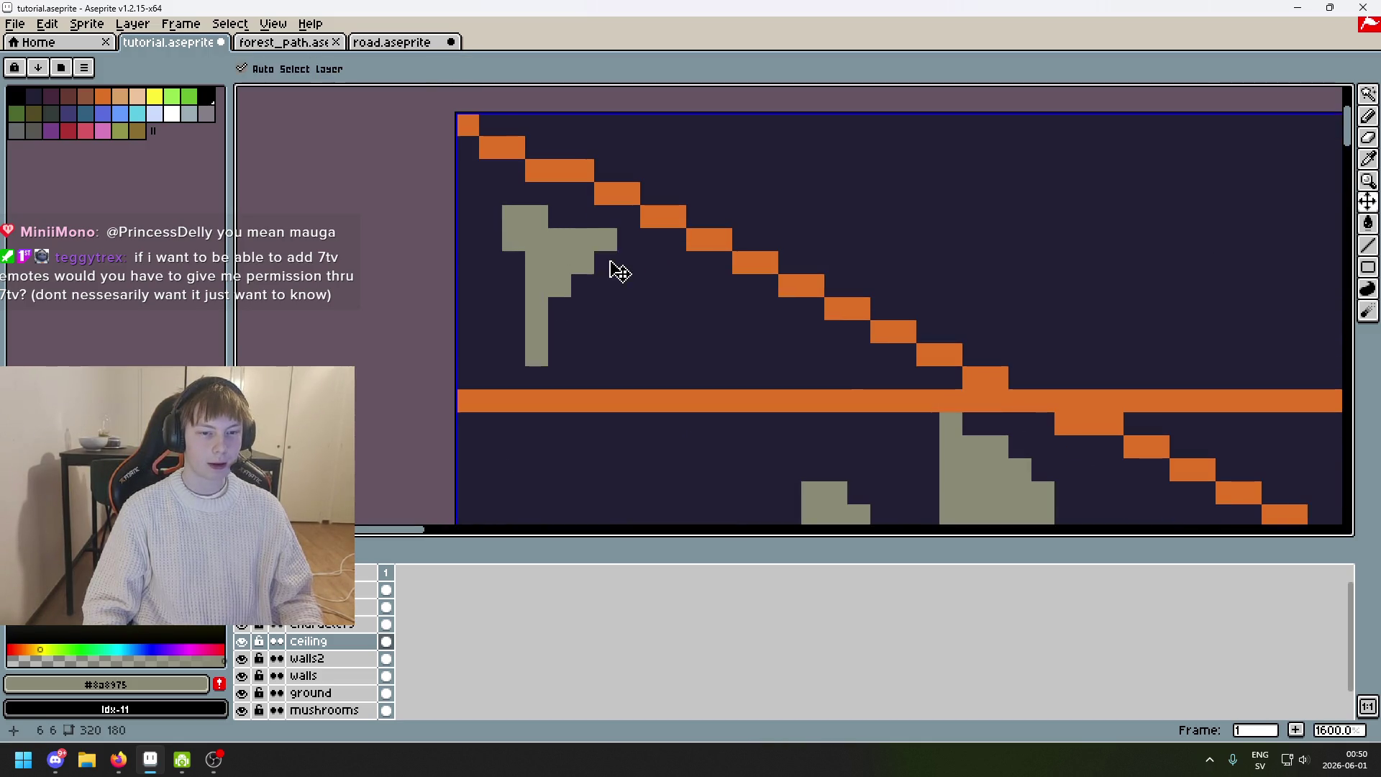
click(469, 207)
scroll(585, 317, down, 5)
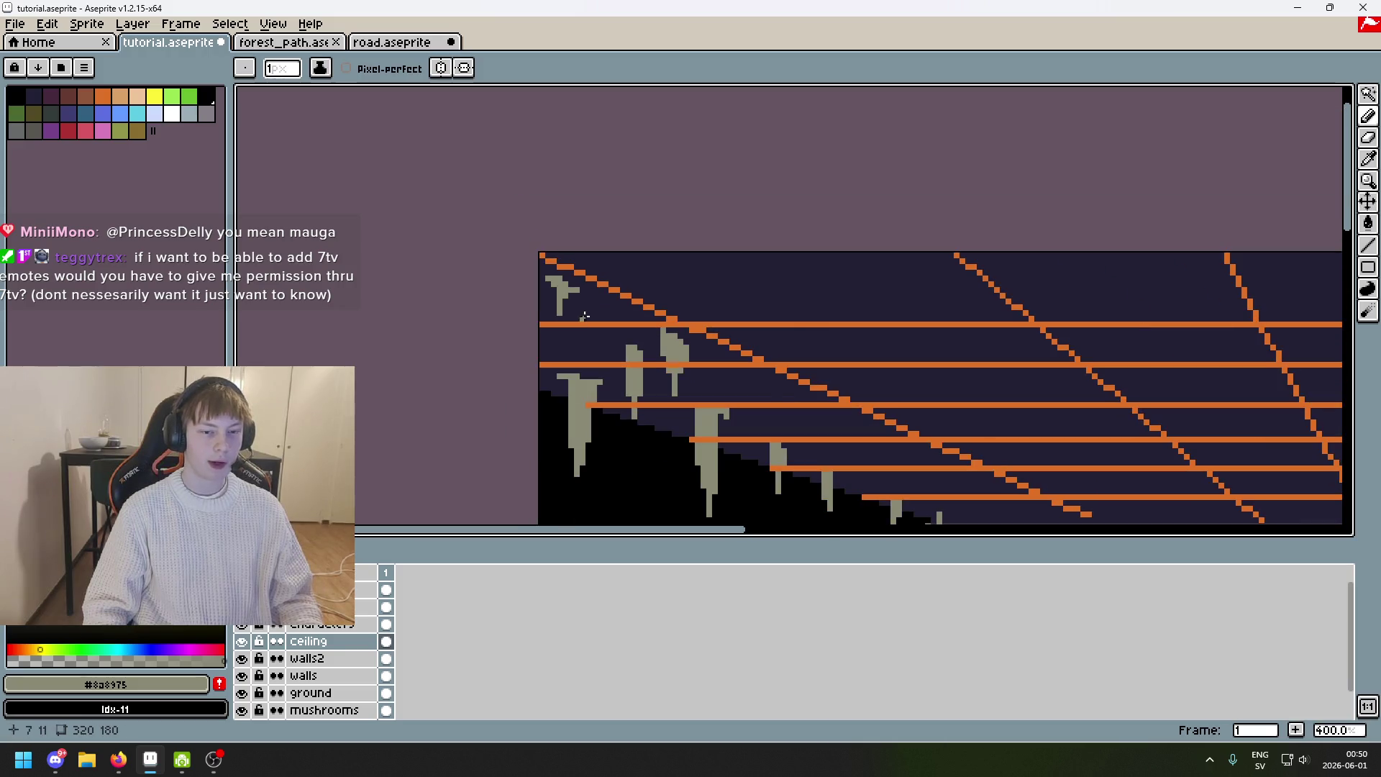
scroll(581, 306, up, 5)
alt+click(580, 307)
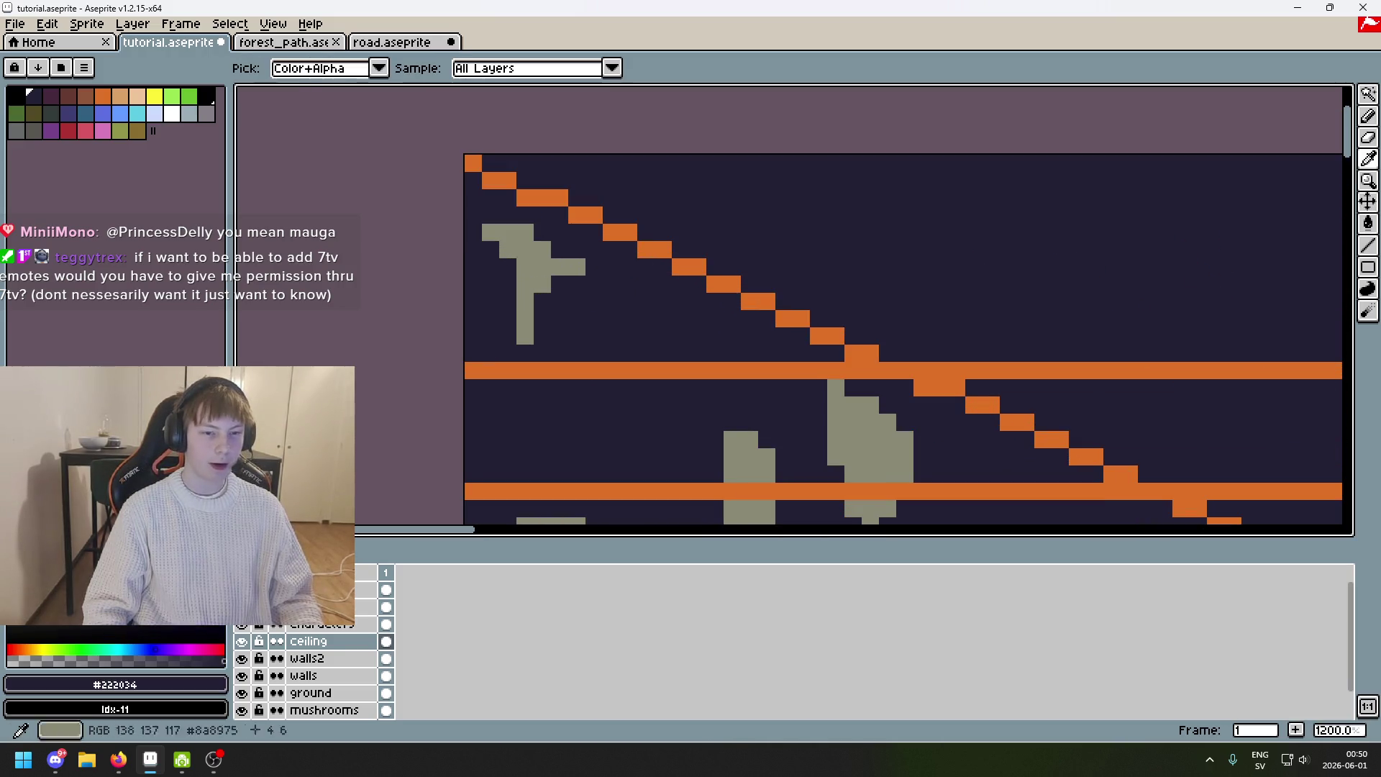
alt+click(530, 251)
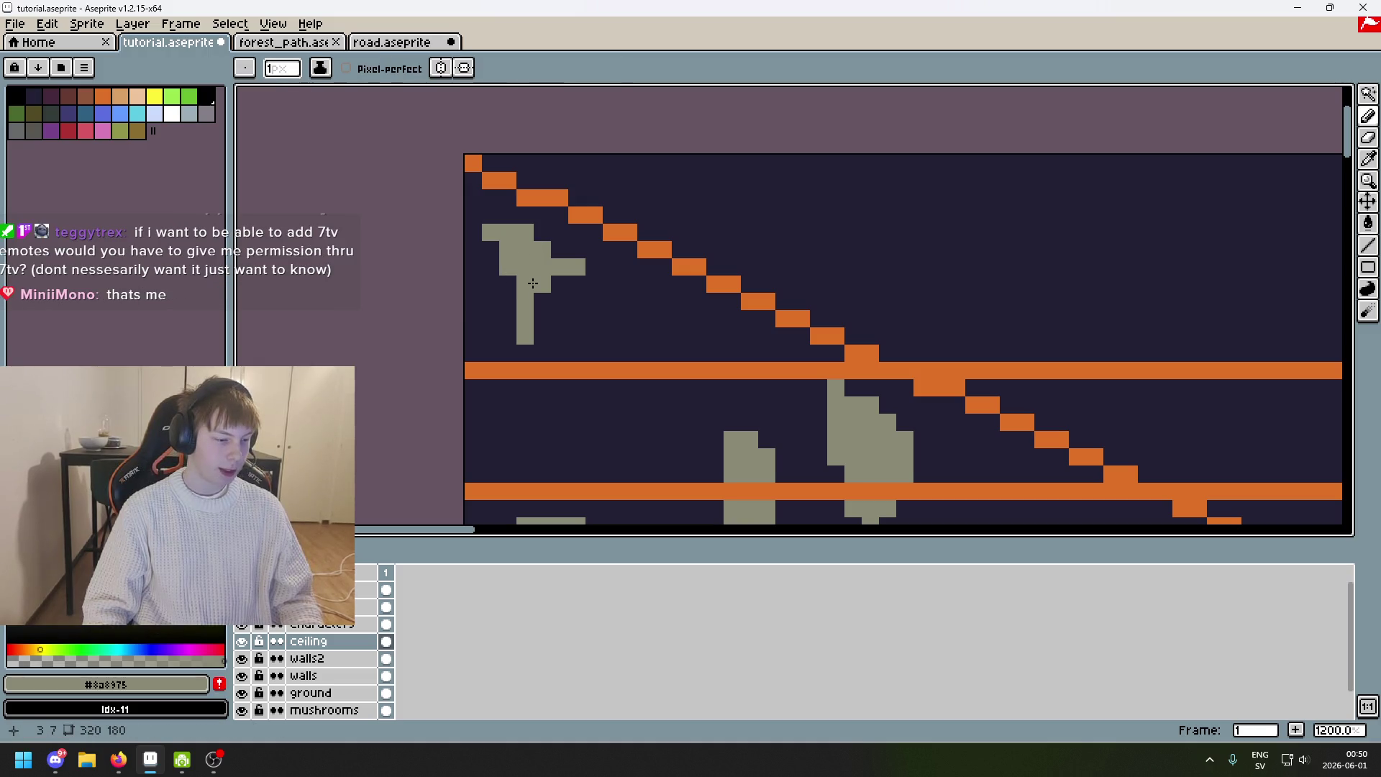
drag(593, 318, 693, 299)
key(ctrl+z)
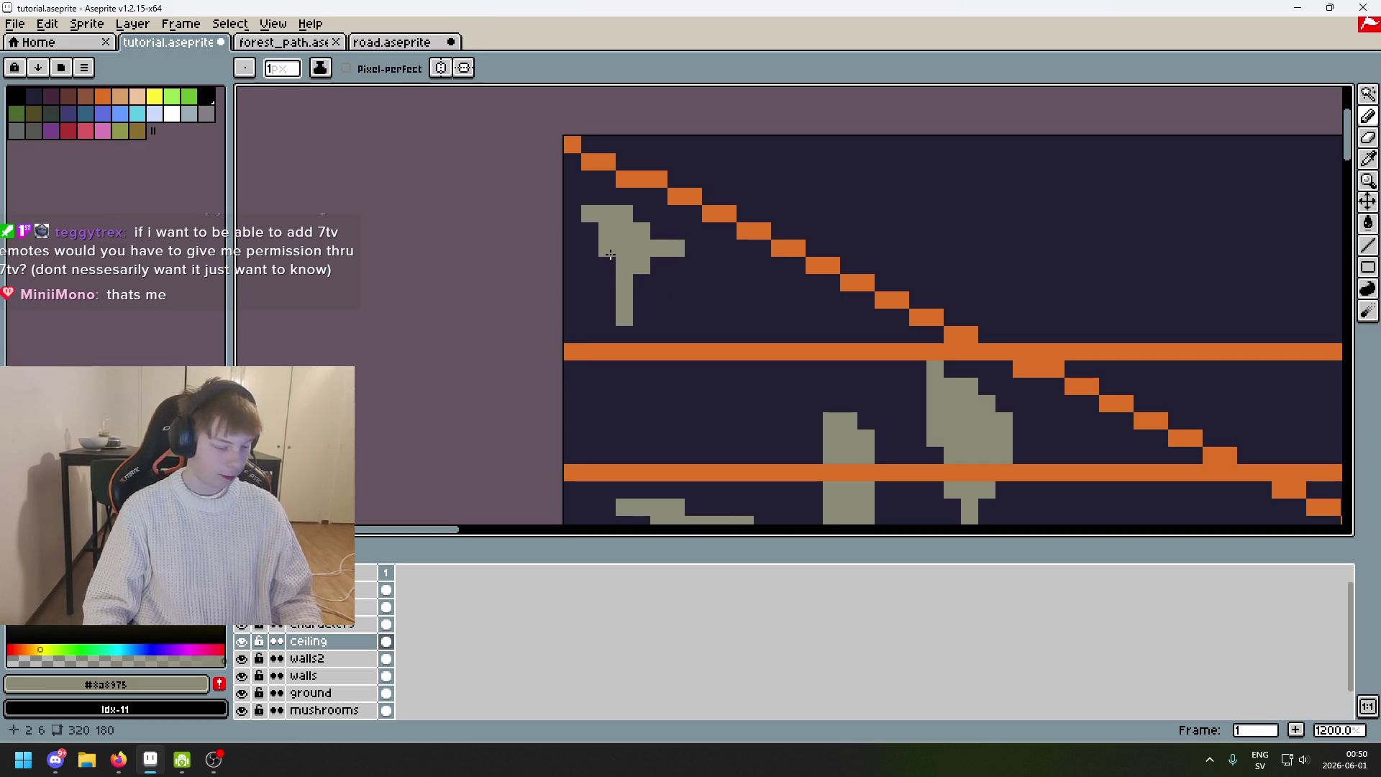
Extend the top-left drip's stem downward, then check it with only the ceiling layer shown.
scroll(626, 262, down, 5)
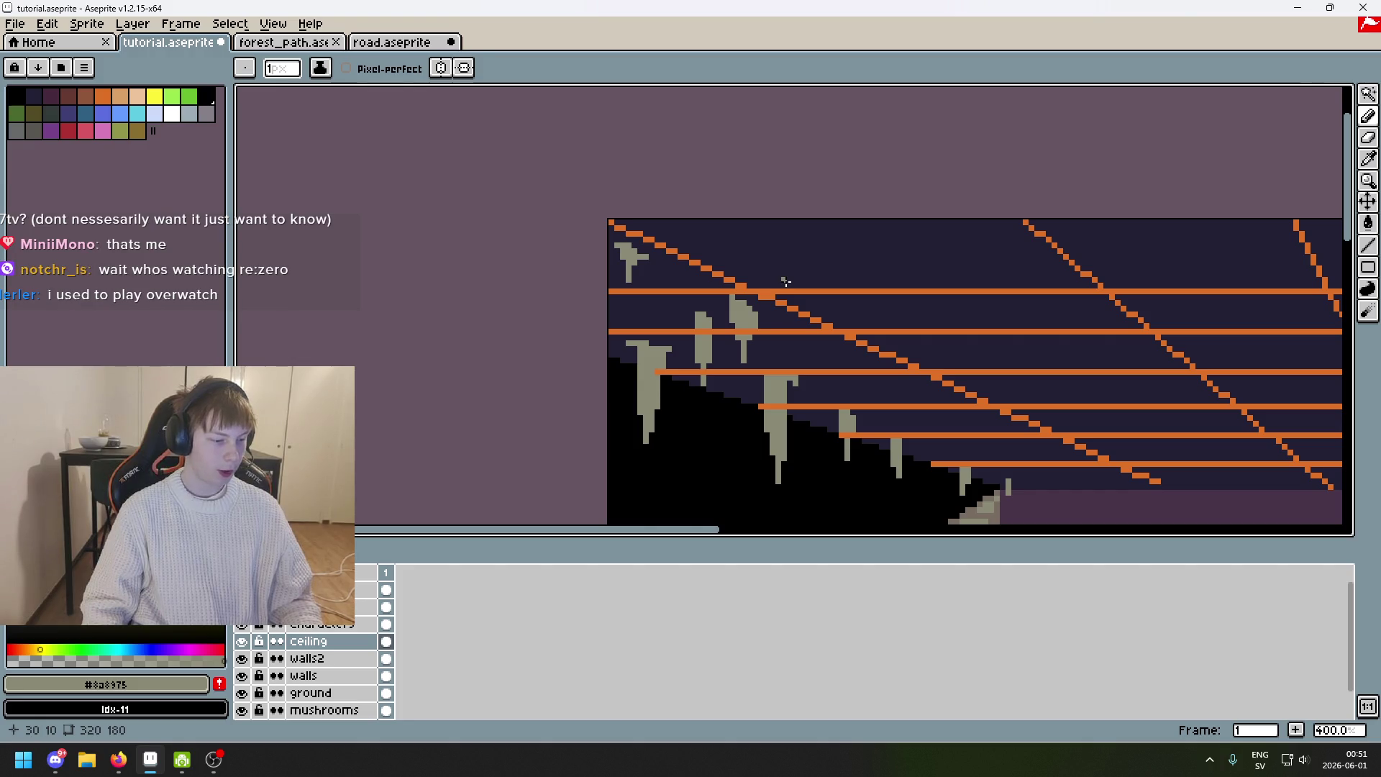
scroll(672, 256, up, 5)
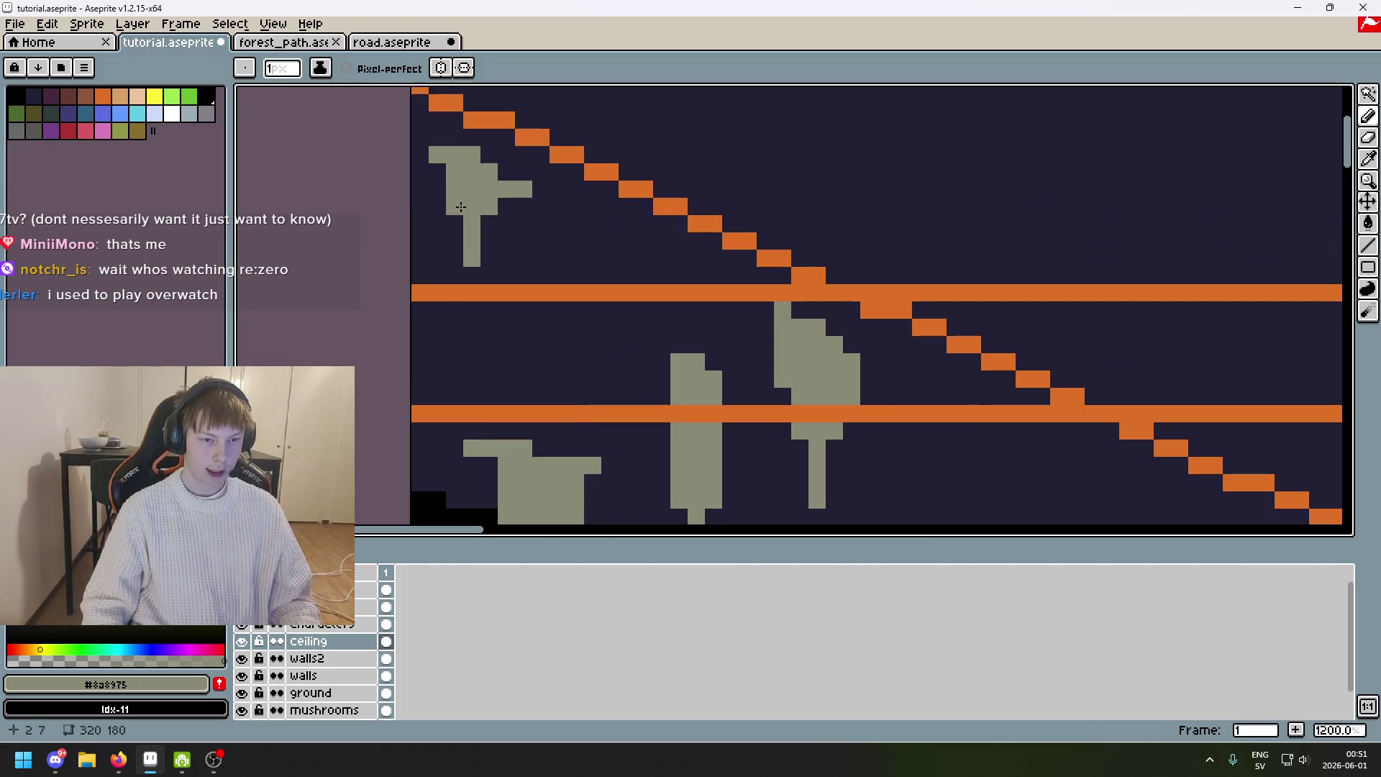
key(ctrl+z)
click(489, 224)
click(472, 275)
click(454, 207)
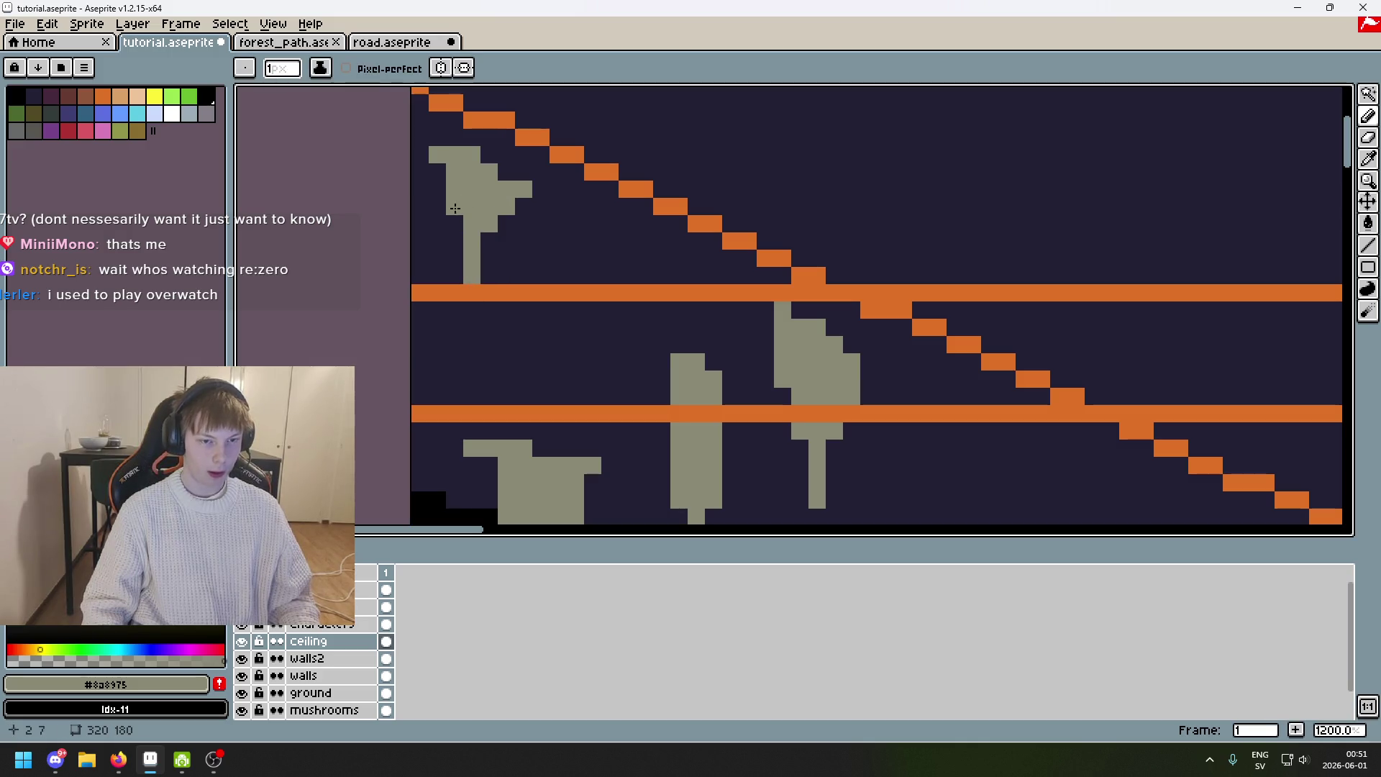
key(ctrl+z)
click(443, 192)
key(ctrl+z)
alt+click(243, 640)
alt+click(244, 633)
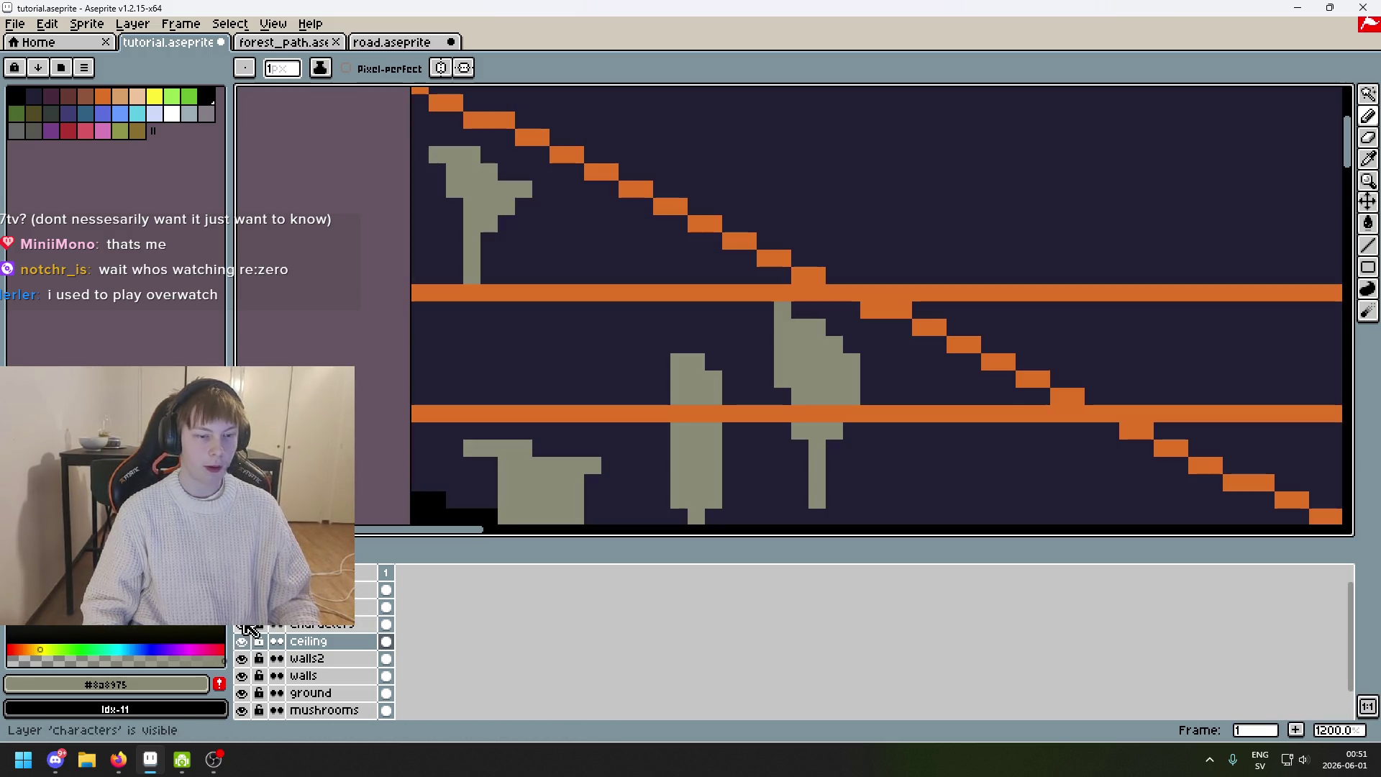
Draw a short grey drip stroke near the ceiling and add a couple of pixels to it.
click(243, 626)
scroll(527, 373, down, 6)
scroll(503, 299, up, 1)
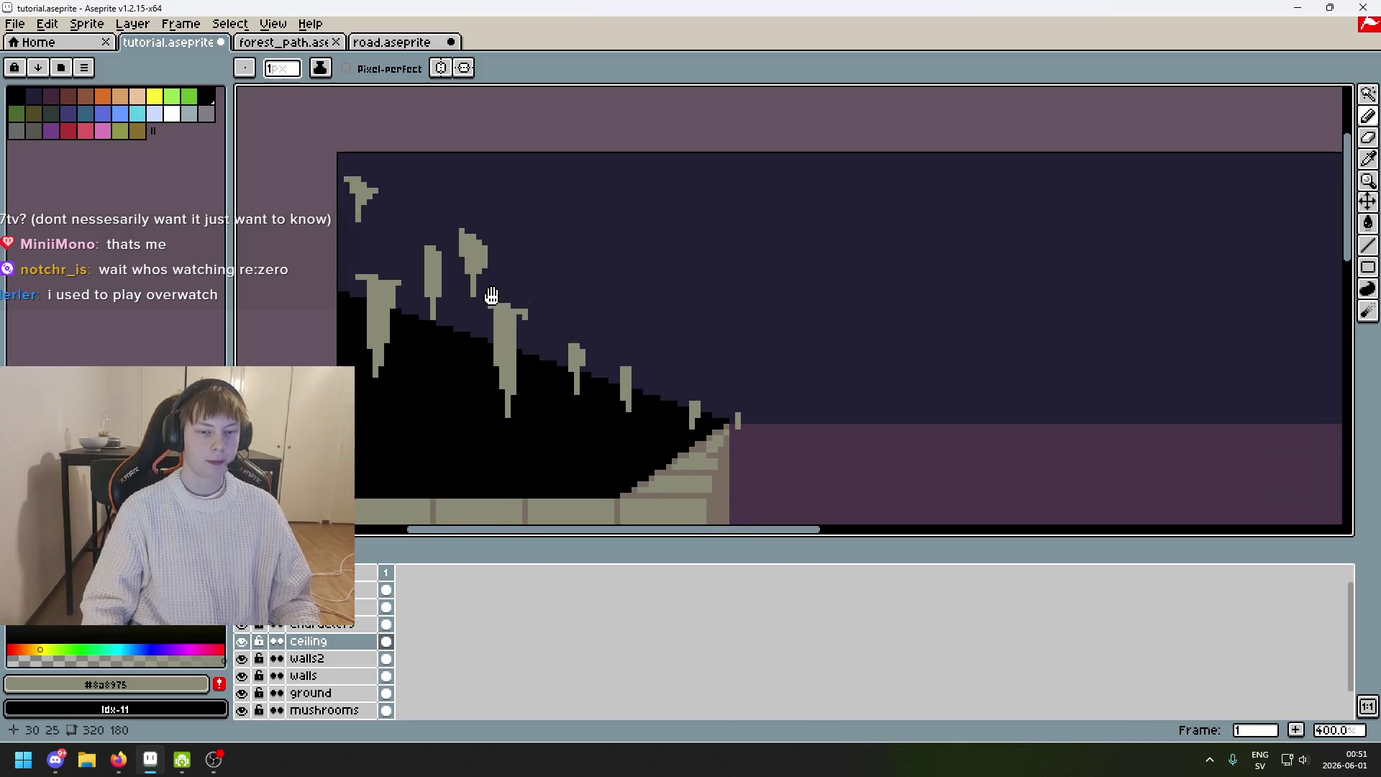
scroll(503, 299, up, 3)
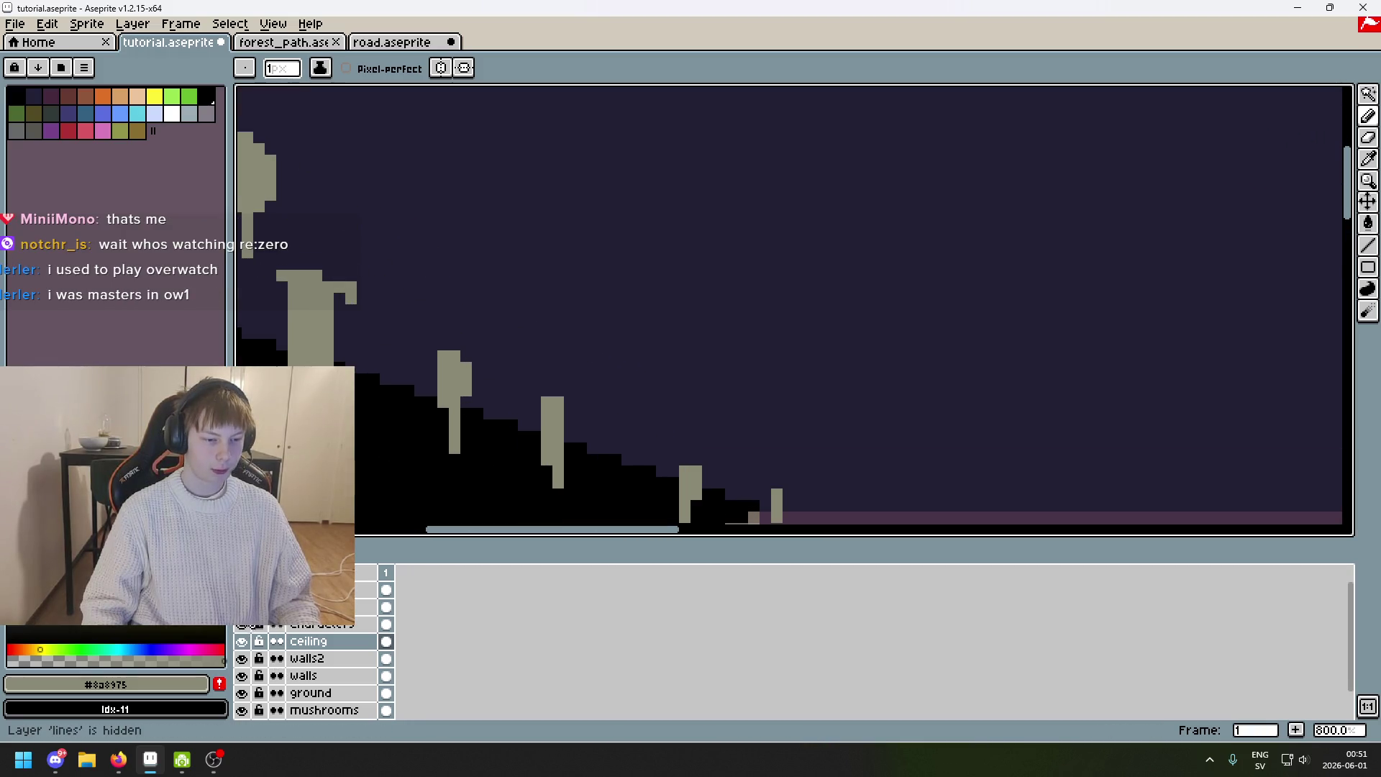
click(242, 607)
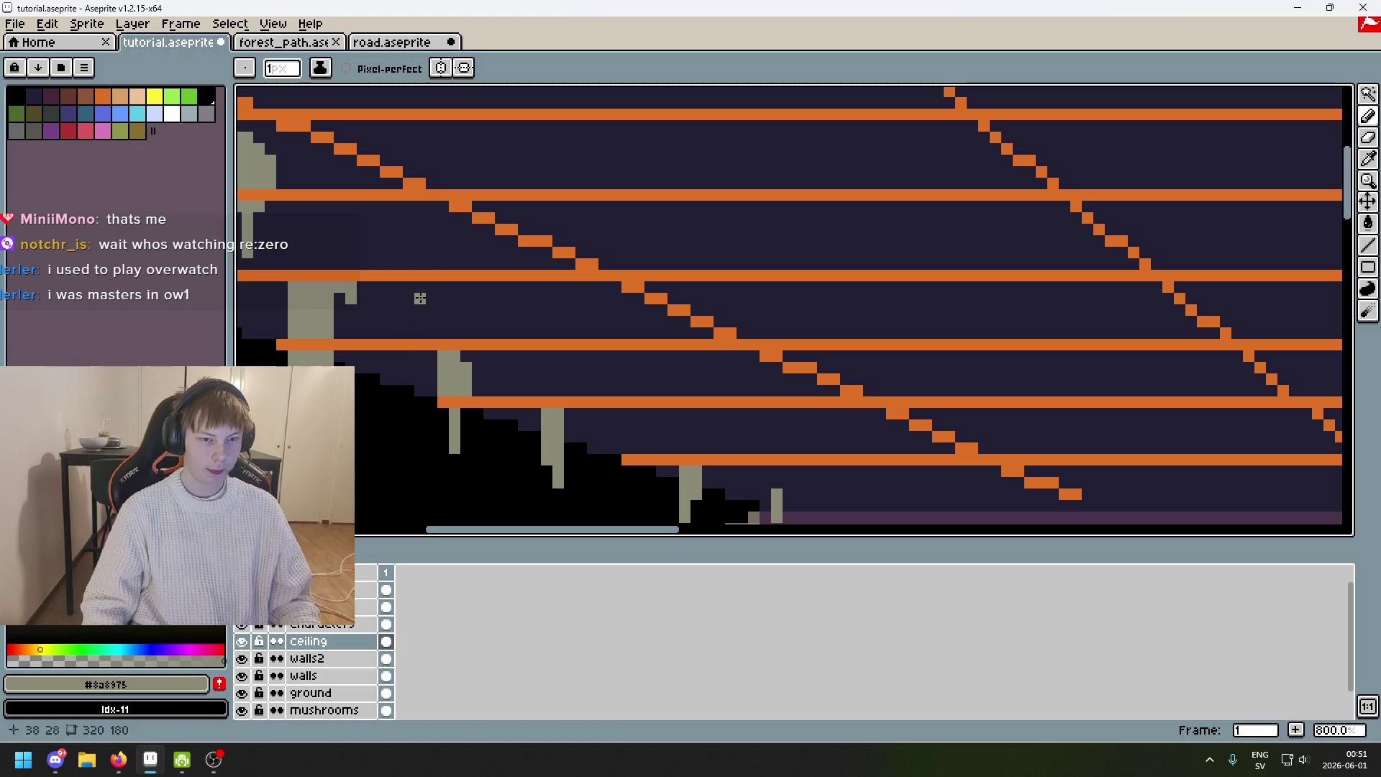
drag(429, 228, 482, 252)
key(ctrl+z)
mouse_move(404, 216)
mouse_down()
mouse_move(461, 241)
mouse_move(432, 262)
mouse_move(421, 252)
mouse_move(427, 263)
mouse_up()
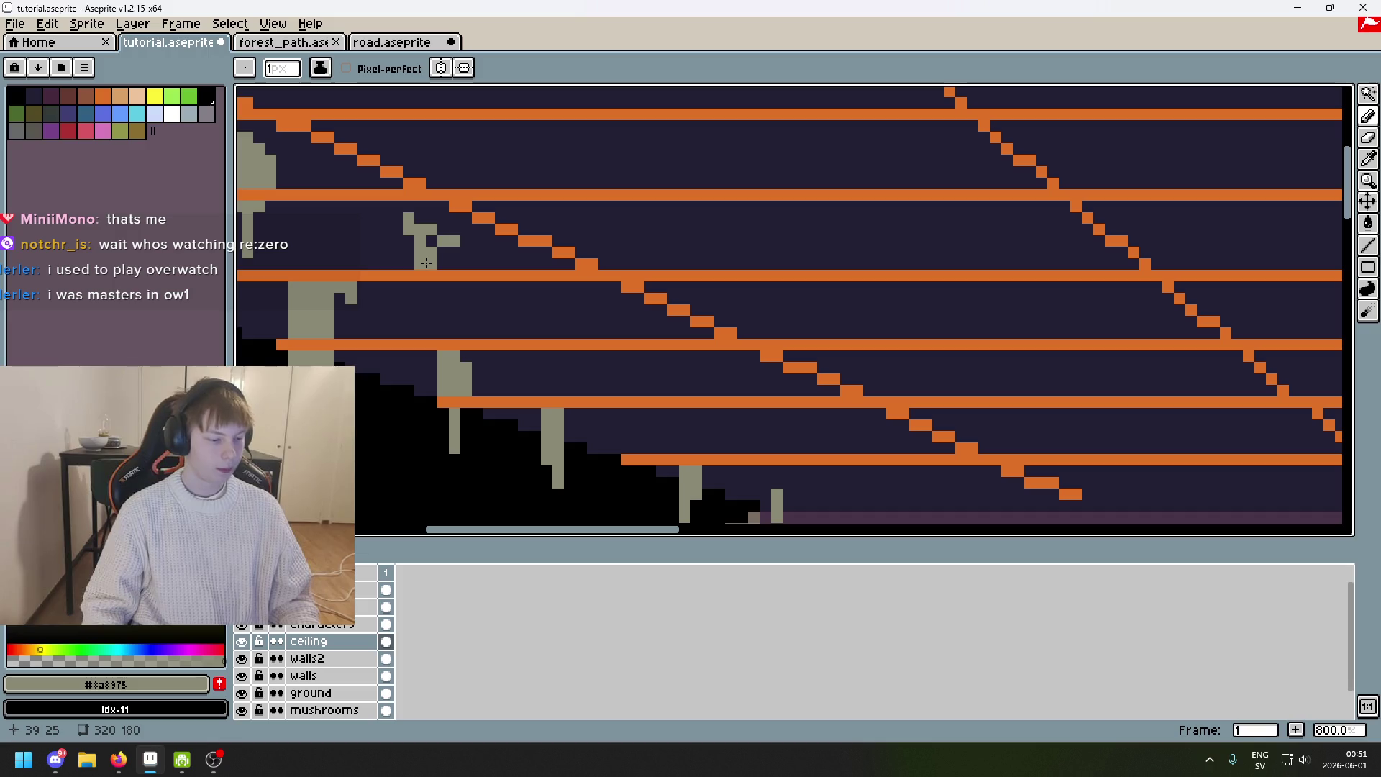
scroll(426, 263, up, 2)
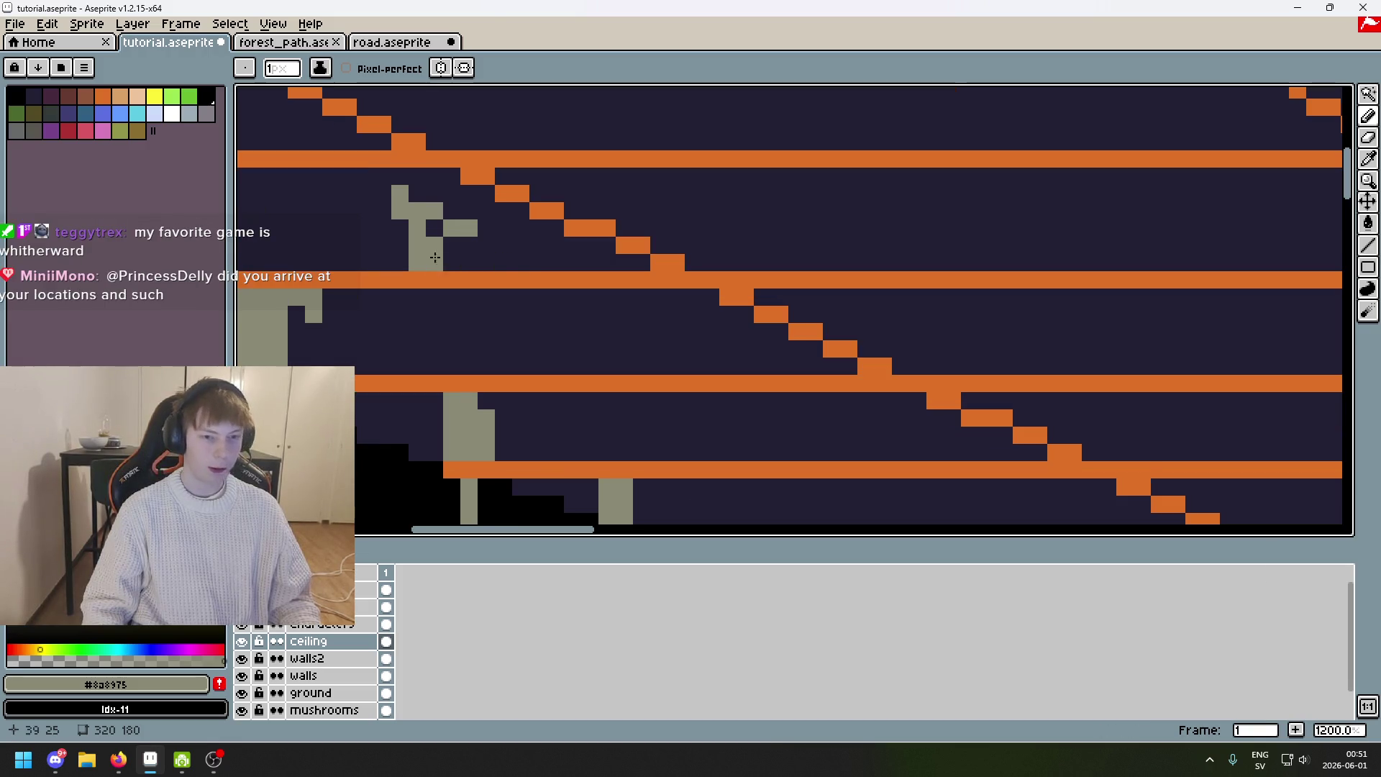
click(399, 228)
click(451, 245)
key(ctrl+z)
Draw a small grey drip running downward, then paint out its part below the orange bar in dark.
scroll(464, 330, down, 5)
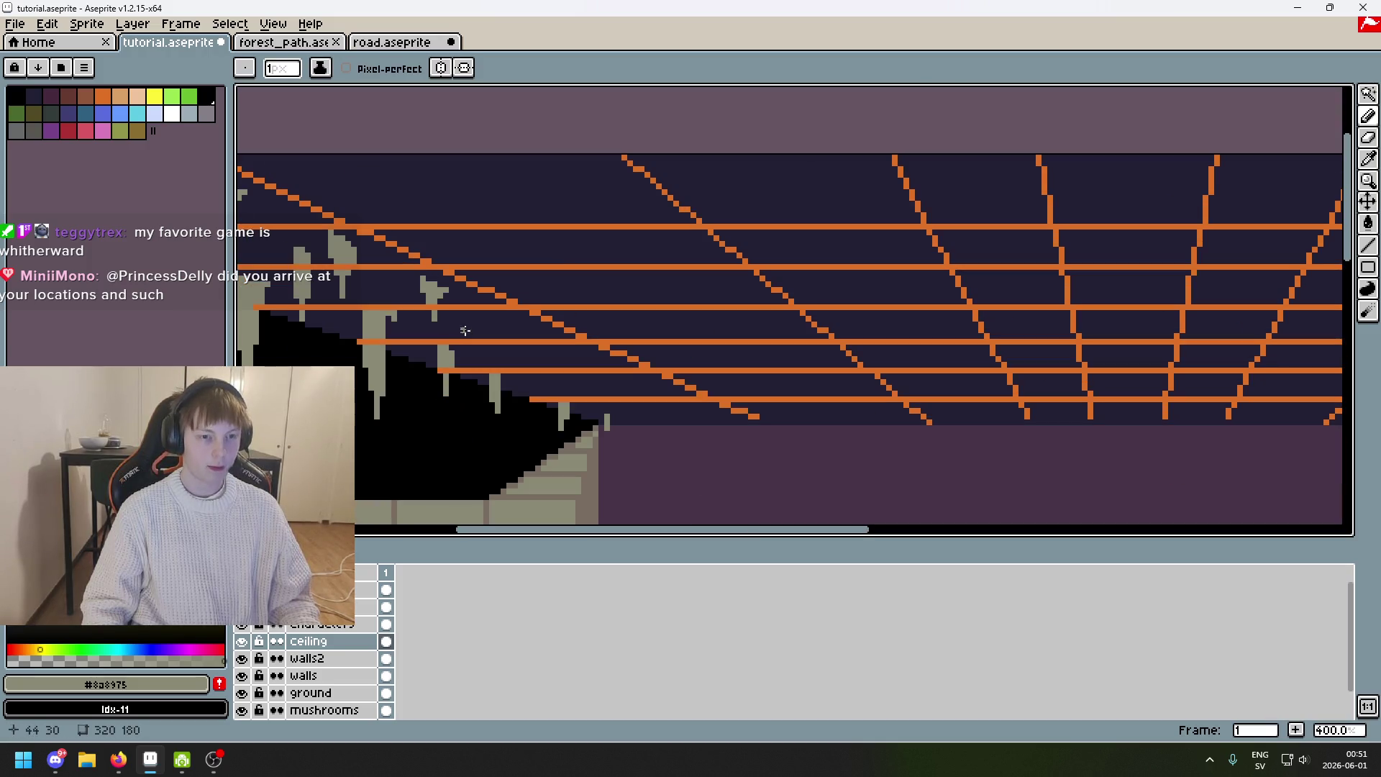
drag(527, 328, 429, 373)
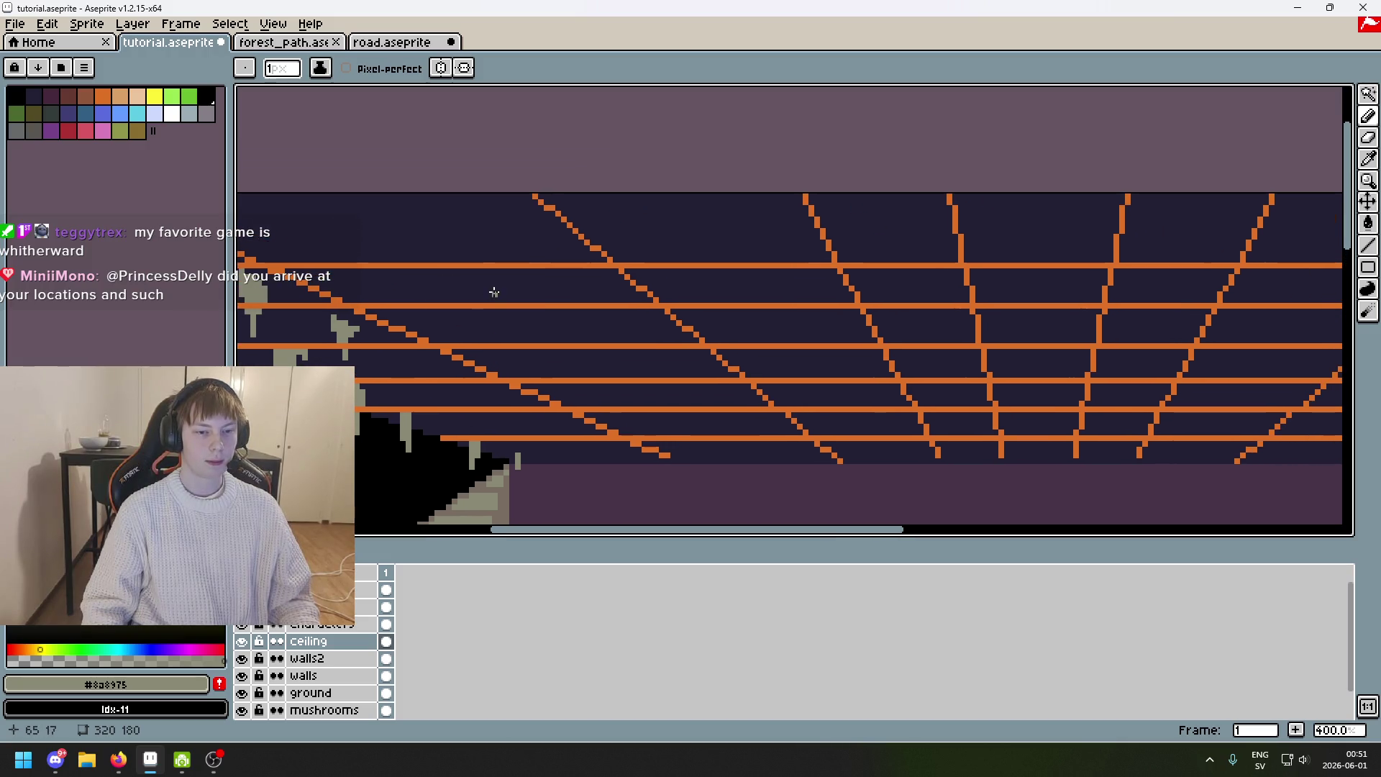
scroll(494, 288, up, 2)
drag(482, 276, 510, 287)
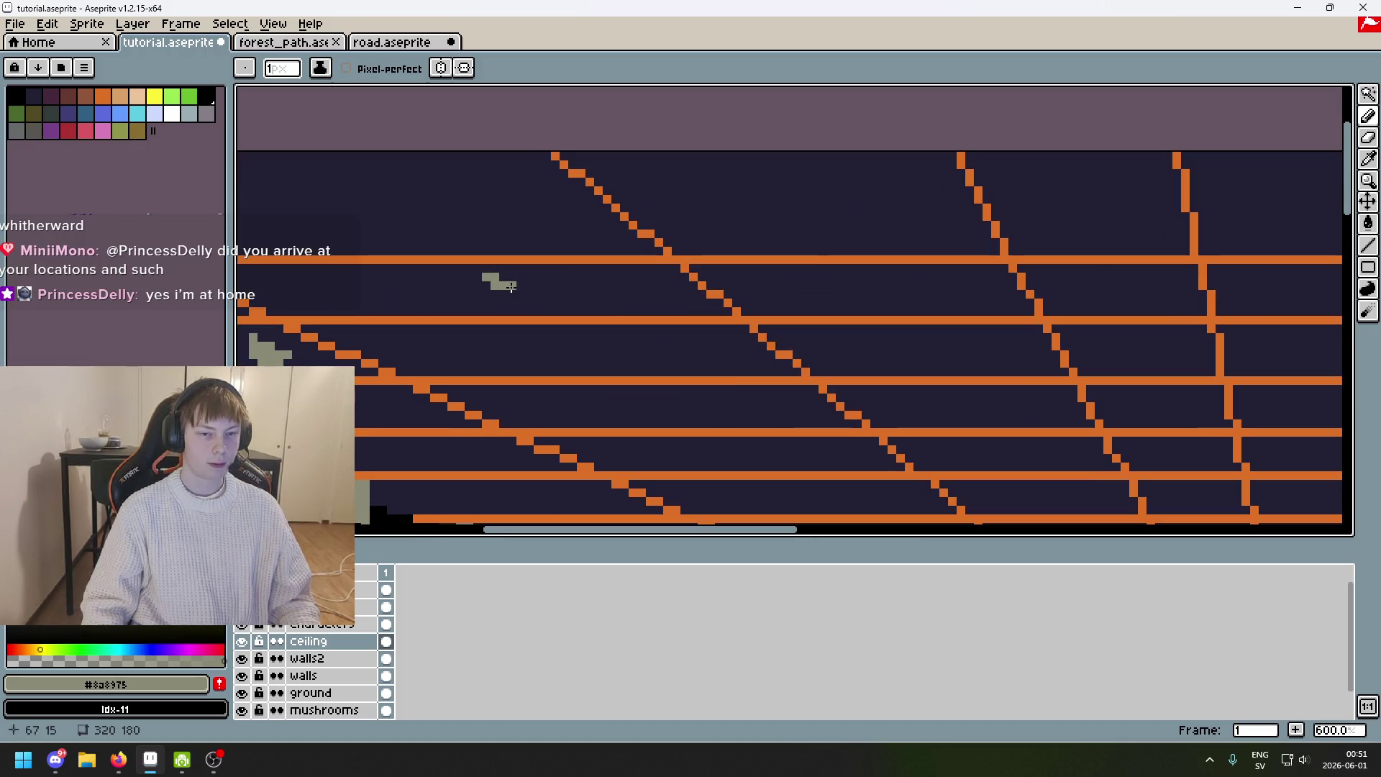
scroll(504, 287, down, 1)
scroll(496, 291, up, 1)
mouse_move(495, 291)
mouse_down()
mouse_move(494, 331)
mouse_move(595, 326)
mouse_up()
scroll(499, 322, up, 2)
click(596, 326)
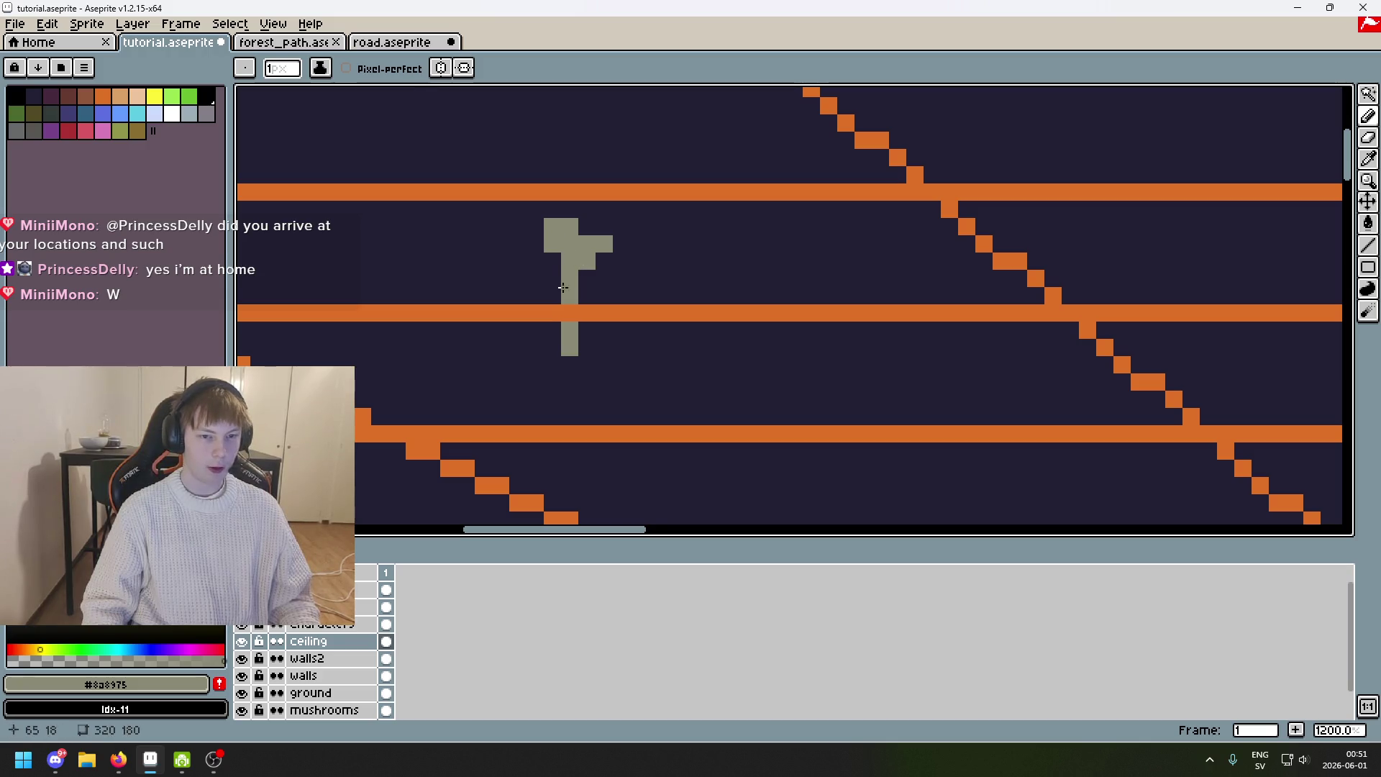
alt+click(569, 338)
drag(569, 352, 569, 332)
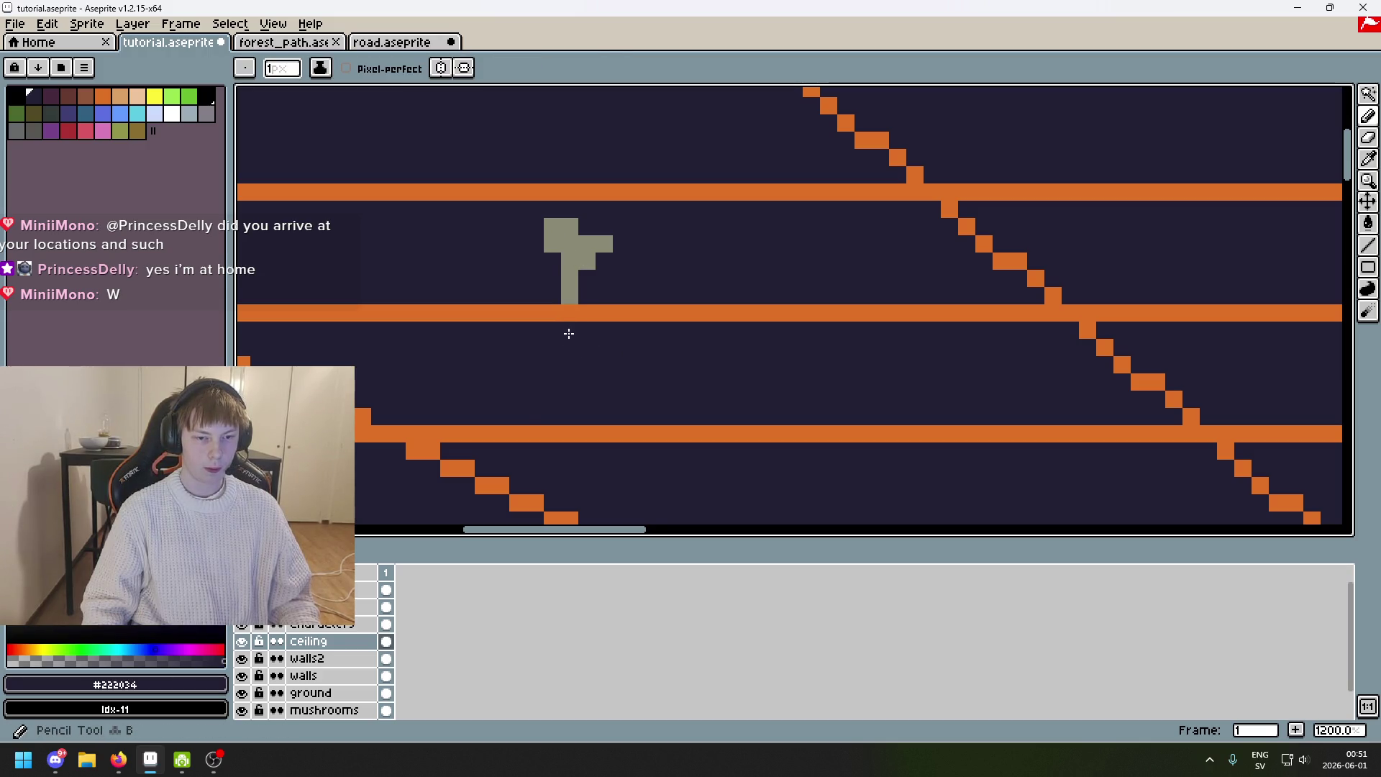
Toggle the Ceiling layer to compare, reselect the drip grey, and hide the orange lines layer.
click(243, 642)
click(243, 641)
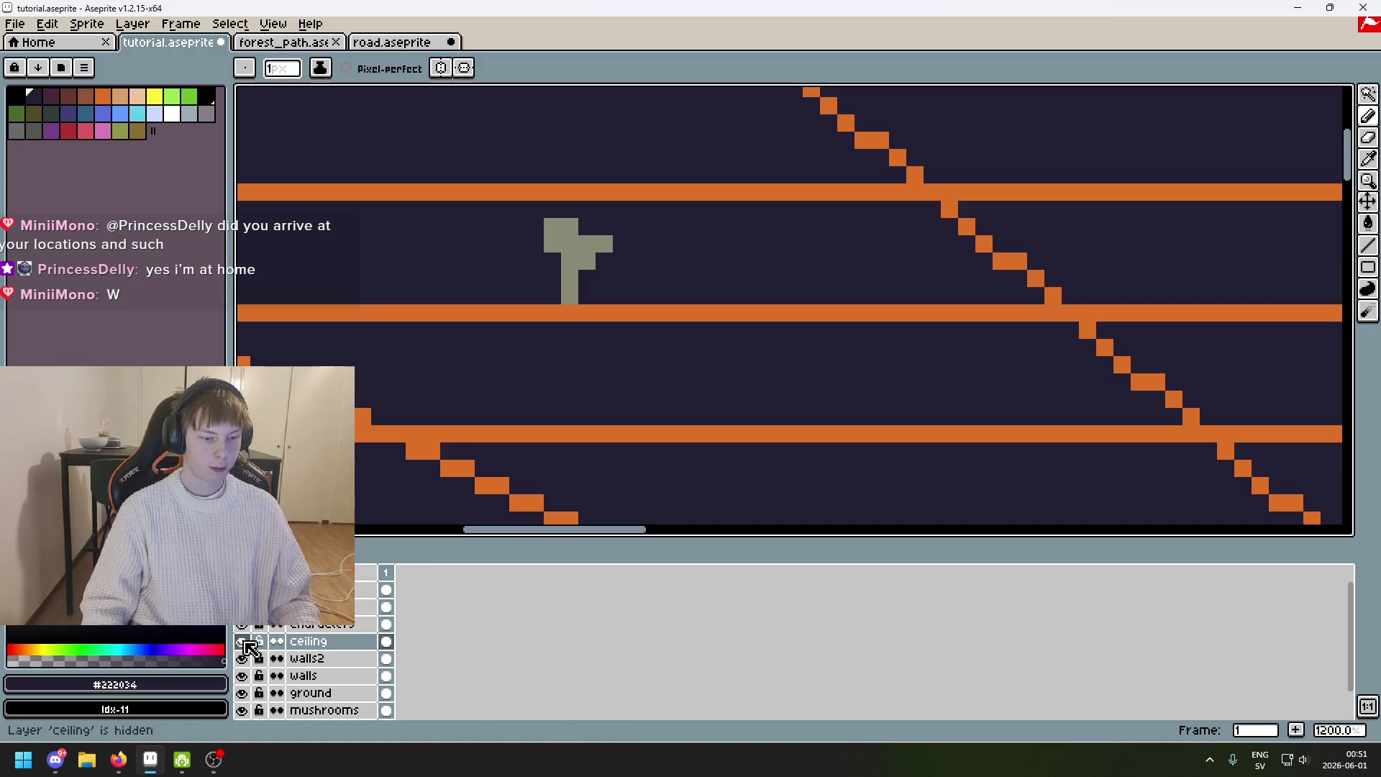
alt+click(573, 230)
scroll(511, 345, down, 4)
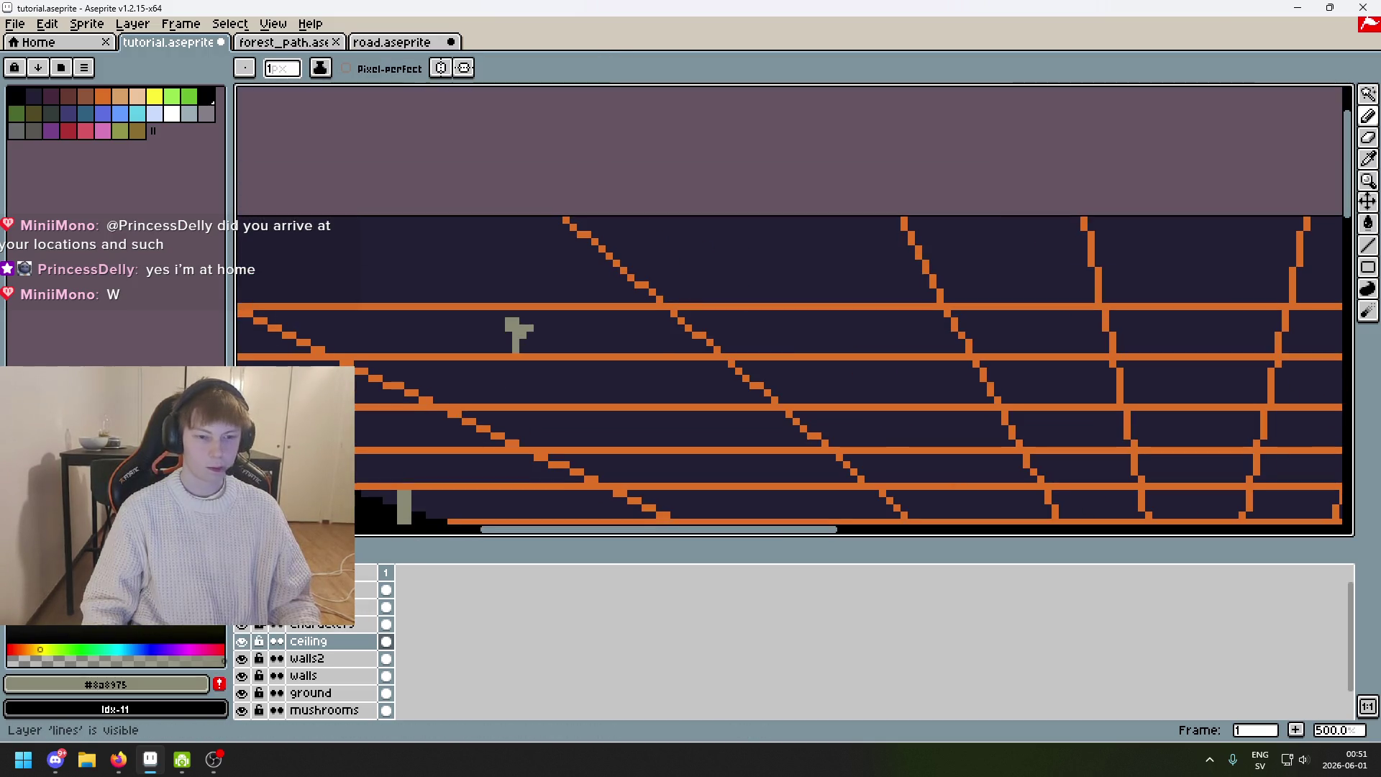
click(241, 607)
scroll(528, 370, up, 4)
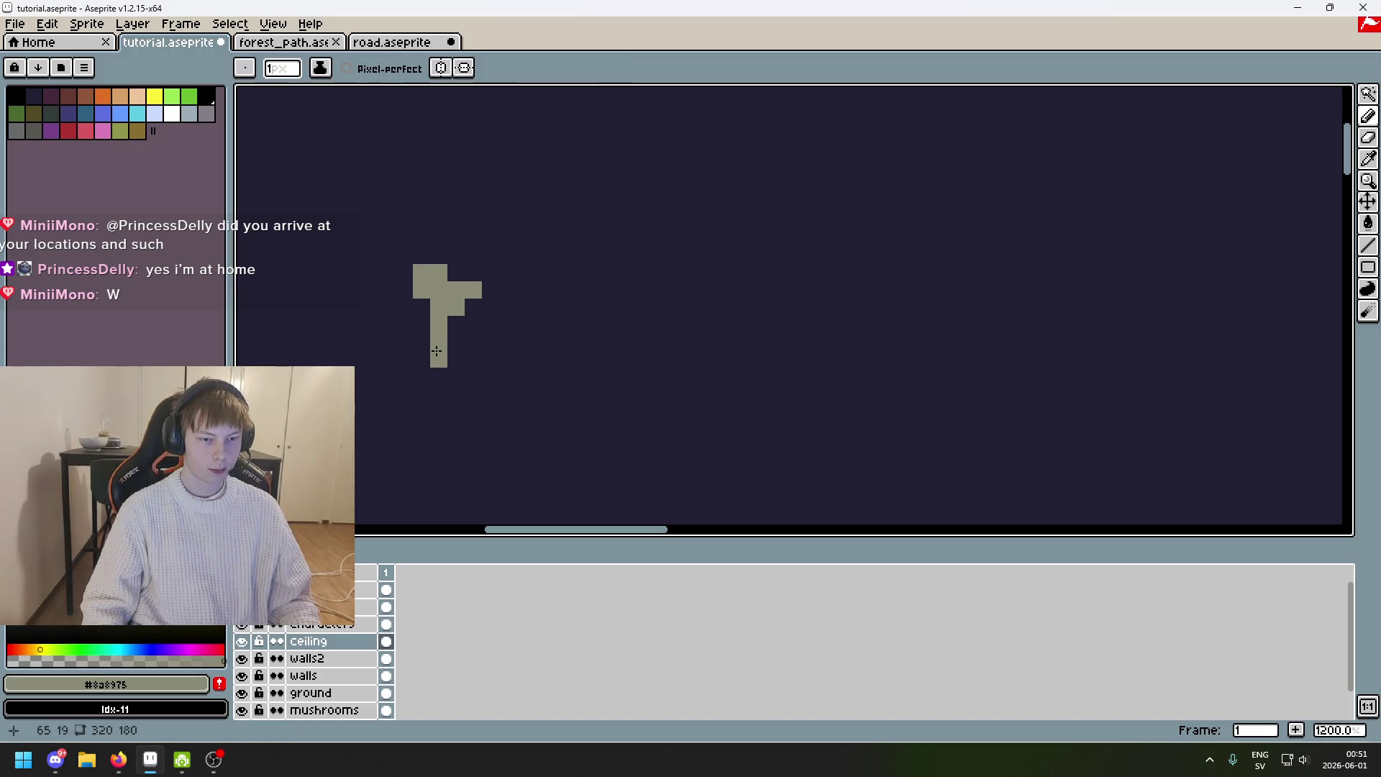
scroll(438, 350, down, 5)
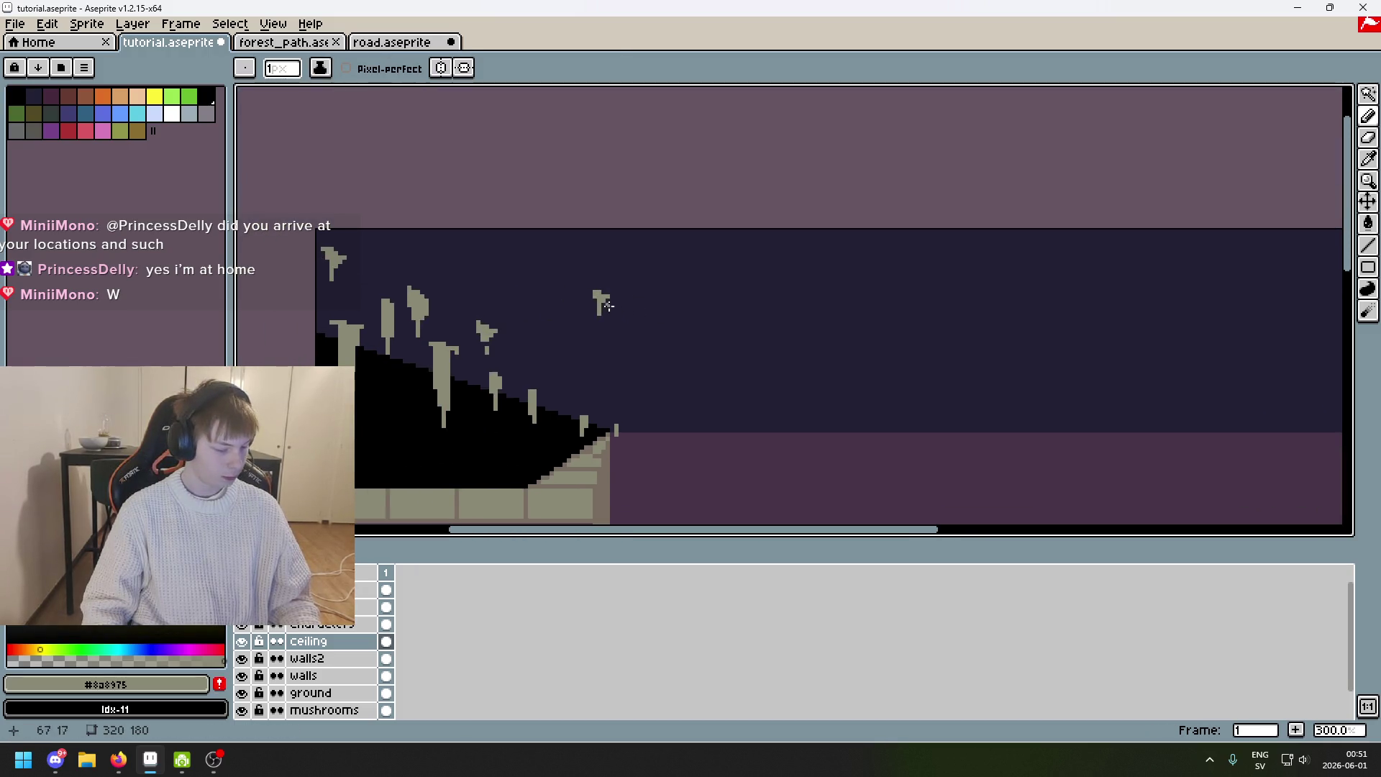
scroll(590, 298, down, 4)
scroll(546, 284, up, 3)
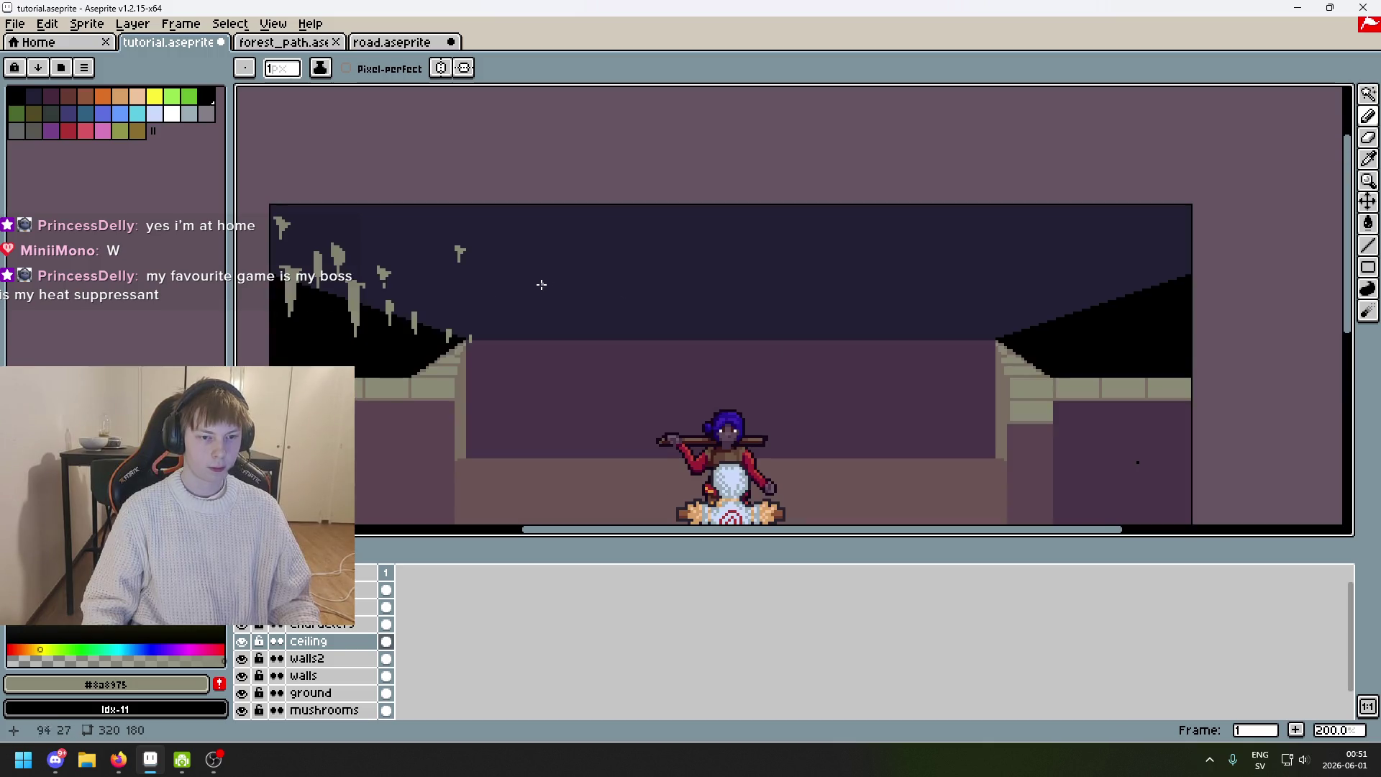
scroll(504, 285, up, 3)
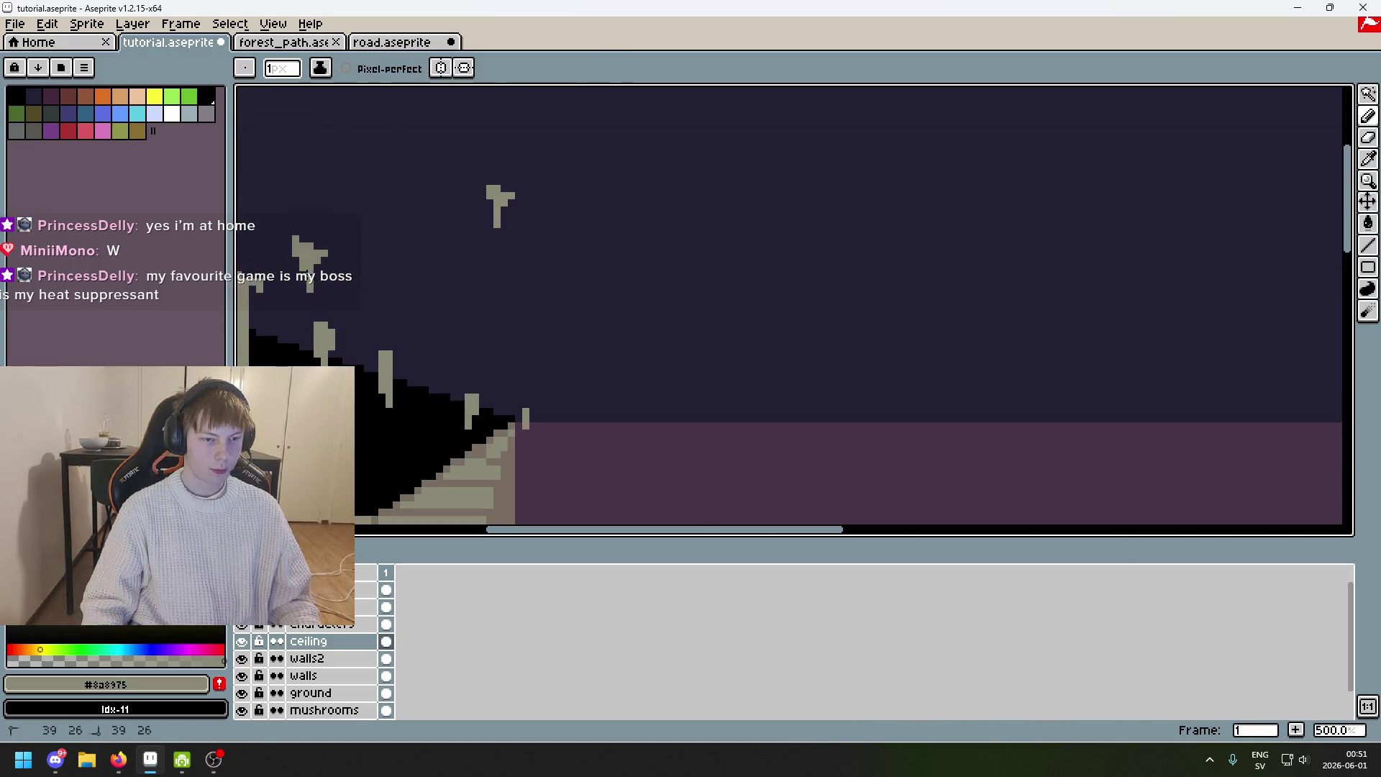
scroll(381, 294, down, 4)
scroll(632, 308, up, 1)
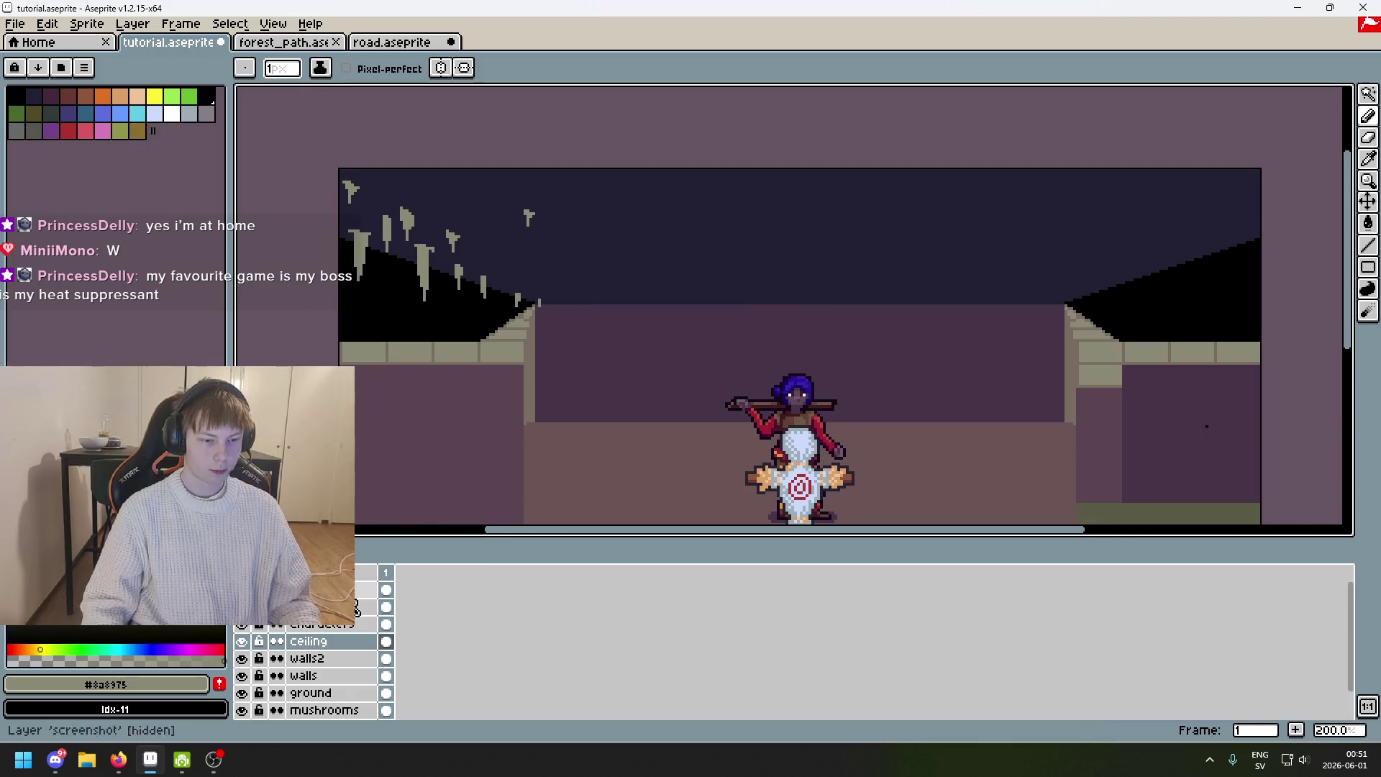
Show the orange grid and paint a mushroom-shaped drip and a thin drip on the ceiling.
click(243, 626)
scroll(502, 255, up, 4)
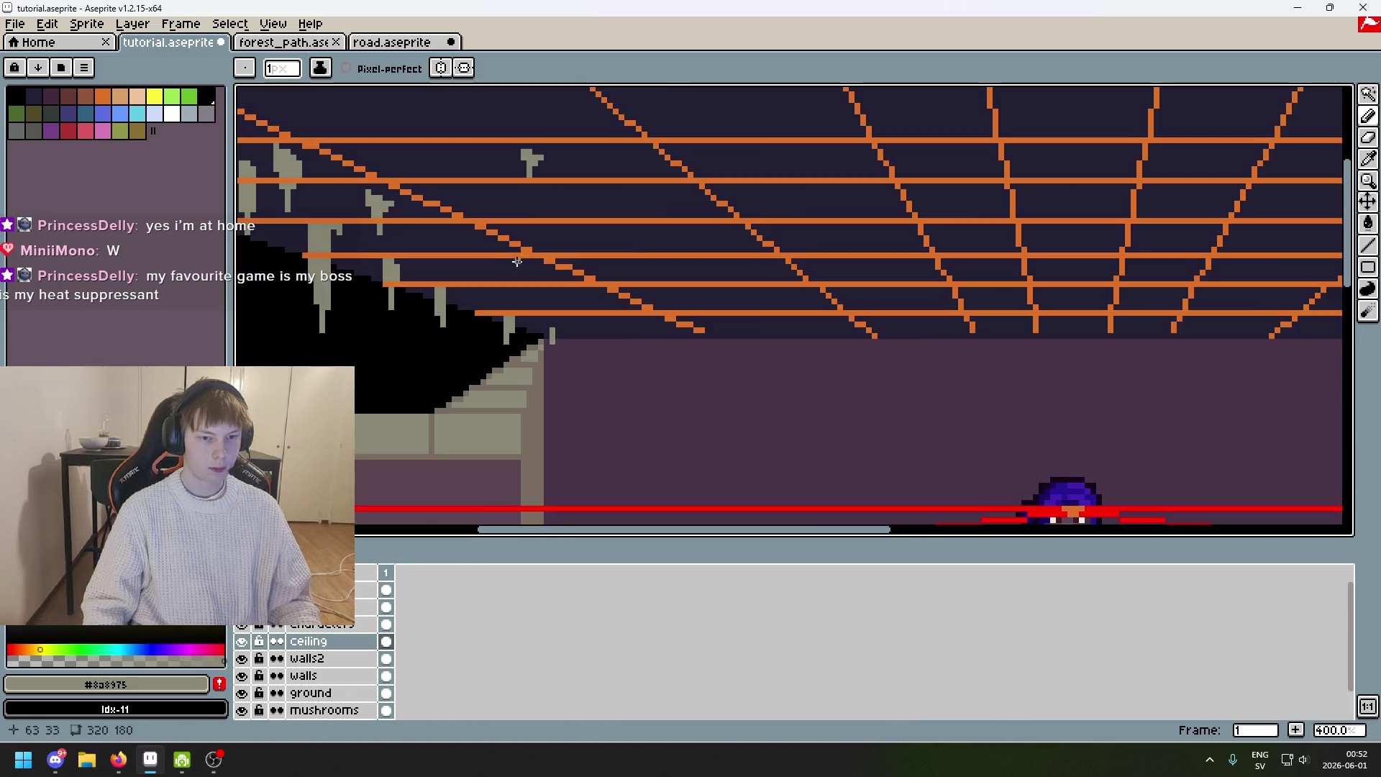
drag(502, 255, 393, 287)
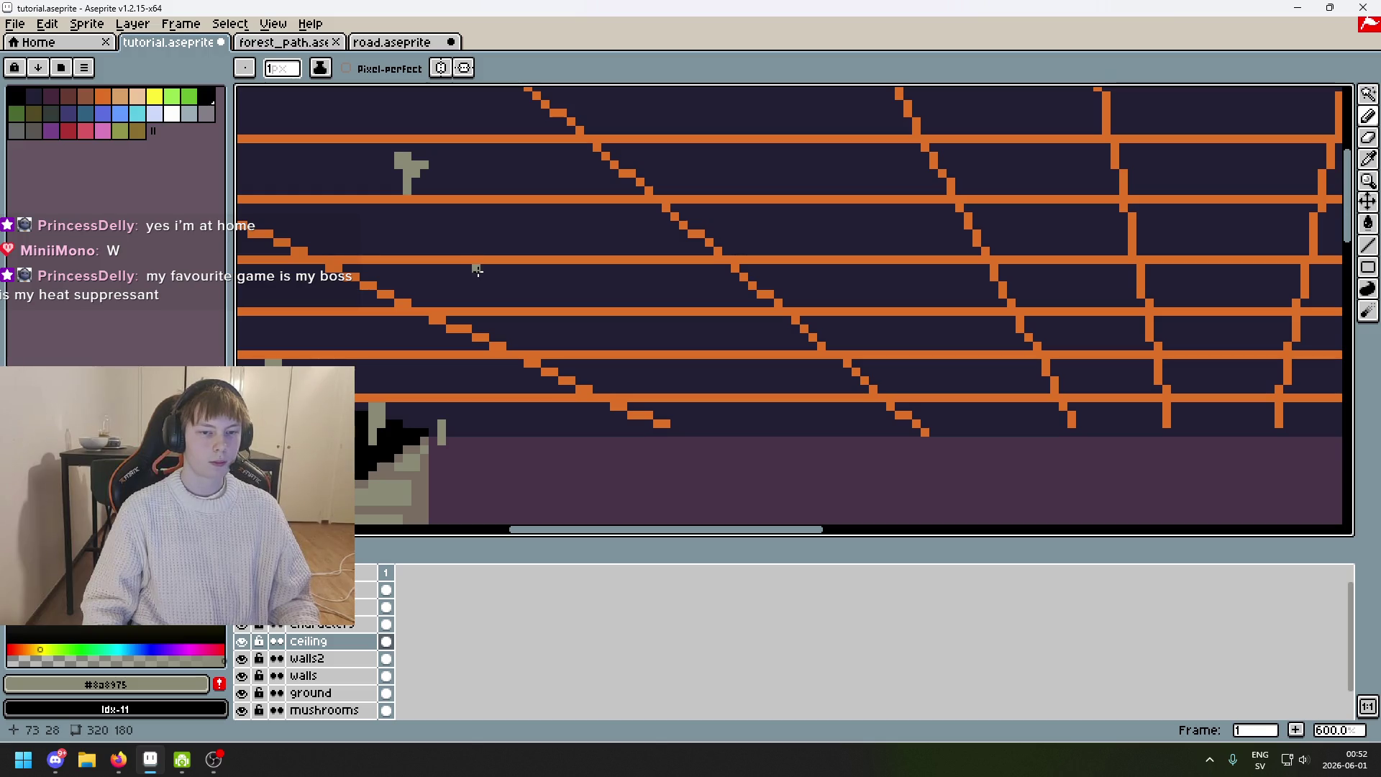
drag(513, 276, 523, 315)
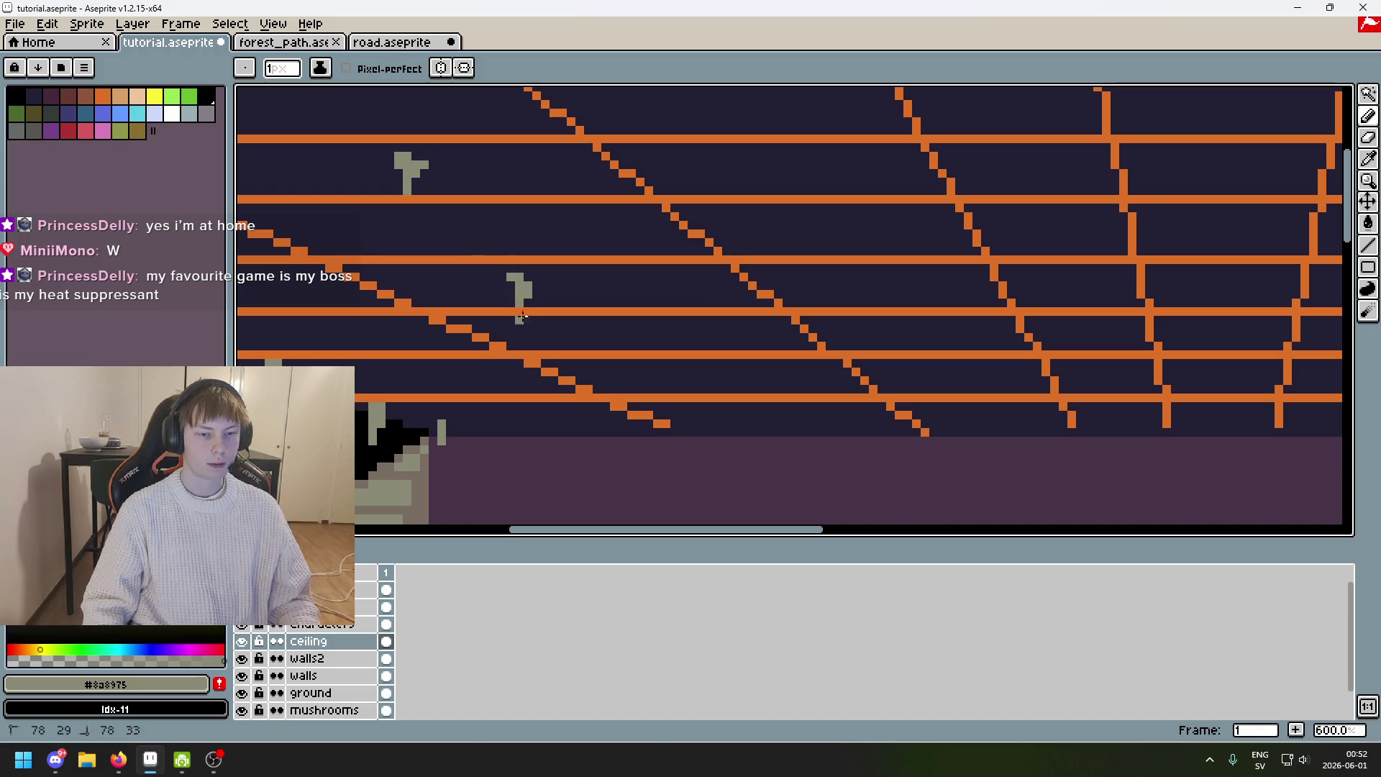
scroll(741, 349, down, 2)
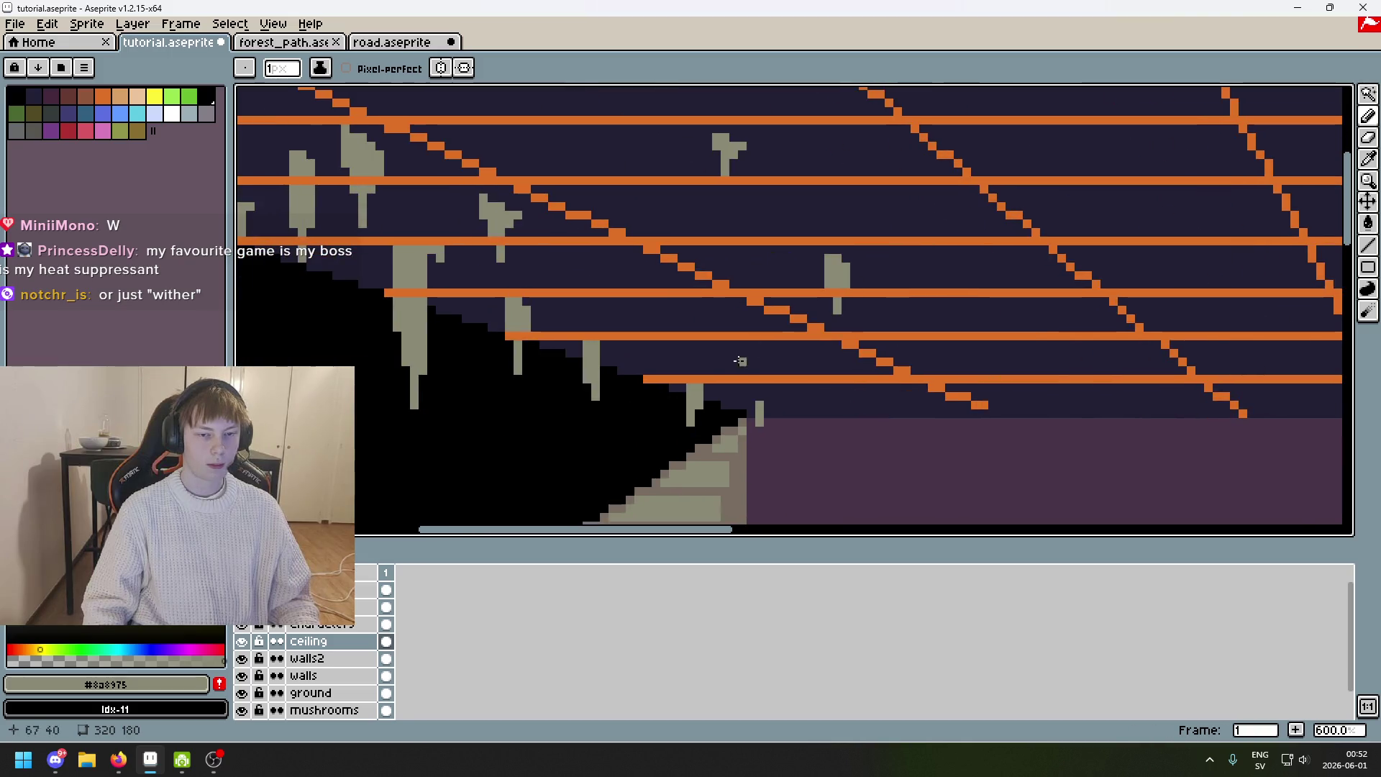
drag(746, 348, 350, 284)
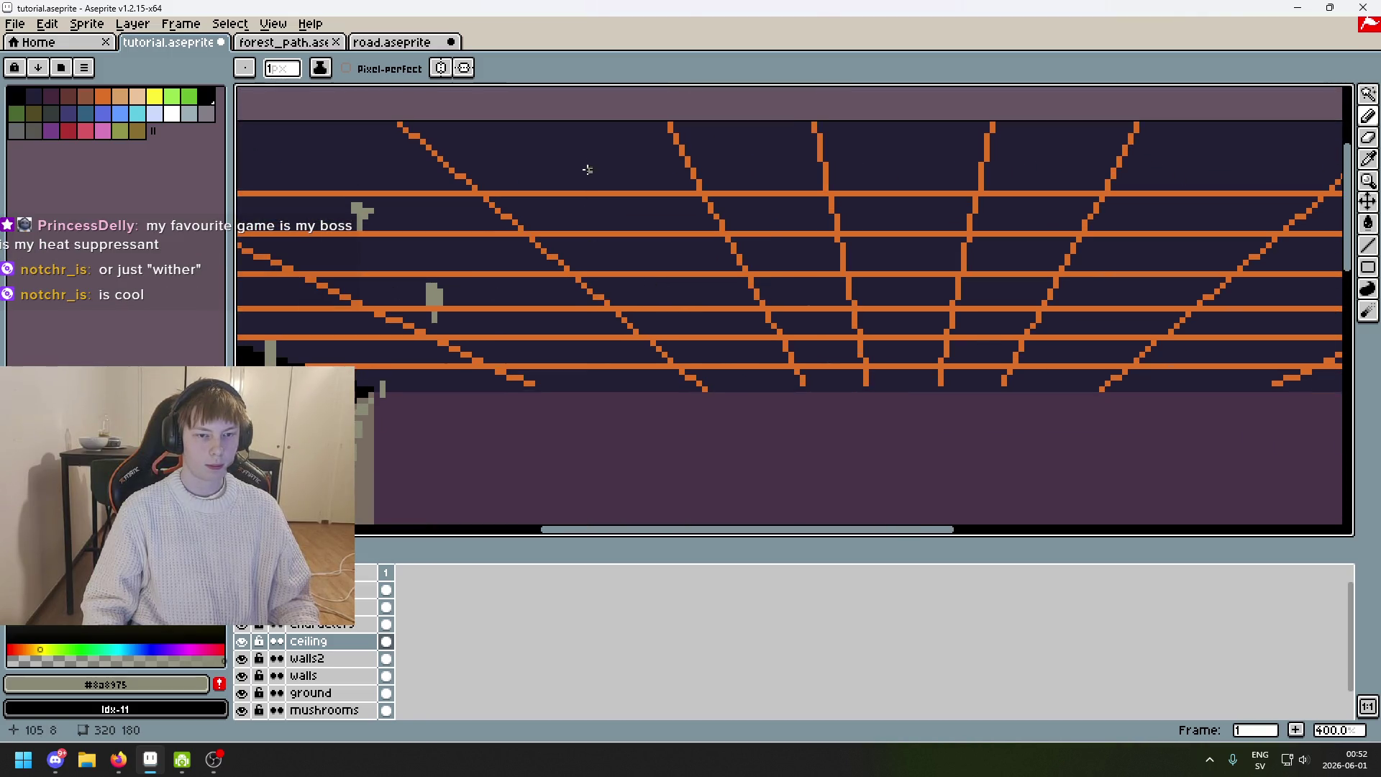
mouse_move(585, 160)
mouse_down()
mouse_move(612, 249)
mouse_move(617, 149)
mouse_move(591, 154)
mouse_move(613, 144)
mouse_move(618, 173)
mouse_up()
drag(609, 223, 609, 203)
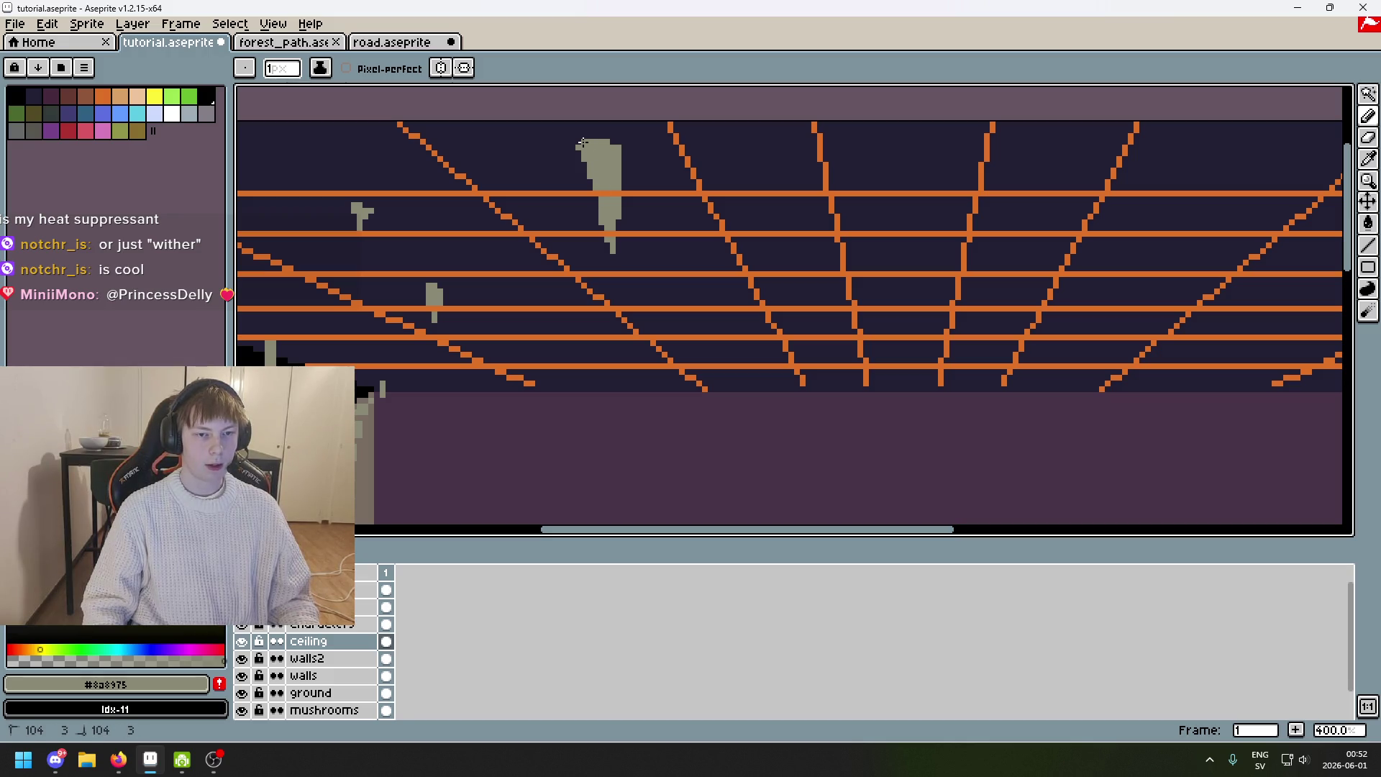
Widen the large drip's top, add a thin vertical grey drip, then switch to the 7TV site.
scroll(694, 408, up, 2)
scroll(572, 177, up, 2)
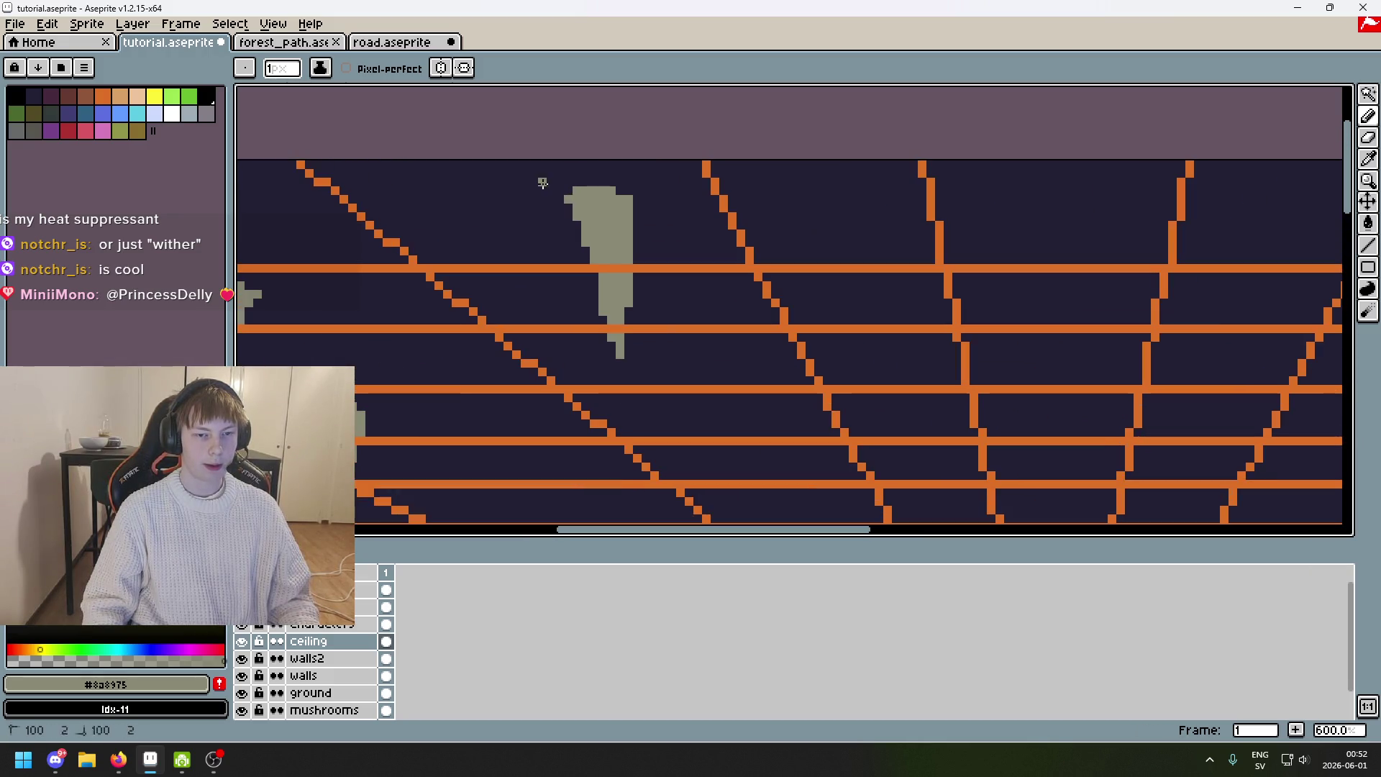
key(z)
key(b)
drag(557, 199, 573, 198)
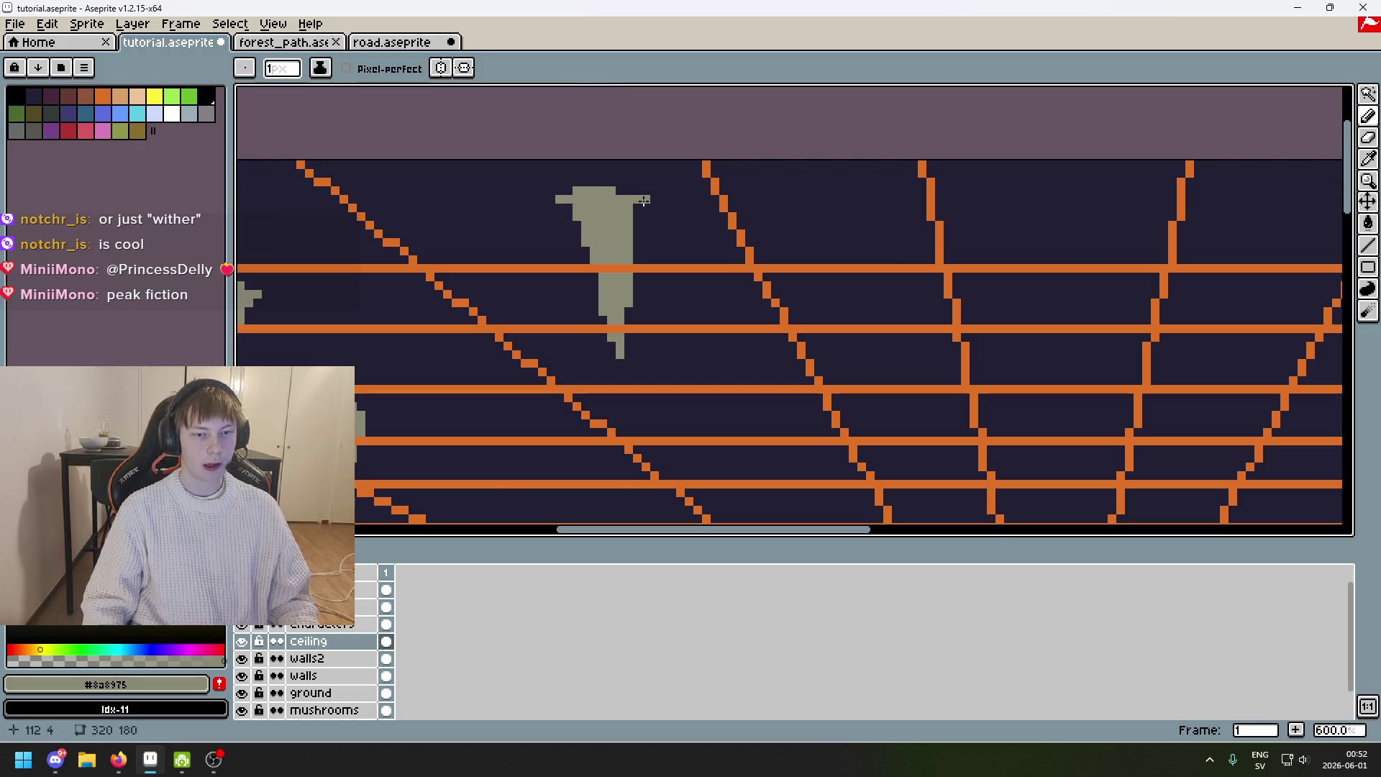
scroll(684, 223, down, 4)
scroll(678, 214, up, 2)
scroll(677, 214, up, 1)
drag(660, 216, 670, 278)
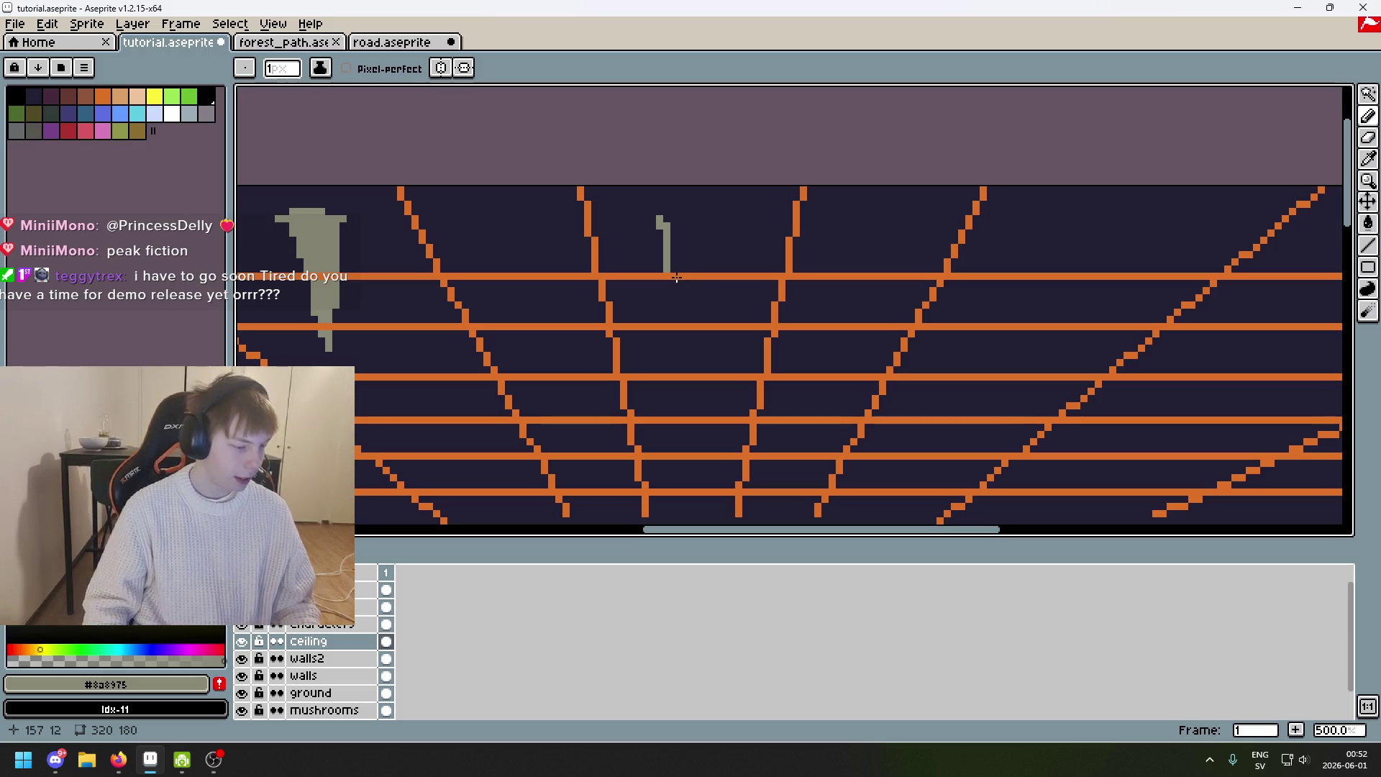
key(alt+Tab)
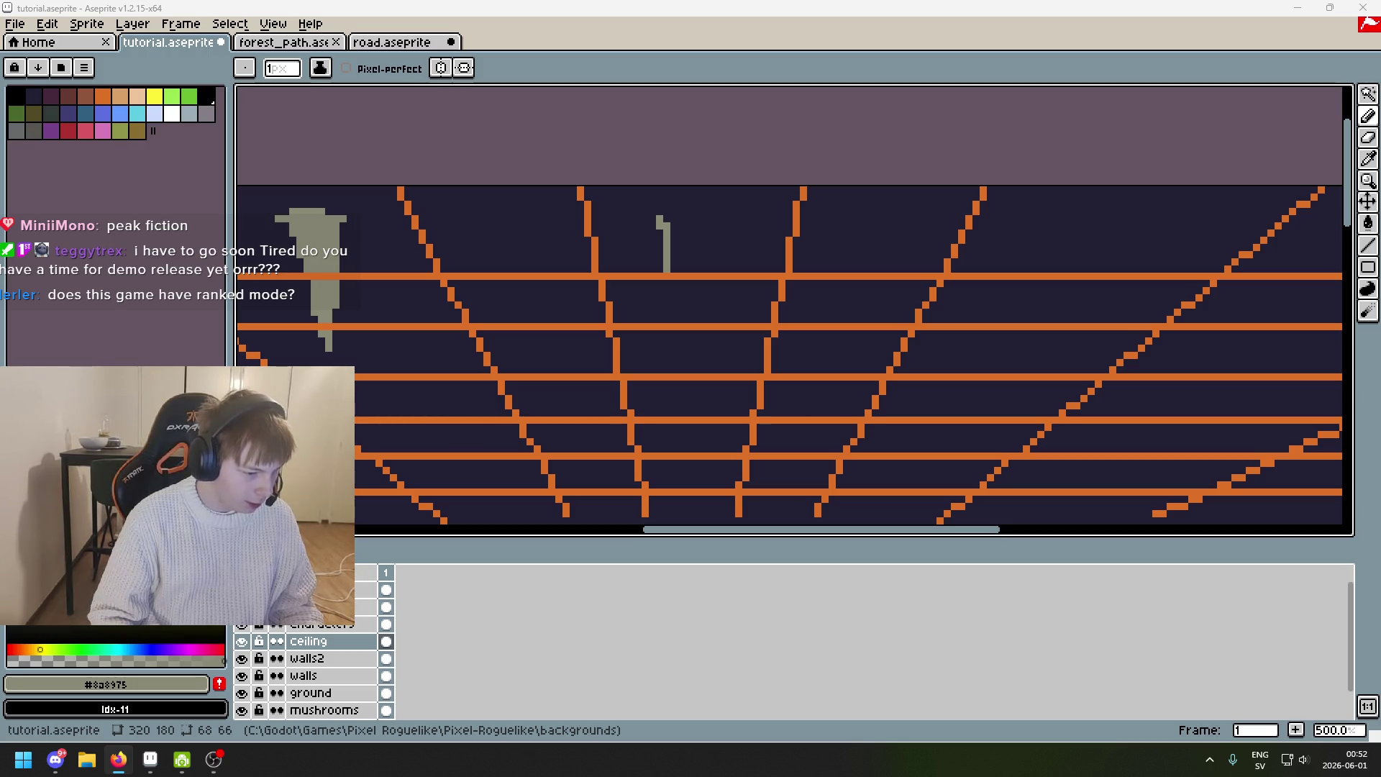
key(alt+Tab)
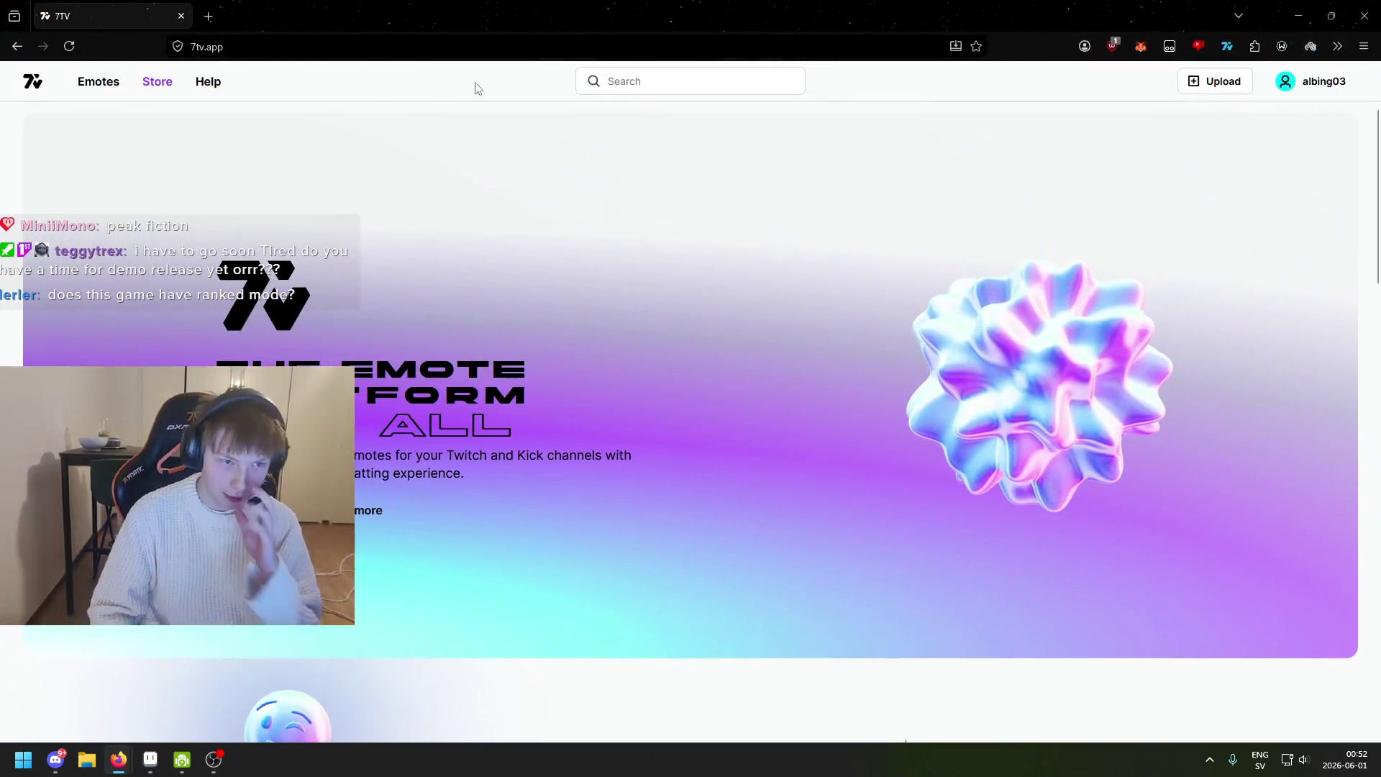
click(645, 84)
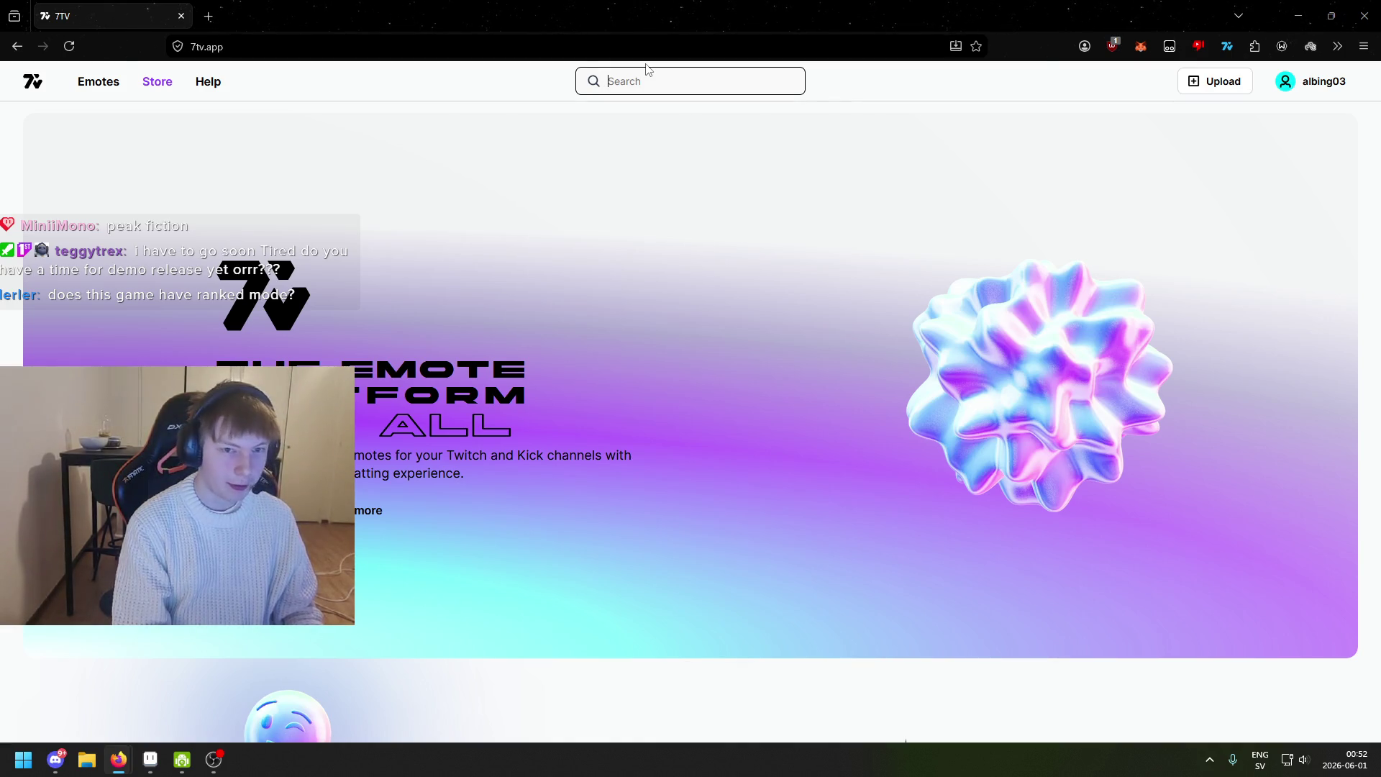
text(7)
key(BackSpace)
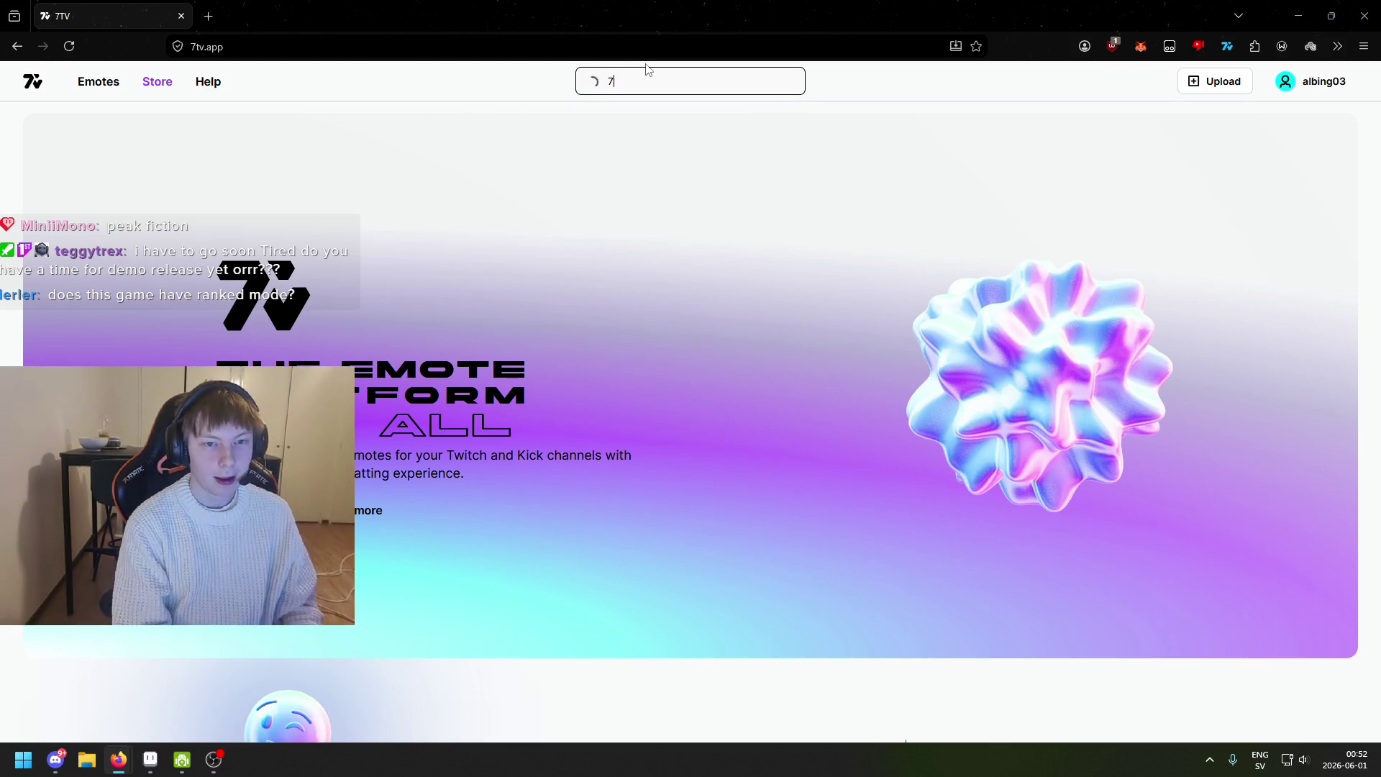
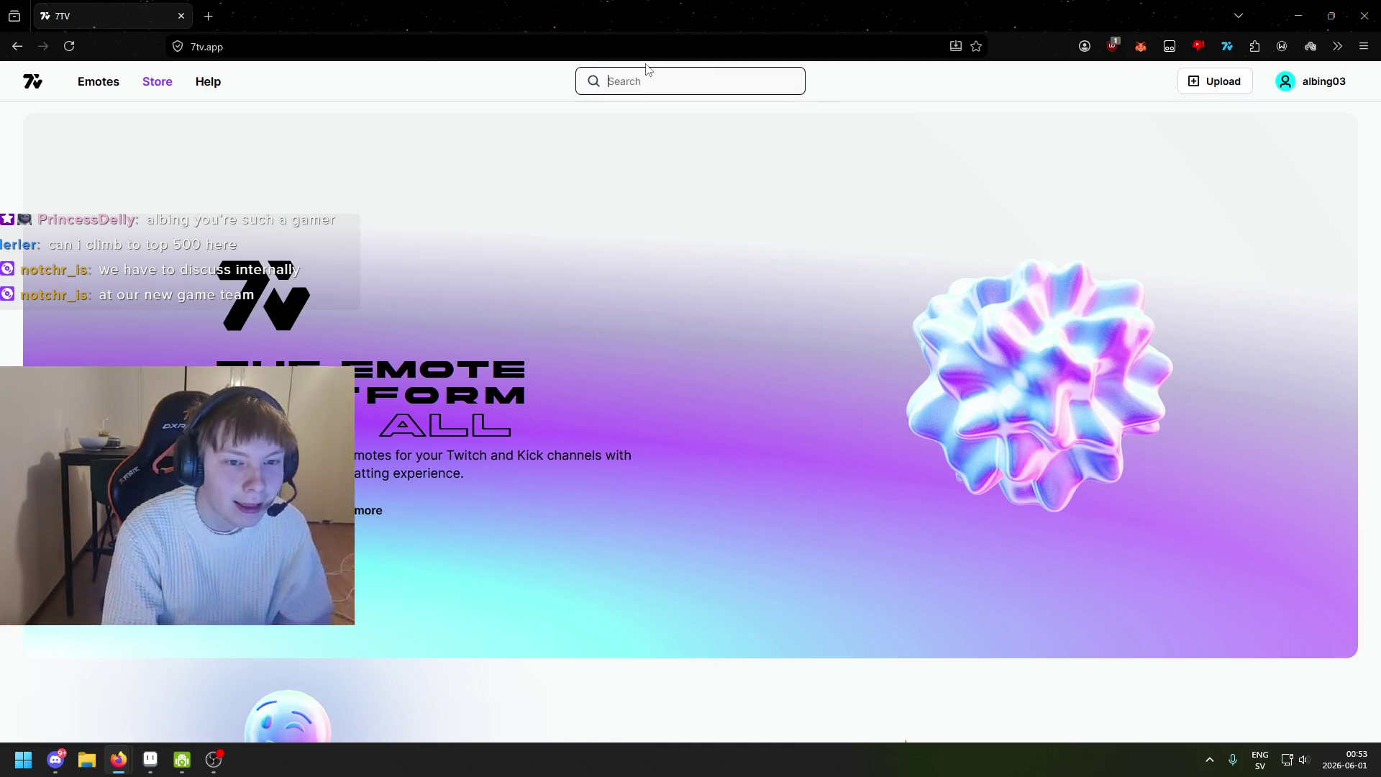
Search for 'Tired' and open its alias manager in the pogchamp emote set.
text(Tired)
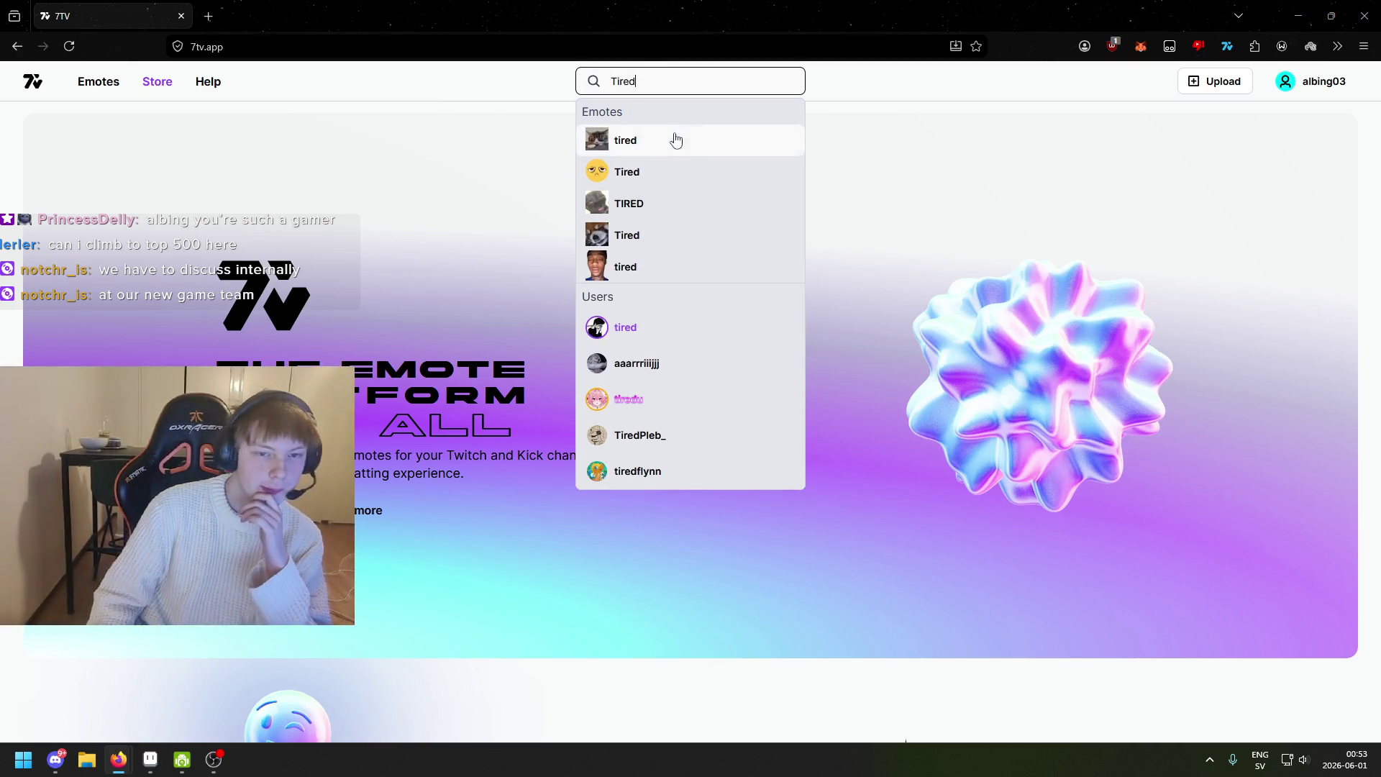
click(685, 175)
click(669, 375)
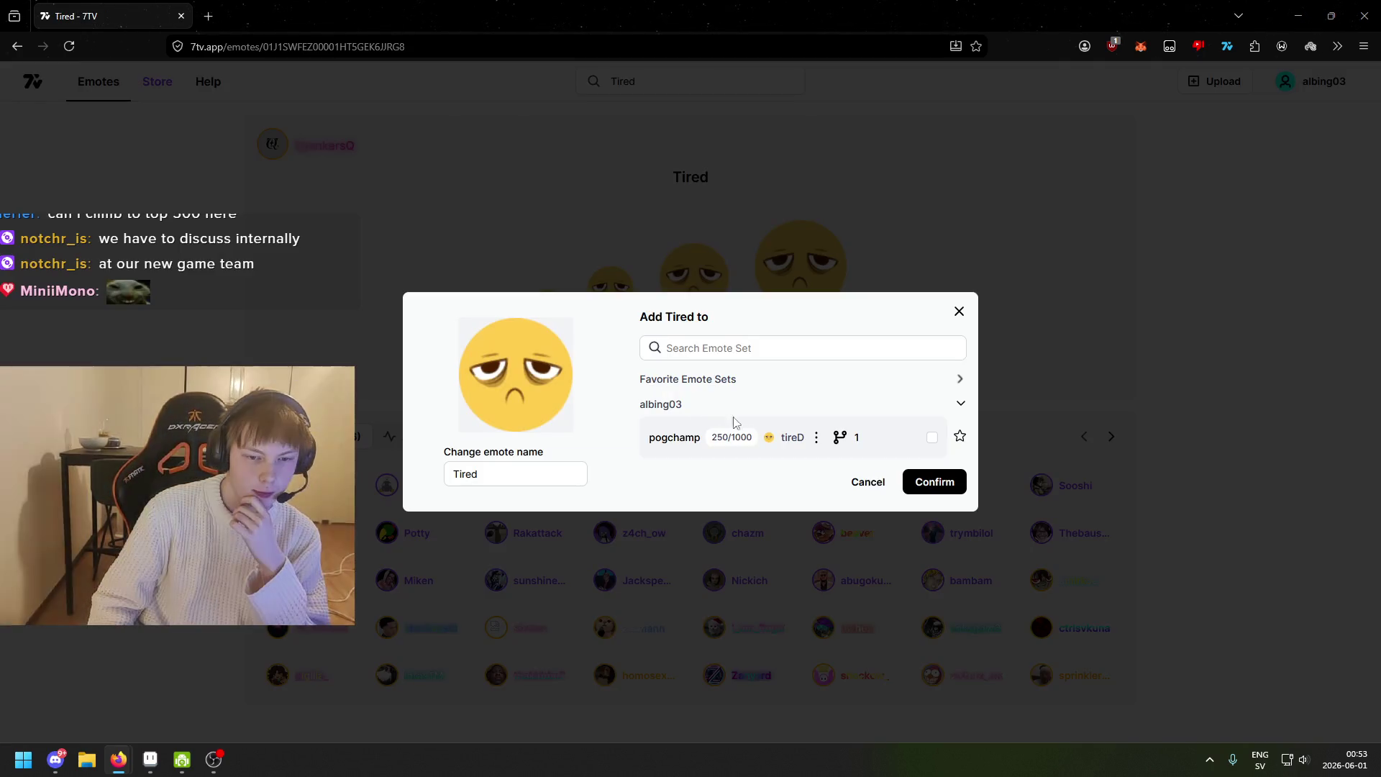
click(737, 443)
click(844, 442)
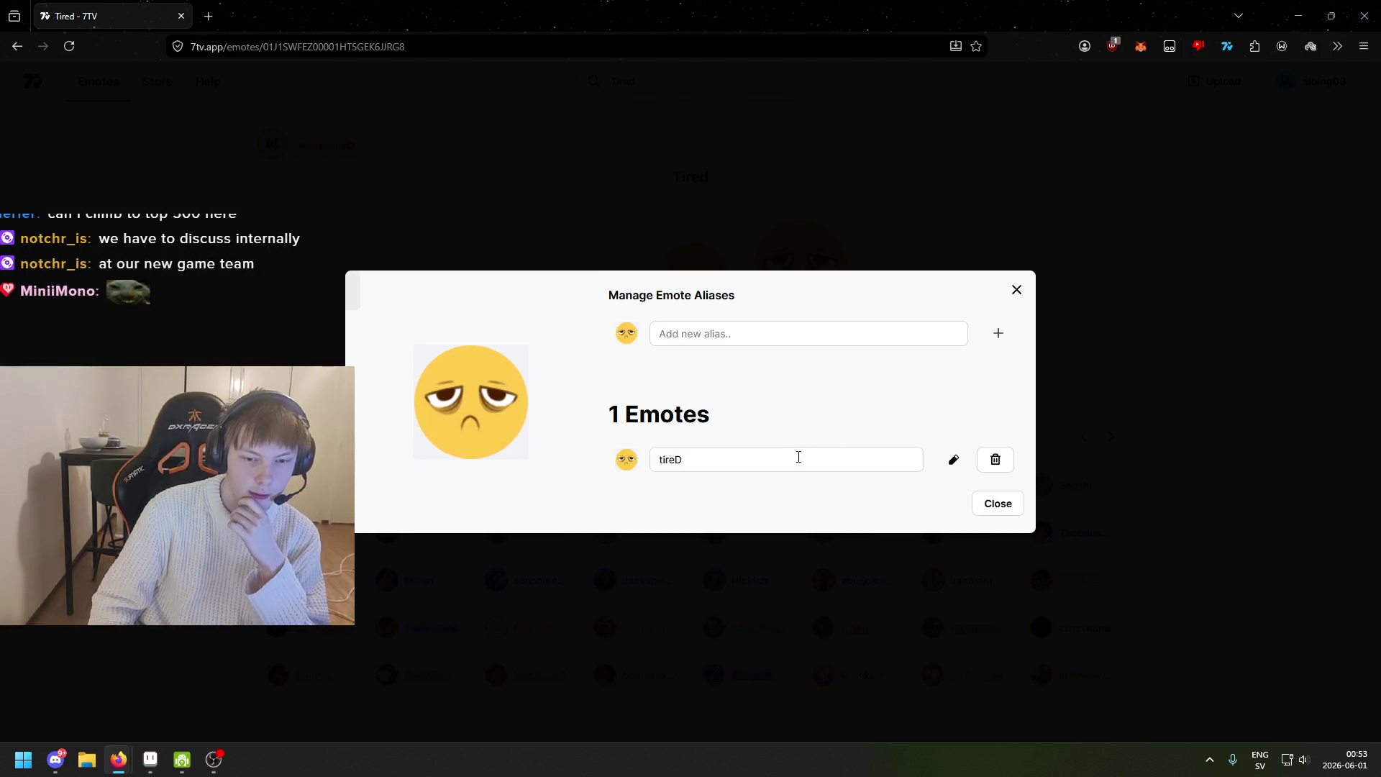
Edit the tireD alias, leave it unchanged, and return to Aseprite.
click(701, 468)
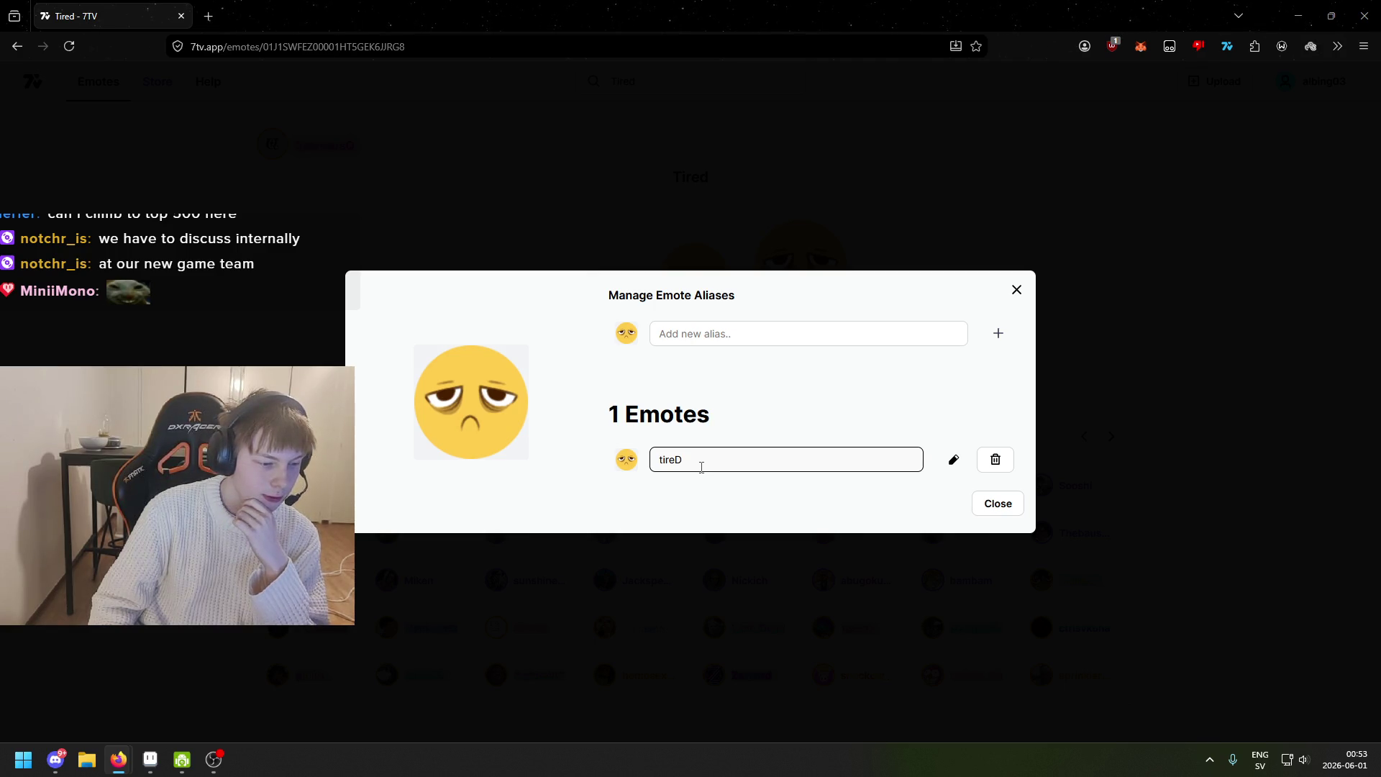
key(Return)
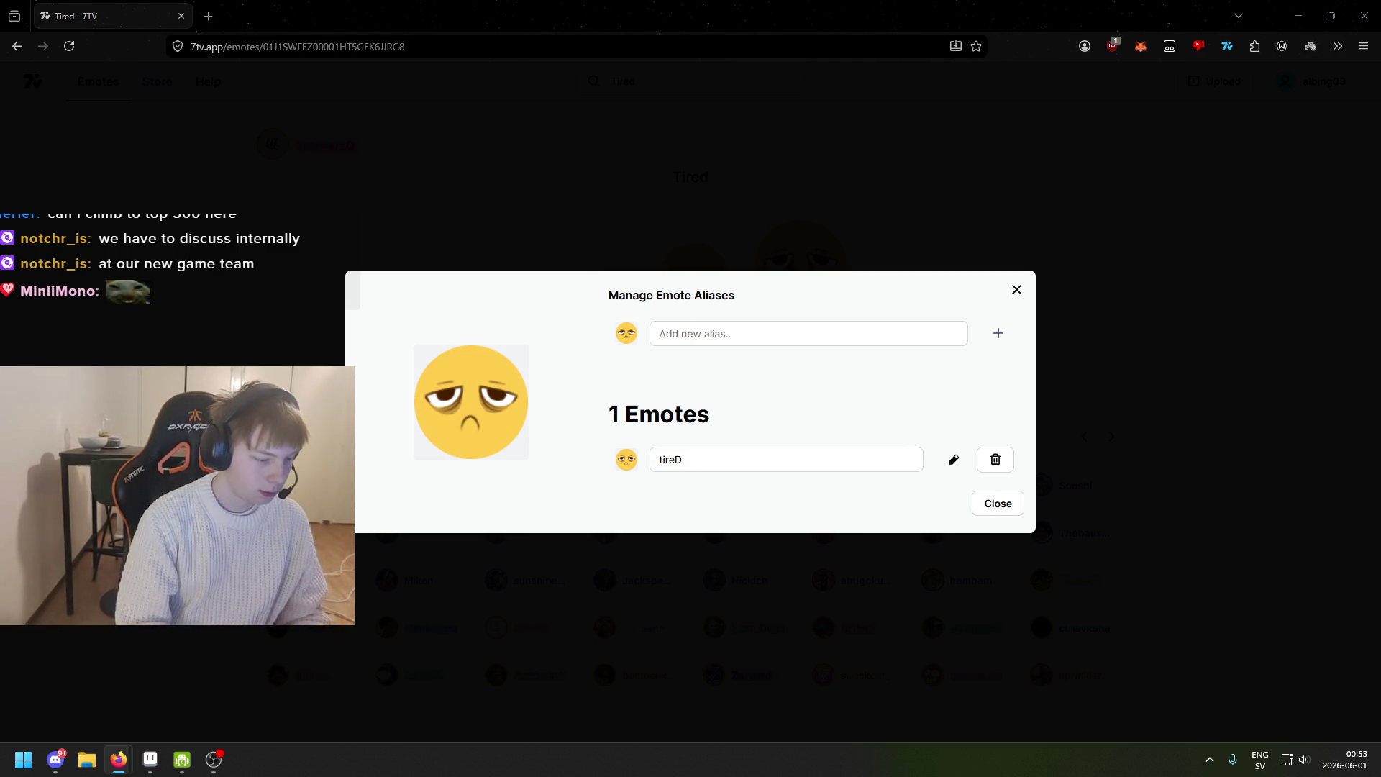
key(alt+Tab)
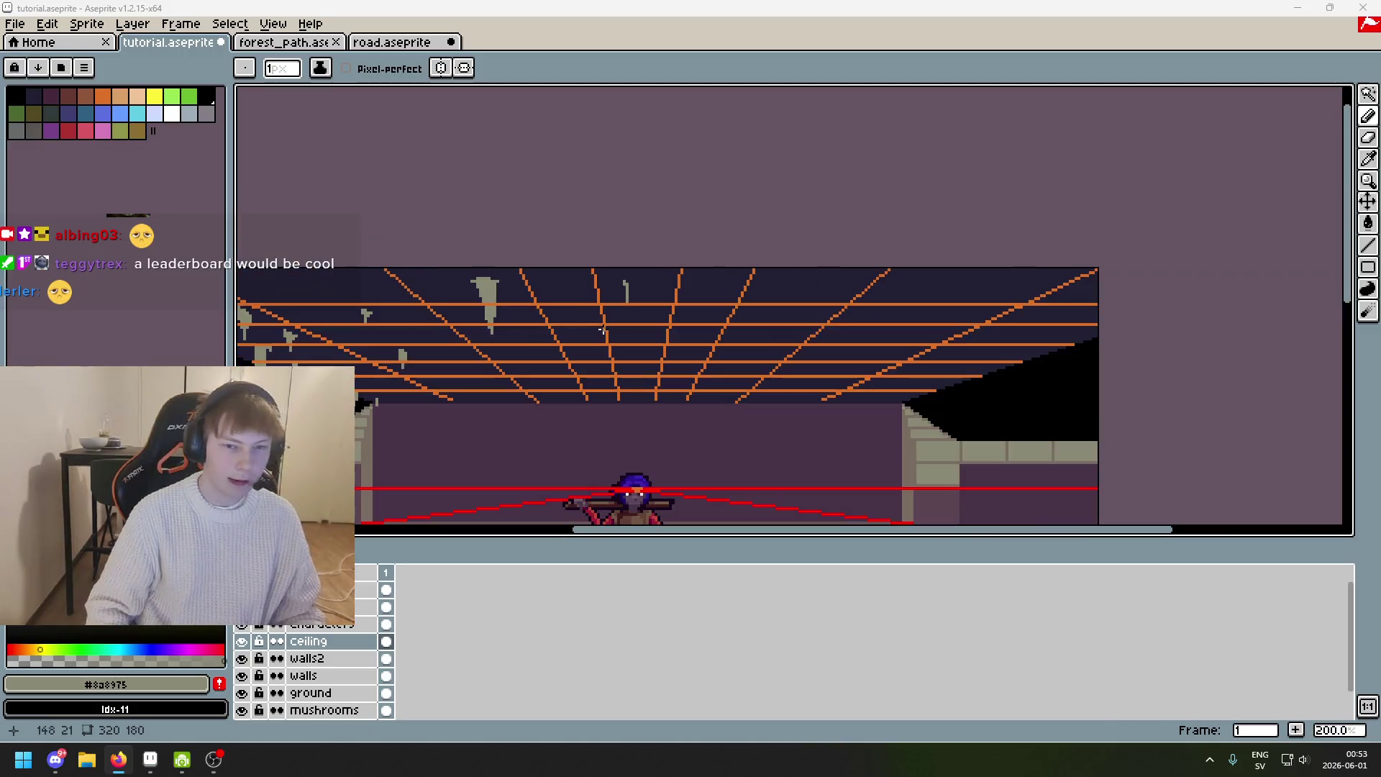
Zoom in on the ceiling stalactite, then switch back to the 7TV homepage.
scroll(627, 305, up, 2)
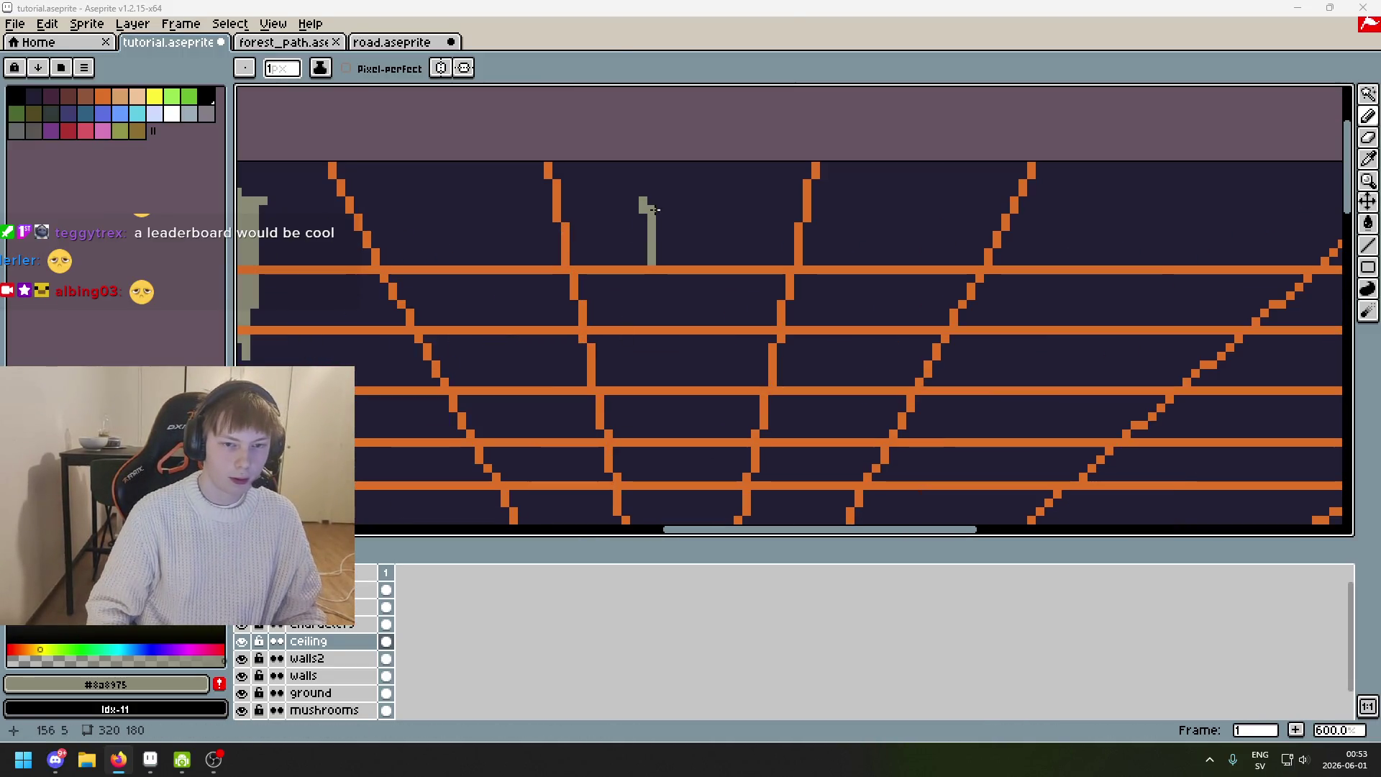
scroll(655, 210, up, 4)
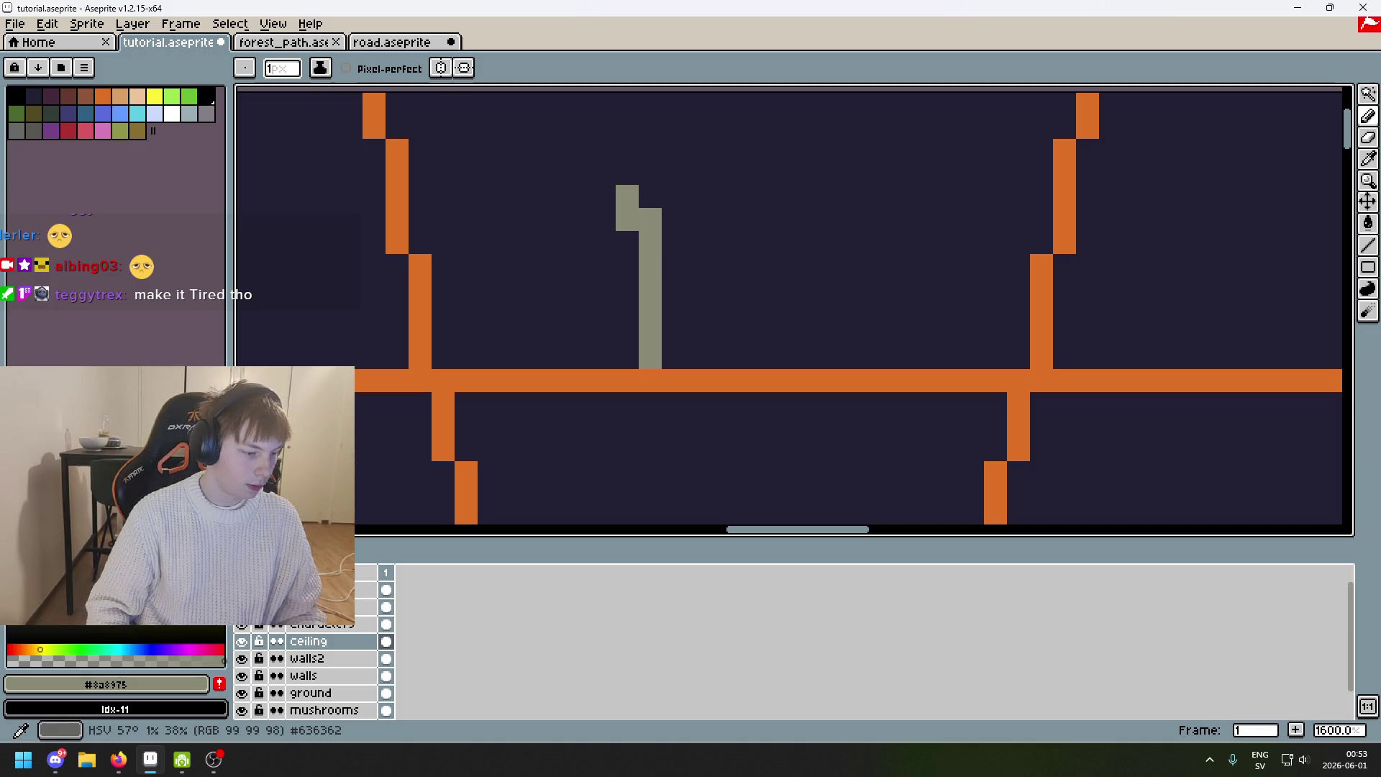
key(alt+Tab)
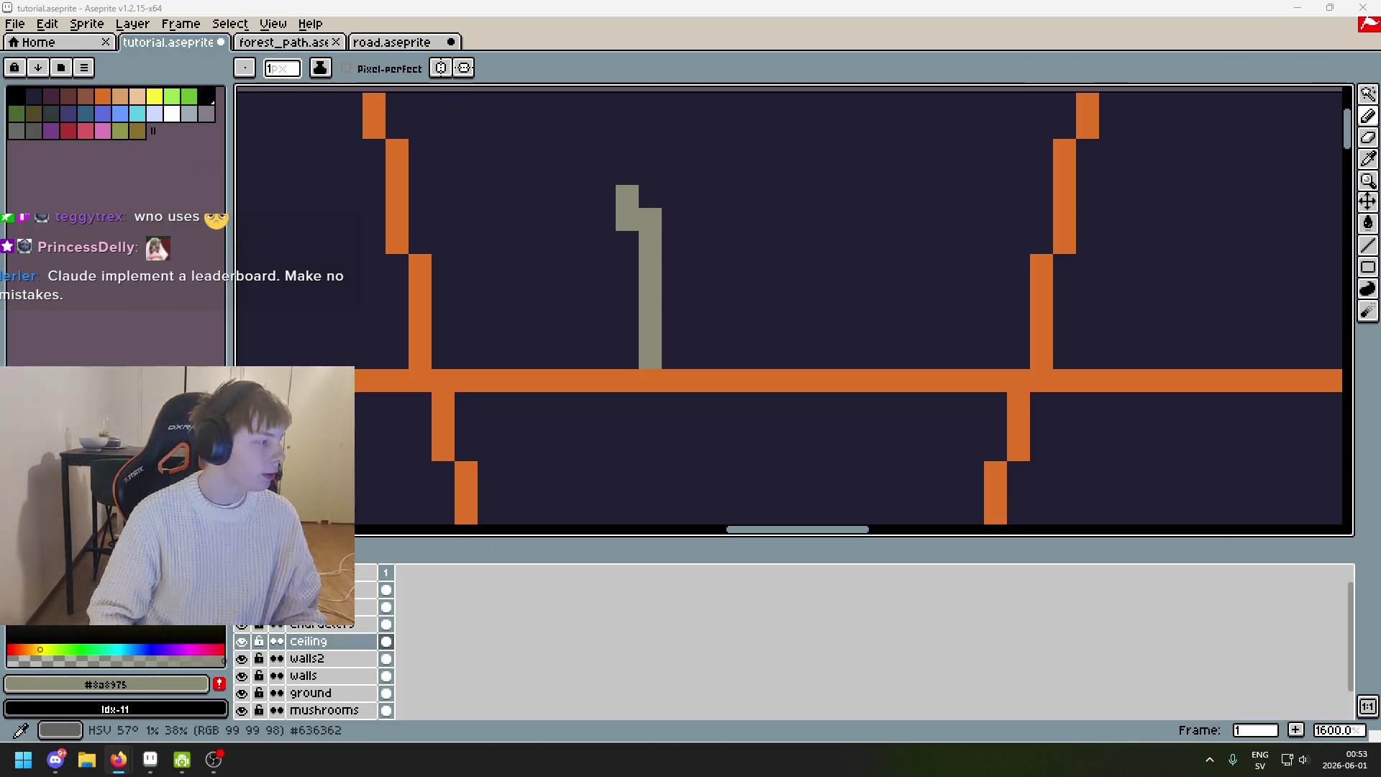
key(alt+Tab)
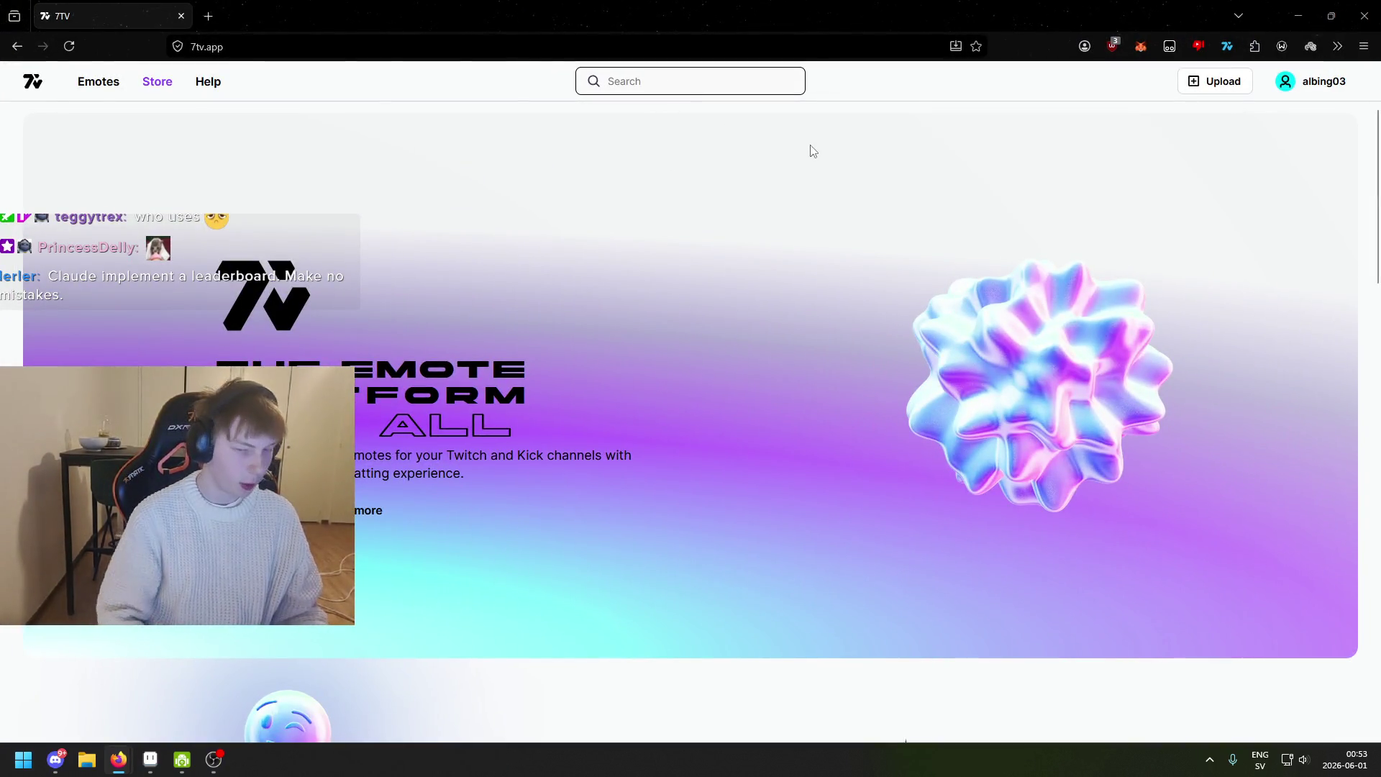
Search 'tired' and add the Tired emote to the pogchamp emote set.
text(t)
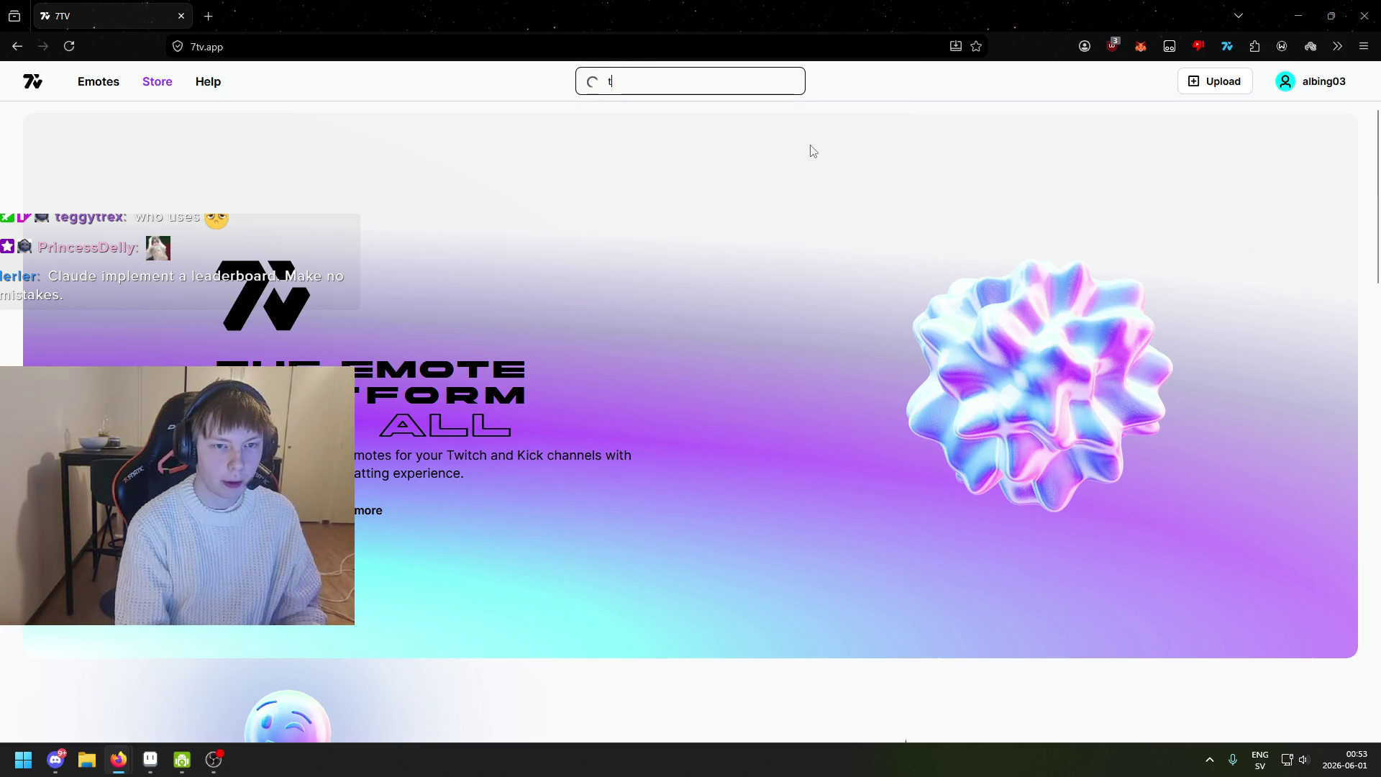
text(ired)
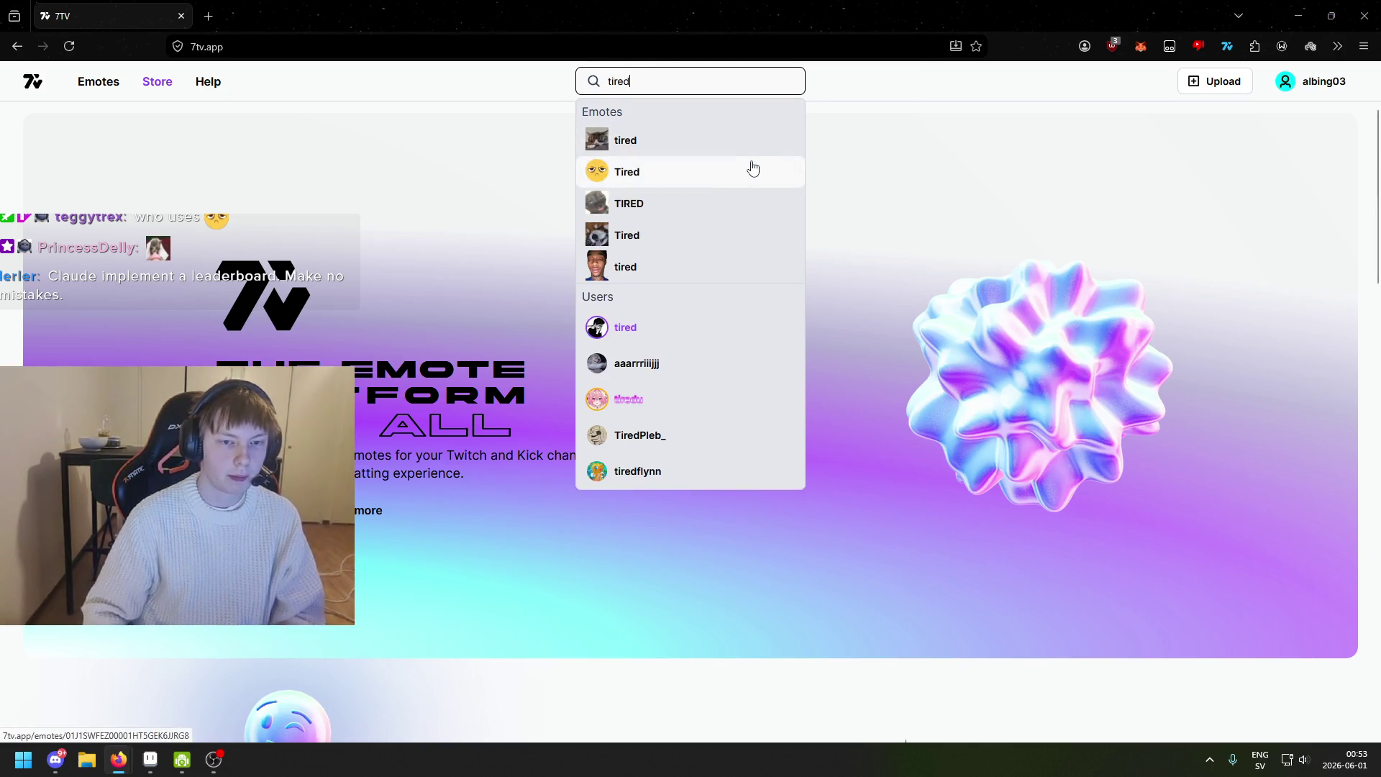
click(749, 170)
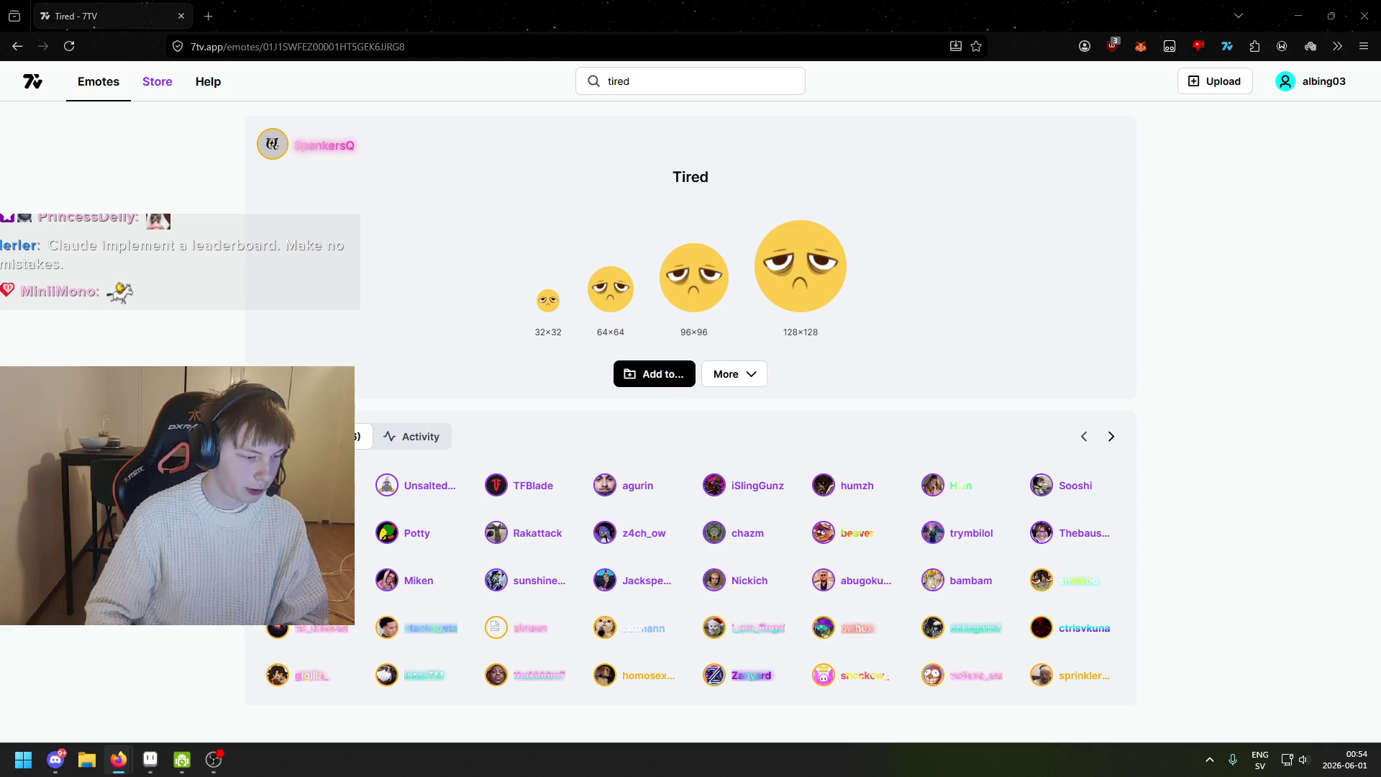
click(649, 374)
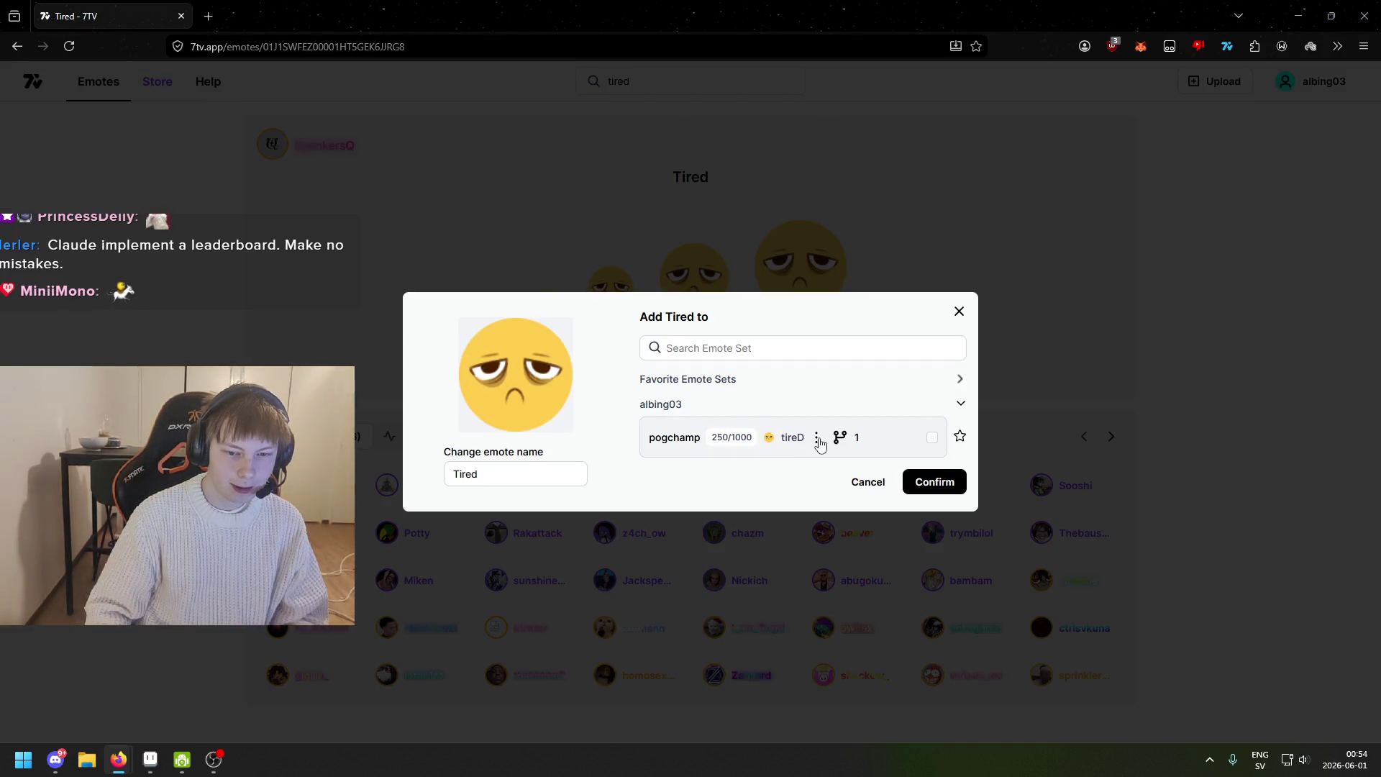
click(932, 437)
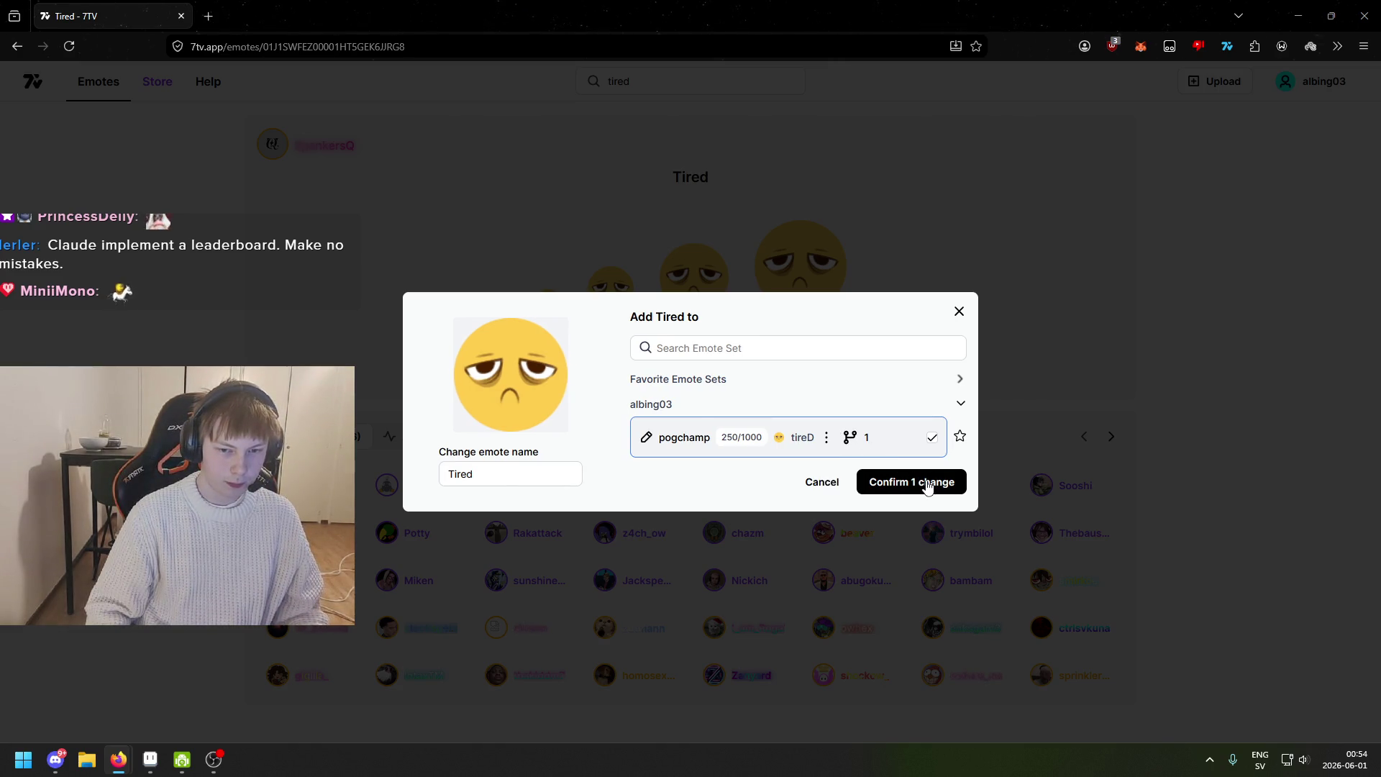
click(929, 487)
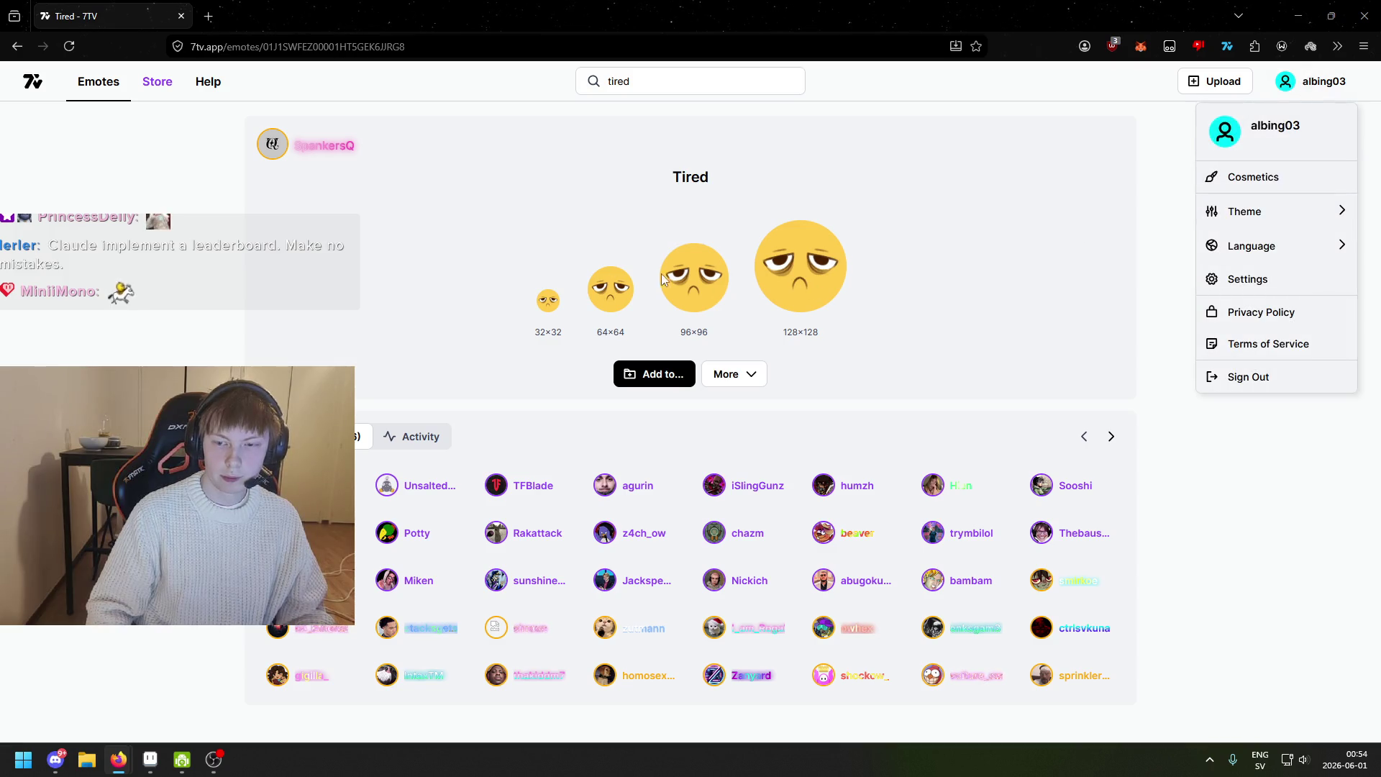
Go to the account's profile page from the account menu.
click(41, 83)
click(1310, 81)
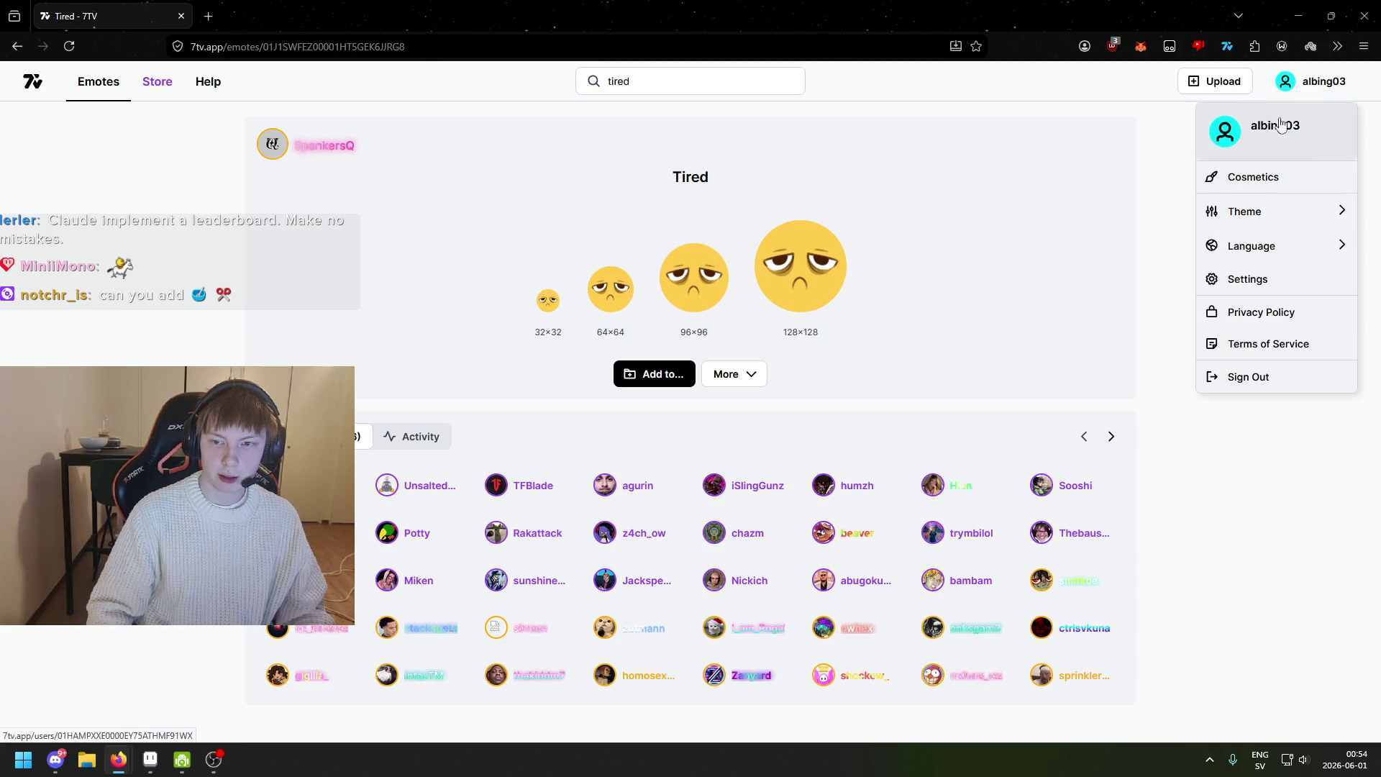
click(727, 381)
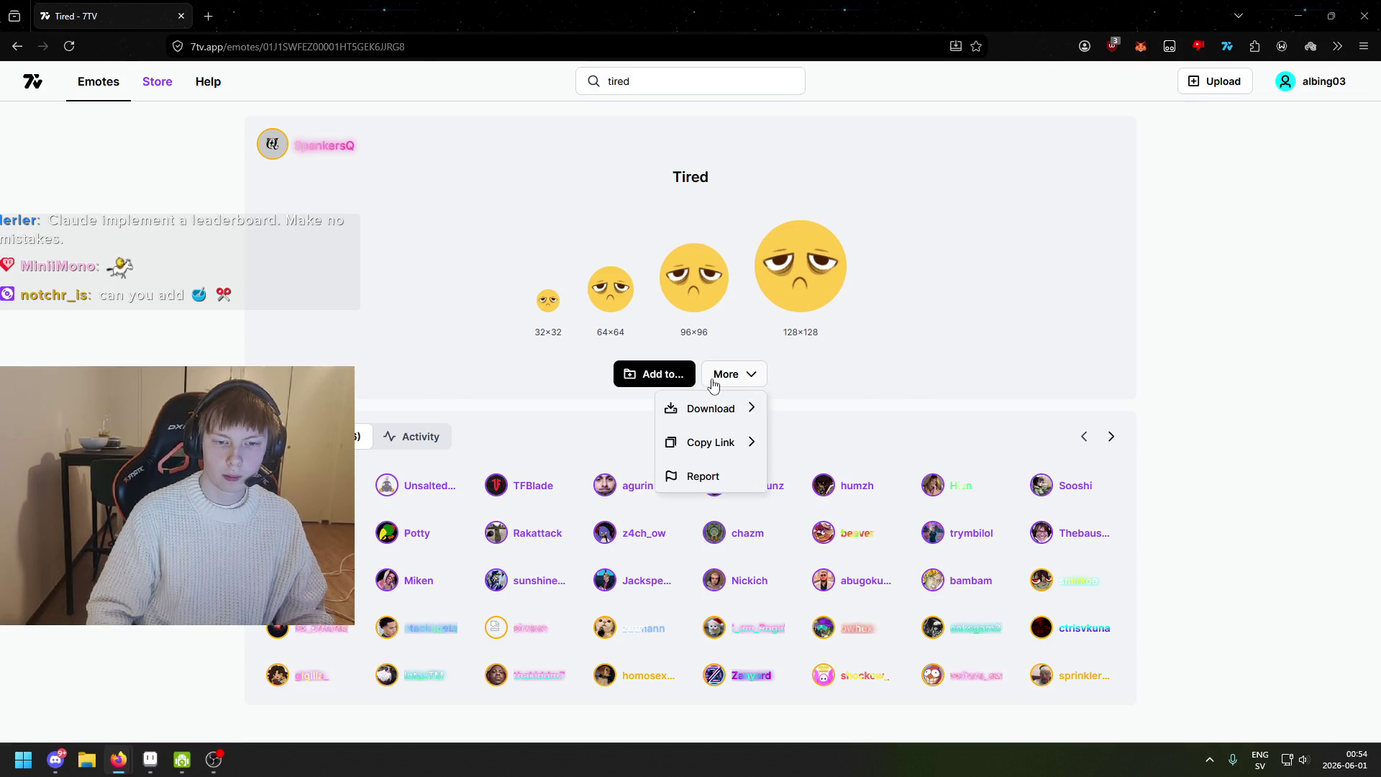
click(1308, 81)
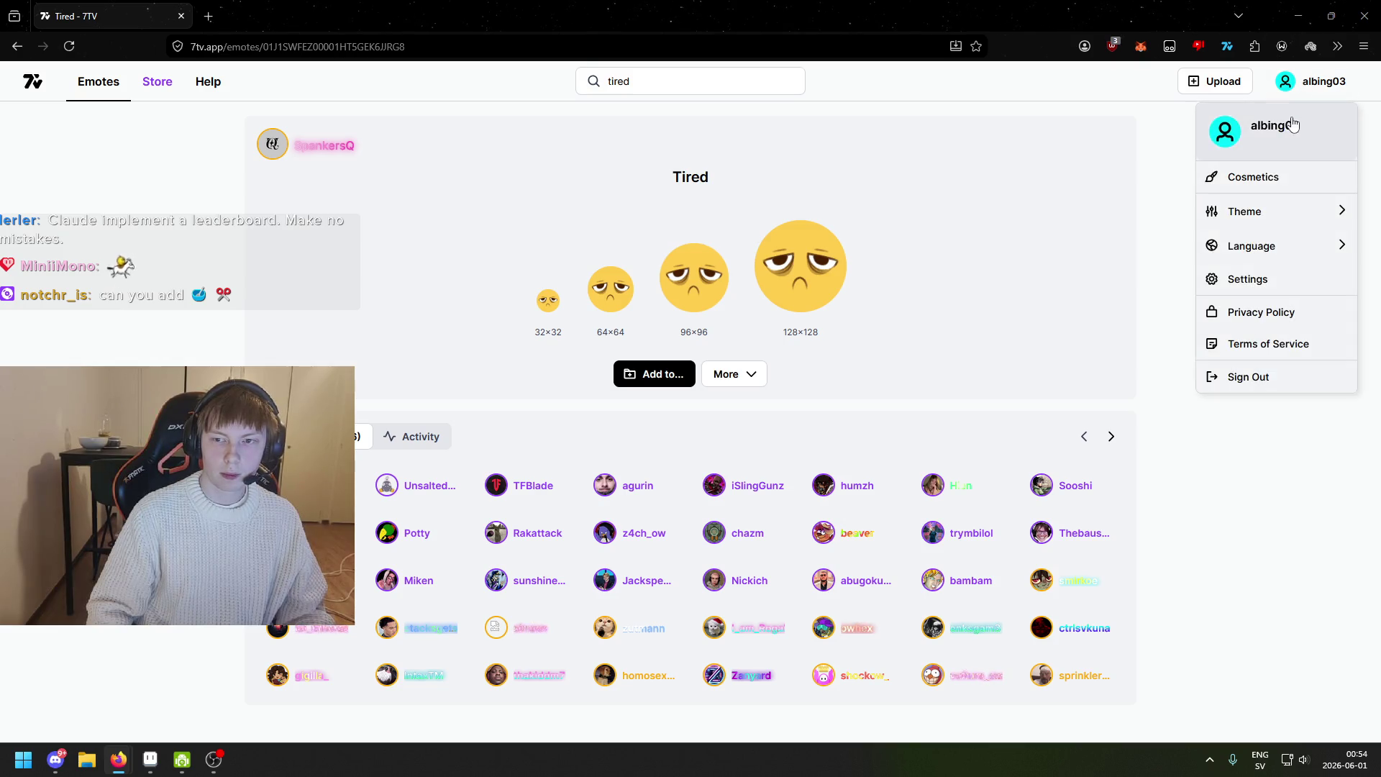
click(1293, 121)
click(659, 83)
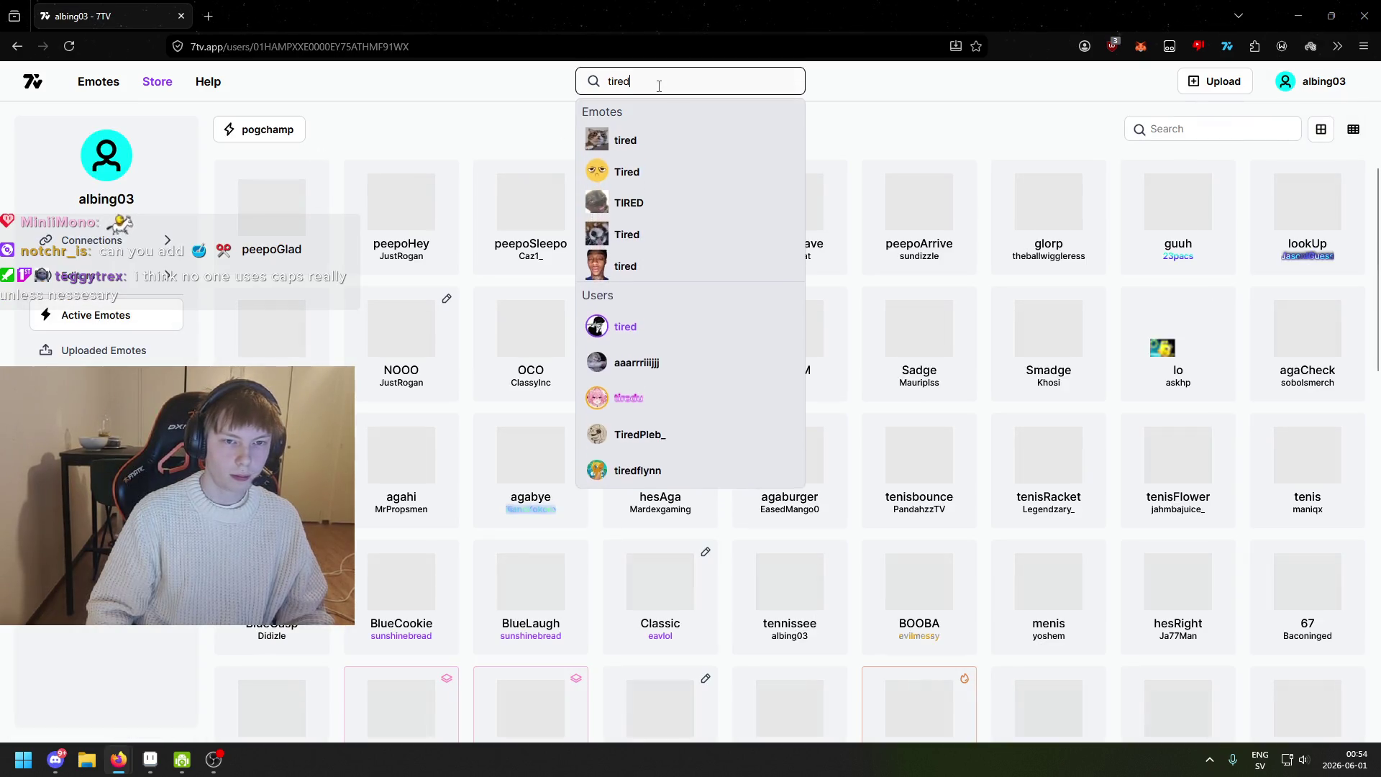
click(1181, 126)
text(t)
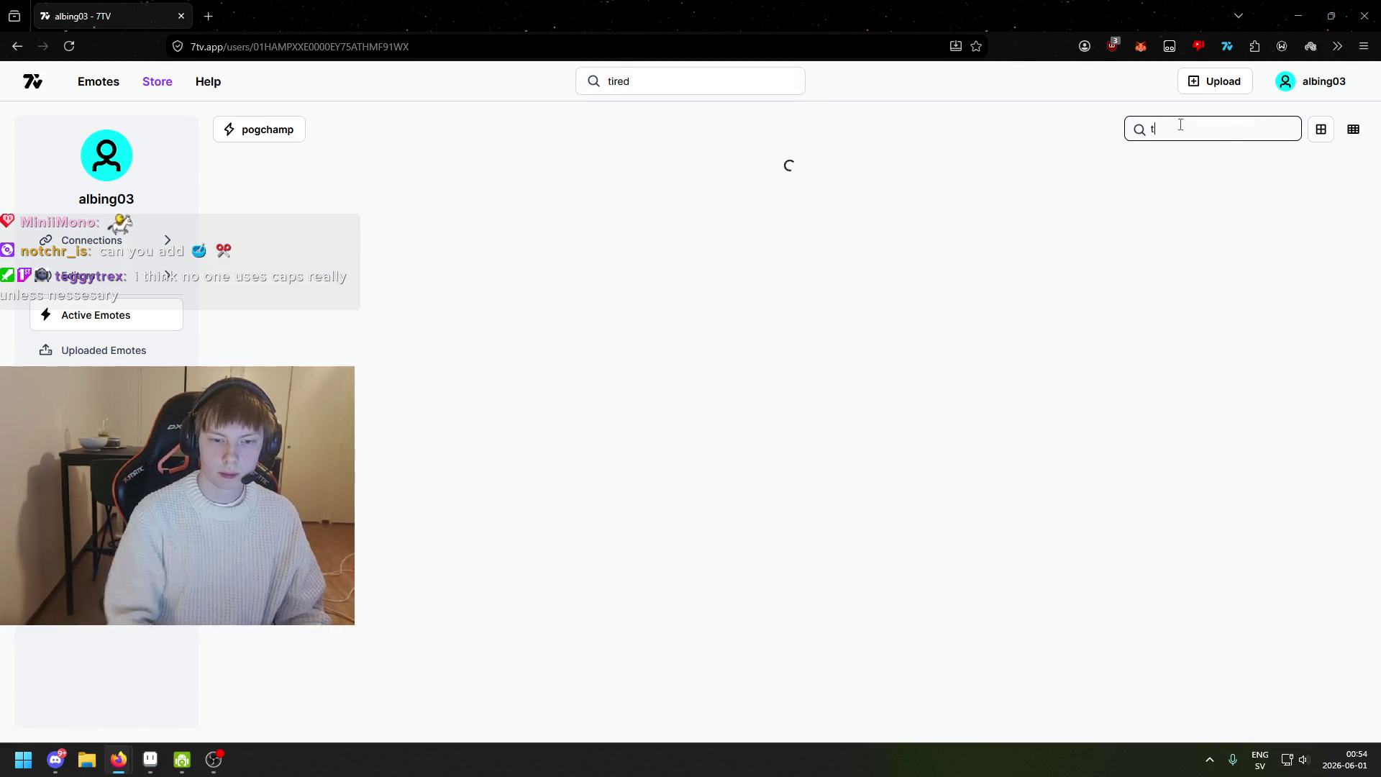
text(ired)
click(472, 310)
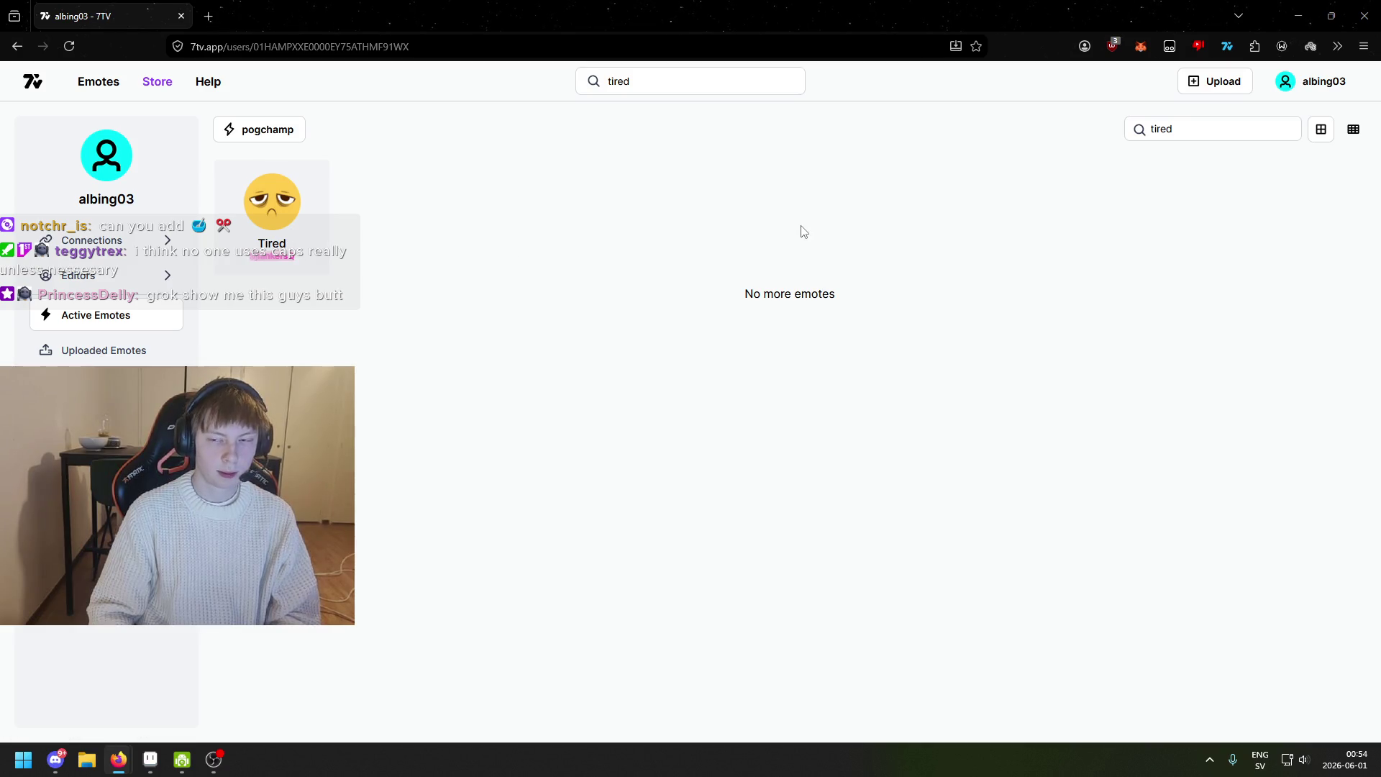
click(1146, 140)
key(BackSpace)
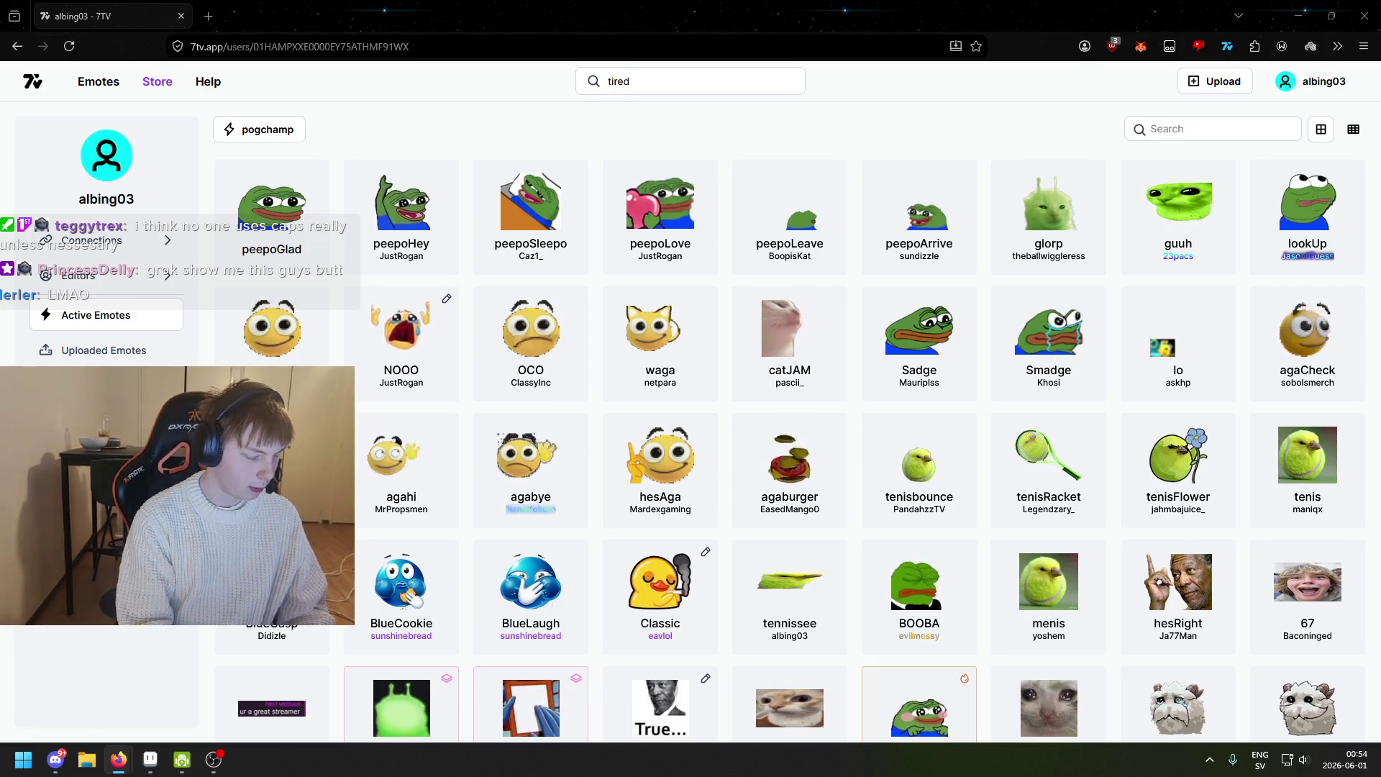
click(1196, 129)
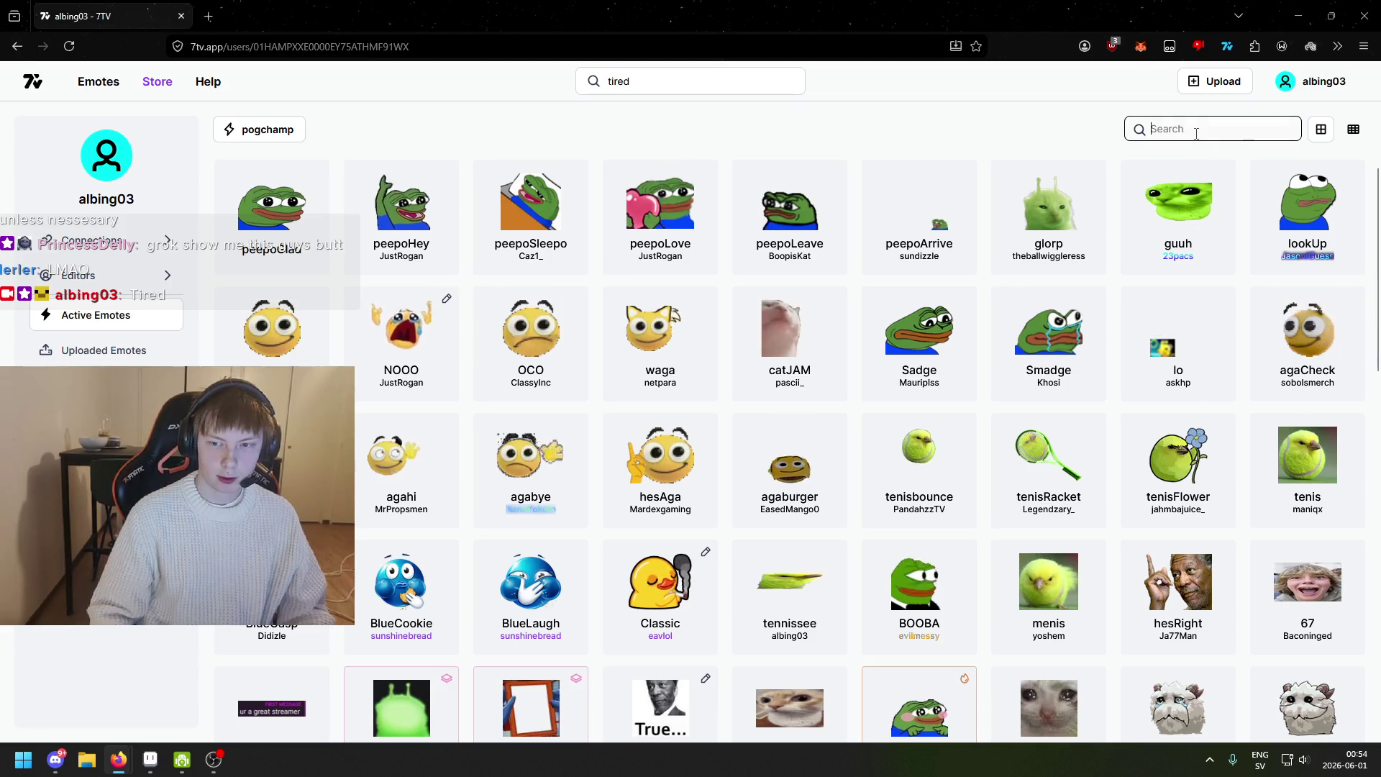
text(tired)
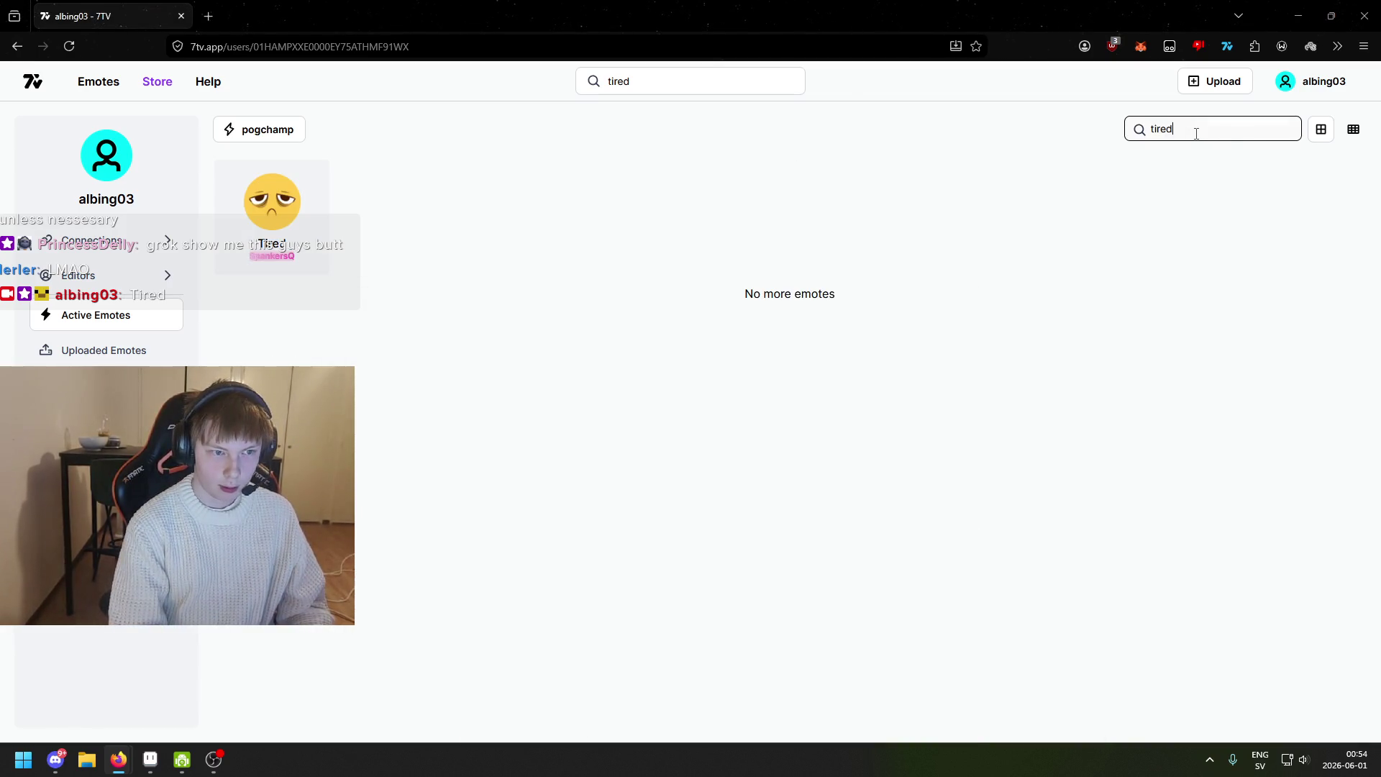
click(276, 197)
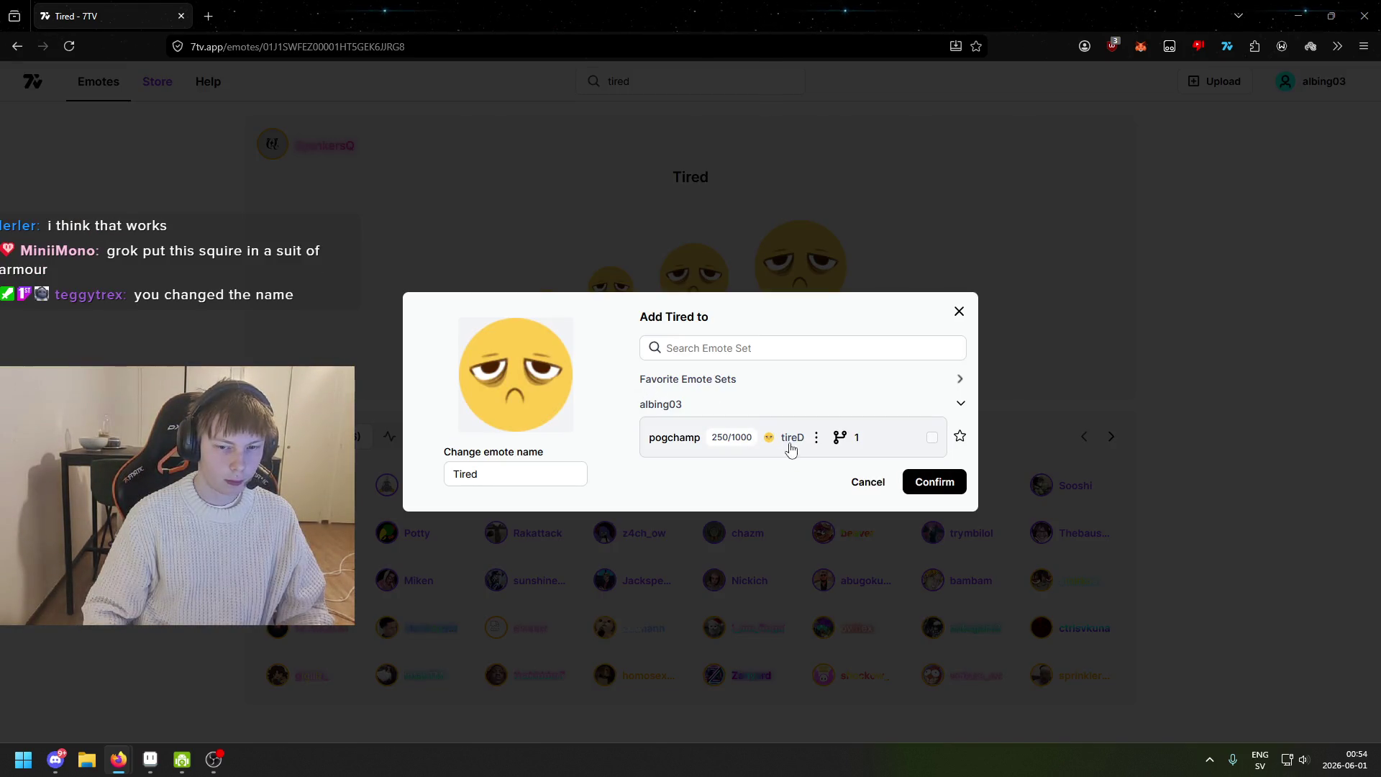
click(791, 445)
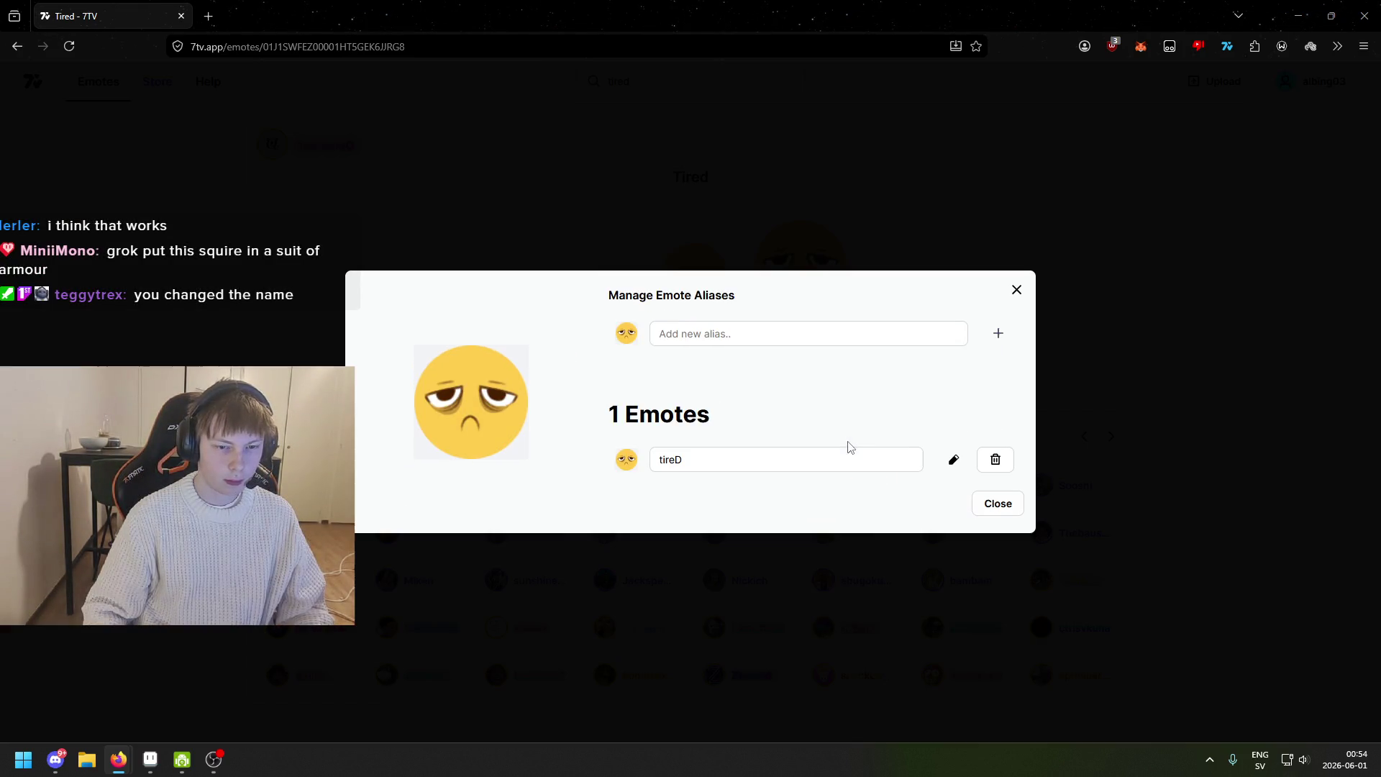
click(996, 461)
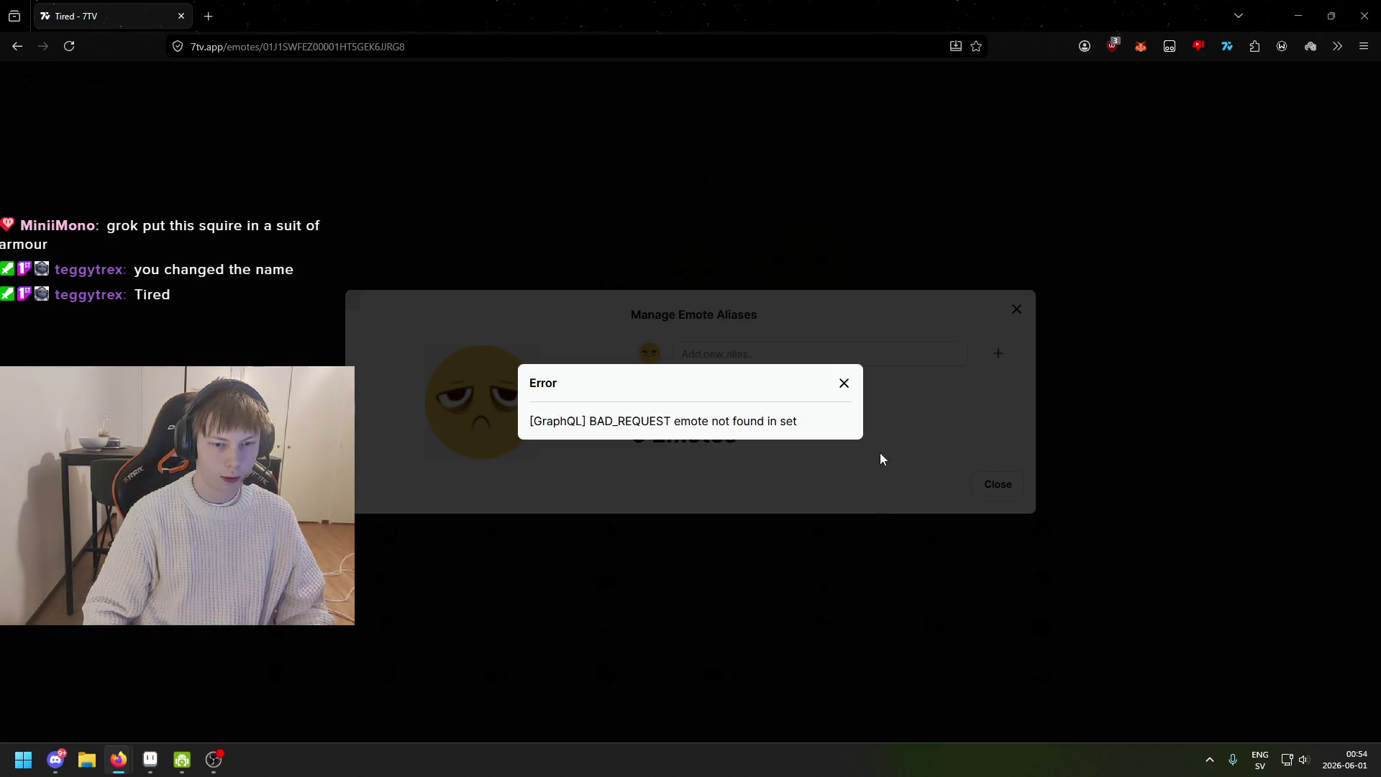
click(845, 383)
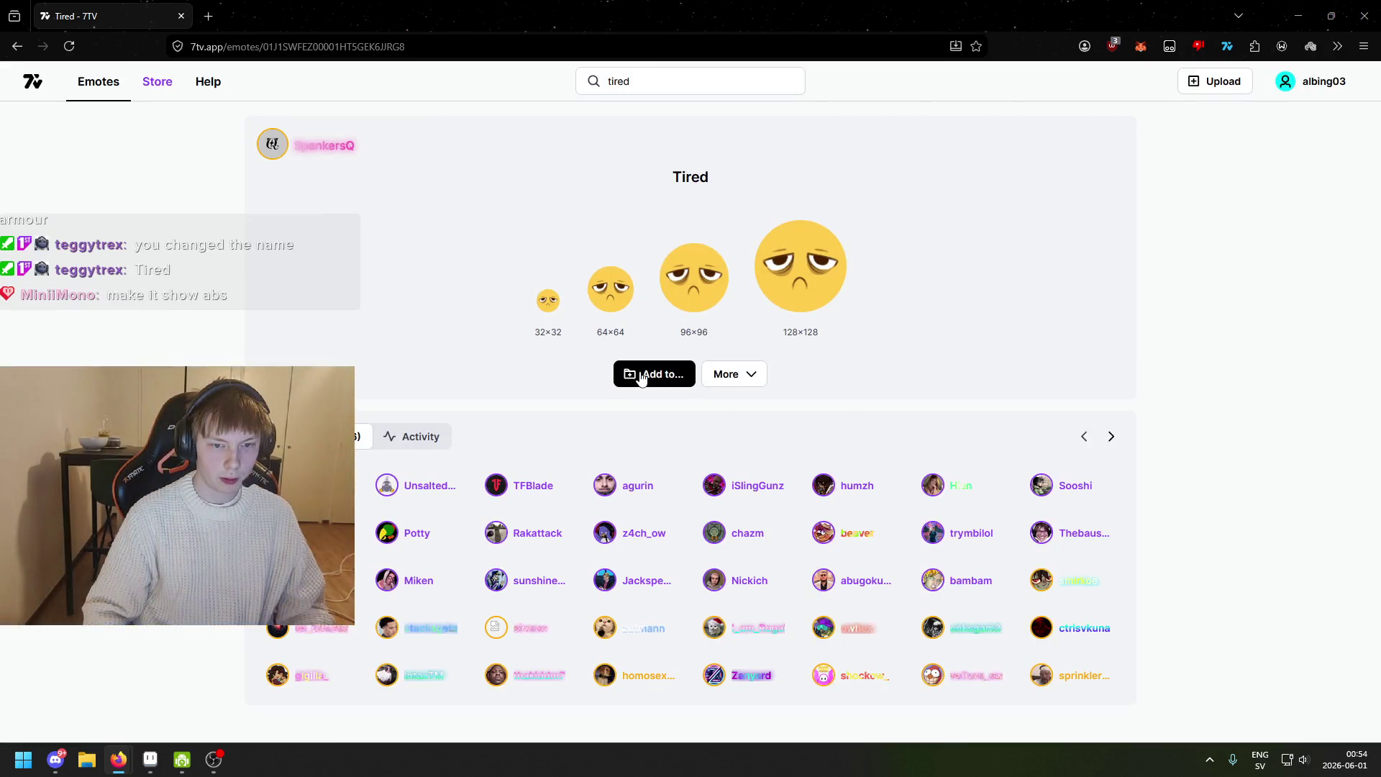
click(633, 373)
click(790, 438)
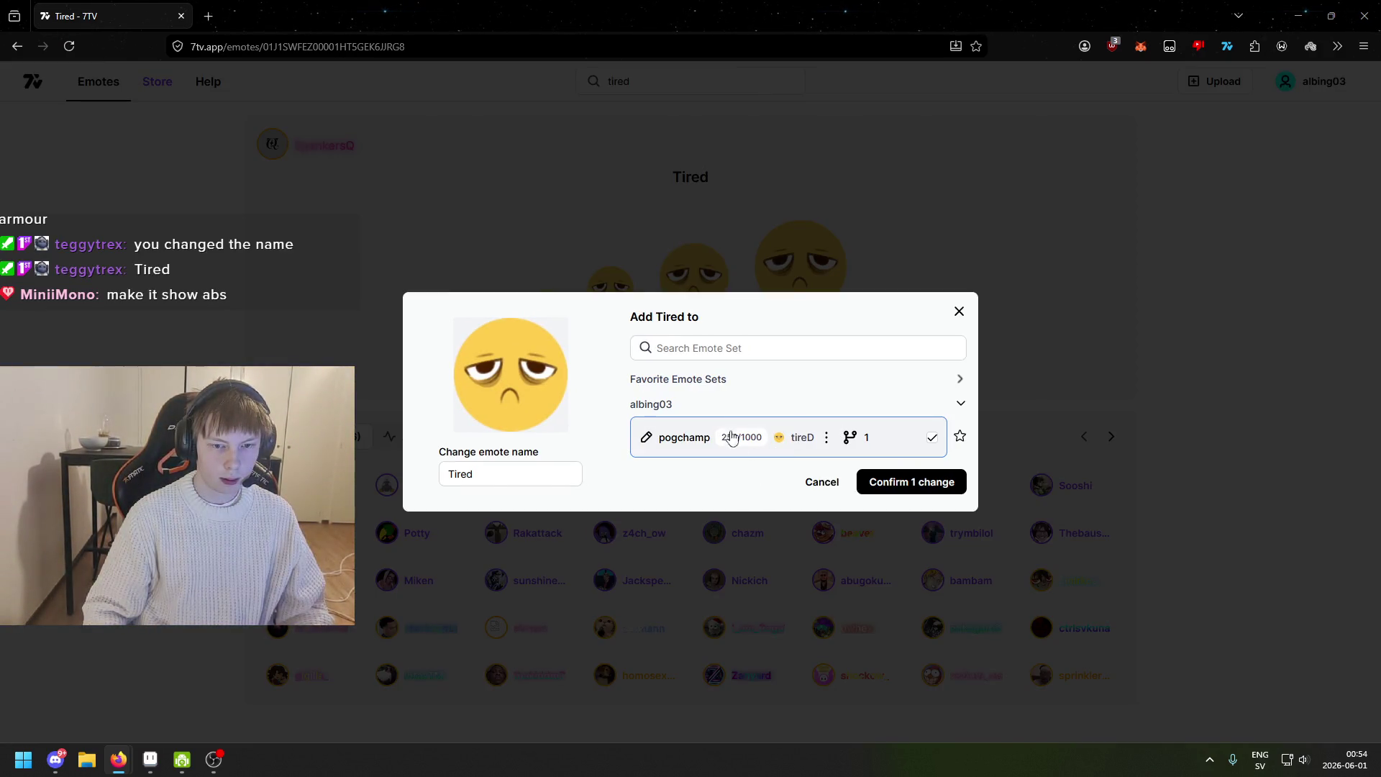
click(934, 482)
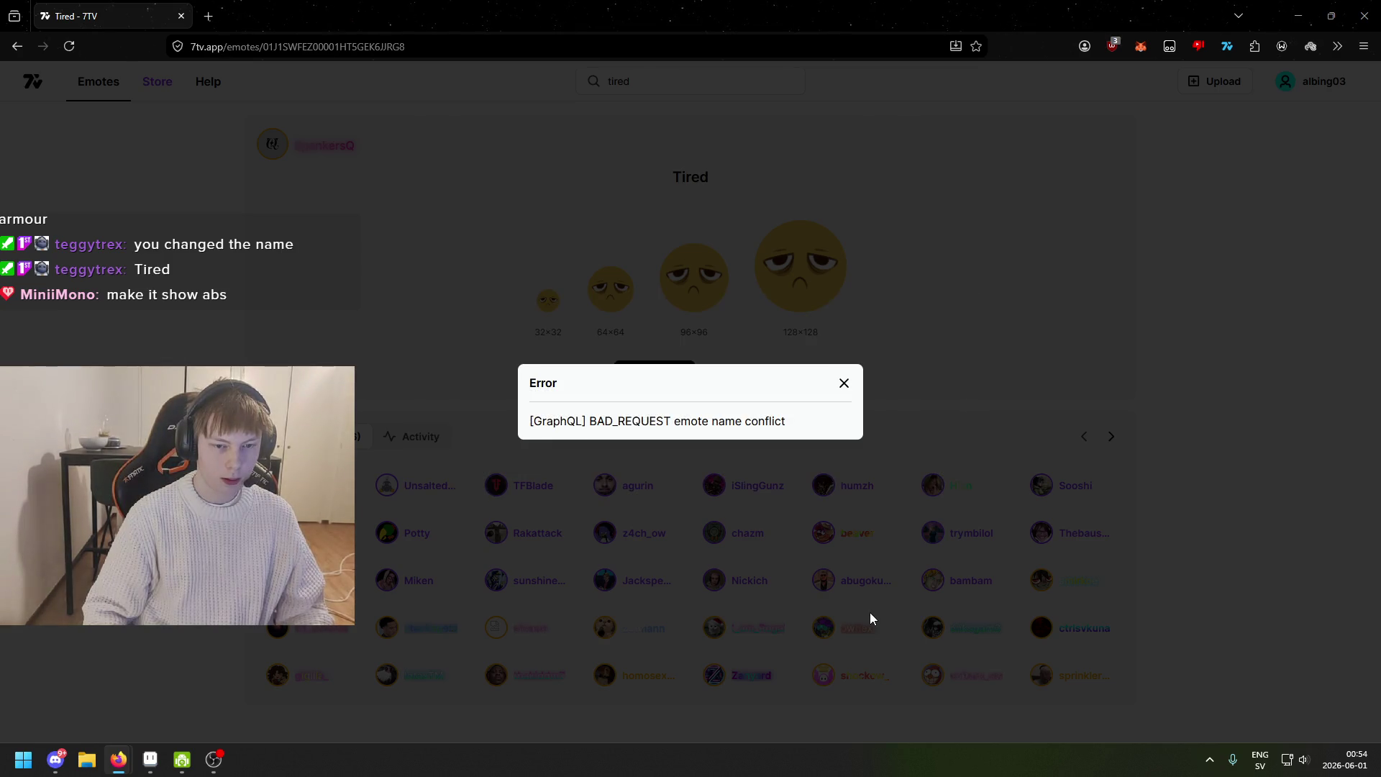
click(845, 383)
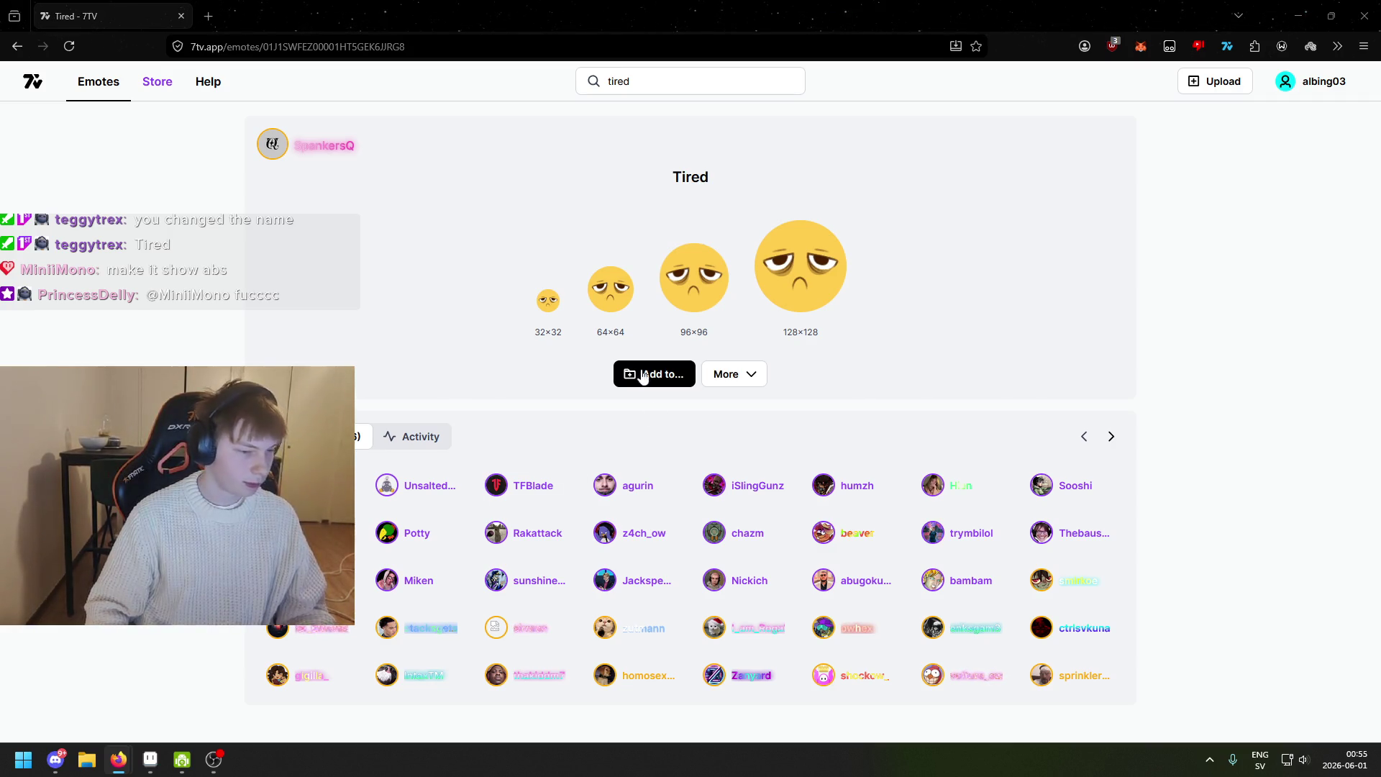
key(alt+Tab)
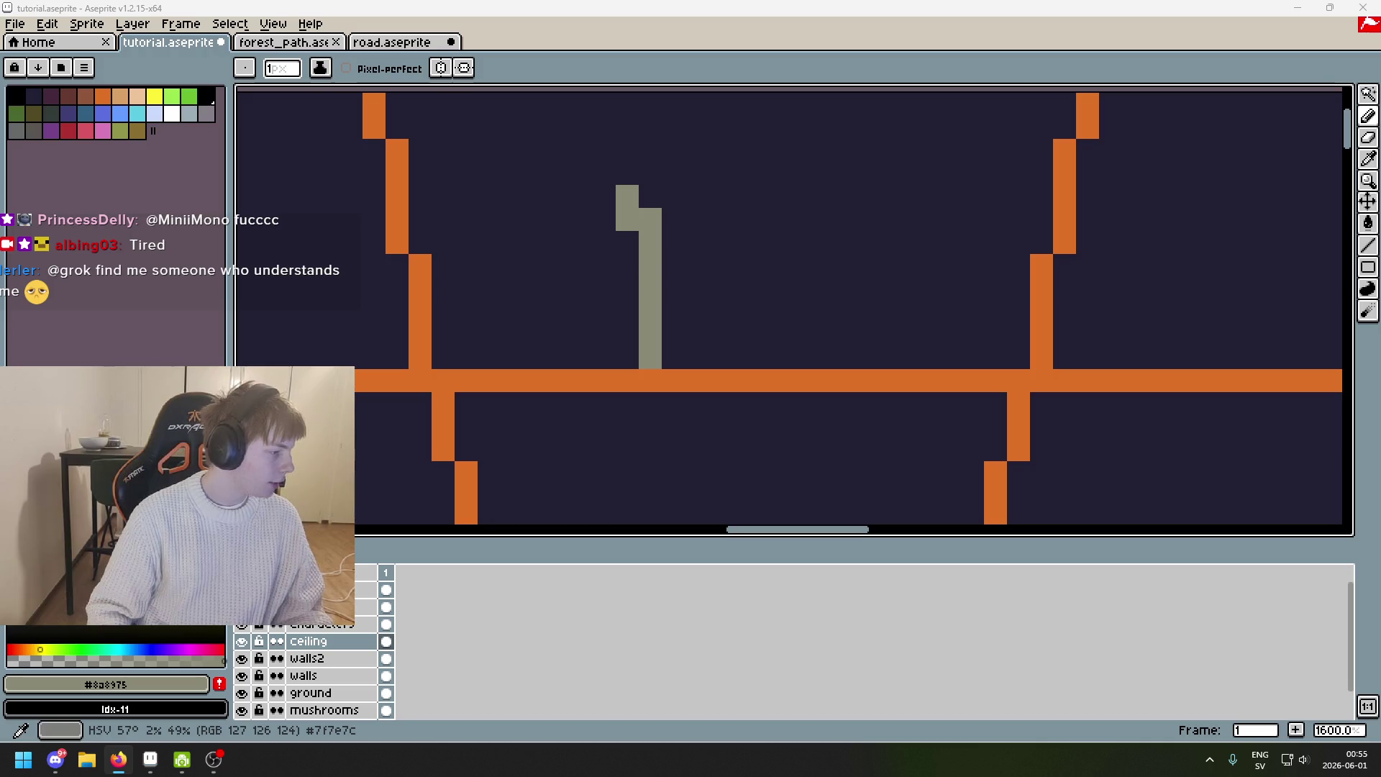
Widen the gray #8a8975 stalactite's top and extend its stem below the orange line.
scroll(856, 200, down, 4)
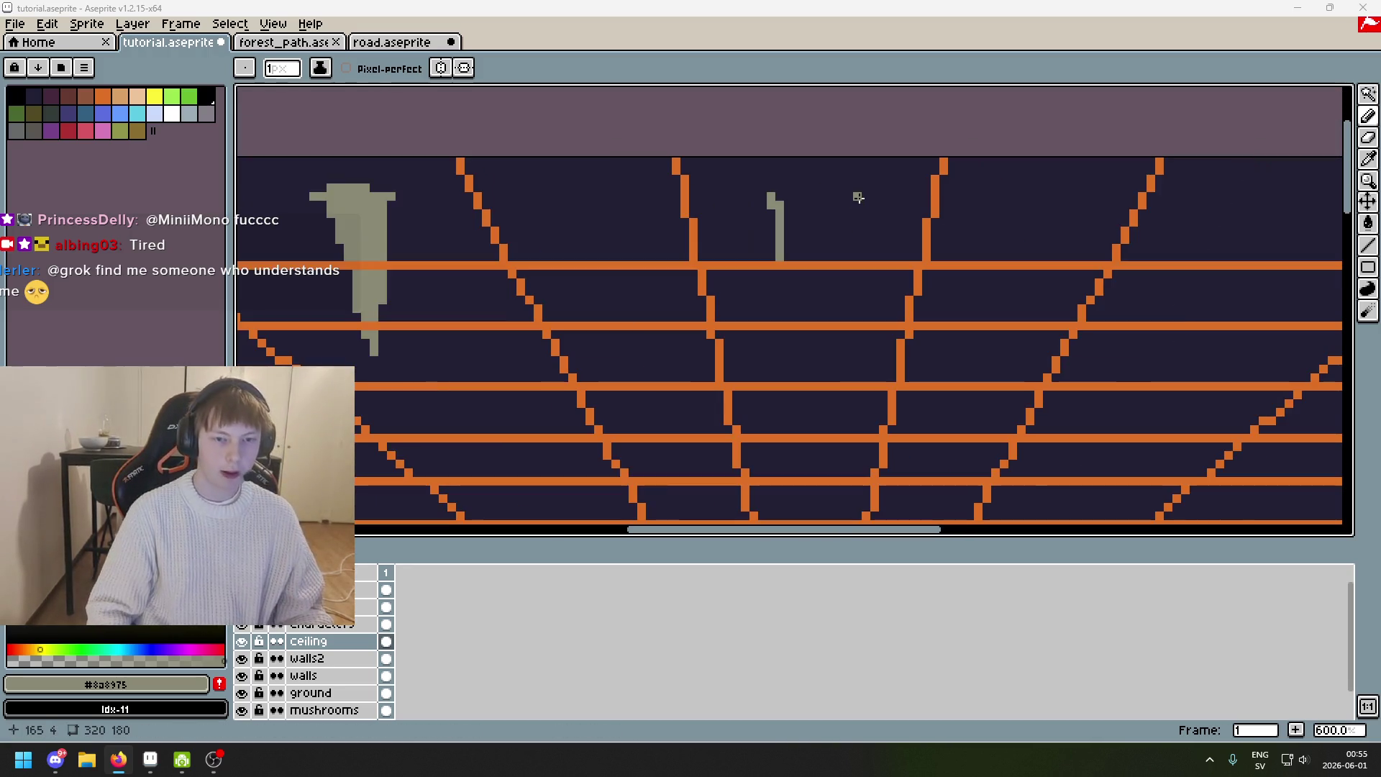
scroll(842, 255, up, 2)
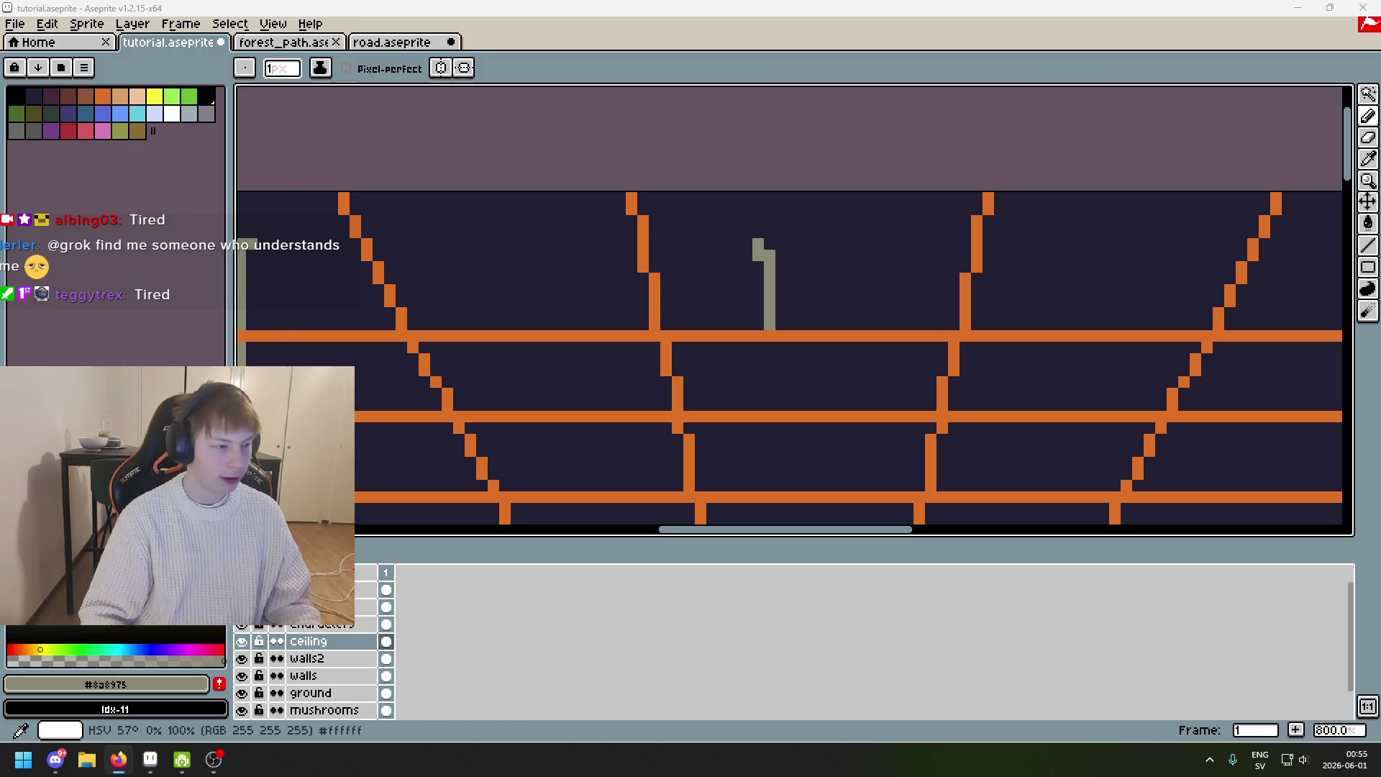
scroll(791, 310, up, 3)
scroll(662, 297, down, 3)
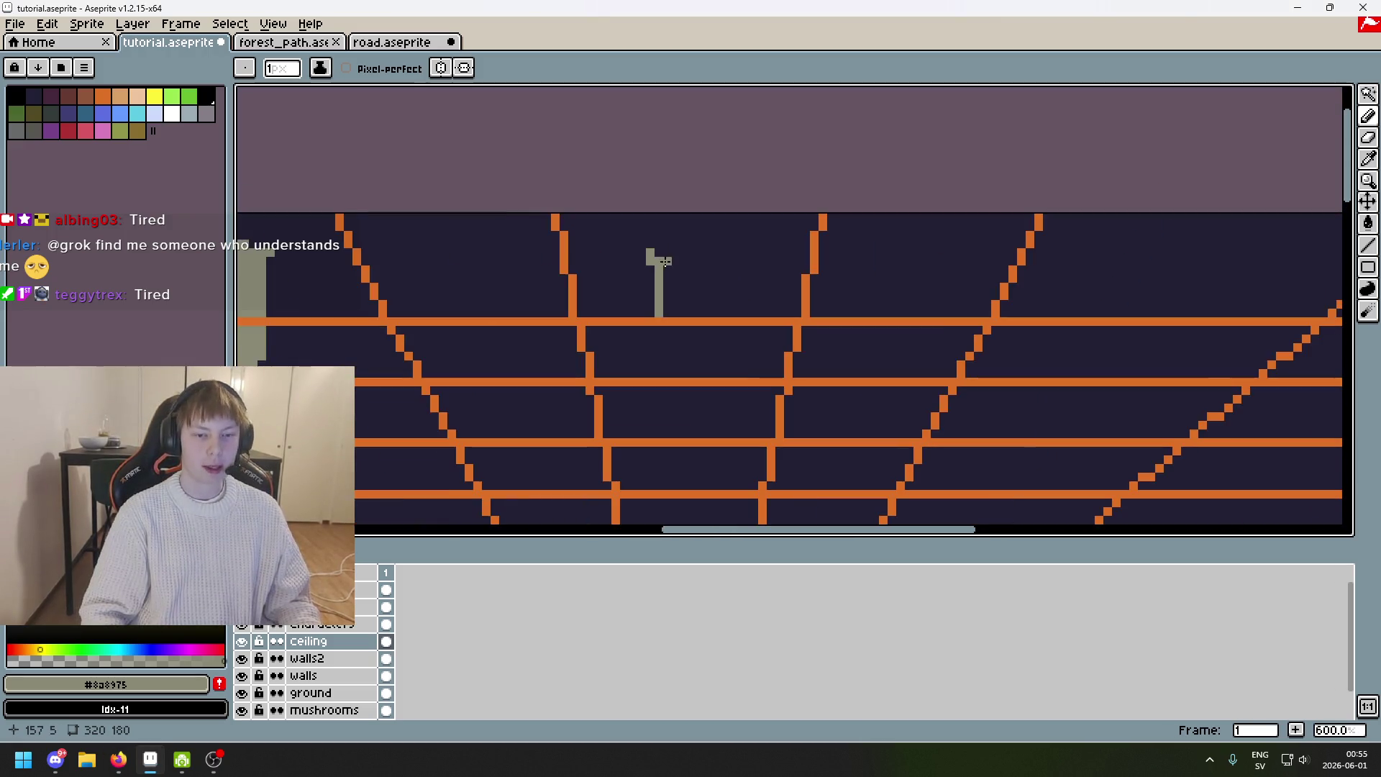
scroll(690, 288, up, 3)
drag(683, 259, 724, 259)
scroll(709, 280, down, 3)
scroll(705, 277, up, 4)
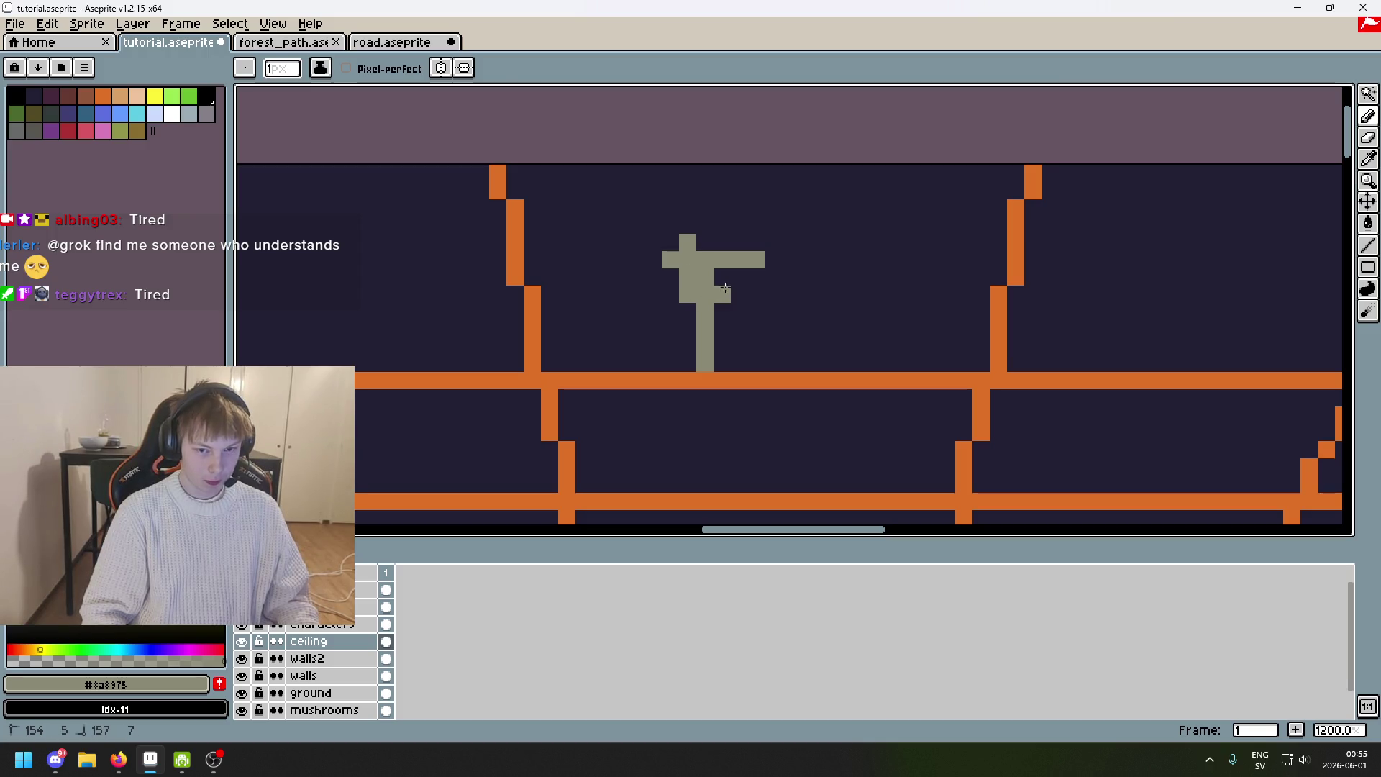
scroll(745, 282, down, 5)
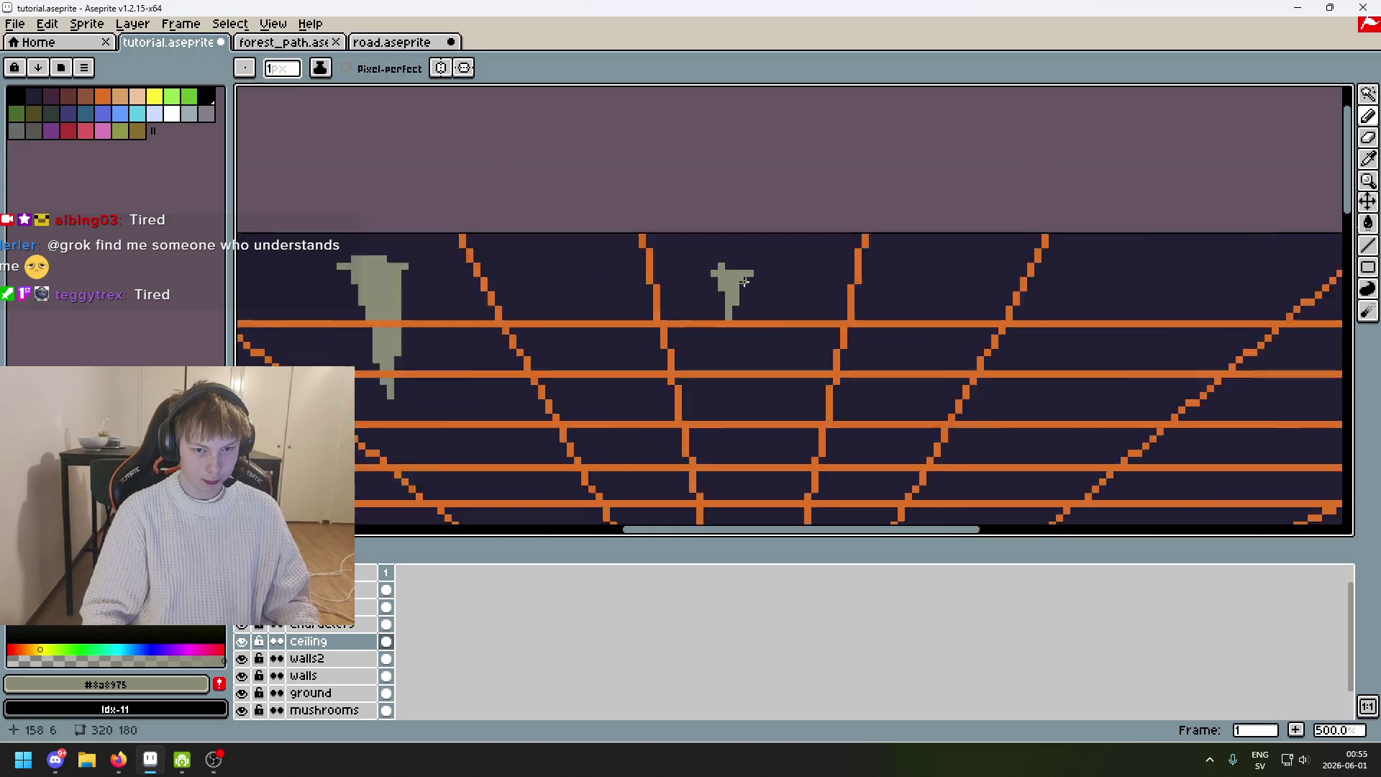
scroll(720, 338, up, 4)
drag(721, 320, 721, 342)
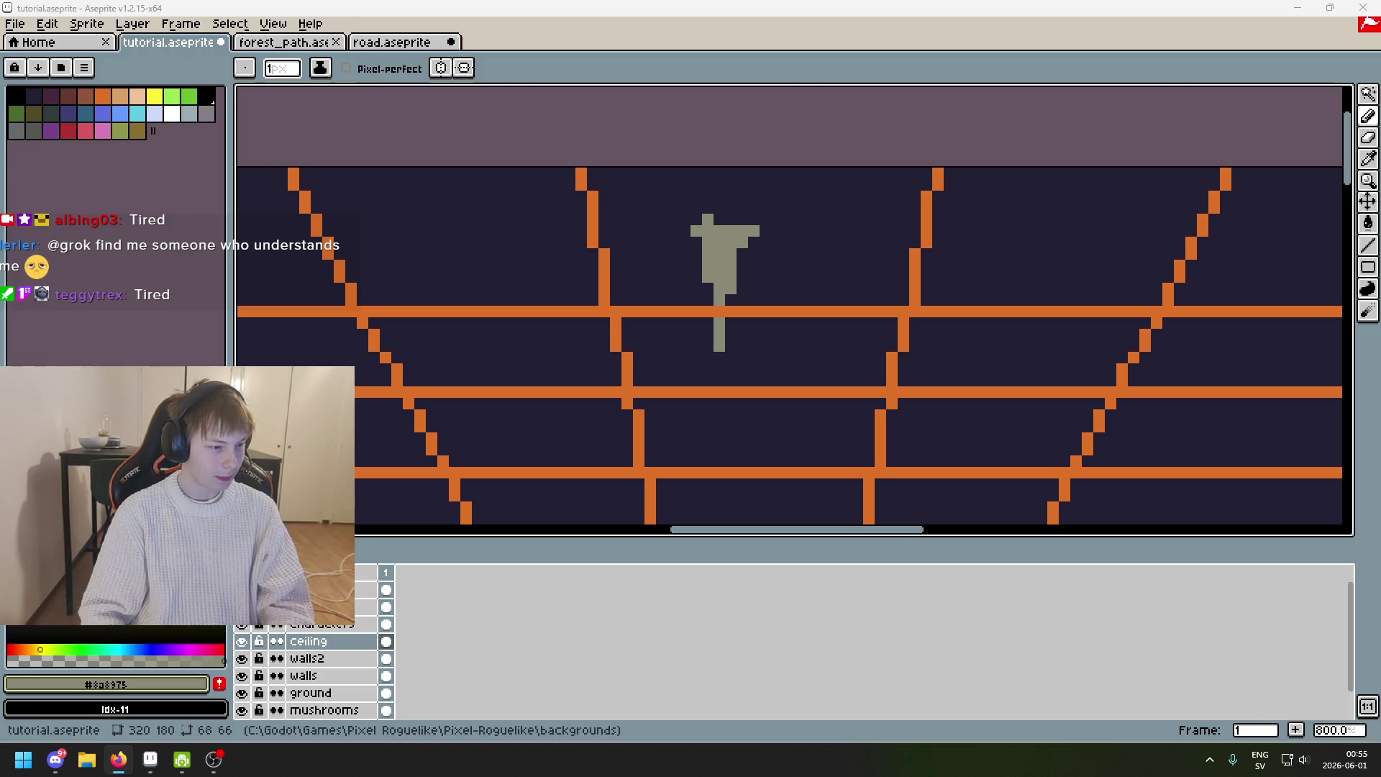
Draw a small gray stalactite on the ceiling and touch up its pixels.
scroll(995, 238, down, 3)
scroll(993, 234, down, 2)
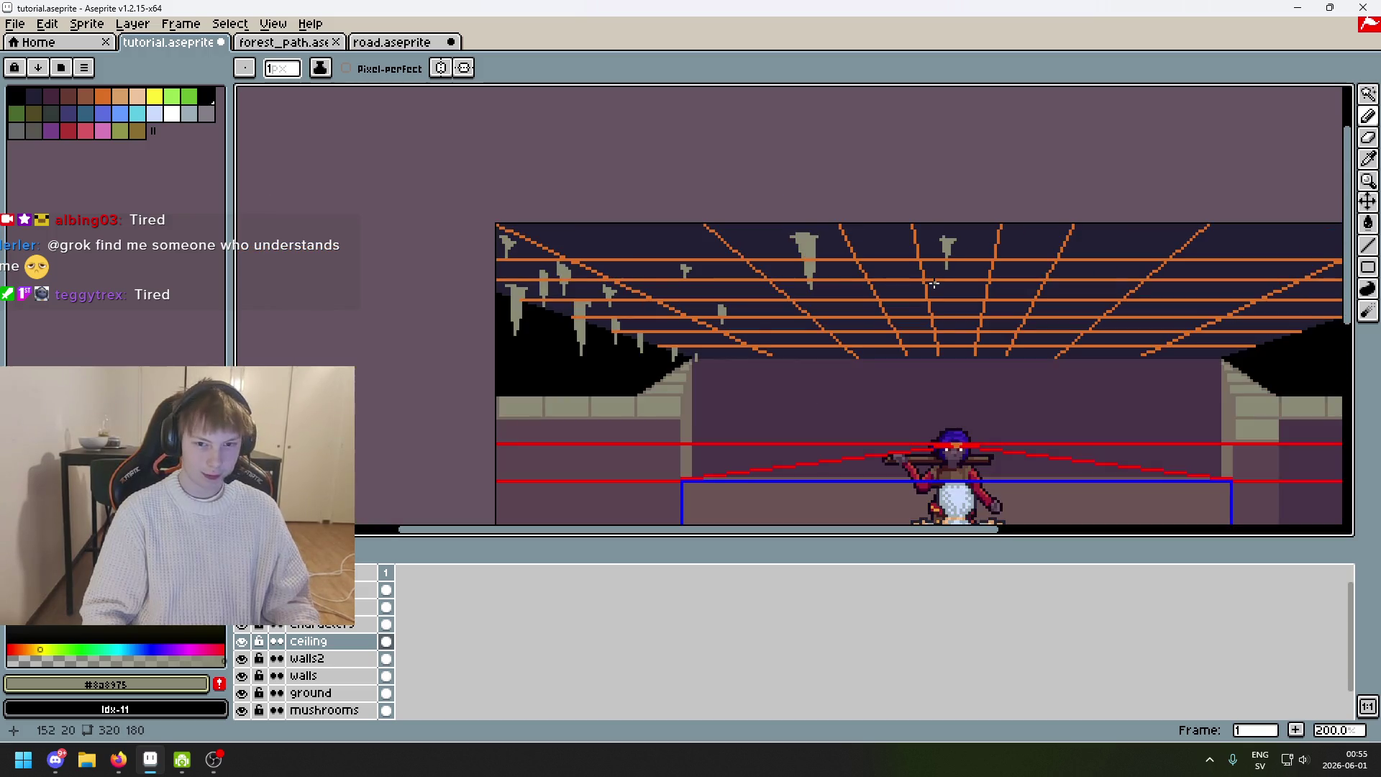
scroll(893, 243, up, 3)
scroll(758, 189, up, 2)
drag(652, 185, 668, 218)
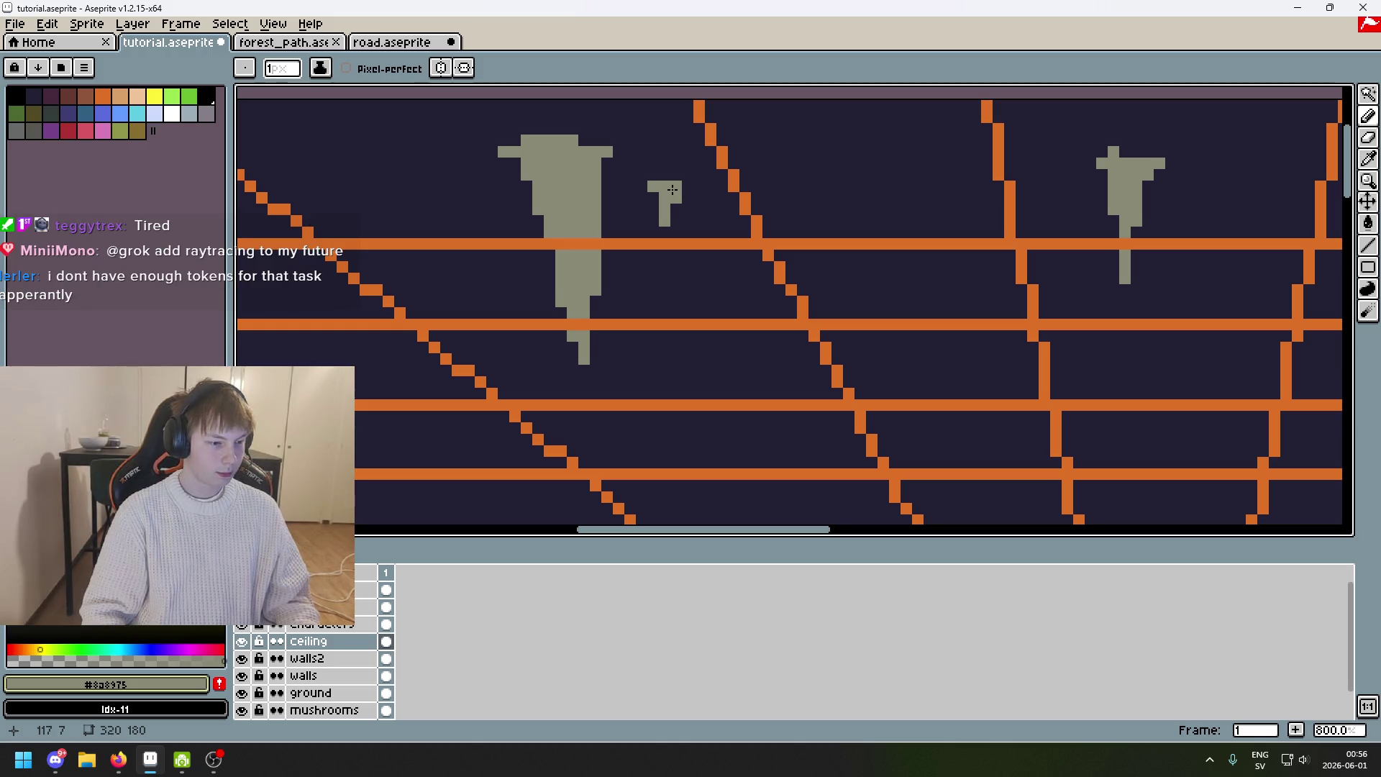
scroll(725, 225, down, 2)
scroll(813, 161, up, 2)
click(813, 162)
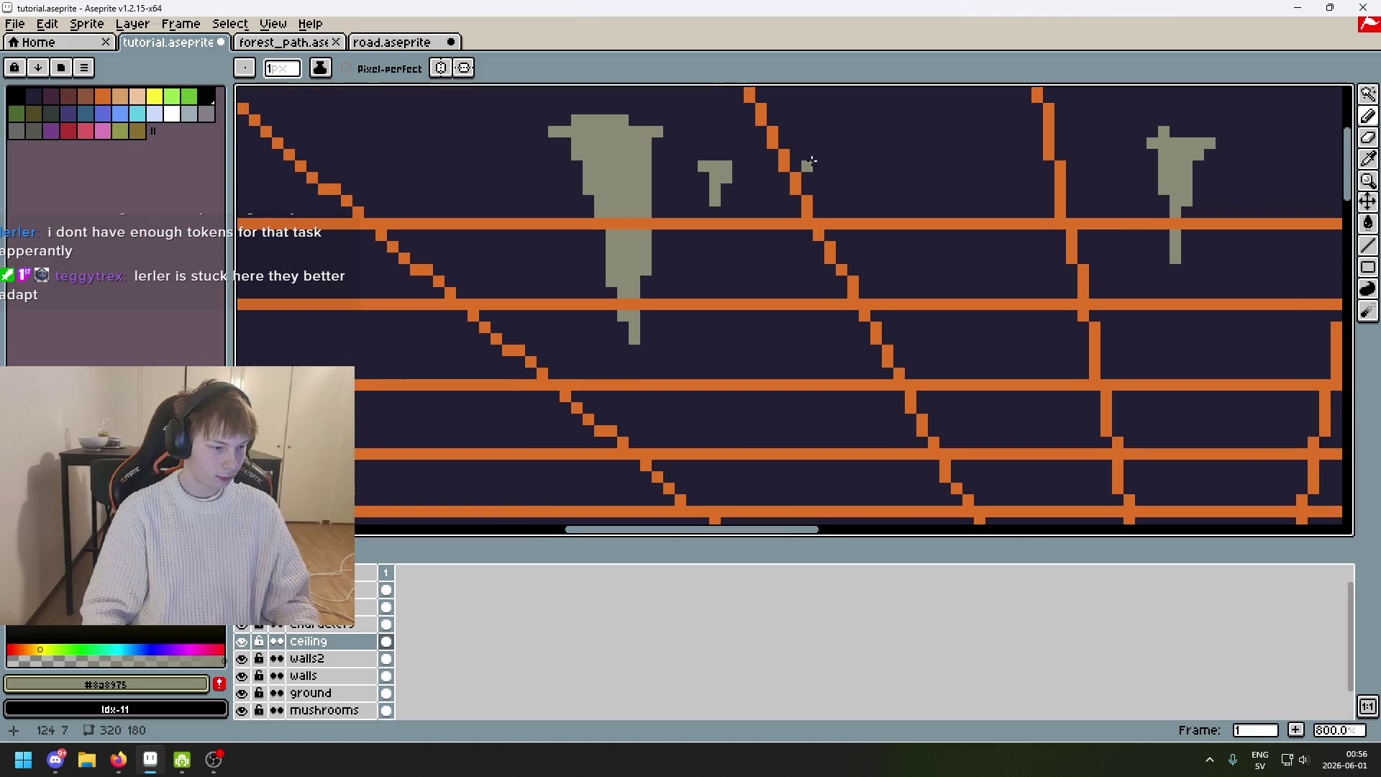
drag(726, 177, 725, 193)
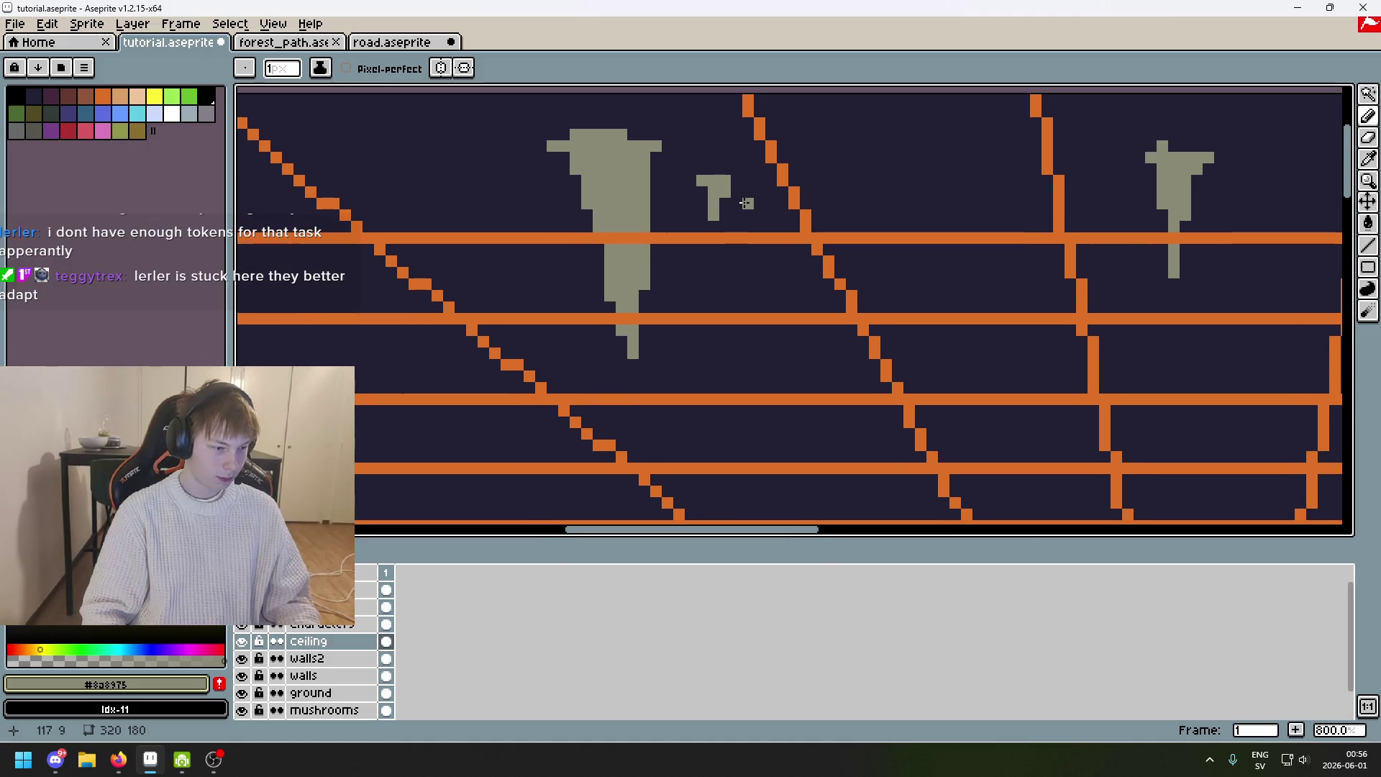
Extend the stalactite stem through the orange bar and fill gray pixels around its top.
scroll(720, 188, up, 1)
click(665, 185)
click(748, 185)
key(ctrl+z)
key(ctrl+z)
click(688, 208)
key(ctrl+z)
drag(711, 277, 711, 347)
click(676, 214)
click(665, 209)
click(757, 208)
mouse_move(734, 231)
mouse_down()
mouse_move(733, 254)
mouse_move(698, 275)
mouse_up()
click(690, 236)
Replace misplaced gray strokes with a shorter vertical stalactite and fill its neighbouring pixels.
scroll(711, 291, down, 4)
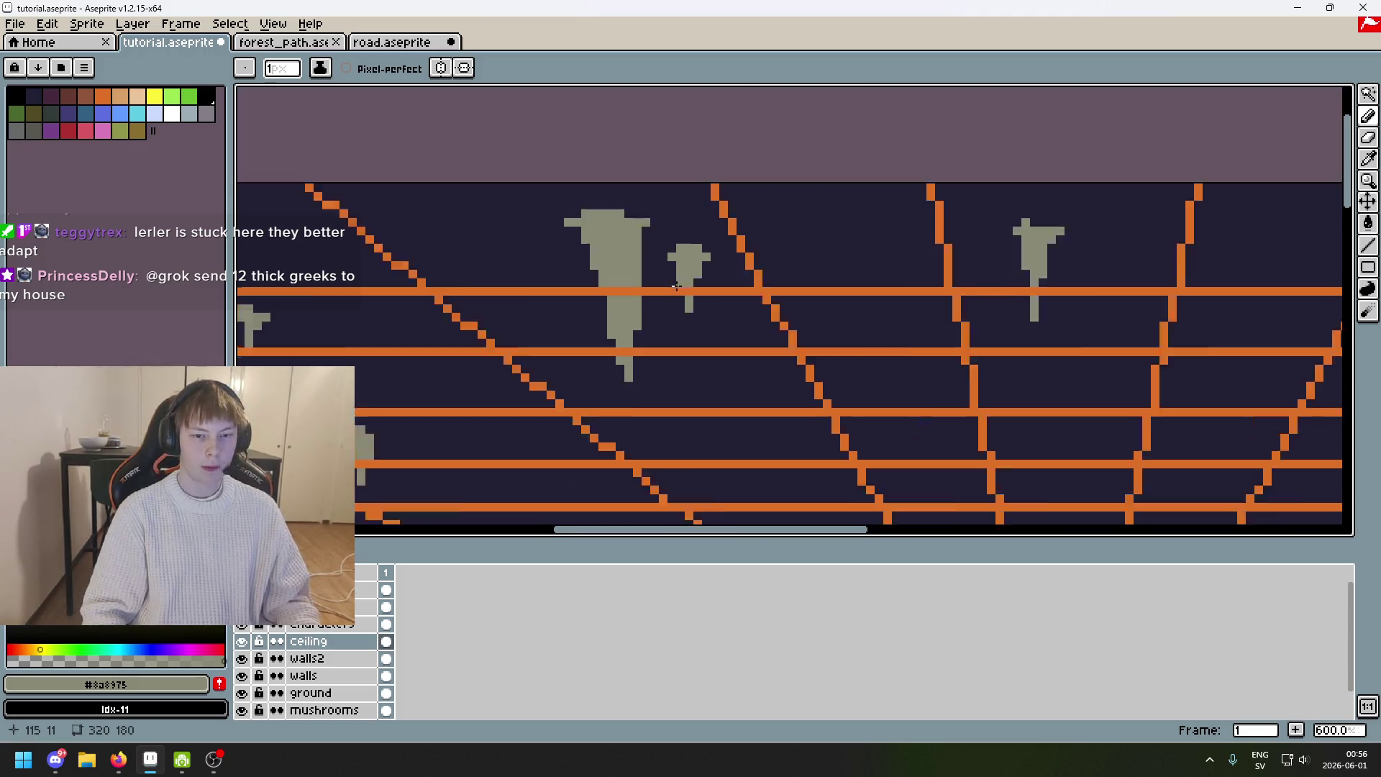
scroll(560, 280, up, 2)
scroll(560, 280, down, 2)
scroll(560, 280, up, 3)
scroll(561, 280, down, 2)
scroll(785, 239, up, 4)
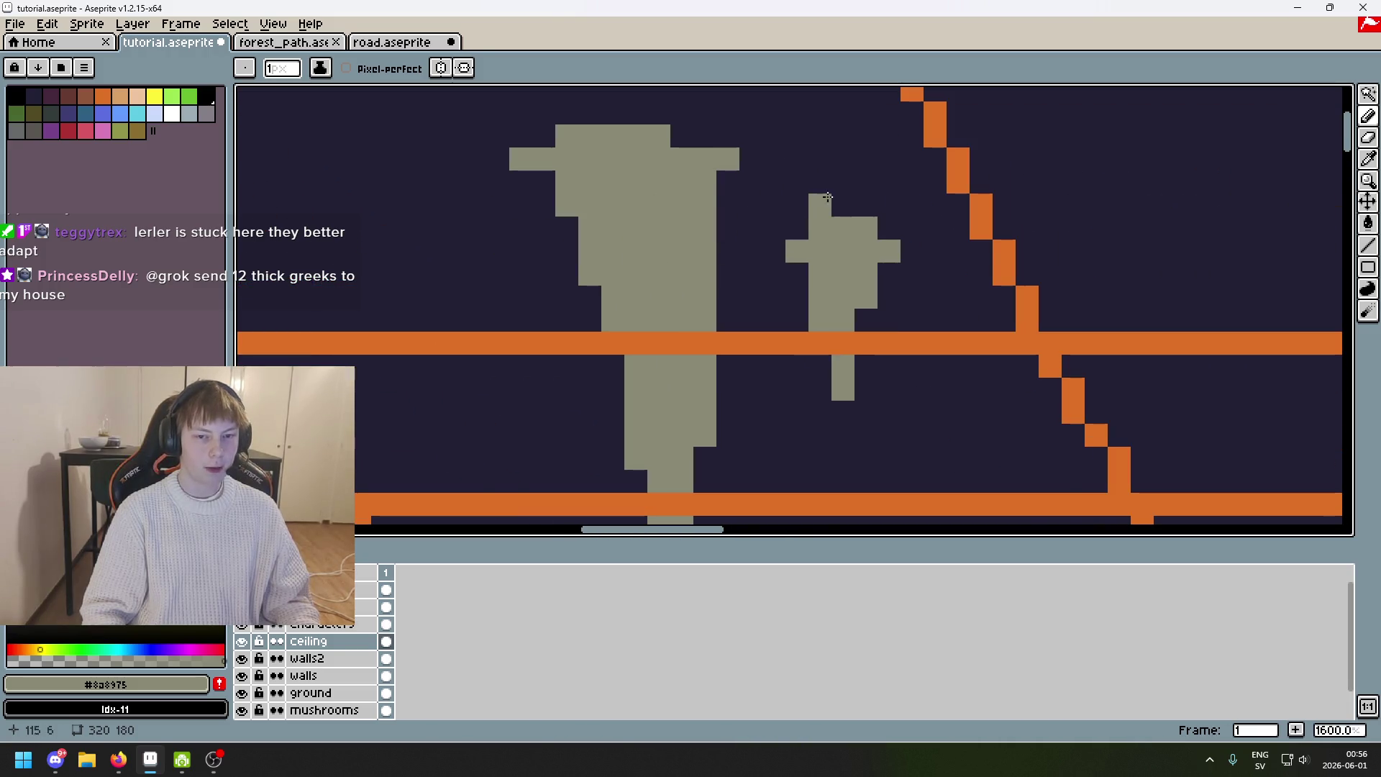
scroll(833, 219, down, 3)
scroll(826, 223, up, 3)
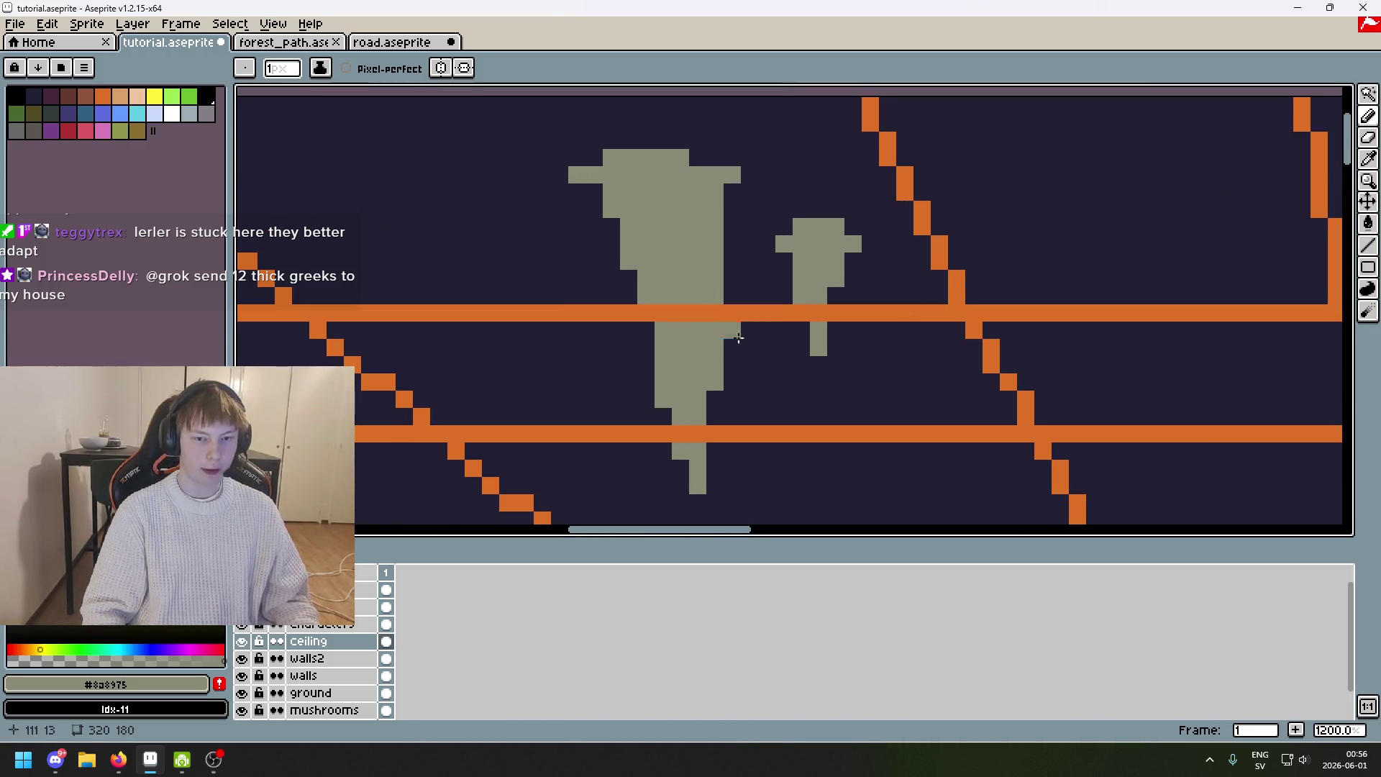
scroll(739, 337, down, 5)
scroll(769, 360, up, 5)
scroll(783, 374, down, 4)
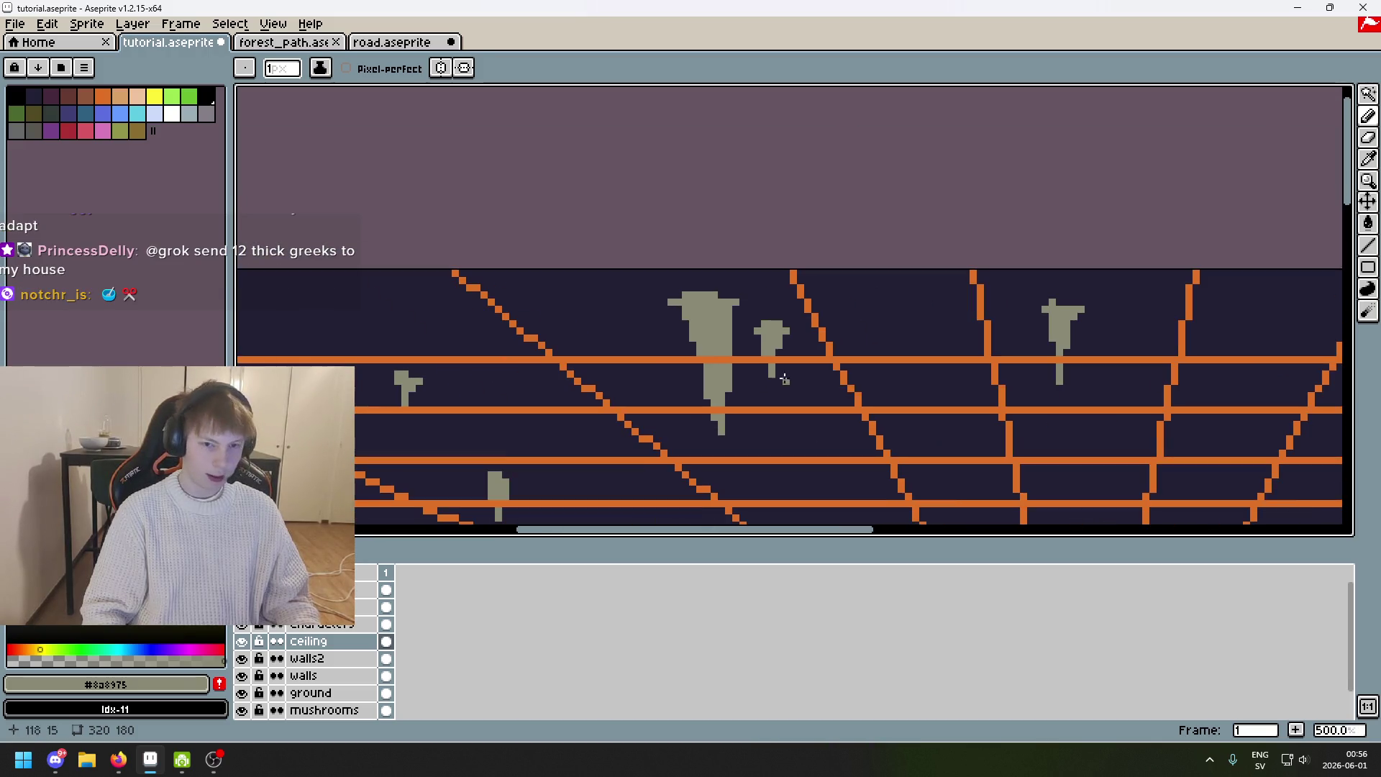
drag(784, 379, 935, 293)
scroll(880, 271, up, 1)
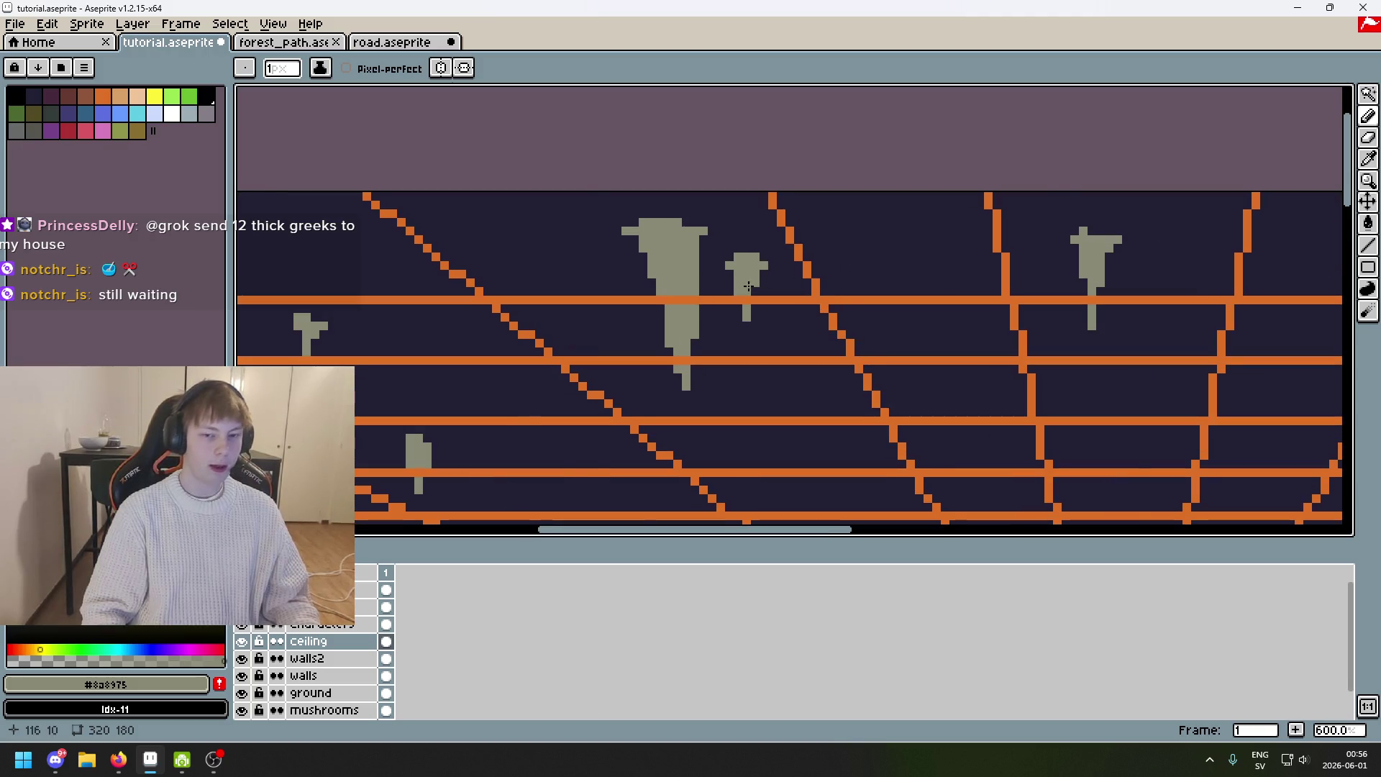
scroll(748, 309, up, 1)
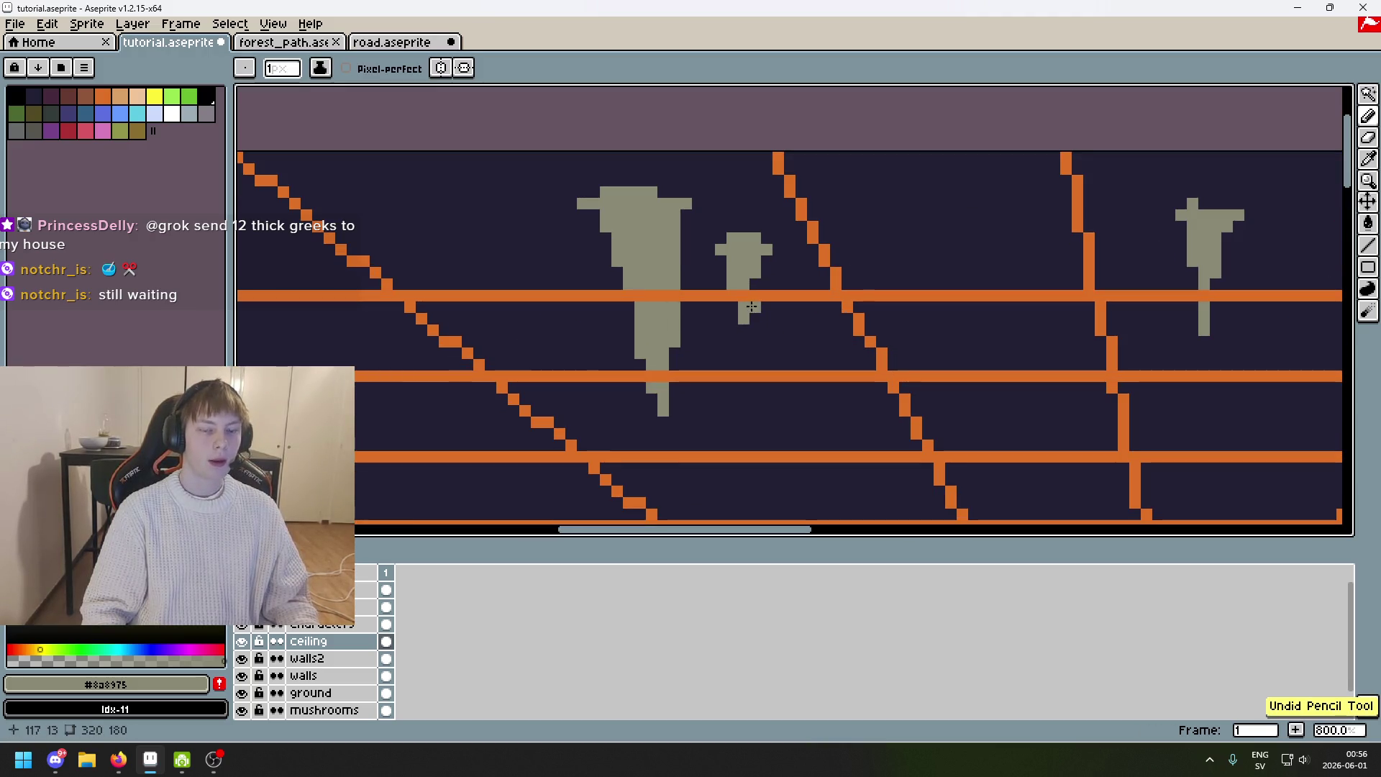
scroll(611, 266, up, 2)
scroll(554, 276, down, 2)
scroll(683, 266, up, 3)
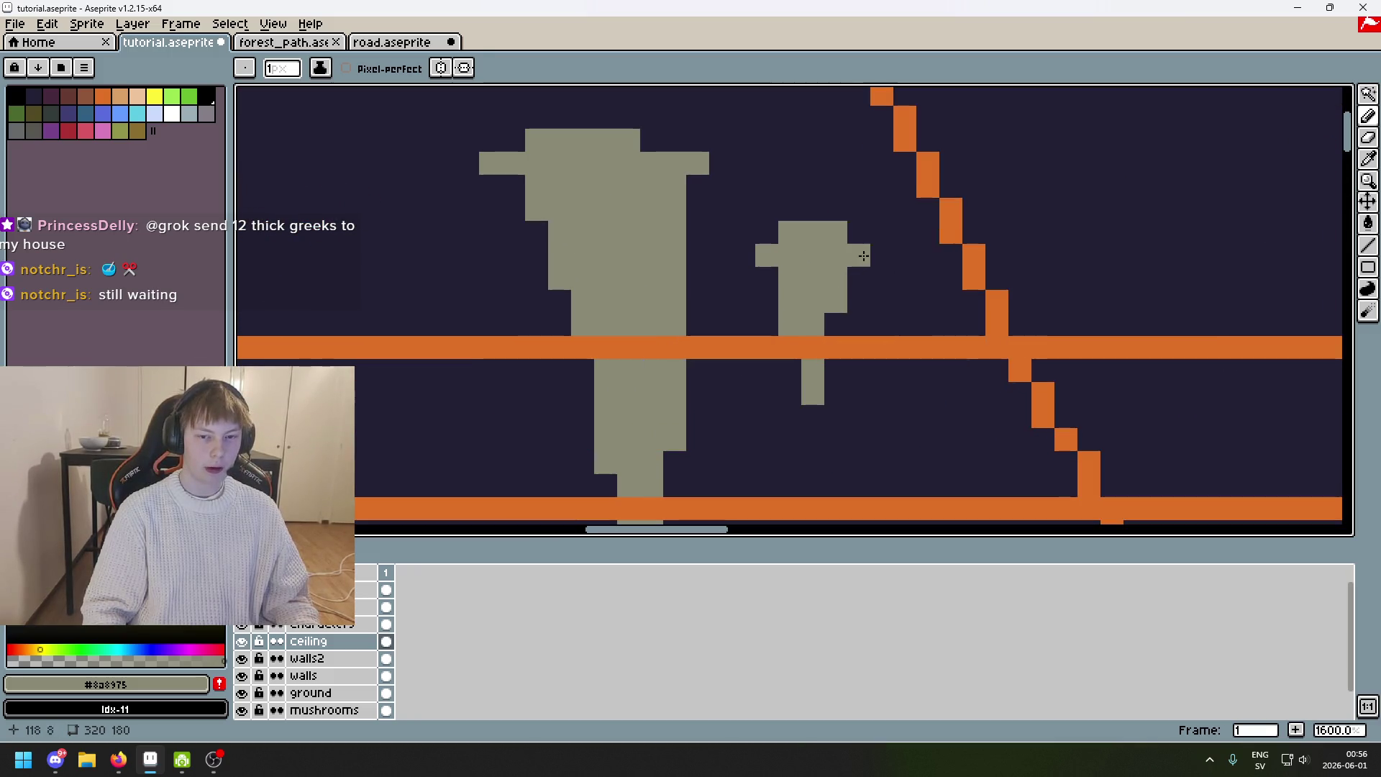
scroll(683, 266, down, 1)
scroll(687, 262, down, 2)
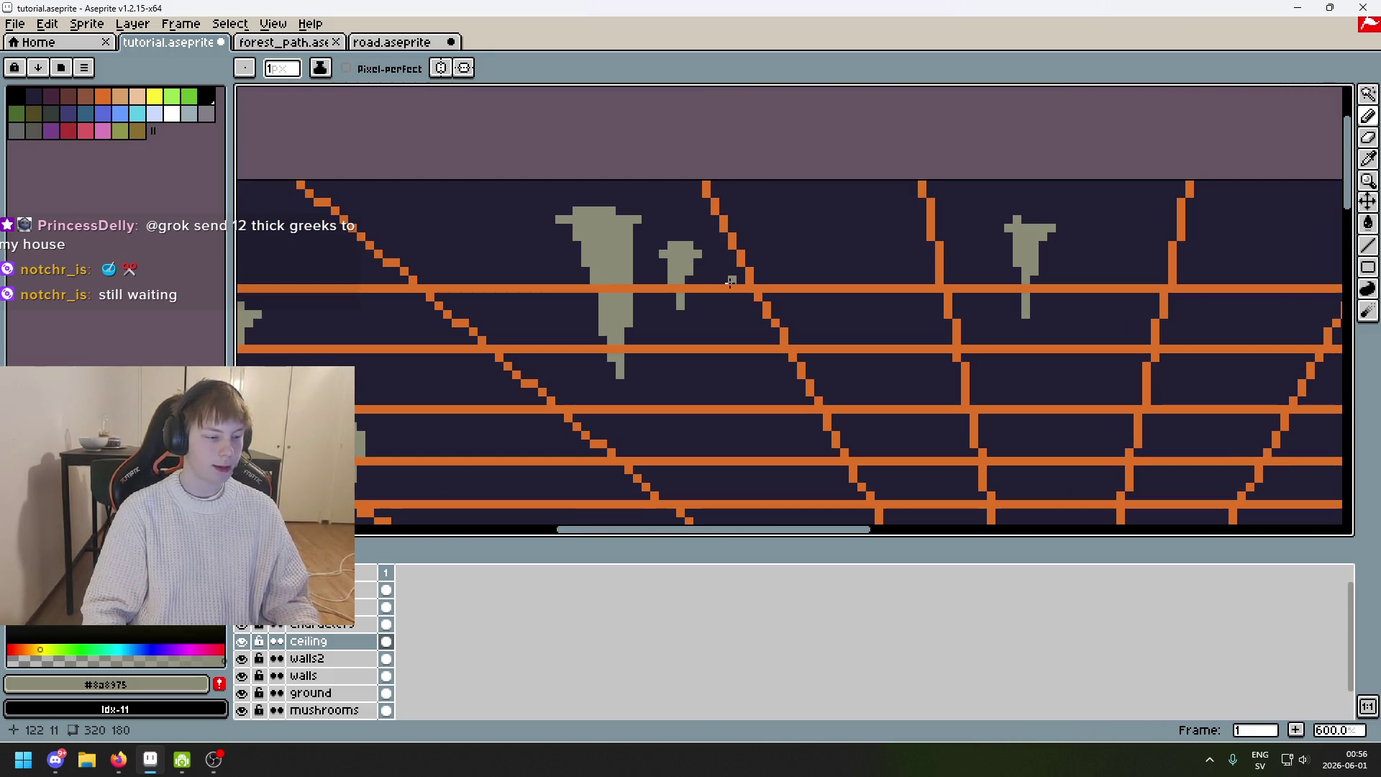
scroll(730, 282, up, 4)
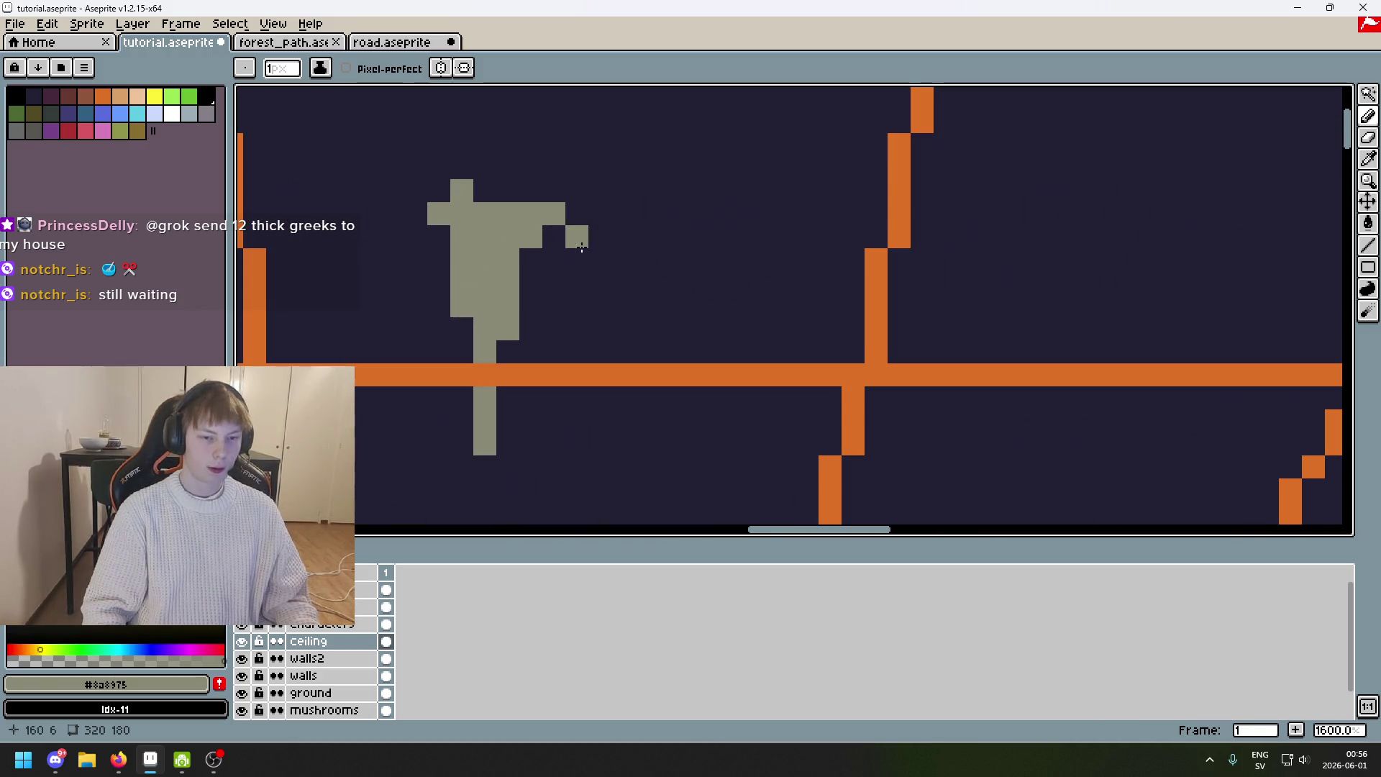
scroll(582, 248, down, 6)
scroll(805, 247, up, 5)
mouse_move(688, 236)
mouse_down()
mouse_move(732, 230)
mouse_move(715, 317)
mouse_move(732, 282)
mouse_move(733, 298)
mouse_up()
key(ctrl+z)
key(ctrl+z)
key(ctrl+z)
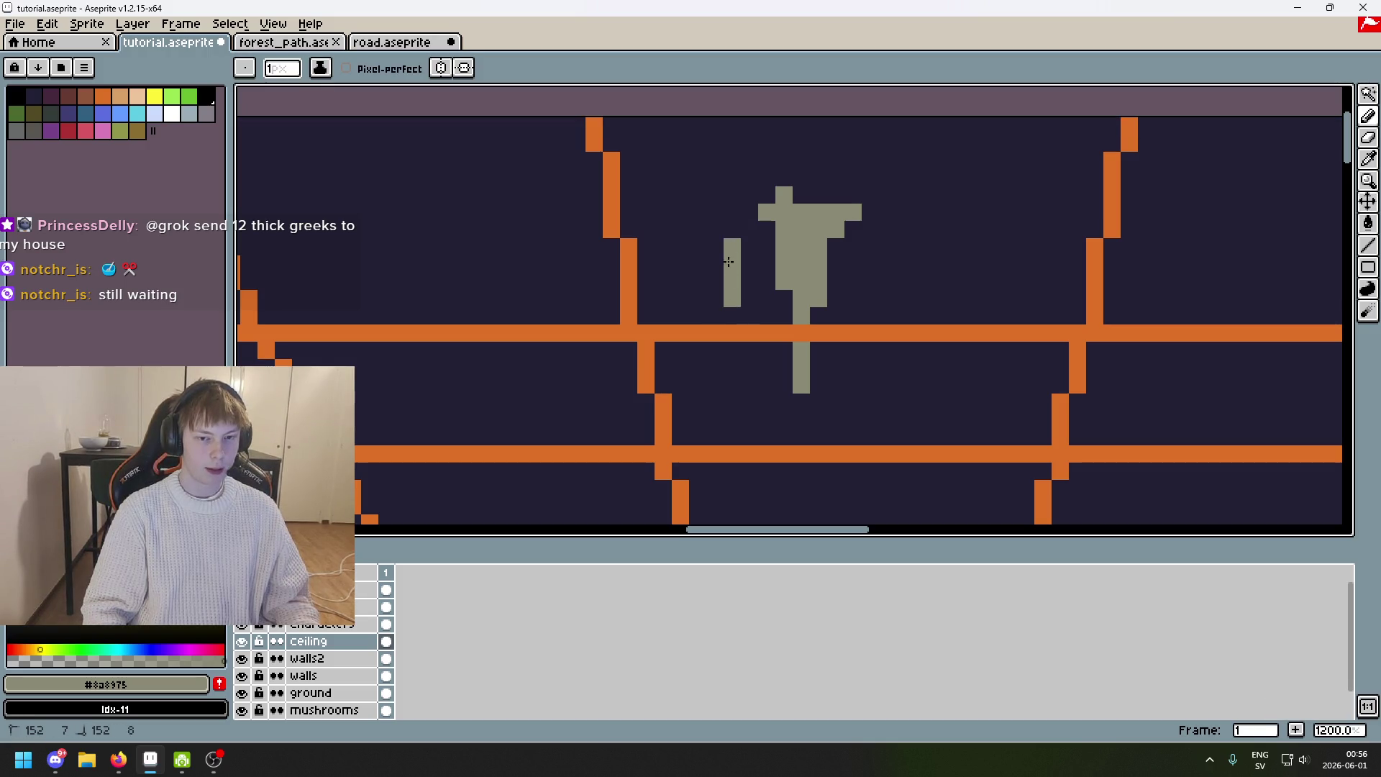
key(ctrl+z)
drag(732, 247, 731, 273)
click(718, 266)
click(836, 281)
Add a gray pixel below the left stalactite's column.
scroll(809, 312, down, 2)
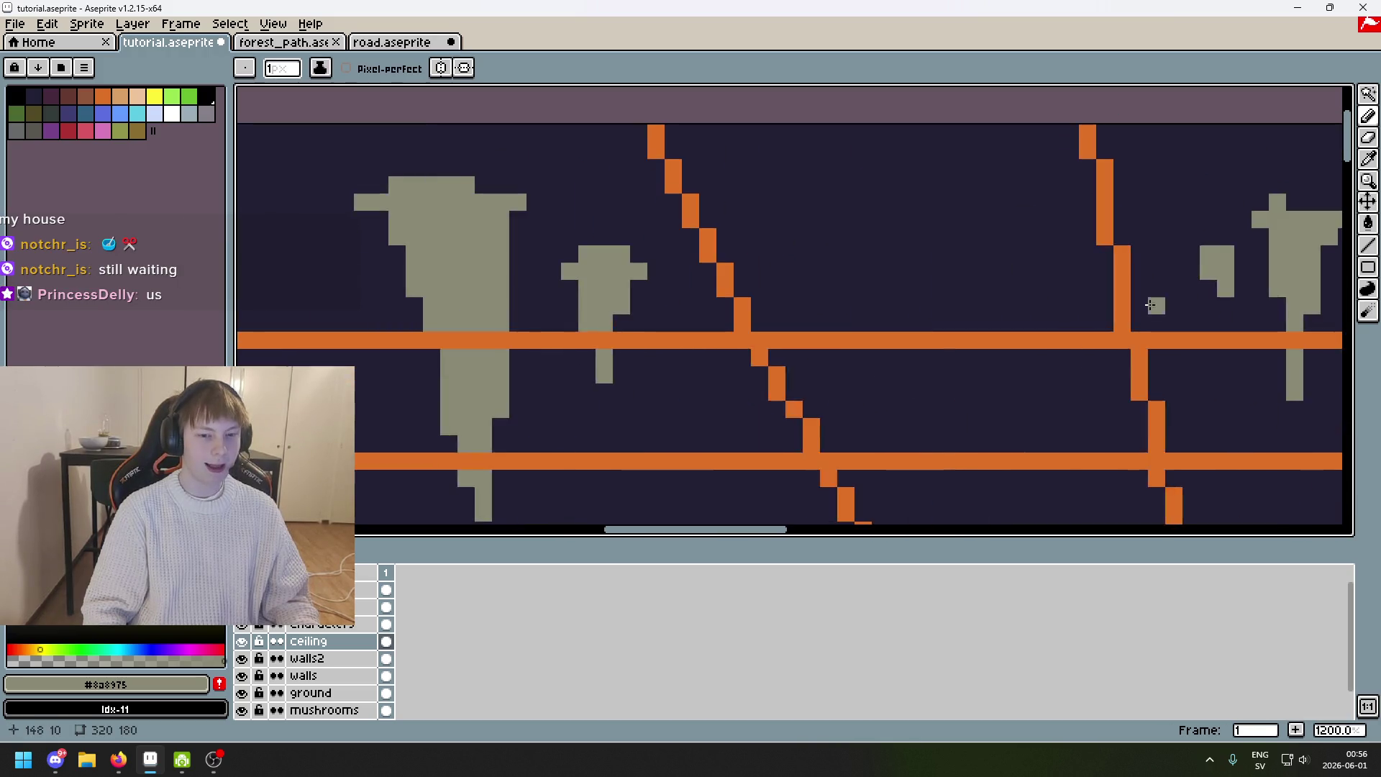
scroll(806, 363, left, 3)
scroll(806, 363, up, 2)
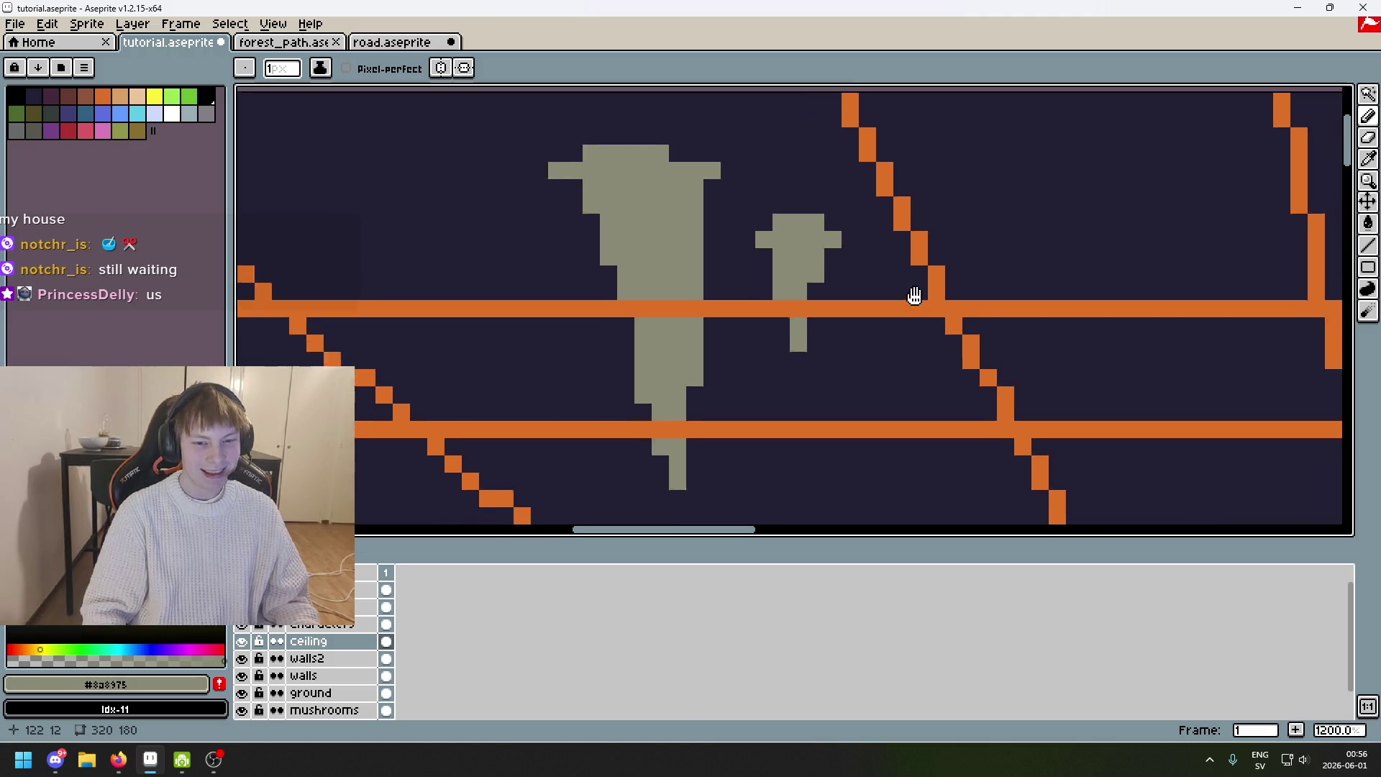
scroll(913, 295, right, 3)
scroll(788, 232, up, 1)
click(635, 252)
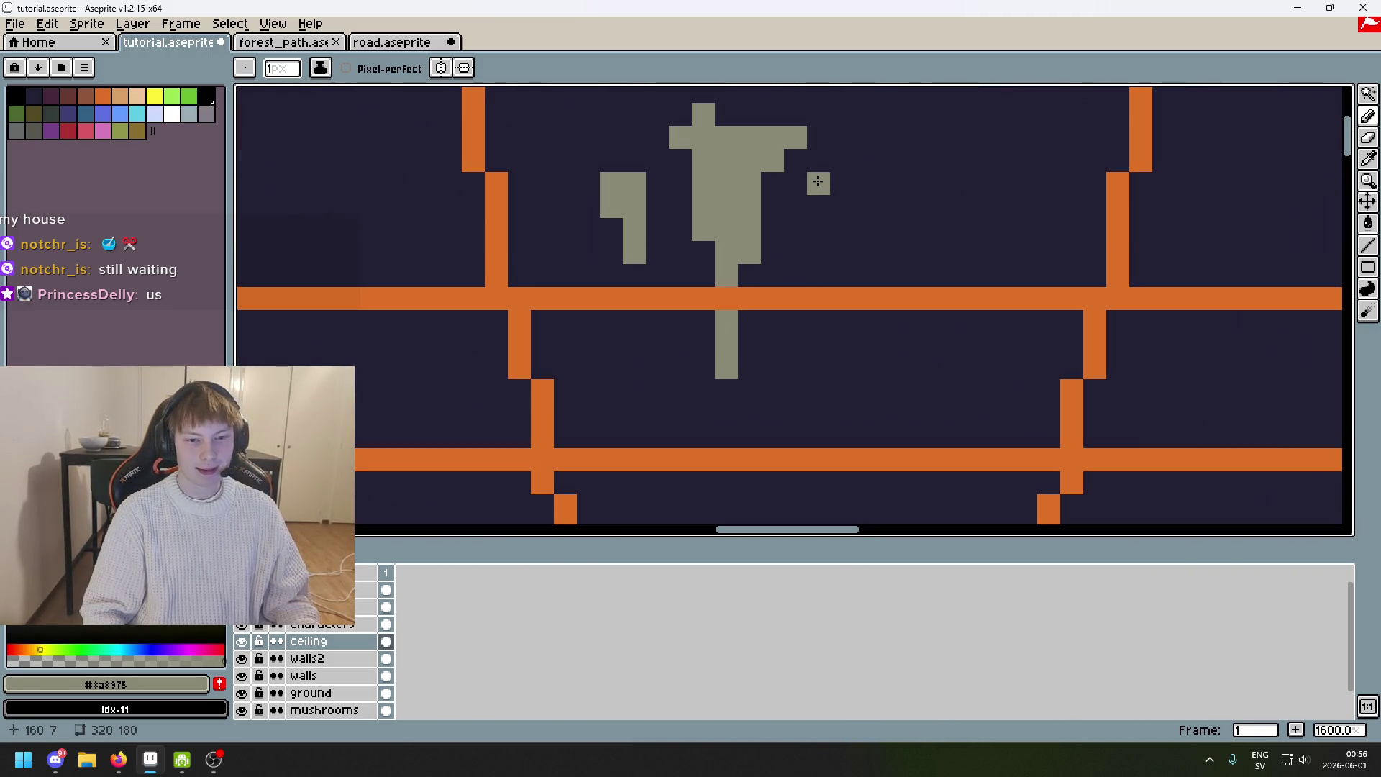
scroll(828, 197, down, 3)
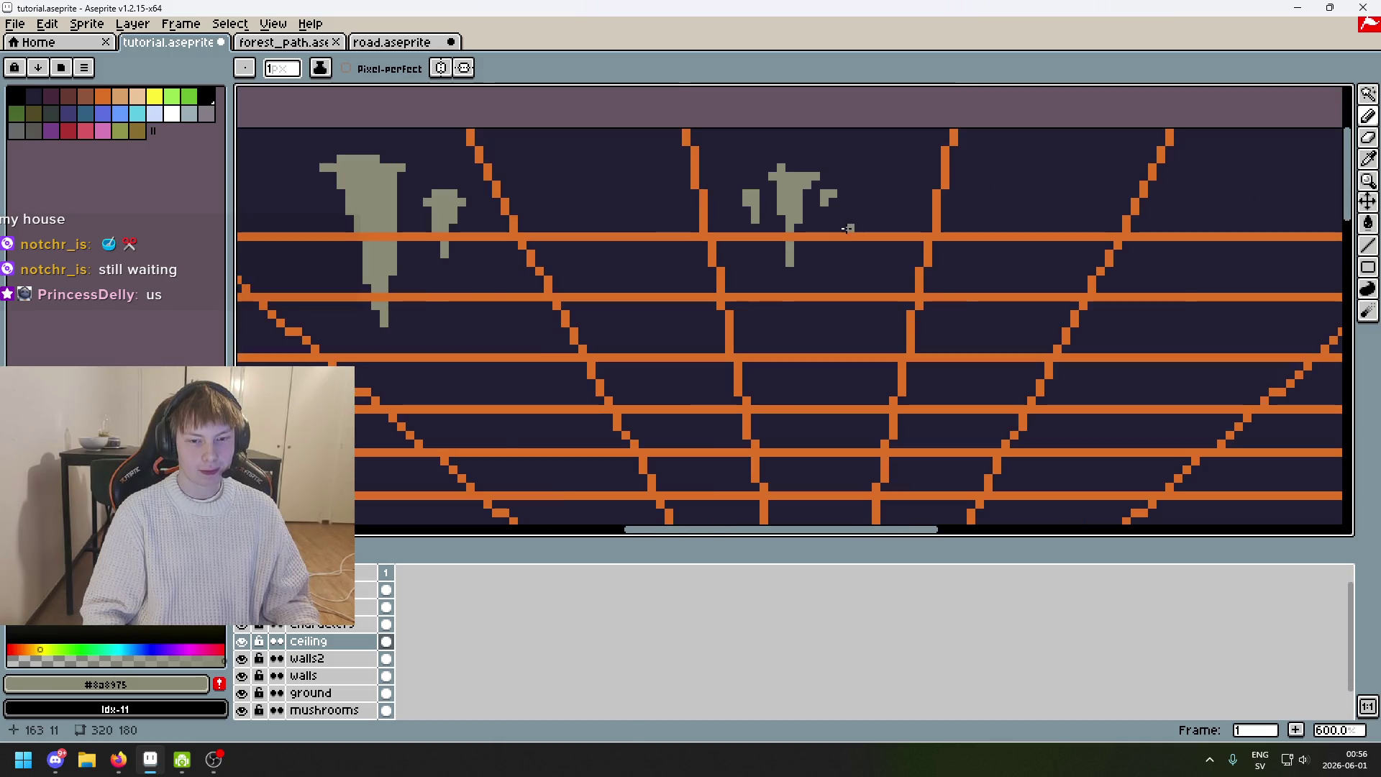
scroll(842, 229, down, 2)
scroll(777, 223, right, 3)
scroll(711, 215, up, 3)
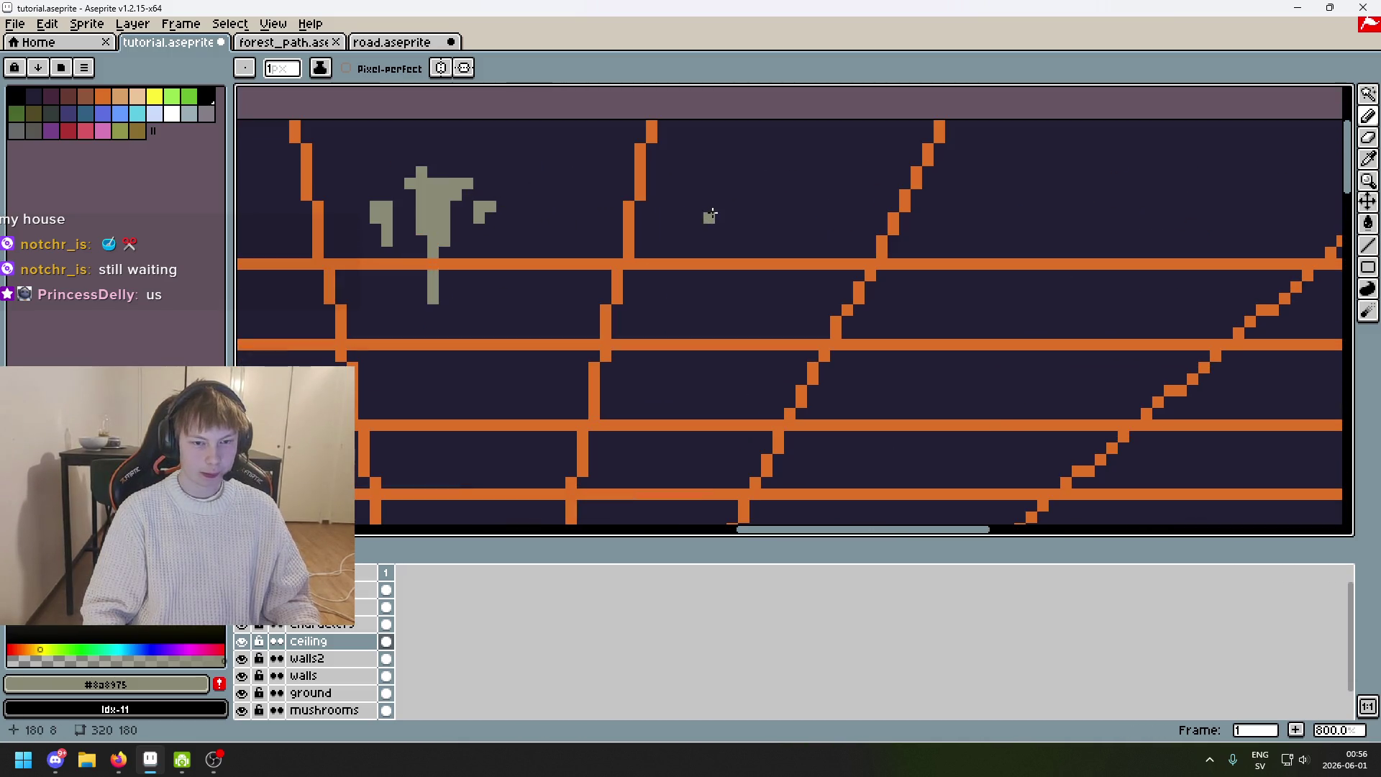
Paint a large gray shape down from the ceiling after discarding two trial strokes.
drag(846, 206, 849, 330)
key(ctrl+z)
key(ctrl+z)
drag(837, 207, 816, 395)
key(ctrl+z)
key(ctrl+z)
scroll(826, 231, up, 13)
drag(826, 231, 806, 482)
With a smaller brush, build the gray column down toward the floor, undoing its curved foot.
key(minus)
key(minus)
key(minus)
scroll(850, 245, down, 4)
drag(849, 246, 853, 443)
scroll(863, 231, up, 2)
drag(863, 231, 818, 369)
scroll(867, 164, down, 3)
drag(867, 164, 798, 360)
scroll(849, 176, down, 3)
mouse_move(848, 176)
mouse_down()
mouse_move(827, 391)
mouse_move(877, 404)
mouse_up()
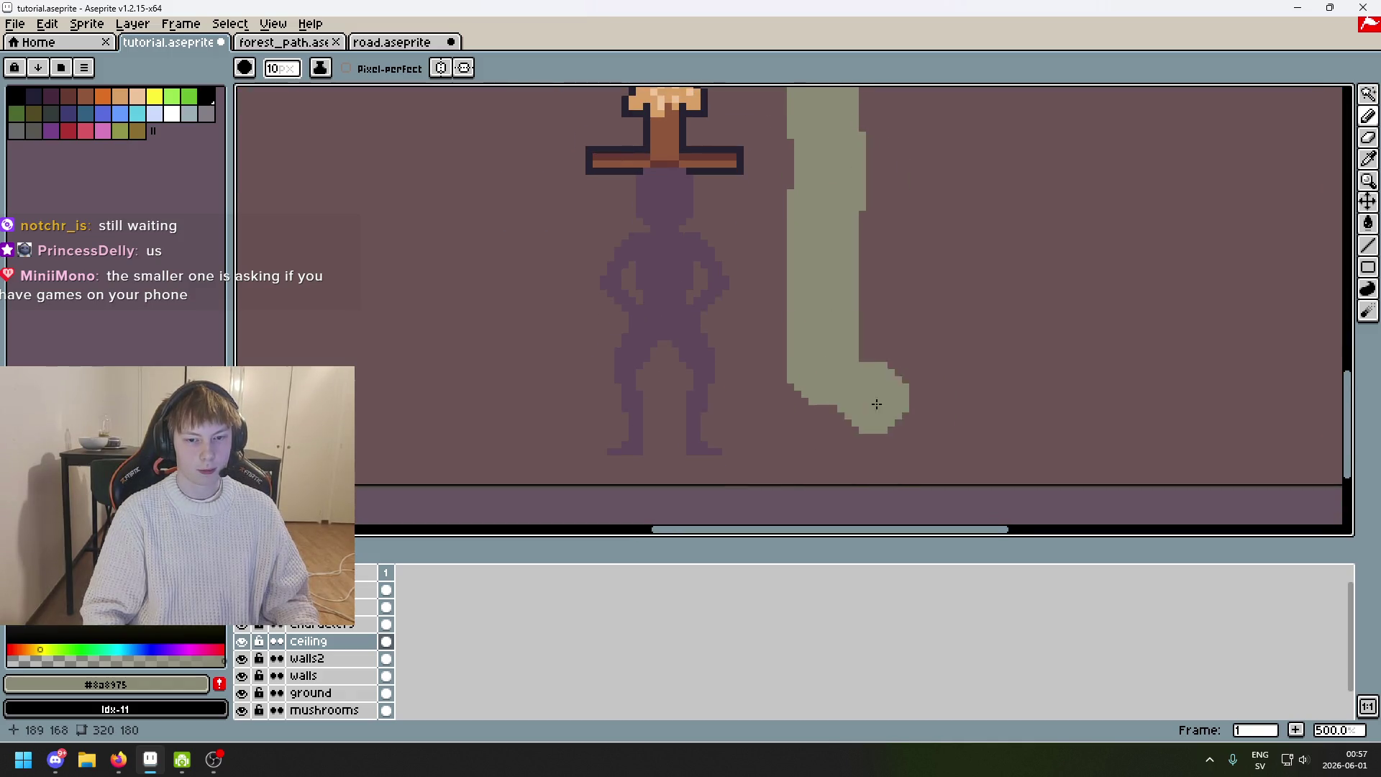
scroll(876, 404, down, 3)
key(ctrl+z)
key(ctrl+z)
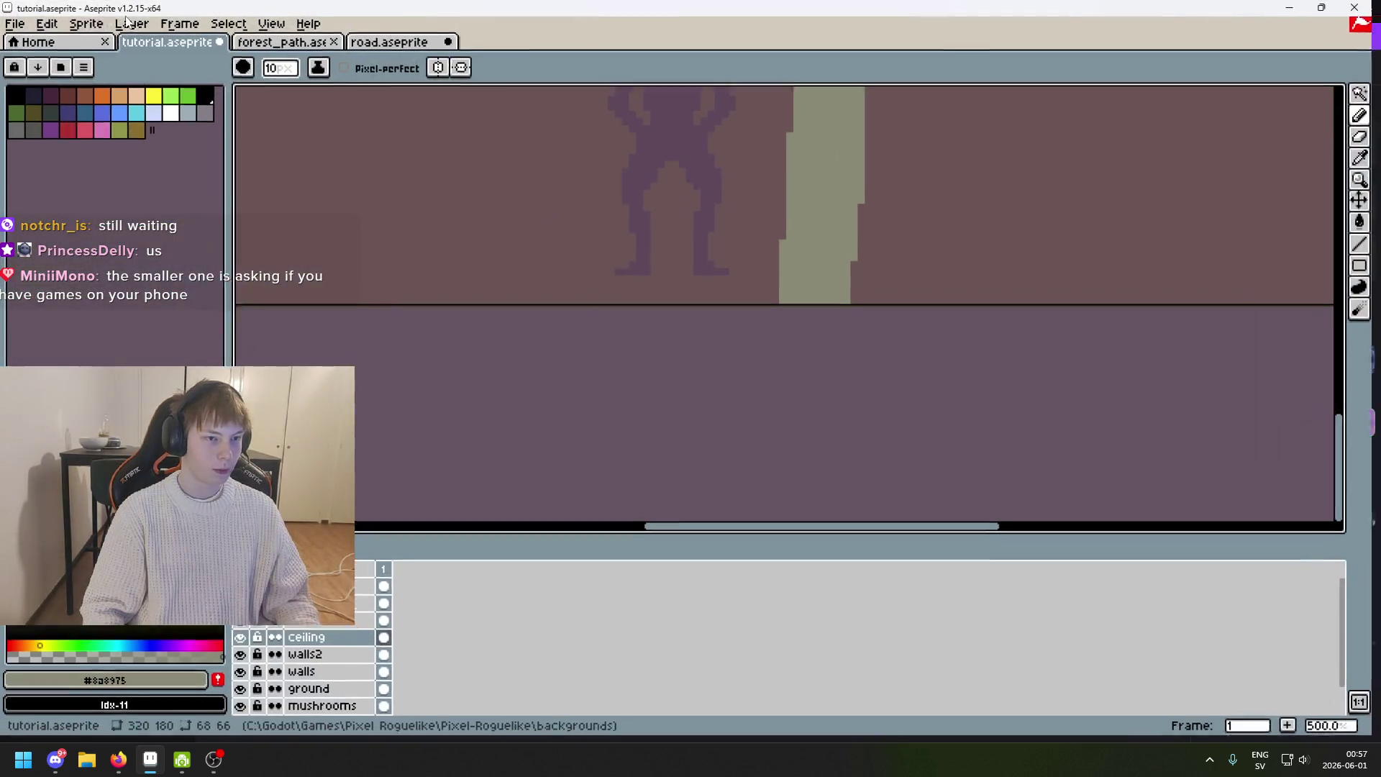
Enlarge the canvas 64px downward to 320×244 and extend the gray column to the new edge.
click(97, 23)
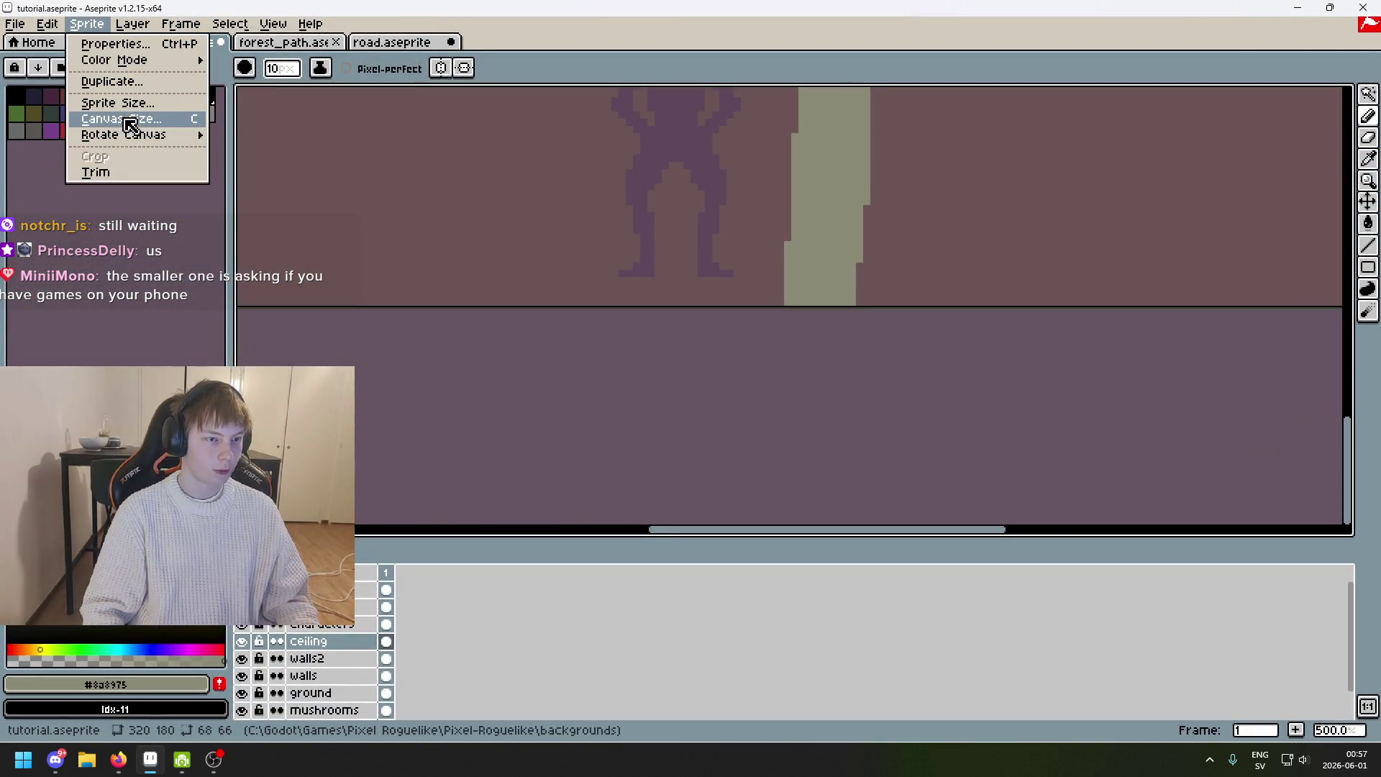
click(129, 122)
drag(758, 320, 720, 547)
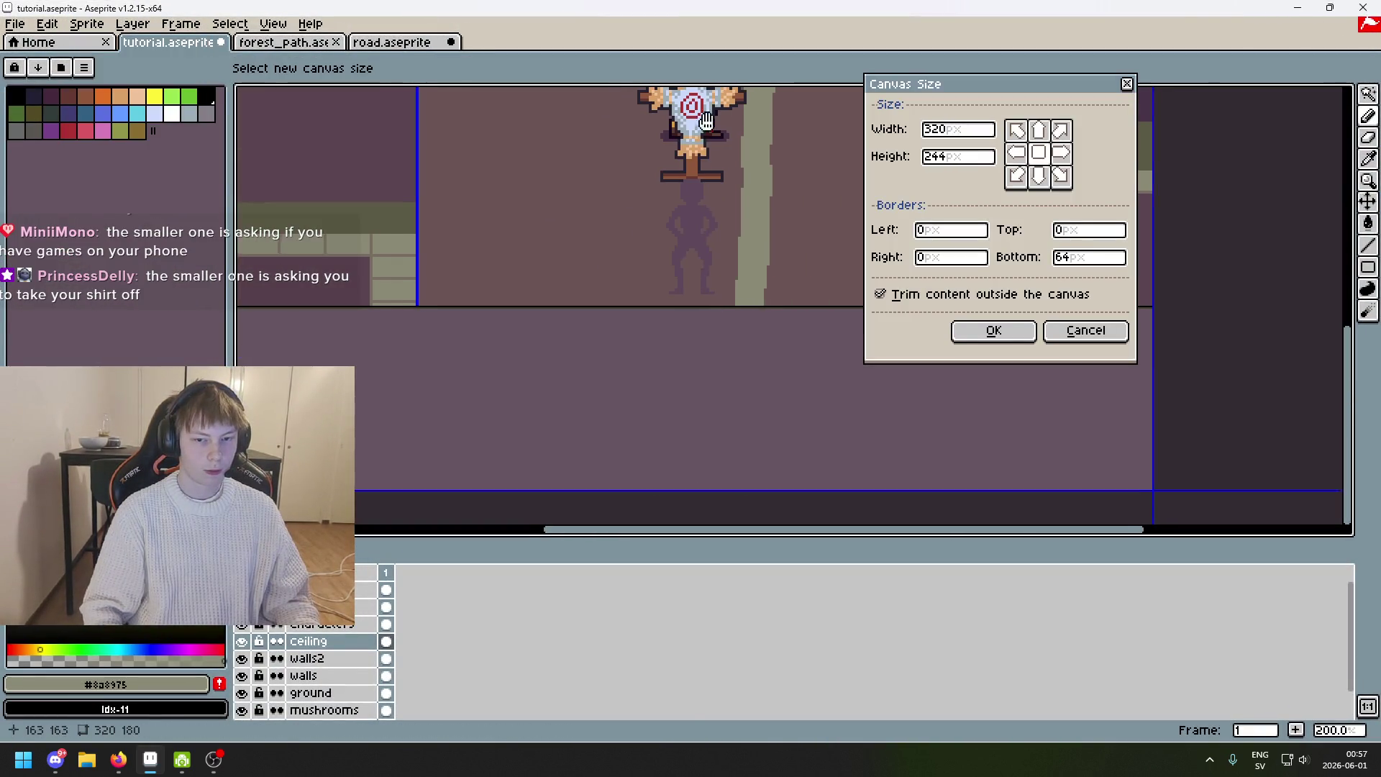
scroll(720, 432, down, 3)
click(992, 348)
scroll(888, 278, up, 2)
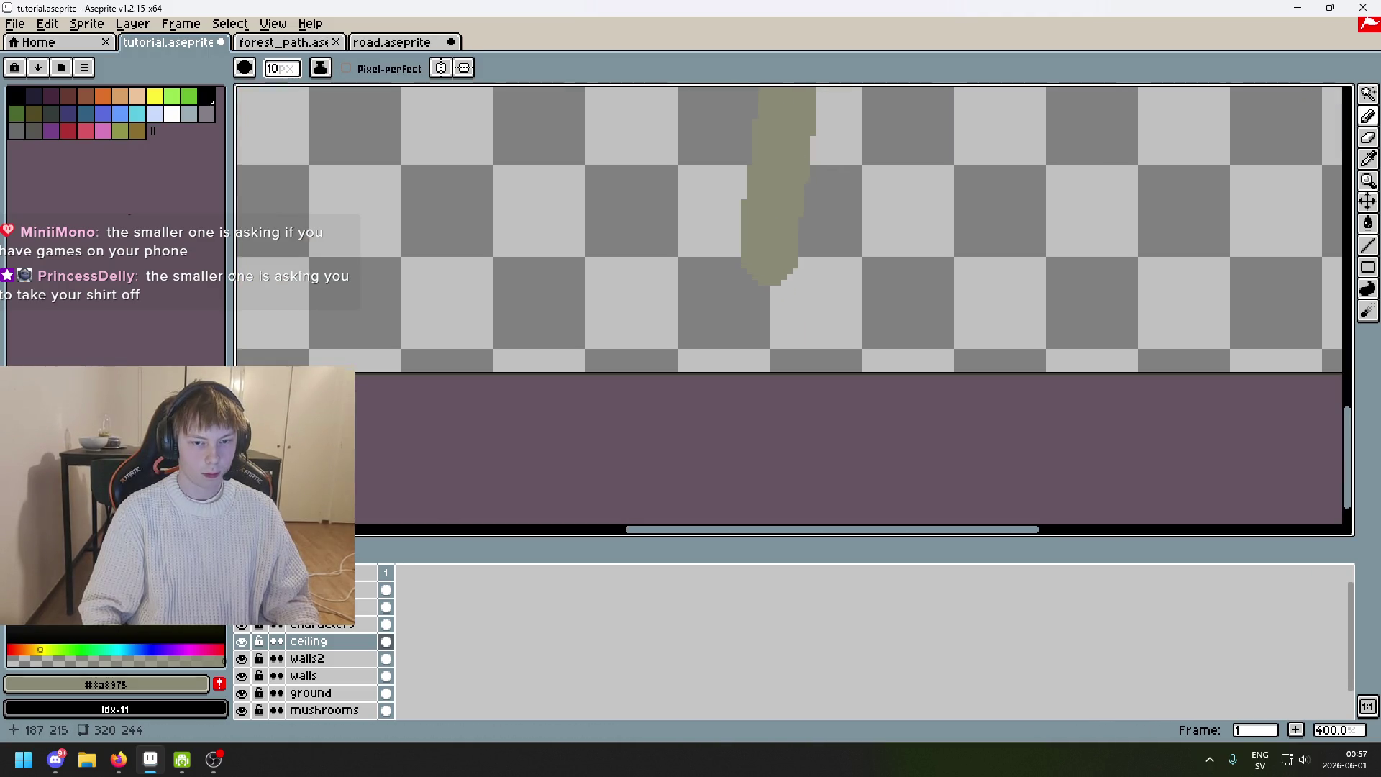
drag(777, 287, 777, 441)
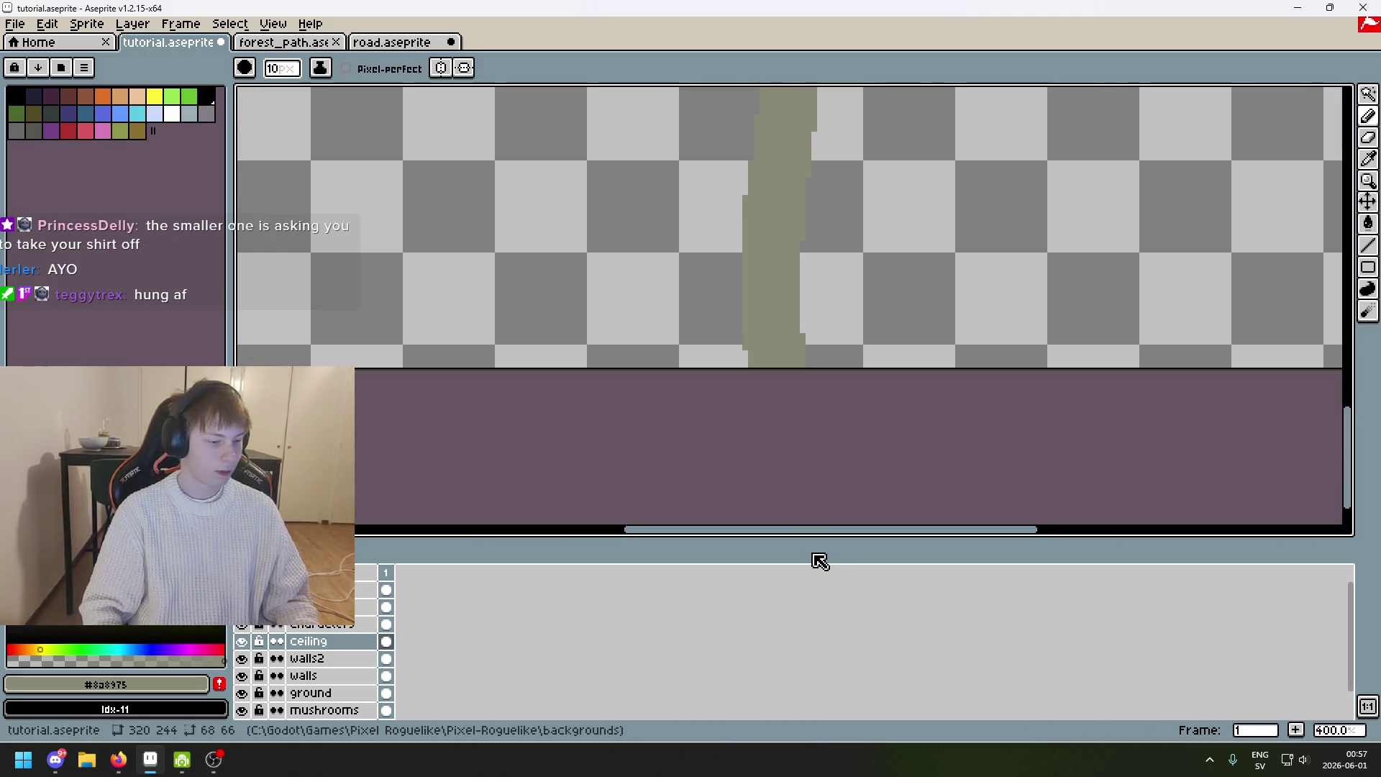
Undo the extra stroke, the column extension and the resize, restoring the 320×180 canvas.
drag(805, 323, 817, 345)
key(ctrl+z)
scroll(863, 345, down, 2)
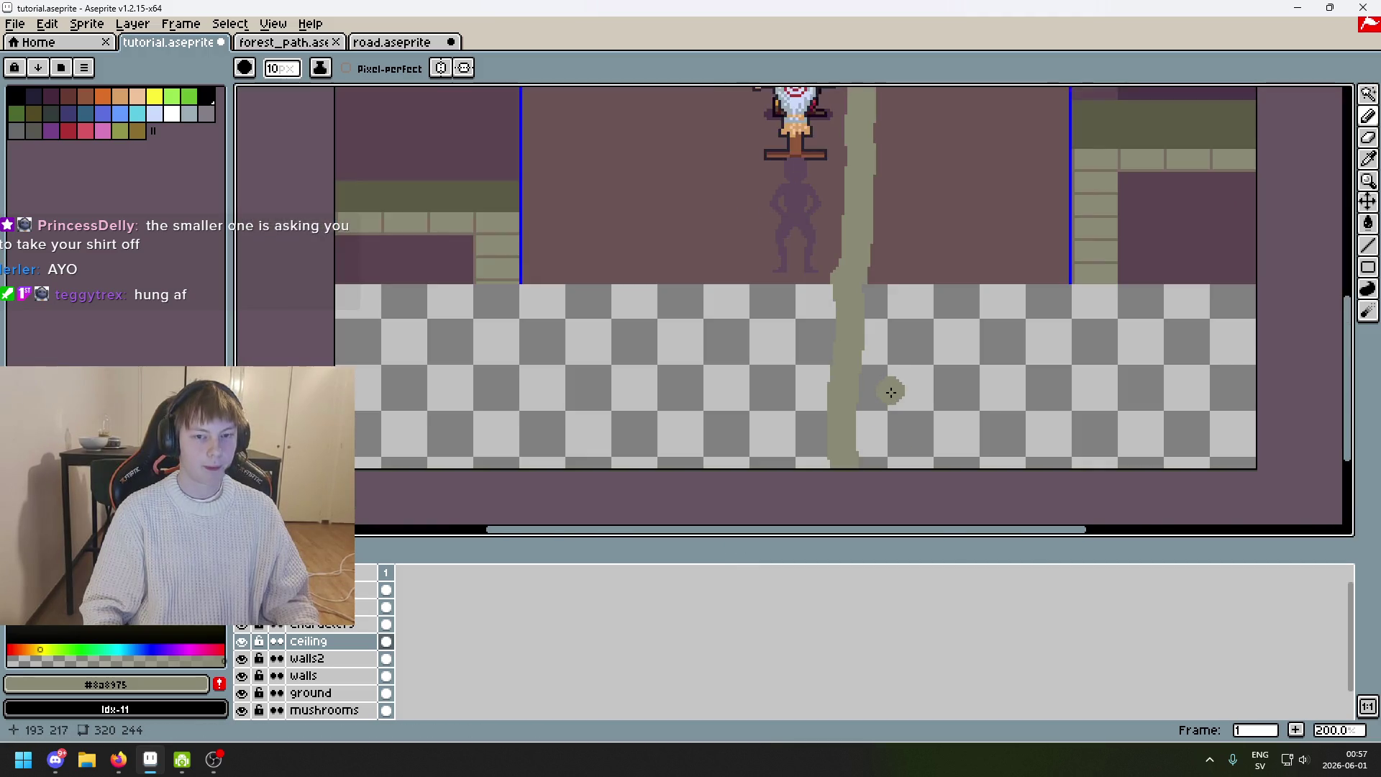
key(ctrl+z)
key(ctrl+z)
scroll(906, 446, up, 3)
key(ctrl+z)
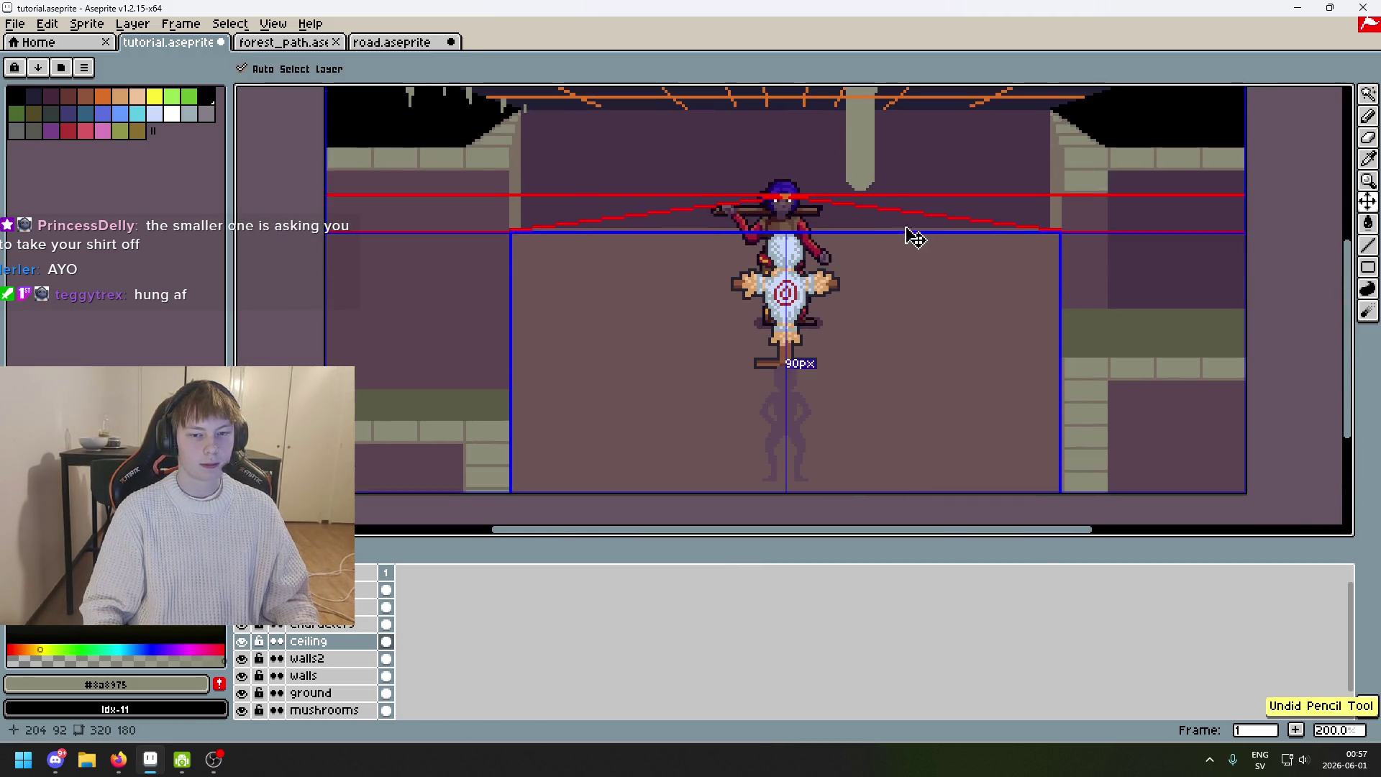
scroll(869, 461, up, 3)
scroll(880, 317, up, 4)
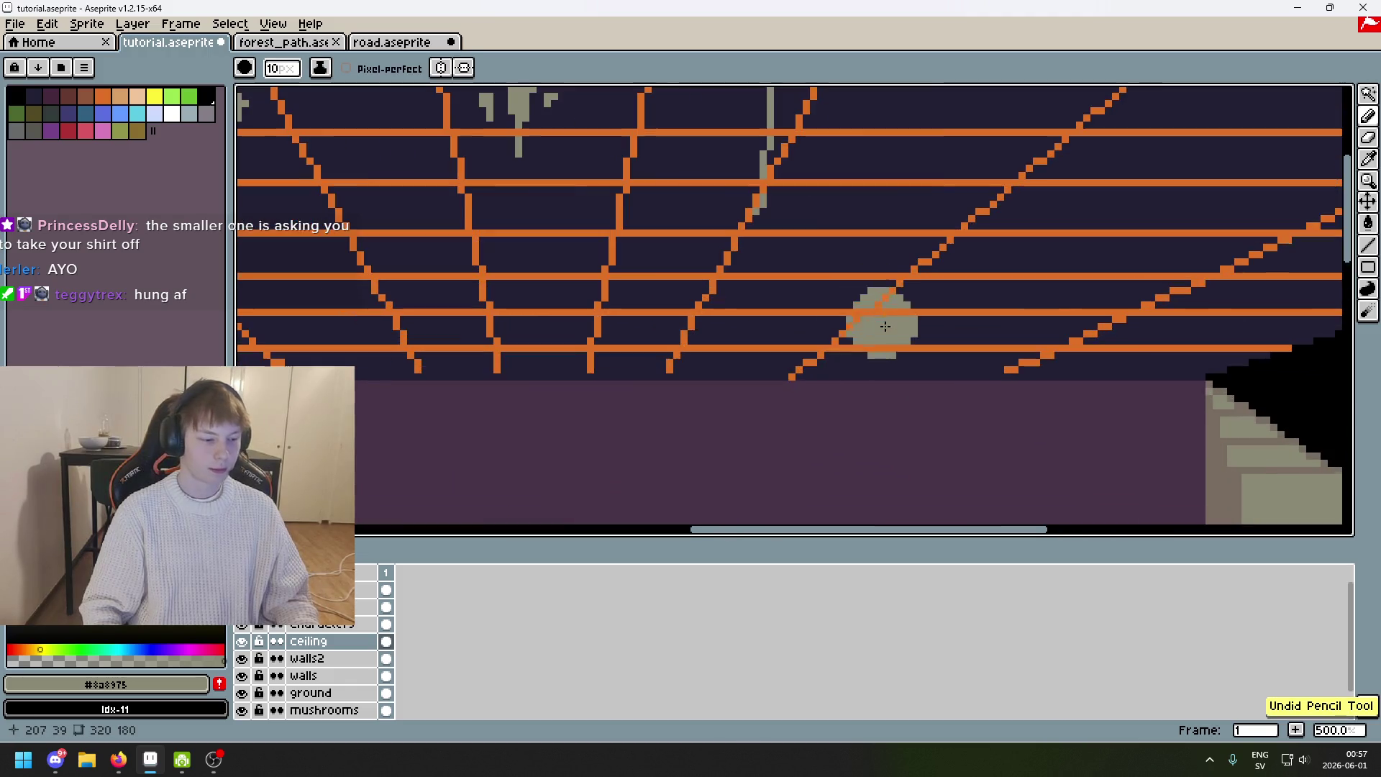
Join a gray stroke to the top of the gray bar, undoing a trial erase.
scroll(891, 265, up, 2)
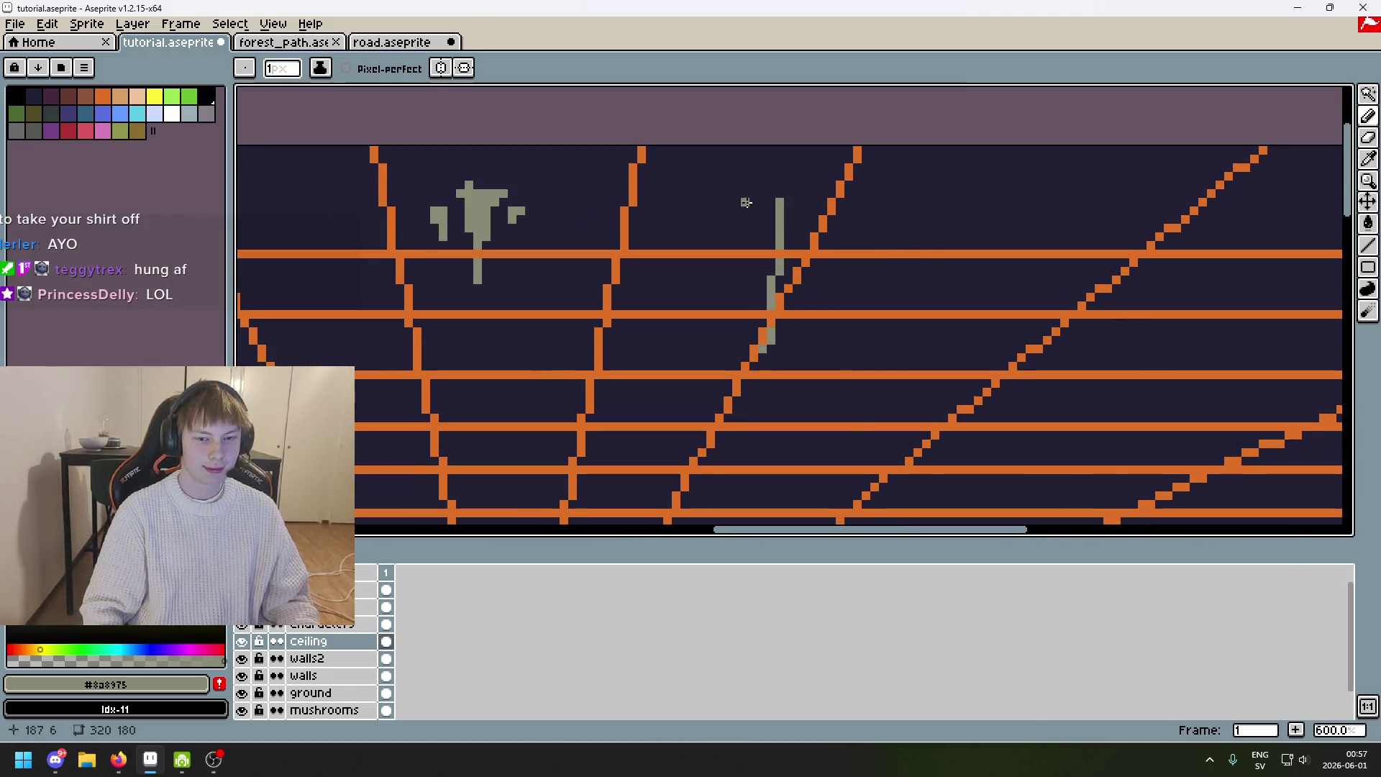
scroll(747, 202, up, 3)
scroll(829, 194, left, 2)
drag(835, 166, 1026, 173)
scroll(1036, 244, down, 3)
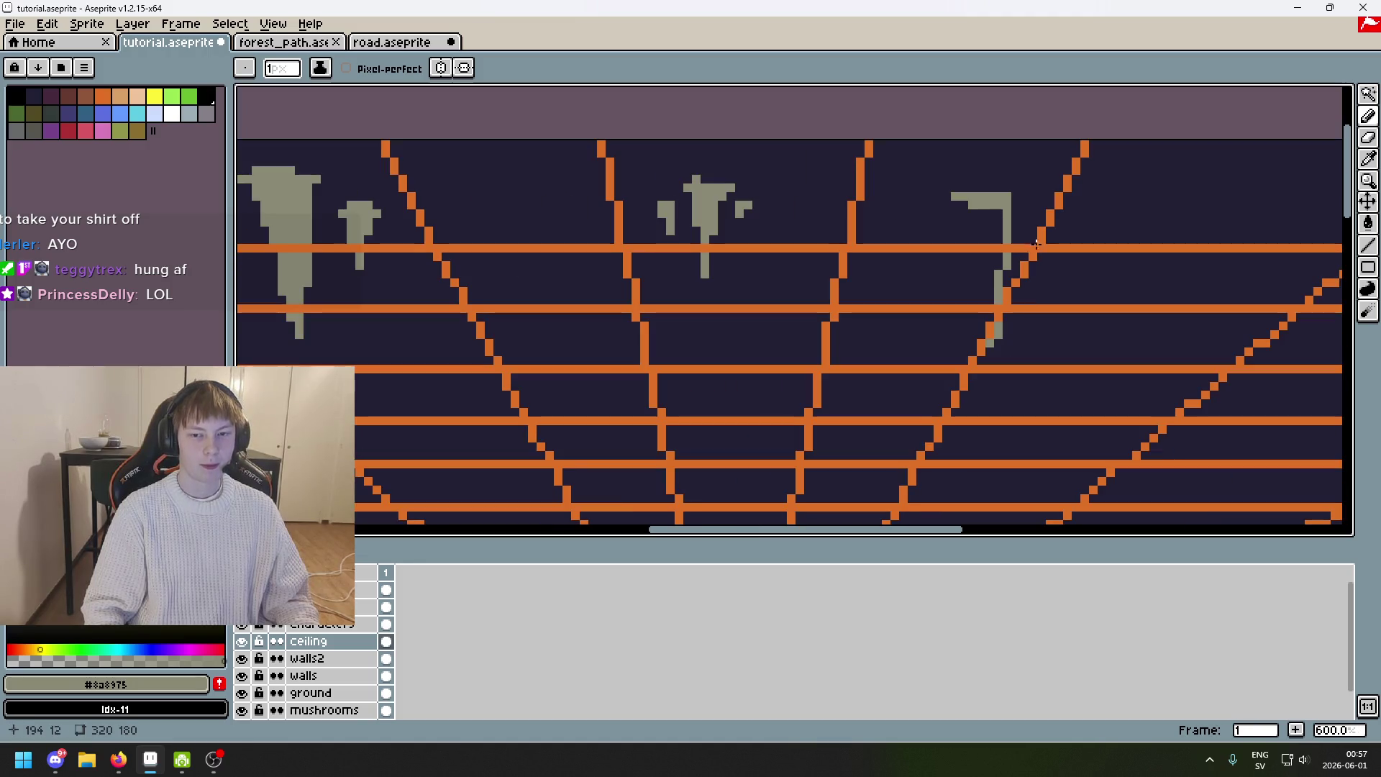
scroll(1029, 251, up, 1)
key(e)
drag(1001, 324, 1002, 381)
key(ctrl+z)
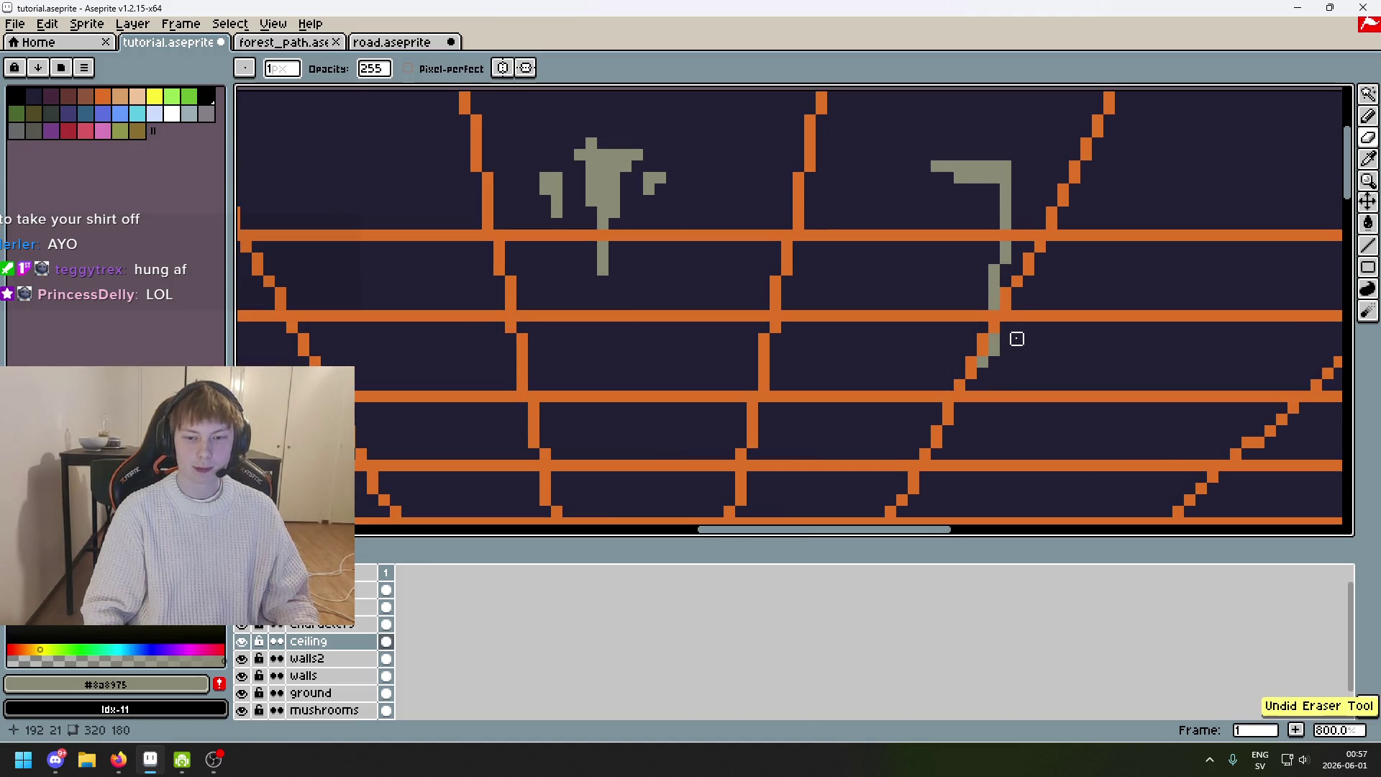
Paint over the gray vertical bar in #222034, add gray pixels, and clean up a stray pixel.
scroll(1008, 335, right, 2)
key(i)
click(954, 325)
key(b)
drag(878, 357, 890, 205)
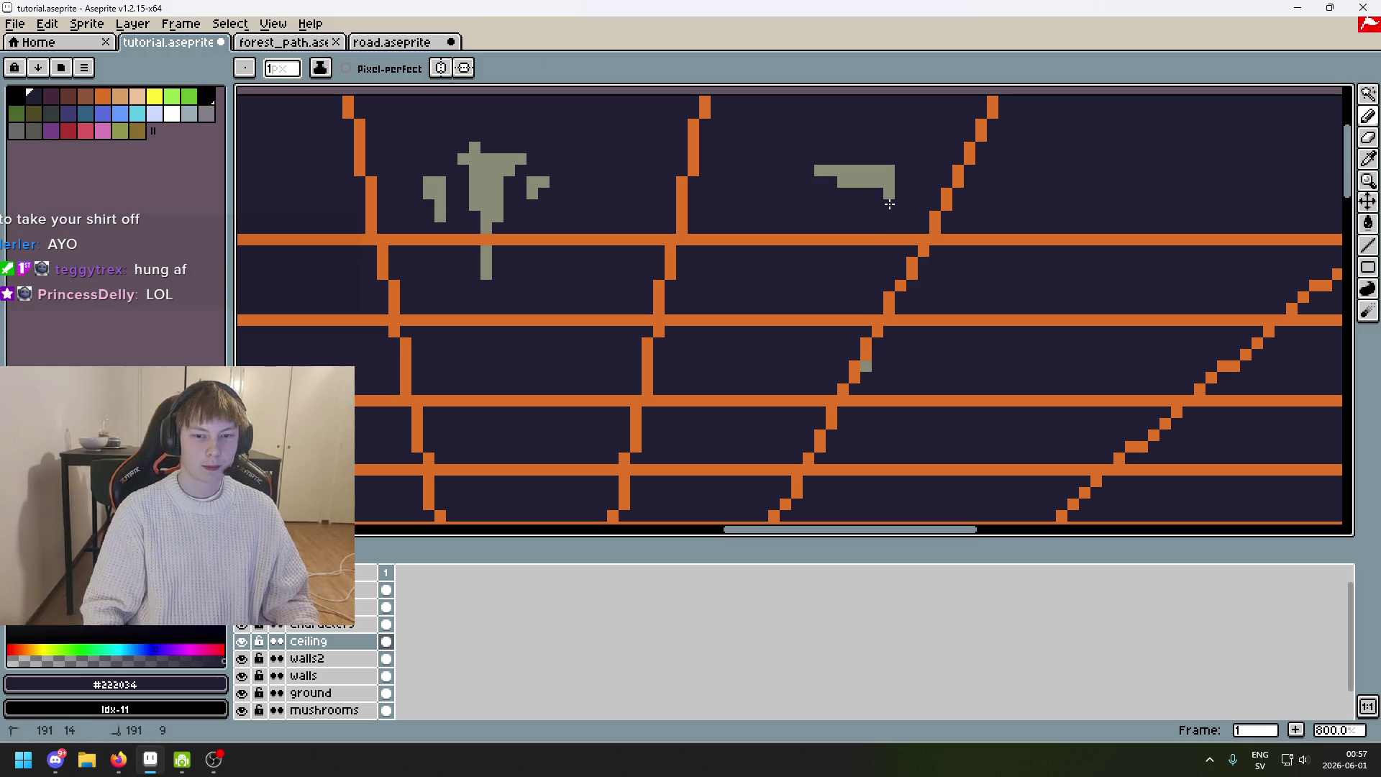
alt+click(856, 181)
click(832, 182)
alt+click(920, 359)
click(865, 366)
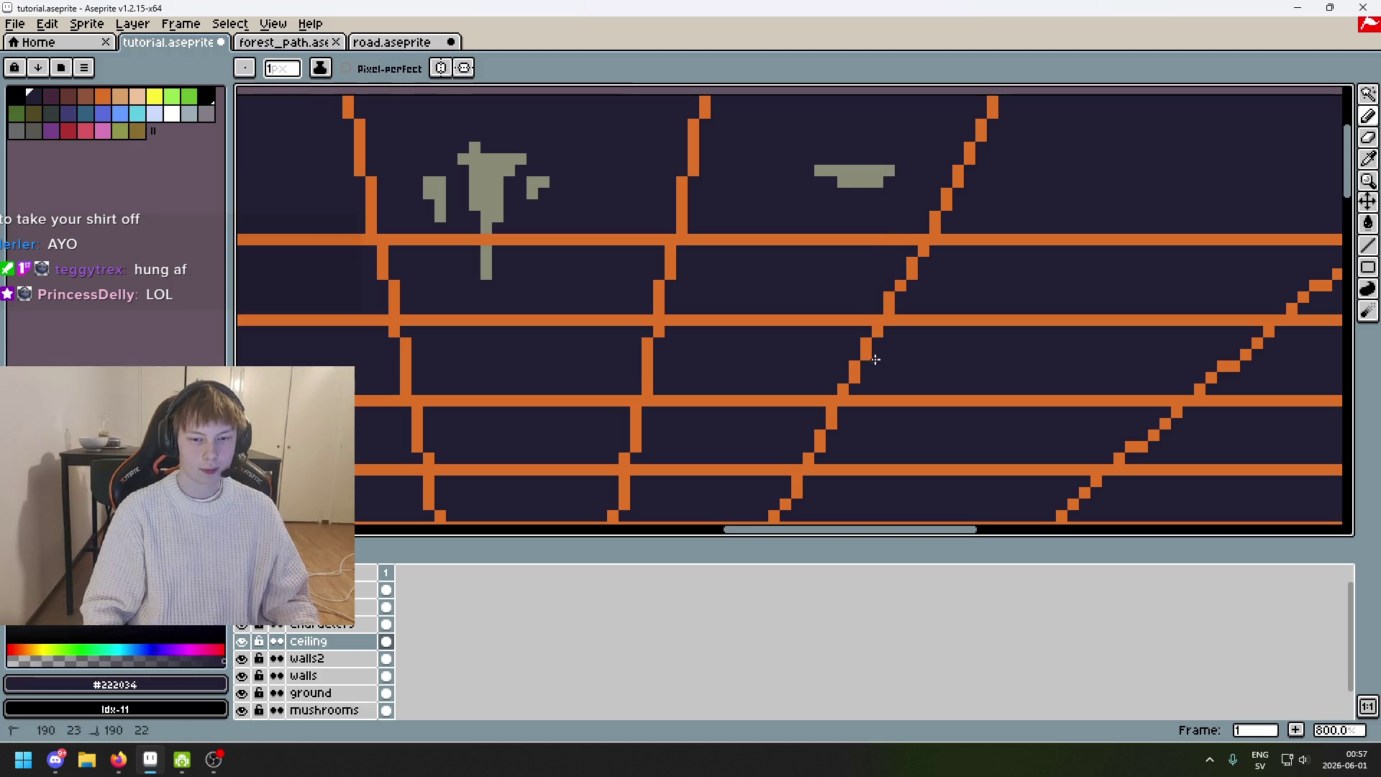
Extend the gray stalactite downward and shape its edges with #222034 and gray #8a8975 pixels.
alt+click(862, 170)
scroll(862, 170, up, 5)
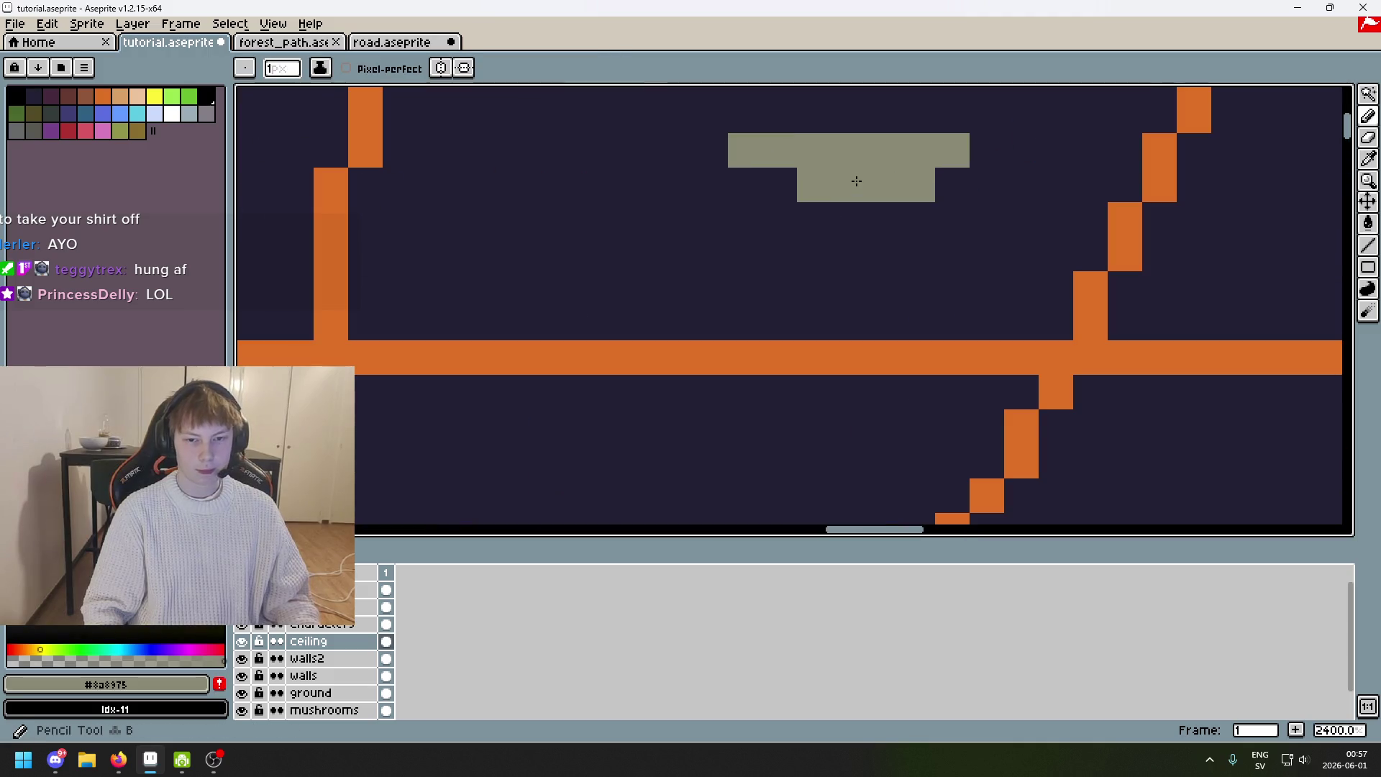
drag(780, 184, 815, 288)
drag(849, 216, 883, 230)
alt+click(823, 124)
drag(746, 150, 780, 150)
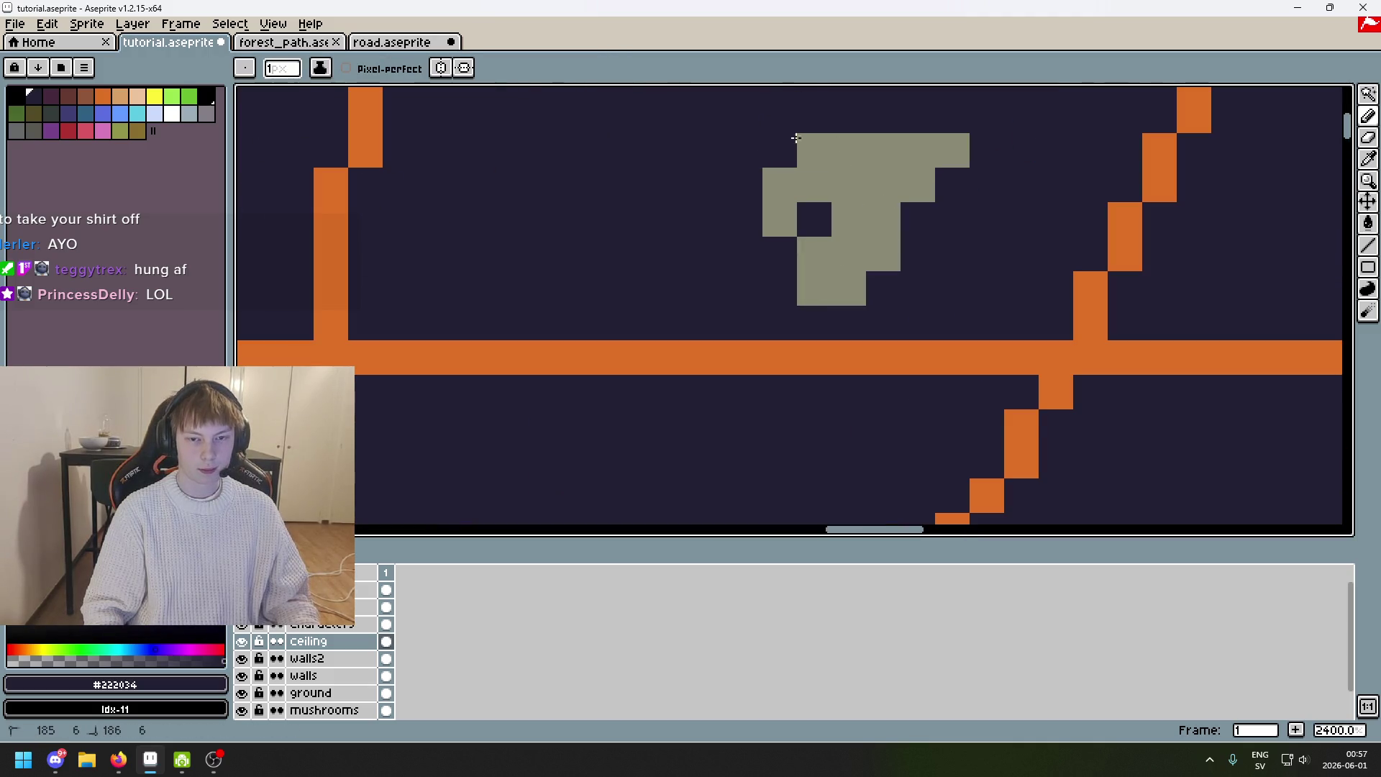
click(953, 151)
click(918, 150)
alt+click(873, 139)
click(799, 226)
click(846, 323)
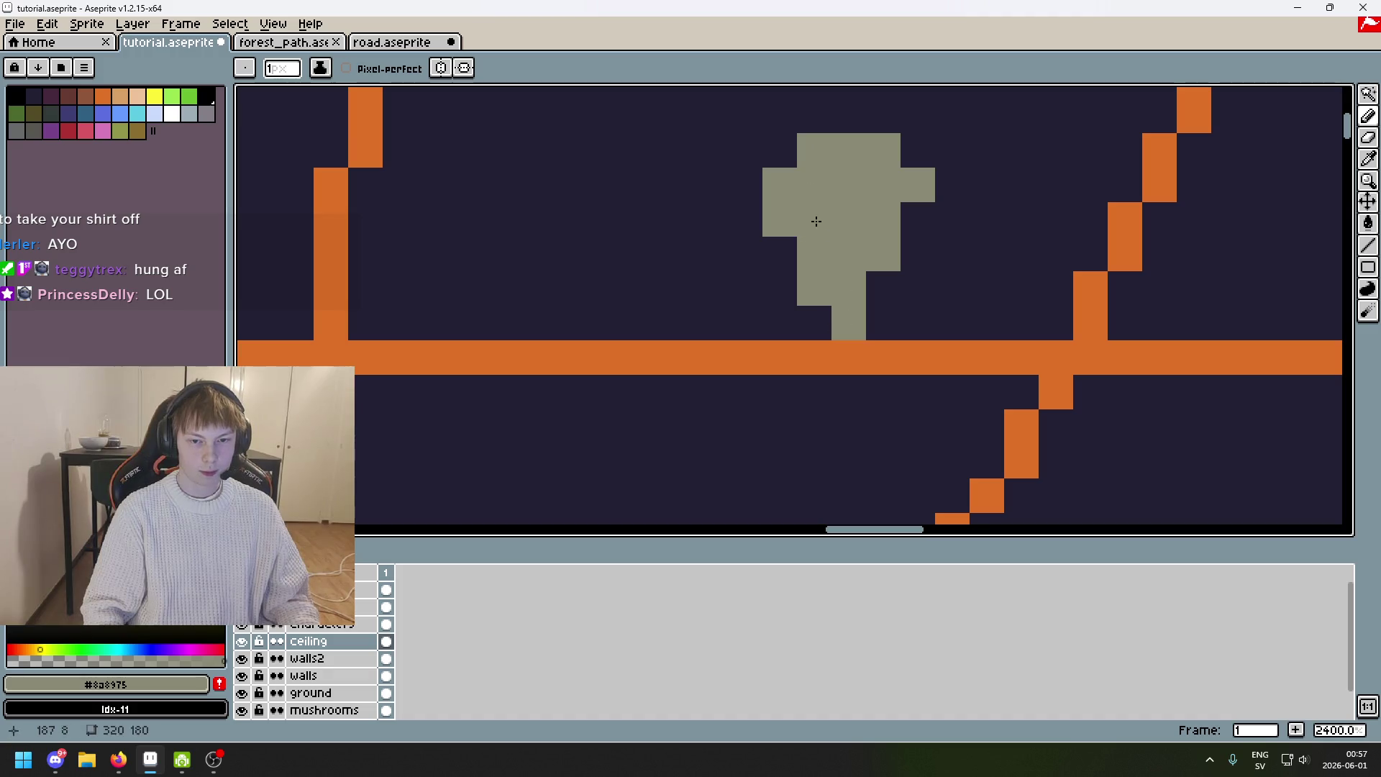
Add a gray tip below the orange bar, shifting it one column left and removing a stray pixel.
scroll(827, 238, down, 2)
mouse_move(881, 206)
mouse_down()
mouse_move(881, 309)
mouse_move(846, 344)
mouse_up()
click(842, 262)
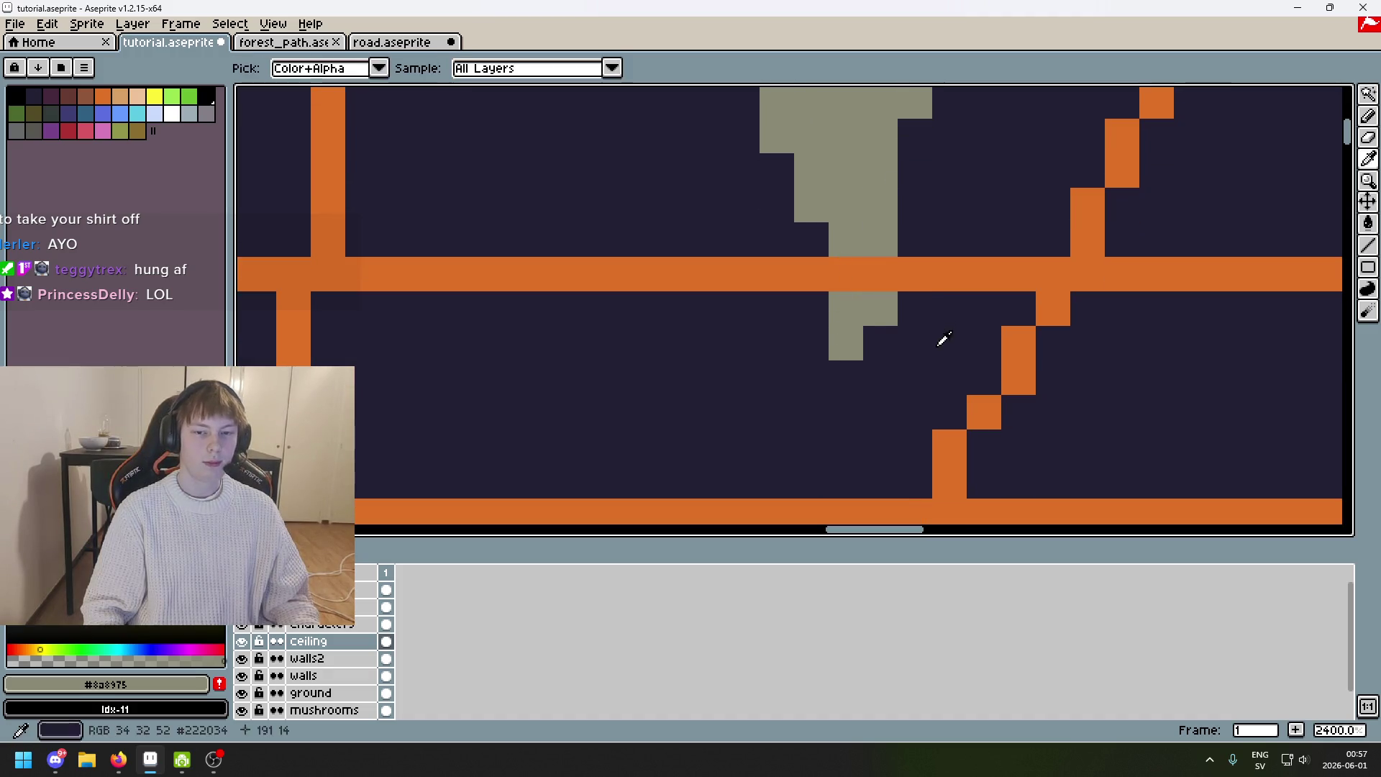
alt+click(940, 339)
click(881, 240)
click(881, 309)
scroll(873, 253, down, 3)
scroll(746, 279, up, 1)
alt+click(746, 278)
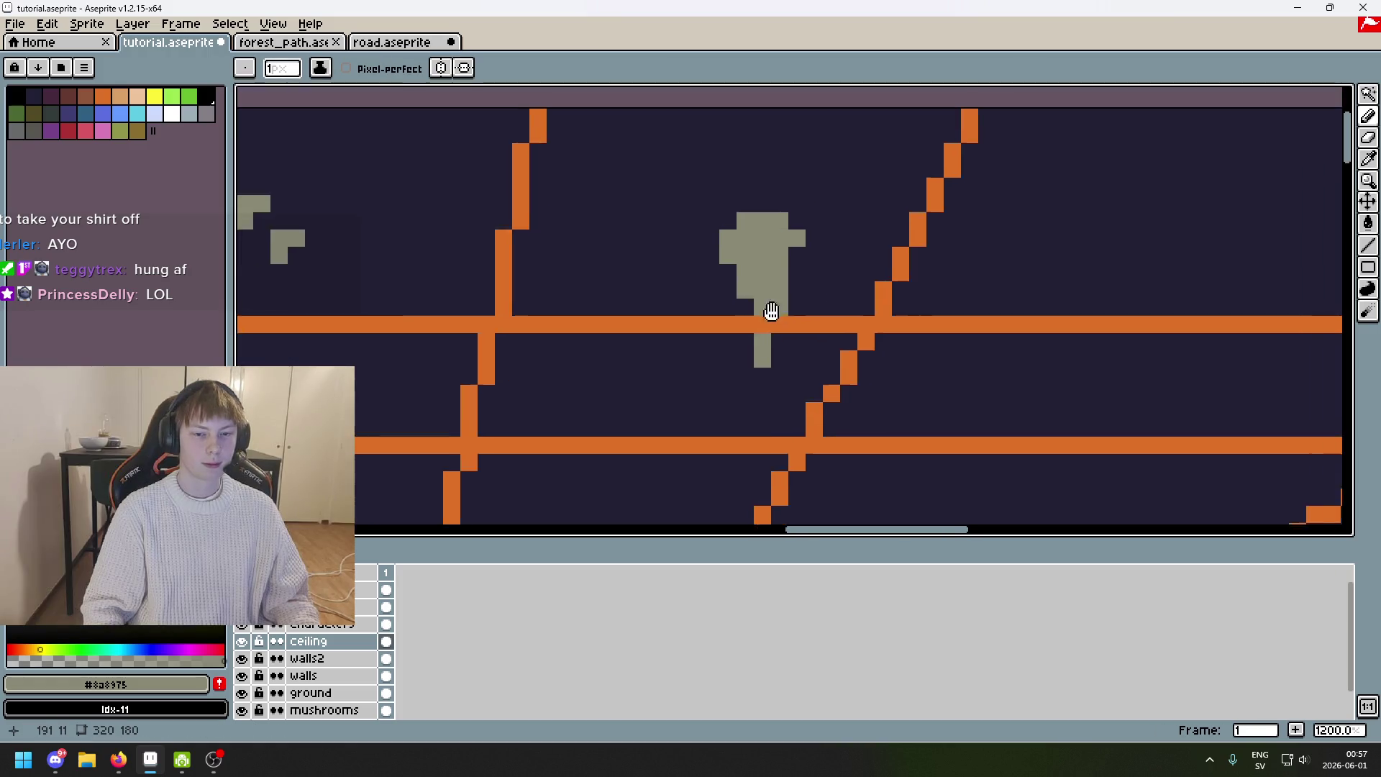
Try a gray column on the ceiling, undo it, and paint gray pixels left of the stalactite.
scroll(770, 309, down, 7)
scroll(798, 241, up, 7)
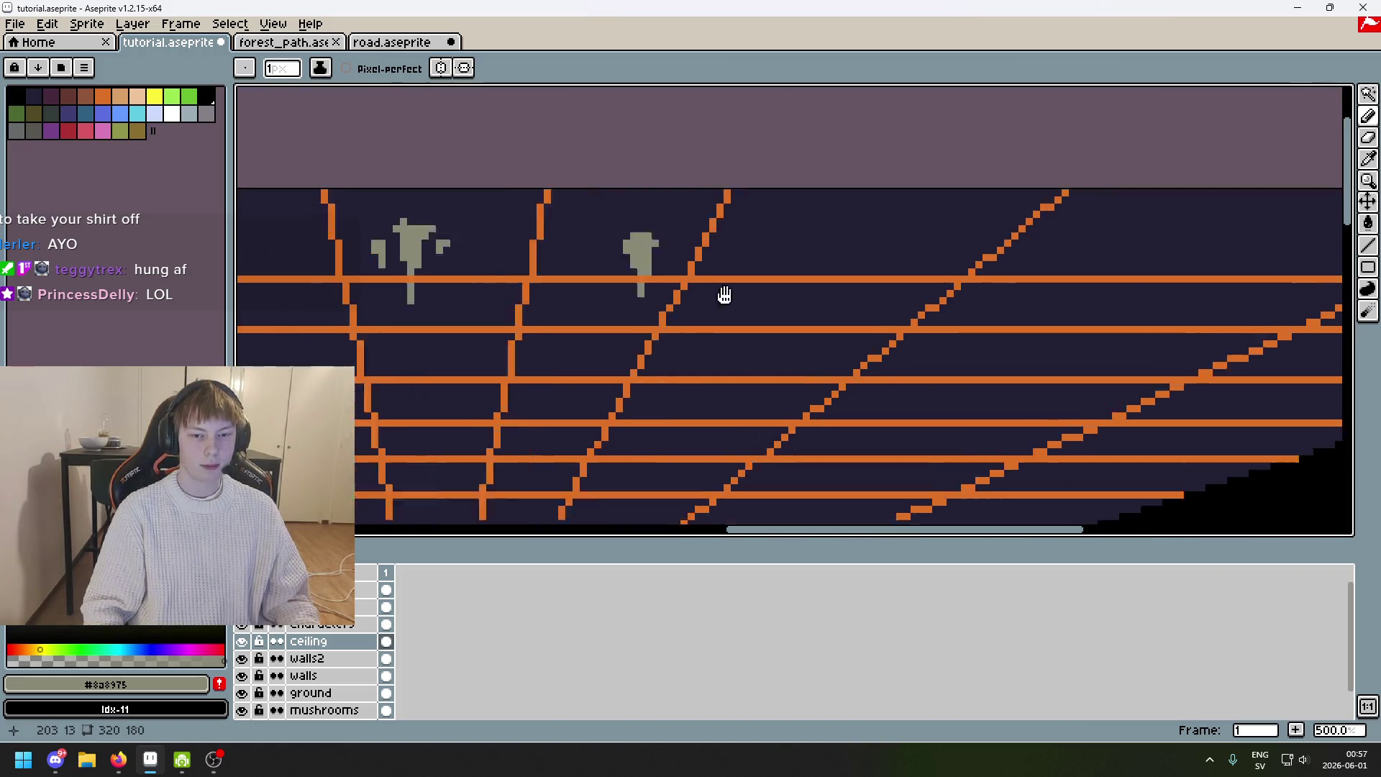
drag(585, 216, 588, 308)
scroll(588, 308, down, 2)
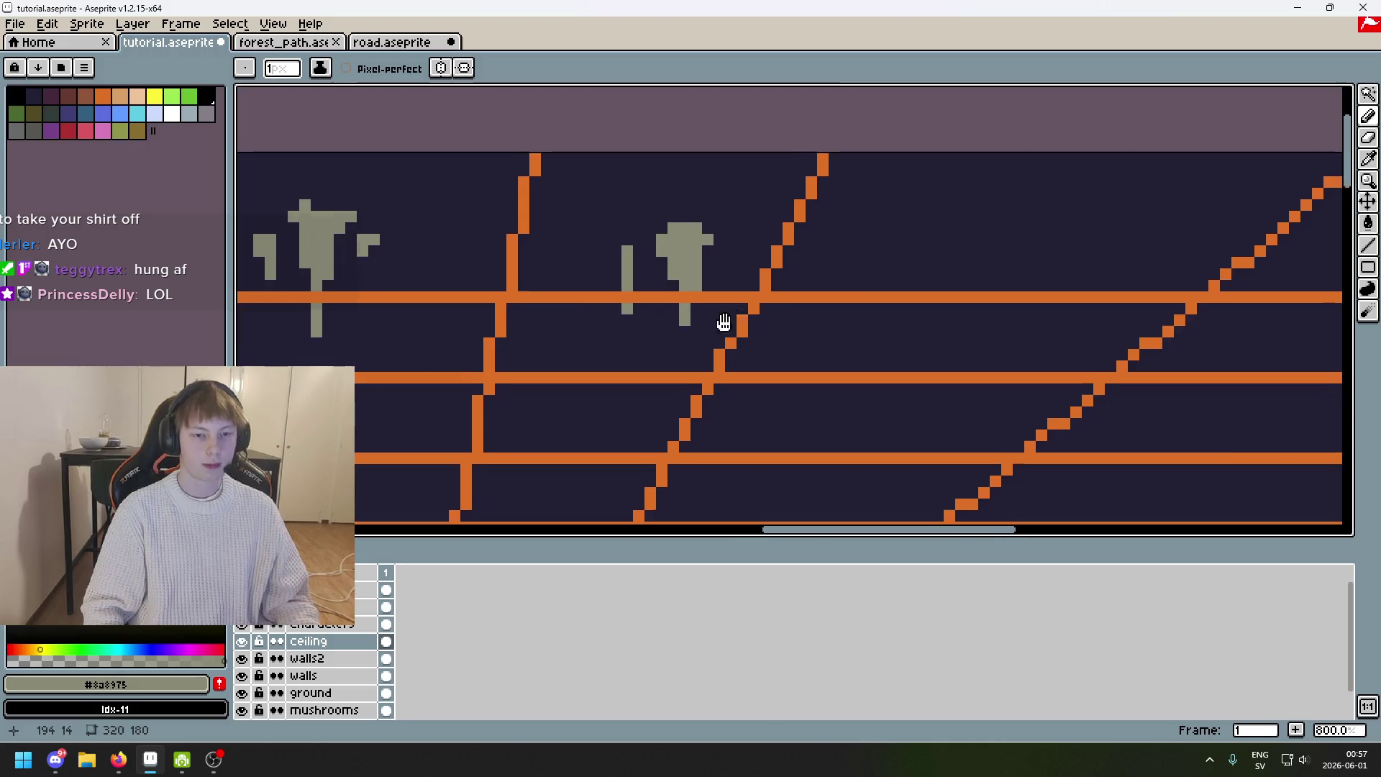
key(ctrl+z)
key(v)
key(b)
drag(395, 244, 394, 275)
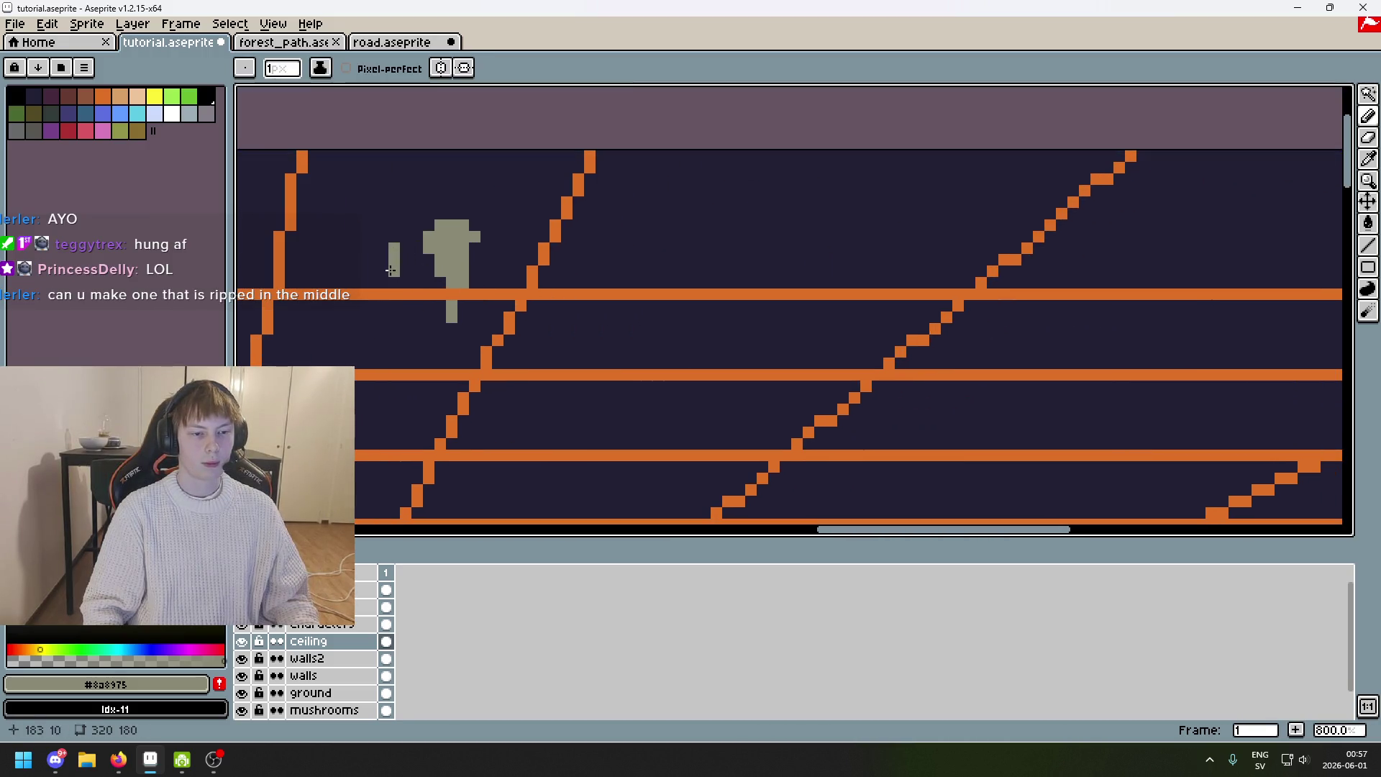
After undoing two trial gray lines, draw a new two-legged gray stalactite.
scroll(710, 258, up, 5)
click(710, 258)
scroll(710, 258, down, 3)
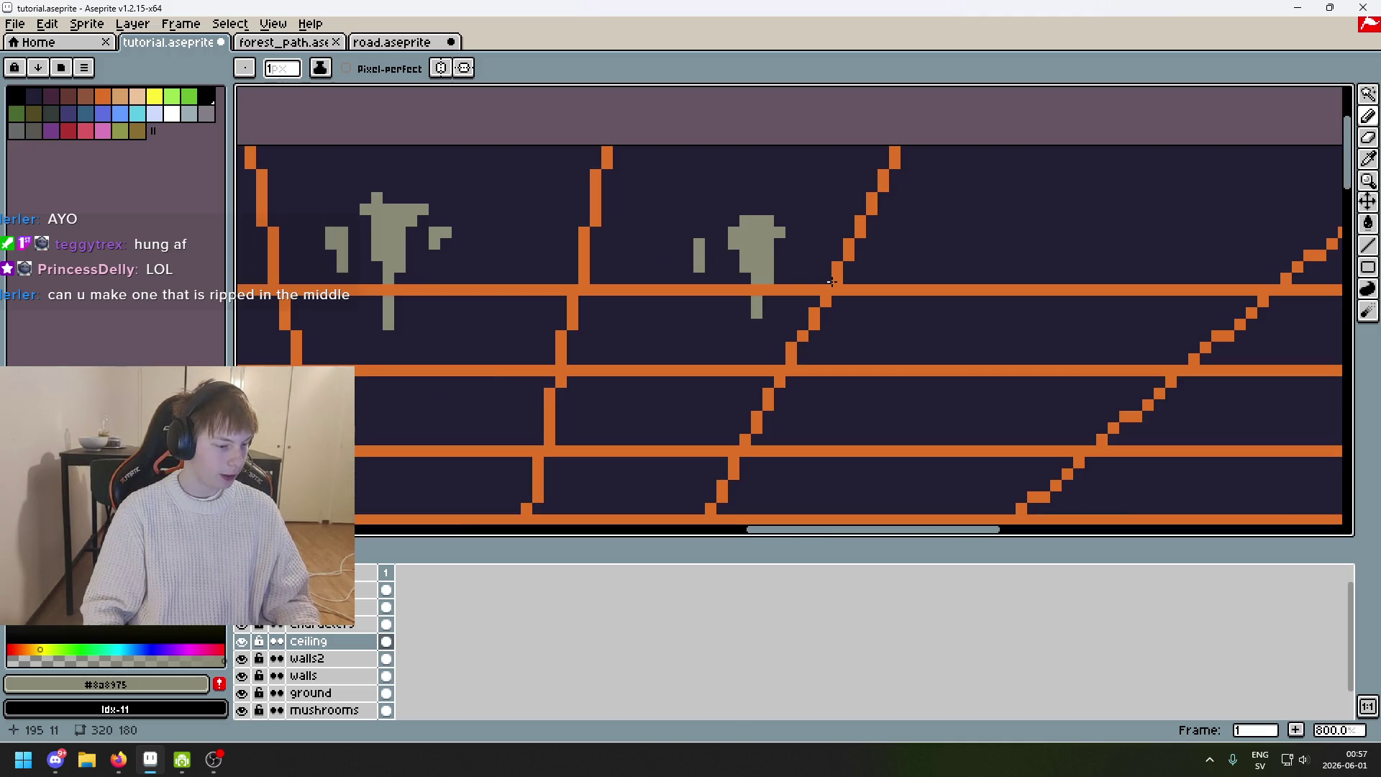
scroll(813, 277, up, 3)
drag(719, 233, 709, 385)
key(ctrl+z)
key(v)
key(b)
drag(765, 268, 764, 429)
scroll(765, 359, down, 3)
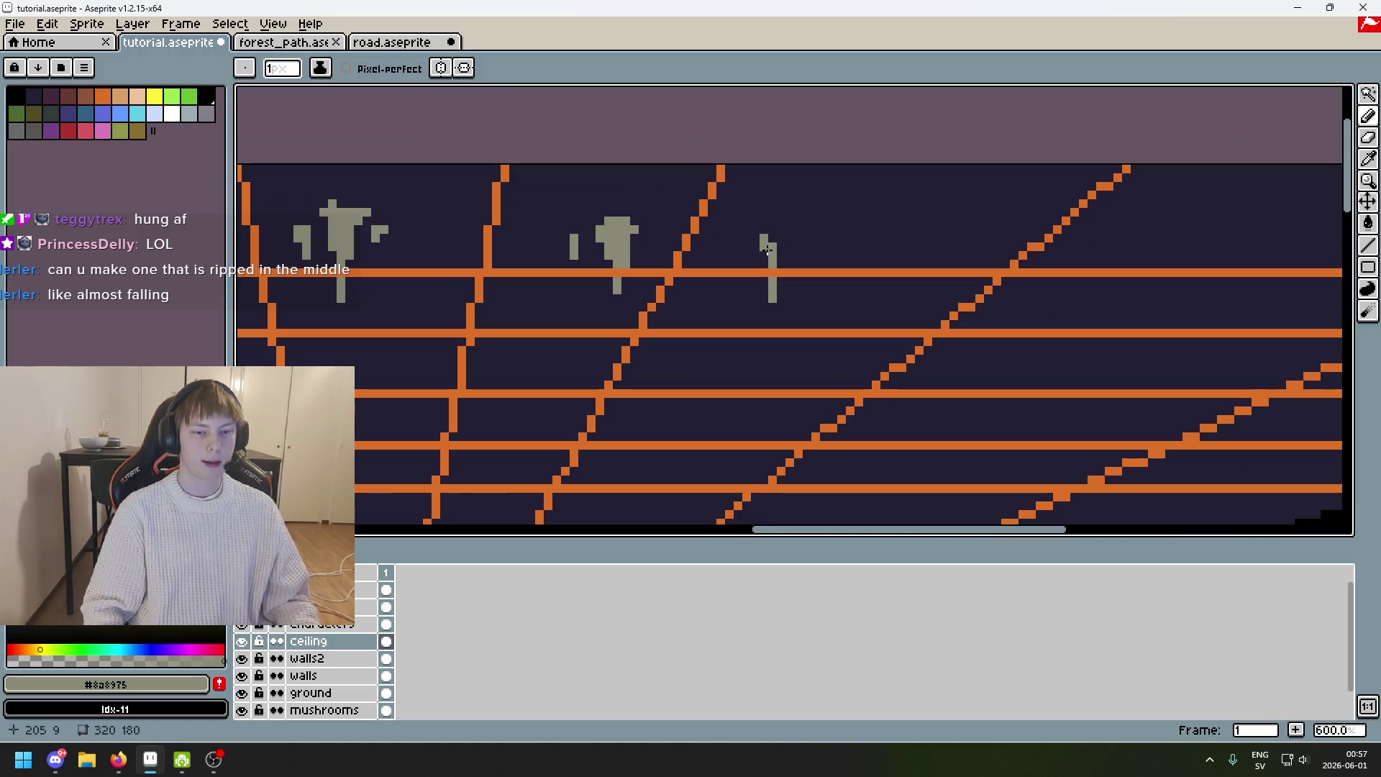
key(ctrl+z)
scroll(765, 236, up, 2)
mouse_move(765, 235)
mouse_down()
mouse_move(786, 381)
mouse_move(762, 268)
mouse_up()
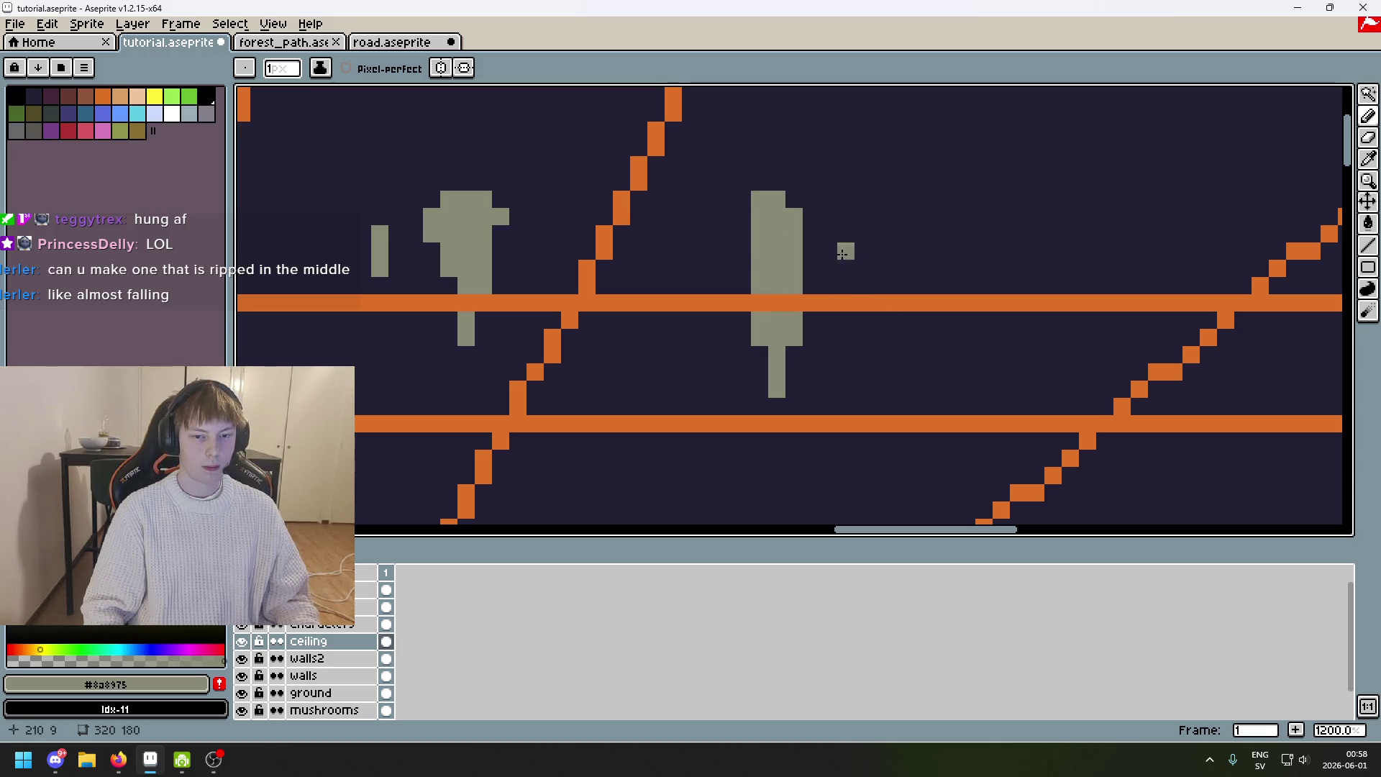
Trim the new stalactite's top row, left edge and lower part with #222034, checking it without the orange lines.
alt+click(726, 218)
drag(760, 200, 777, 200)
drag(720, 306, 762, 318)
drag(777, 392, 790, 344)
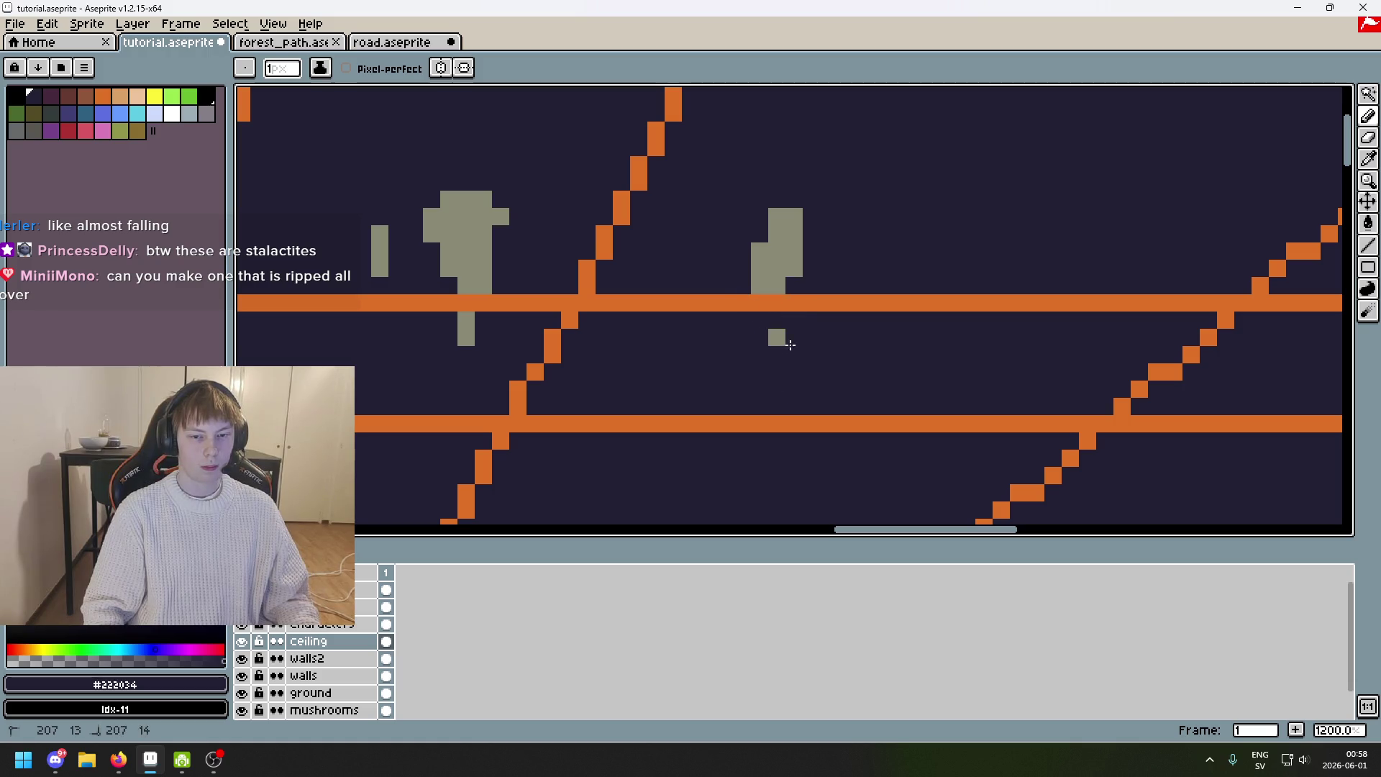
key(x)
click(242, 607)
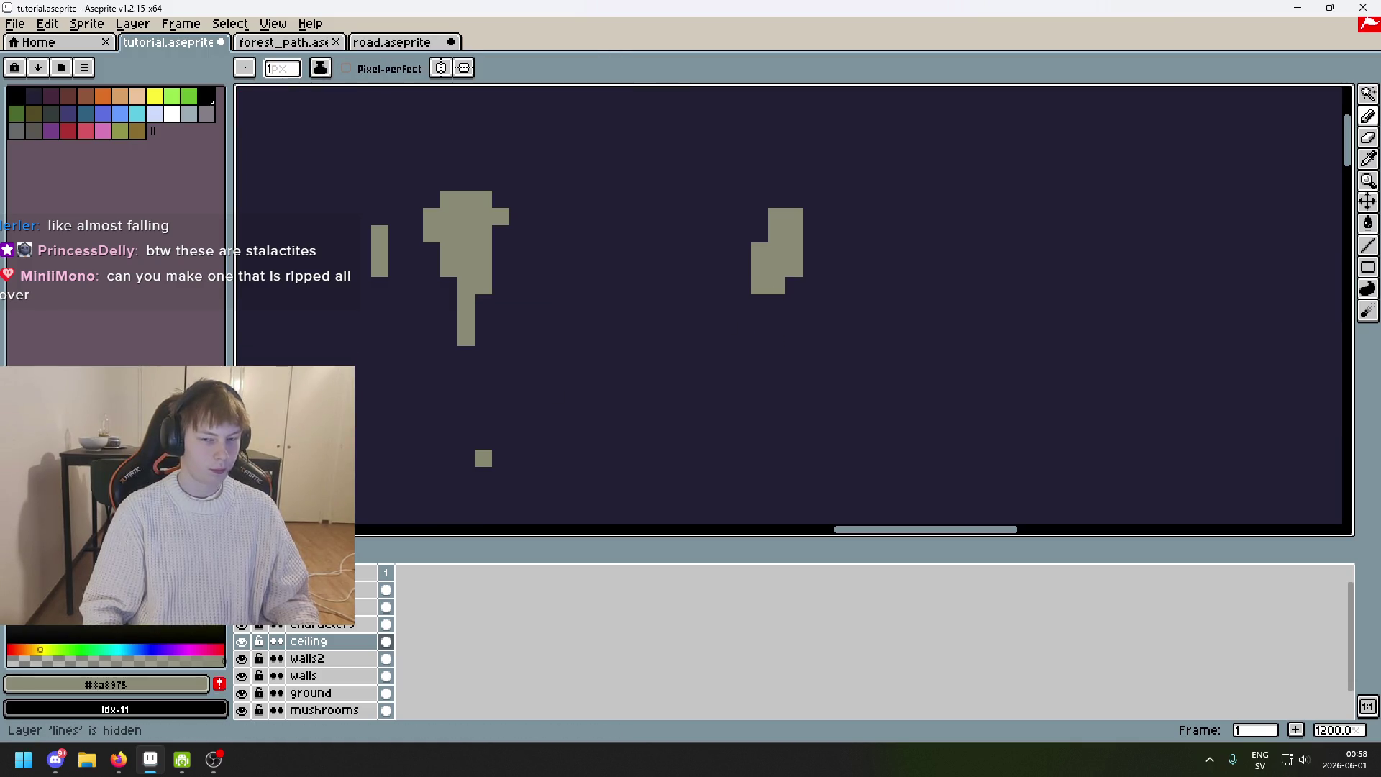
click(242, 608)
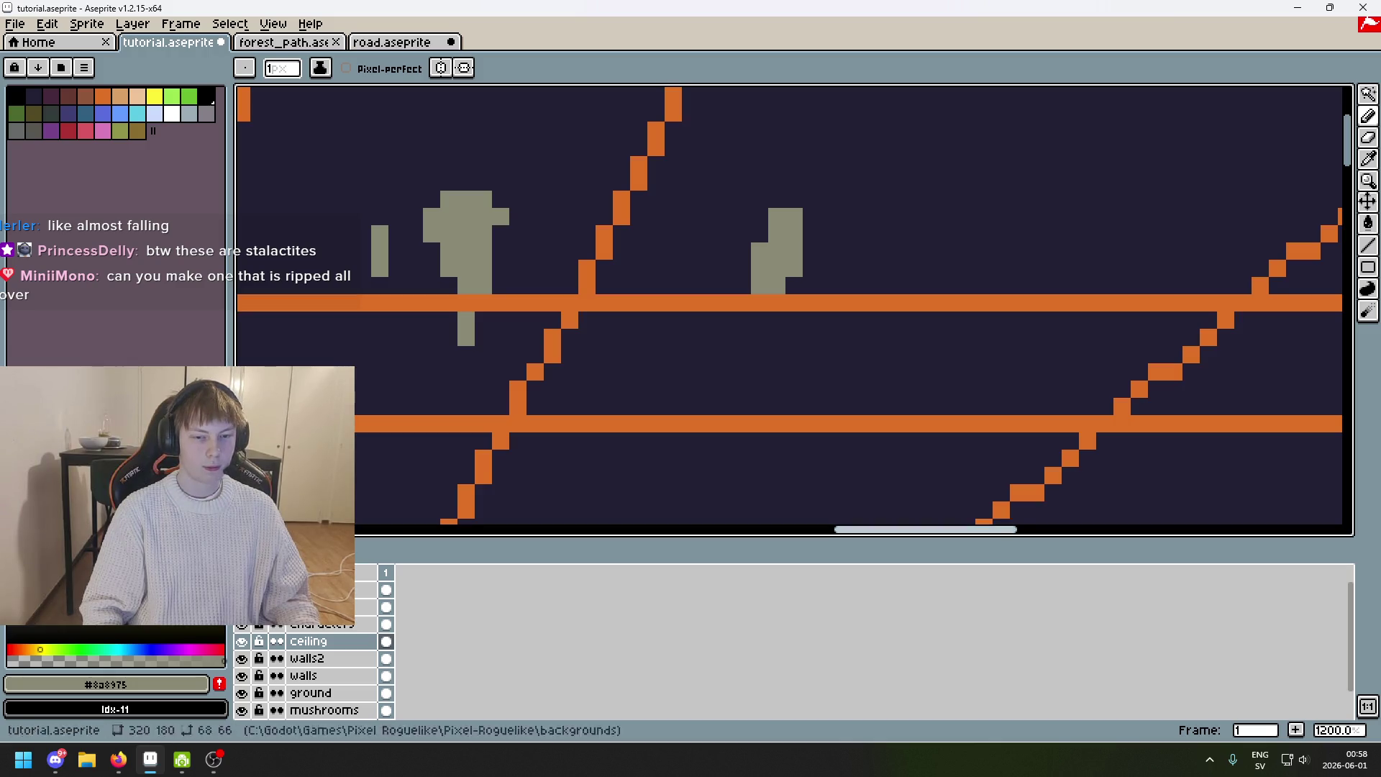
Draw another stalactite on the upper ceiling, redoing it as a thin two-pixel column.
drag(620, 420, 714, 351)
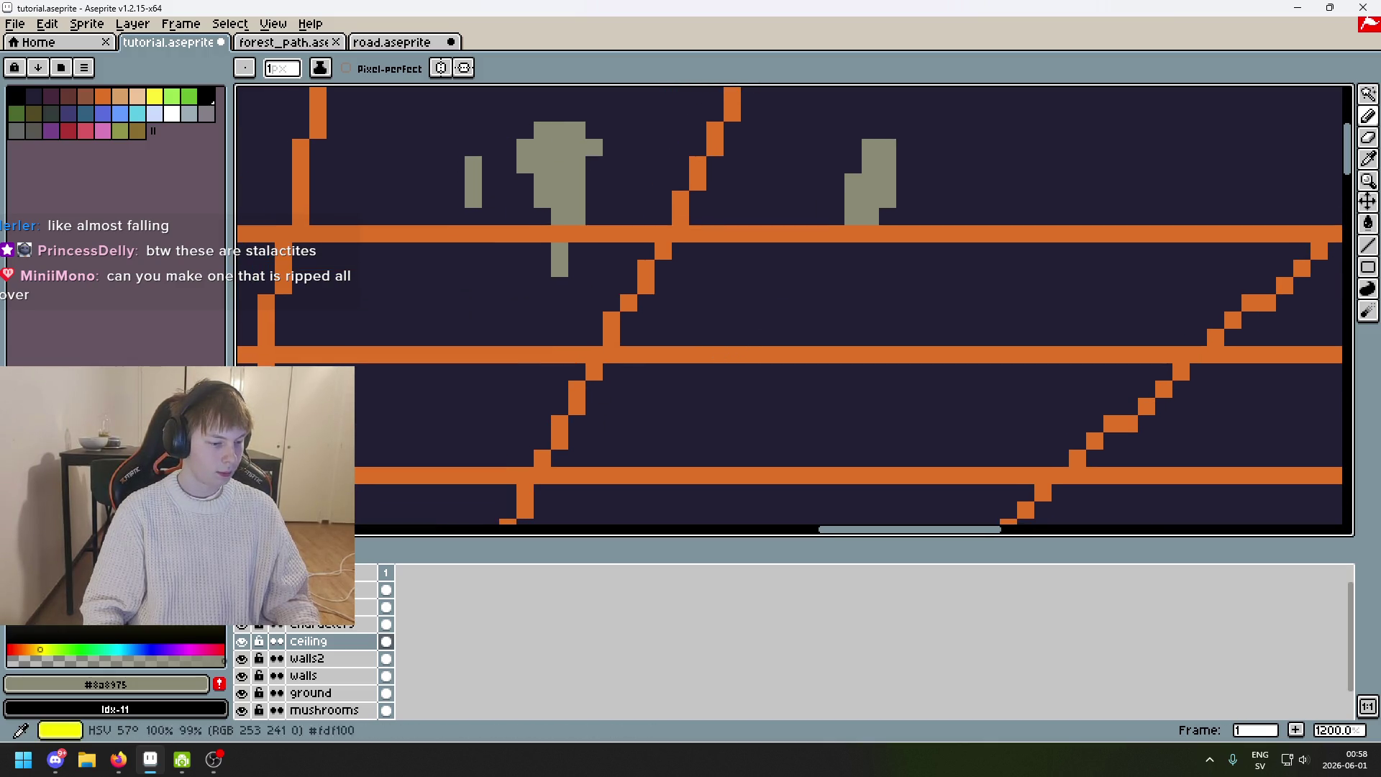
drag(715, 317, 617, 371)
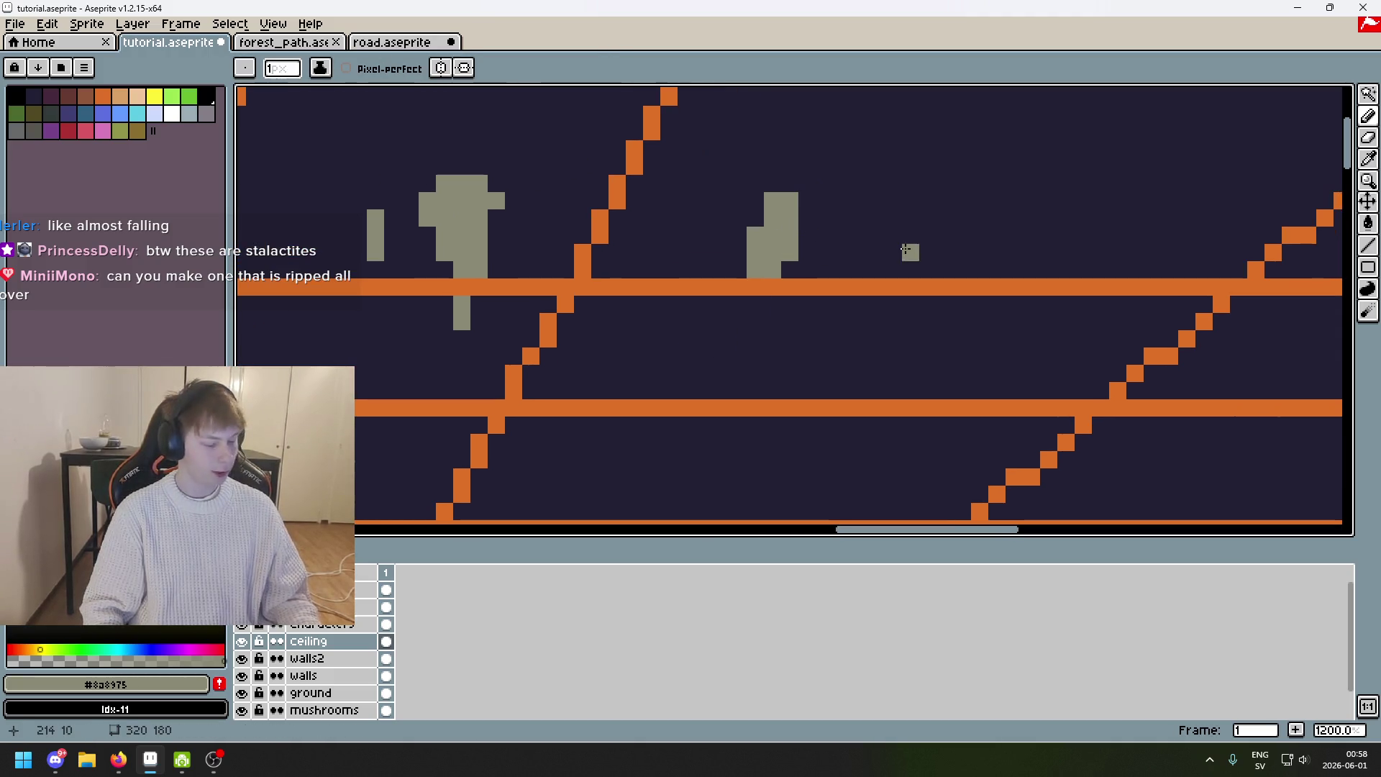
drag(900, 249, 717, 302)
scroll(635, 278, up, 1)
drag(666, 177, 672, 262)
key(ctrl+z)
drag(663, 197, 663, 291)
Add a short two-pixel gray stalactite column, replacing a misplaced stroke.
scroll(556, 315, down, 4)
scroll(556, 314, up, 4)
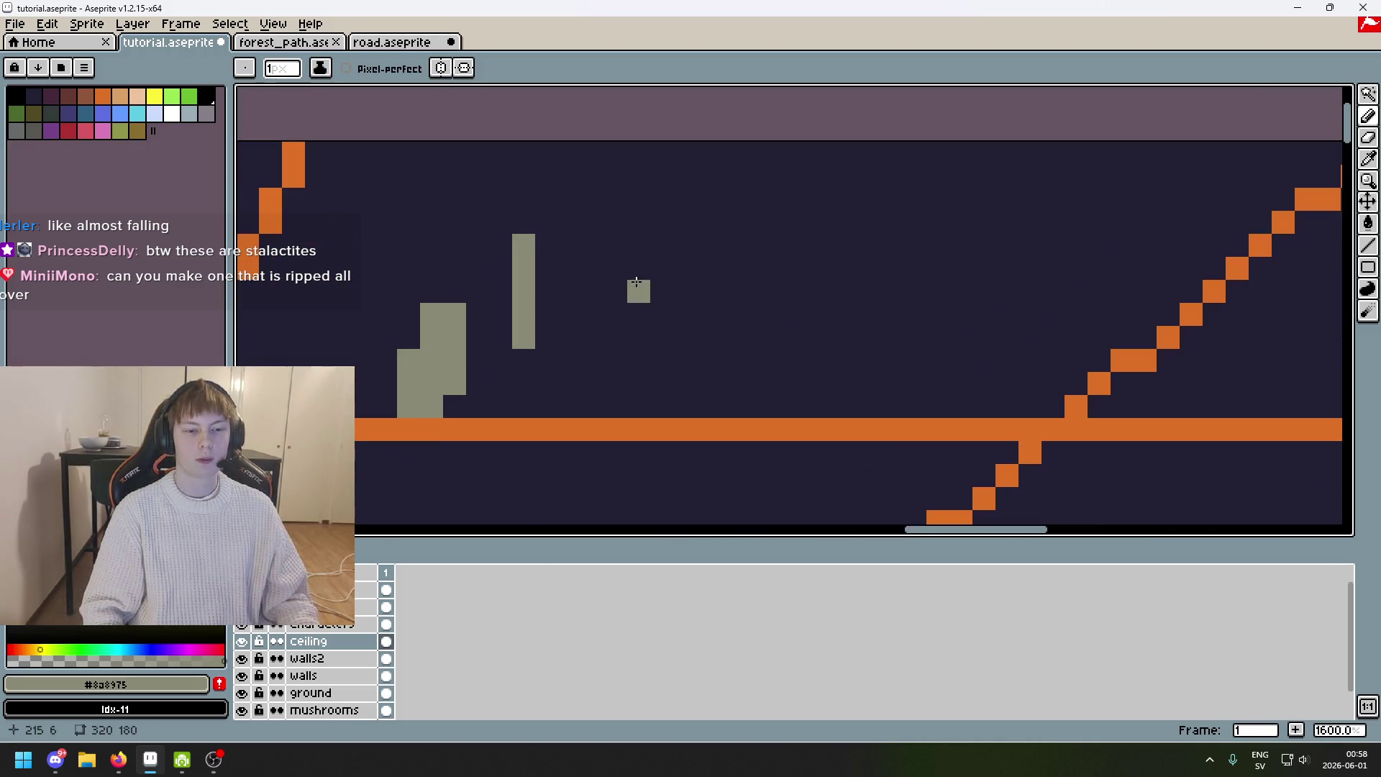
scroll(749, 290, down, 1)
drag(724, 274, 758, 374)
key(ctrl+z)
drag(724, 295, 723, 382)
scroll(764, 379, down, 4)
scroll(763, 379, up, 4)
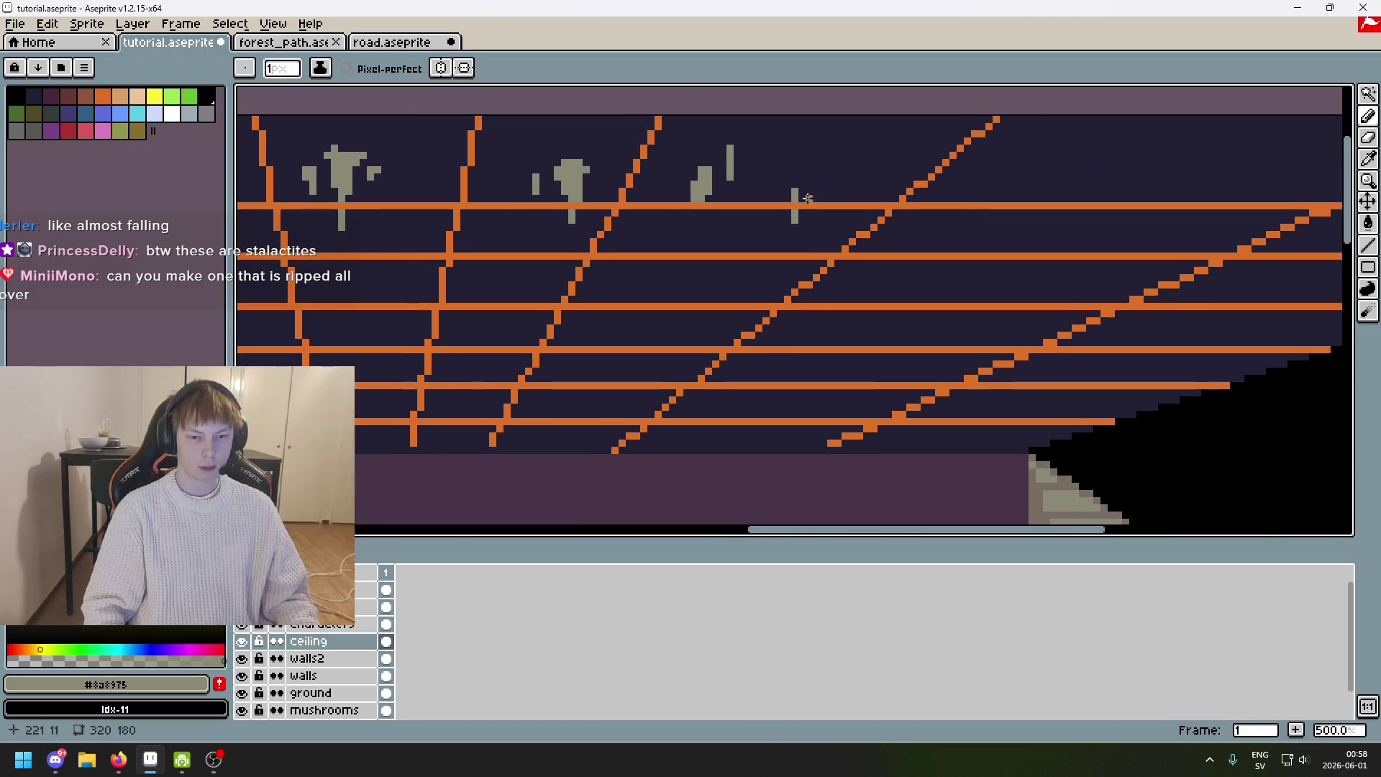
Draw a ragged stalactite past the first grid line, then undo and paint over a stray gray pixel.
mouse_move(814, 179)
mouse_down()
mouse_move(807, 323)
mouse_move(792, 137)
mouse_move(781, 282)
mouse_move(790, 271)
mouse_up()
key(ctrl+z)
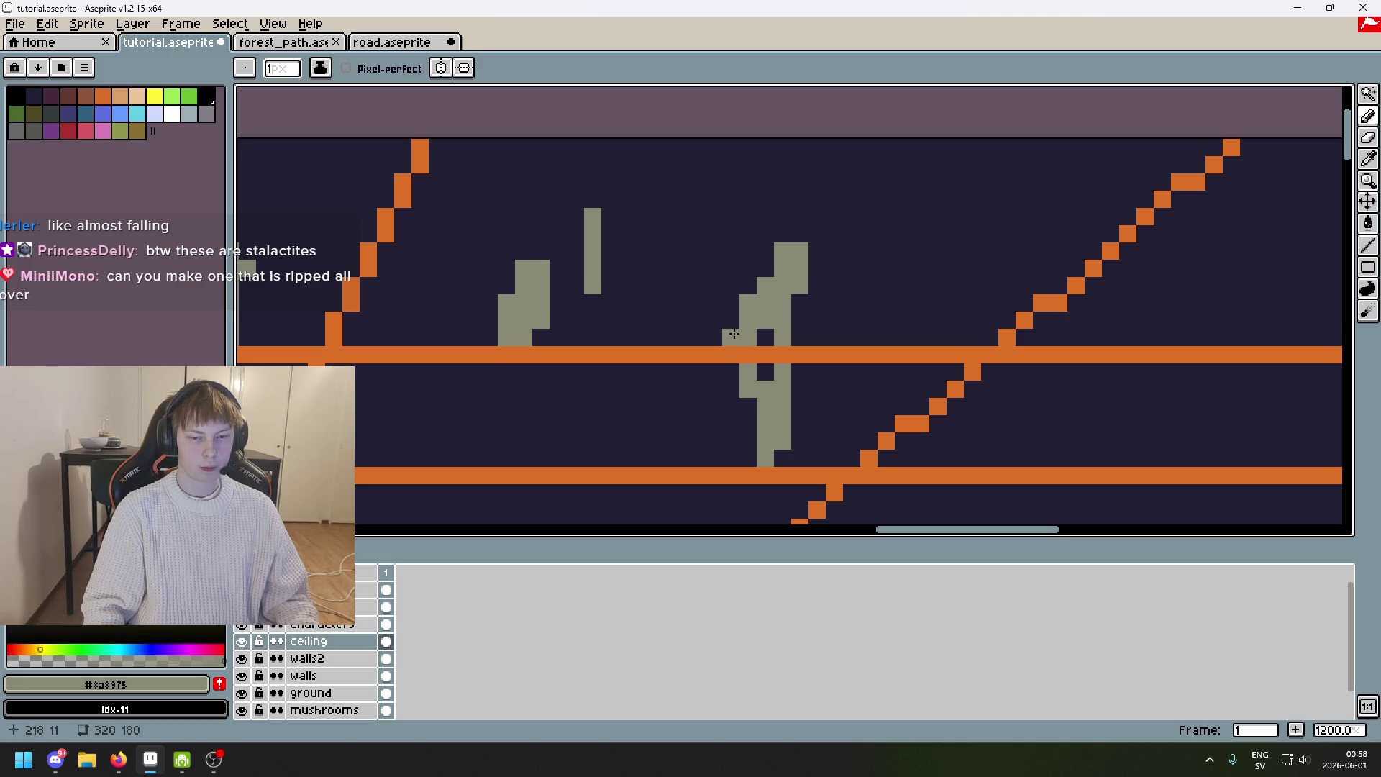
alt+click(718, 319)
click(724, 319)
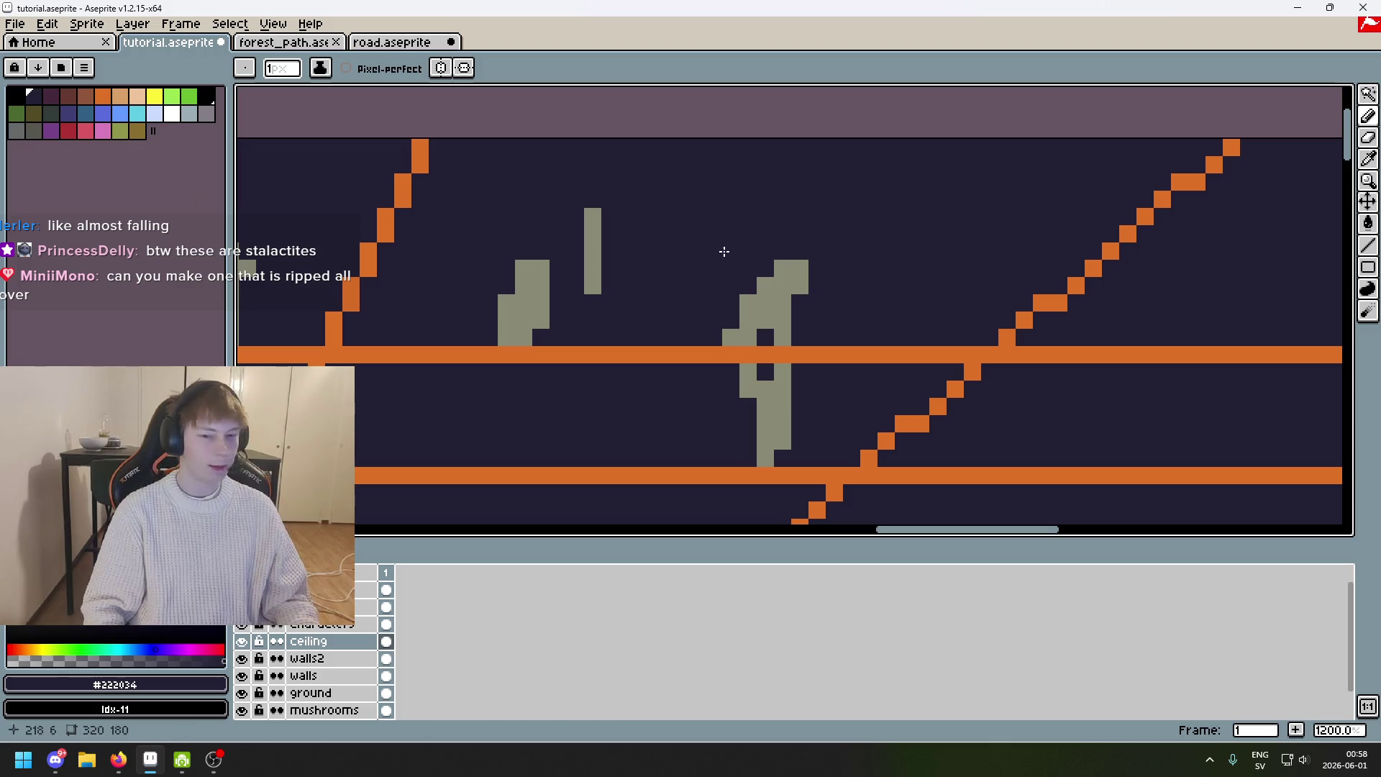
scroll(865, 293, down, 1)
scroll(839, 299, up, 1)
Fill the gaps below the orange line with gray stalactite pixels.
alt+click(794, 299)
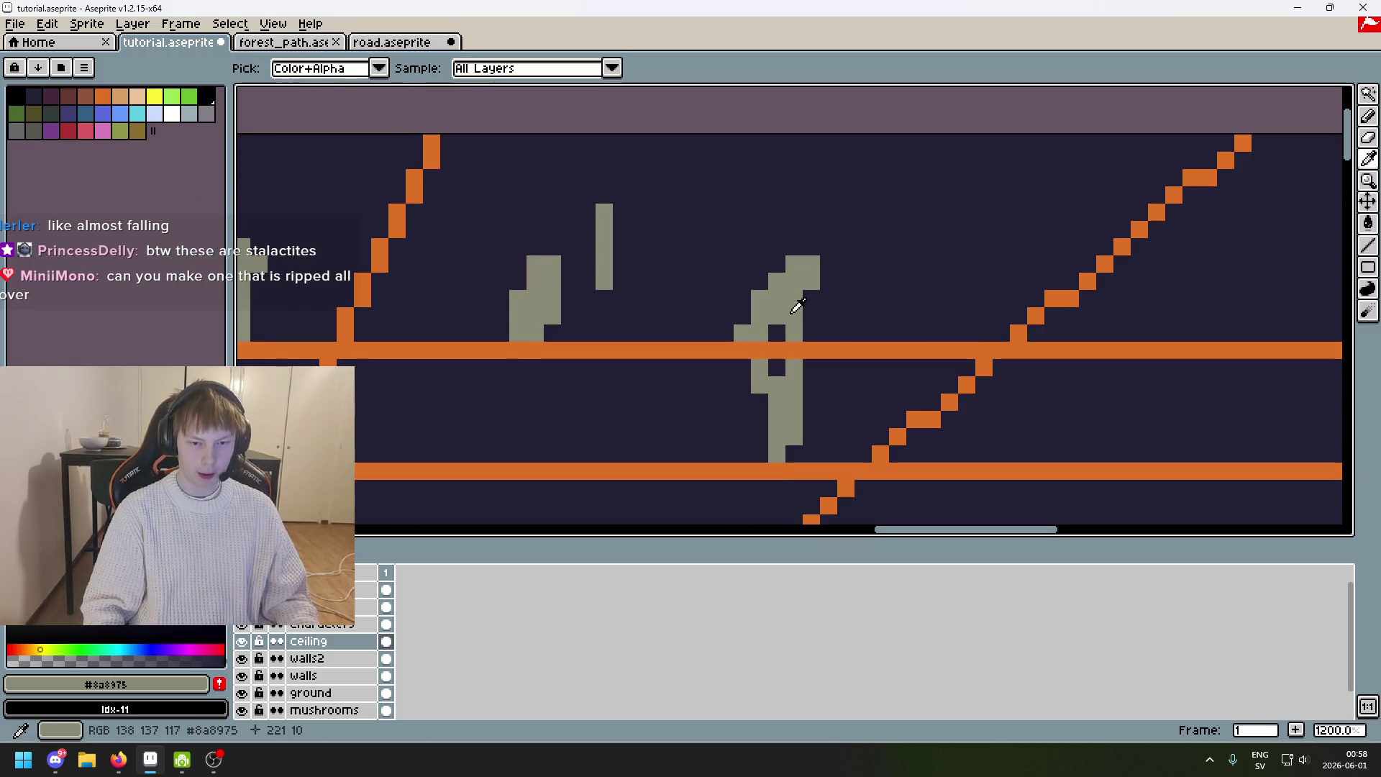
click(777, 367)
scroll(843, 303, down, 5)
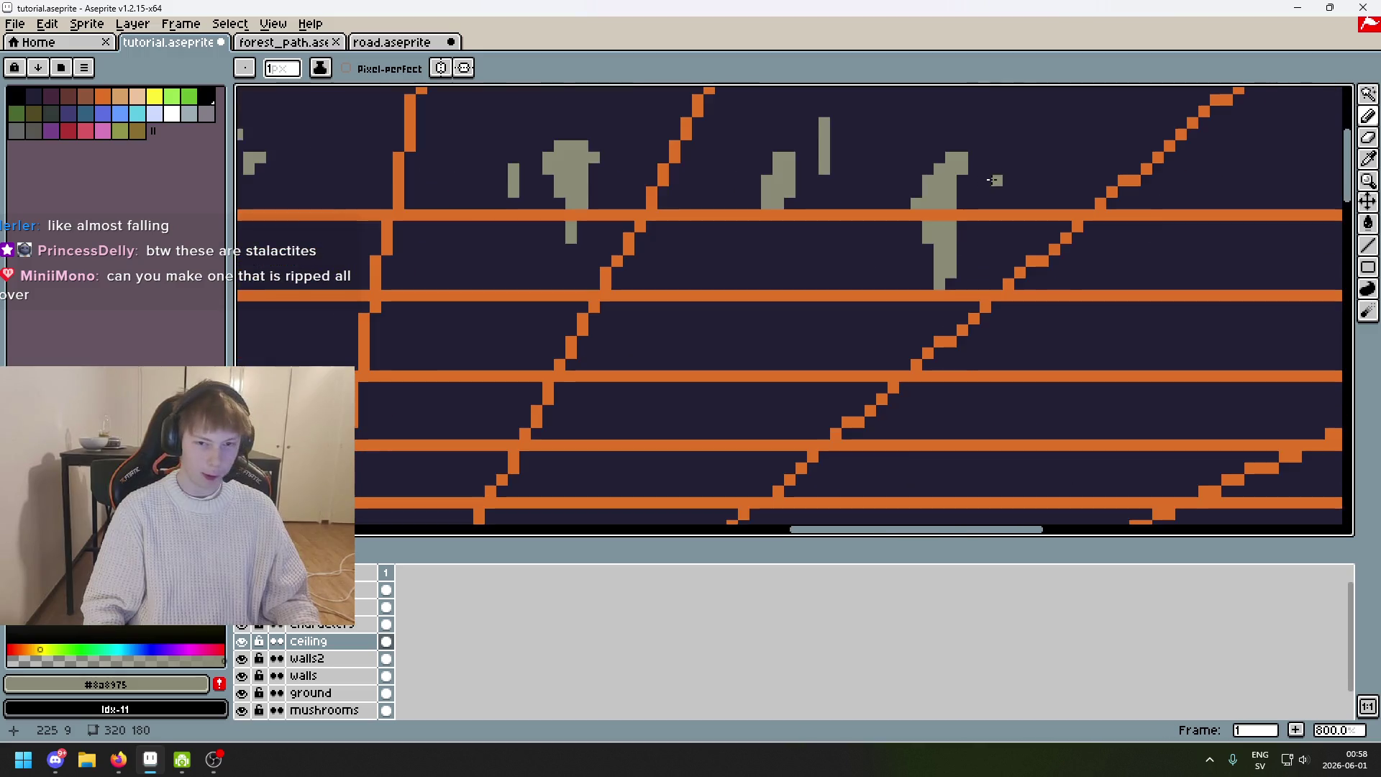
scroll(842, 303, up, 3)
click(840, 331)
click(835, 354)
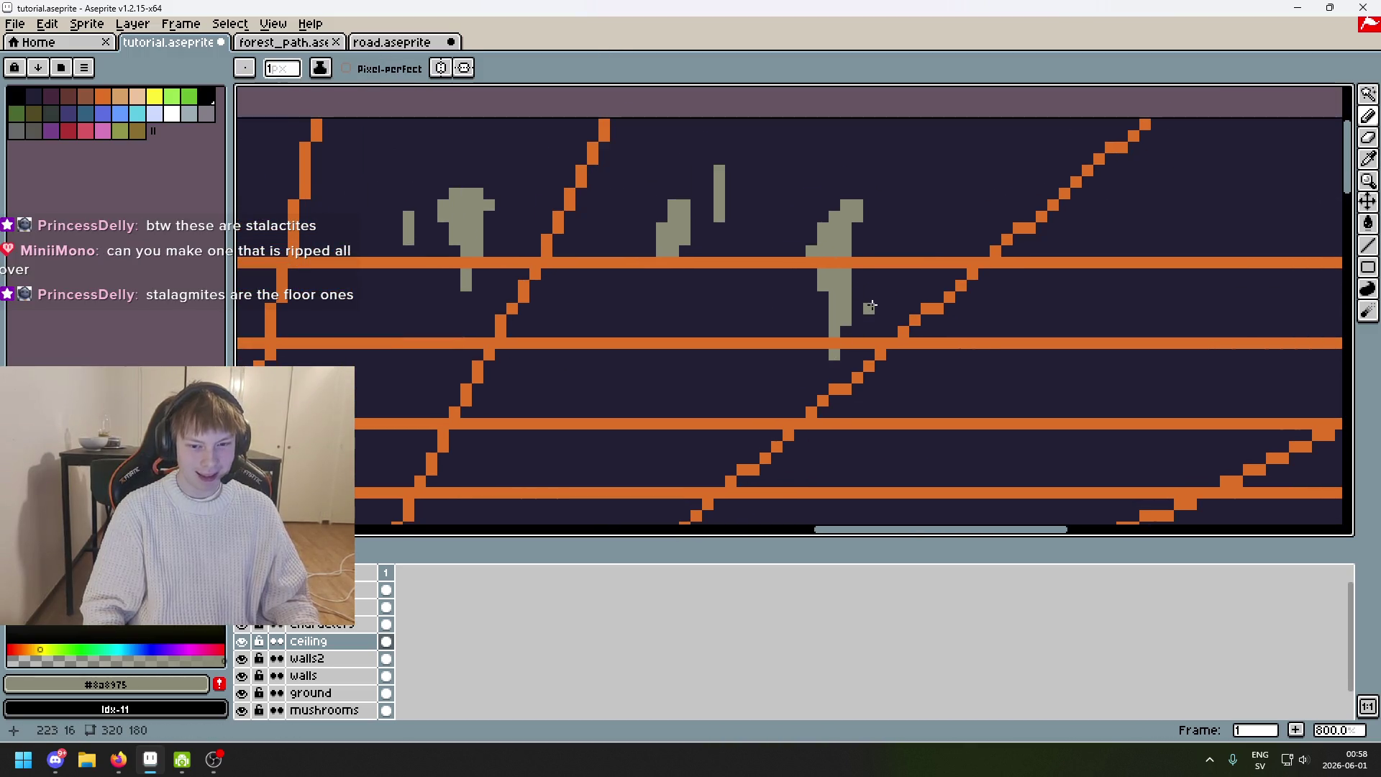
scroll(871, 302, up, 2)
alt+click(840, 299)
click(836, 322)
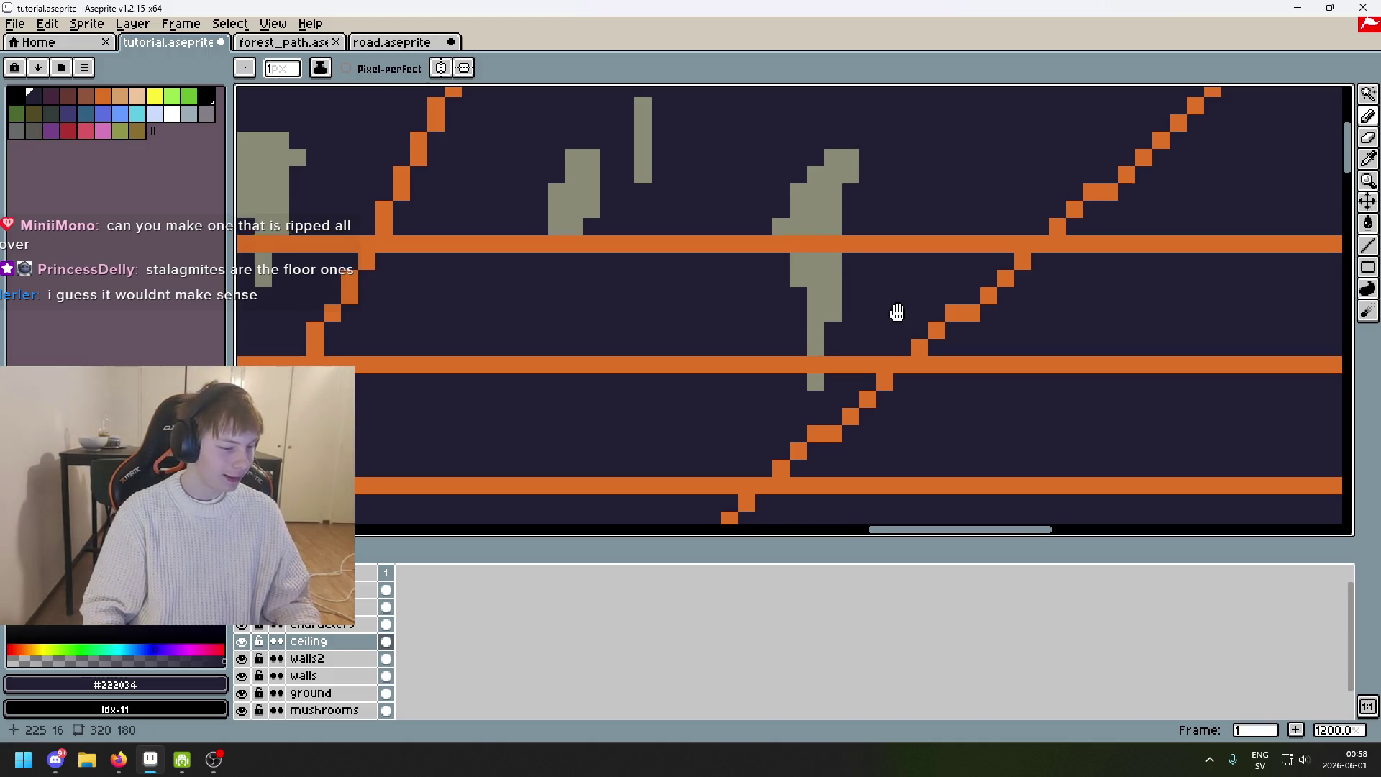
Undo the last pencil stroke on the ragged stalactite and pick the #222034 ceiling colour.
drag(894, 311, 821, 355)
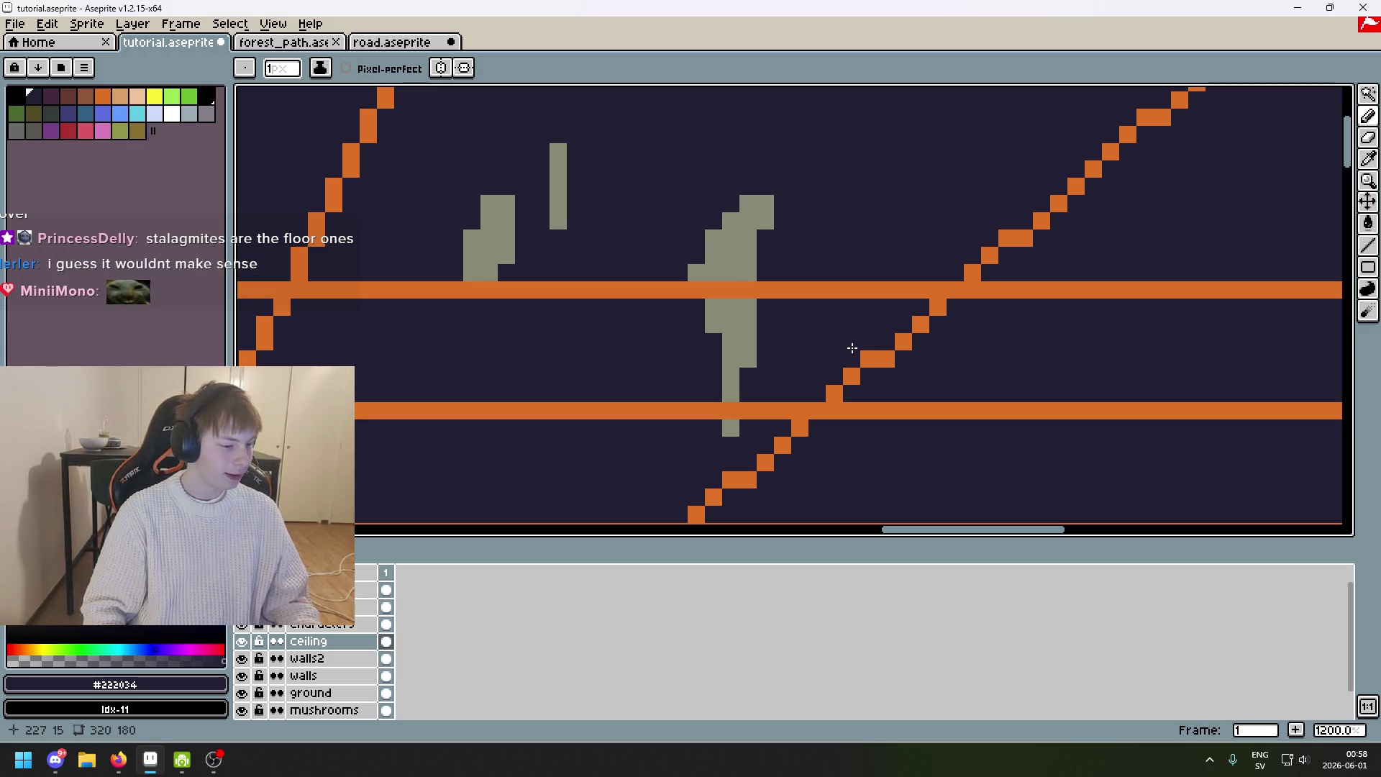
drag(877, 301, 852, 356)
alt+click(712, 296)
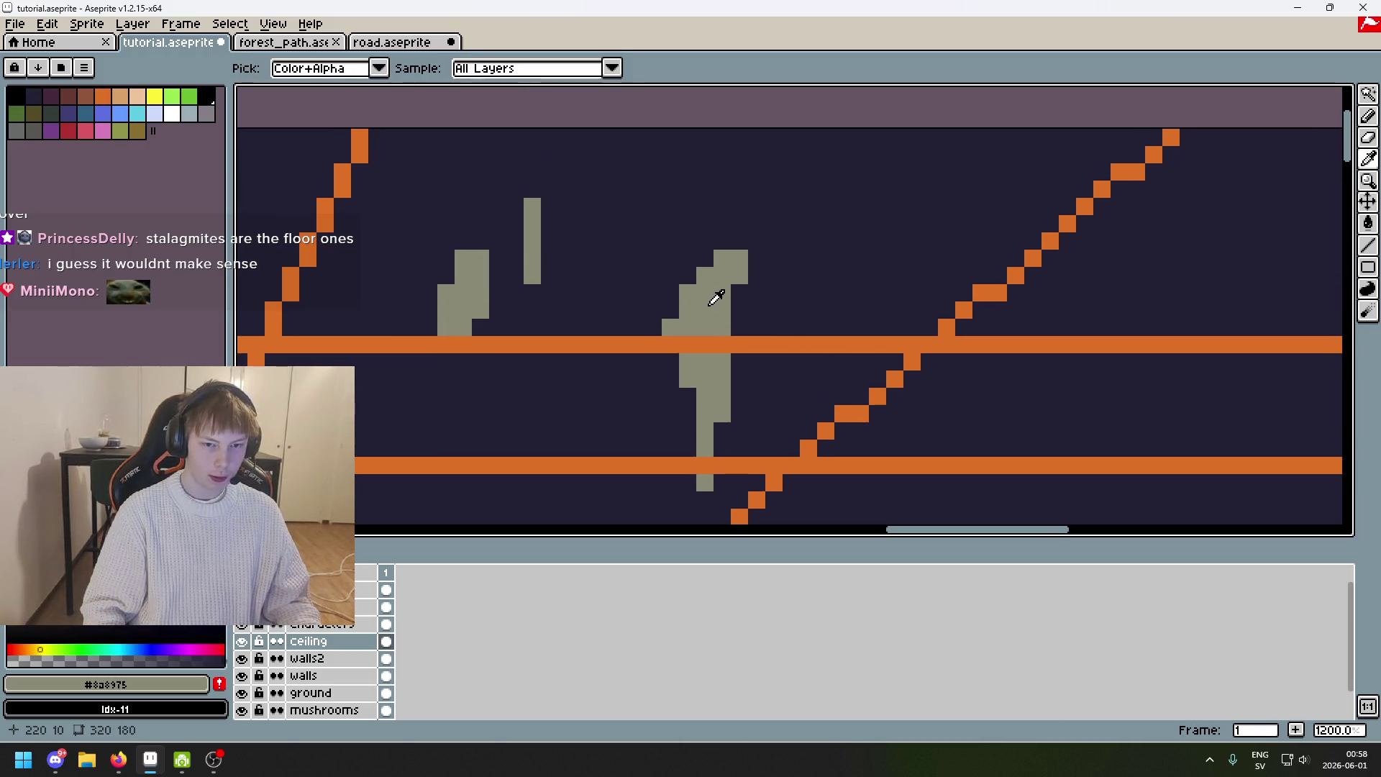
scroll(658, 294, up, 1)
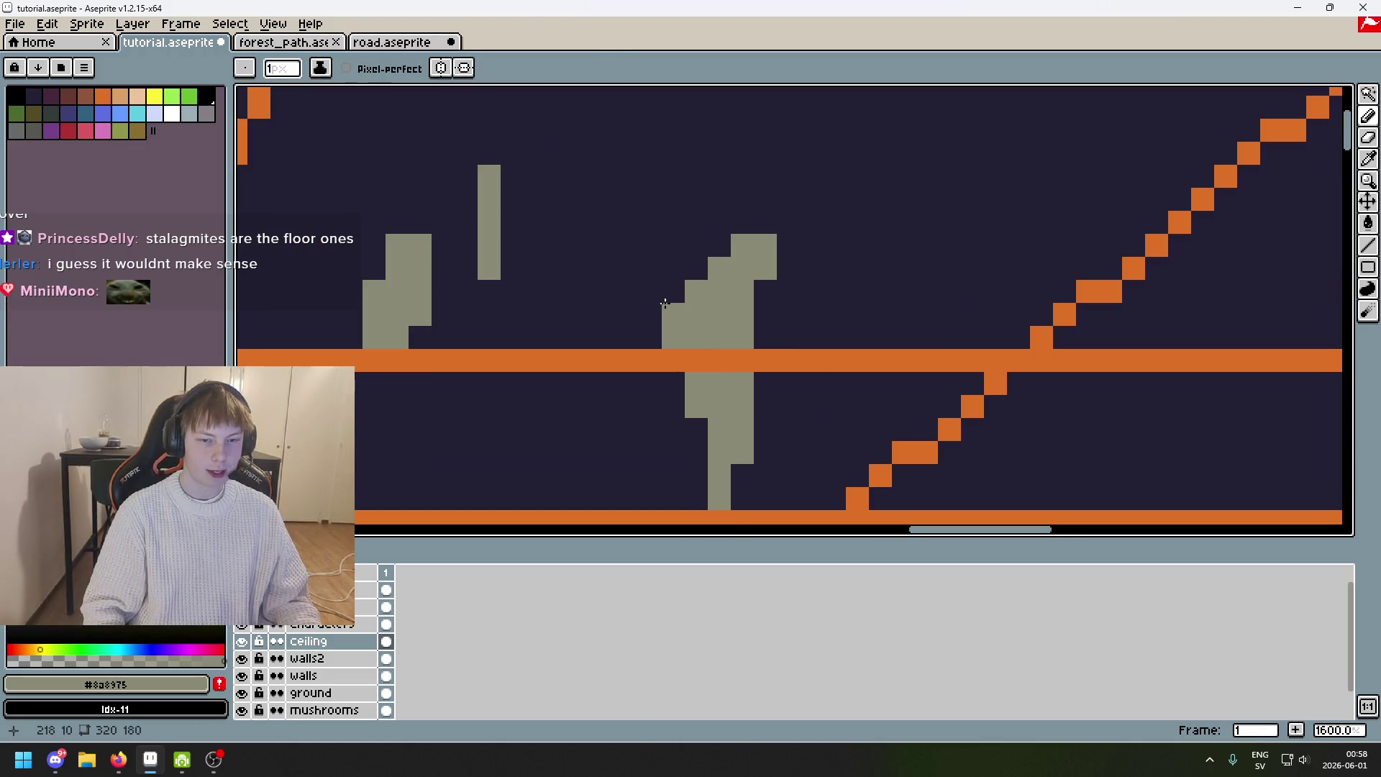
scroll(646, 333, up, 2)
scroll(662, 309, down, 5)
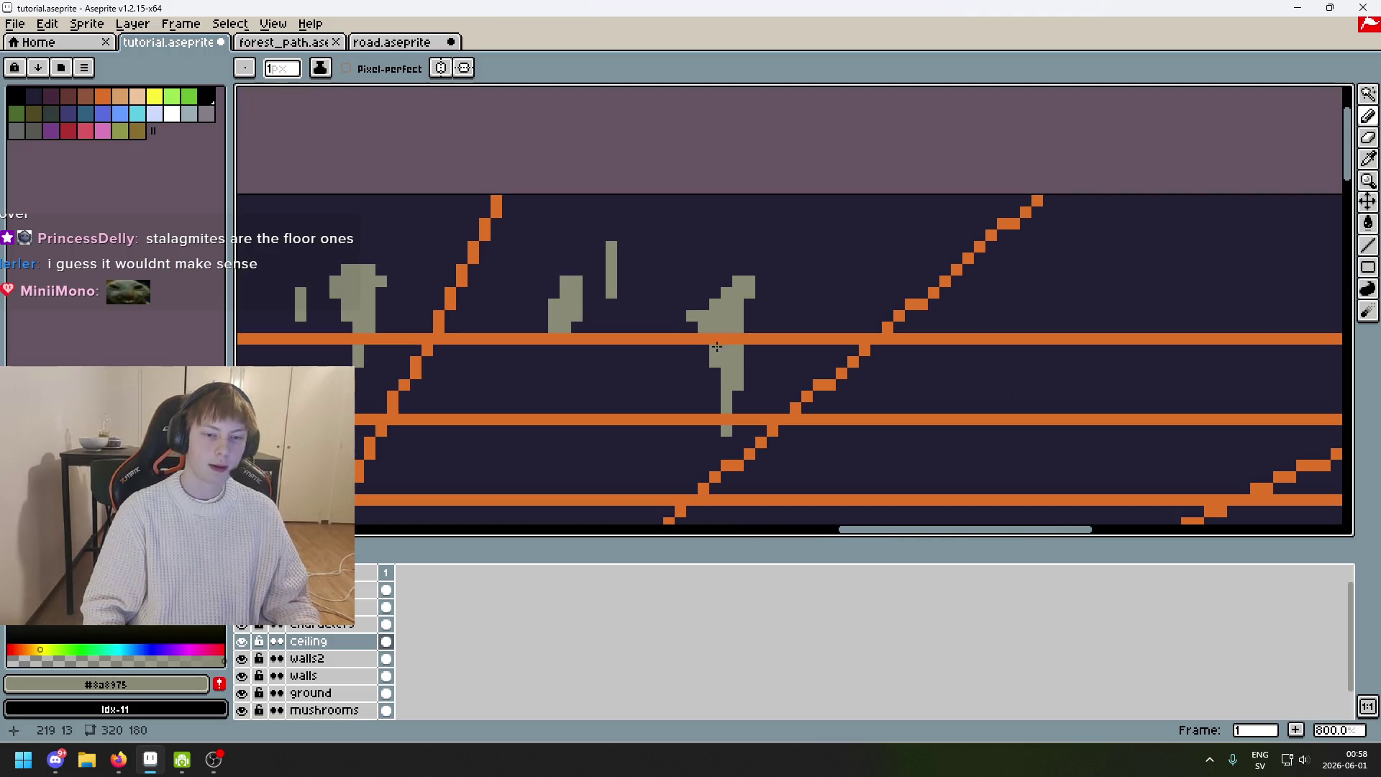
key(ctrl+z)
scroll(710, 322, up, 6)
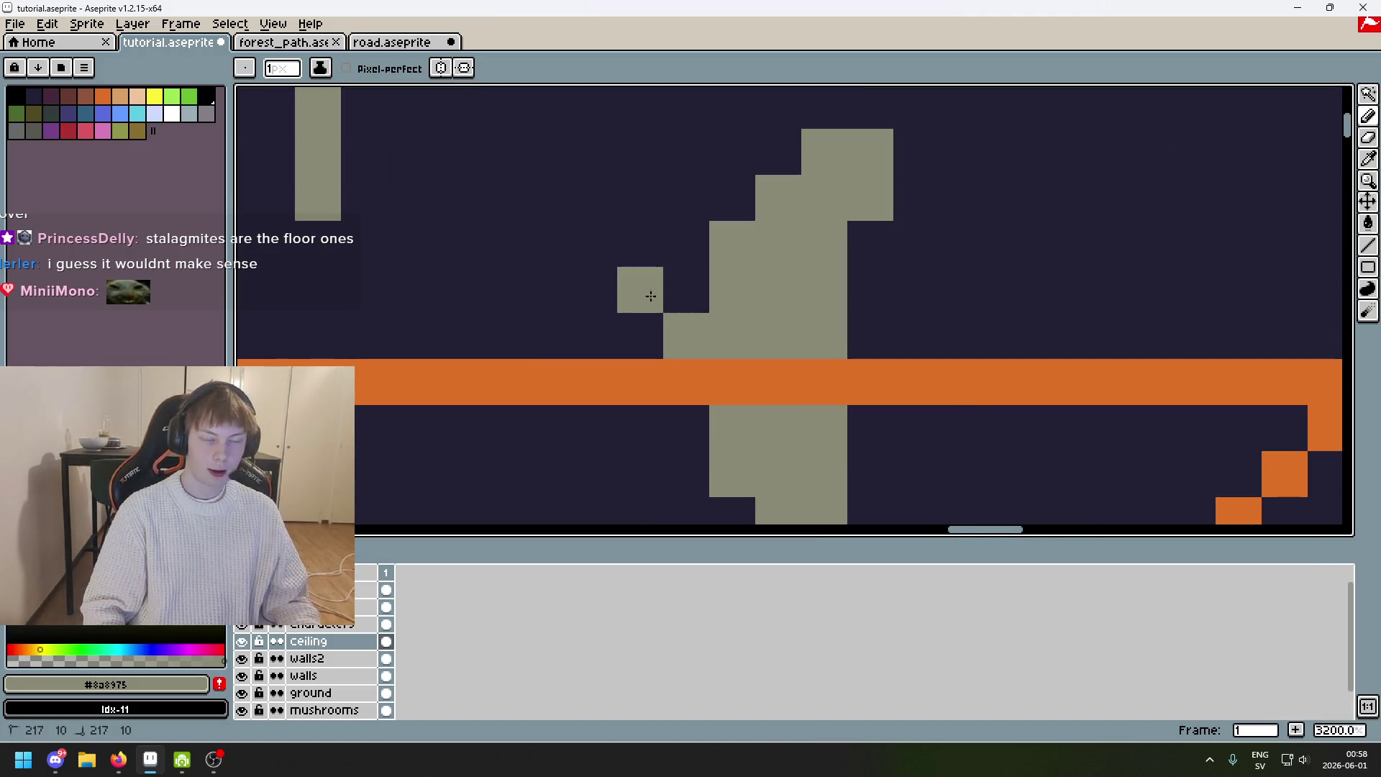
scroll(702, 321, down, 3)
scroll(791, 238, up, 1)
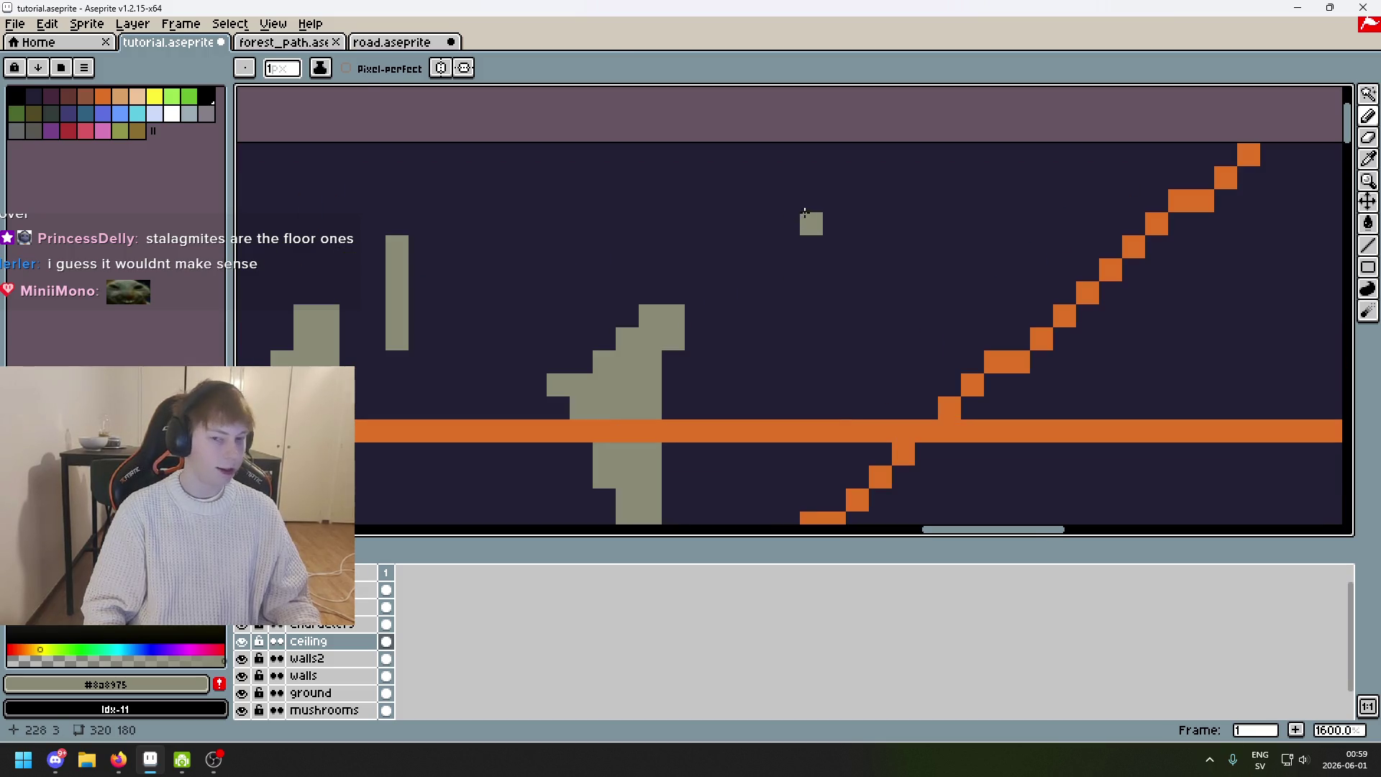
alt+click(805, 223)
Move along to the right part of the ceiling and sample the gray and dark colours.
drag(654, 308, 1073, 216)
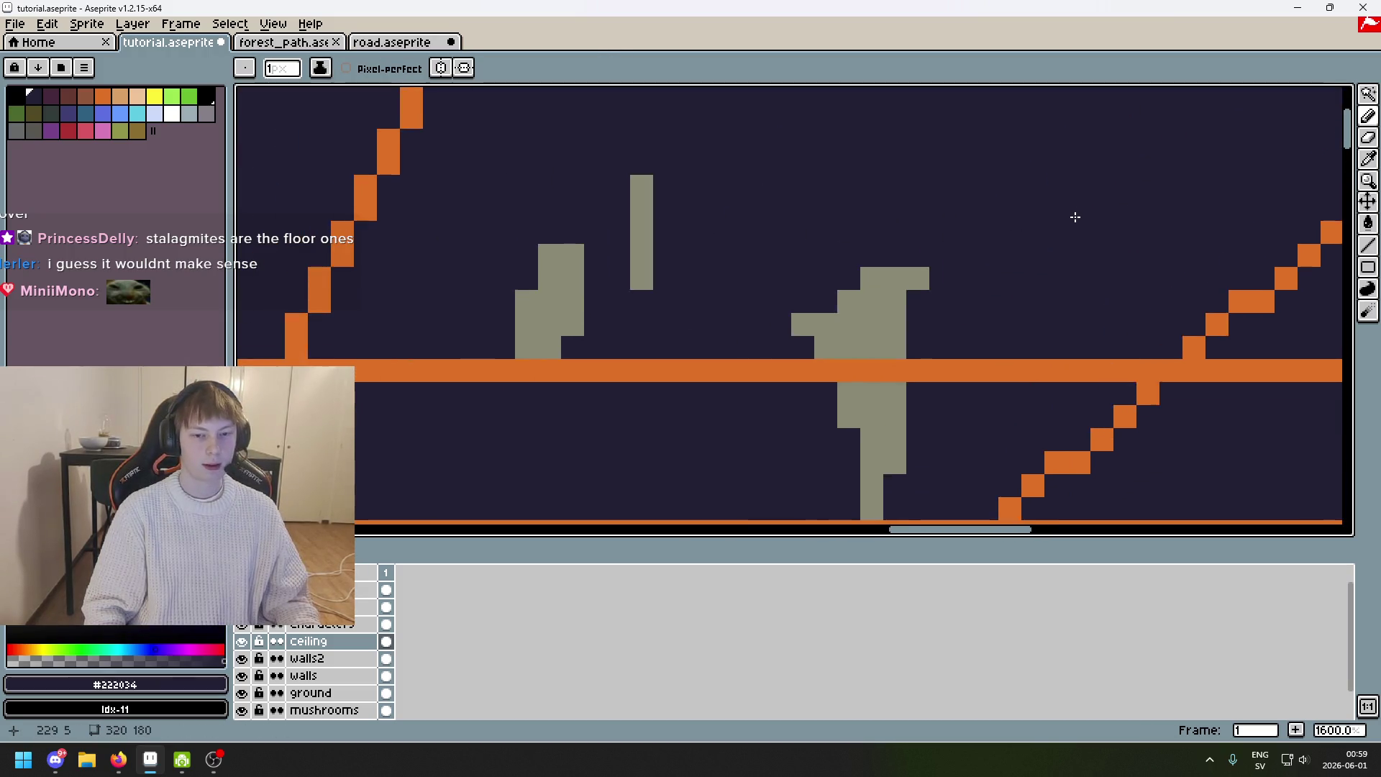
scroll(1072, 216, down, 1)
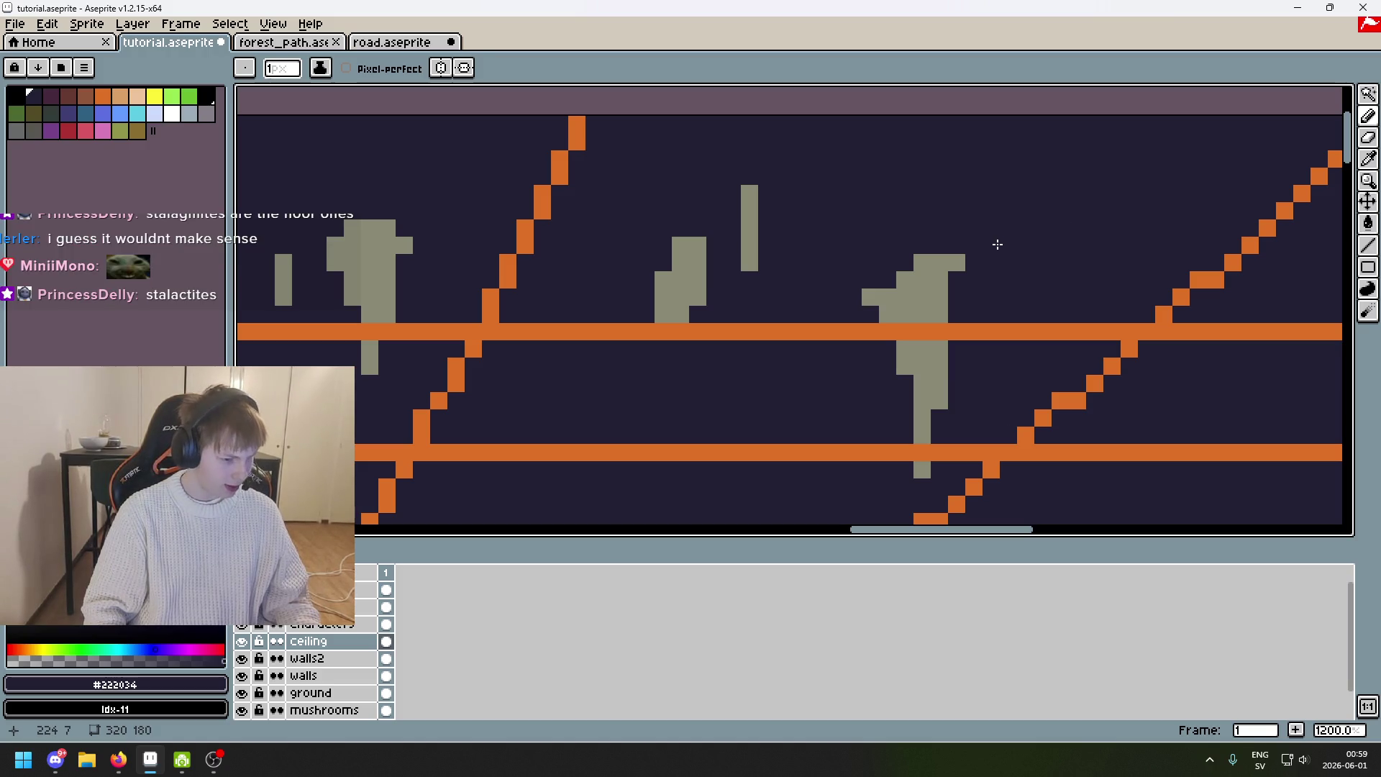
drag(996, 238, 779, 246)
alt+click(723, 305)
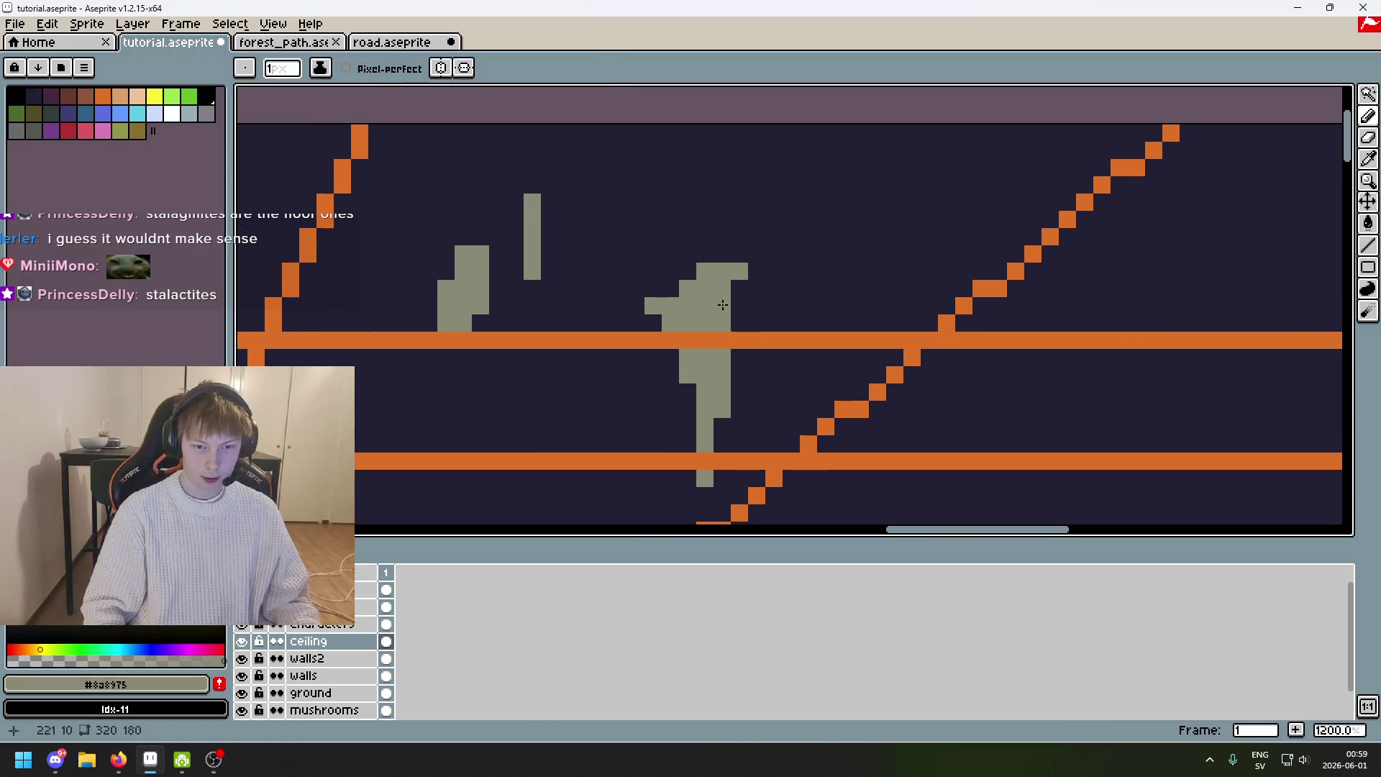
alt+click(645, 283)
Clear a stray gray pixel and start a new small gray stalactite beside the long one.
click(653, 306)
key(b)
alt+click(695, 301)
mouse_move(808, 272)
mouse_down()
mouse_move(691, 295)
mouse_move(678, 273)
mouse_move(669, 338)
mouse_move(671, 258)
mouse_move(733, 255)
mouse_up()
click(759, 260)
scroll(779, 223, down, 4)
scroll(741, 209, up, 5)
Undo the overextended stroke and trim the block's right column and side pixel.
key(ctrl+z)
alt+click(755, 299)
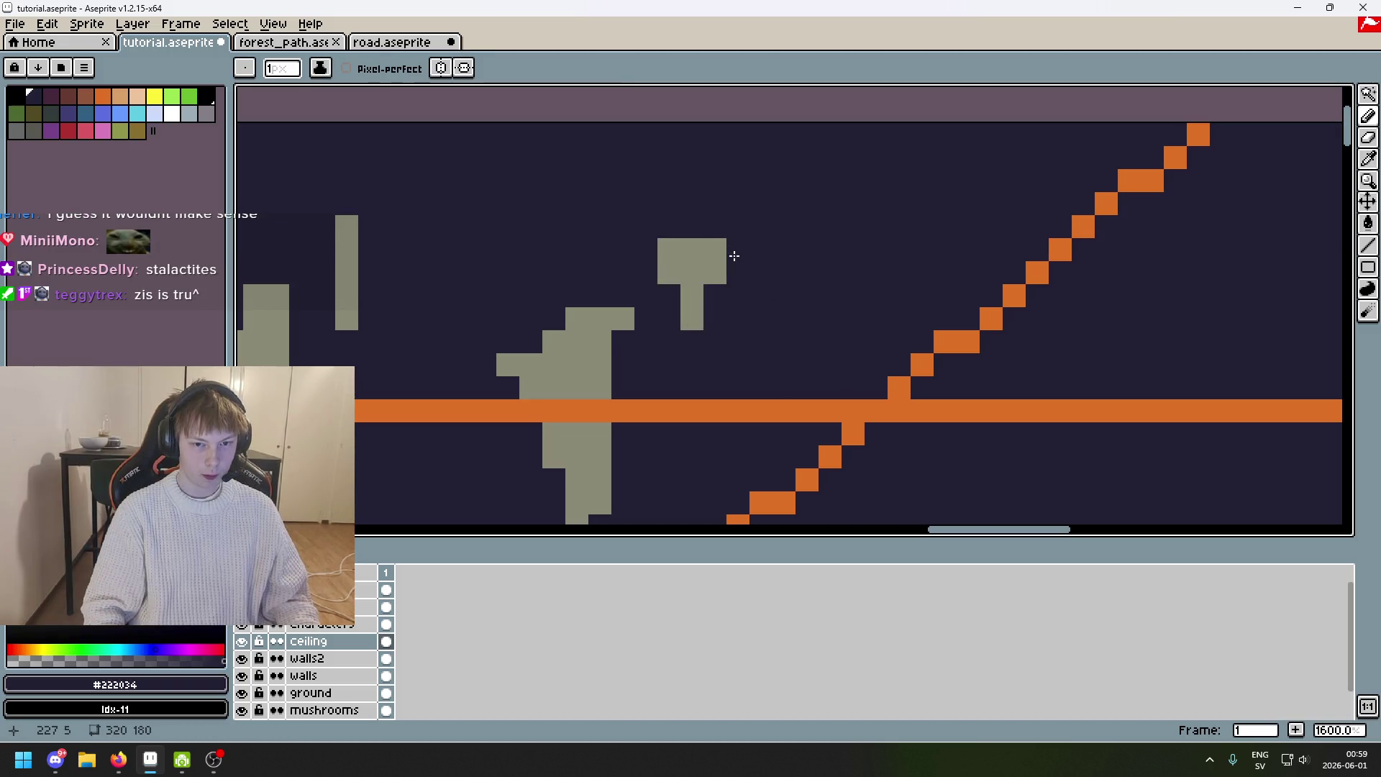
click(738, 249)
scroll(741, 248, down, 7)
scroll(784, 223, up, 5)
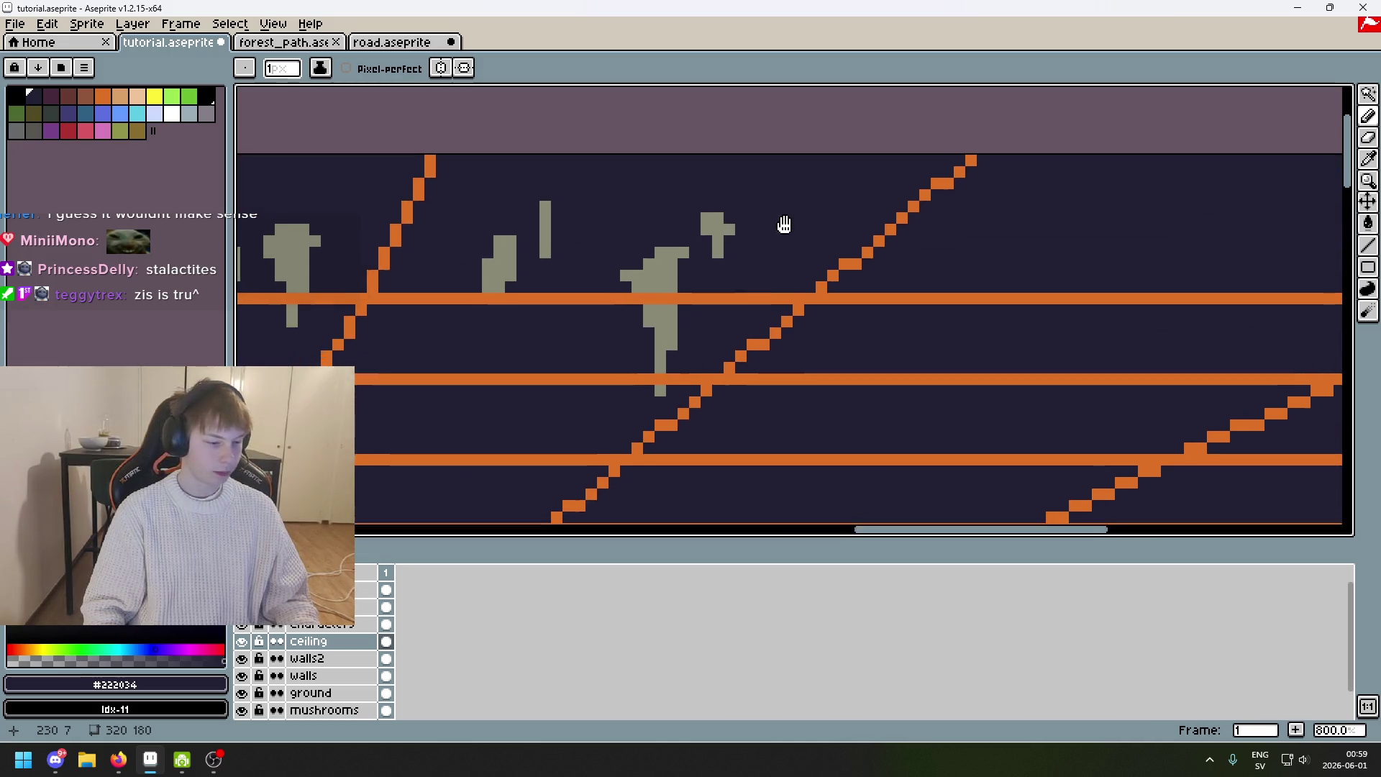
scroll(790, 201, up, 2)
Draw a gray stalactite stroke further along the ceiling.
alt+click(789, 326)
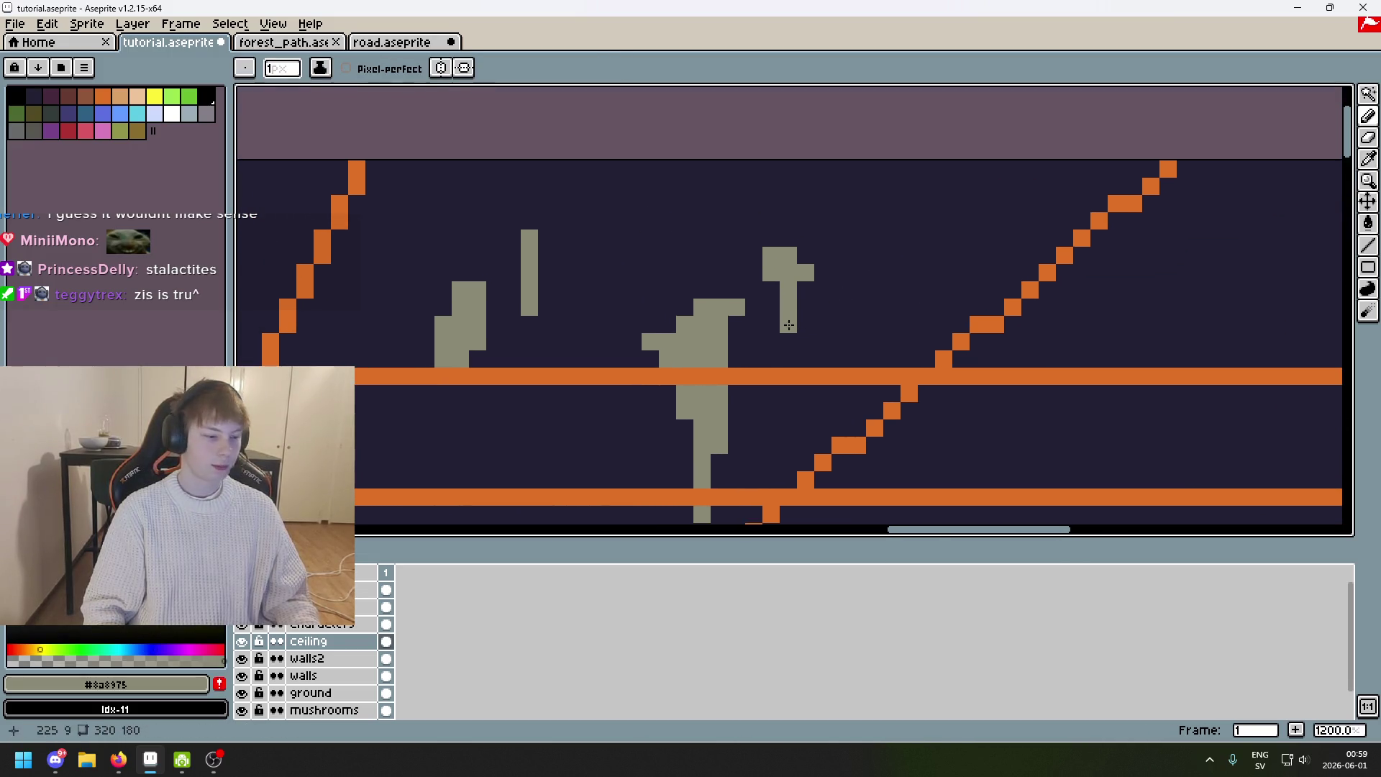
scroll(789, 333, down, 5)
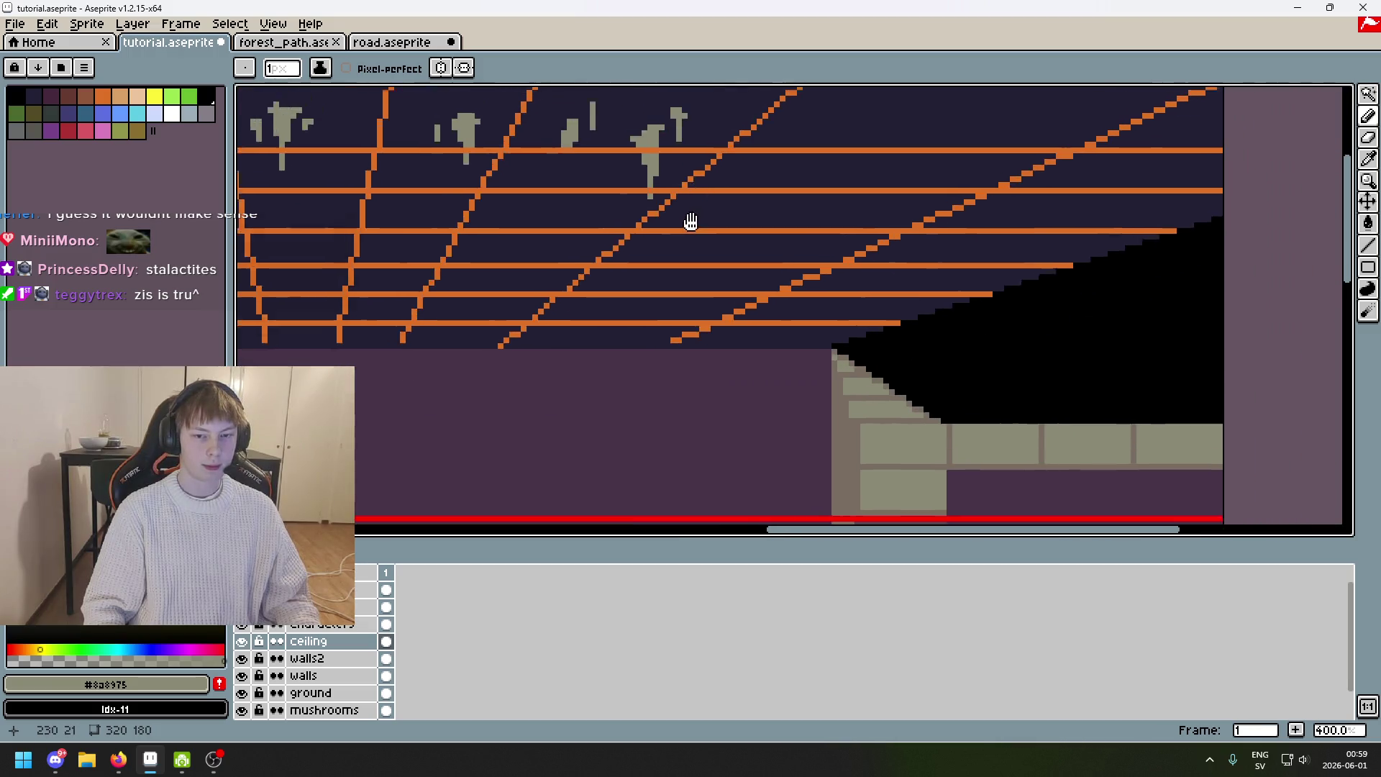
scroll(752, 201, up, 1)
scroll(753, 202, up, 2)
scroll(657, 321, right, 3)
drag(597, 210, 610, 291)
Redraw the tall gray stalactite column and widen its head to the right.
key(ctrl+z)
drag(617, 209, 606, 203)
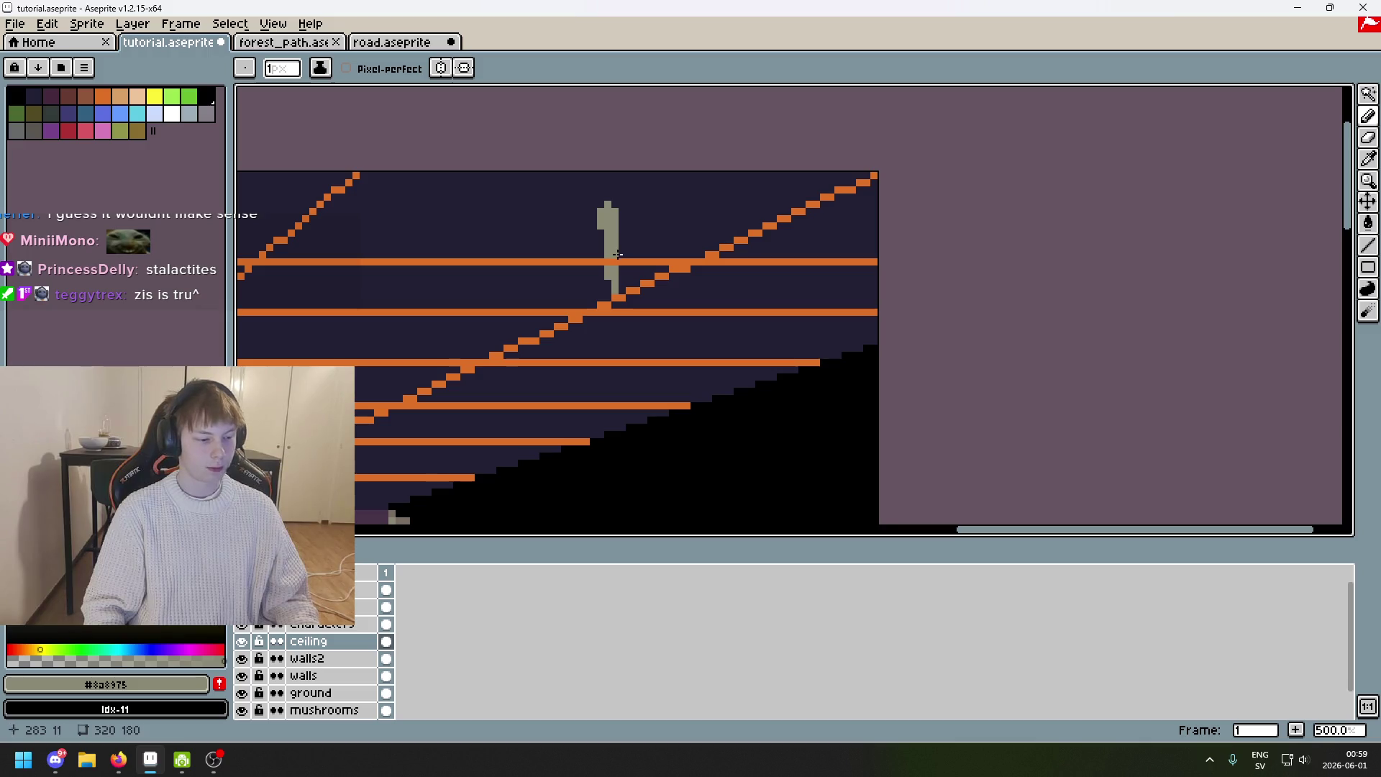
scroll(617, 253, down, 1)
scroll(990, 349, up, 3)
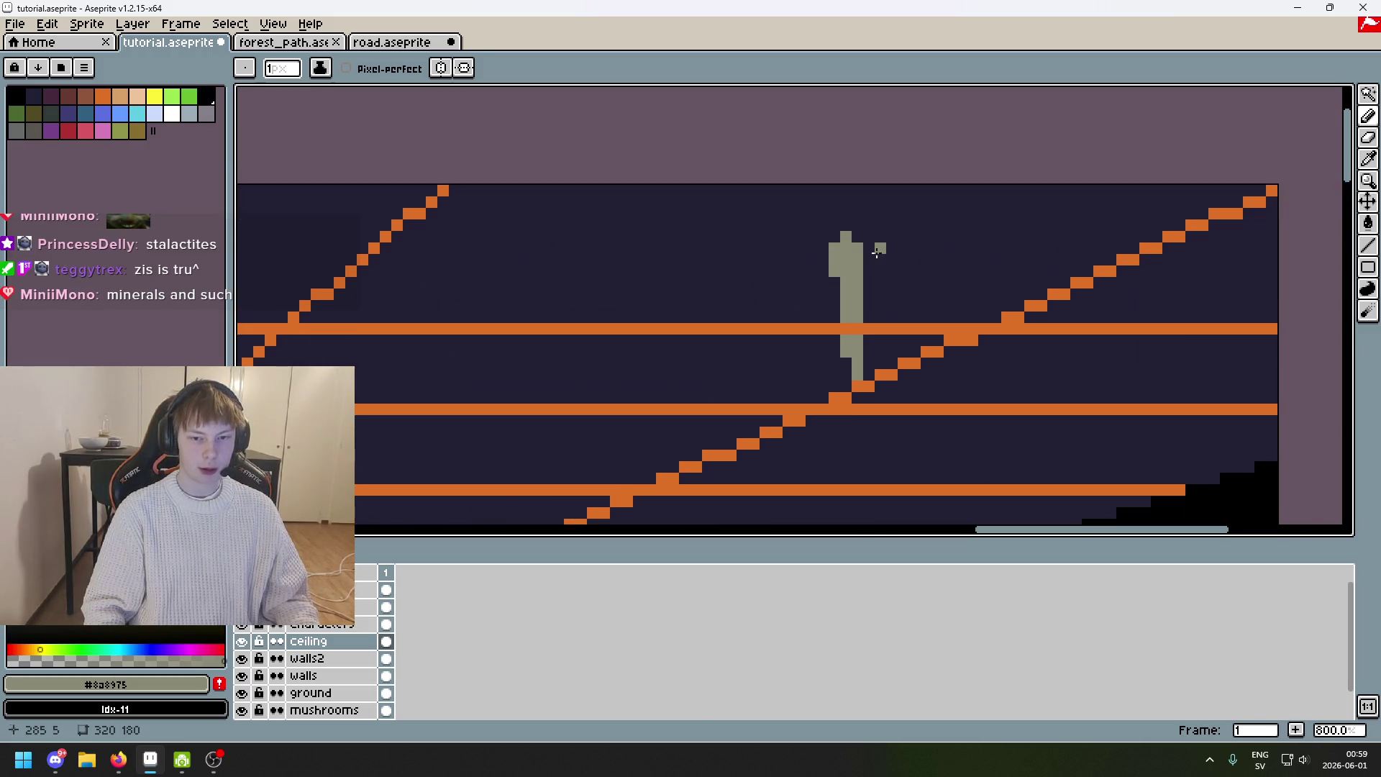
click(857, 240)
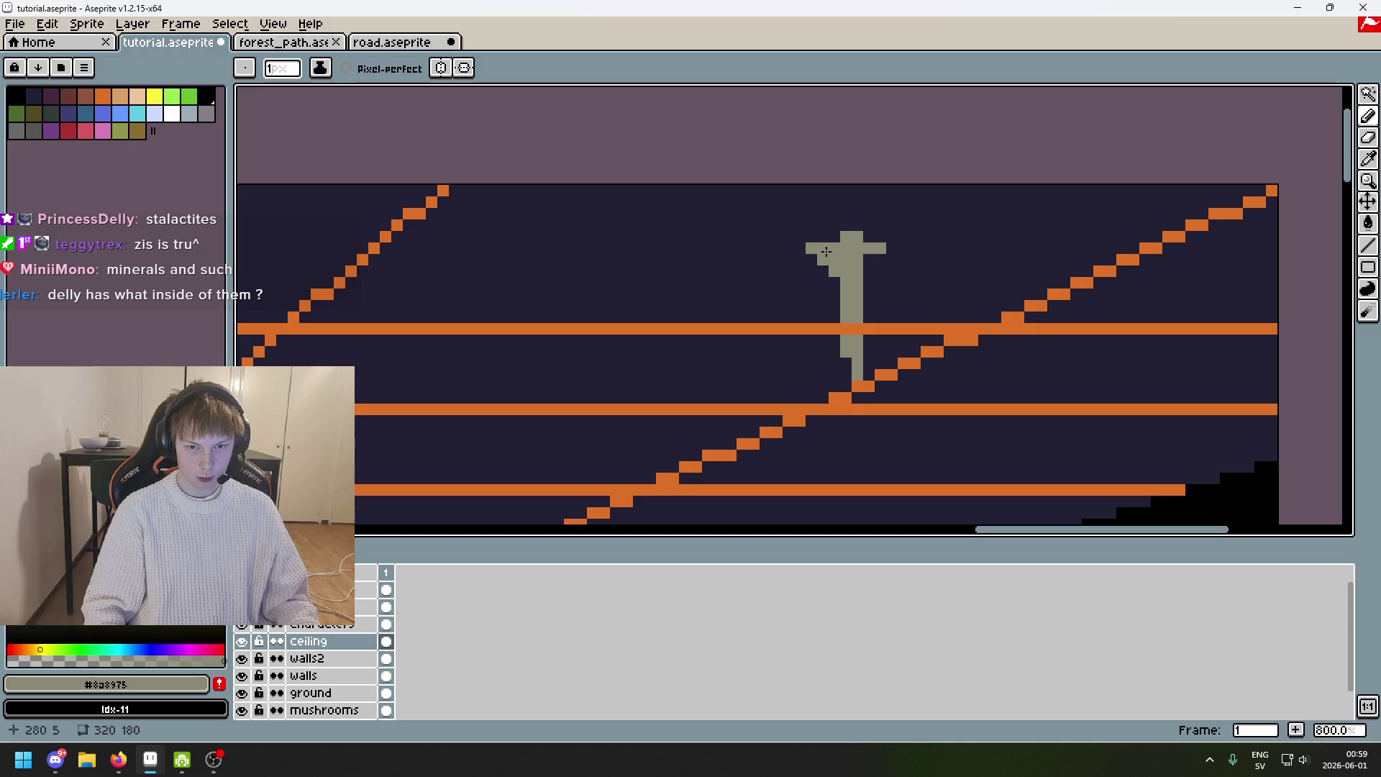
Trim two gray pixels off the stalactite's arm using the dark ceiling colour.
alt+click(802, 229)
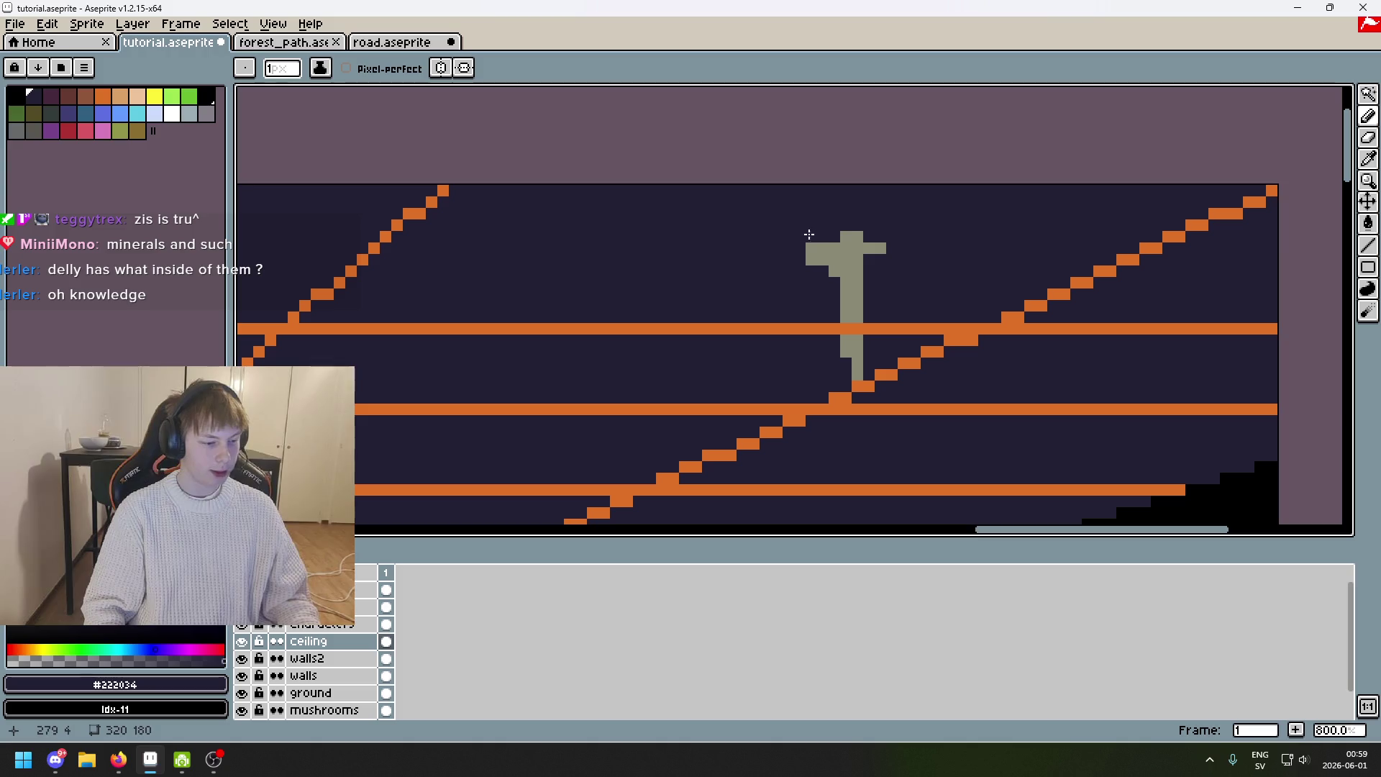
scroll(833, 222, up, 3)
drag(806, 266, 783, 271)
alt+click(875, 288)
drag(875, 270, 907, 254)
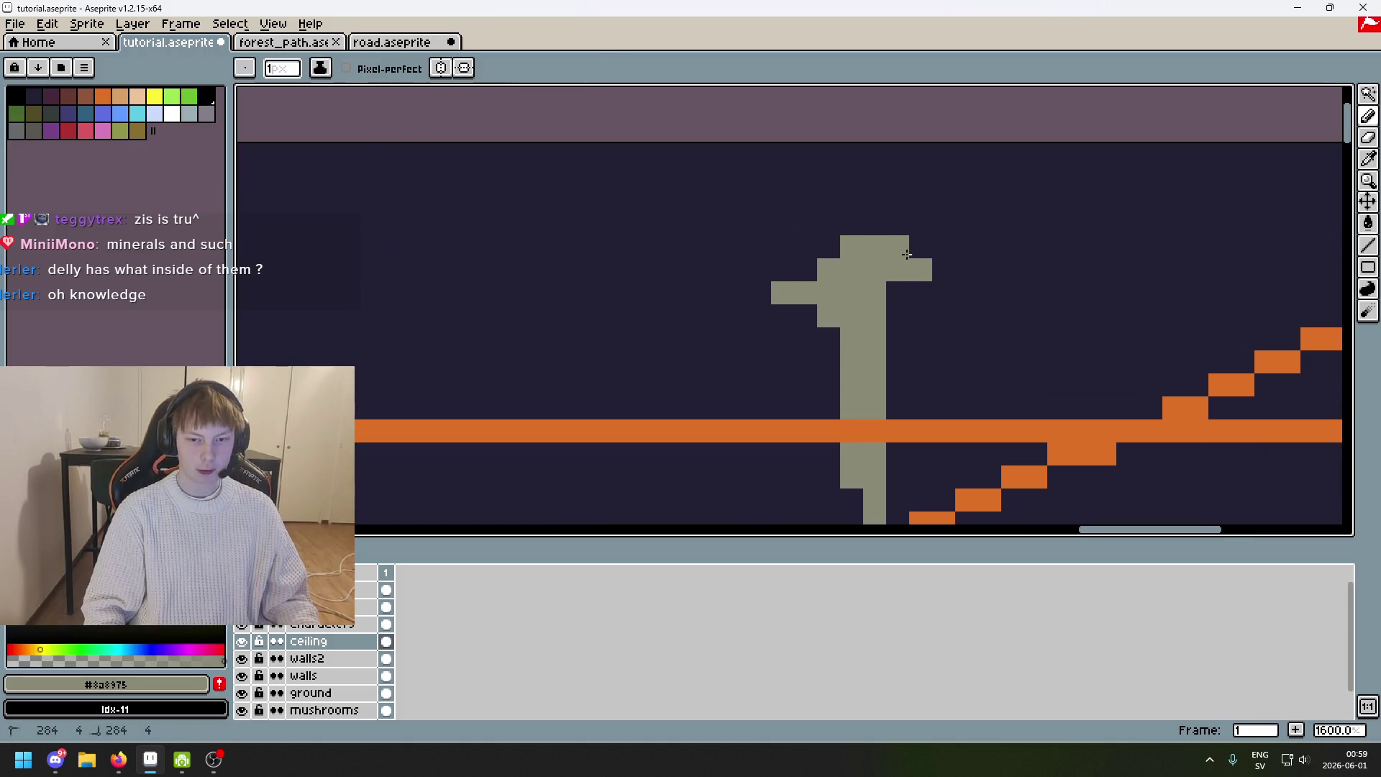
key(ctrl+z)
Bring the ceiling's right side into view and retry gray pixels on the stalactite's left arm.
scroll(915, 238, down, 3)
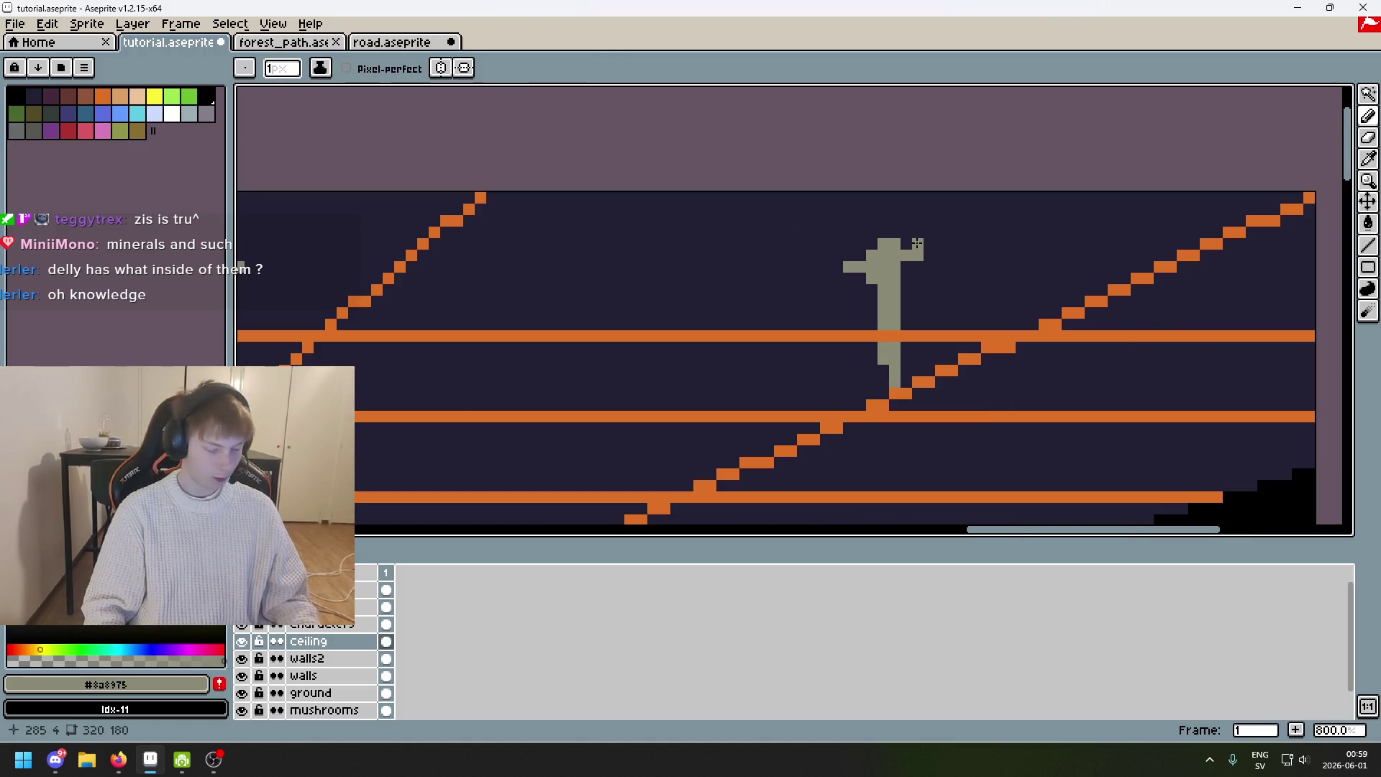
scroll(917, 246, up, 3)
drag(851, 325, 759, 349)
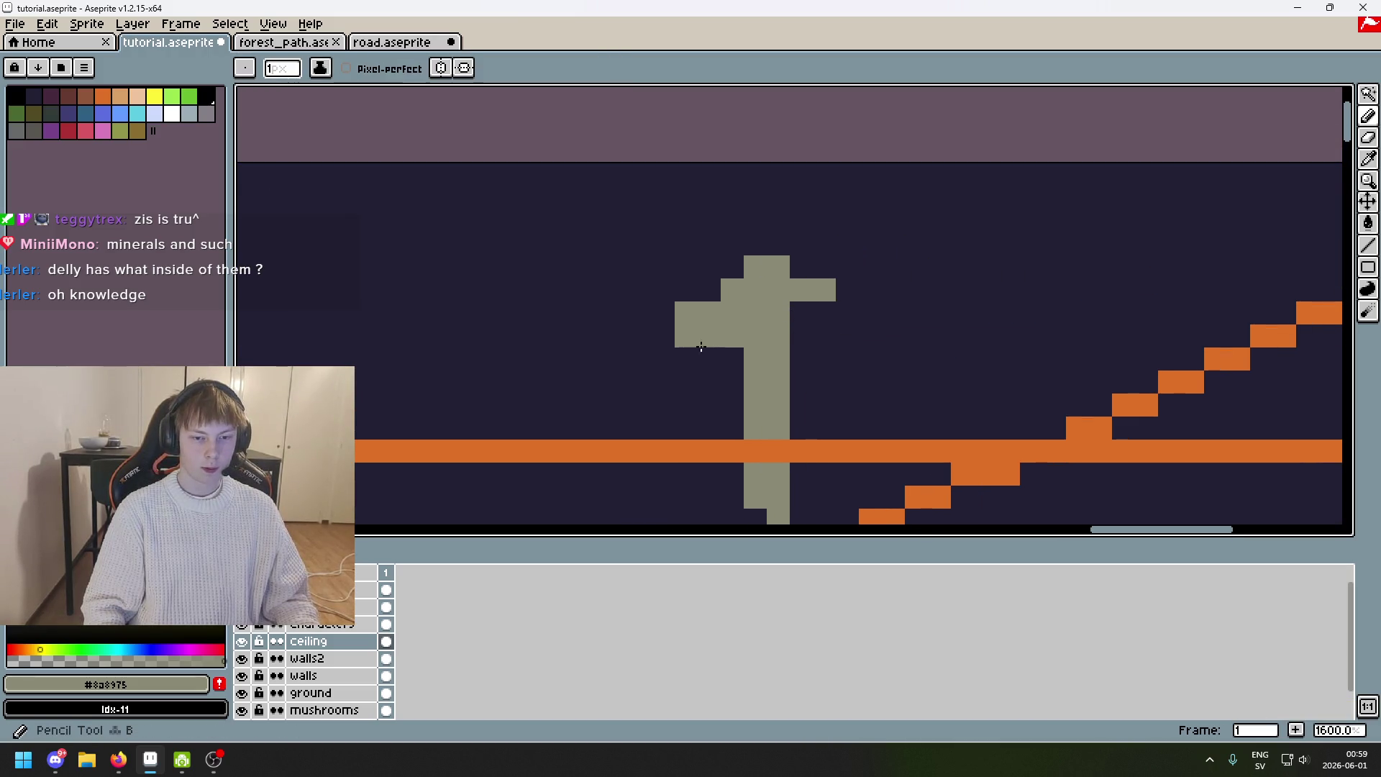
key(ctrl+z)
scroll(755, 344, down, 5)
scroll(749, 340, up, 4)
scroll(749, 339, up, 1)
mouse_move(592, 328)
mouse_down()
mouse_move(640, 329)
mouse_move(638, 398)
mouse_up()
key(ctrl+z)
Fill in the left side of the stalactite body in gray.
scroll(690, 375, down, 1)
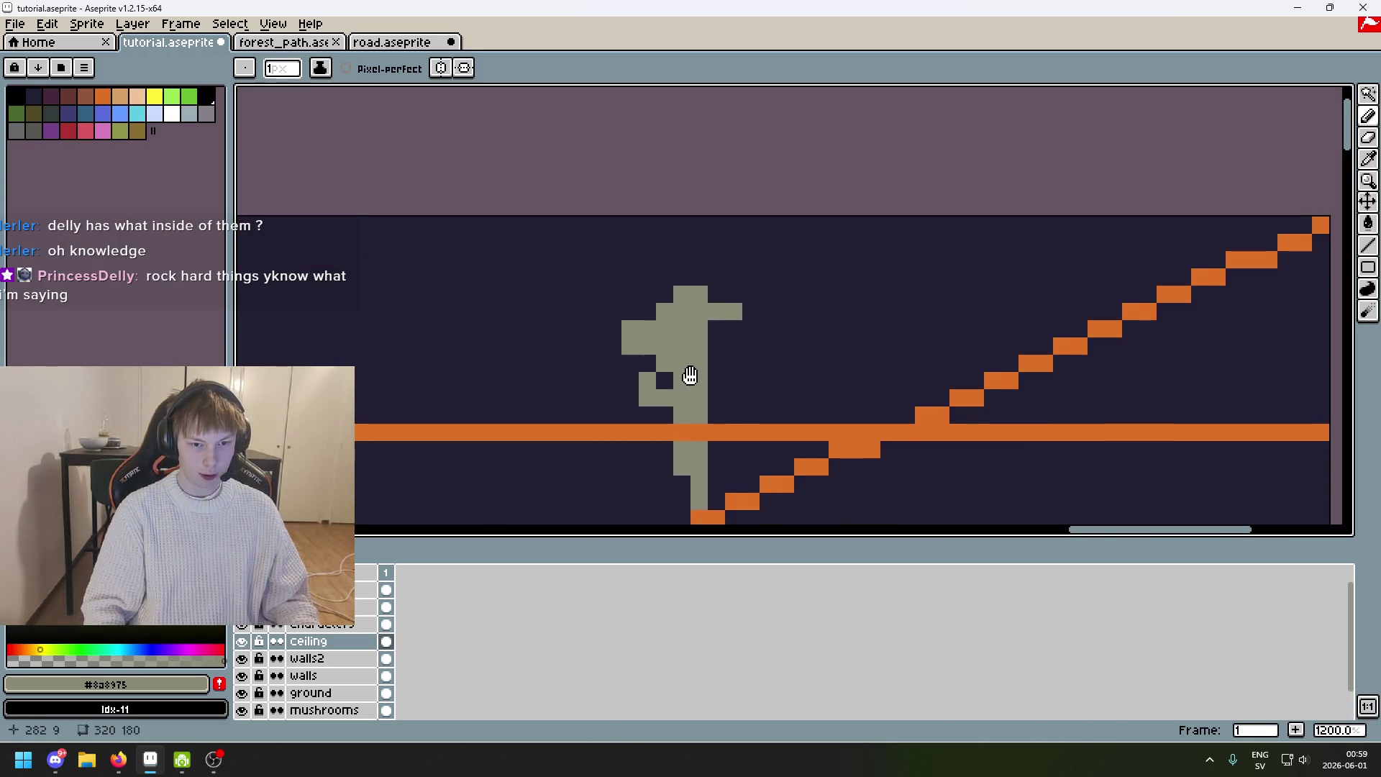
scroll(690, 374, up, 1)
mouse_move(682, 275)
mouse_down()
mouse_move(695, 237)
mouse_move(777, 302)
mouse_up()
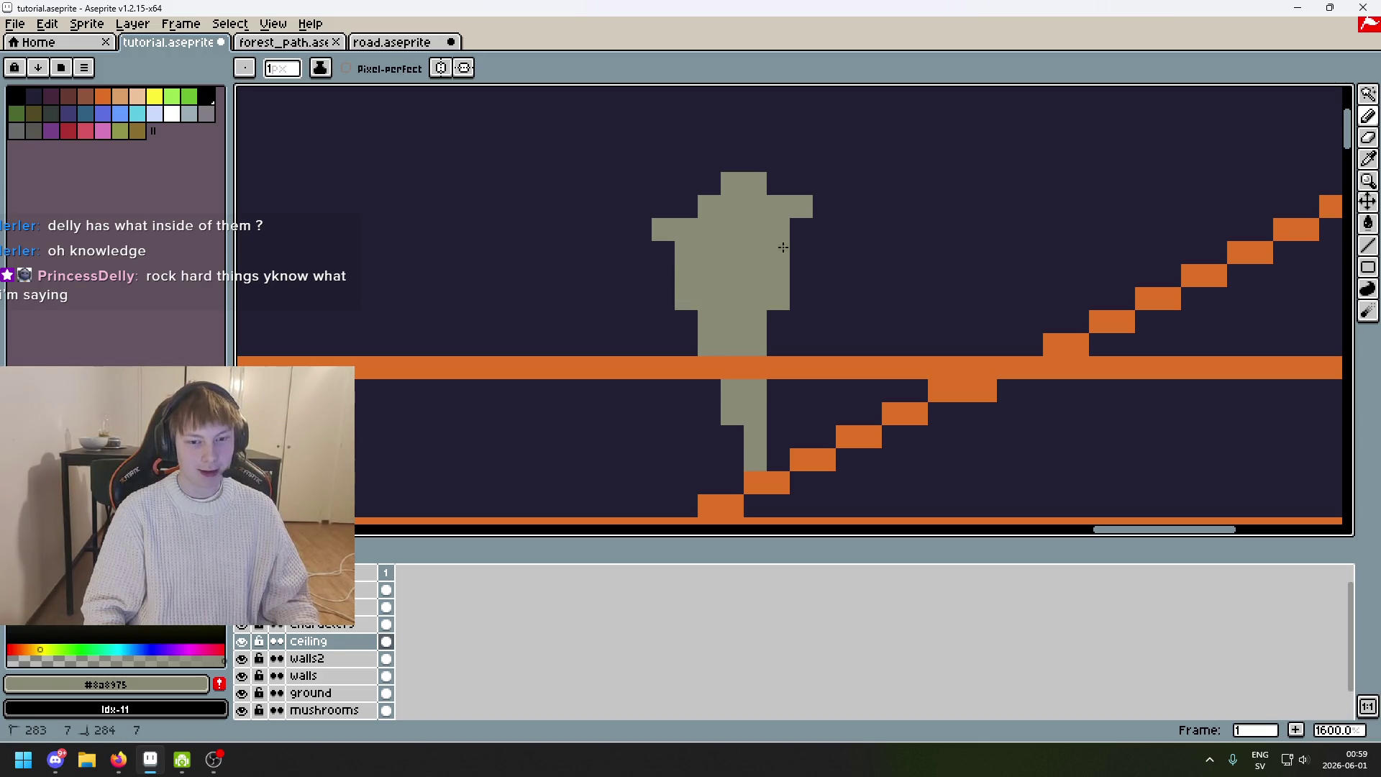
scroll(777, 259, down, 4)
scroll(828, 265, up, 1)
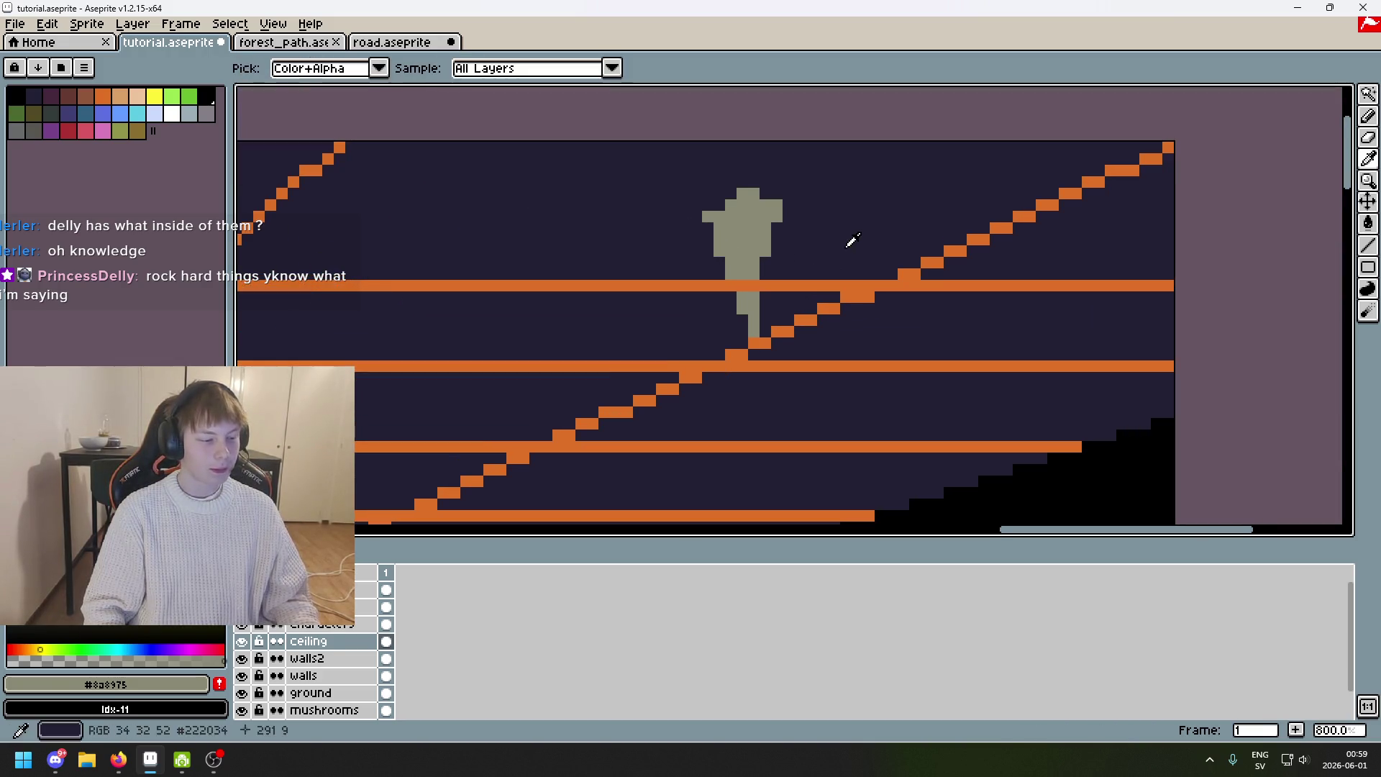
alt+click(840, 254)
mouse_move(824, 287)
mouse_down()
mouse_move(900, 327)
mouse_move(819, 367)
mouse_up()
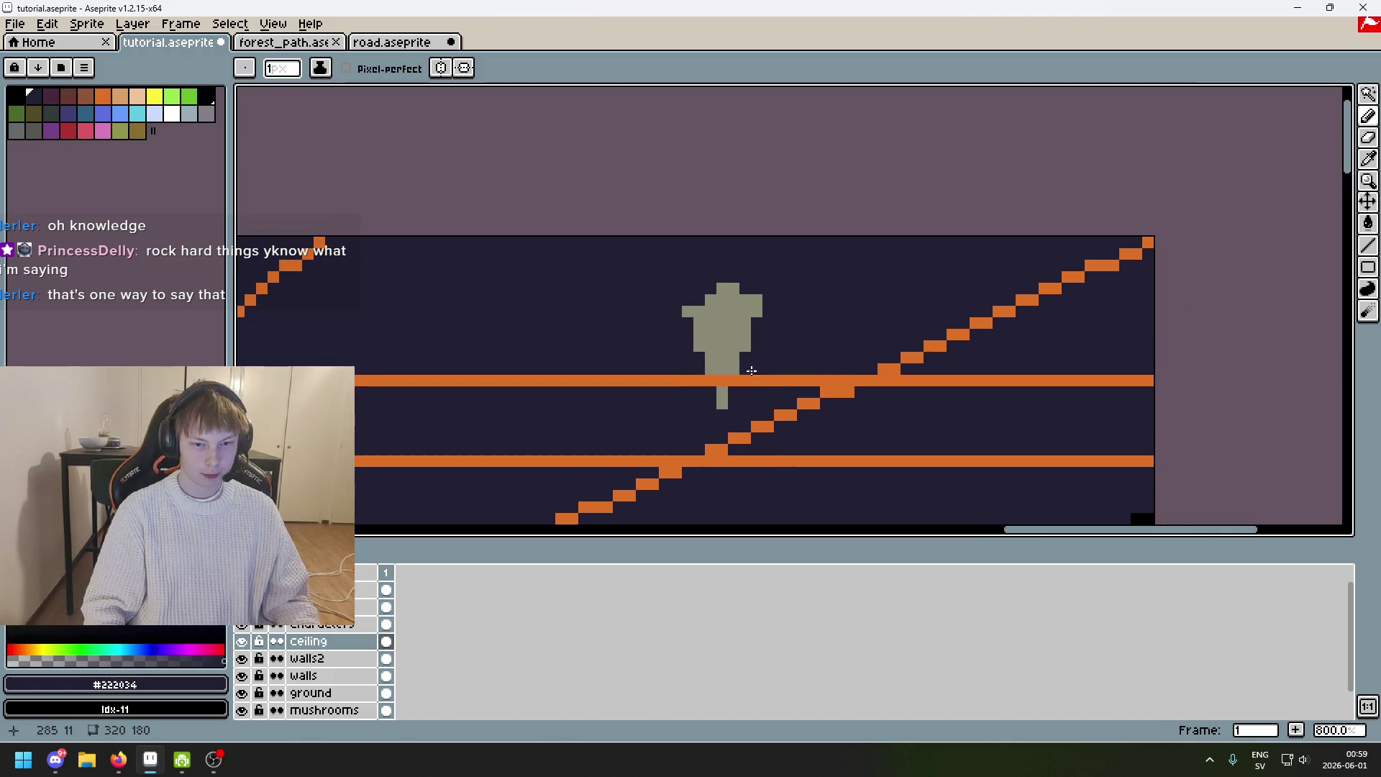
Add gray pixels at the stalactite's lower right and left of its stem by the orange line.
alt+click(734, 360)
scroll(784, 268, up, 1)
click(783, 267)
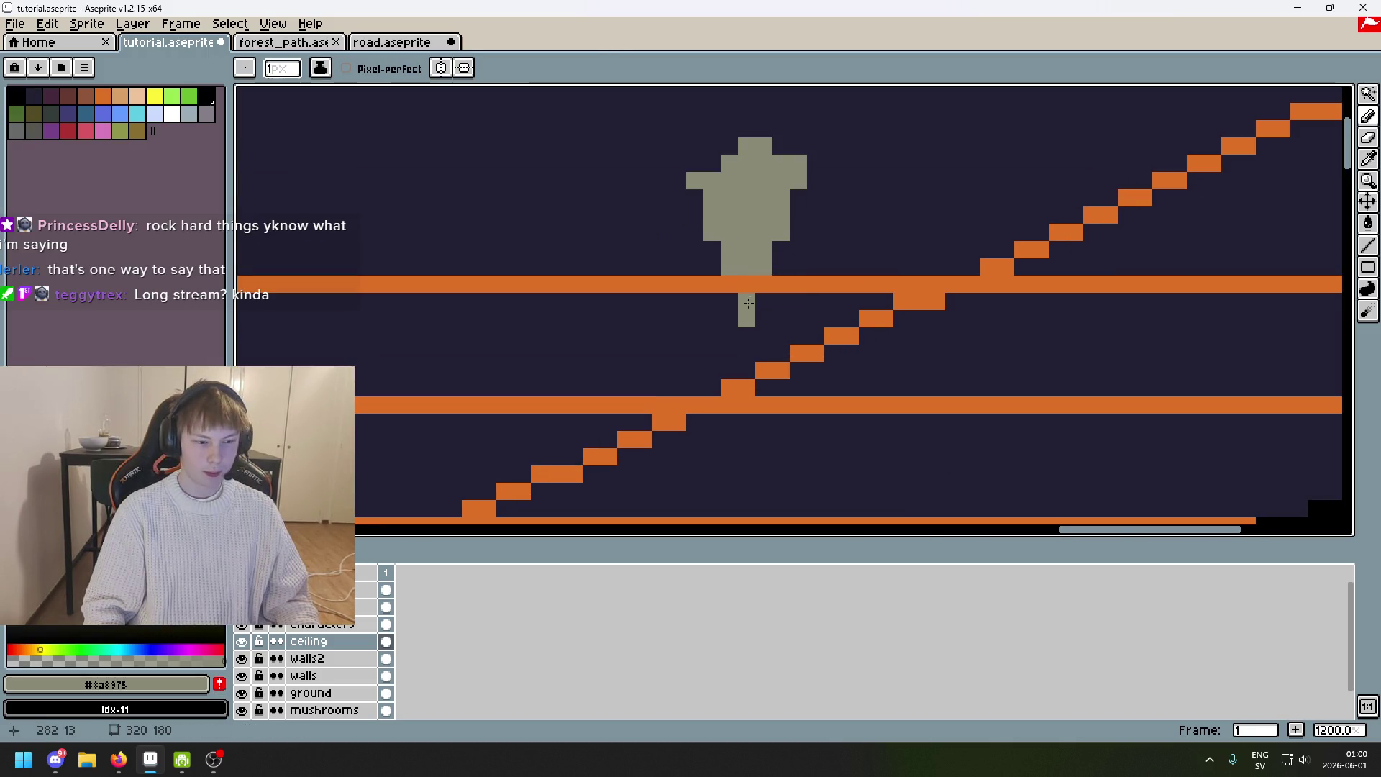
click(729, 331)
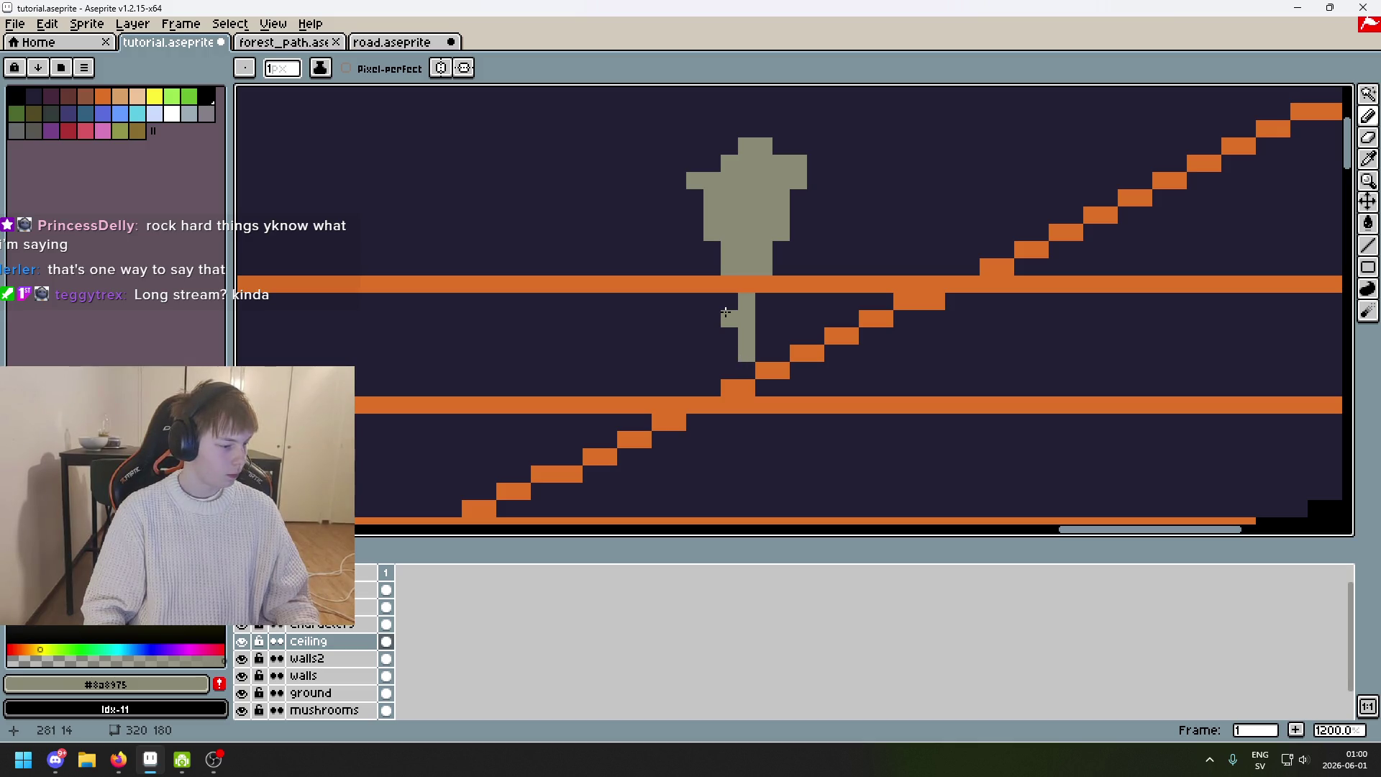
click(735, 294)
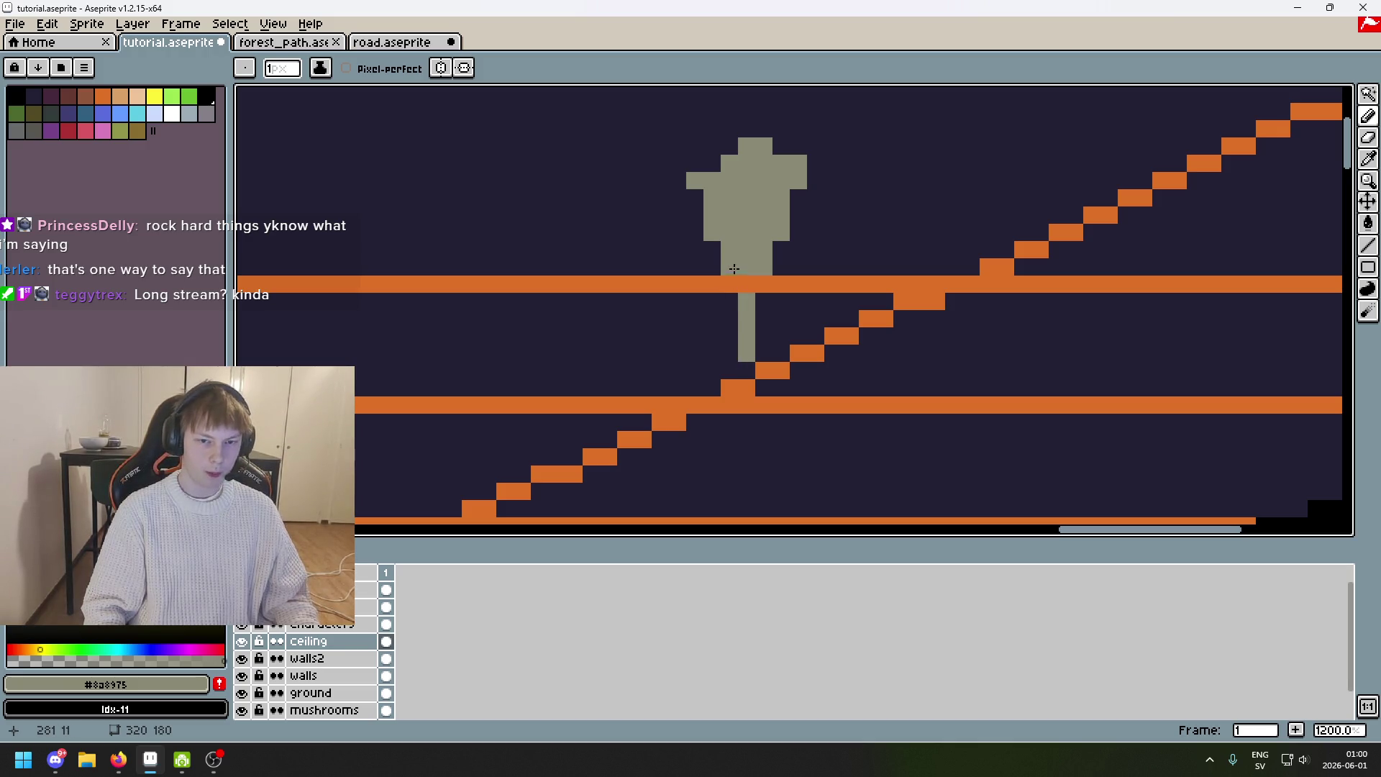
Add a short thin vertical gray drip beside the stalactite.
scroll(722, 261, down, 5)
scroll(730, 266, up, 5)
scroll(715, 271, down, 3)
mouse_move(714, 271)
mouse_down()
mouse_move(1037, 231)
mouse_move(975, 271)
mouse_move(806, 287)
mouse_move(849, 285)
mouse_up()
scroll(839, 308, up, 1)
scroll(806, 286, up, 2)
key(ctrl+z)
drag(748, 305, 780, 288)
key(ctrl+z)
drag(632, 287, 633, 291)
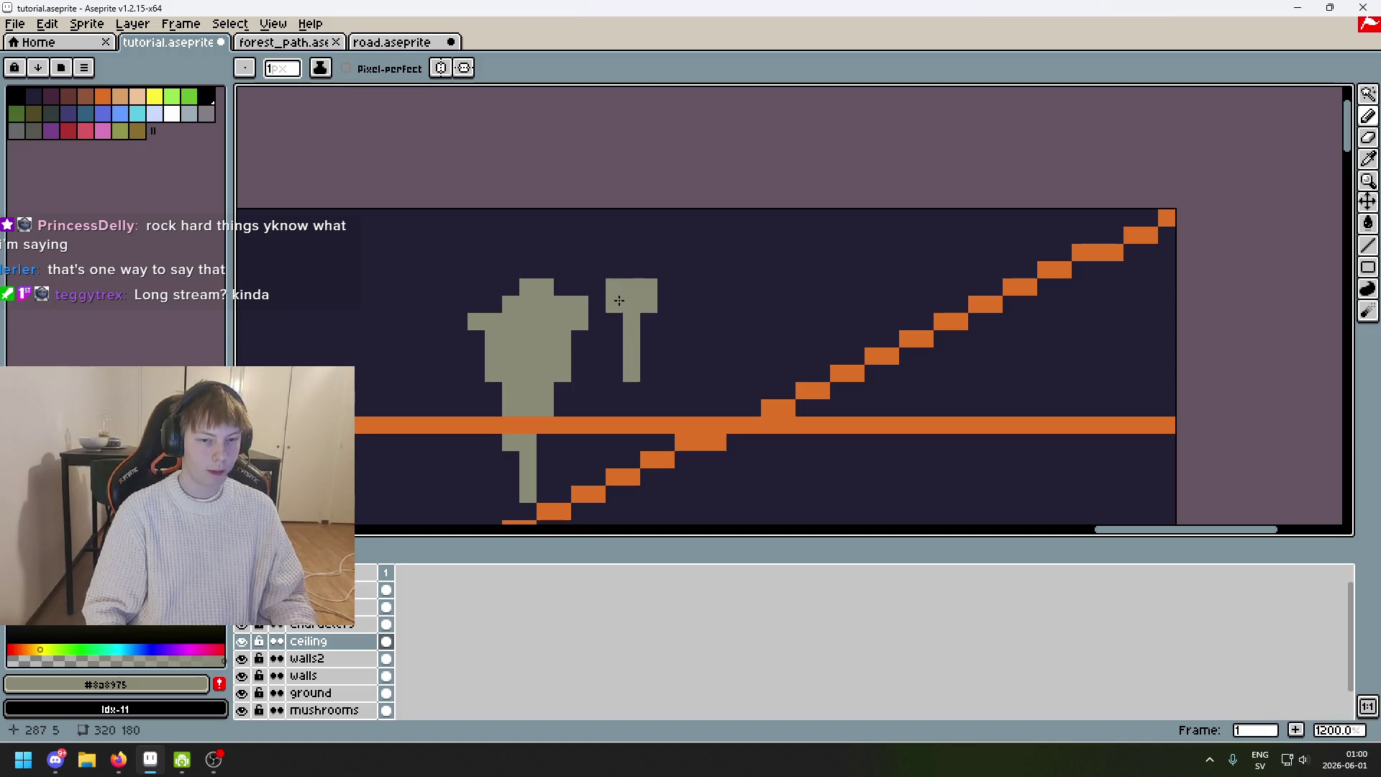
Start a small T-shaped stalactite with a gray head pixel and thin stem, then zoom out.
scroll(619, 301, down, 3)
scroll(791, 239, up, 3)
click(792, 240)
drag(763, 194, 795, 360)
key(ctrl+z)
drag(766, 209, 766, 277)
scroll(766, 277, down, 3)
scroll(964, 199, down, 1)
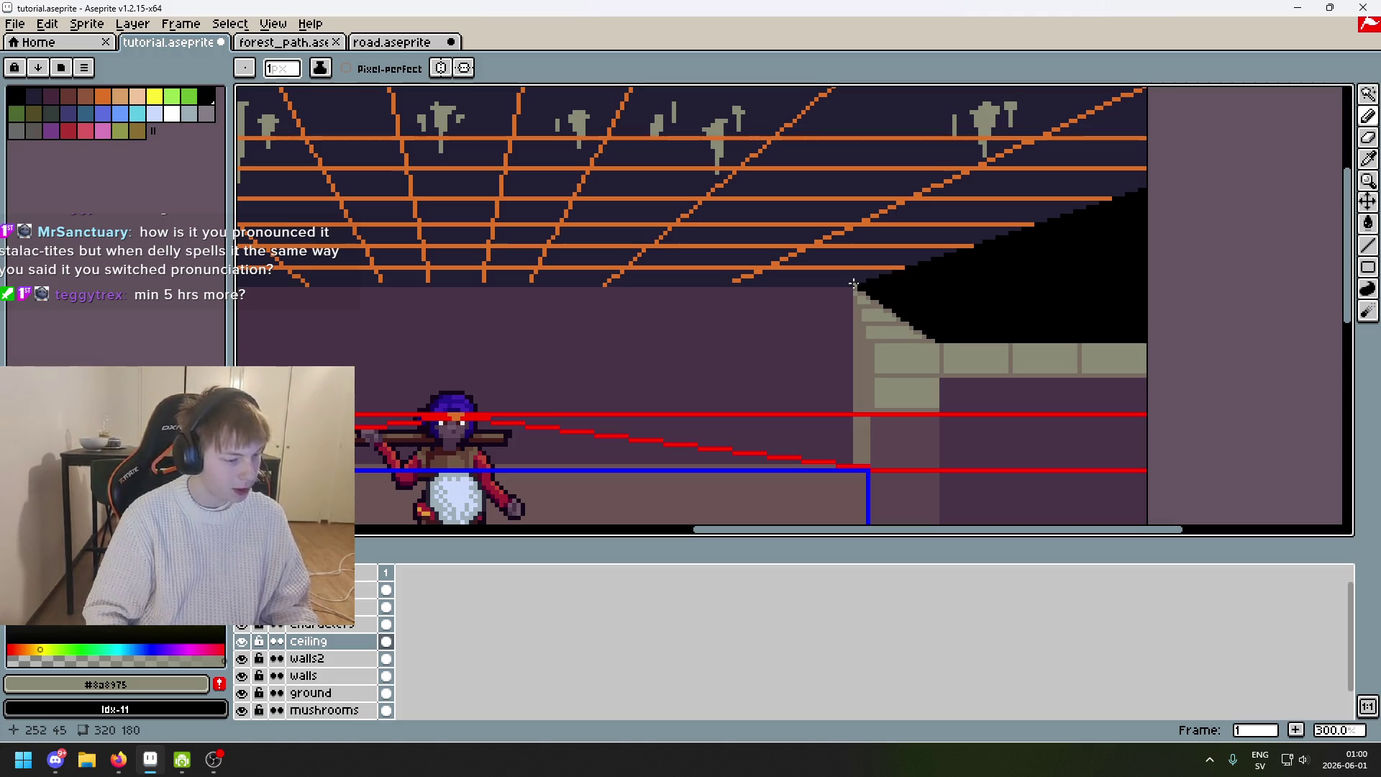
scroll(904, 284, up, 2)
Draw a new gray stalactite near the ceiling's right end, its stem reaching the orange line.
scroll(984, 212, up, 2)
key(ctrl+z)
key(ctrl+z)
drag(1023, 202, 984, 226)
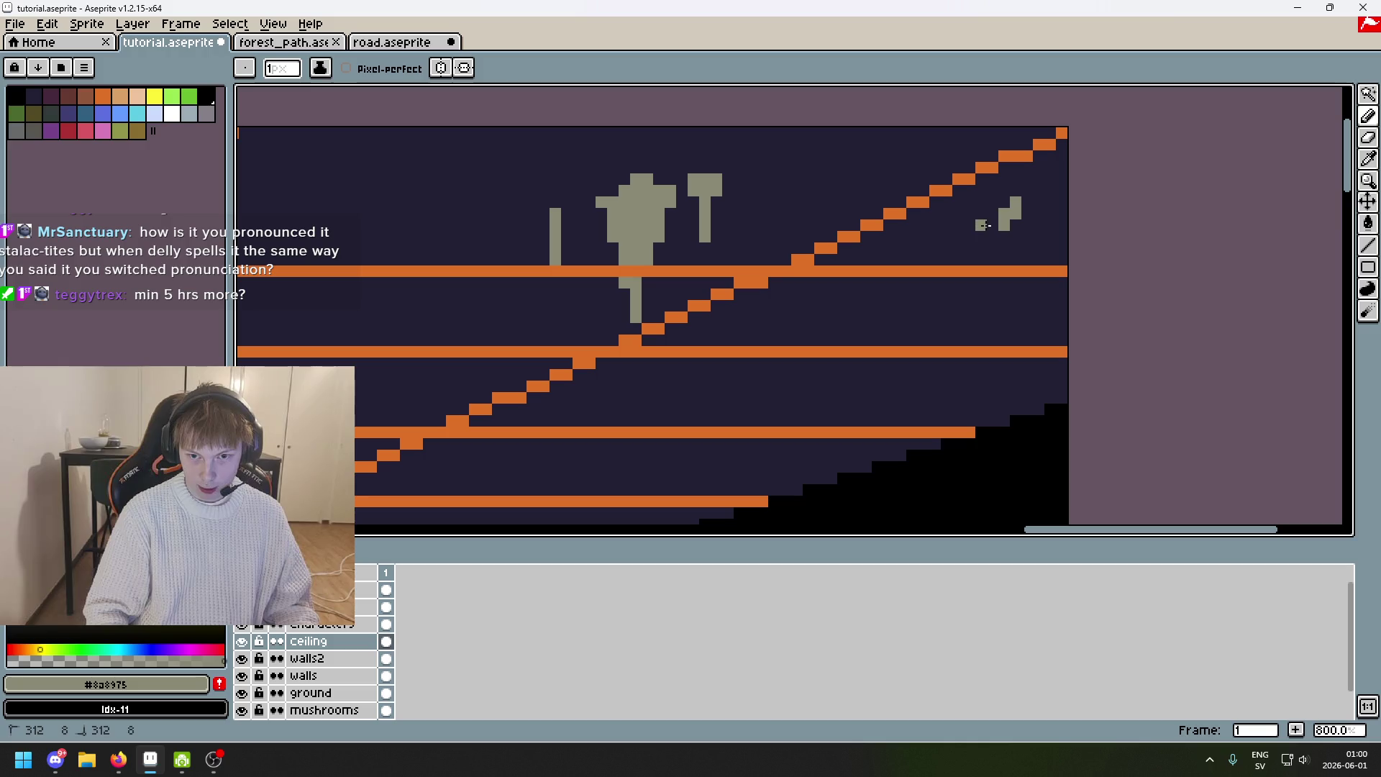
alt+click(1044, 186)
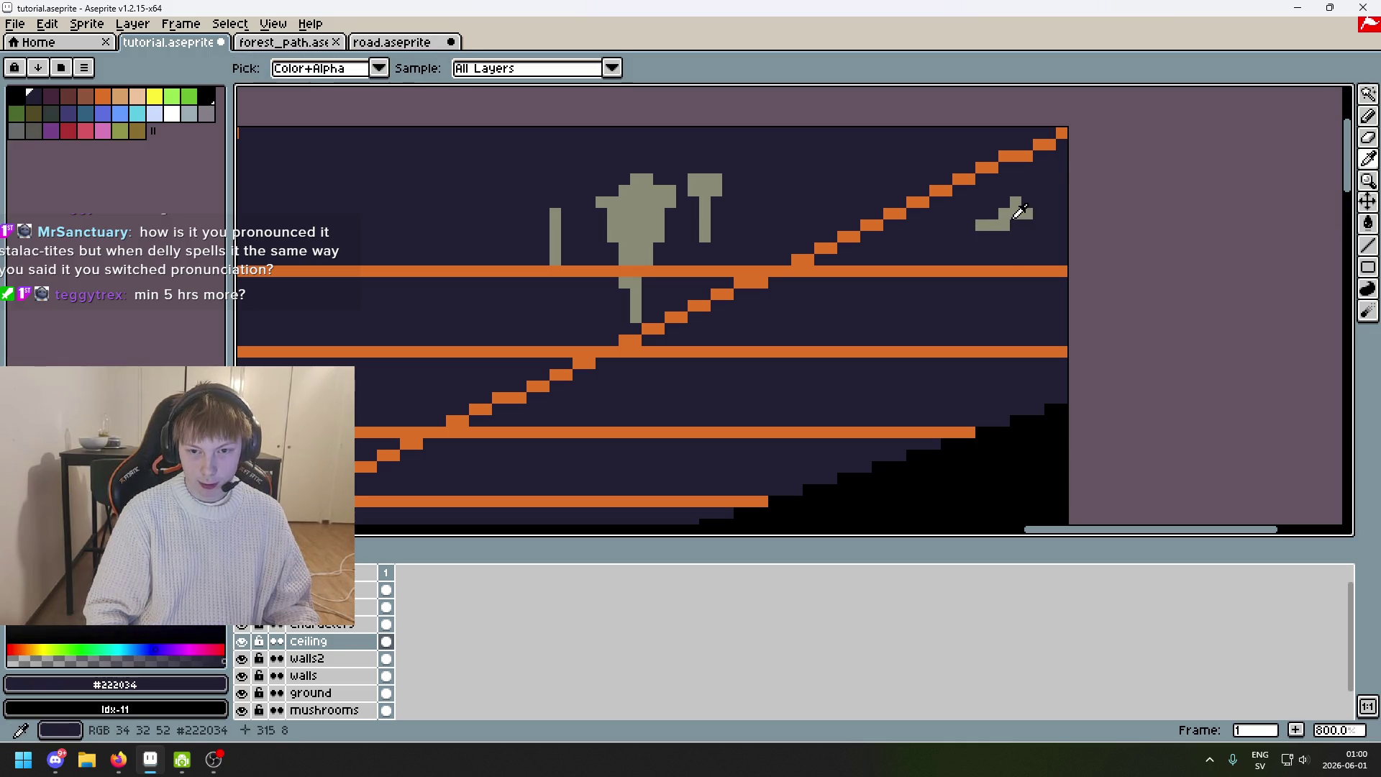
alt+click(1008, 209)
drag(1012, 214, 1011, 254)
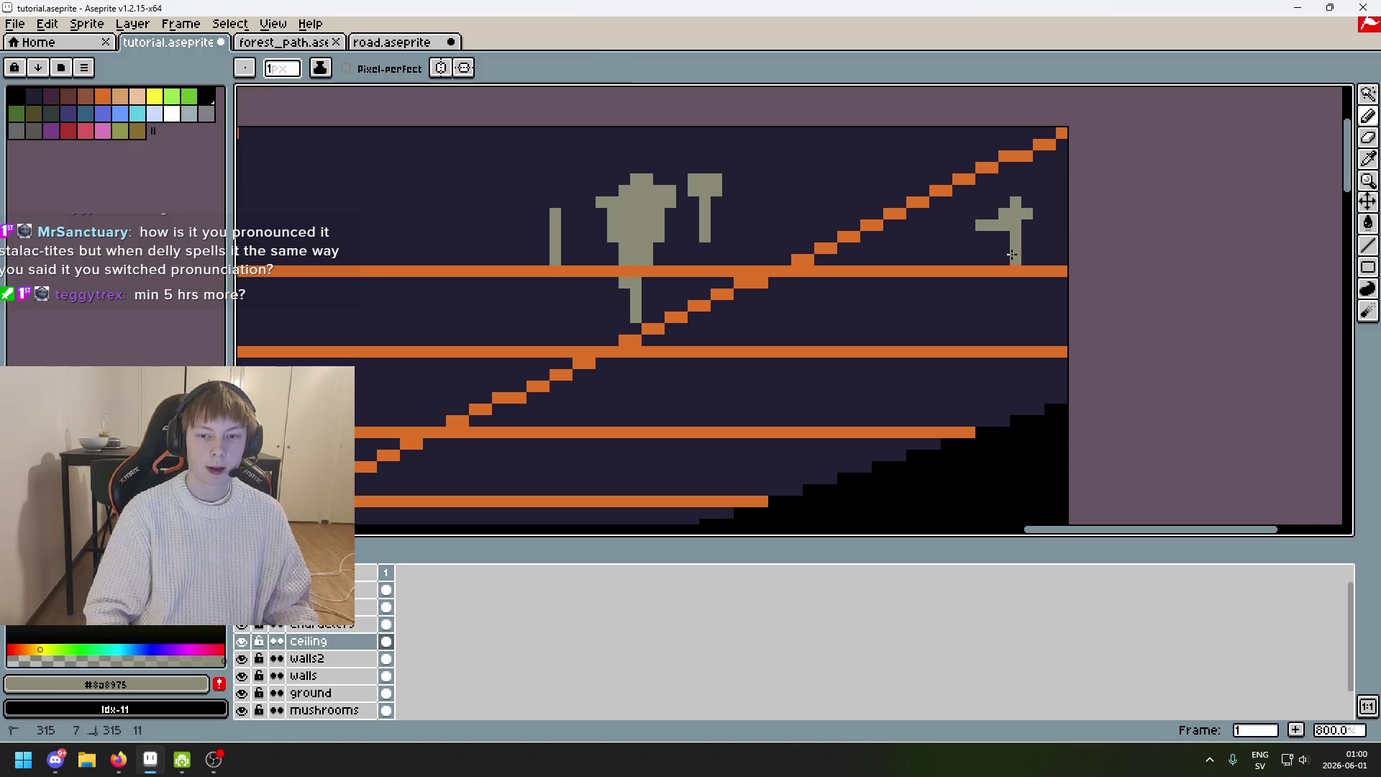
Extend the new stalactite's stem below the orange line.
scroll(1022, 295, up, 3)
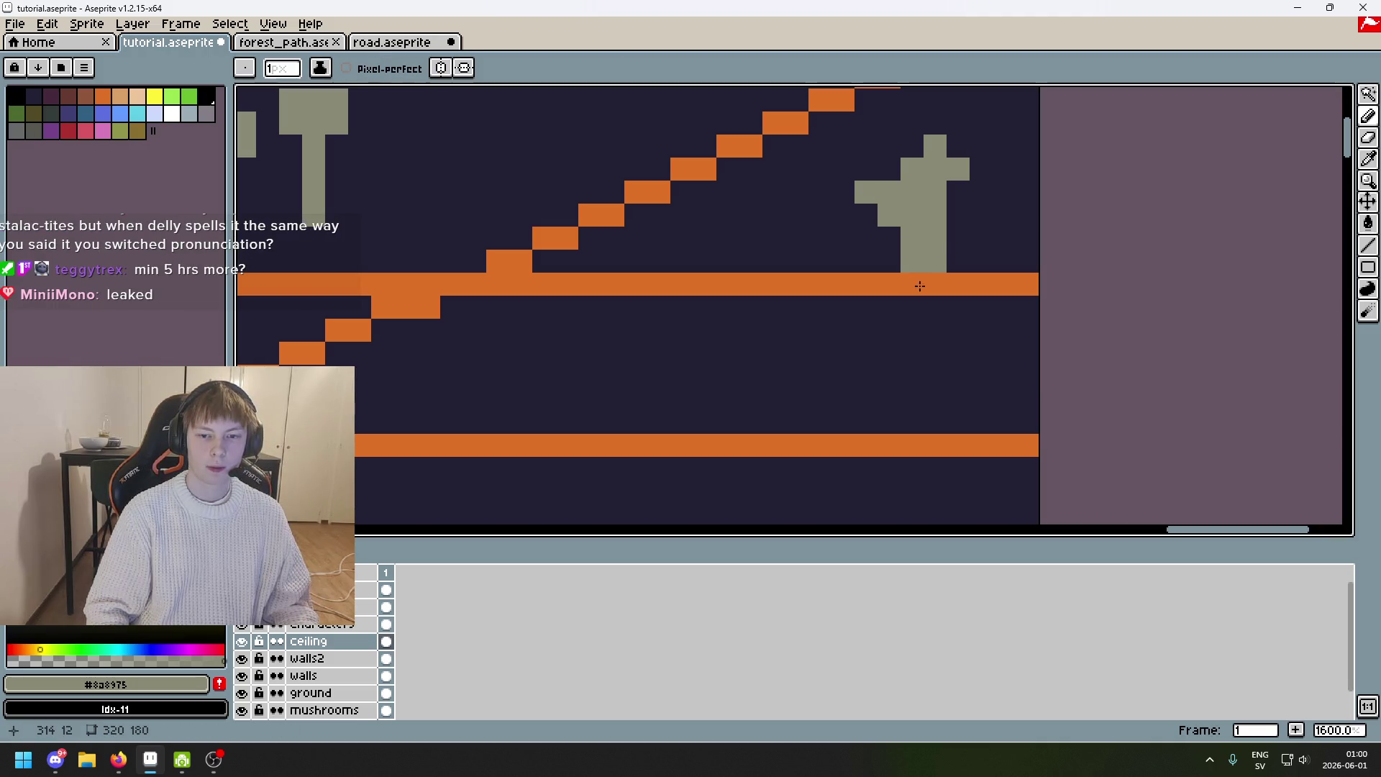
drag(920, 286, 920, 328)
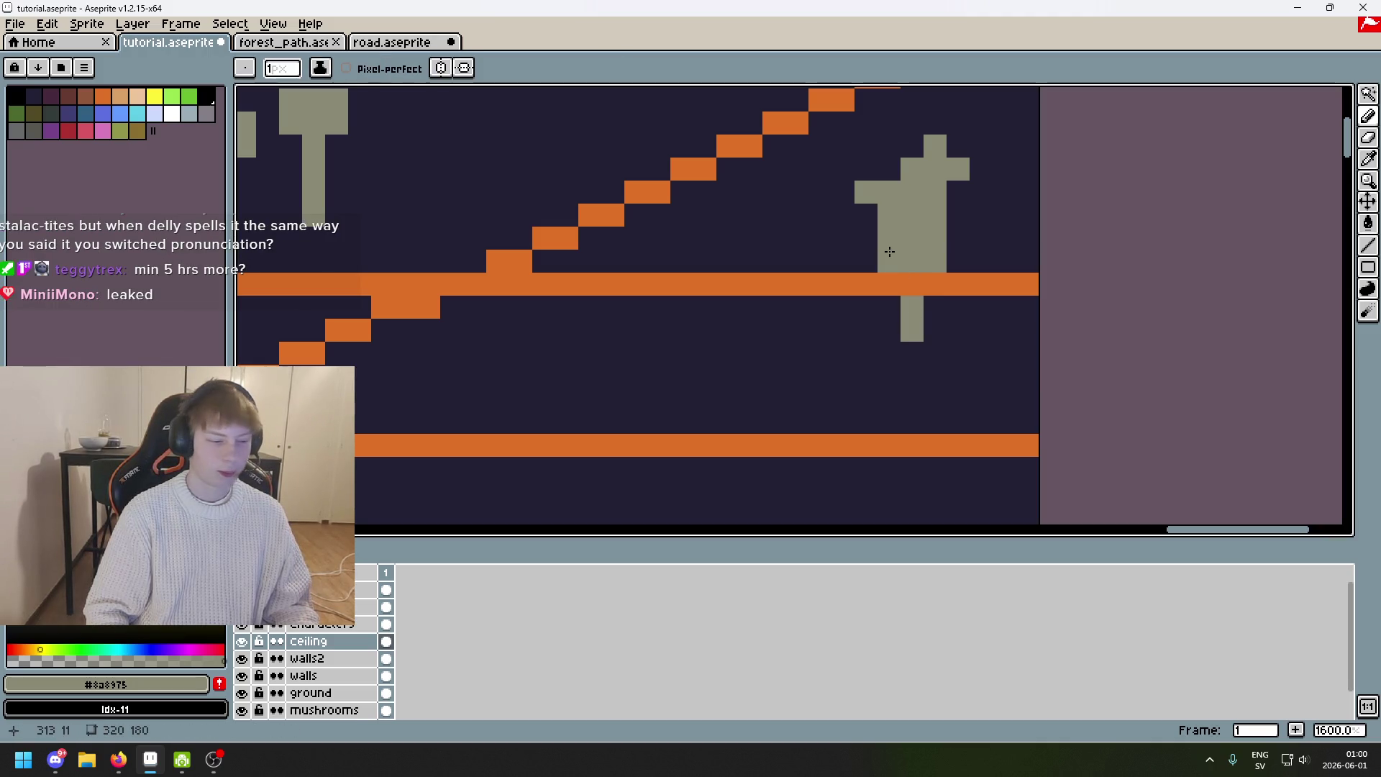
scroll(890, 251, down, 5)
scroll(899, 201, up, 4)
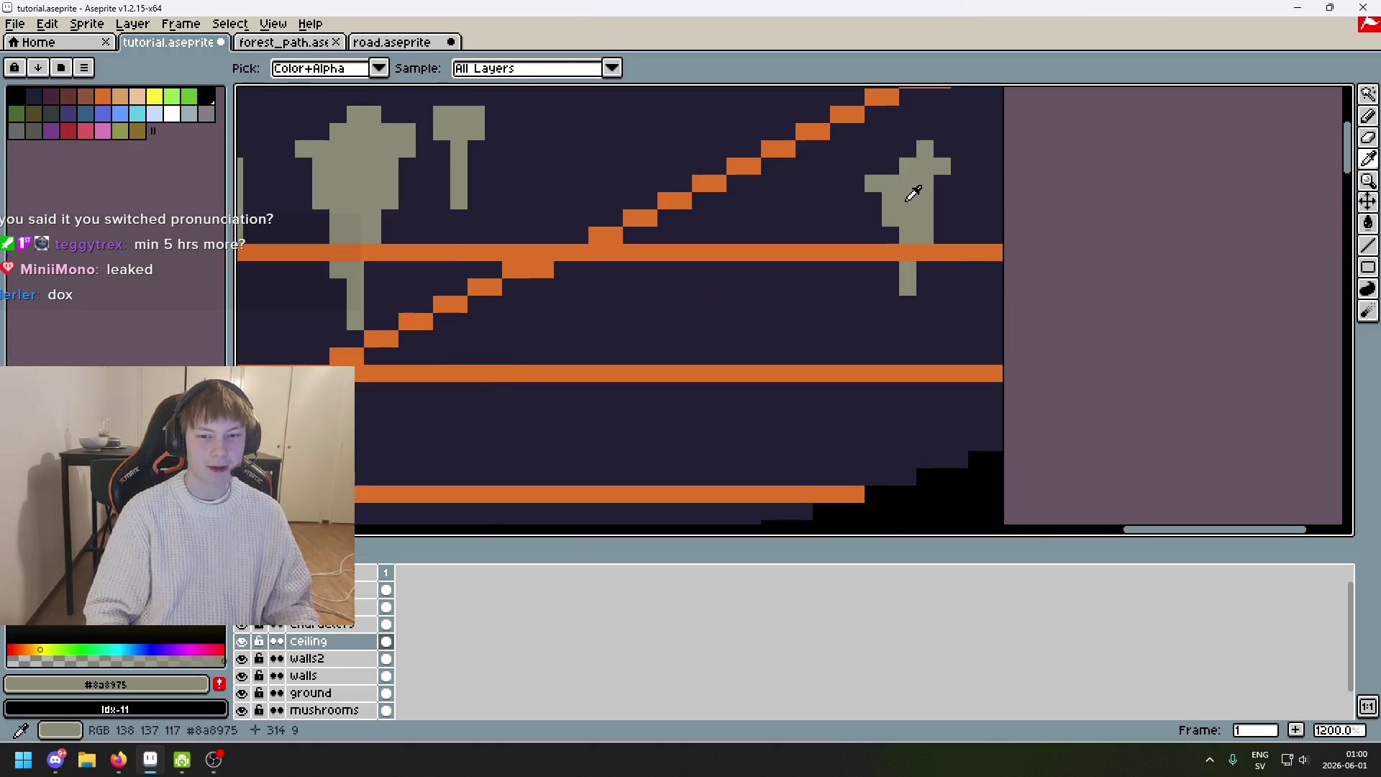
drag(912, 191, 971, 222)
scroll(971, 221, down, 5)
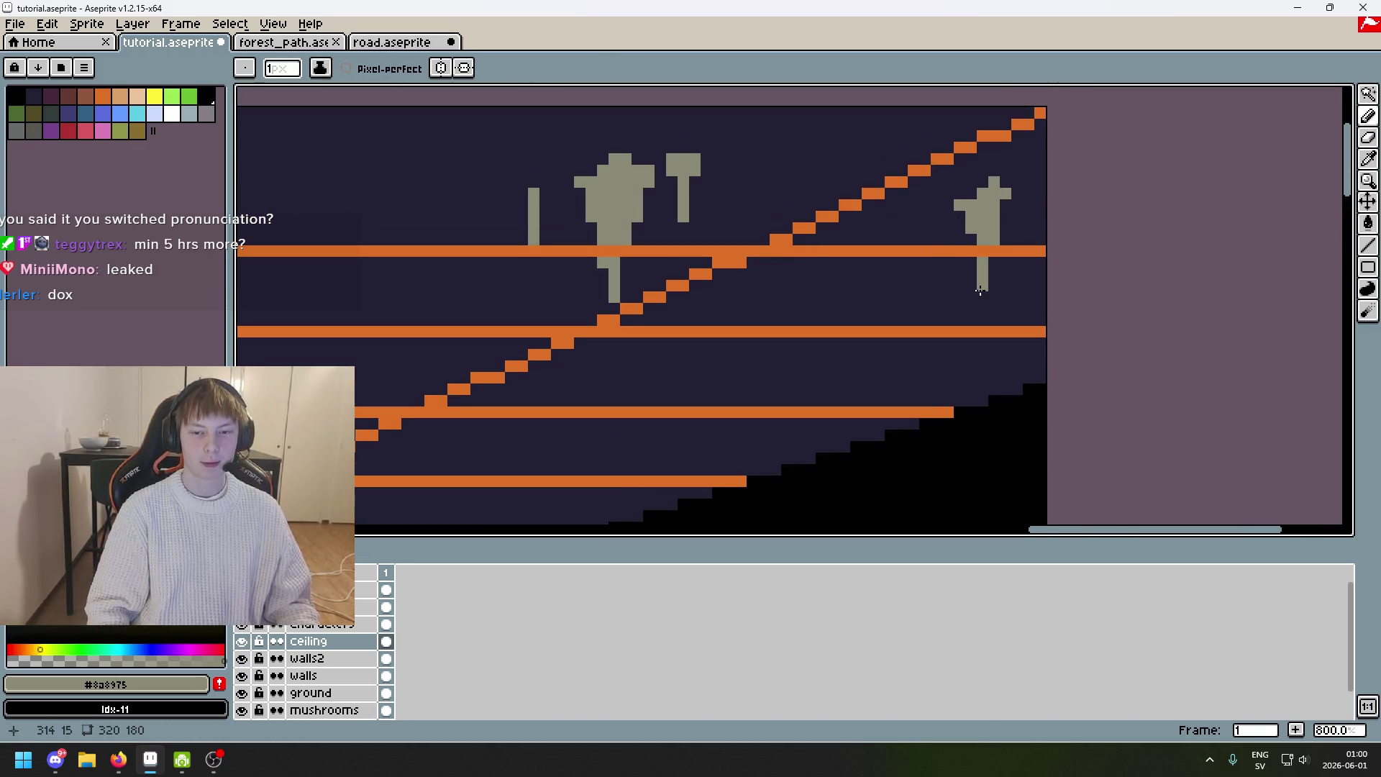
scroll(980, 290, down, 6)
scroll(950, 304, up, 4)
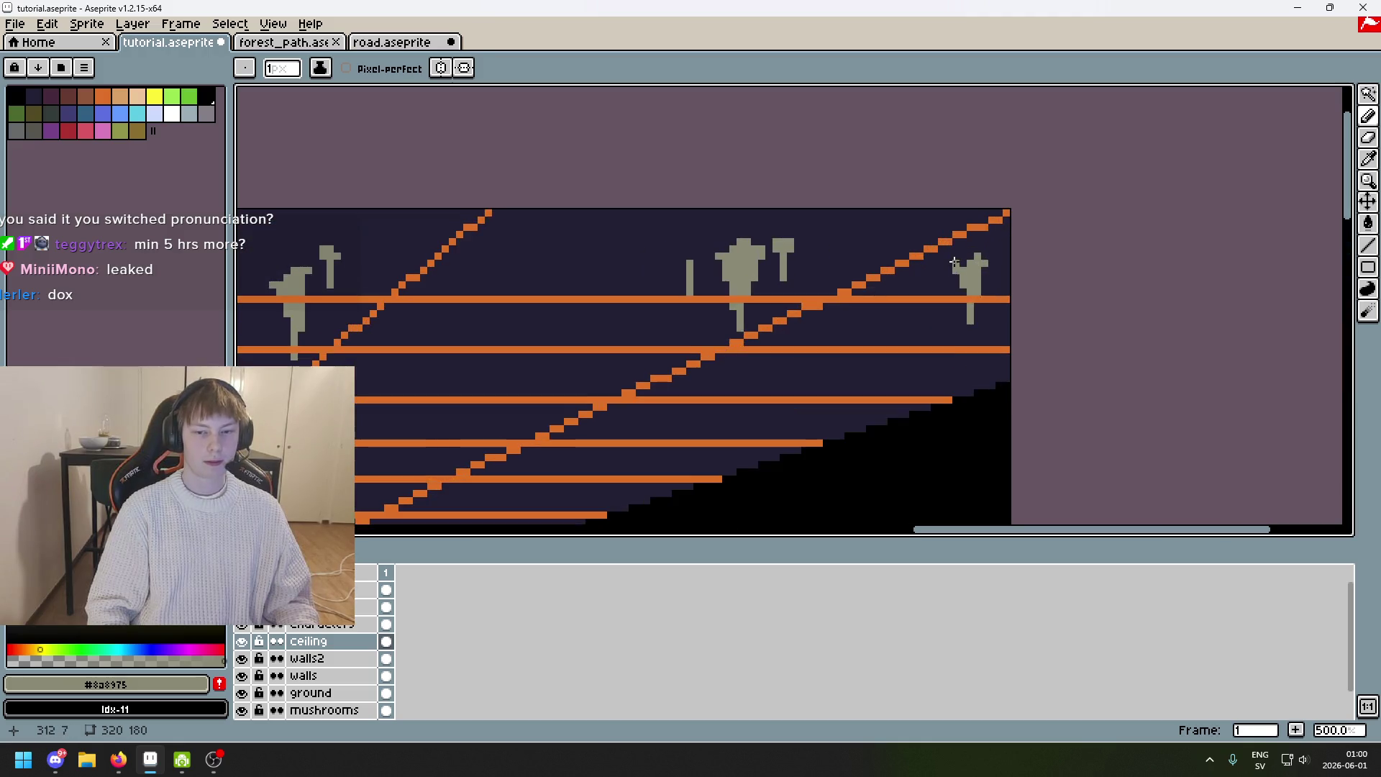
Try gray stalactite lines near the black slope, undoing each attempt.
key(ctrl+z)
drag(857, 286, 872, 346)
key(ctrl+z)
mouse_move(858, 286)
mouse_down()
mouse_move(876, 389)
mouse_move(873, 327)
mouse_move(846, 325)
mouse_up()
key(ctrl+z)
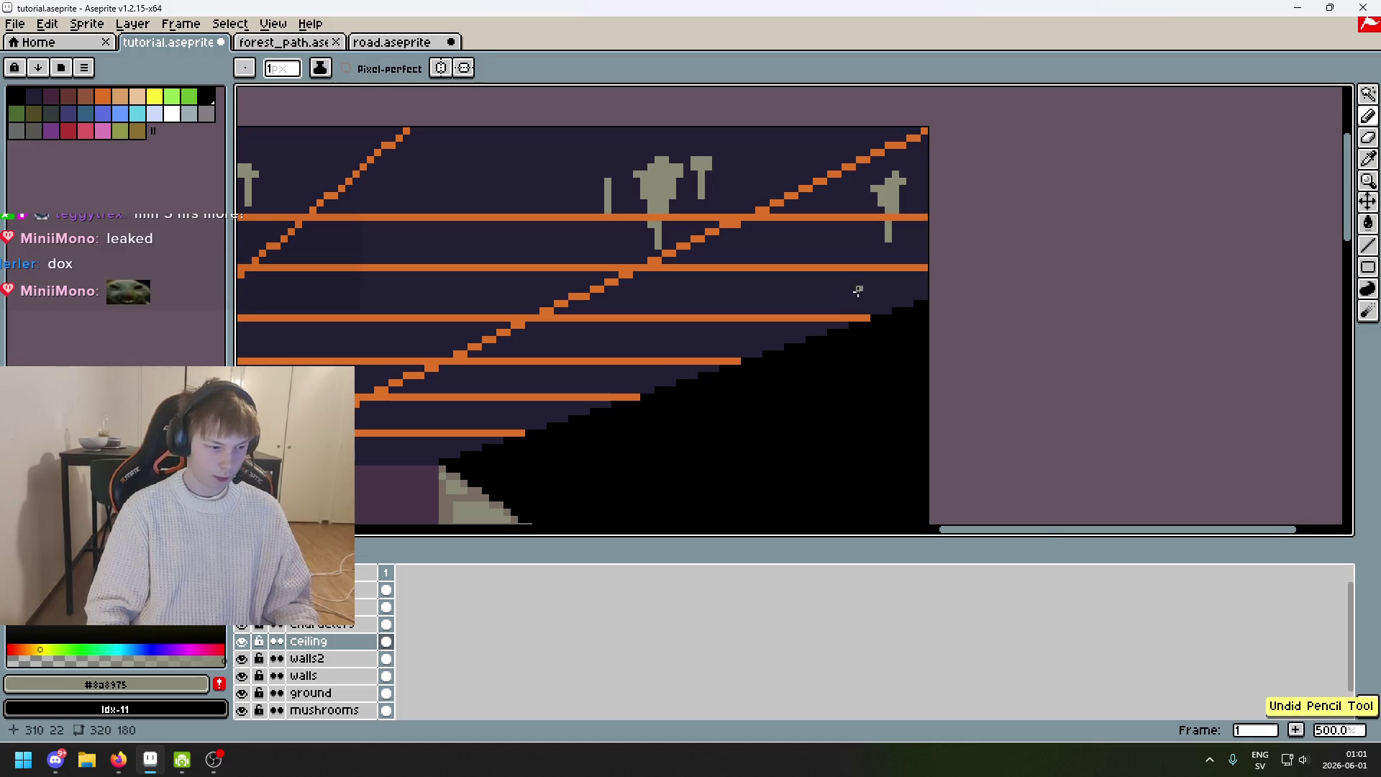
scroll(858, 291, up, 1)
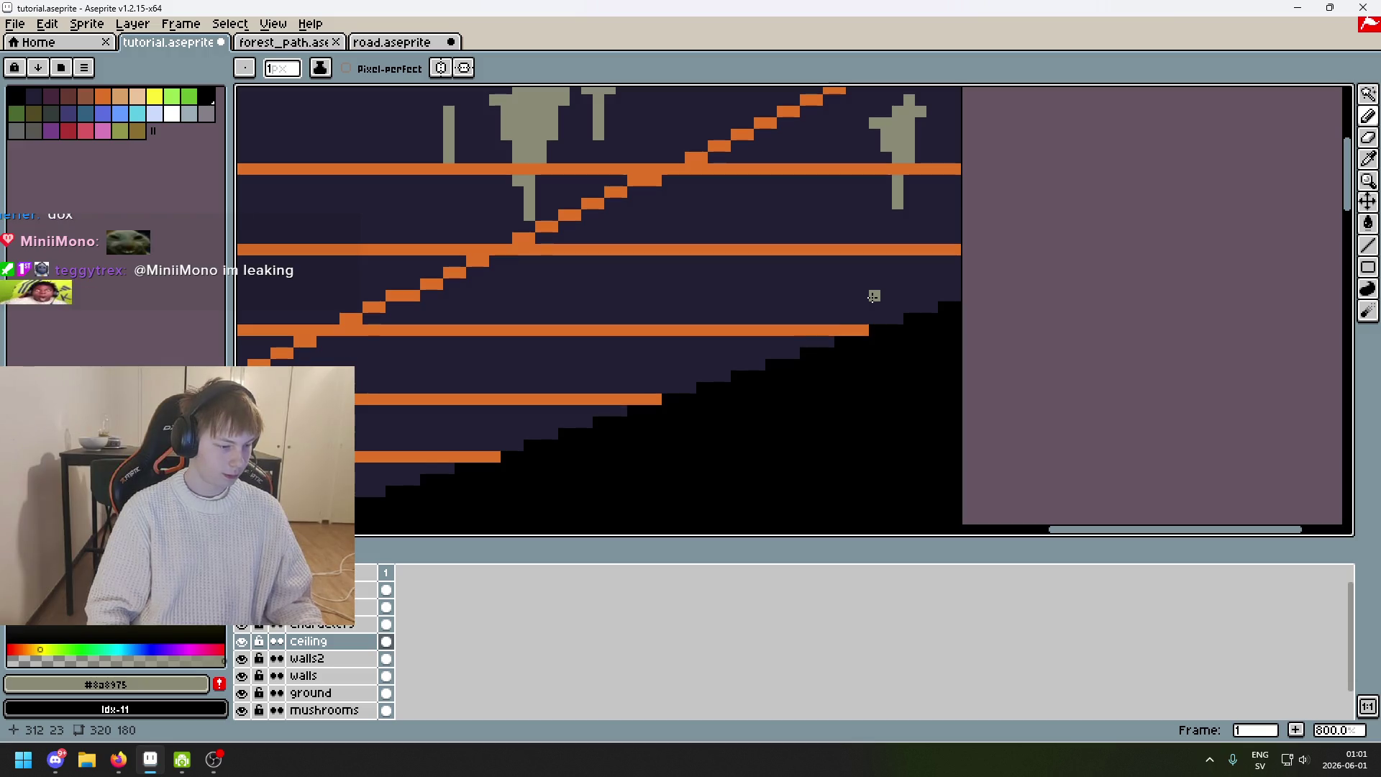
scroll(905, 310, right, 2)
drag(765, 293, 803, 292)
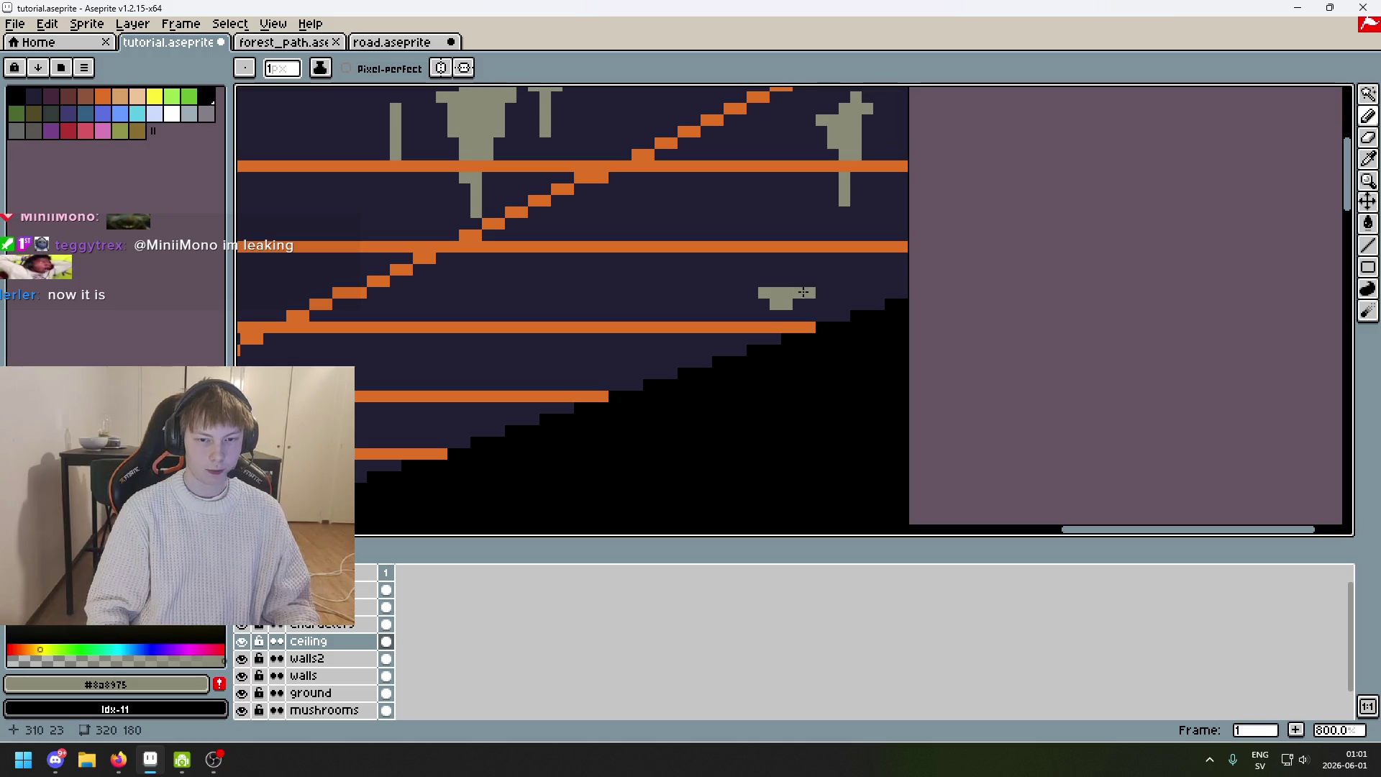
scroll(798, 282, down, 5)
scroll(798, 282, up, 5)
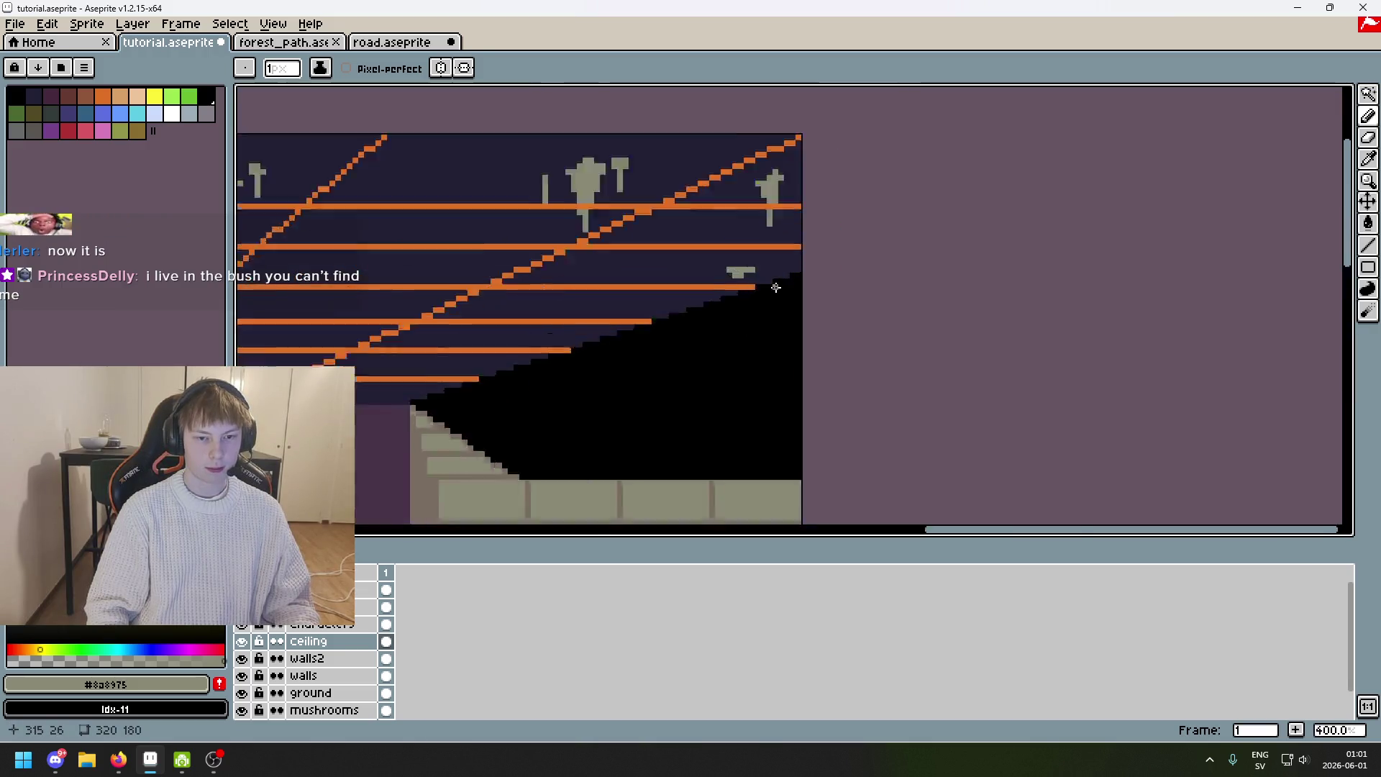
Grow the gray blob above the slope into a stalactite cap with a stem pixel.
click(716, 238)
mouse_move(716, 238)
mouse_down()
mouse_move(680, 241)
mouse_move(745, 228)
mouse_move(716, 248)
mouse_move(716, 360)
mouse_move(703, 283)
mouse_move(717, 305)
mouse_up()
key(ctrl)
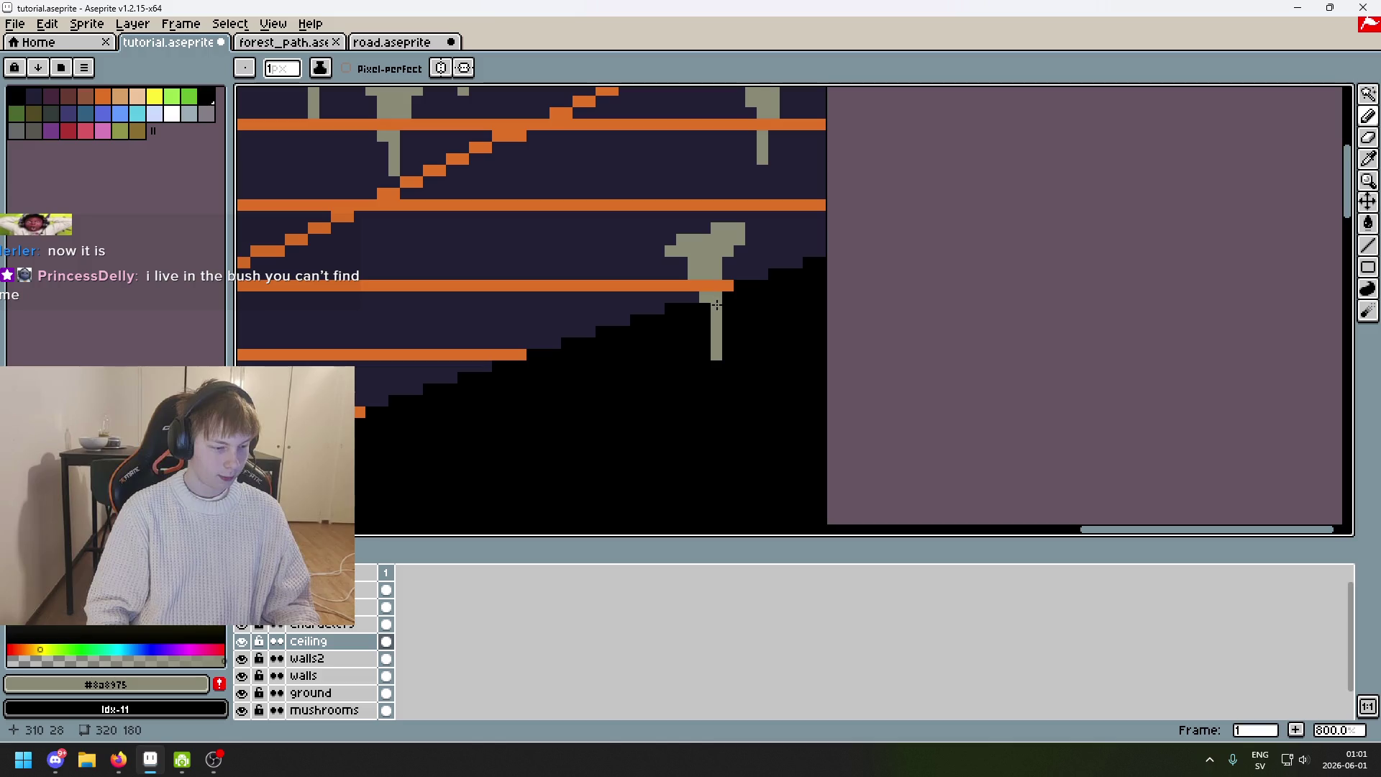
scroll(737, 310, up, 2)
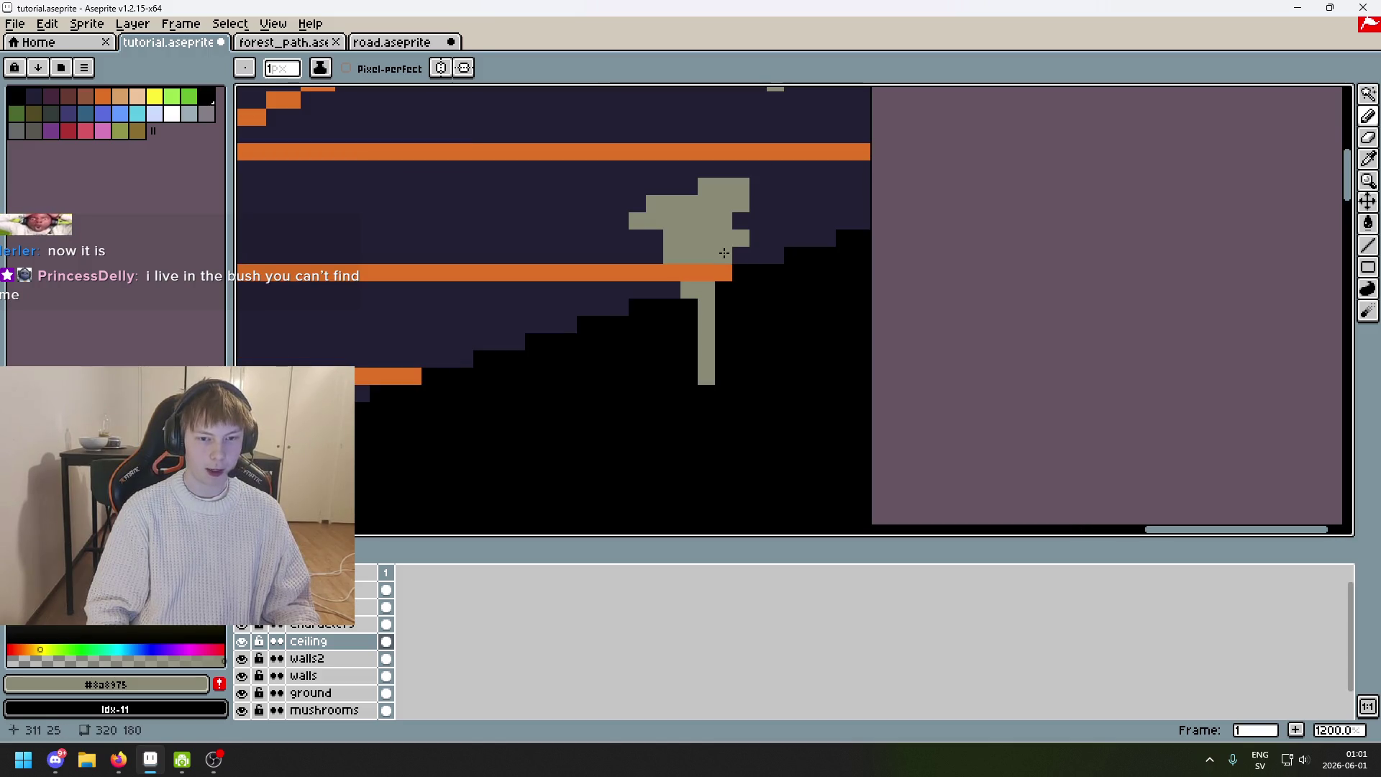
drag(669, 239, 657, 237)
click(689, 316)
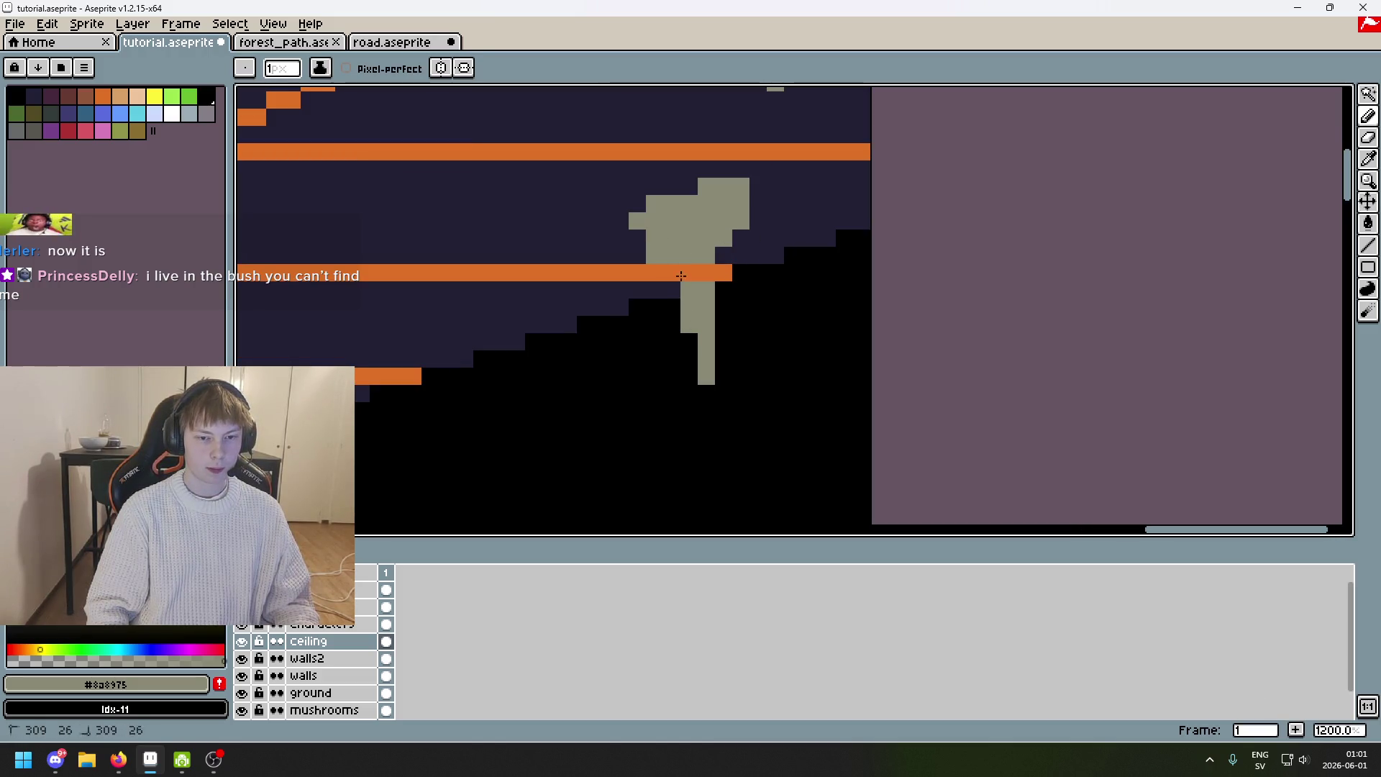
Extend the stalactite stem downward, repainting one stem pixel black.
scroll(714, 300, down, 1)
scroll(714, 300, down, 1)
scroll(687, 299, up, 3)
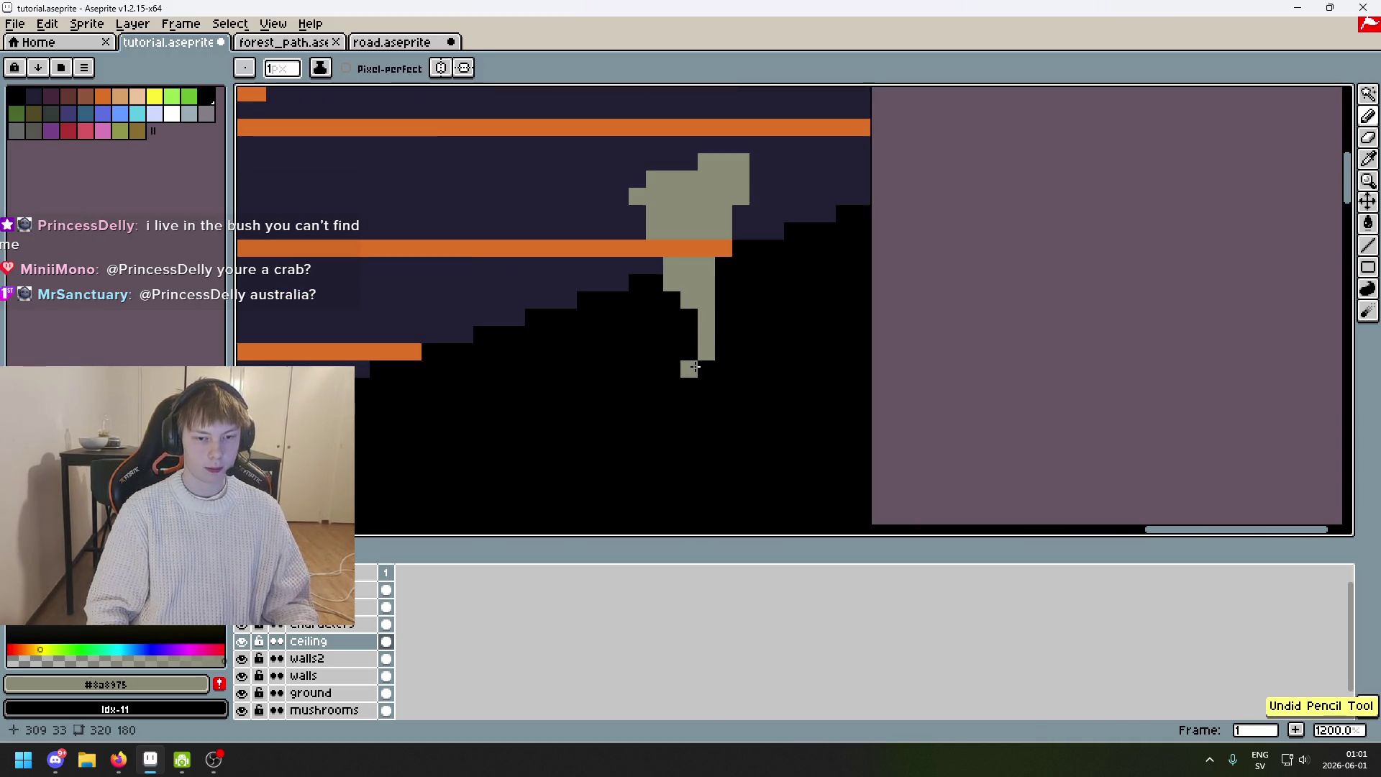
right_click(685, 313)
drag(681, 317, 689, 424)
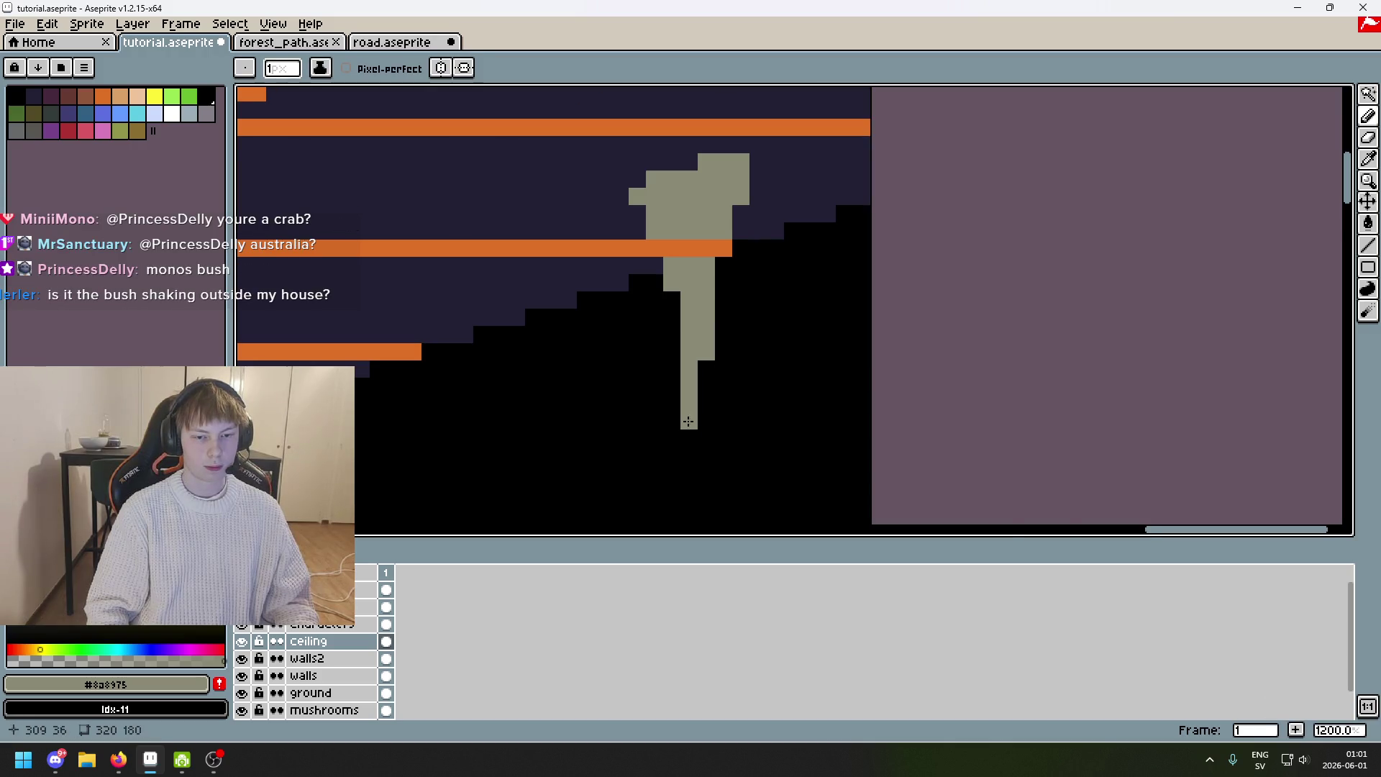
scroll(817, 302, down, 4)
Erase a stray stem pixel, then return to the Pencil with the stem gray.
drag(818, 302, 881, 299)
scroll(888, 253, up, 3)
scroll(904, 253, down, 1)
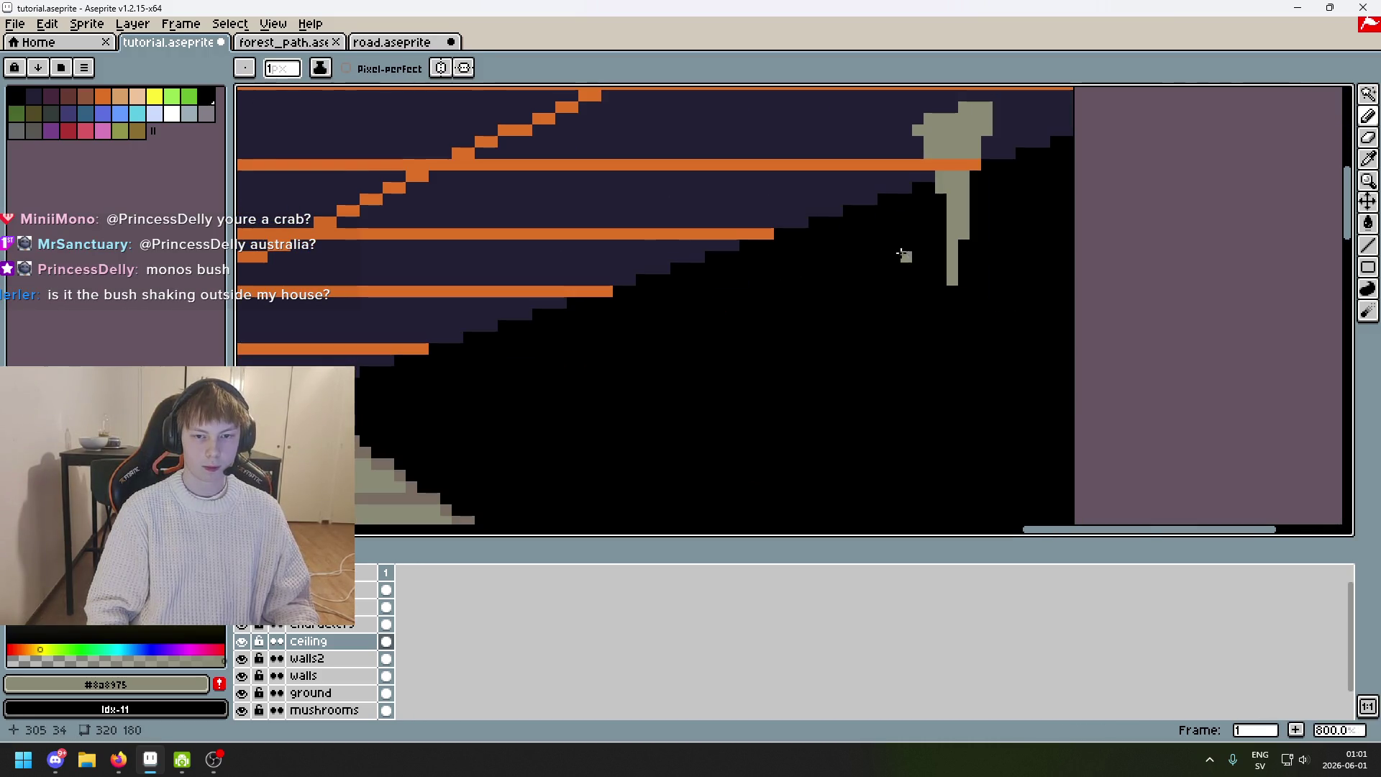
key(e)
click(964, 234)
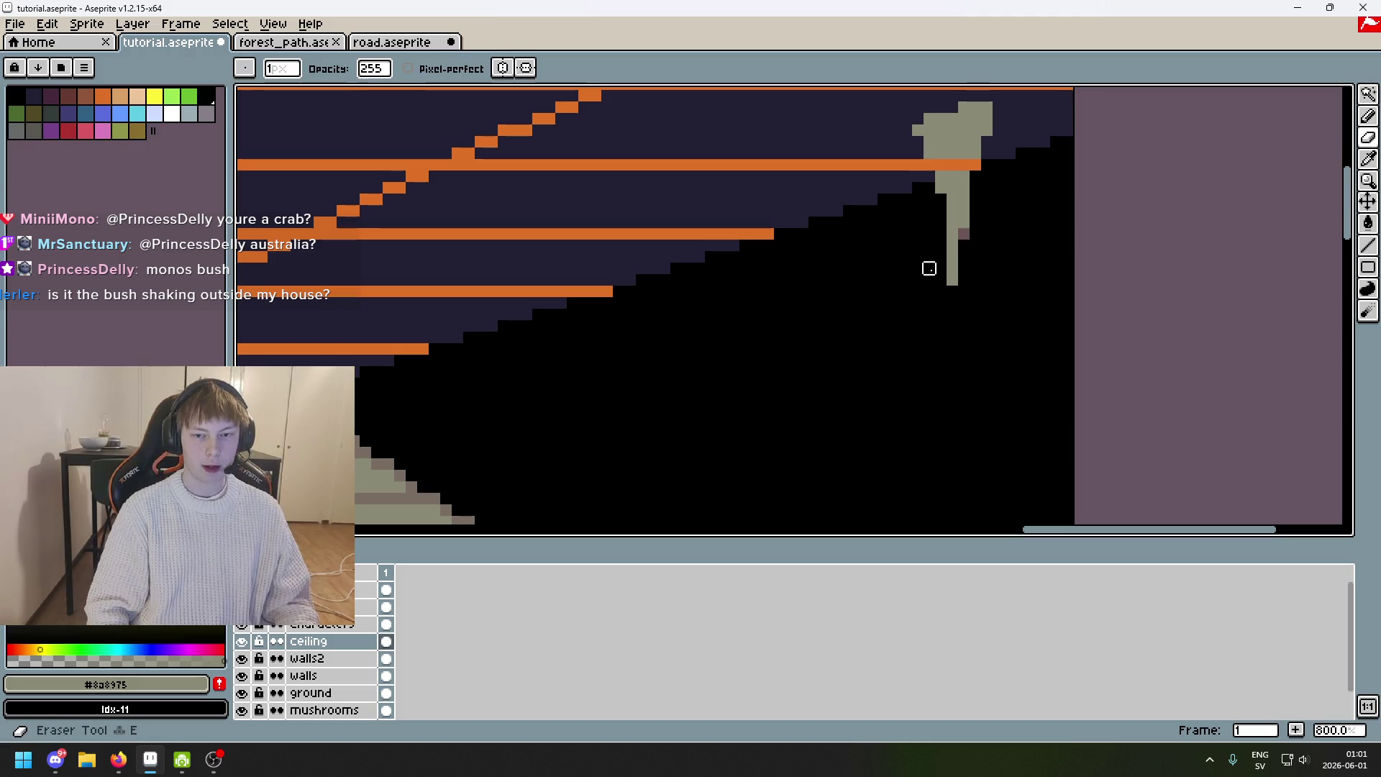
alt+click(964, 291)
key(b)
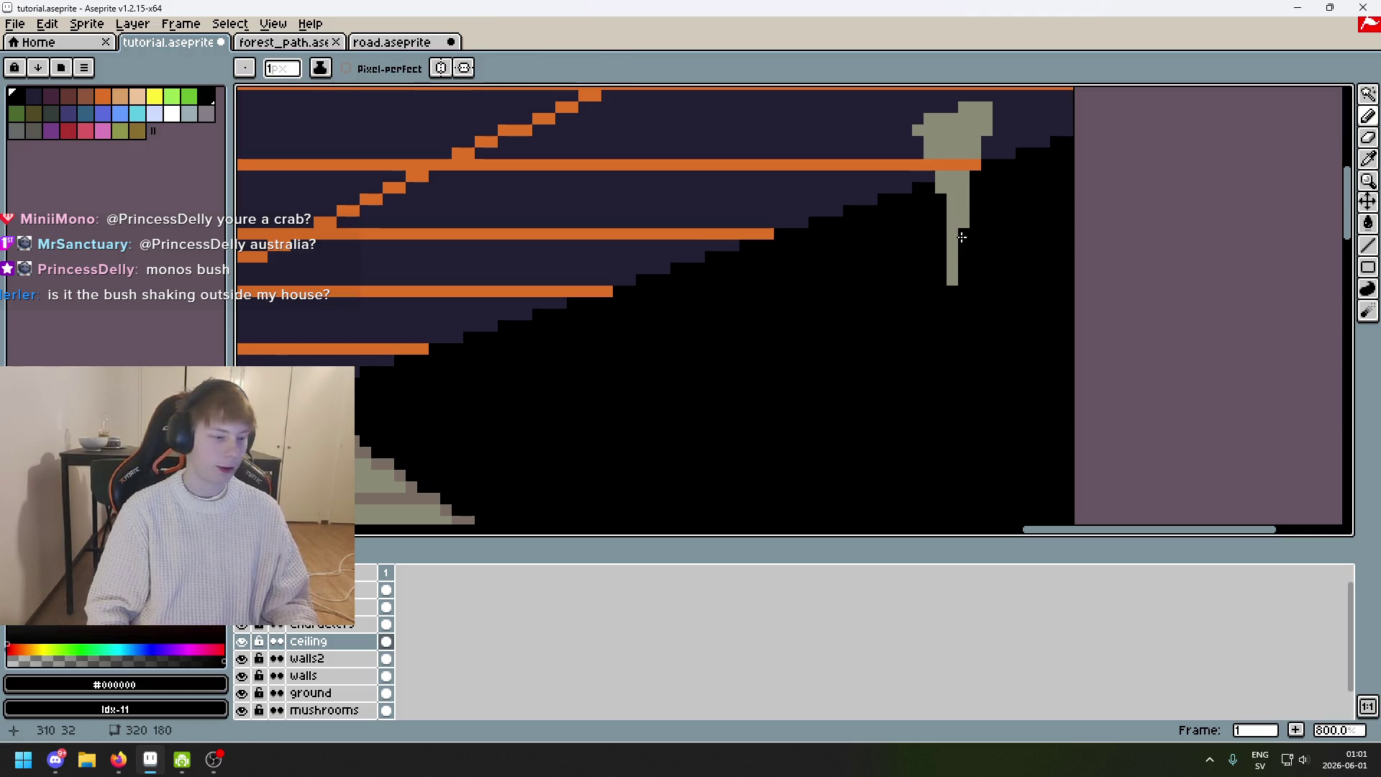
alt+click(953, 244)
Try a gray stalactite stroke below the ceiling in the next area.
mouse_move(817, 268)
mouse_down()
mouse_move(731, 308)
mouse_move(724, 346)
mouse_move(774, 269)
mouse_move(854, 299)
mouse_move(878, 395)
mouse_up()
key(ctrl+z)
mouse_move(857, 297)
mouse_down()
mouse_move(878, 396)
mouse_move(890, 287)
mouse_up()
Clear the trial gray strokes and sample the gray from the canvas.
key(ctrl+z)
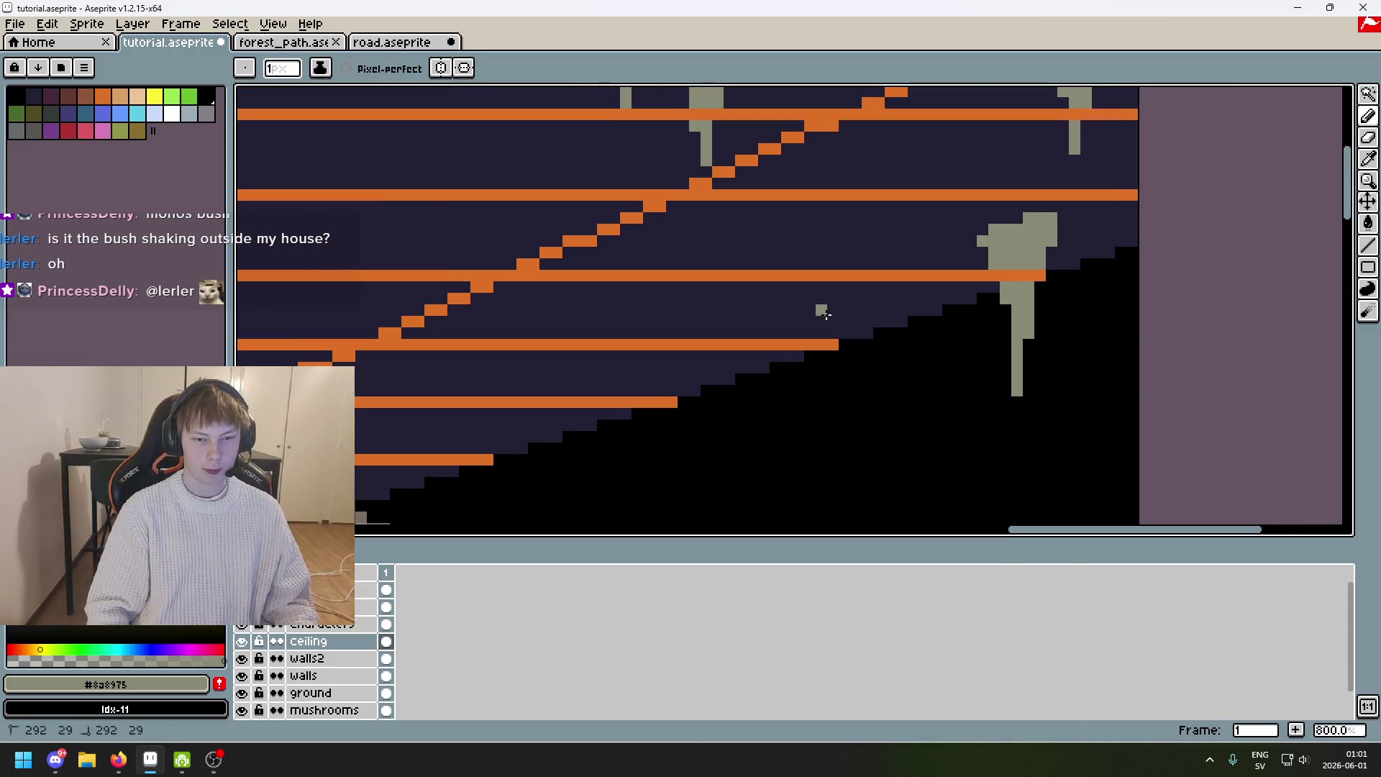
key(ctrl+z)
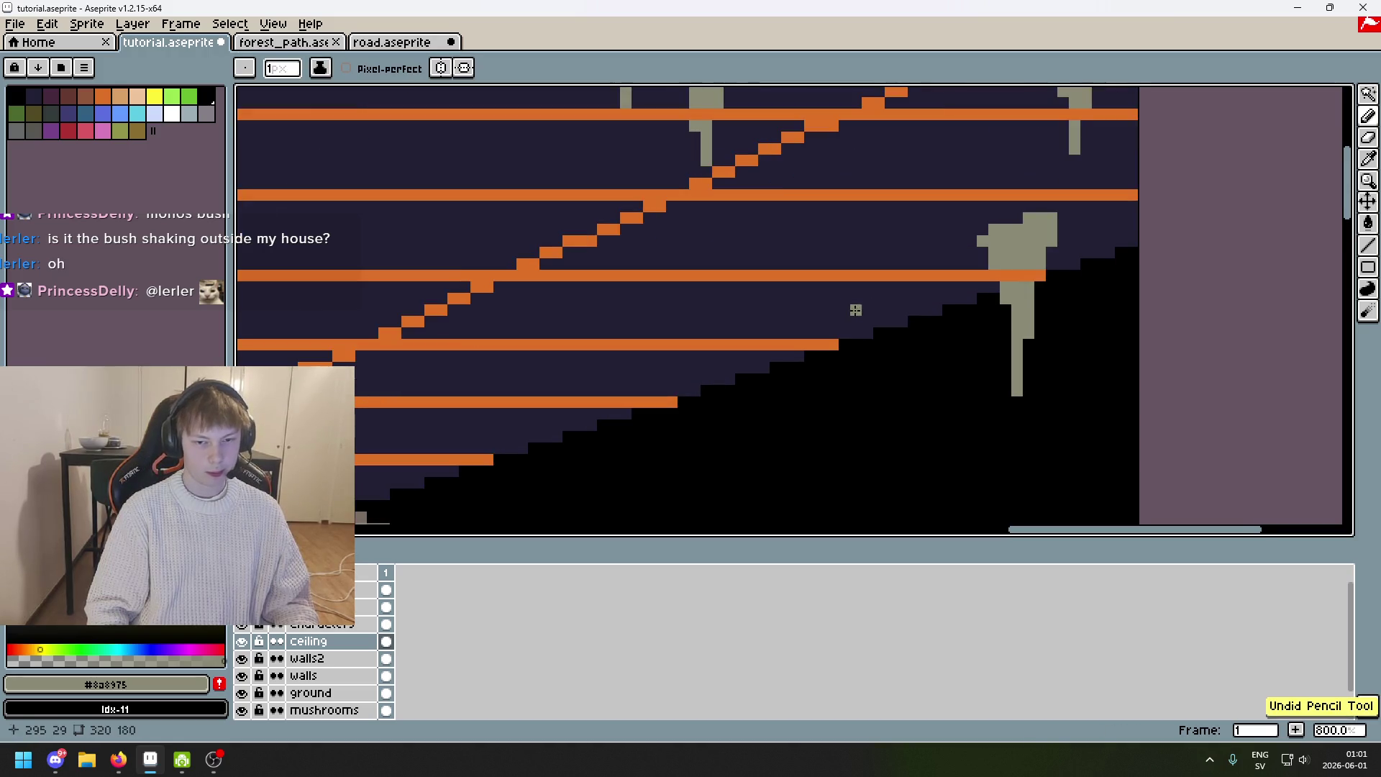
mouse_move(868, 300)
mouse_down()
mouse_move(857, 396)
mouse_move(849, 305)
mouse_up()
key(ctrl+z)
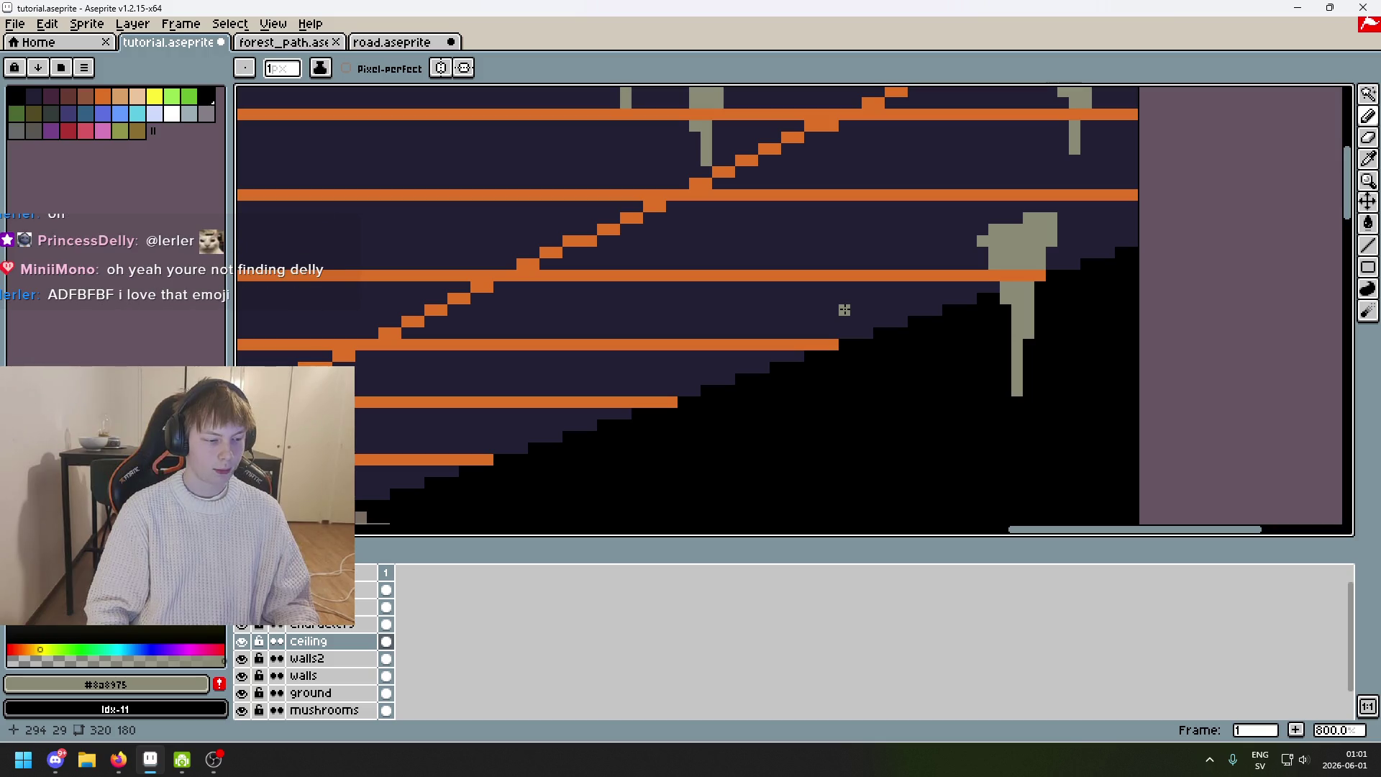
key(alt)
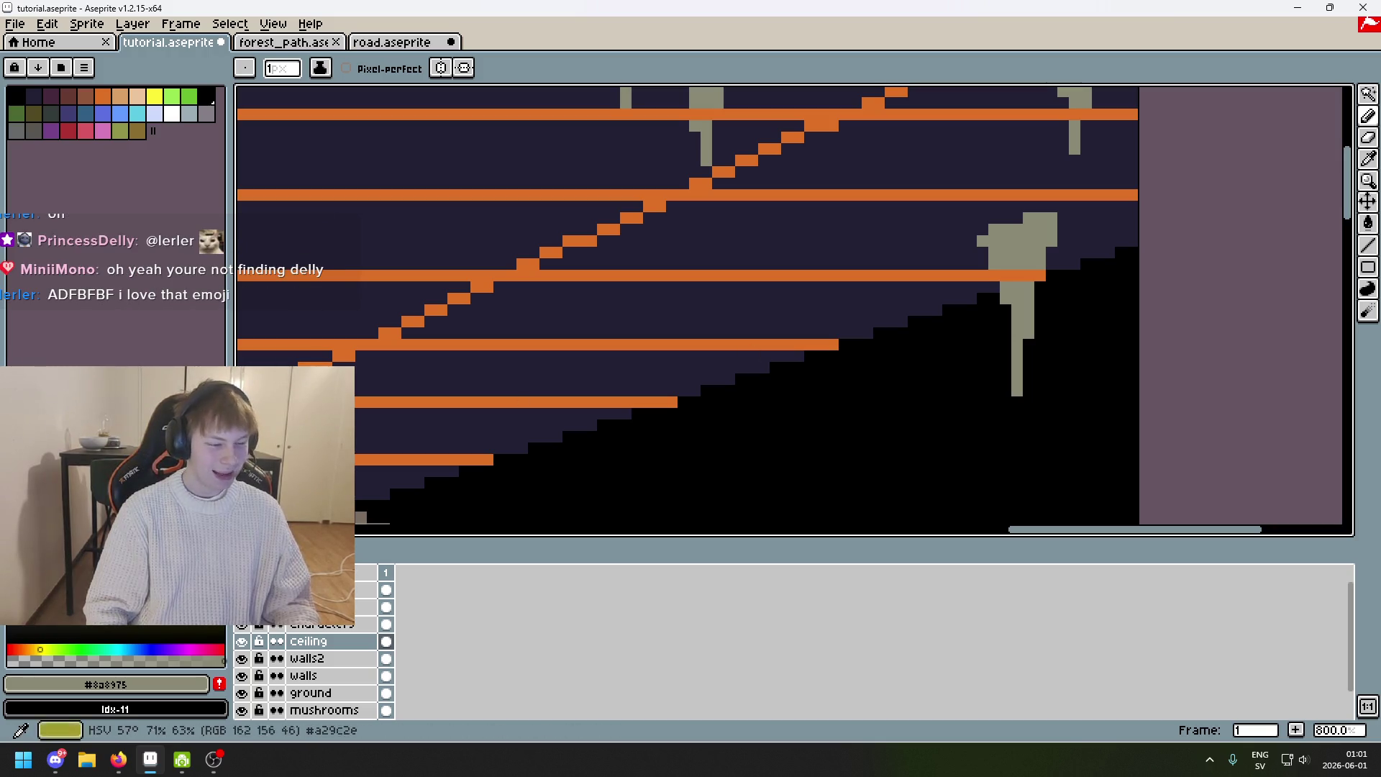
scroll(873, 275, up, 1)
Draw a small gray stalactite cap and try a thin stem beneath it.
mouse_move(855, 306)
mouse_down()
mouse_move(835, 316)
mouse_move(872, 315)
mouse_up()
scroll(872, 316, down, 4)
scroll(881, 325, up, 2)
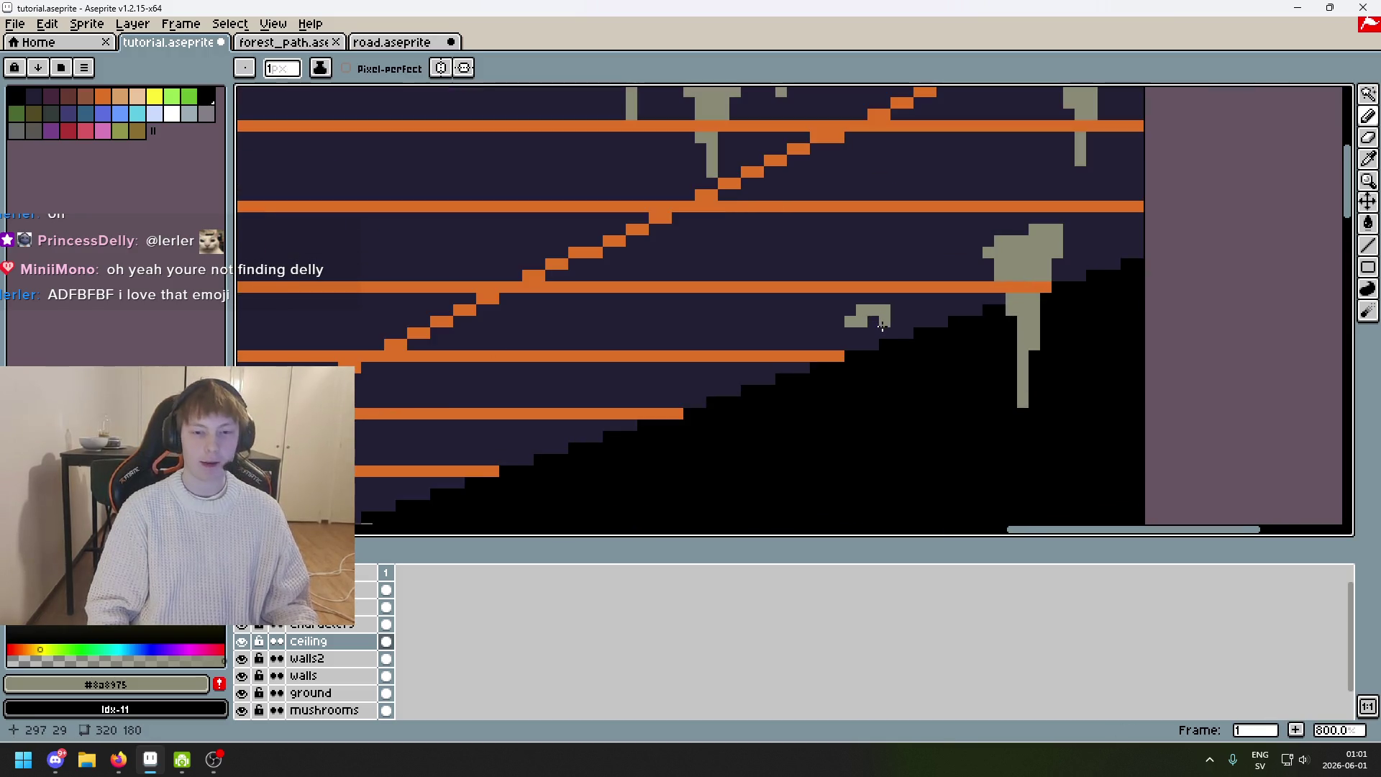
drag(874, 328, 874, 385)
key(ctrl+z)
key(ctrl+z)
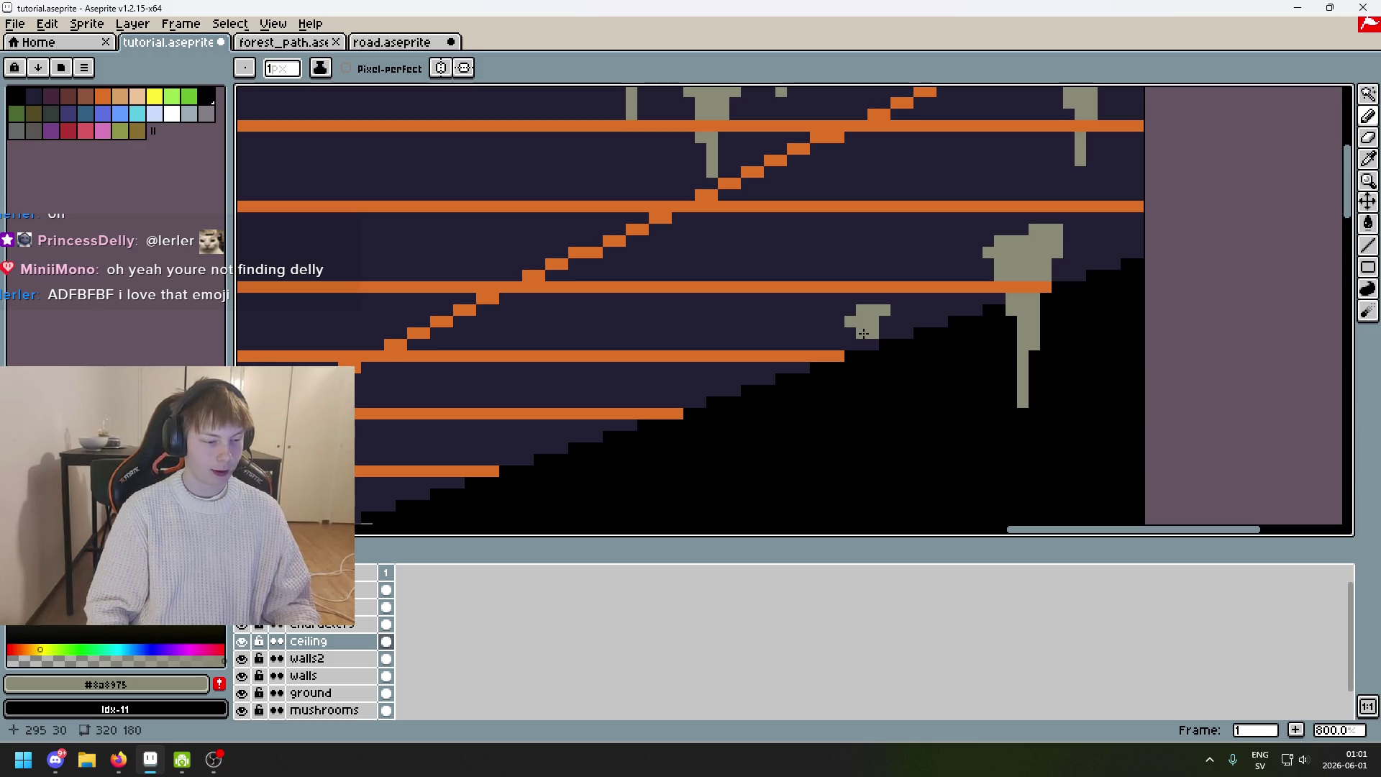
scroll(863, 334, up, 2)
mouse_move(880, 338)
mouse_down()
mouse_move(886, 385)
mouse_move(877, 380)
mouse_up()
key(ctrl+z)
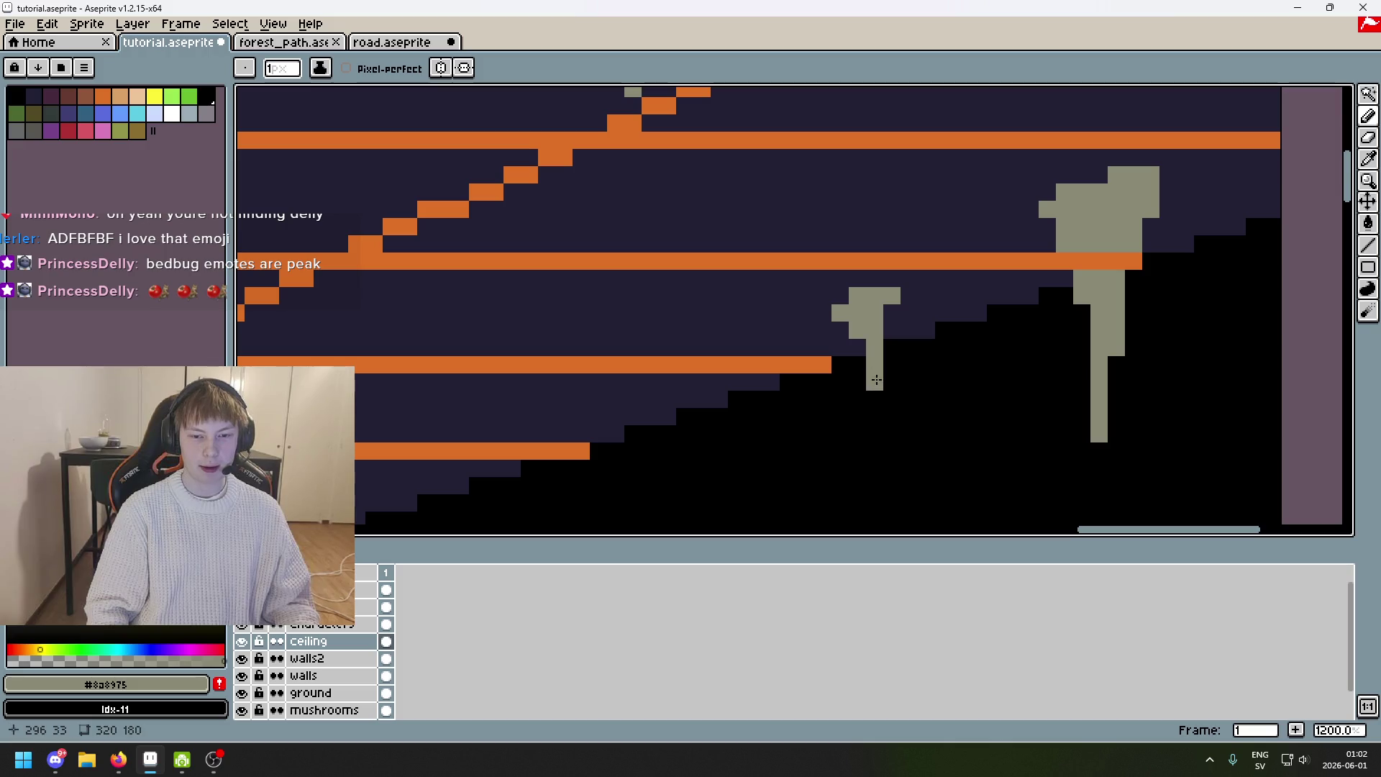
scroll(892, 312, down, 6)
scroll(867, 357, up, 6)
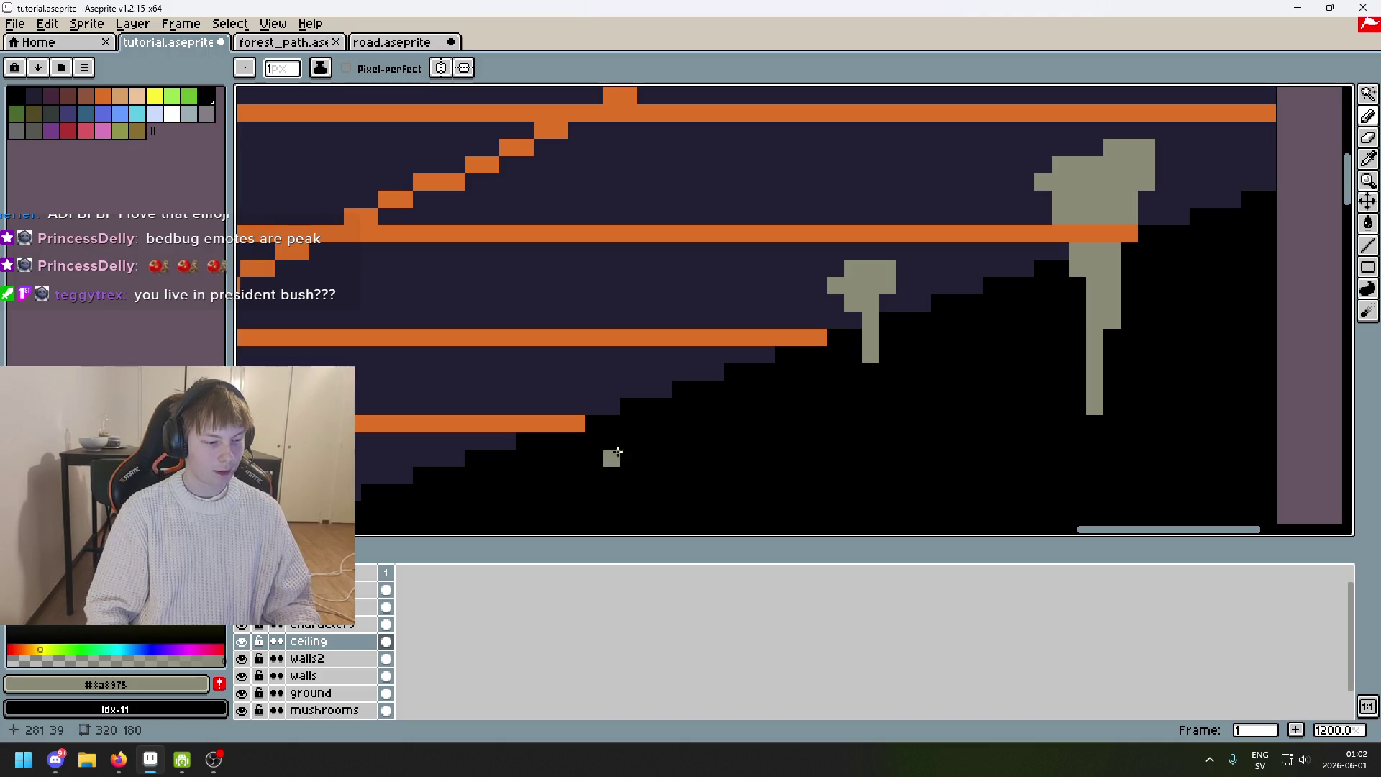
Start another stalactite cap further left with short gray strokes, undoing misplaced ones.
drag(764, 344, 892, 329)
key(alt)
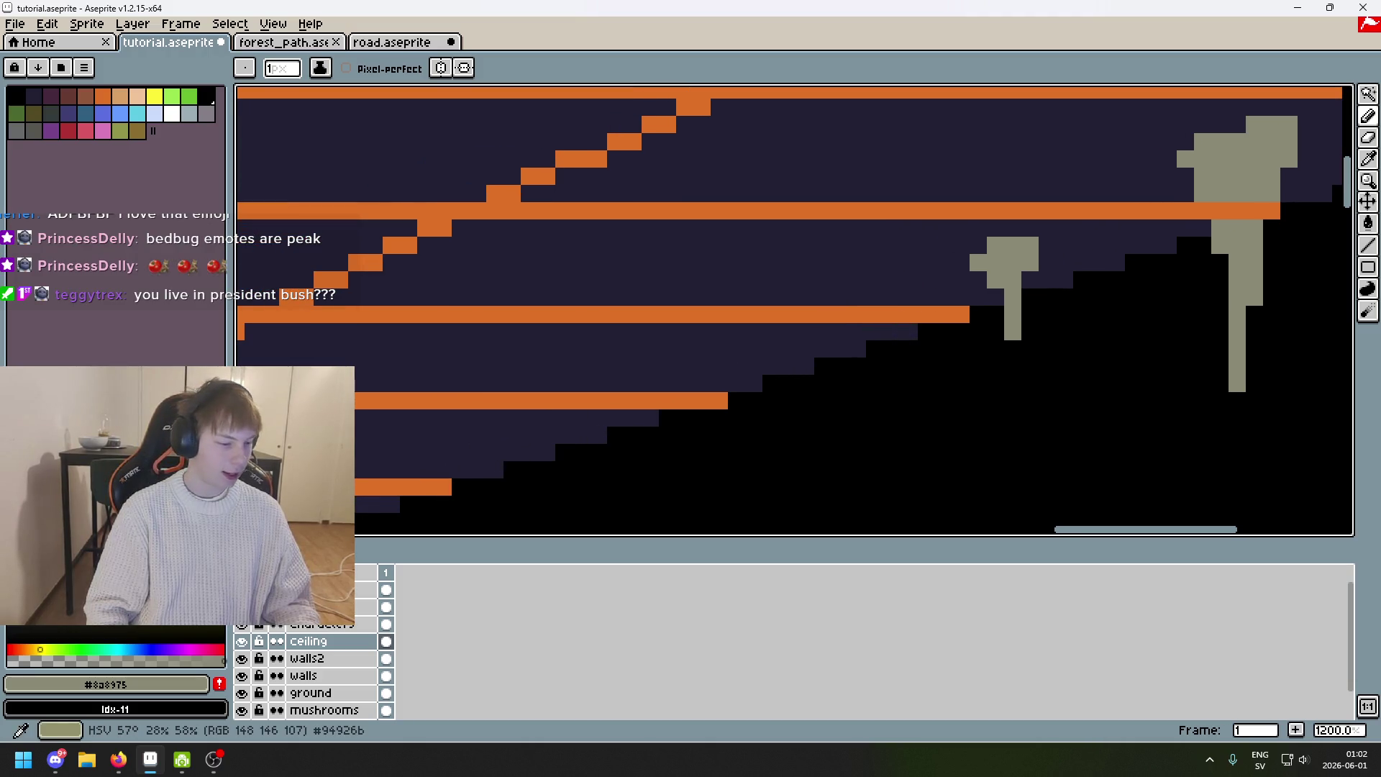
scroll(792, 374, right, 2)
mouse_move(747, 308)
mouse_down()
mouse_move(756, 260)
mouse_move(777, 266)
mouse_up()
key(ctrl+z)
scroll(731, 263, left, 5)
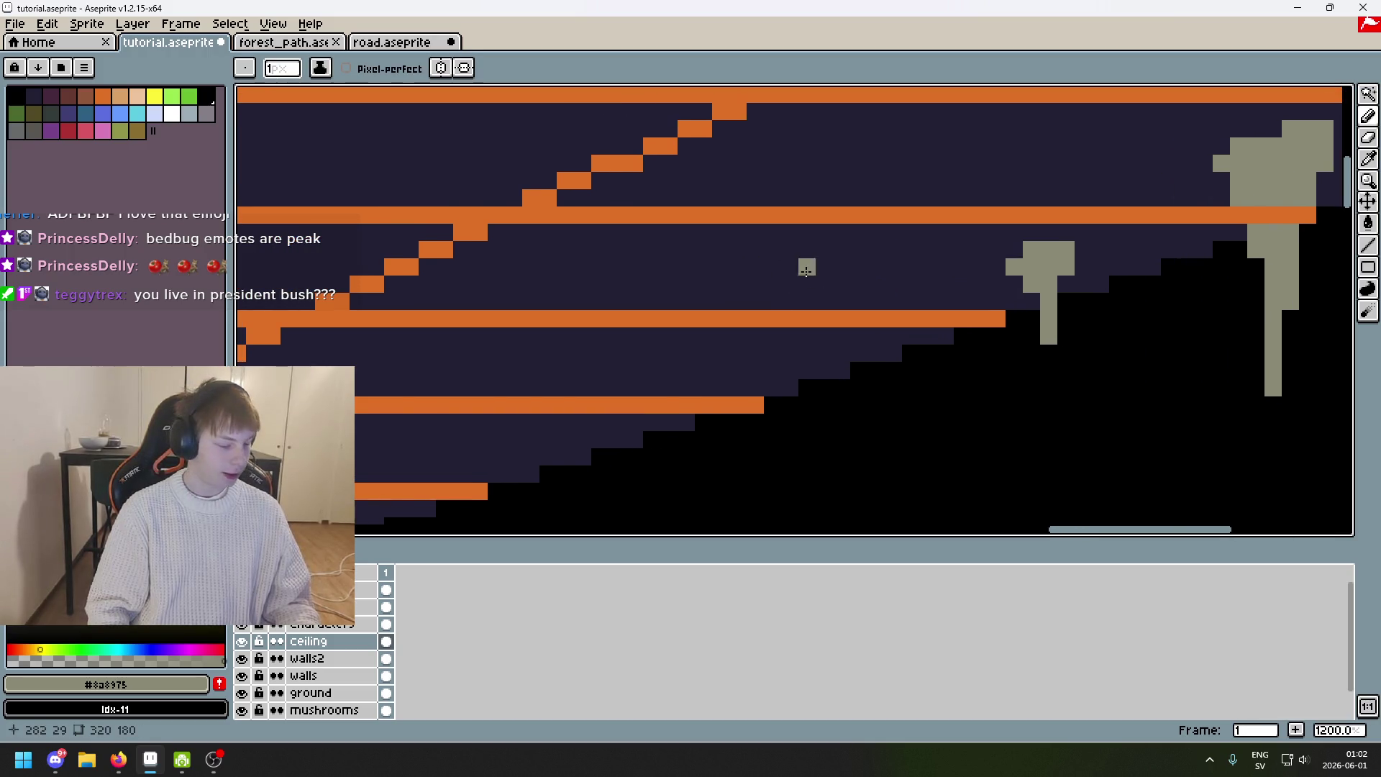
scroll(959, 243, down, 1)
mouse_move(675, 239)
mouse_down()
mouse_move(741, 231)
mouse_move(661, 245)
mouse_move(745, 234)
mouse_move(703, 270)
mouse_move(709, 311)
mouse_up()
key(ctrl+z)
key(ctrl+z)
key(ctrl+z)
key(ctrl+z)
Draw a gray stalactite stem with a one-pixel cap and side pixels near the slope top.
mouse_move(695, 259)
mouse_down()
mouse_move(703, 311)
mouse_move(788, 288)
mouse_move(779, 381)
mouse_up()
key(ctrl+z)
click(730, 295)
scroll(731, 295, up, 3)
click(731, 329)
click(696, 329)
scroll(788, 288, down, 3)
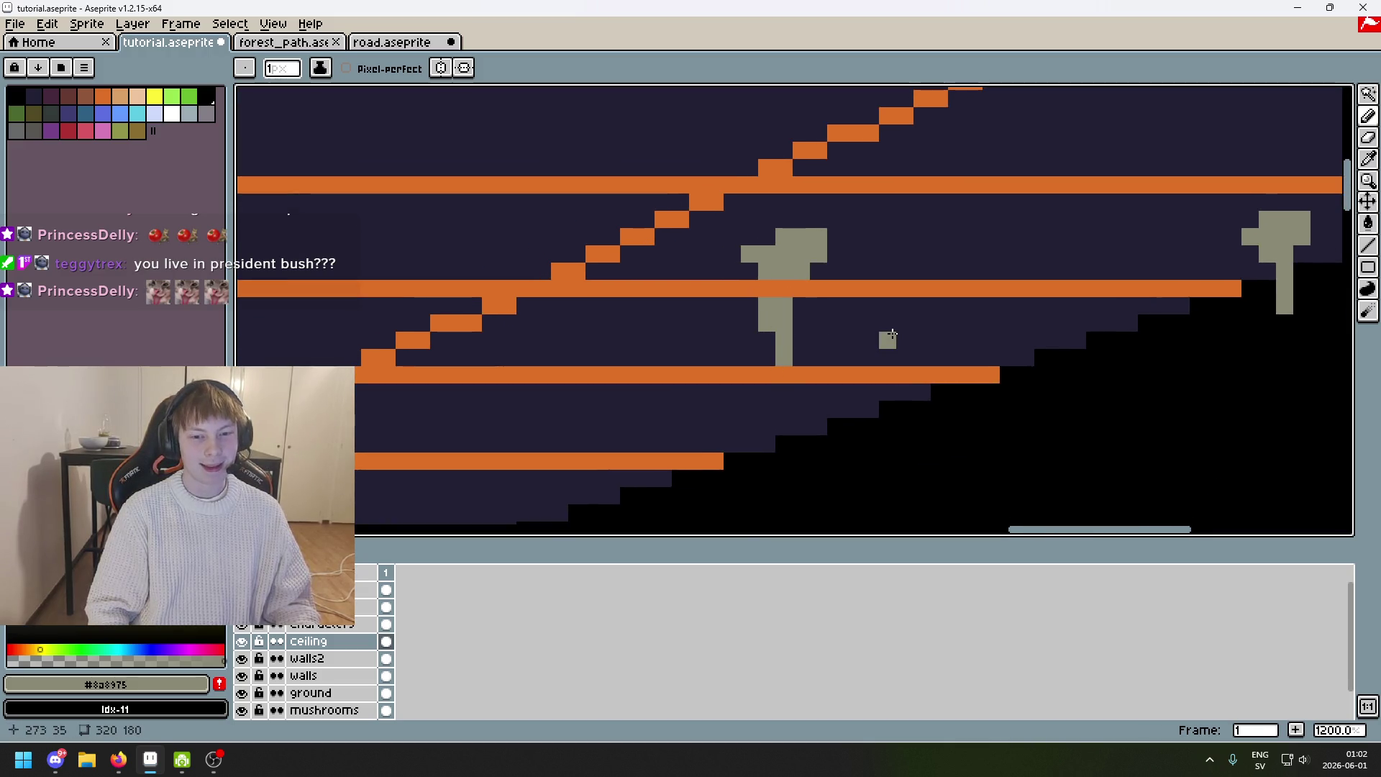
mouse_move(892, 334)
mouse_down()
mouse_move(761, 280)
mouse_move(894, 278)
mouse_move(777, 339)
mouse_move(818, 367)
mouse_move(839, 333)
mouse_move(936, 308)
mouse_up()
Undo those gray marks and try a small gray stalactite blob instead.
key(ctrl+z)
key(ctrl+y)
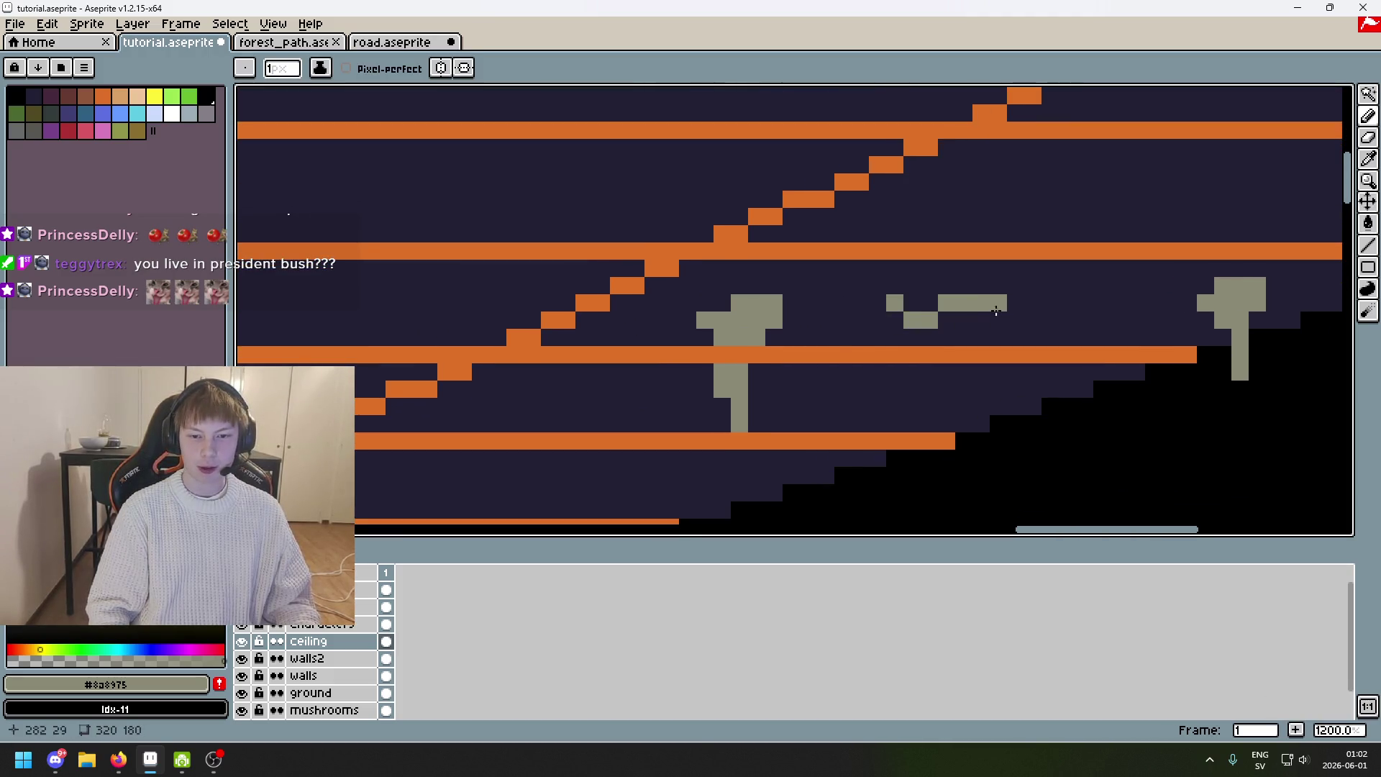
key(ctrl+z)
scroll(863, 306, up, 2)
scroll(878, 288, down, 2)
drag(900, 262, 1042, 250)
mouse_move(692, 278)
mouse_down()
mouse_move(701, 364)
mouse_move(685, 333)
mouse_move(692, 347)
mouse_move(903, 287)
mouse_move(694, 332)
mouse_up()
key(ctrl+z)
key(ctrl+z)
key(ctrl+z)
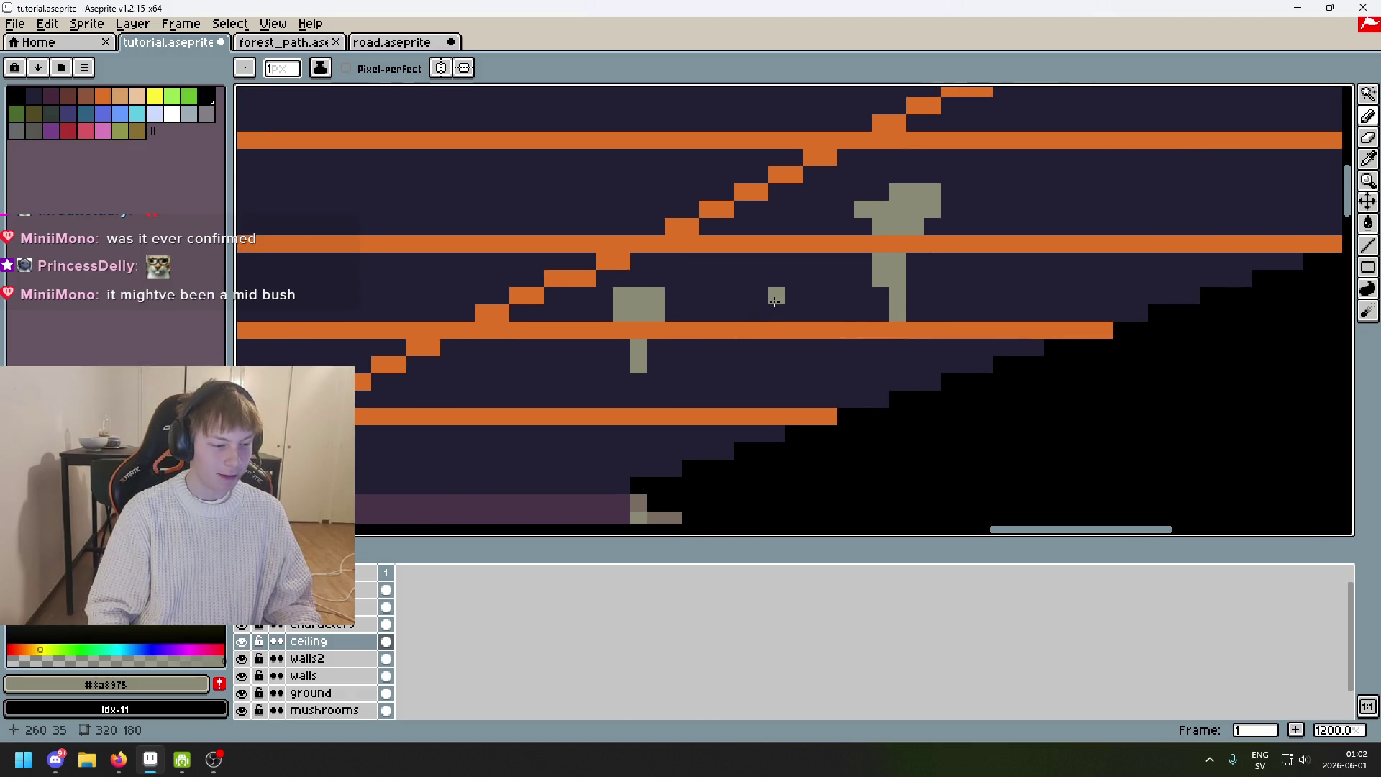
Move along the ceiling and test a gray cap pixel, then remove the stray pixels.
scroll(660, 329, down, 3)
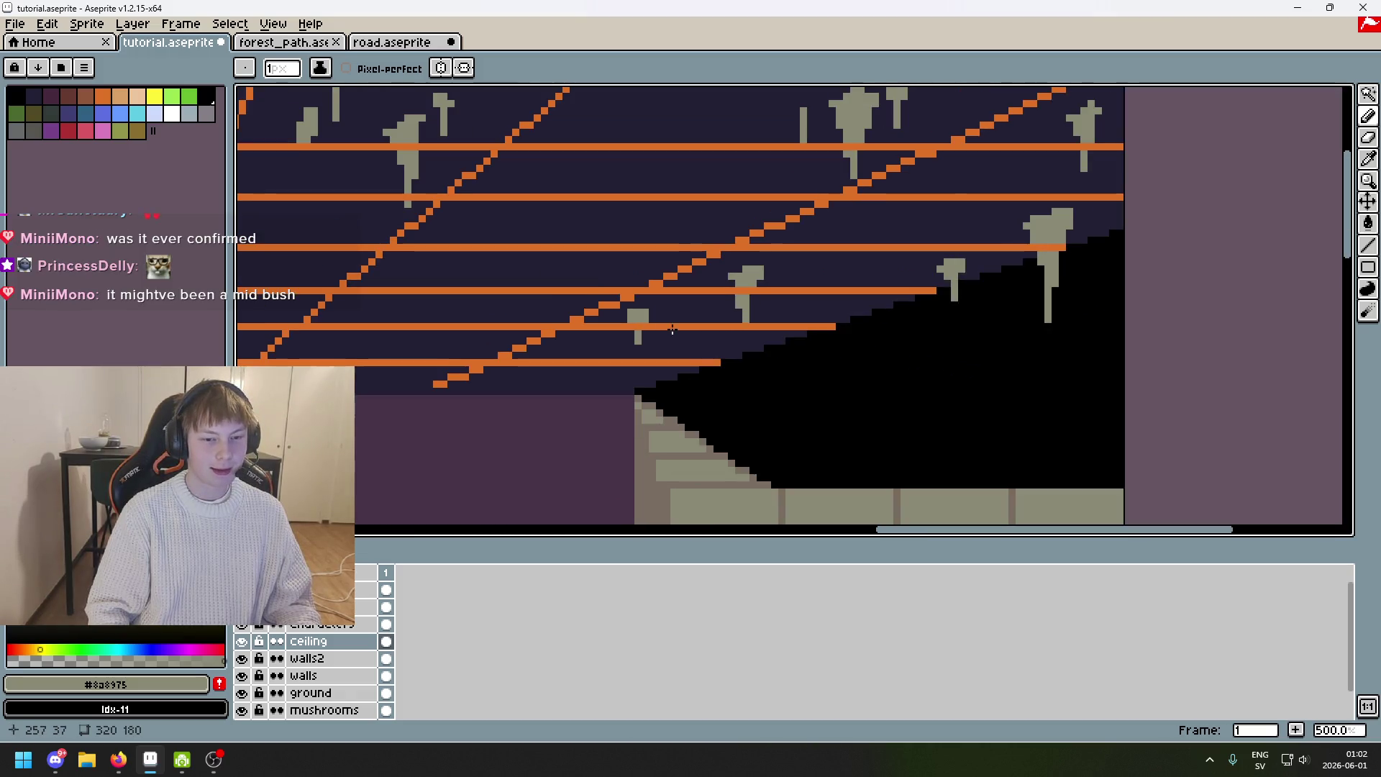
scroll(641, 342, up, 3)
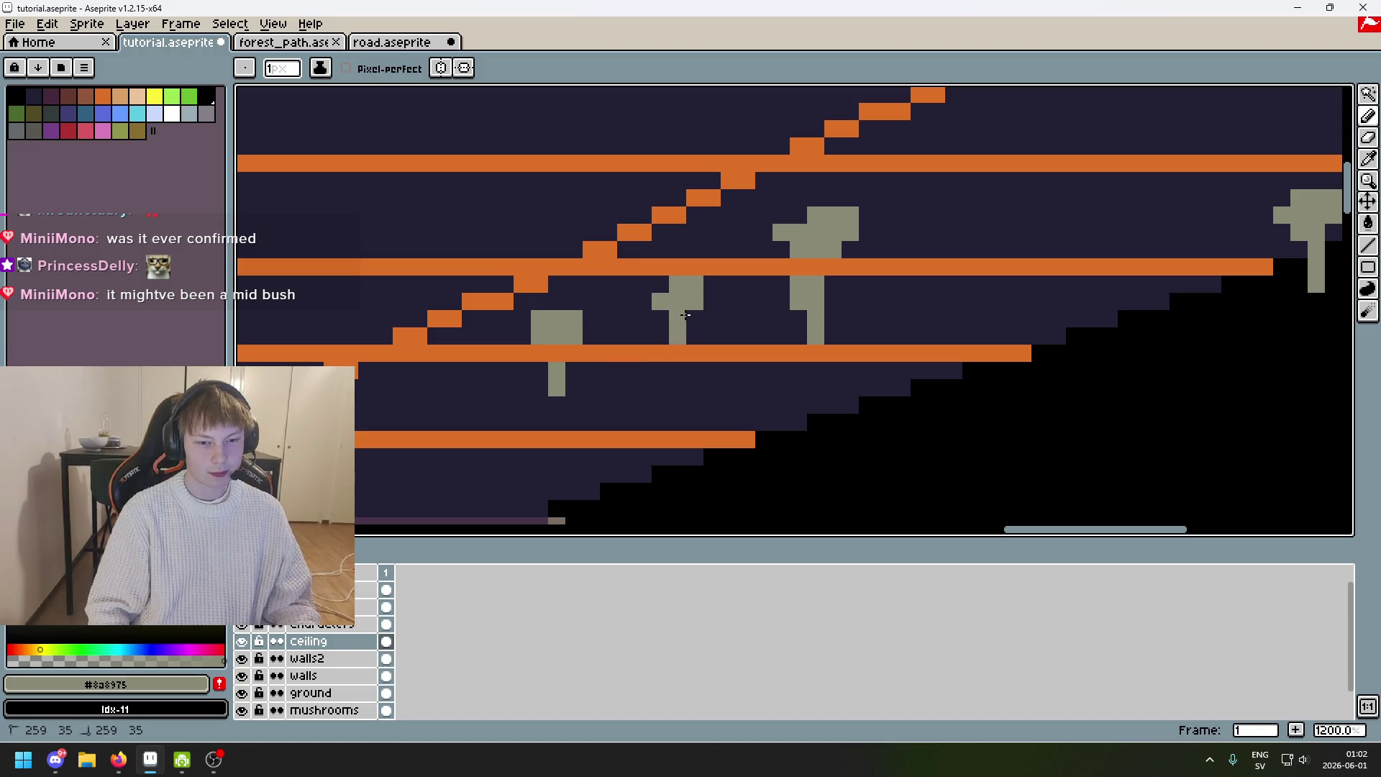
scroll(685, 319, right, 2)
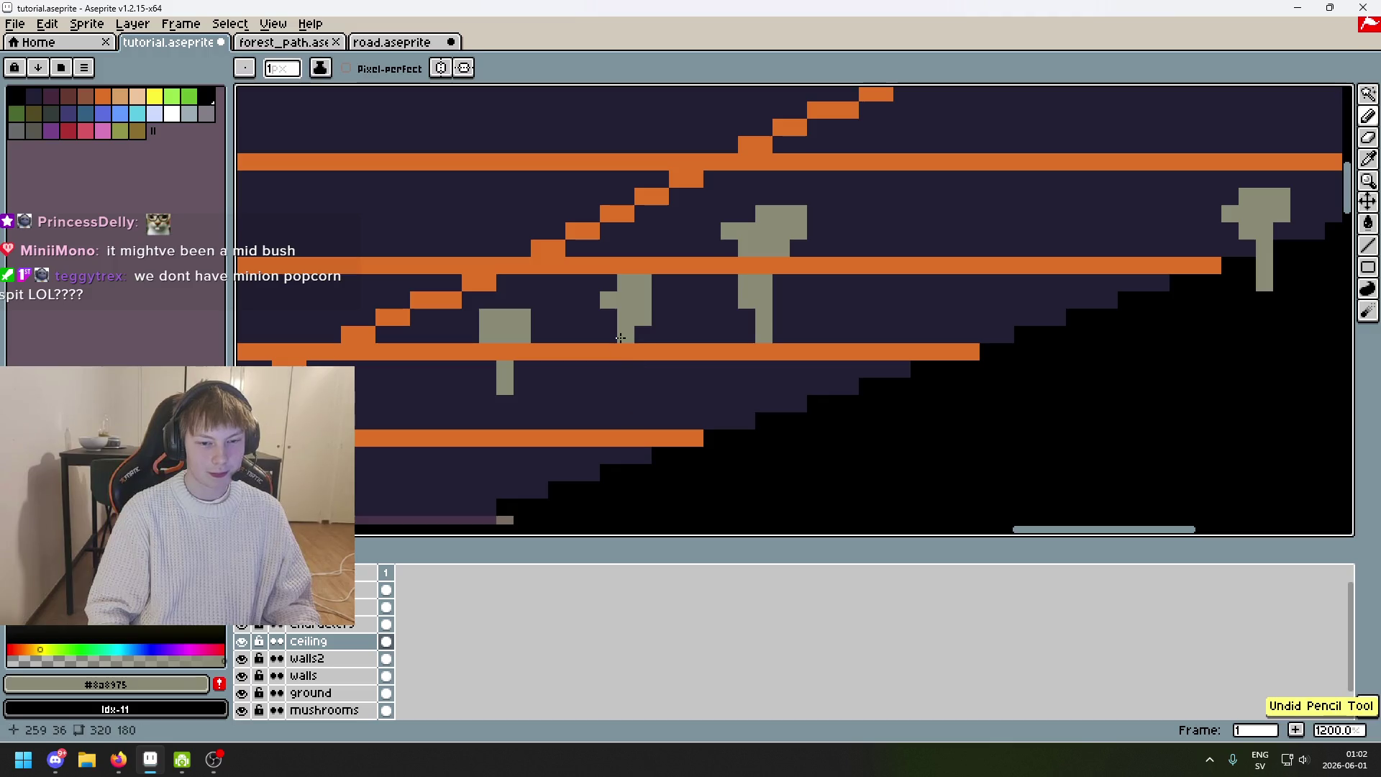
scroll(576, 360, down, 3)
scroll(531, 350, up, 2)
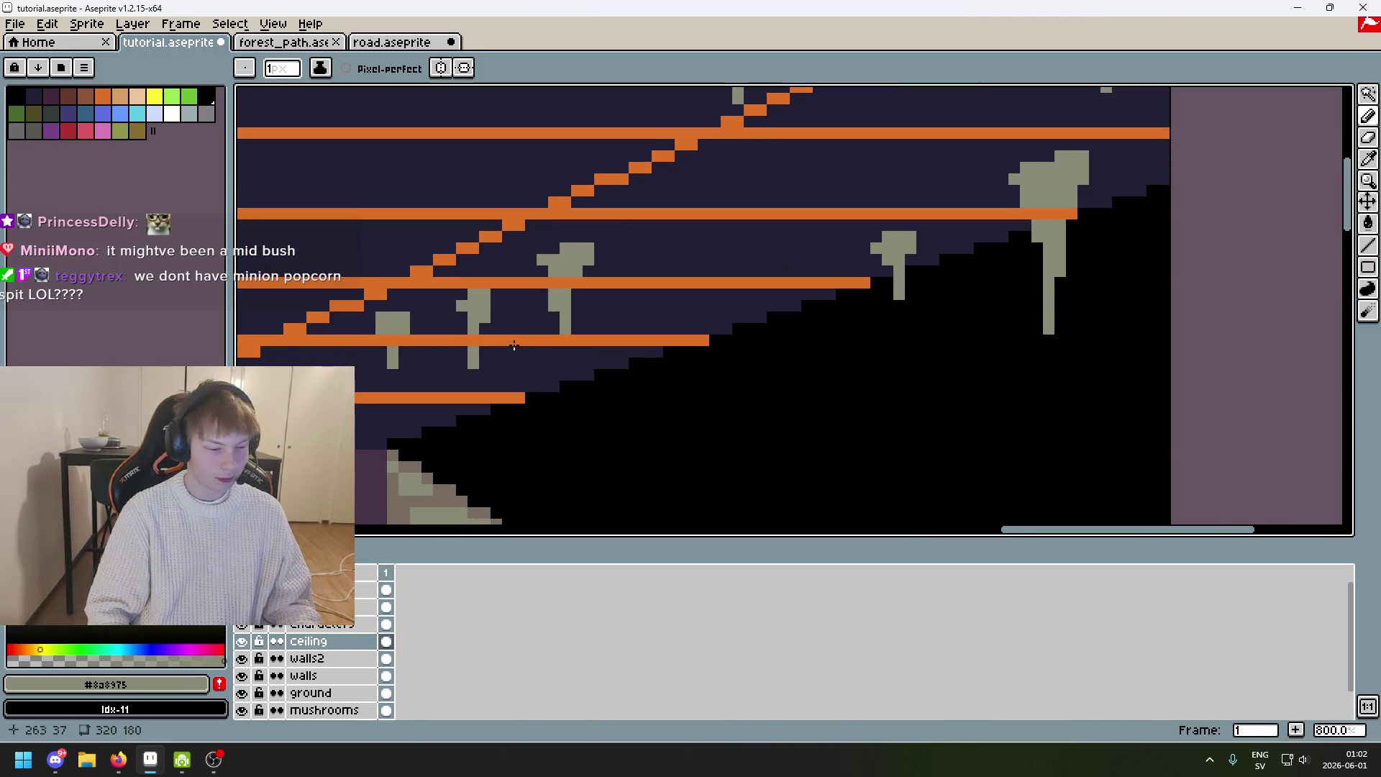
drag(514, 346, 729, 341)
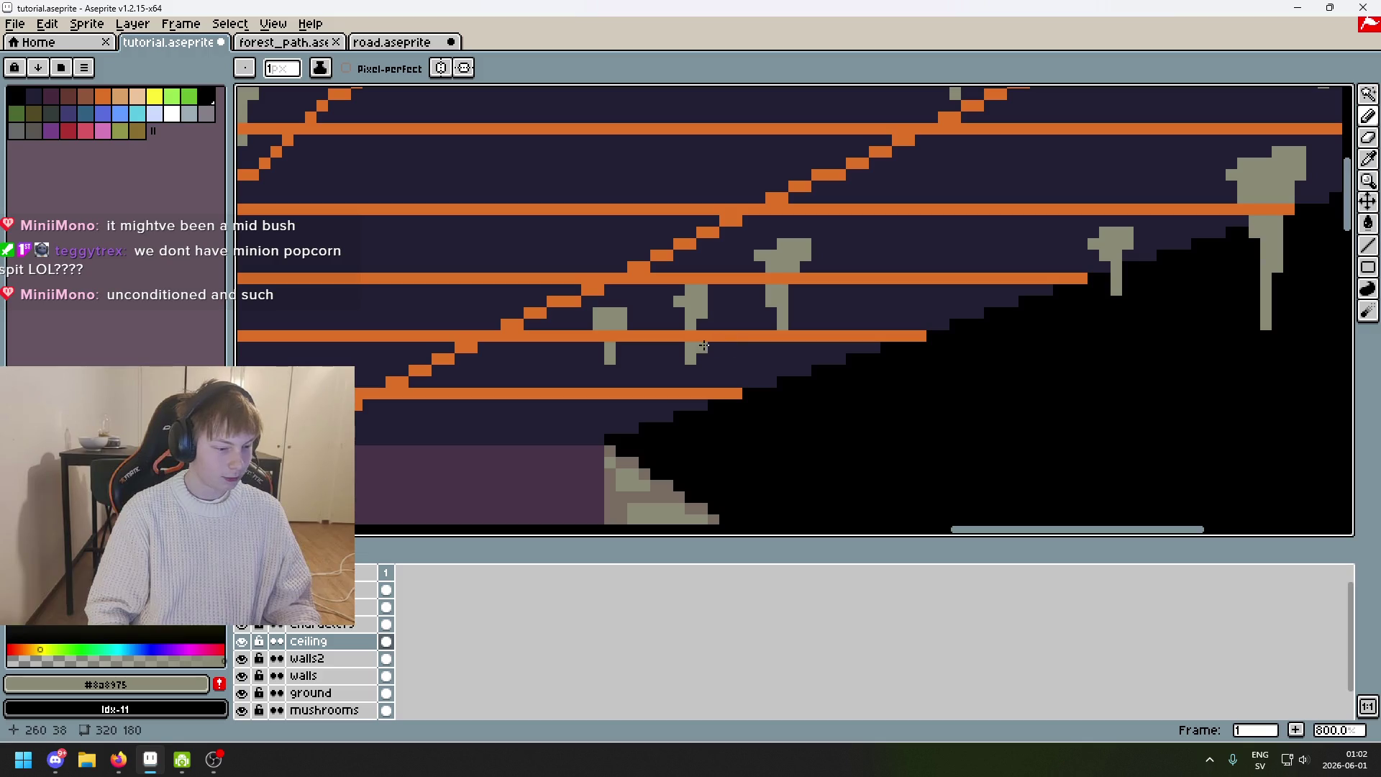
scroll(783, 348, down, 1)
scroll(703, 264, up, 1)
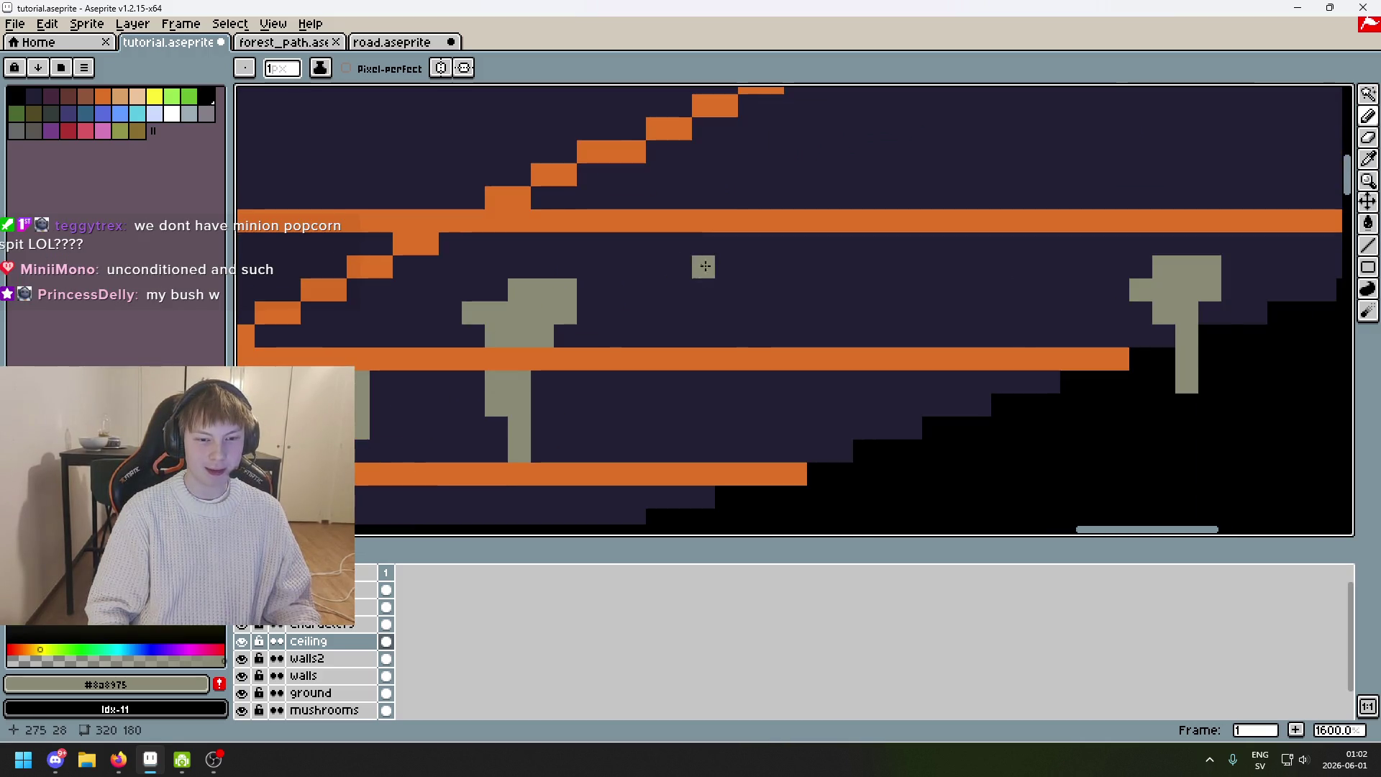
scroll(732, 270, down, 2)
scroll(732, 269, up, 2)
click(670, 271)
key(ctrl+z)
key(ctrl+z)
Redraw the stalactite as a wider gray cap one row higher, dropping the stem stroke.
mouse_move(664, 254)
mouse_down()
mouse_move(703, 253)
mouse_move(712, 268)
mouse_up()
key(ctrl+z)
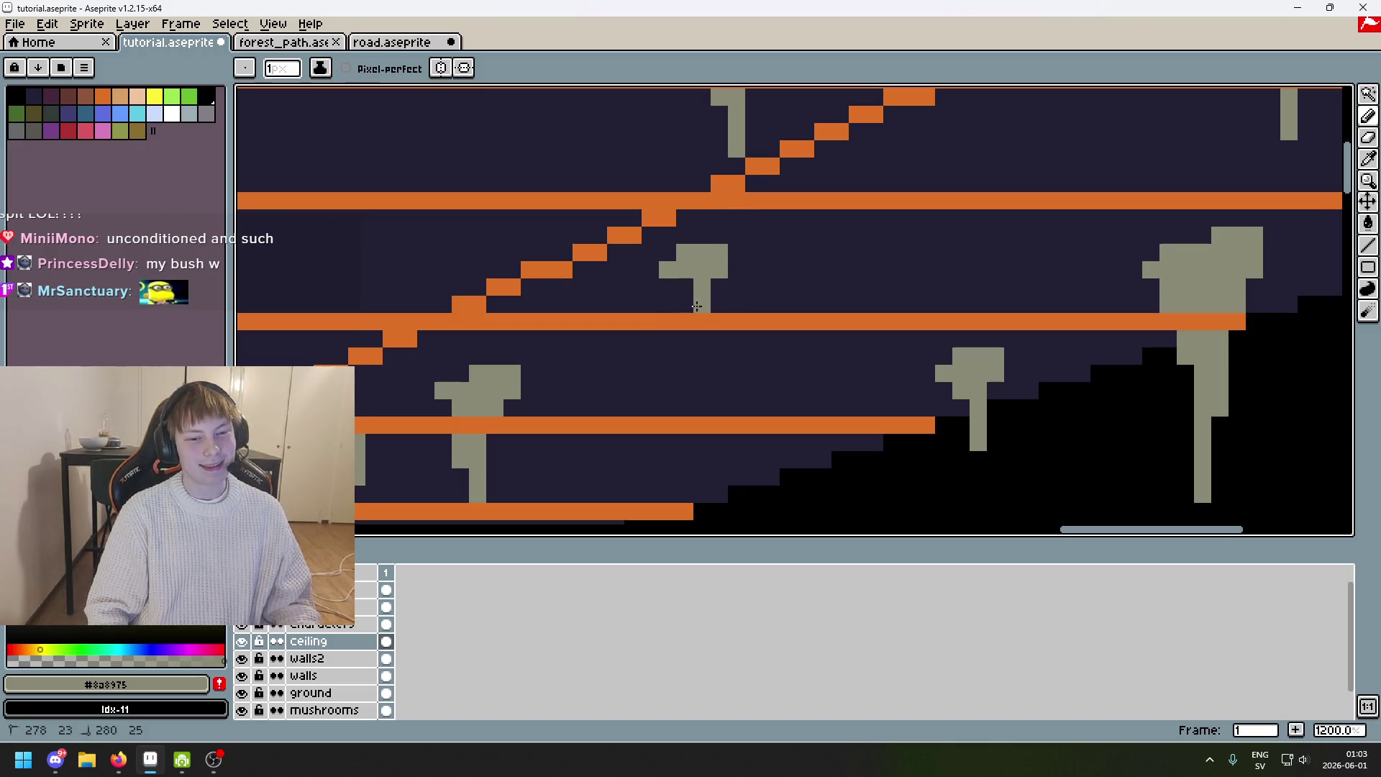
drag(685, 321, 685, 363)
key(ctrl+z)
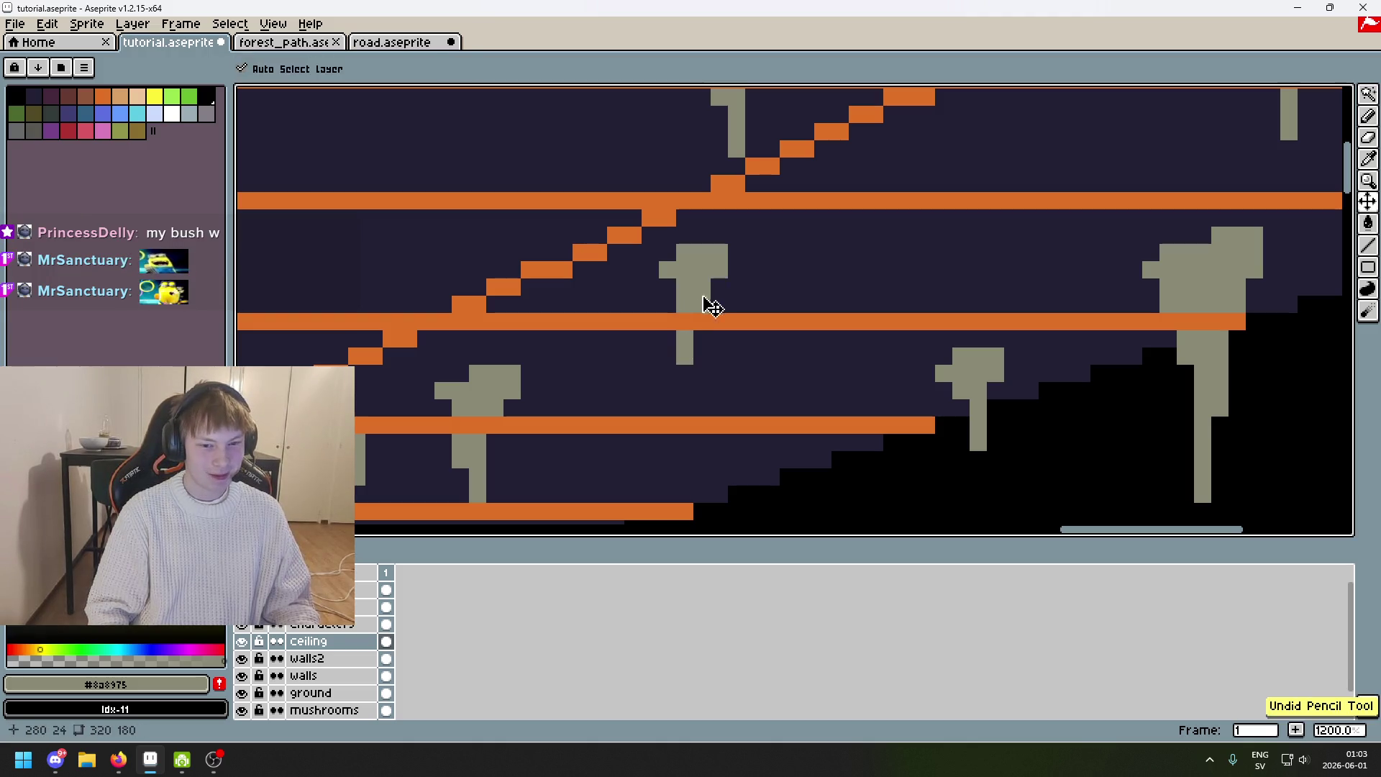
key(ctrl+z)
key(ctrl+z)
key(ctrl+z)
mouse_move(667, 252)
mouse_down()
mouse_move(719, 236)
mouse_move(702, 287)
mouse_up()
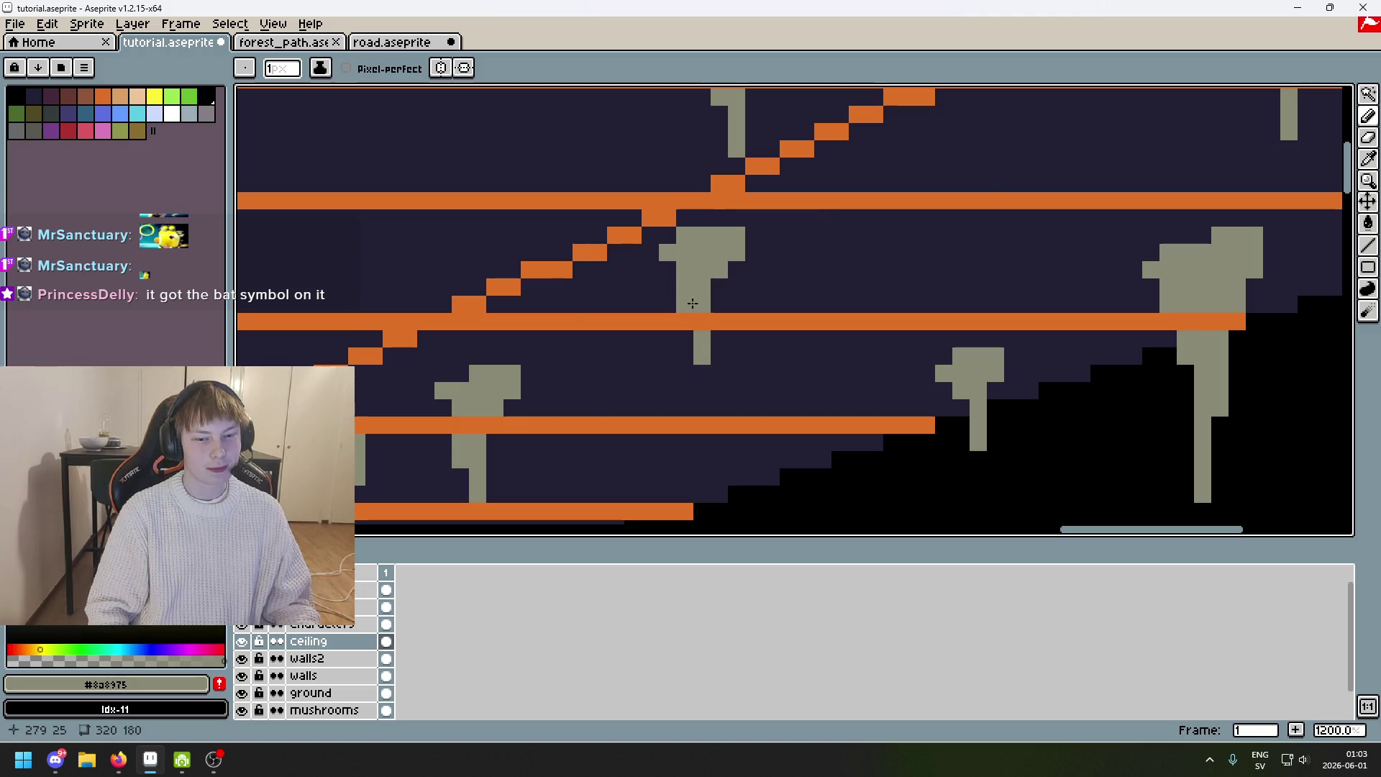
scroll(692, 303, down, 5)
scroll(849, 244, up, 3)
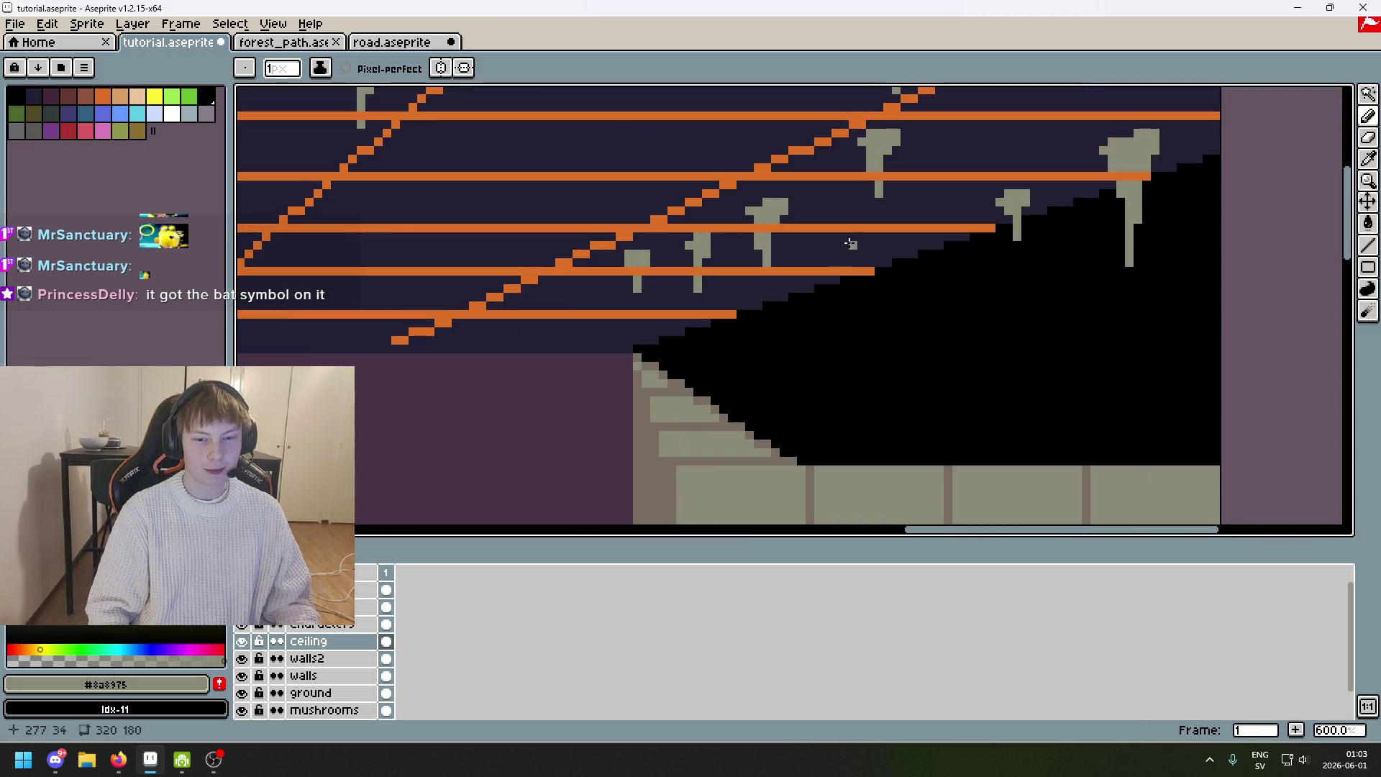
Draw a gray cap for a new stalactite, using a 2-pixel brush for its upper block.
scroll(828, 253, up, 4)
mouse_move(854, 252)
mouse_down()
mouse_move(855, 302)
mouse_move(964, 259)
mouse_up()
key(ctrl+z)
key(plus)
click(837, 225)
key(ctrl+z)
drag(890, 225, 924, 225)
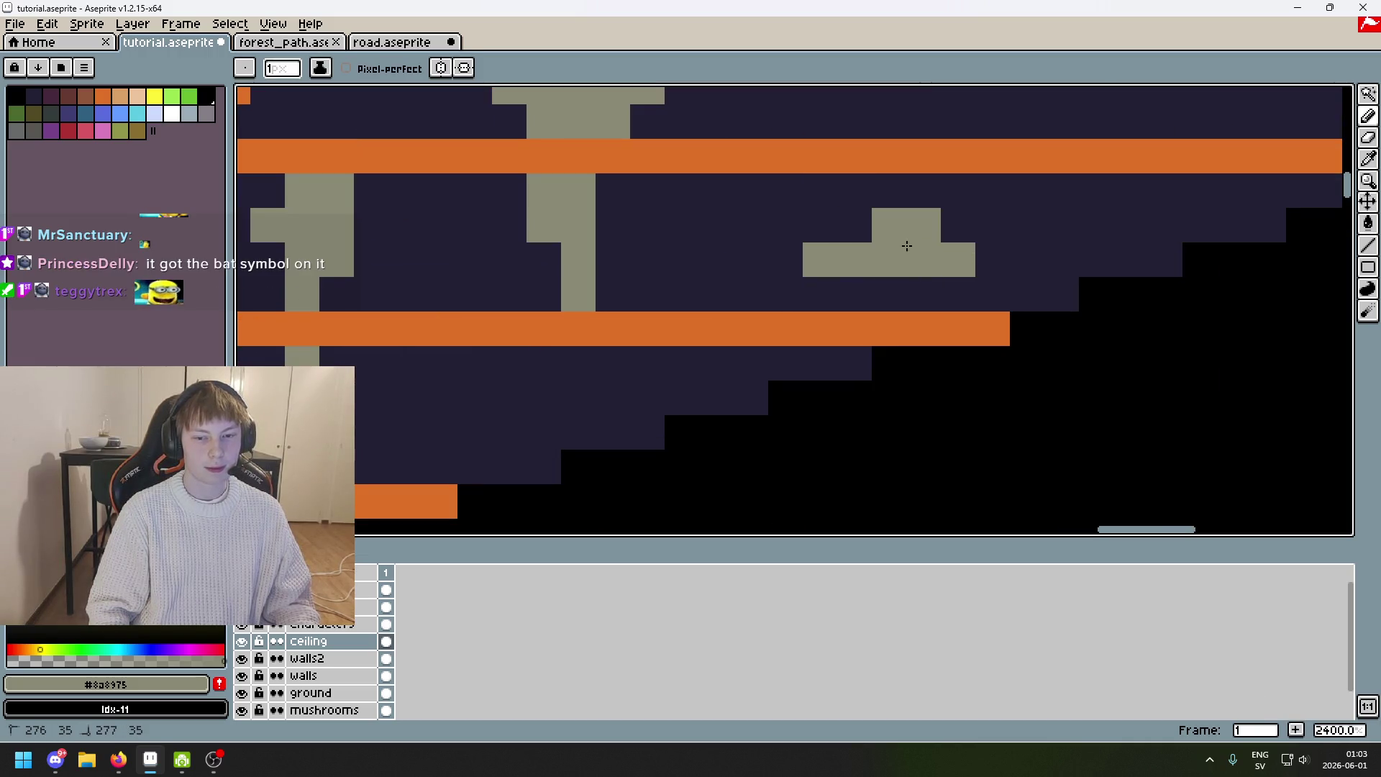
key(minus)
scroll(872, 249, down, 4)
scroll(872, 249, up, 4)
Draw a gray stem below the cap and add pixels on its left, right and lower-left.
drag(786, 327, 786, 383)
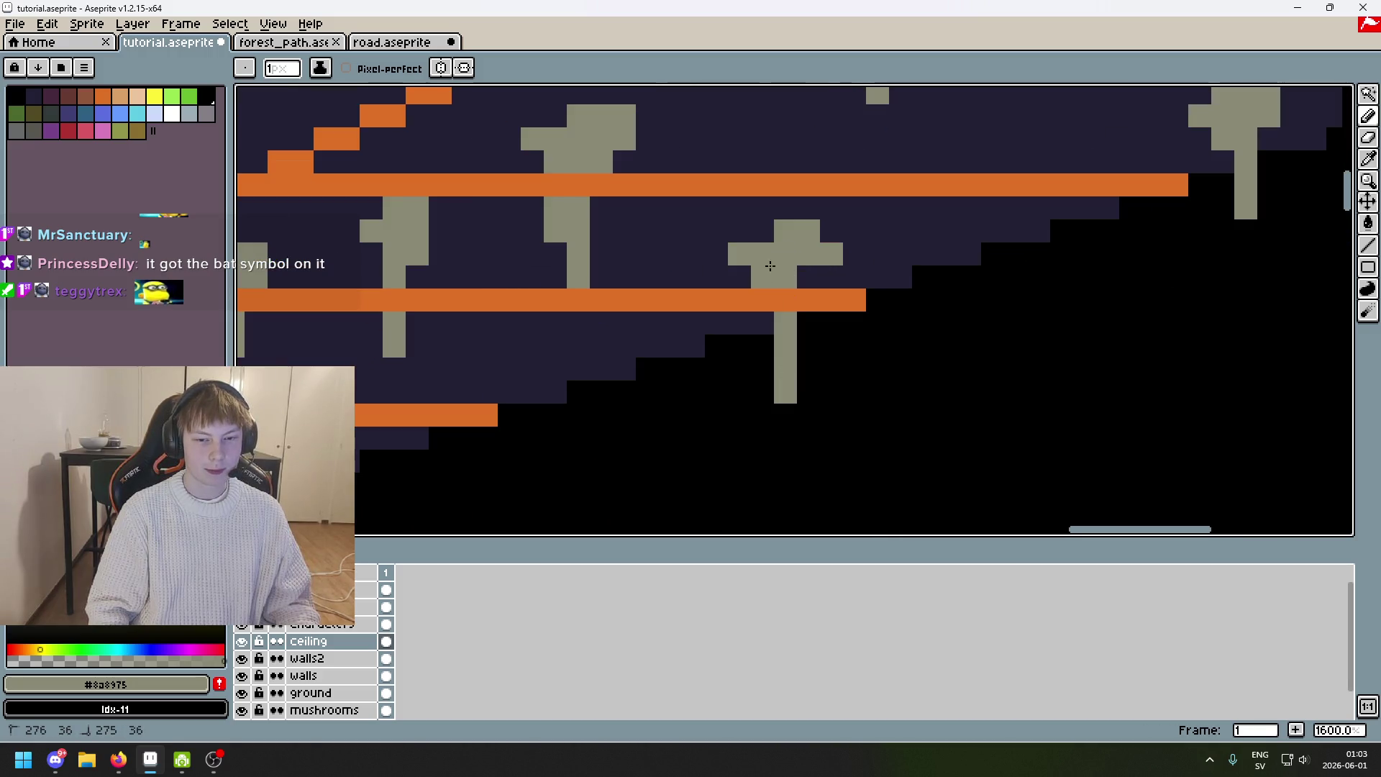
click(767, 324)
scroll(780, 330, down, 3)
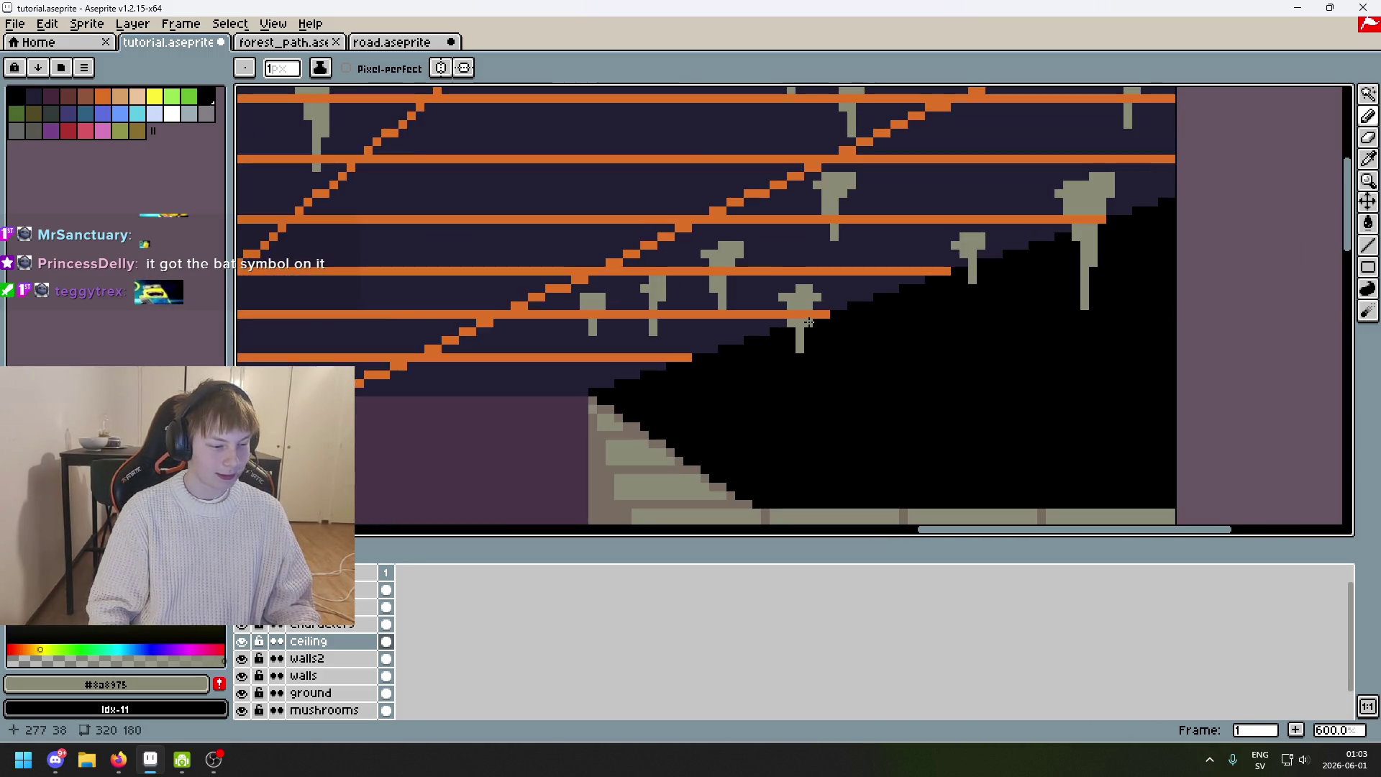
scroll(806, 320, up, 1)
scroll(828, 302, up, 2)
click(827, 300)
scroll(828, 303, up, 1)
key(ctrl+z)
click(807, 302)
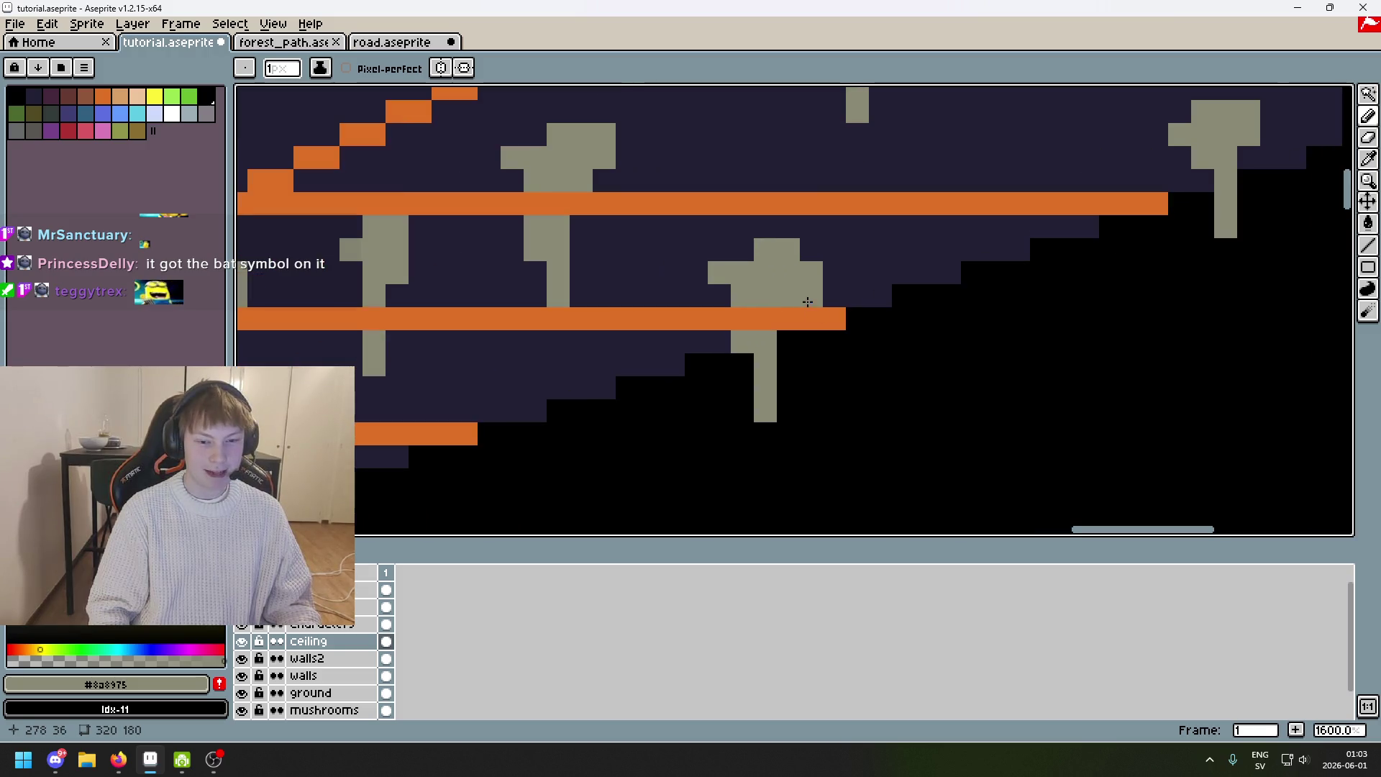
click(720, 295)
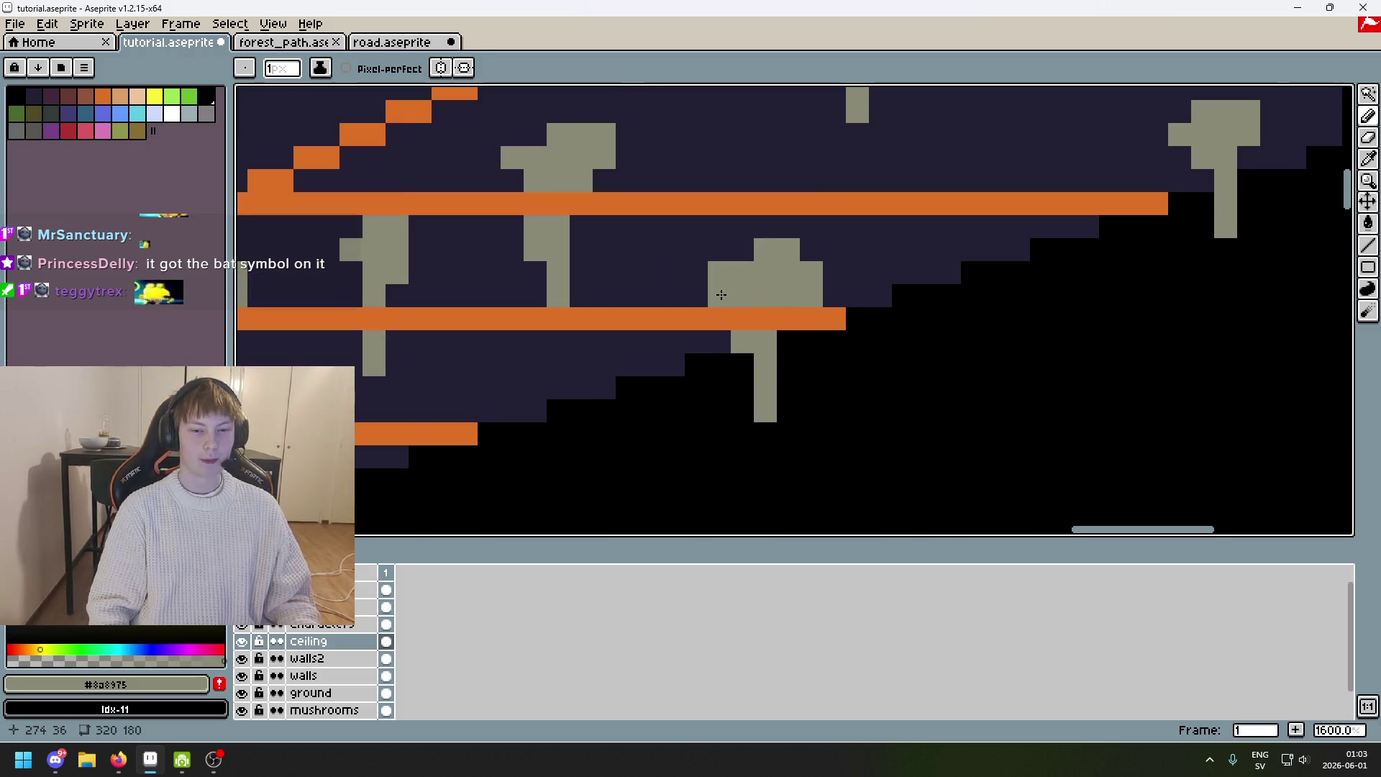
Eyedrop the gray again and add an extra gray pixel left of the stalactite stem.
alt+click(704, 241)
scroll(705, 238, down, 4)
scroll(729, 273, up, 3)
alt+click(729, 273)
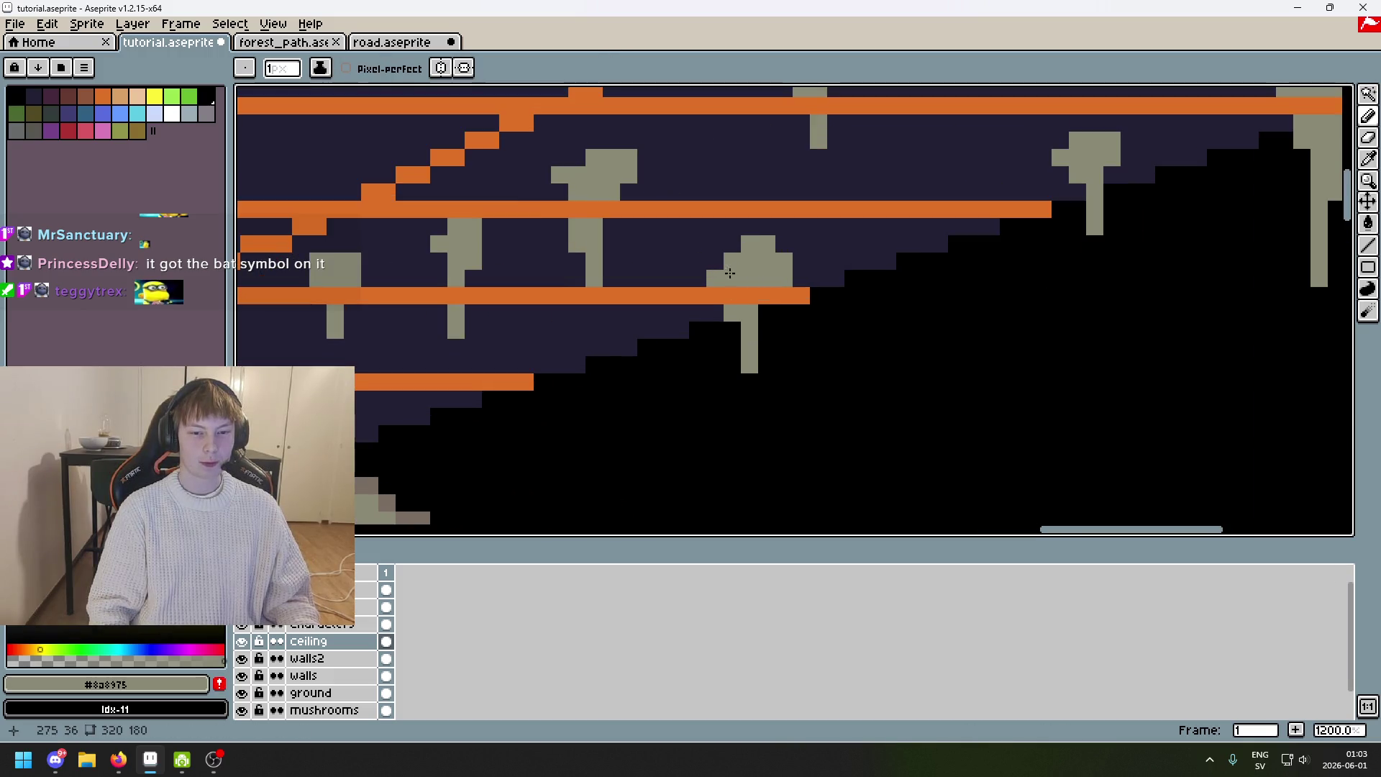
drag(784, 266, 754, 311)
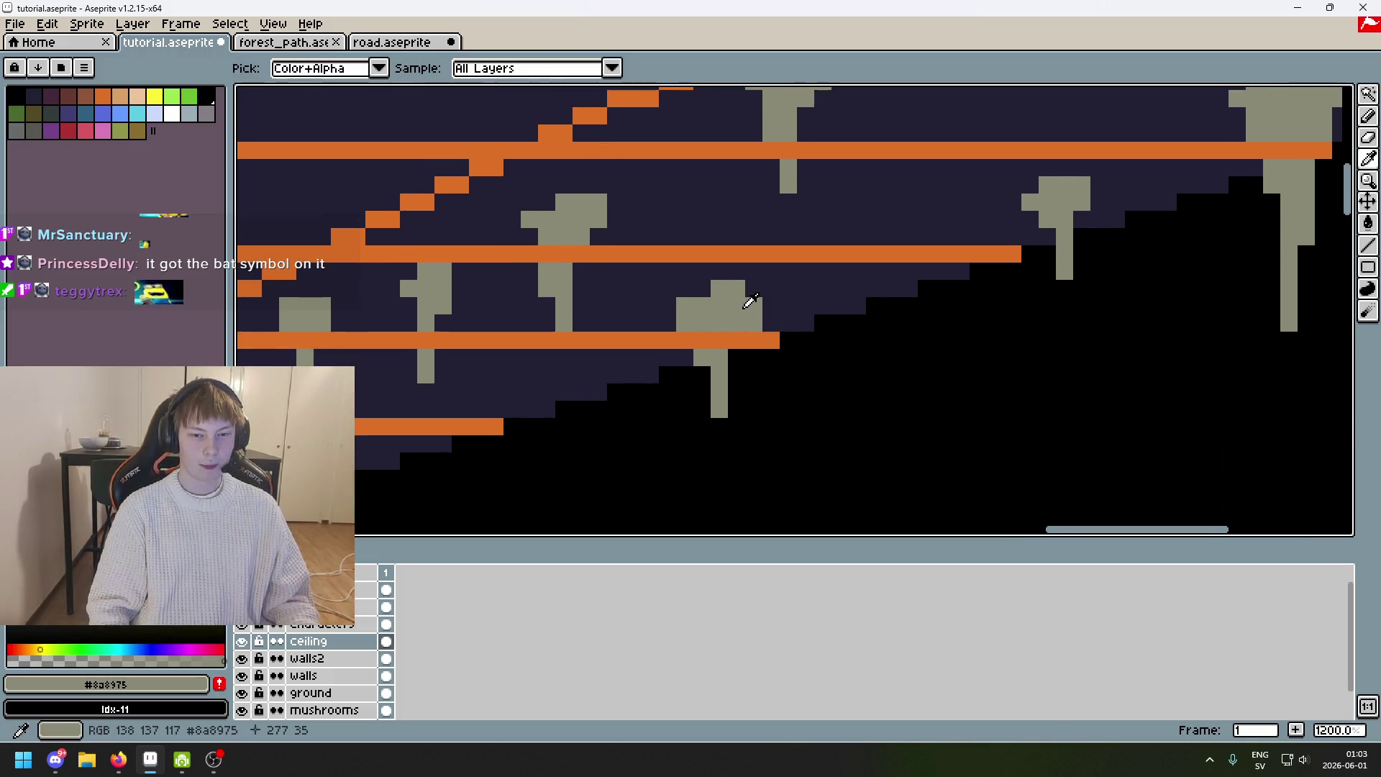
scroll(702, 375, down, 5)
scroll(713, 392, up, 4)
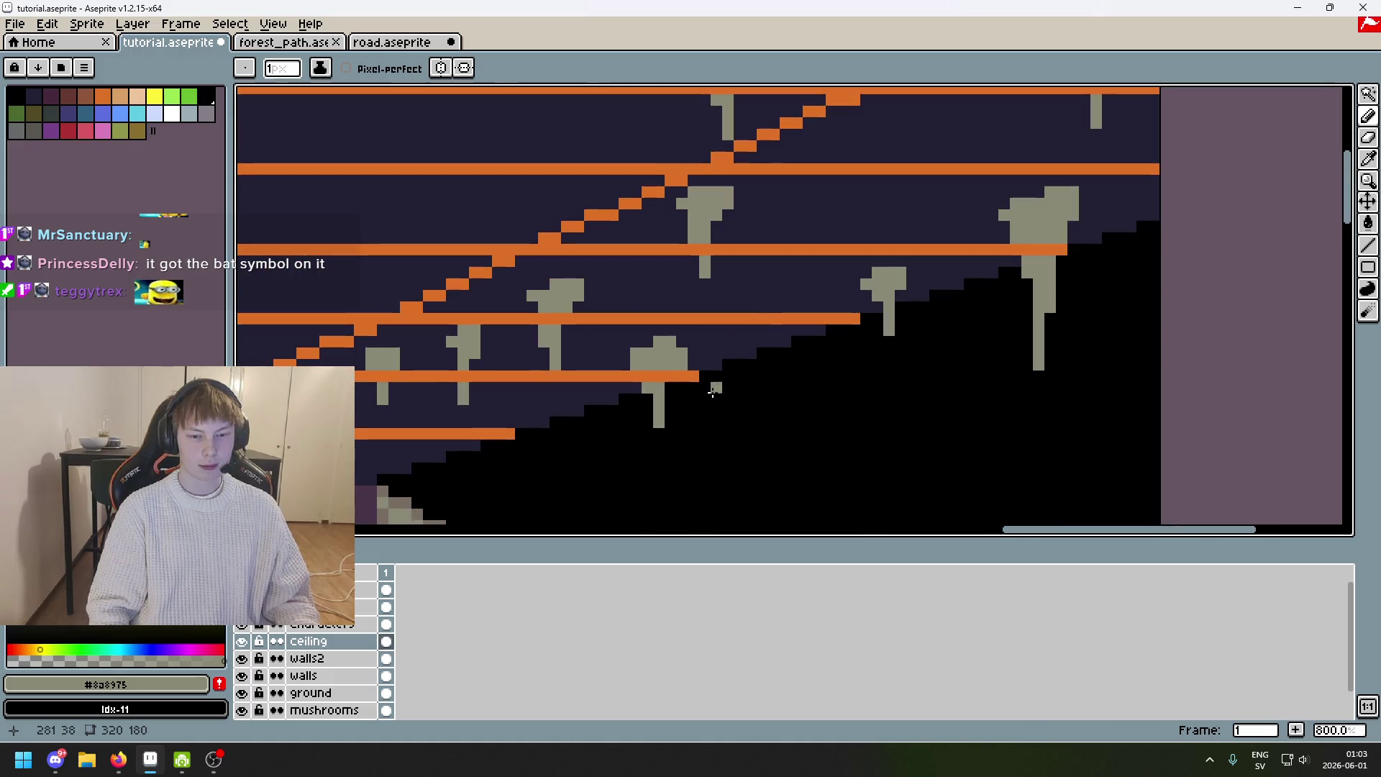
scroll(720, 392, down, 2)
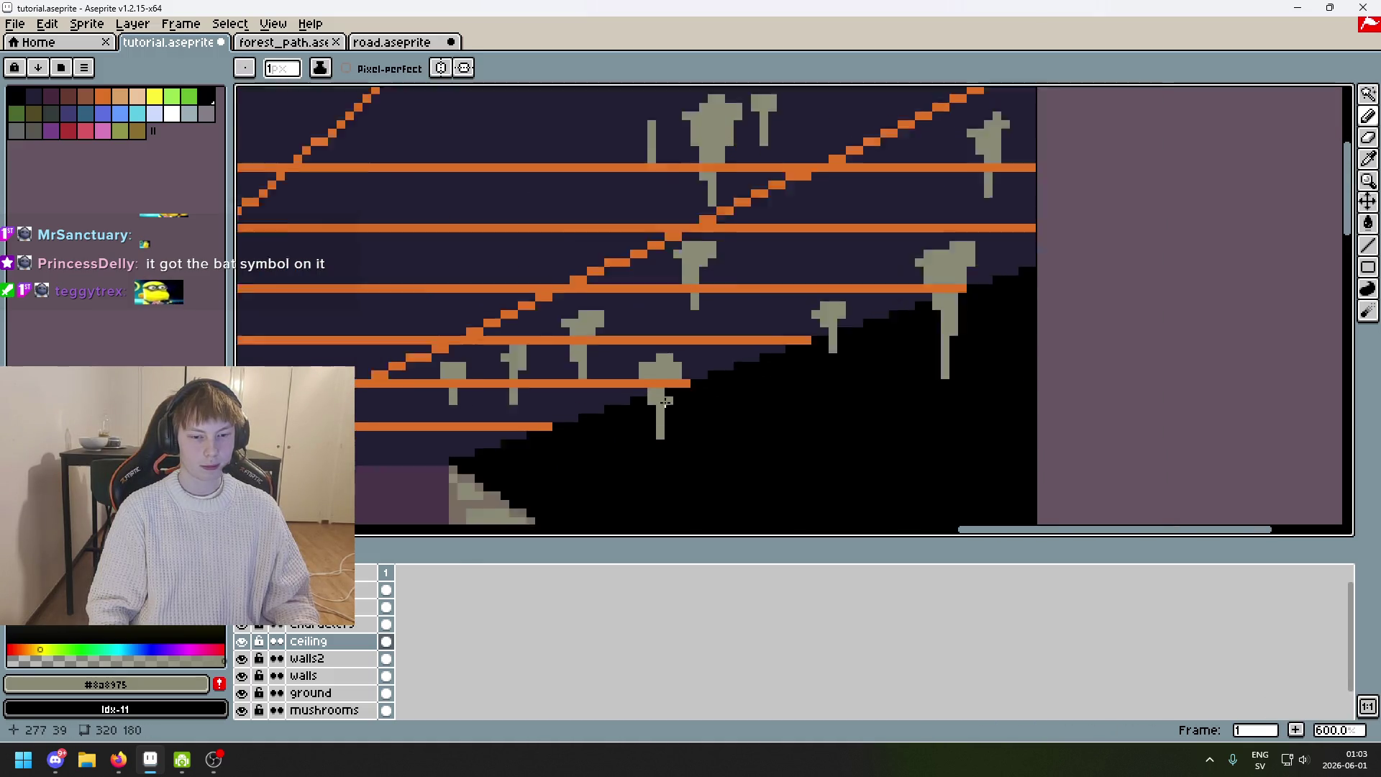
scroll(731, 388, up, 3)
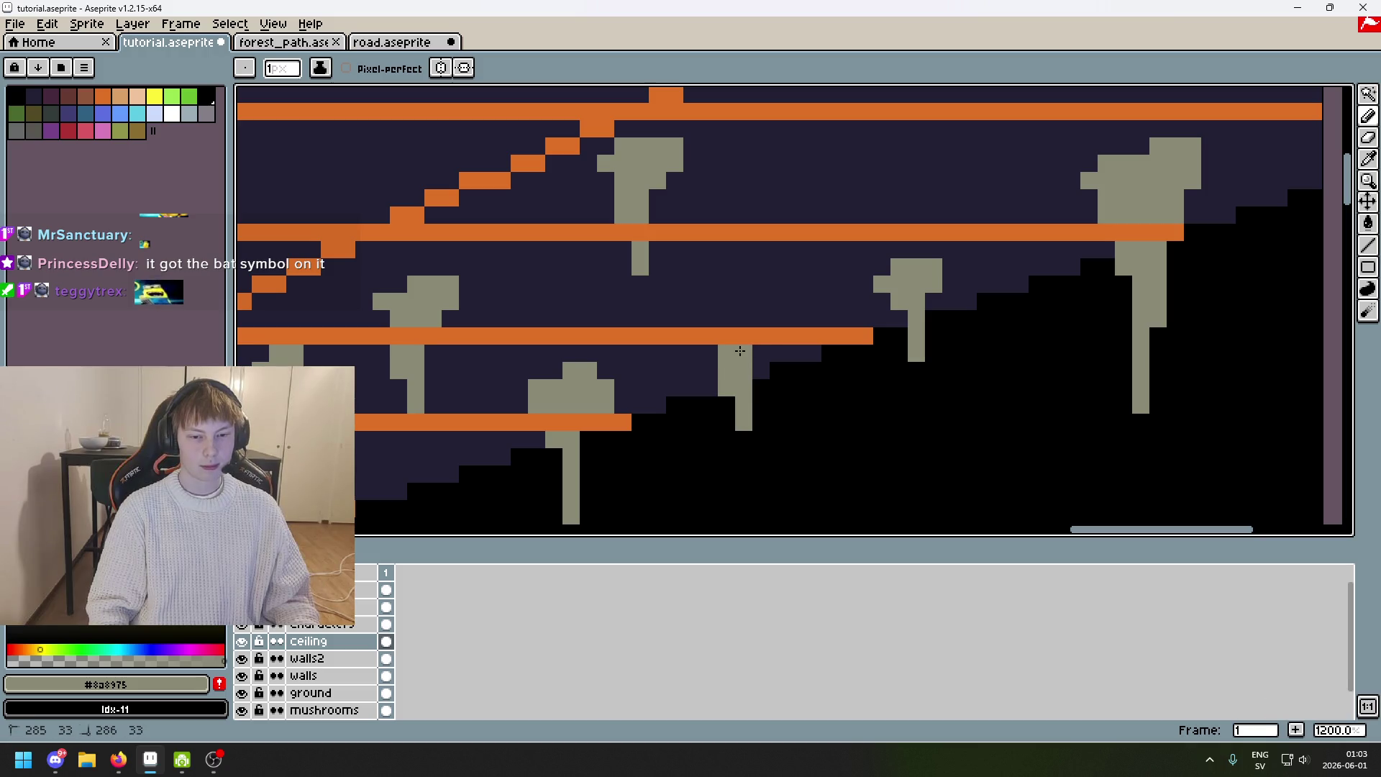
click(717, 354)
alt+click(729, 353)
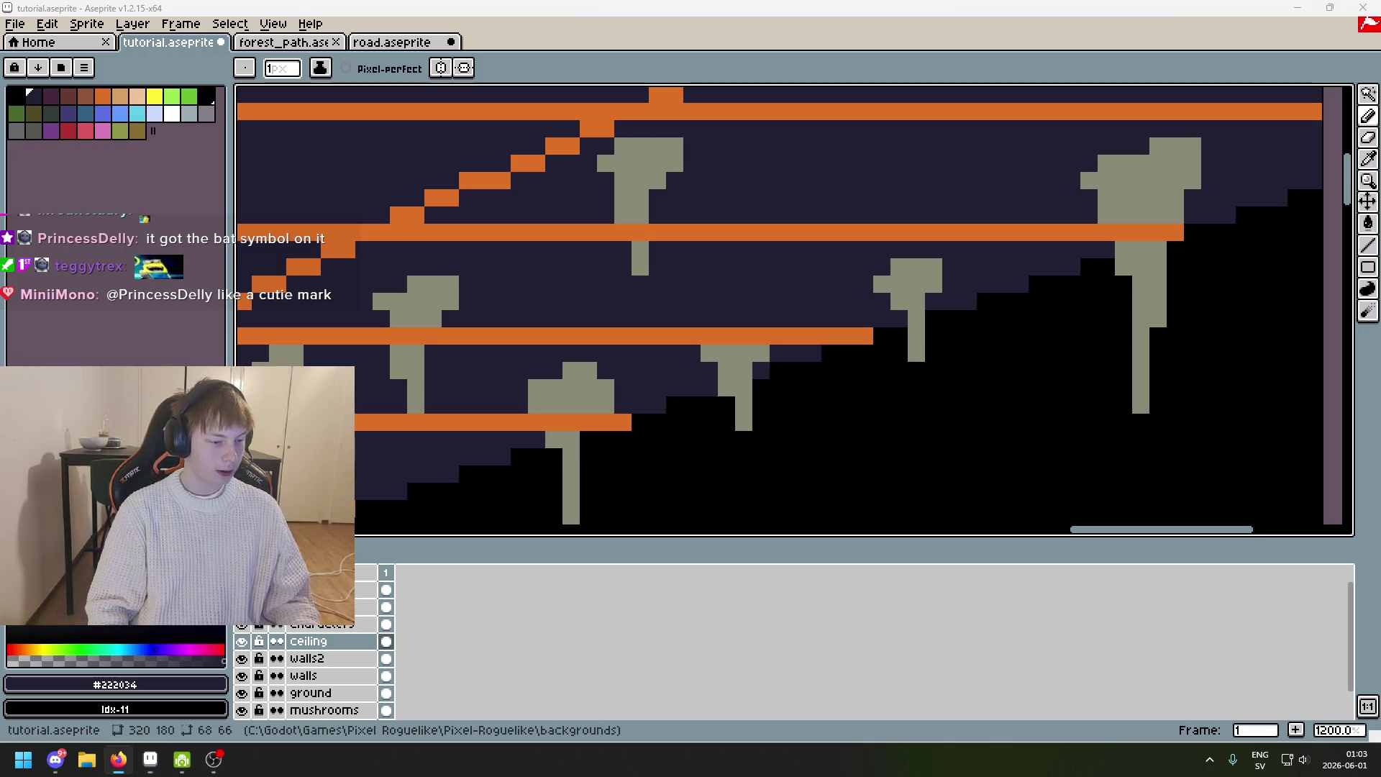
Eyedrop the gray and add a pixel left of the slope stalactite's stem.
alt+click(740, 364)
alt+click(741, 318)
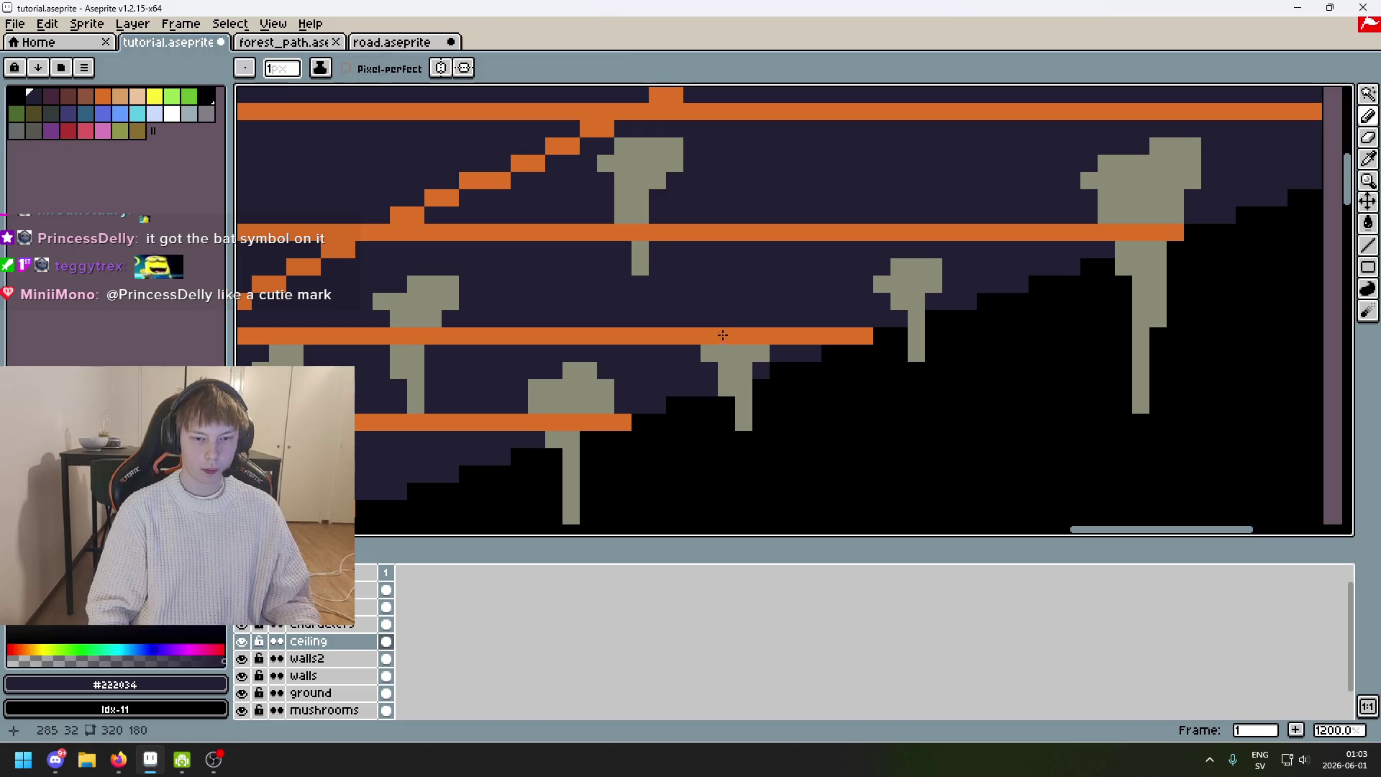
alt+click(741, 361)
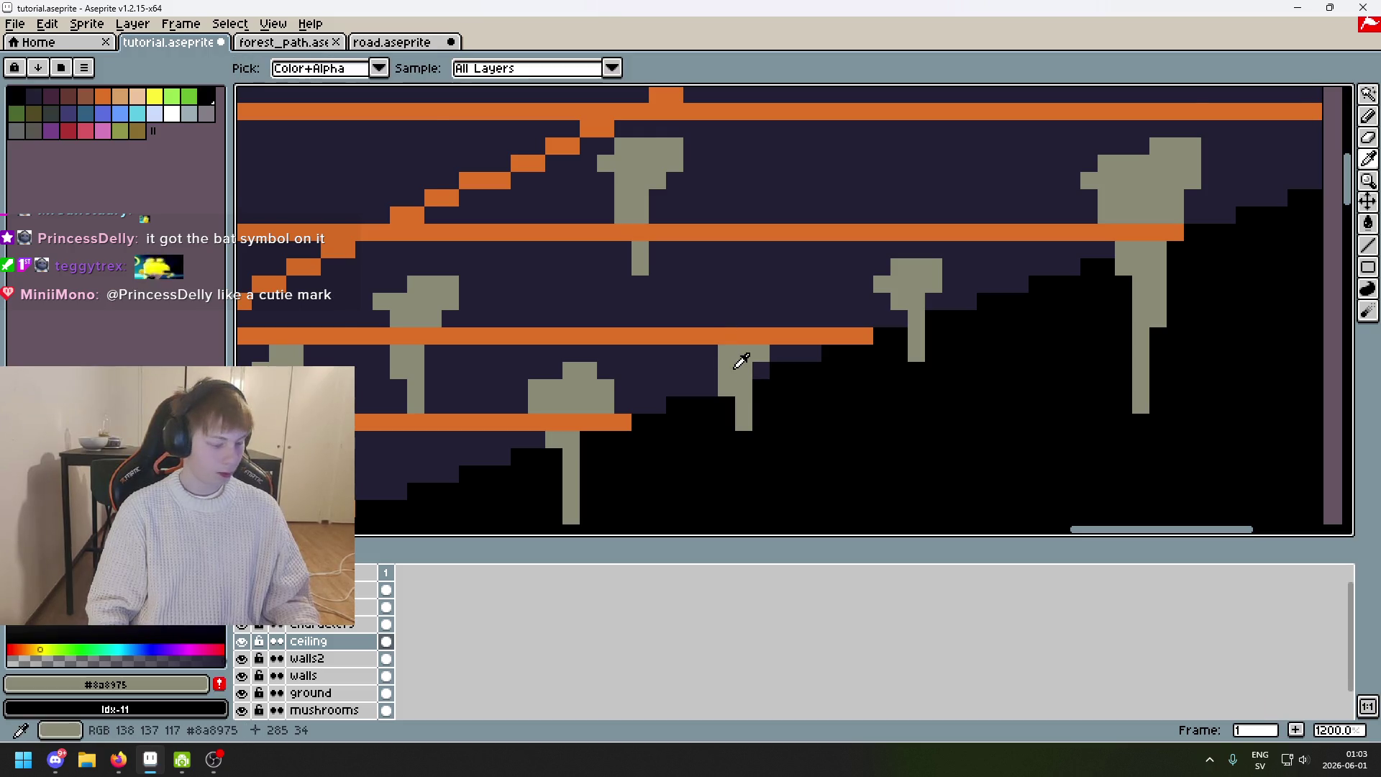
click(711, 370)
scroll(712, 369, up, 1)
scroll(712, 368, up, 1)
alt+click(684, 346)
alt+click(699, 367)
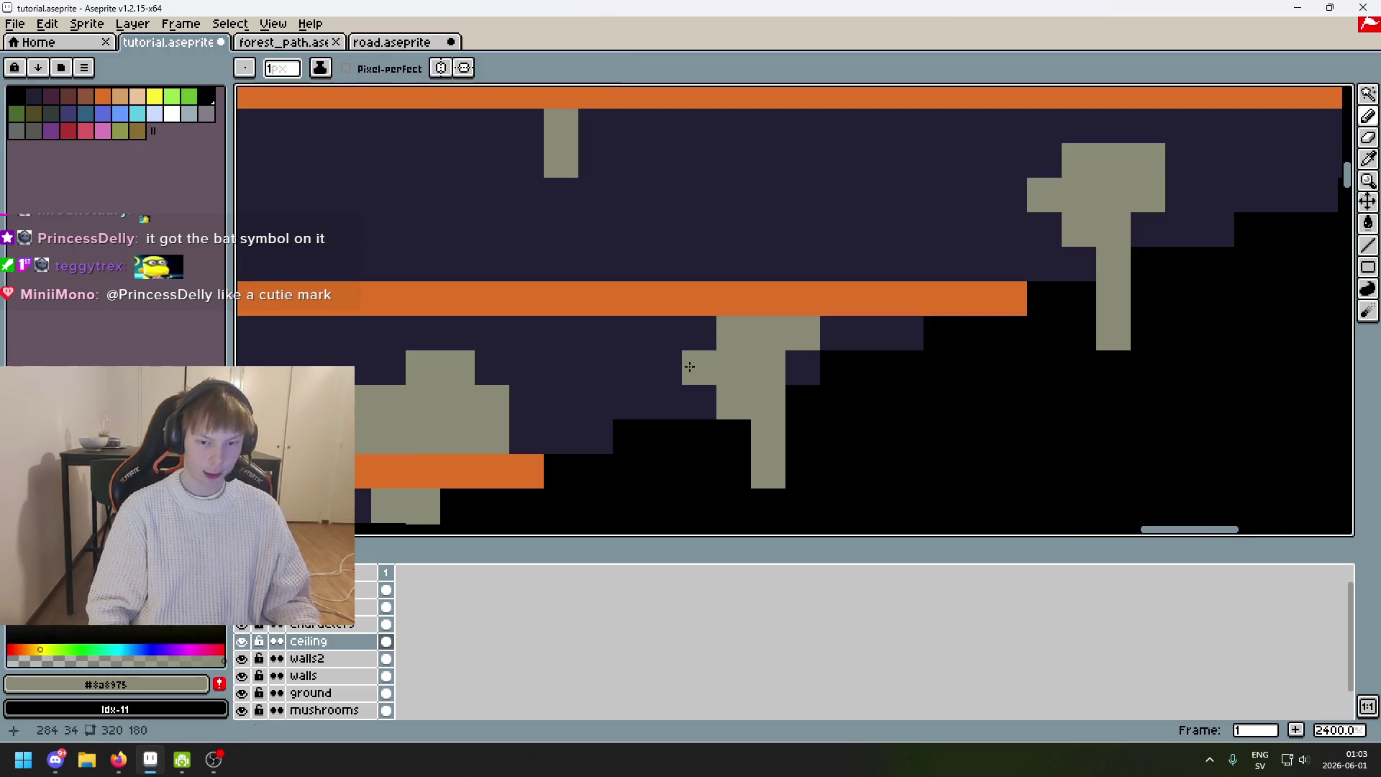
Hide and re-show the orange grid lines layer, then erase a stray gray pixel.
click(242, 607)
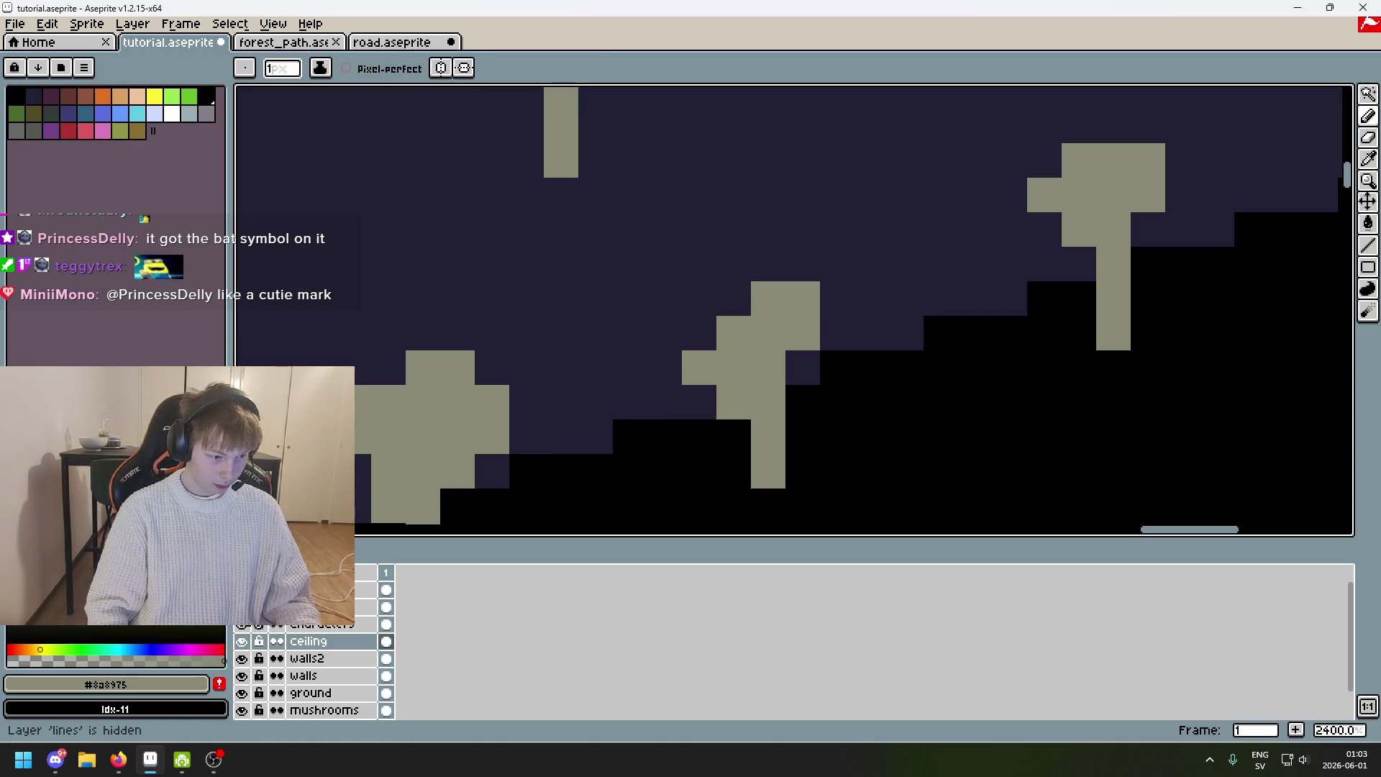
alt+click(716, 287)
scroll(799, 299, down, 7)
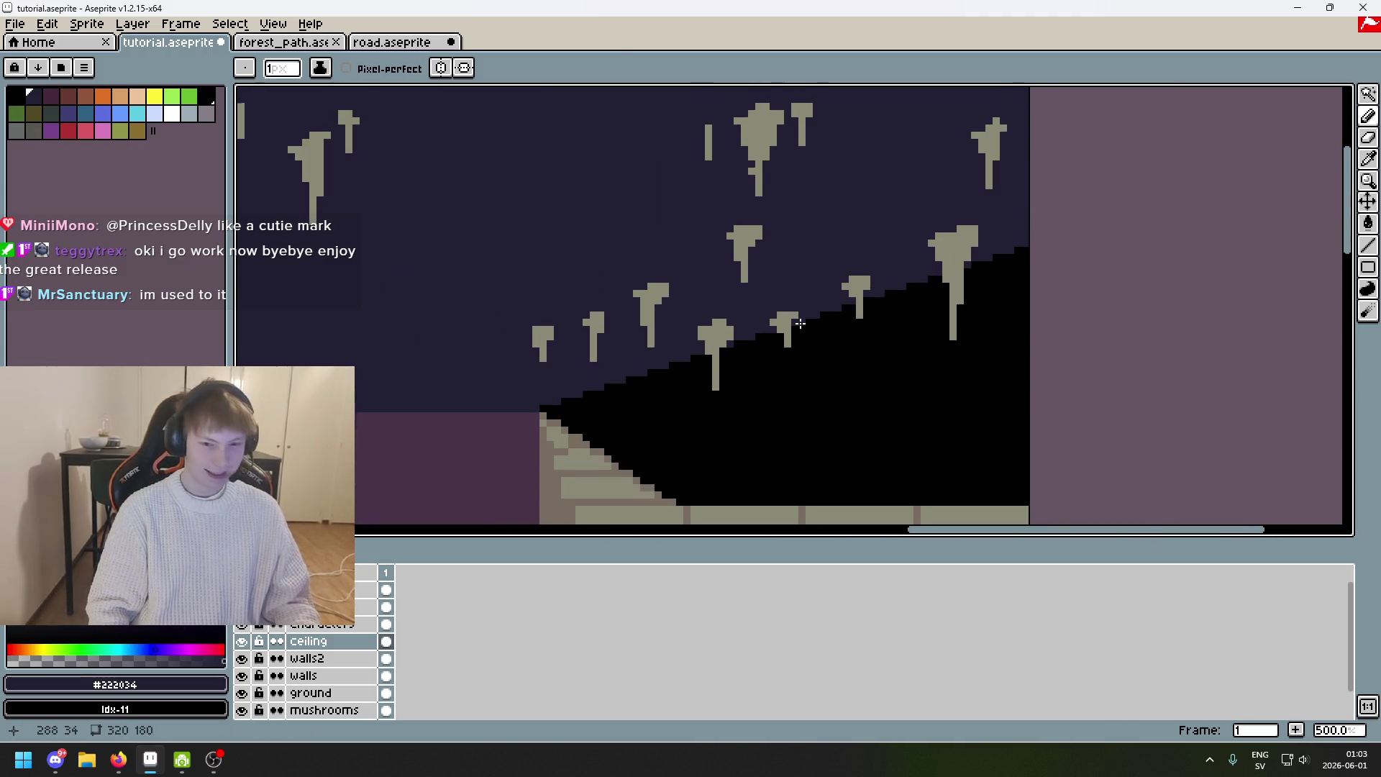
scroll(800, 323, up, 1)
alt+click(792, 320)
click(241, 607)
mouse_move(533, 409)
mouse_down()
mouse_move(740, 299)
mouse_move(692, 375)
mouse_move(867, 285)
mouse_move(825, 302)
mouse_move(894, 289)
mouse_move(868, 353)
mouse_move(875, 339)
mouse_up()
scroll(846, 298, up, 1)
right_click(893, 289)
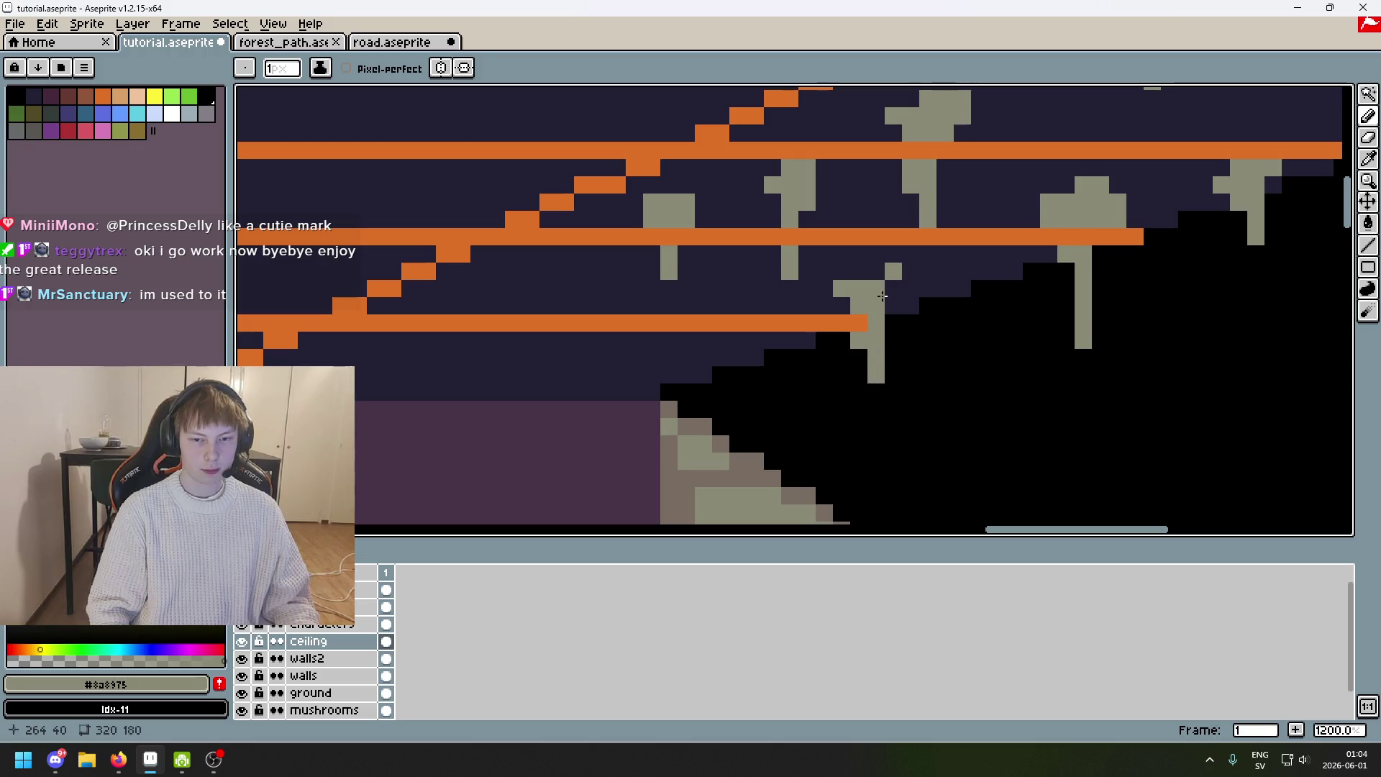
scroll(863, 288, down, 3)
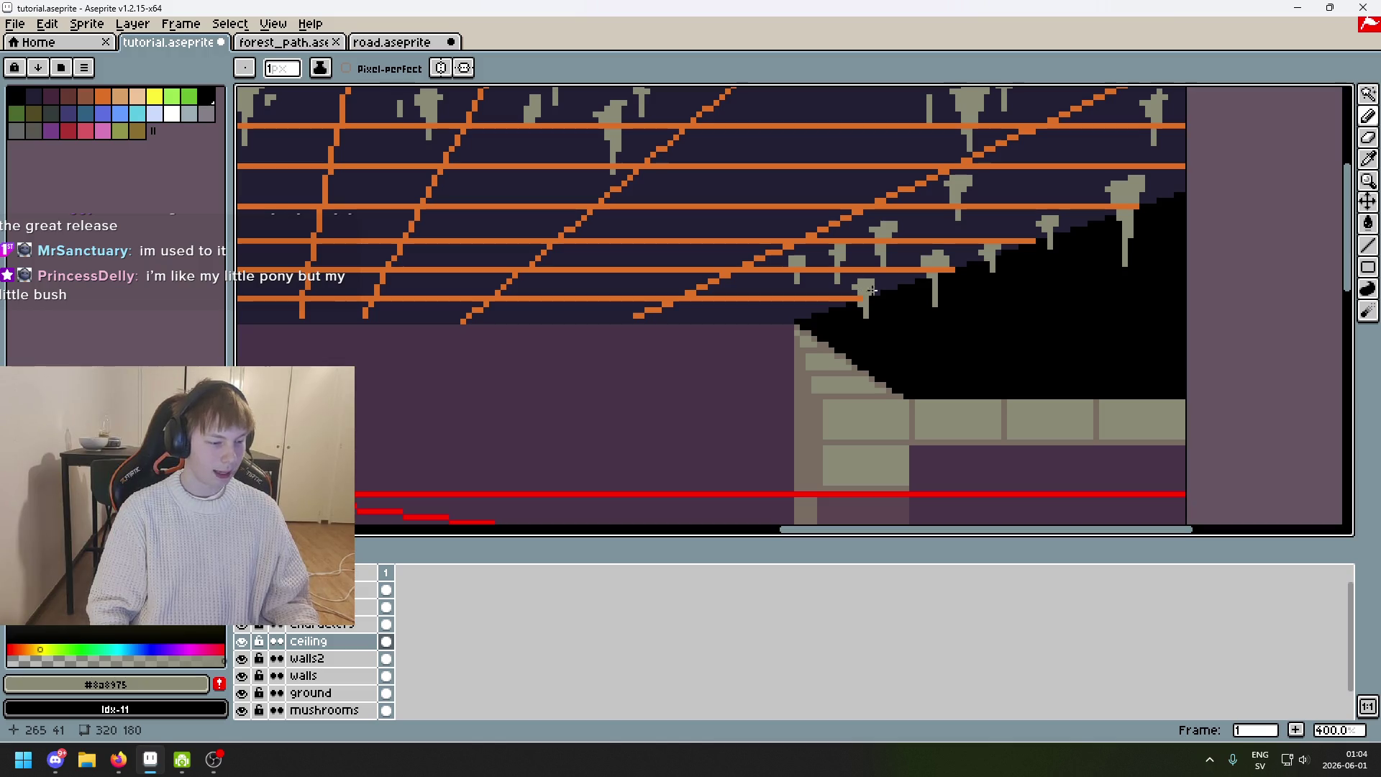
scroll(872, 290, up, 3)
Save tutorial.aseprite with Ctrl+S.
key(v)
key(b)
key(ctrl+s)
scroll(733, 299, down, 4)
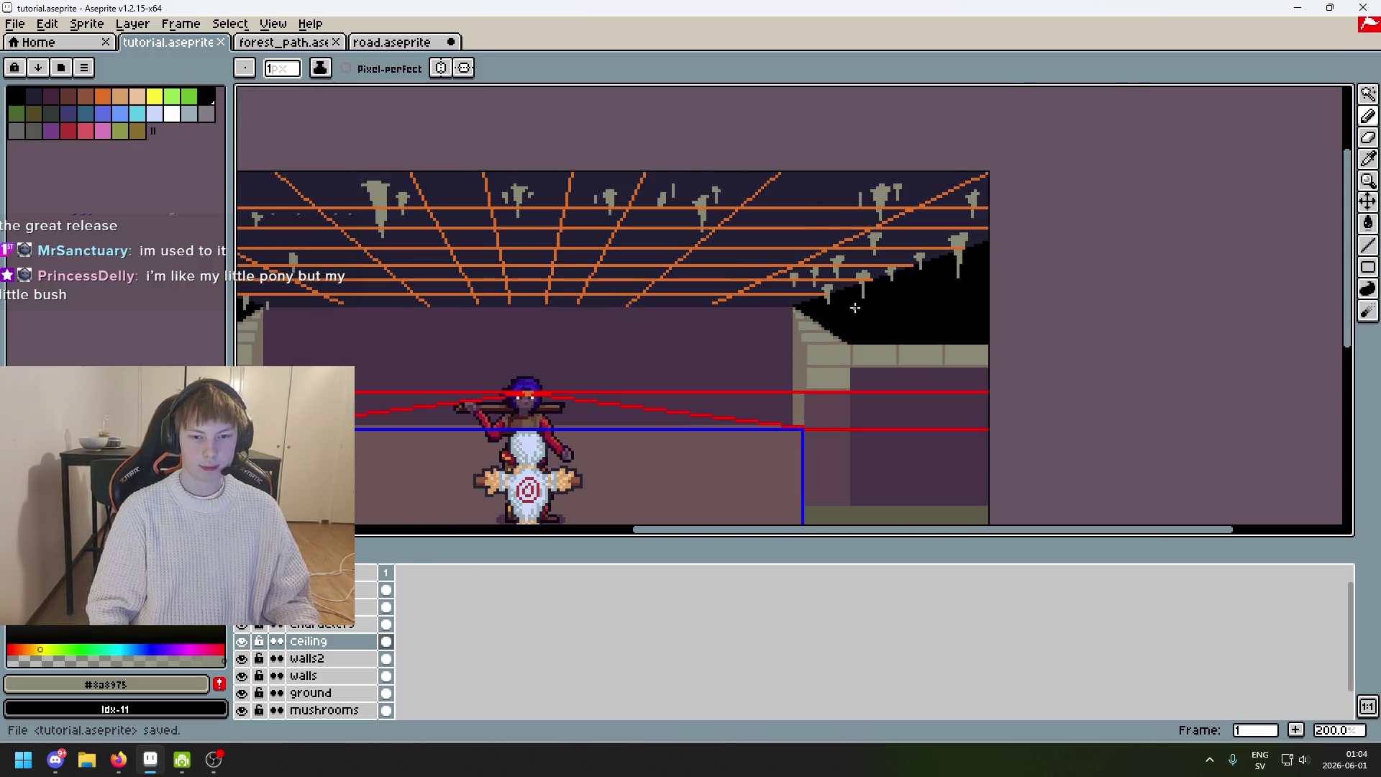
scroll(855, 308, up, 4)
scroll(855, 280, down, 2)
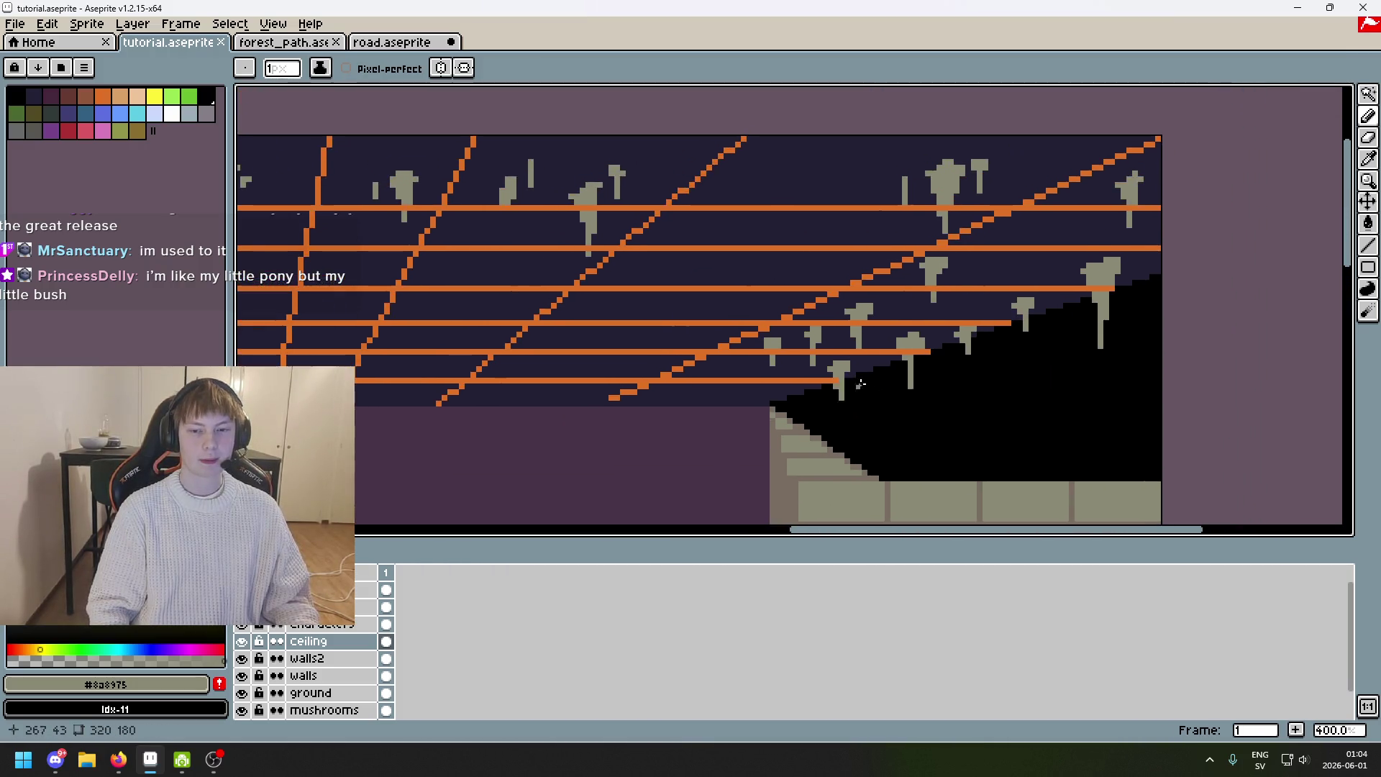
scroll(717, 397, up, 7)
Draw a short gray stalactite hanging below the lowest orange grid line.
drag(717, 397, 717, 431)
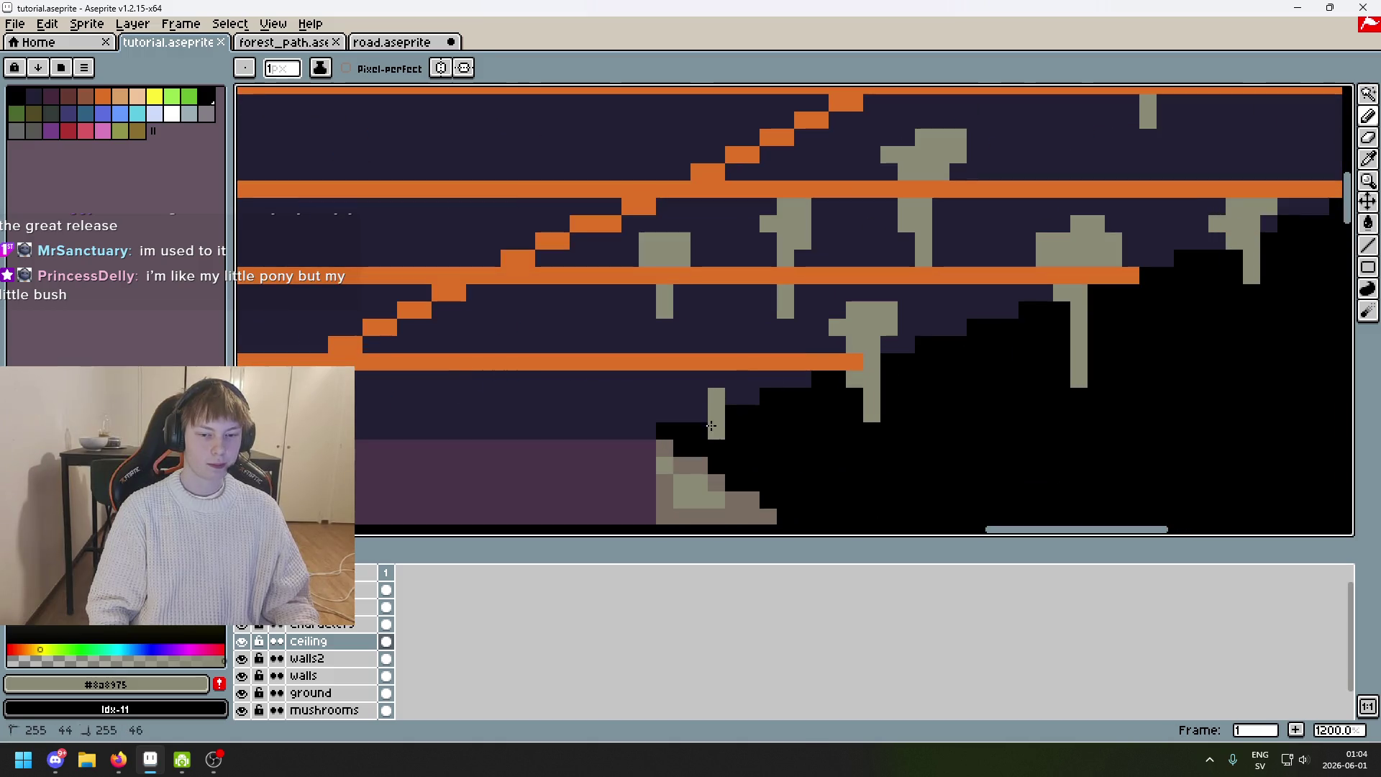
scroll(883, 385, down, 5)
scroll(884, 386, up, 5)
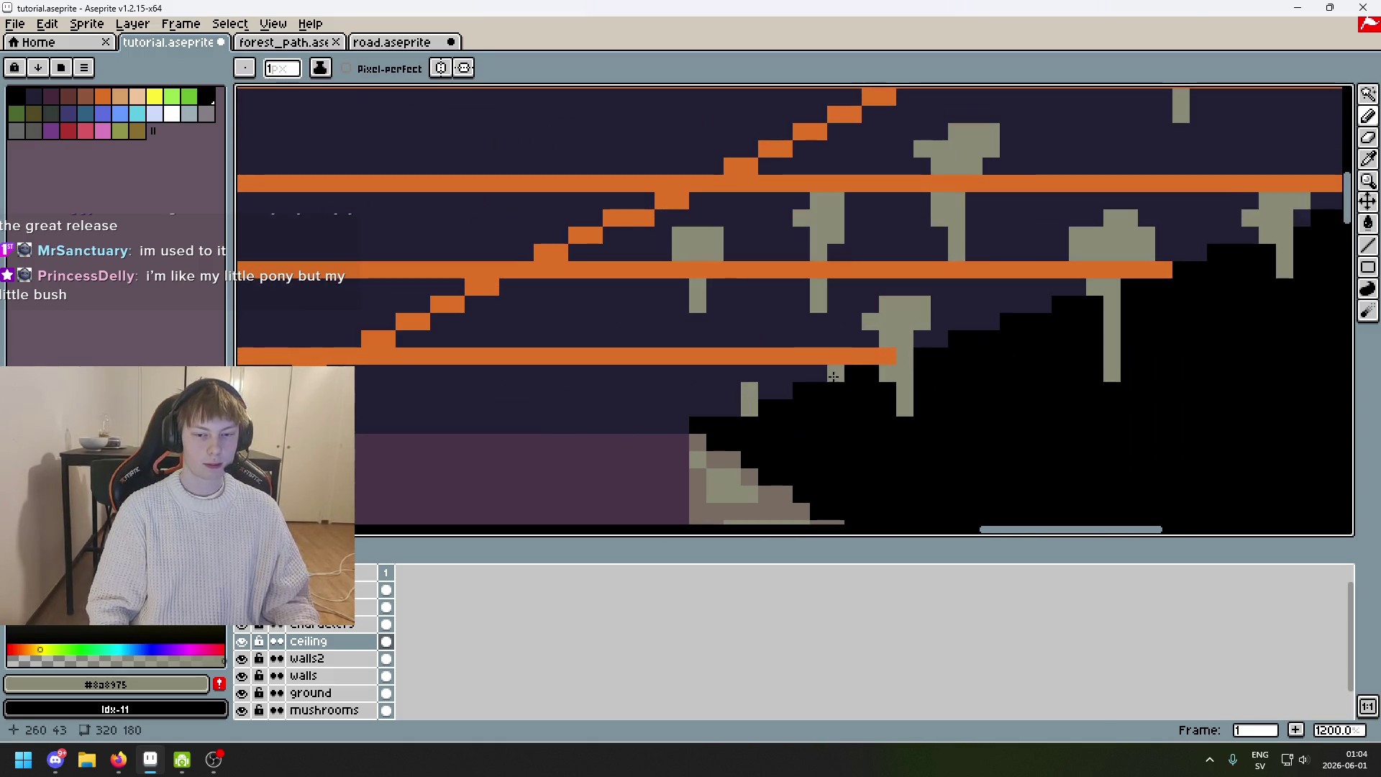
key(ctrl+z)
key(ctrl+z)
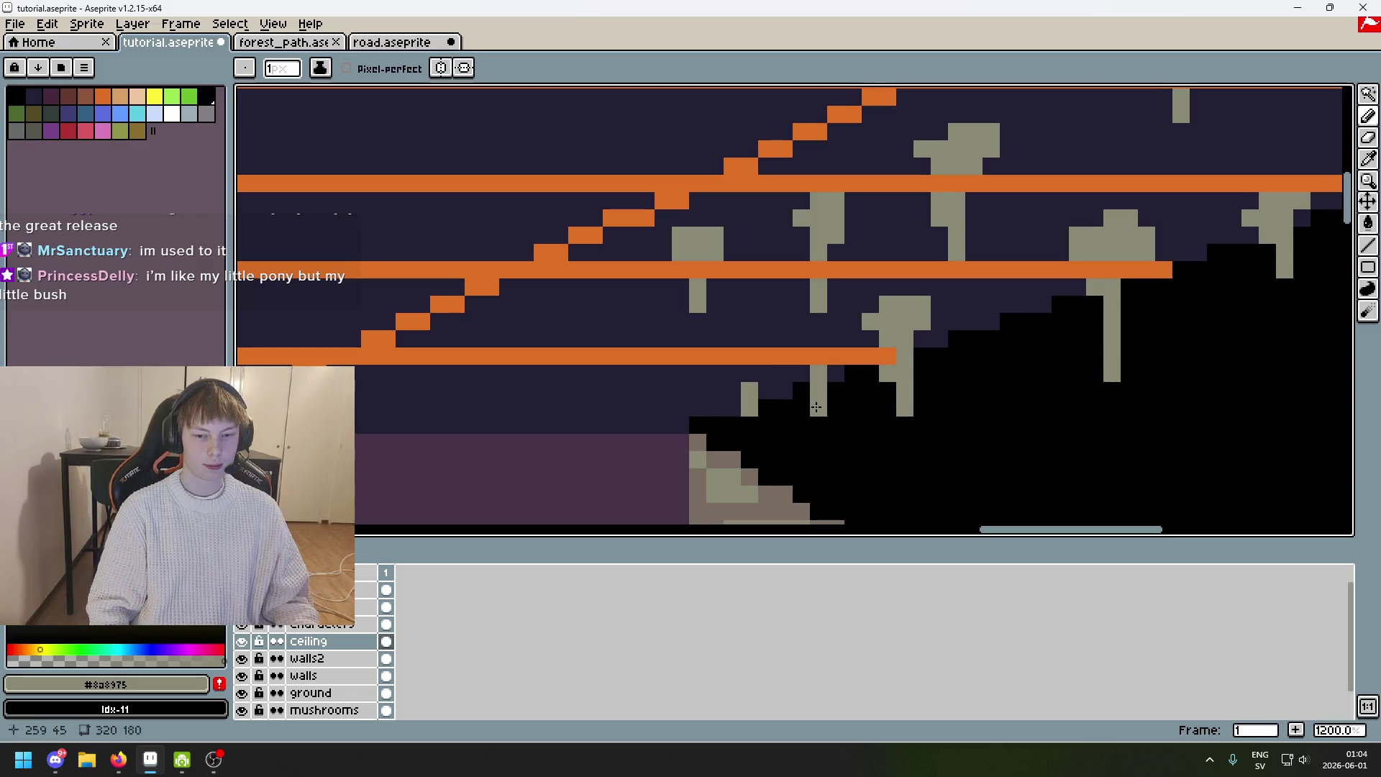
drag(818, 352, 820, 398)
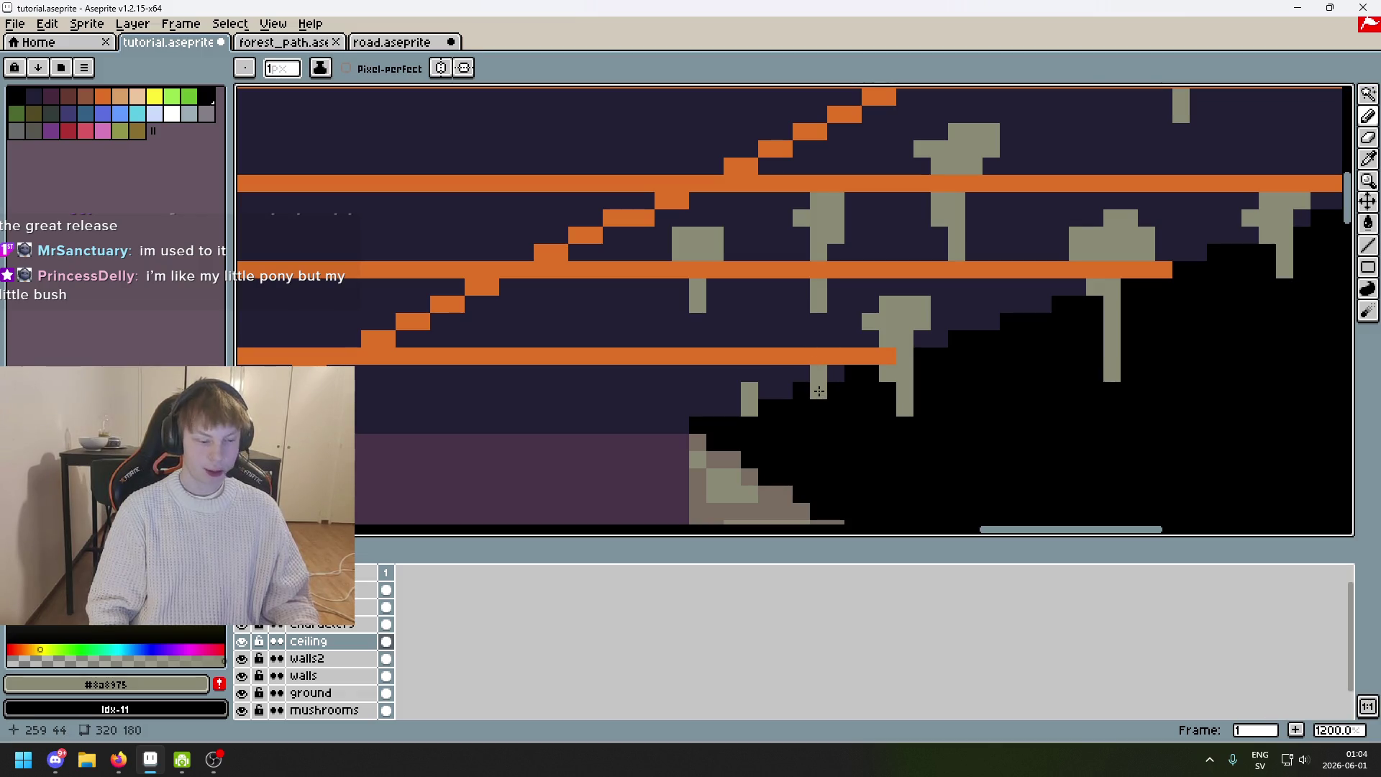
key(ctrl+z)
key(ctrl+y)
scroll(771, 374, down, 5)
scroll(771, 373, up, 5)
Add gray stalactite pixels along the bare left stretch of the ceiling edge.
drag(771, 373, 915, 295)
click(824, 350)
drag(824, 350, 1109, 327)
click(876, 316)
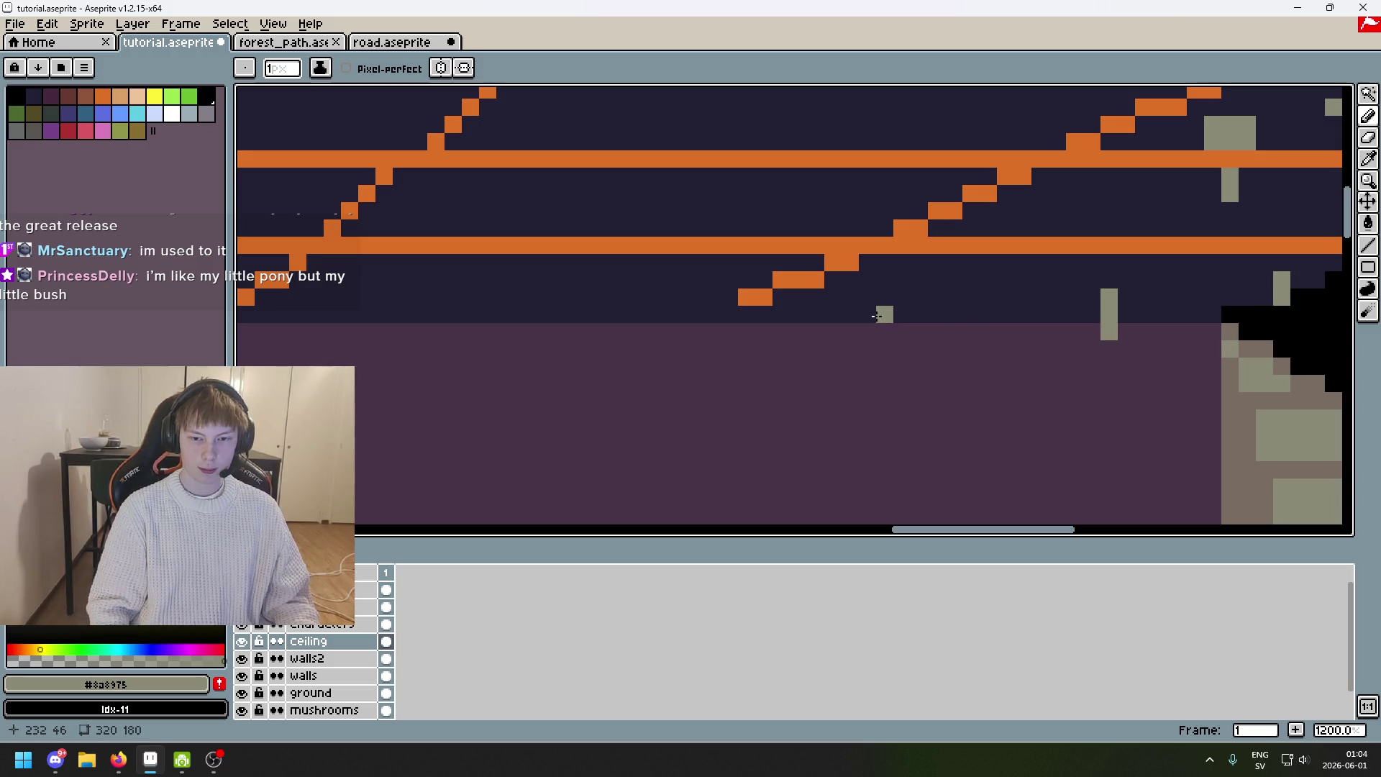
scroll(877, 316, down, 3)
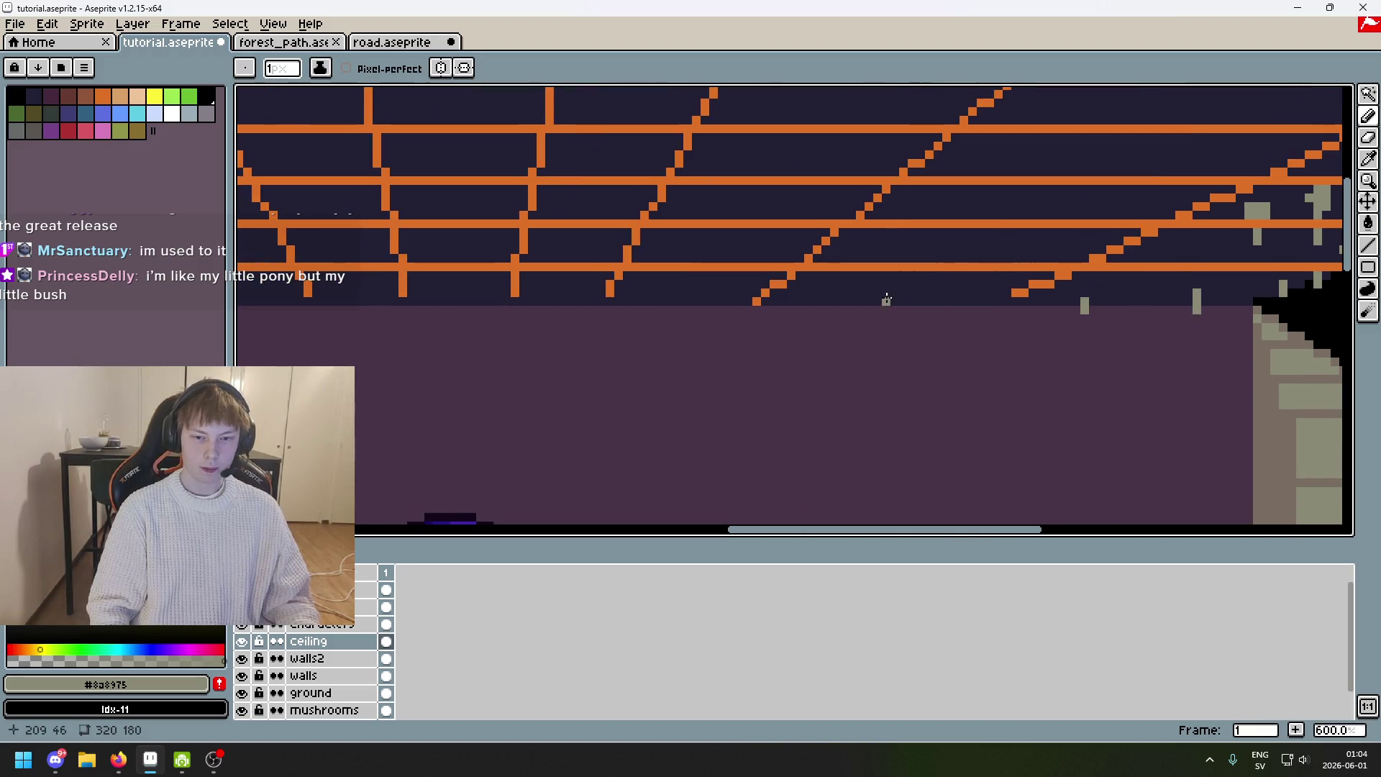
scroll(926, 298, up, 6)
click(964, 275)
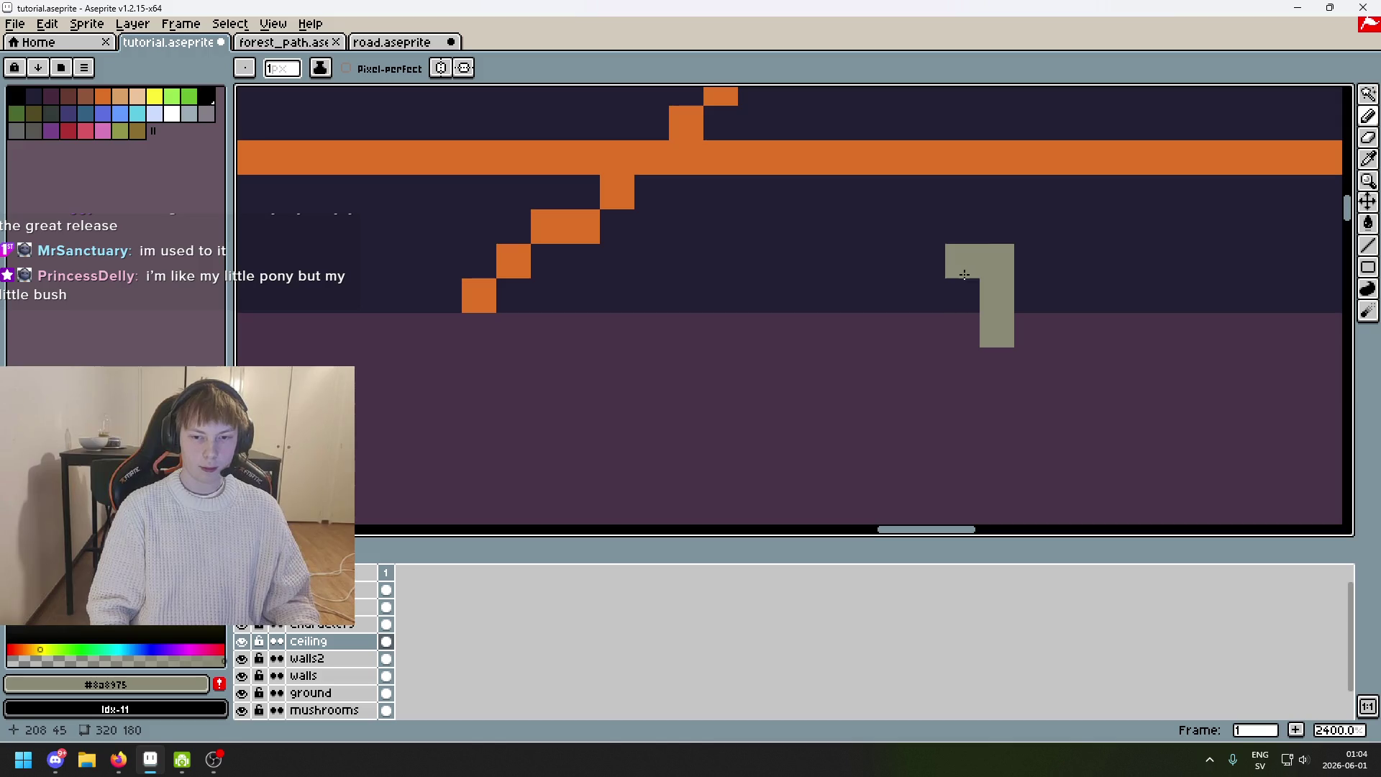
scroll(964, 275, down, 5)
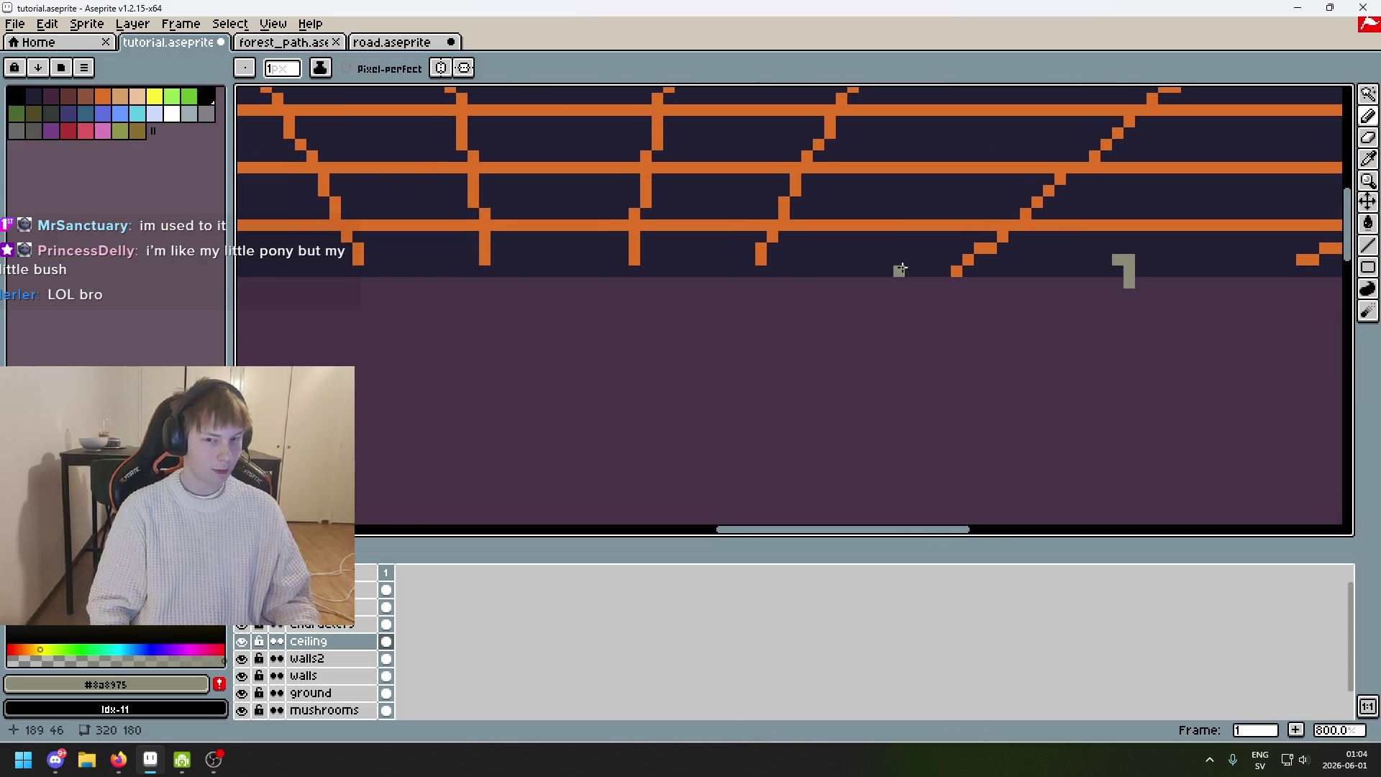
scroll(899, 288, left, 3)
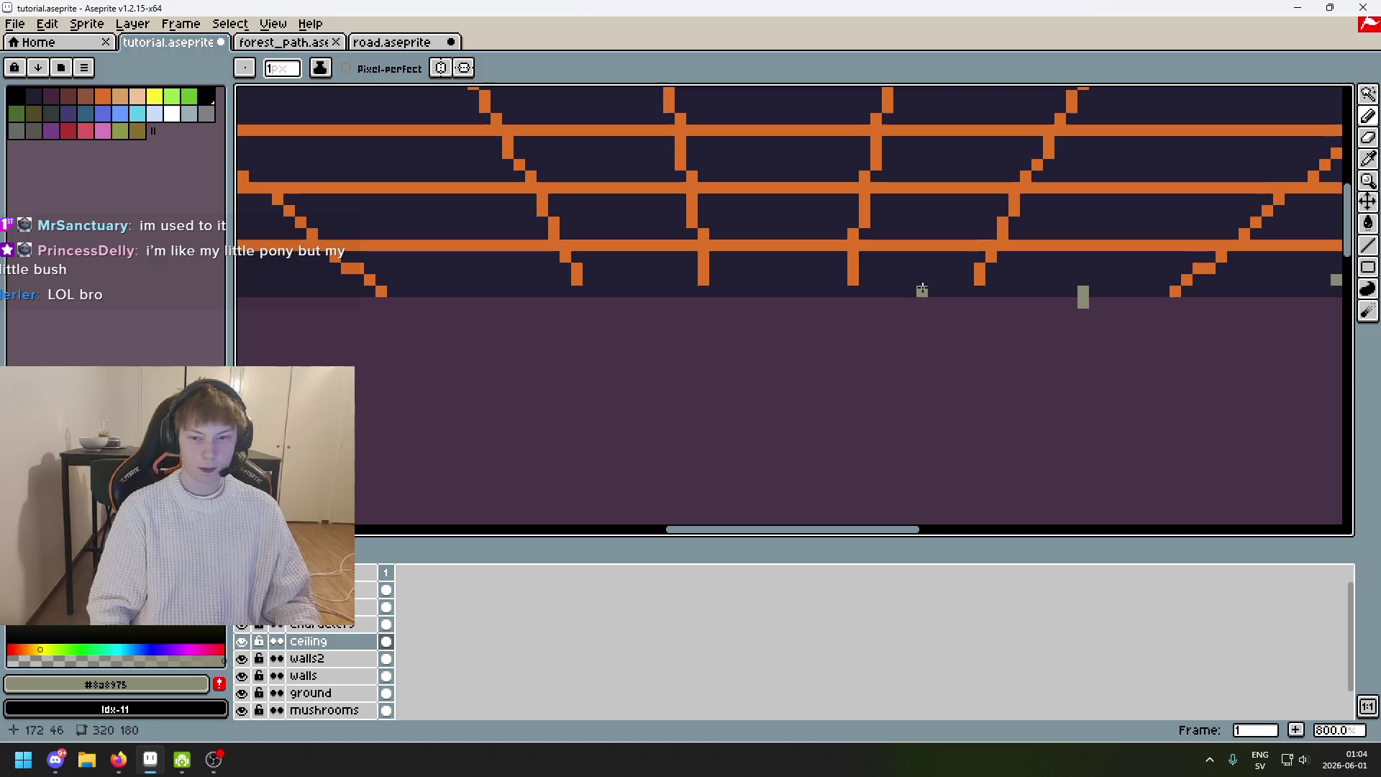
Add a single gray pixel to the new stalactite, discarding the widened and vertical strokes.
drag(926, 286, 933, 268)
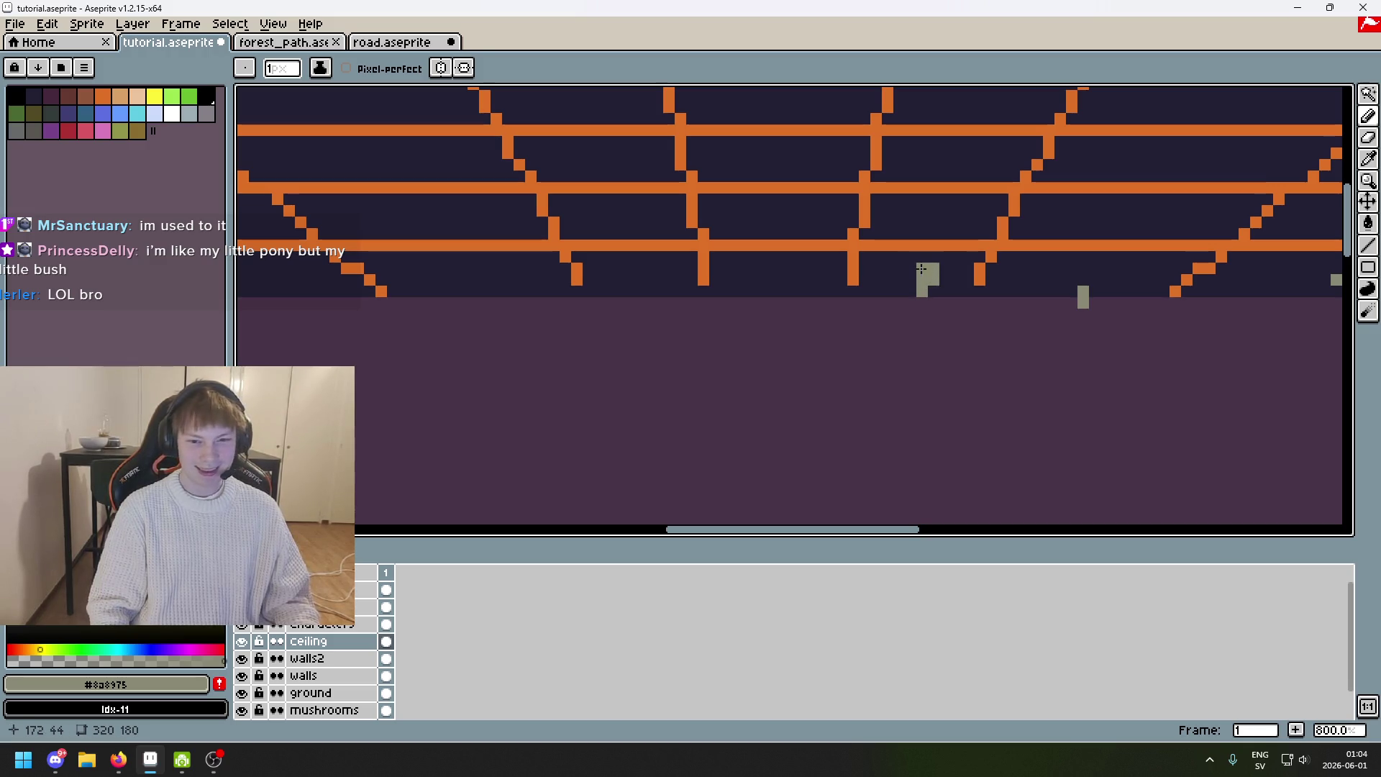
key(ctrl+z)
scroll(929, 273, up, 2)
click(940, 272)
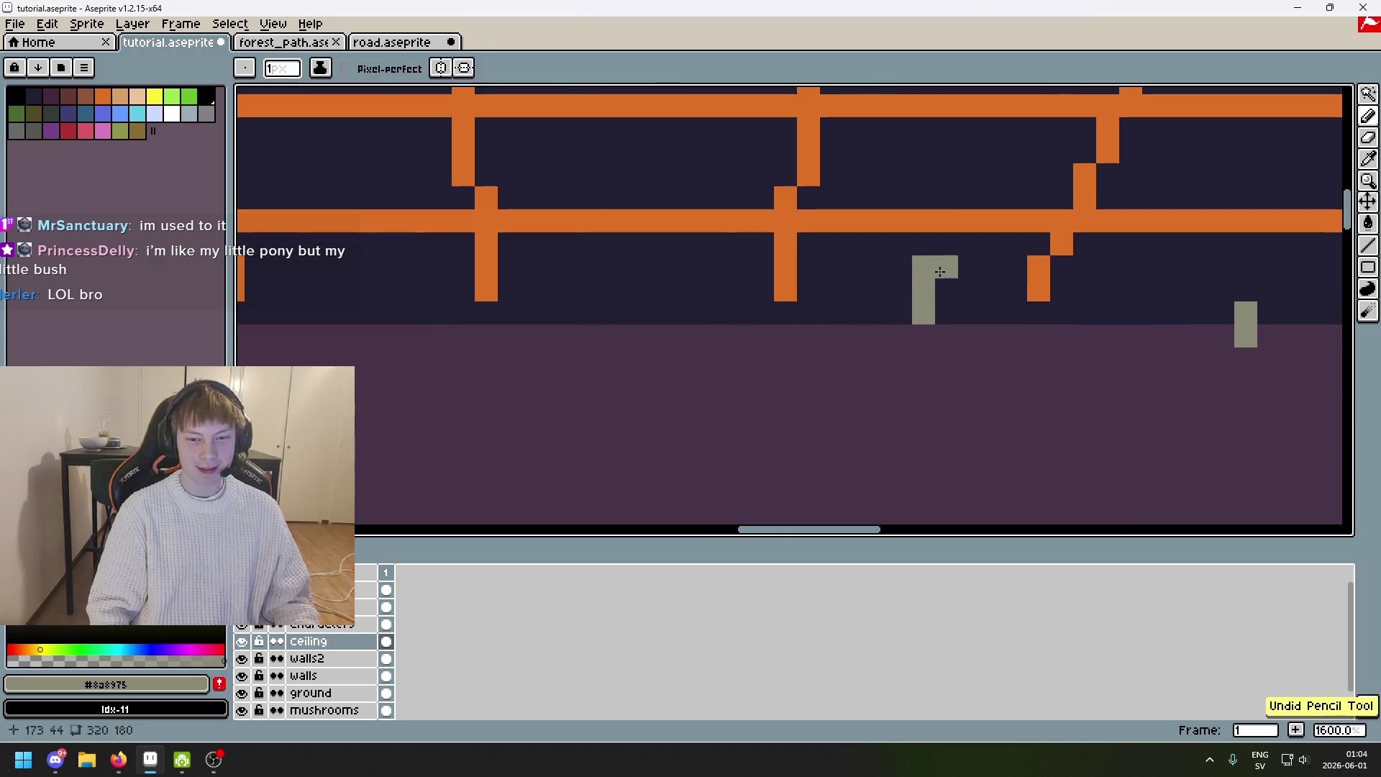
scroll(828, 288, left, 3)
drag(881, 265, 880, 334)
key(ctrl+z)
Draw several short gray stalactites, including a two-pixel one, along the ceiling edge.
drag(853, 272, 853, 292)
scroll(1209, 317, left, 2)
drag(954, 316, 954, 340)
scroll(806, 333, down, 1)
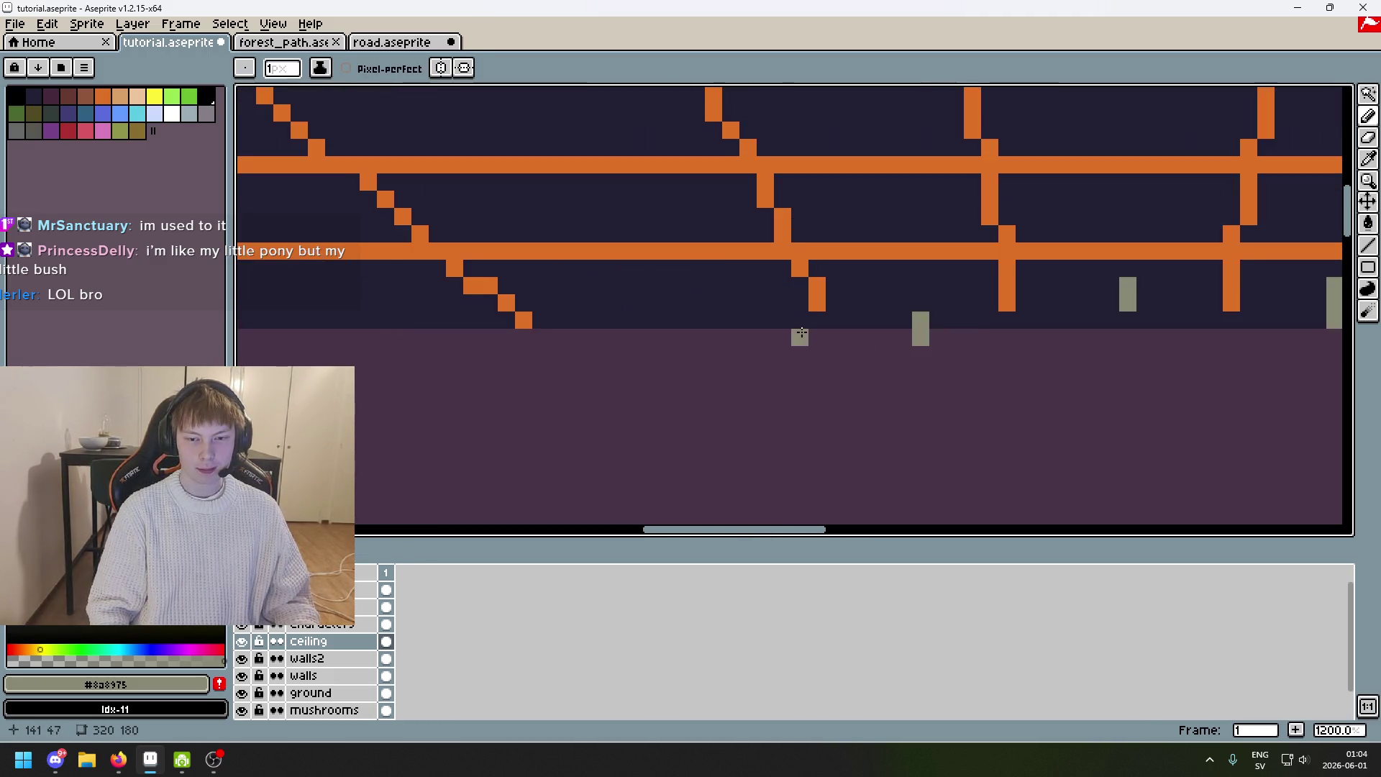
scroll(801, 333, down, 2)
scroll(867, 311, up, 5)
drag(868, 317, 868, 283)
scroll(868, 283, down, 5)
scroll(908, 303, up, 4)
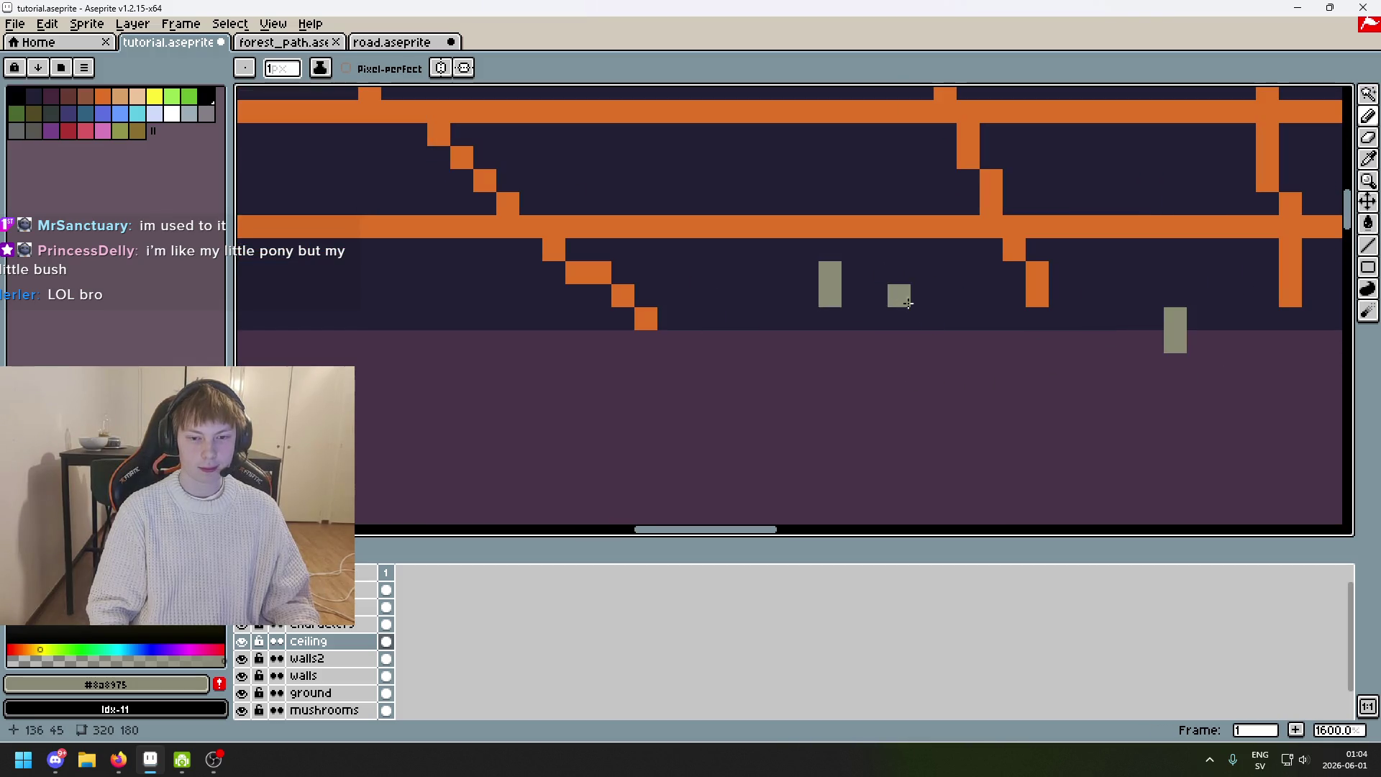
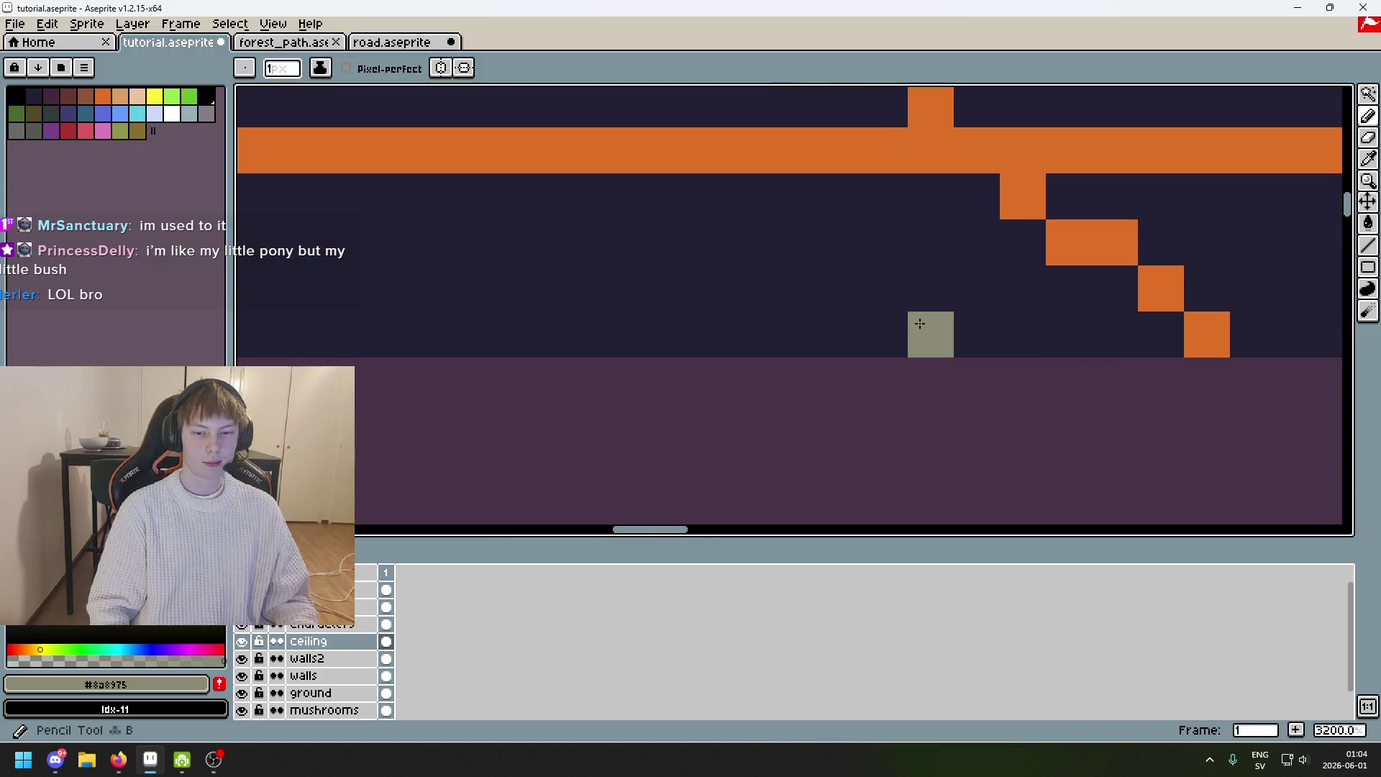
Nudge a small grey ceiling pixel down one row, then undo that stroke.
scroll(874, 302, down, 6)
scroll(866, 308, up, 2)
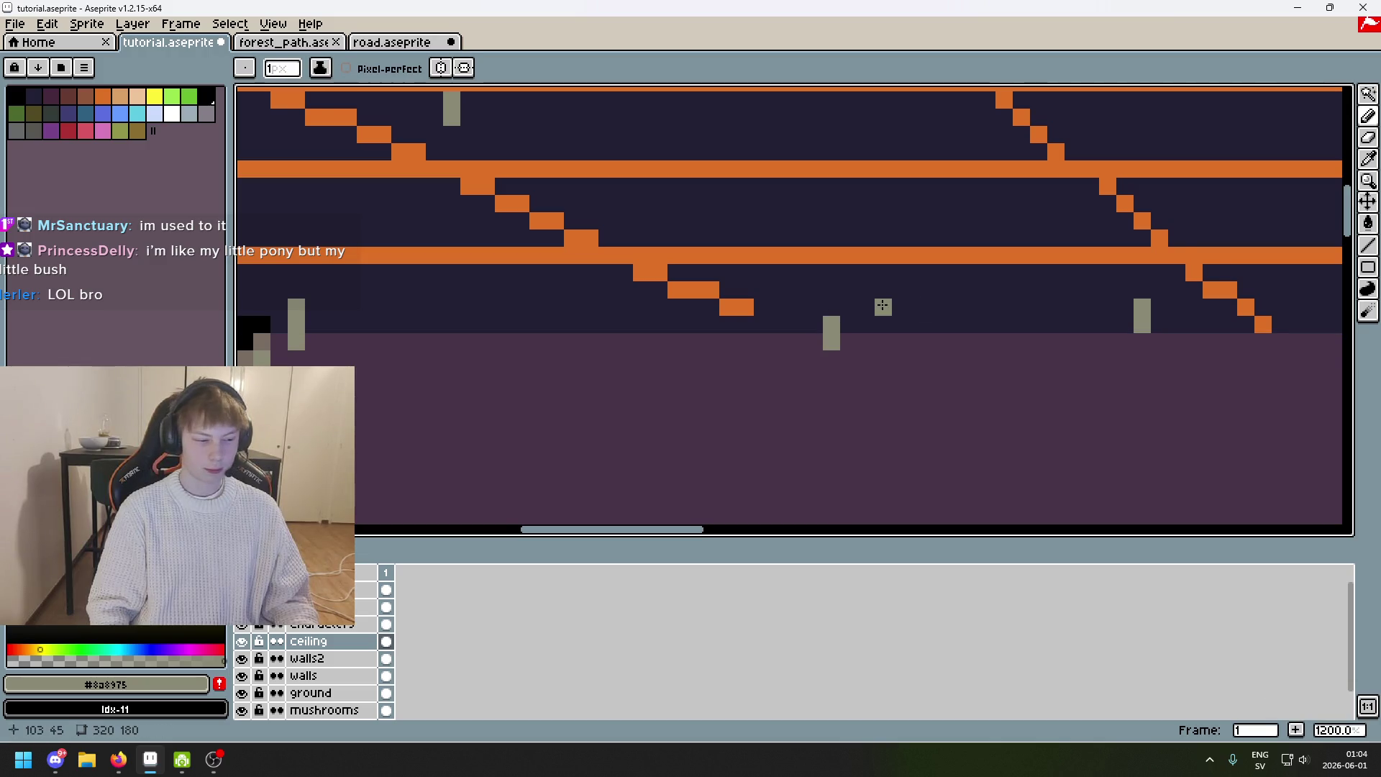
scroll(752, 302, left, 3)
drag(648, 317, 648, 335)
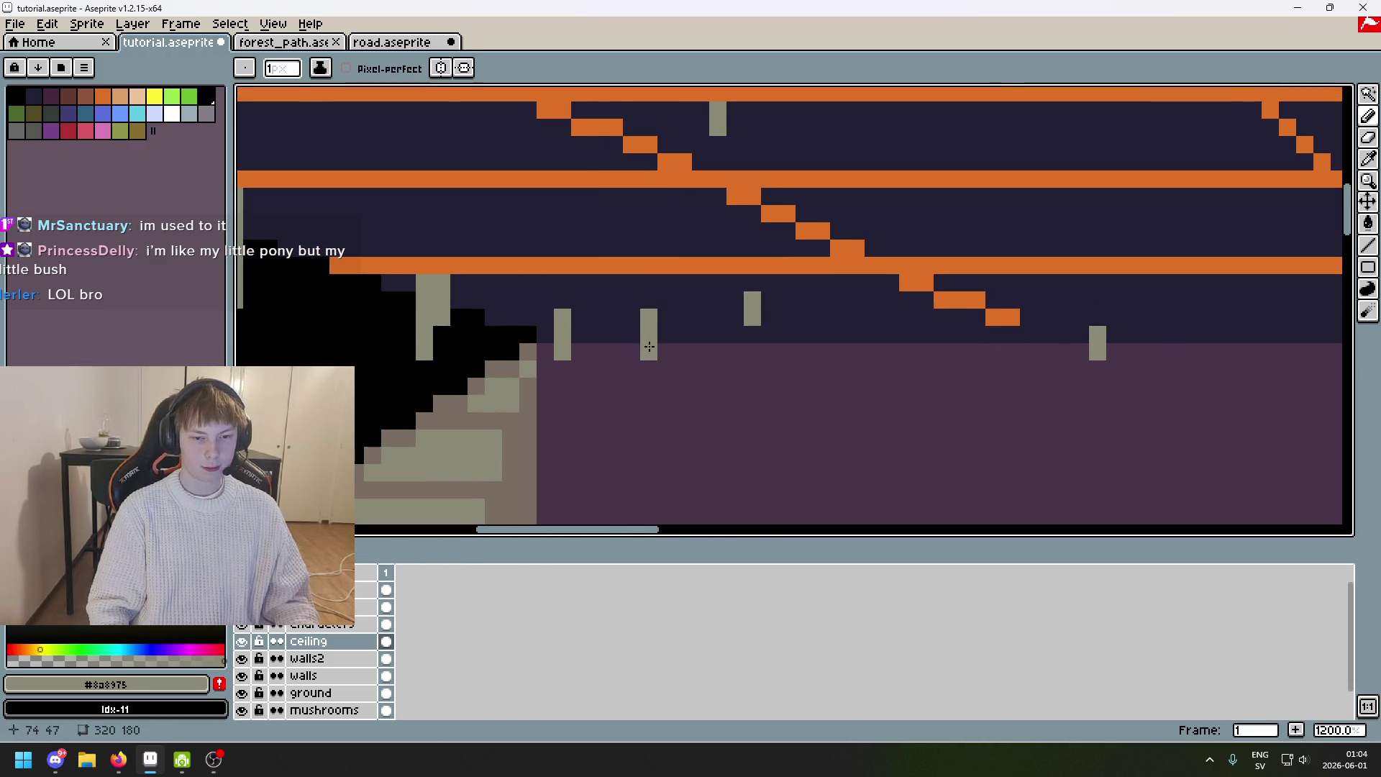
scroll(720, 346, down, 4)
scroll(823, 372, up, 3)
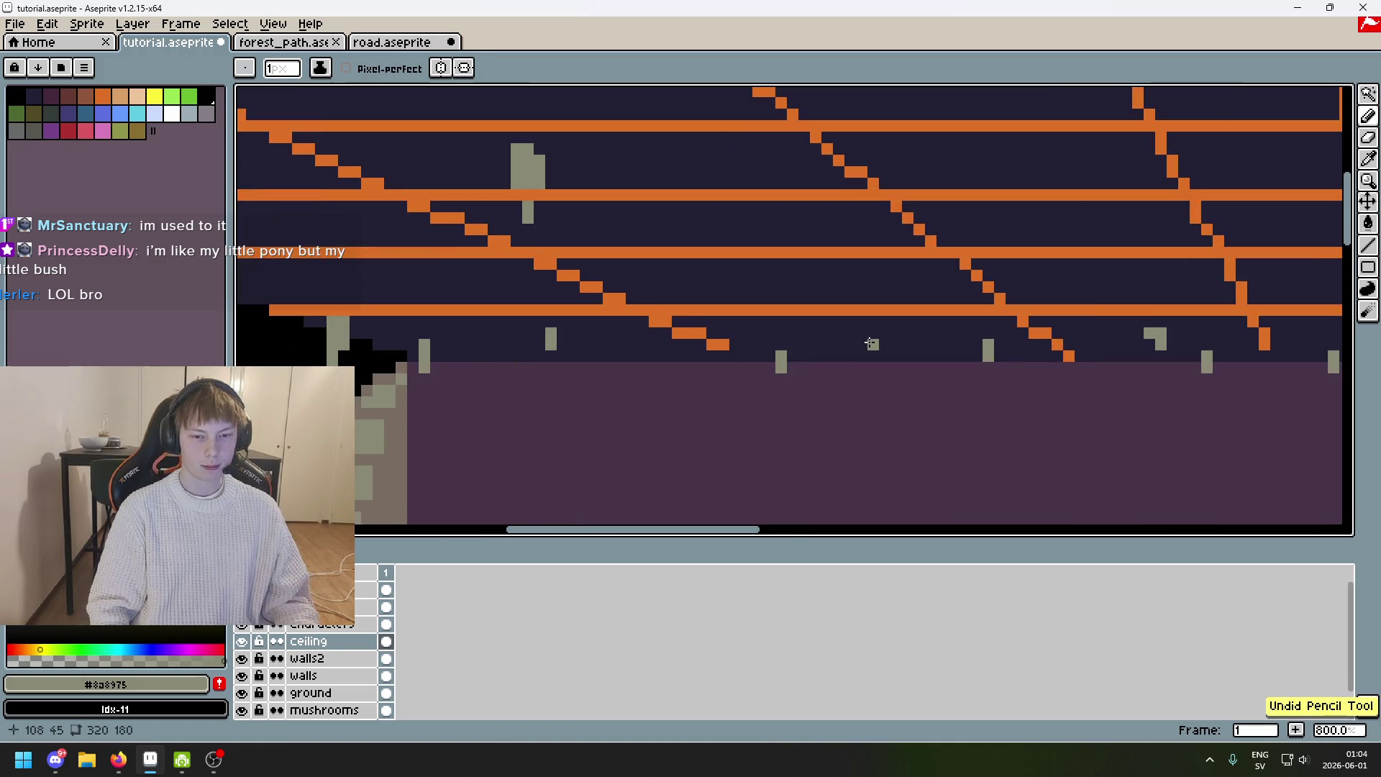
scroll(871, 343, down, 4)
scroll(791, 338, down, 2)
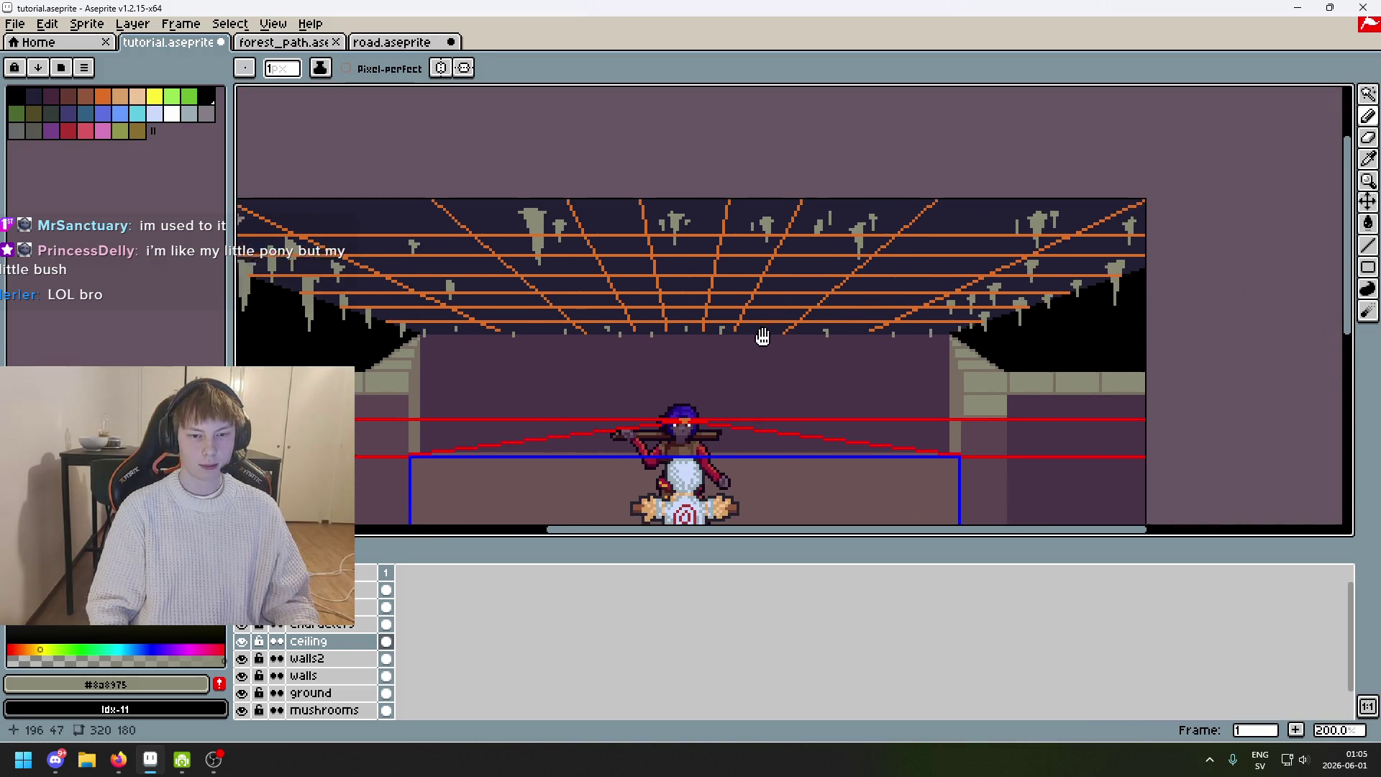
scroll(704, 279, up, 4)
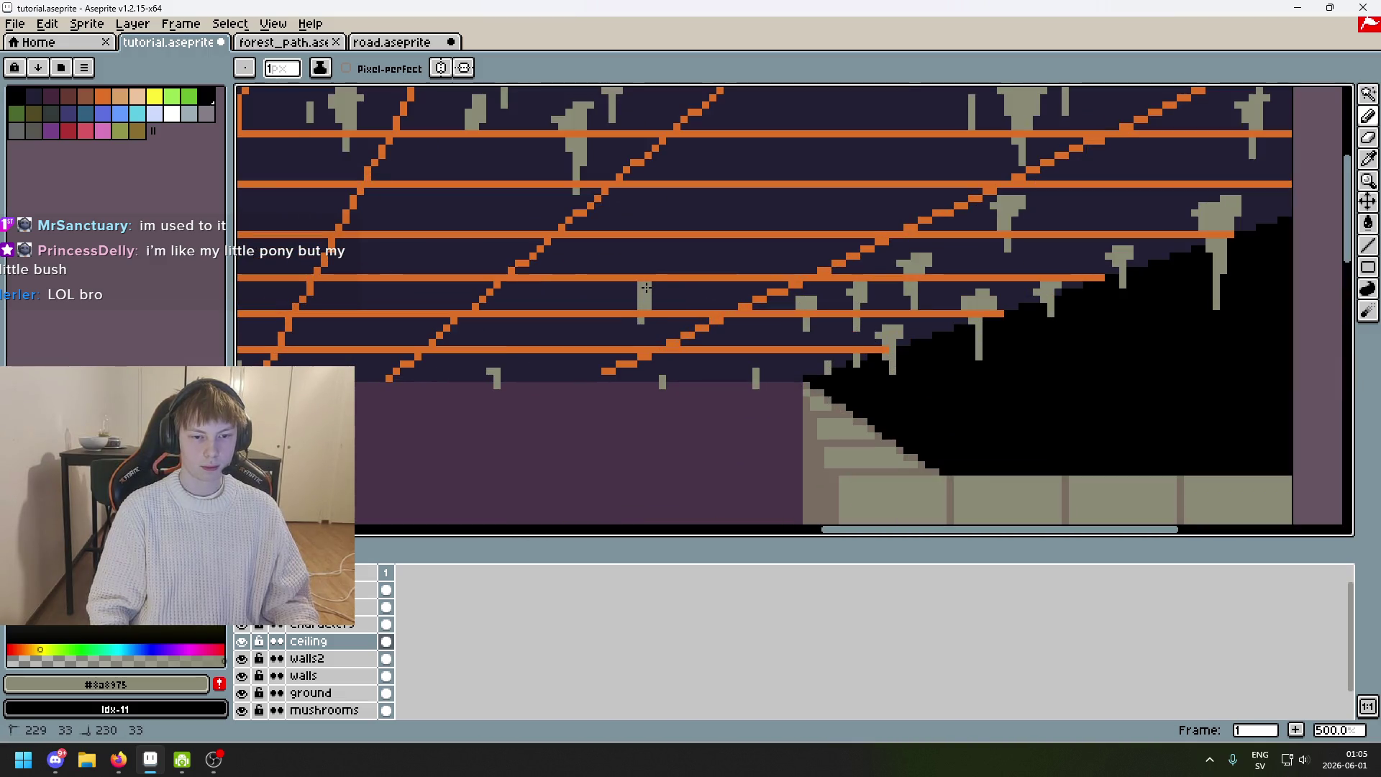
key(ctrl+z)
Draw a short vertical grey stalactite and re-pick the dark and grey ceiling colours.
drag(634, 286, 635, 310)
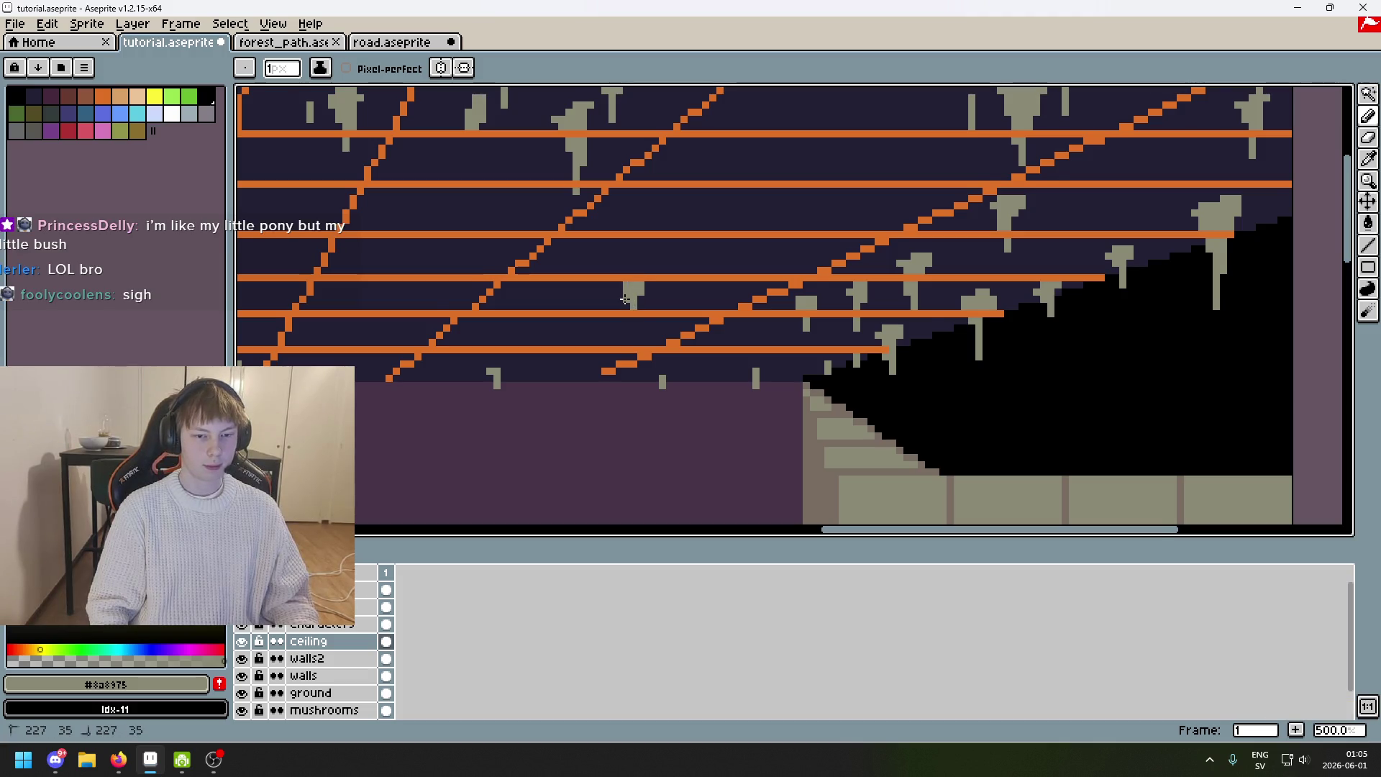
alt+click(633, 299)
scroll(645, 298, down, 2)
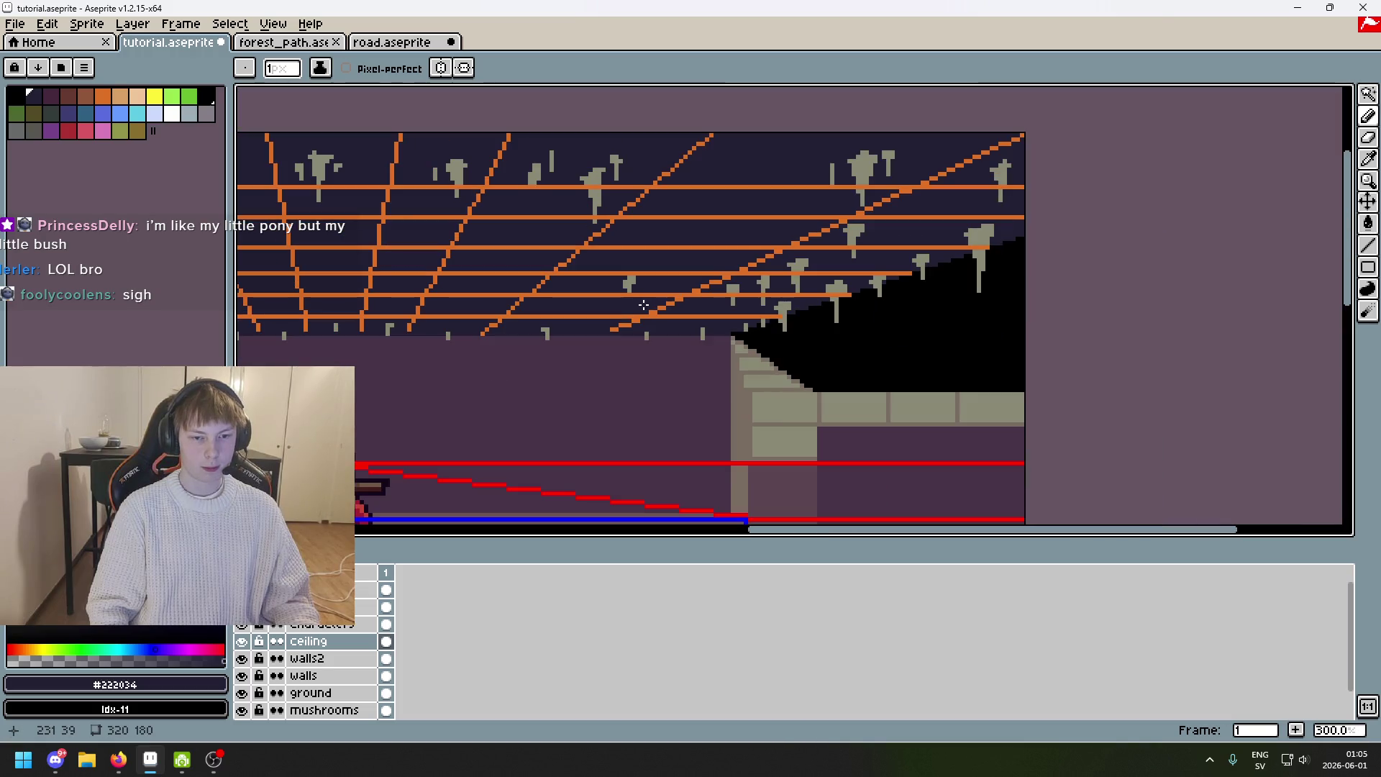
scroll(642, 299, up, 2)
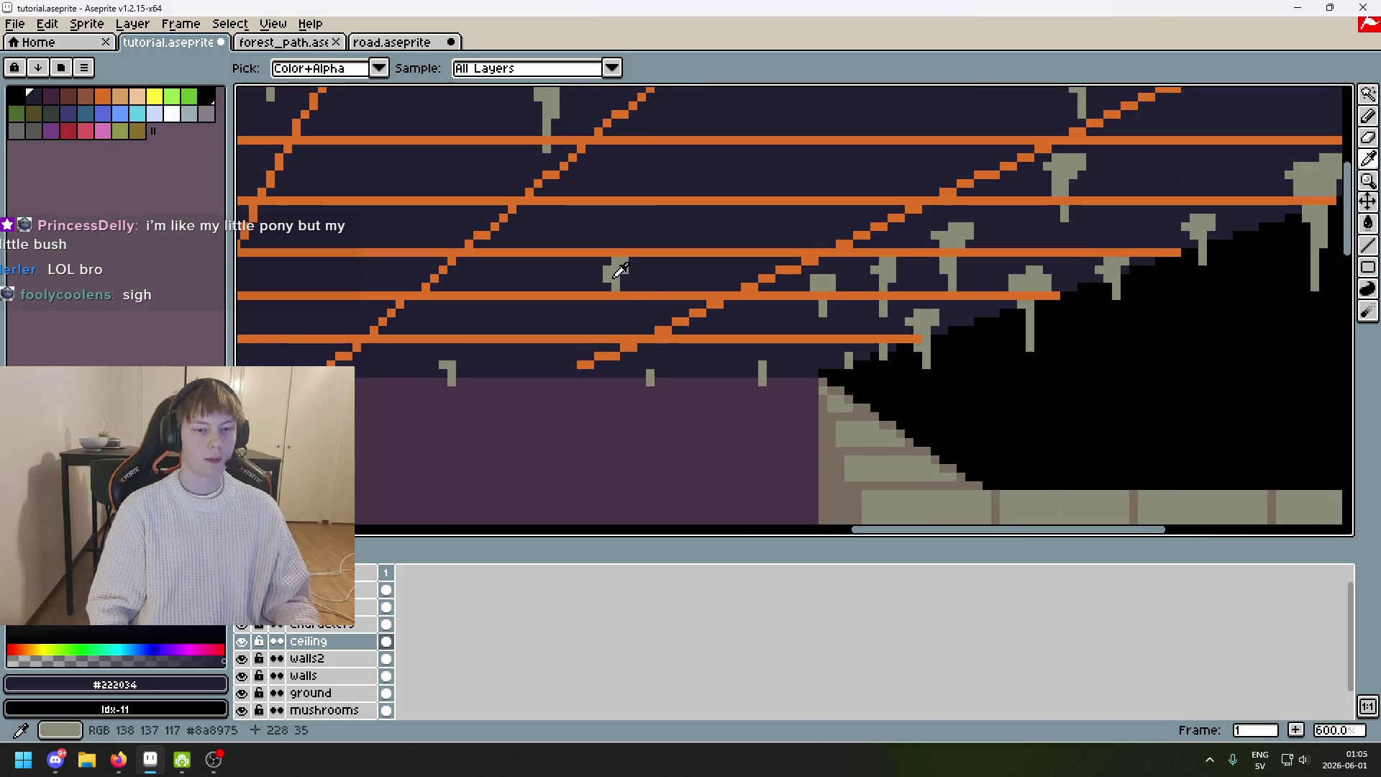
alt+click(613, 288)
scroll(613, 288, up, 4)
scroll(619, 288, down, 4)
scroll(667, 240, up, 3)
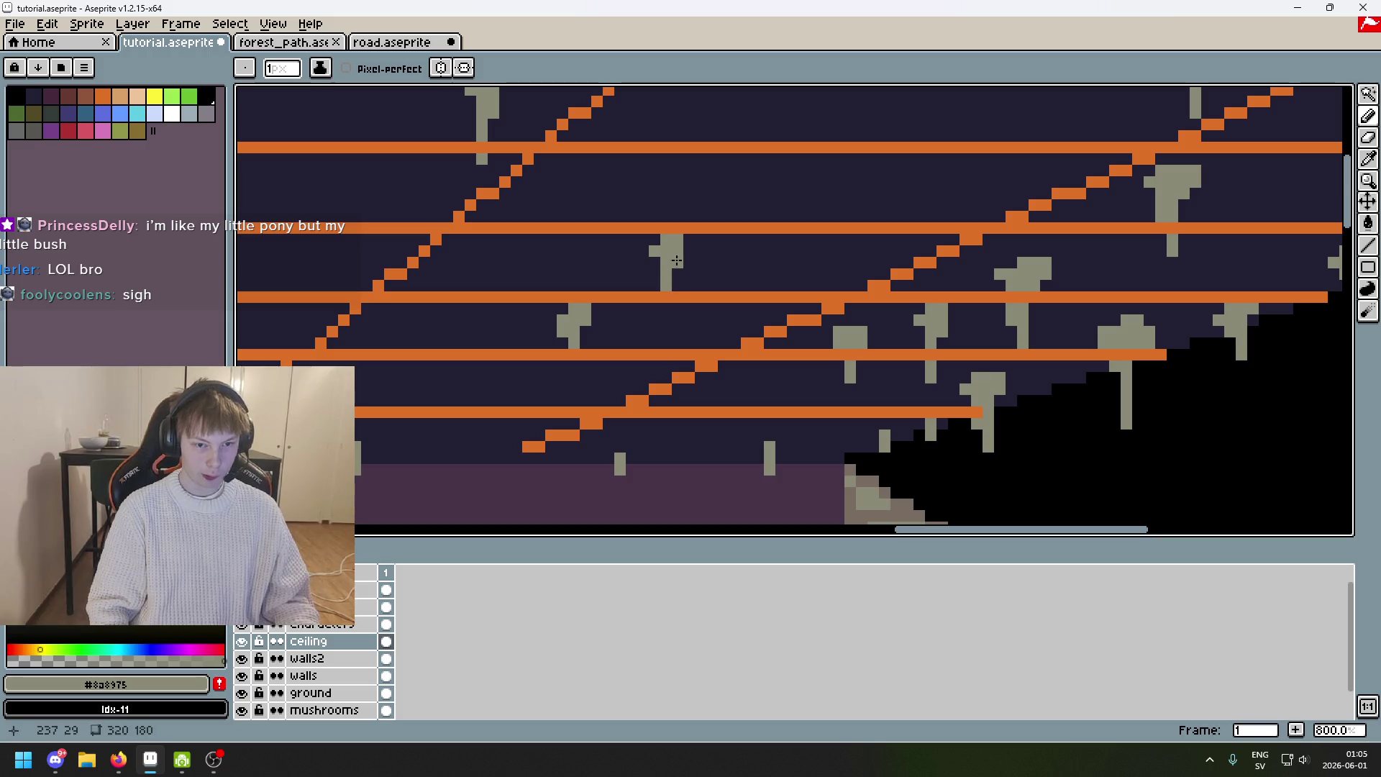
scroll(666, 281, down, 3)
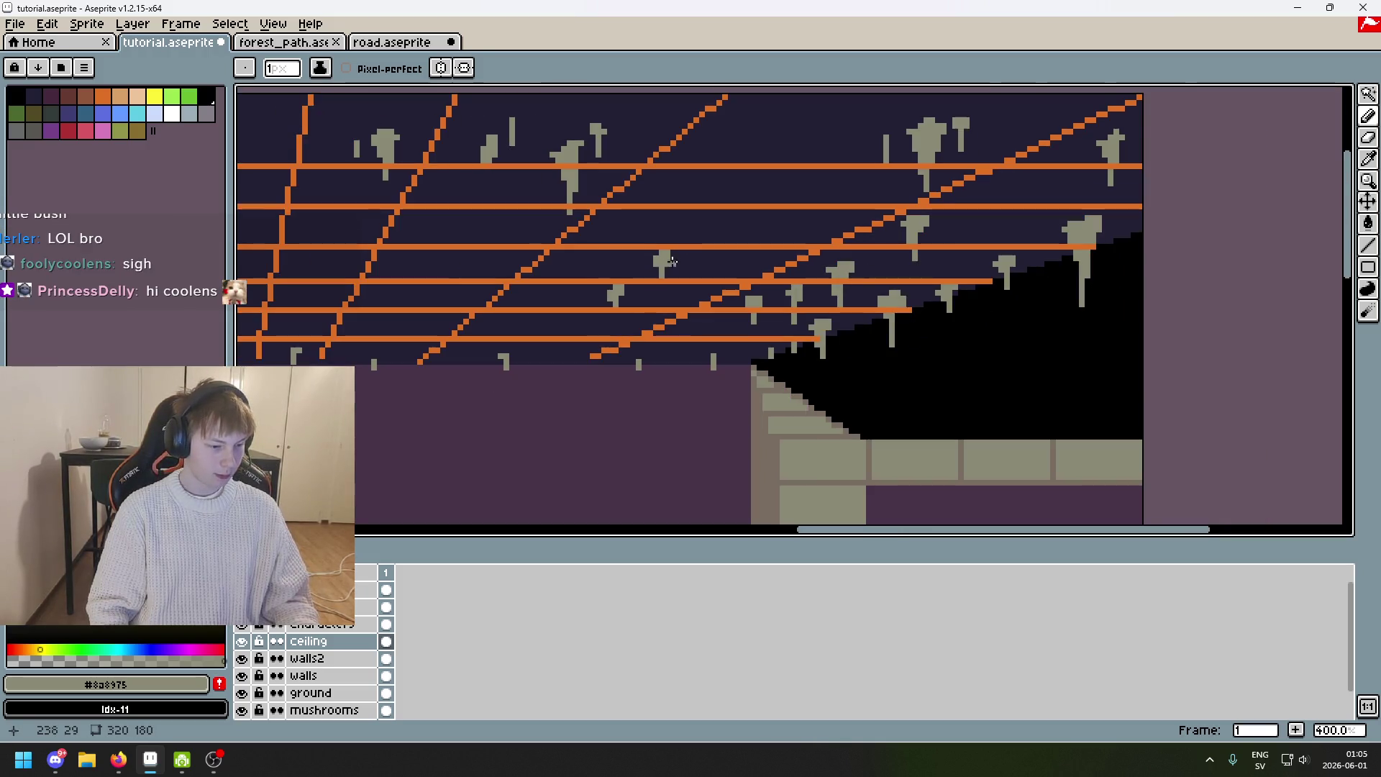
scroll(672, 262, up, 6)
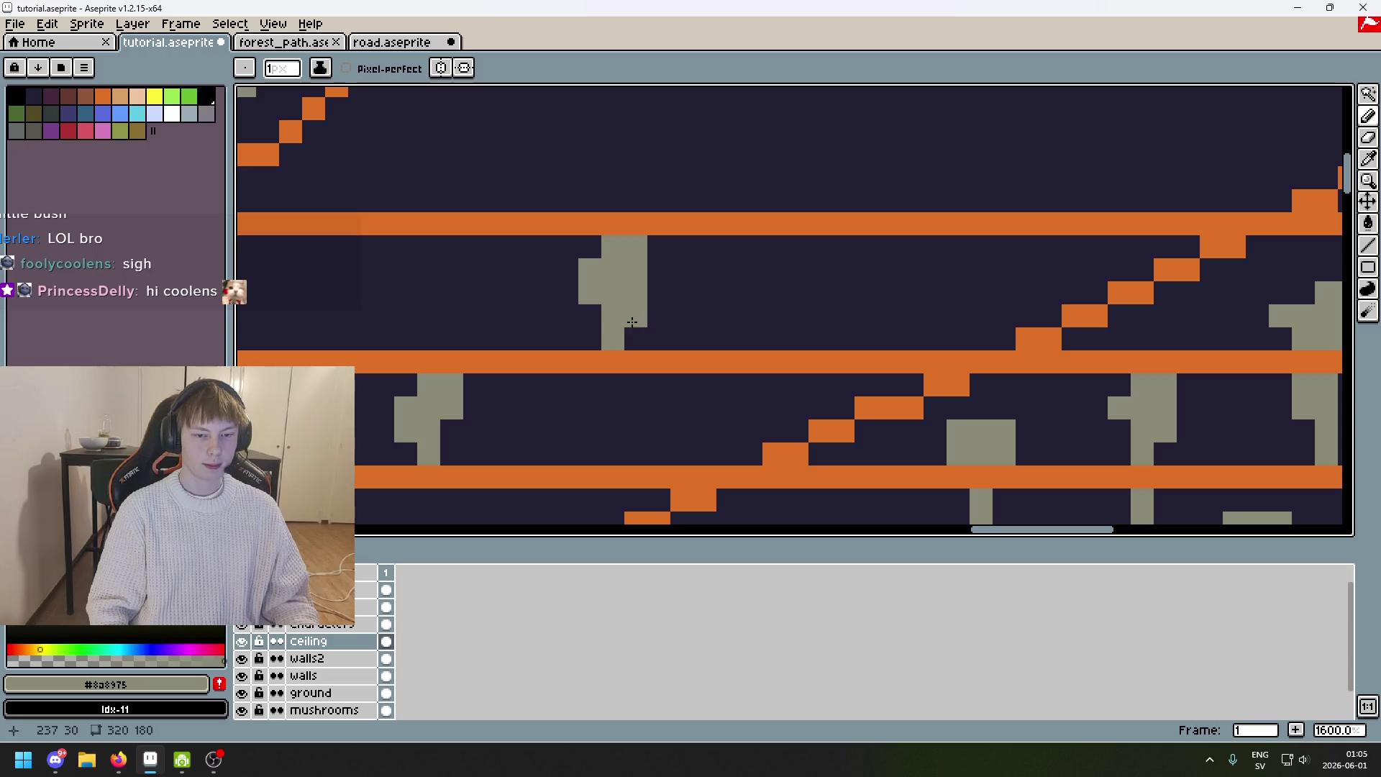
scroll(712, 312, down, 4)
Add a bent grey stalactite near the ceiling's top edge, with pixels below its left end.
drag(726, 246, 586, 377)
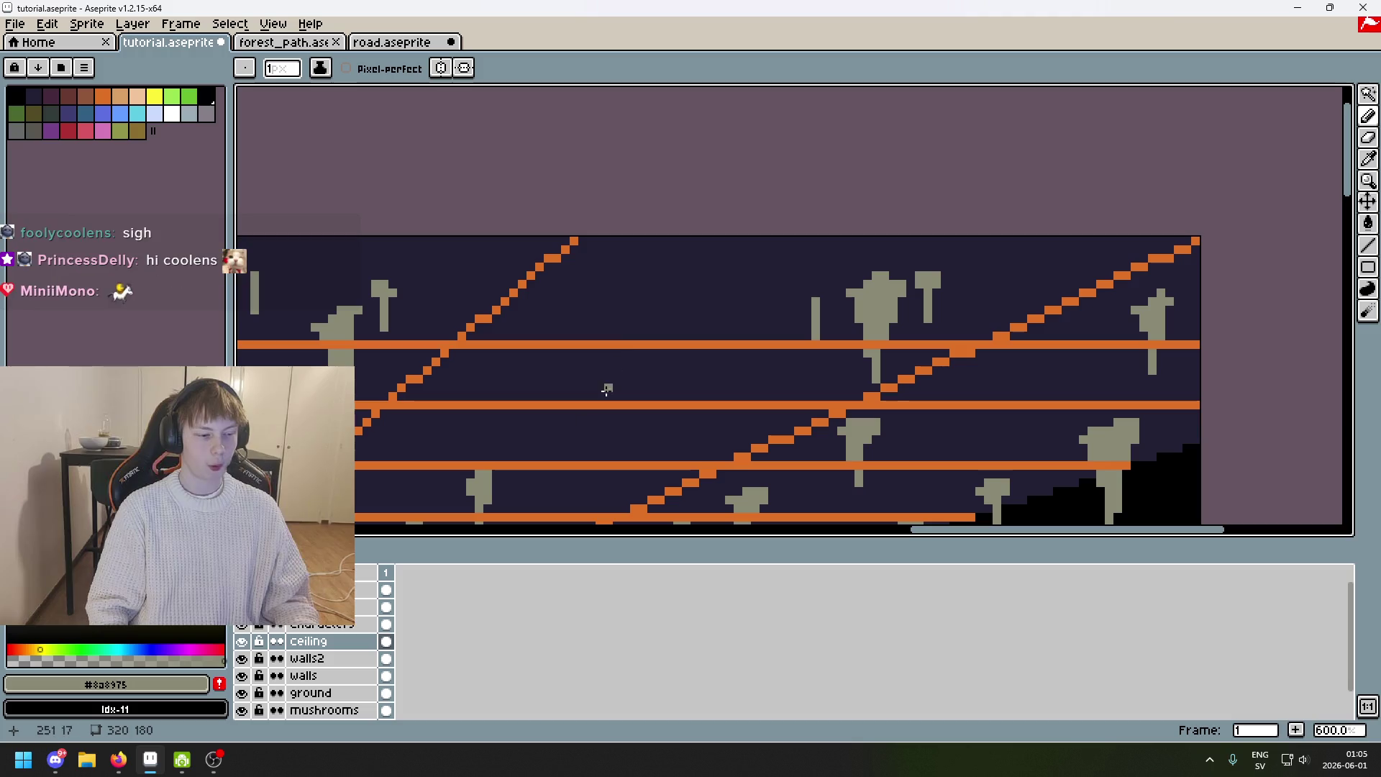
key(ctrl+z)
key(ctrl+y)
mouse_move(632, 259)
mouse_down()
mouse_move(674, 256)
mouse_move(625, 268)
mouse_up()
key(ctrl+z)
click(645, 287)
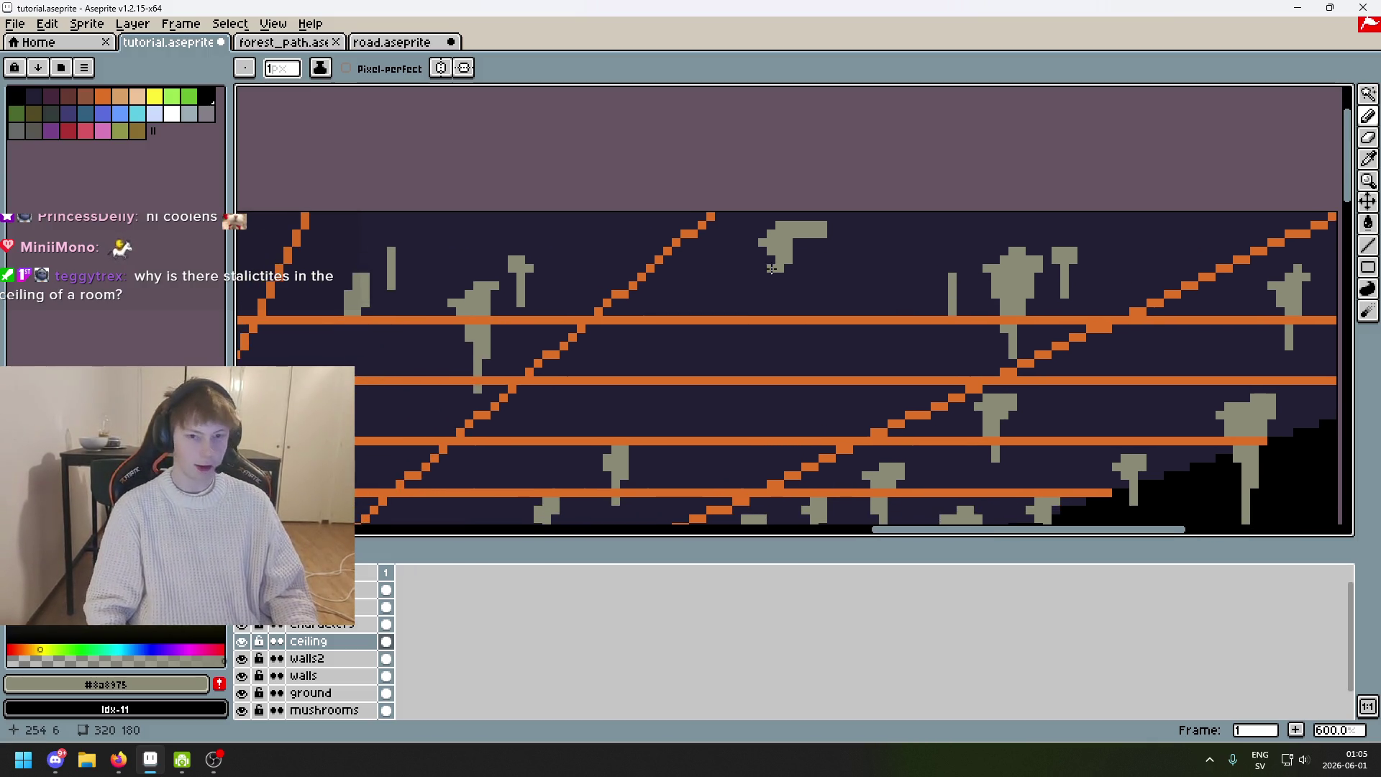
Pick the dark and grey ceiling colours and add grey to a stalactite's bottom.
scroll(669, 310, up, 4)
scroll(757, 283, down, 3)
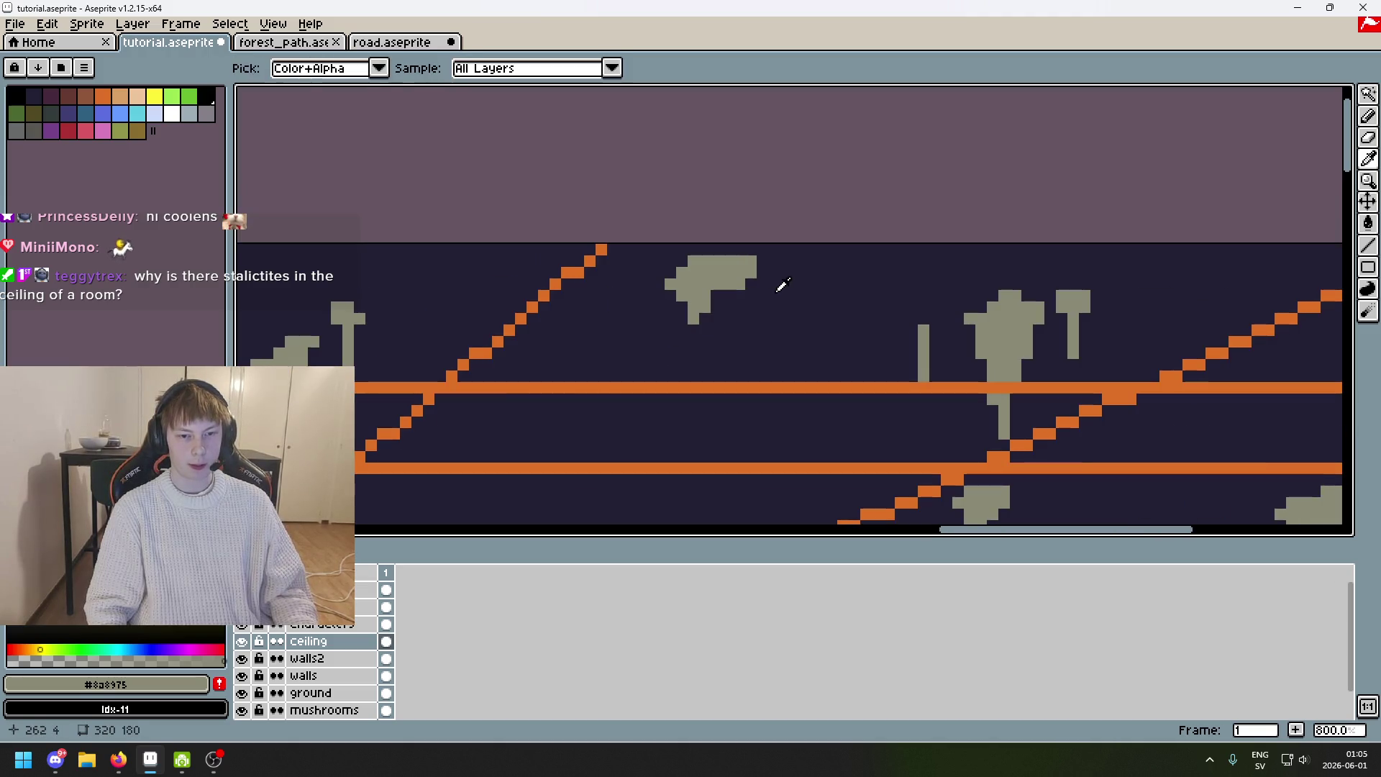
alt+click(749, 259)
scroll(737, 259, up, 2)
alt+click(673, 293)
scroll(737, 281, down, 1)
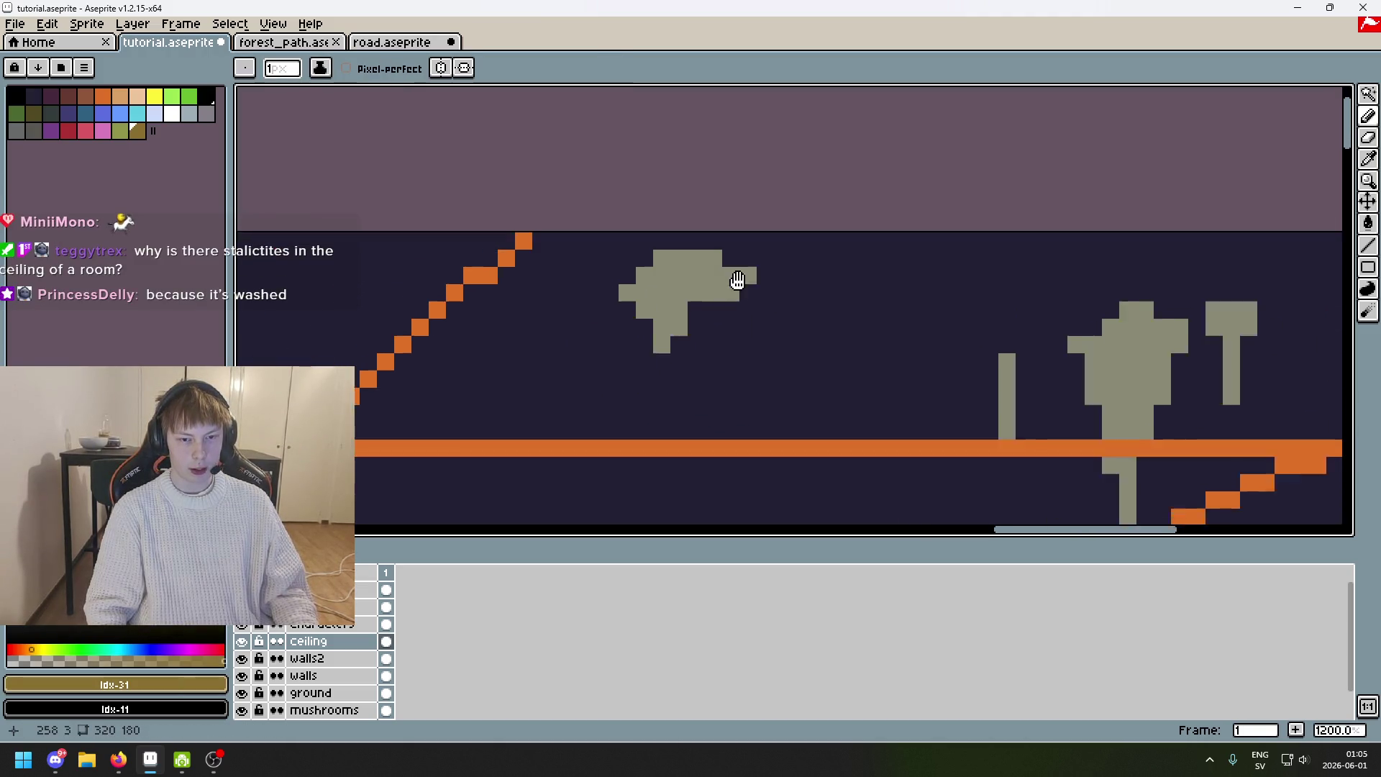
click(734, 319)
Widen the stalactite and extend it down through the orange beam in grey.
drag(730, 331, 730, 389)
drag(747, 281, 747, 299)
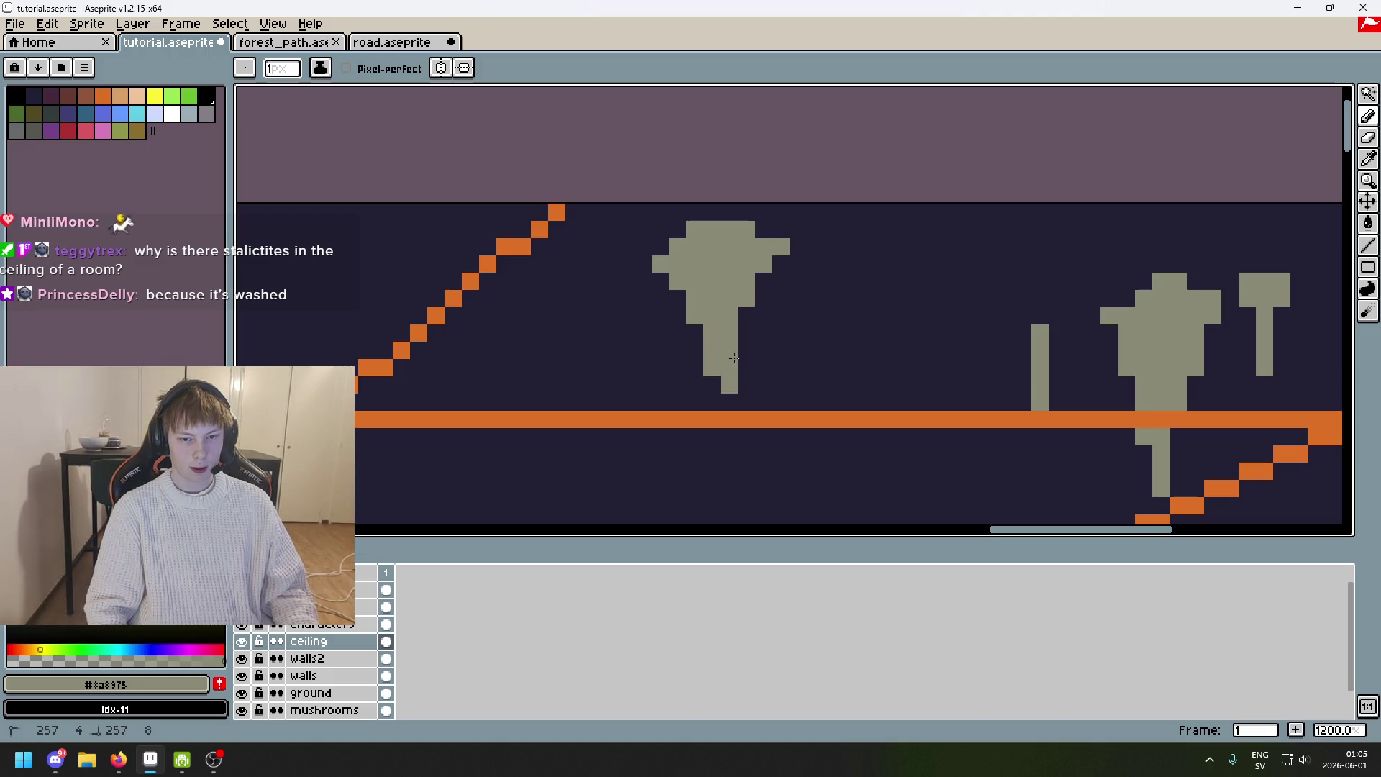
scroll(733, 358, down, 3)
scroll(767, 360, up, 4)
drag(696, 338, 696, 392)
Trim the stalactite's left side and bottom with dark pixels, discarding an extra grey block.
alt+click(648, 302)
drag(674, 270, 675, 302)
drag(698, 392, 698, 342)
alt+click(687, 243)
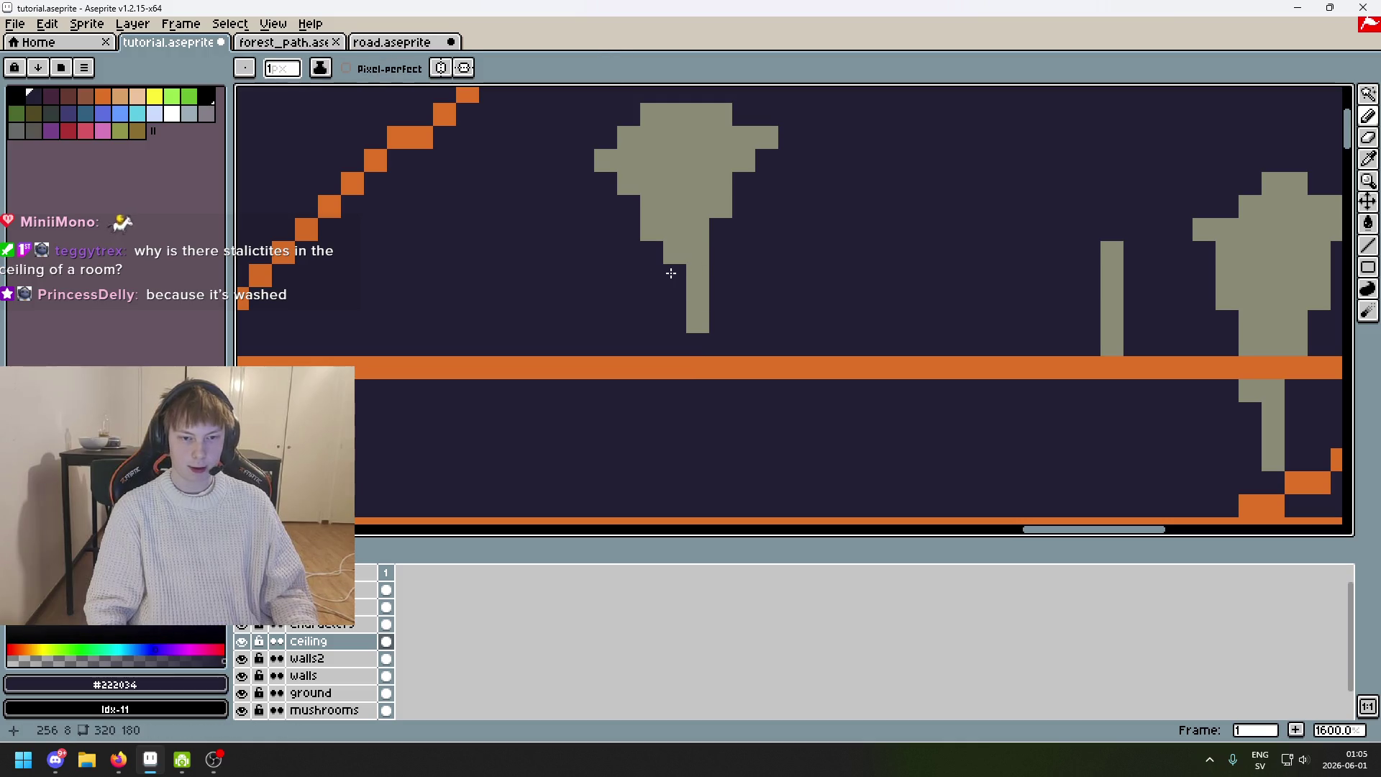
click(675, 275)
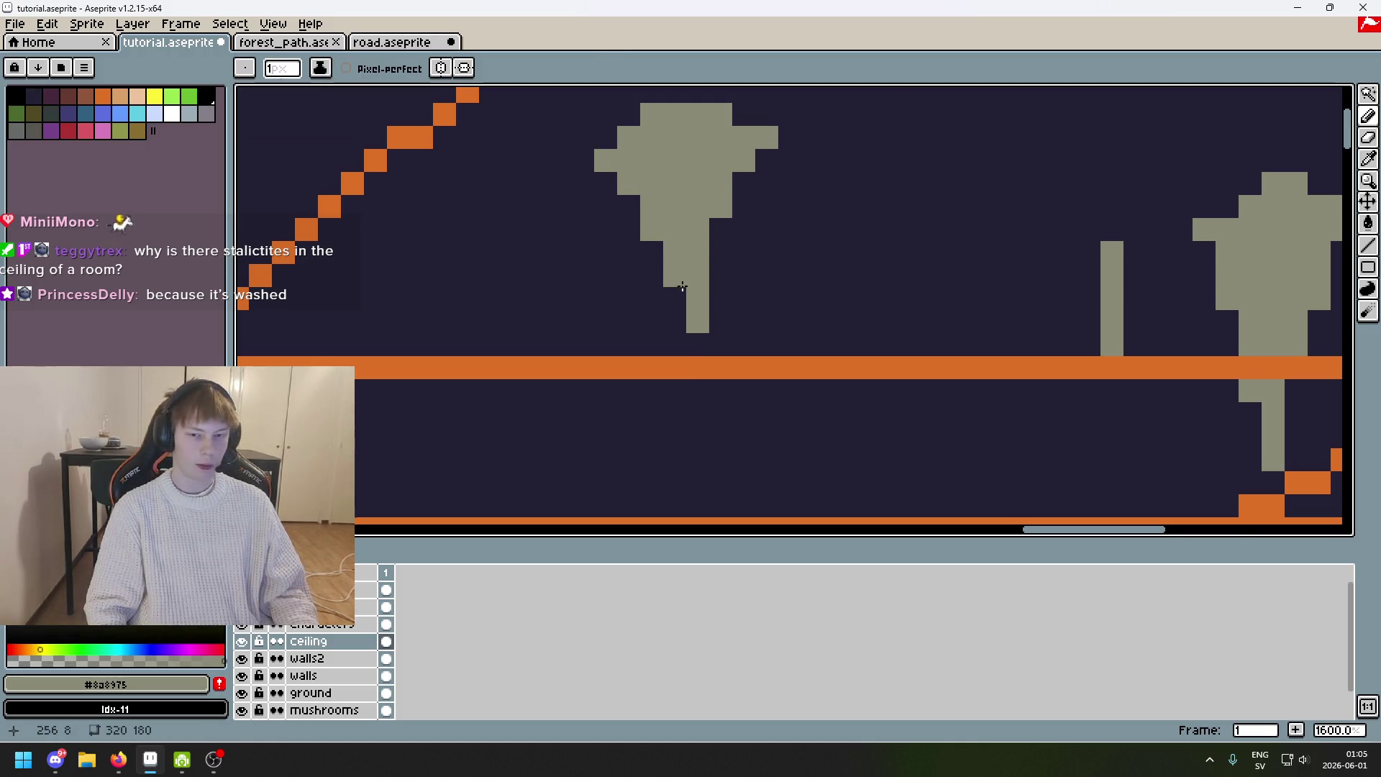
scroll(682, 287, down, 6)
scroll(903, 339, up, 4)
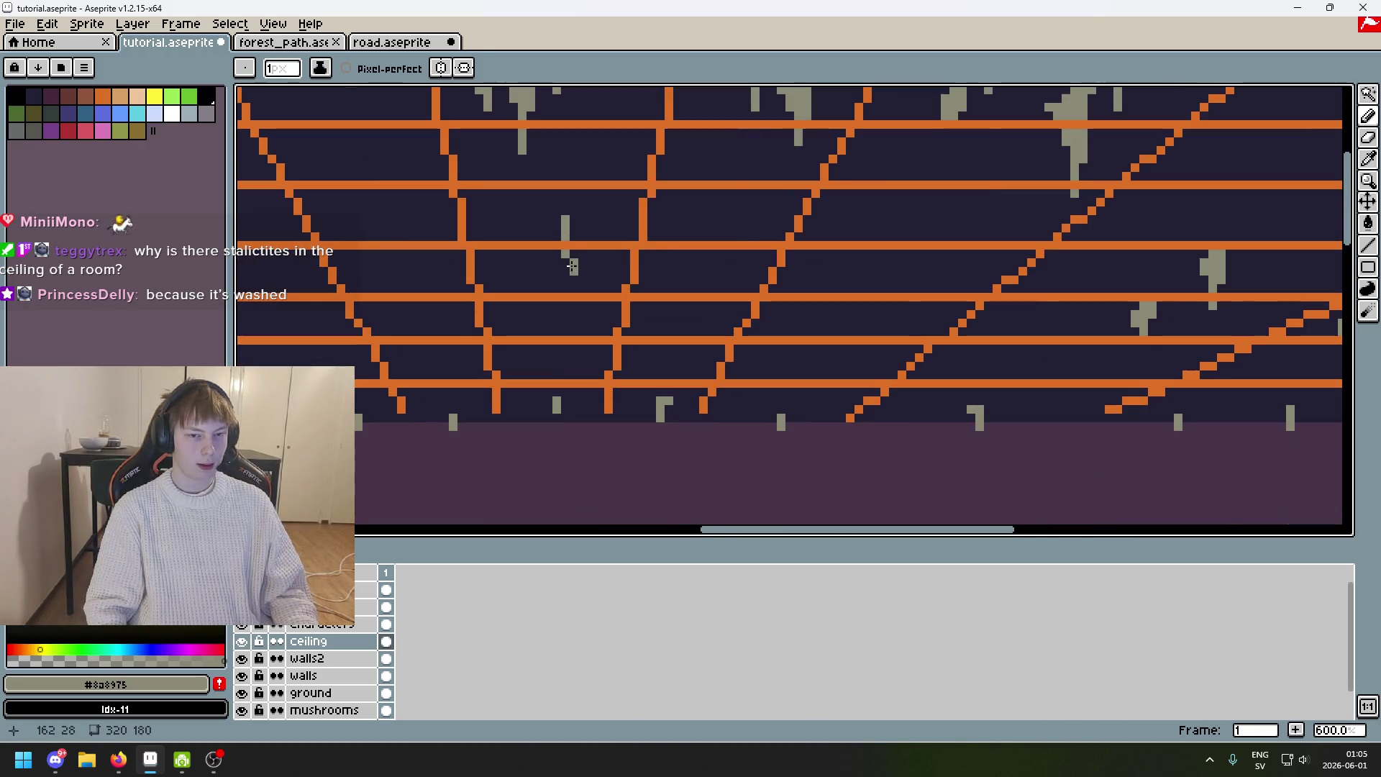
key(ctrl+z)
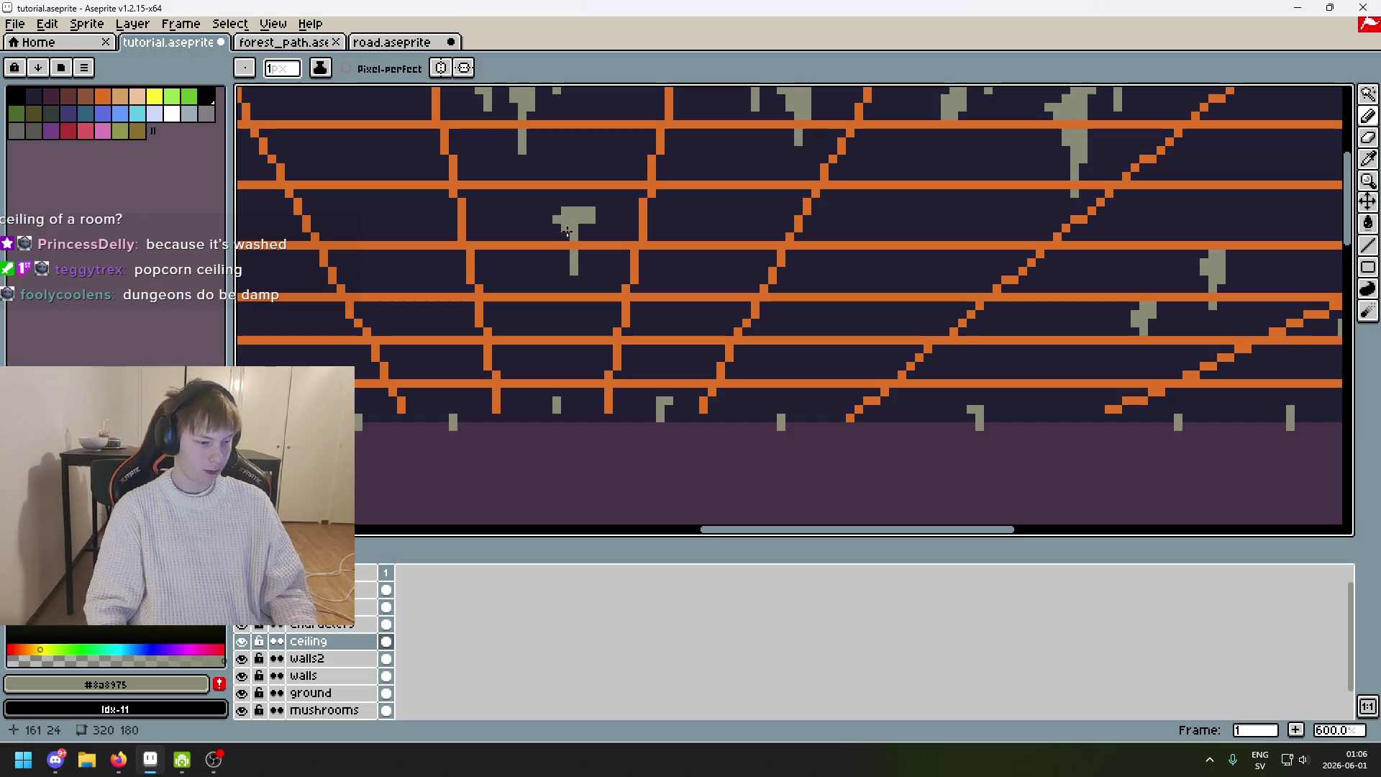
Shape a small T-shaped grey stalactite near the orange beams.
scroll(561, 237, up, 2)
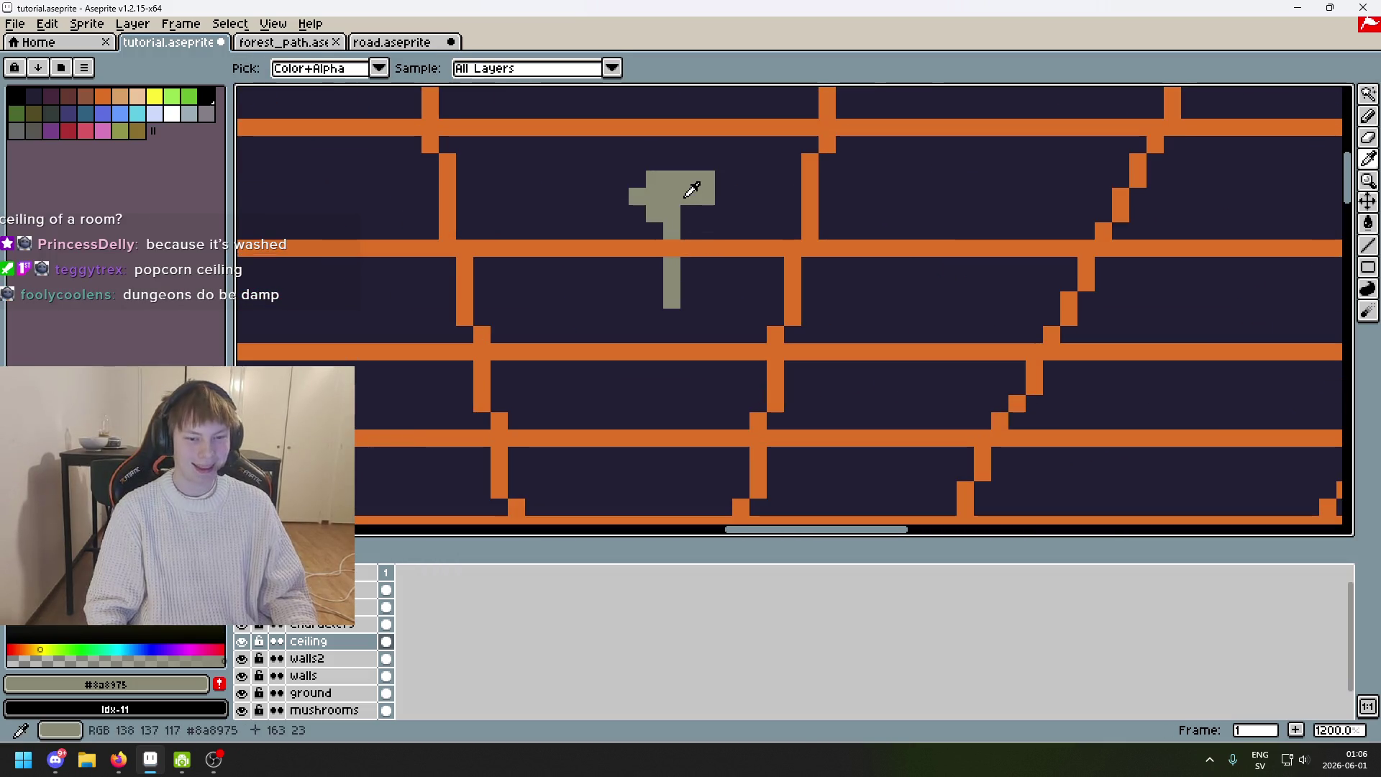
scroll(683, 262, down, 3)
scroll(680, 264, up, 2)
key(i)
key(b)
scroll(703, 295, left, 5)
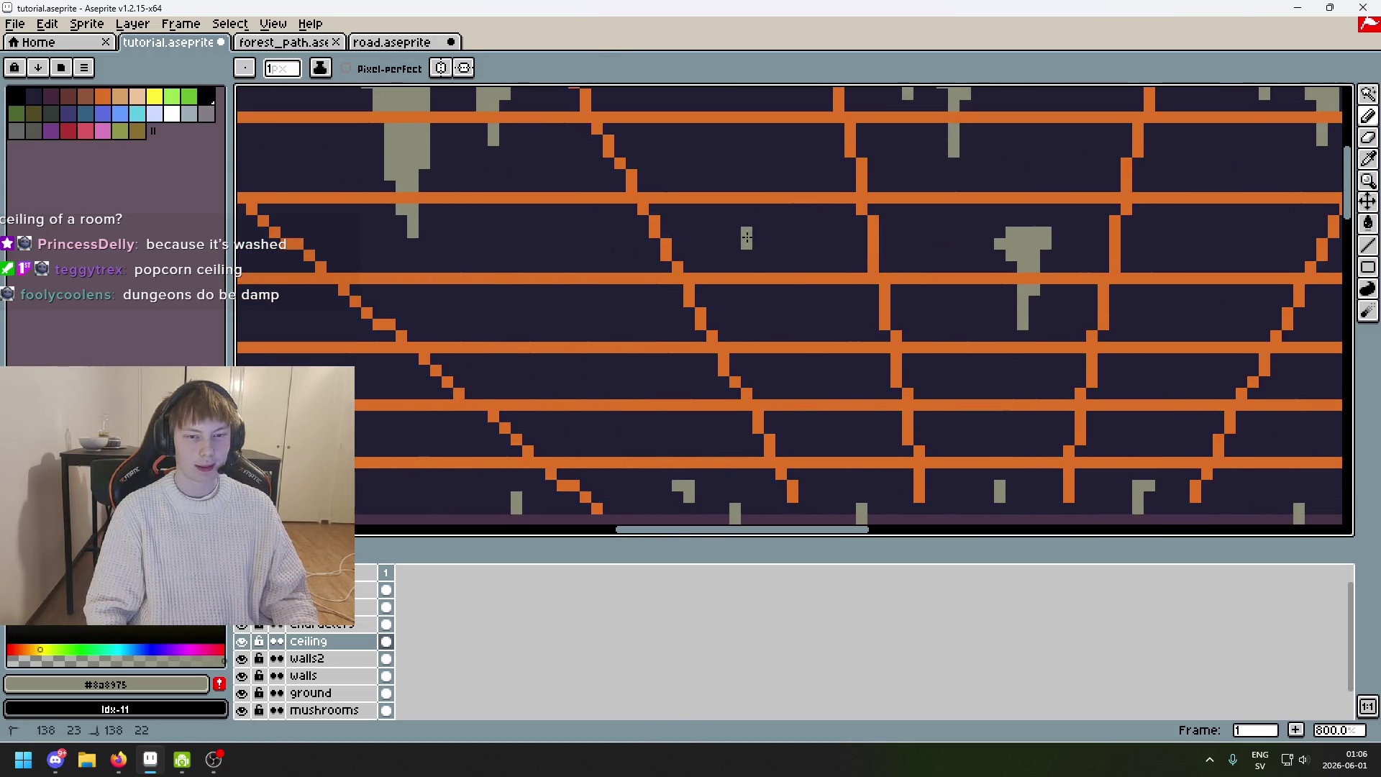
key(e)
mouse_move(753, 245)
mouse_down()
mouse_move(787, 245)
mouse_move(775, 232)
mouse_move(766, 272)
mouse_up()
key(b)
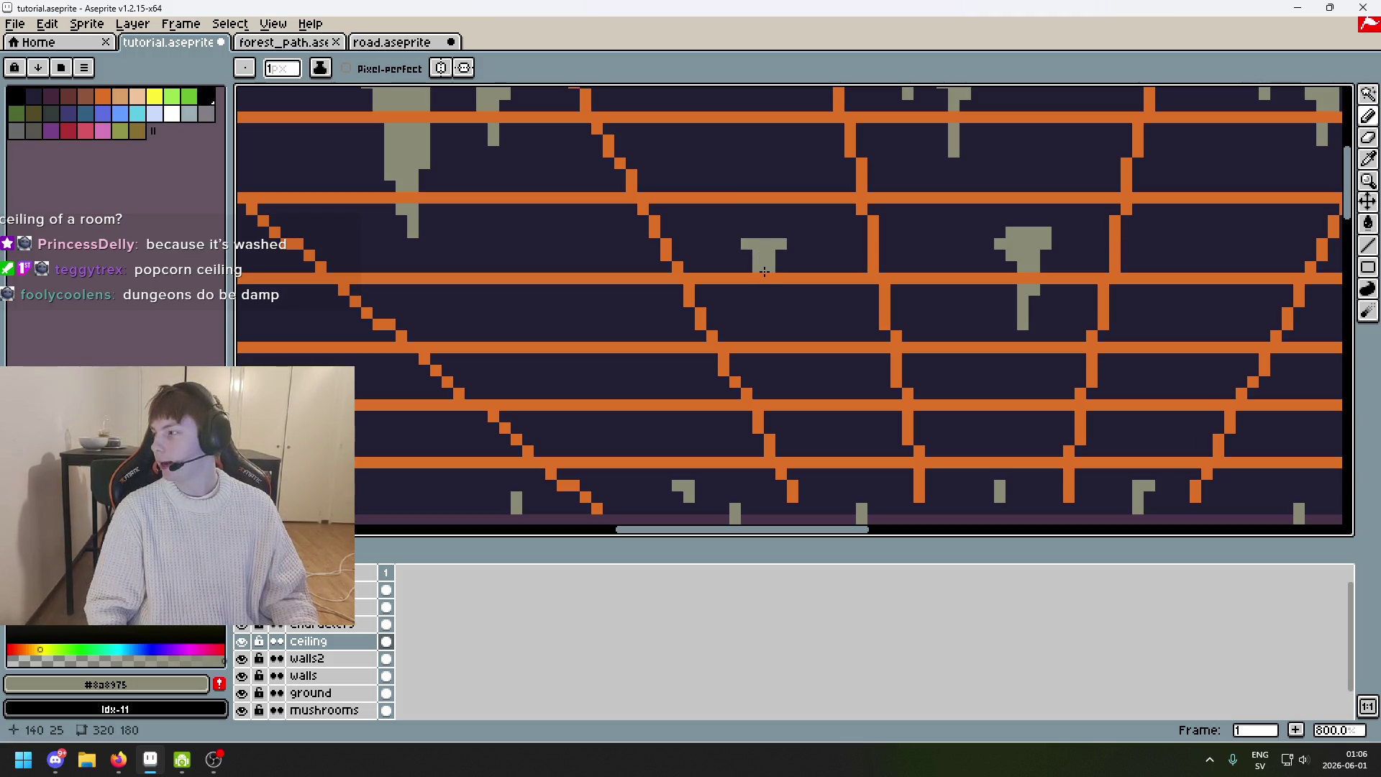
scroll(748, 309, down, 2)
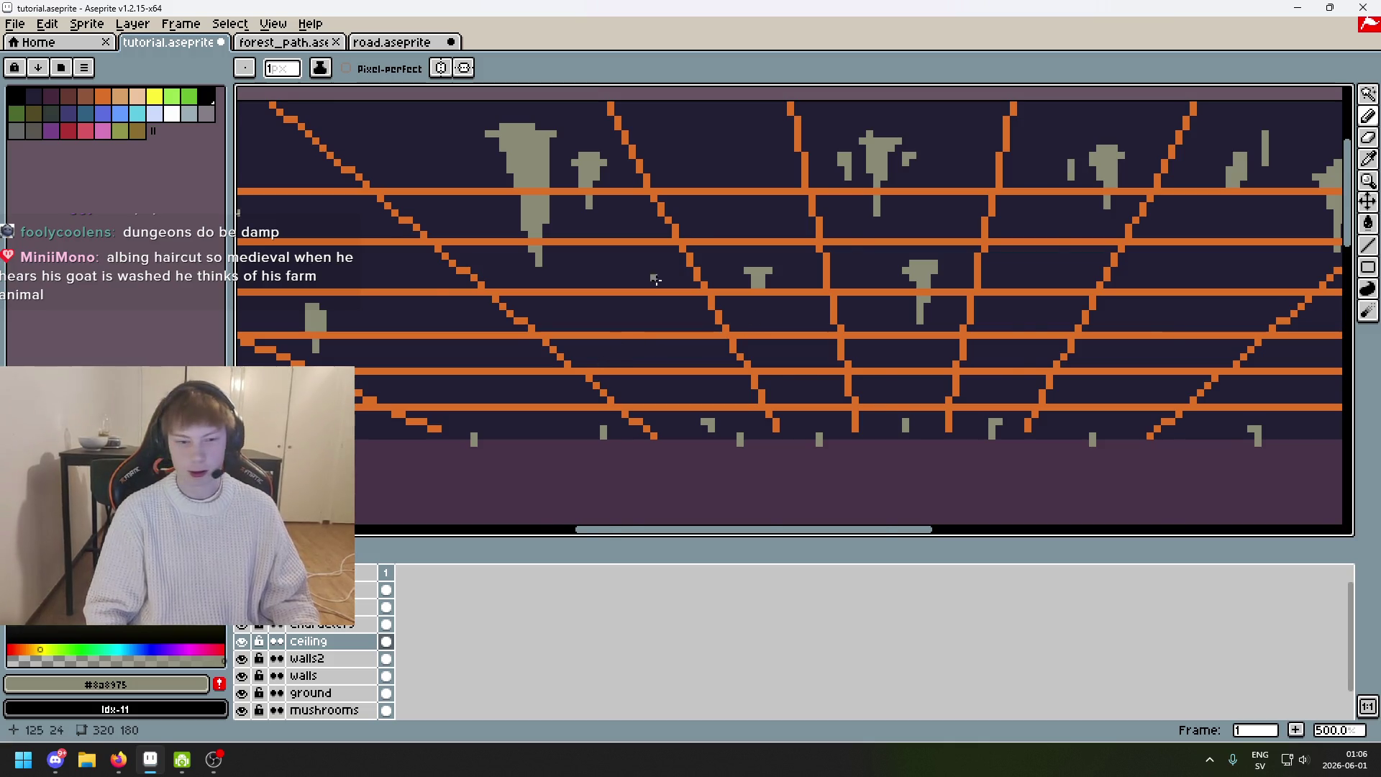
Extend the grey stalactite downward after restoring its latest tweak.
scroll(752, 188, up, 7)
key(ctrl+z)
key(ctrl+z)
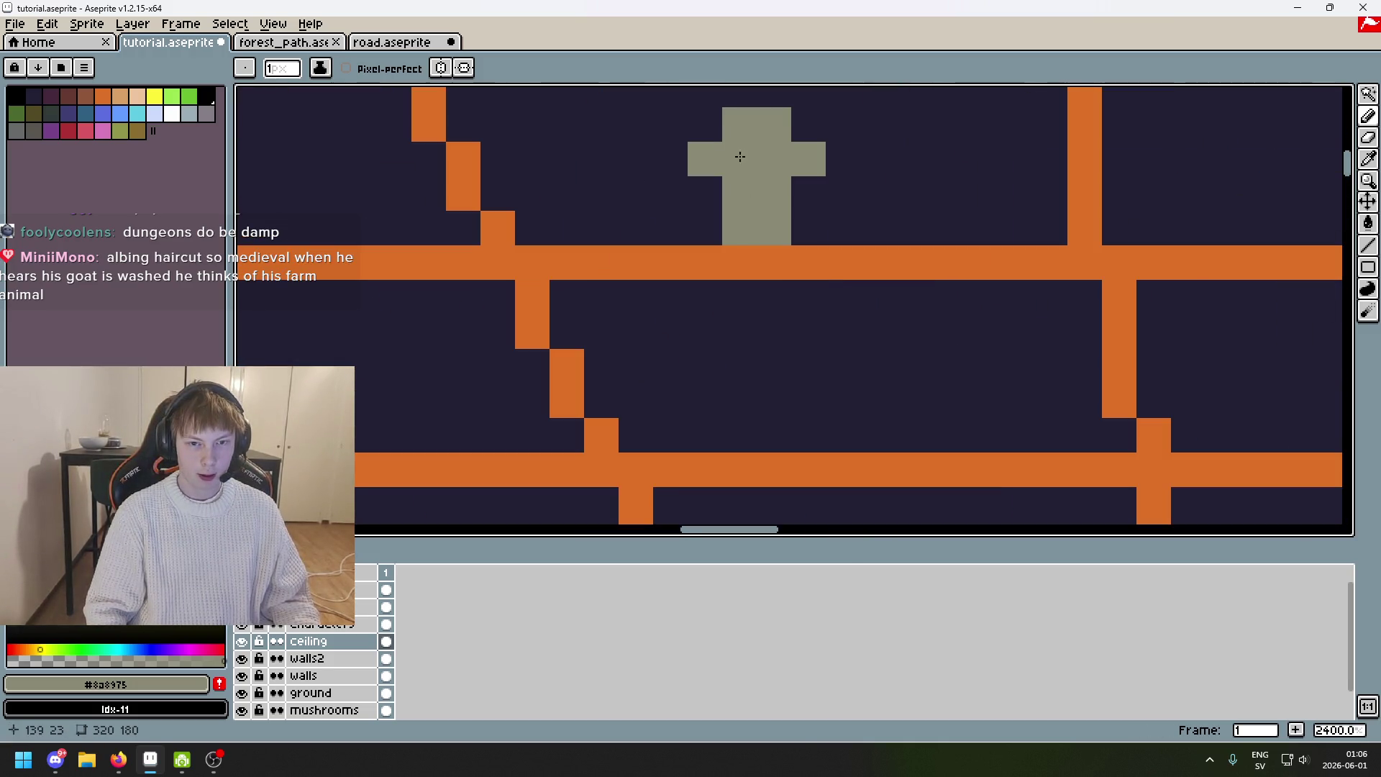
key(ctrl+y)
drag(757, 235, 756, 349)
scroll(755, 349, down, 6)
scroll(864, 287, up, 4)
Add more grey pixels to the stalactite, undoing a stray pixel and the last stroke.
mouse_move(885, 237)
mouse_down()
mouse_move(896, 302)
mouse_move(931, 262)
mouse_up()
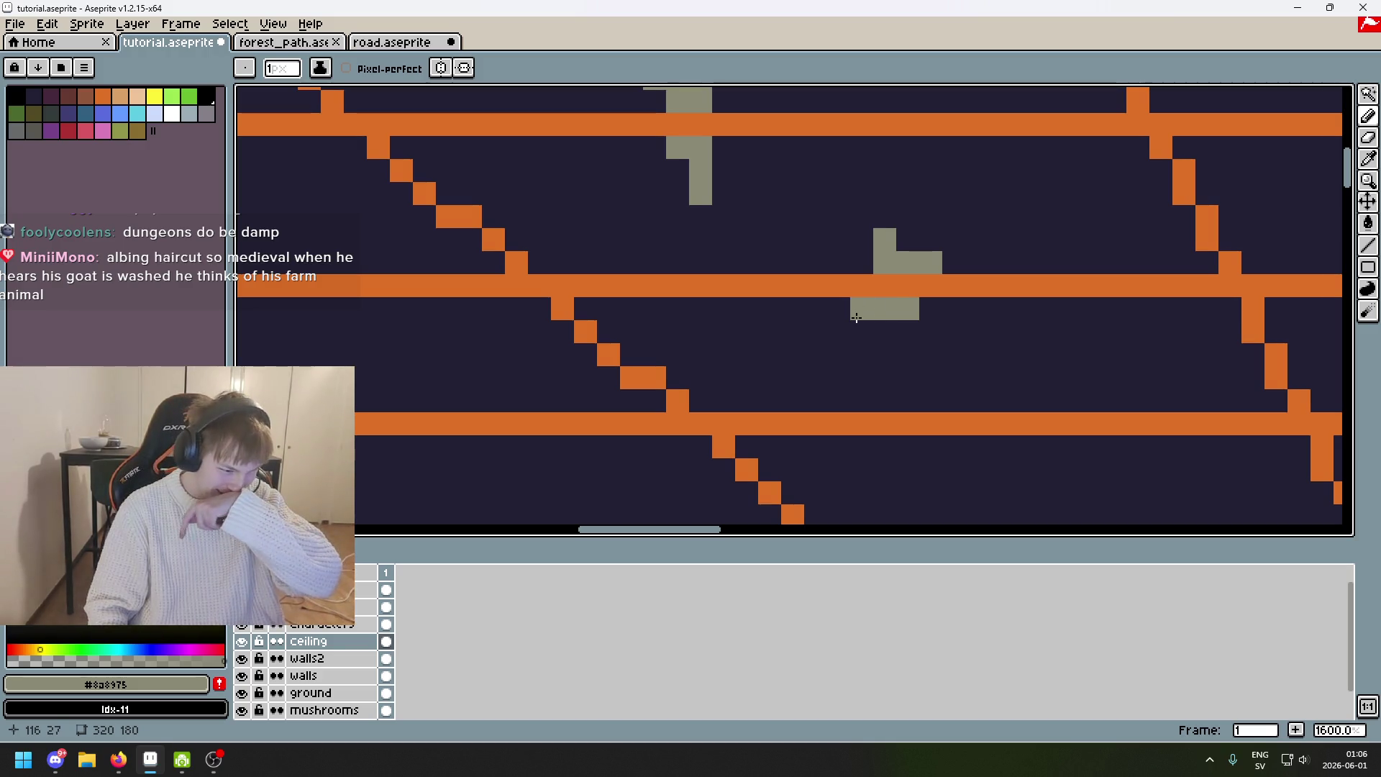
click(839, 332)
key(ctrl+z)
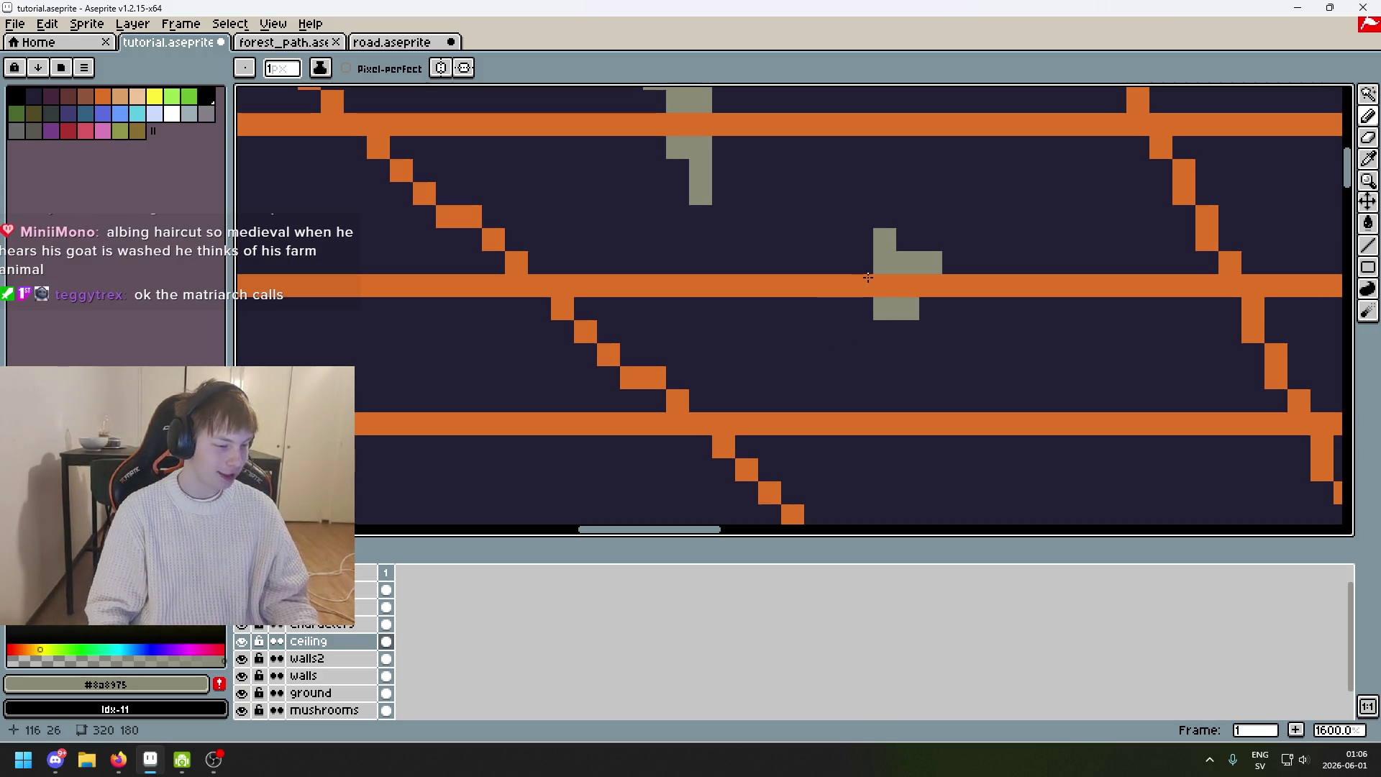
scroll(875, 243, down, 1)
scroll(862, 238, up, 2)
key(ctrl+z)
Add grey pixels to the stalactite's top, reverting the rightward widening attempts.
drag(925, 238, 943, 245)
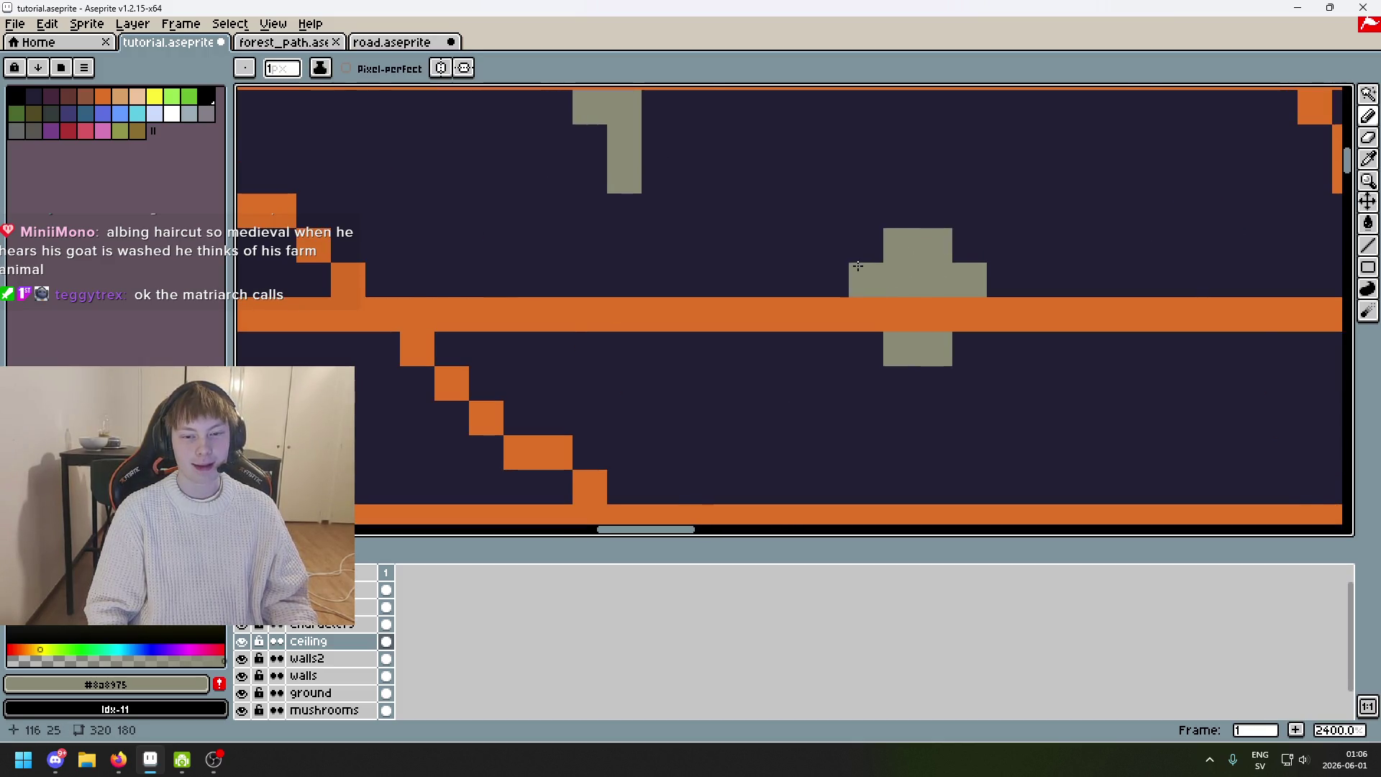
scroll(827, 273, down, 5)
scroll(803, 273, up, 6)
click(943, 209)
key(ctrl+z)
mouse_move(964, 192)
mouse_down()
mouse_move(993, 222)
mouse_move(1002, 284)
mouse_up()
key(ctrl+z)
Carve the stalactite's bottom into a thin stem and lengthen it by one pixel.
scroll(984, 284, down, 2)
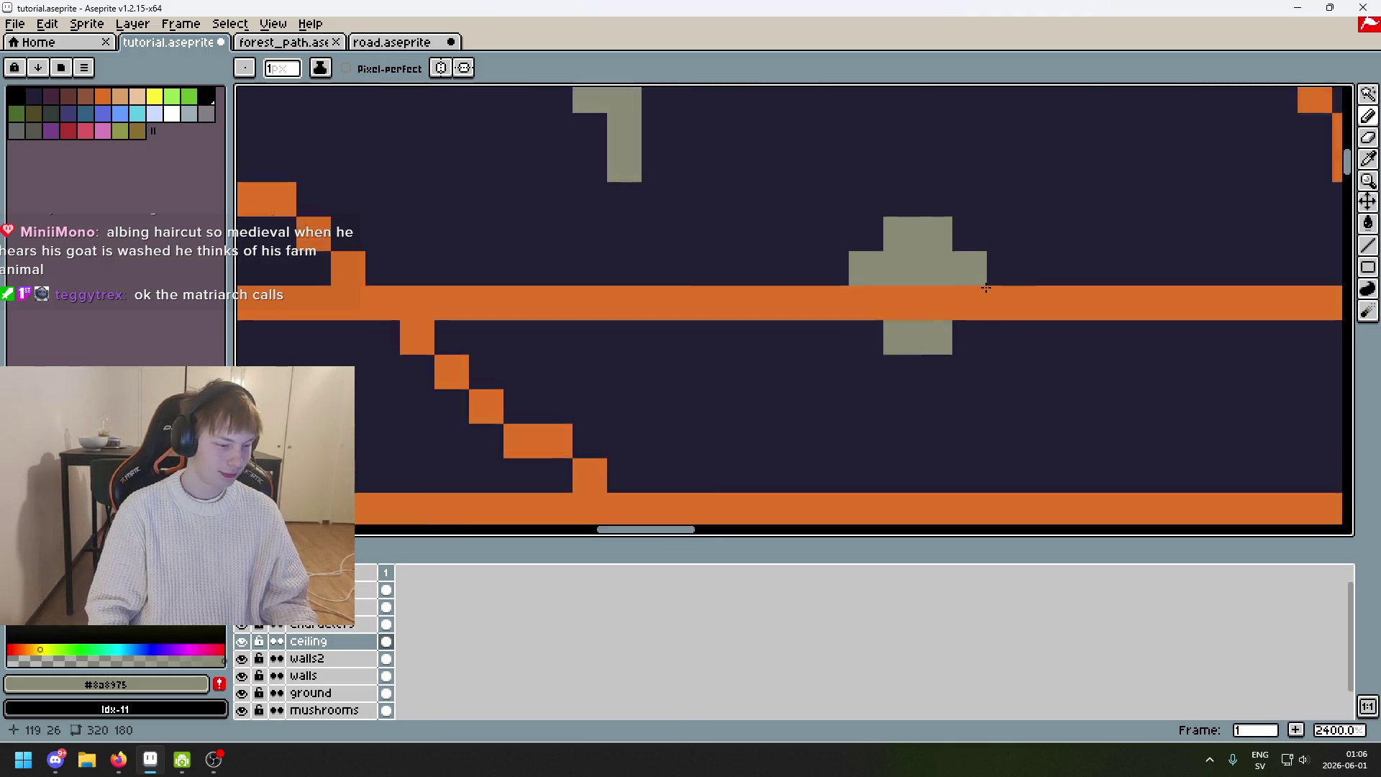
scroll(987, 300, up, 1)
scroll(854, 277, right, 2)
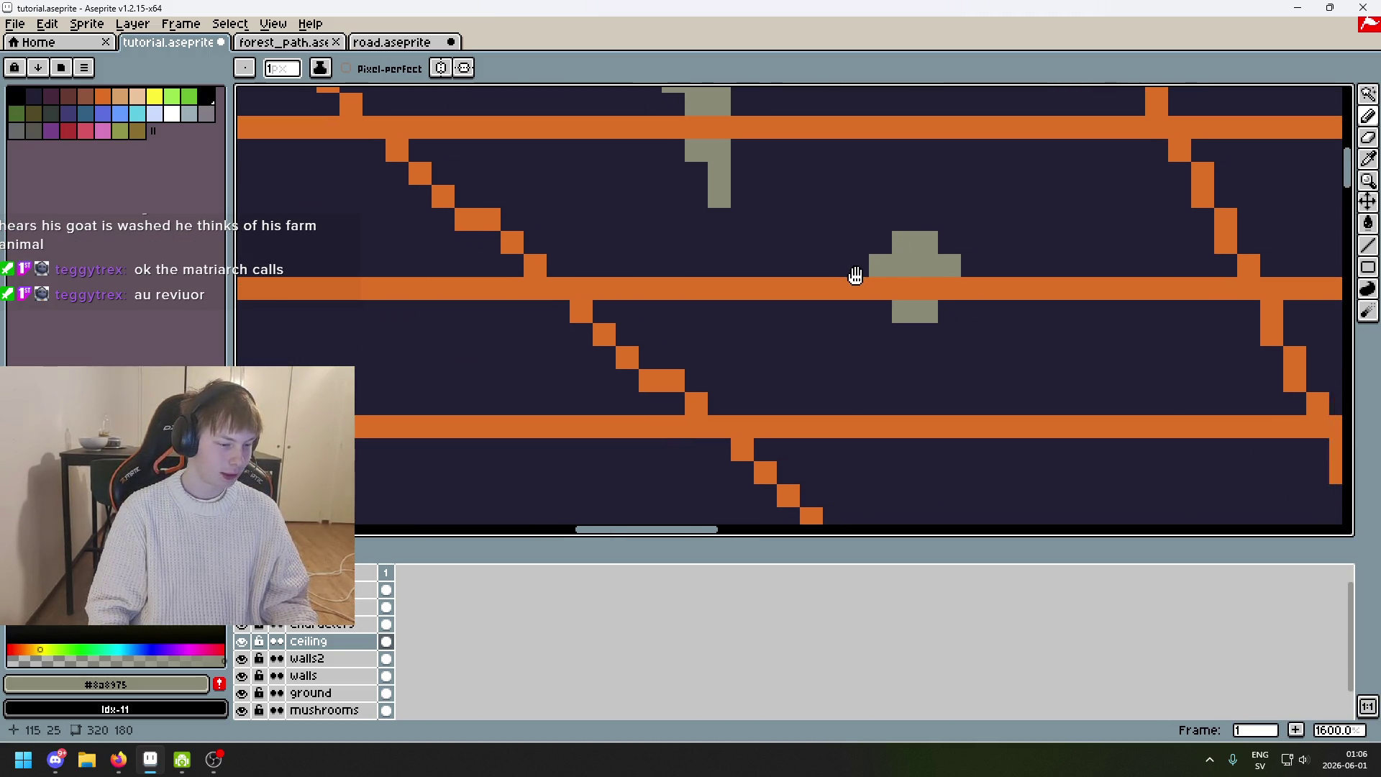
right_click(922, 308)
drag(906, 314, 906, 360)
scroll(904, 354, down, 3)
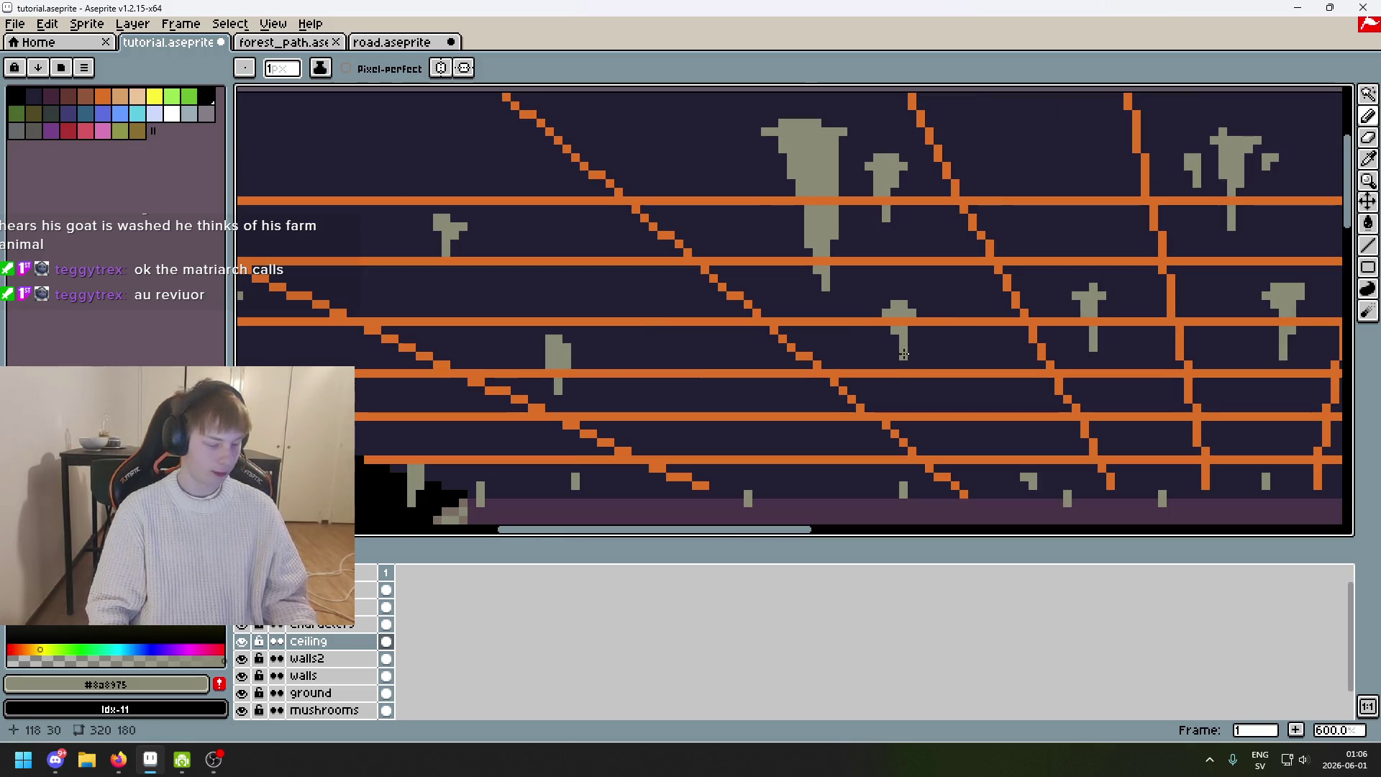
scroll(904, 354, up, 5)
scroll(854, 247, down, 6)
scroll(983, 364, up, 5)
click(989, 385)
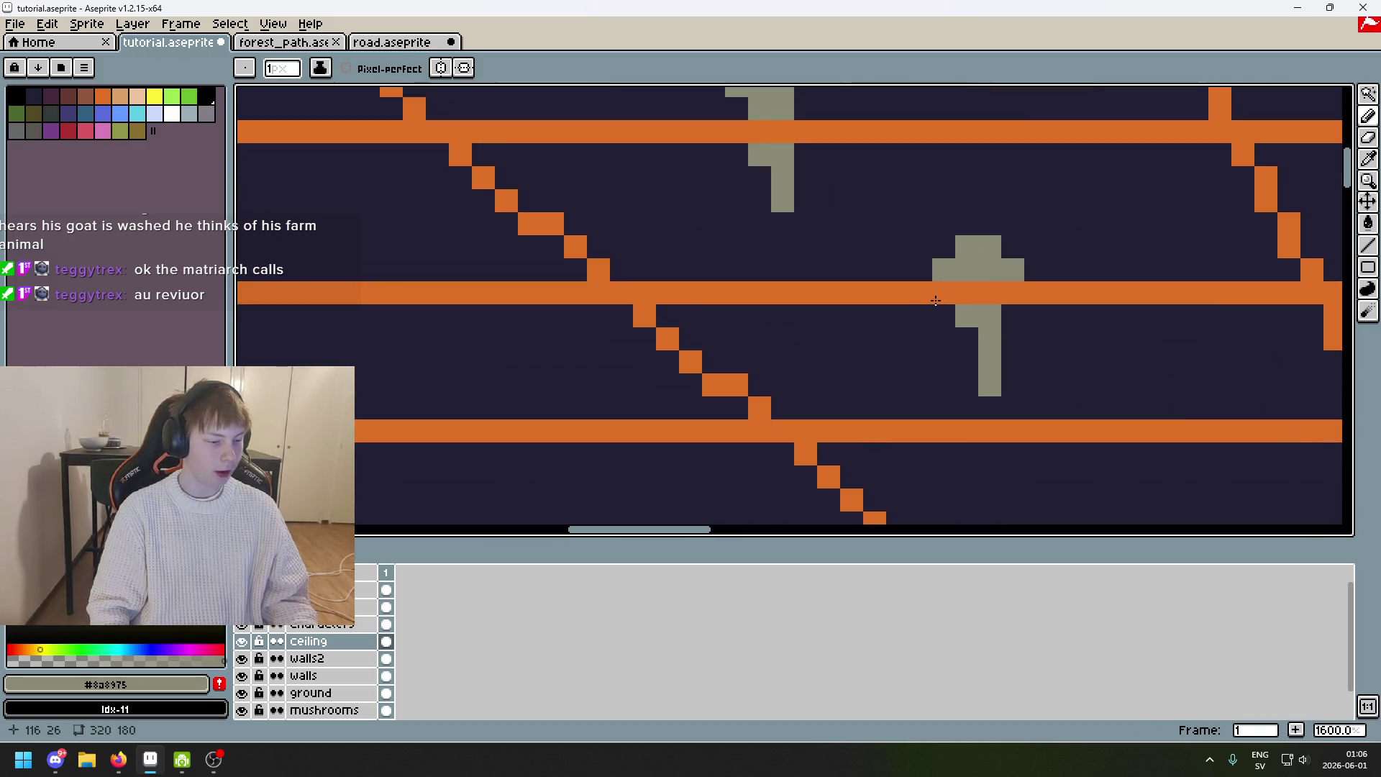
Start a new grey stalactite with a filled top and a tip extending below the beam.
scroll(879, 256, down, 2)
drag(879, 256, 964, 223)
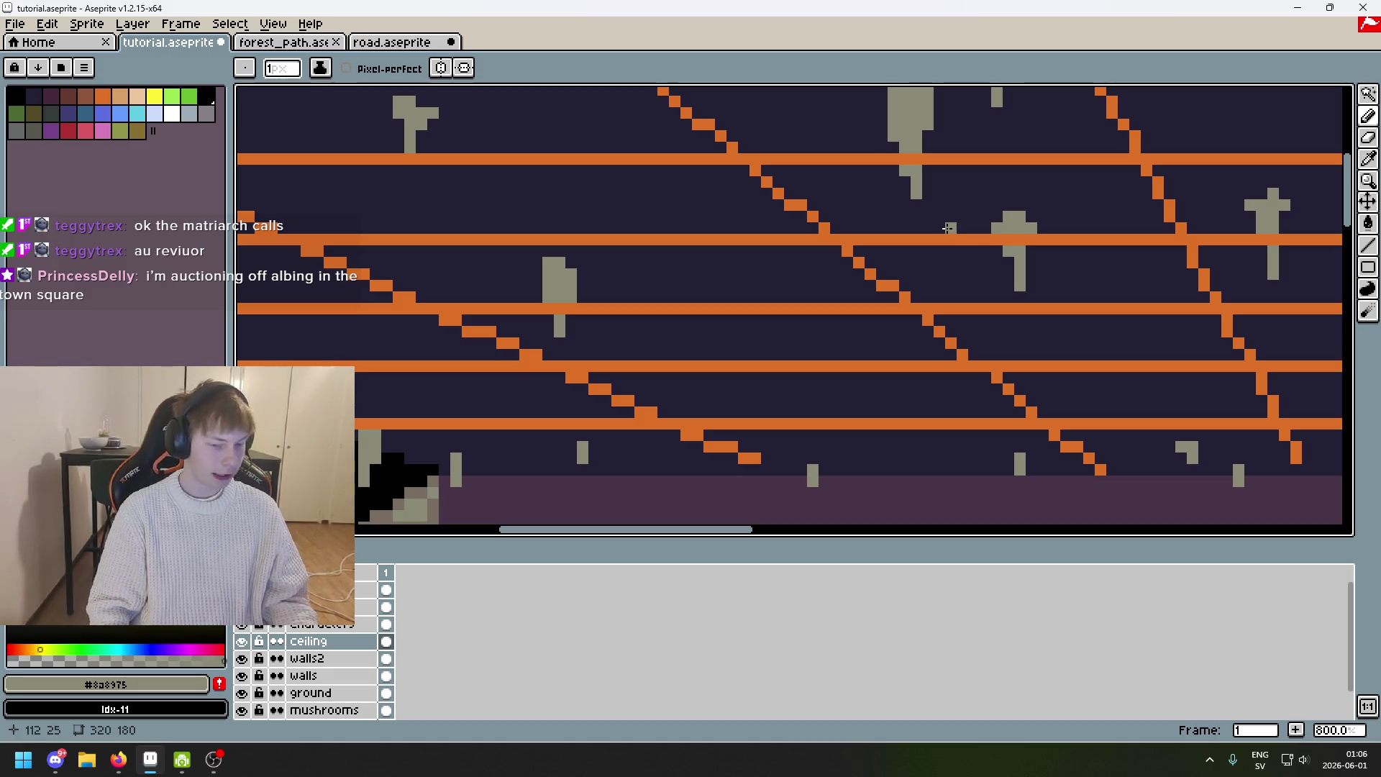
scroll(815, 257, up, 5)
scroll(814, 259, down, 3)
click(822, 272)
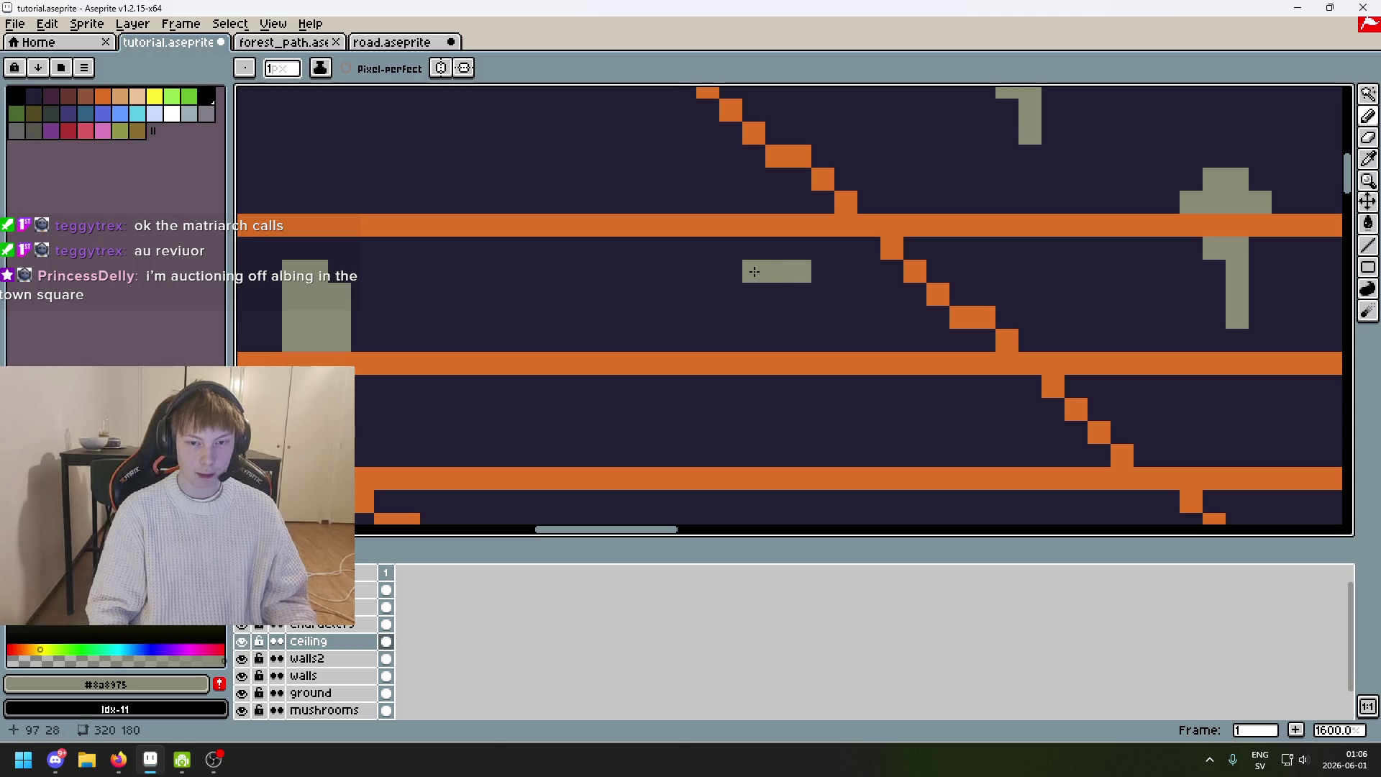
mouse_move(823, 294)
mouse_down()
mouse_move(846, 294)
mouse_move(820, 318)
mouse_move(824, 339)
mouse_up()
click(800, 295)
key(ctrl+z)
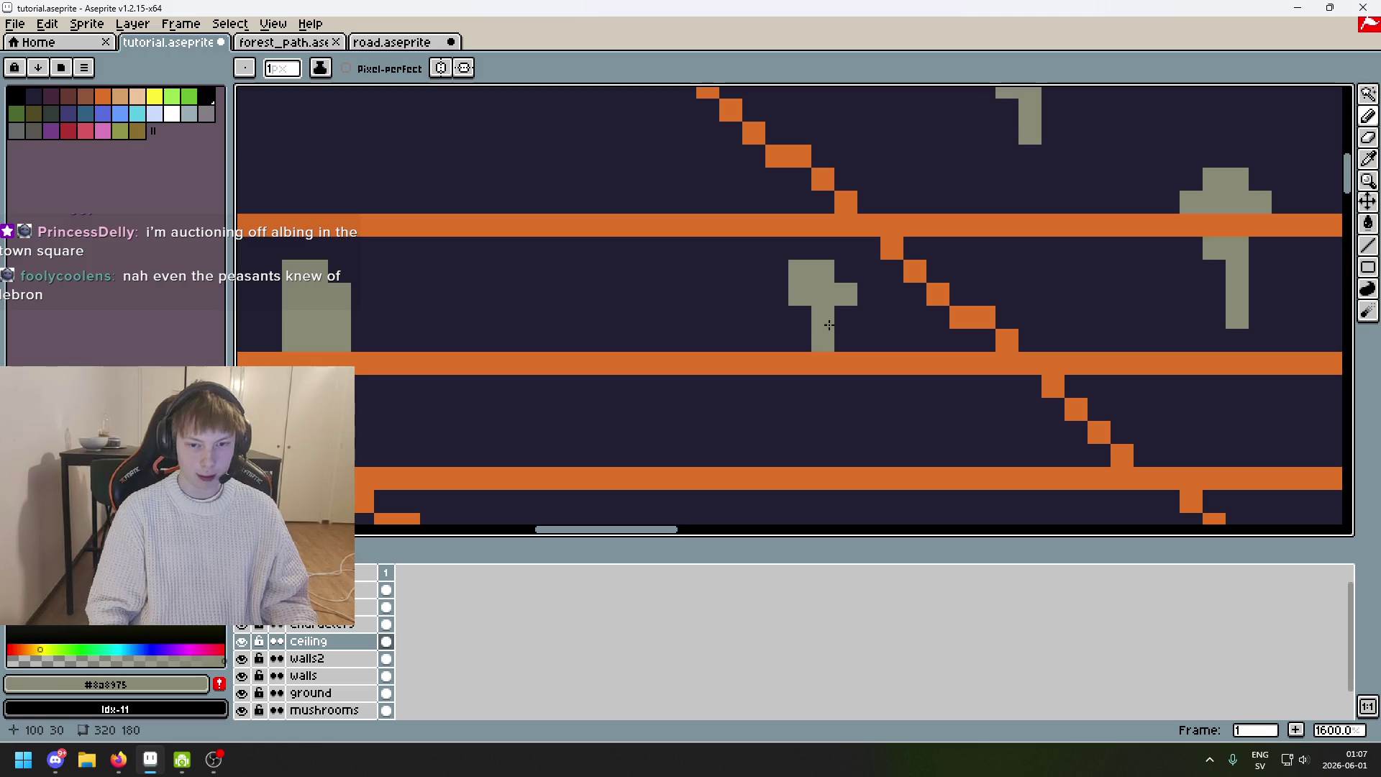
drag(823, 386, 823, 410)
scroll(827, 382, down, 2)
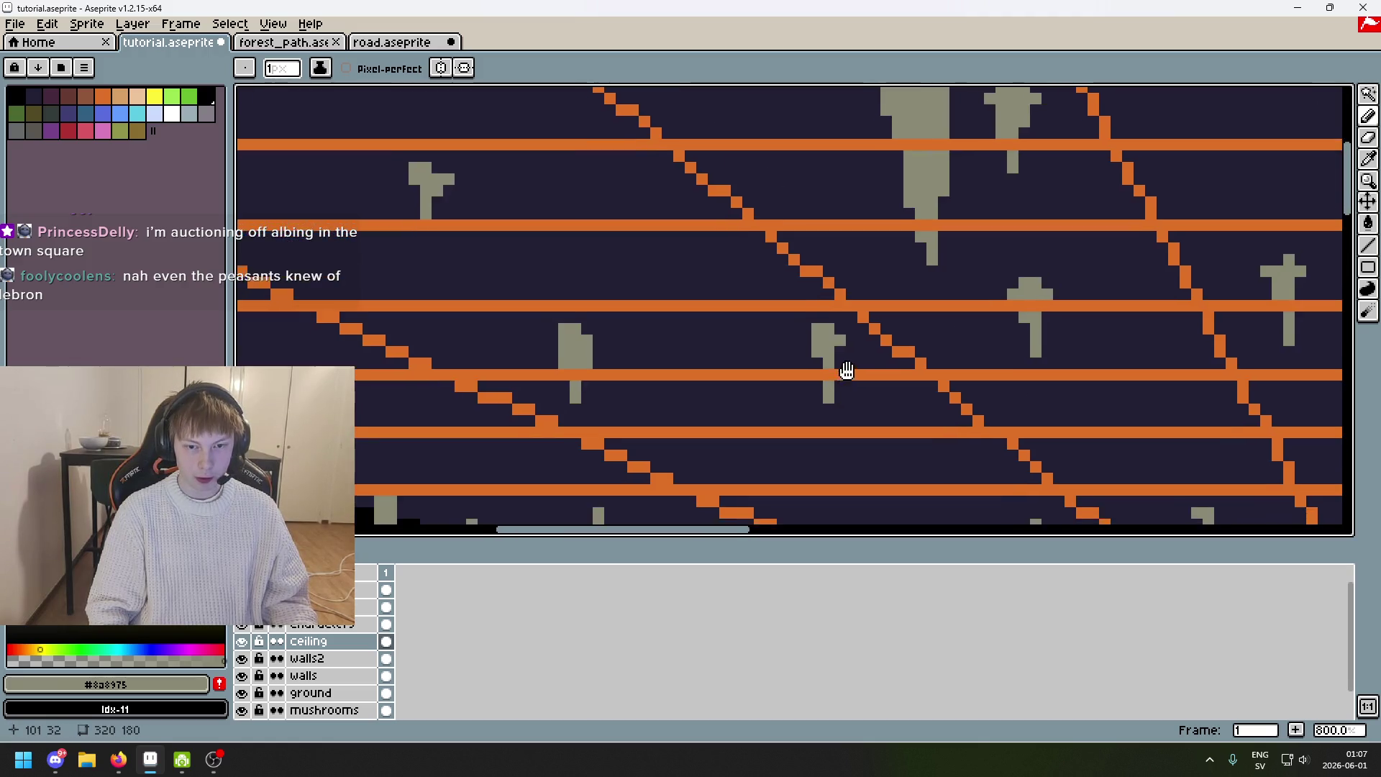
scroll(897, 324, up, 2)
Paint over two groups of extra grey pixels with the dark background colour.
alt+click(950, 259)
click(857, 176)
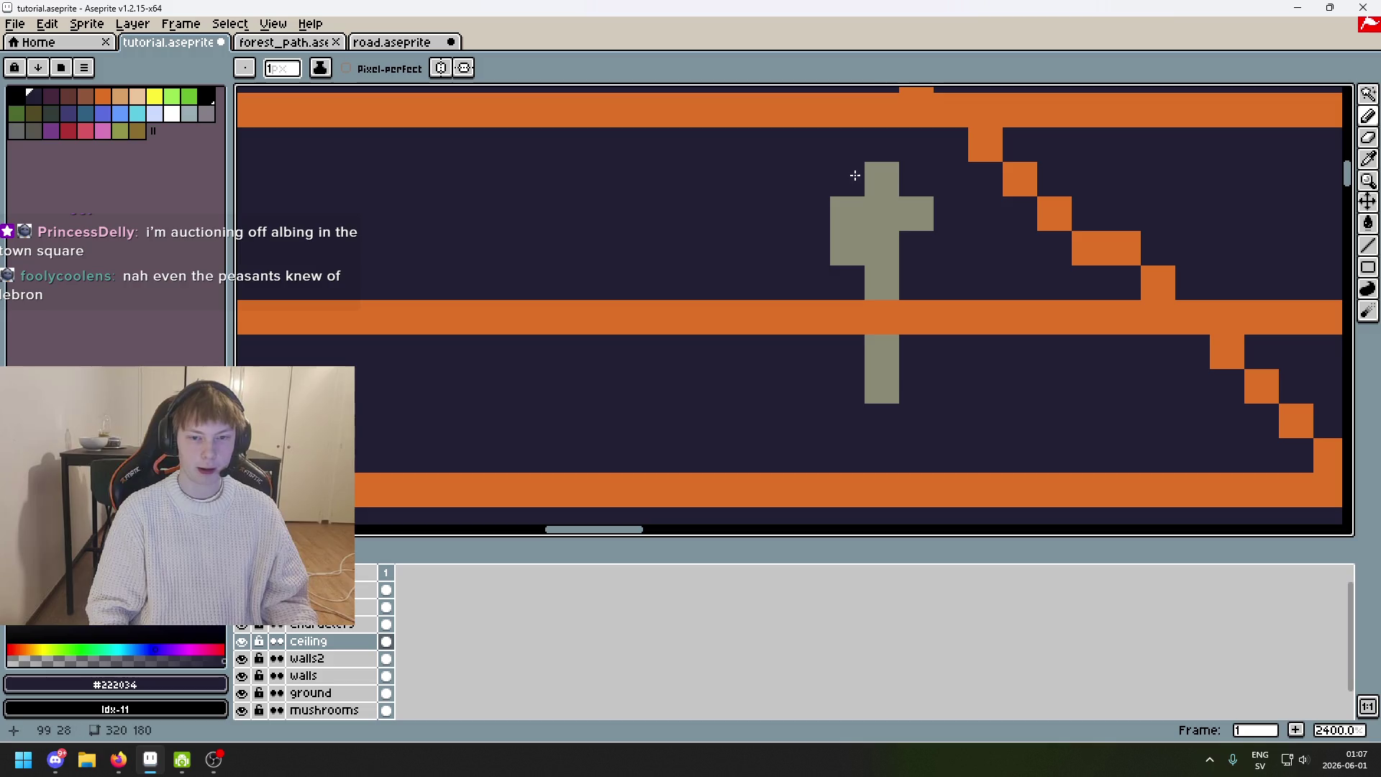
click(916, 213)
scroll(920, 213, down, 3)
scroll(920, 213, down, 1)
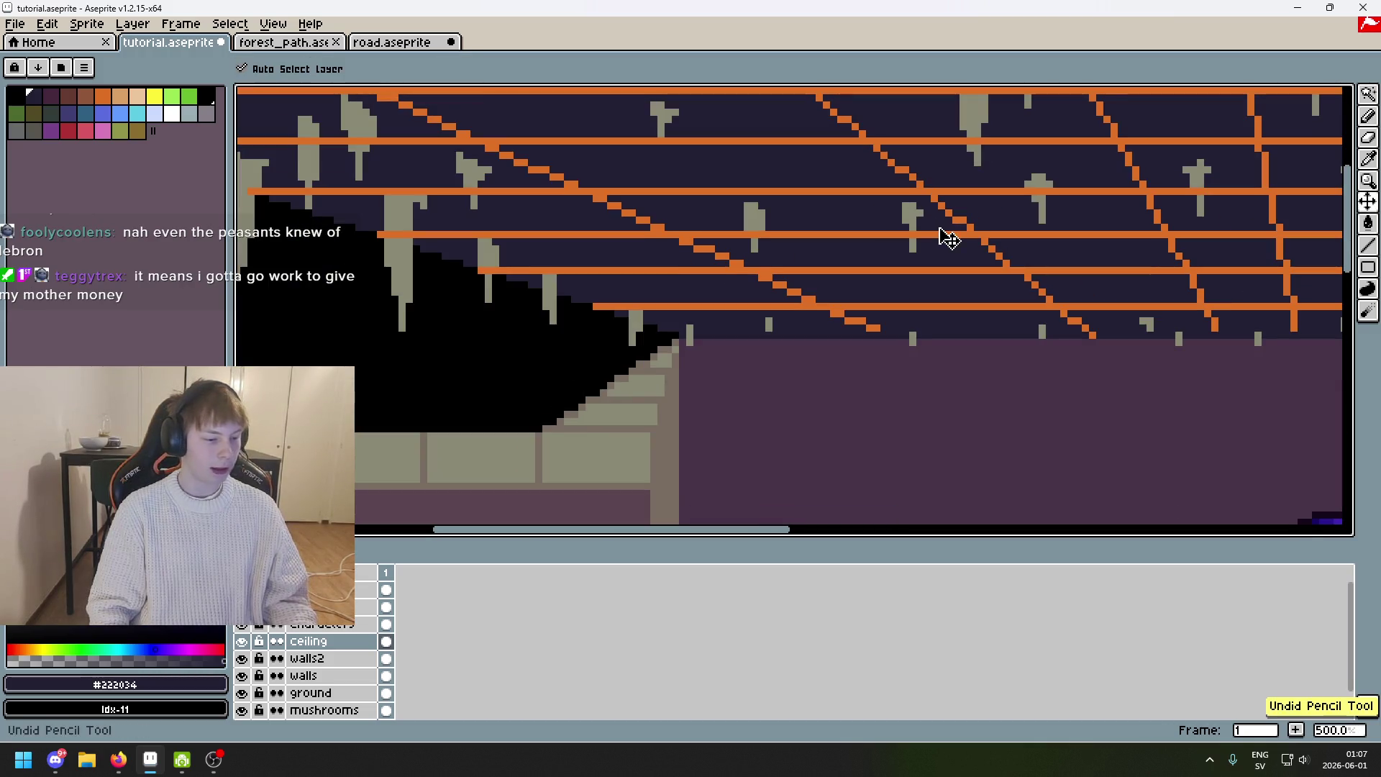
scroll(939, 230, up, 4)
Resample the stalactite grey and place a tiny one-pixel stalactite, removing an extra pixel below.
alt+click(851, 208)
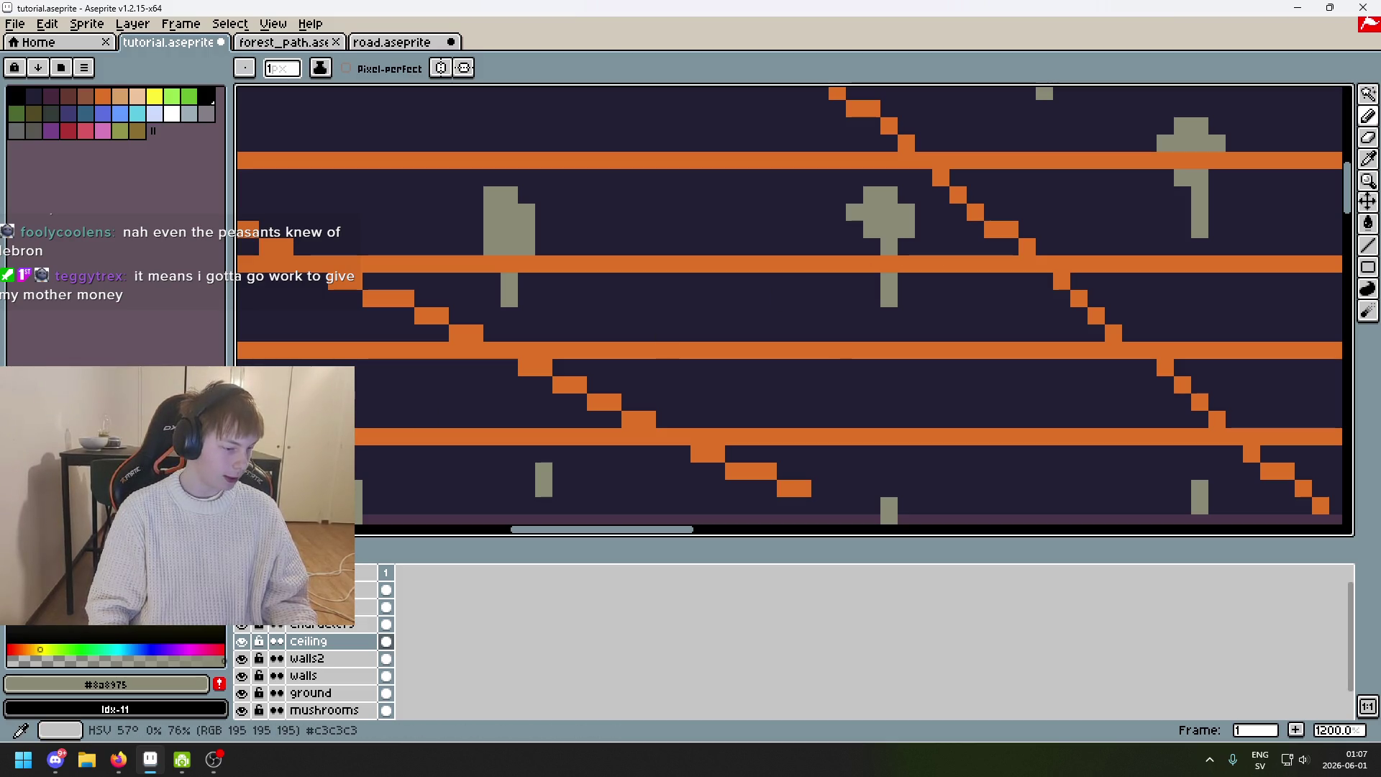
scroll(874, 210, up, 3)
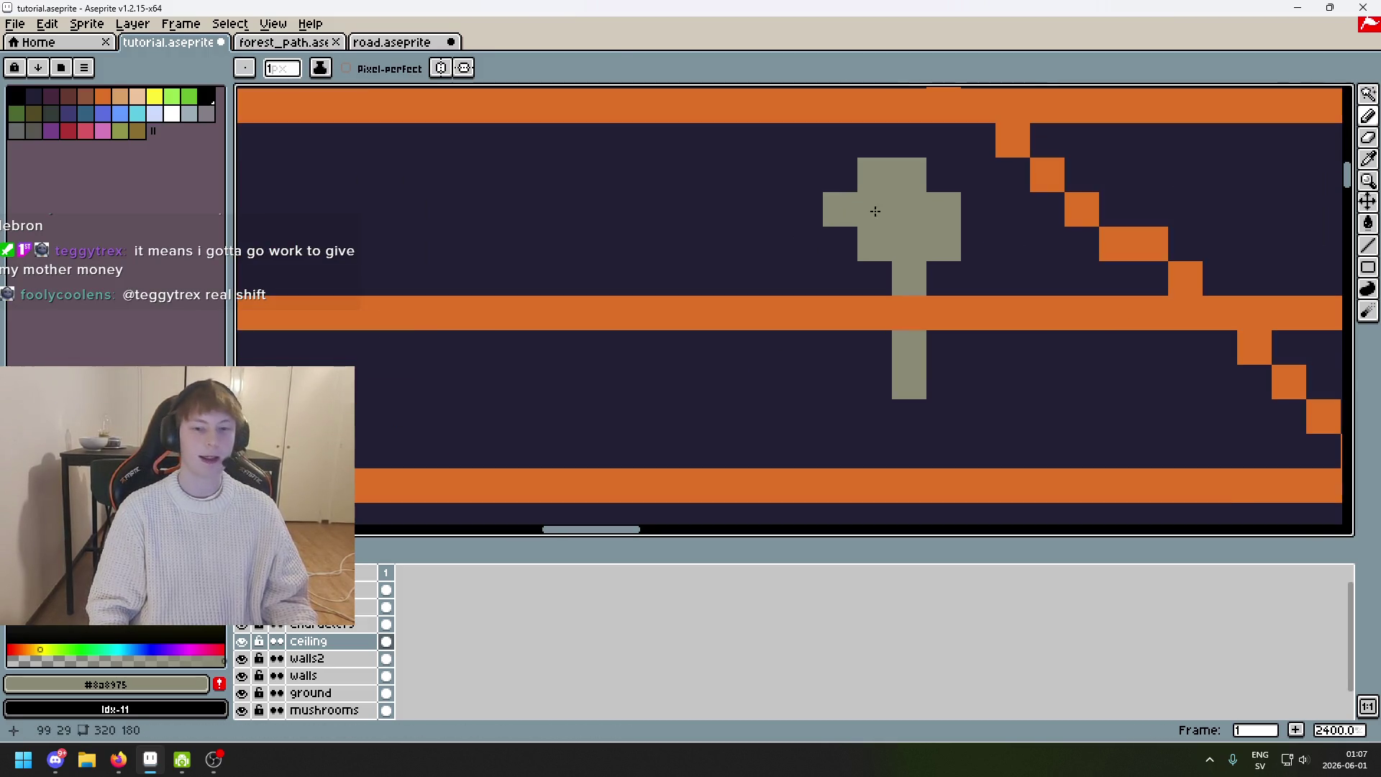
alt+click(828, 207)
scroll(937, 206, down, 3)
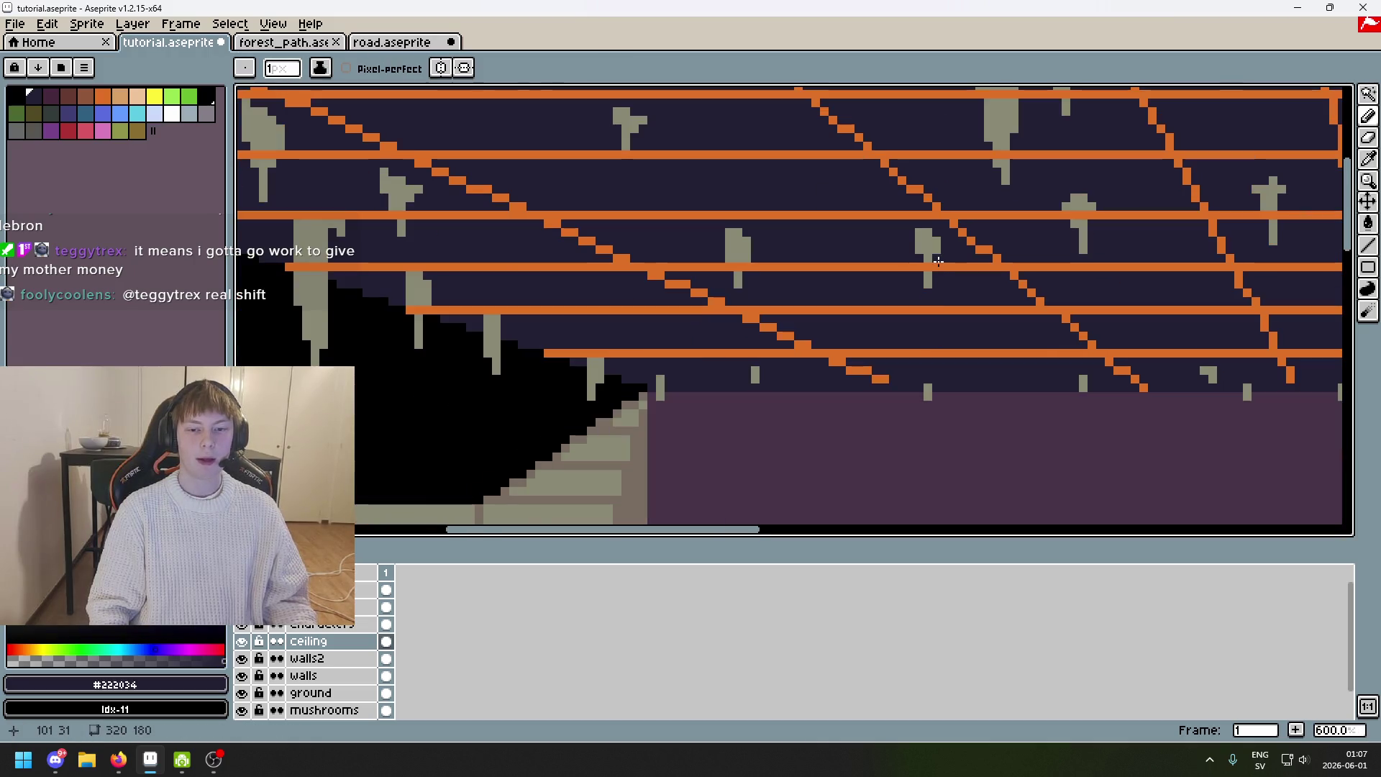
scroll(932, 231, up, 2)
alt+click(931, 231)
scroll(717, 253, down, 5)
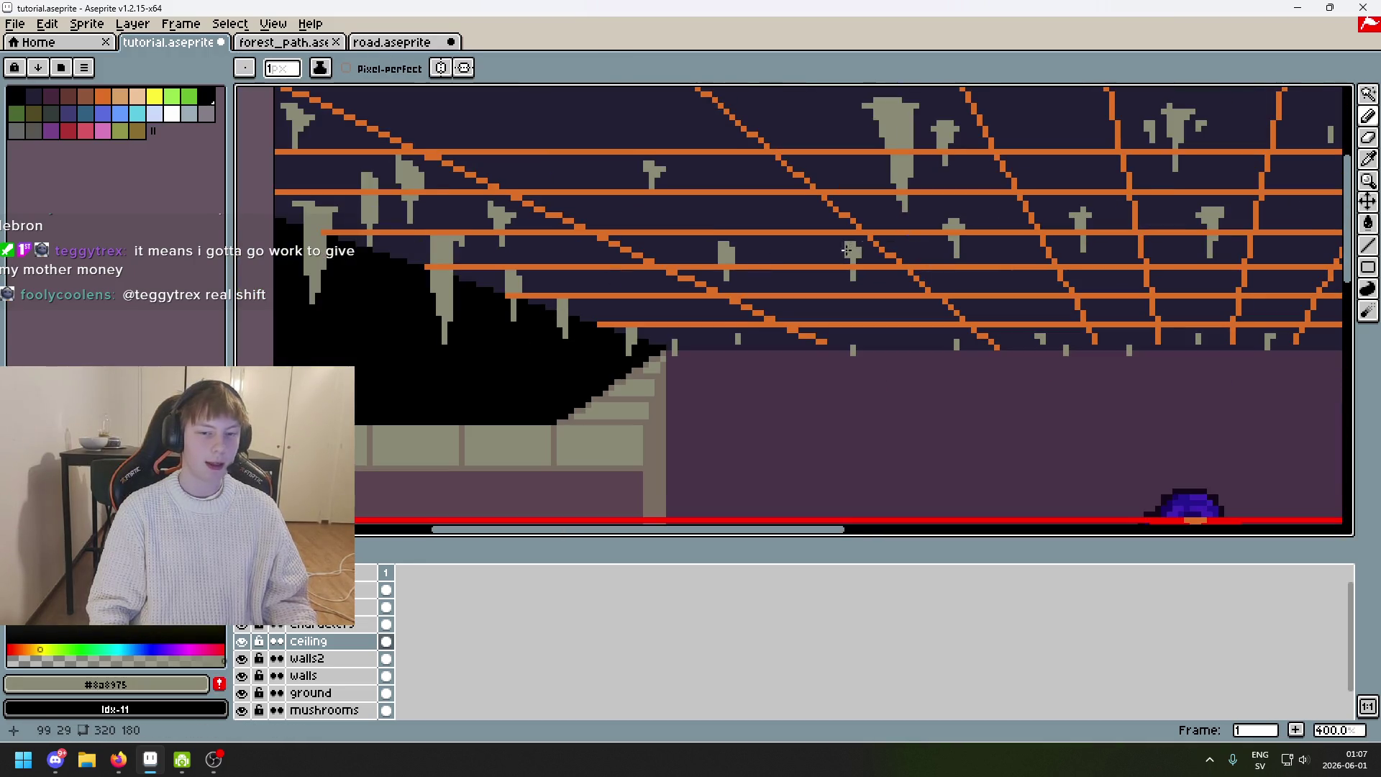
scroll(937, 196, up, 6)
click(712, 256)
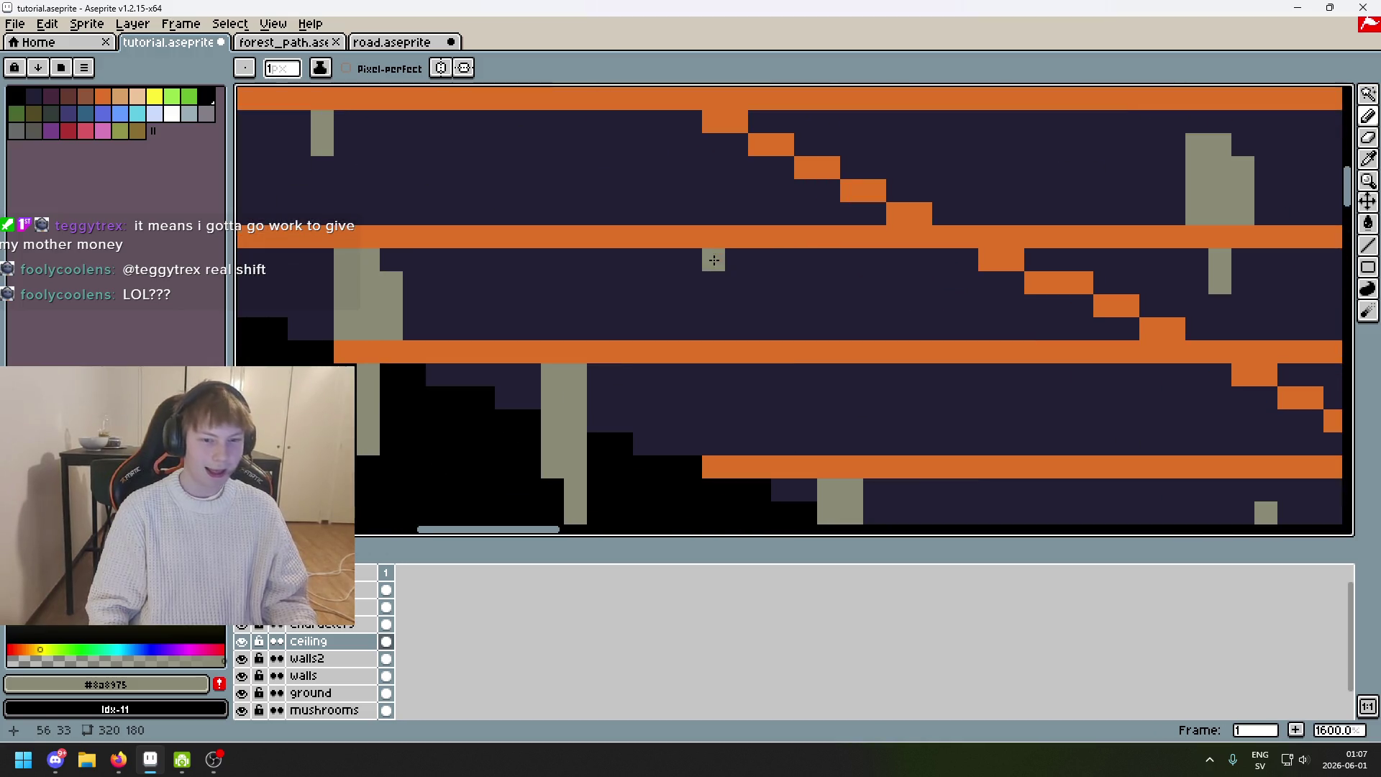
scroll(734, 311, down, 3)
scroll(733, 317, up, 2)
scroll(733, 317, up, 6)
click(678, 337)
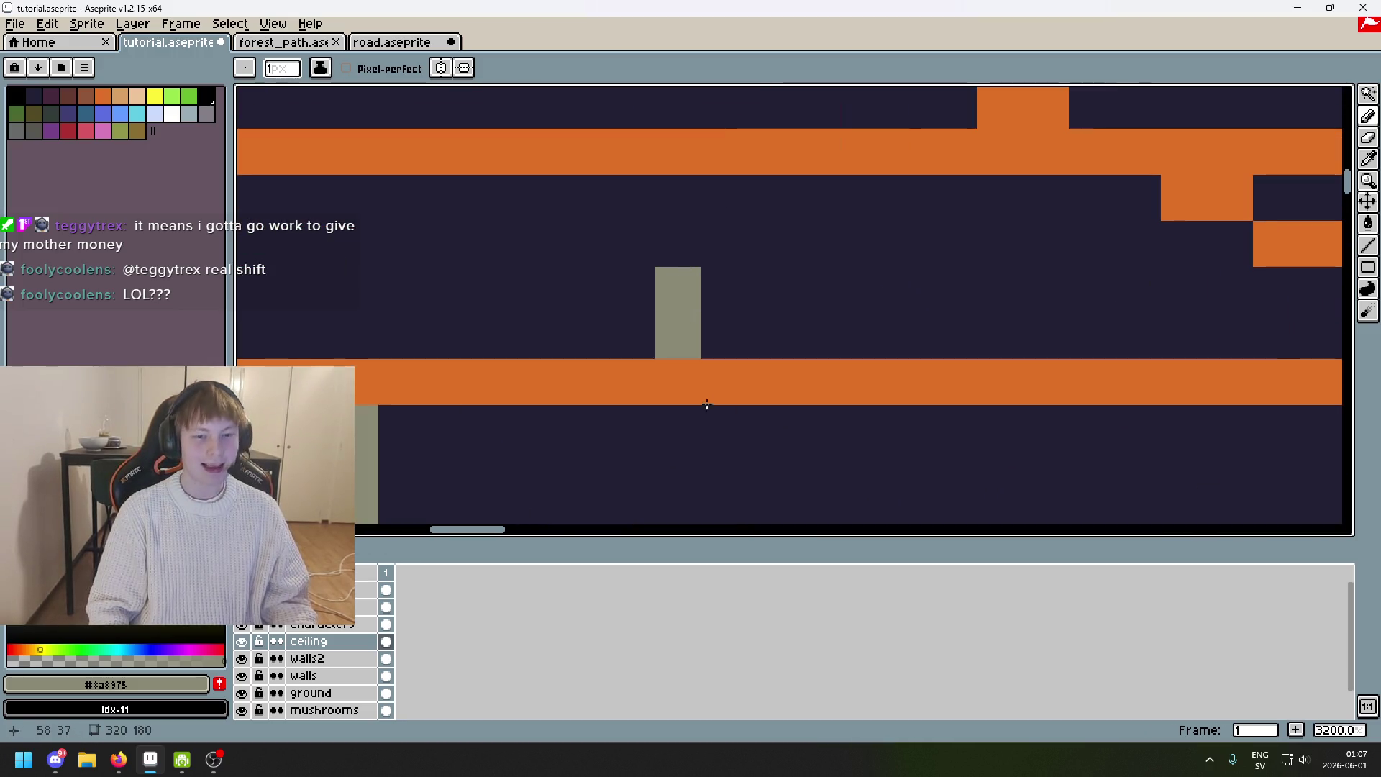
scroll(703, 404, down, 8)
key(ctrl+z)
scroll(810, 317, up, 5)
Try a 6px brush, undo the large grey dab, and return to 1px.
scroll(867, 290, down, 5)
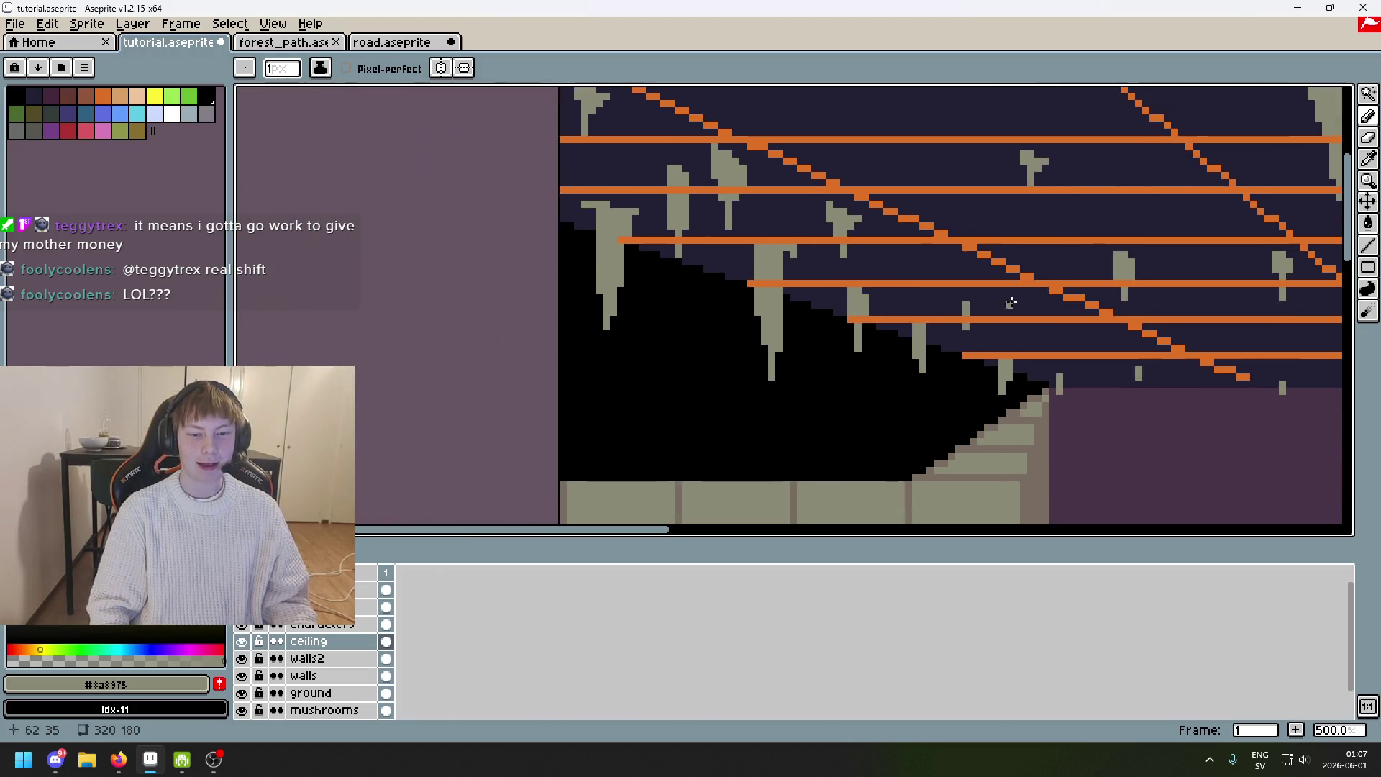
scroll(1015, 301, up, 8)
scroll(796, 281, down, 10)
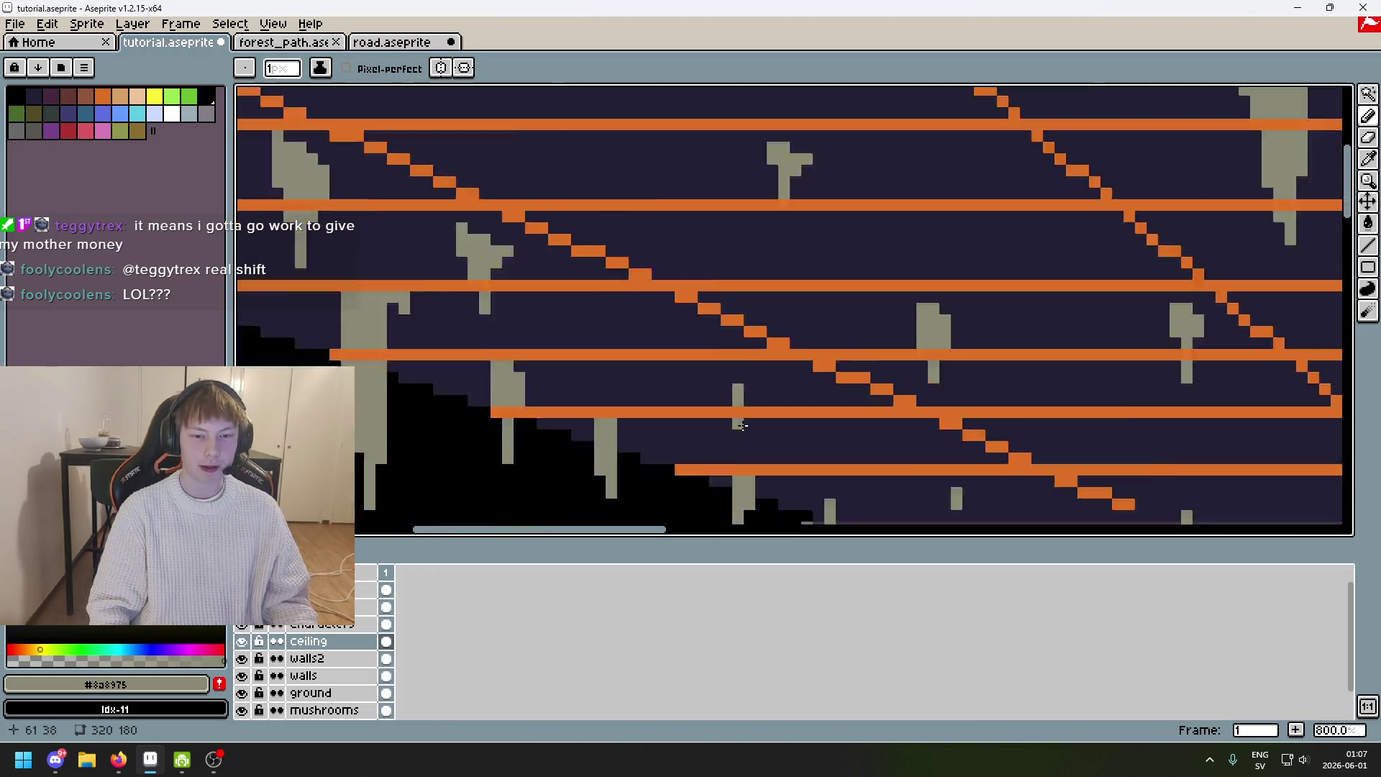
scroll(820, 394, up, 5)
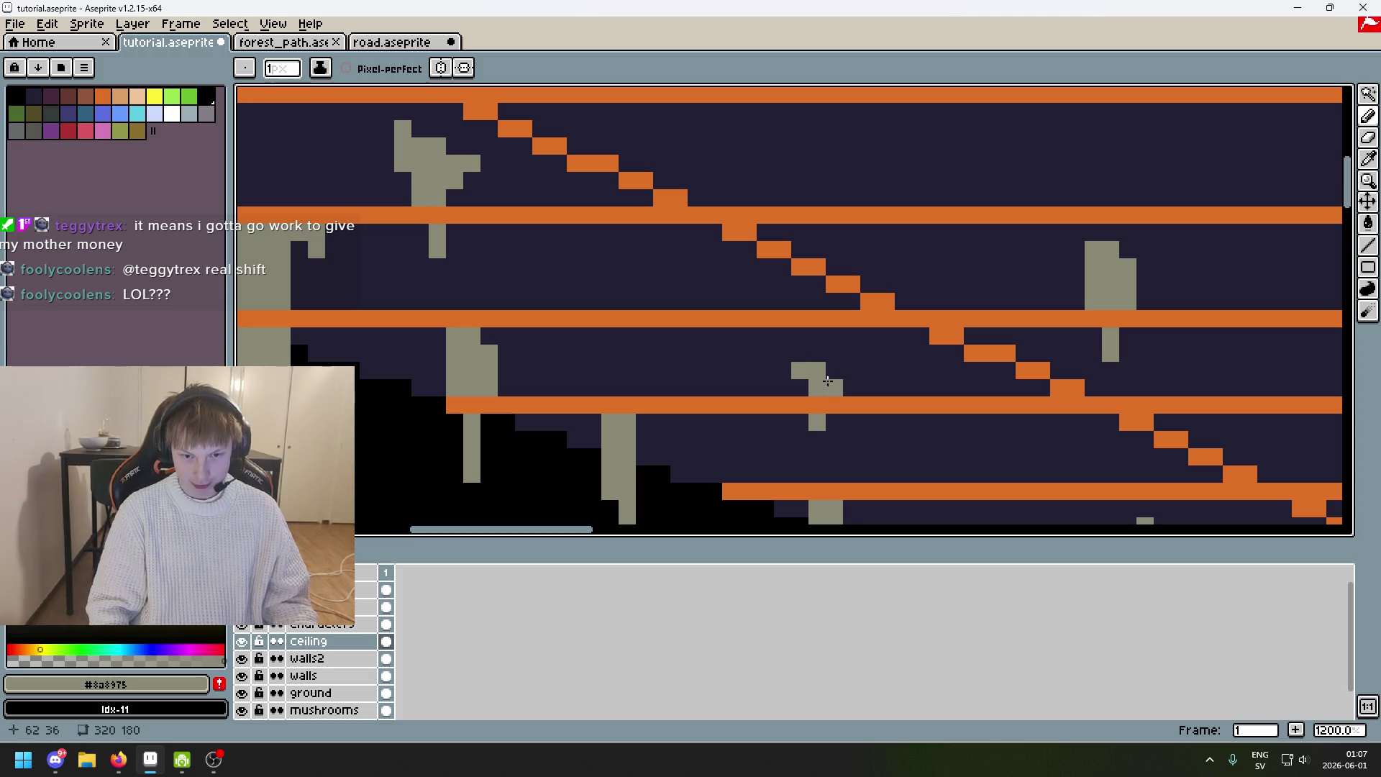
scroll(829, 381, down, 4)
scroll(828, 385, up, 5)
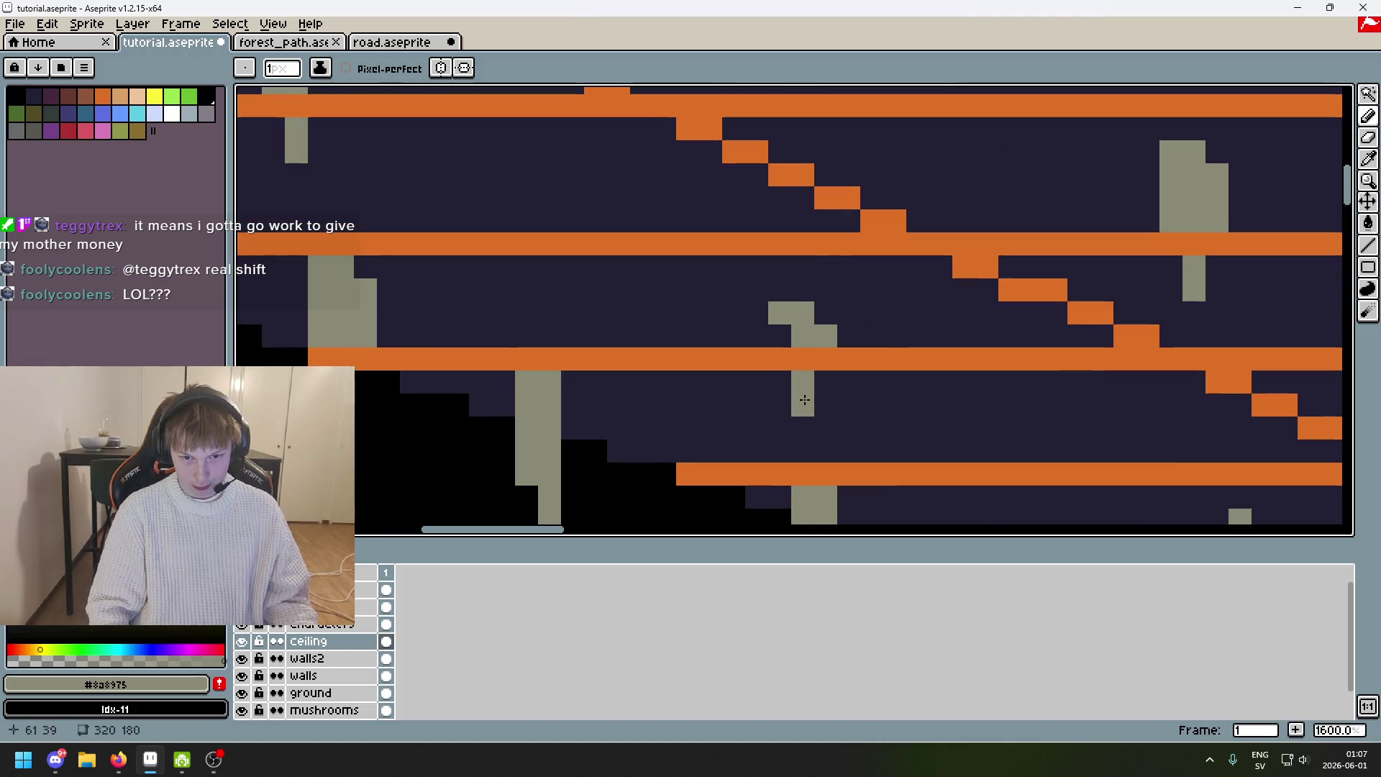
scroll(807, 357, down, 4)
scroll(734, 342, up, 3)
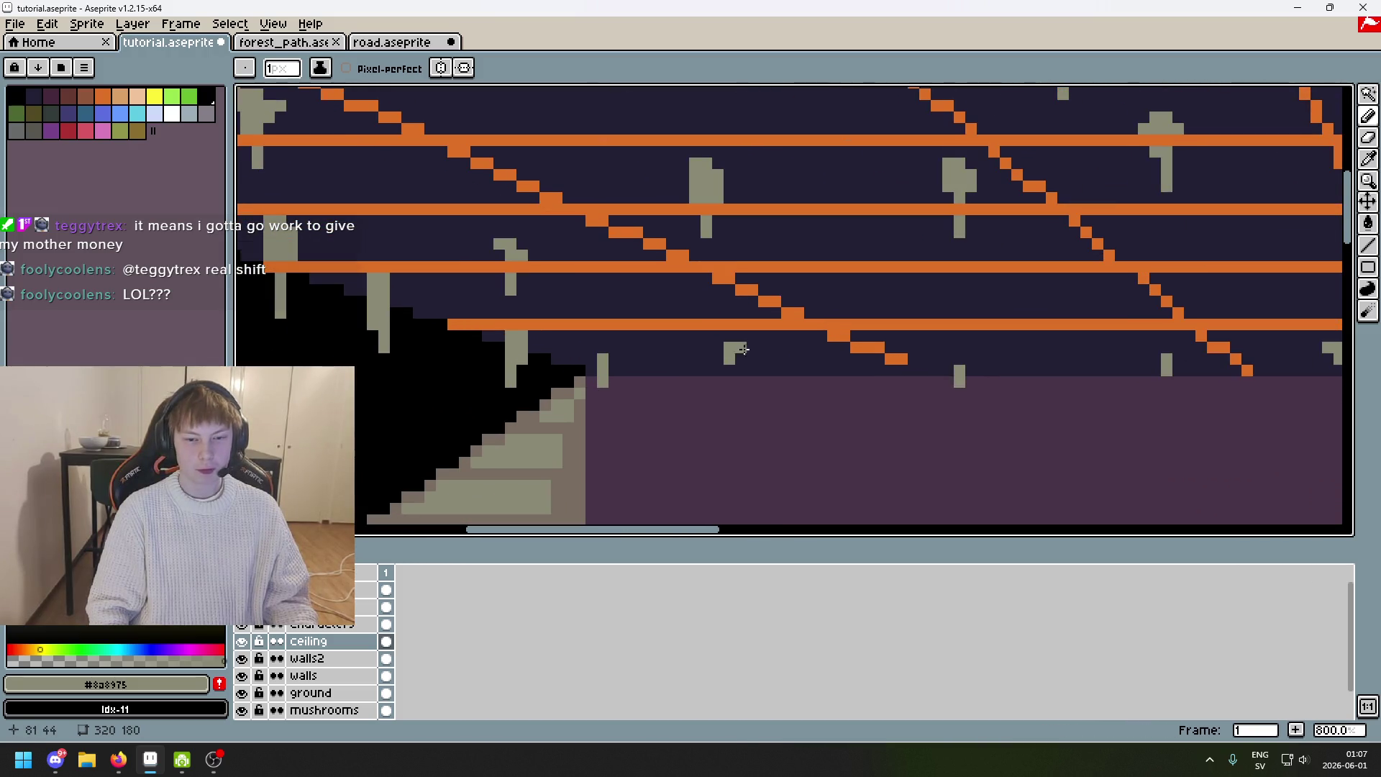
scroll(683, 389, down, 1)
scroll(729, 406, up, 6)
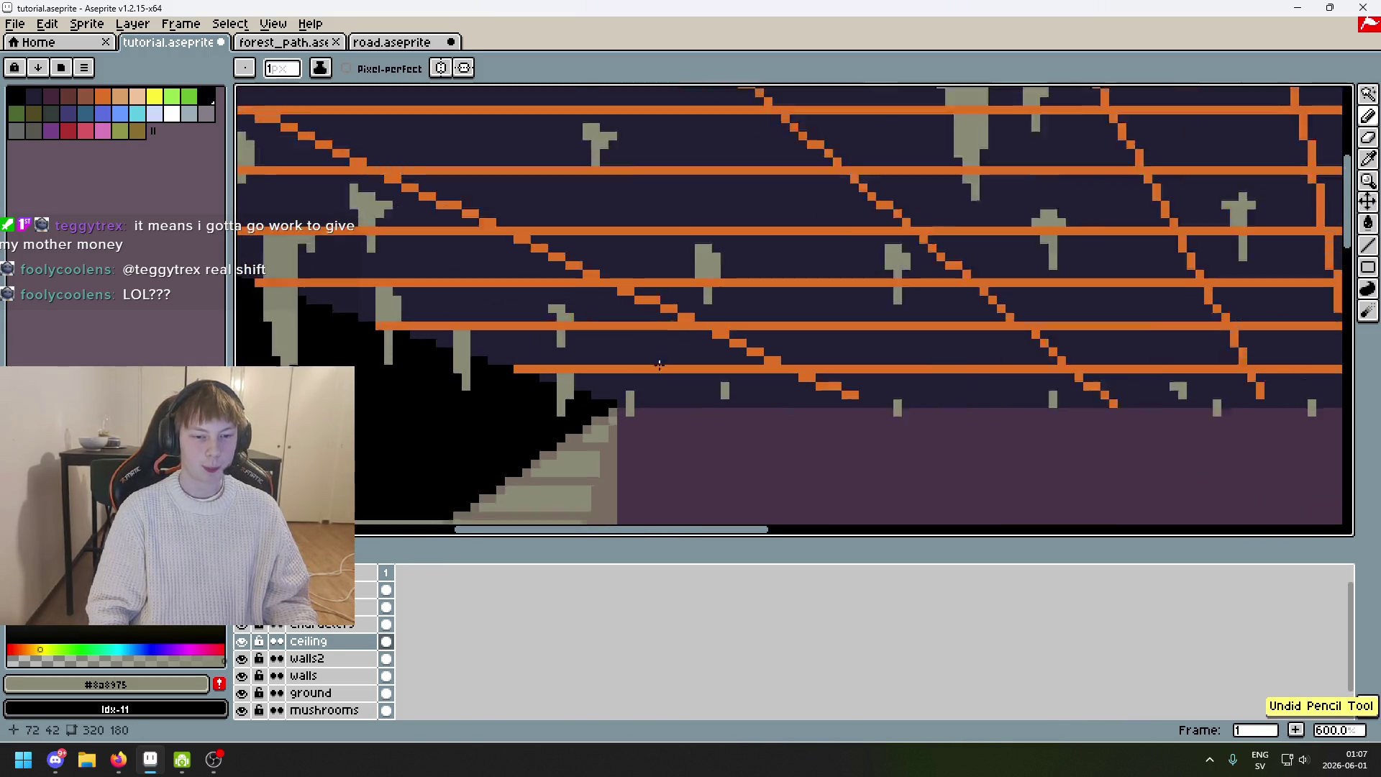
key(plus)
key(plus)
key(plus)
key(ctrl+z)
key(minus)
key(minus)
key(minus)
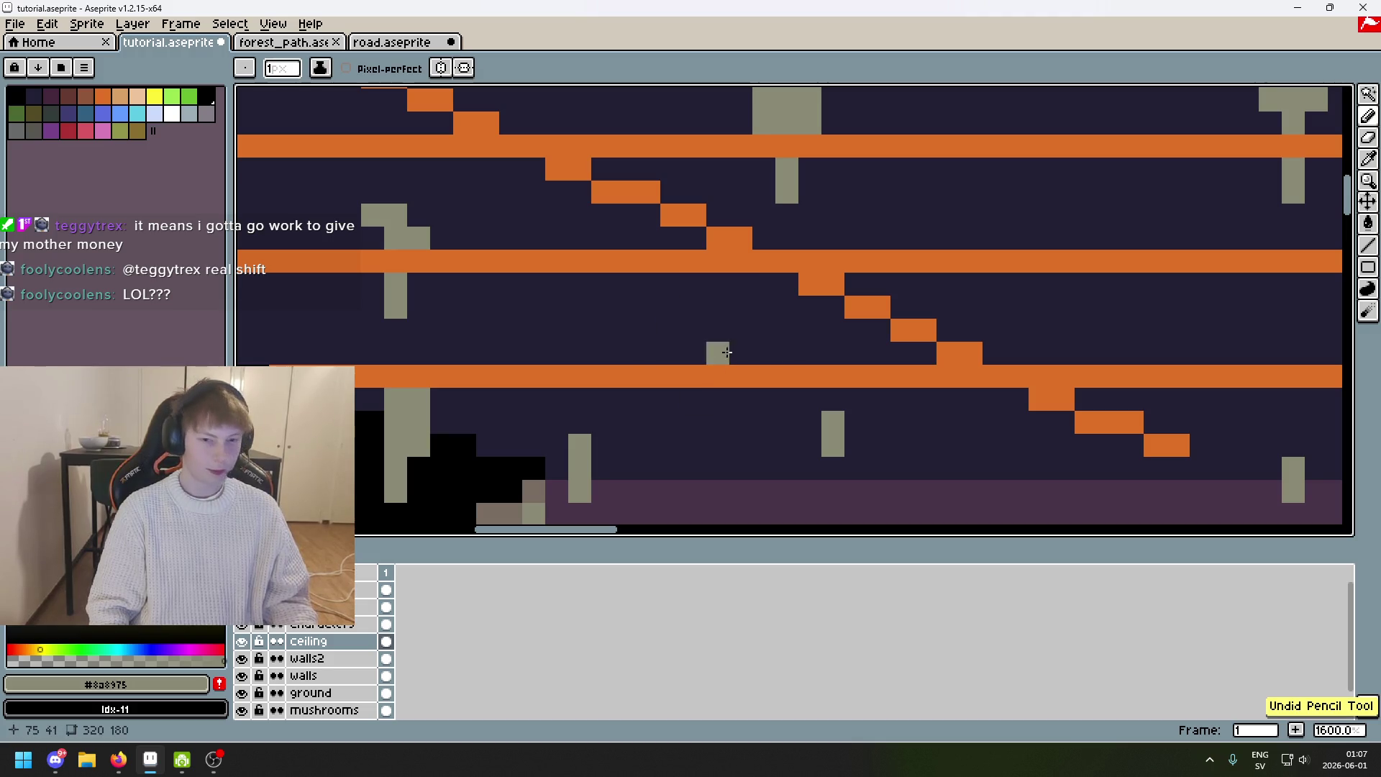
Place a single grey pixel on the ceiling, keeping it after an undo and redo.
scroll(730, 353, up, 2)
click(689, 235)
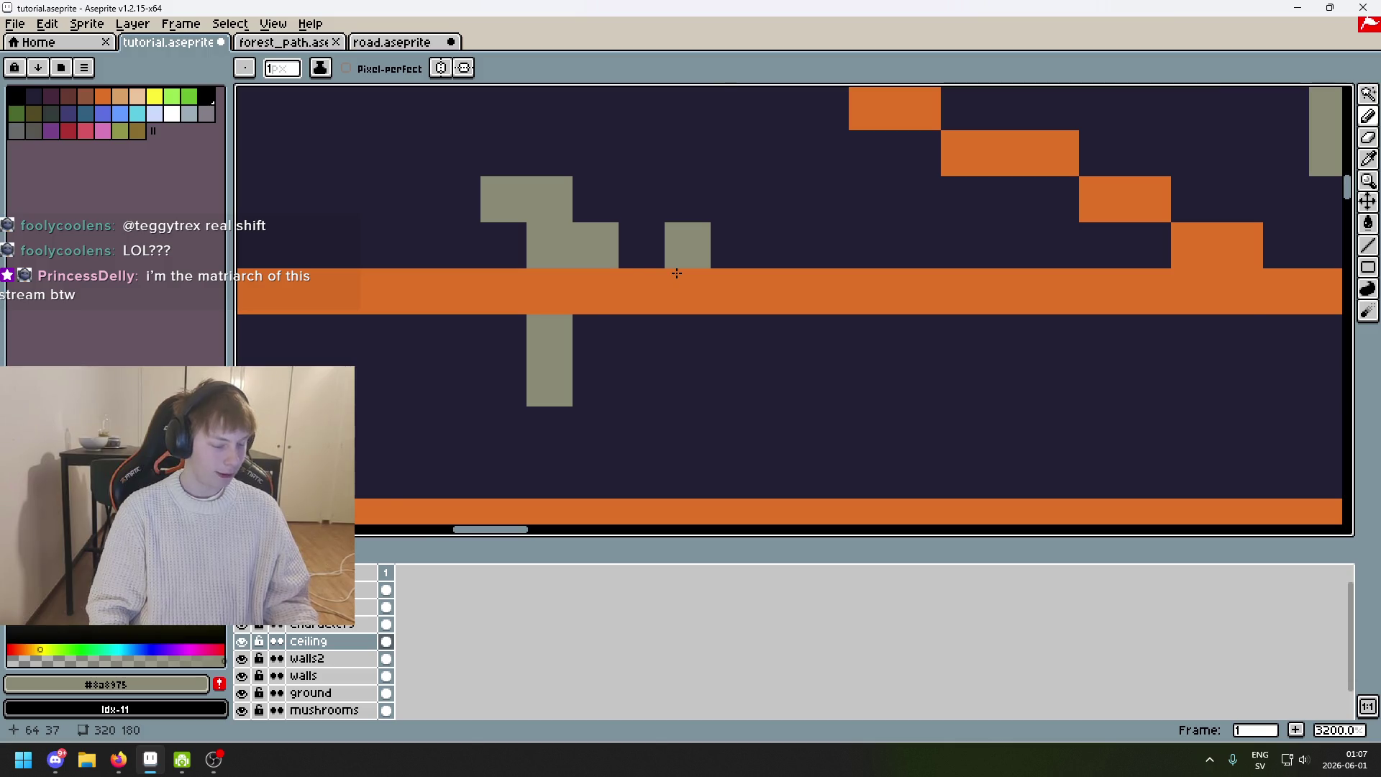
scroll(676, 273, down, 7)
scroll(673, 274, up, 7)
key(ctrl+z)
key(ctrl+y)
scroll(669, 274, down, 7)
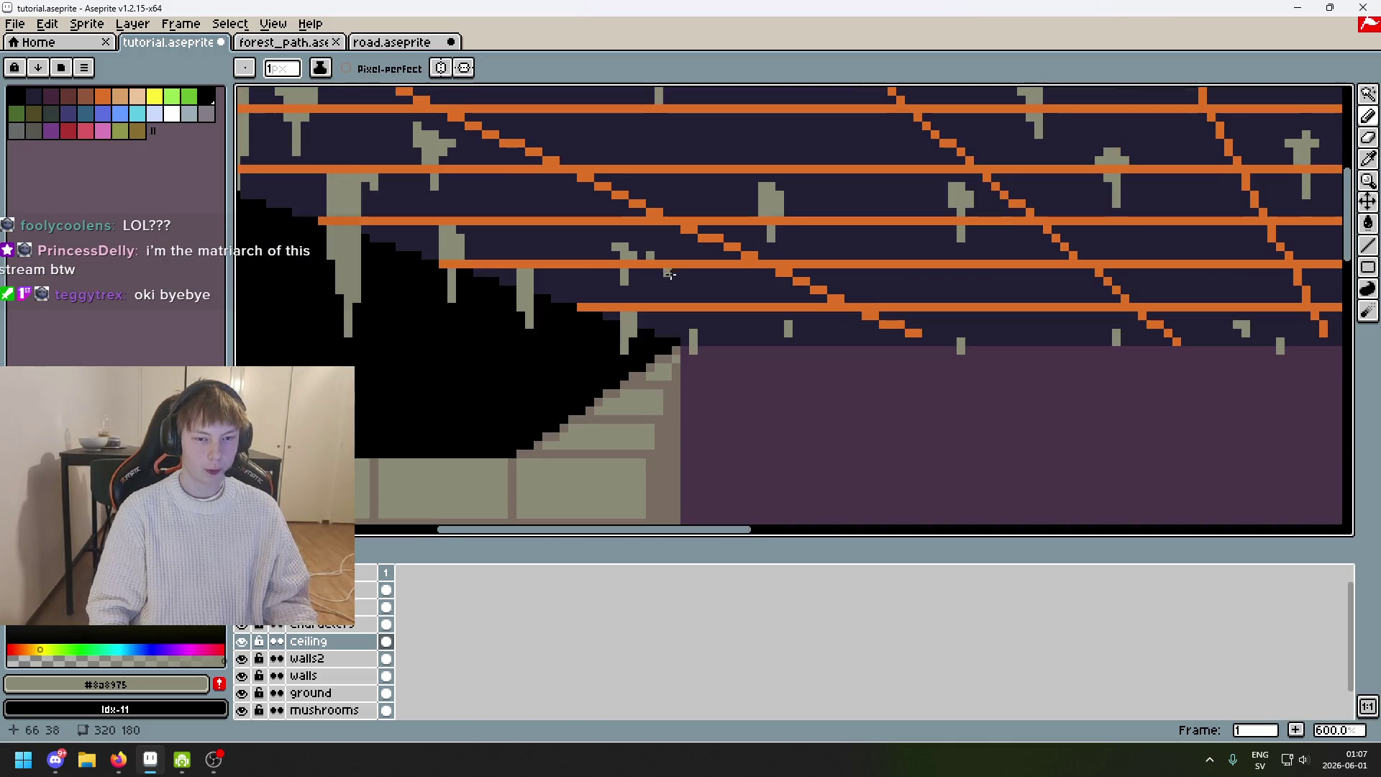
scroll(669, 274, up, 3)
Draw a grey stroke to begin a new stalactite at the ceiling's top edge.
scroll(647, 284, down, 1)
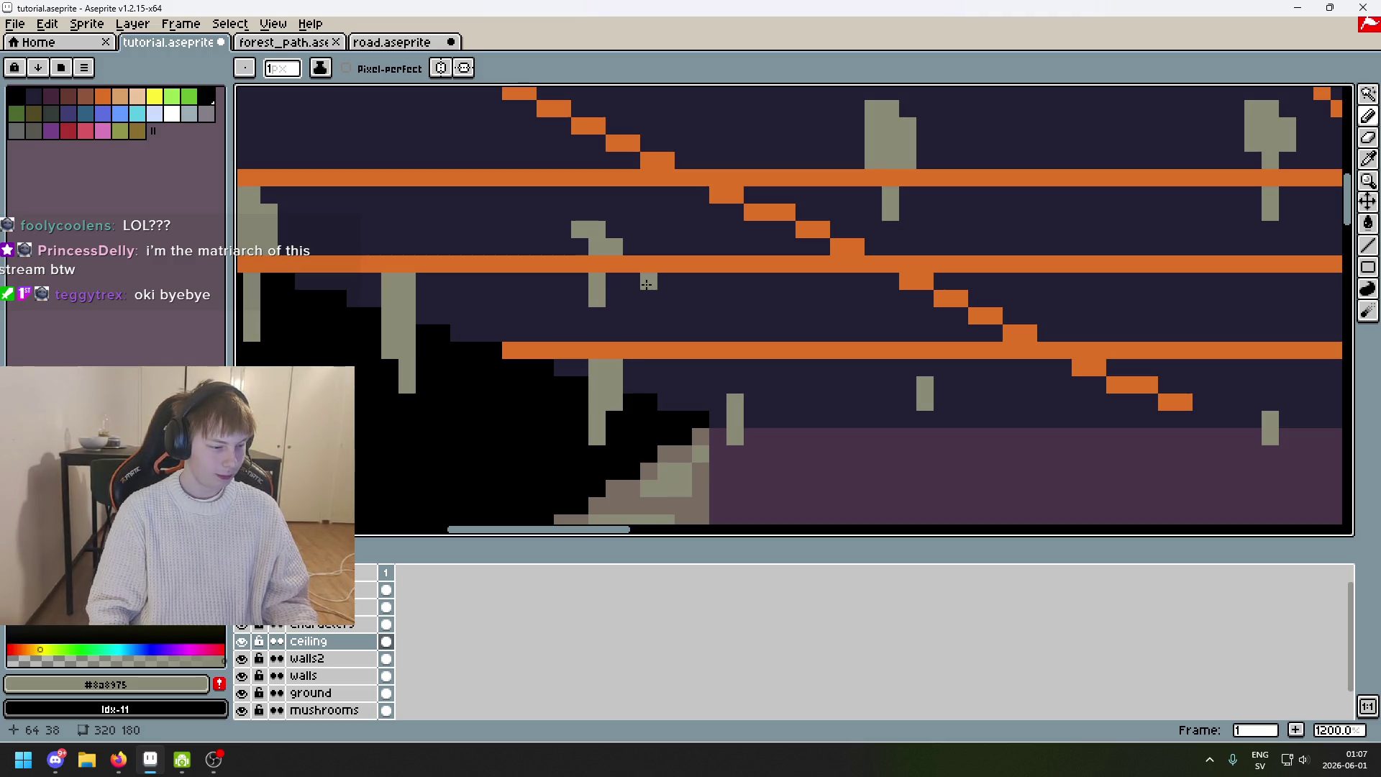
scroll(647, 284, down, 4)
scroll(776, 344, up, 2)
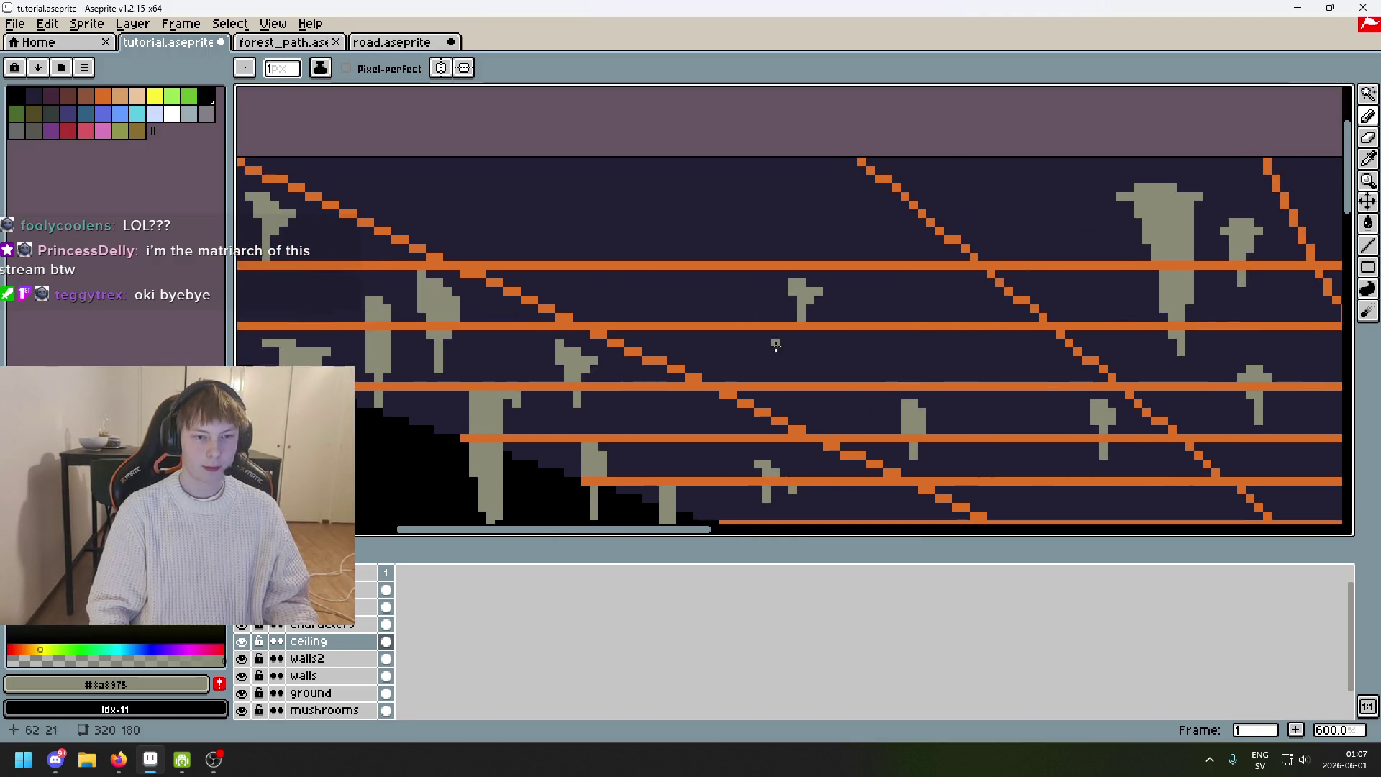
scroll(562, 225, down, 2)
scroll(531, 234, up, 3)
drag(529, 230, 580, 251)
Turn the grey stroke into a straight line, then undo part of the new shape.
key(ctrl+z)
shift+click(597, 275)
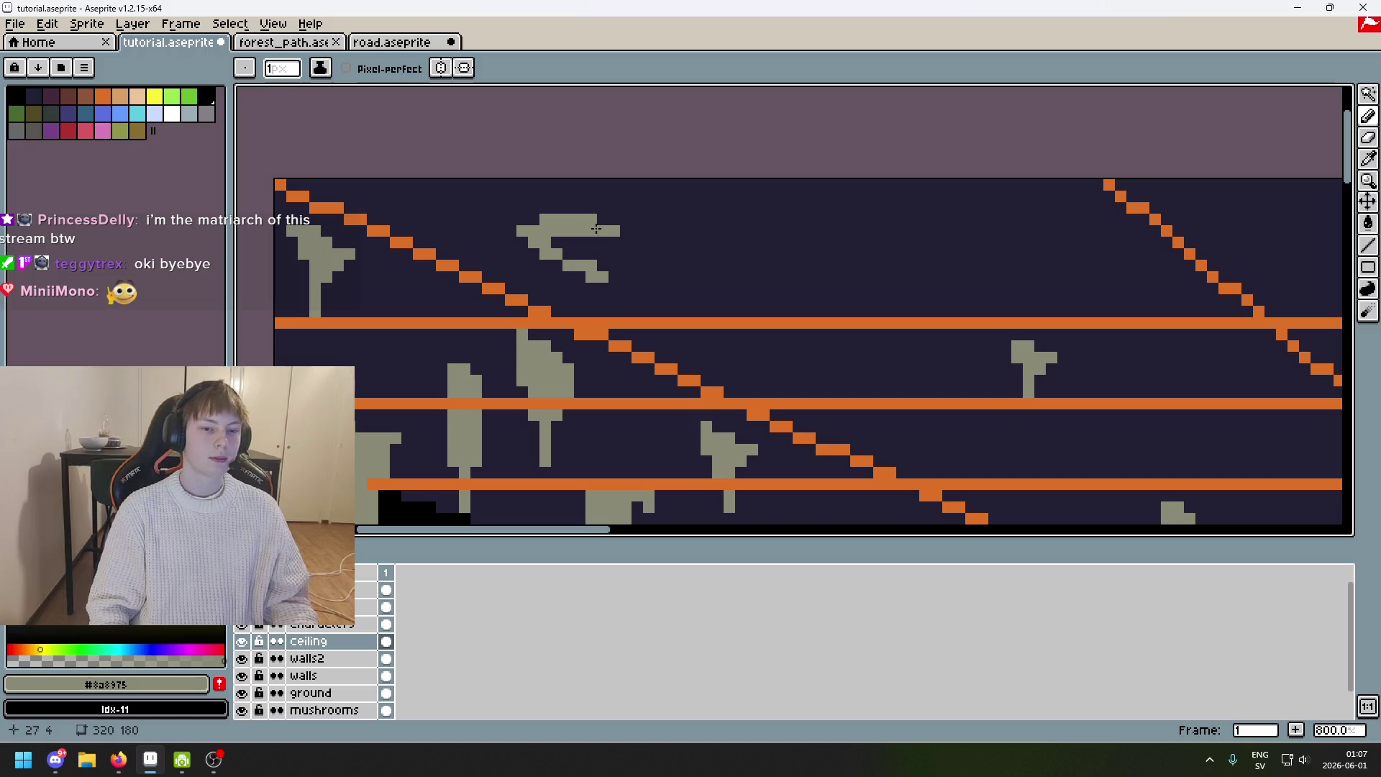
key(ctrl+z)
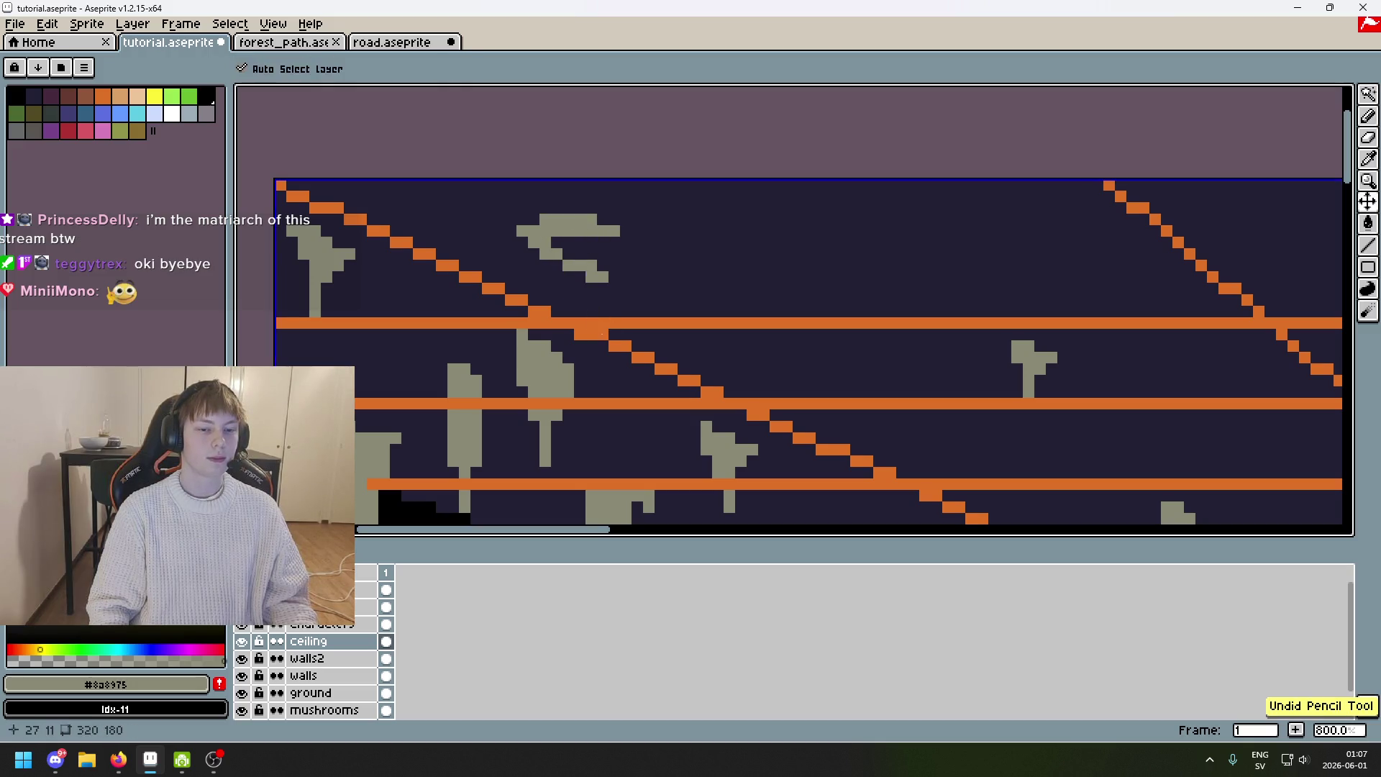
scroll(748, 267, down, 2)
scroll(747, 267, up, 2)
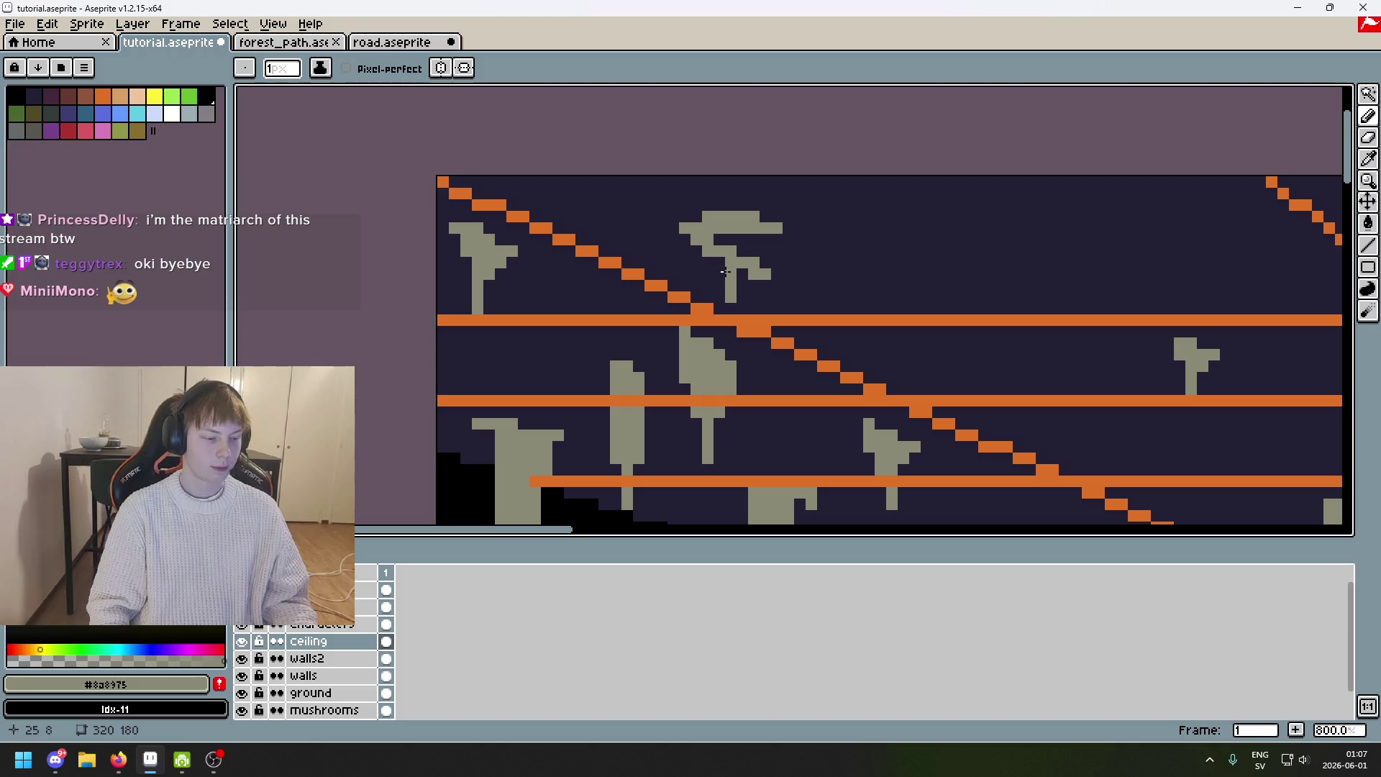
Fill gaps in the top-left ceiling shape with grey and add a pixel to the stalactite.
alt+click(735, 306)
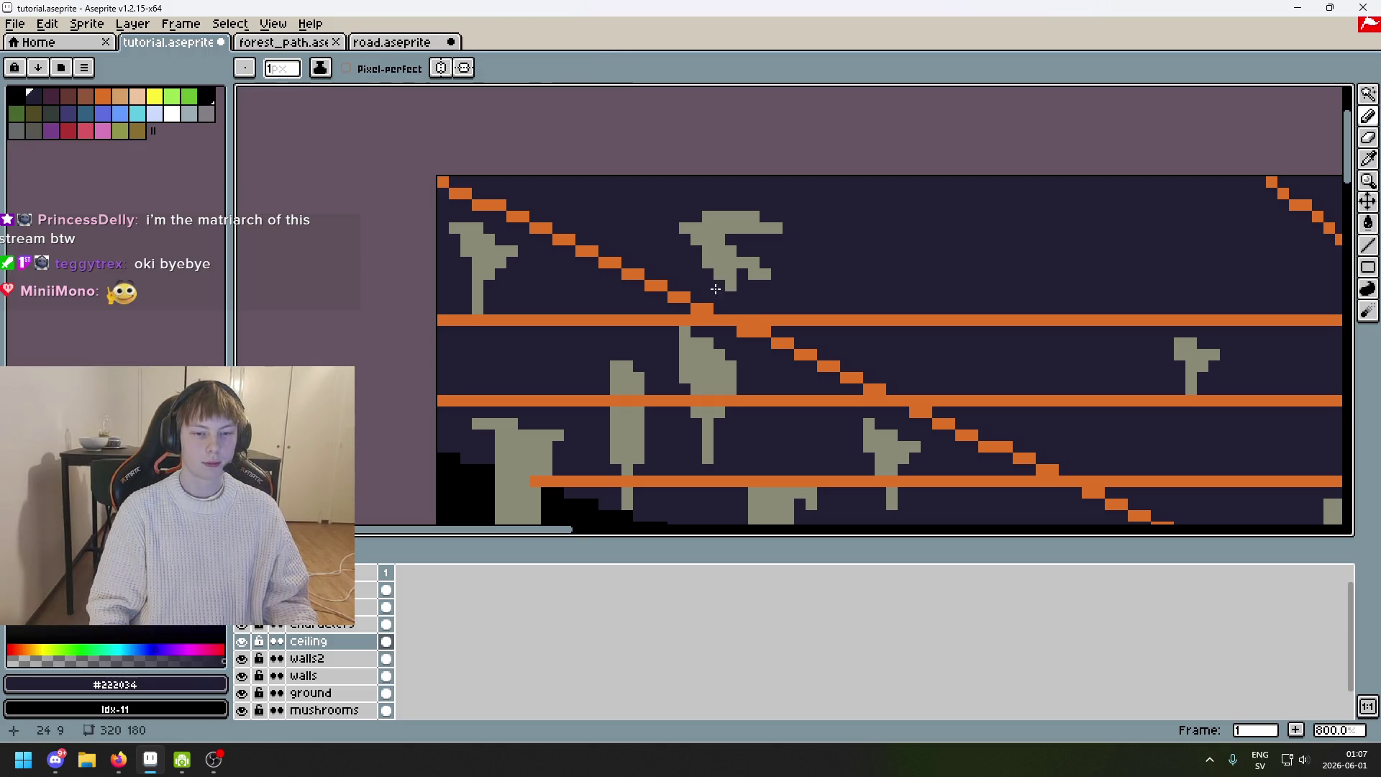
alt+click(712, 265)
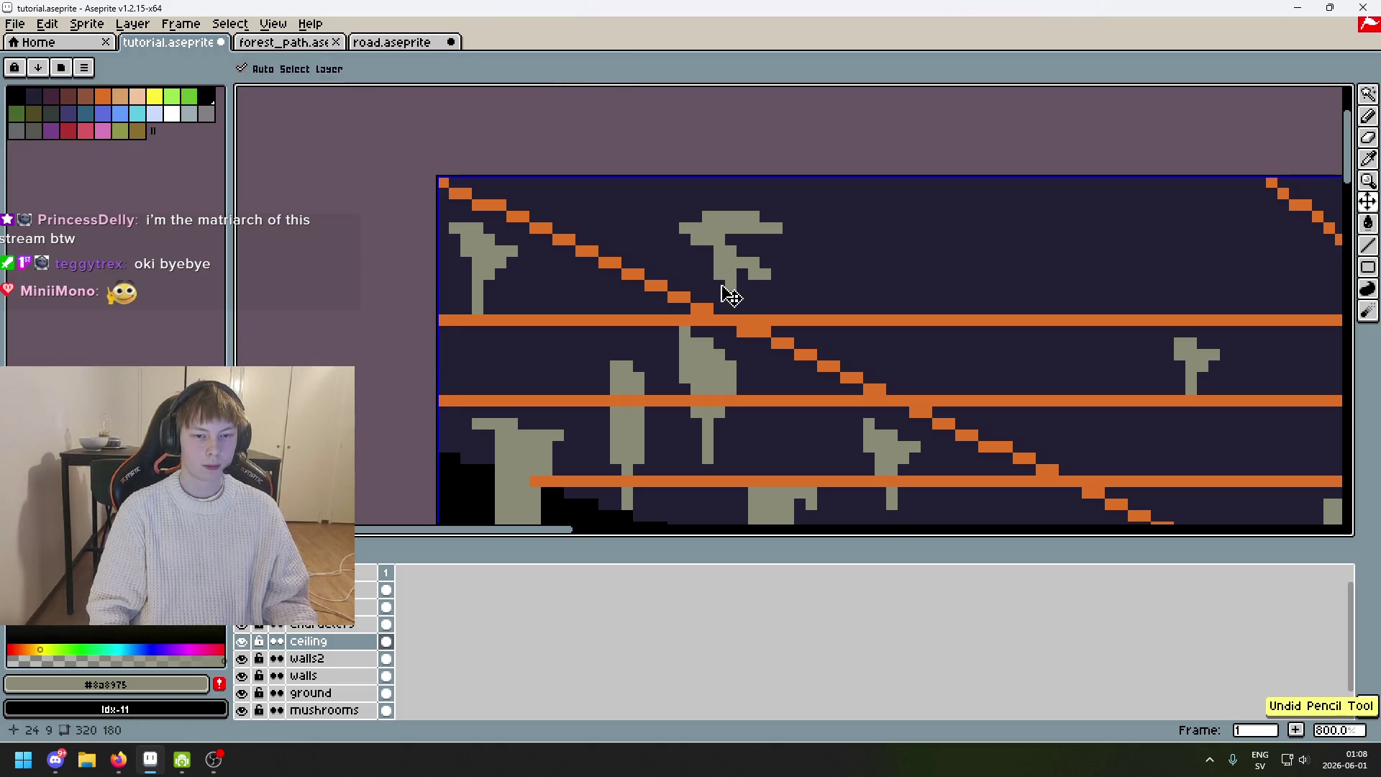
scroll(713, 291, up, 5)
alt+click(687, 239)
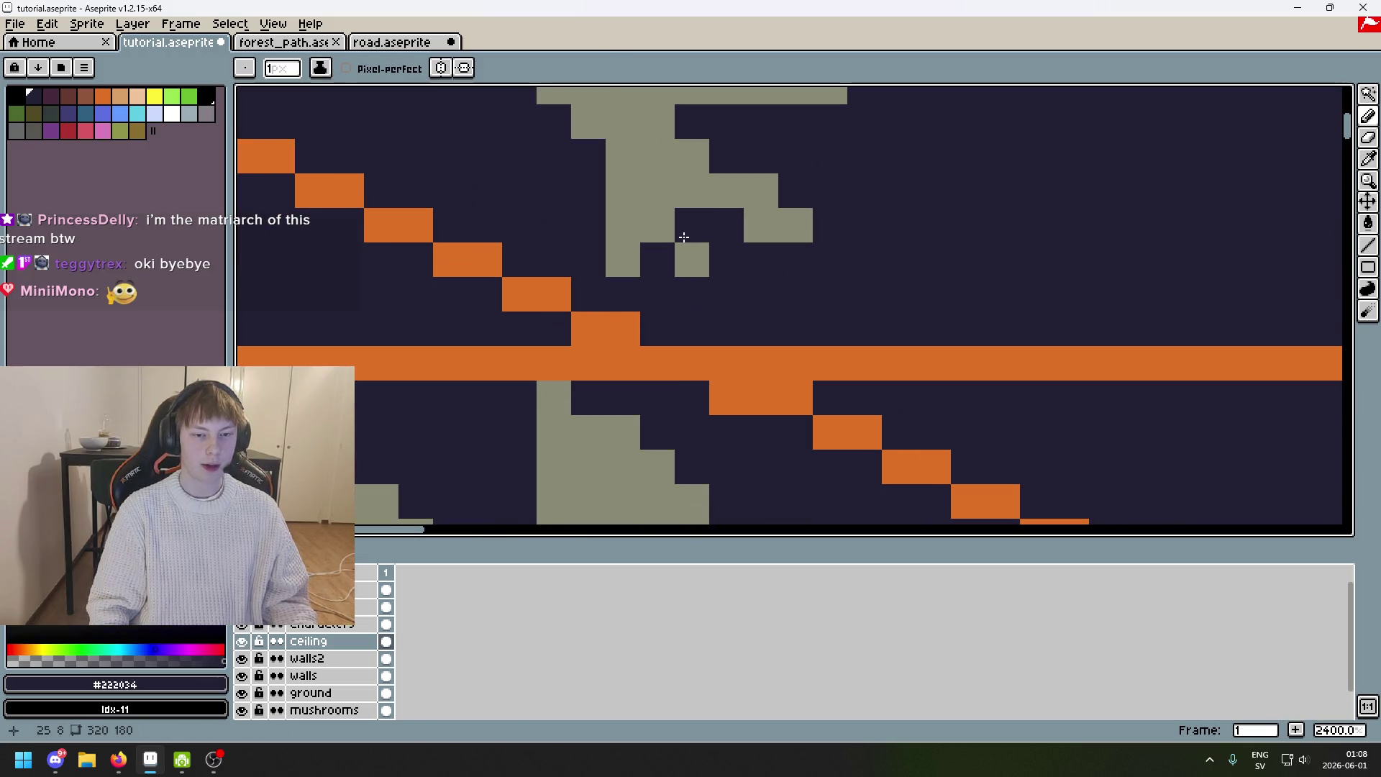
alt+click(761, 190)
mouse_move(727, 156)
mouse_down()
mouse_move(691, 191)
mouse_move(690, 127)
mouse_up()
click(692, 259)
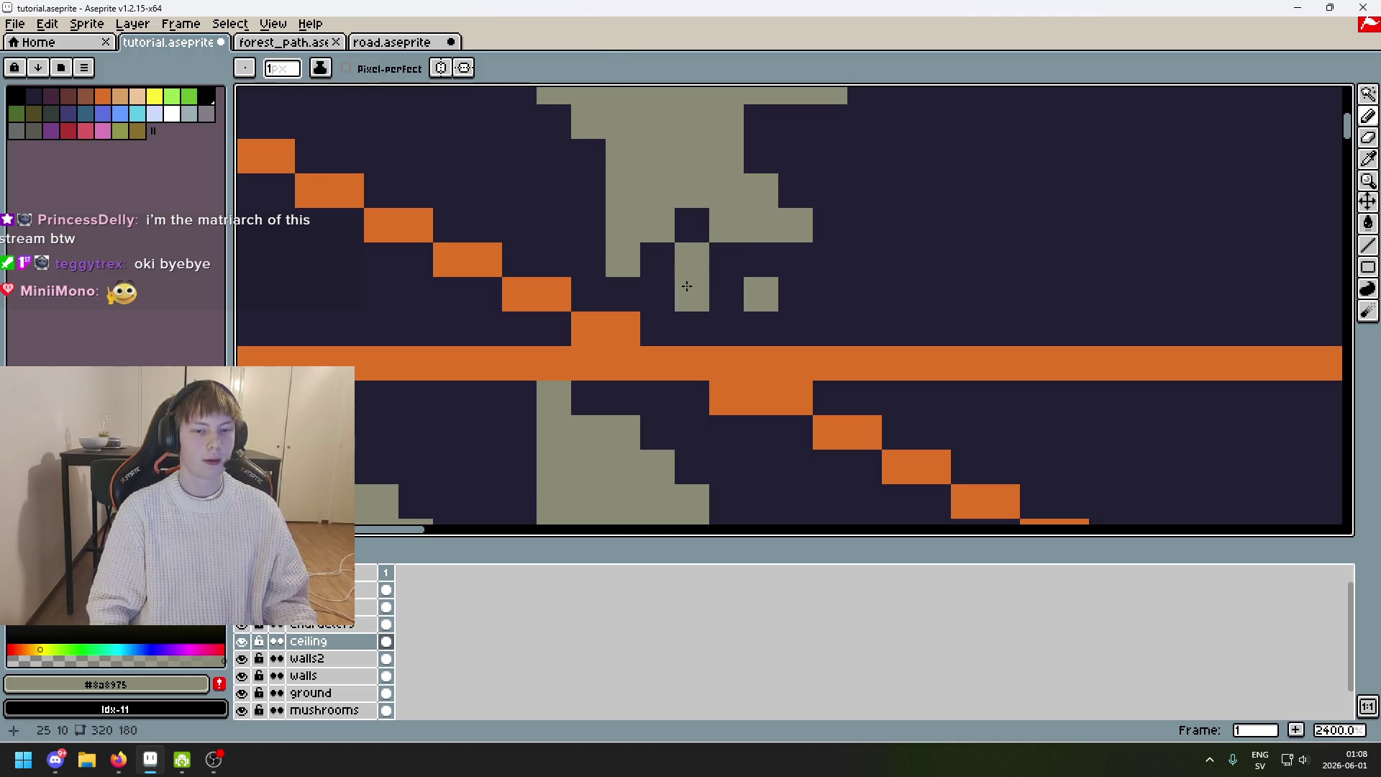
Carve a gap and clear a column of grey pixels using the dark background colour.
click(692, 226)
alt+click(731, 311)
drag(692, 191, 703, 305)
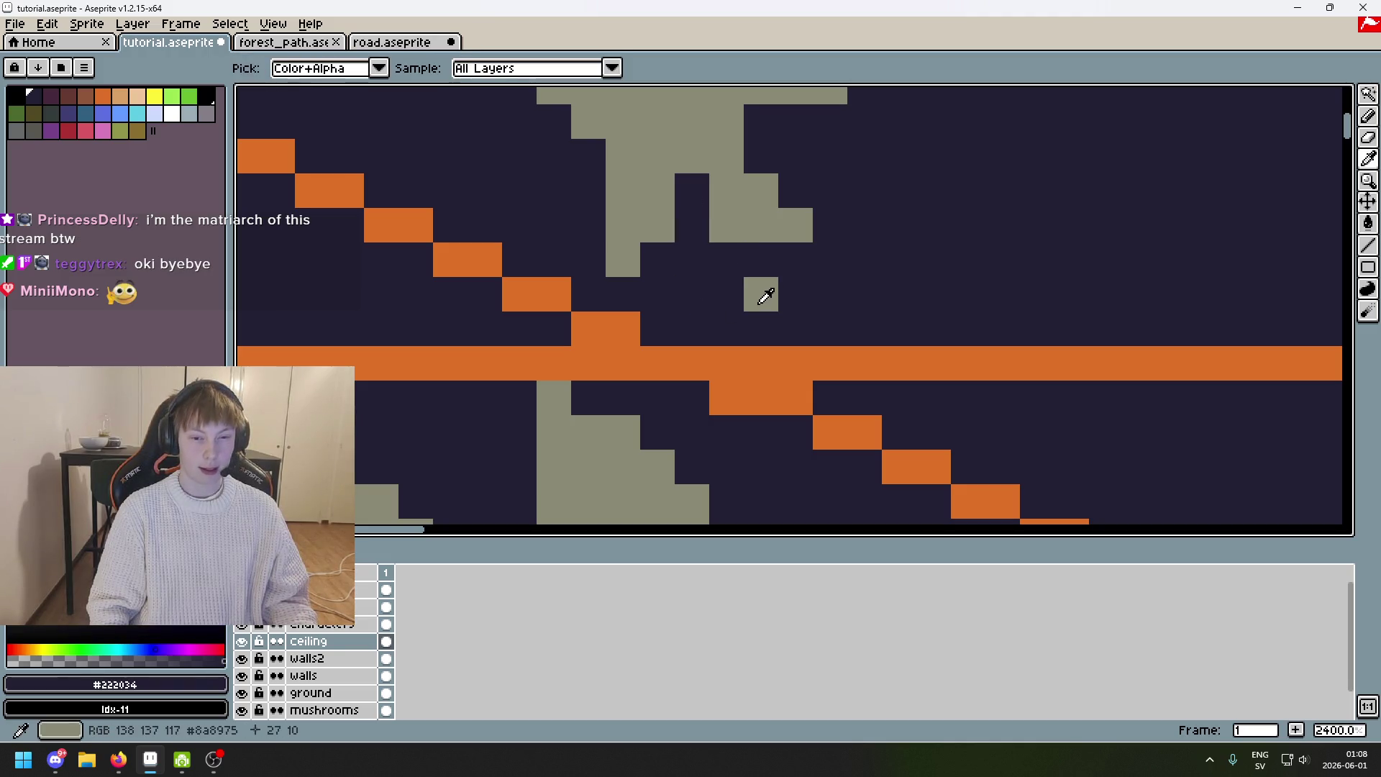
Add a small grey drip and extra grey pixels, including on the stalactite's left side.
alt+click(752, 209)
drag(757, 252, 748, 302)
scroll(744, 303, down, 8)
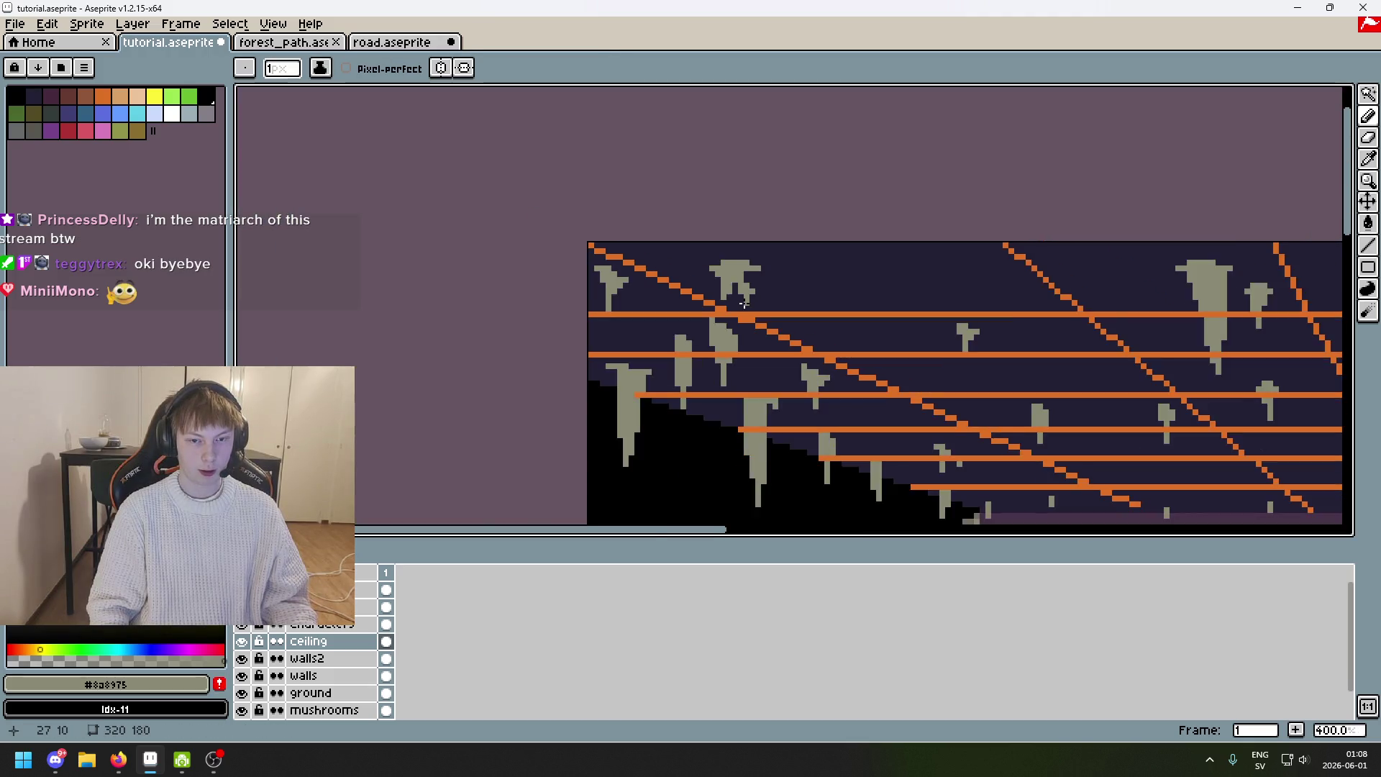
scroll(744, 303, up, 3)
scroll(748, 347, up, 3)
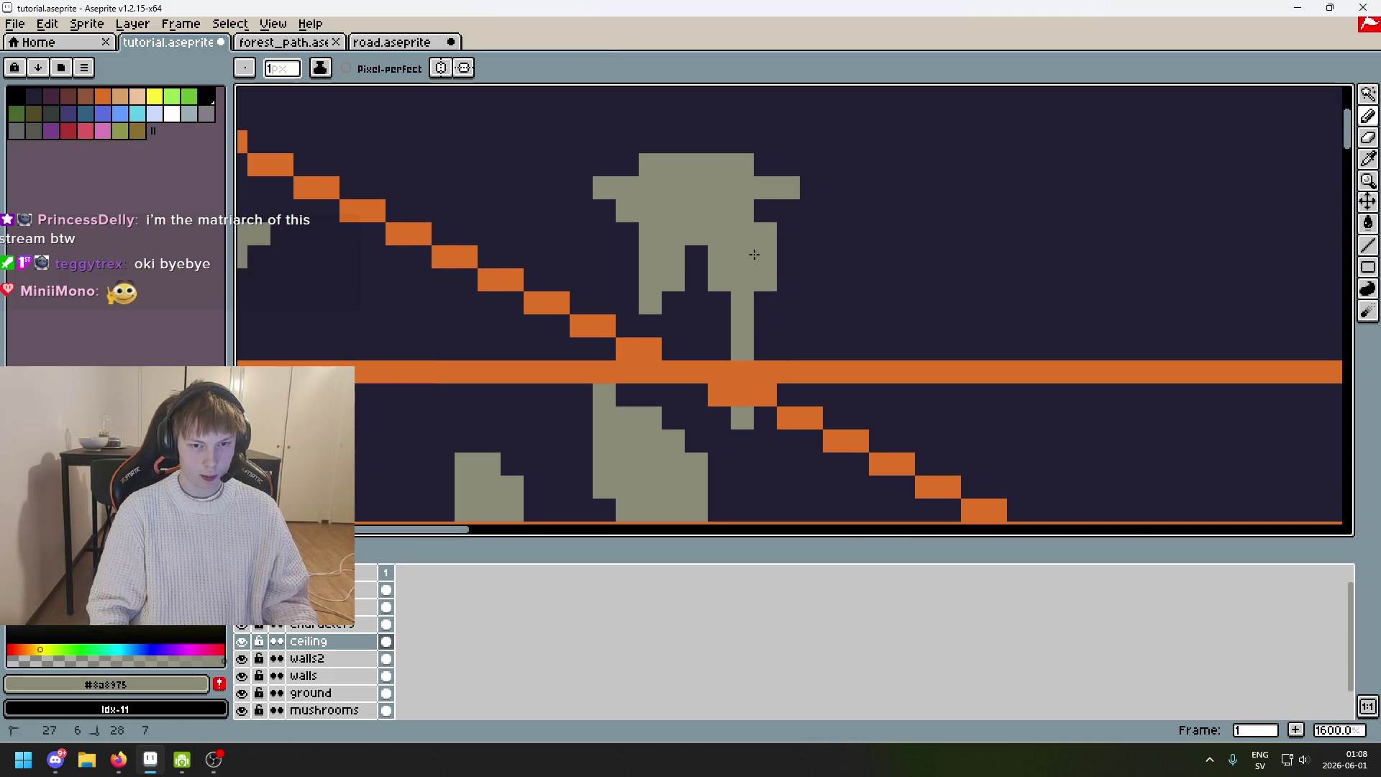
click(698, 287)
click(635, 236)
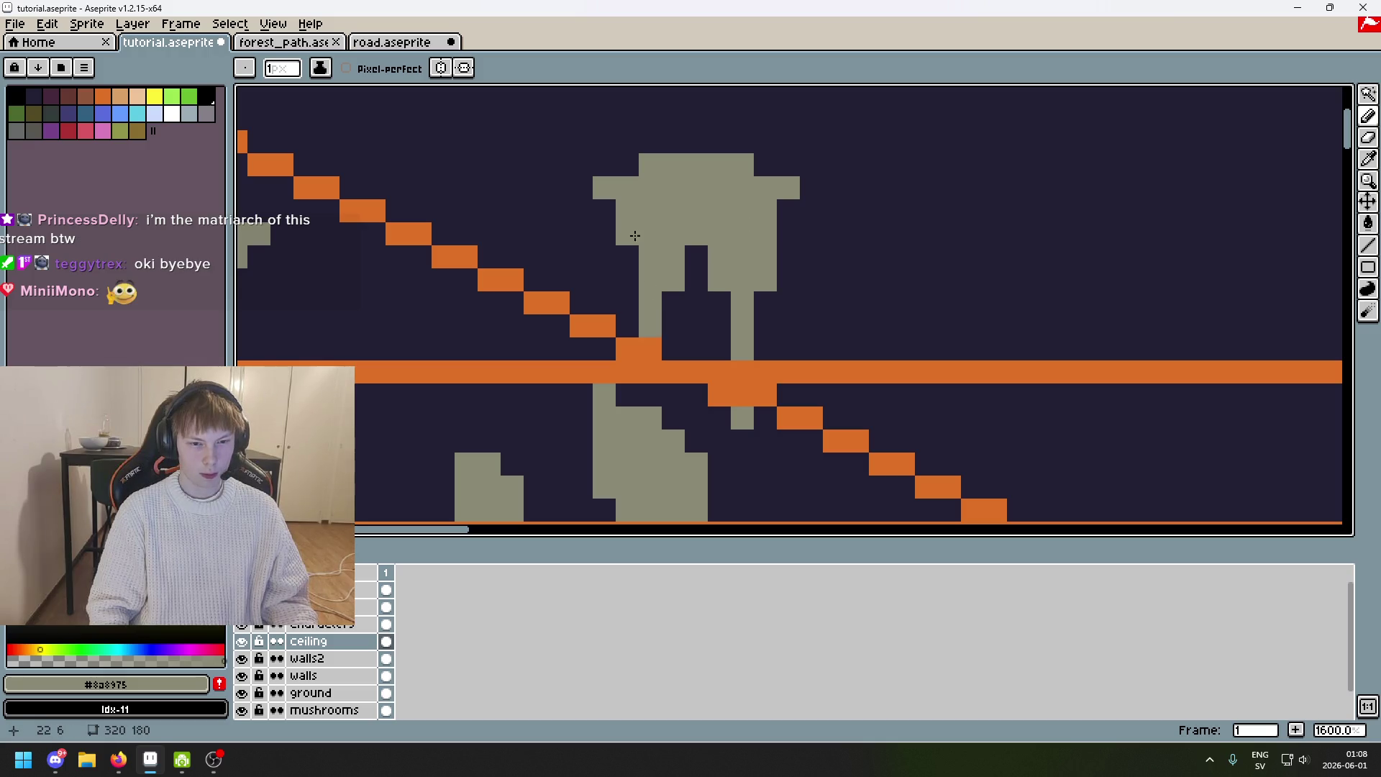
Sample the dark ceiling colour and undo the last pencil stroke.
scroll(630, 228, down, 6)
scroll(631, 215, up, 8)
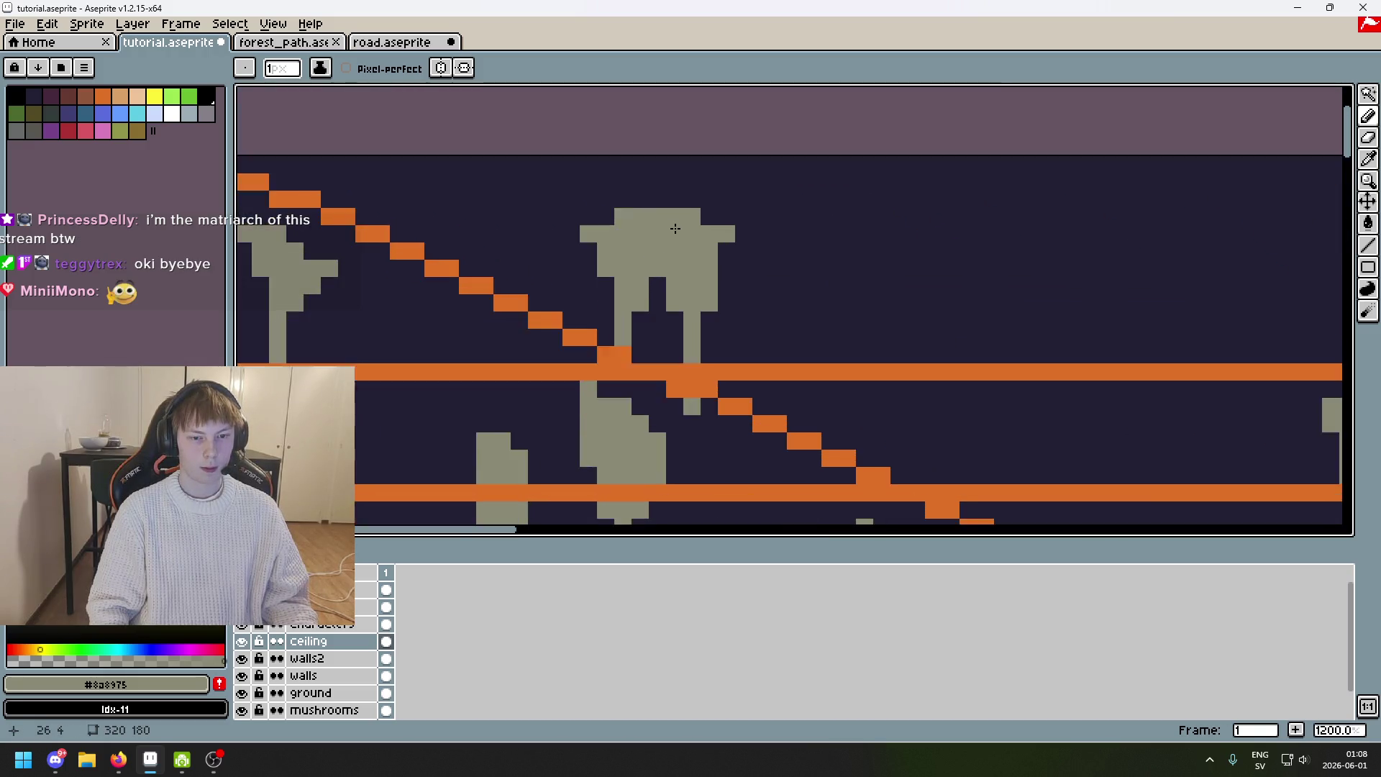
alt+click(651, 317)
scroll(662, 318, down, 8)
key(ctrl+z)
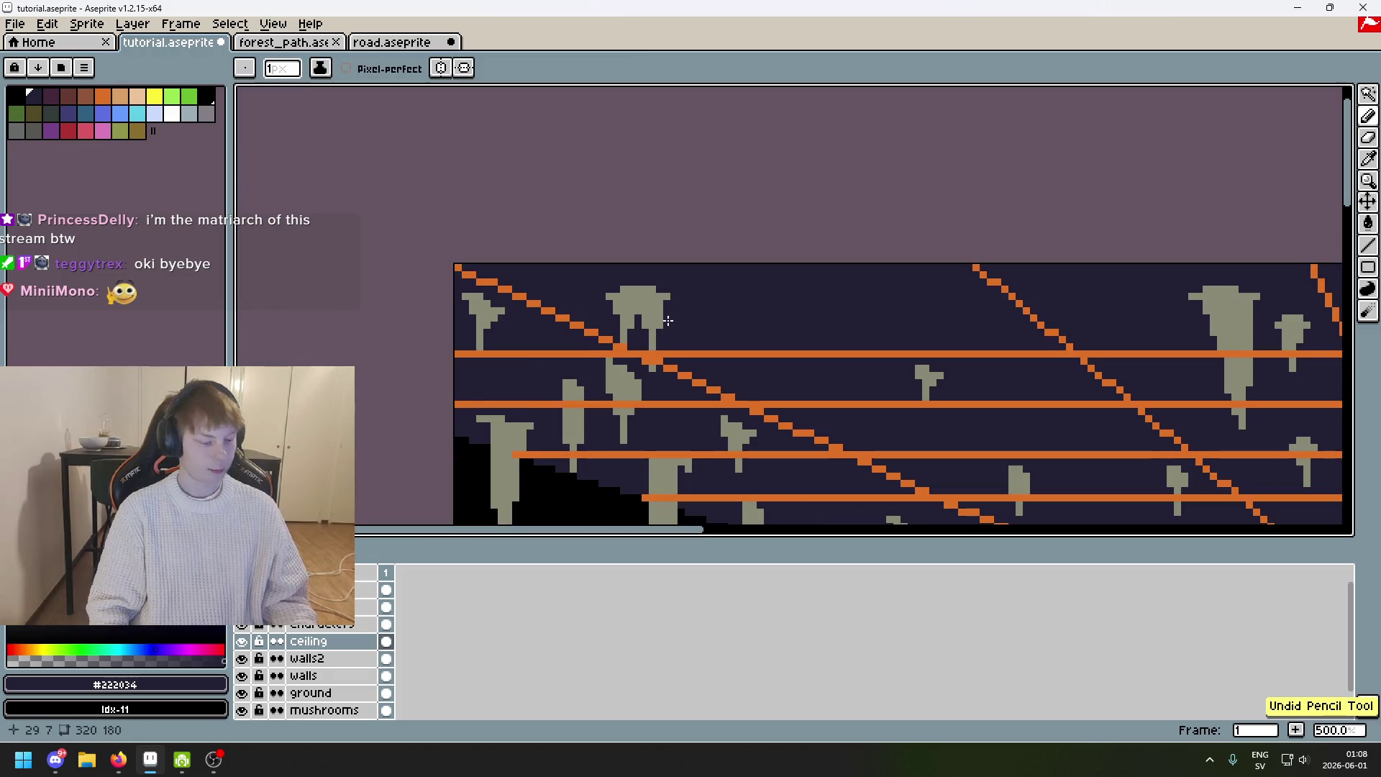
Resample the stalactite grey and paint a few more grey pixels onto it.
scroll(668, 321, up, 5)
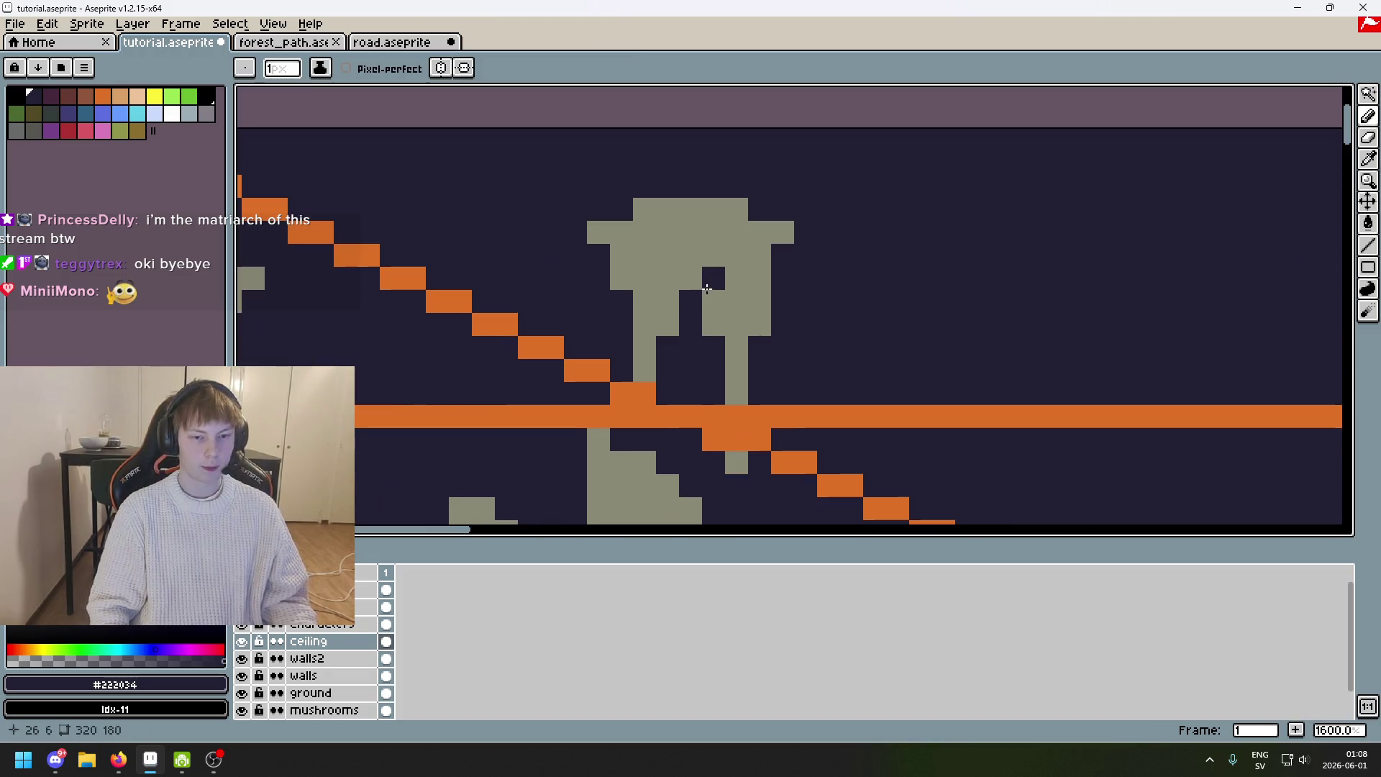
alt+click(711, 281)
scroll(610, 259, down, 5)
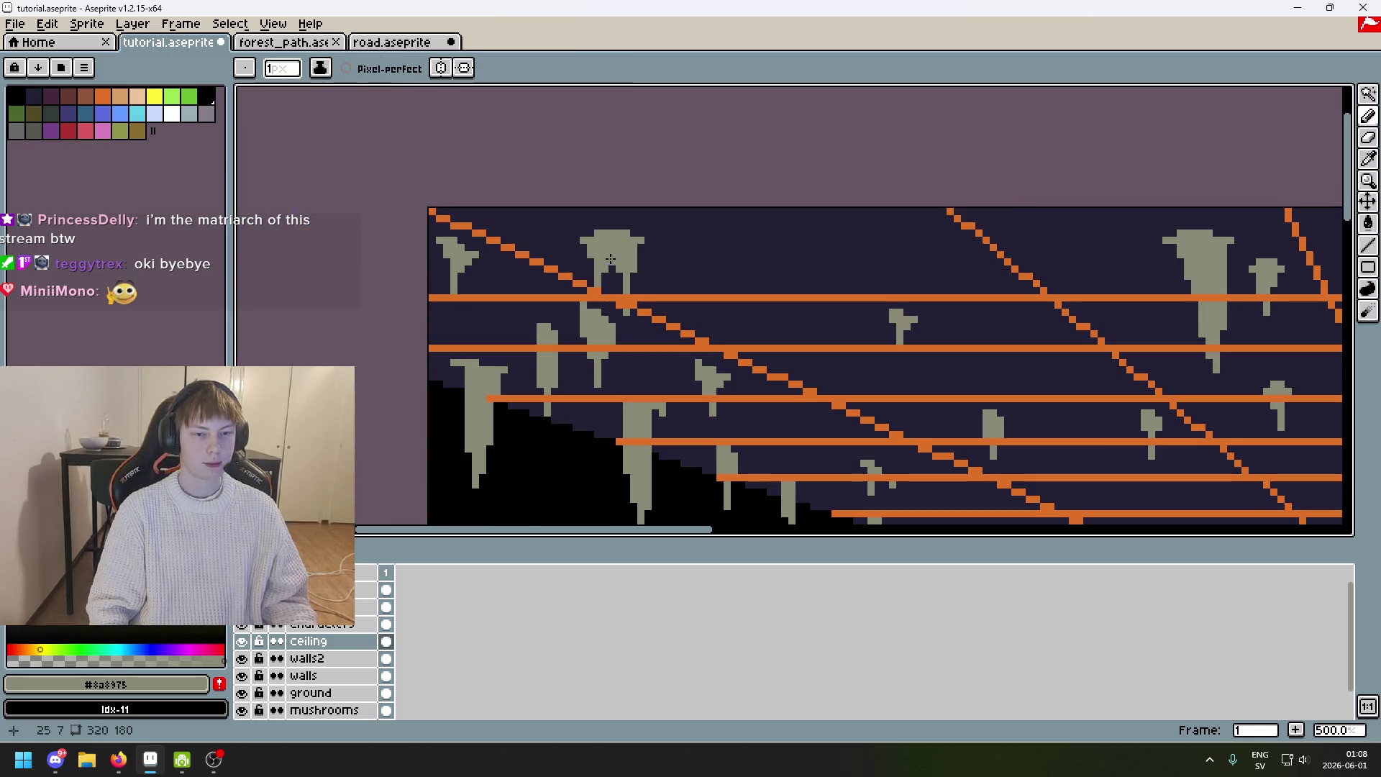
scroll(610, 259, up, 4)
mouse_move(603, 208)
mouse_down()
mouse_move(614, 225)
mouse_move(599, 229)
mouse_up()
Draw a straight grey pixel line on the dark ceiling.
scroll(699, 248, down, 7)
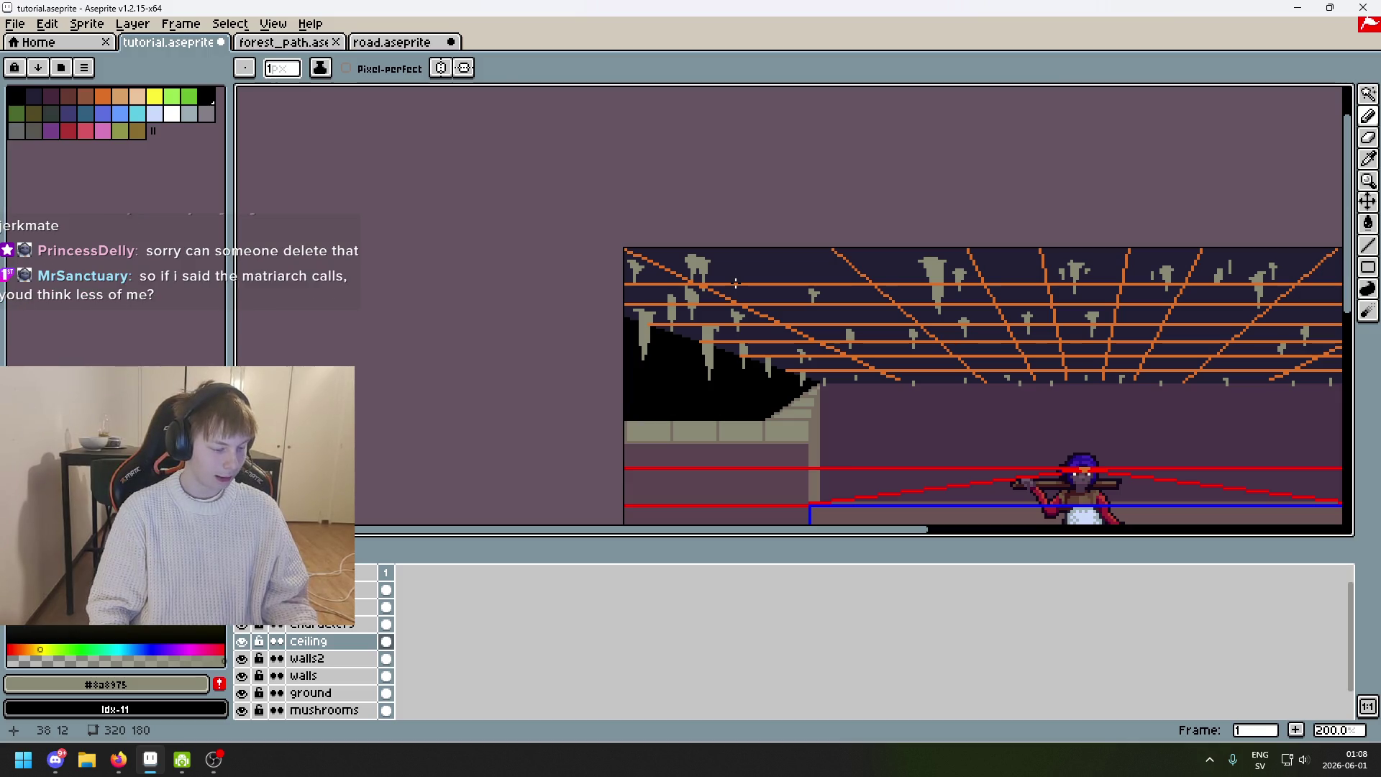
scroll(674, 308, up, 1)
scroll(814, 271, up, 2)
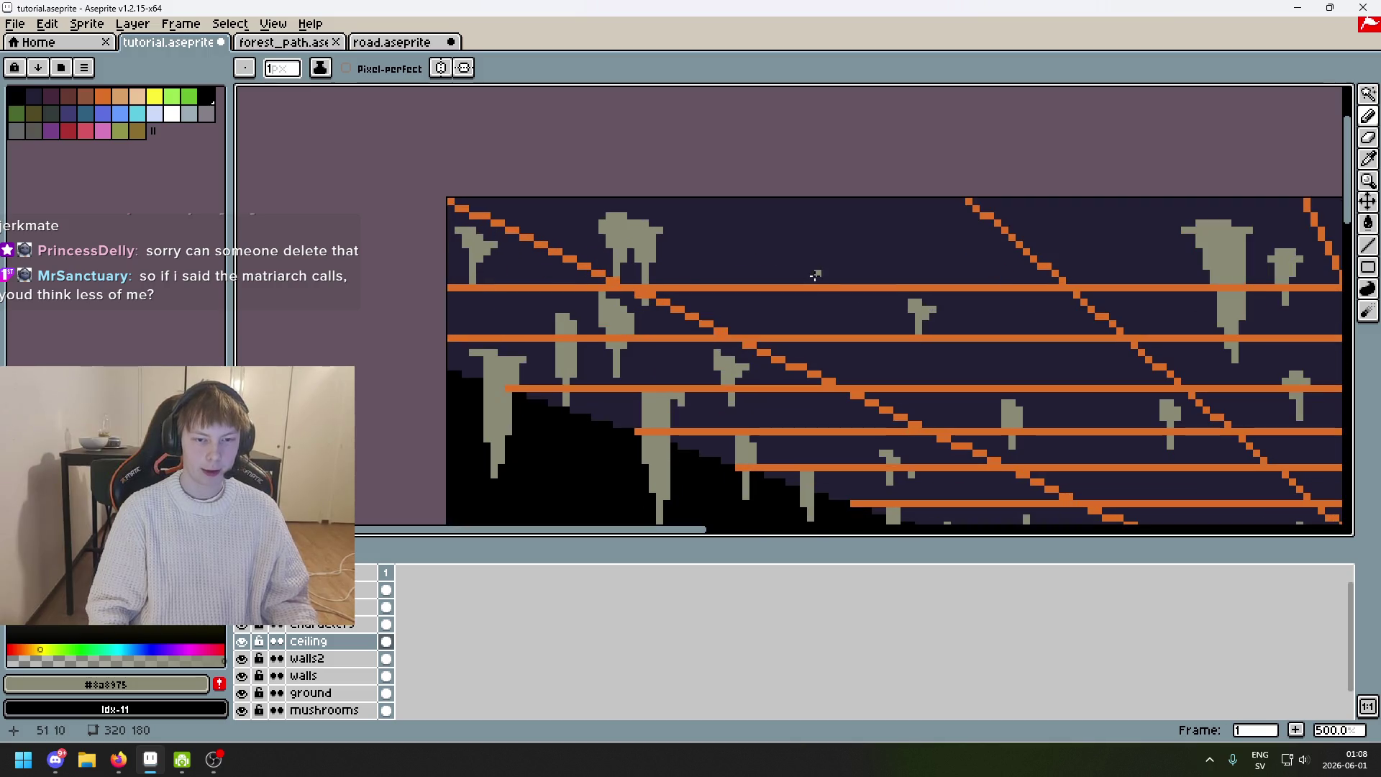
scroll(891, 221, right, 1)
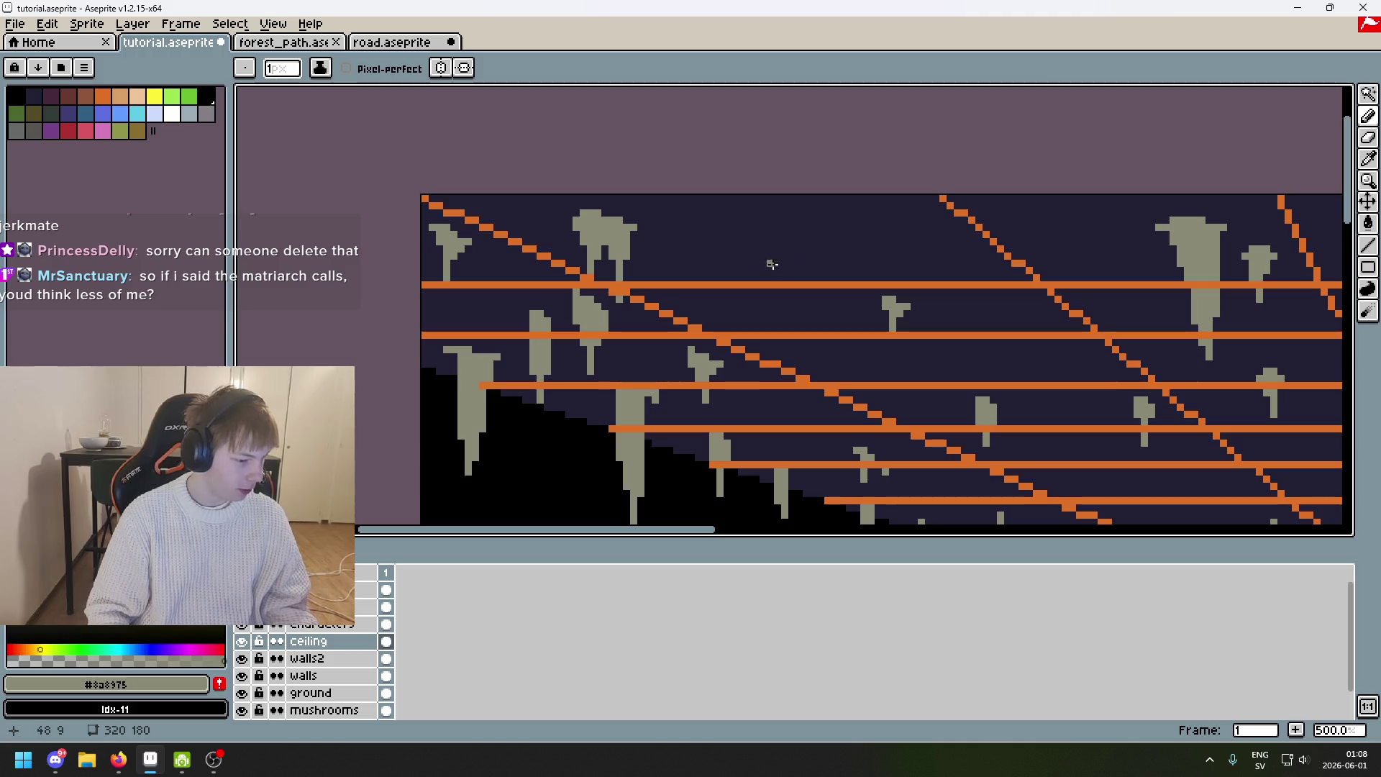
scroll(734, 288, up, 3)
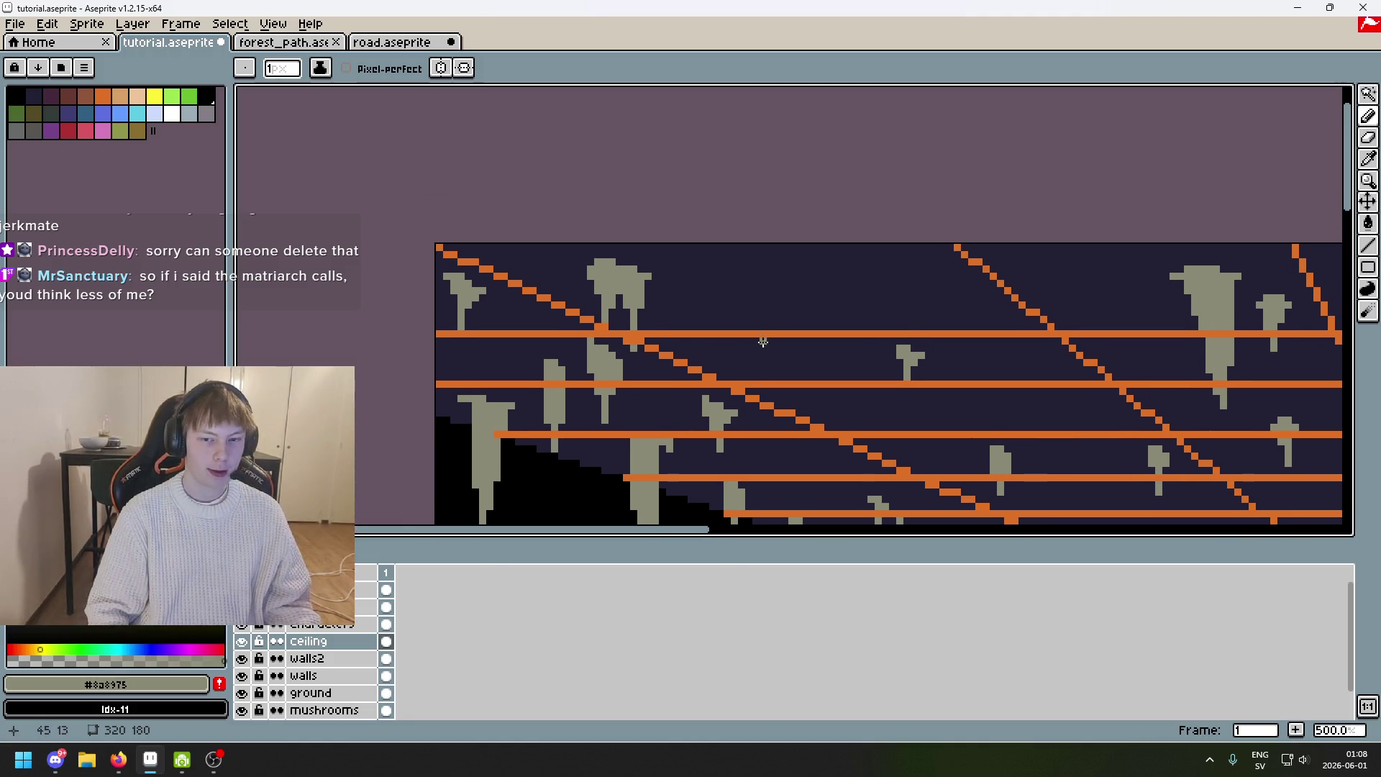
scroll(724, 341, up, 2)
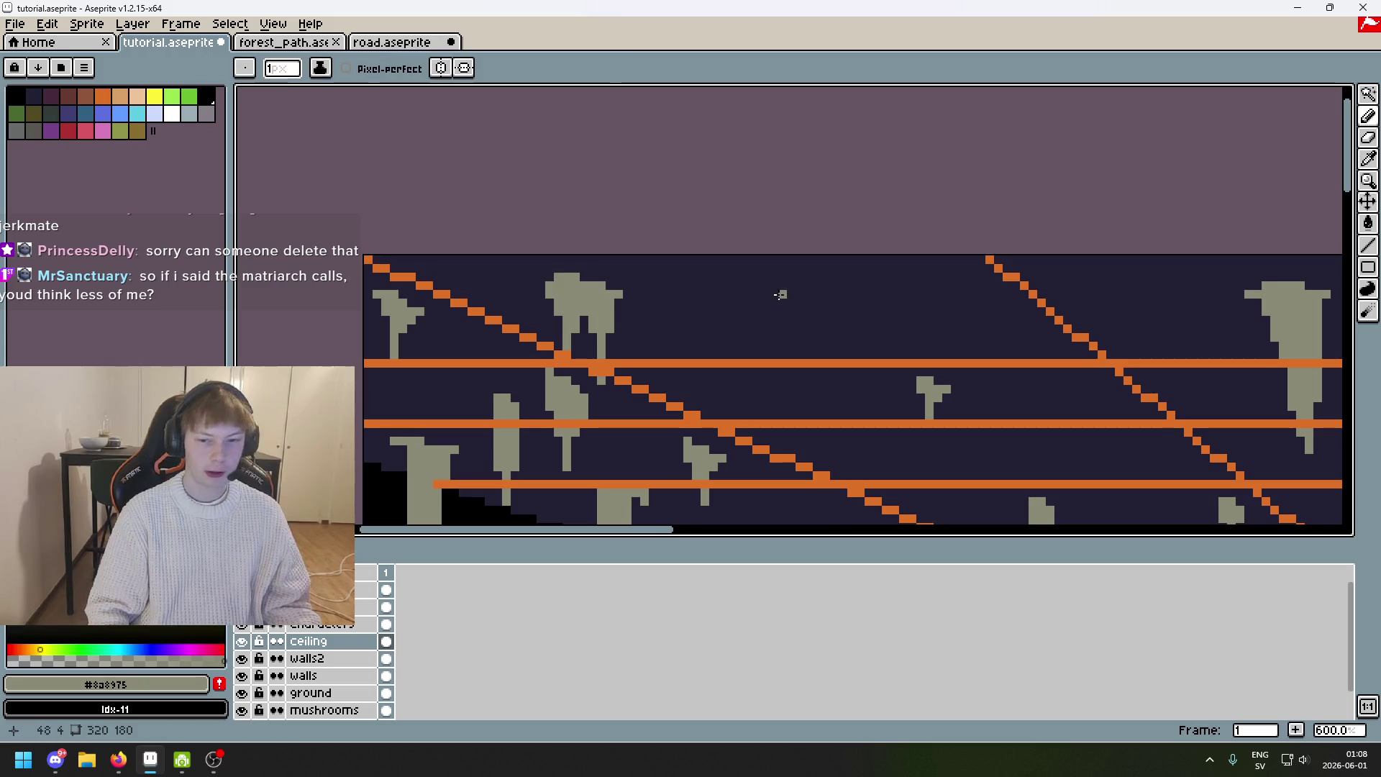
mouse_move(693, 257)
mouse_down()
mouse_move(738, 295)
mouse_move(685, 257)
mouse_move(707, 269)
mouse_move(691, 284)
mouse_move(728, 287)
mouse_move(709, 268)
mouse_up()
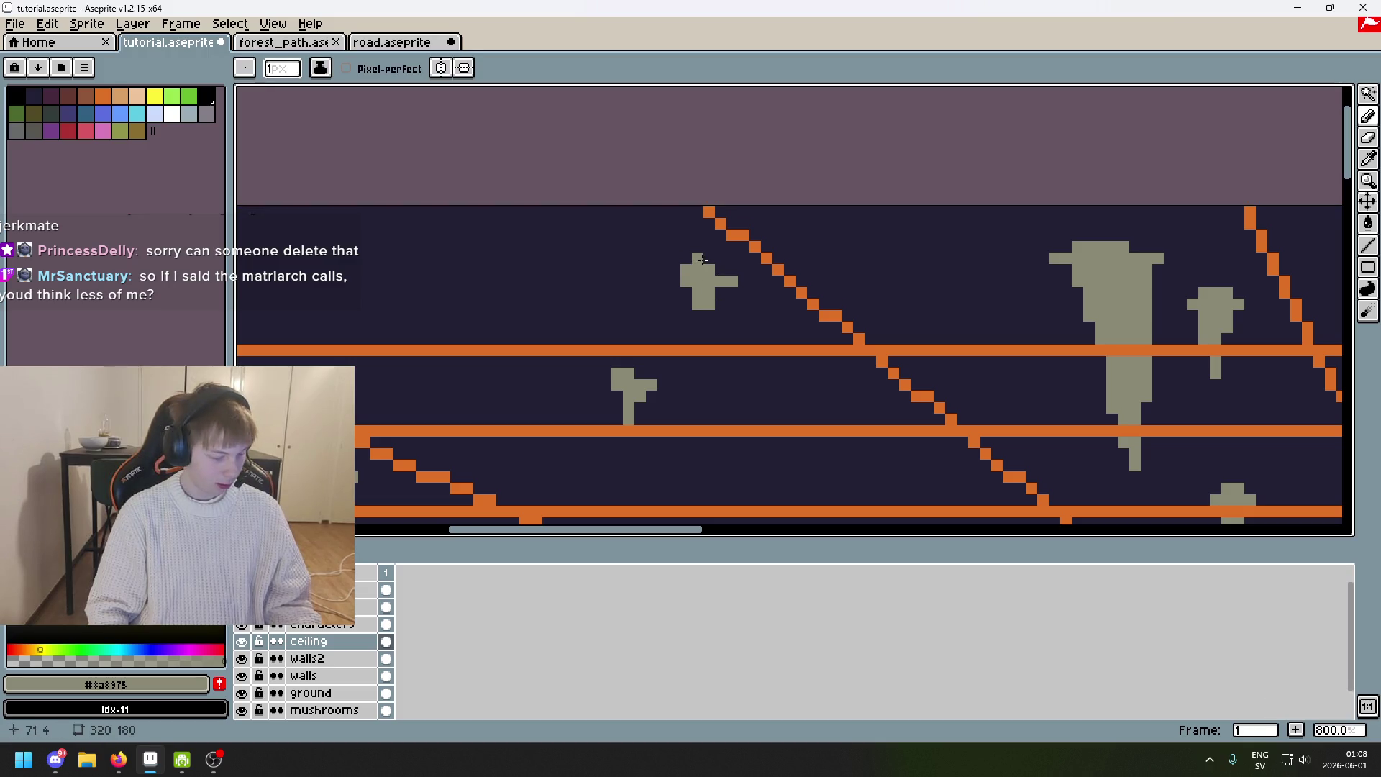
Redraw the stalactite stem one pixel left so it sits centred.
scroll(703, 259, up, 3)
scroll(720, 303, down, 3)
scroll(743, 324, up, 3)
key(v)
key(b)
key(ctrl+z)
drag(741, 323, 741, 392)
Extend another stalactite's stem downward and start a new small stalactite beside it.
scroll(749, 324, down, 5)
scroll(774, 303, up, 4)
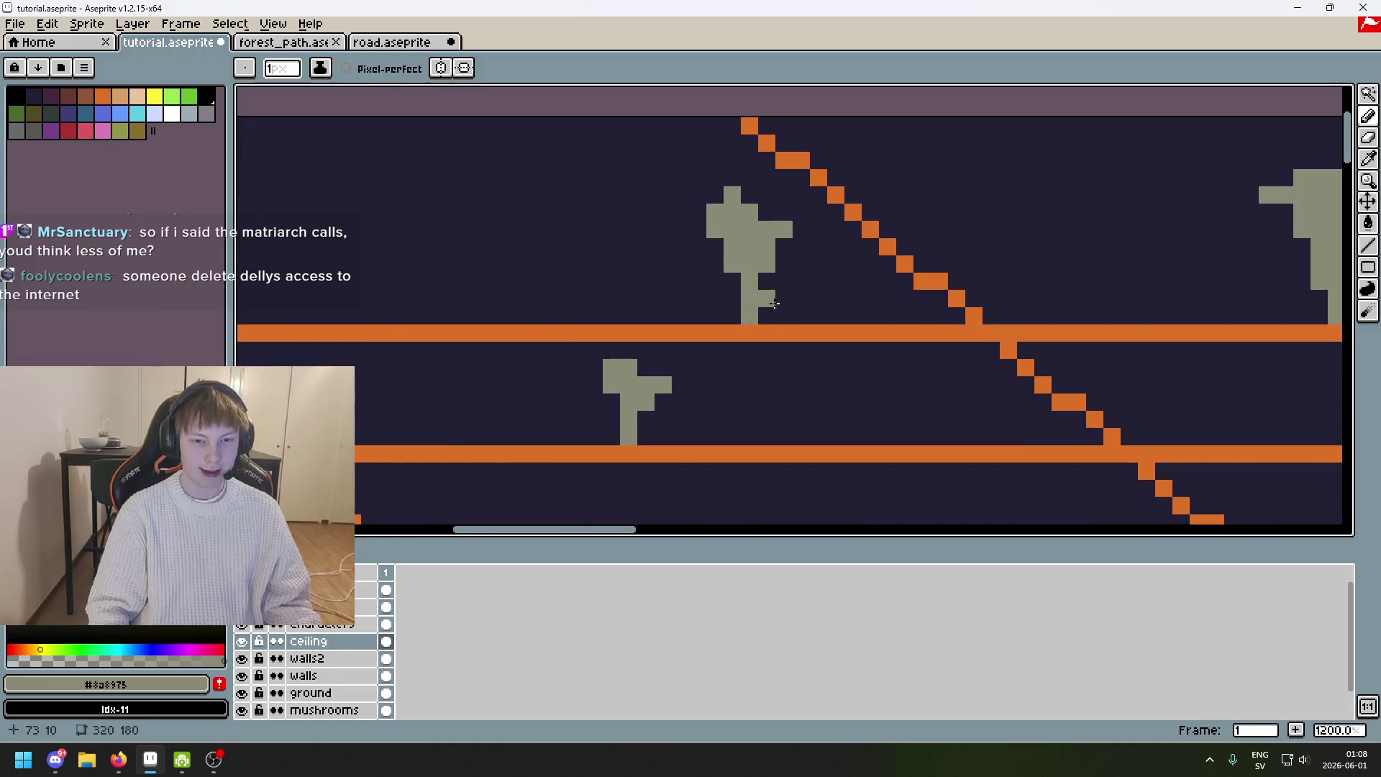
scroll(784, 308, down, 1)
scroll(804, 317, up, 1)
scroll(785, 322, down, 2)
scroll(957, 299, up, 2)
scroll(946, 293, down, 1)
drag(946, 293, 873, 302)
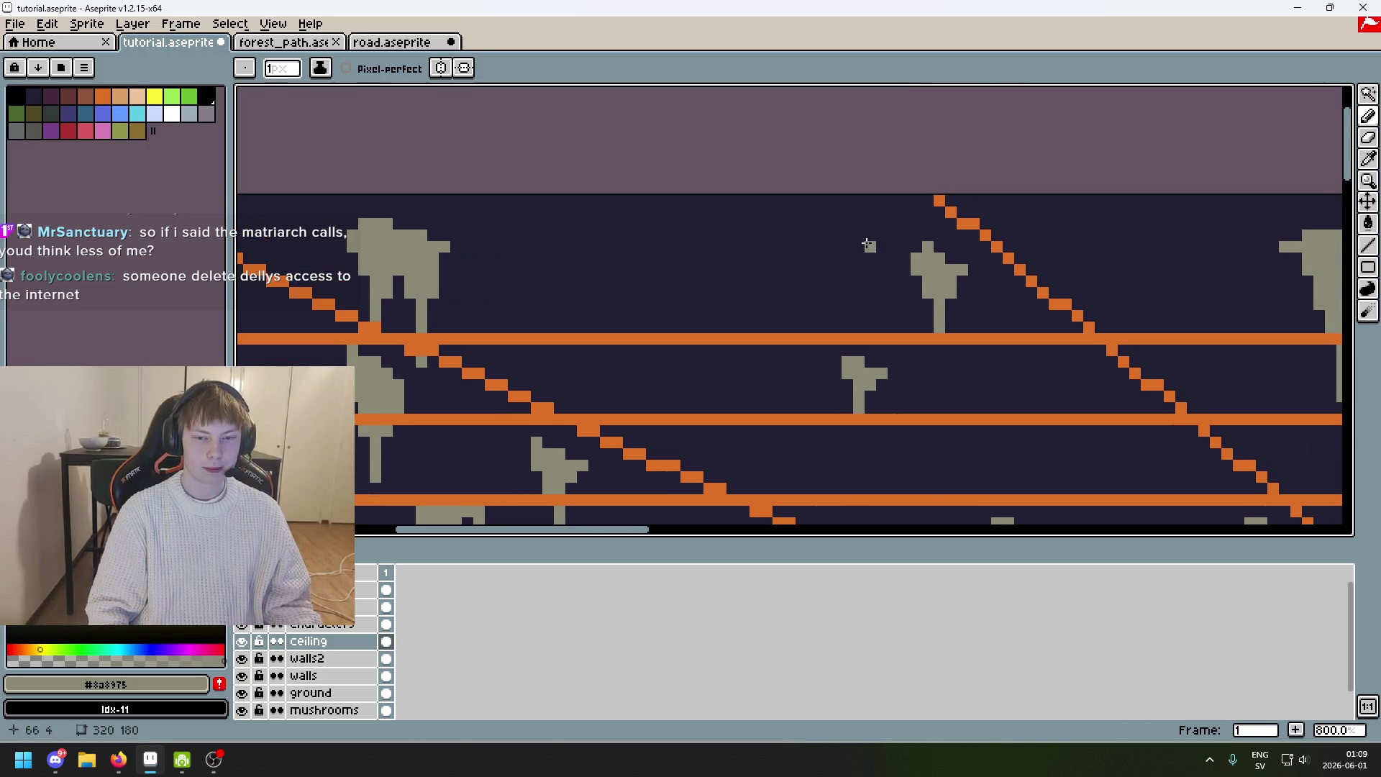
scroll(879, 264, up, 3)
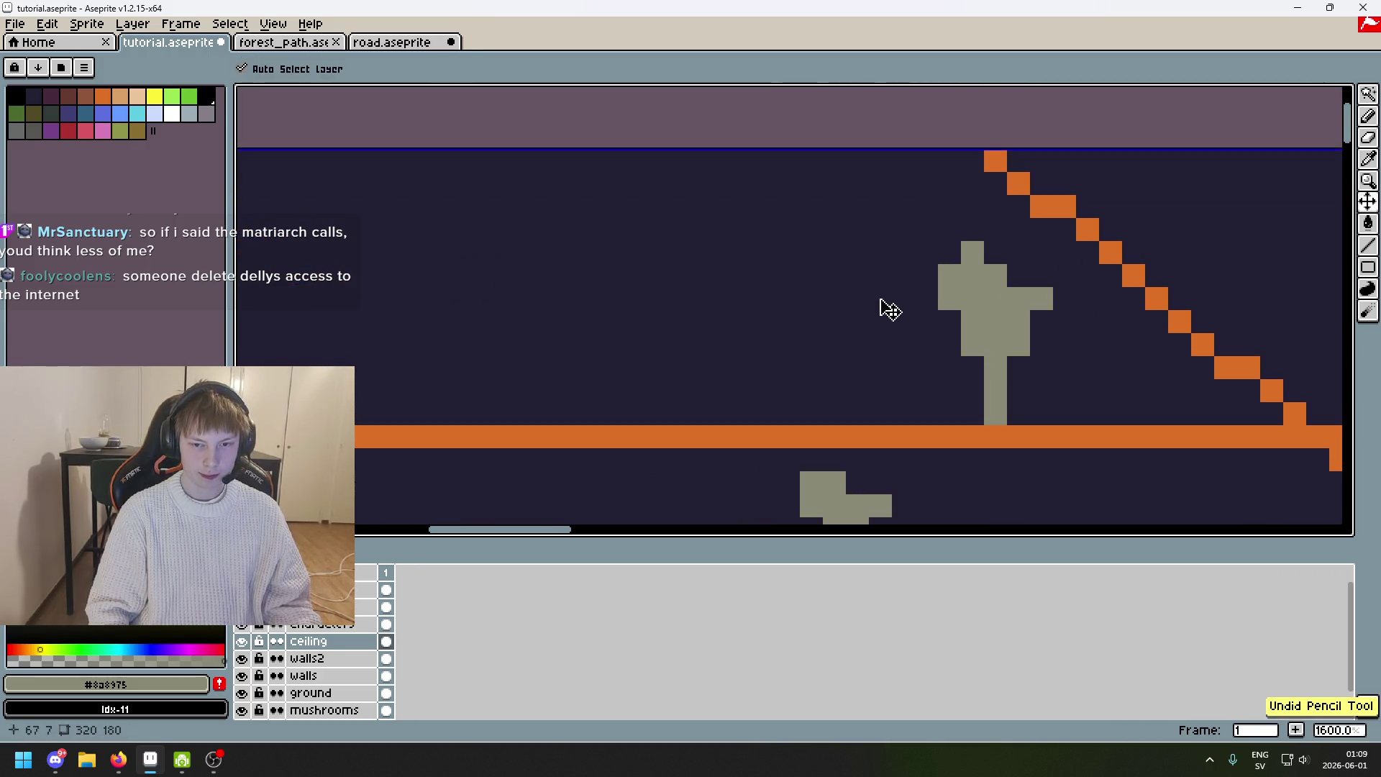
drag(876, 305, 870, 323)
click(869, 279)
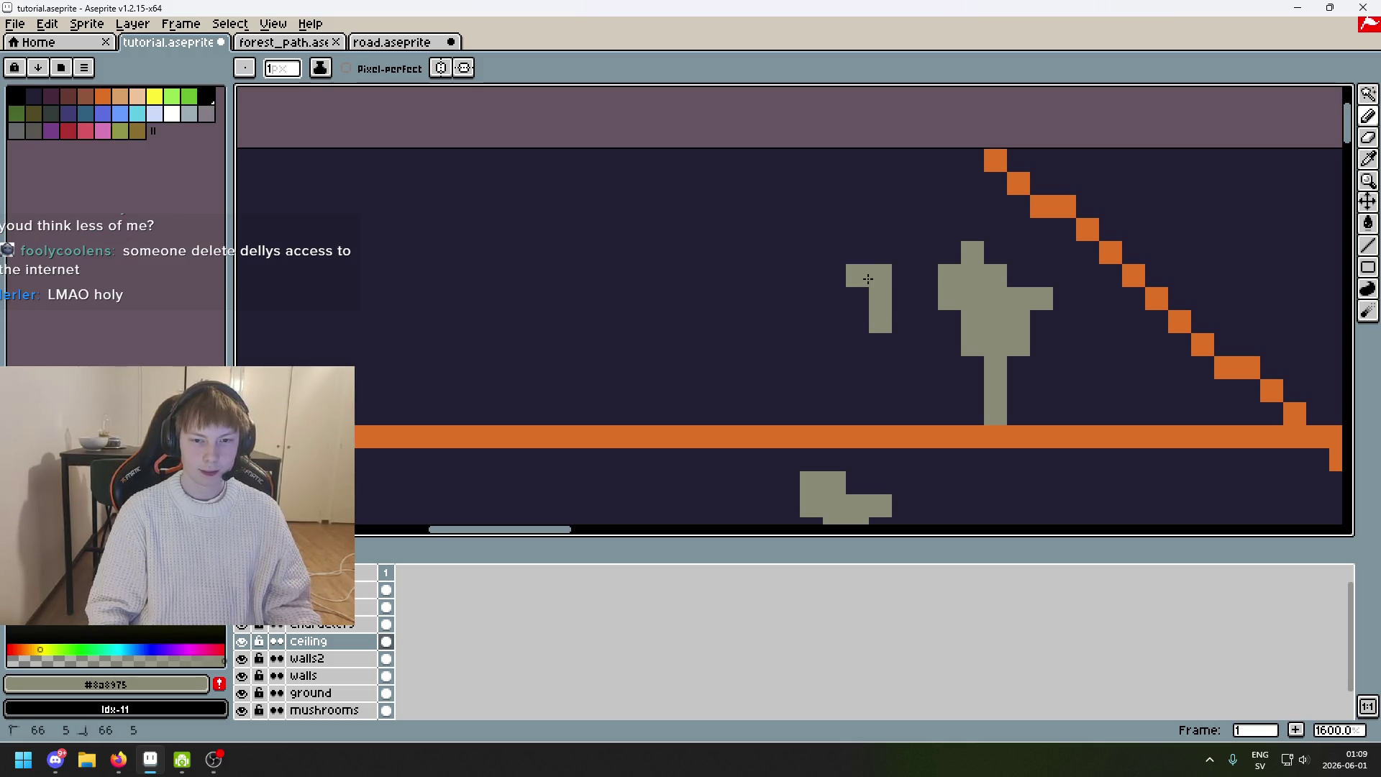
Replace a misplaced pixel with grey pixels on a small stalactite and just below it.
scroll(865, 259, down, 4)
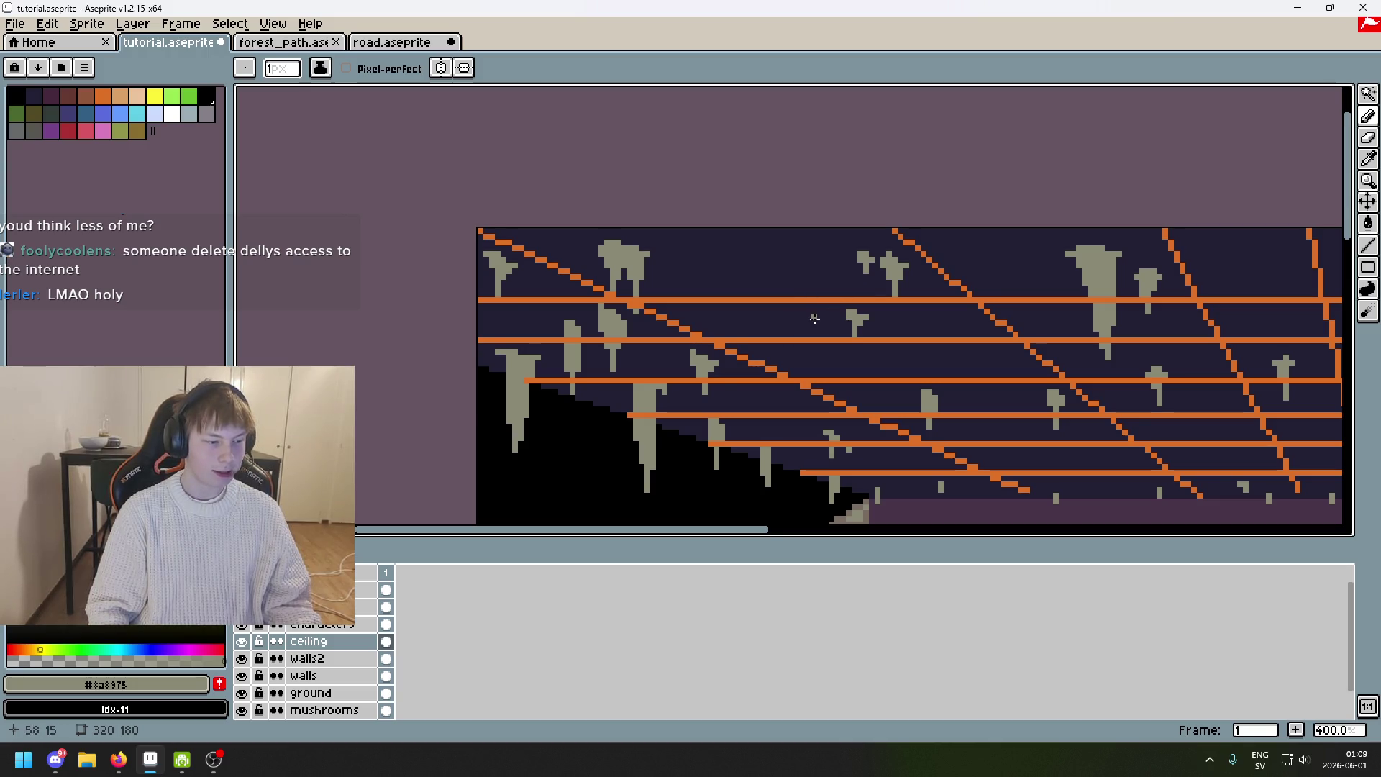
scroll(815, 319, up, 3)
scroll(828, 288, up, 3)
scroll(833, 281, down, 7)
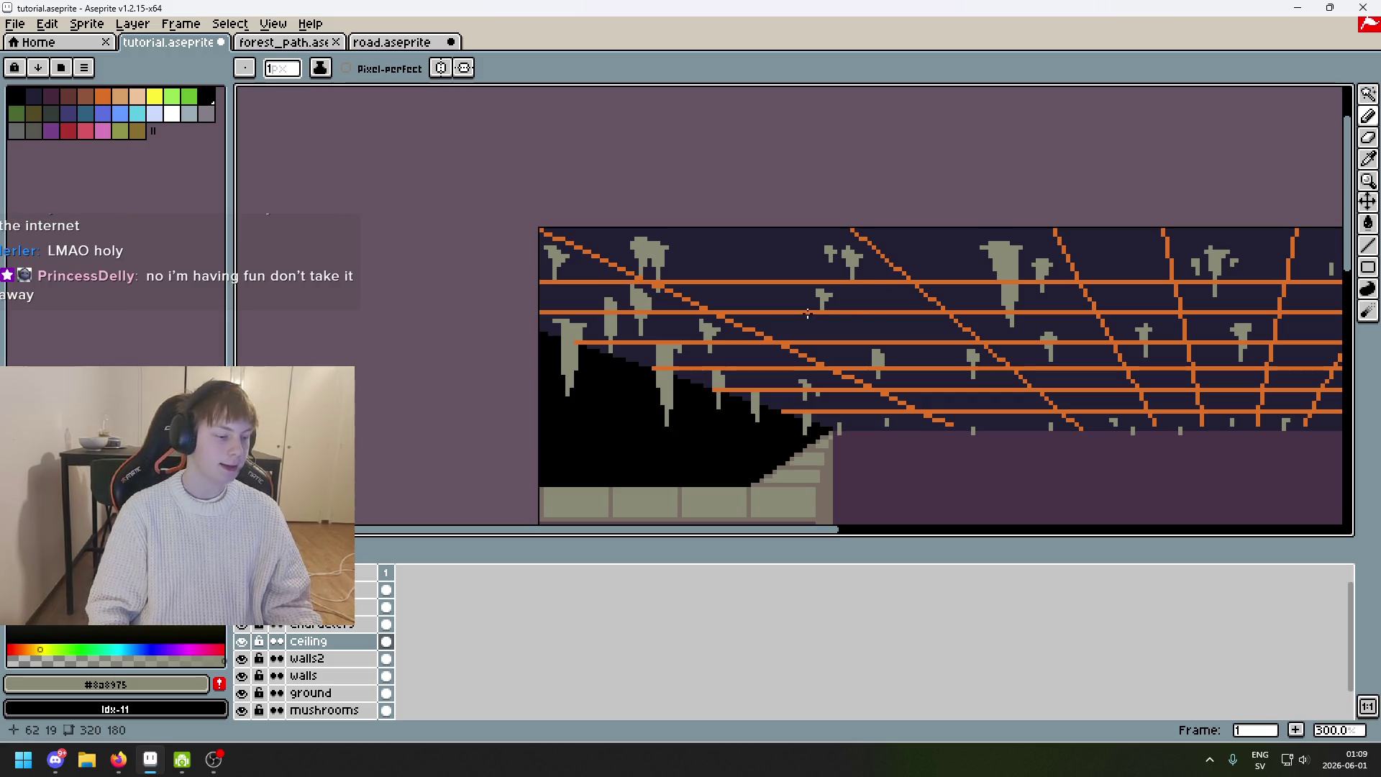
scroll(808, 314, up, 4)
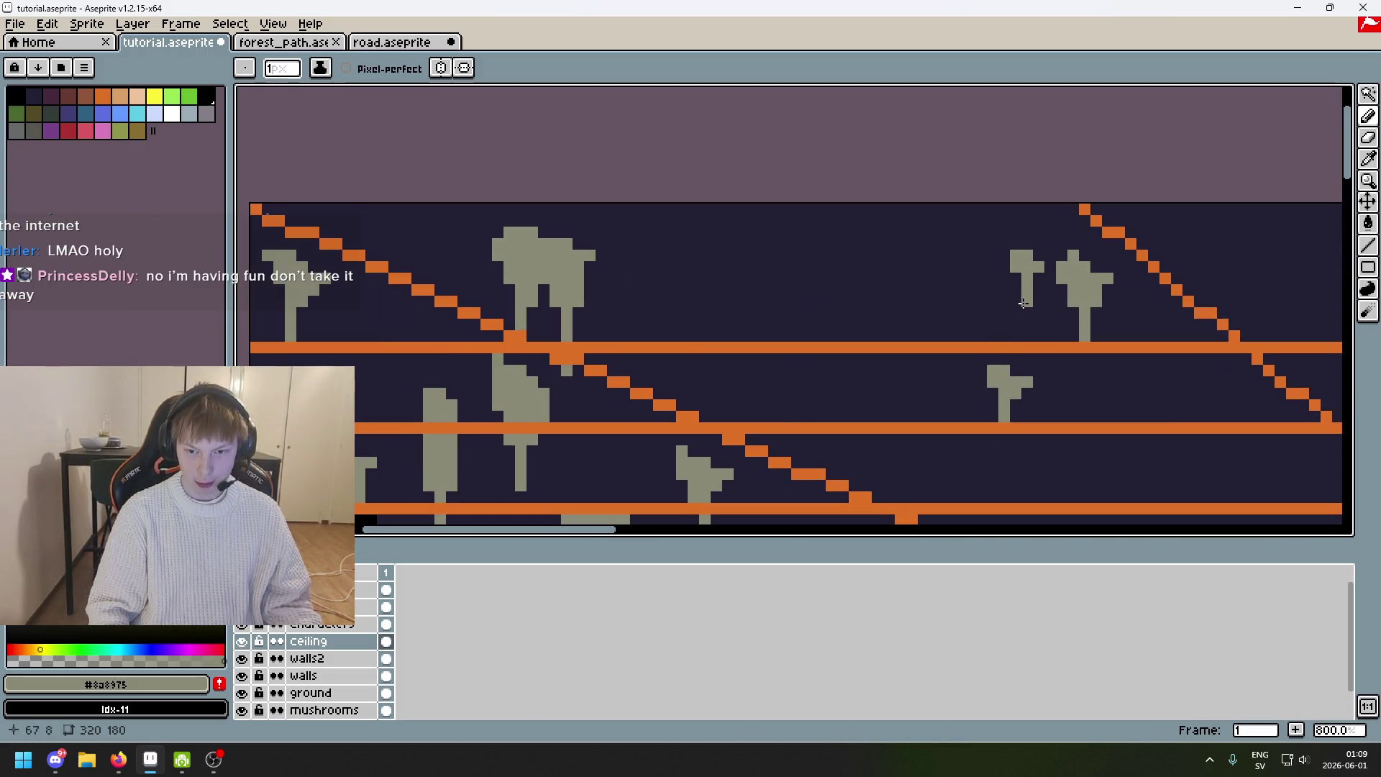
scroll(823, 321, up, 5)
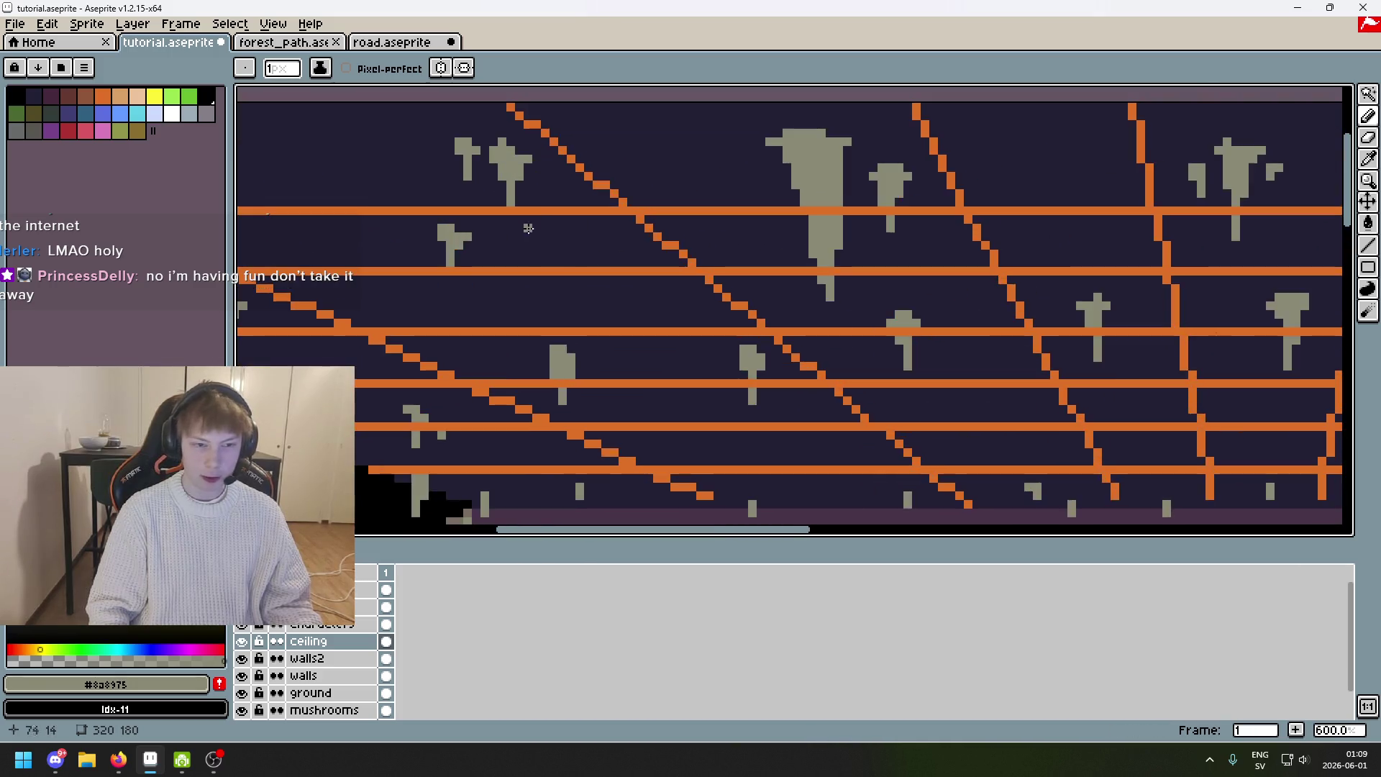
key(ctrl+z)
click(403, 292)
scroll(403, 291, down, 5)
scroll(504, 302, up, 5)
click(574, 308)
Redraw a small grey stalactite shape with a top-left pixel, erasing the stray pixel at its right.
scroll(573, 308, down, 10)
scroll(741, 289, up, 2)
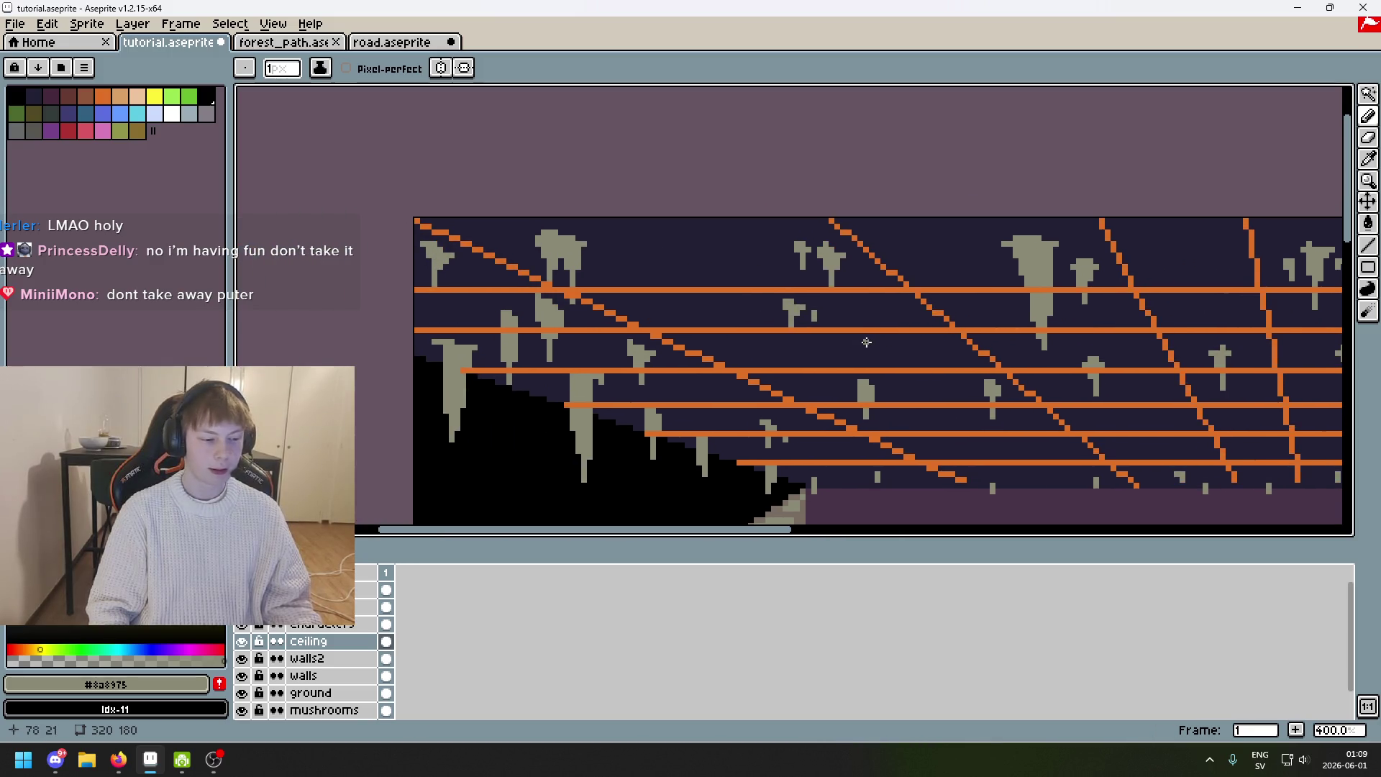
scroll(740, 288, up, 4)
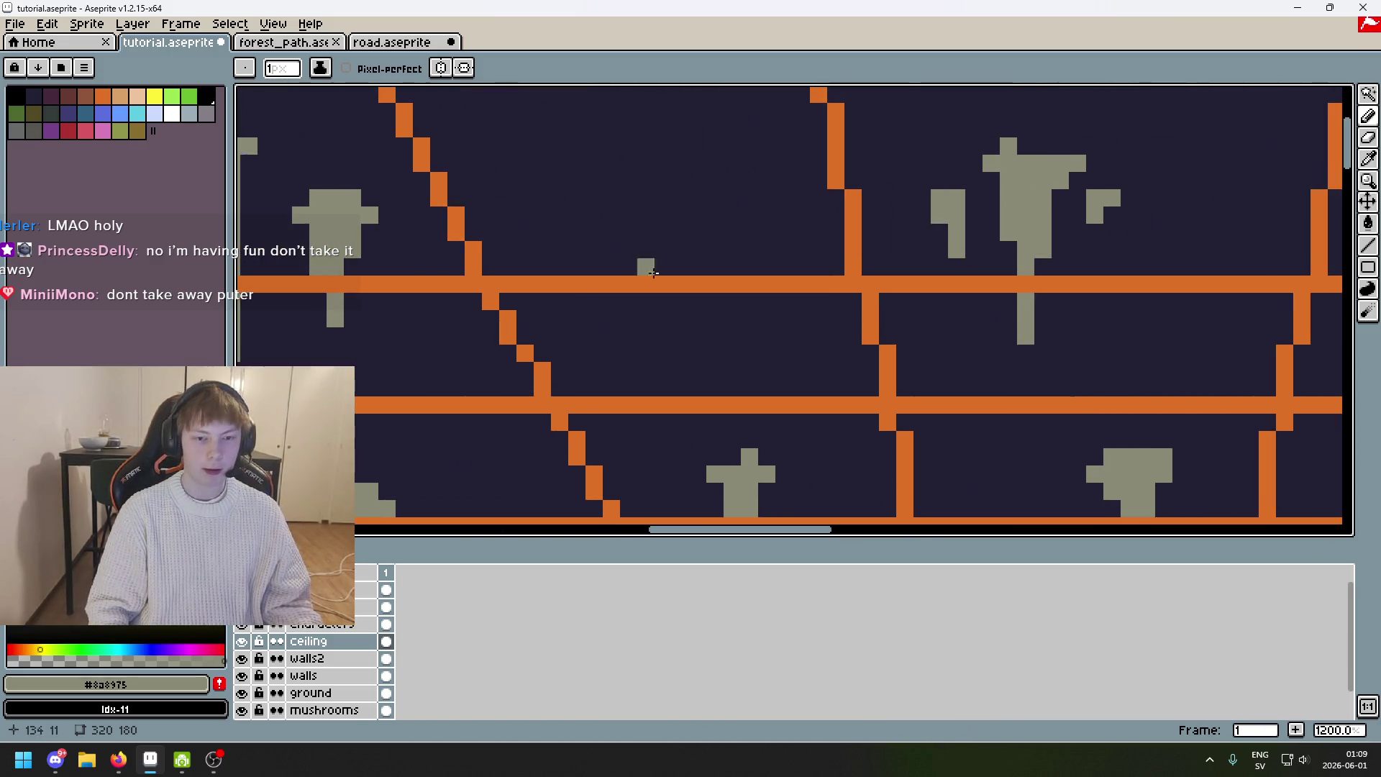
scroll(754, 347, down, 2)
scroll(741, 317, up, 1)
key(ctrl+z)
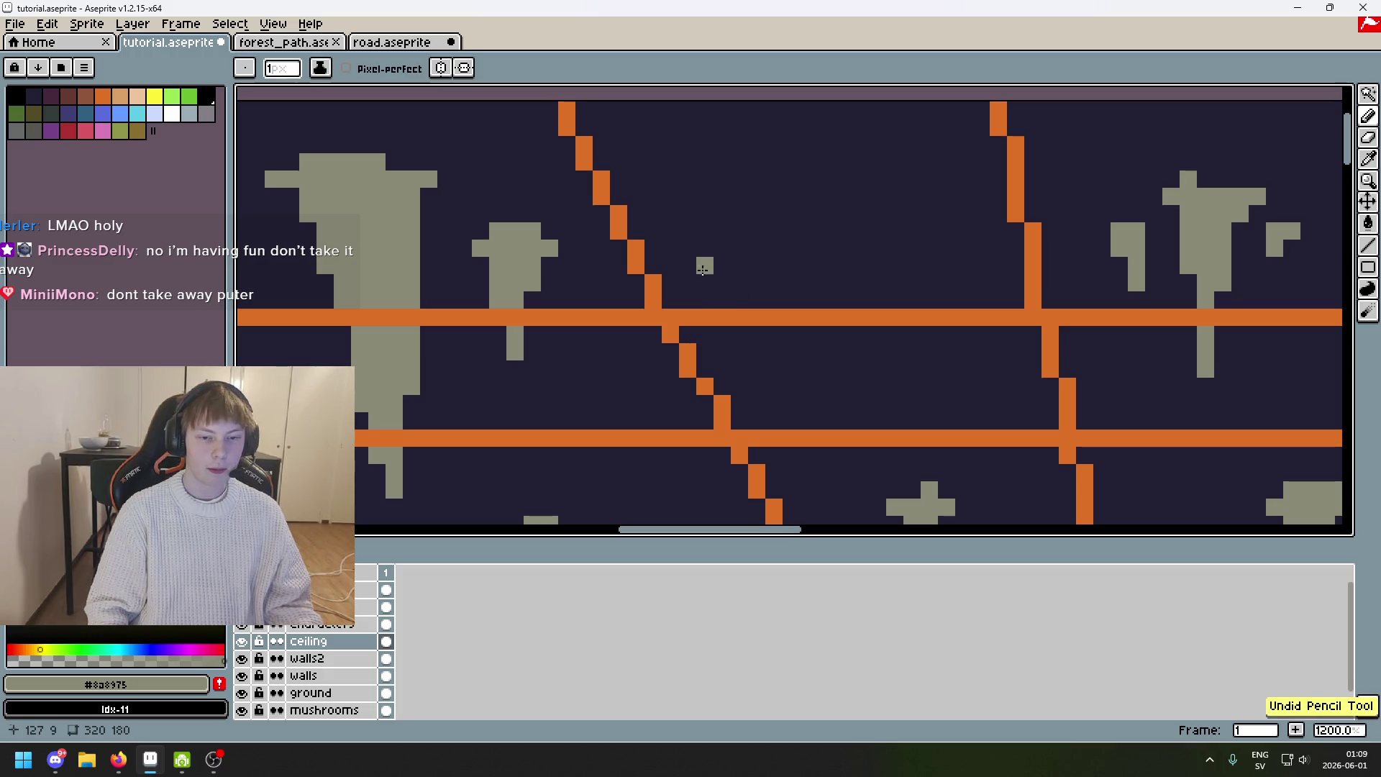
drag(717, 278, 718, 294)
click(692, 271)
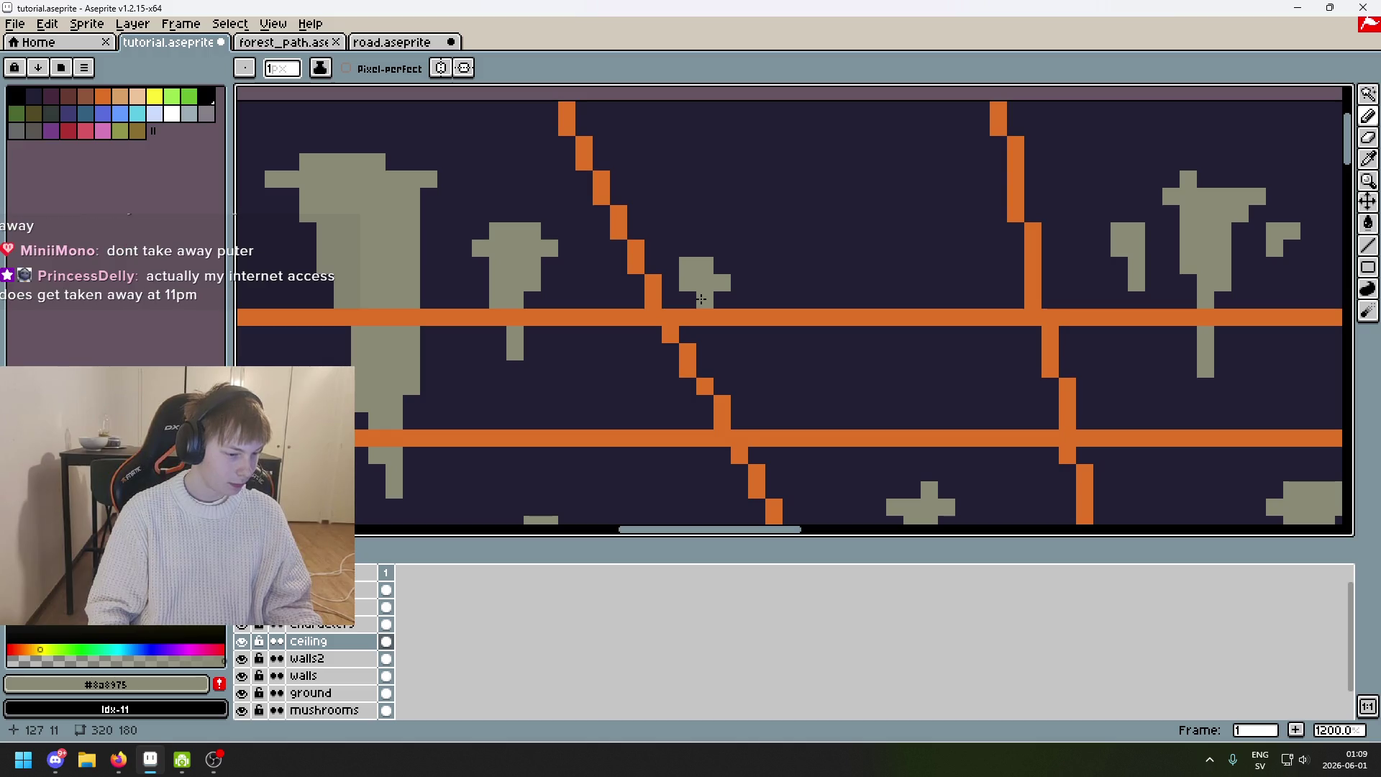
right_click(736, 308)
scroll(736, 307, up, 1)
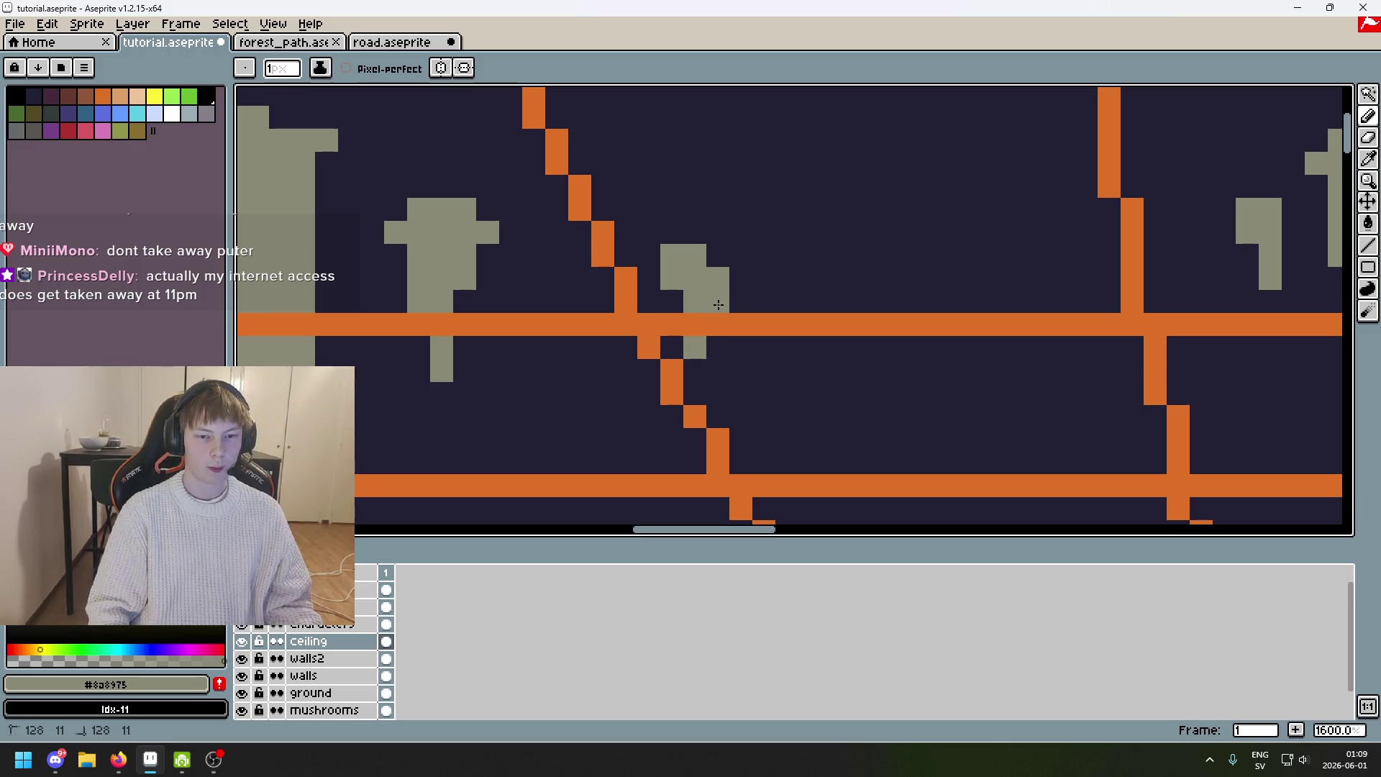
scroll(712, 357, down, 6)
key(Tab)
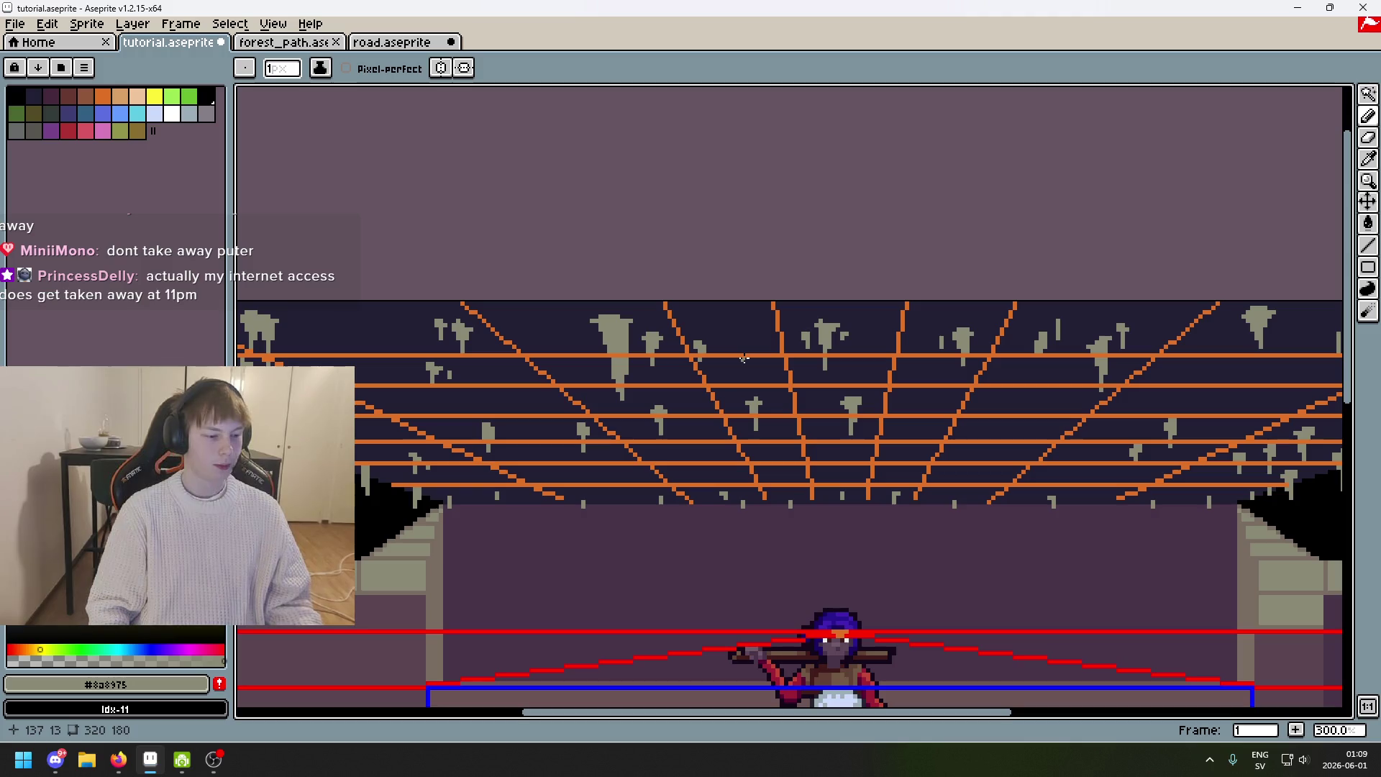
Trim the lower part of a stalactite and darken a pixel on its left edge.
key(Tab)
scroll(744, 358, down, 2)
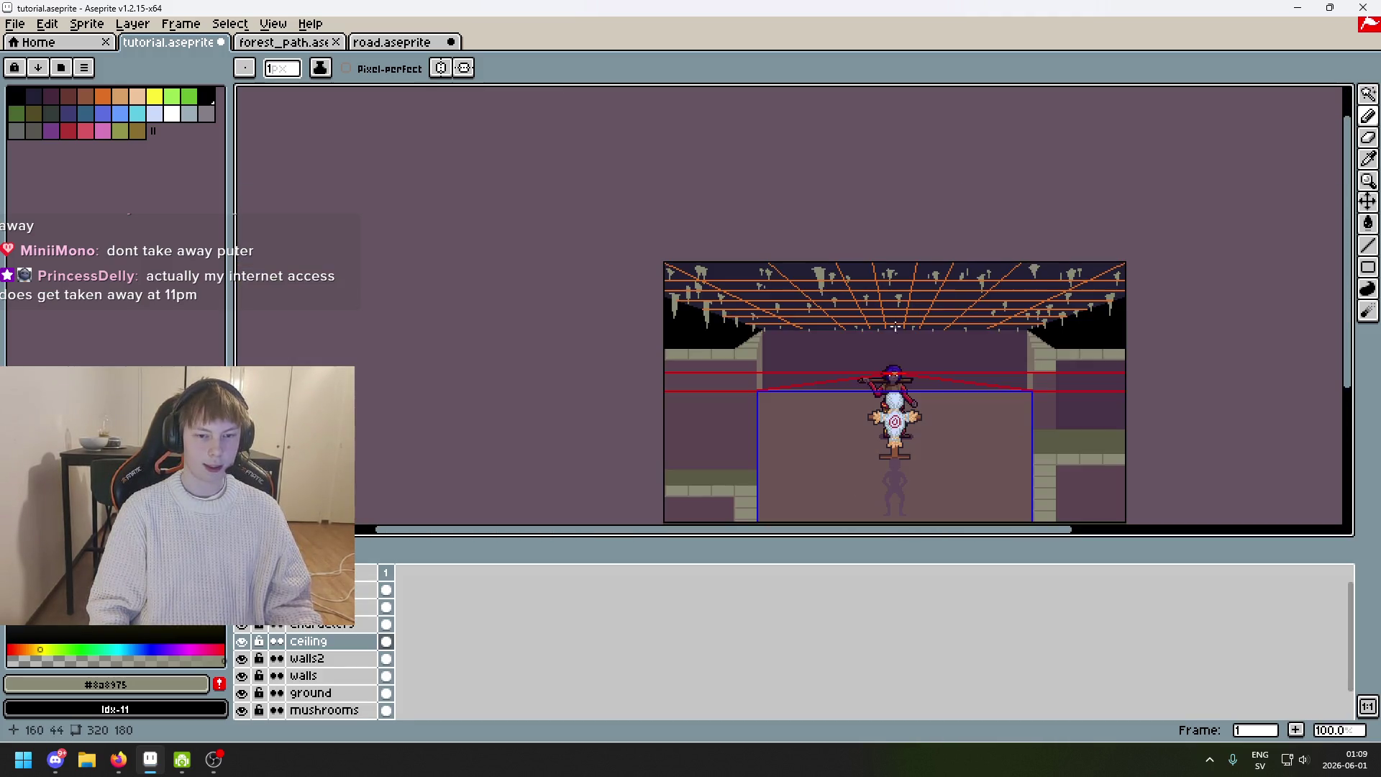
scroll(804, 320, up, 1)
scroll(784, 346, down, 2)
scroll(715, 376, up, 1)
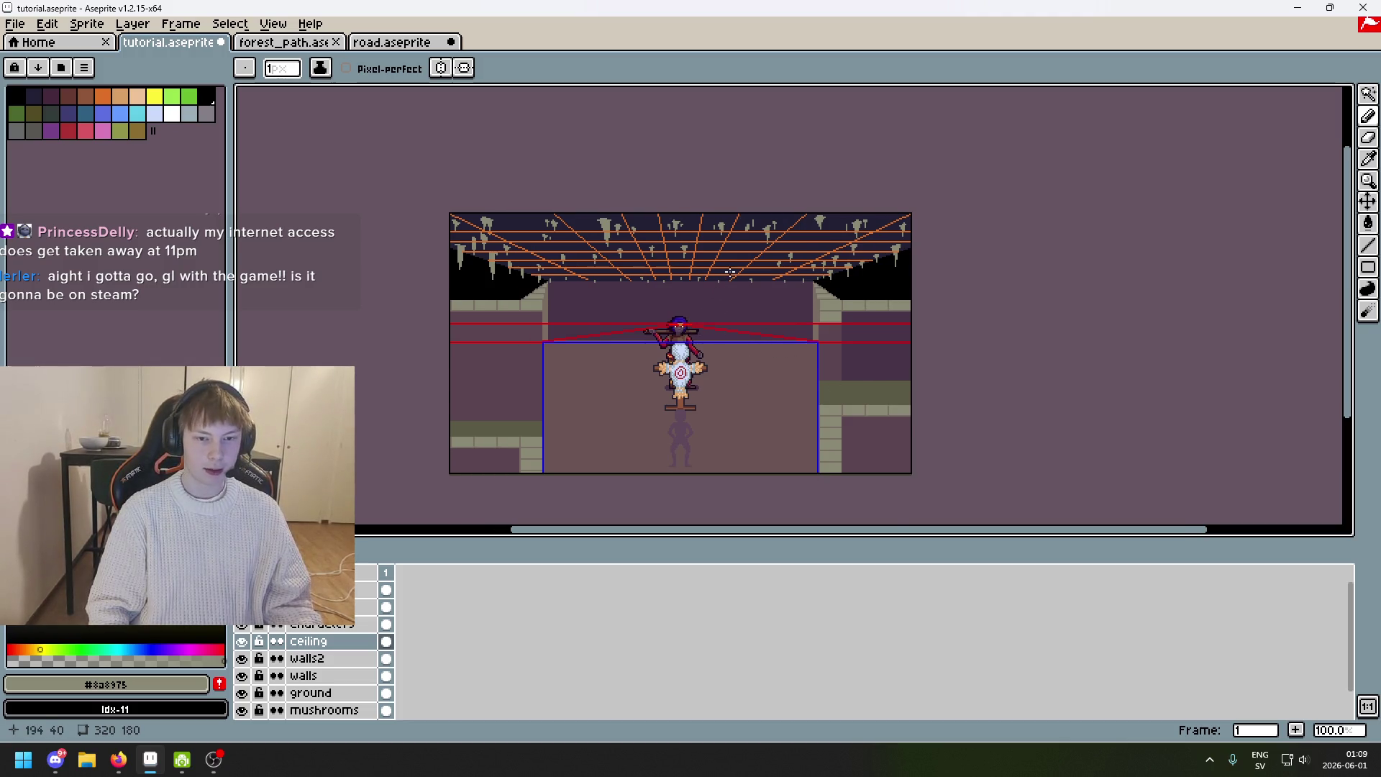
scroll(730, 273, up, 6)
drag(659, 308, 672, 279)
click(659, 274)
Join the lone grey pixels to the stalactite and add a pixel at its bottom.
scroll(685, 259, up, 3)
click(698, 261)
click(689, 246)
scroll(711, 262, down, 3)
scroll(684, 323, up, 3)
click(660, 378)
scroll(656, 376, down, 1)
On another part of the ceiling, place single grey pixels below the middle orange beam, undoing misdrawn strokes.
drag(655, 376, 786, 308)
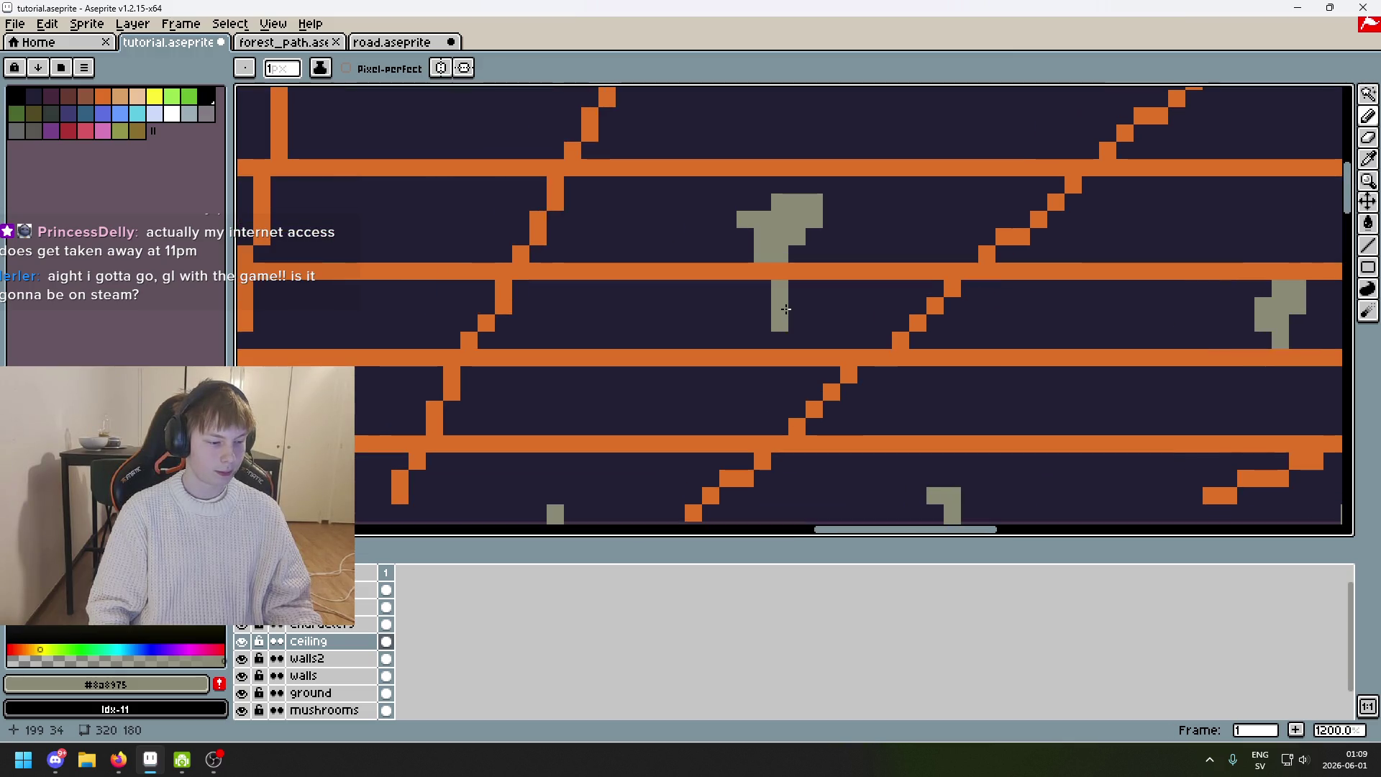
scroll(824, 315, down, 4)
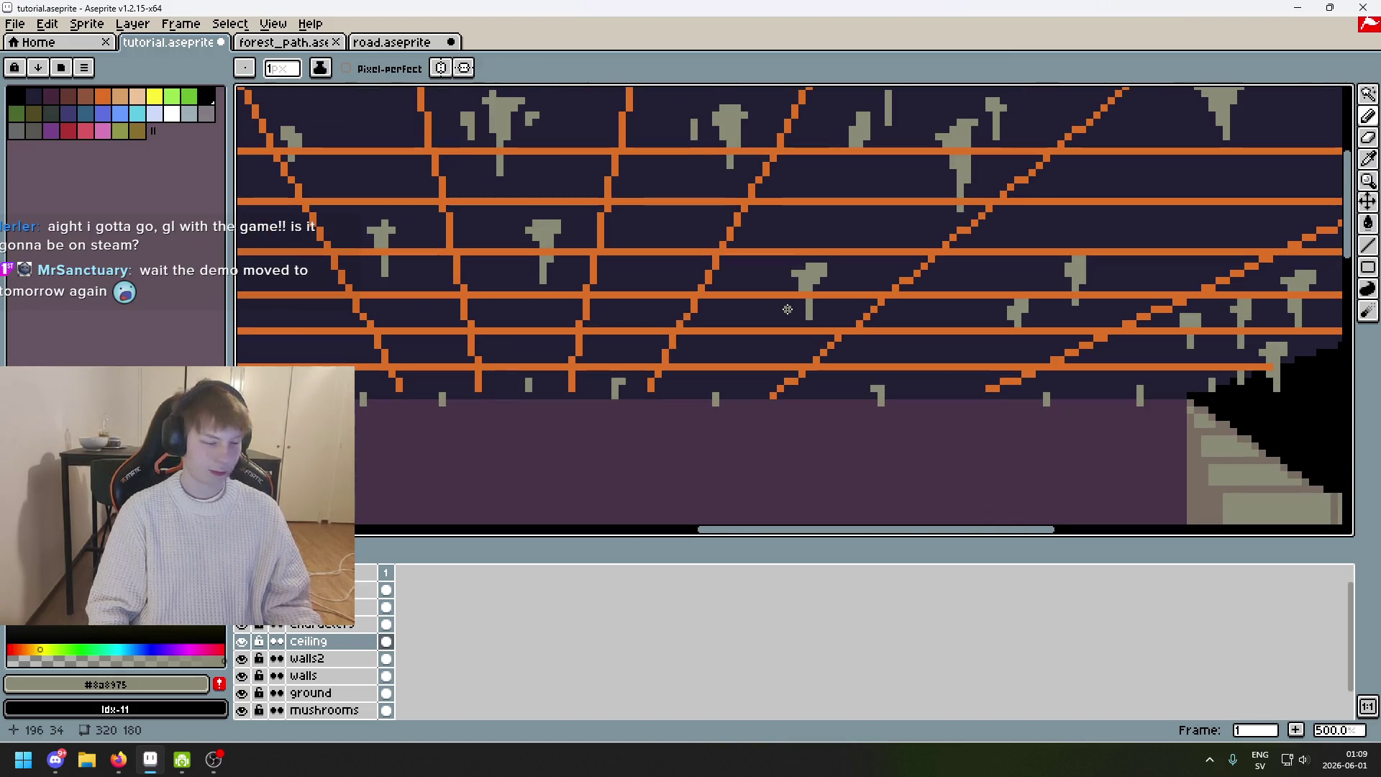
scroll(782, 309, up, 1)
scroll(742, 294, up, 6)
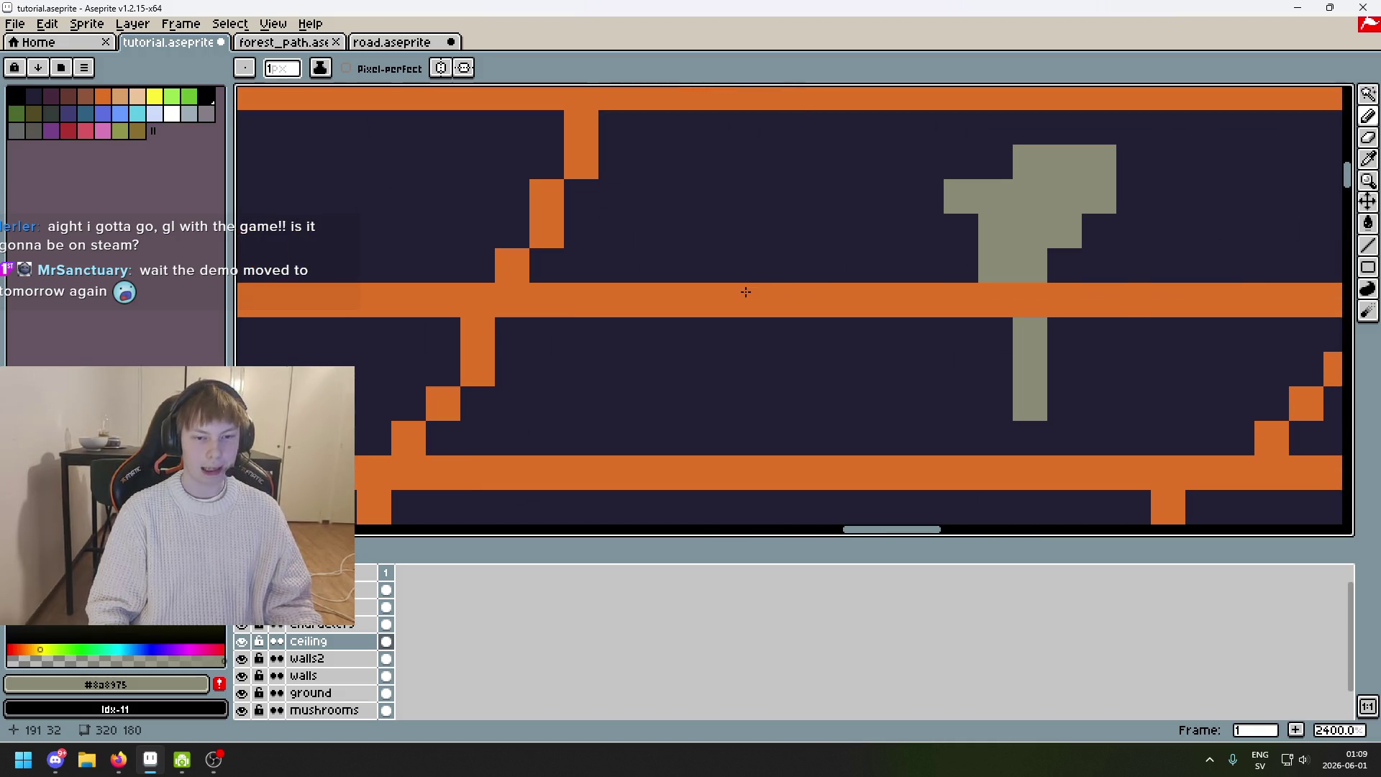
mouse_move(642, 233)
mouse_down()
mouse_move(616, 266)
mouse_move(650, 231)
mouse_move(635, 246)
mouse_up()
key(ctrl+z)
scroll(635, 247, down, 3)
scroll(662, 262, up, 2)
click(636, 297)
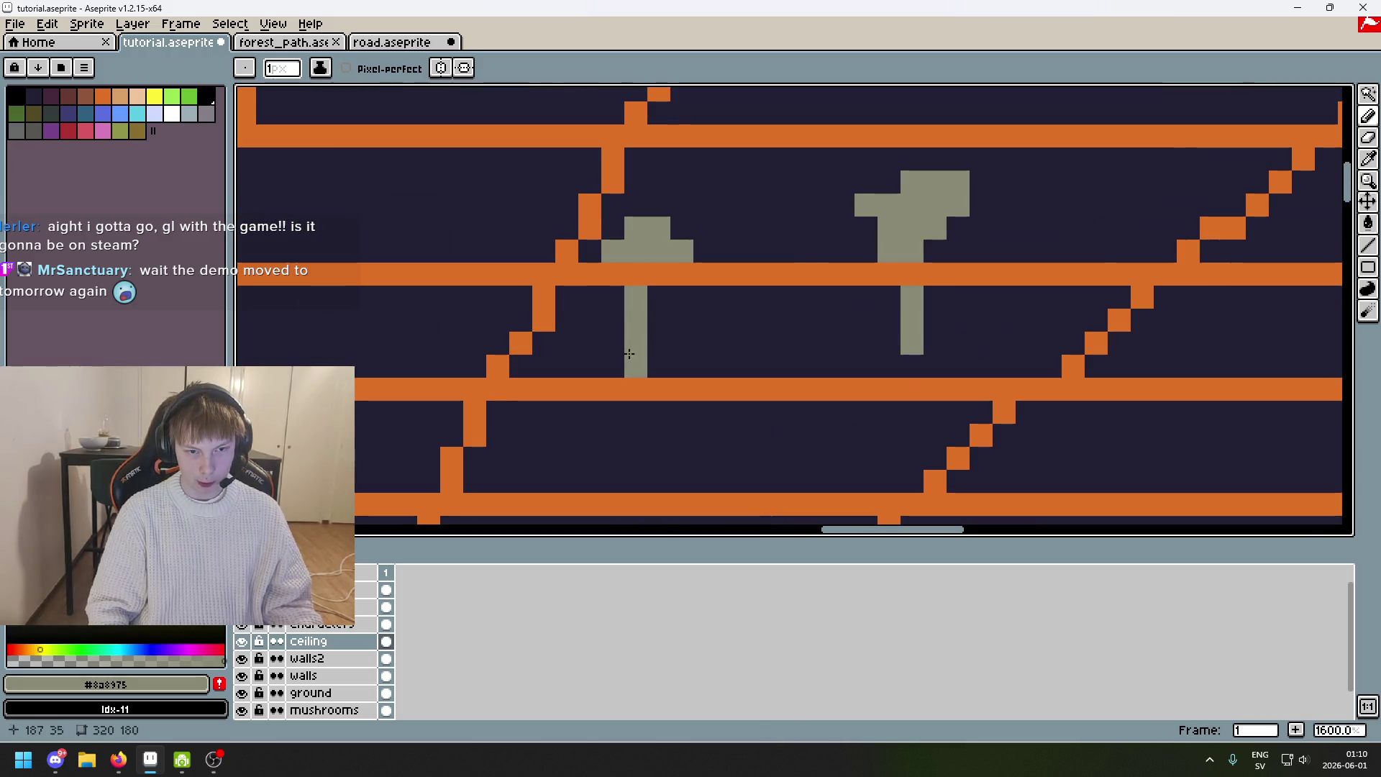
scroll(654, 346, down, 3)
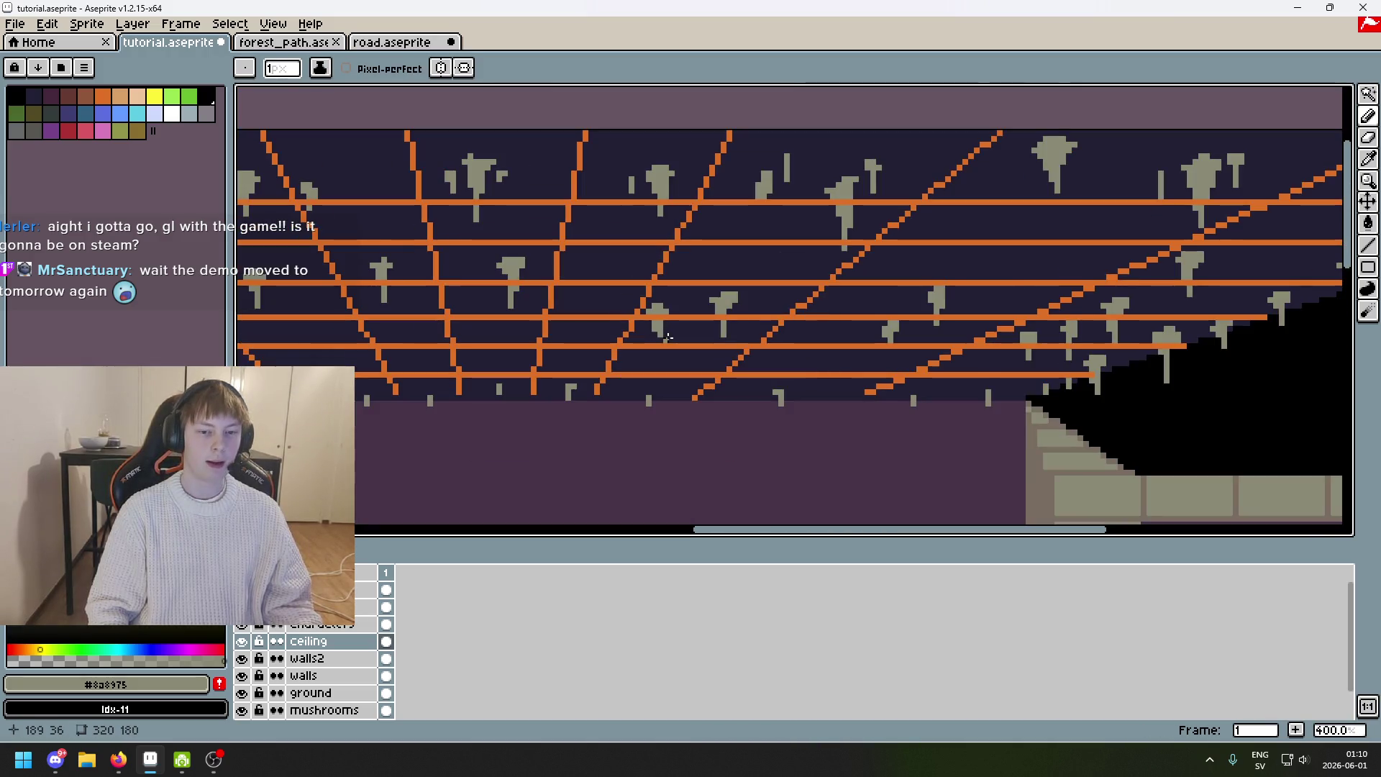
scroll(669, 333, up, 3)
key(ctrl+z)
click(662, 309)
Draw a two-pixel-wide grey stalactite stem and paint its bottom pixel dark #222034.
key(Tab)
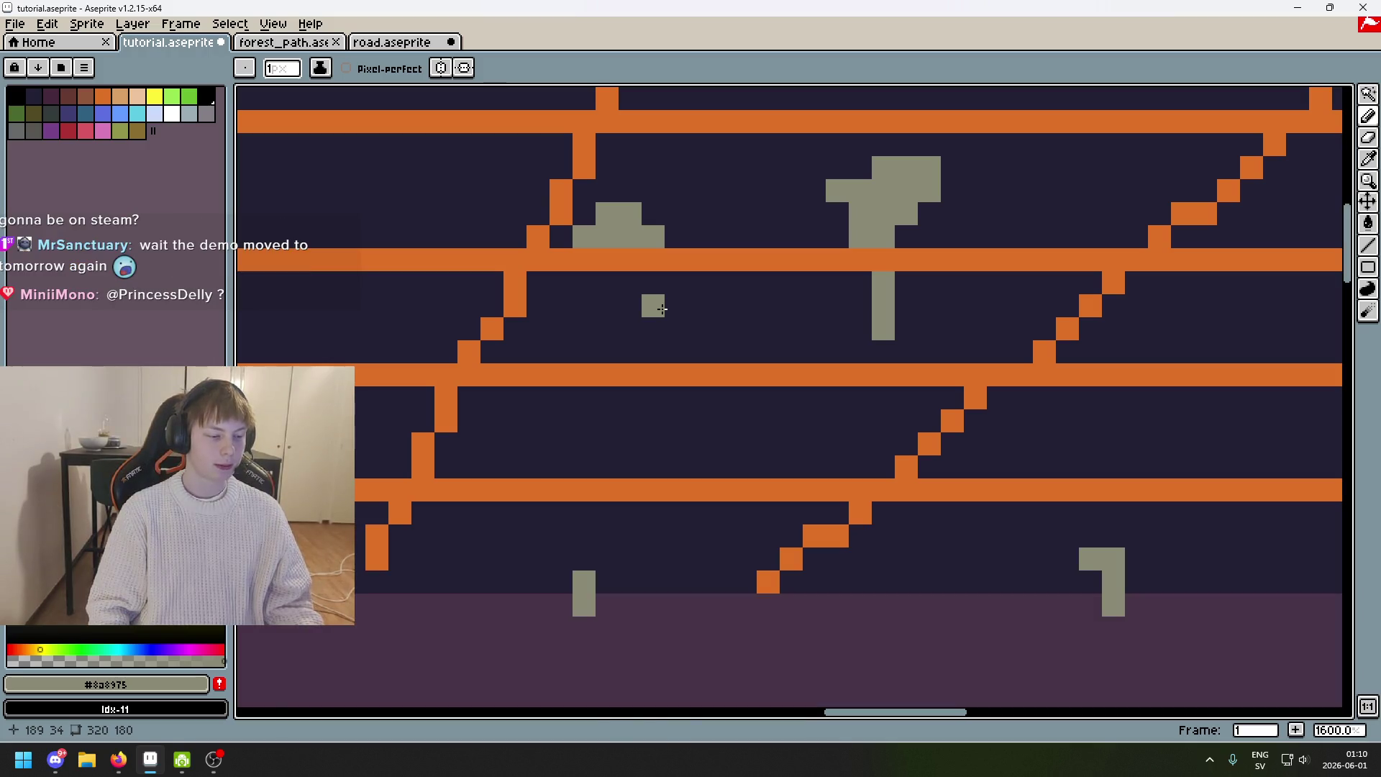
key(Tab)
key(ctrl+z)
drag(608, 282, 626, 320)
scroll(626, 320, down, 1)
alt+click(582, 316)
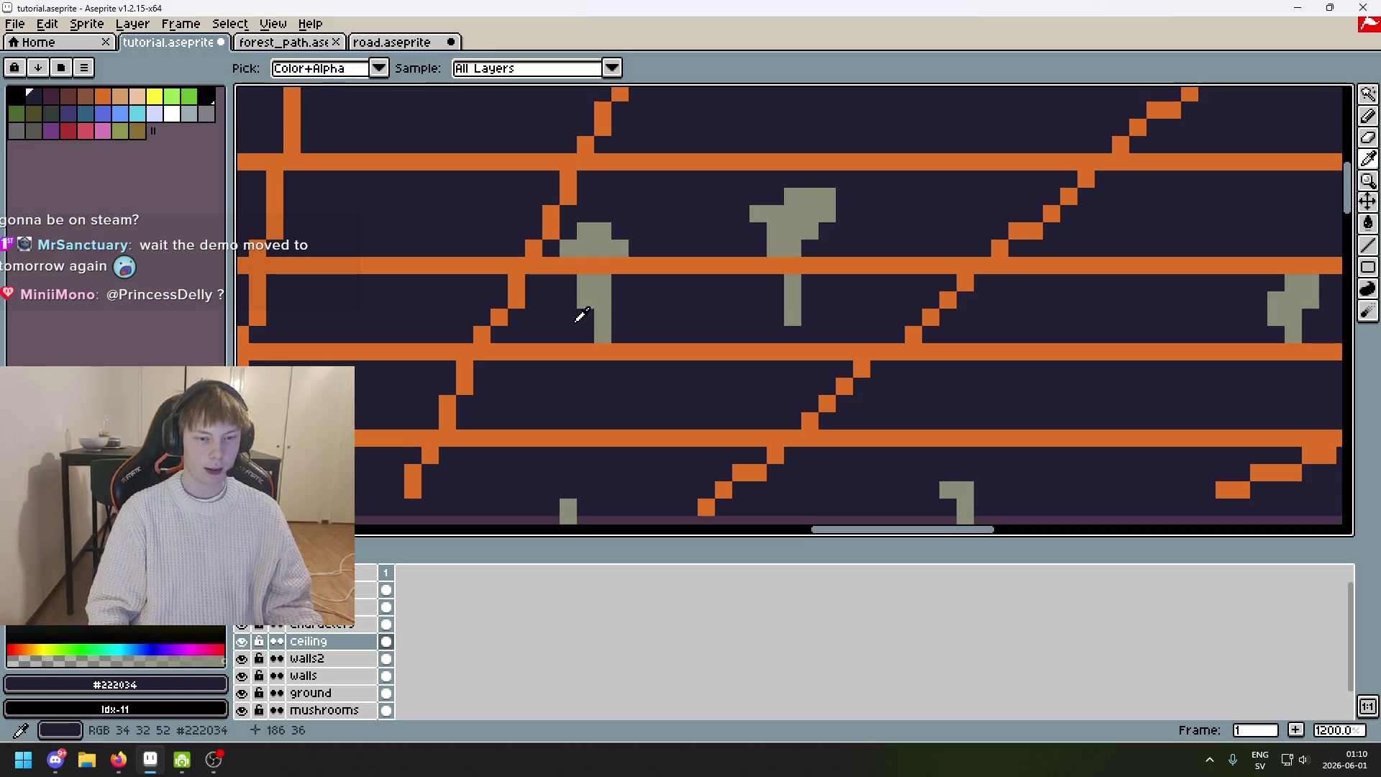
click(595, 341)
Switch back to grey #8a8975 and paint pixels for a new stalactite below the orange beam.
scroll(982, 285, left, 5)
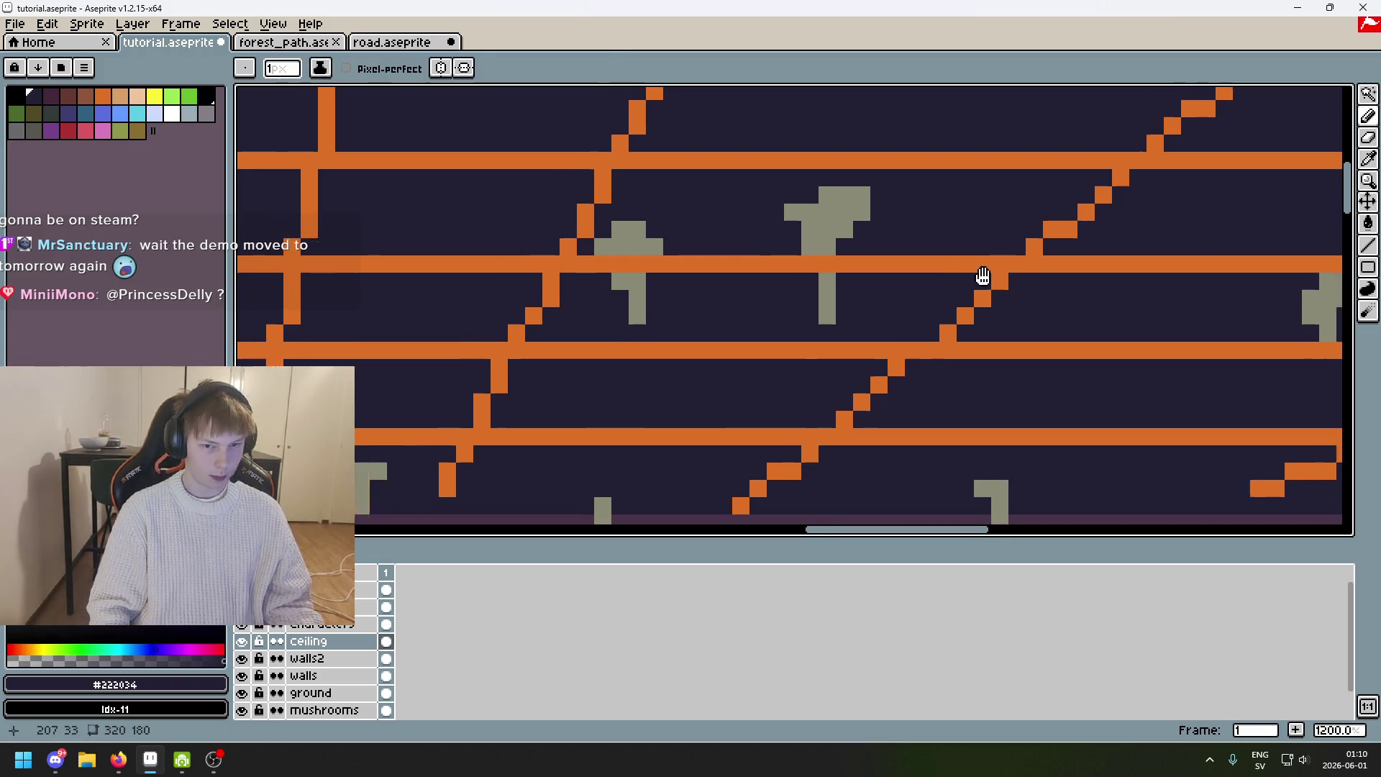
alt+click(839, 240)
click(909, 246)
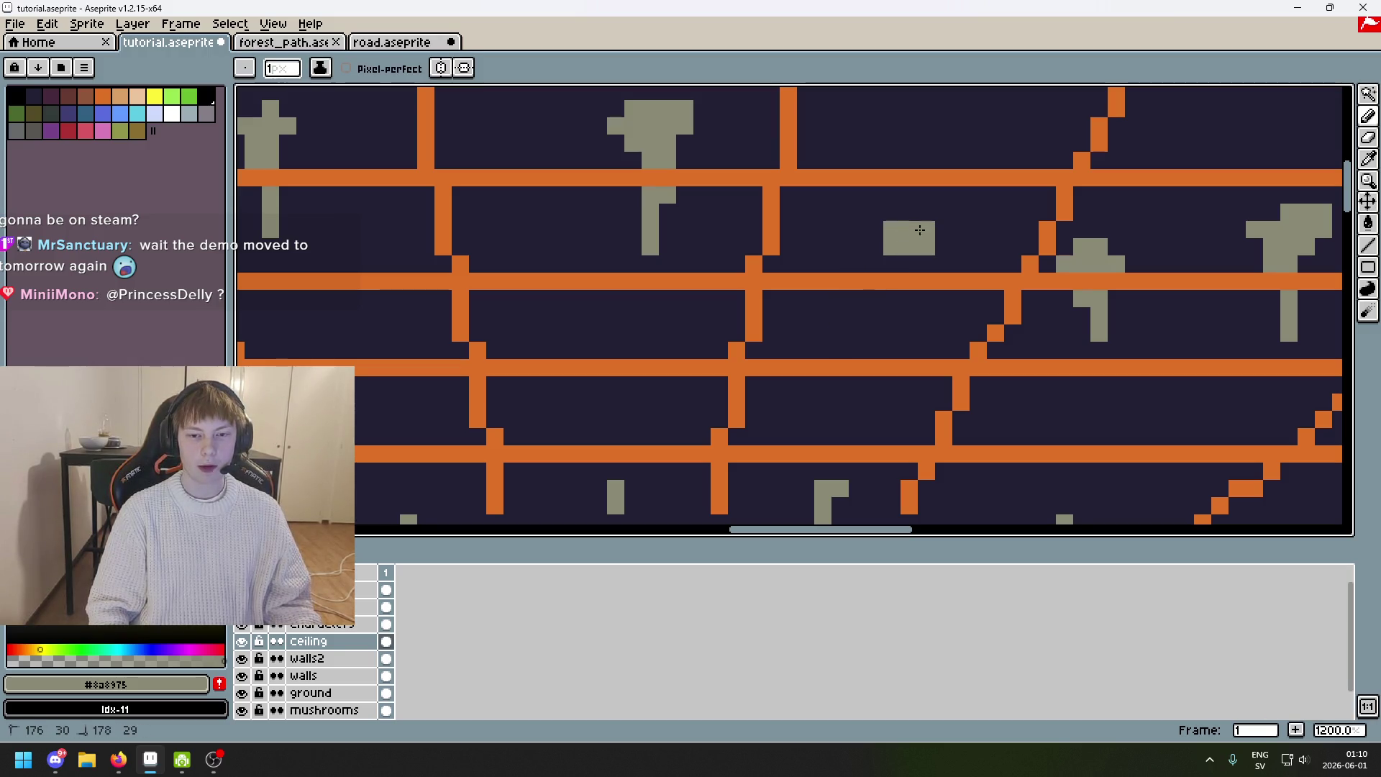
shift+click(877, 243)
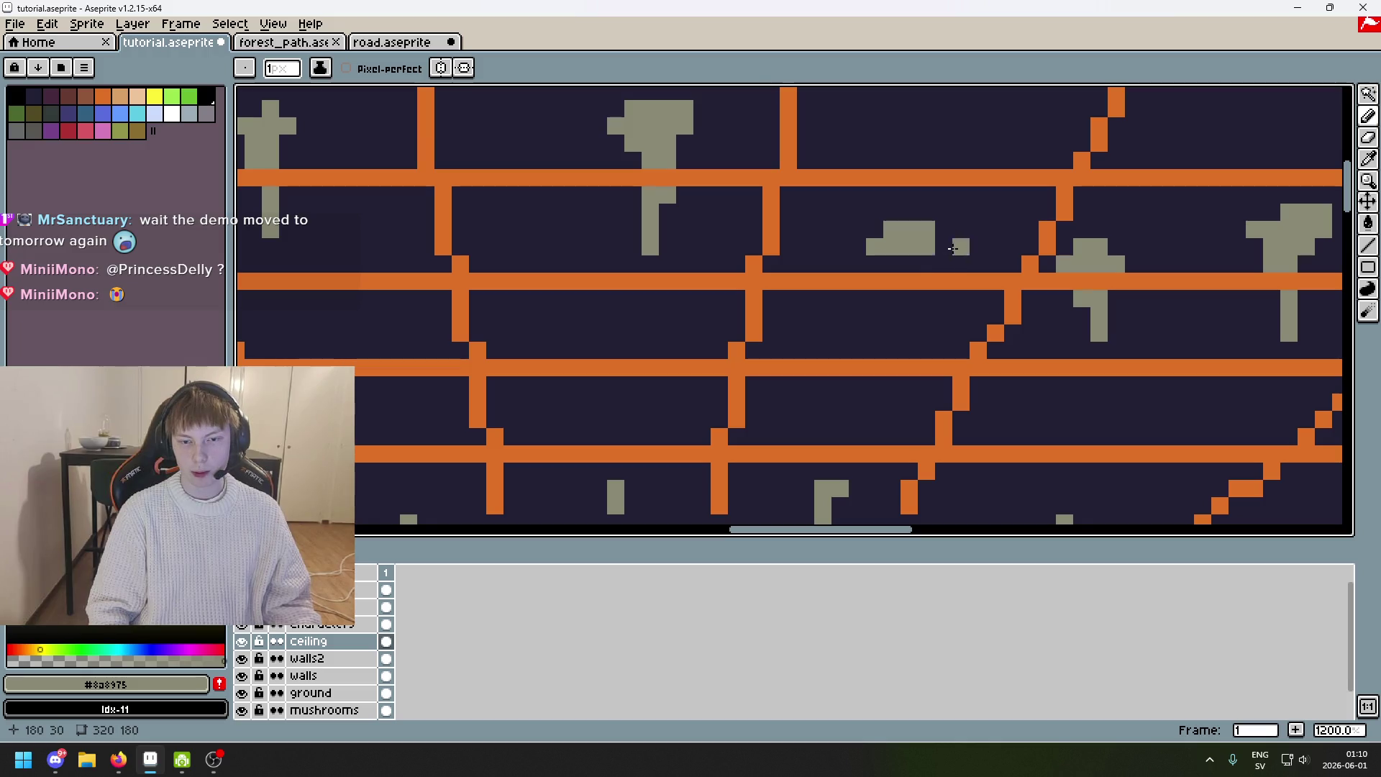
shift+click(892, 264)
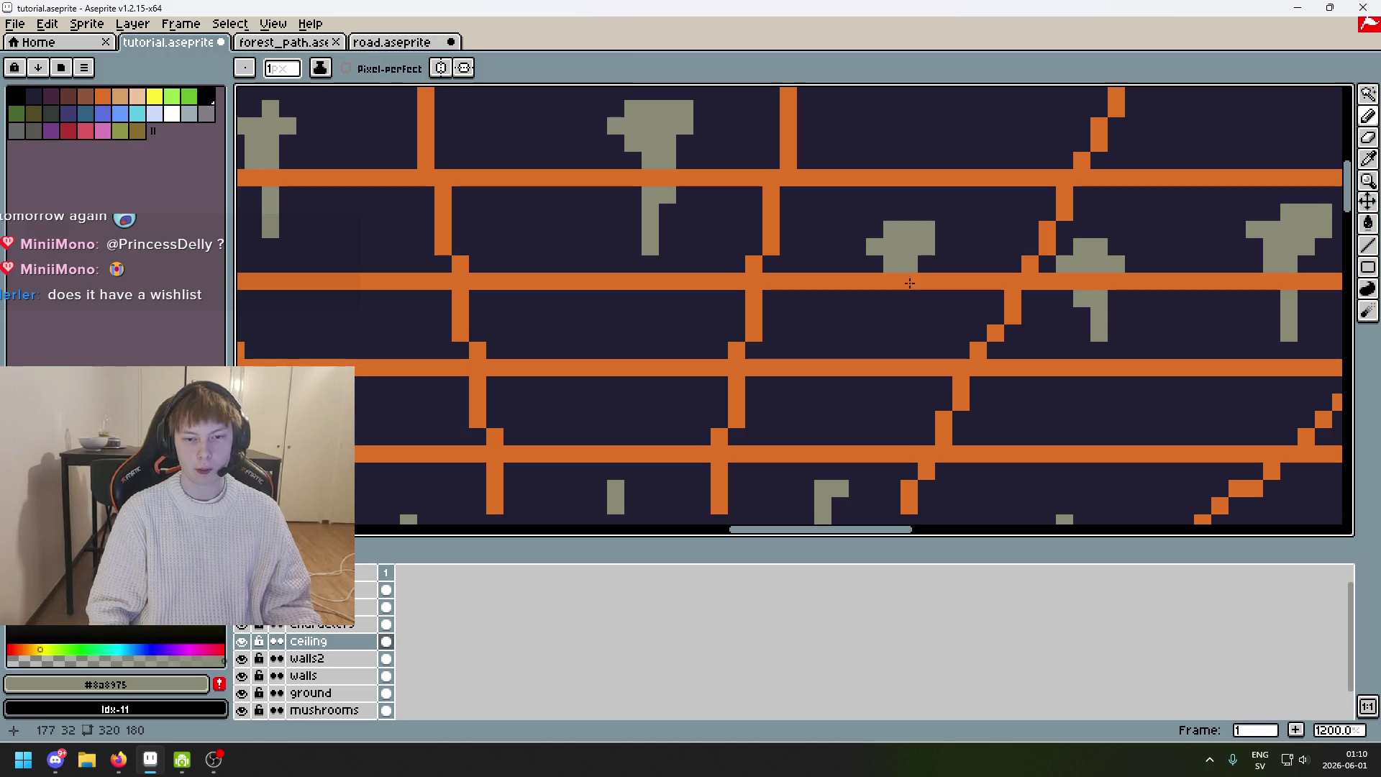
scroll(939, 237, down, 3)
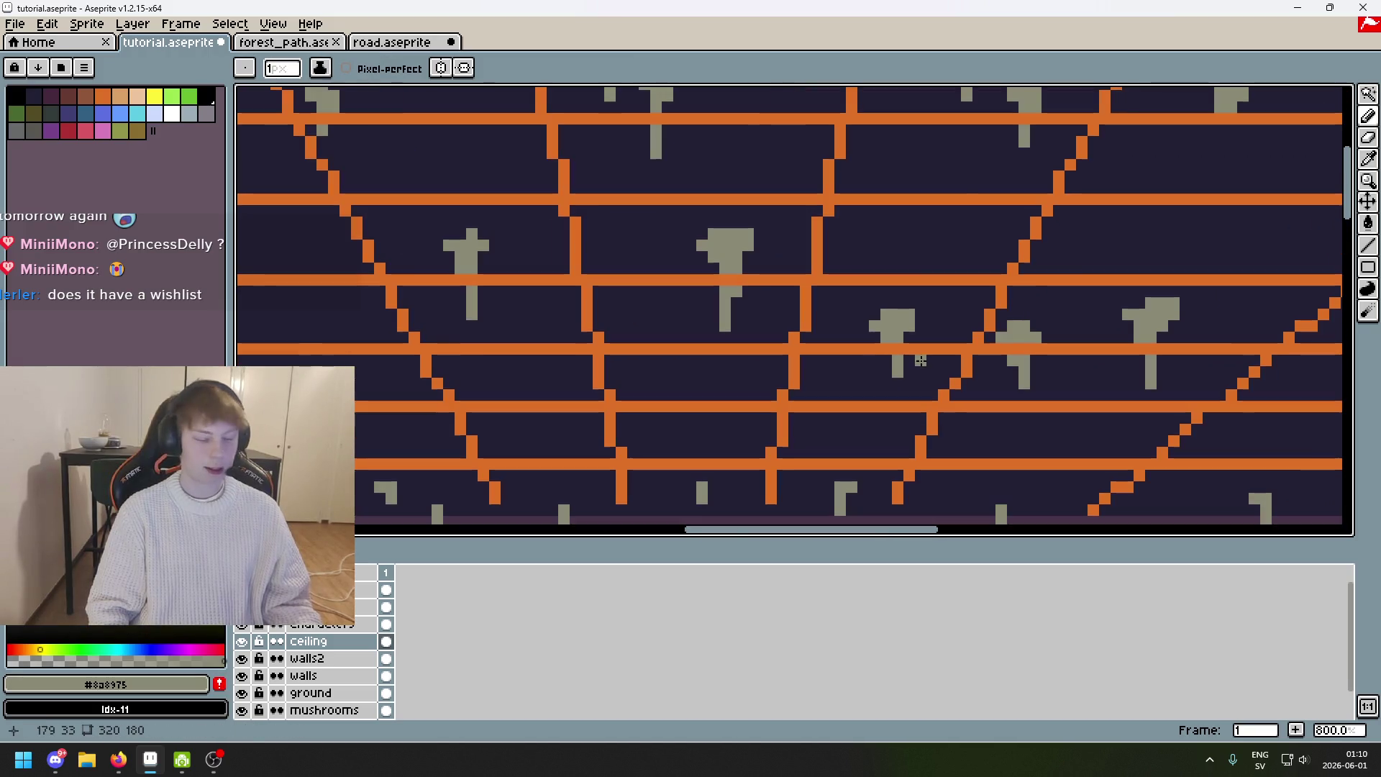
scroll(907, 345, up, 6)
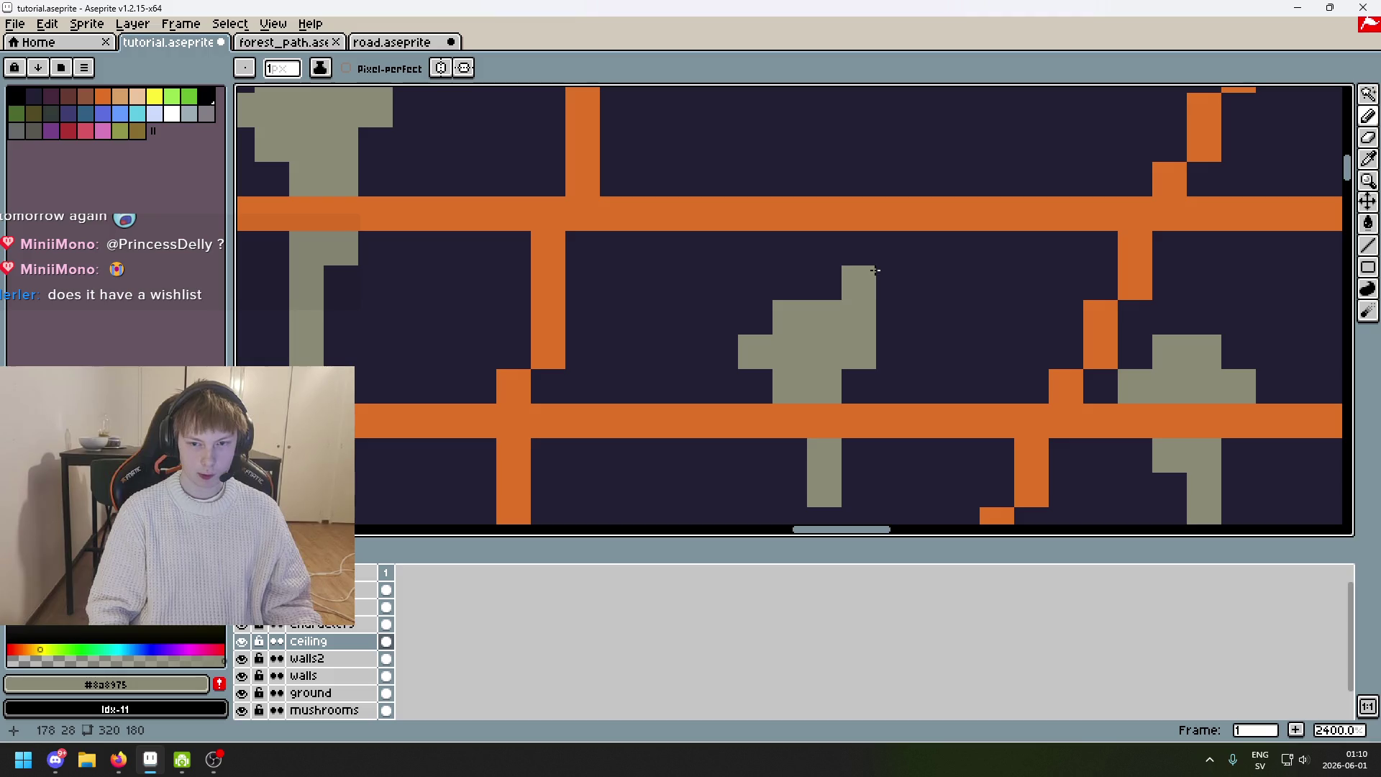
scroll(896, 338, down, 7)
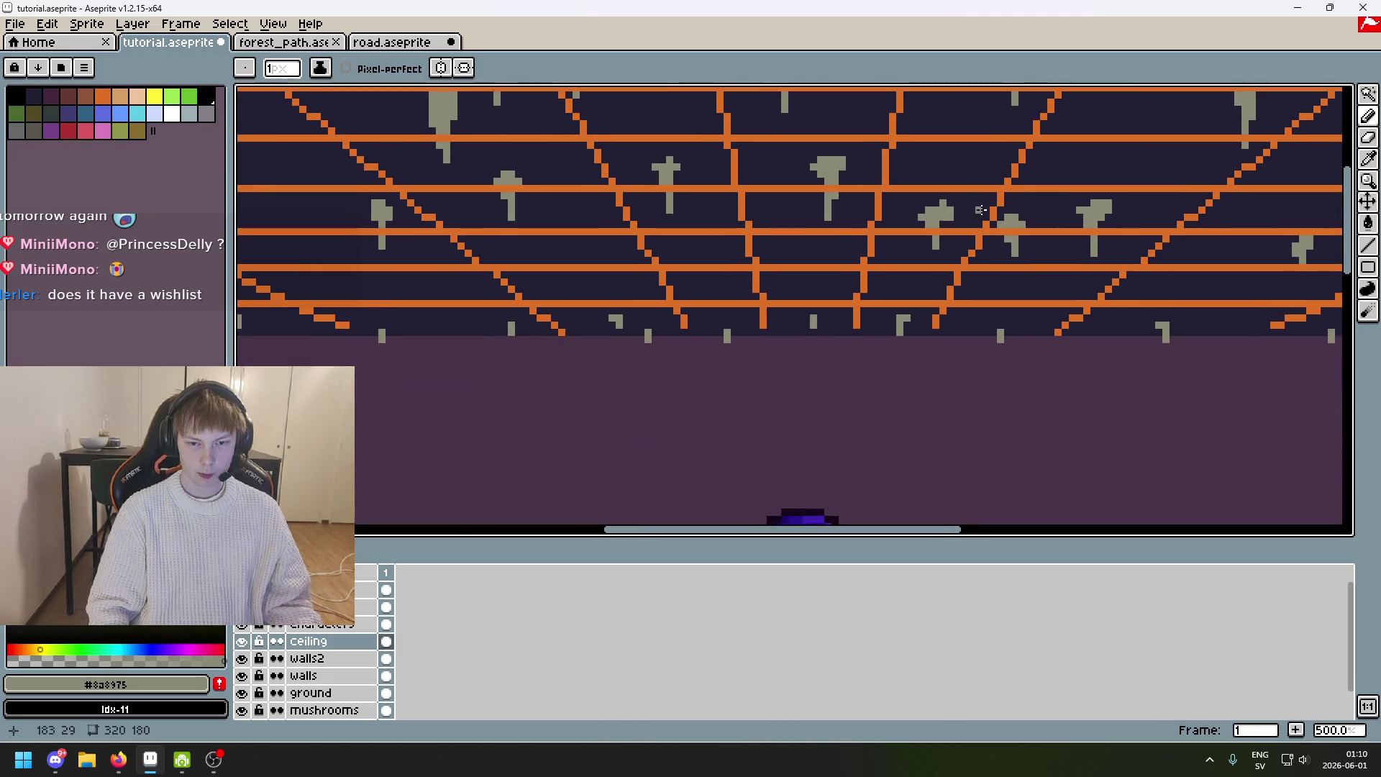
Pan from the ground and staircase back across the ceiling to survey the stalactites.
mouse_move(999, 216)
mouse_down()
mouse_move(747, 185)
mouse_move(623, 299)
mouse_up()
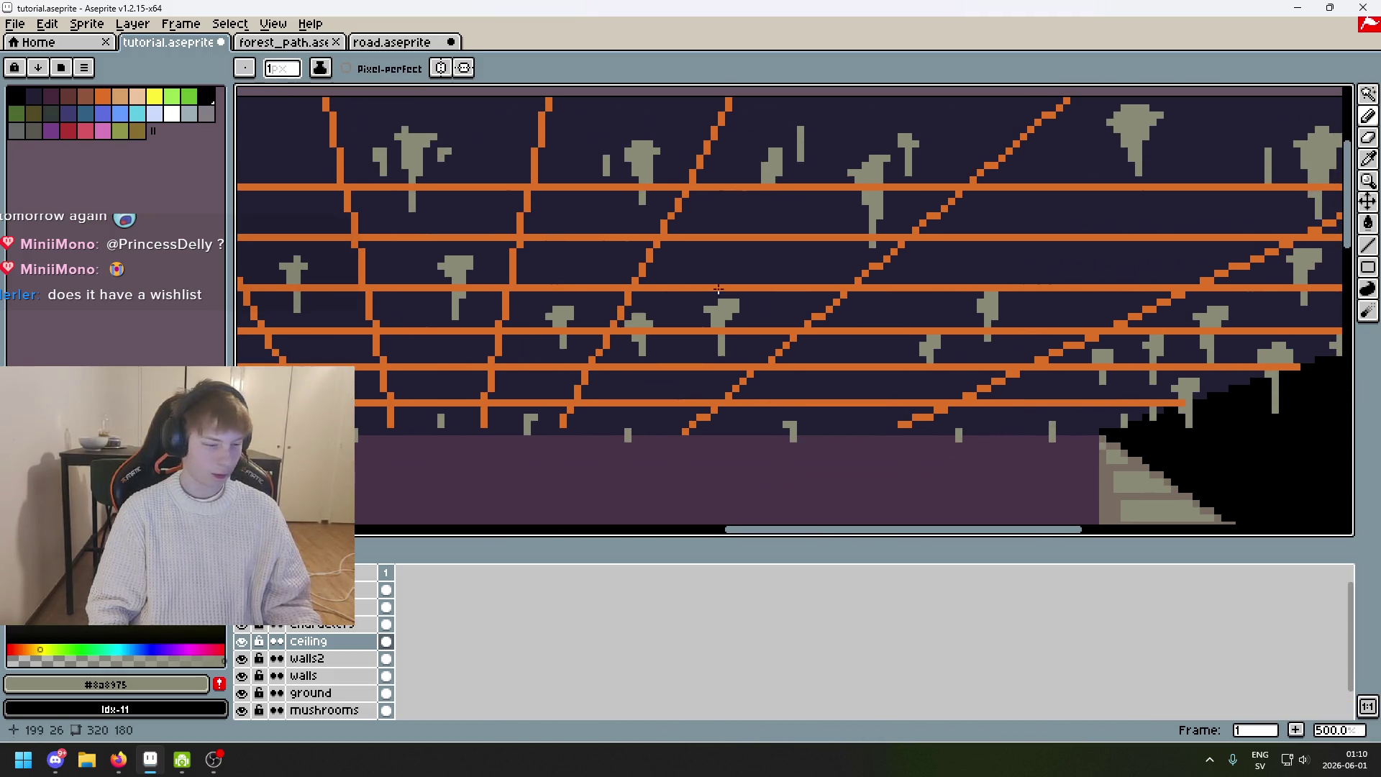
scroll(845, 268, up, 1)
drag(844, 267, 577, 304)
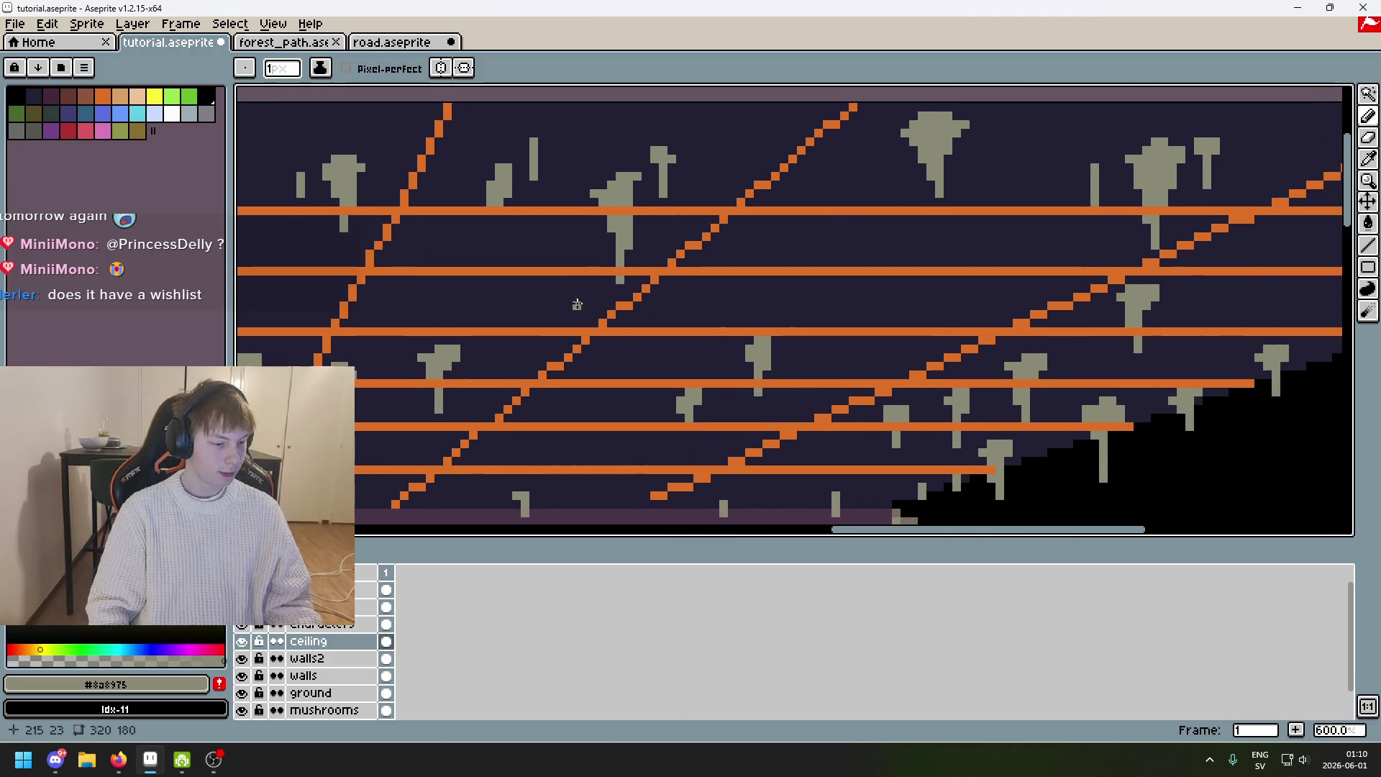
mouse_move(694, 294)
mouse_down()
mouse_move(654, 317)
mouse_move(873, 345)
mouse_move(852, 334)
mouse_move(878, 316)
mouse_up()
scroll(693, 293, up, 3)
scroll(839, 317, down, 5)
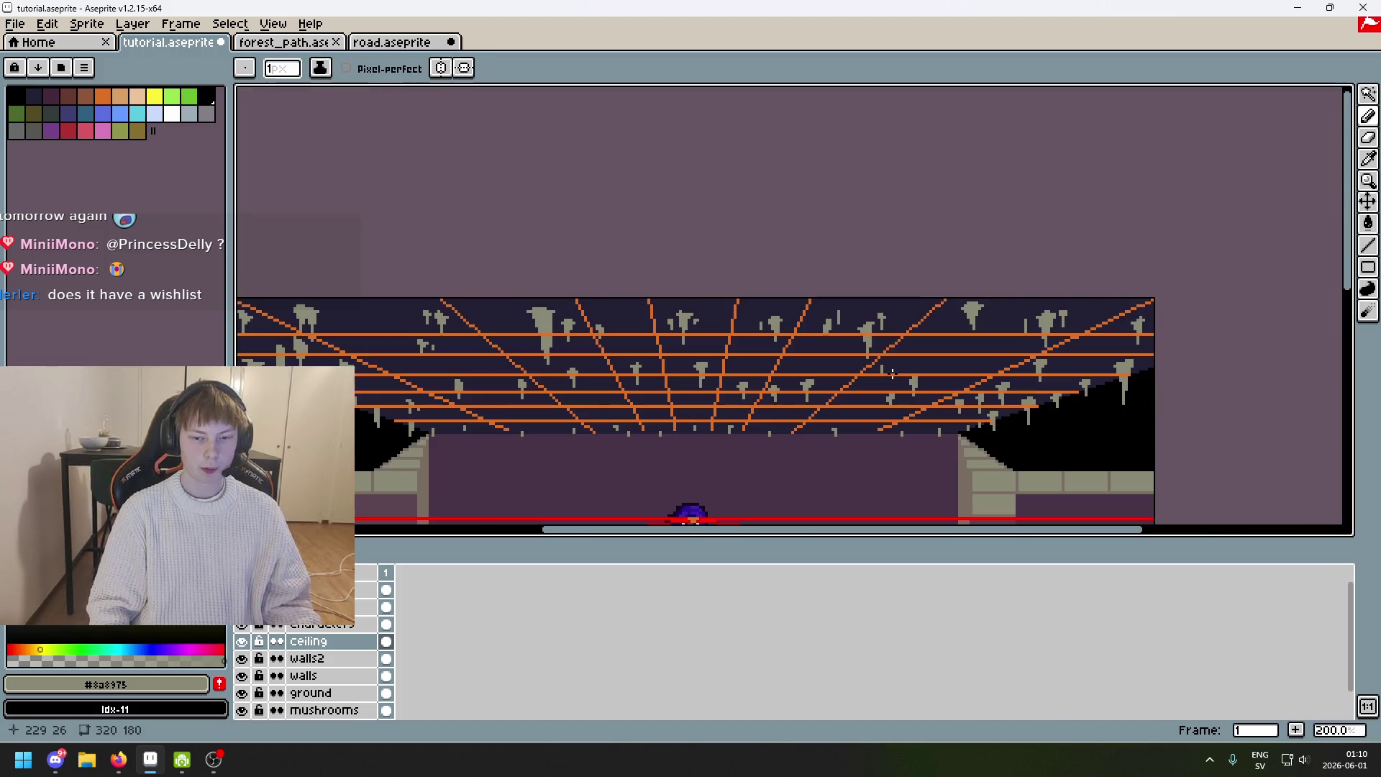
scroll(890, 366, up, 5)
scroll(856, 364, down, 5)
scroll(856, 364, up, 5)
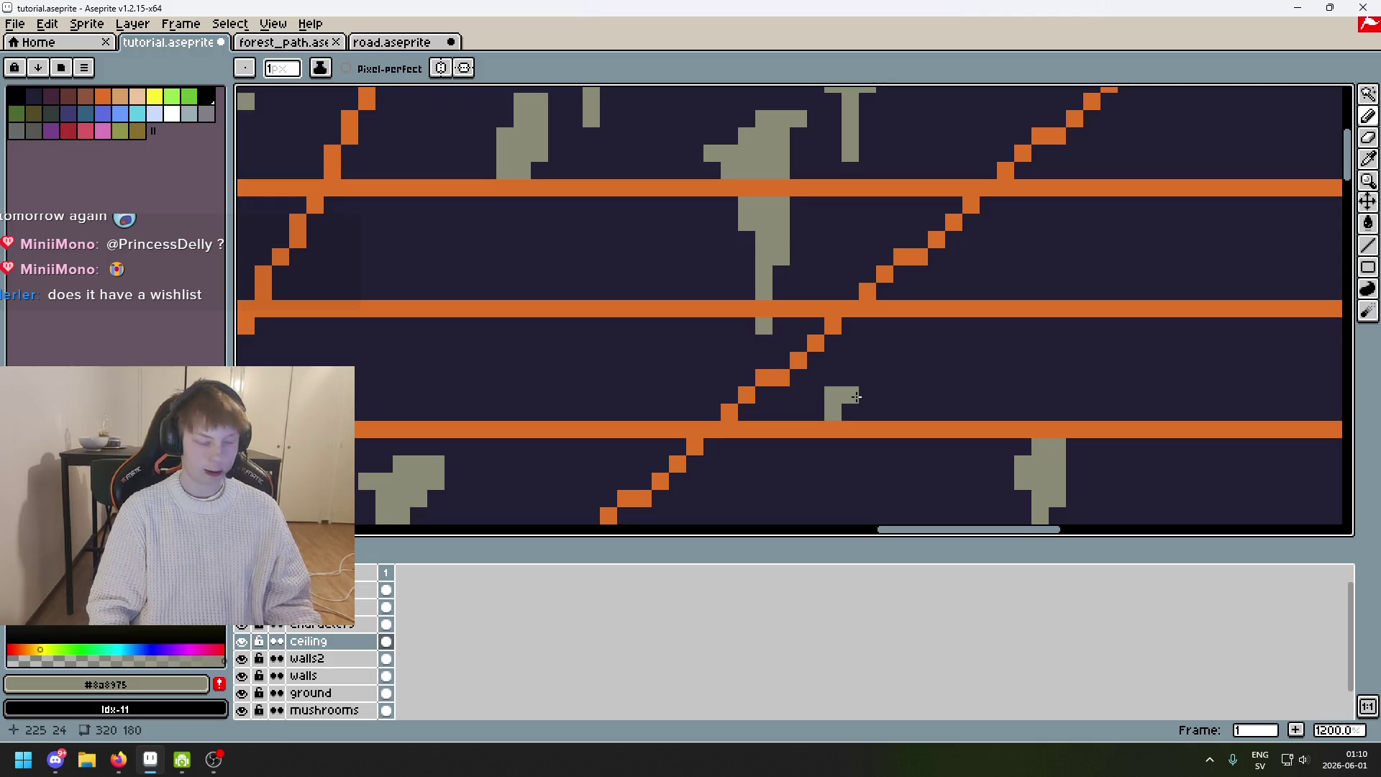
mouse_move(904, 416)
mouse_down()
mouse_move(656, 357)
mouse_move(655, 340)
mouse_move(670, 348)
mouse_up()
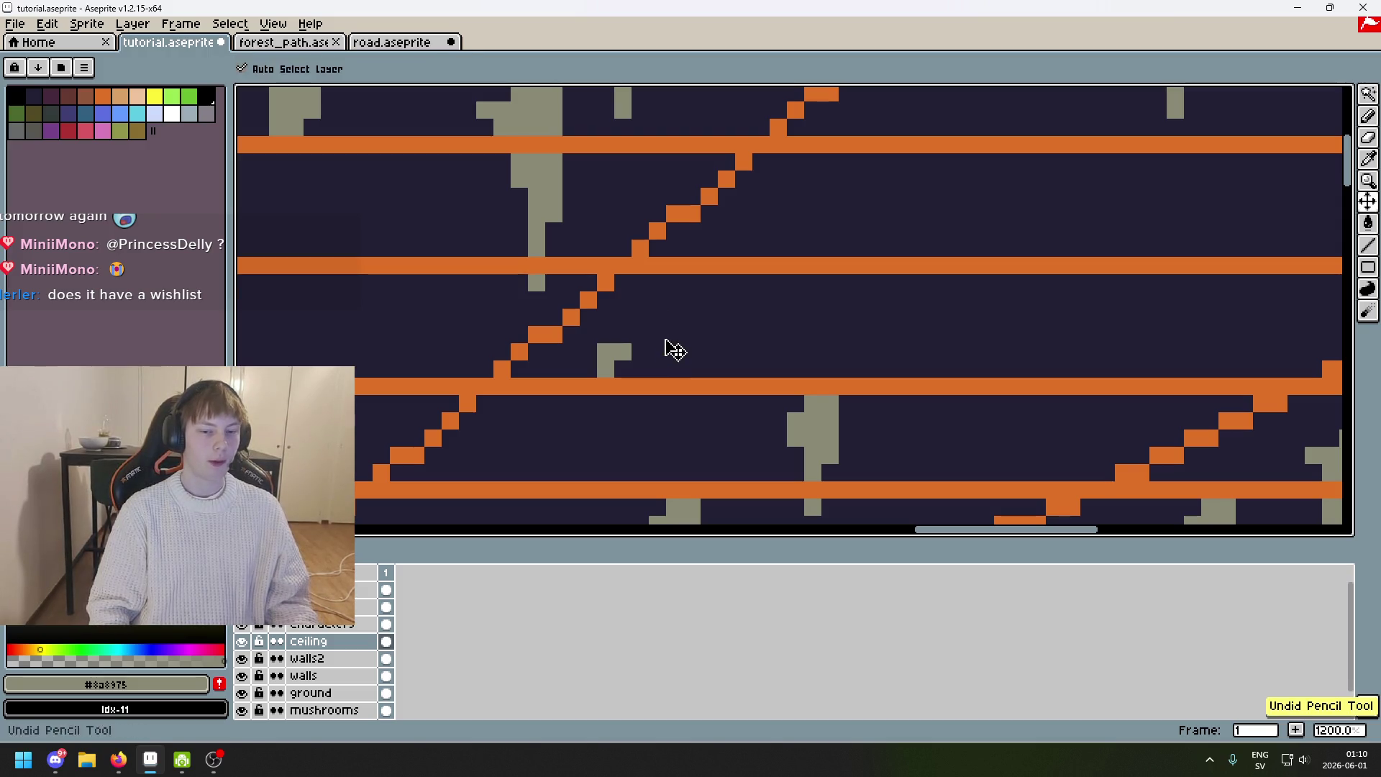
Add a grey pixel beside the grey block and trim stray pixels off the T-top in dark.
scroll(945, 356, down, 4)
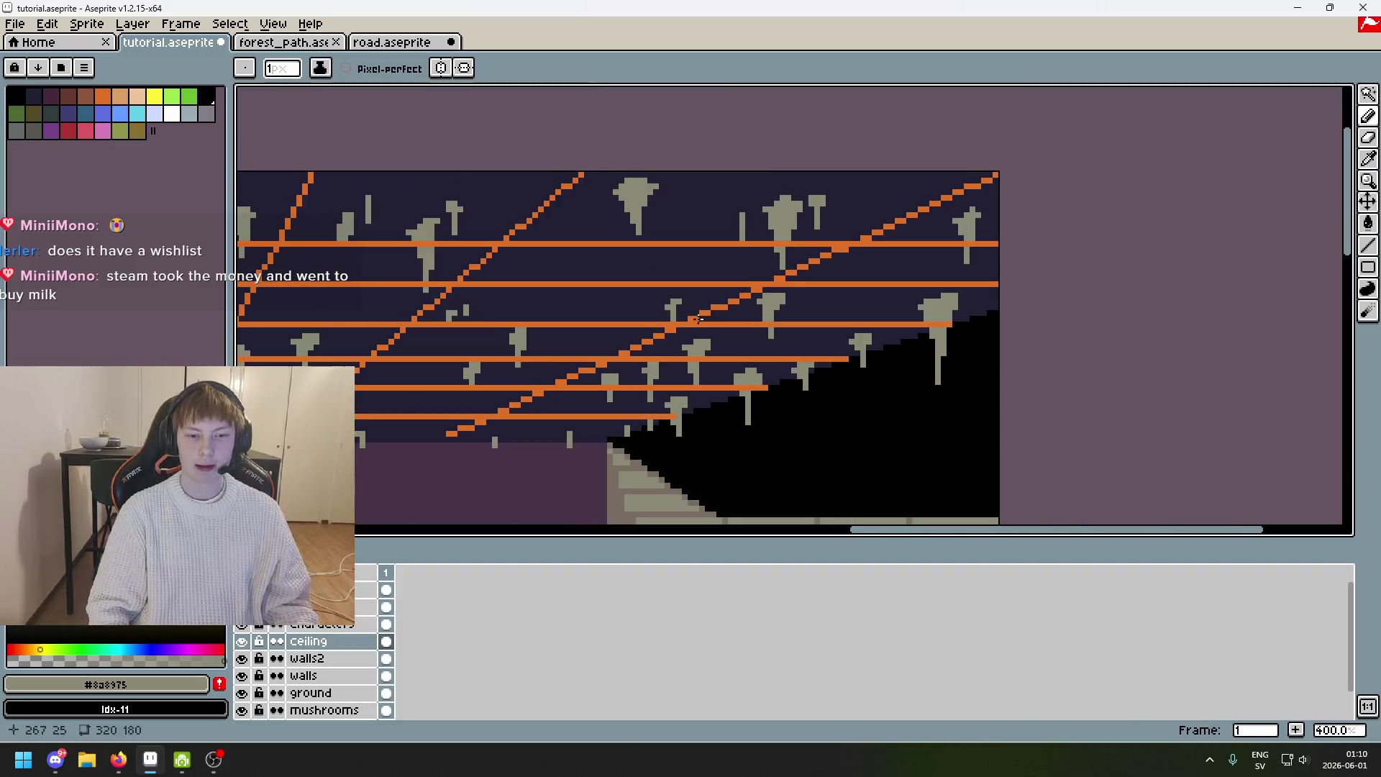
scroll(619, 327, up, 5)
mouse_move(672, 243)
mouse_down()
mouse_move(648, 244)
mouse_move(670, 340)
mouse_up()
alt+click(616, 265)
click(629, 305)
alt+click(661, 262)
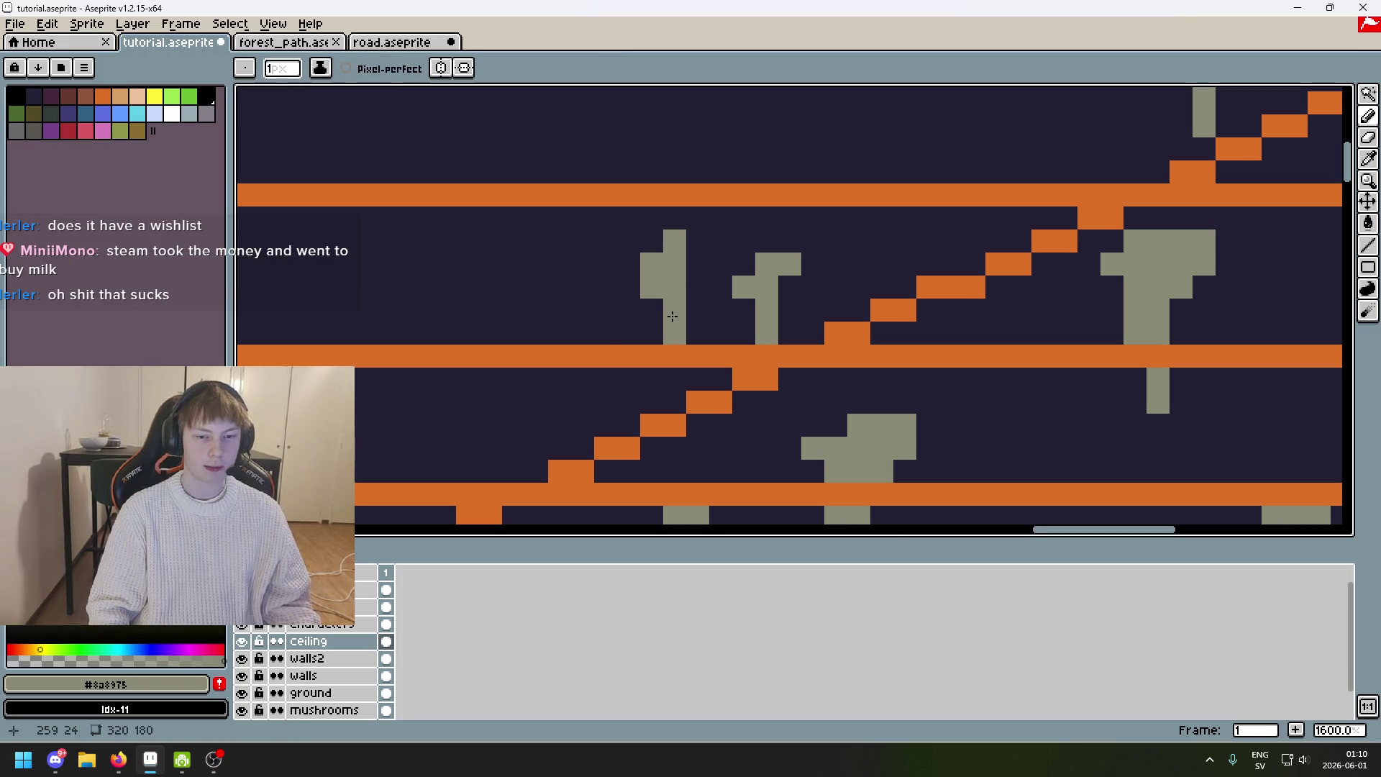
scroll(669, 339, down, 5)
scroll(750, 291, up, 4)
Enlarge the canvas view of the upper ceiling and re-pick the dark and grey colours.
drag(746, 294, 727, 356)
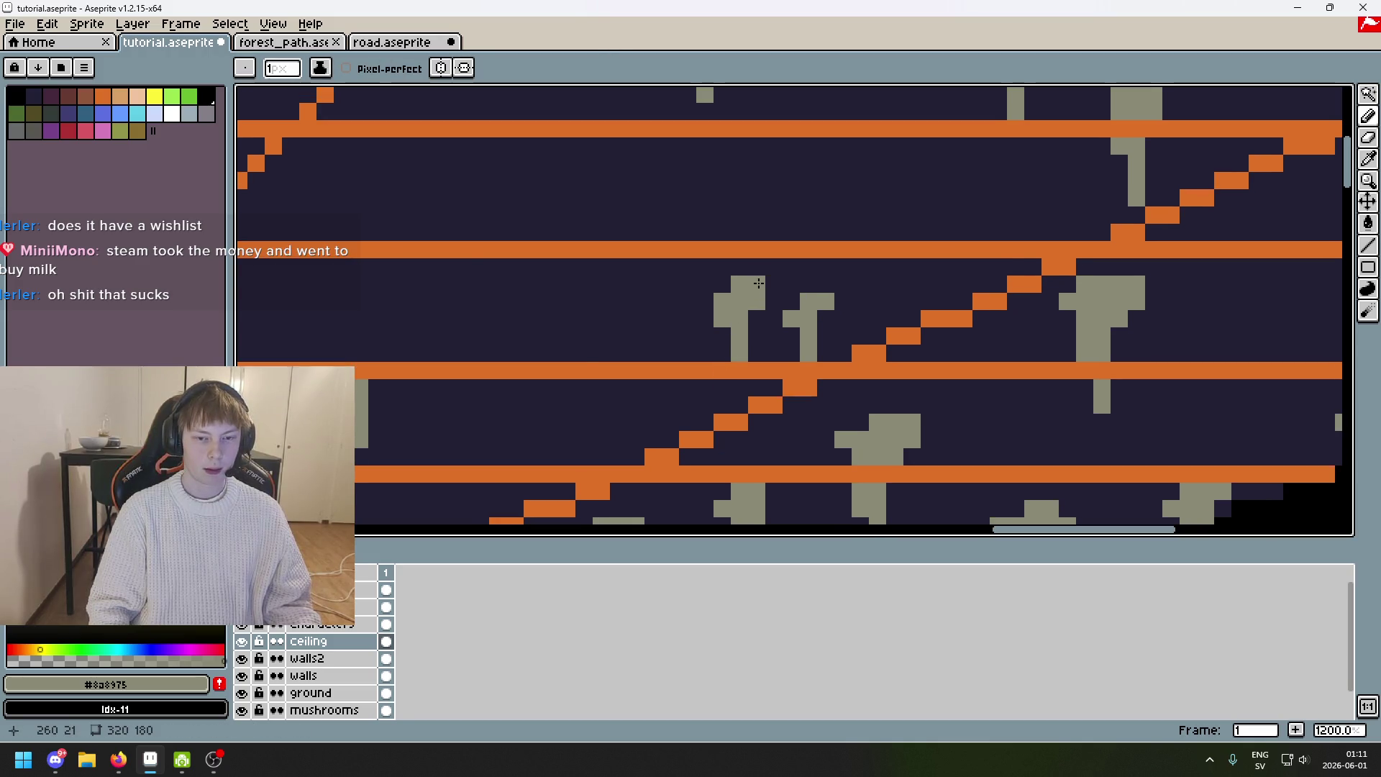
scroll(759, 283, down, 4)
scroll(746, 321, up, 4)
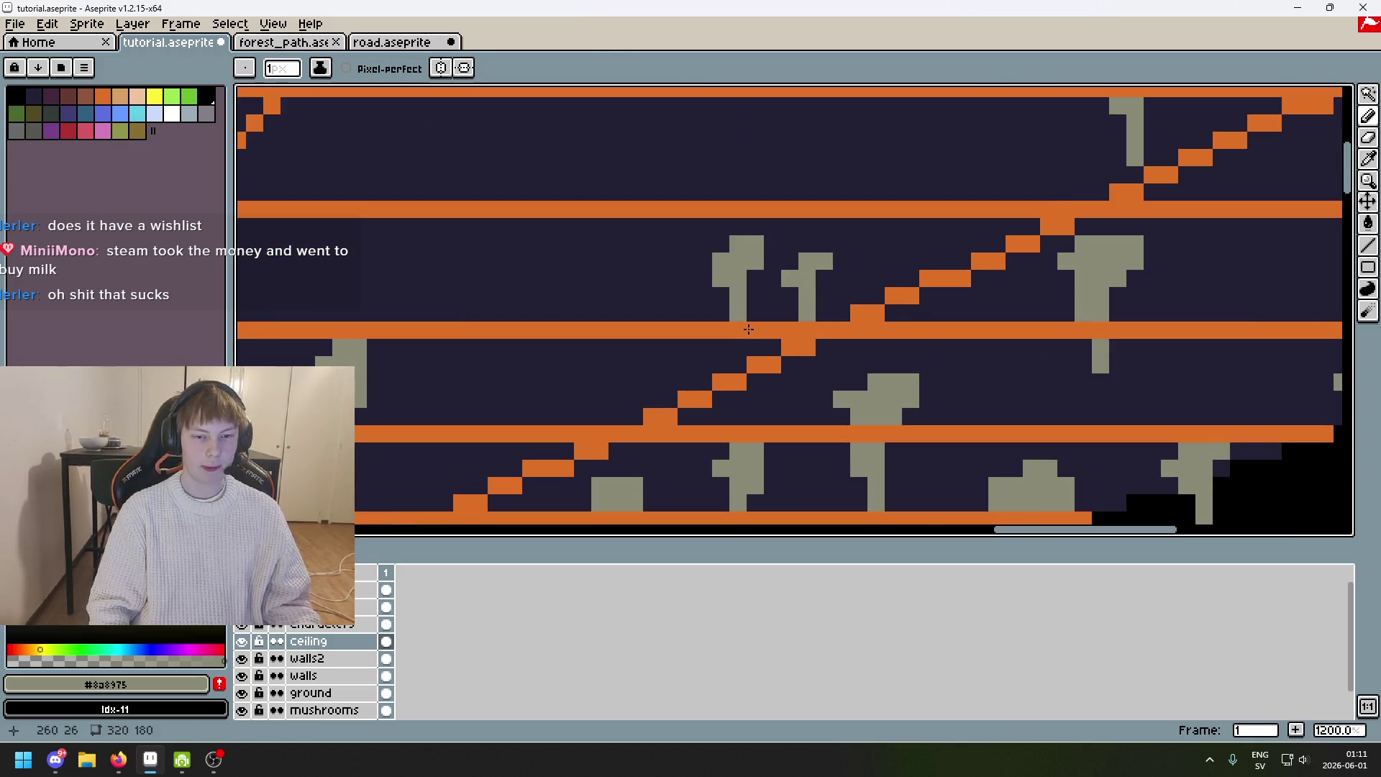
scroll(744, 333, down, 6)
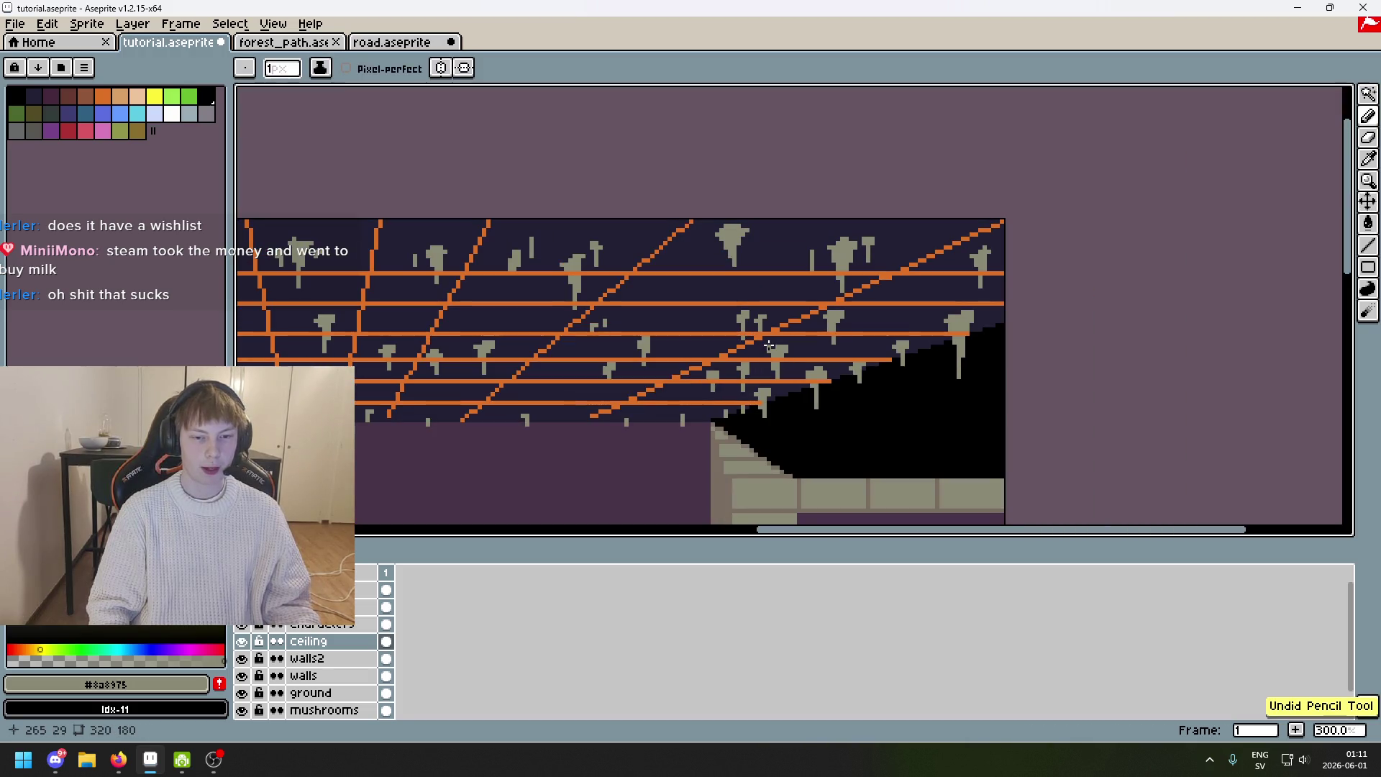
key(Tab)
key(Tab)
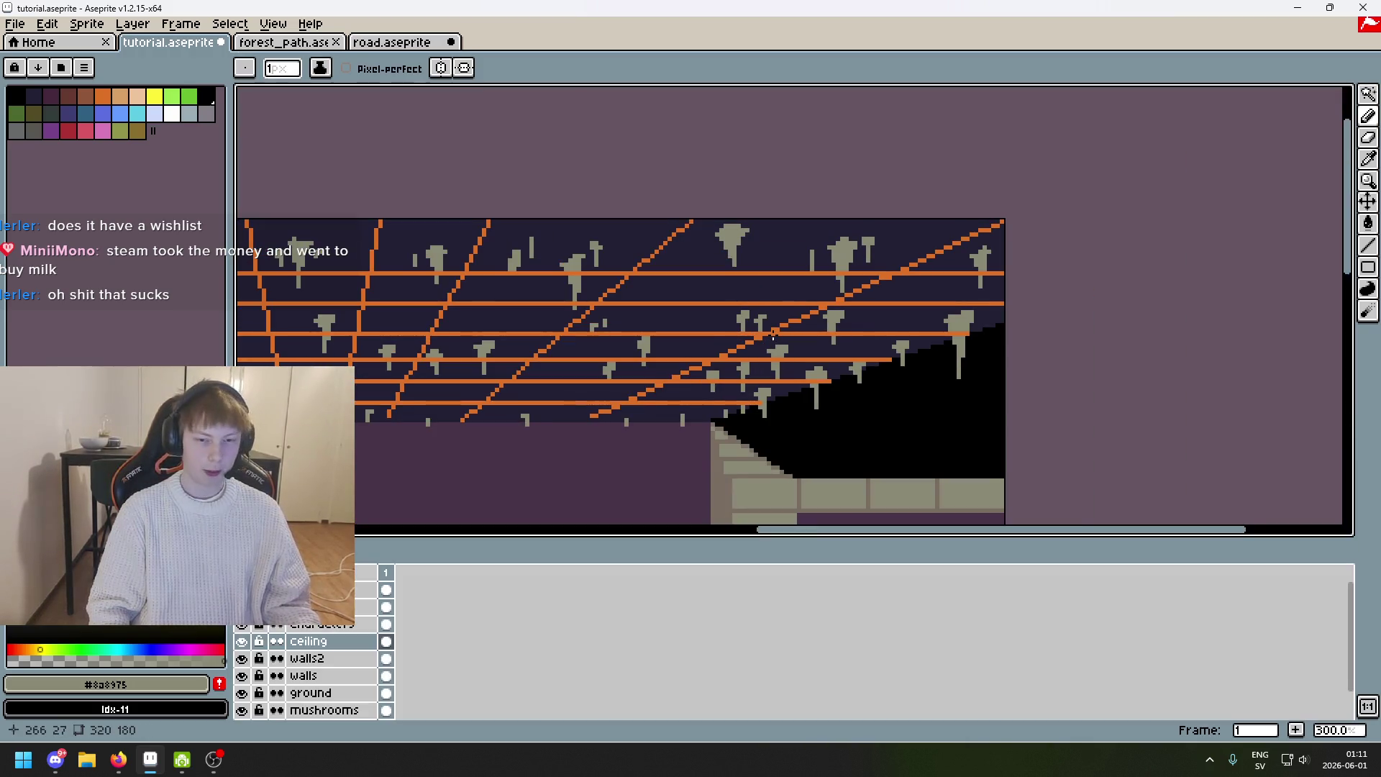
scroll(770, 338, up, 4)
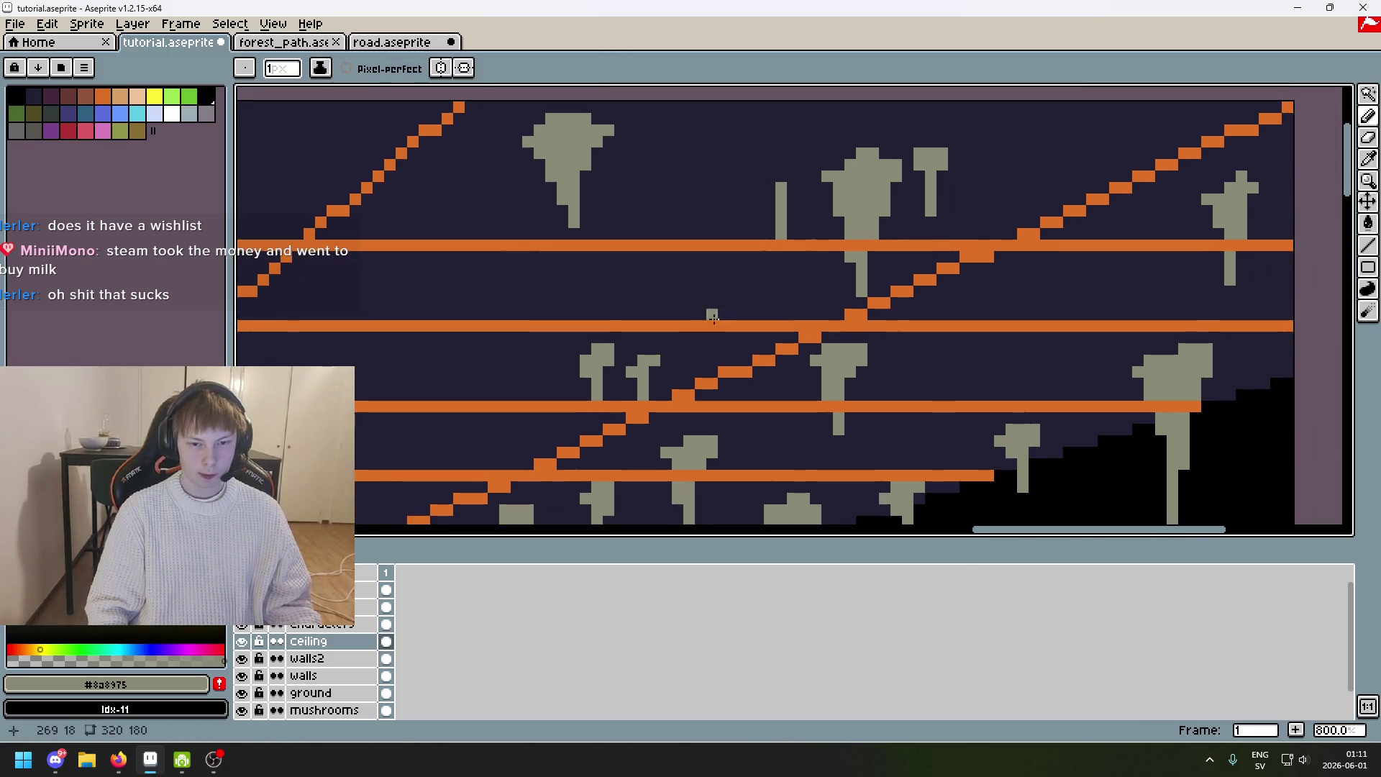
scroll(731, 268, up, 4)
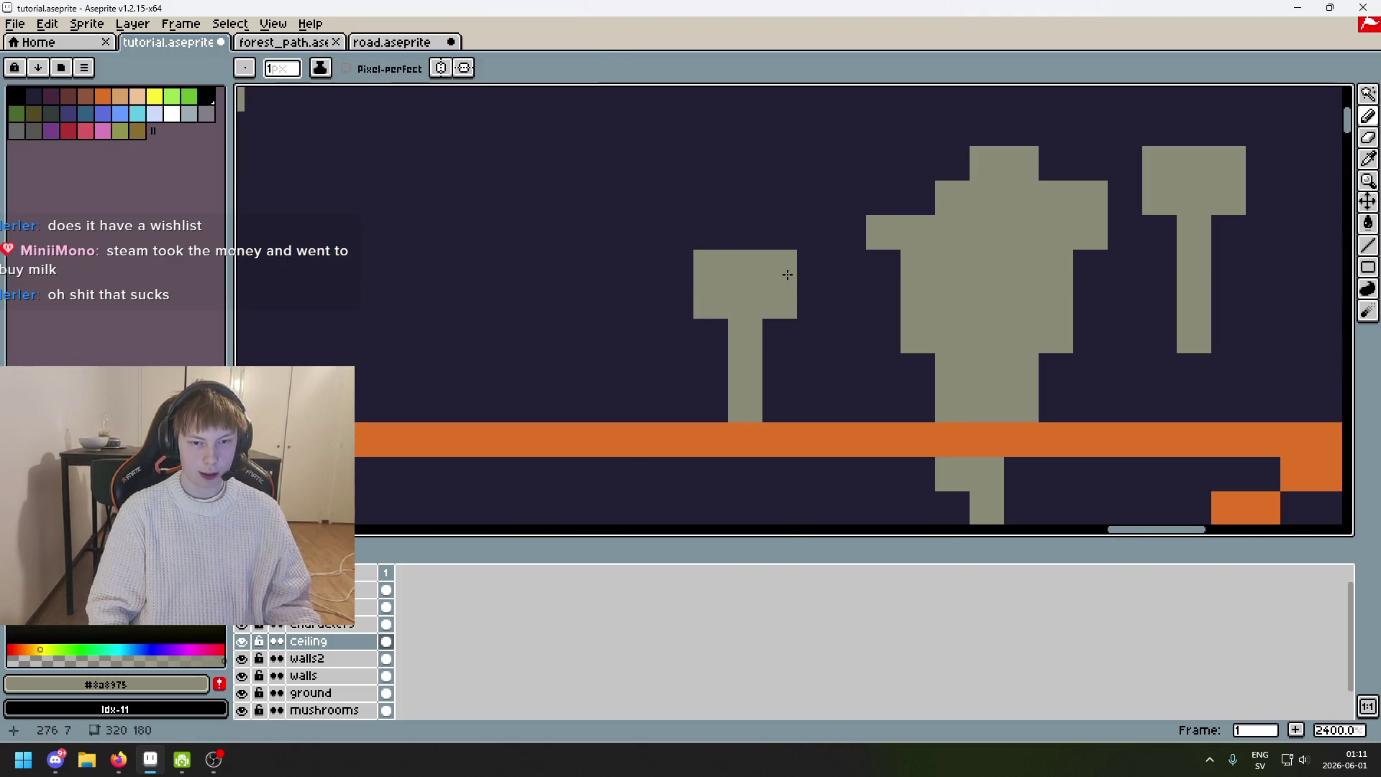
alt+click(781, 277)
scroll(790, 299, down, 7)
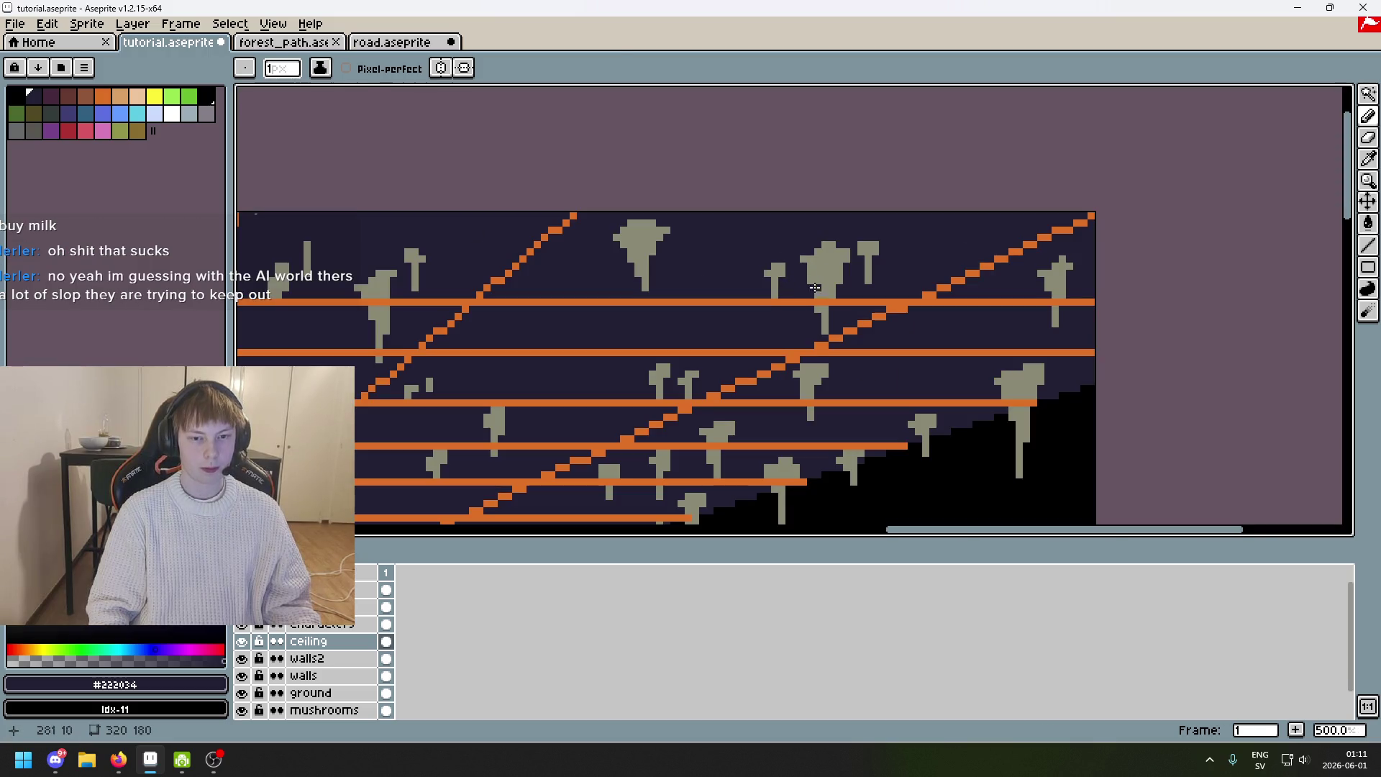
alt+click(815, 288)
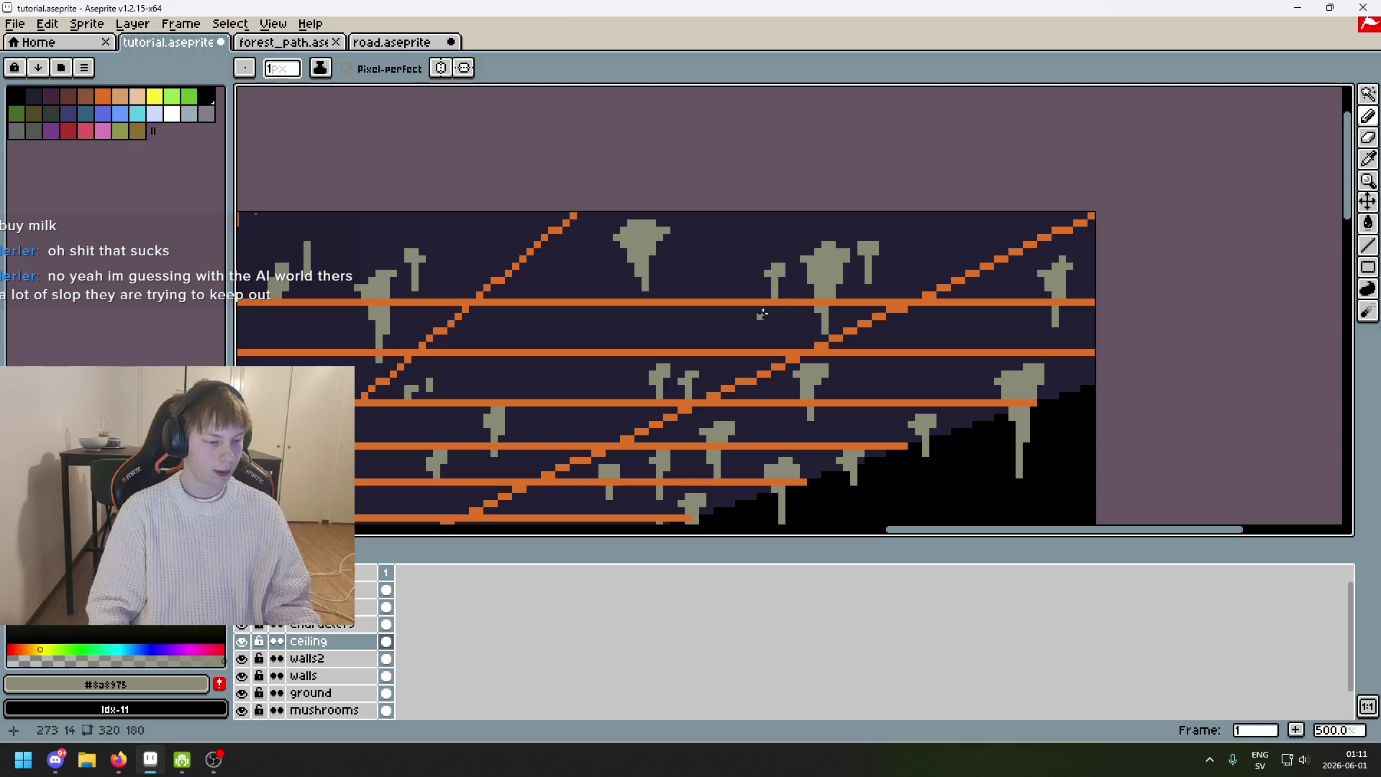
click(1369, 94)
scroll(765, 231, up, 2)
Shift the small stalactite and the thin one beside it each one pixel right.
drag(691, 264, 768, 357)
click(731, 269)
drag(731, 269, 795, 358)
key(Right)
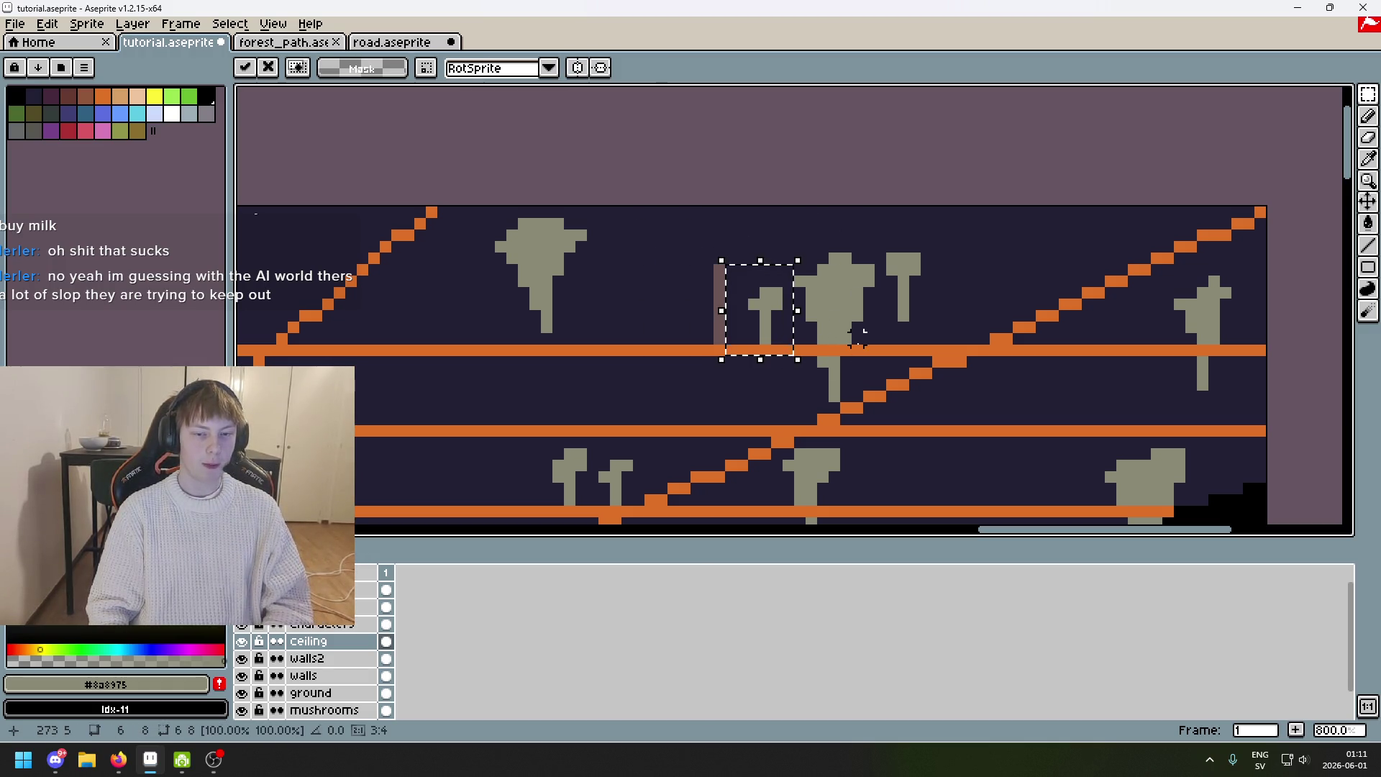
key(Return)
drag(783, 288, 745, 369)
key(Right)
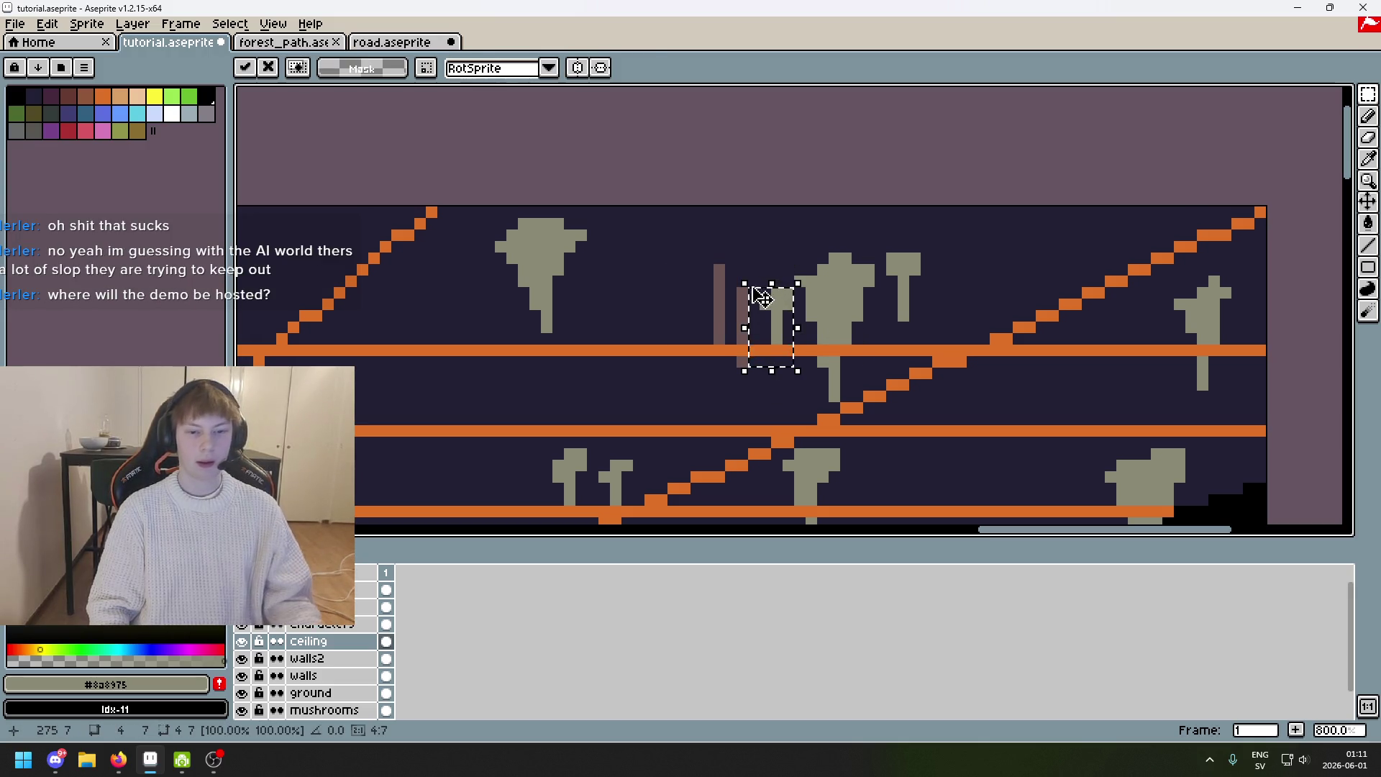
click(749, 283)
Paint the stray brownish column dark #222034, then return to the stalactite grey.
alt+click(730, 270)
key(b)
drag(729, 272, 716, 337)
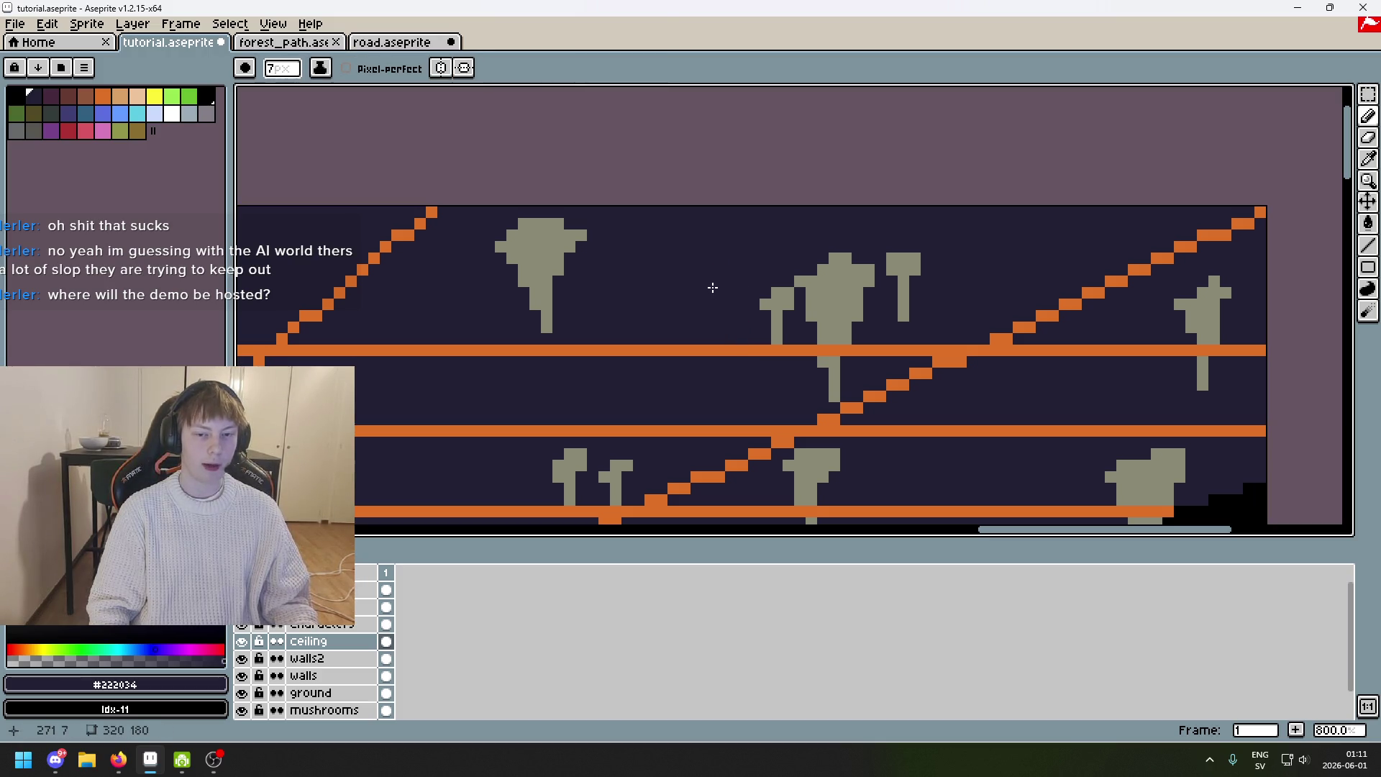
alt+click(834, 298)
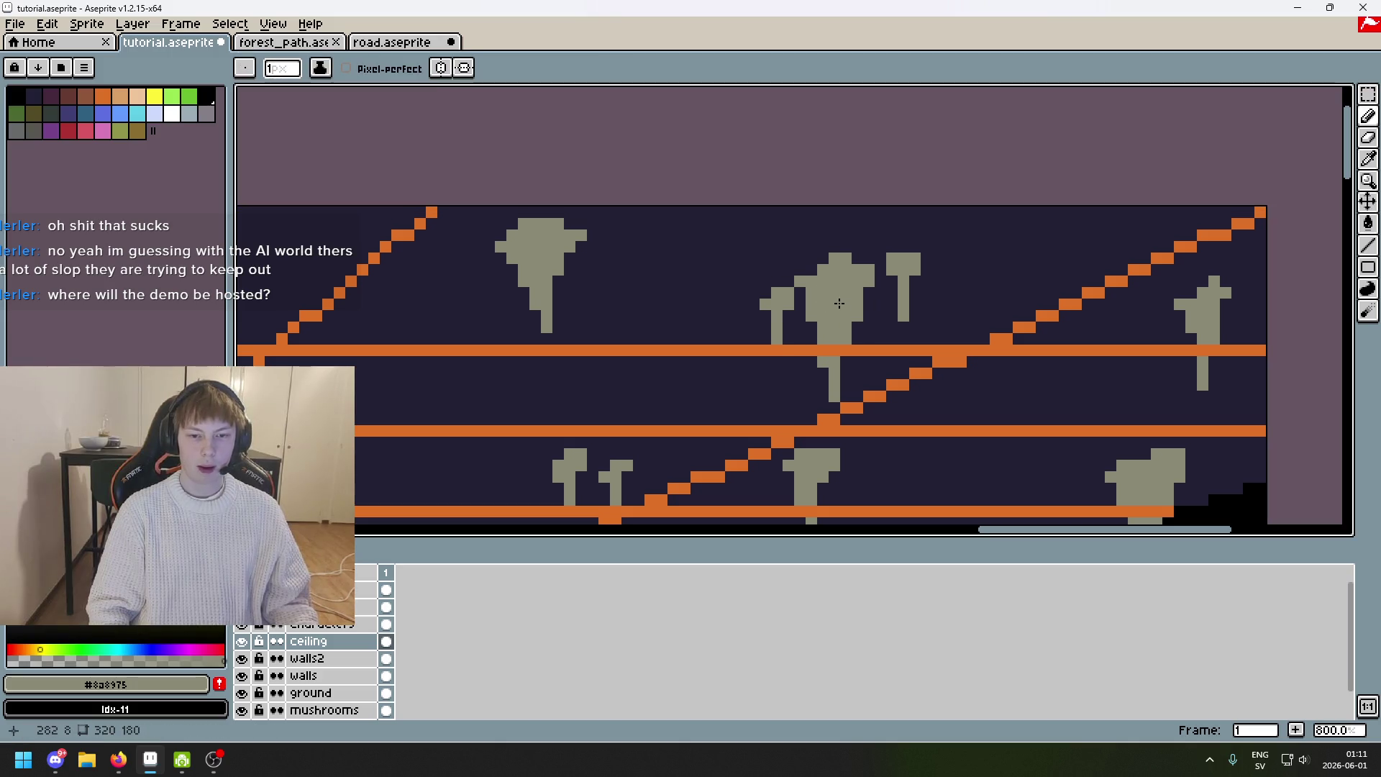
scroll(608, 297, down, 4)
mouse_move(609, 296)
mouse_down()
mouse_move(355, 284)
mouse_move(666, 244)
mouse_up()
scroll(525, 406, up, 4)
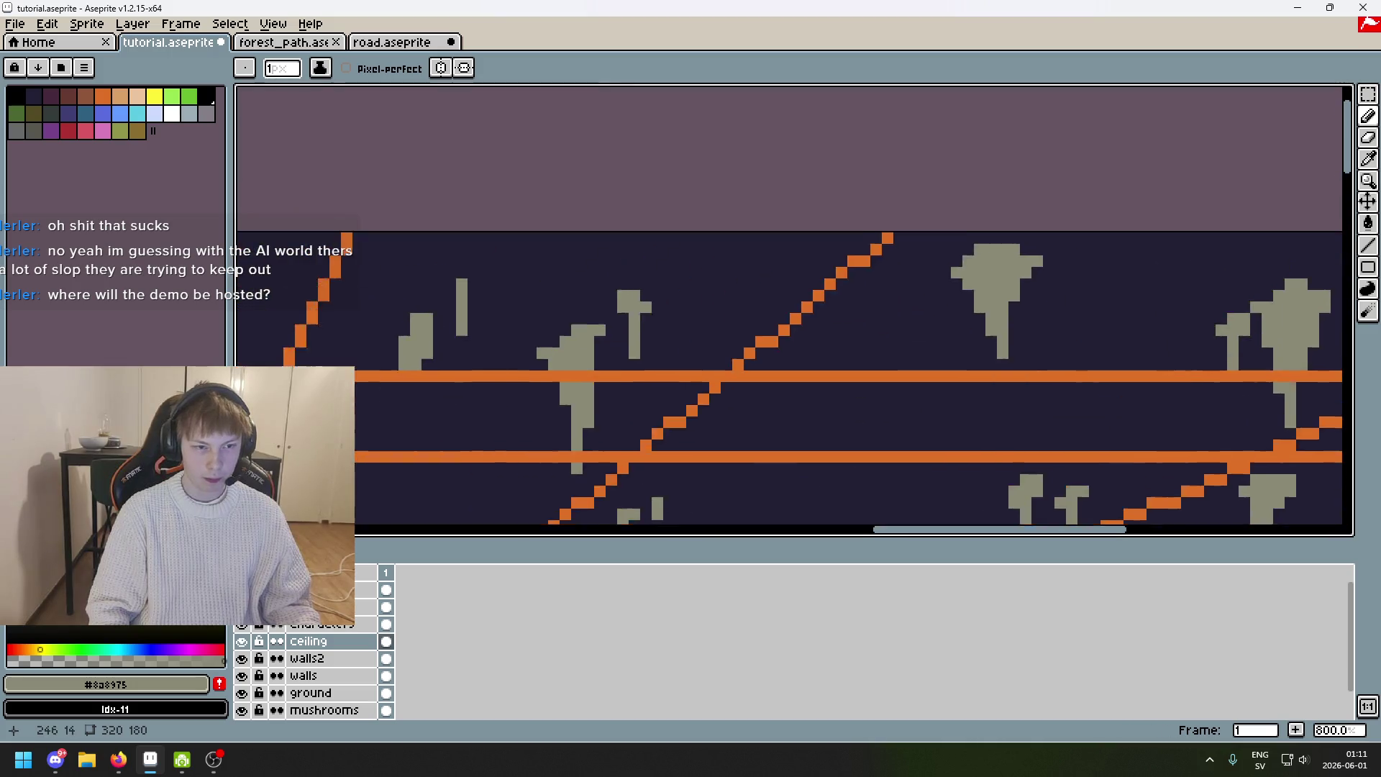
scroll(667, 321, up, 2)
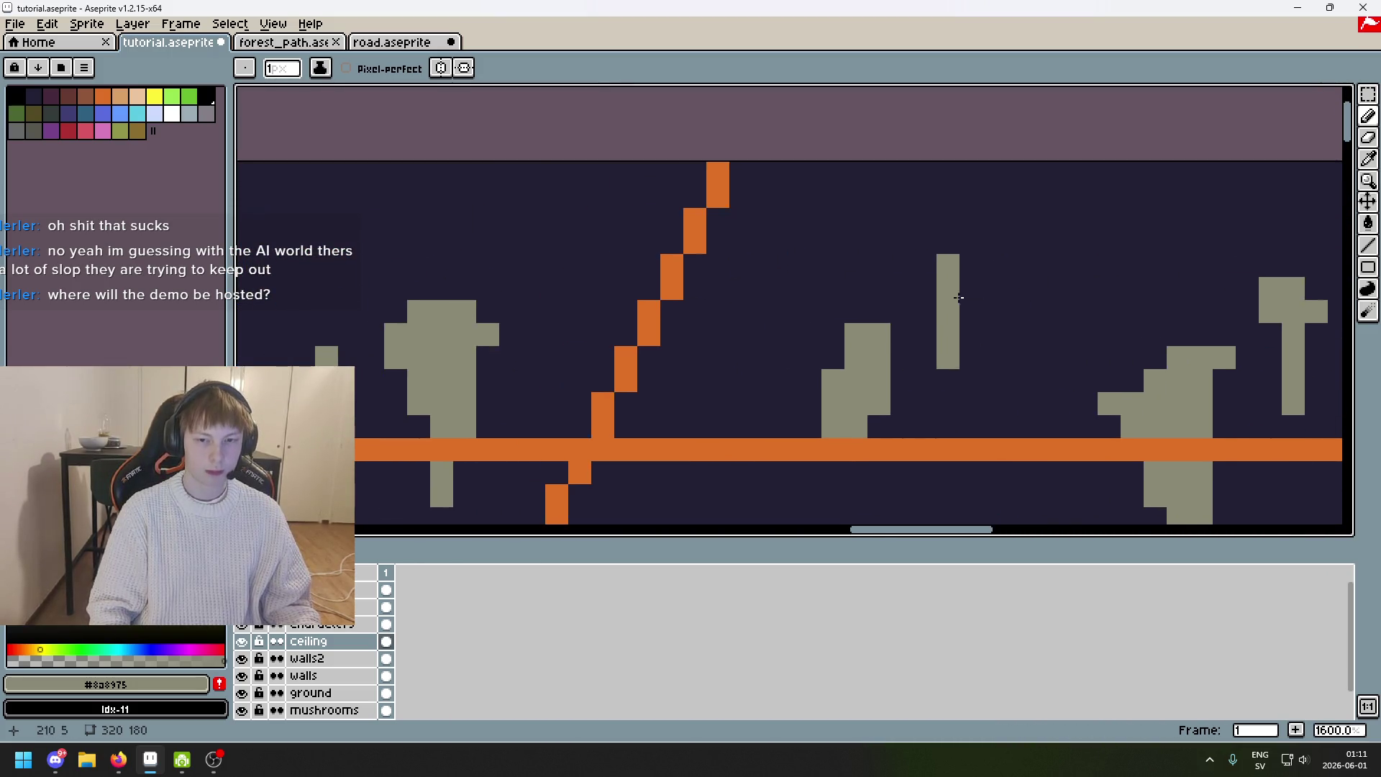
scroll(973, 280, down, 9)
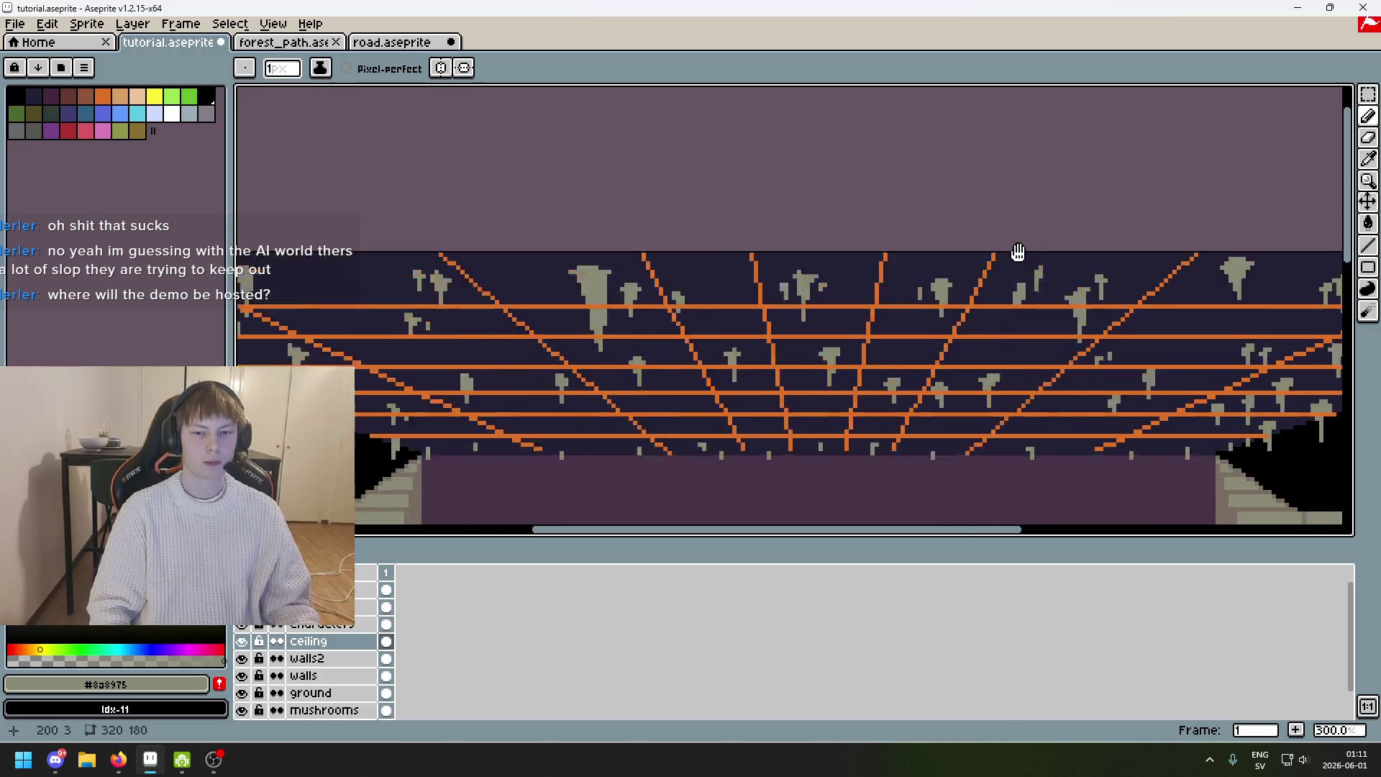
Hide the 'lines' guide layer, then toggle the Ceiling layer off and on to compare.
scroll(905, 274, up, 1)
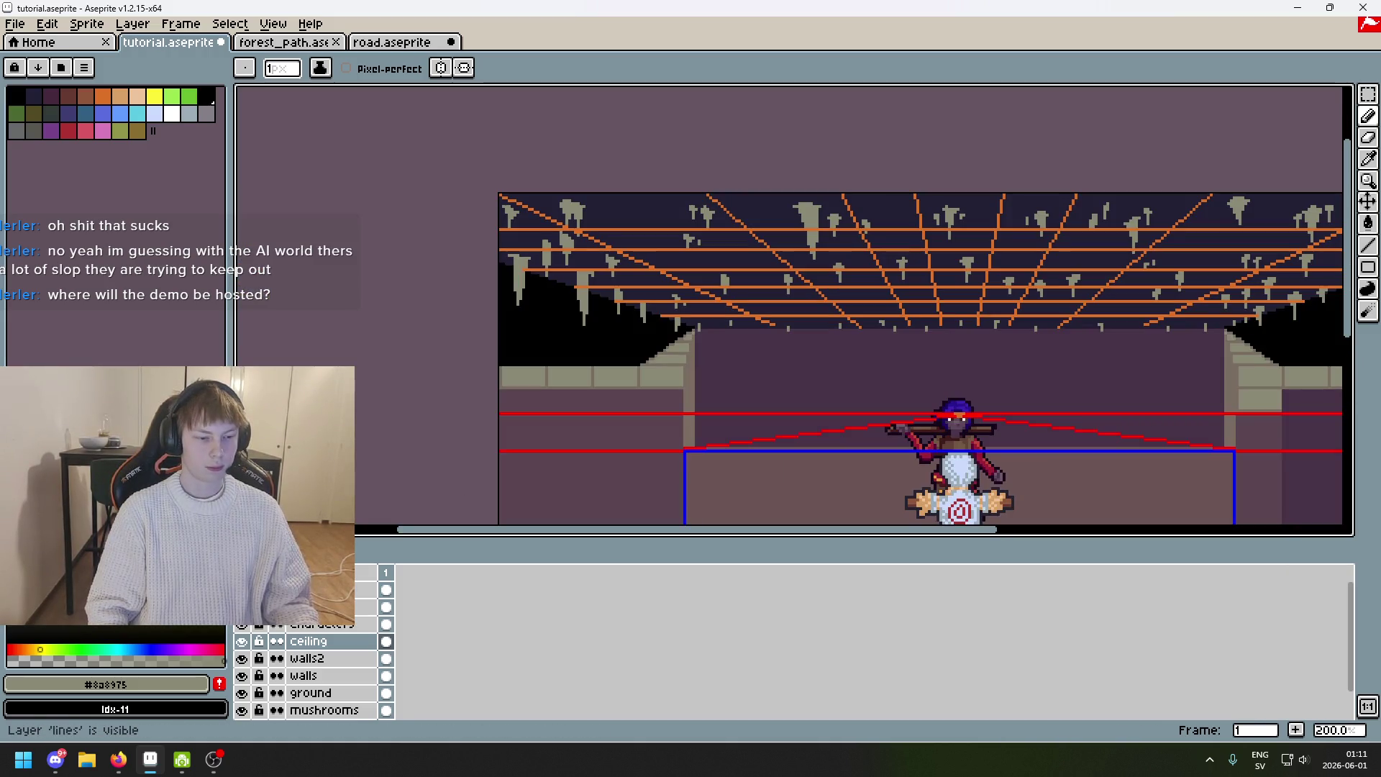
click(241, 606)
scroll(468, 348, down, 1)
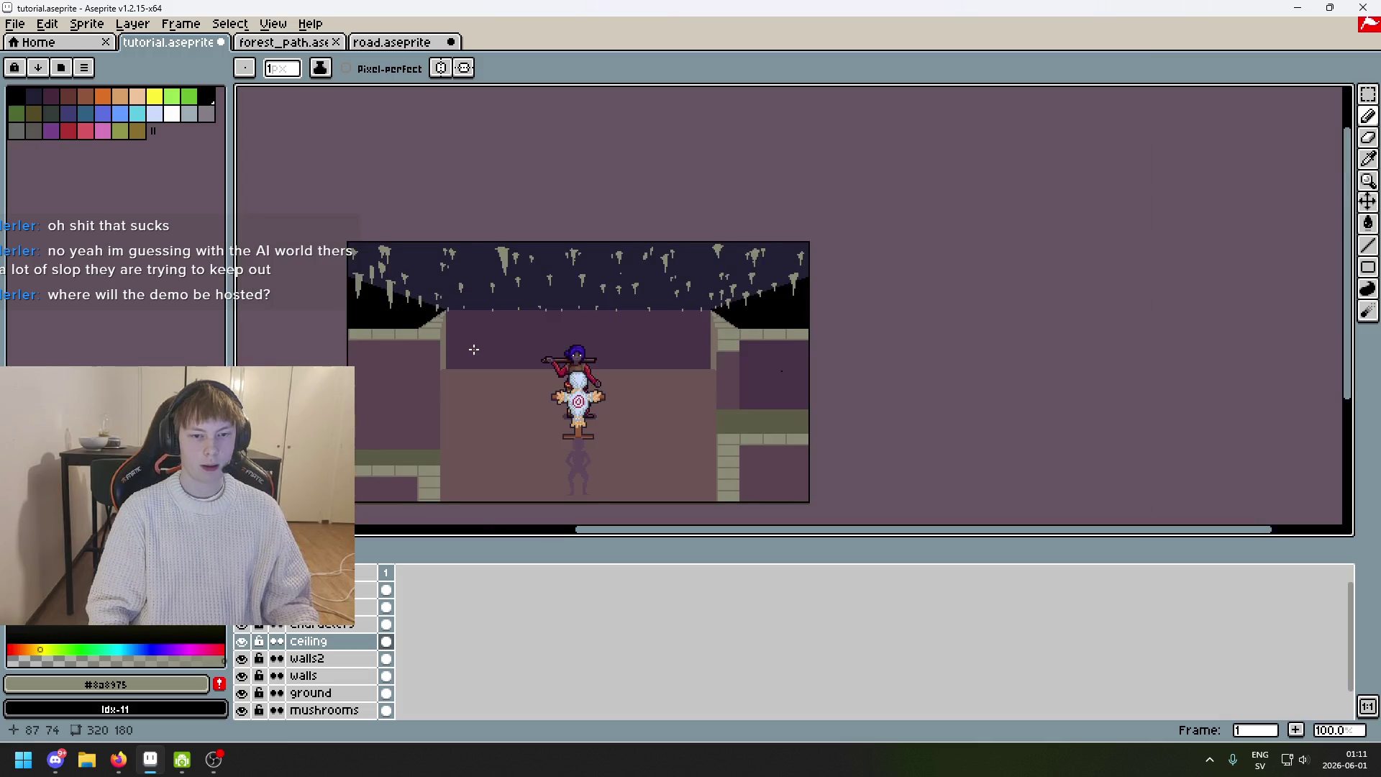
drag(468, 349, 684, 261)
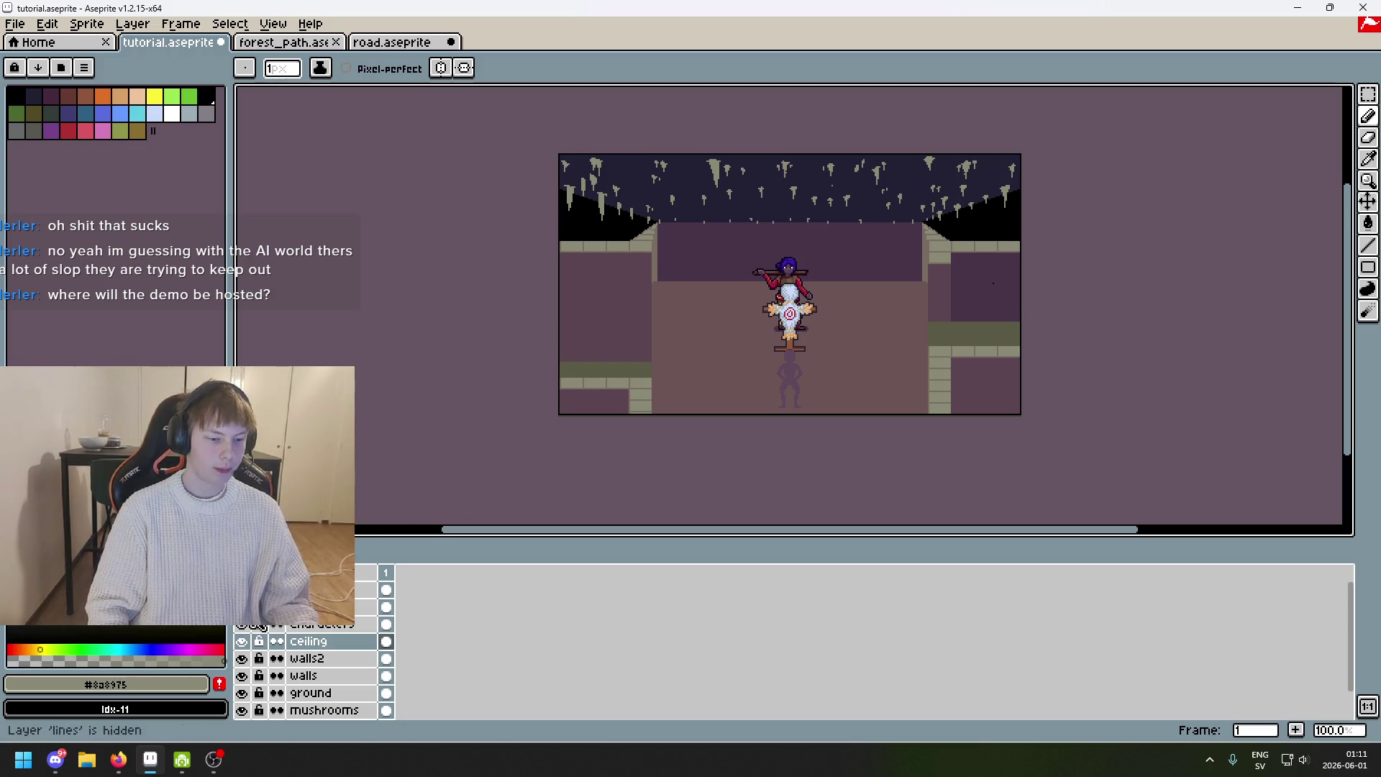
click(242, 641)
click(243, 641)
scroll(734, 310, up, 3)
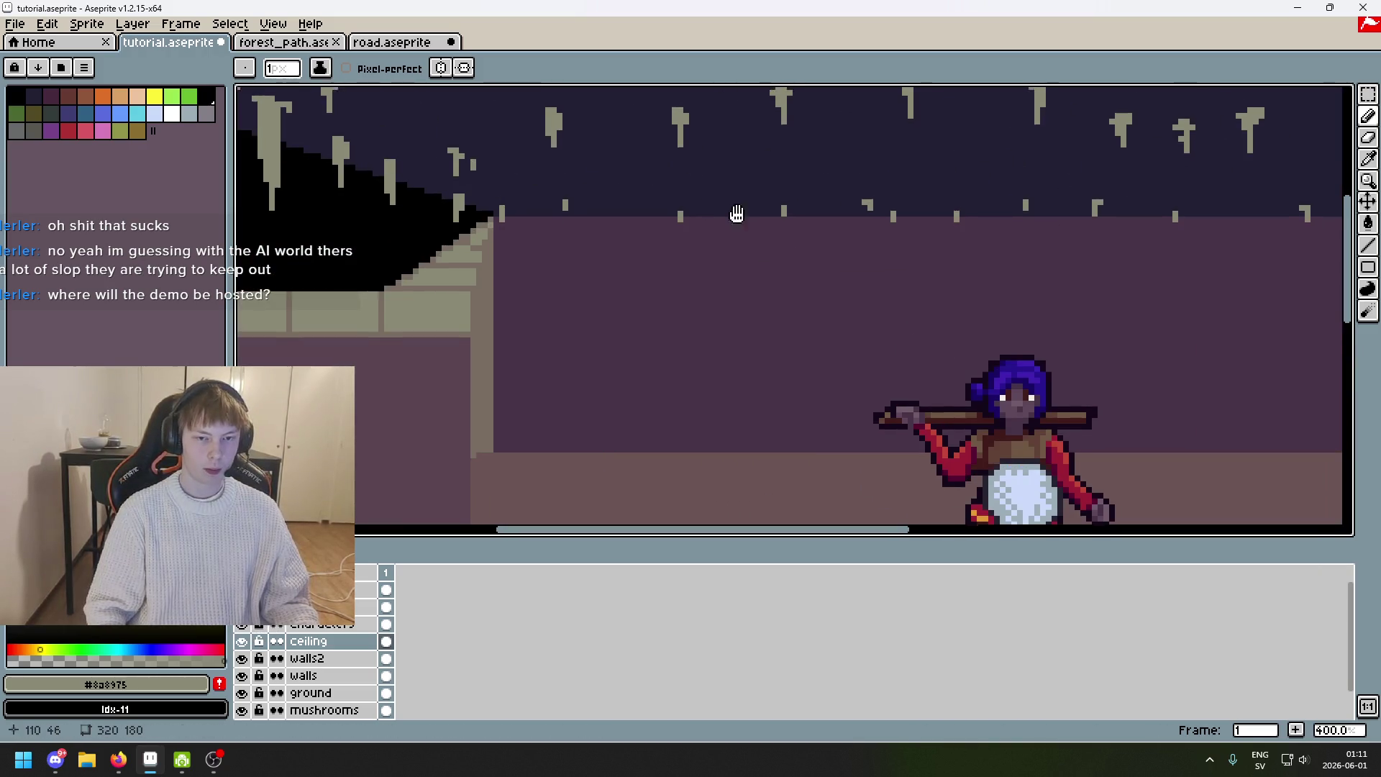
Show the 'lines' layer again and move a block of stalactites left with the Rectangular Marquee.
scroll(1035, 338, left, 2)
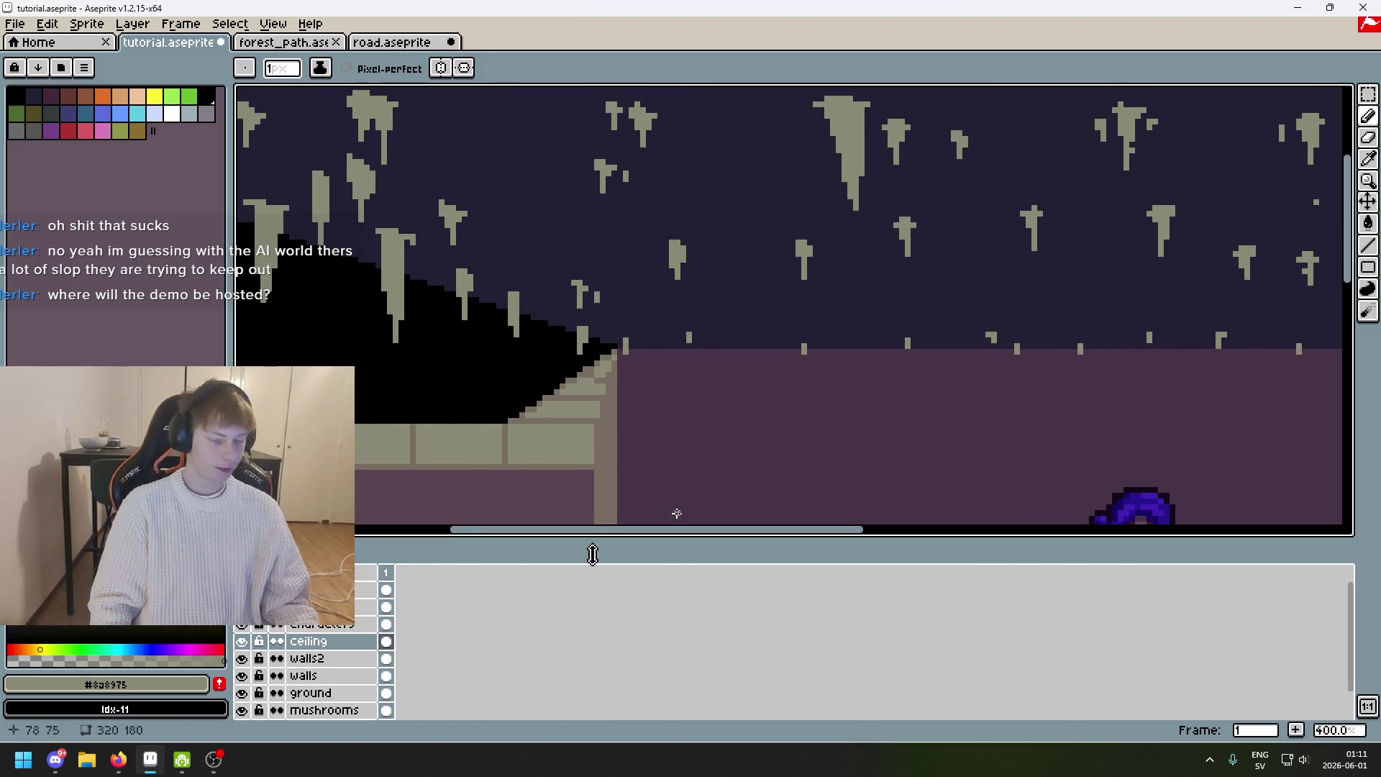
click(242, 607)
scroll(728, 234, up, 1)
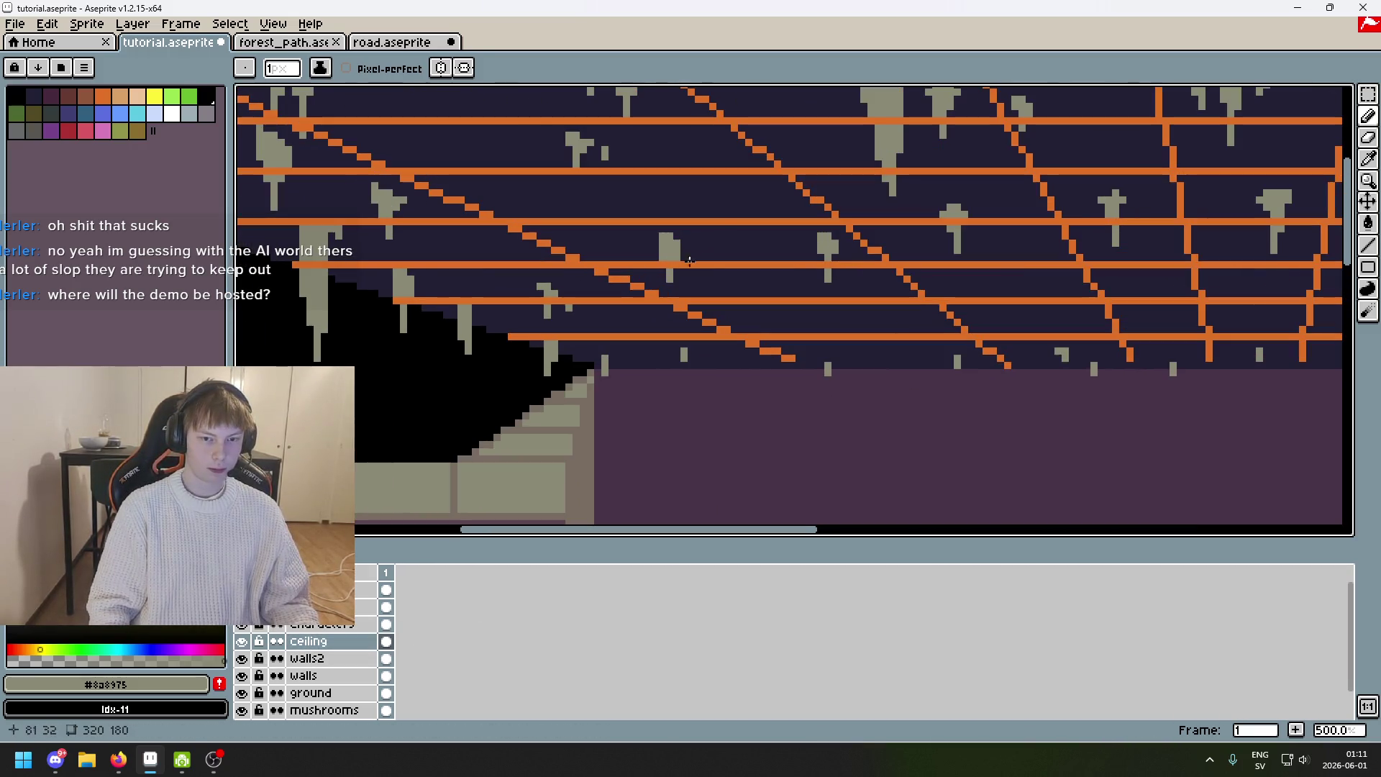
scroll(710, 249, up, 1)
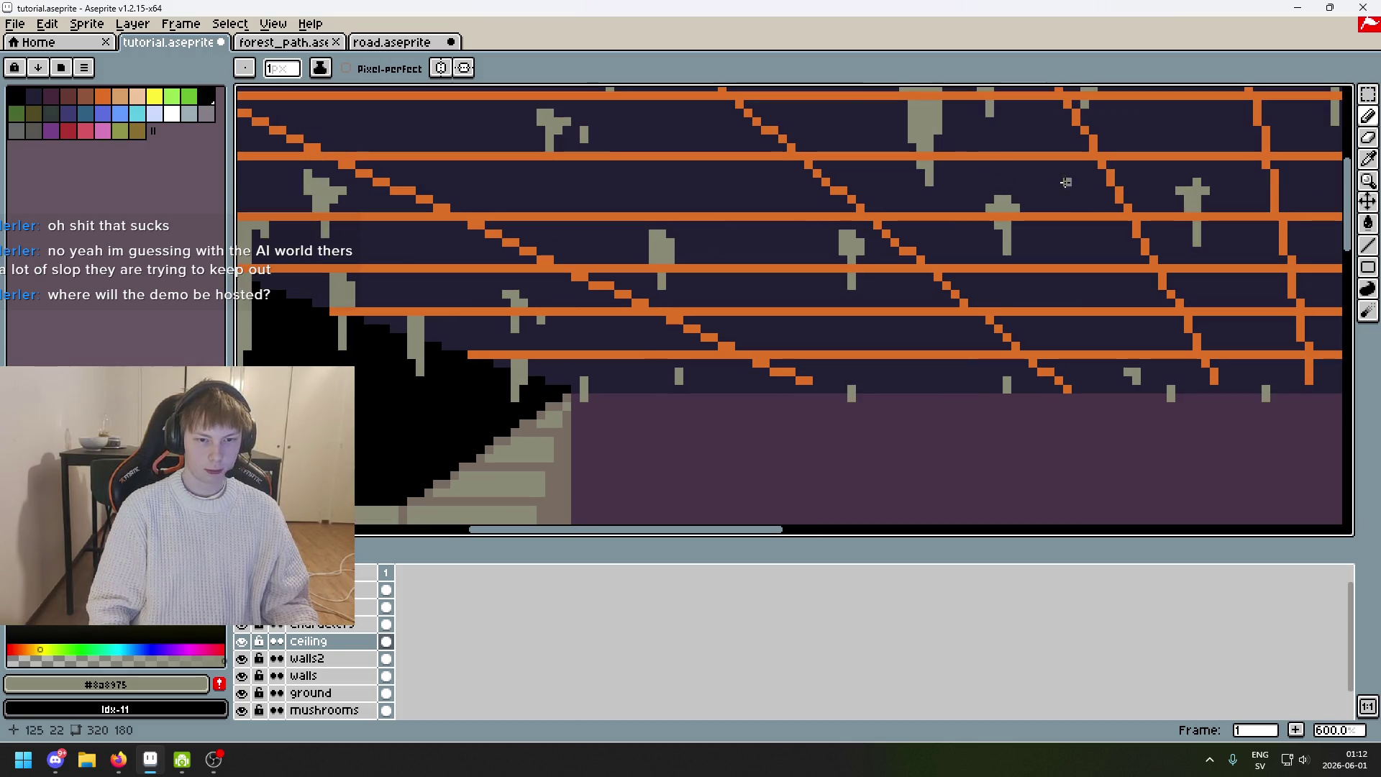
click(1367, 95)
drag(890, 302, 804, 220)
mouse_move(864, 263)
mouse_down()
mouse_move(704, 263)
mouse_move(756, 266)
mouse_move(744, 327)
mouse_move(719, 315)
mouse_up()
key(Return)
Fill the two vacated pink gaps with the dark ceiling colour #222034 using Paint Bucket.
scroll(755, 266, up, 2)
key(i)
click(808, 176)
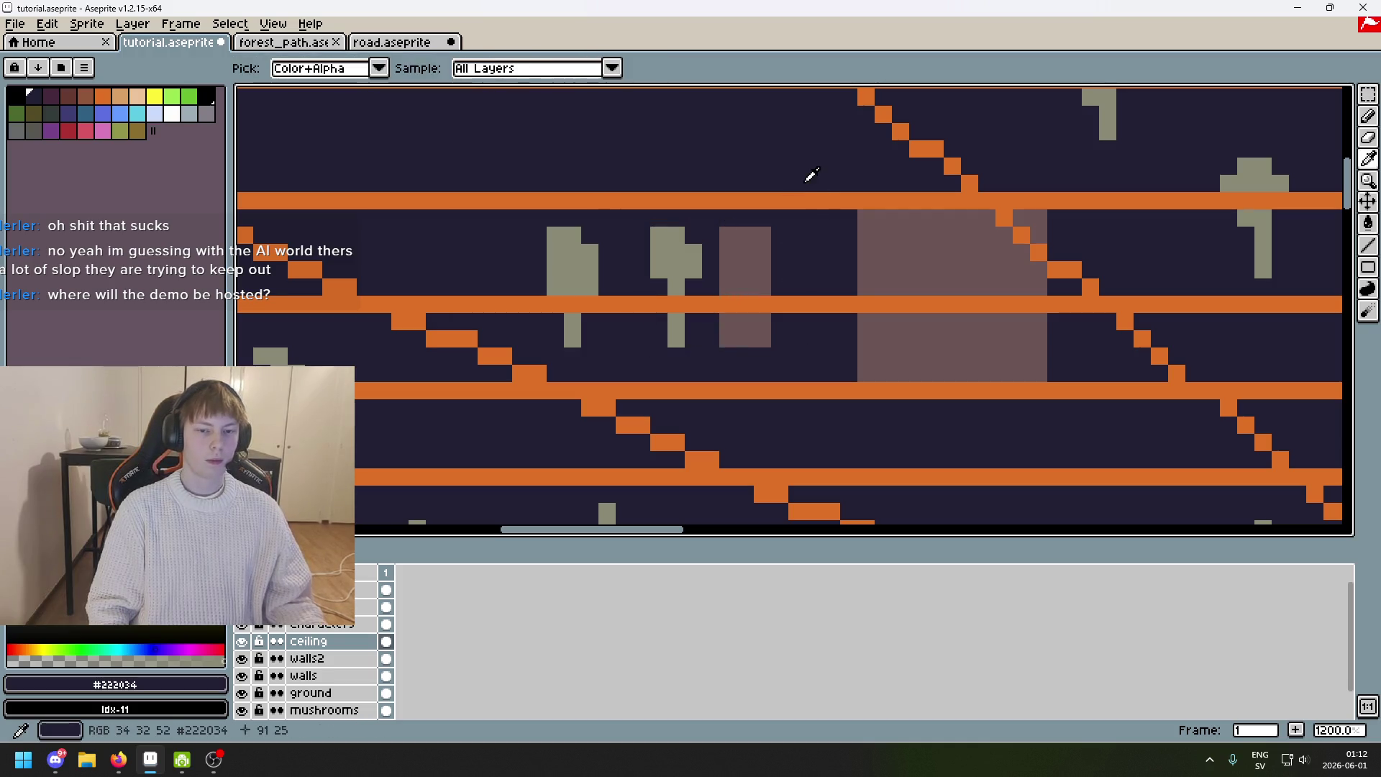
key(g)
click(745, 252)
click(878, 237)
Sample the grey stalactite colour and pencil a grey pixel onto a stalactite.
scroll(898, 239, down, 5)
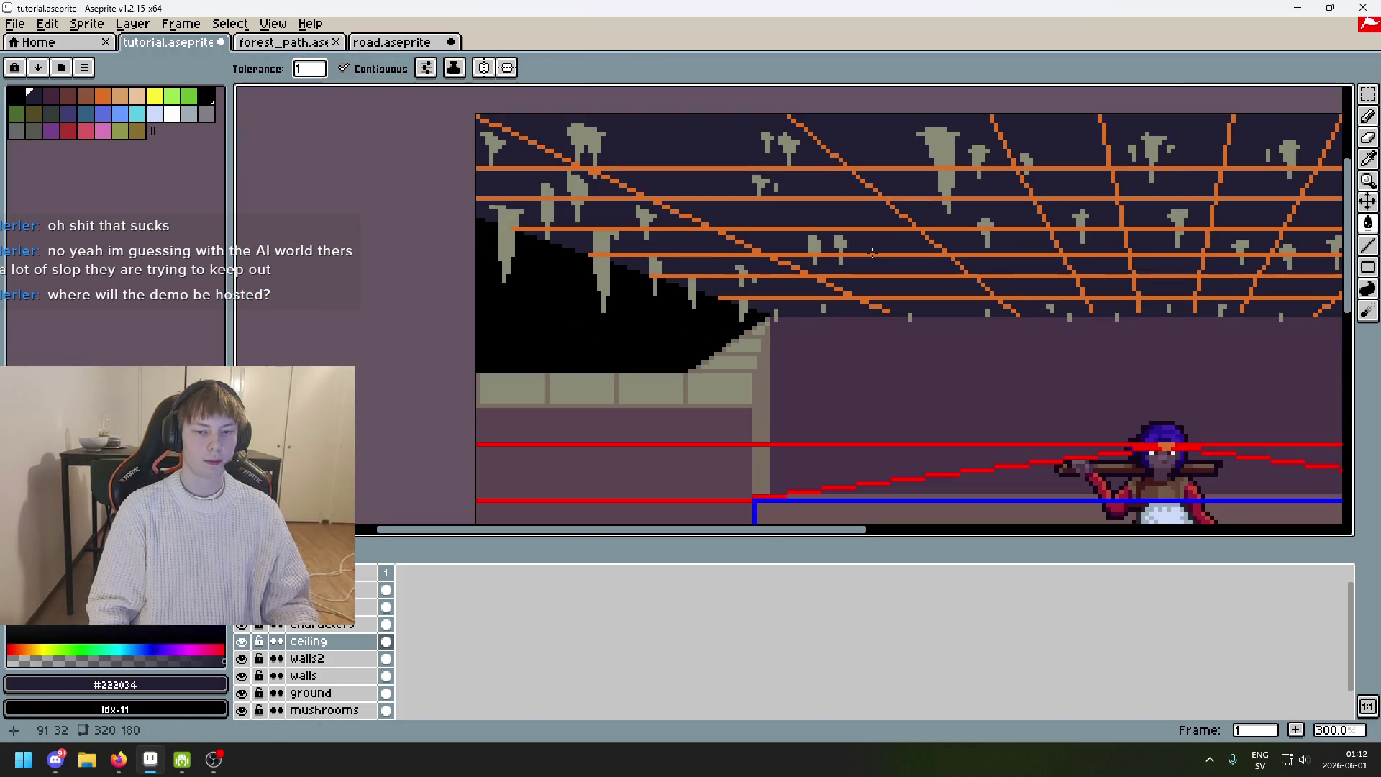
alt+click(837, 287)
scroll(837, 287, up, 3)
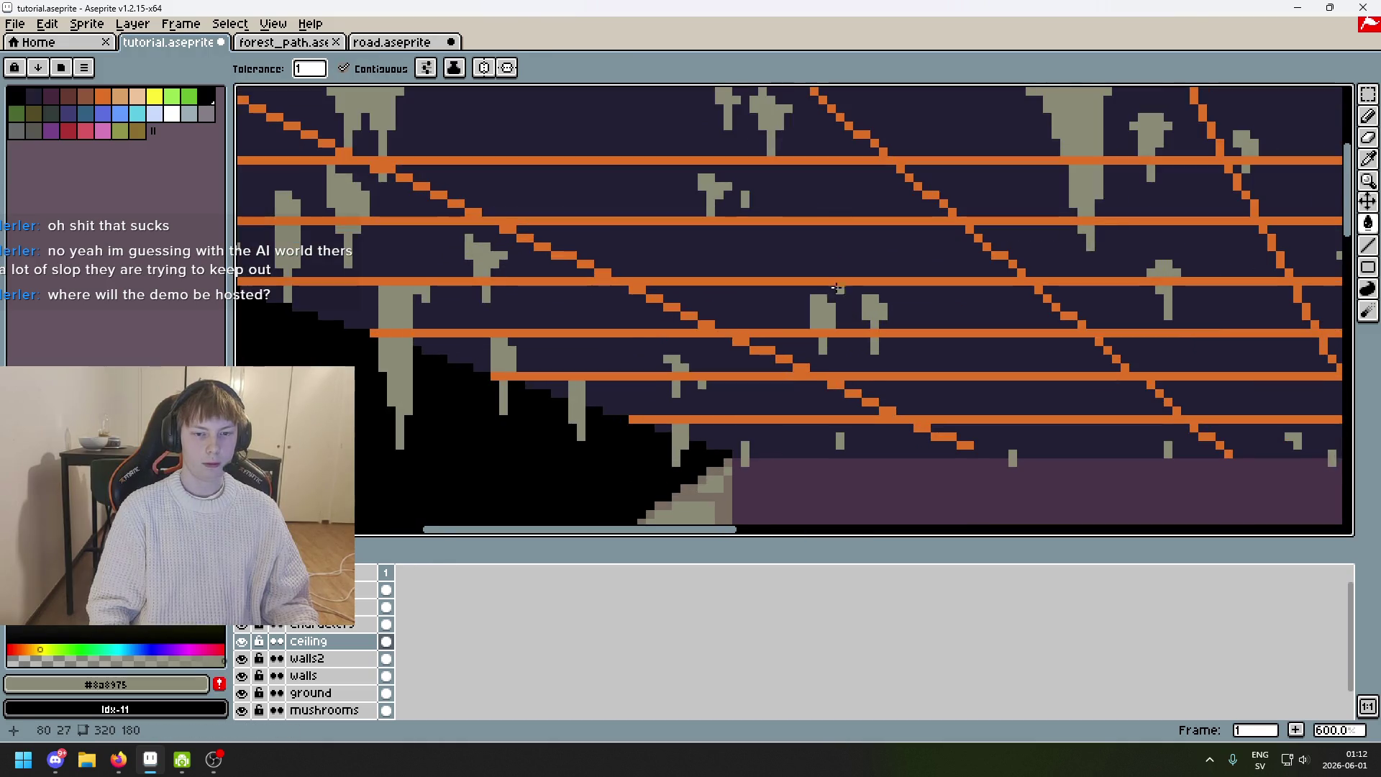
key(b)
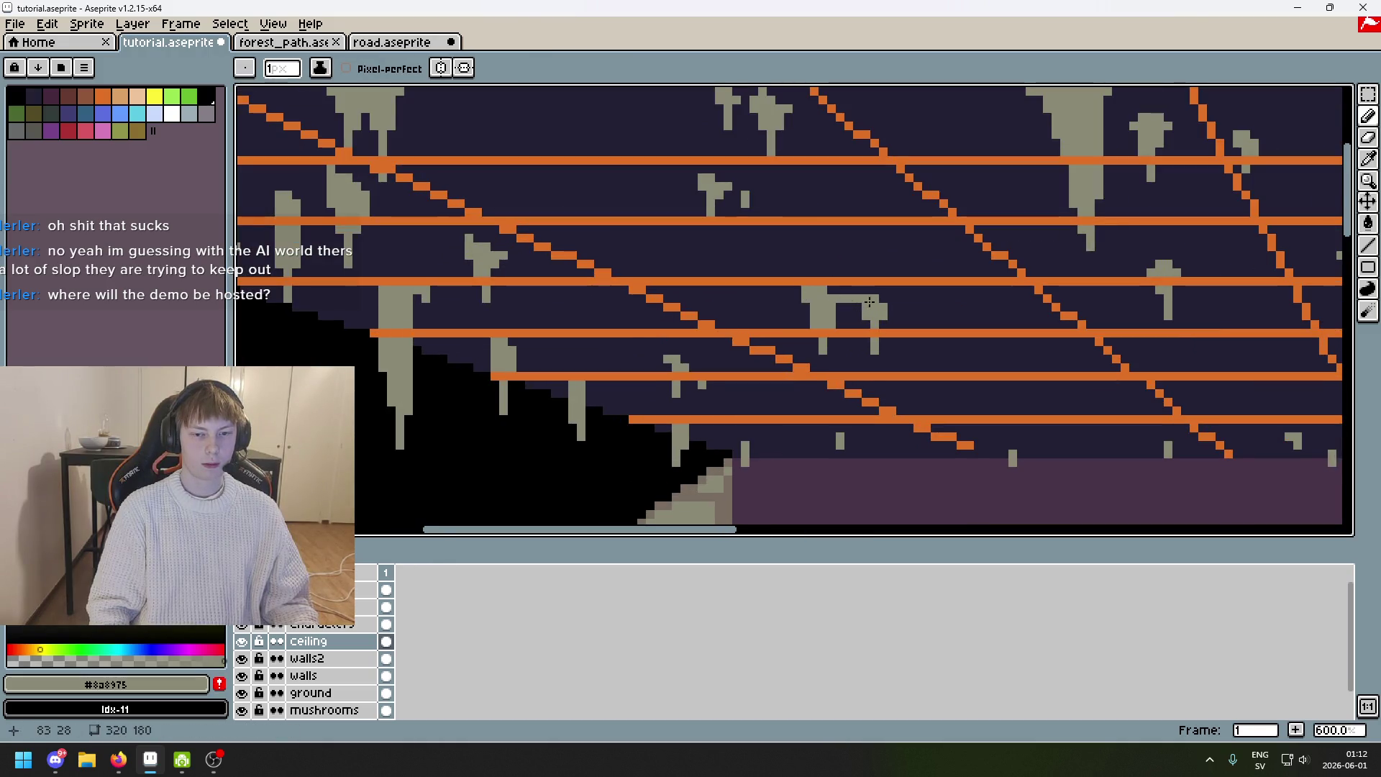
click(878, 295)
scroll(865, 289, down, 3)
scroll(864, 289, up, 5)
scroll(862, 289, down, 5)
scroll(859, 290, up, 5)
scroll(859, 290, down, 6)
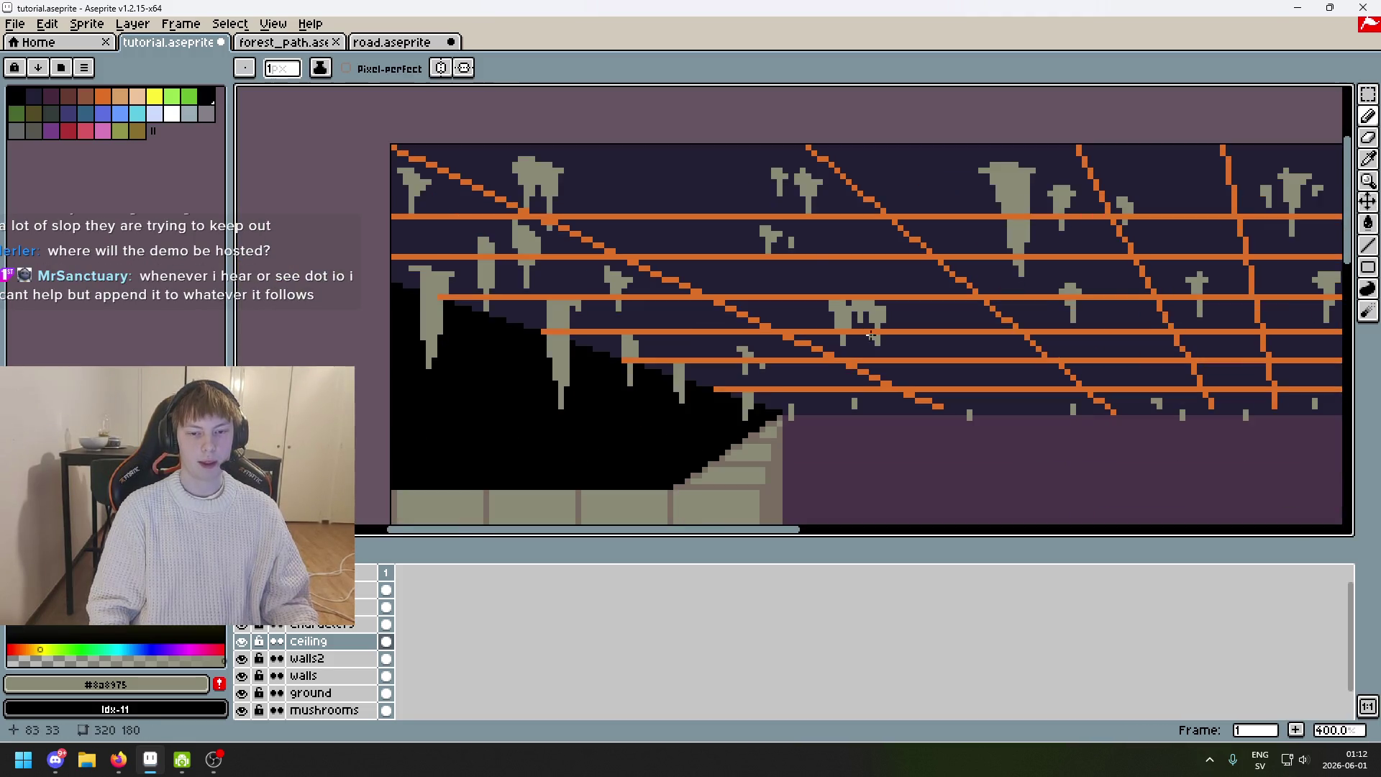
scroll(829, 327, up, 6)
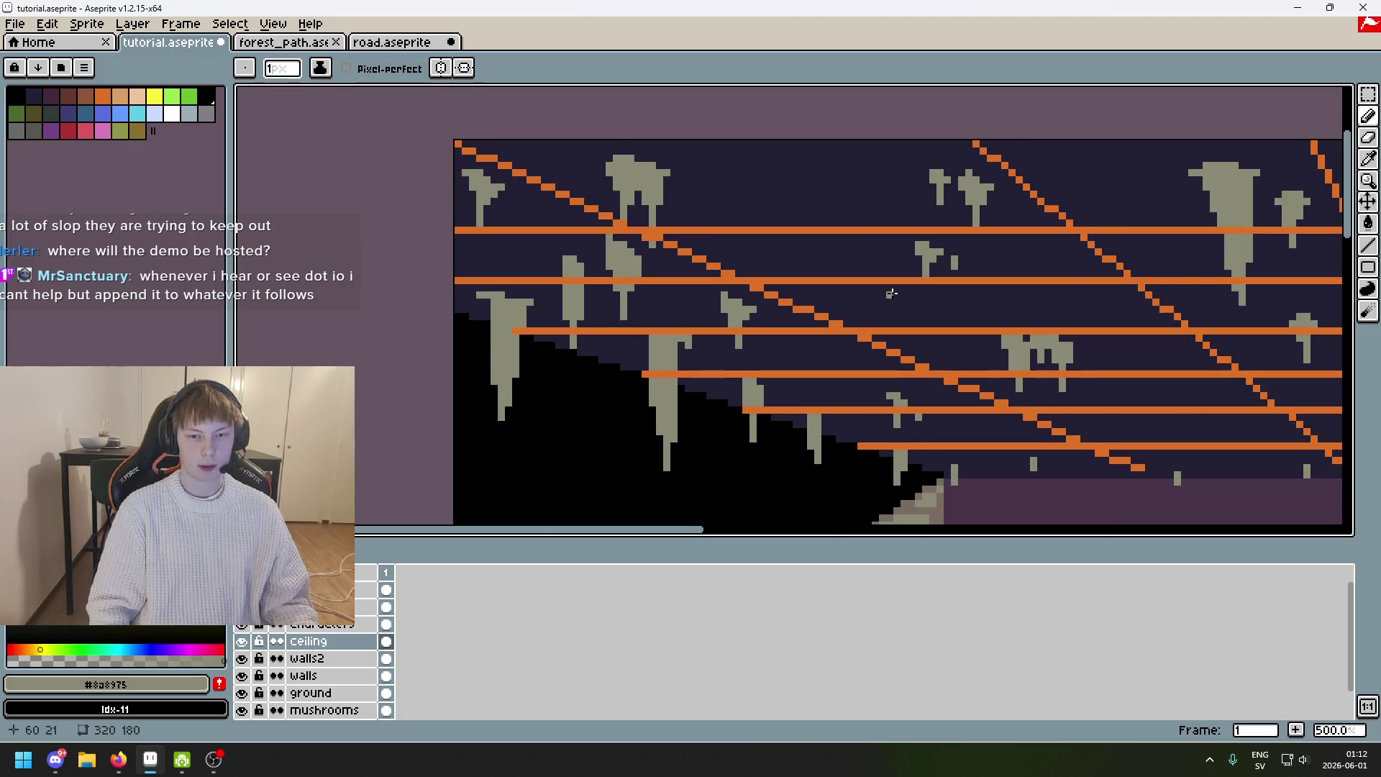
key(ctrl+z)
key(ctrl+y)
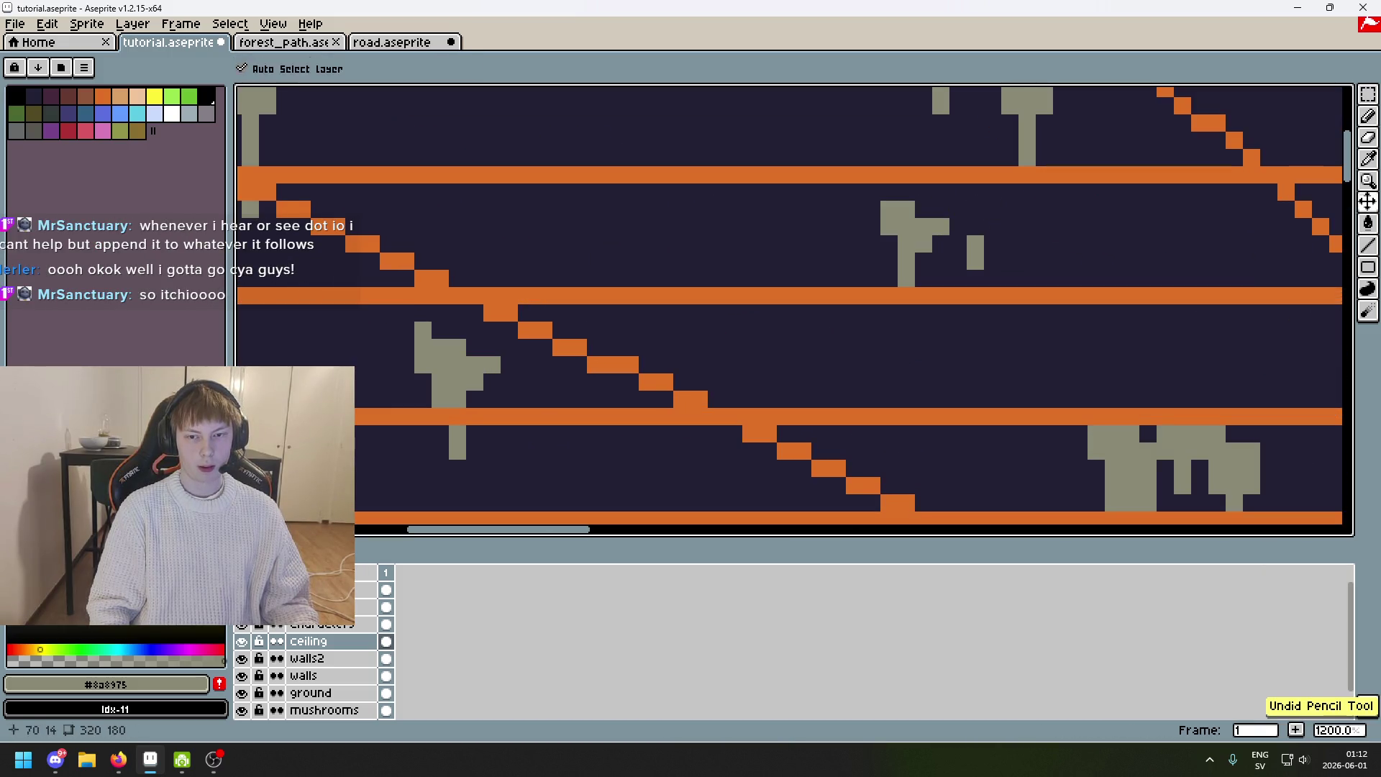
scroll(998, 218, down, 6)
scroll(940, 188, up, 6)
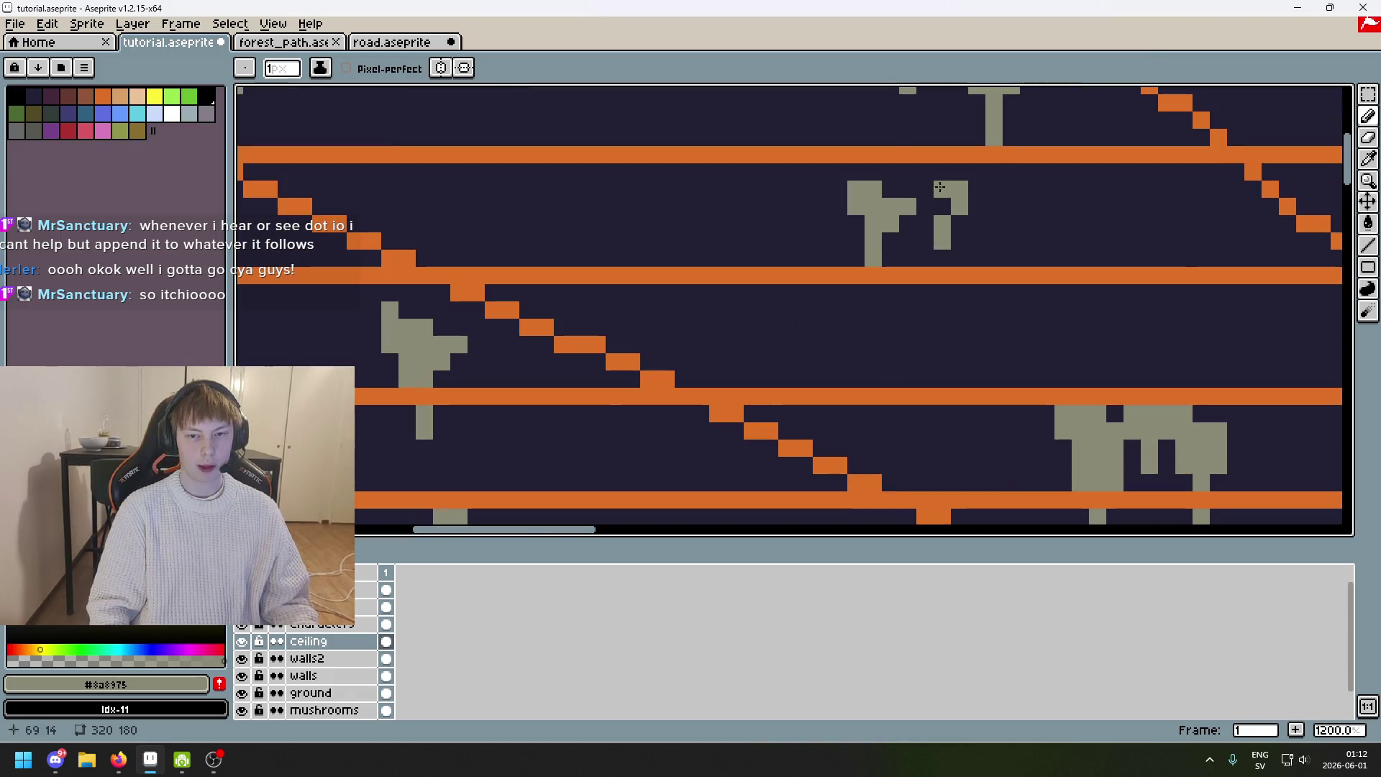
Add a grey pixel to the small stalactite and repaint the pixel below it dark.
click(920, 177)
key(e)
click(921, 187)
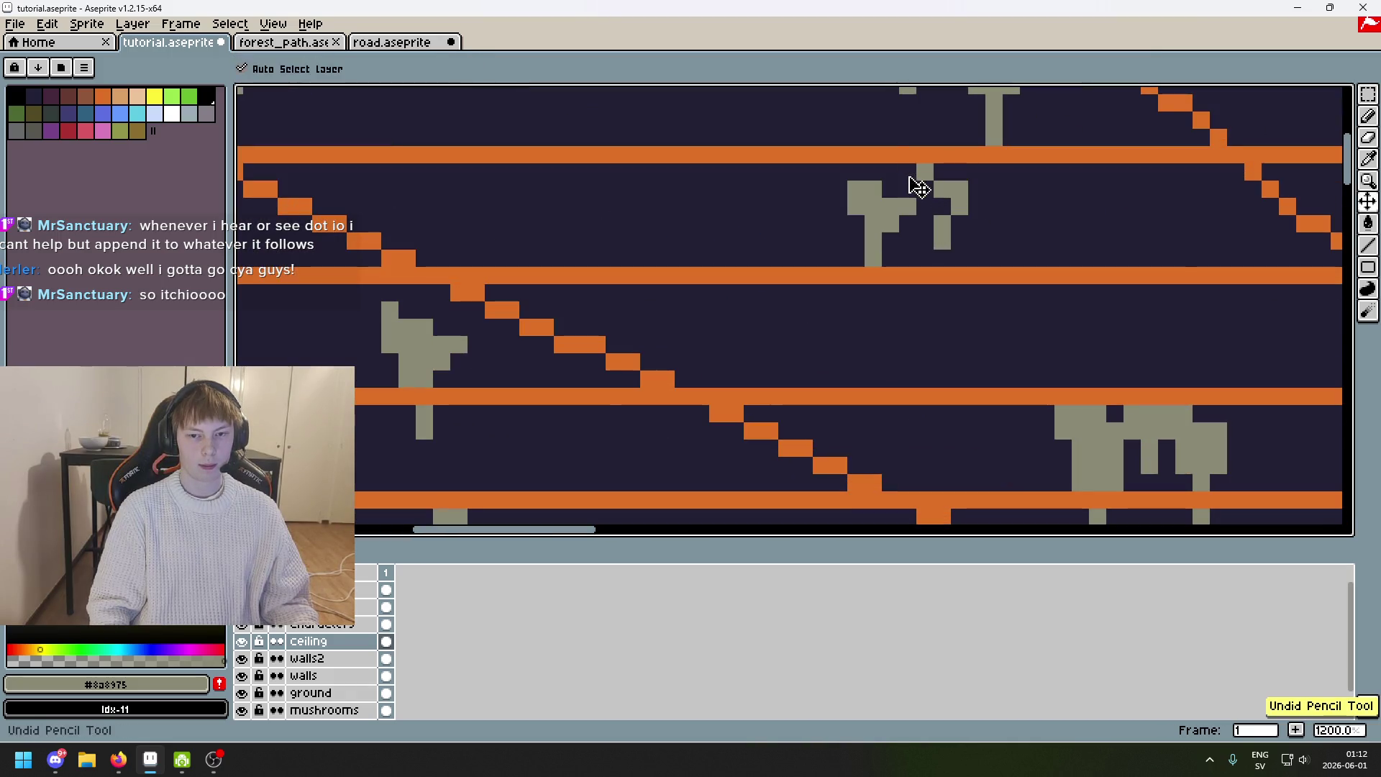
scroll(921, 187, down, 3)
scroll(1007, 338, up, 1)
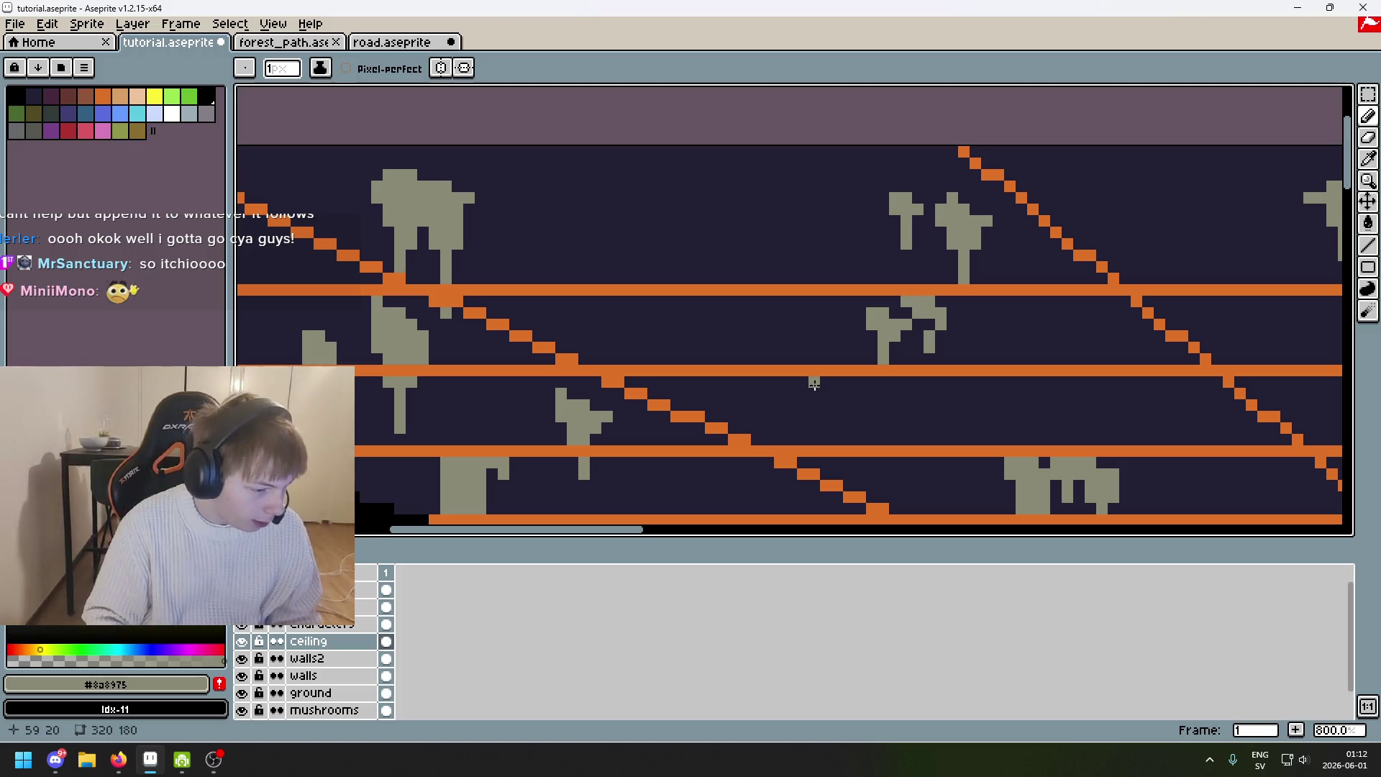
Draw a small grey T-shaped stalactite with a top bar and vertical stem using the Pencil.
scroll(735, 394, left, 5)
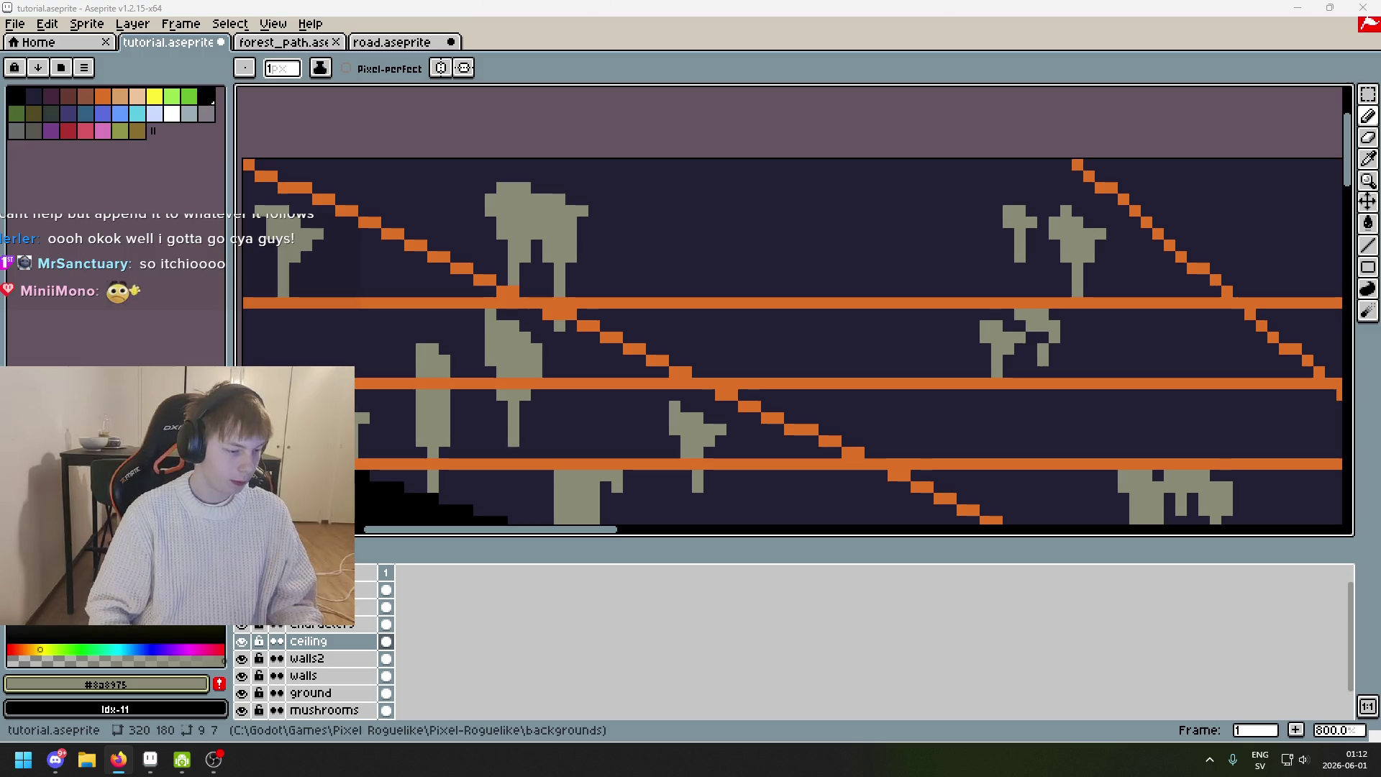
click(118, 760)
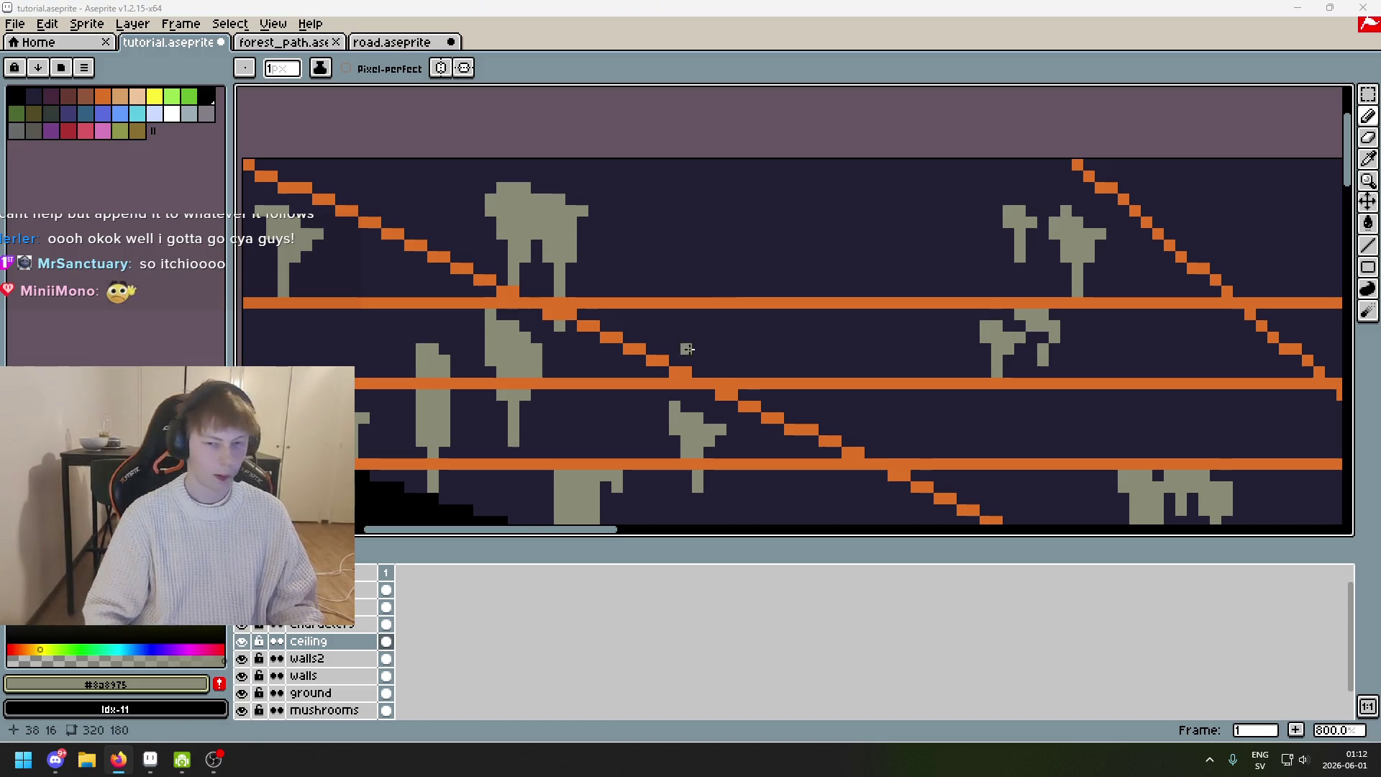
click(755, 222)
scroll(761, 227, up, 1)
scroll(761, 228, up, 1)
mouse_move(842, 238)
mouse_down()
mouse_move(766, 241)
mouse_move(777, 215)
mouse_move(827, 215)
mouse_up()
key(ctrl+z)
key(ctrl+z)
mouse_move(728, 214)
mouse_down()
mouse_move(795, 240)
mouse_move(727, 275)
mouse_move(727, 317)
mouse_up()
key(ctrl+z)
mouse_move(750, 253)
mouse_down()
mouse_move(754, 309)
mouse_move(758, 291)
mouse_up()
alt+click(726, 272)
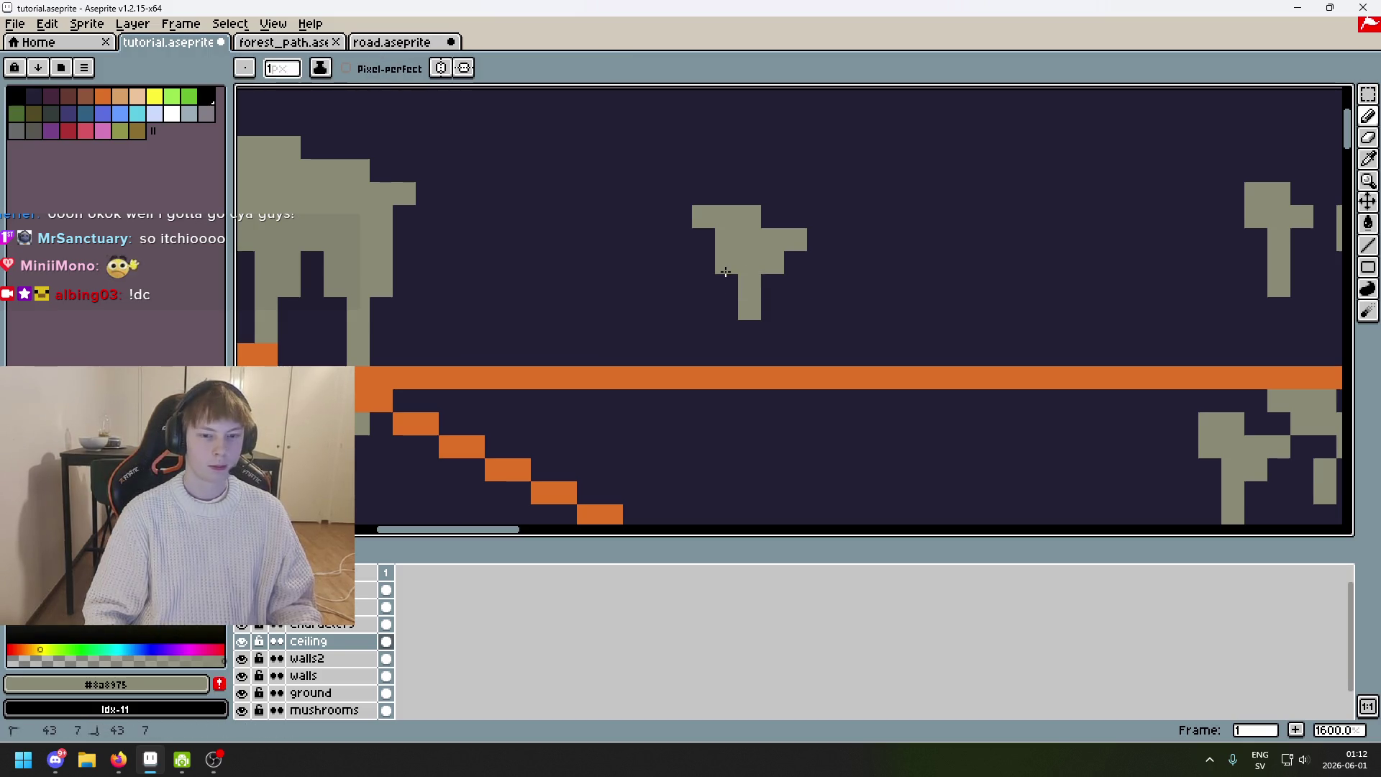
scroll(741, 285, down, 2)
scroll(796, 321, down, 2)
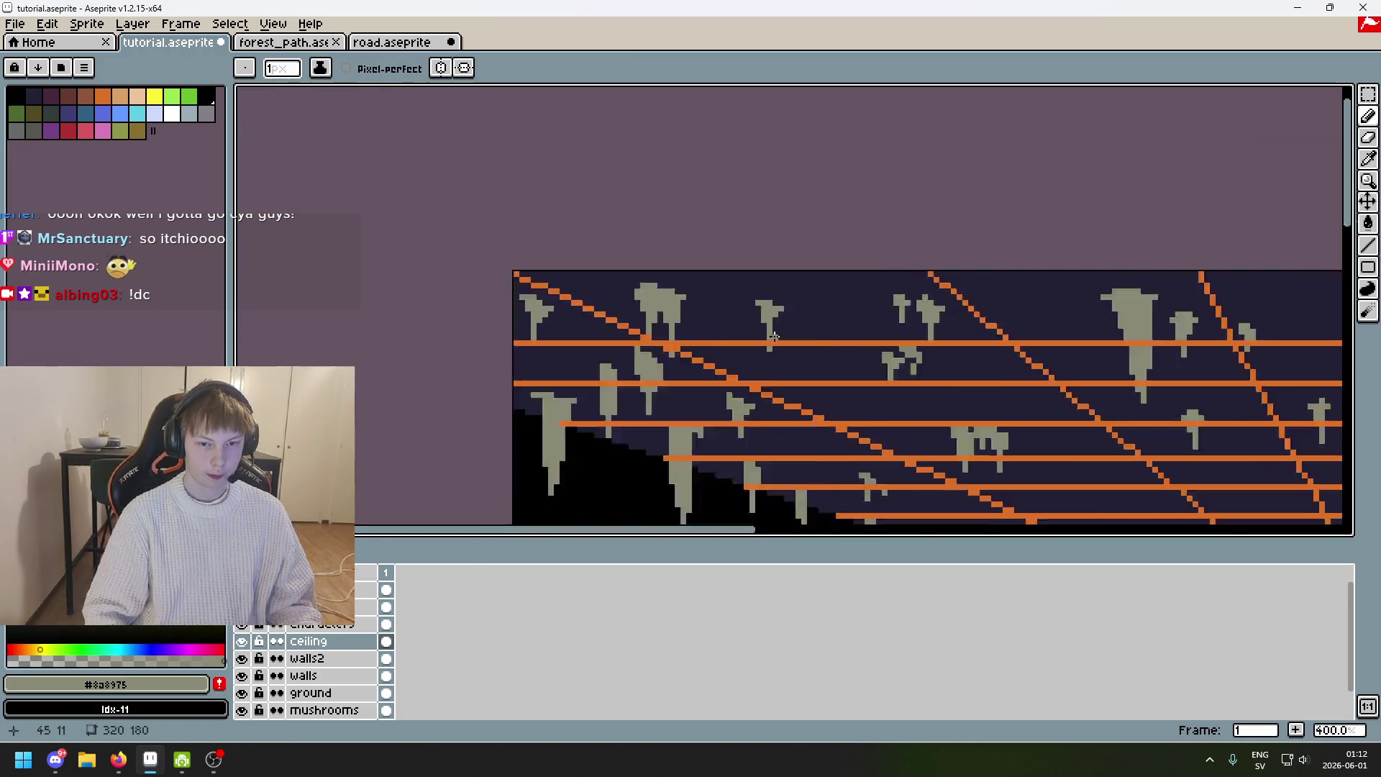
scroll(796, 321, down, 2)
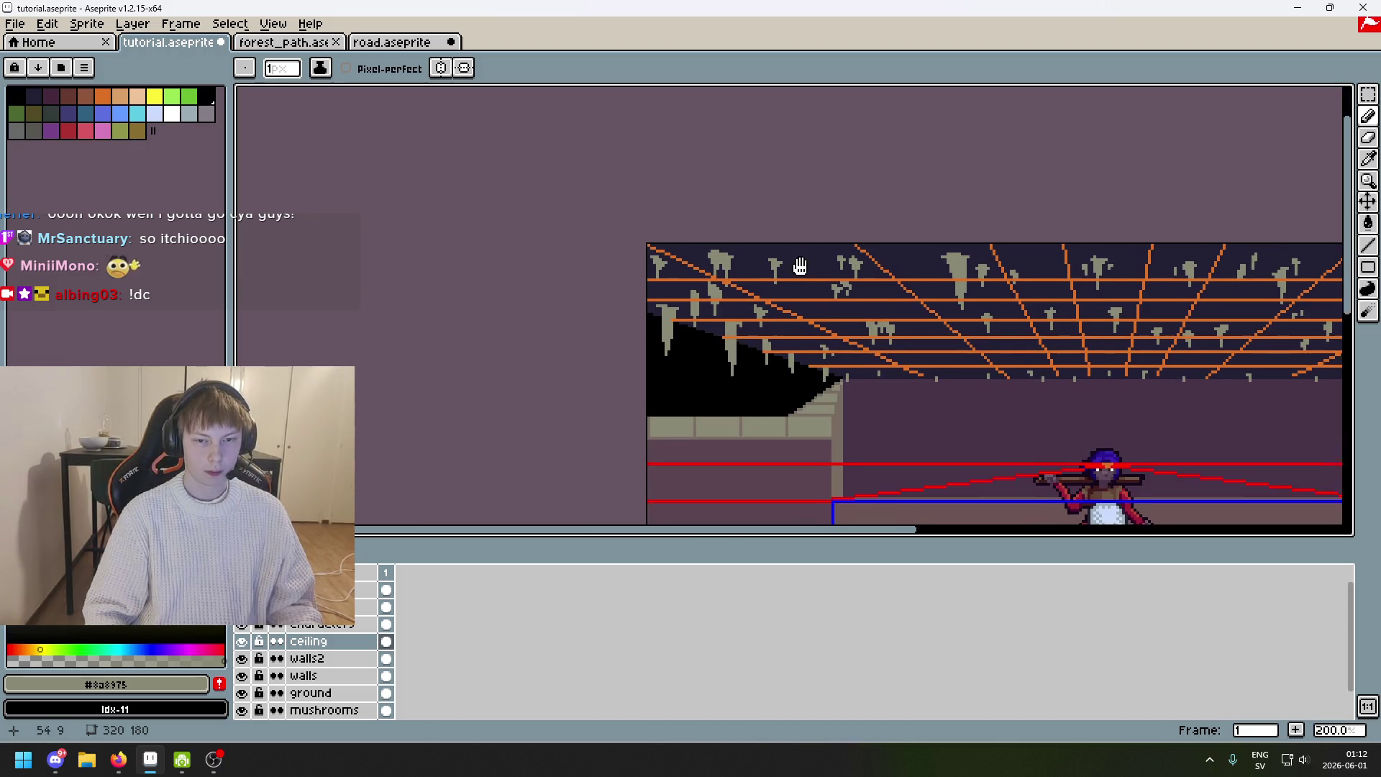
scroll(761, 240, up, 3)
scroll(761, 240, up, 2)
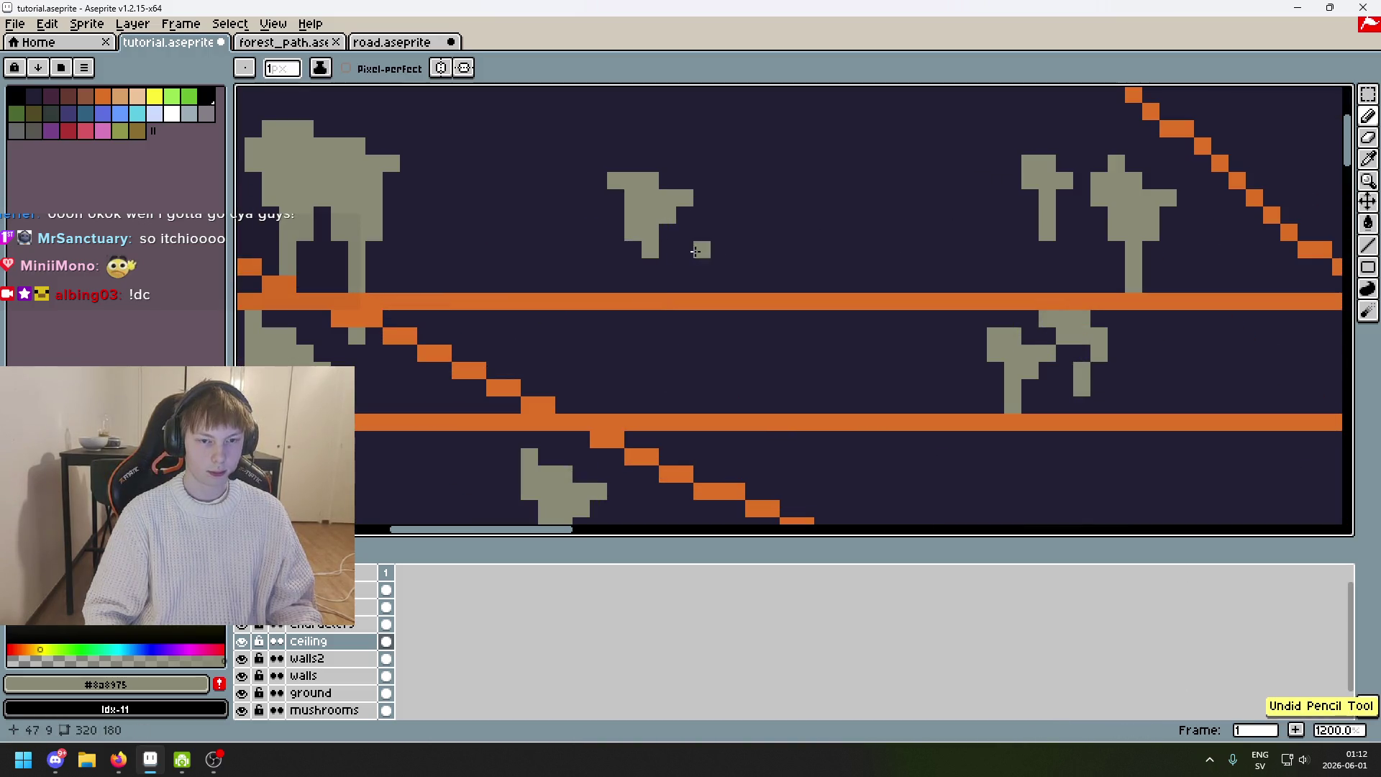
scroll(737, 216, down, 3)
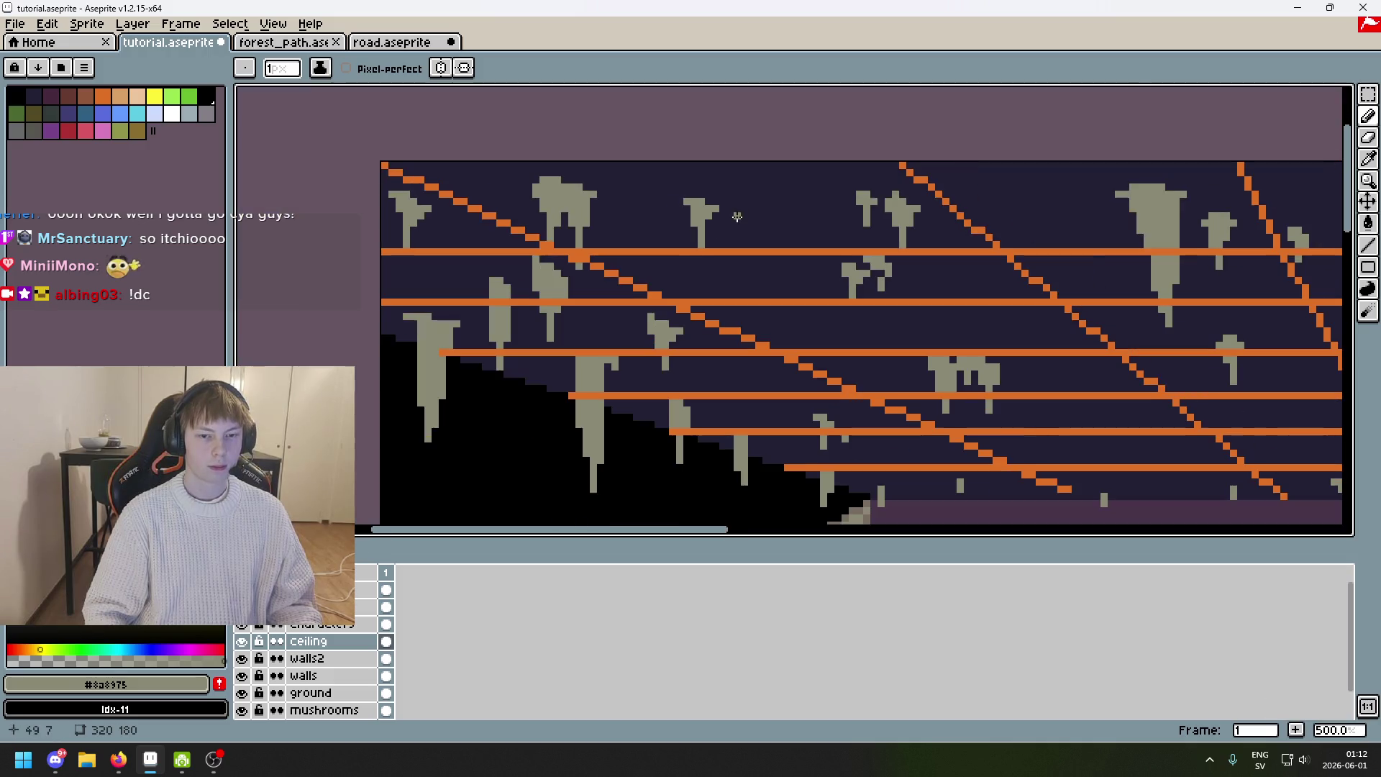
scroll(745, 231, up, 3)
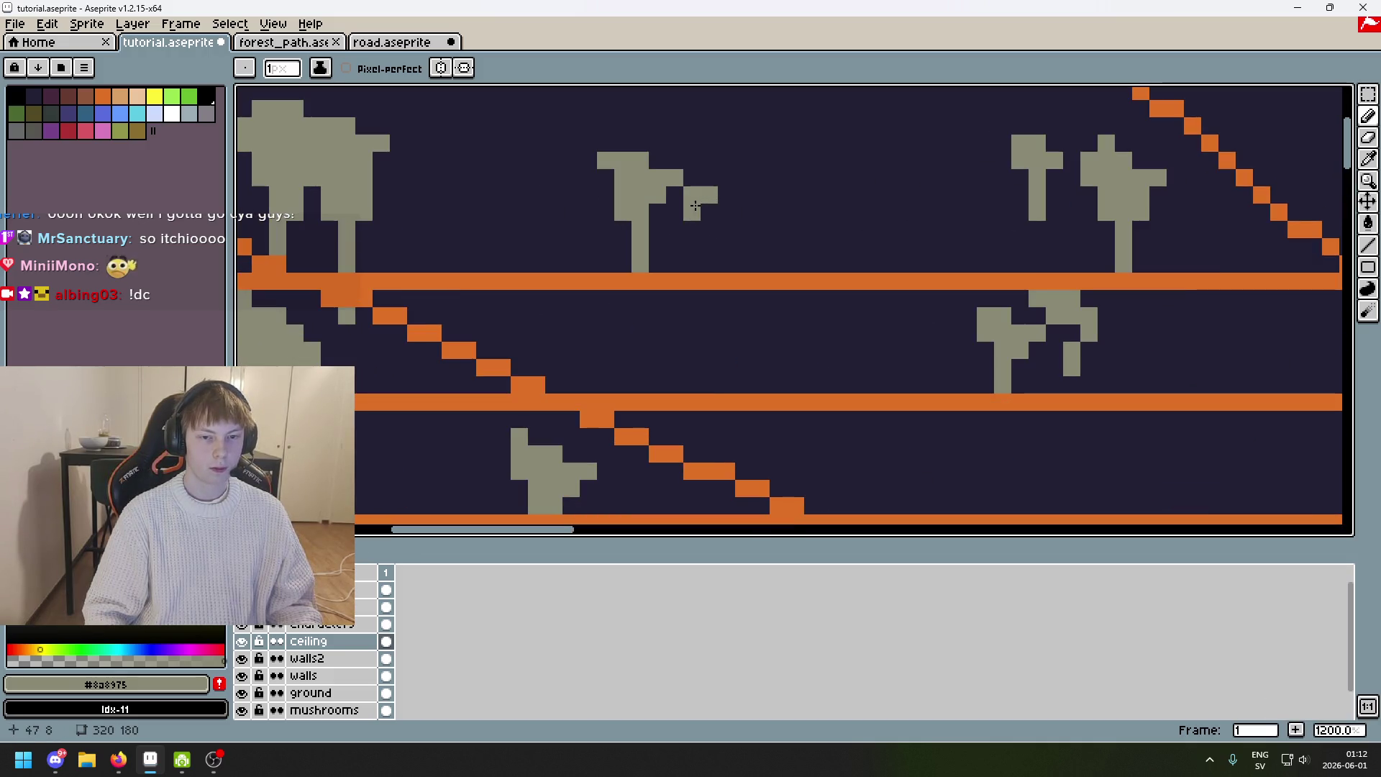
scroll(691, 227, down, 6)
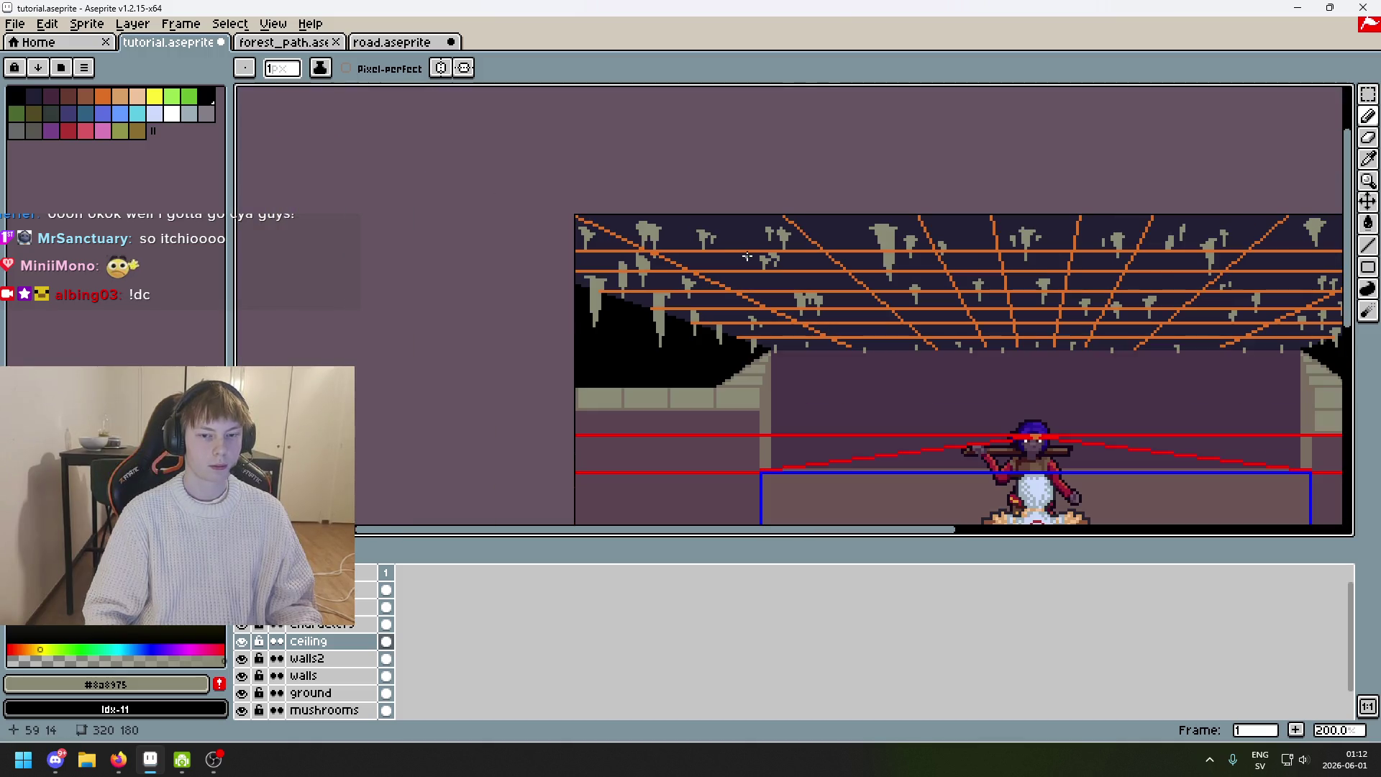
scroll(747, 256, up, 3)
scroll(522, 226, right, 6)
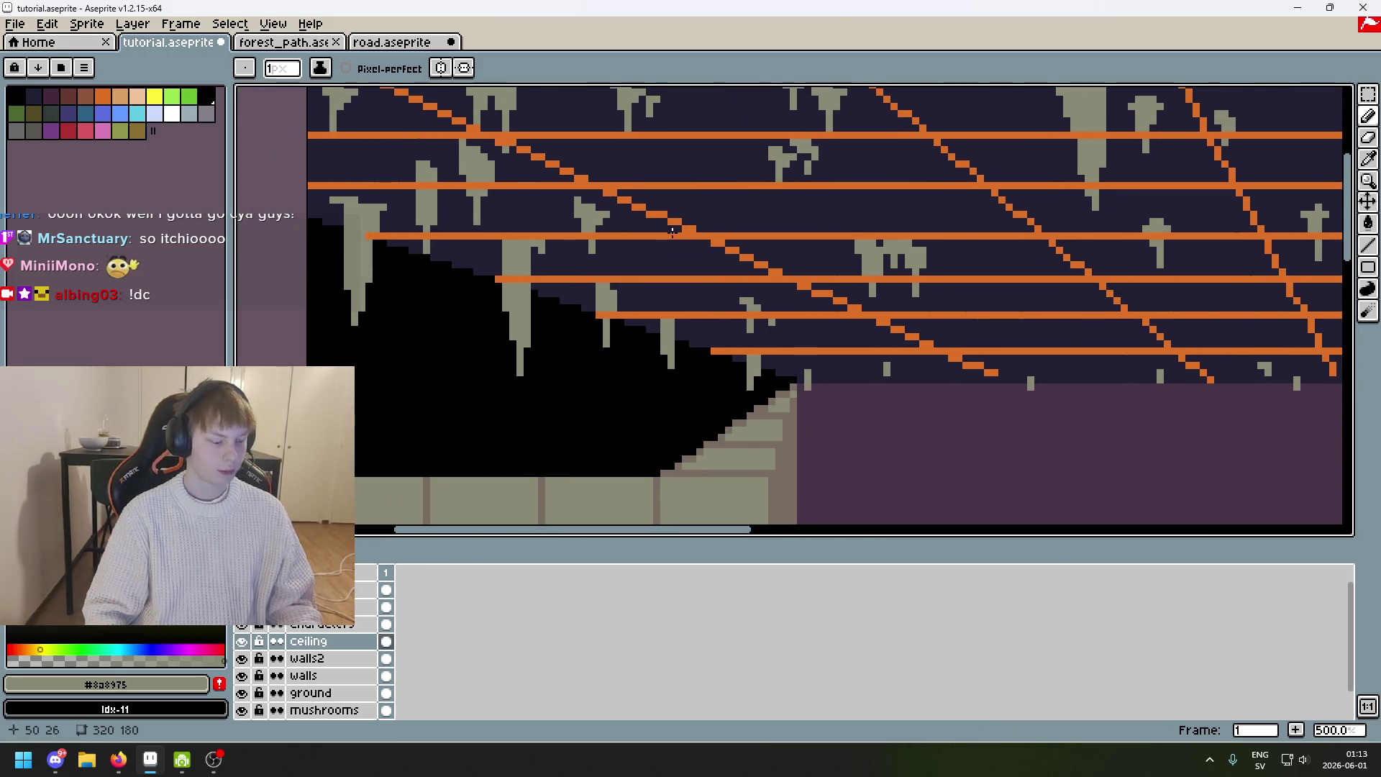
scroll(662, 246, right, 3)
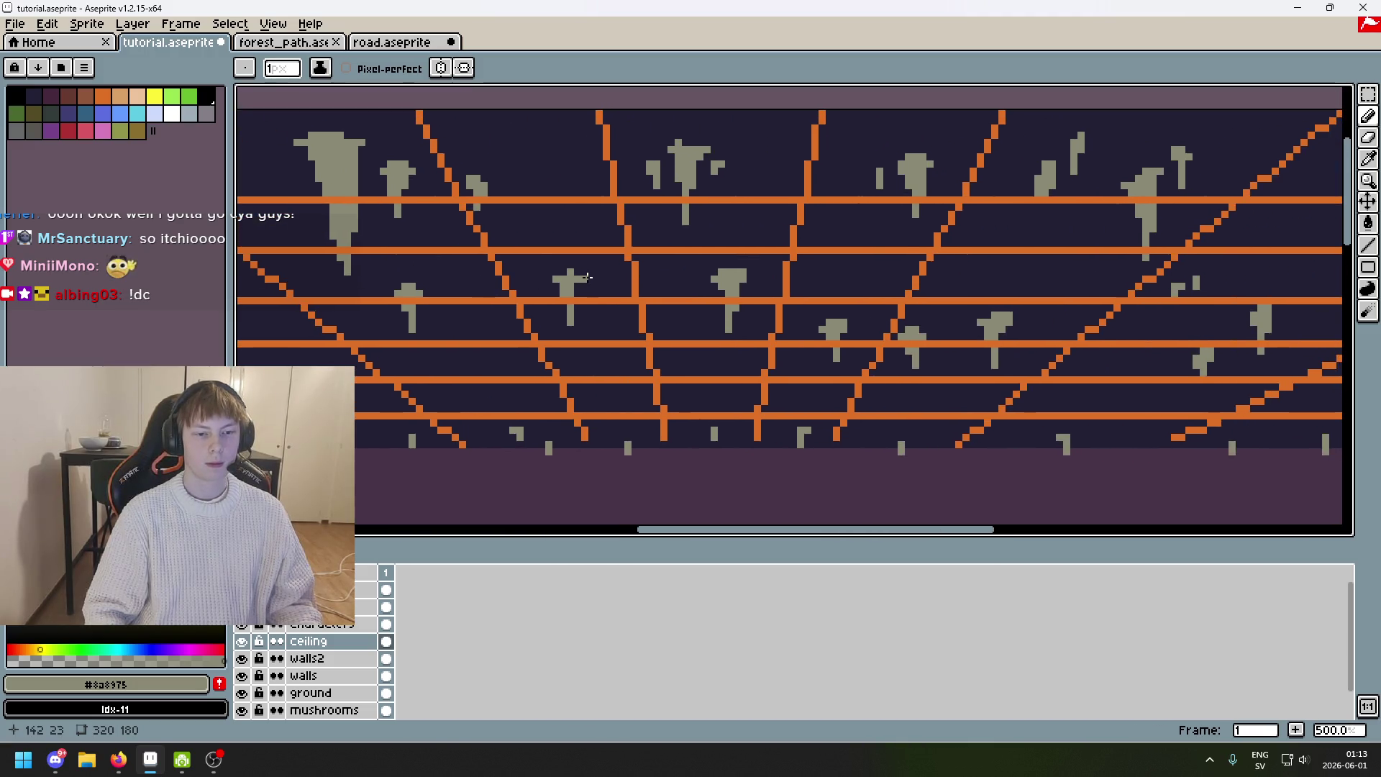
scroll(691, 216, down, 4)
scroll(758, 185, up, 3)
scroll(758, 281, down, 2)
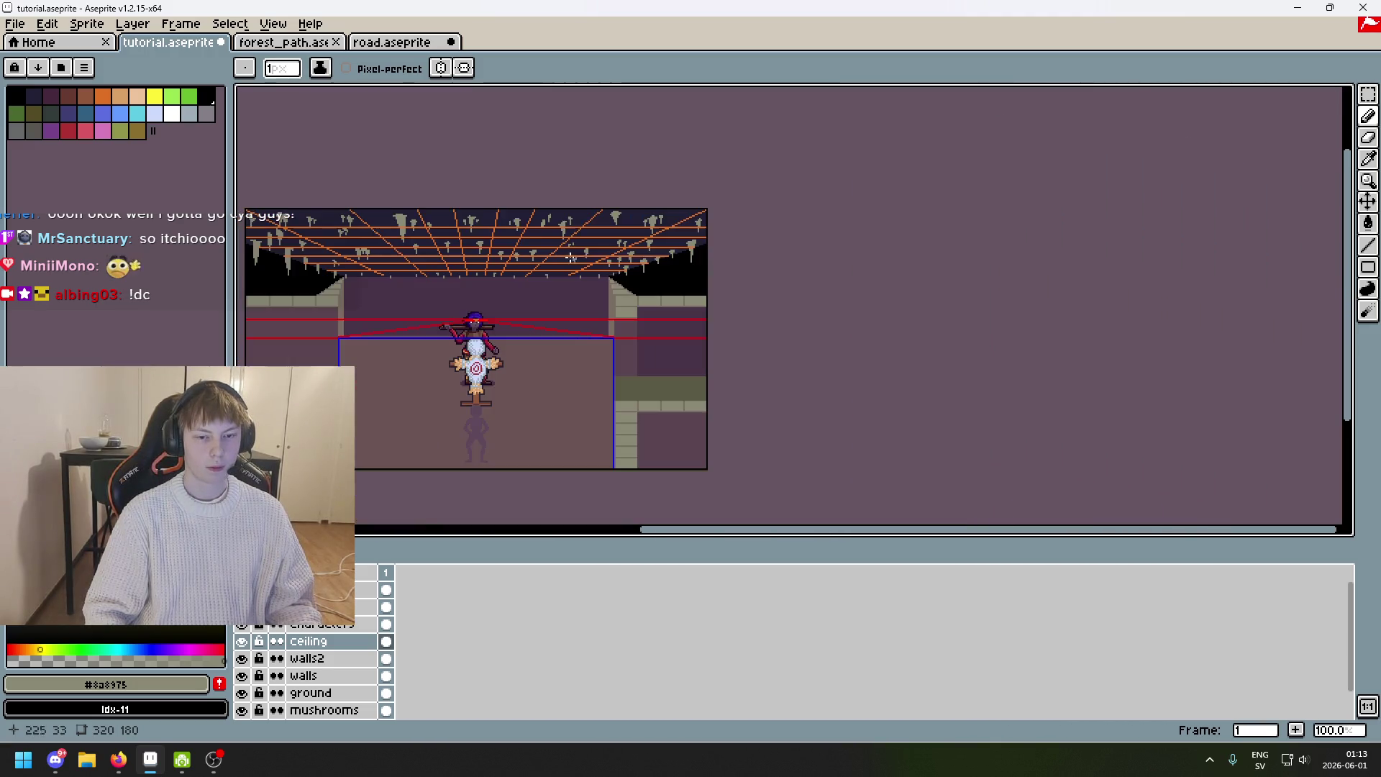
Add a grey stalactite pixel to the middle of the ceiling, checking with the lines layer toggled.
scroll(757, 280, left, 4)
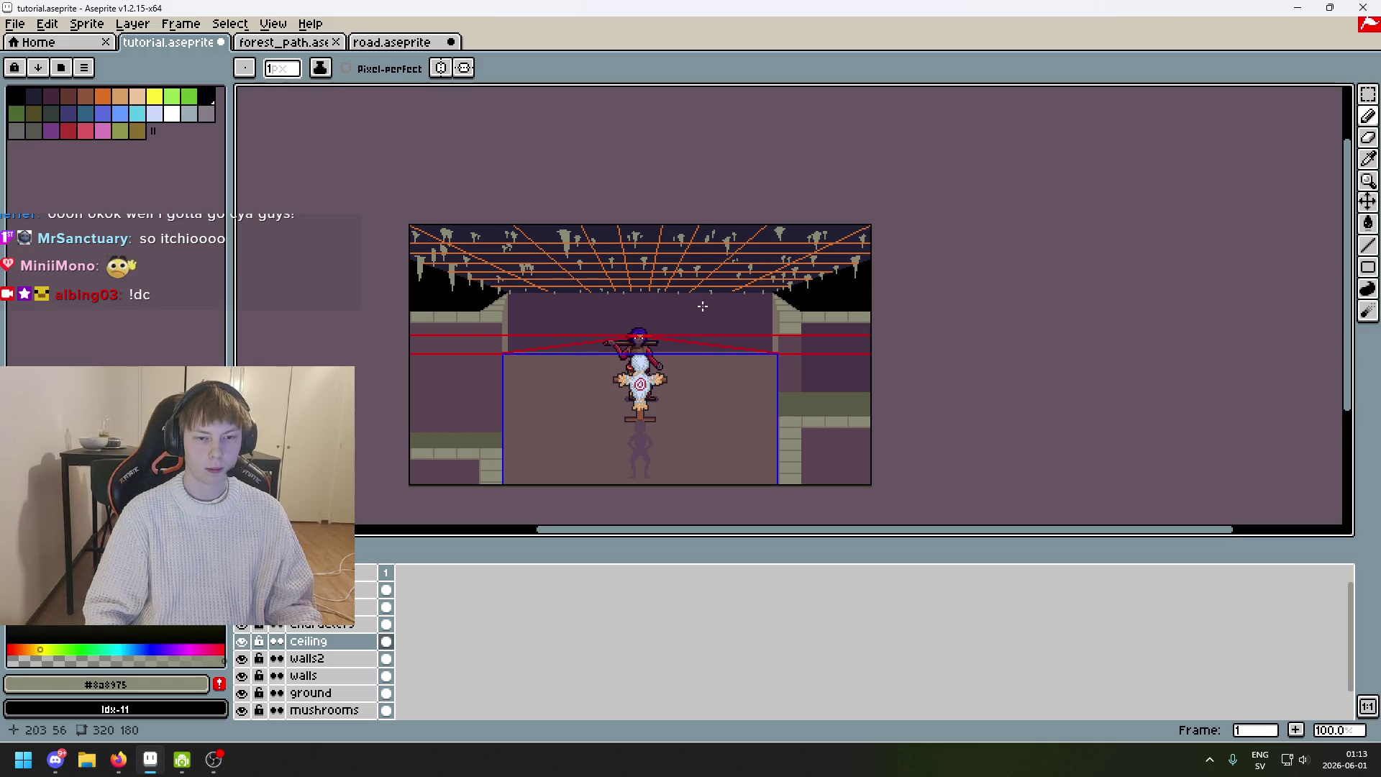
click(244, 625)
mouse_move(534, 444)
mouse_down()
mouse_move(541, 490)
mouse_move(647, 382)
mouse_move(491, 388)
mouse_up()
scroll(550, 330, up, 4)
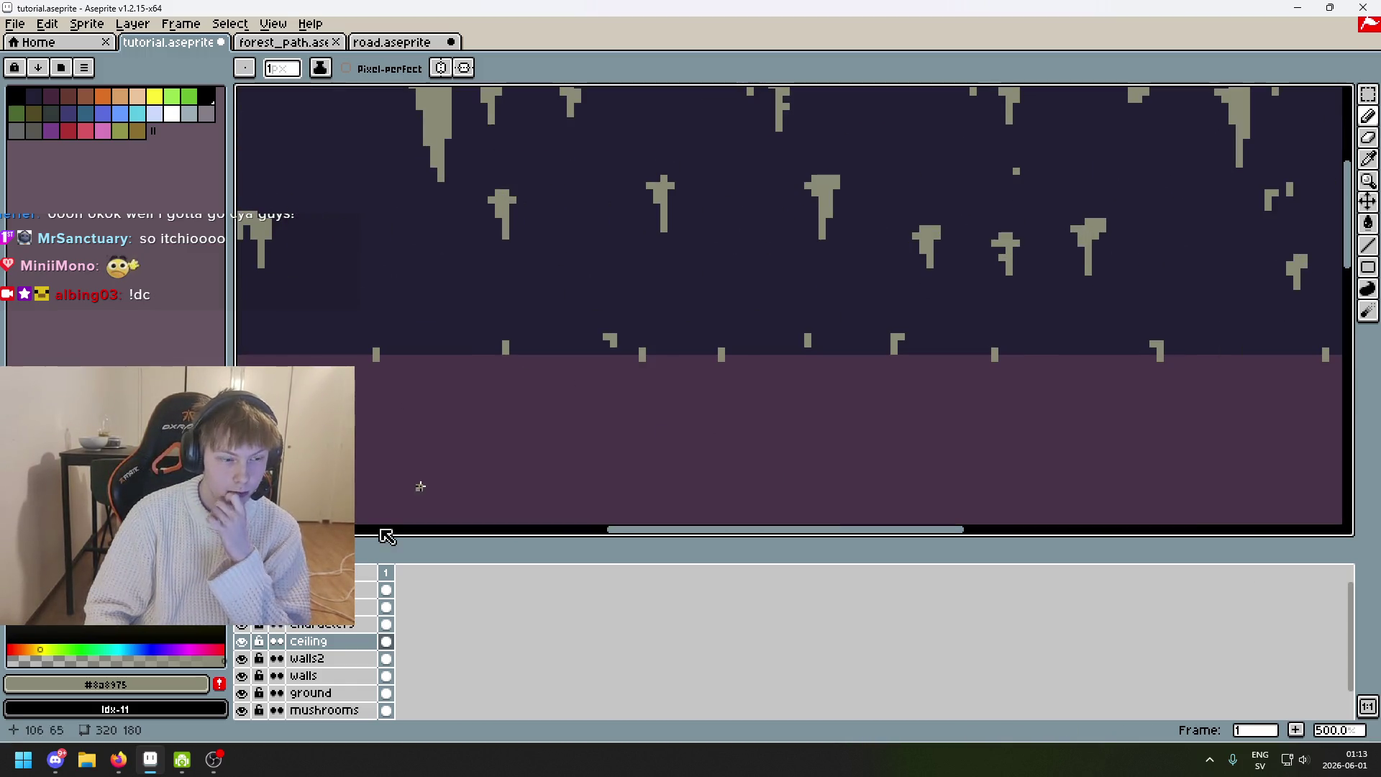
click(241, 606)
scroll(742, 244, up, 5)
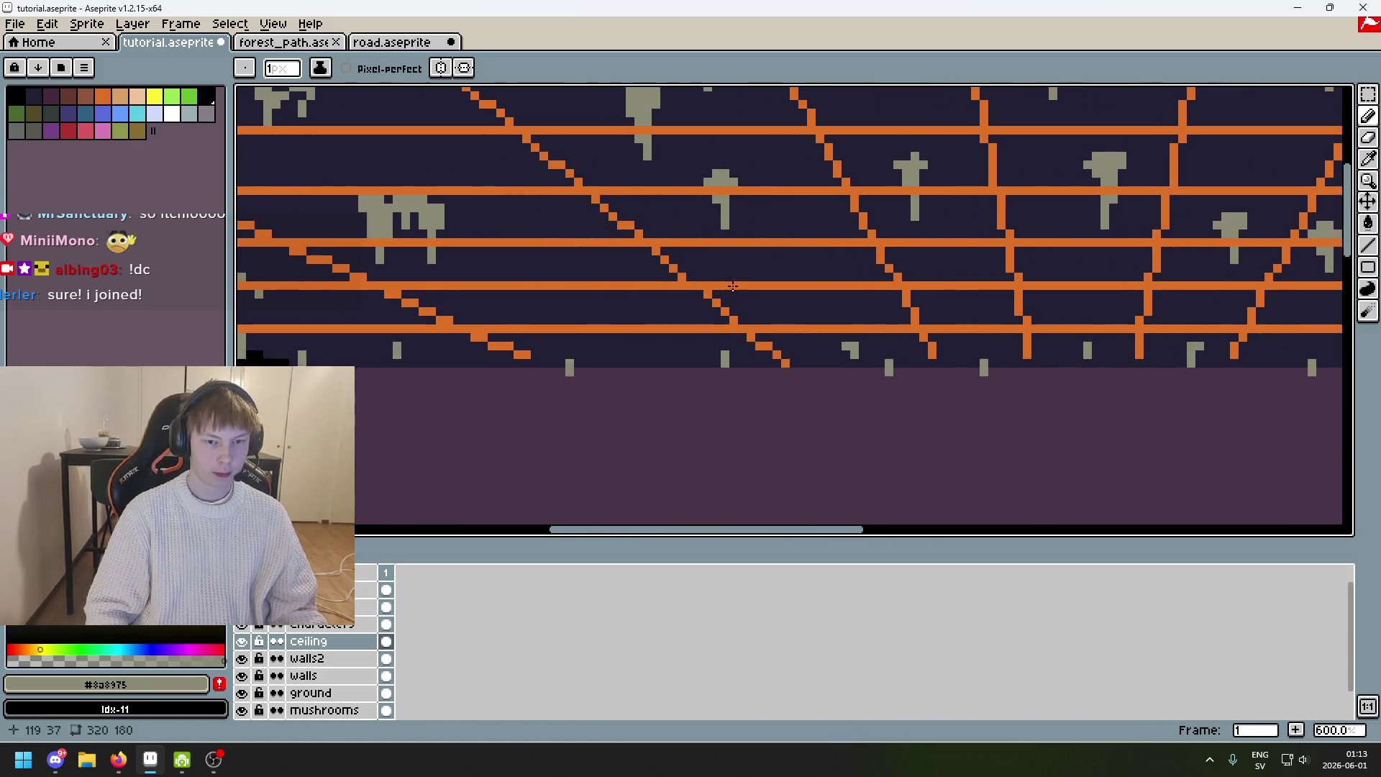
click(754, 219)
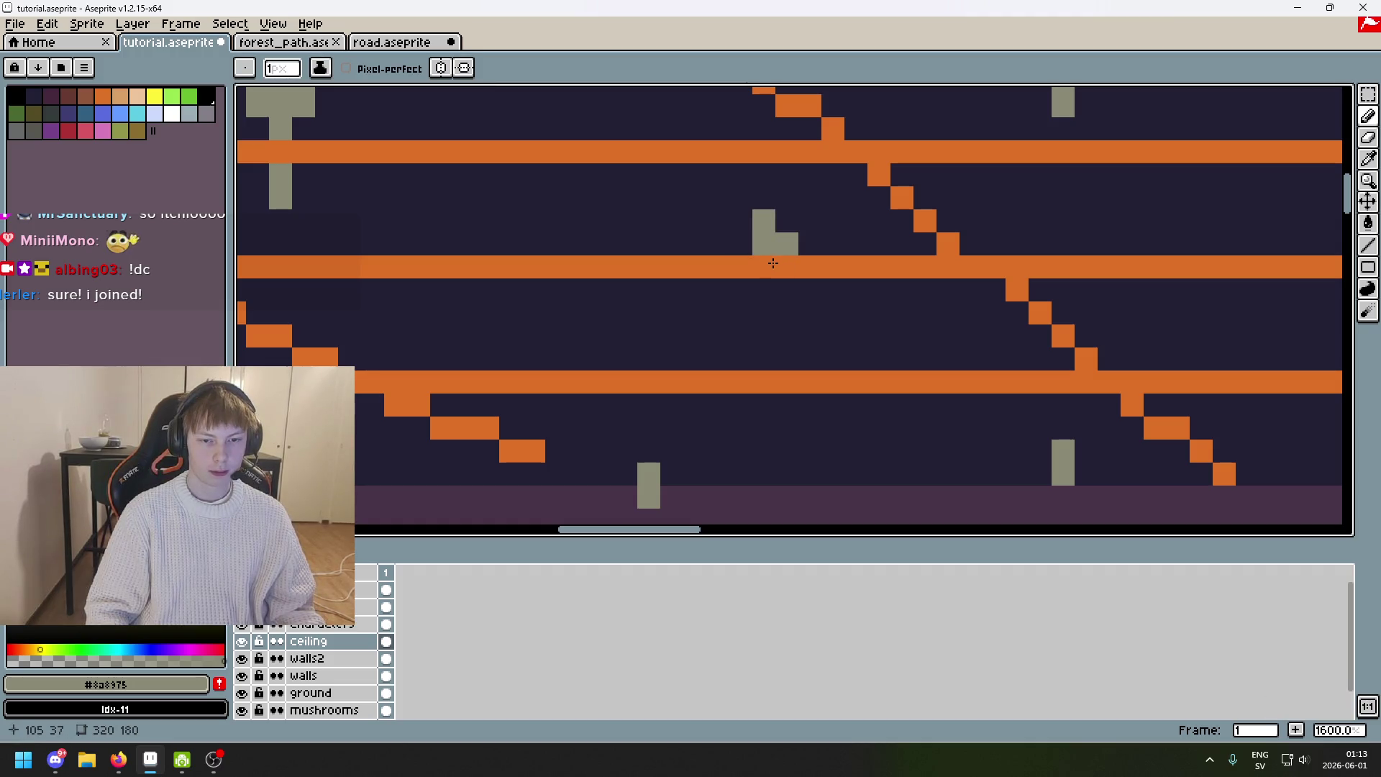
Toggle the Ceiling layer off and on to compare the scene with and without stalactites.
scroll(784, 311, down, 6)
scroll(812, 295, up, 5)
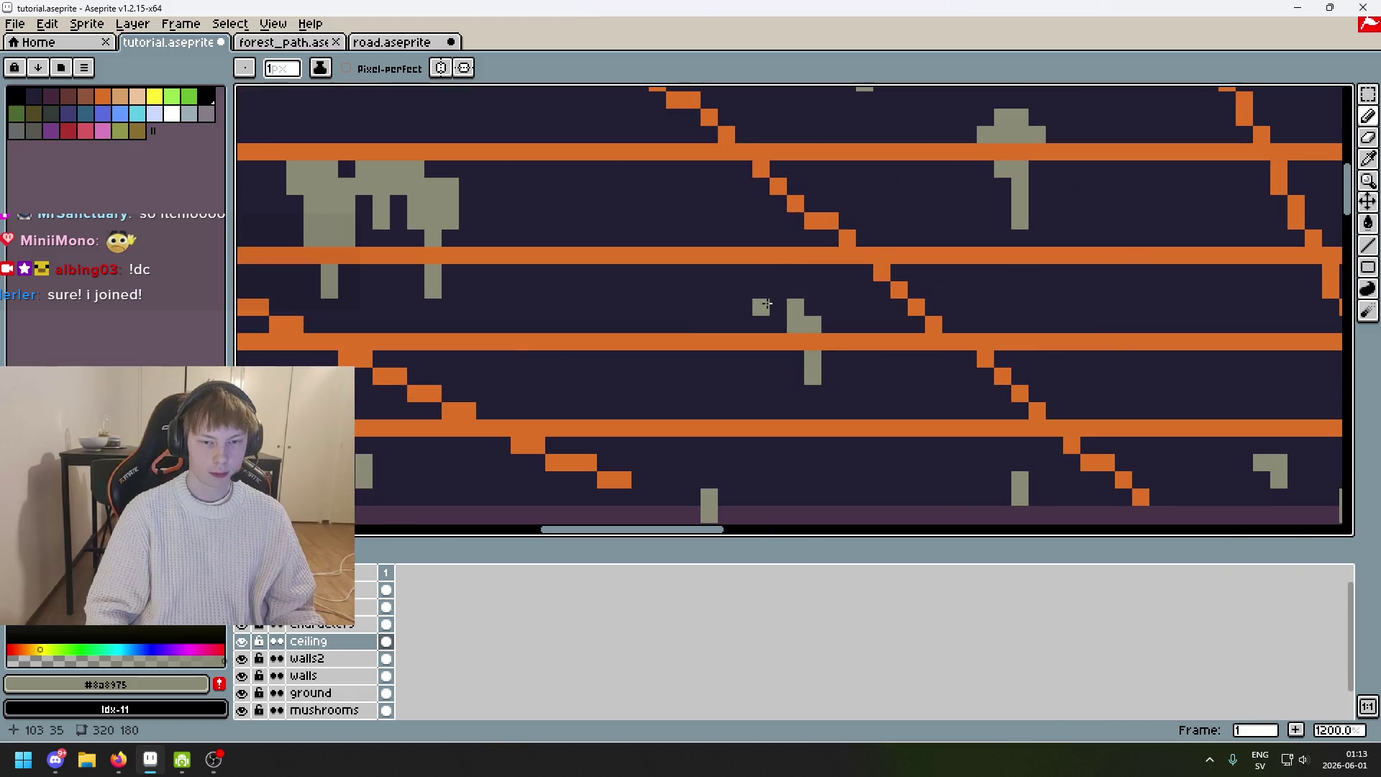
scroll(748, 324, down, 6)
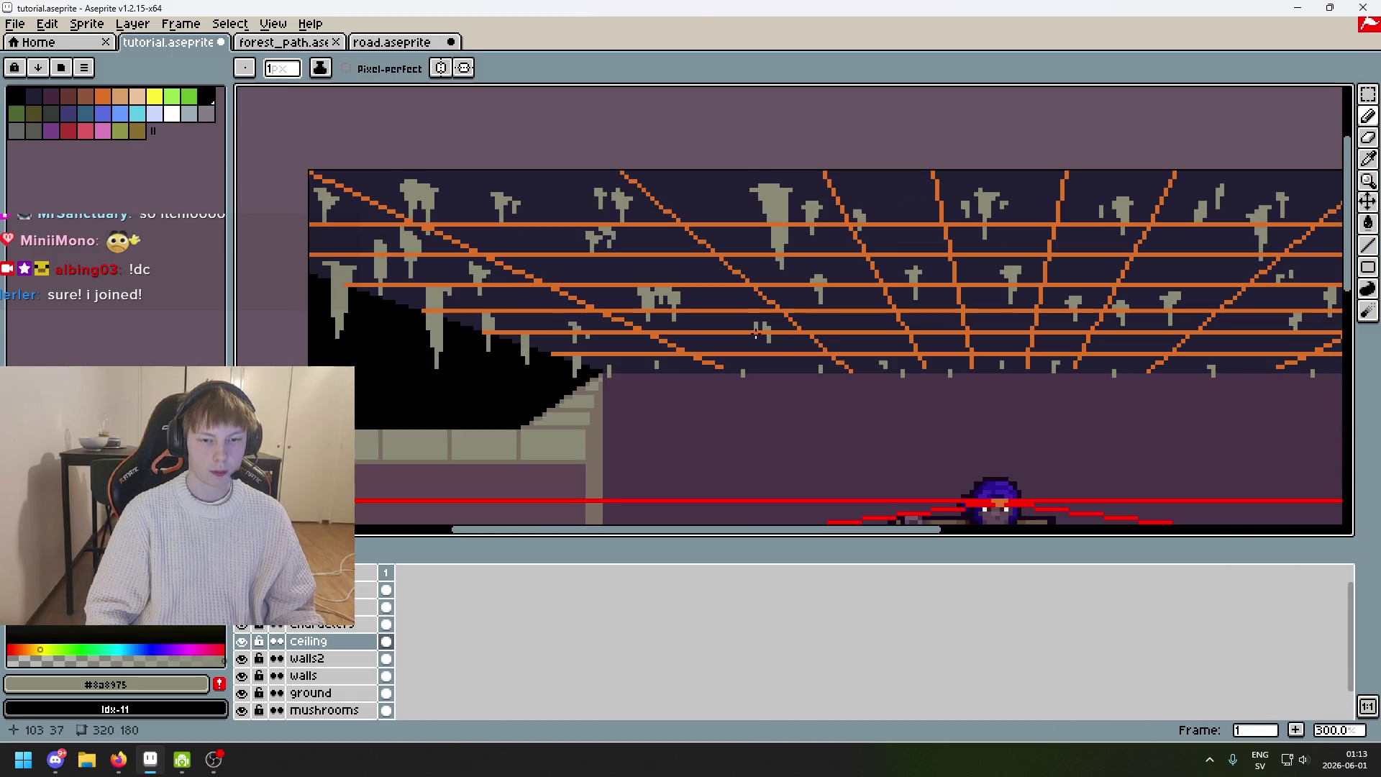
scroll(756, 329, up, 3)
scroll(755, 329, down, 3)
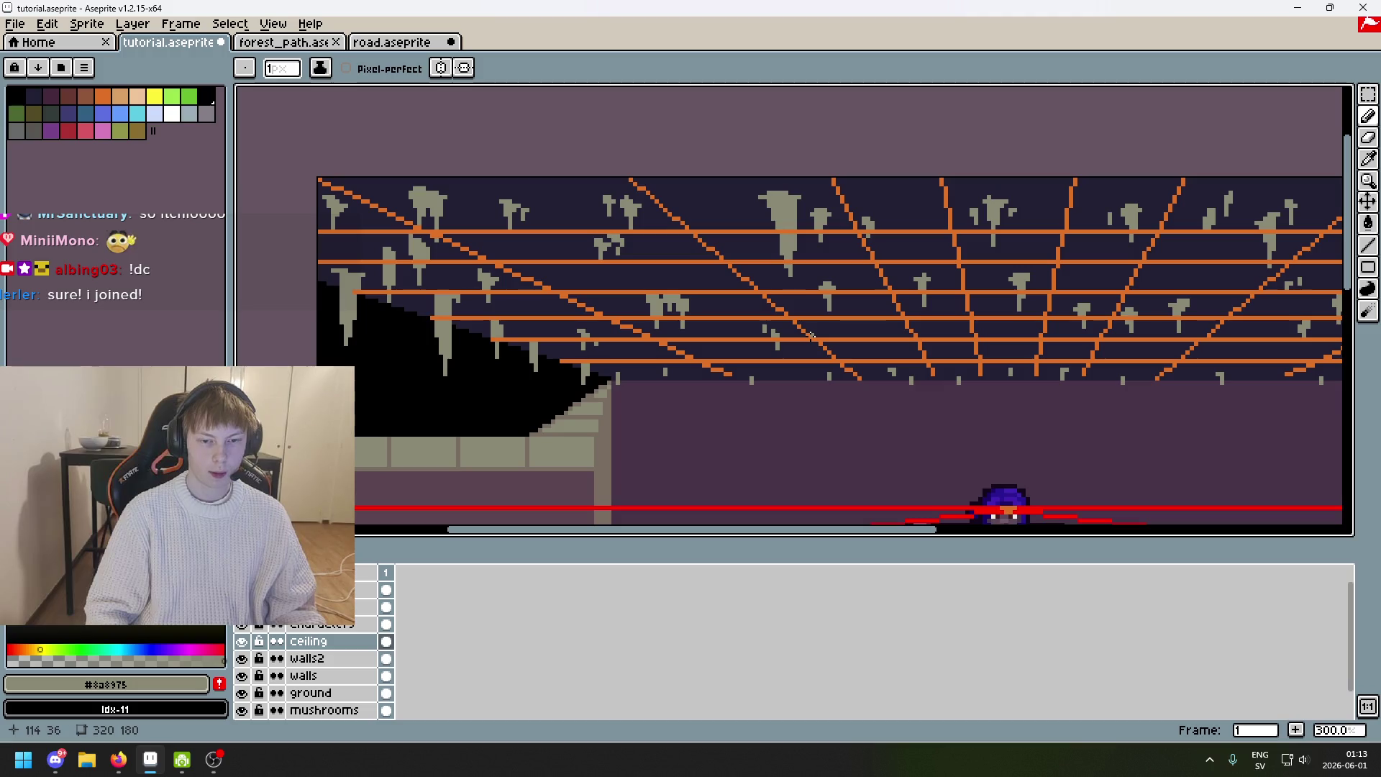
scroll(811, 335, up, 4)
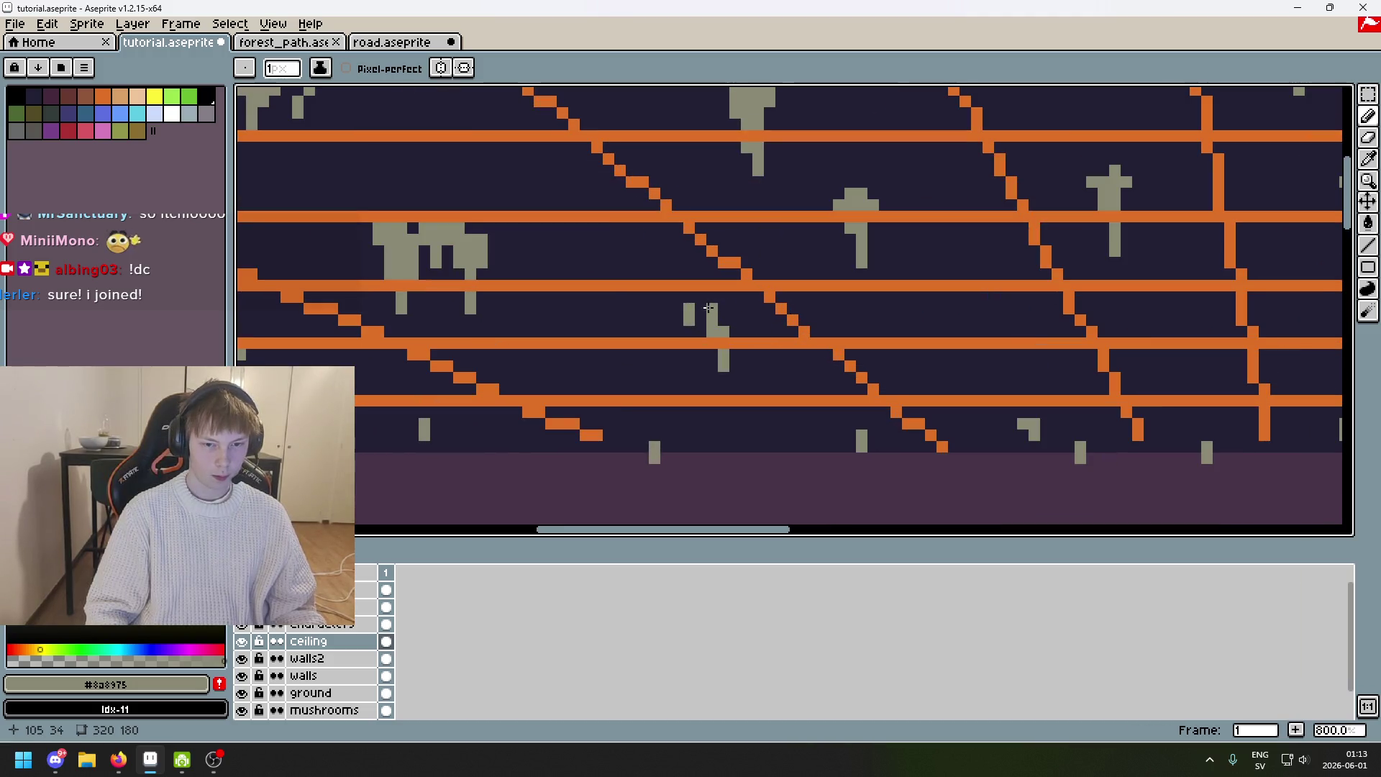
scroll(733, 329, down, 4)
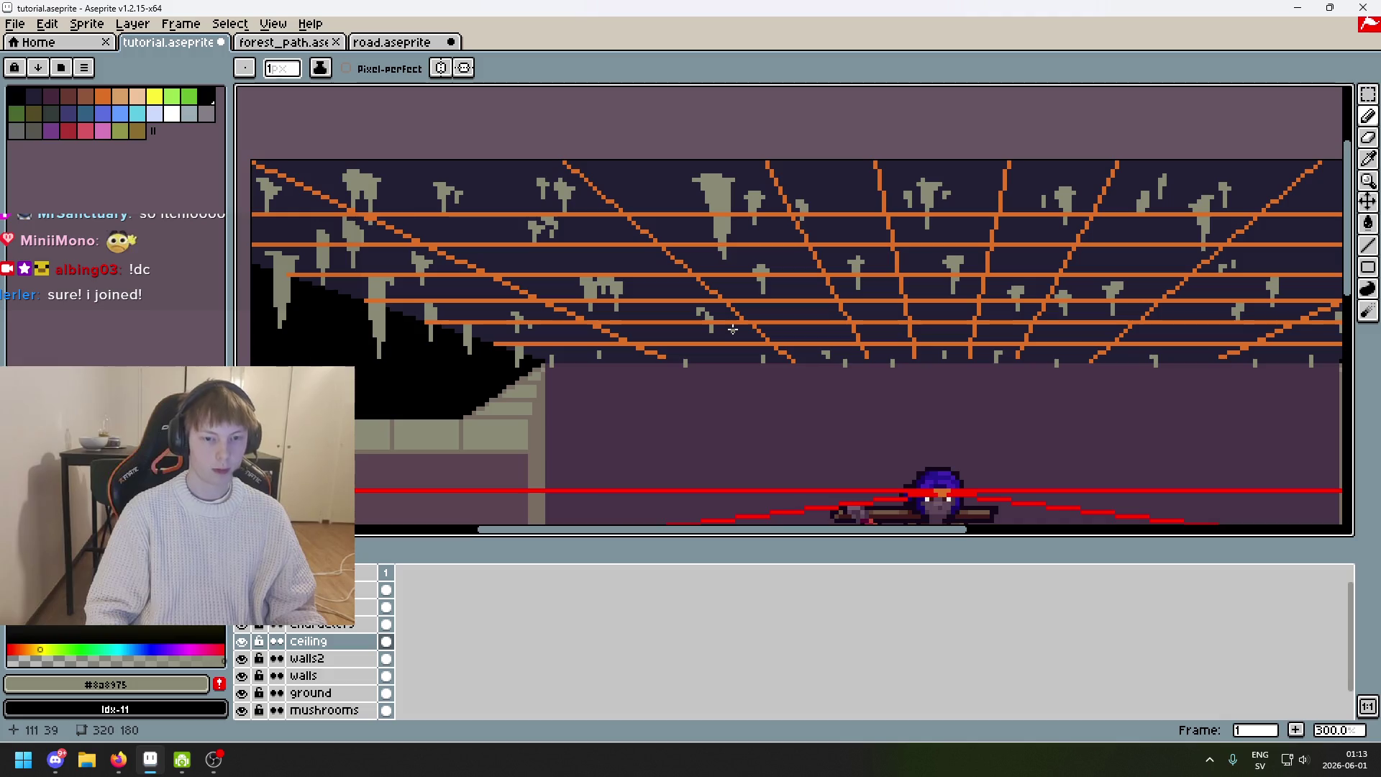
drag(735, 332, 451, 312)
click(243, 641)
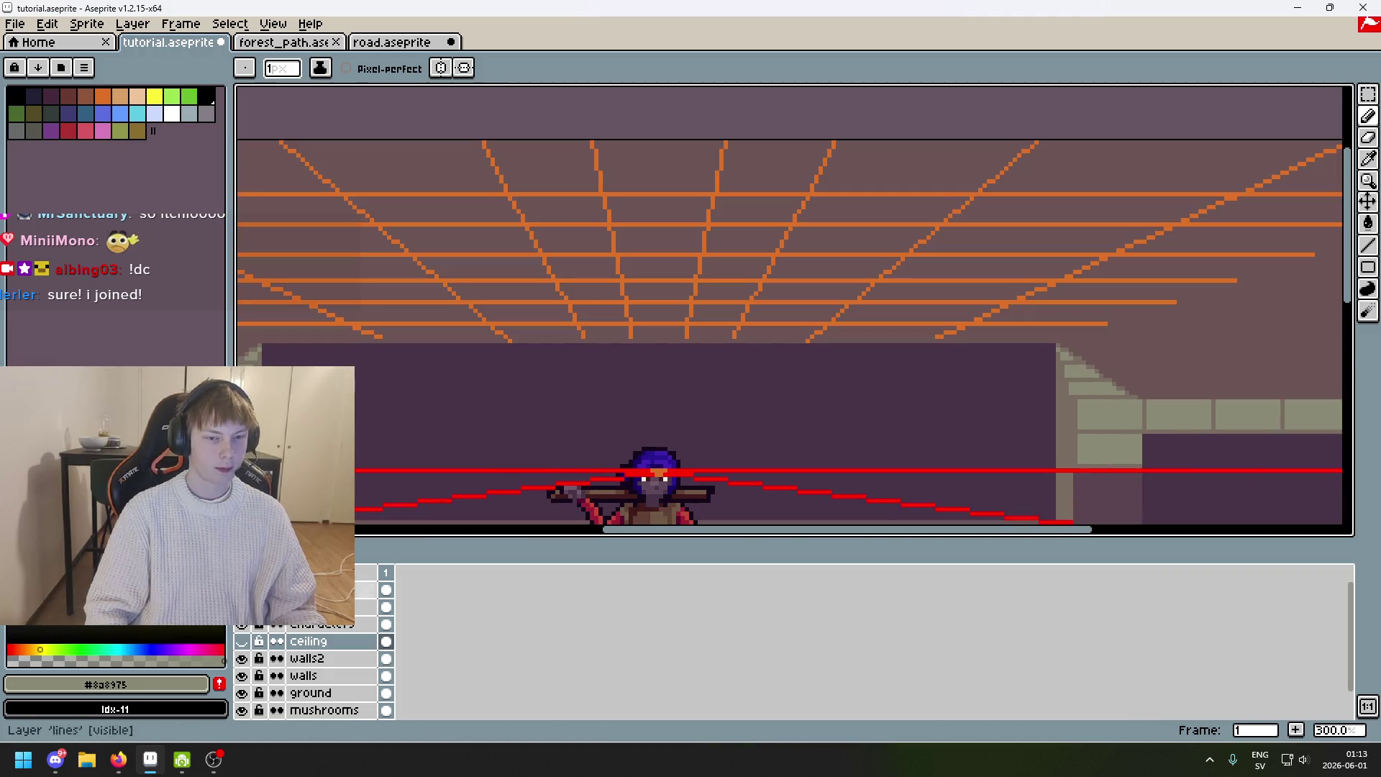
click(246, 648)
scroll(451, 389, down, 2)
drag(391, 364, 520, 354)
scroll(520, 354, up, 3)
scroll(738, 350, down, 3)
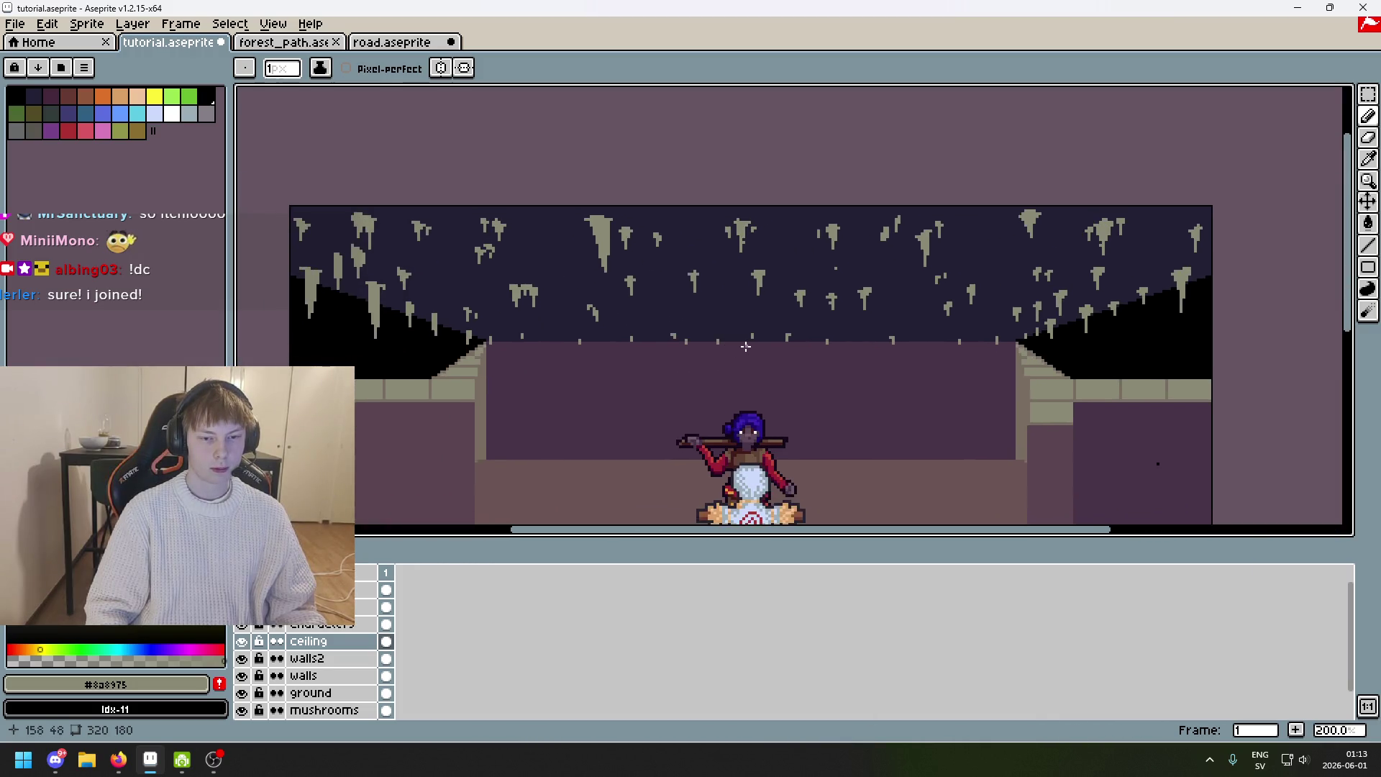
scroll(738, 350, up, 3)
Show the orange guide lines again and pan along the stalactite-dotted ceiling.
click(242, 606)
scroll(671, 317, up, 5)
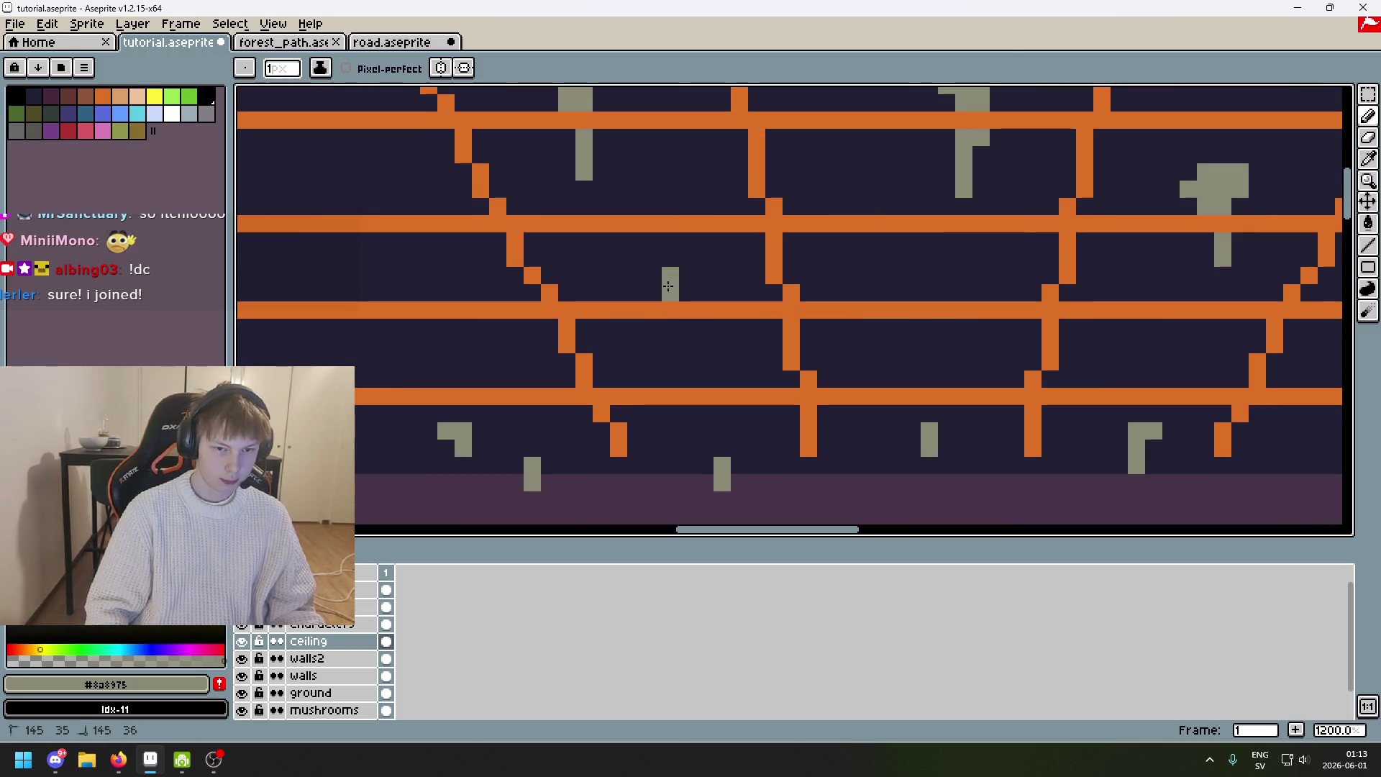
scroll(677, 296, down, 4)
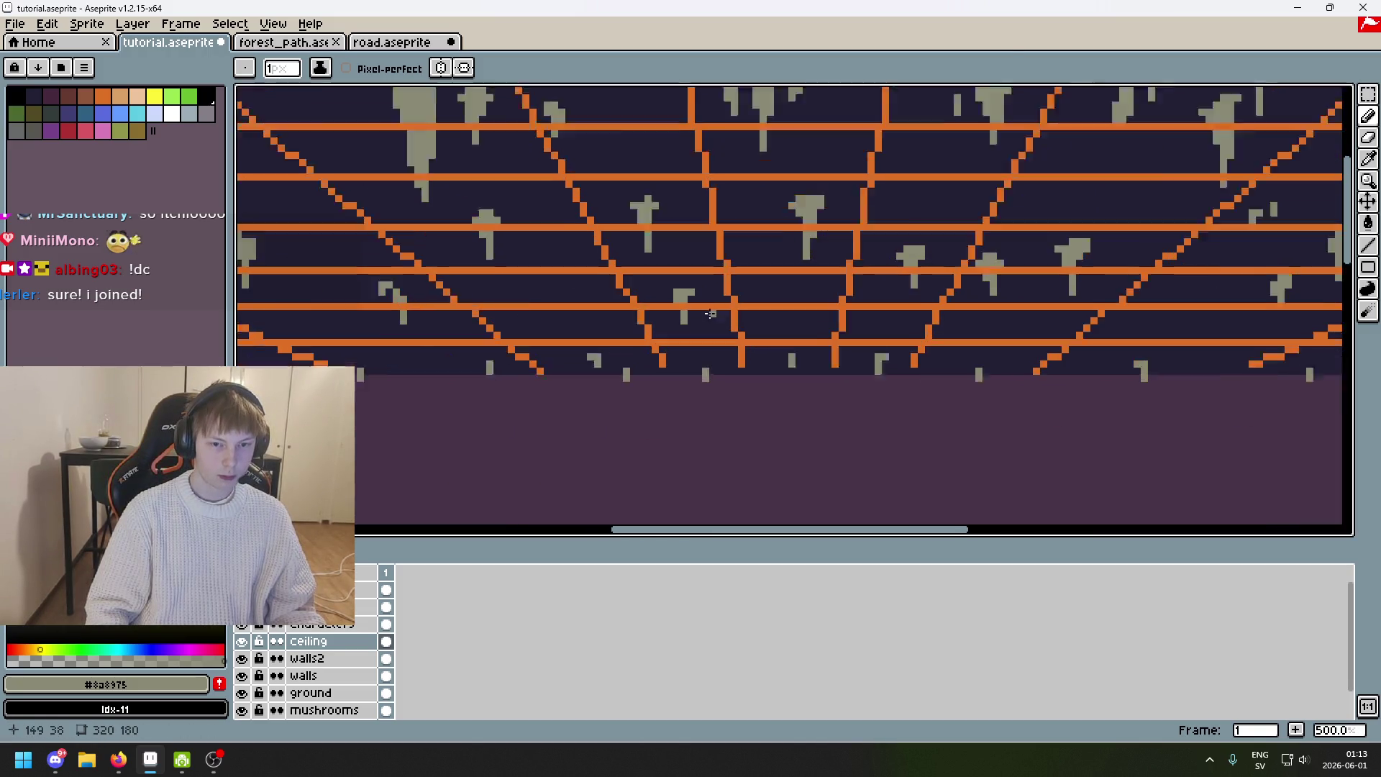
scroll(713, 288, up, 2)
mouse_move(796, 287)
mouse_down()
mouse_move(646, 295)
mouse_move(912, 298)
mouse_up()
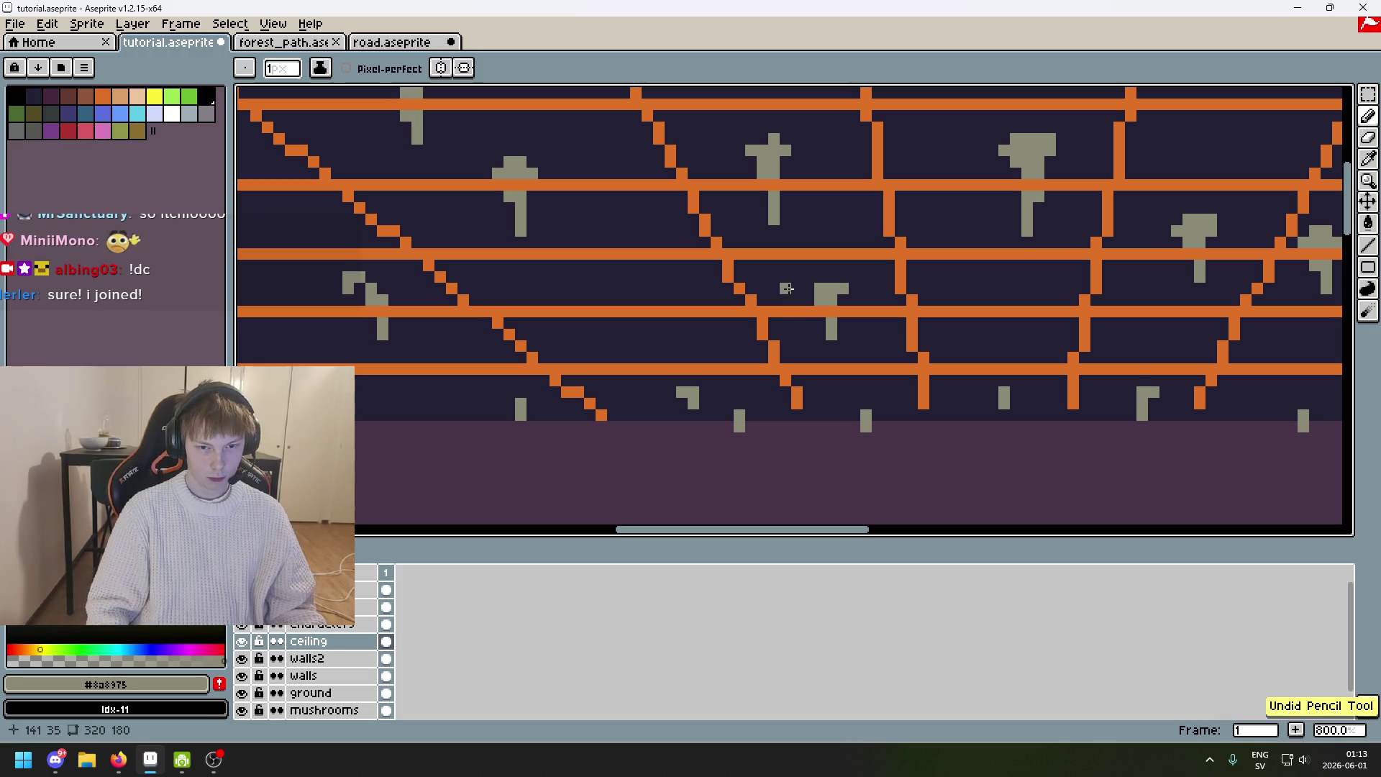
scroll(856, 297, up, 3)
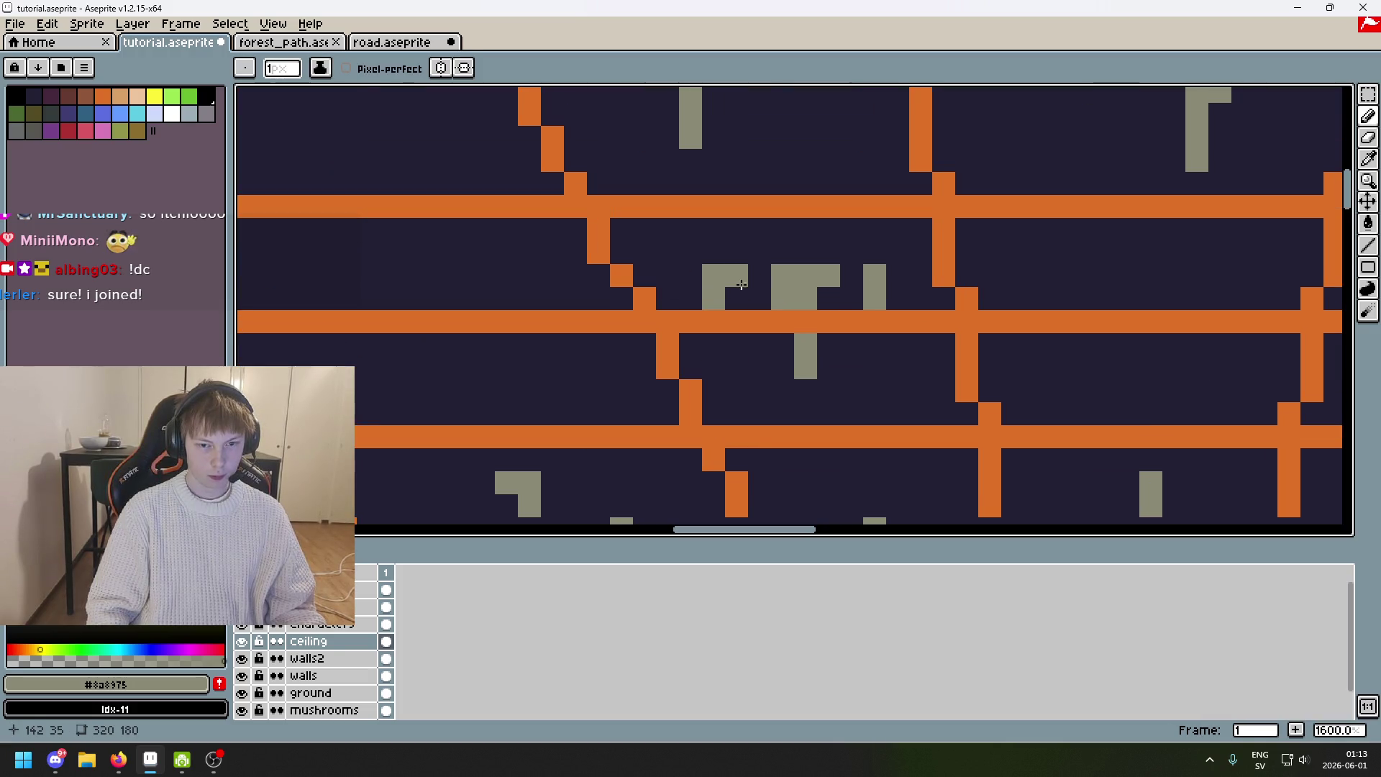
scroll(766, 289, down, 6)
scroll(799, 307, down, 1)
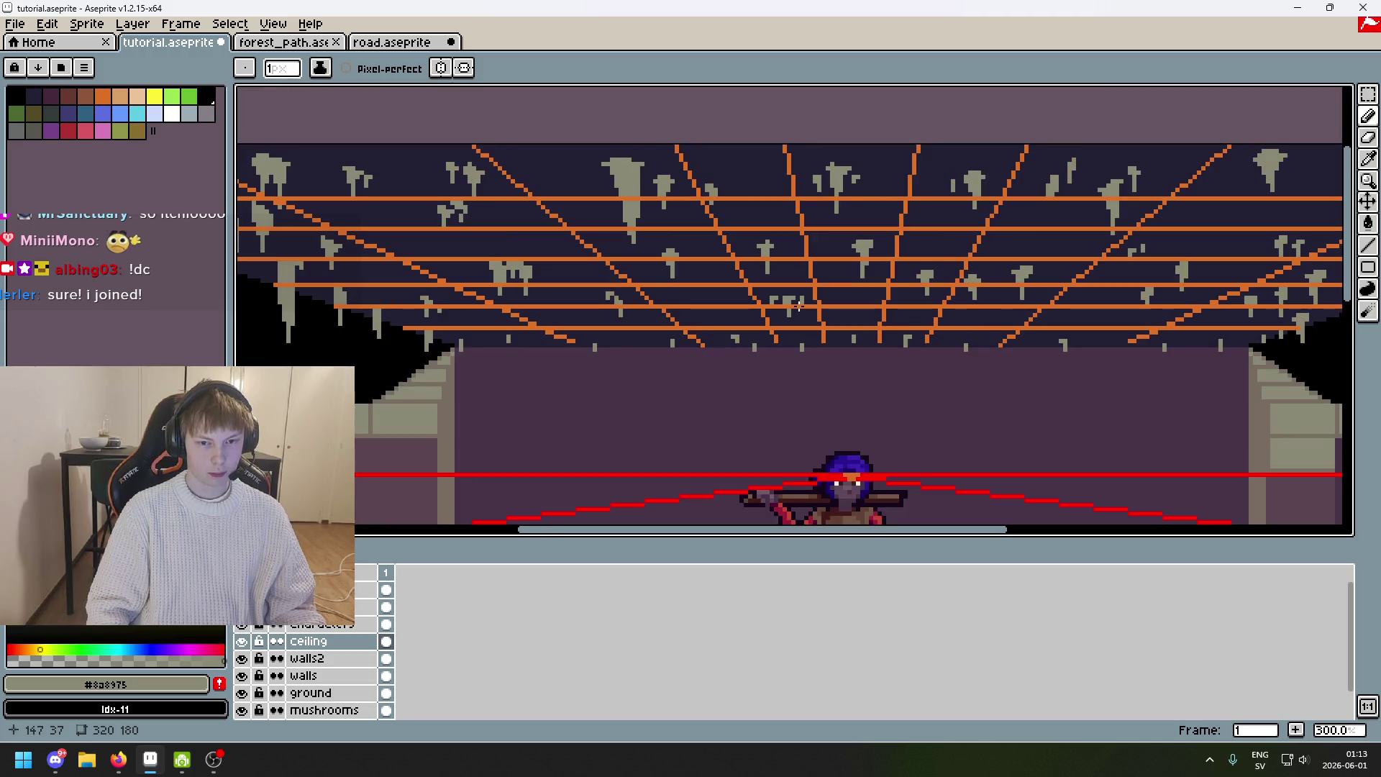
Save the file and toggle the walls2, ceiling and orange guide-line layers to compare them.
key(ctrl+s)
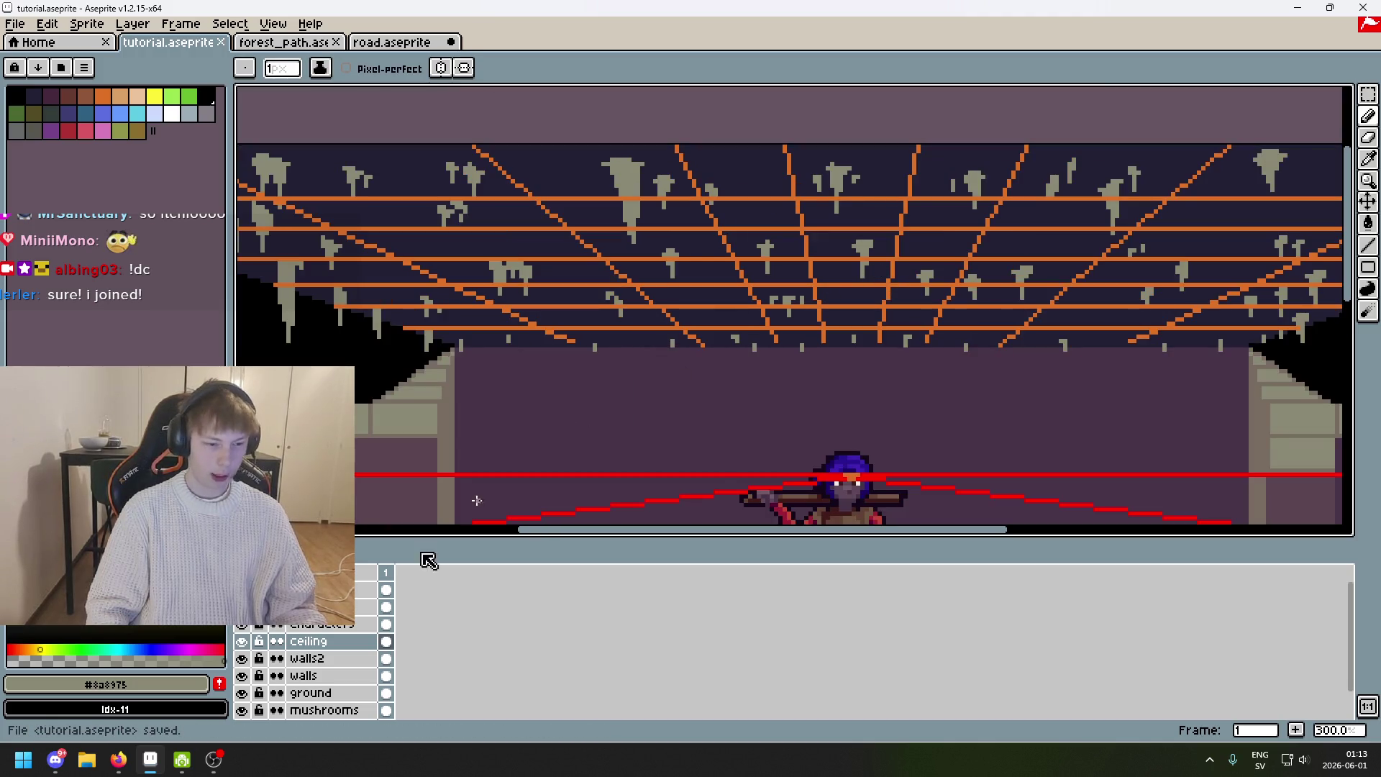
click(243, 659)
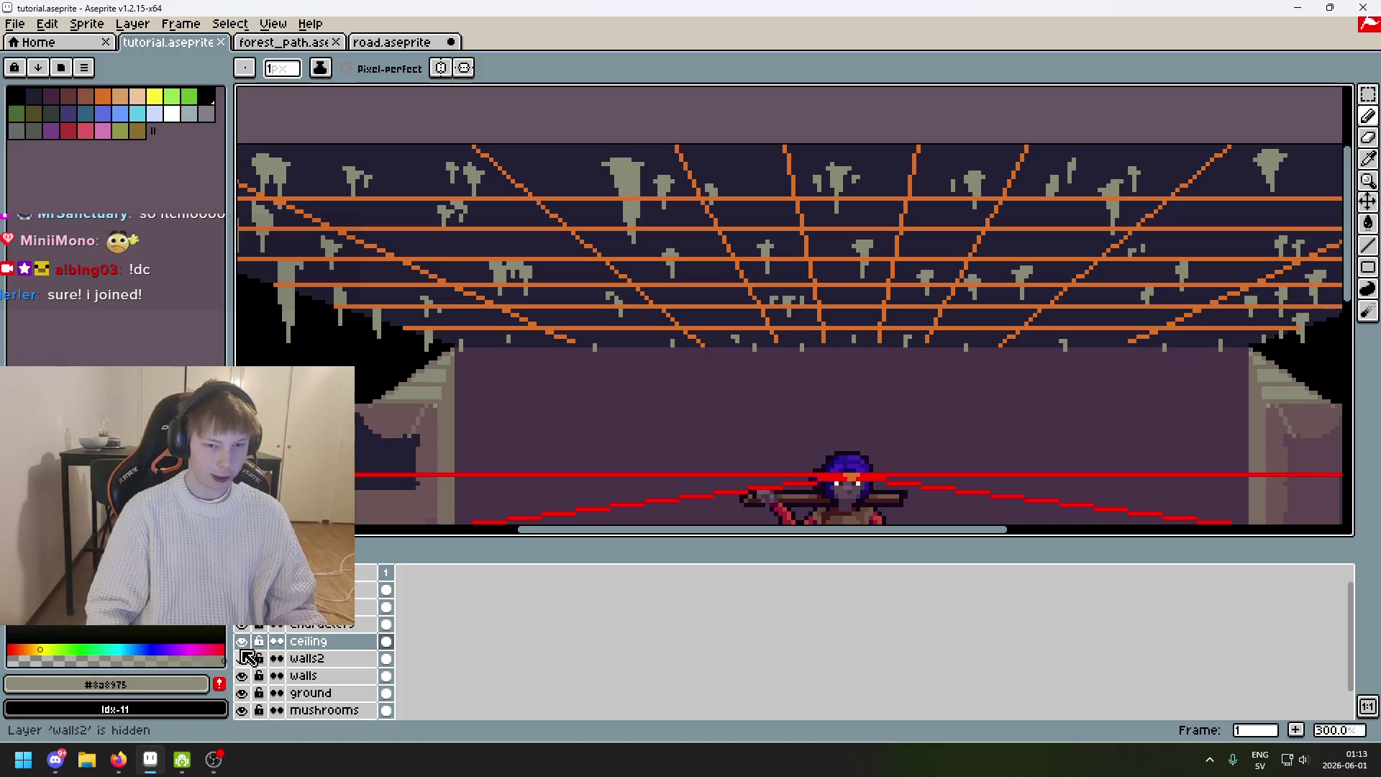
click(242, 659)
click(244, 641)
click(242, 641)
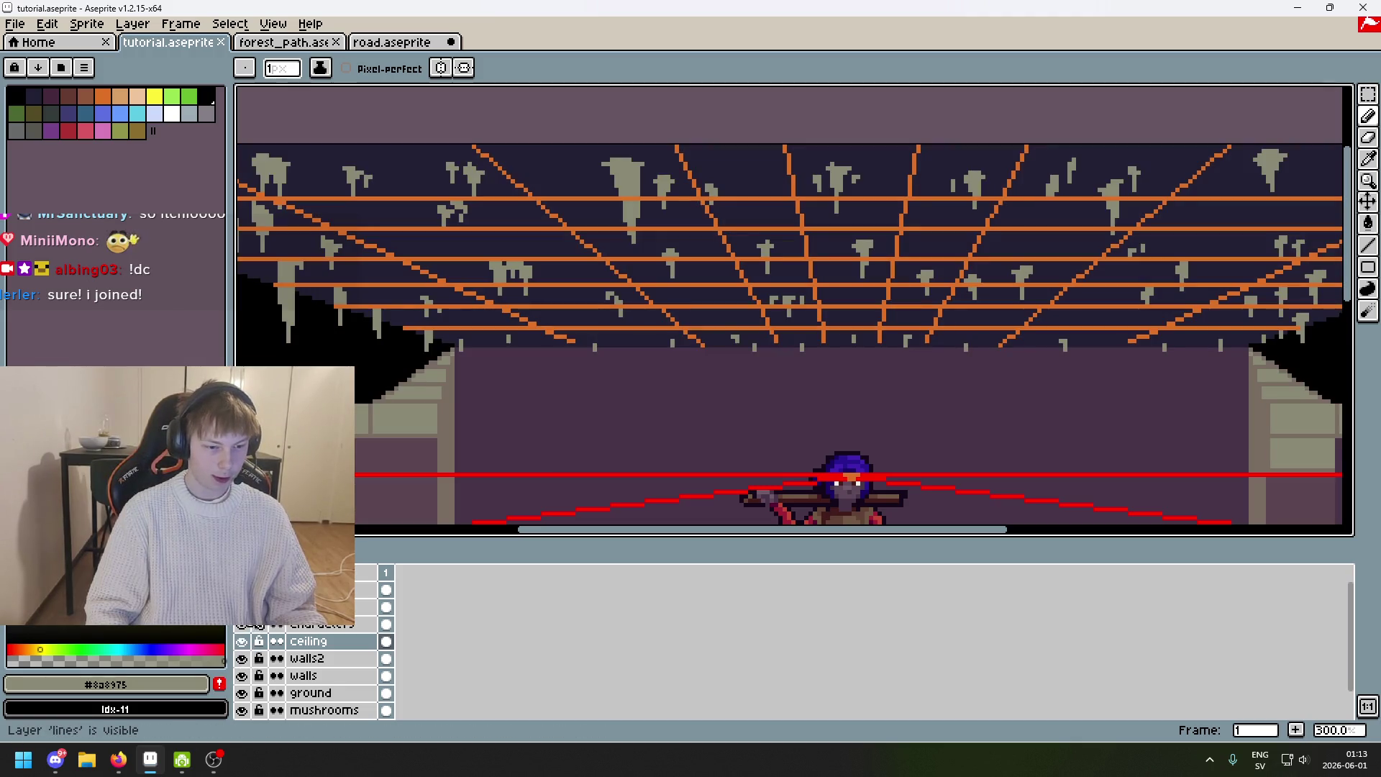
double_click(243, 607)
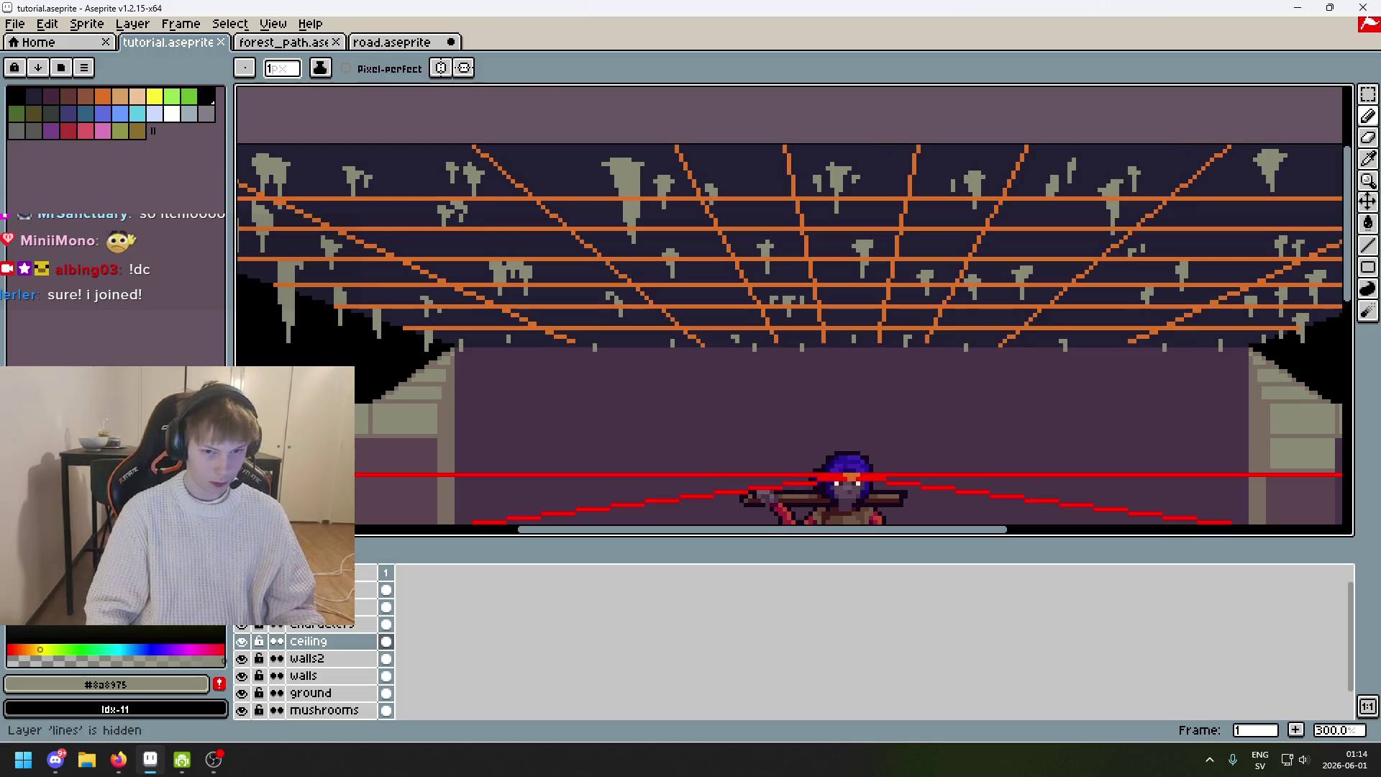
click(242, 607)
Pan down to the scarecrow below the character and restore the orange guide lines with Ctrl+Z.
scroll(686, 383, down, 2)
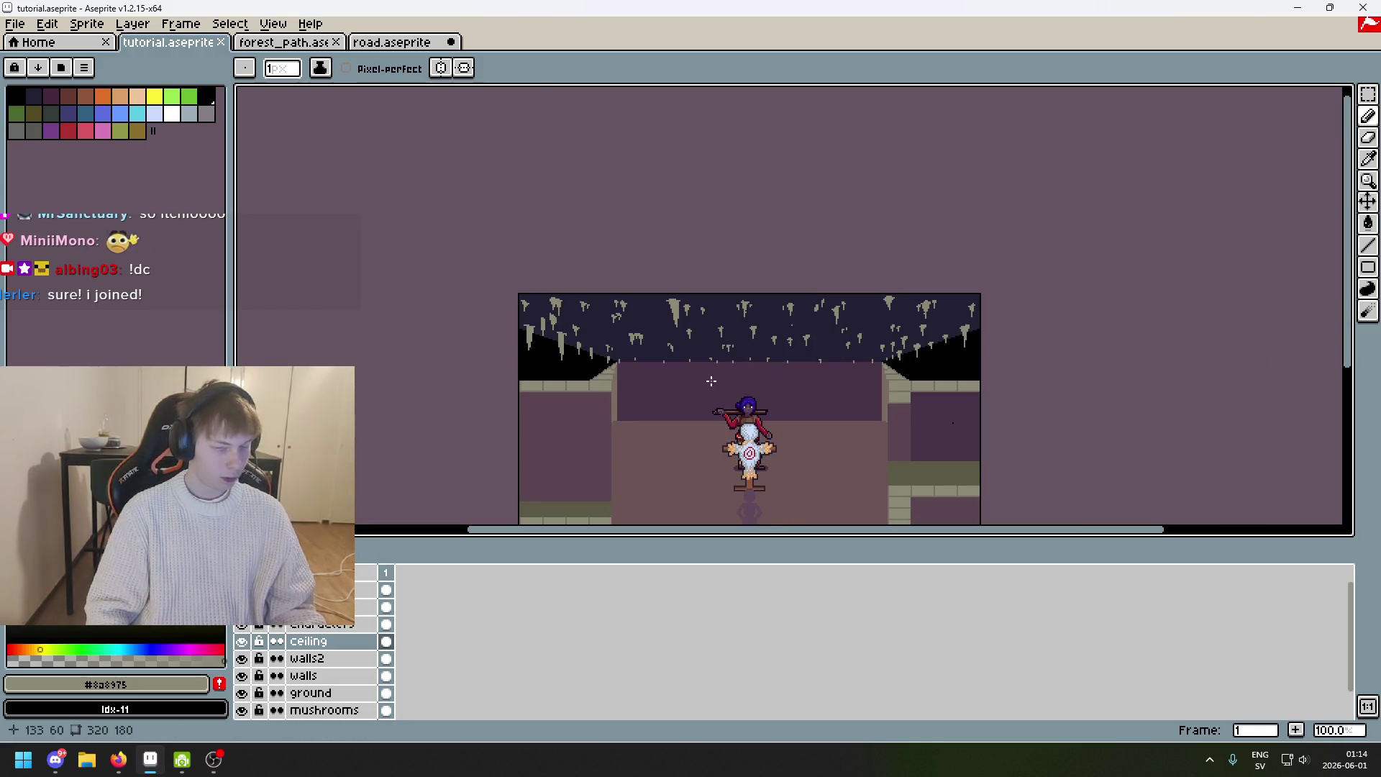
scroll(728, 343, up, 3)
scroll(789, 327, down, 3)
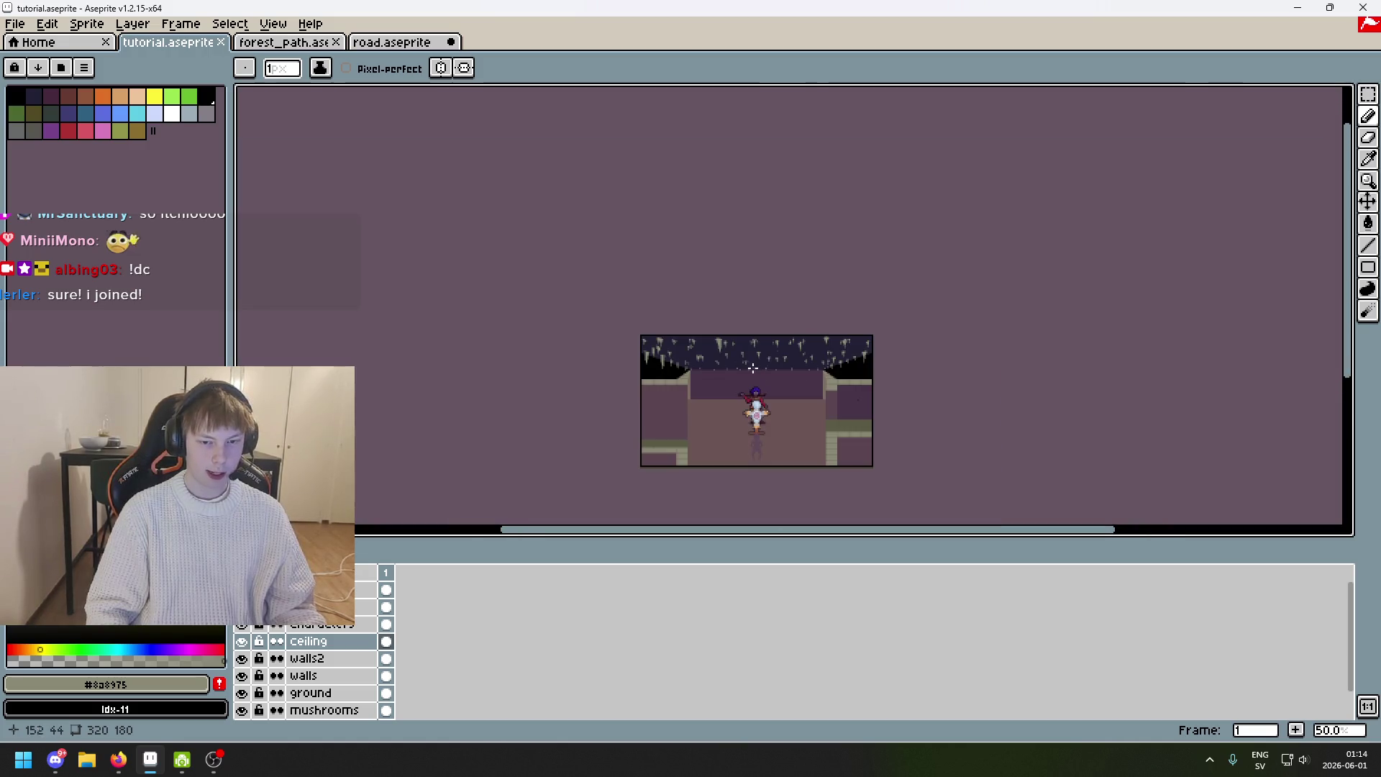
scroll(756, 361, up, 1)
drag(756, 362, 841, 254)
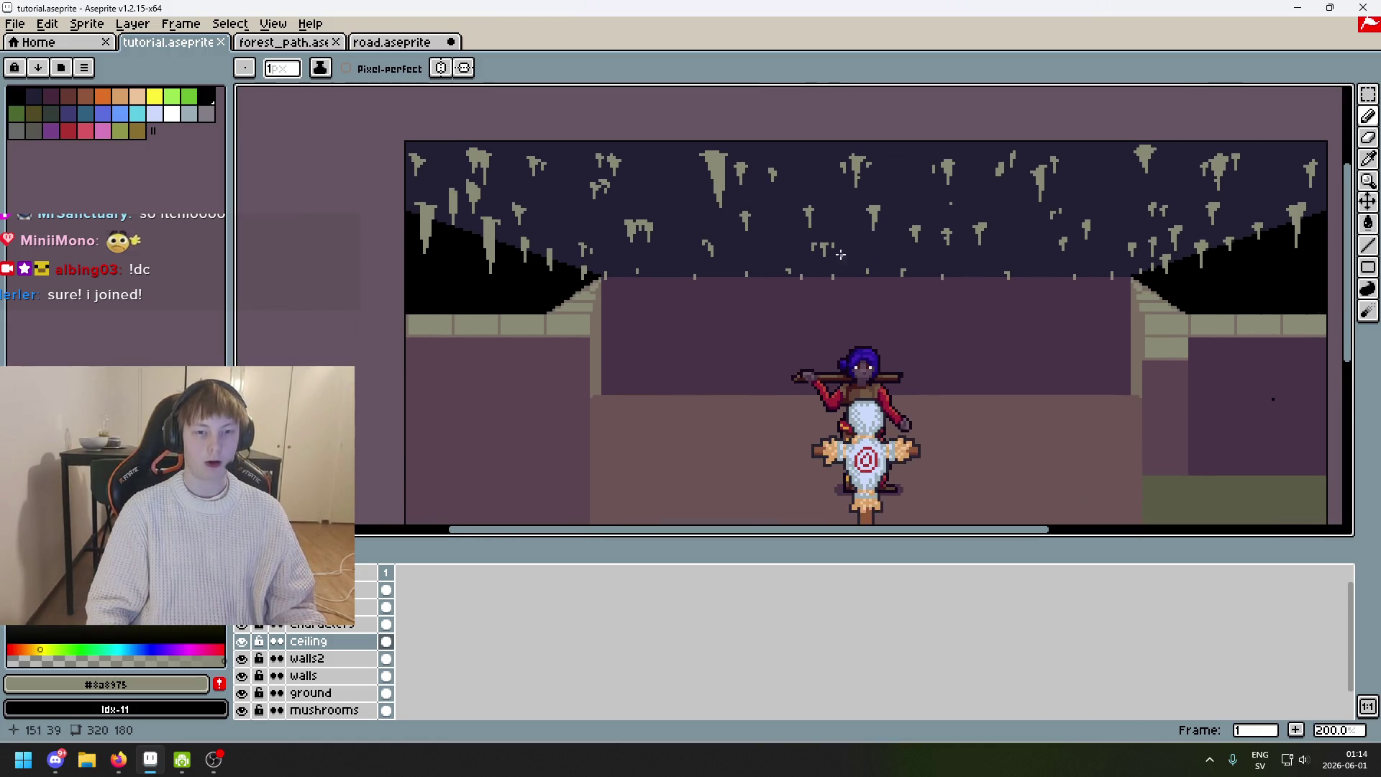
scroll(766, 247, up, 4)
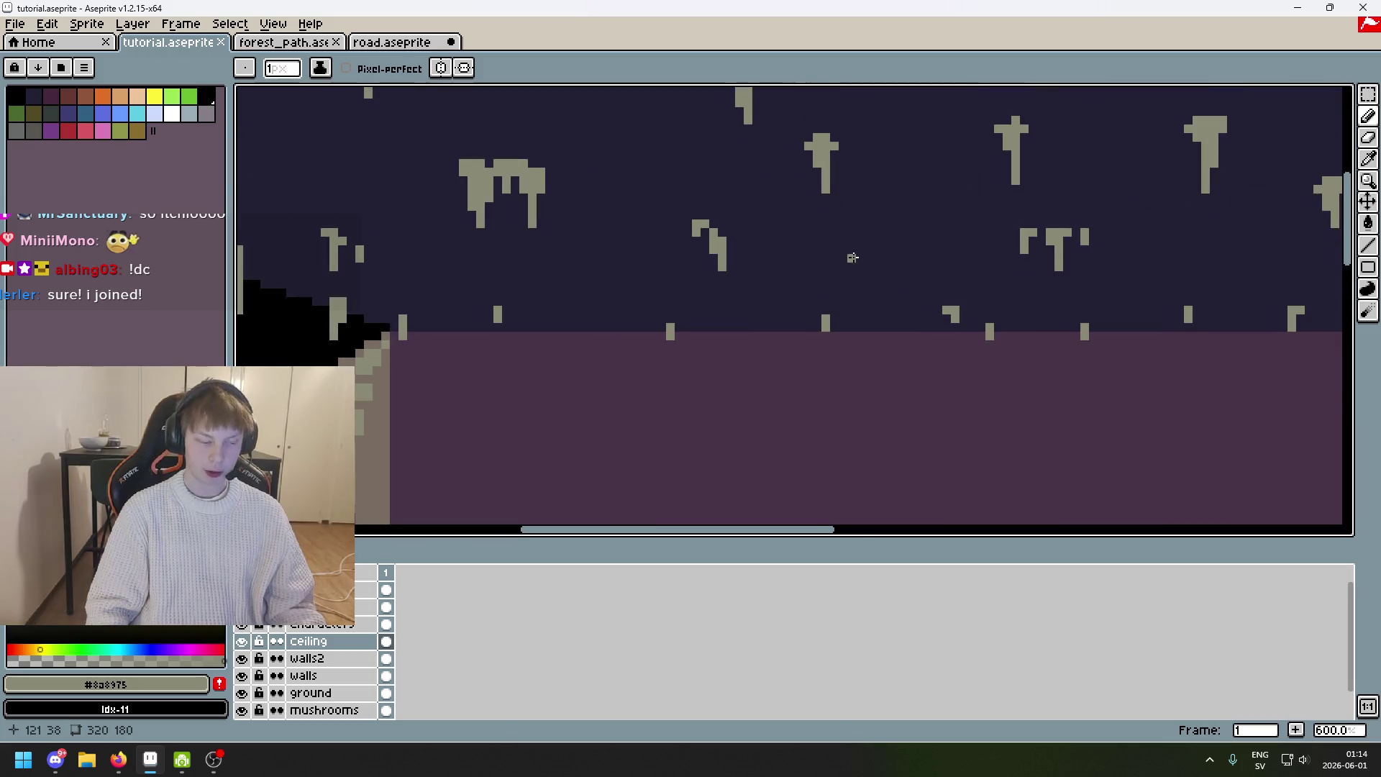
key(ctrl+z)
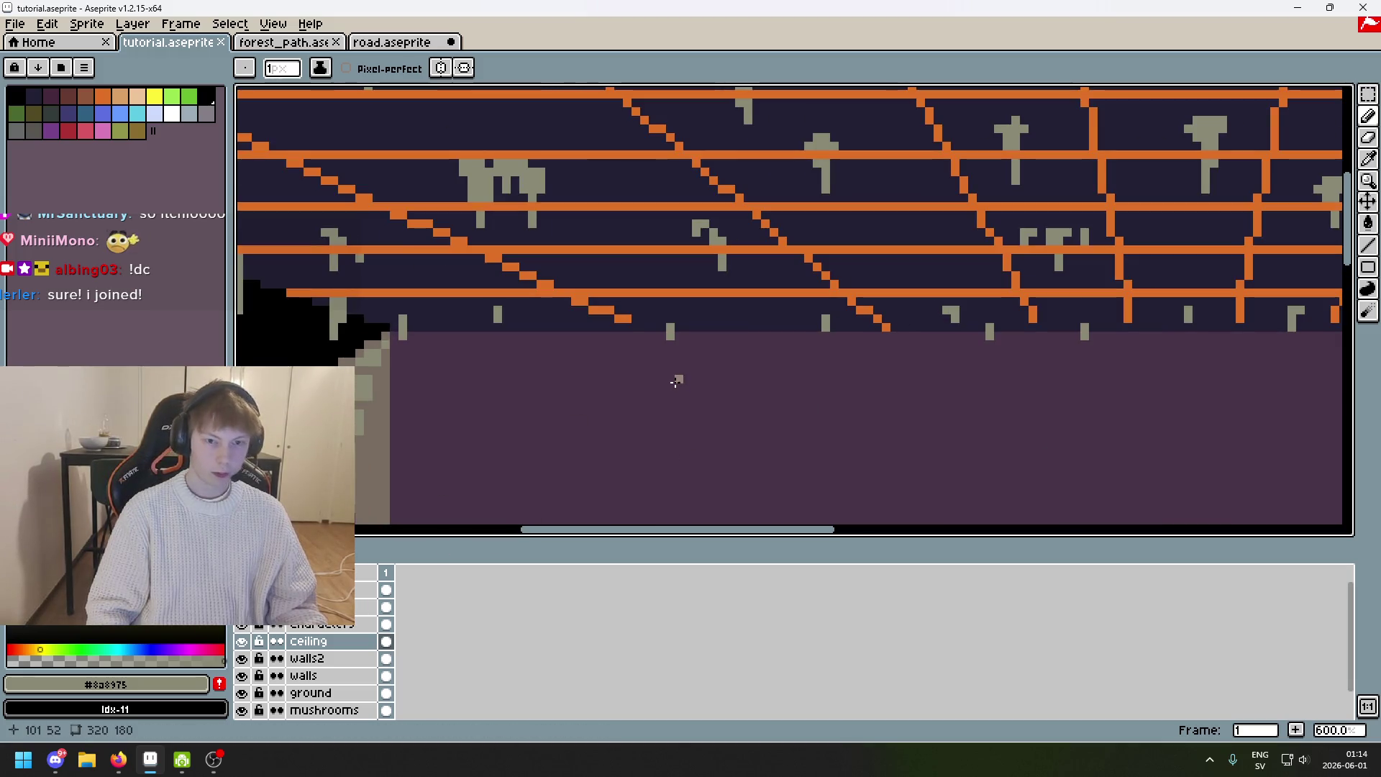
scroll(747, 304, up, 1)
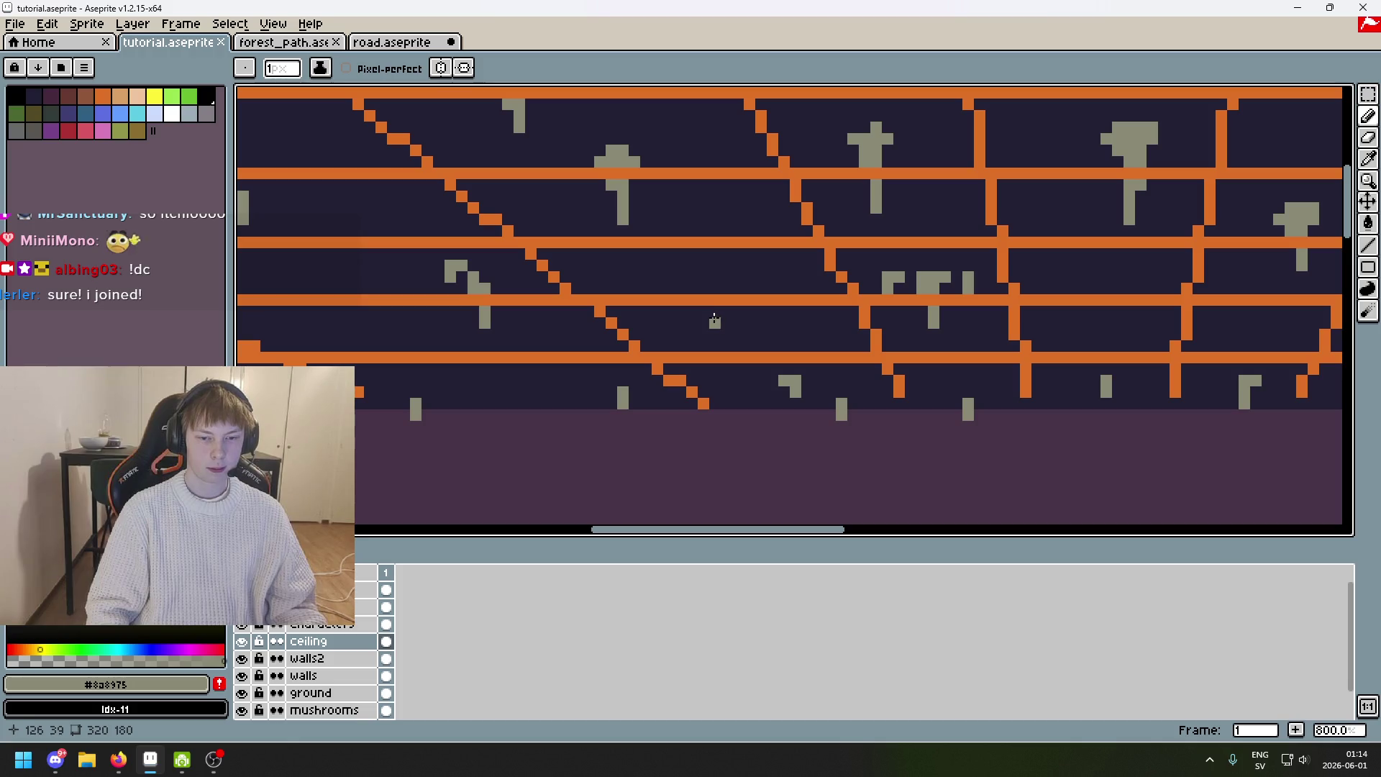
Draw a small grey stalactite on the ceiling, undoing part of it.
drag(709, 342, 713, 336)
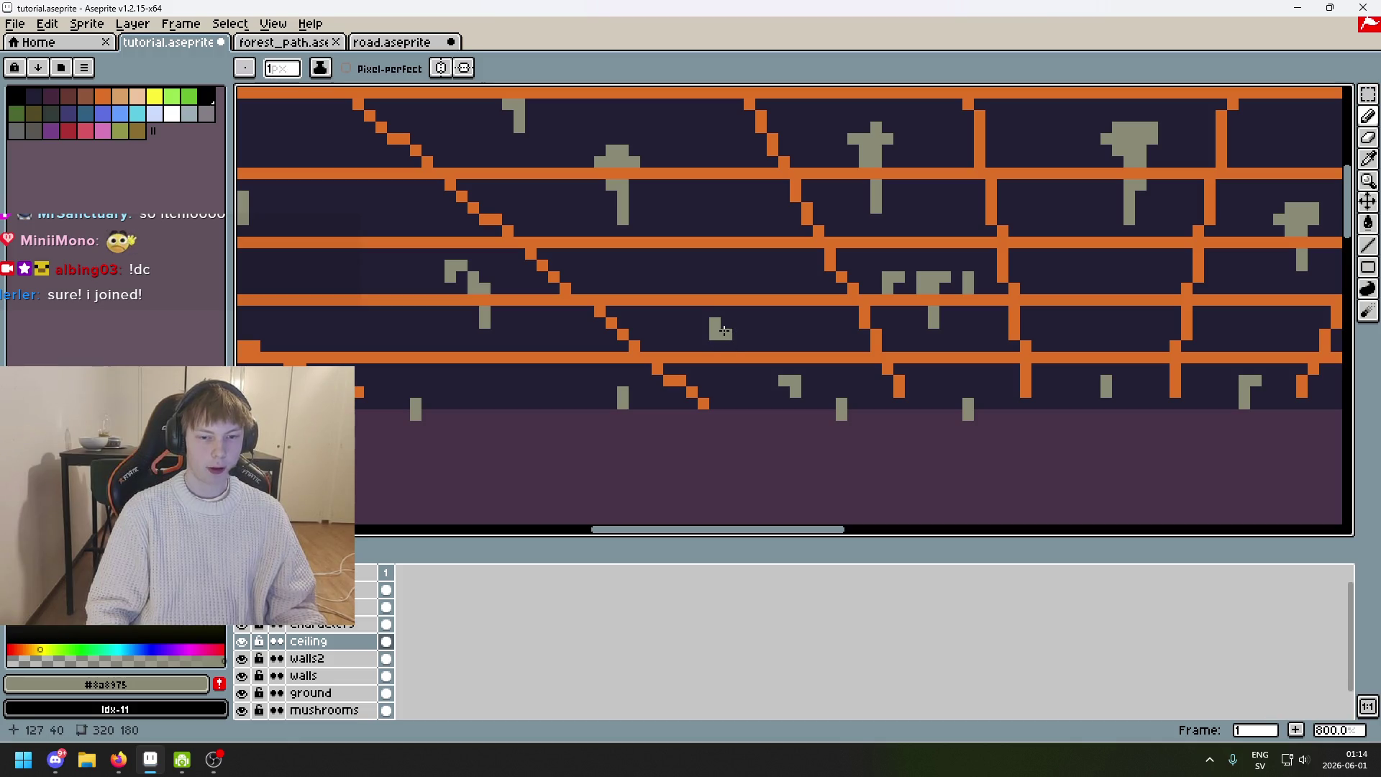
scroll(724, 331, up, 1)
scroll(708, 309, down, 1)
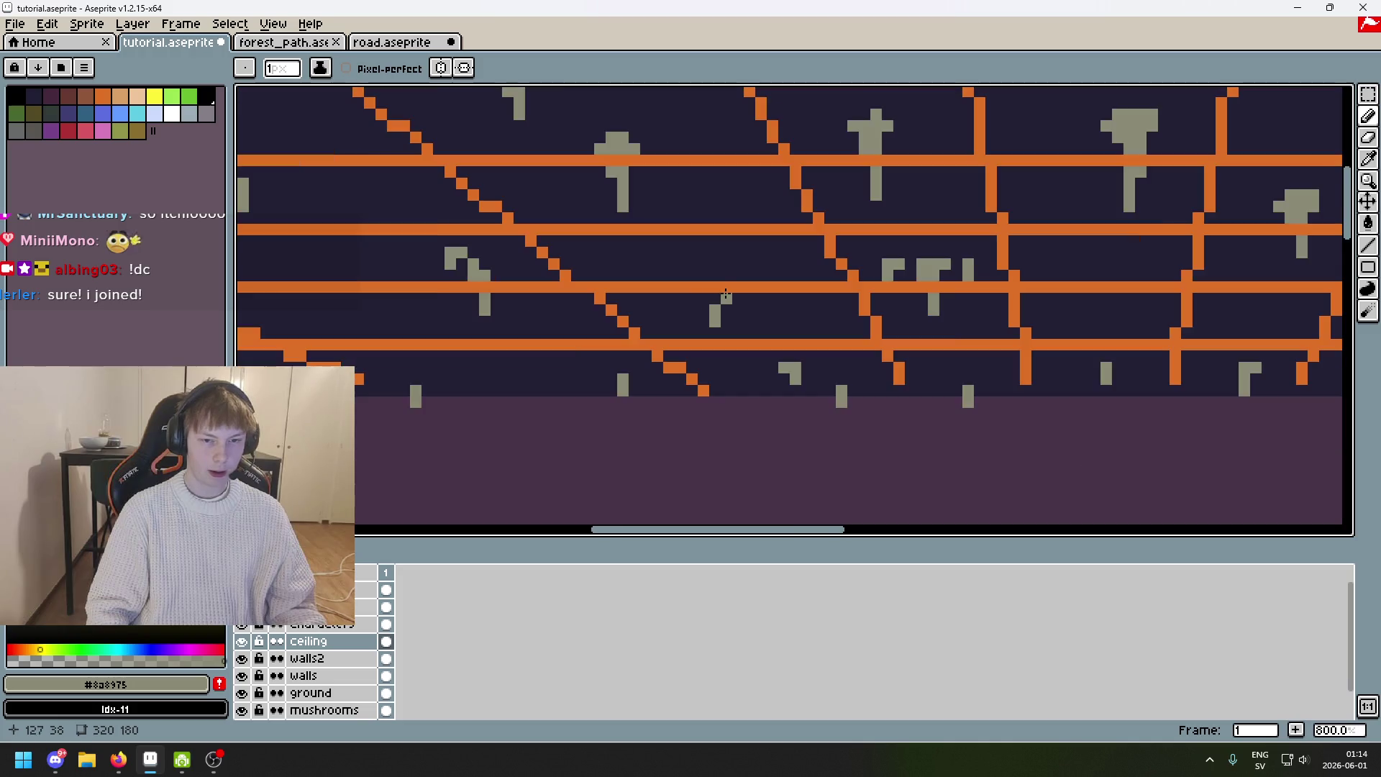
key(ctrl+z)
scroll(719, 310, up, 3)
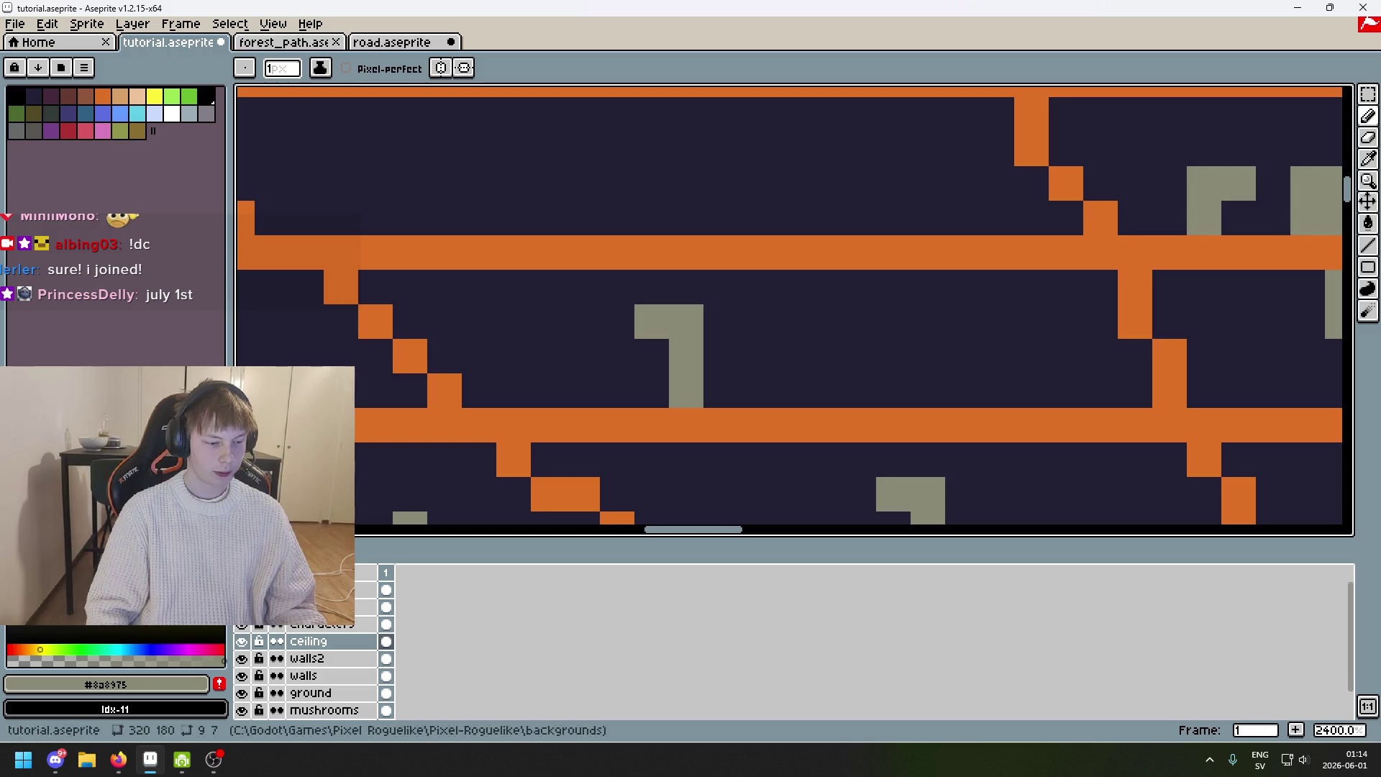
Open and dismiss the system notification panel, then save the file.
click(1351, 757)
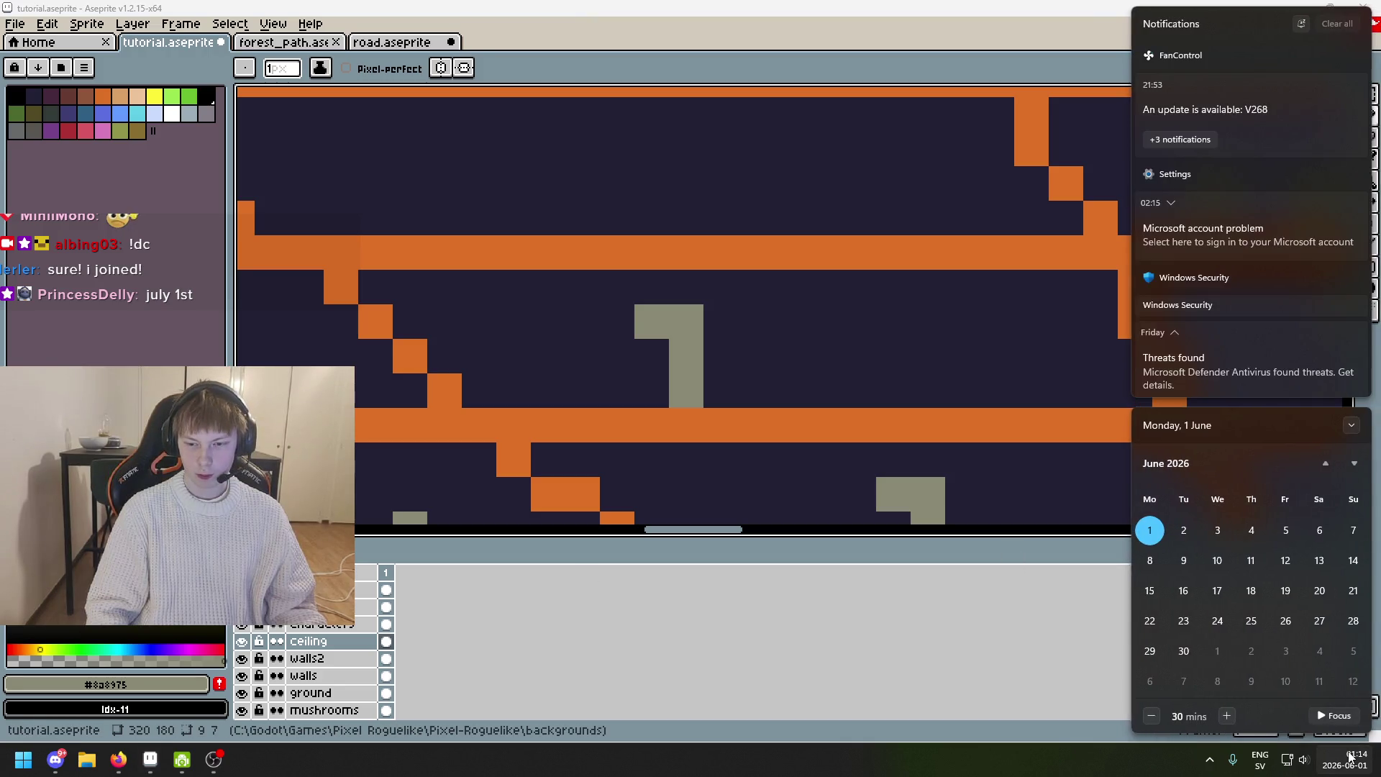
click(714, 327)
scroll(714, 327, down, 4)
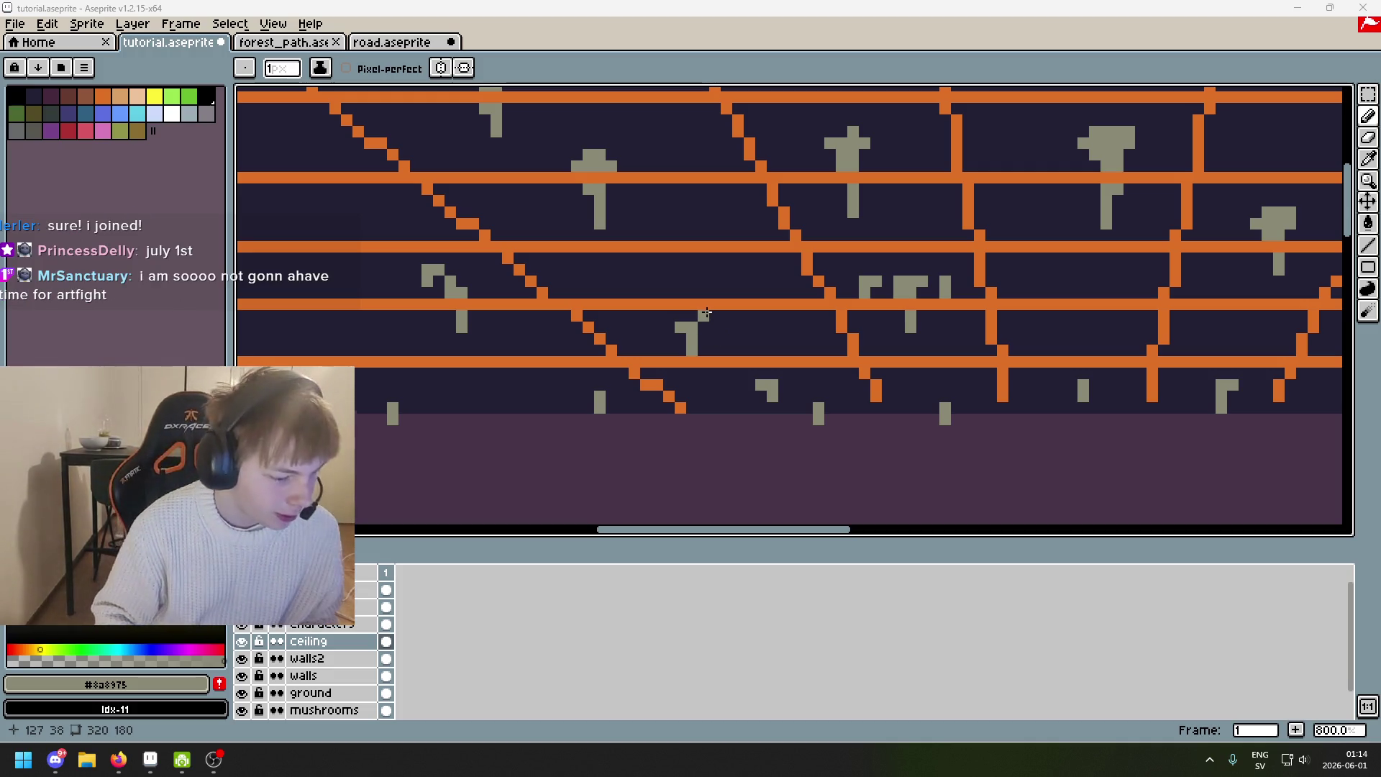
scroll(739, 327, down, 3)
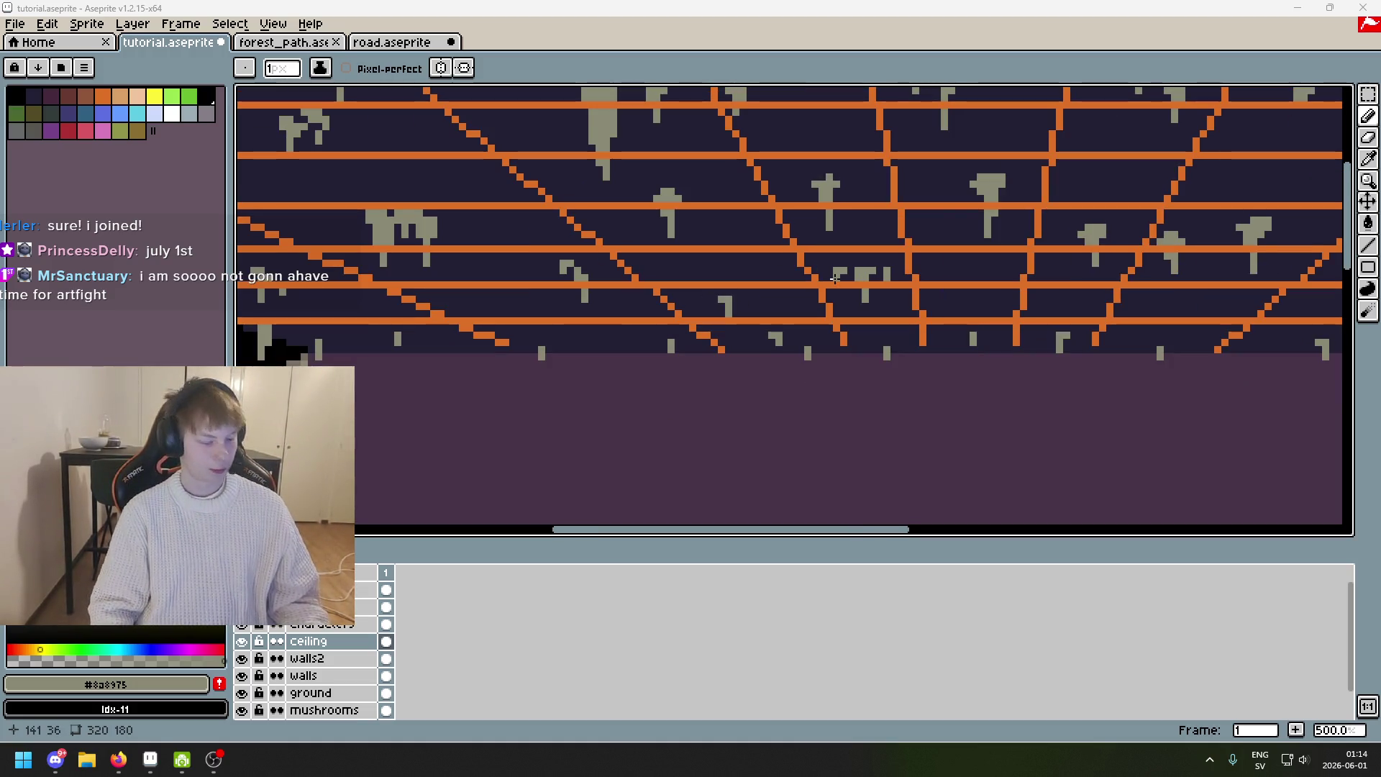
scroll(935, 294, up, 1)
scroll(935, 295, down, 1)
key(ctrl+s)
Replace the last stem pixels with a single grey pixel extended into a grey line.
scroll(737, 259, up, 3)
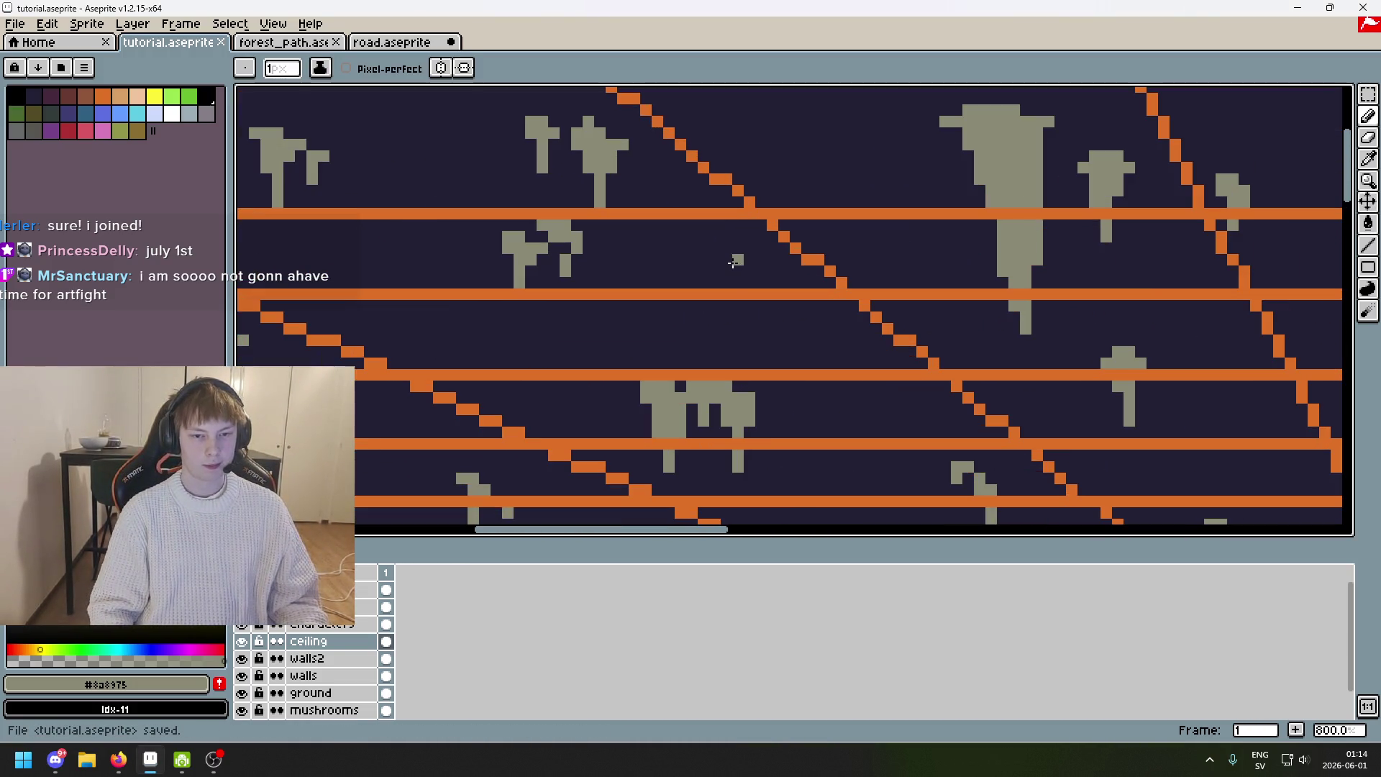
key(ctrl+z)
click(716, 242)
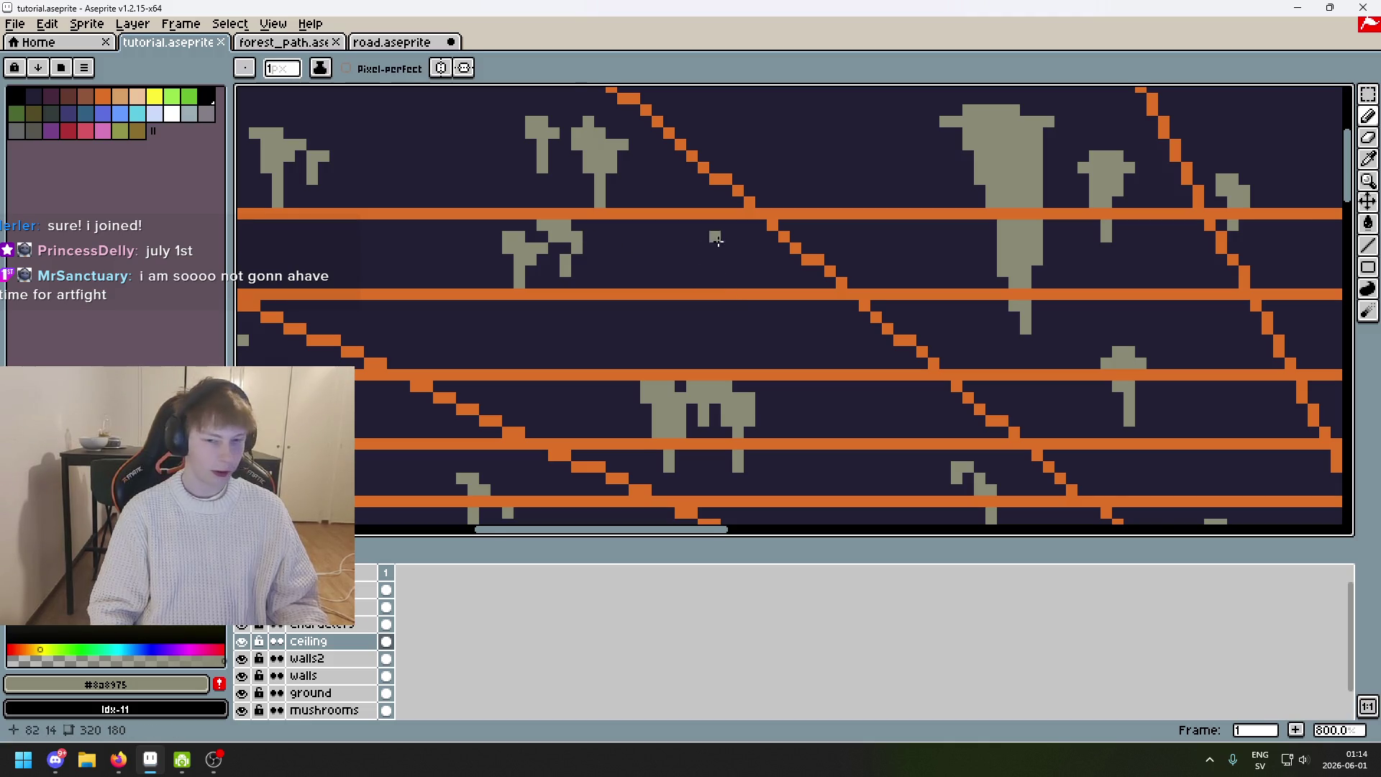
scroll(716, 248, up, 2)
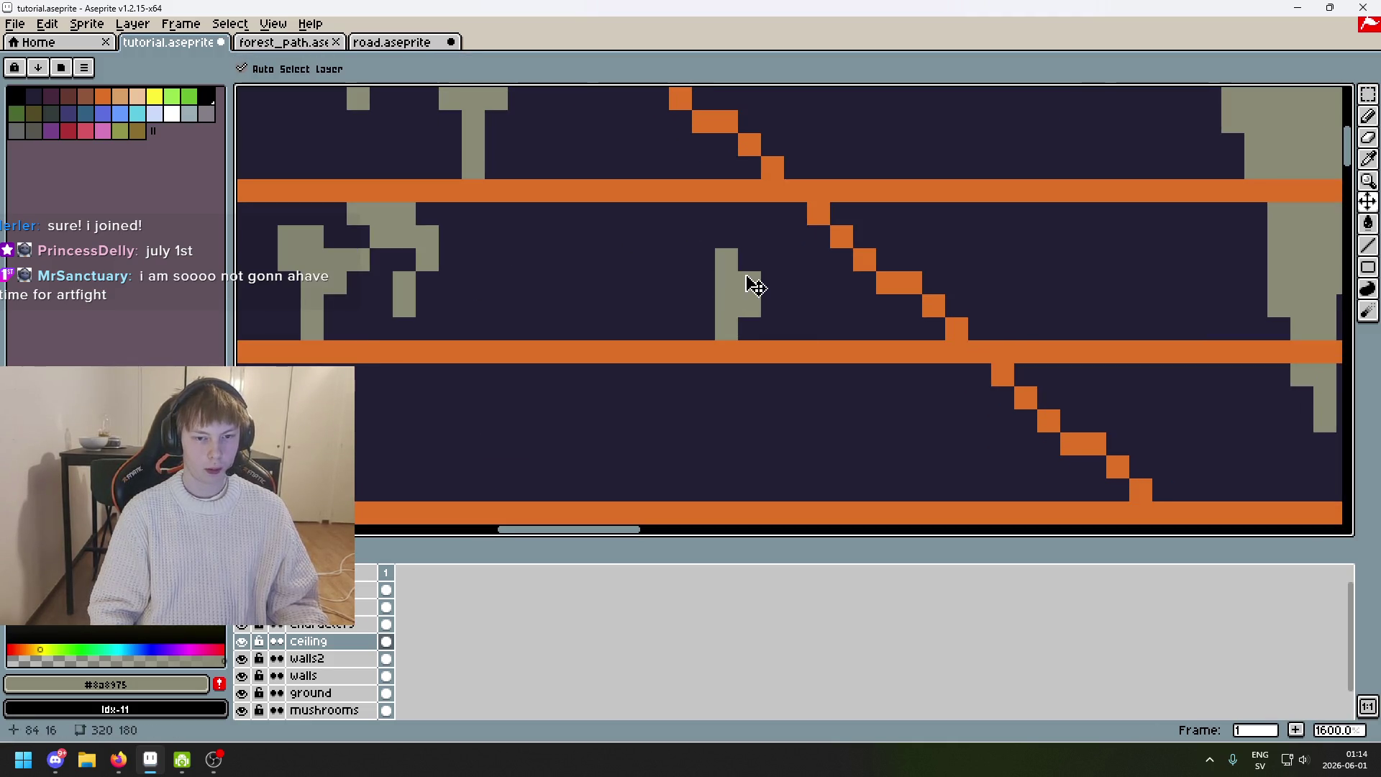
shift+click(740, 285)
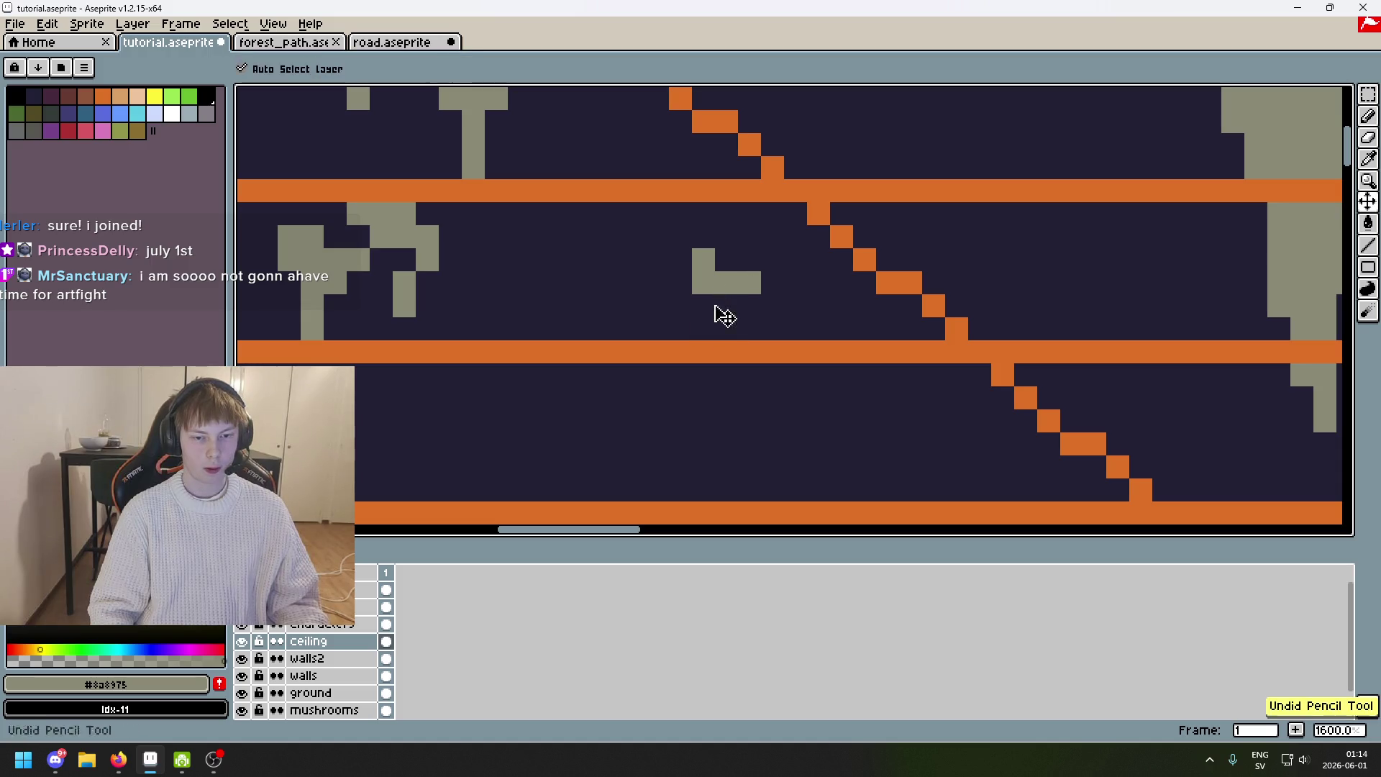
scroll(719, 311, down, 3)
scroll(721, 314, up, 5)
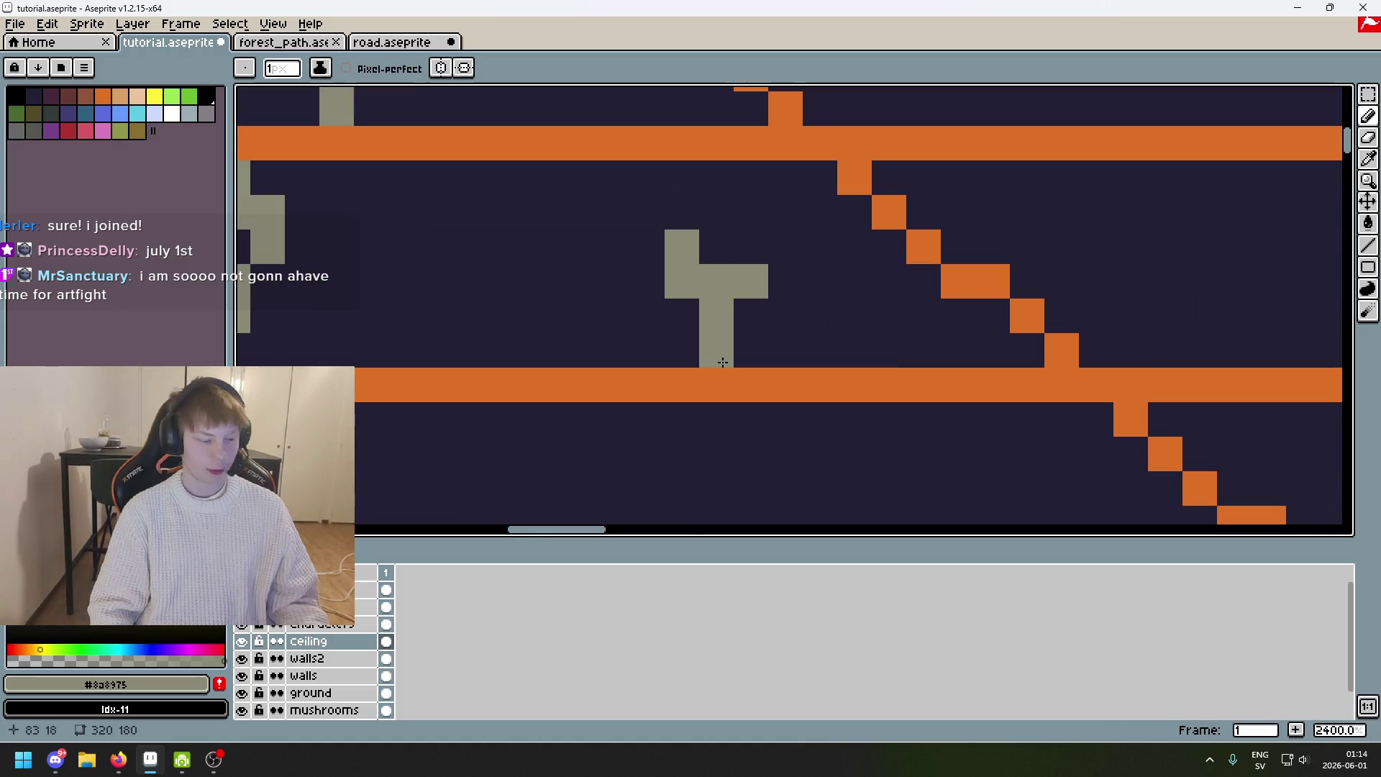
scroll(722, 314, down, 4)
scroll(889, 353, up, 3)
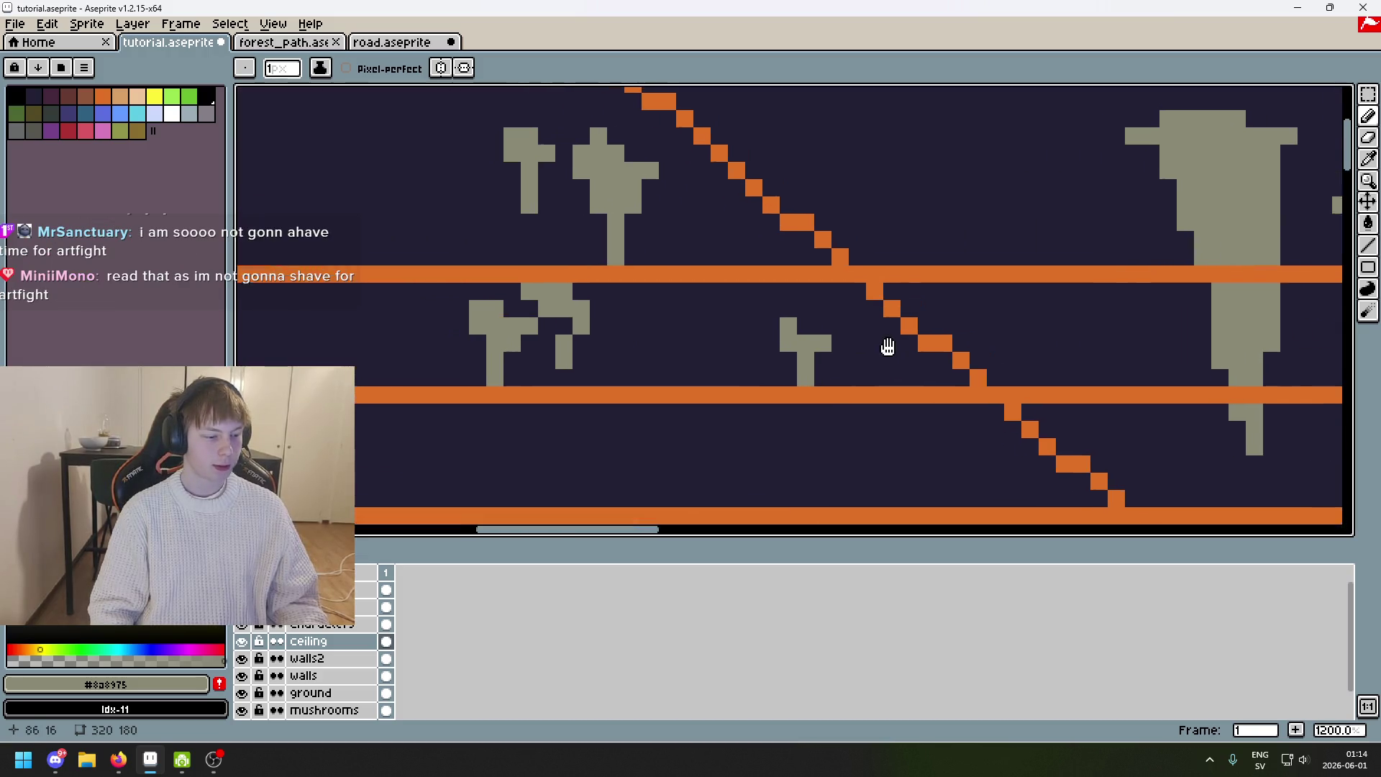
scroll(892, 360, down, 6)
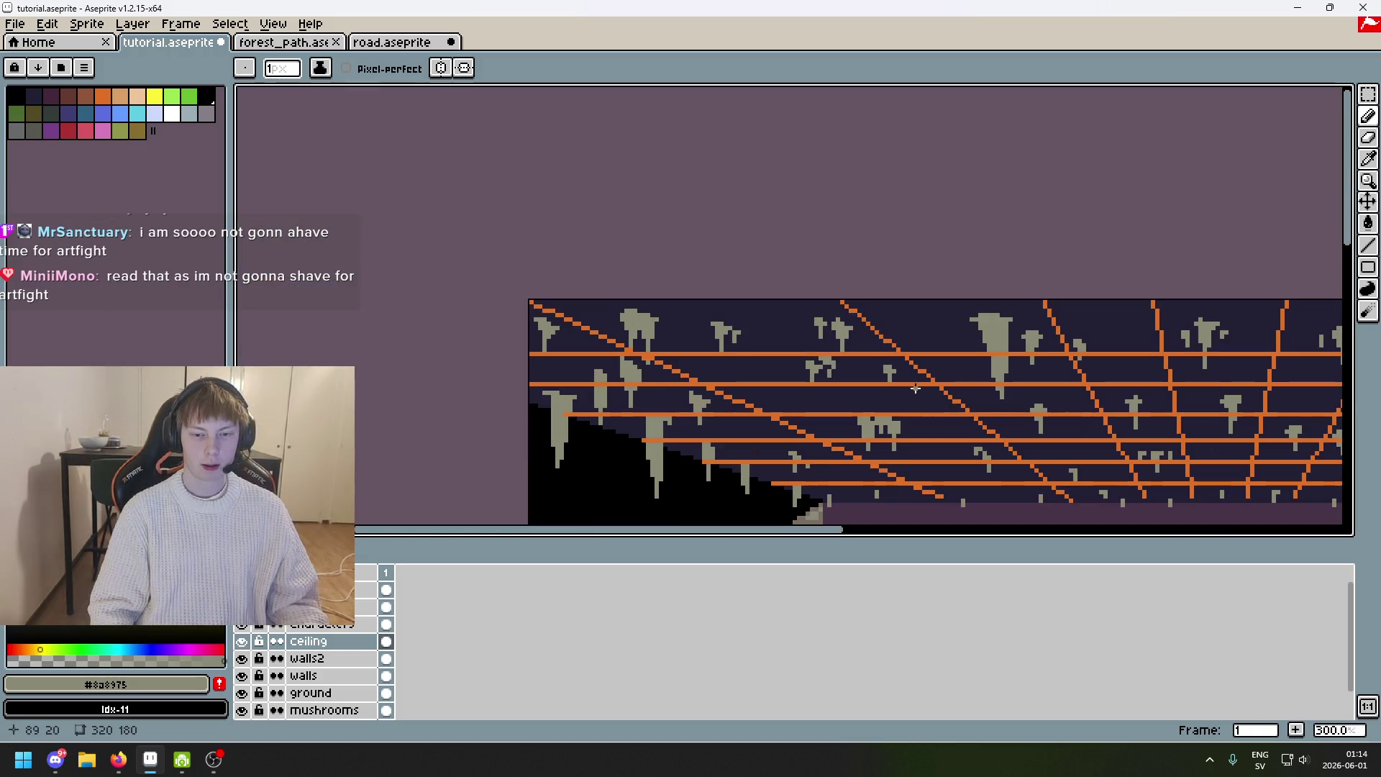
scroll(830, 365, up, 6)
Add grey pixels beside a stalactite and on the ceiling, undoing the last one.
click(824, 347)
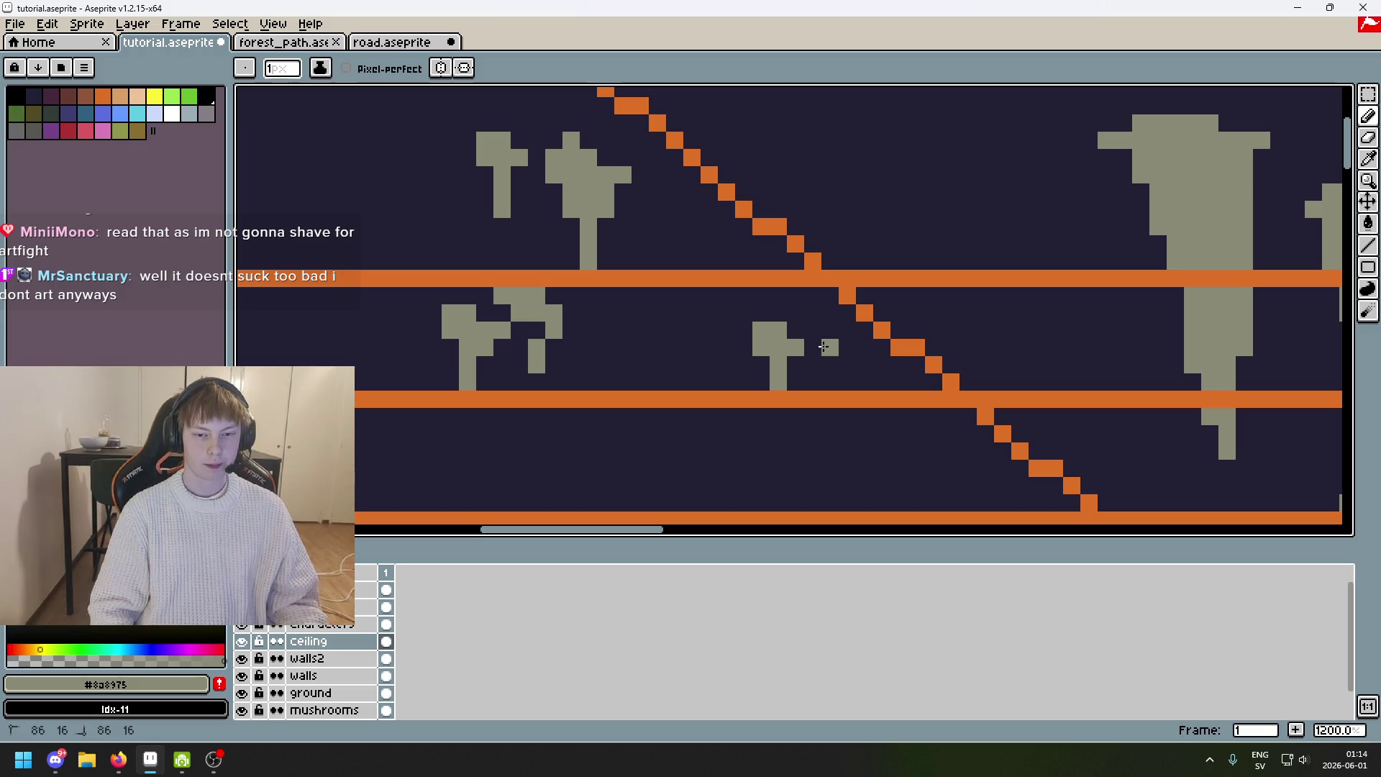
scroll(824, 367, down, 3)
scroll(828, 352, up, 4)
scroll(832, 333, down, 6)
scroll(833, 333, up, 5)
click(777, 307)
scroll(788, 324, down, 4)
key(ctrl+z)
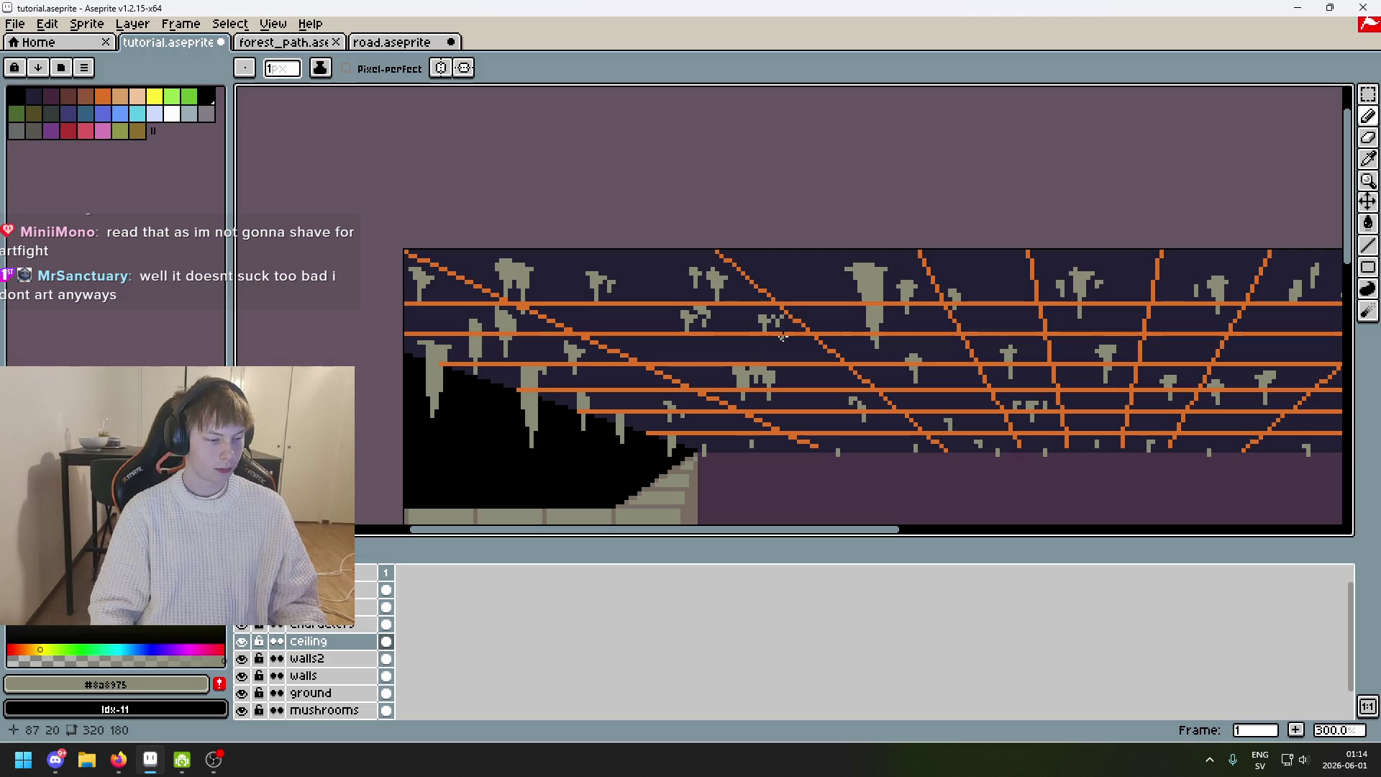
scroll(783, 336, up, 2)
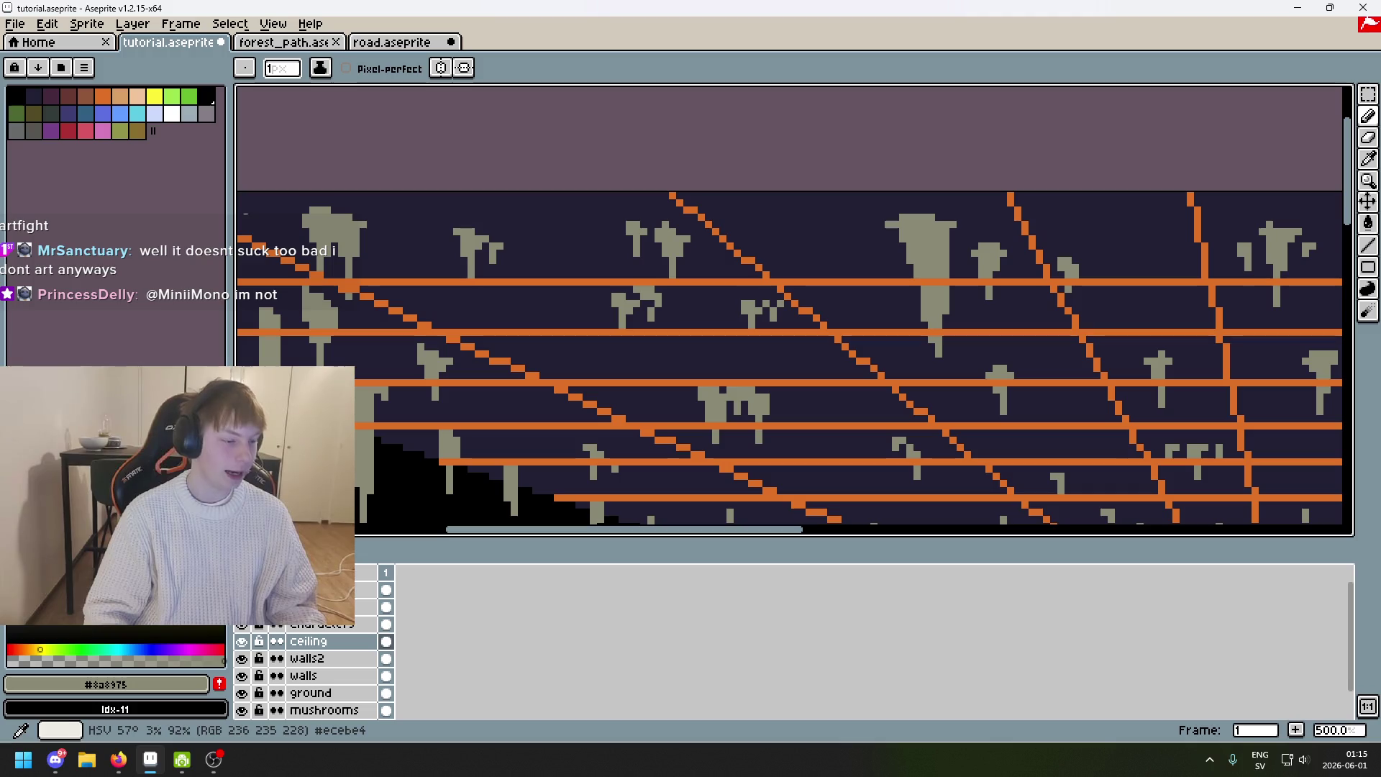
Sample the dark ceiling background colour from the canvas with Alt.
scroll(830, 206, up, 2)
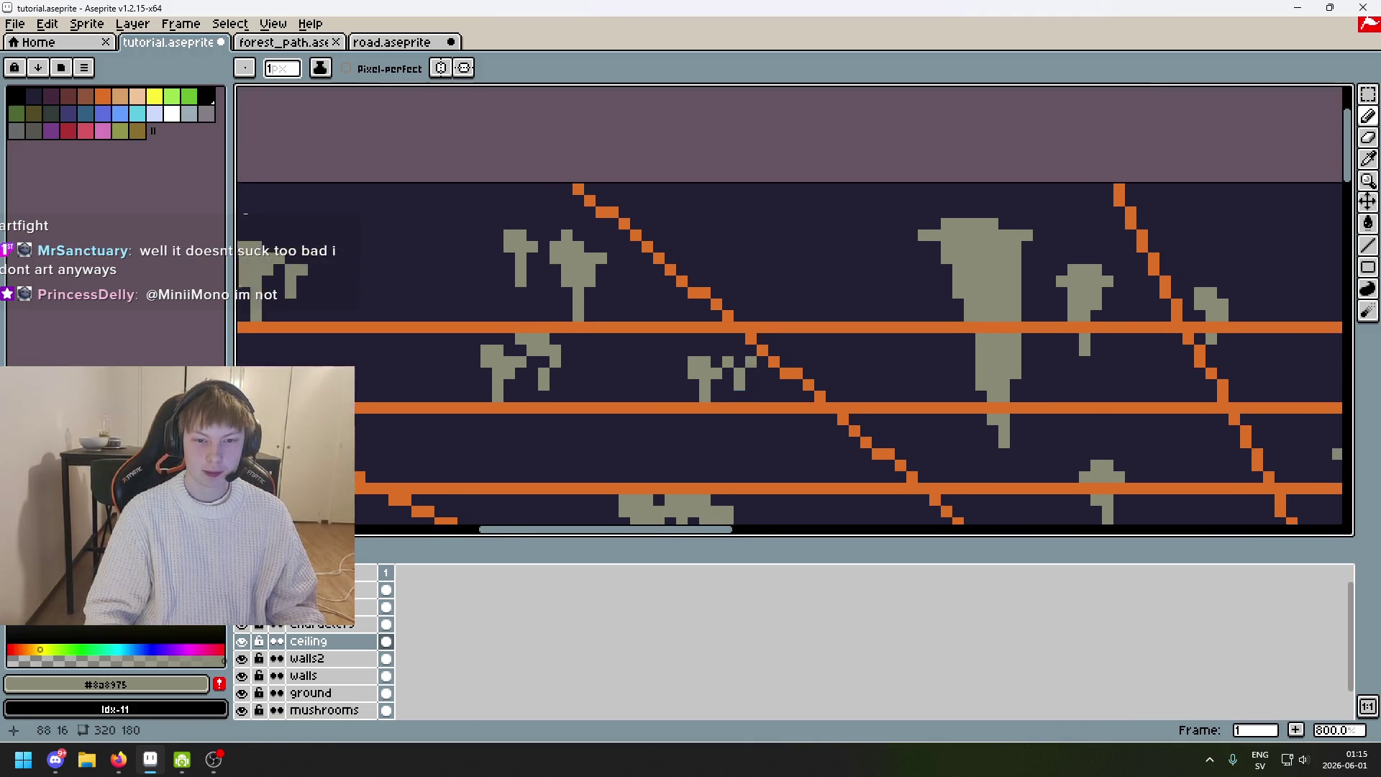
scroll(727, 364, up, 5)
scroll(705, 310, down, 7)
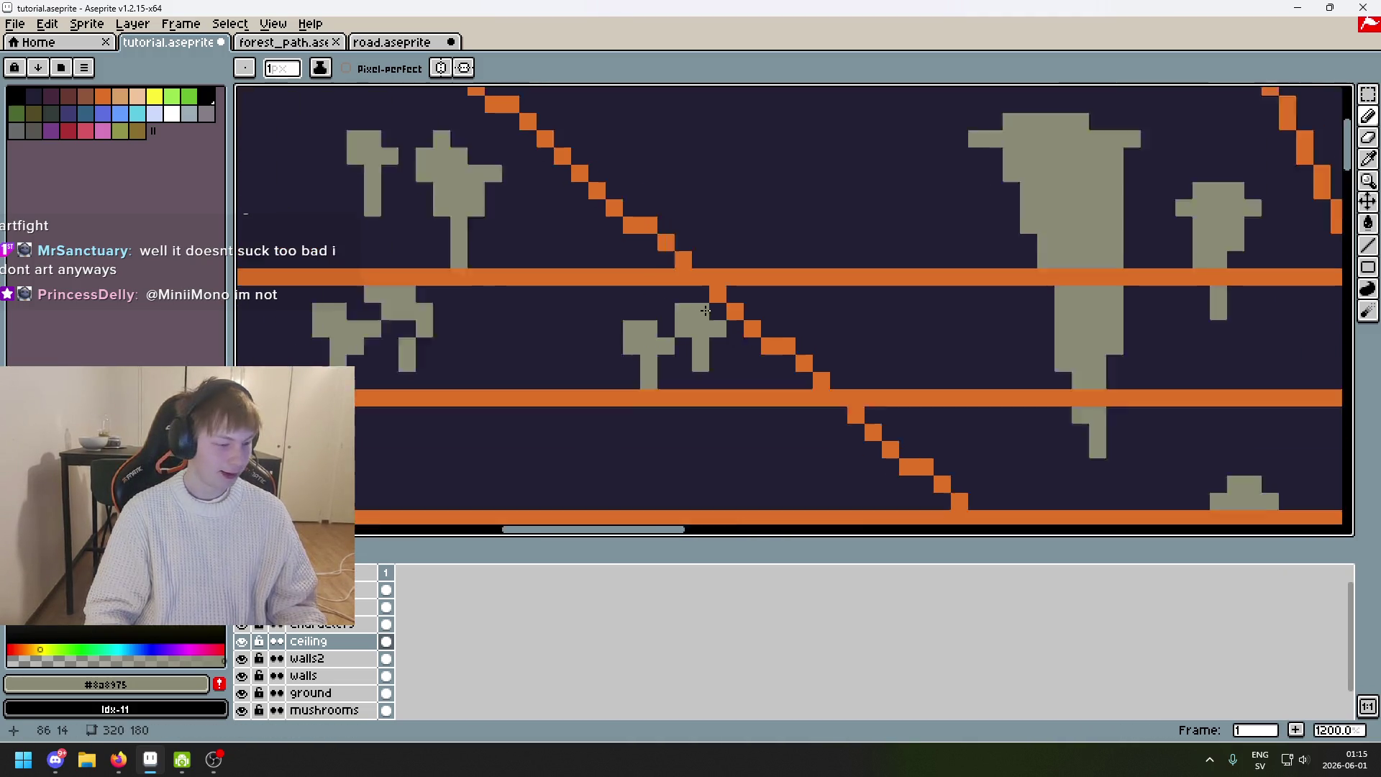
scroll(823, 312, up, 7)
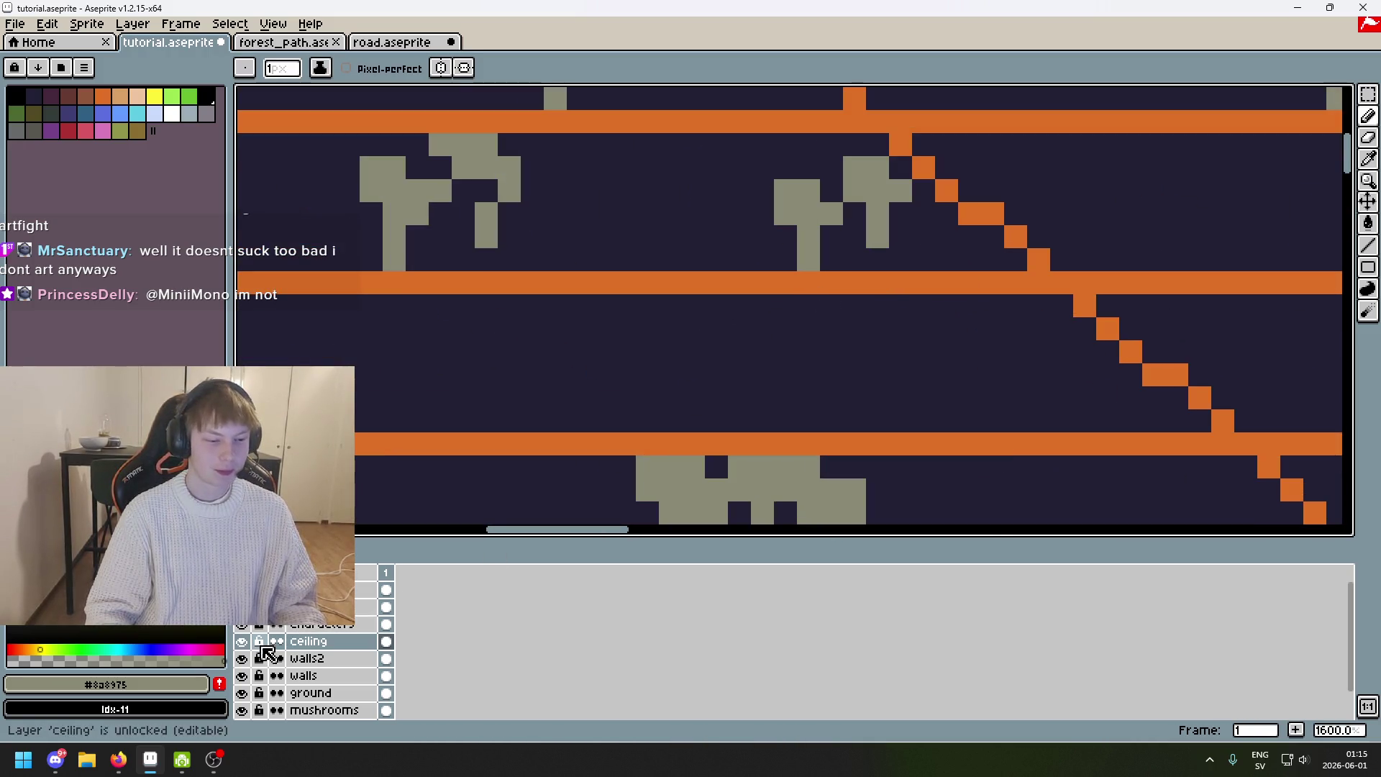
scroll(714, 393, down, 3)
scroll(715, 393, down, 3)
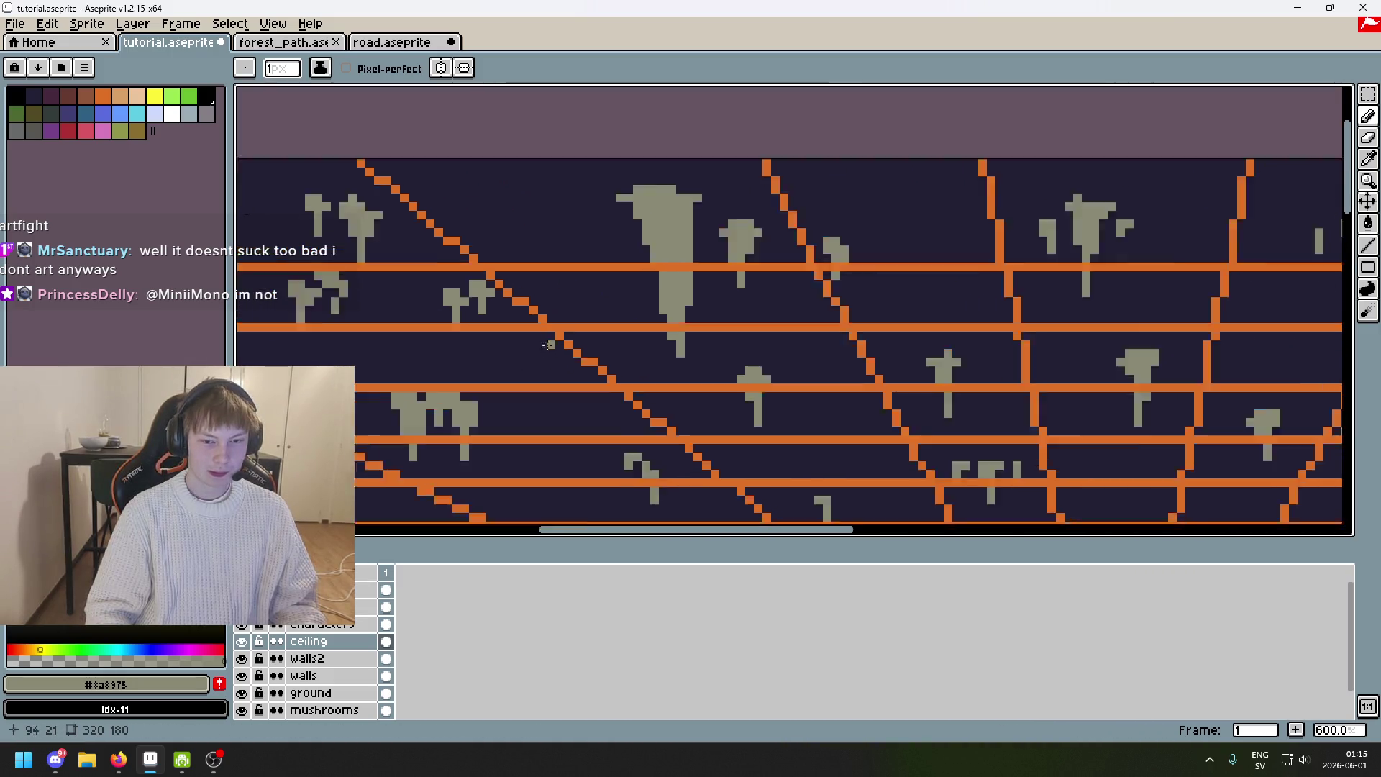
scroll(637, 293, up, 3)
key(alt)
alt+click(637, 293)
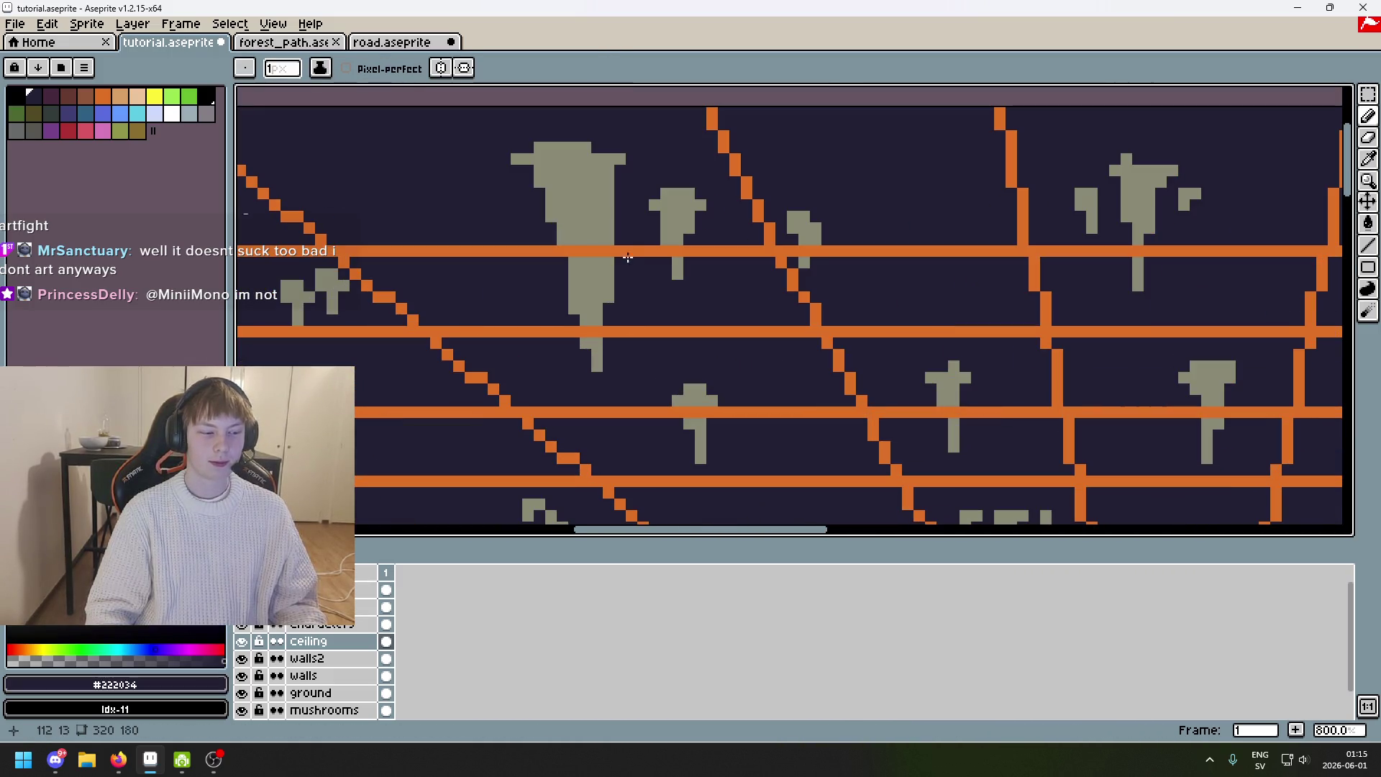
Paint background colour over the large stalactite's stem to narrow it below the beam.
mouse_move(612, 238)
mouse_down()
mouse_move(606, 305)
mouse_move(598, 292)
mouse_up()
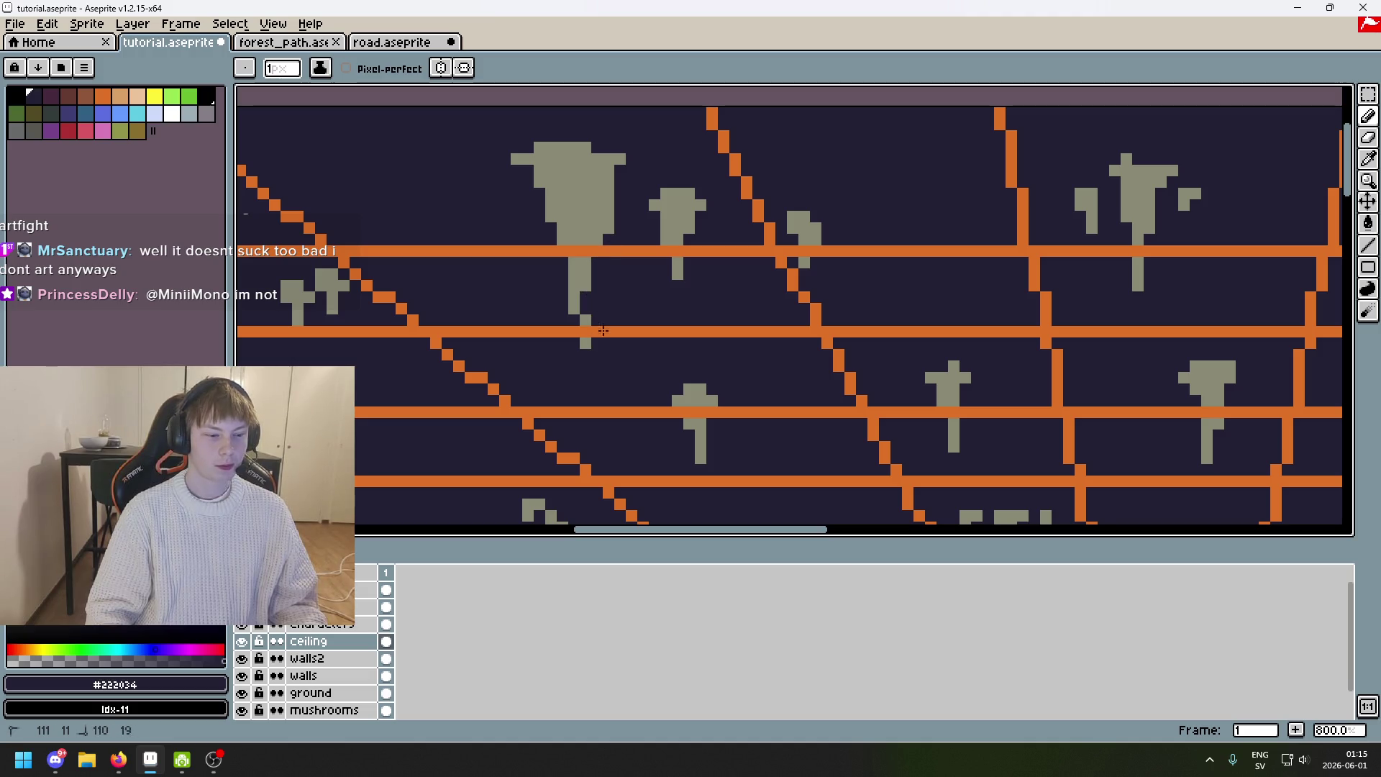
scroll(600, 295, down, 2)
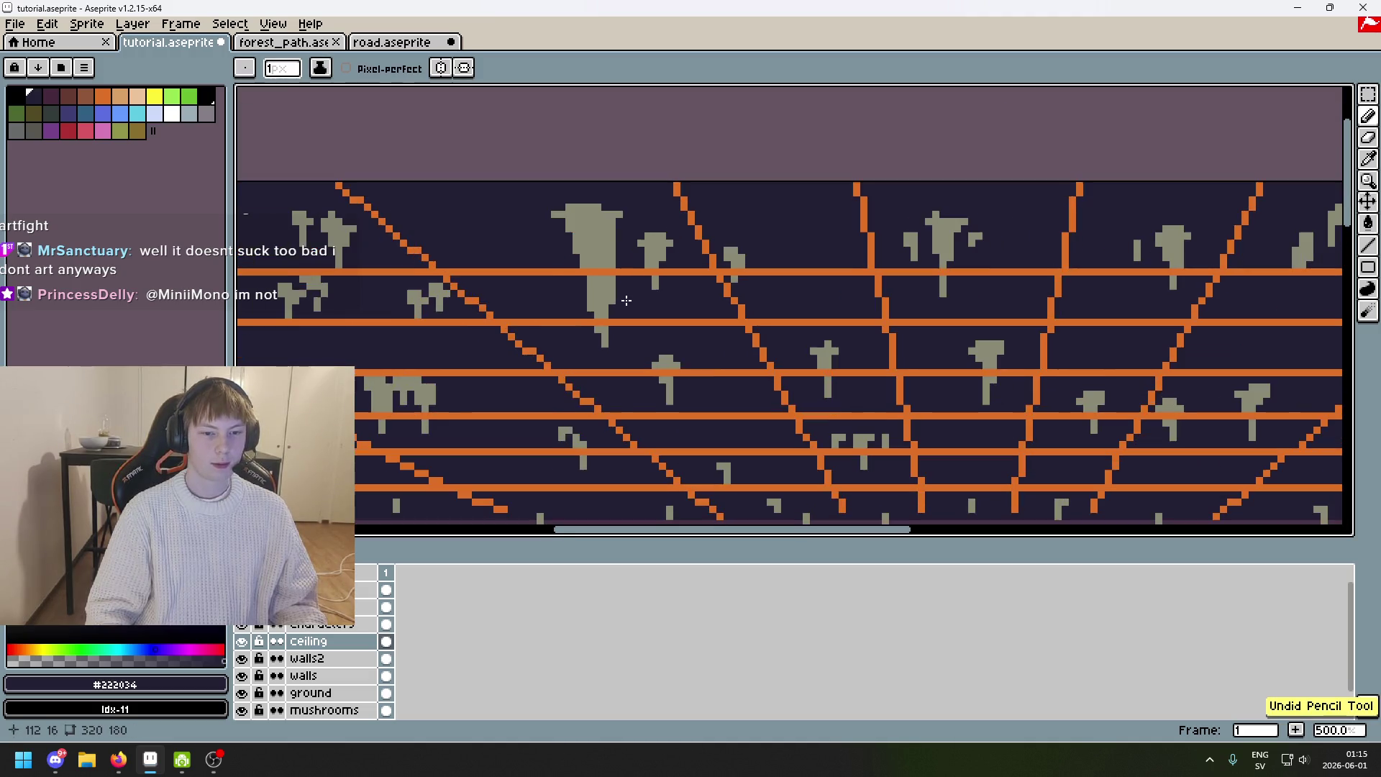
drag(615, 271, 605, 313)
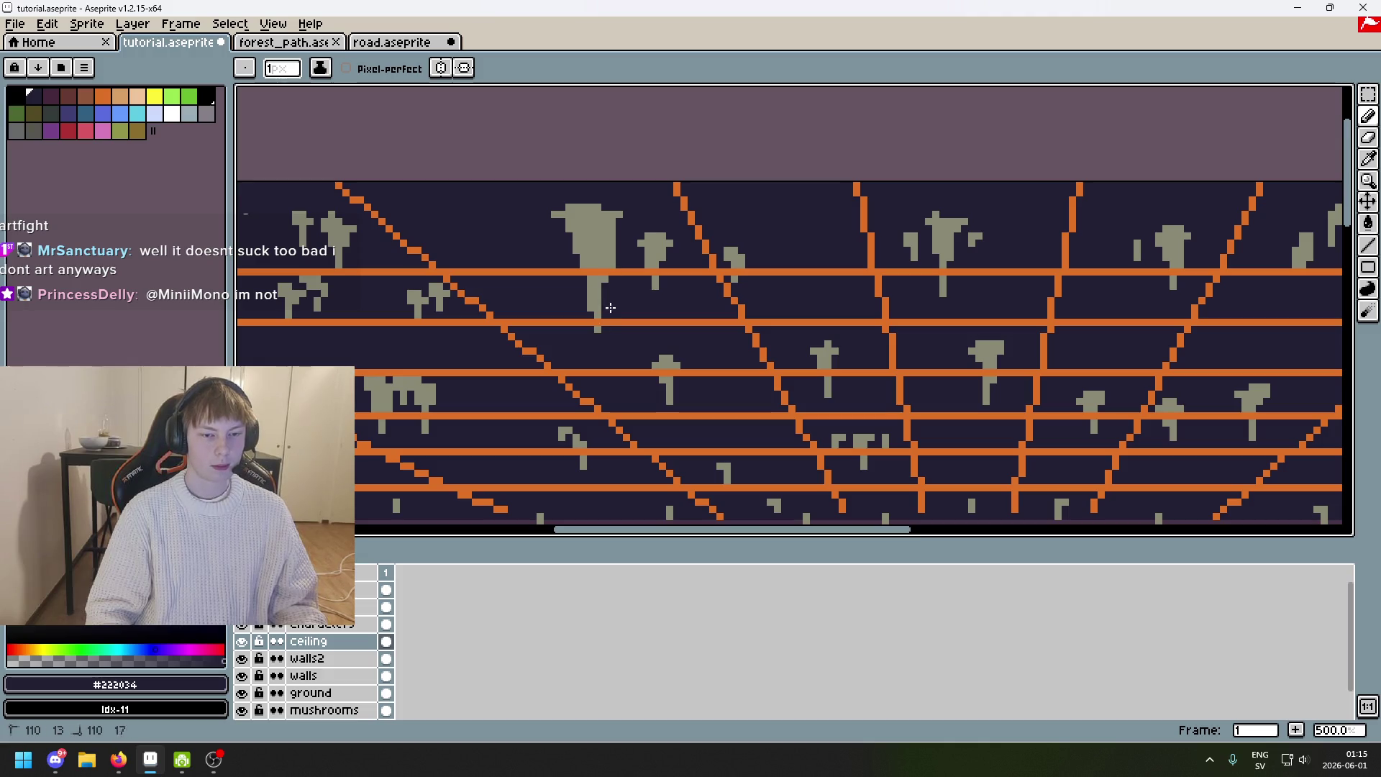
scroll(610, 287, up, 4)
Eyedrop the stalactite grey to turn the stray pixel below the beam grey, then re-pick the background.
alt+click(603, 286)
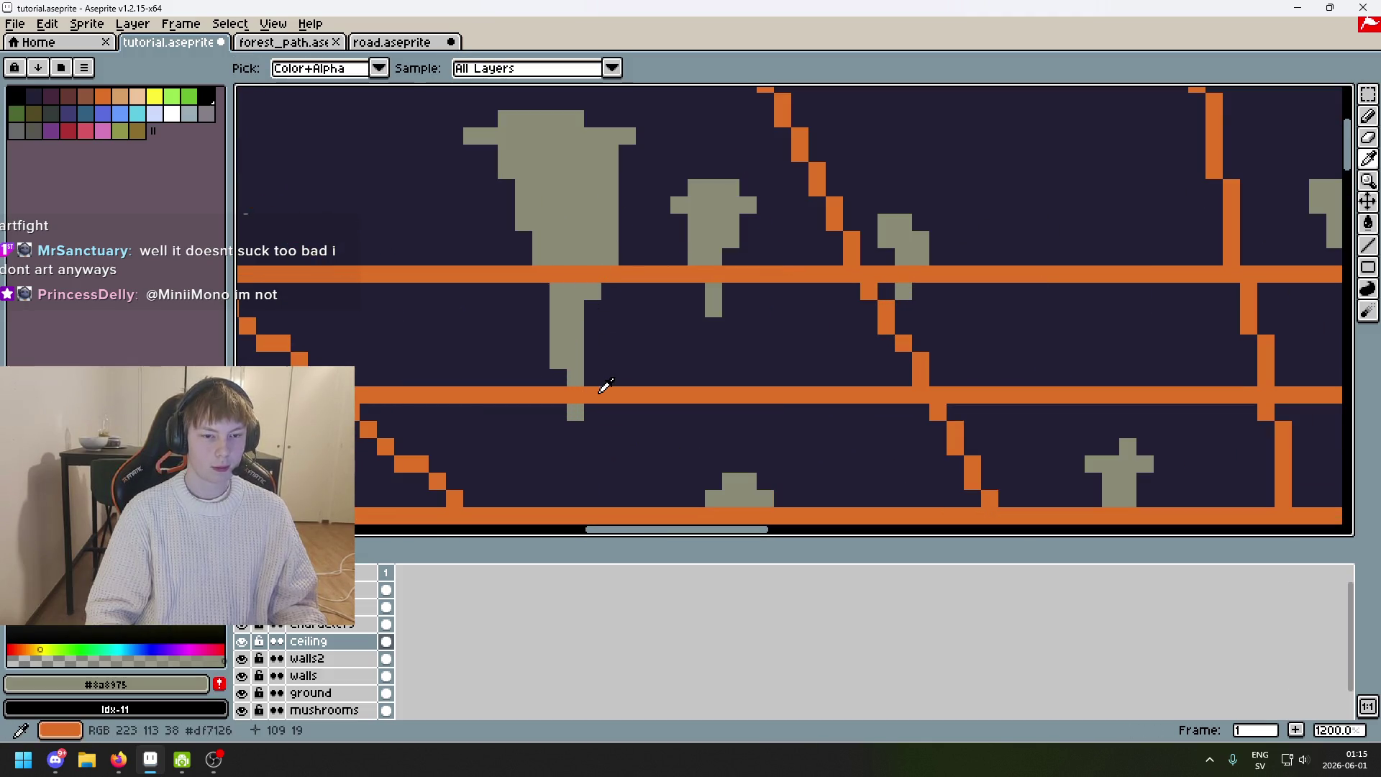
alt+click(607, 234)
click(611, 290)
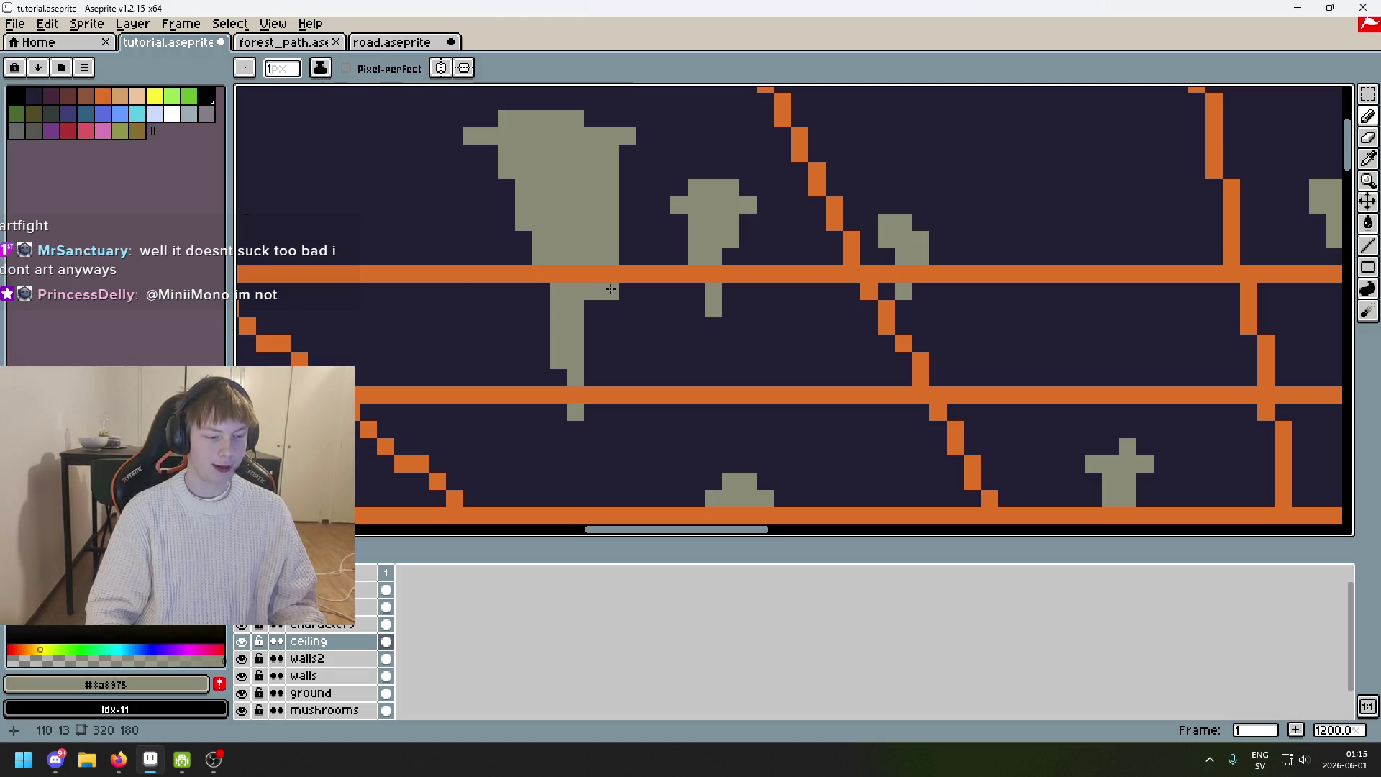
alt+click(610, 303)
scroll(610, 305, down, 7)
scroll(611, 305, up, 3)
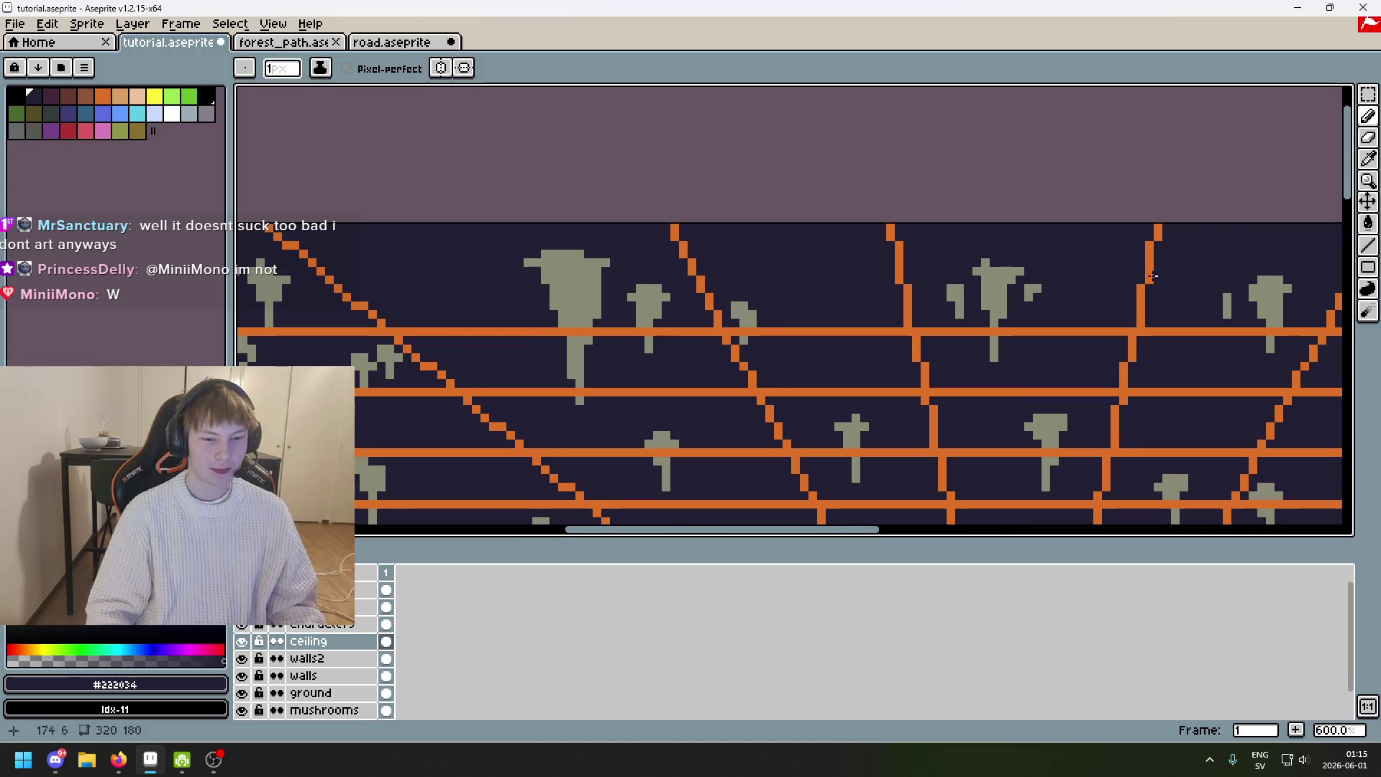
scroll(594, 371, down, 1)
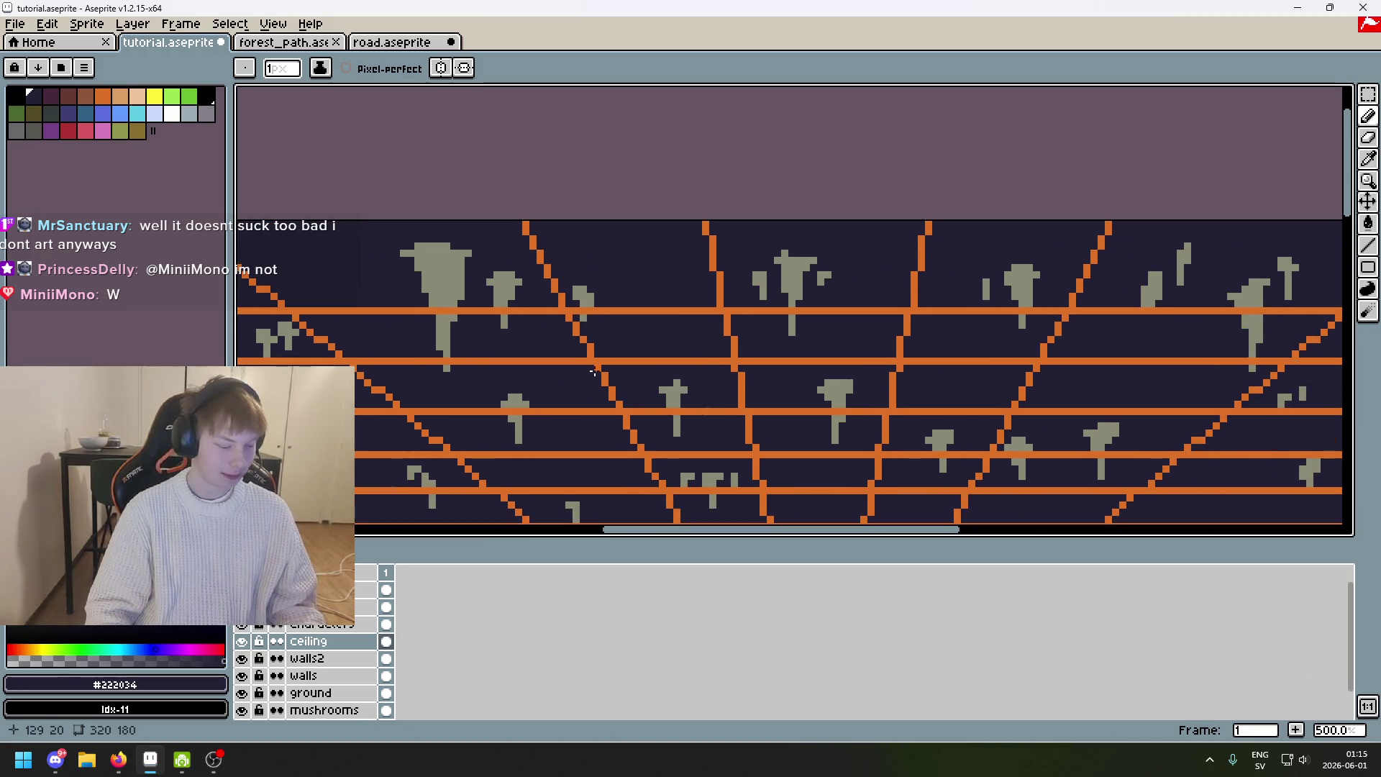
Save tutorial.aseprite, pick the stalactite grey again and view the whole scene.
key(ctrl+s)
drag(594, 371, 697, 310)
alt+click(689, 228)
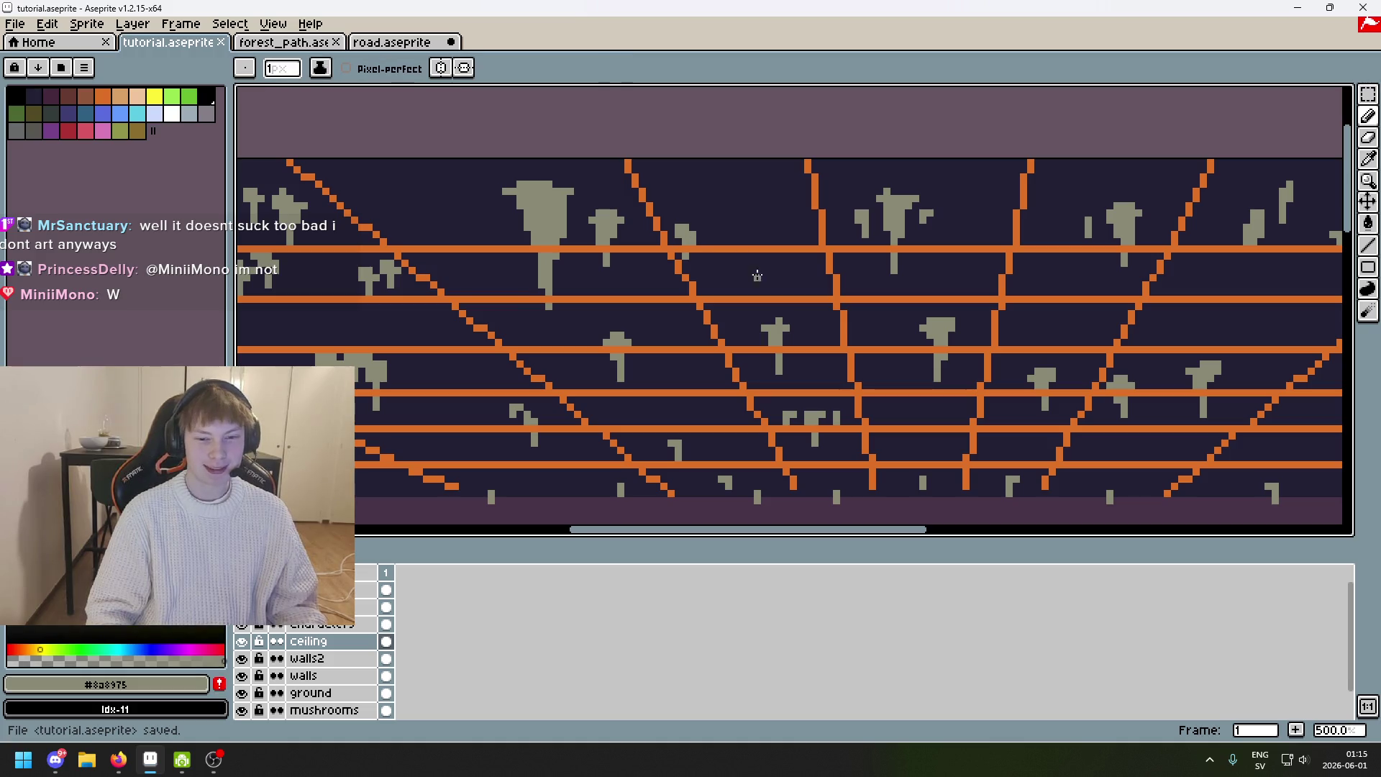
key(1)
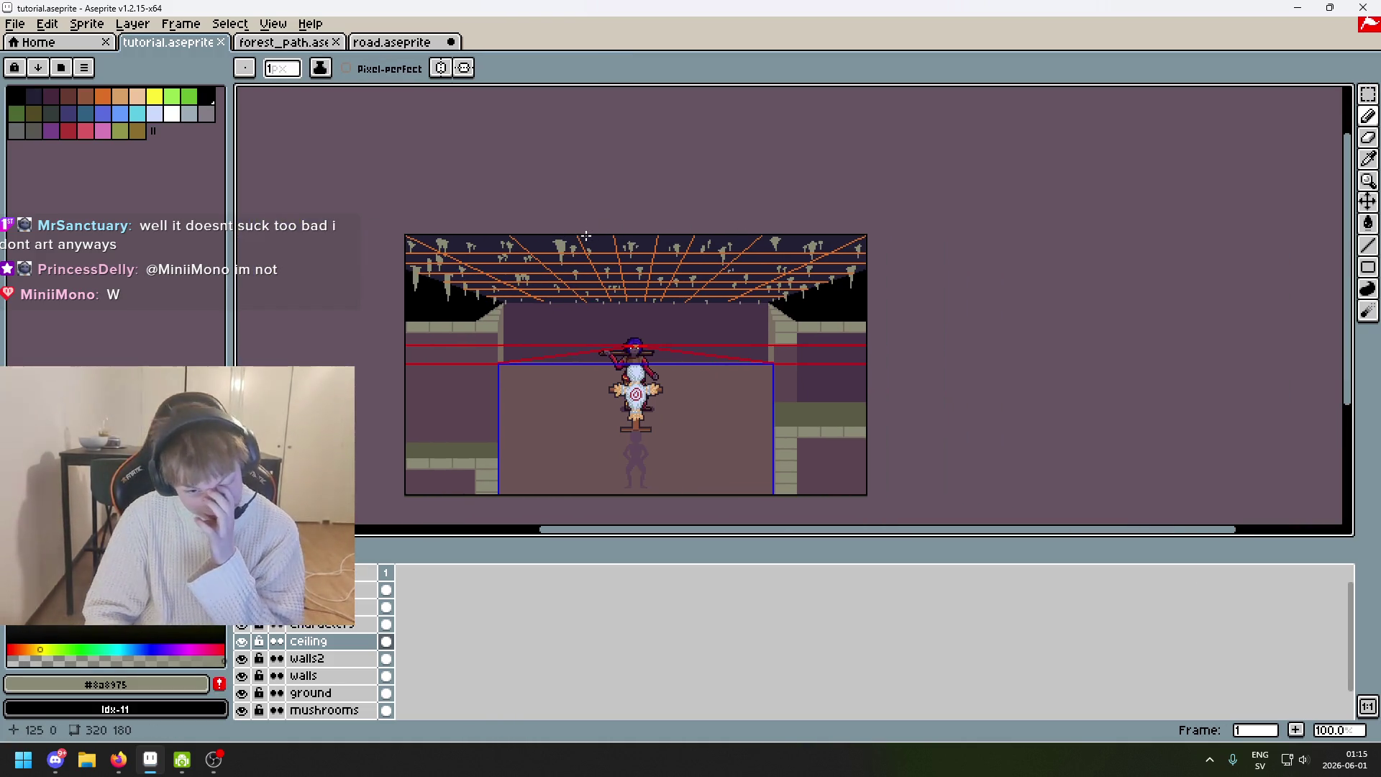
Try a two-pixel grey bar on the ceiling, then undo it.
scroll(623, 240, up, 2)
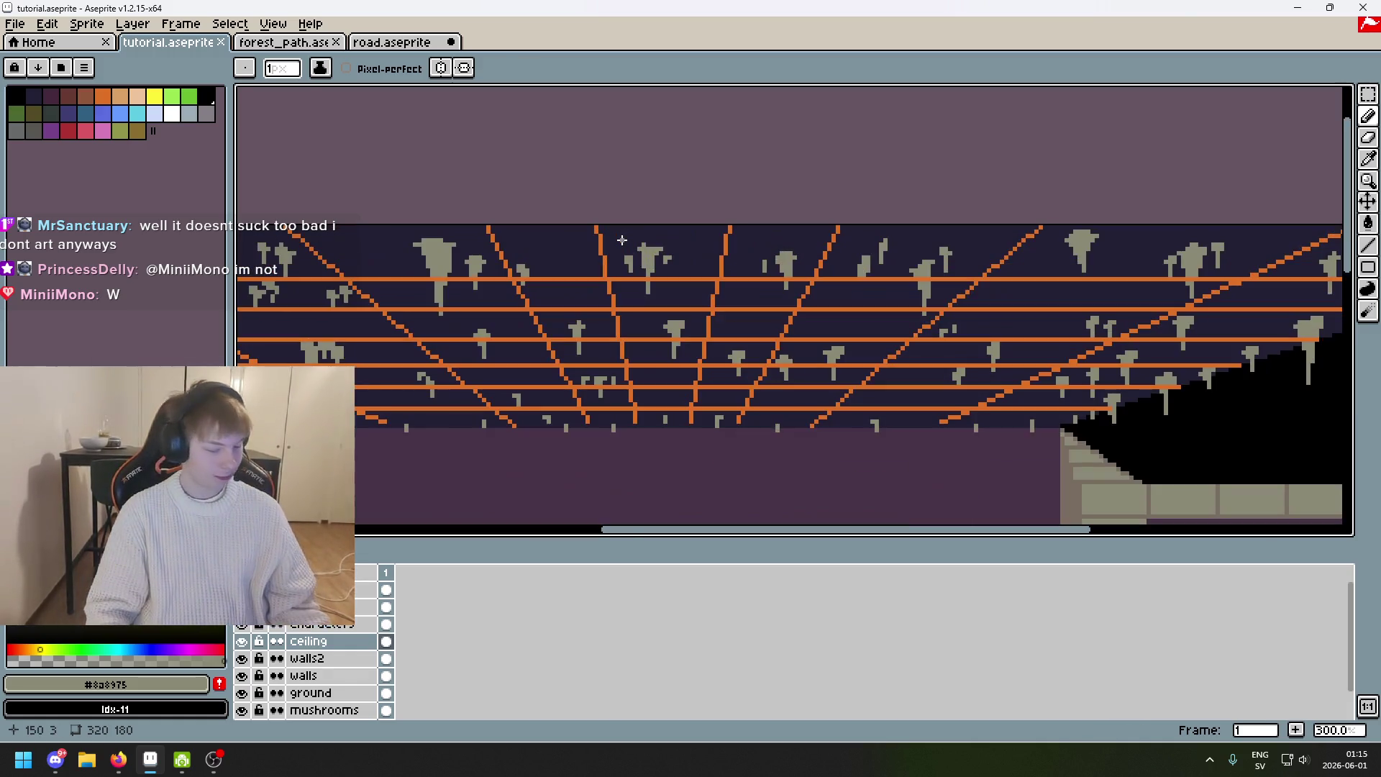
scroll(643, 218, up, 3)
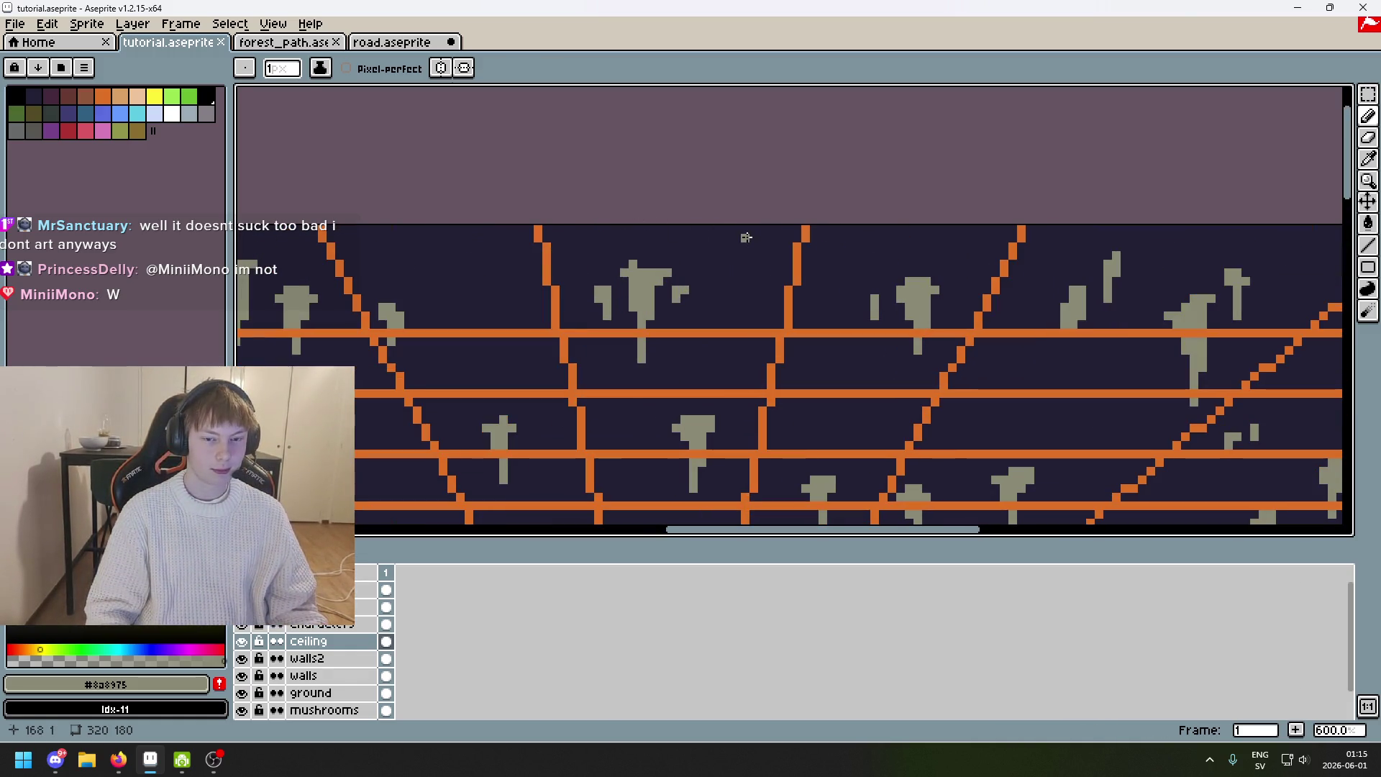
key(ctrl+z)
key(ctrl+z)
scroll(744, 228, up, 2)
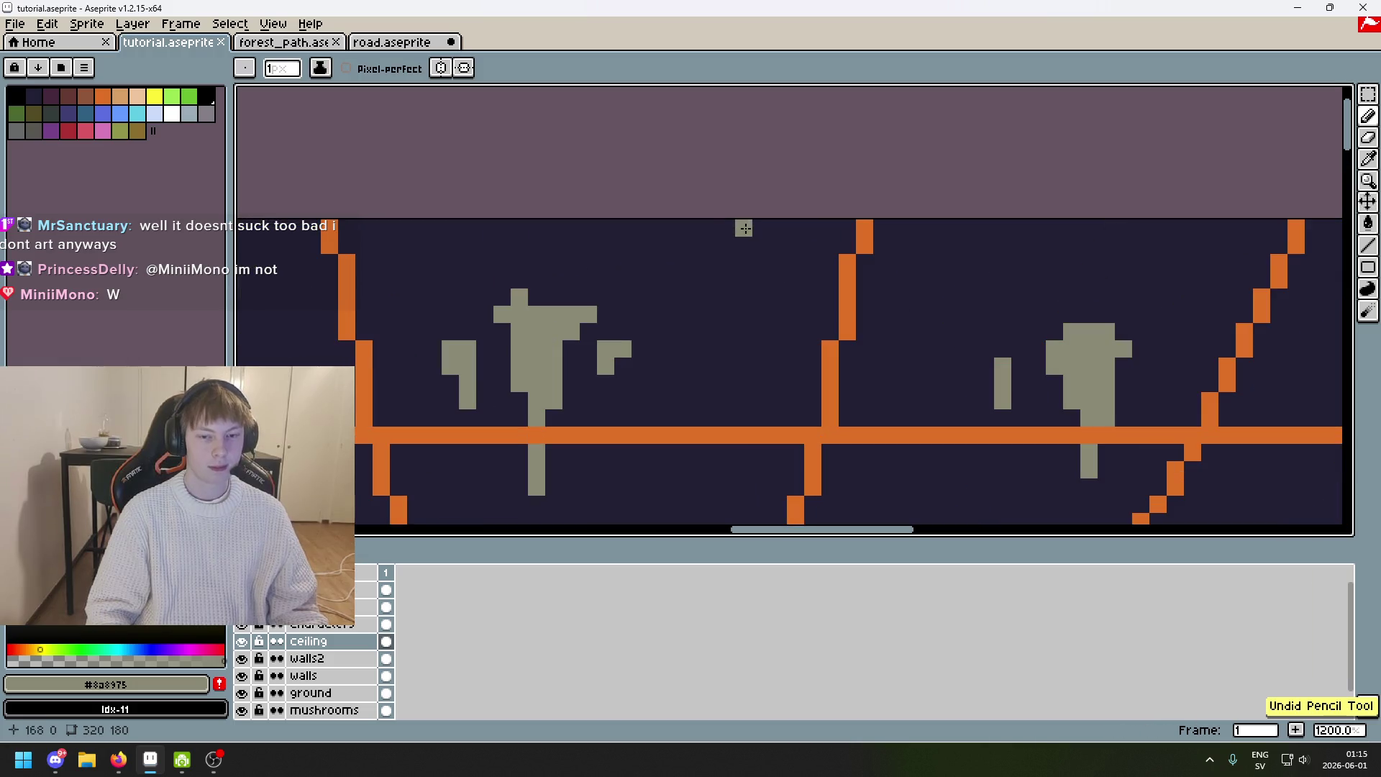
drag(761, 262, 761, 223)
key(v)
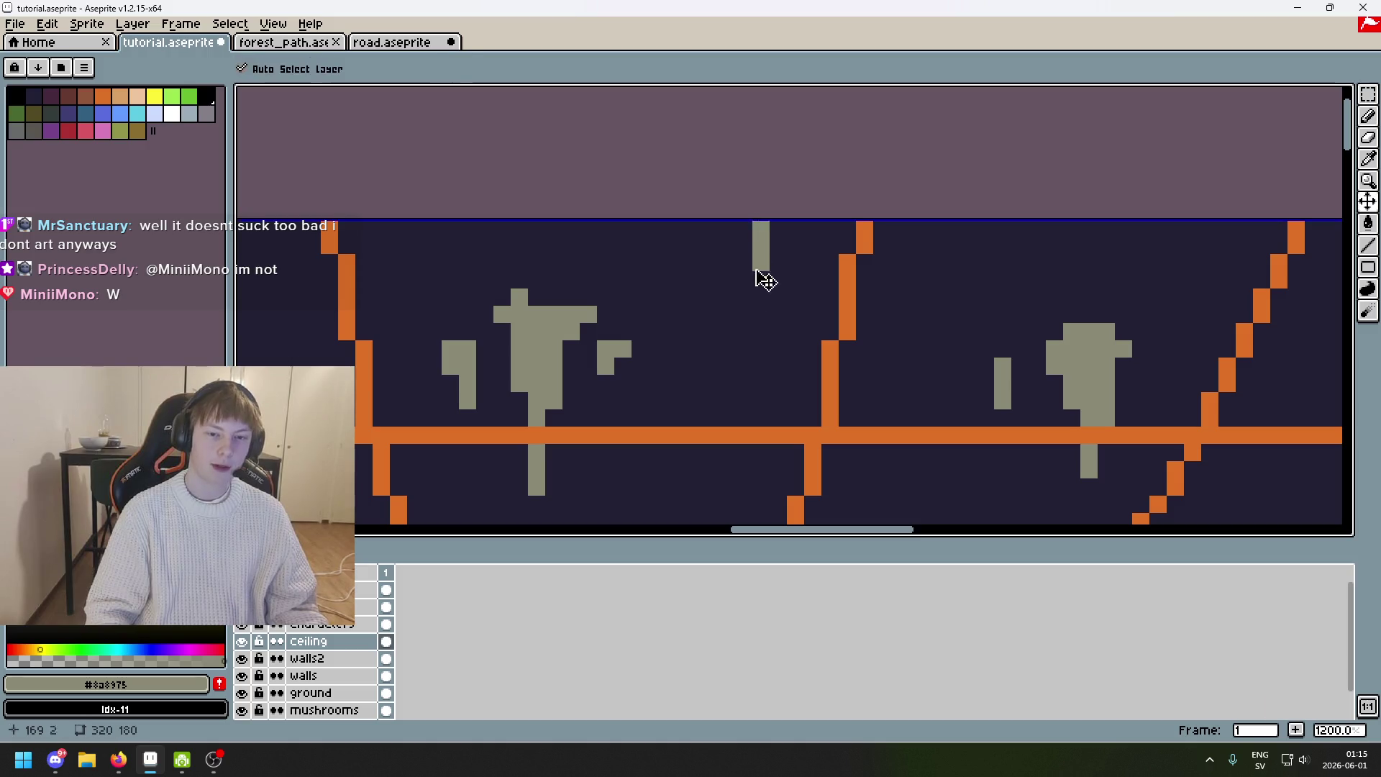
key(ctrl+z)
Draw a new grey stalactite hanging from the ceiling edge, undoing a stray stroke.
mouse_move(744, 330)
mouse_down()
mouse_move(727, 219)
mouse_move(730, 270)
mouse_up()
drag(761, 216, 768, 216)
scroll(767, 216, down, 5)
key(v)
key(b)
scroll(808, 268, up, 5)
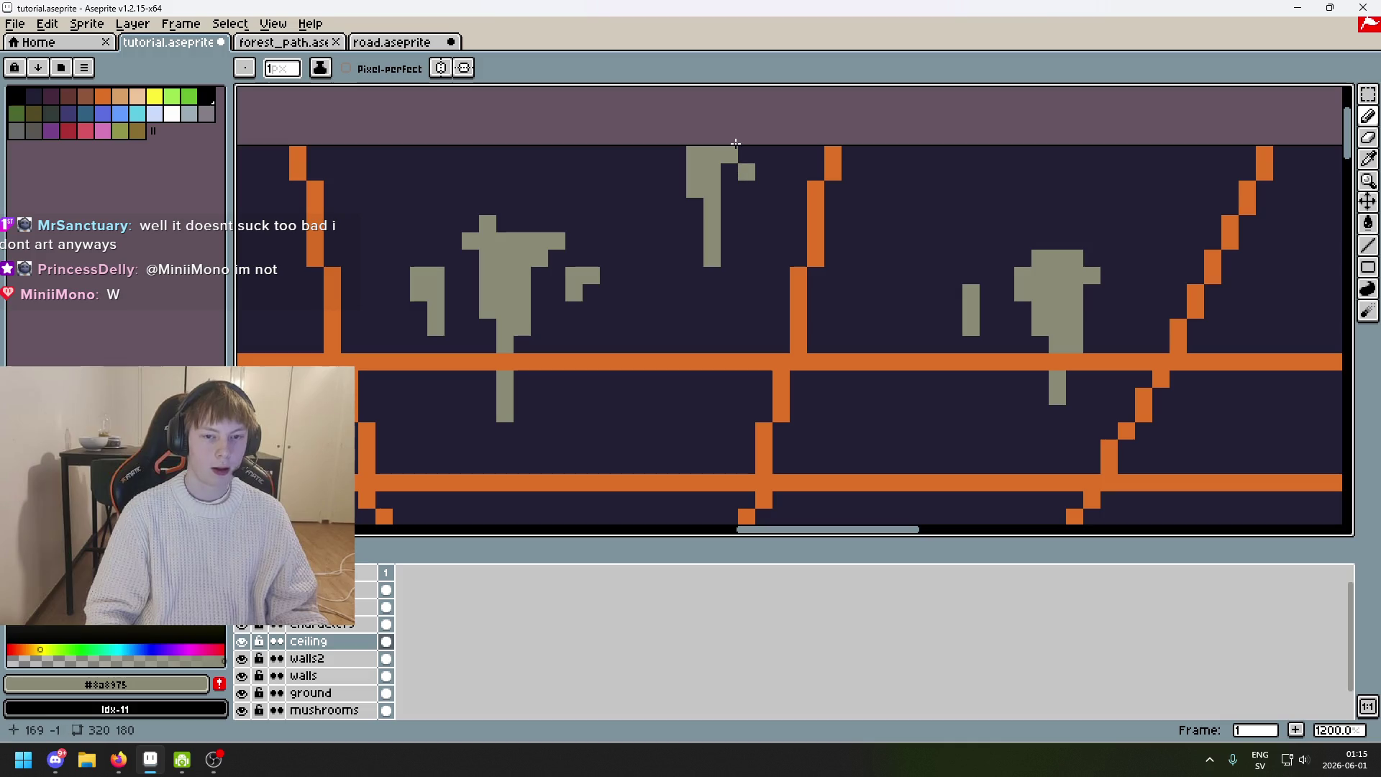
scroll(752, 151, down, 6)
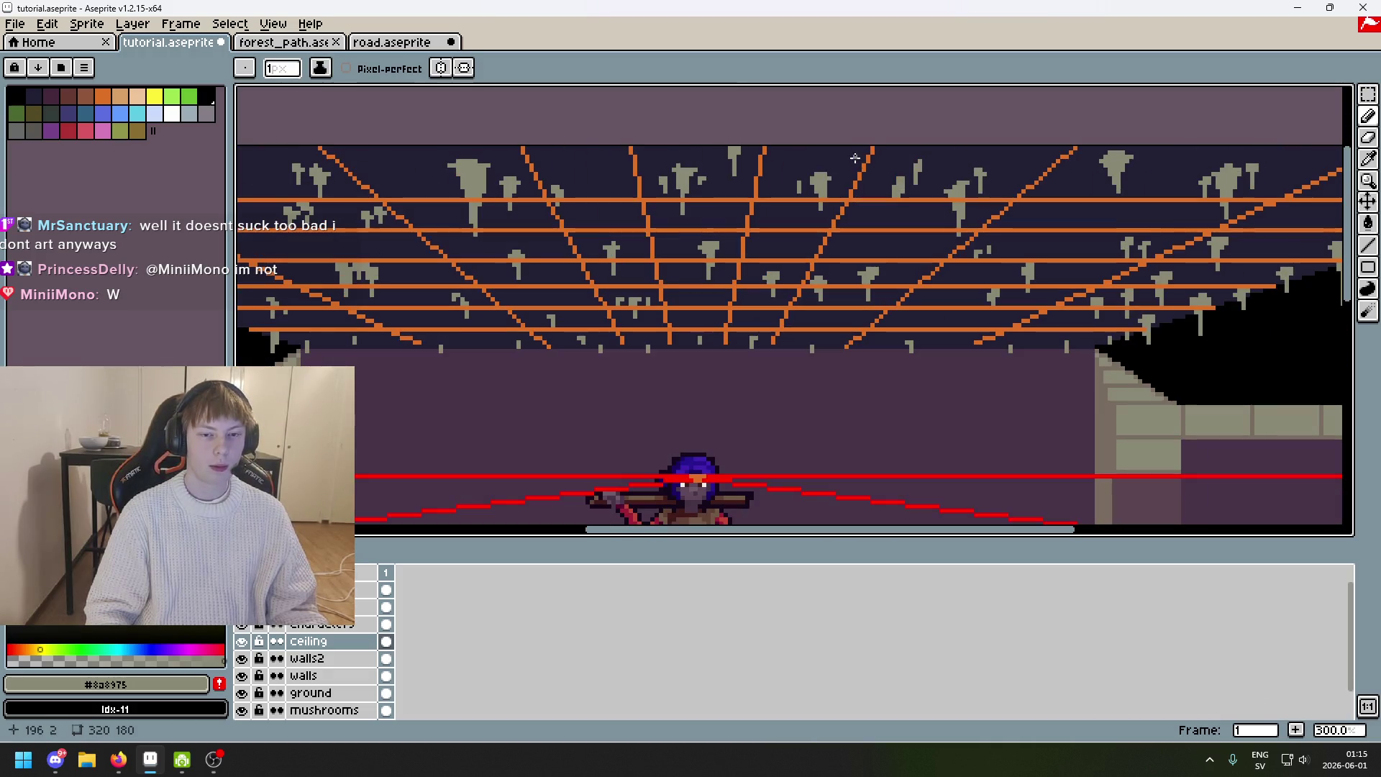
scroll(854, 157, down, 2)
scroll(804, 141, up, 5)
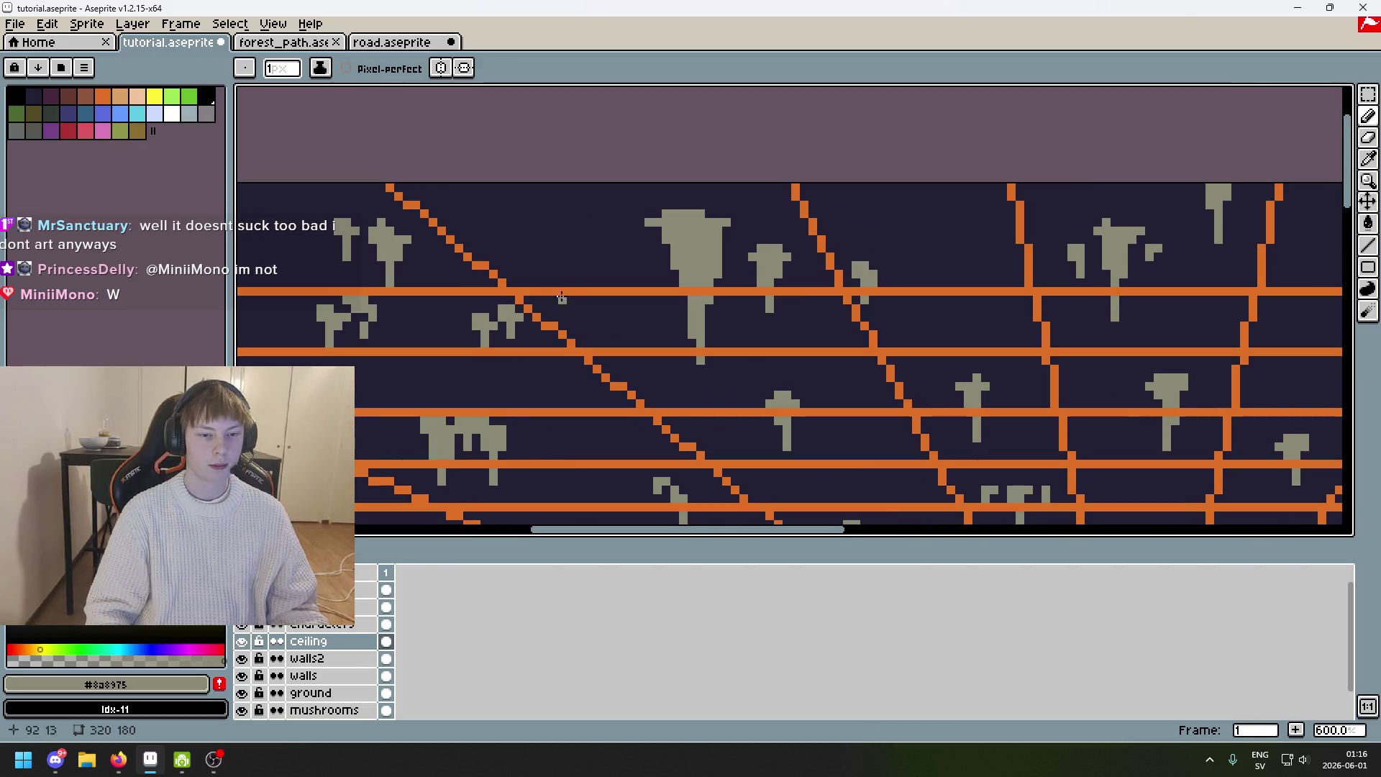
key(ctrl+z)
On another stretch of ceiling, test a thin vertical stalactite stroke and undo it.
key(ctrl+z)
mouse_move(533, 193)
mouse_down()
mouse_move(691, 284)
mouse_move(691, 347)
mouse_up()
key(ctrl+z)
mouse_move(671, 272)
mouse_down()
mouse_move(680, 360)
mouse_move(672, 271)
mouse_up()
key(ctrl+z)
key(ctrl+z)
drag(680, 338, 658, 235)
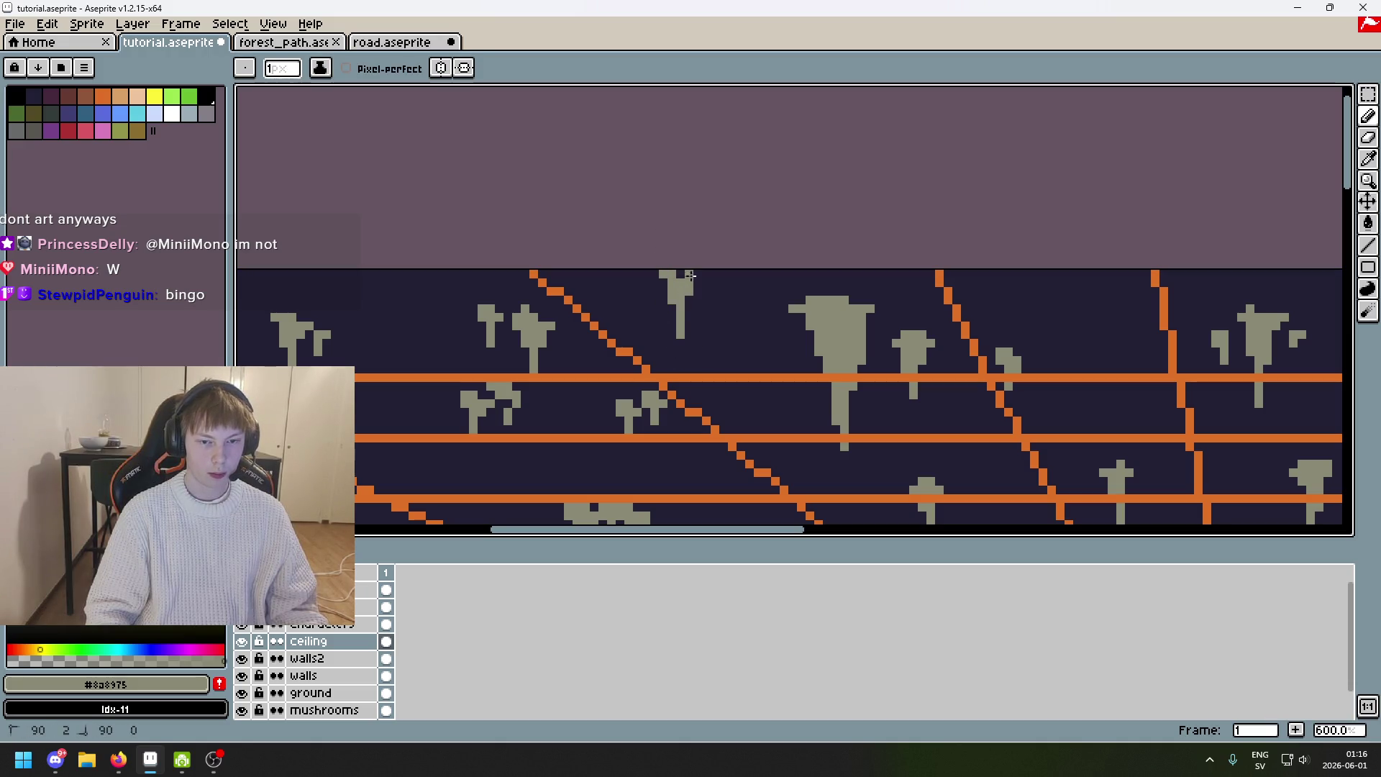
scroll(680, 276, up, 3)
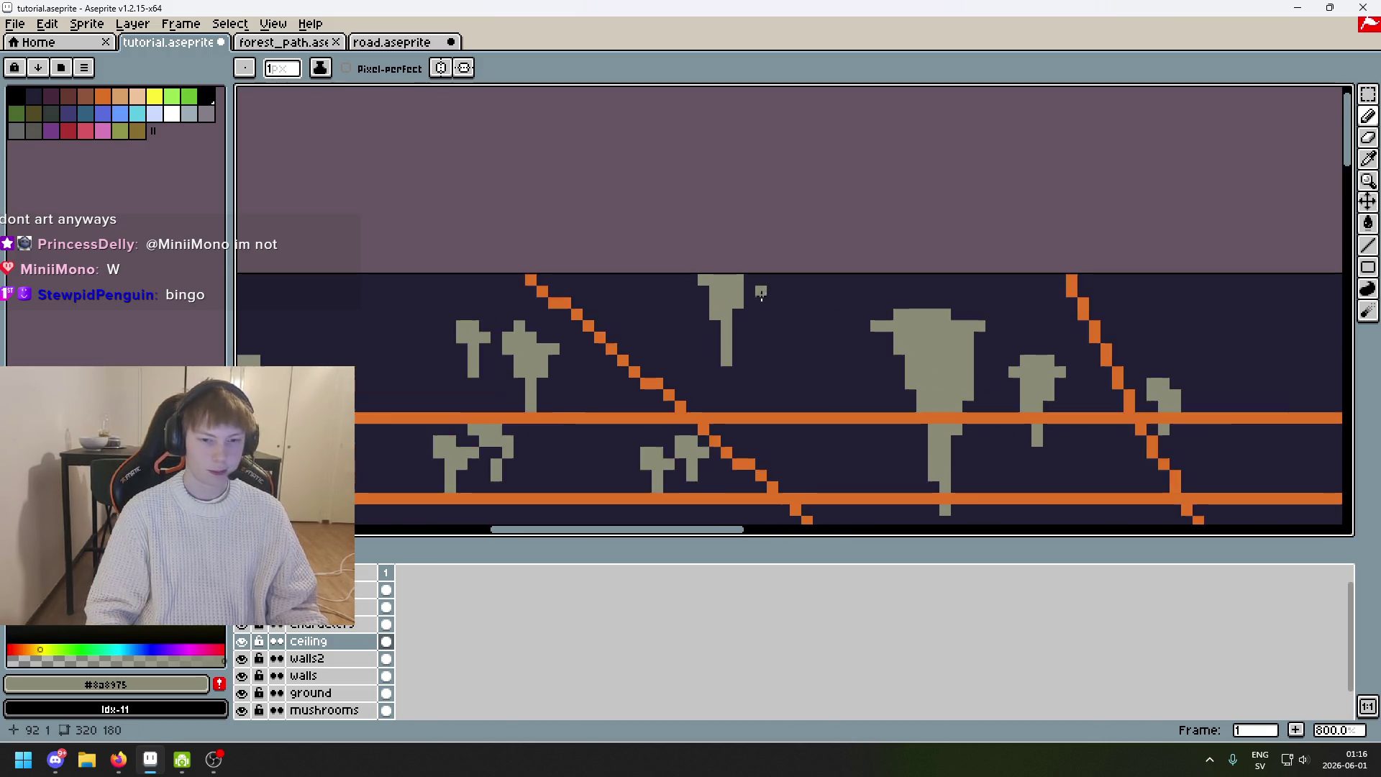
key(ctrl+z)
Replace a short grey stroke with a single grey pixel at the ceiling's top edge.
scroll(749, 271, down, 4)
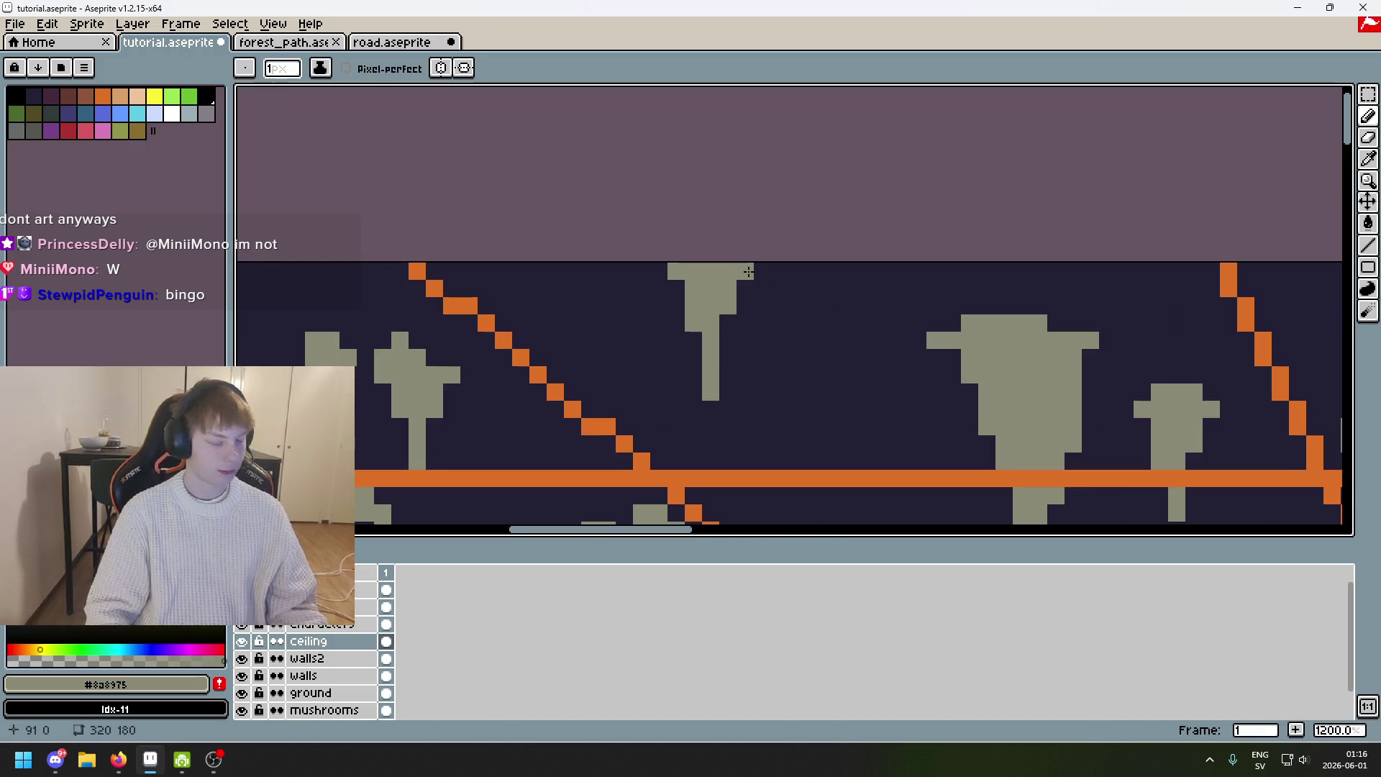
scroll(734, 255, up, 3)
drag(712, 250, 712, 267)
key(ctrl+z)
click(711, 252)
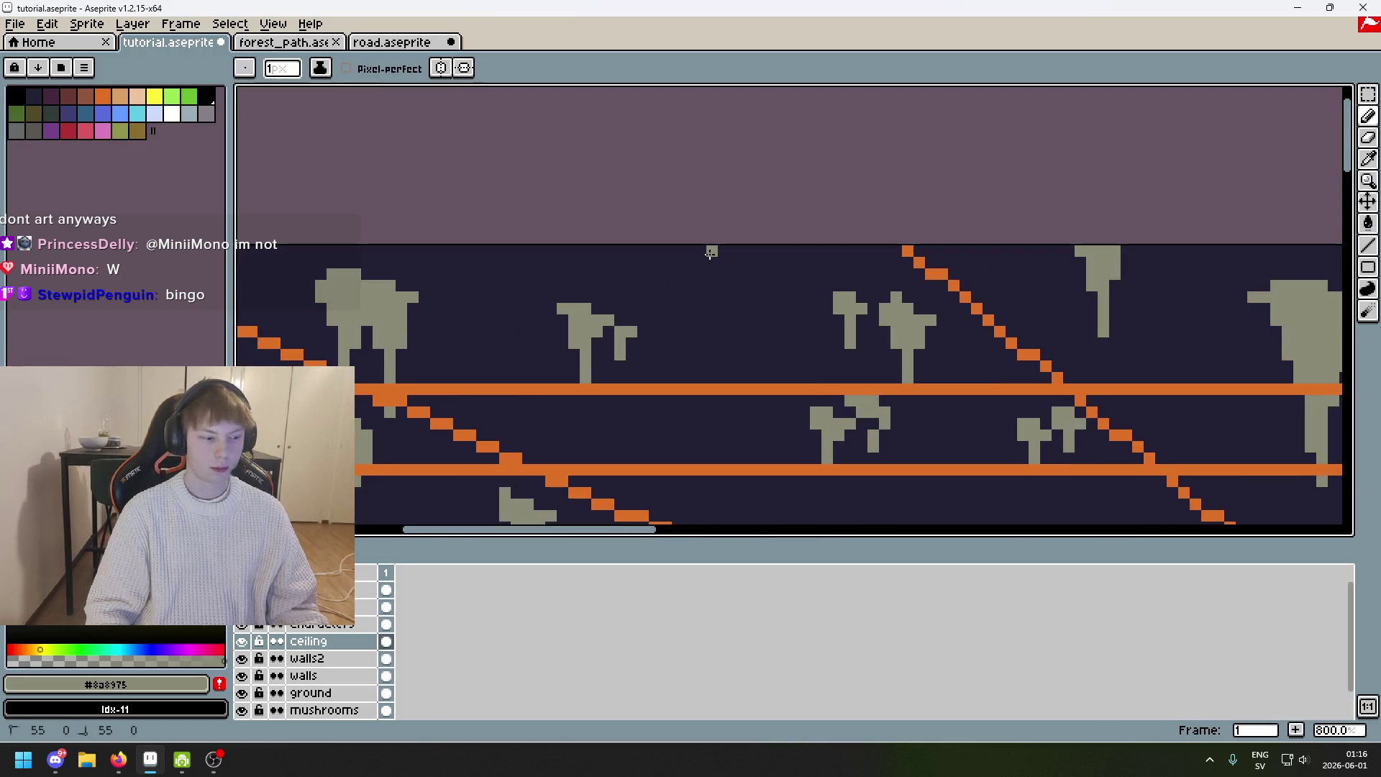
Undo the stray stroke and draw a thin grey stalactite with a widened top from the ceiling edge.
key(ctrl+z)
key(ctrl+z)
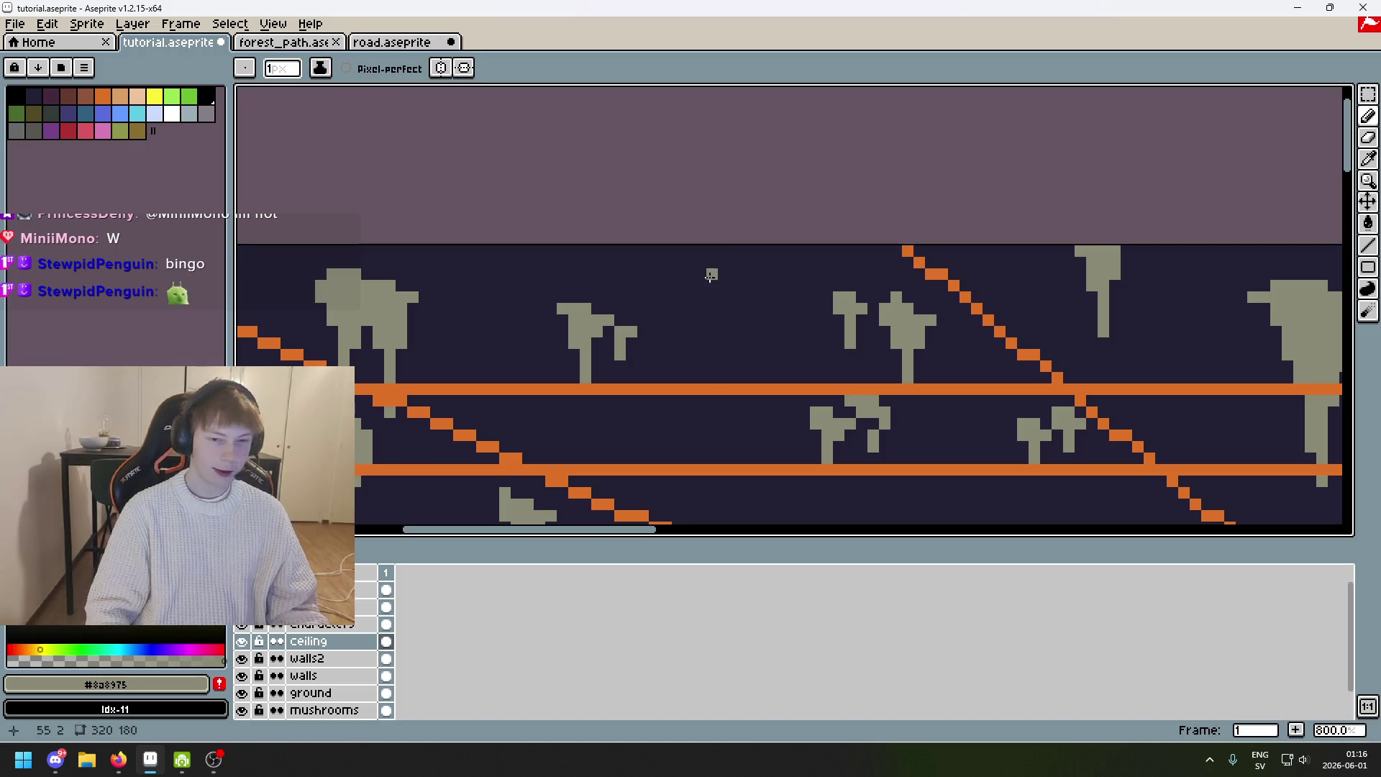
drag(701, 249, 702, 324)
key(alt+Tab)
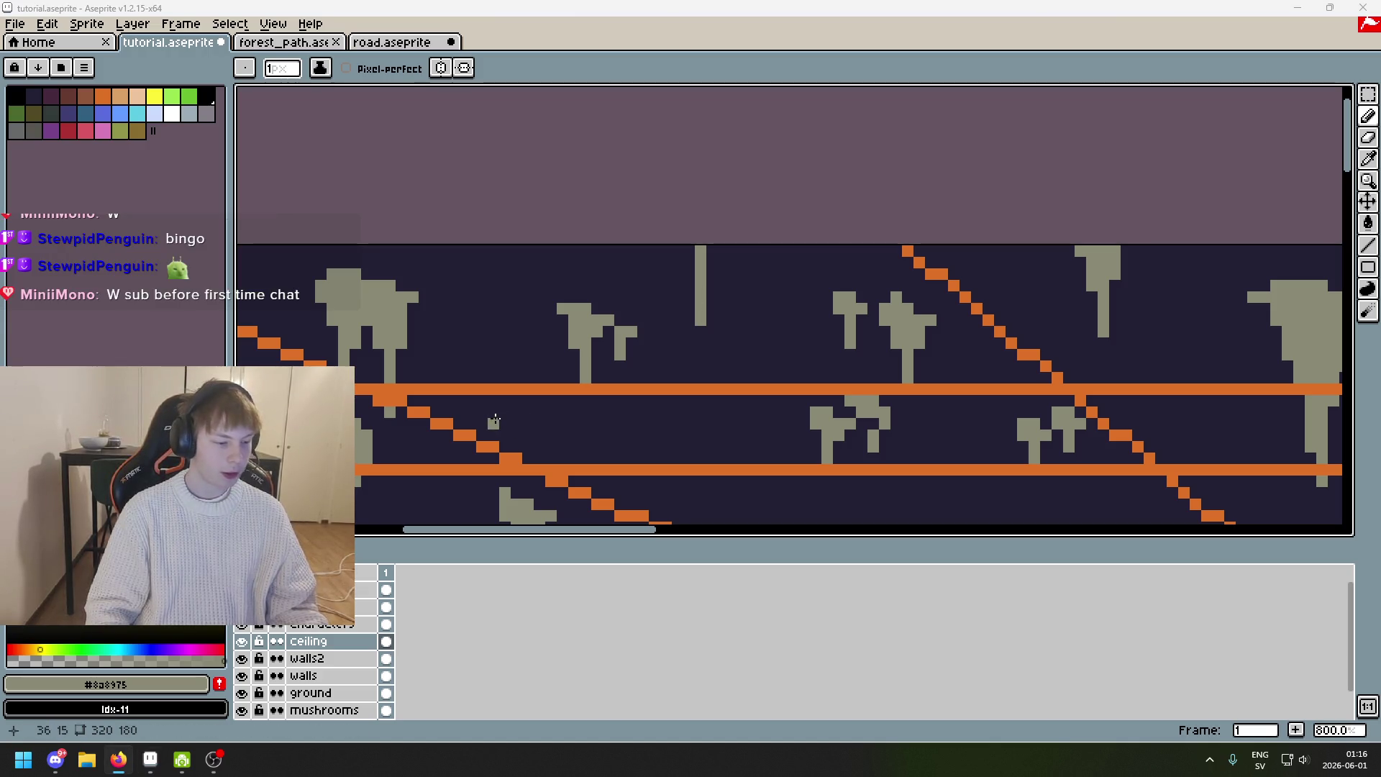
key(alt+Tab)
key(alt+Tab)
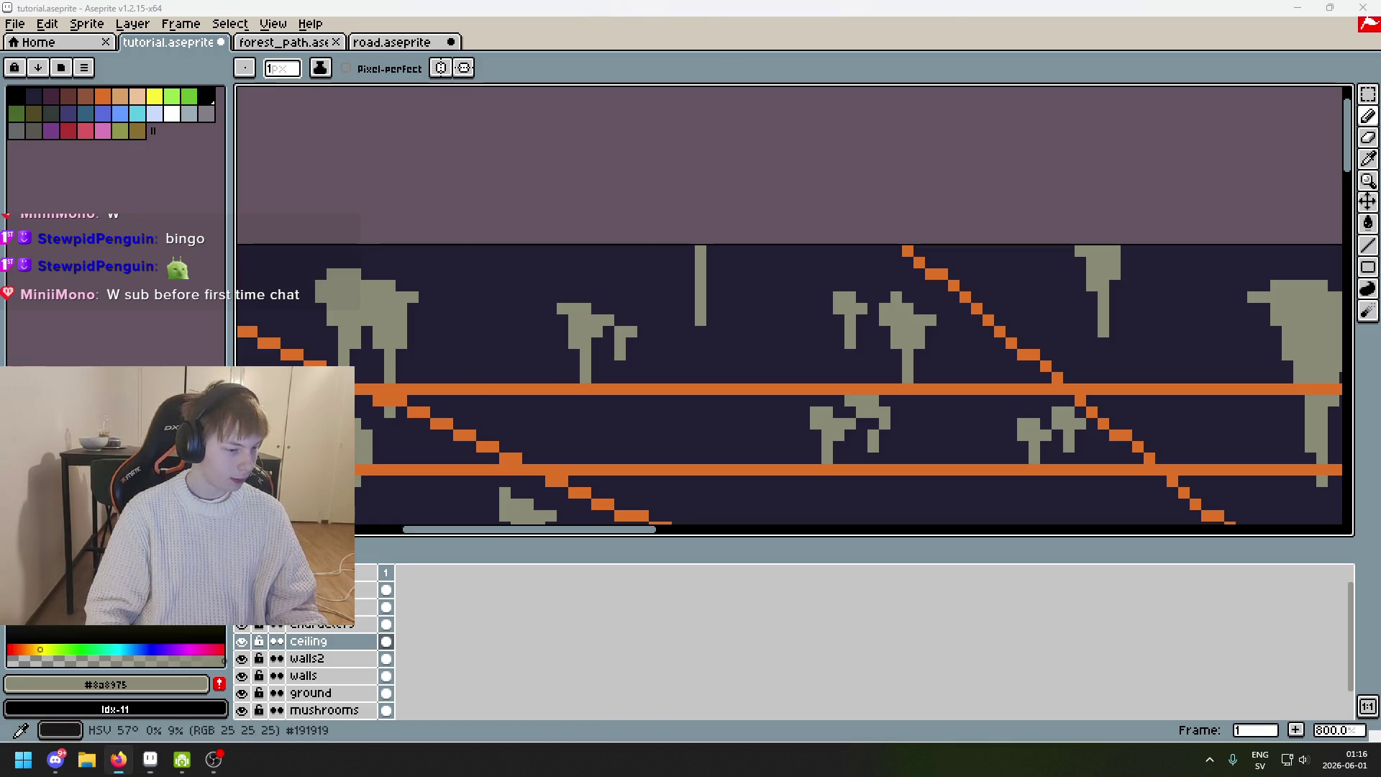
click(690, 263)
key(ctrl+z)
drag(690, 263, 689, 249)
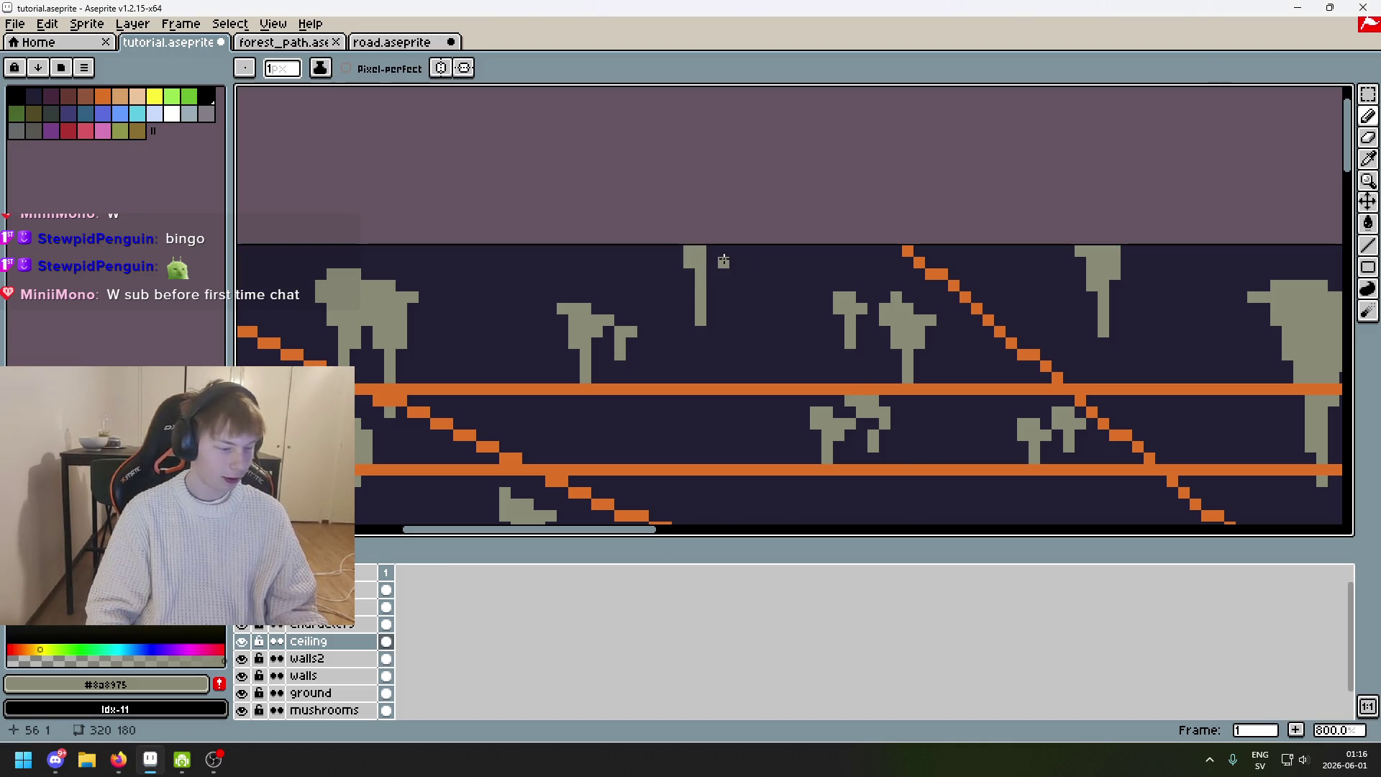
key(alt+Tab)
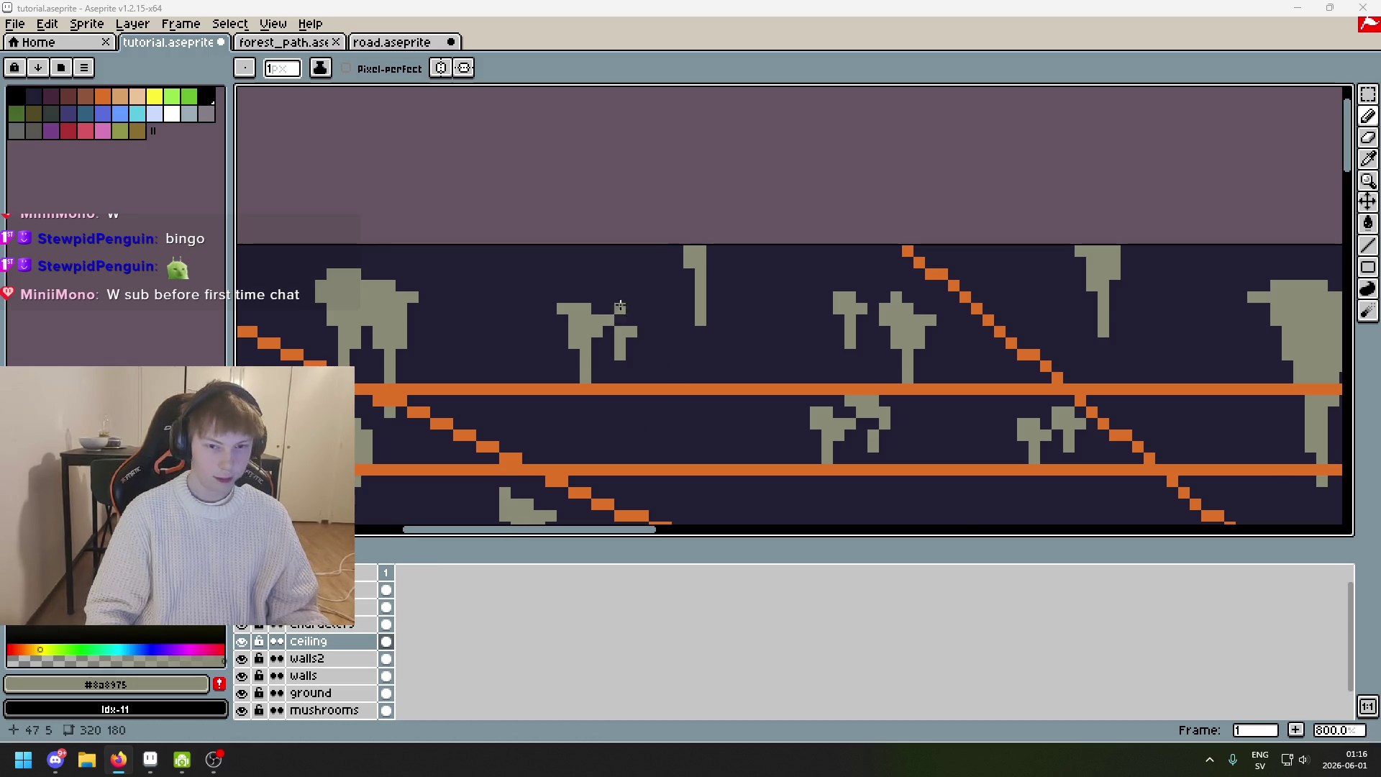
Draw another thin grey stalactite down from the ceiling's top edge.
scroll(712, 288, up, 5)
scroll(724, 333, down, 8)
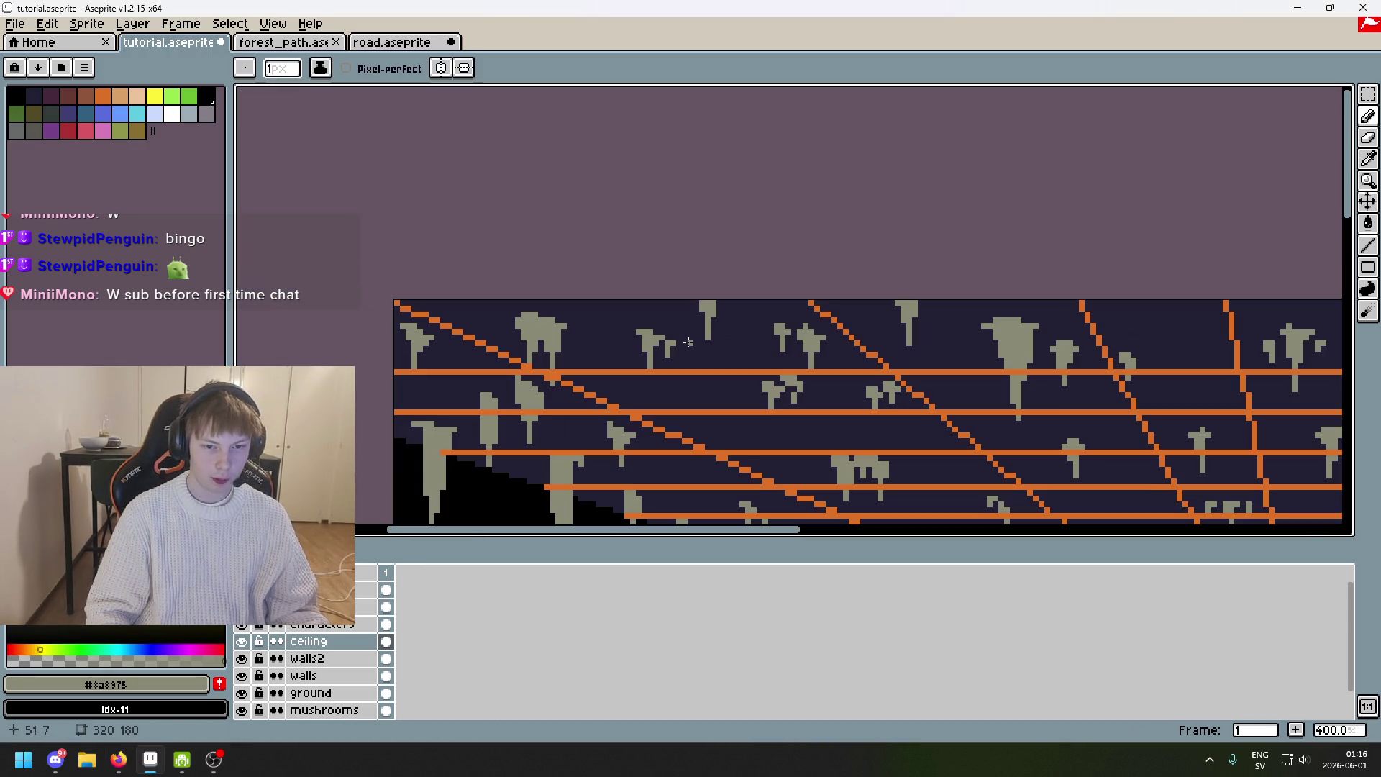
scroll(598, 314, up, 3)
scroll(573, 256, up, 3)
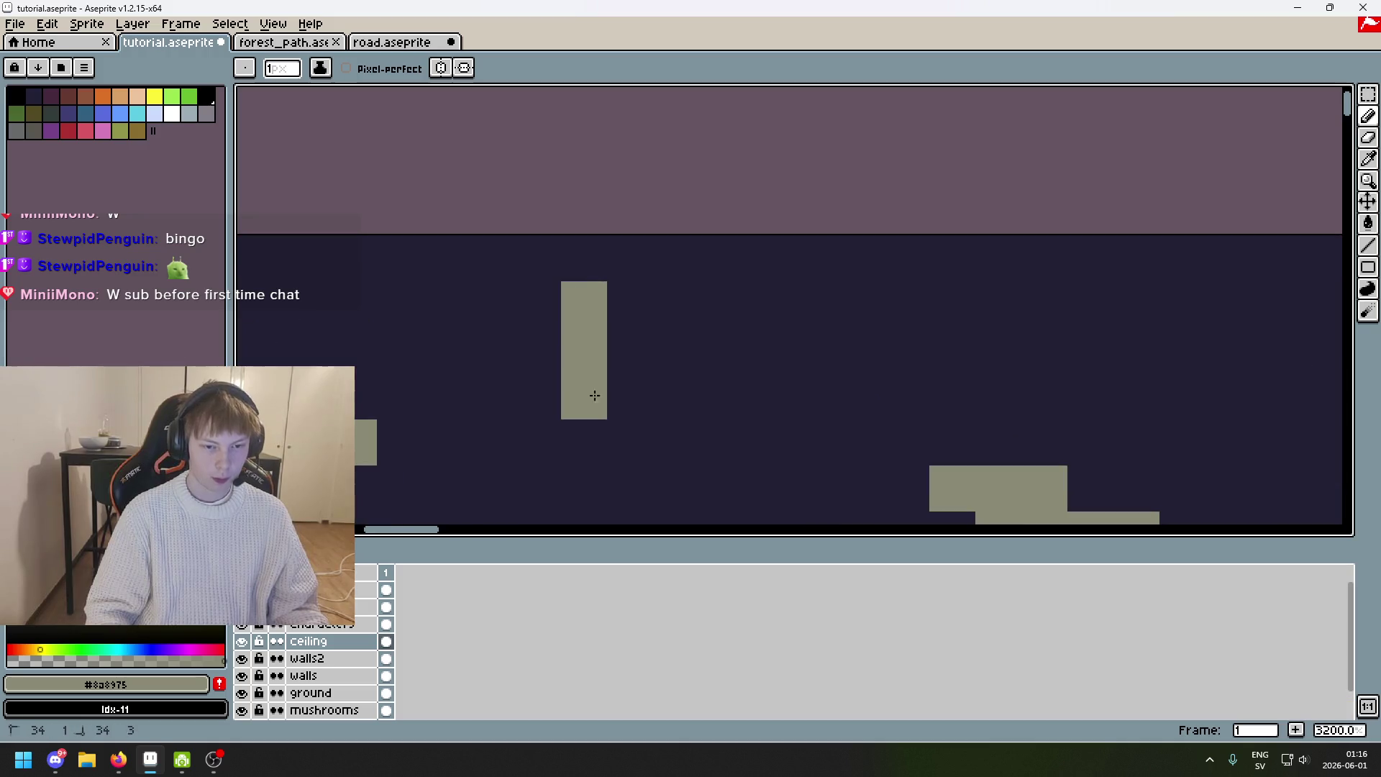
scroll(595, 395, down, 6)
scroll(645, 224, up, 5)
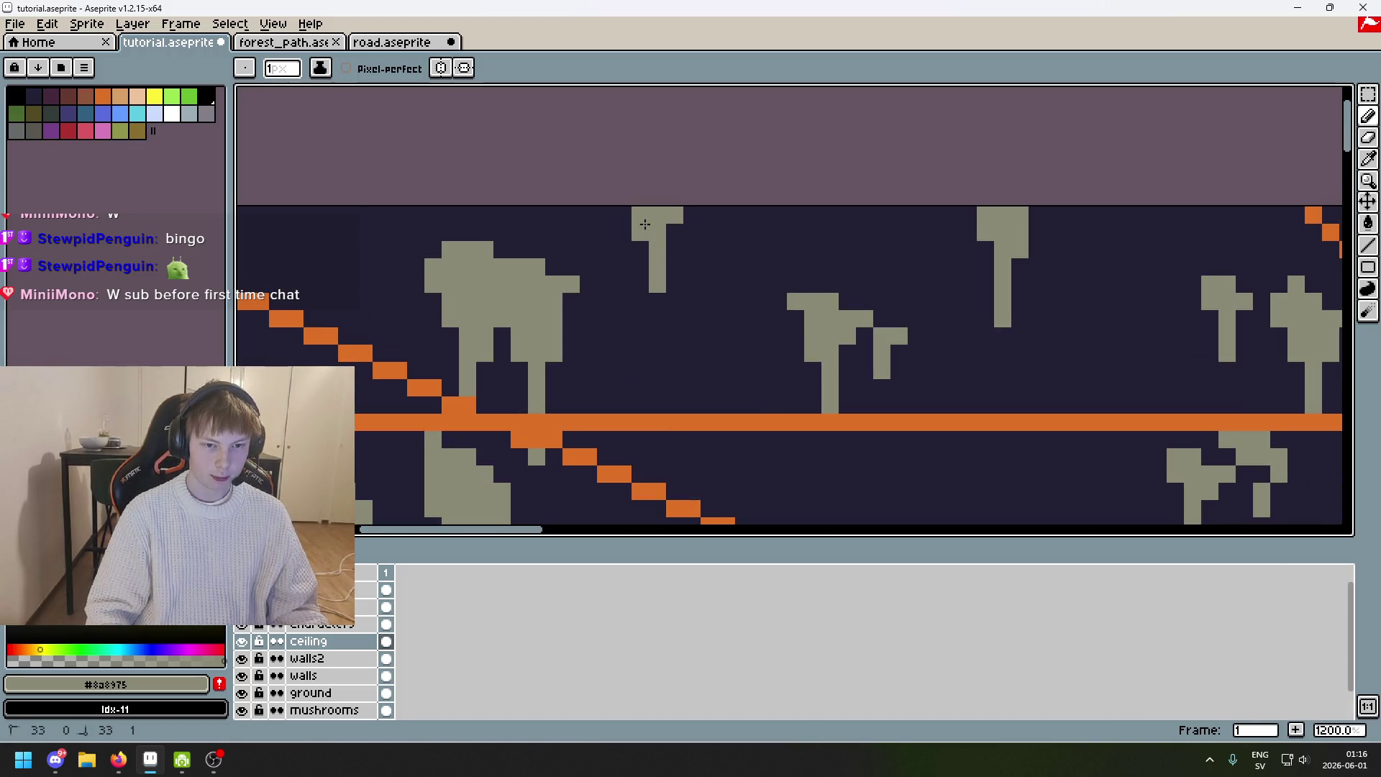
scroll(688, 233, down, 4)
scroll(696, 243, up, 4)
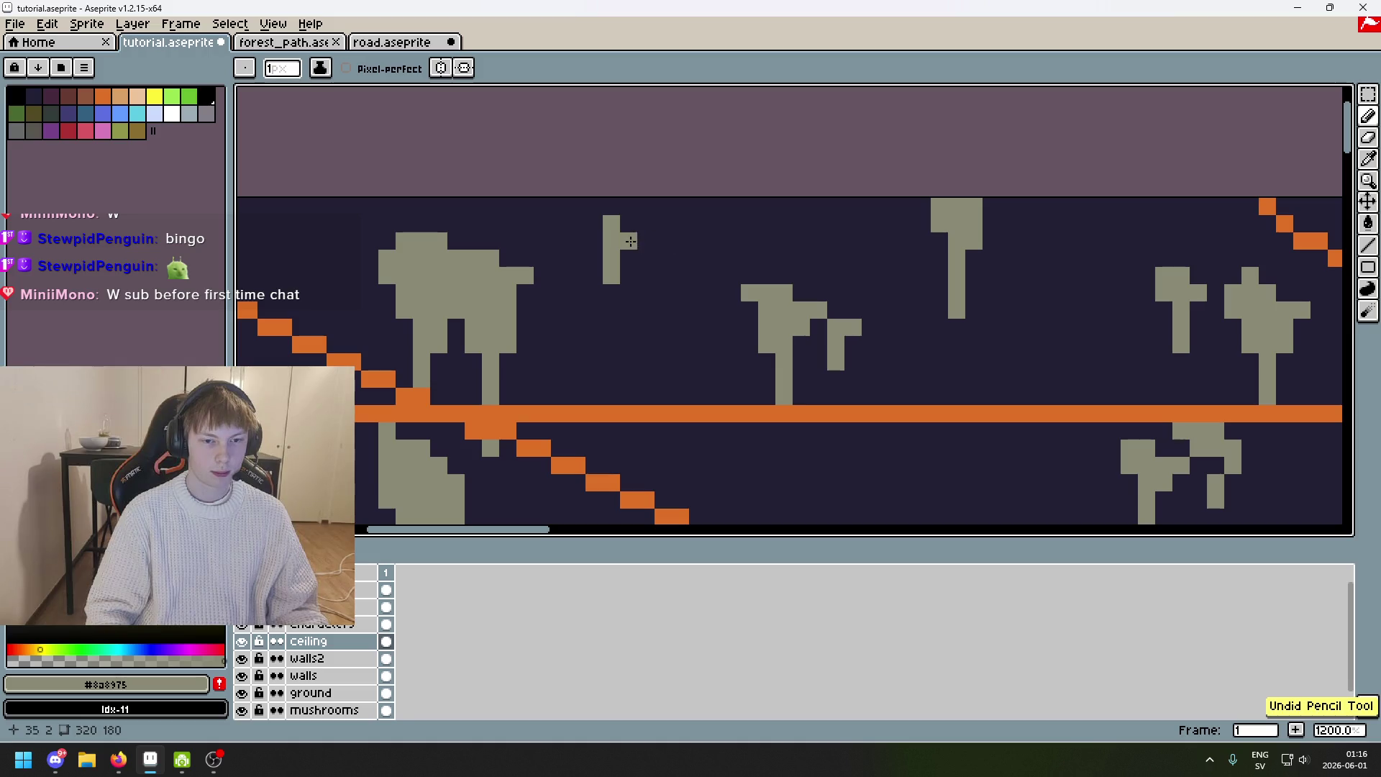
scroll(691, 228, down, 5)
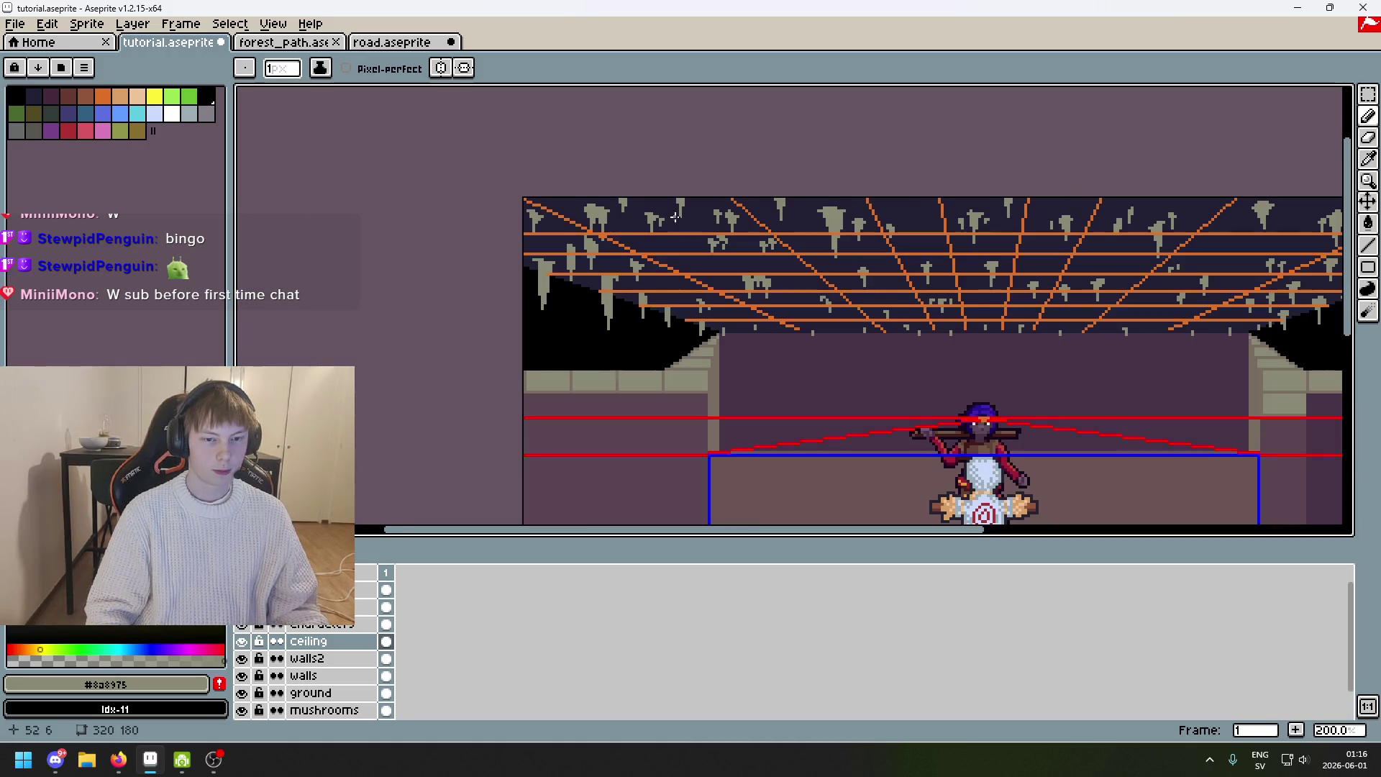
scroll(675, 217, up, 4)
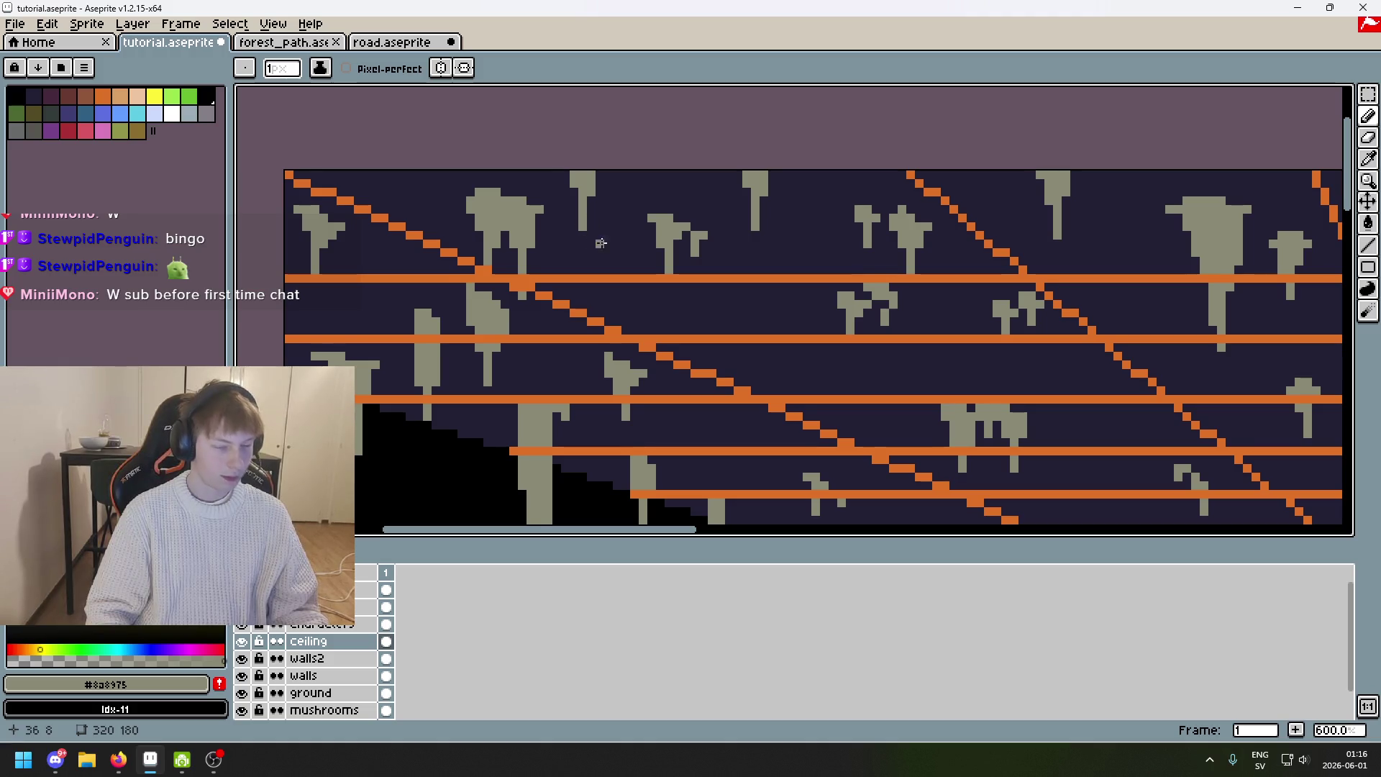
scroll(633, 223, up, 2)
drag(648, 209, 648, 245)
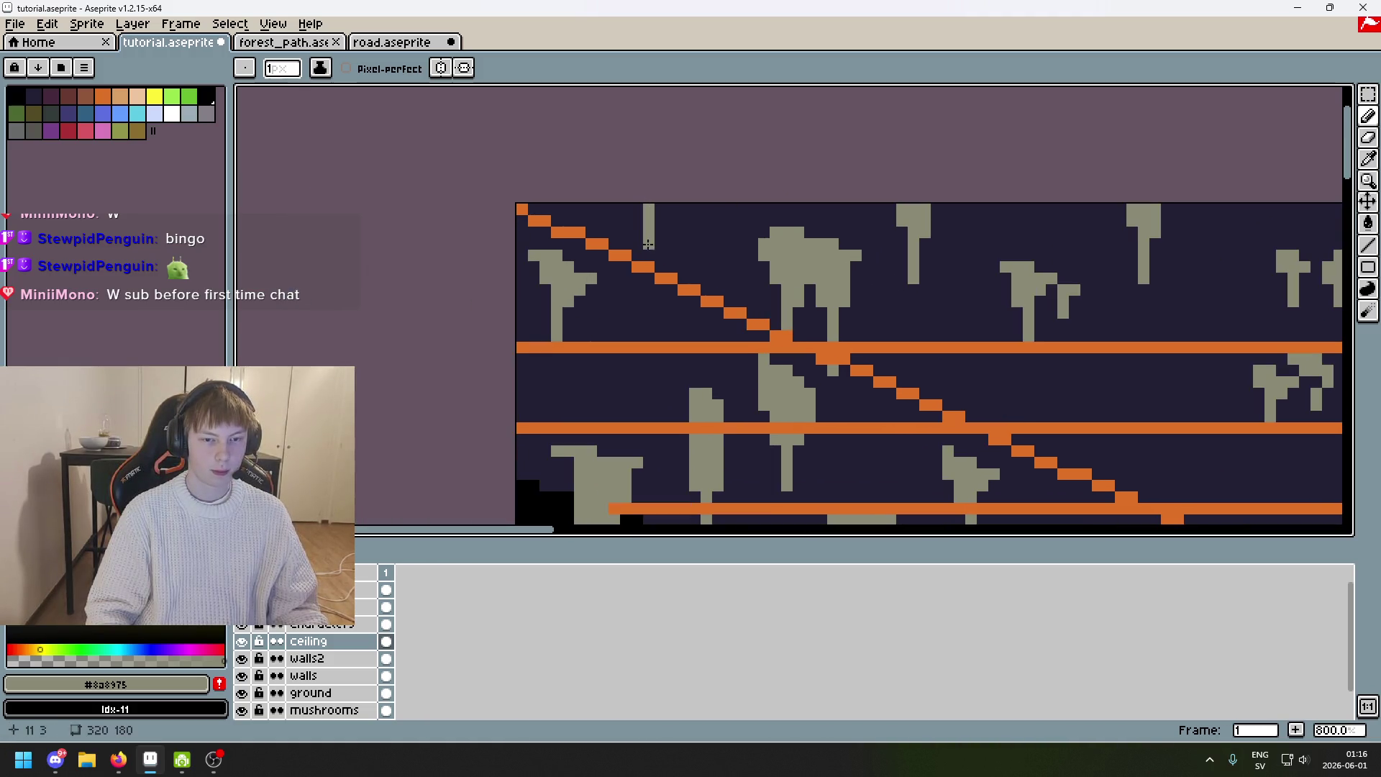
Widen another stalactite's top with grey pixels, undoing a trial stem extension.
scroll(661, 206, down, 5)
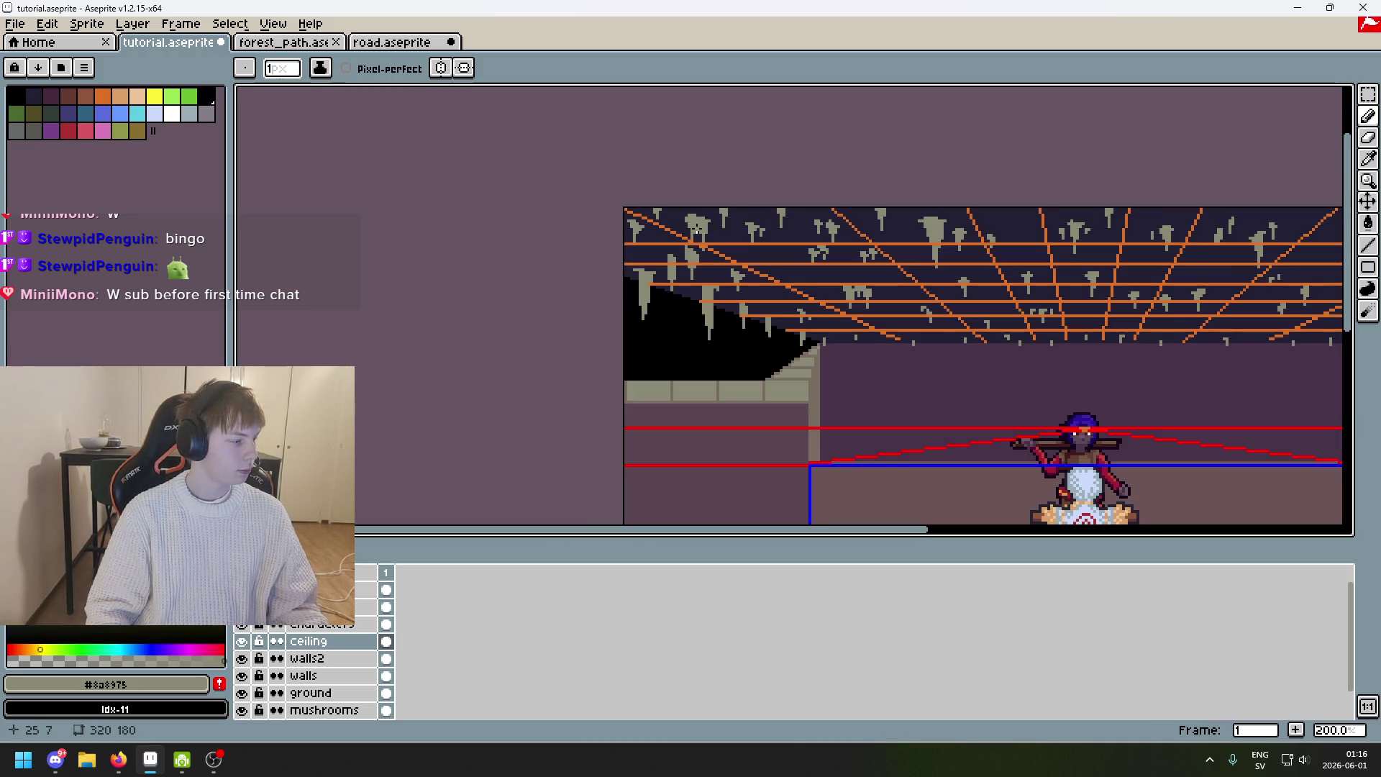
scroll(813, 376, down, 1)
scroll(815, 331, up, 1)
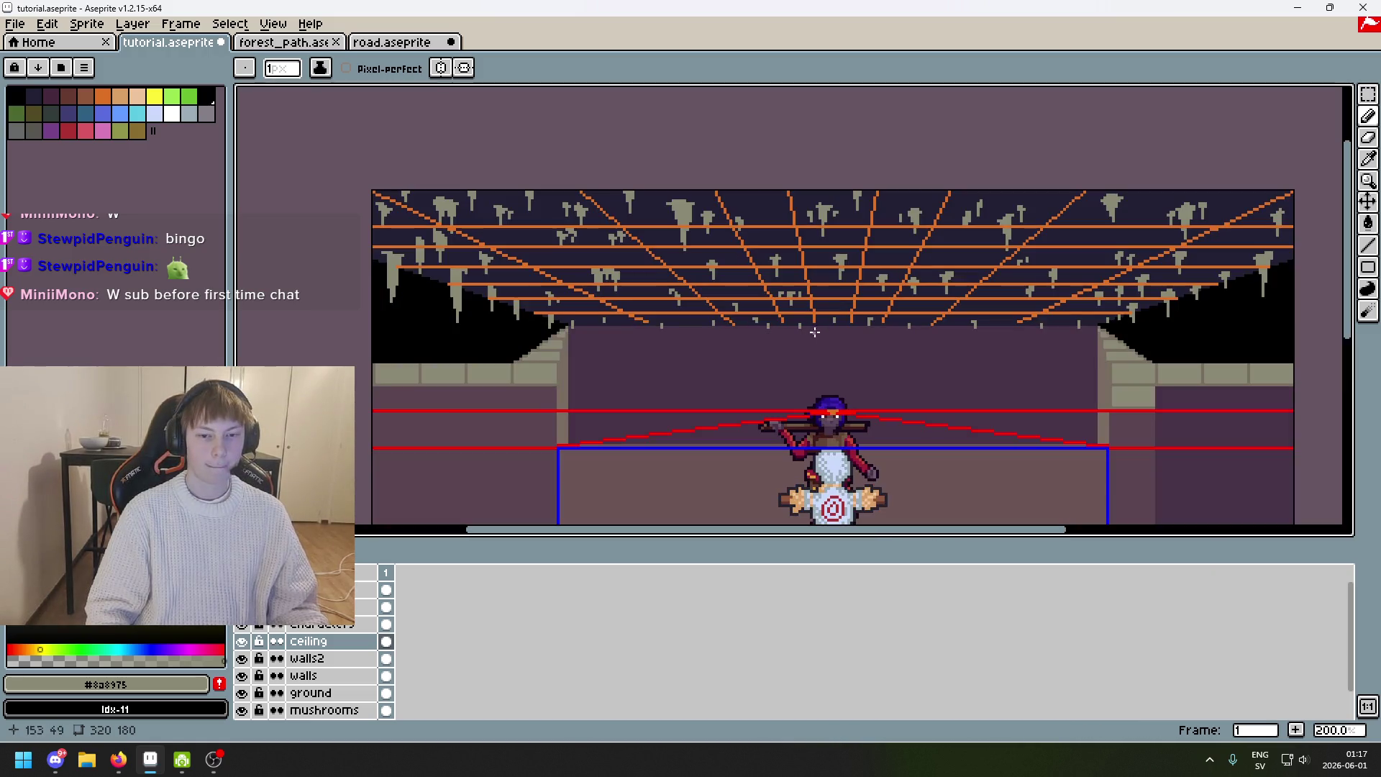
scroll(464, 196, up, 1)
scroll(455, 189, up, 1)
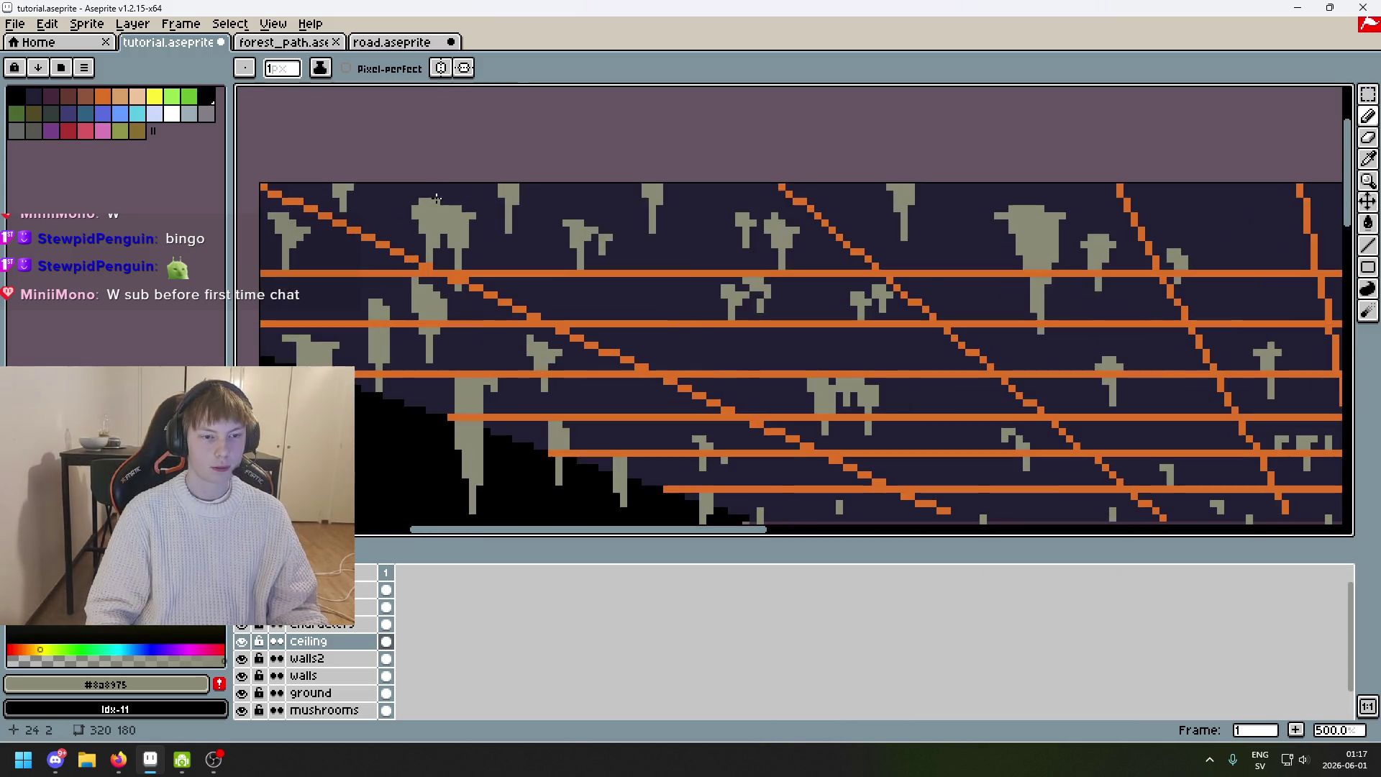
scroll(496, 215, down, 1)
scroll(584, 225, up, 3)
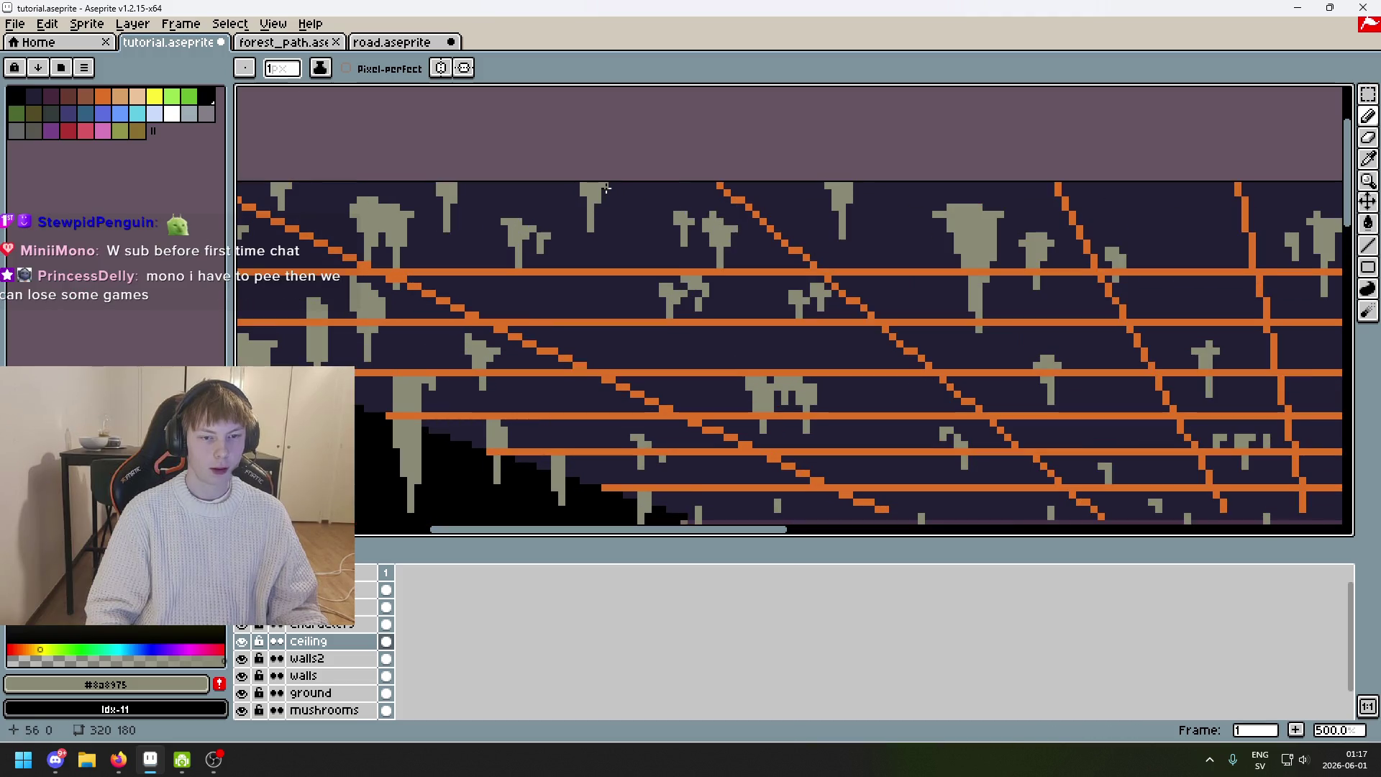
scroll(606, 203, down, 2)
scroll(606, 203, up, 3)
drag(597, 167, 588, 184)
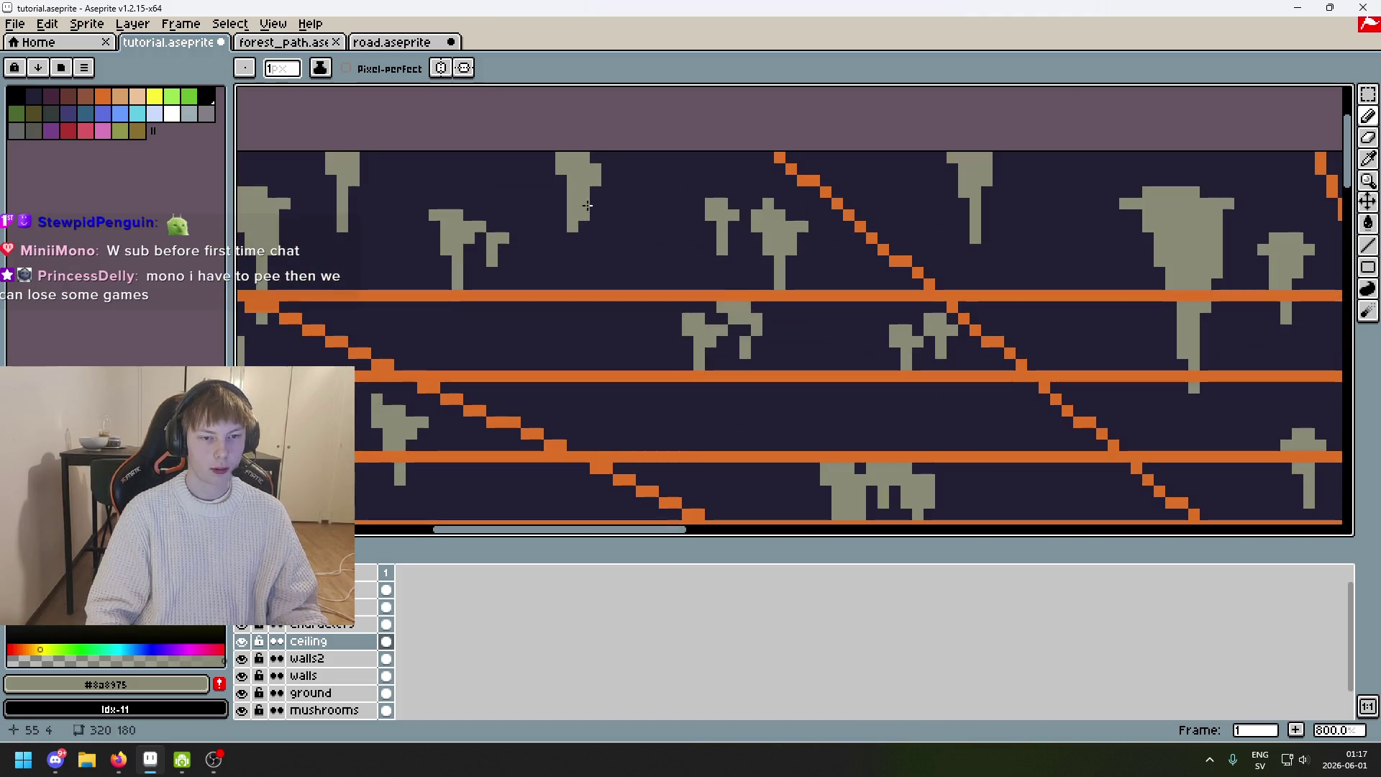
drag(584, 232, 584, 254)
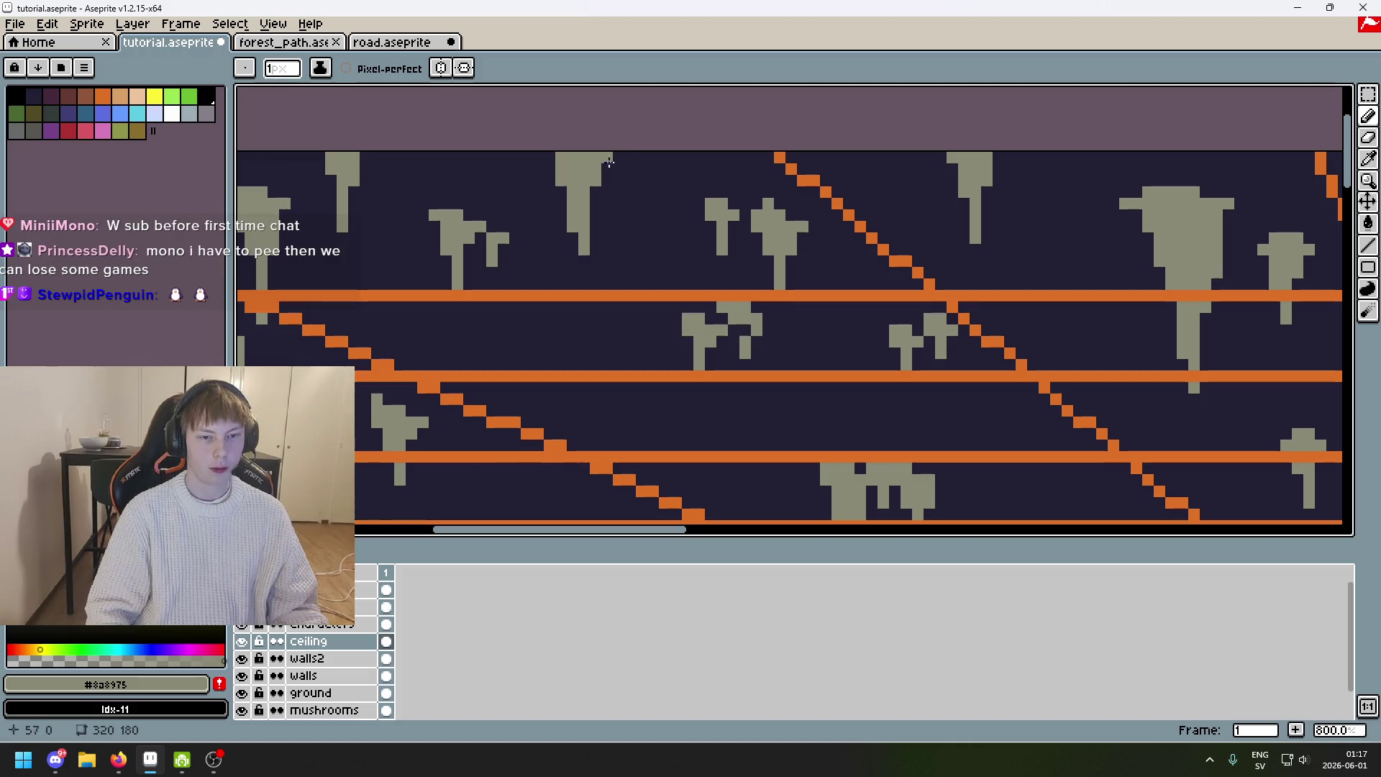
key(ctrl+z)
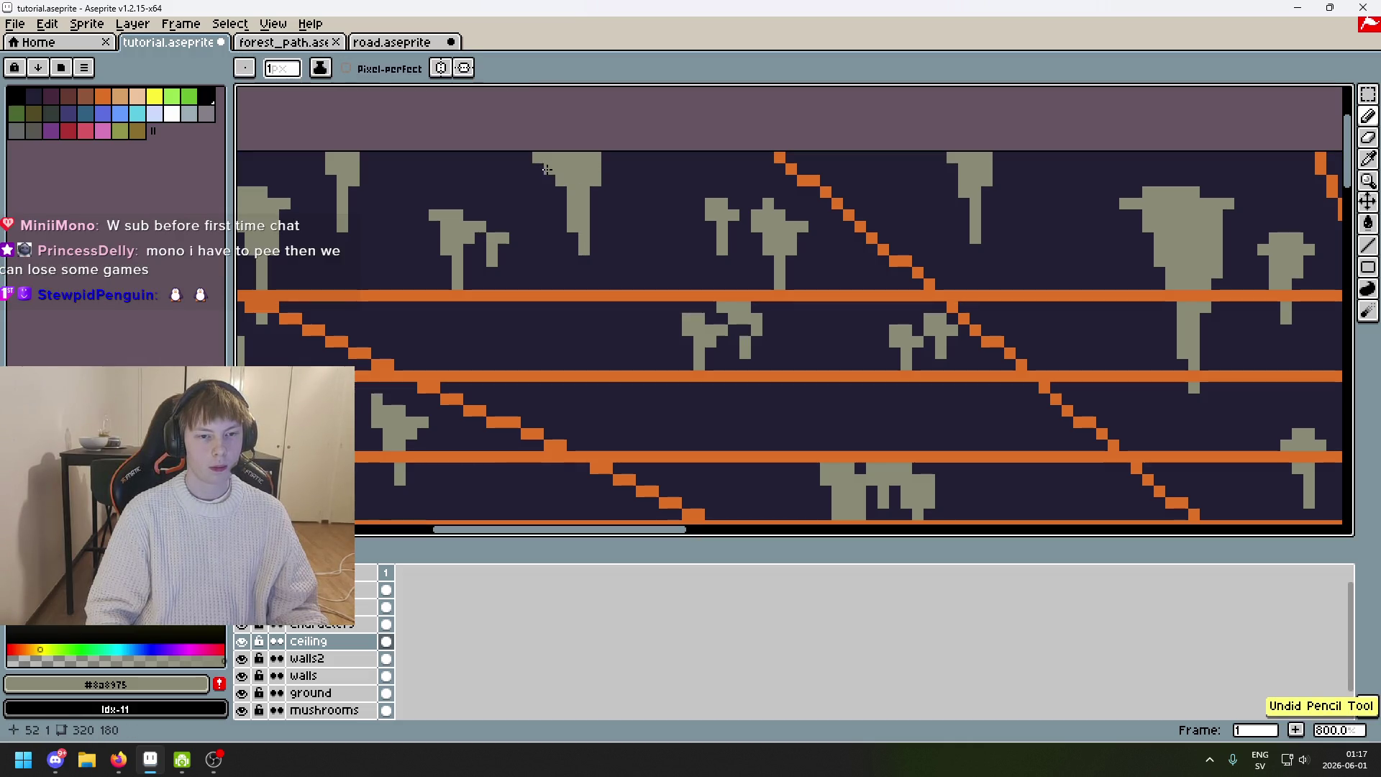
scroll(548, 187, down, 3)
scroll(548, 216, up, 4)
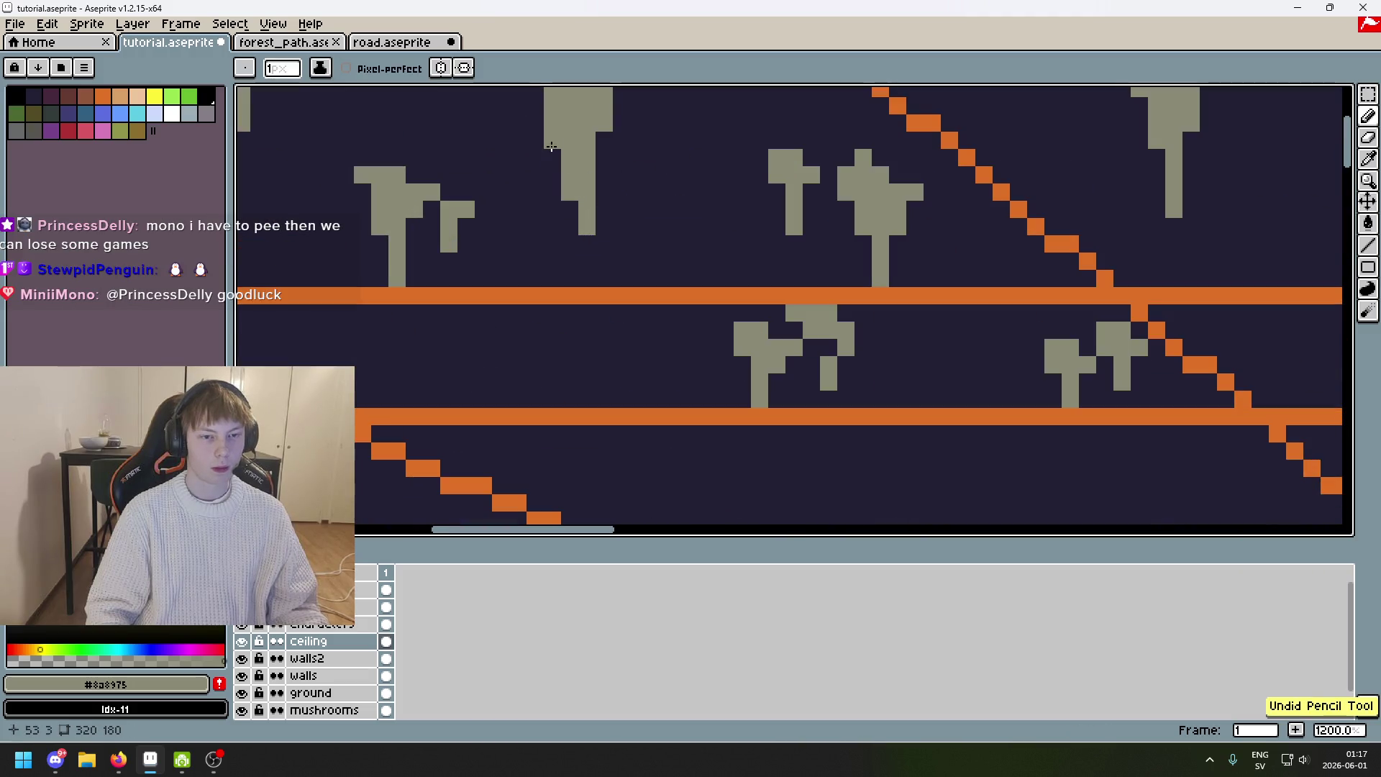
scroll(550, 246, down, 4)
scroll(550, 246, up, 1)
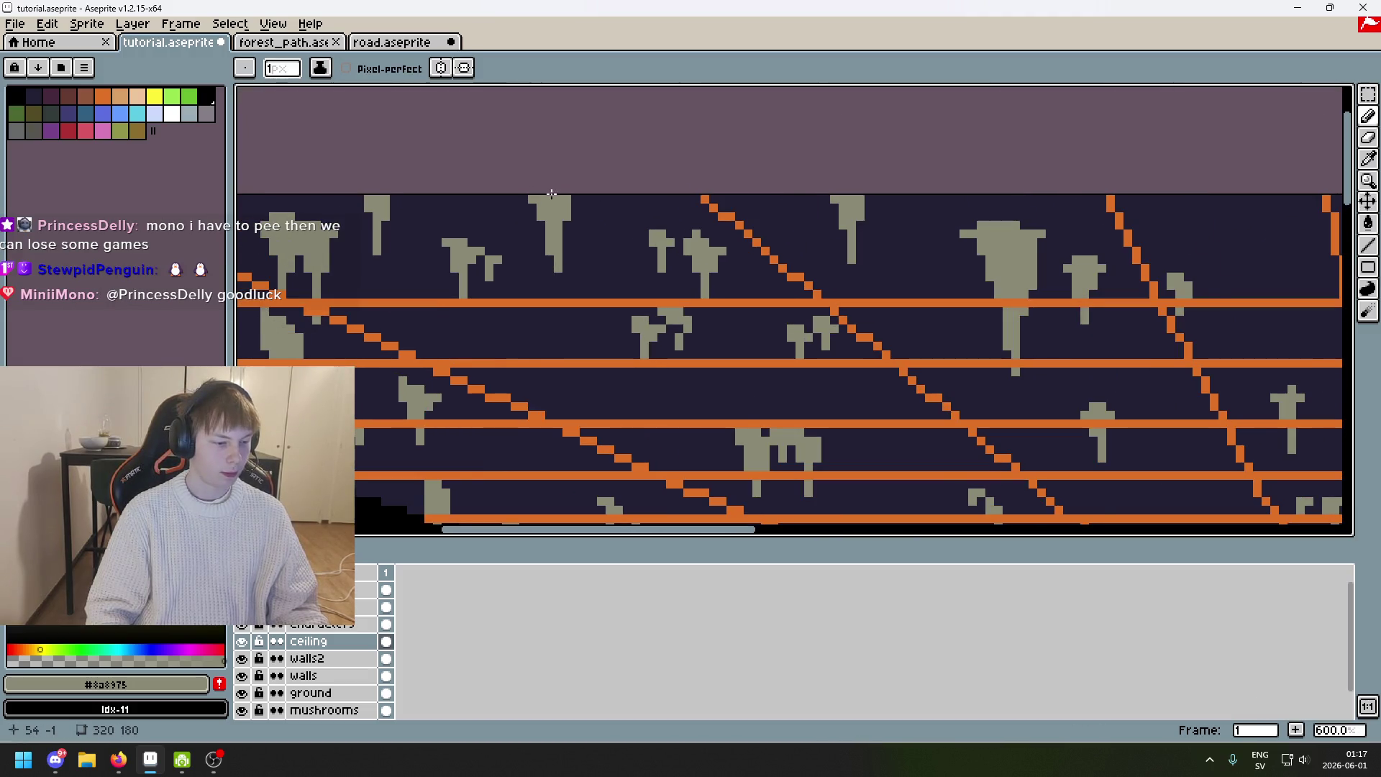
scroll(551, 193, down, 2)
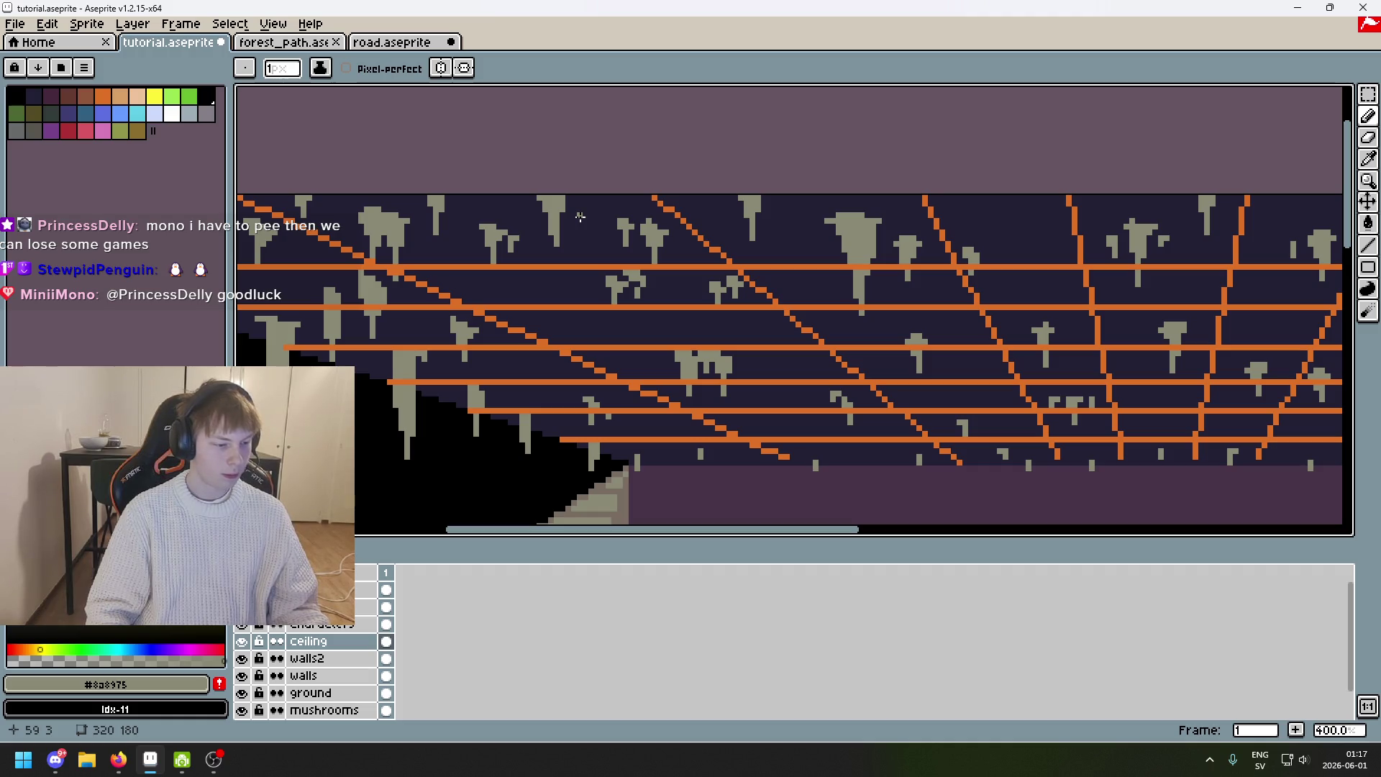
scroll(662, 249, down, 3)
scroll(735, 261, up, 3)
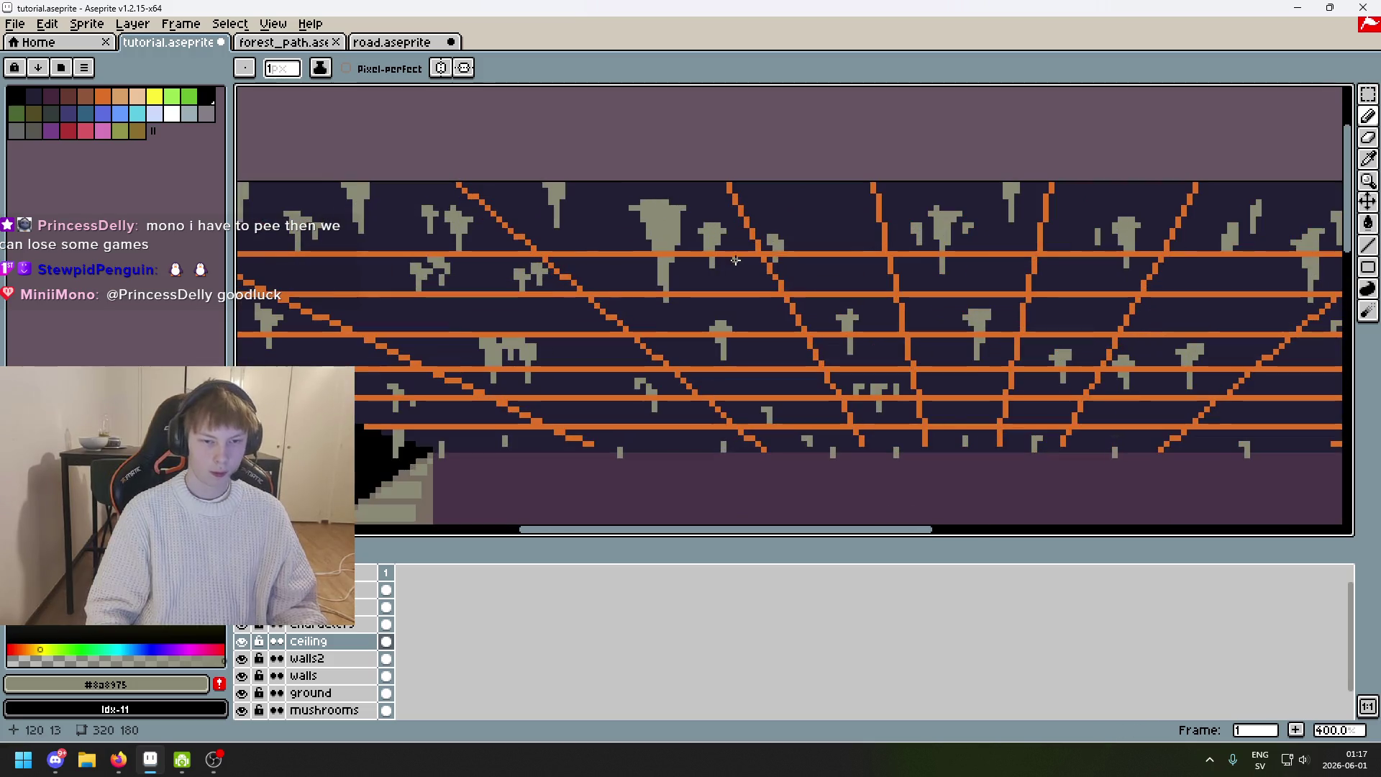
scroll(591, 306, down, 2)
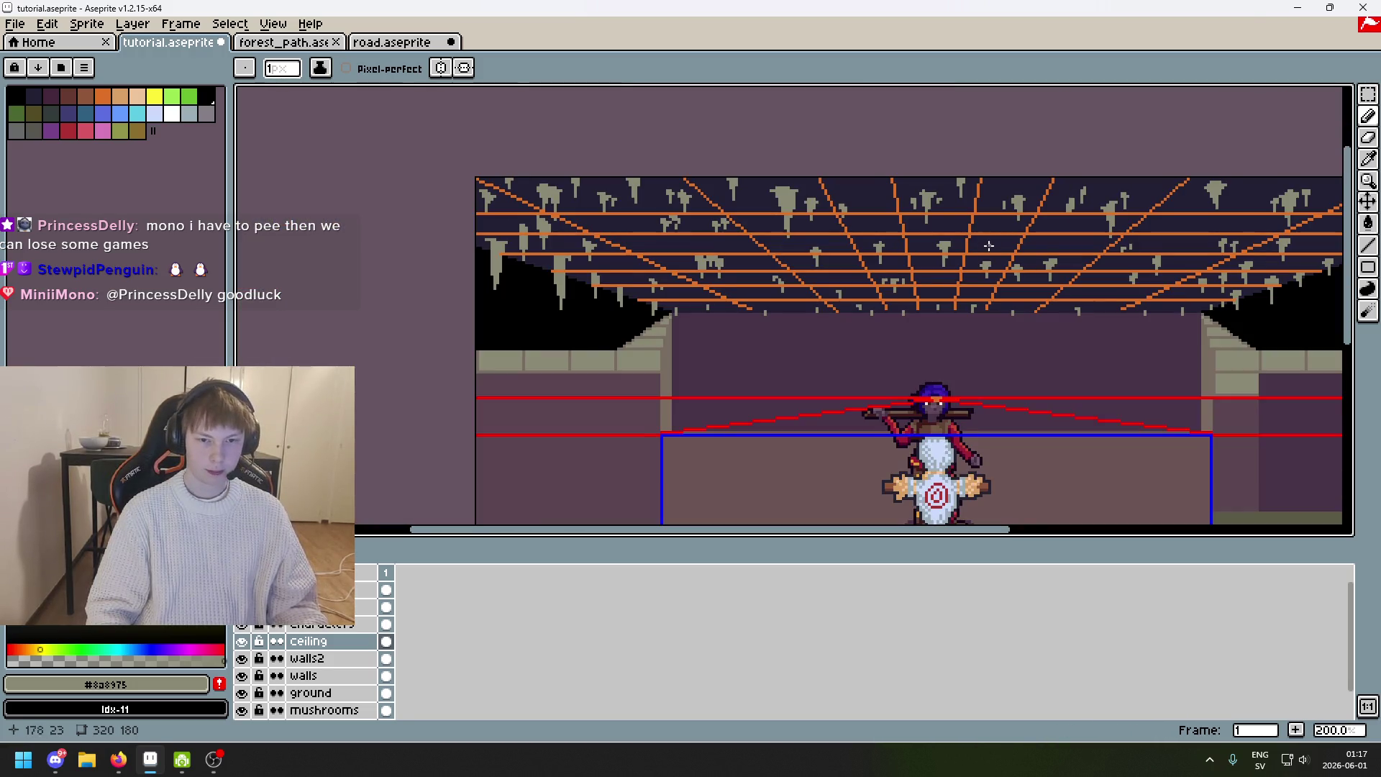
scroll(670, 220, up, 3)
Try trimming a stalactite's lower tip with the dark ceiling colour, then undo it.
alt+click(627, 222)
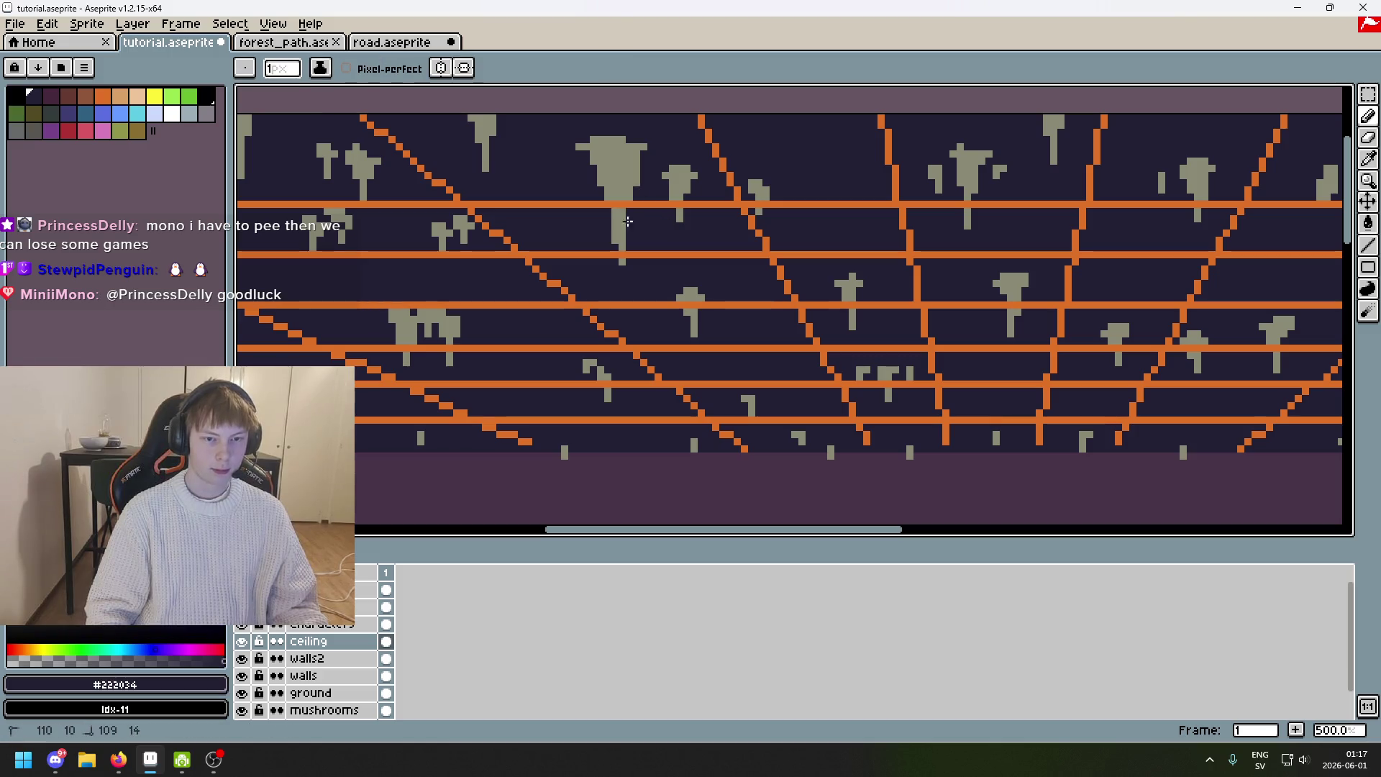
drag(617, 244, 617, 263)
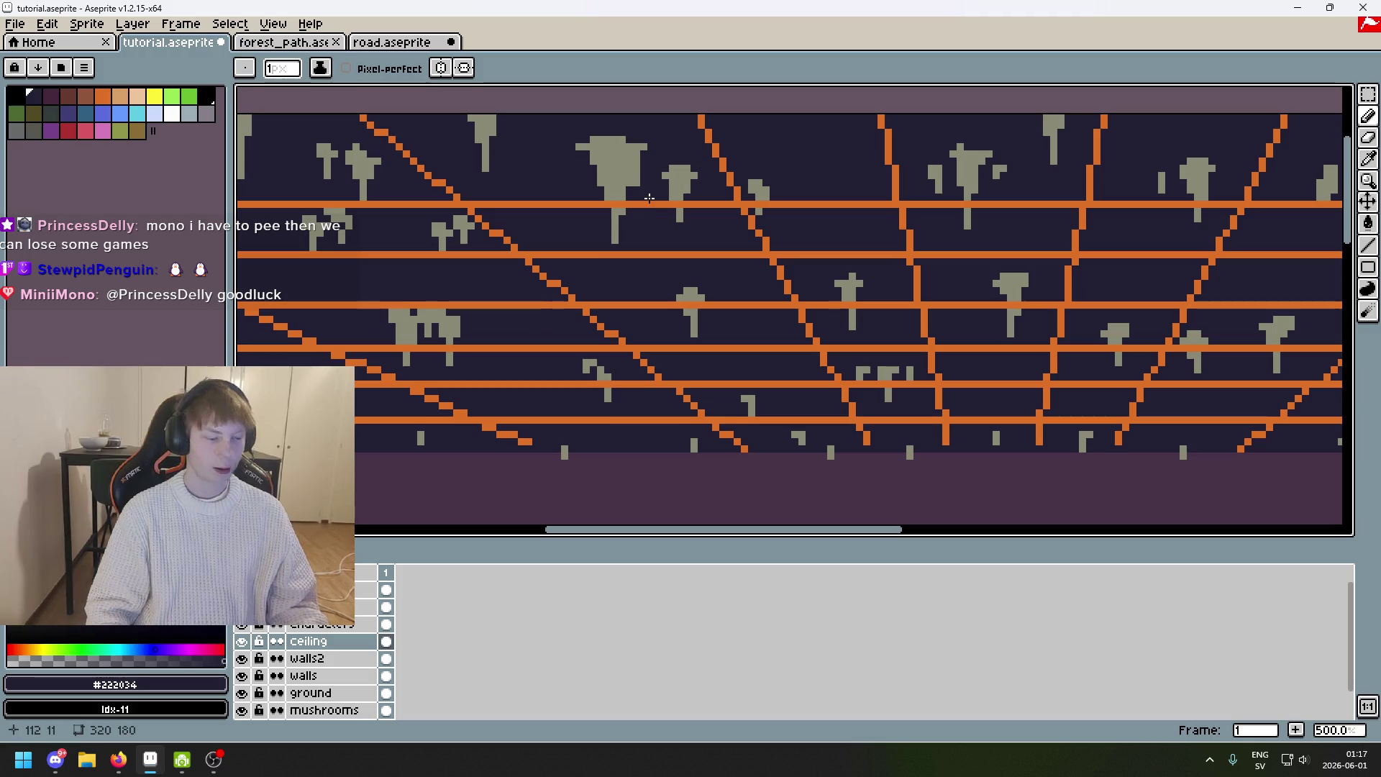
scroll(650, 196, up, 4)
key(ctrl+z)
key(ctrl+z)
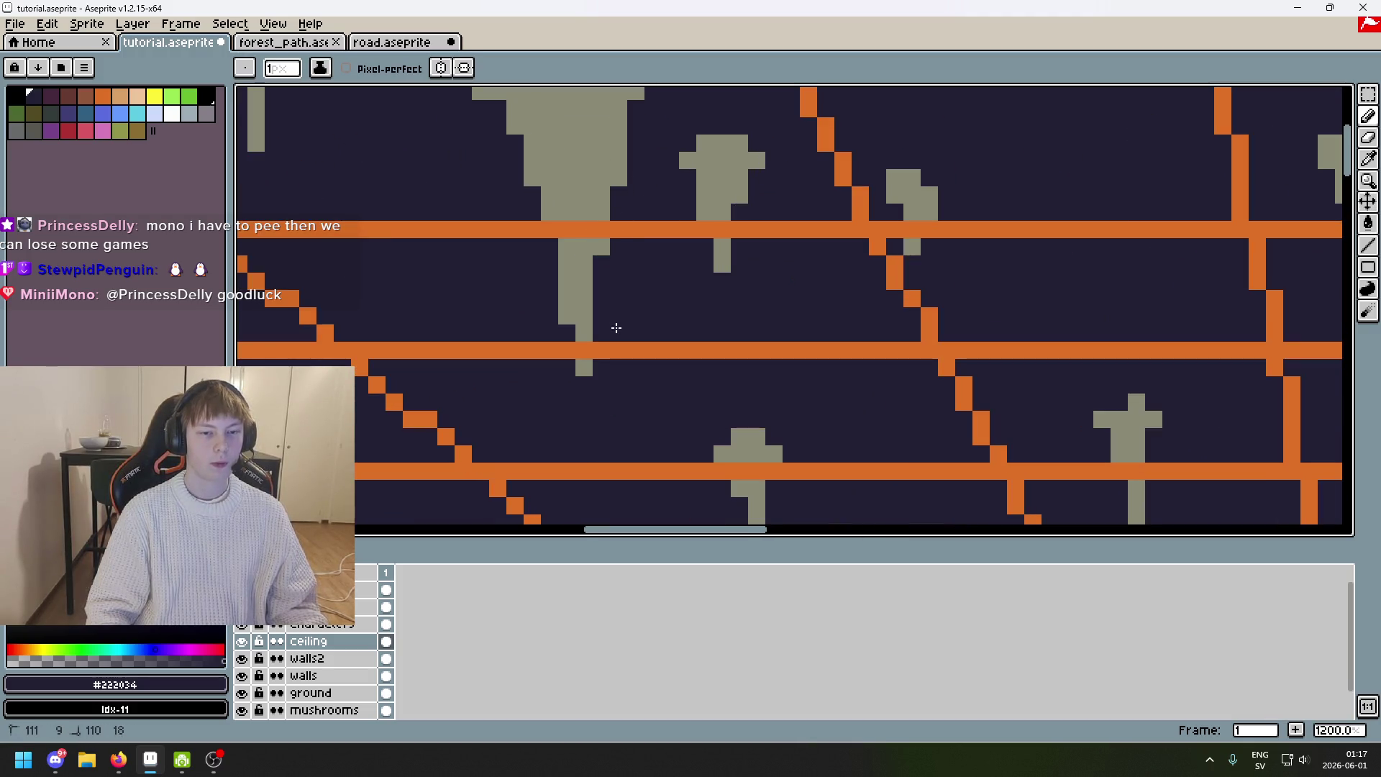
scroll(610, 232, down, 3)
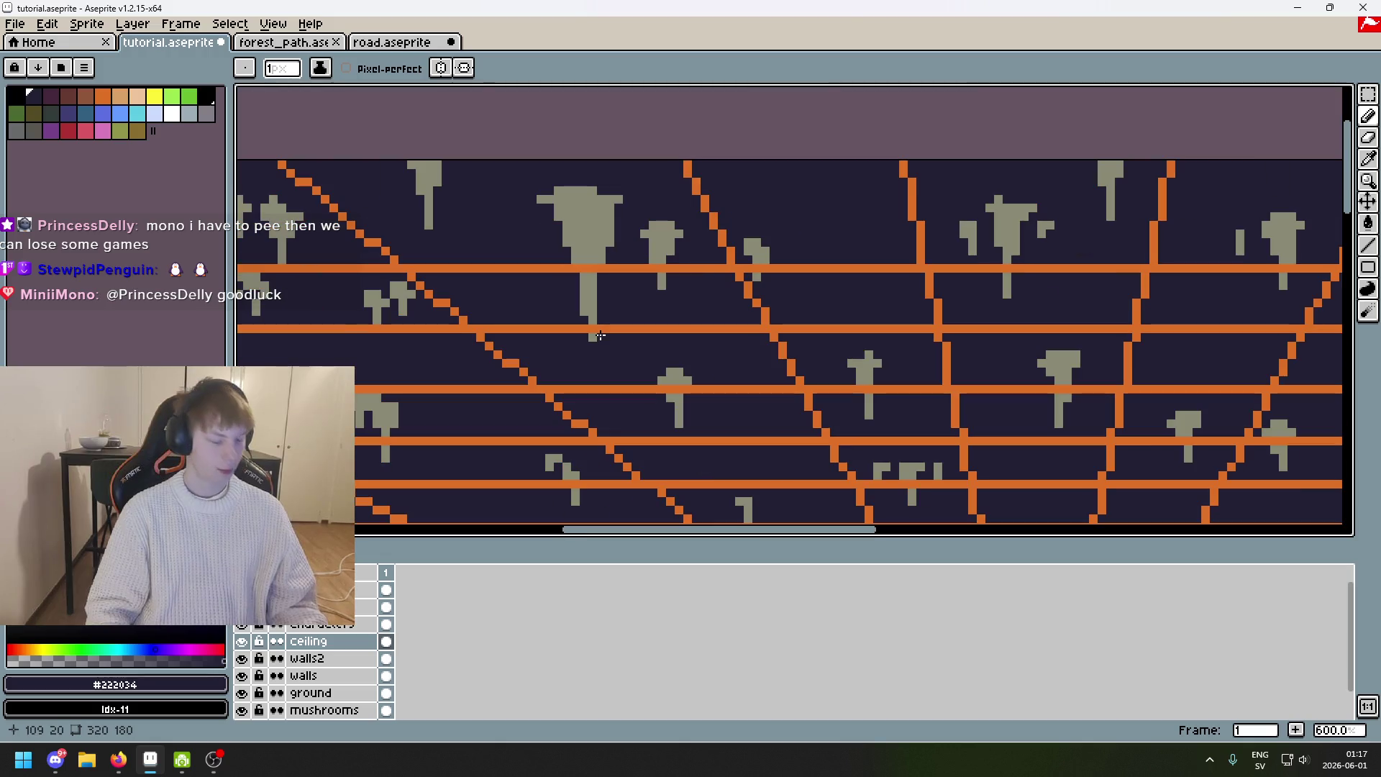
scroll(608, 284, up, 3)
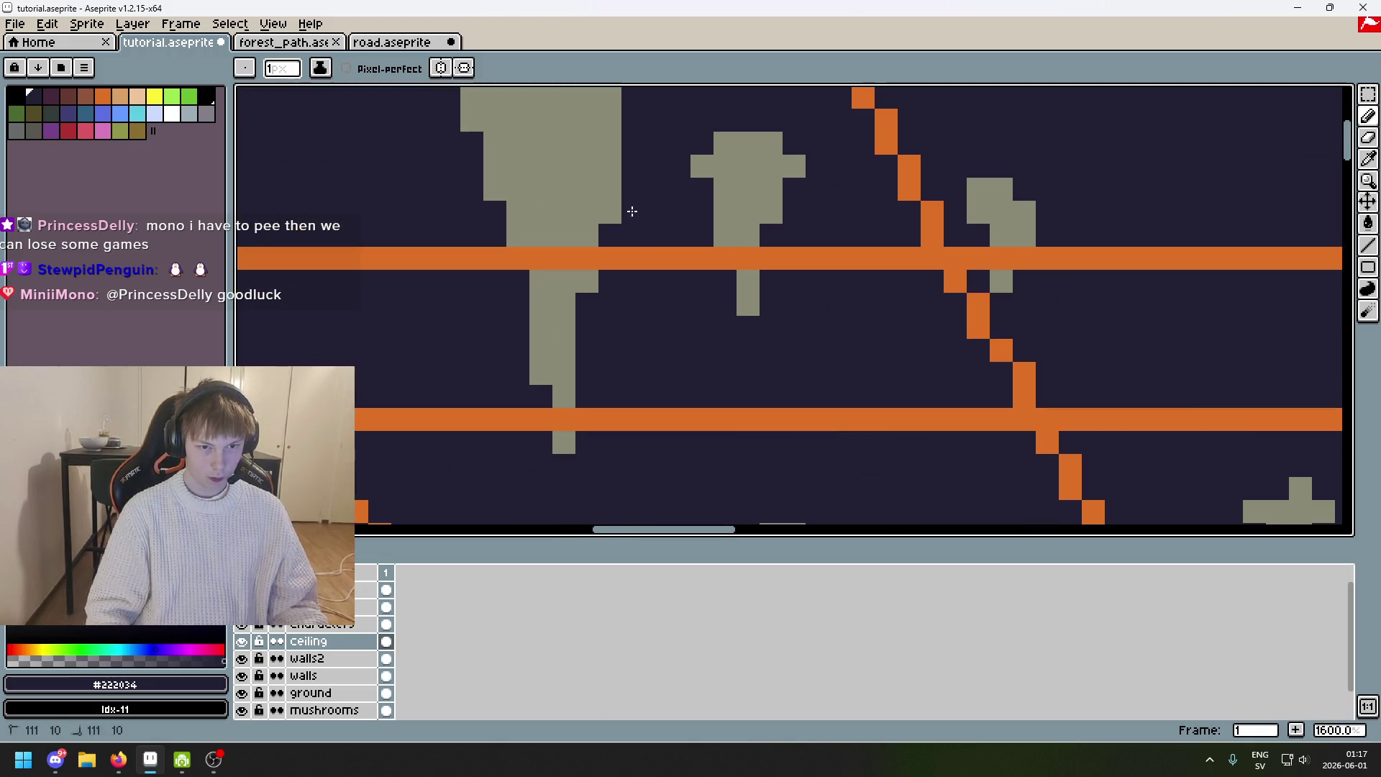
scroll(630, 201, down, 5)
scroll(631, 200, up, 4)
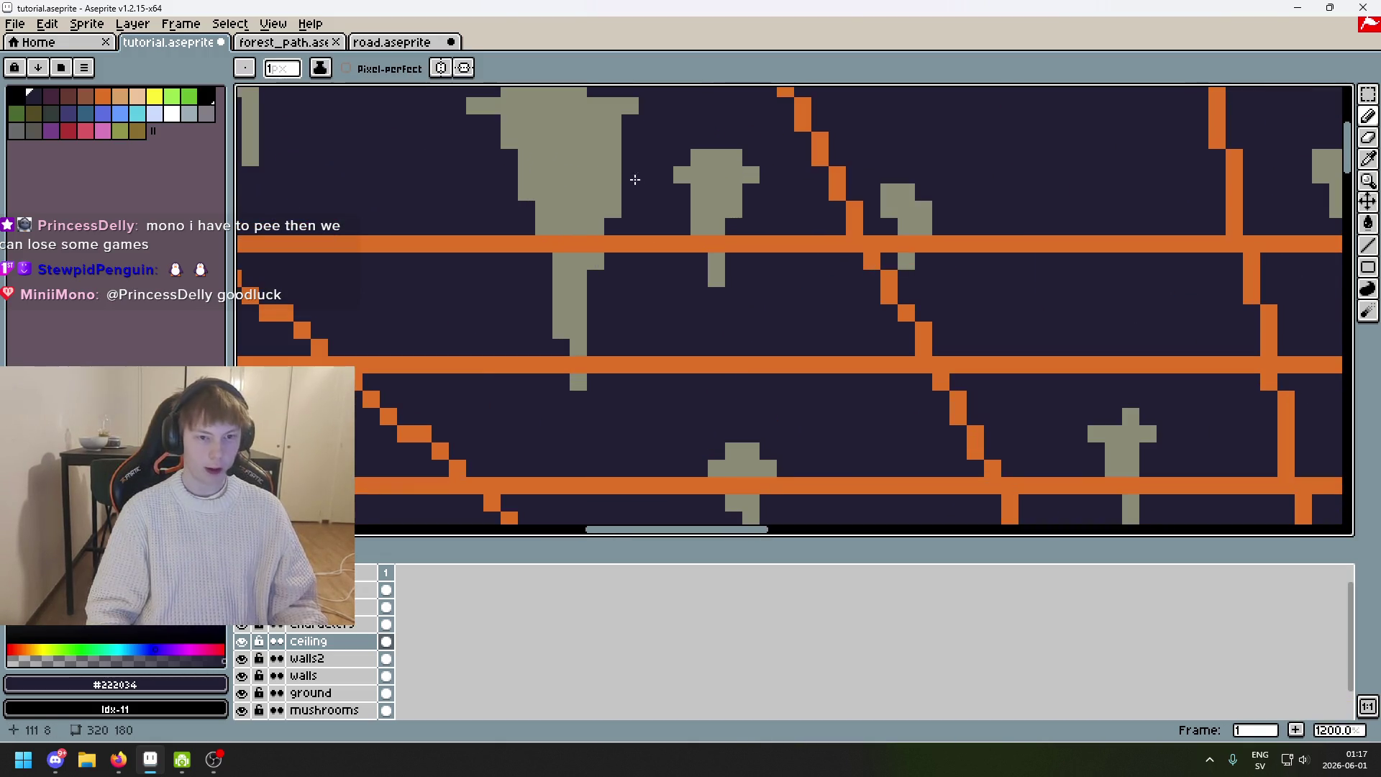
Paint over stray grey pixels beside a stalk and darken one stem pixel with ceiling colour.
key(alt)
alt+click(621, 141)
click(623, 145)
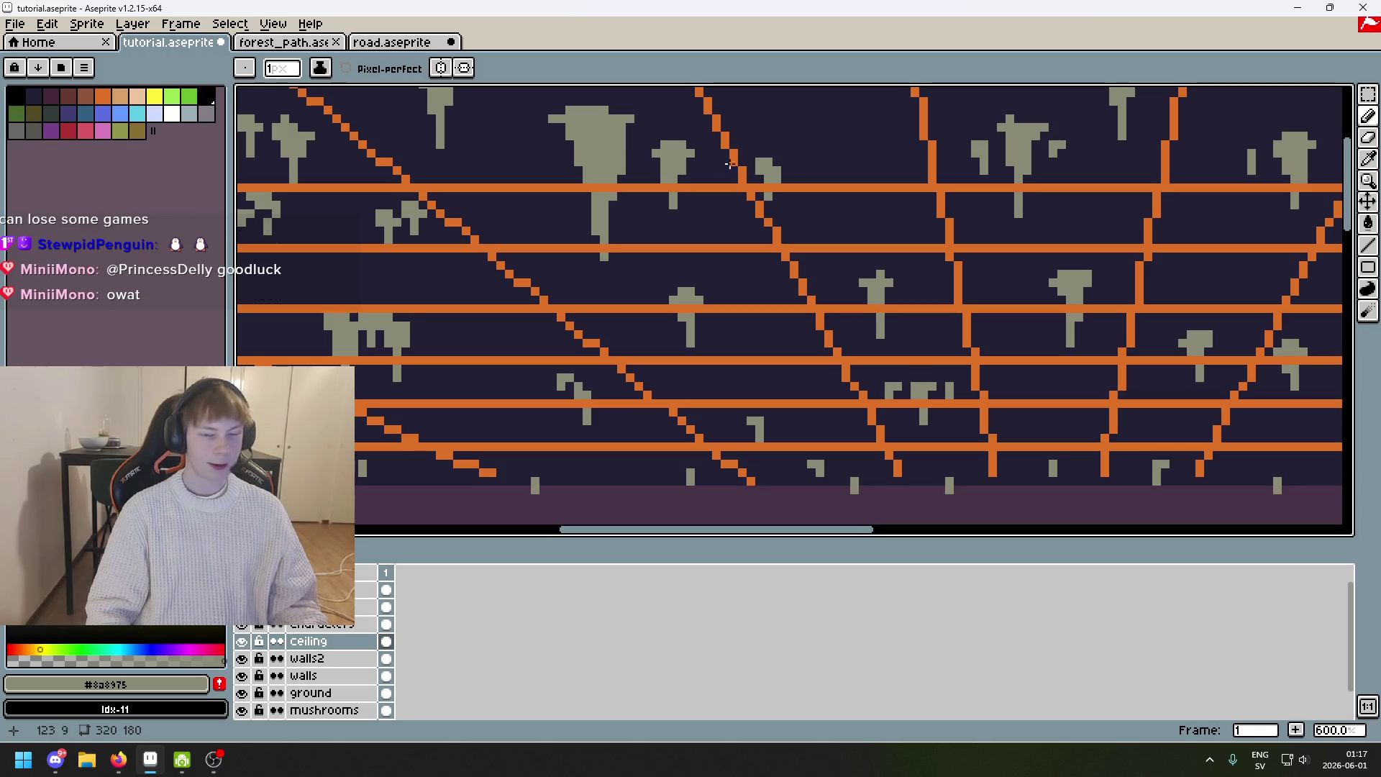
scroll(729, 164, up, 3)
alt+click(792, 287)
drag(796, 261, 799, 288)
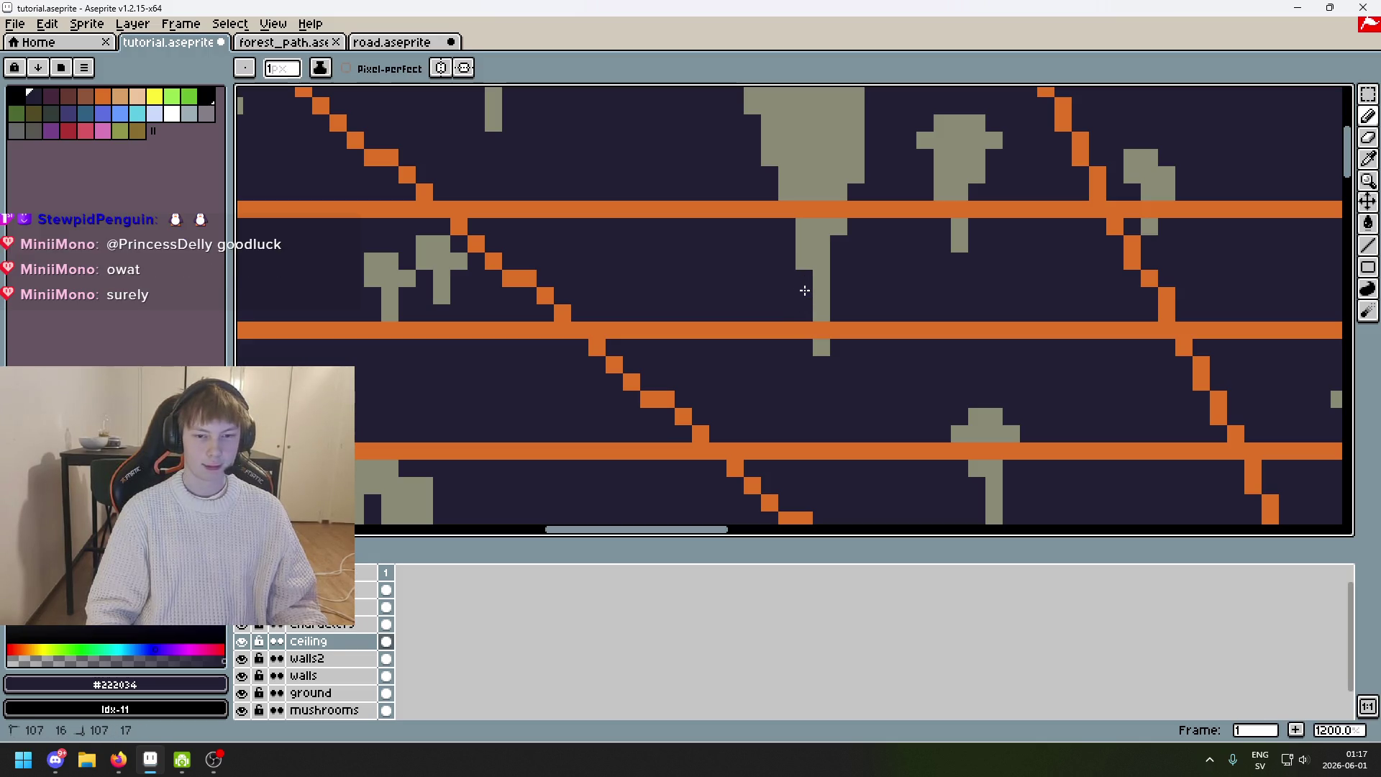
click(820, 313)
scroll(731, 243, down, 5)
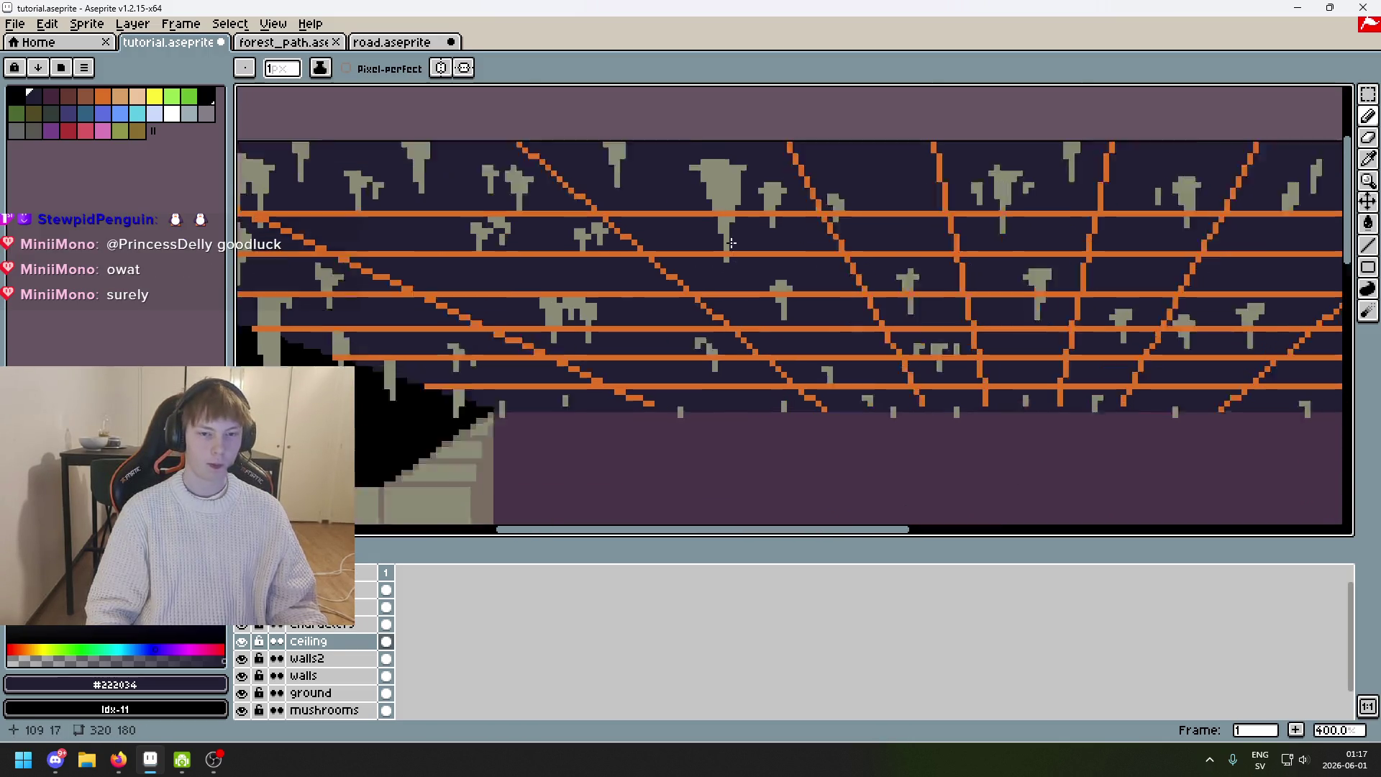
scroll(732, 243, up, 1)
scroll(735, 136, up, 4)
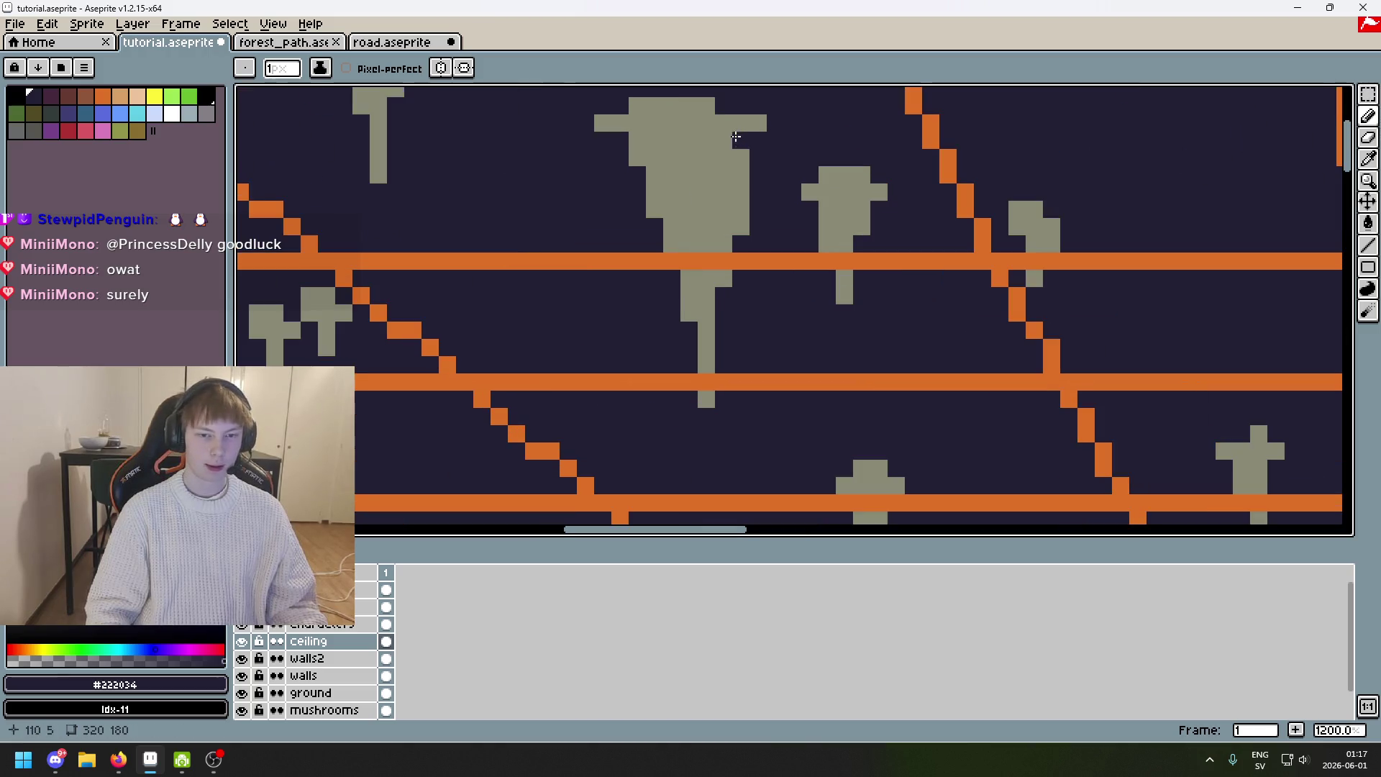
Extend a stalactite stem two pixels downward, then undo those pencil strokes.
alt+click(692, 295)
drag(692, 309, 689, 328)
alt+click(719, 400)
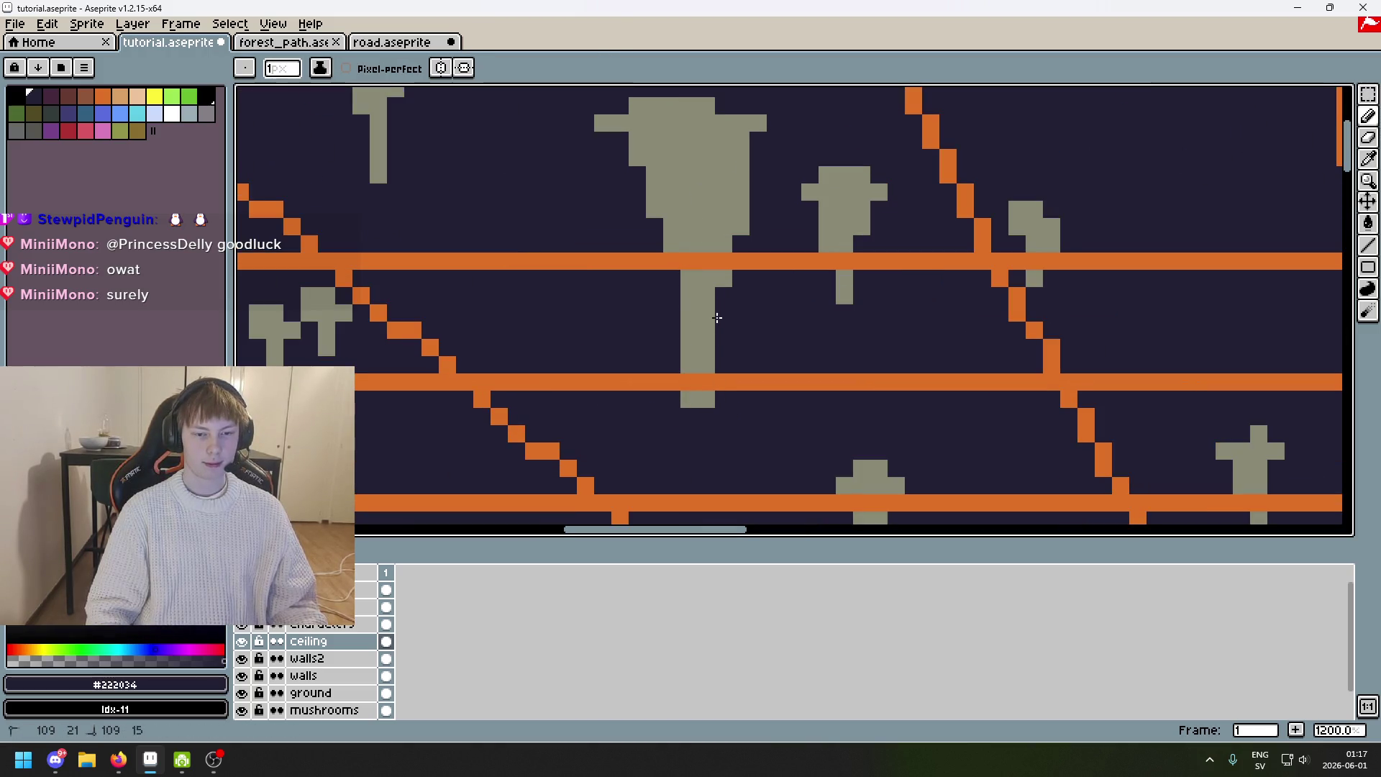
key(ctrl+z)
scroll(719, 340, down, 5)
key(ctrl+z)
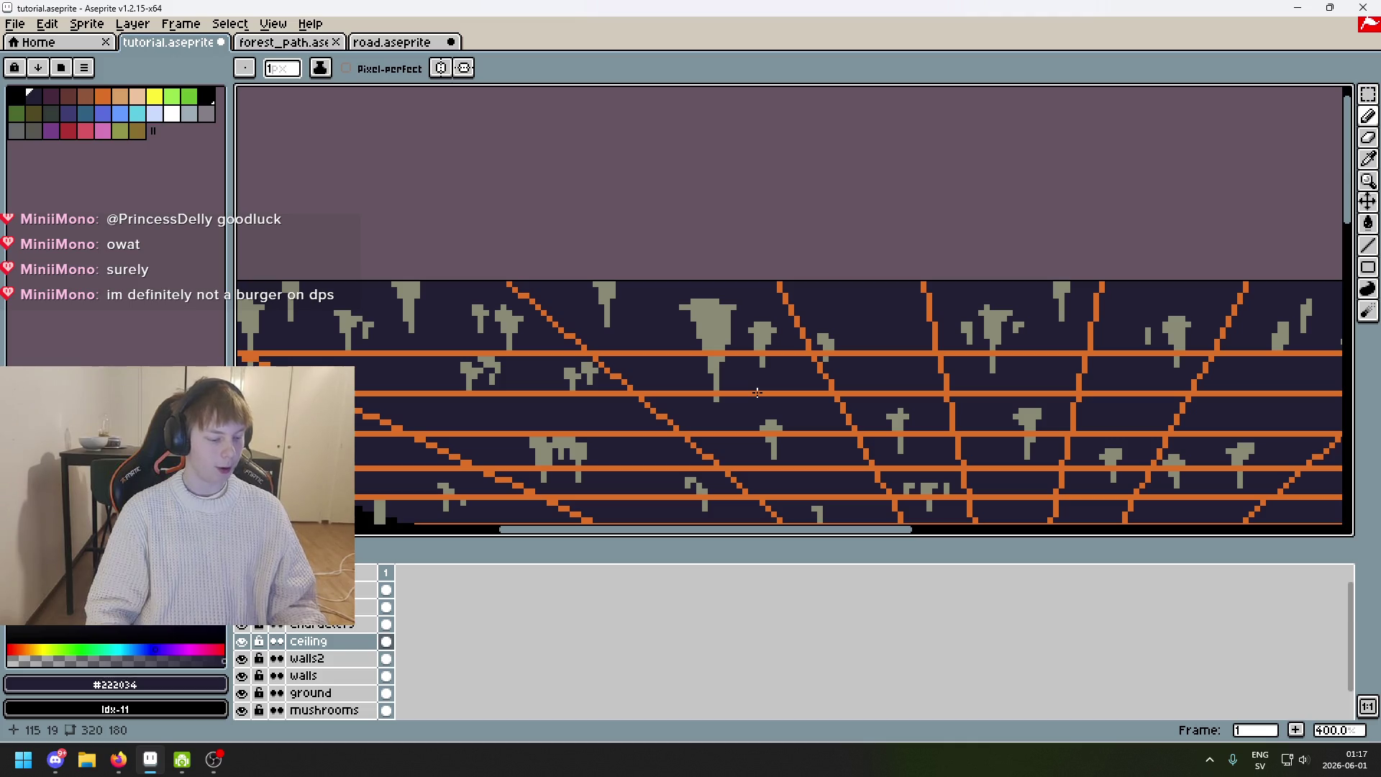
alt+click(721, 320)
scroll(720, 320, up, 6)
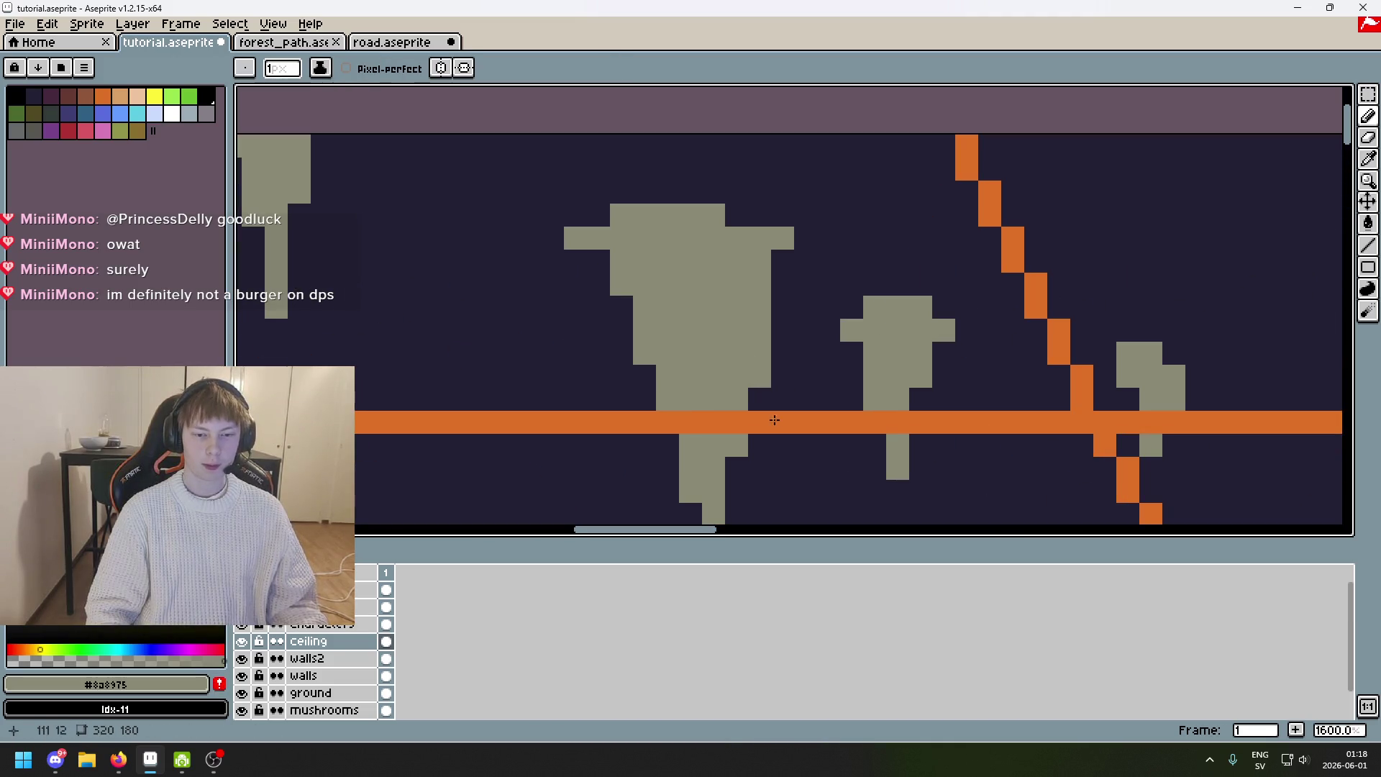
alt+click(761, 376)
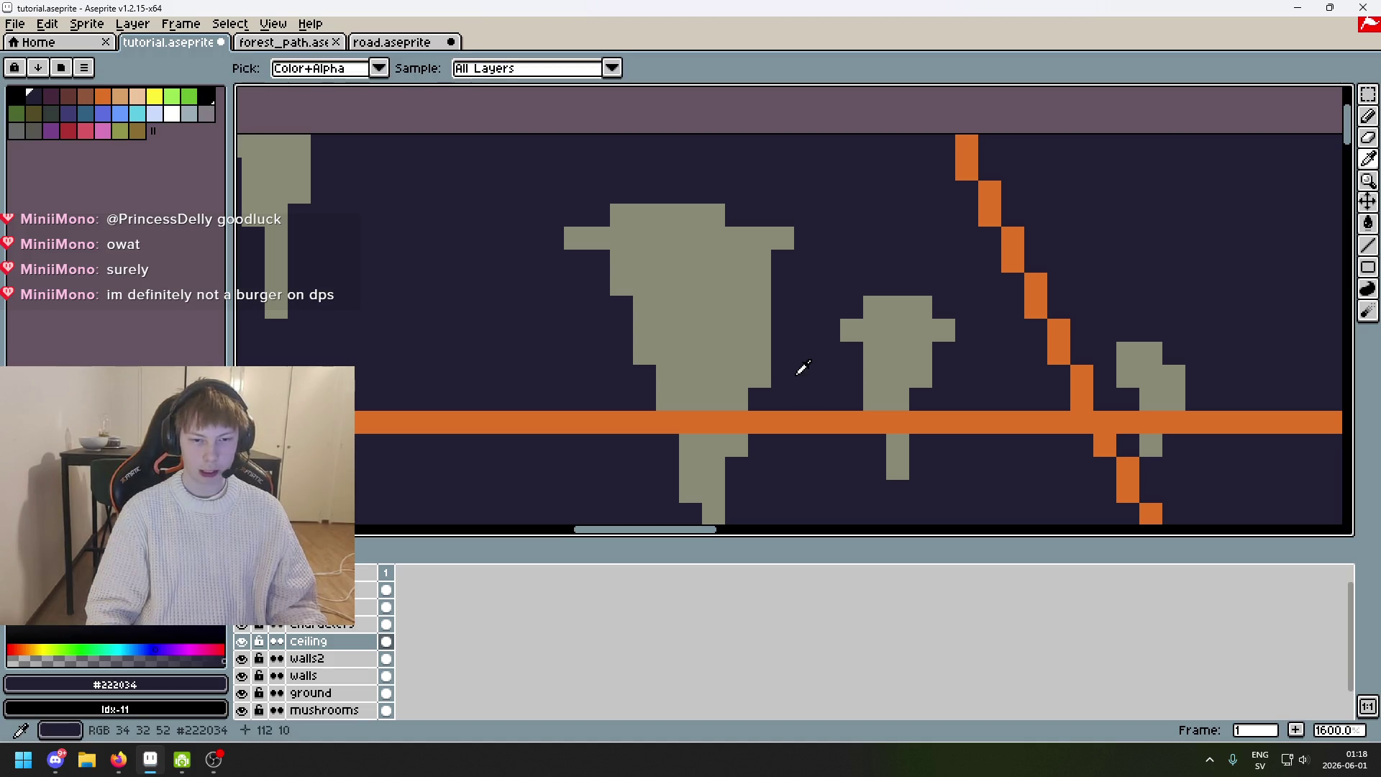
scroll(777, 379, down, 3)
Move the stalactite stem two pixels to the left with a rectangular selection.
drag(749, 490, 580, 303)
click(1369, 94)
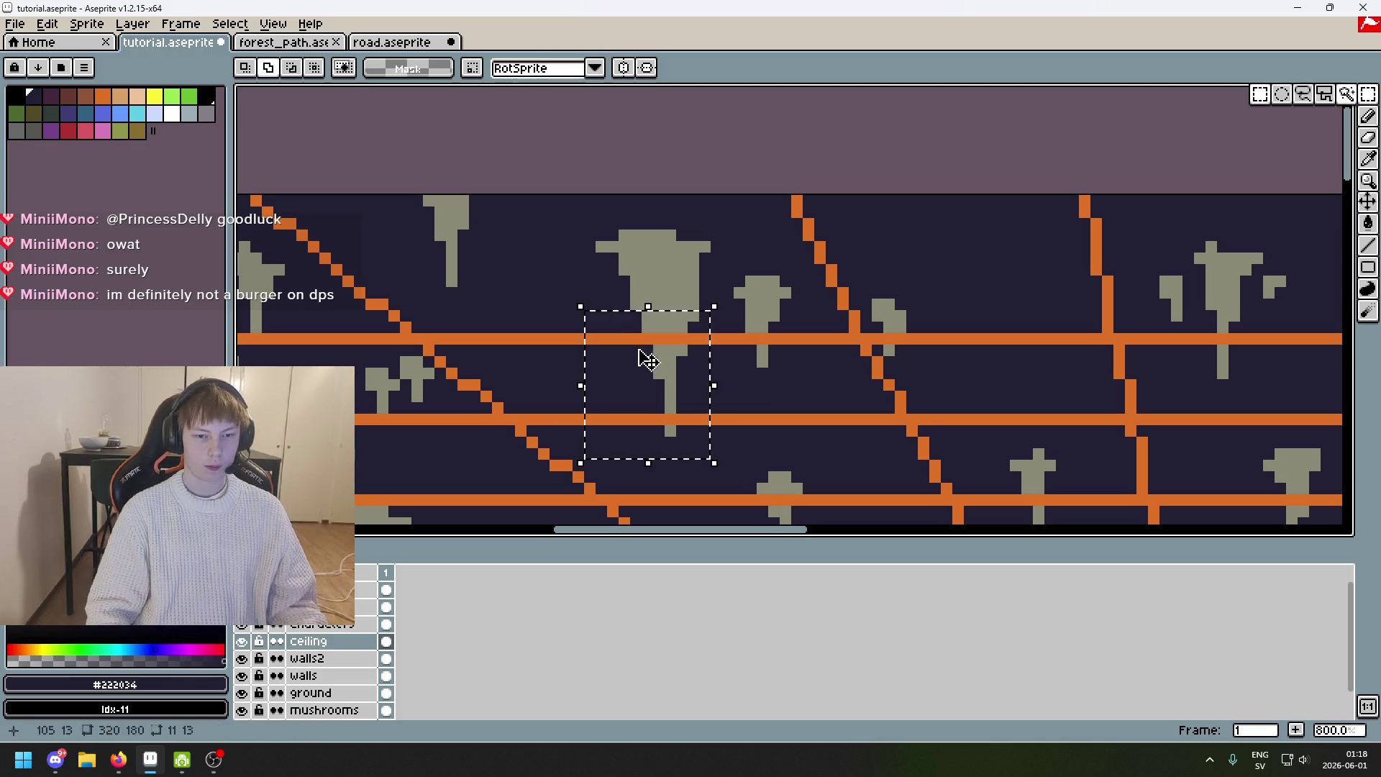
drag(645, 355, 628, 359)
key(Return)
key(ctrl+d)
Bucket-fill the grey area left of the stalactite cap, undoing an accidental background fill.
key(g)
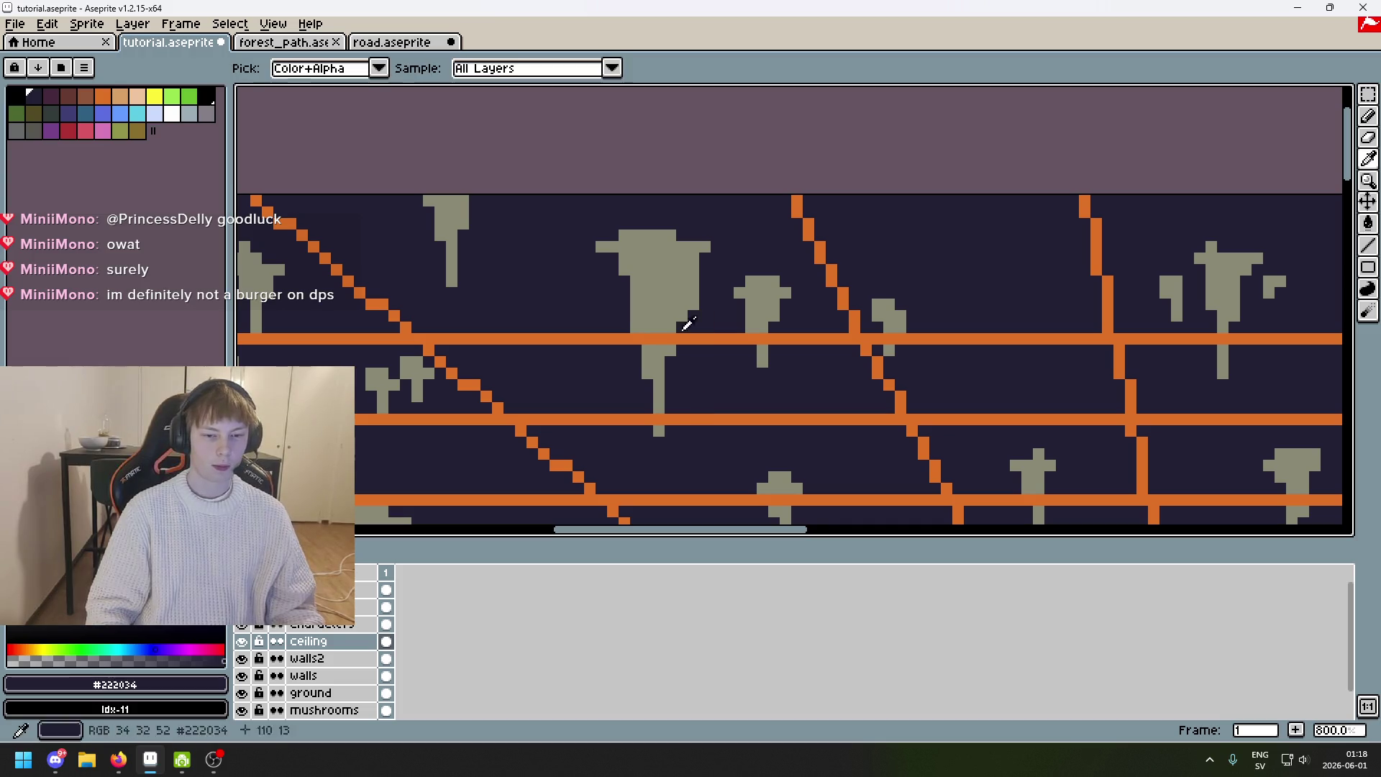
alt+click(685, 310)
scroll(628, 269, up, 2)
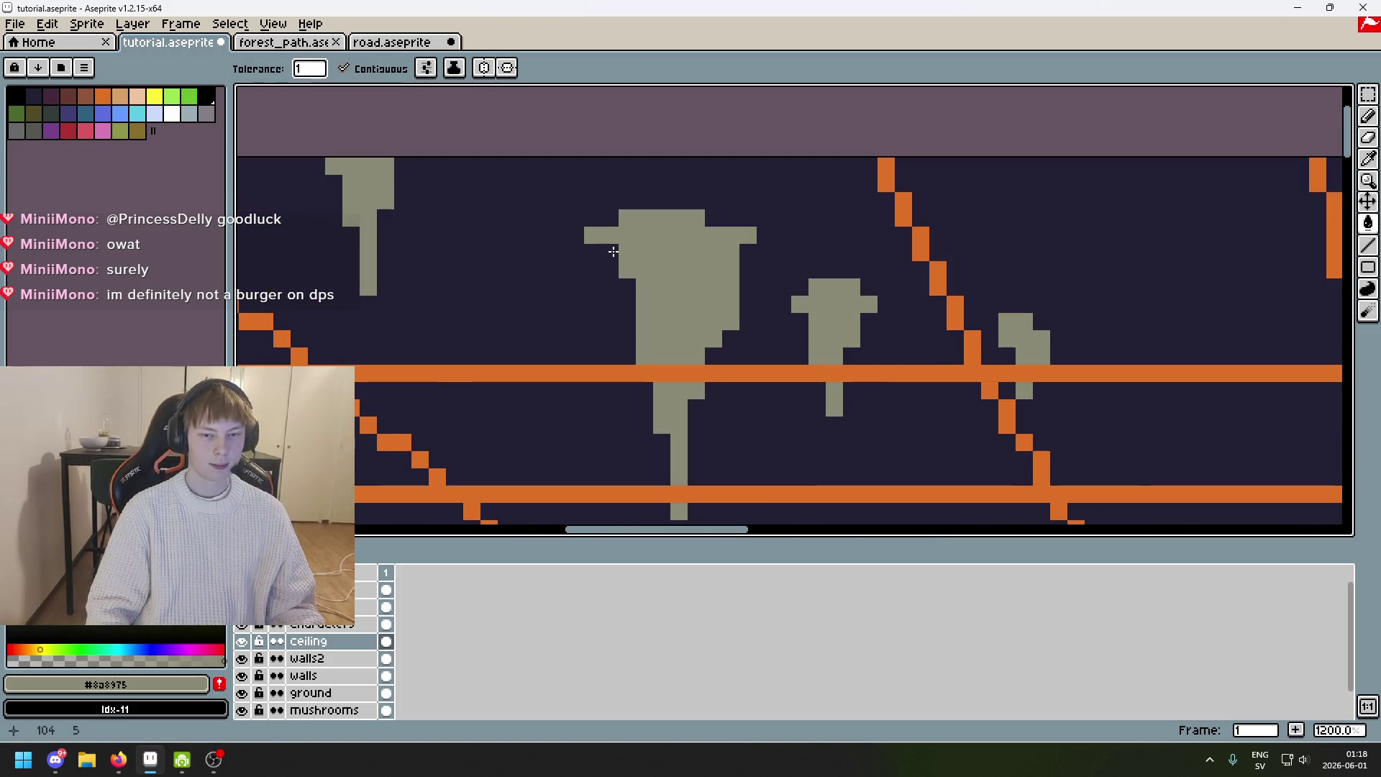
click(612, 259)
click(627, 288)
key(ctrl+z)
key(b)
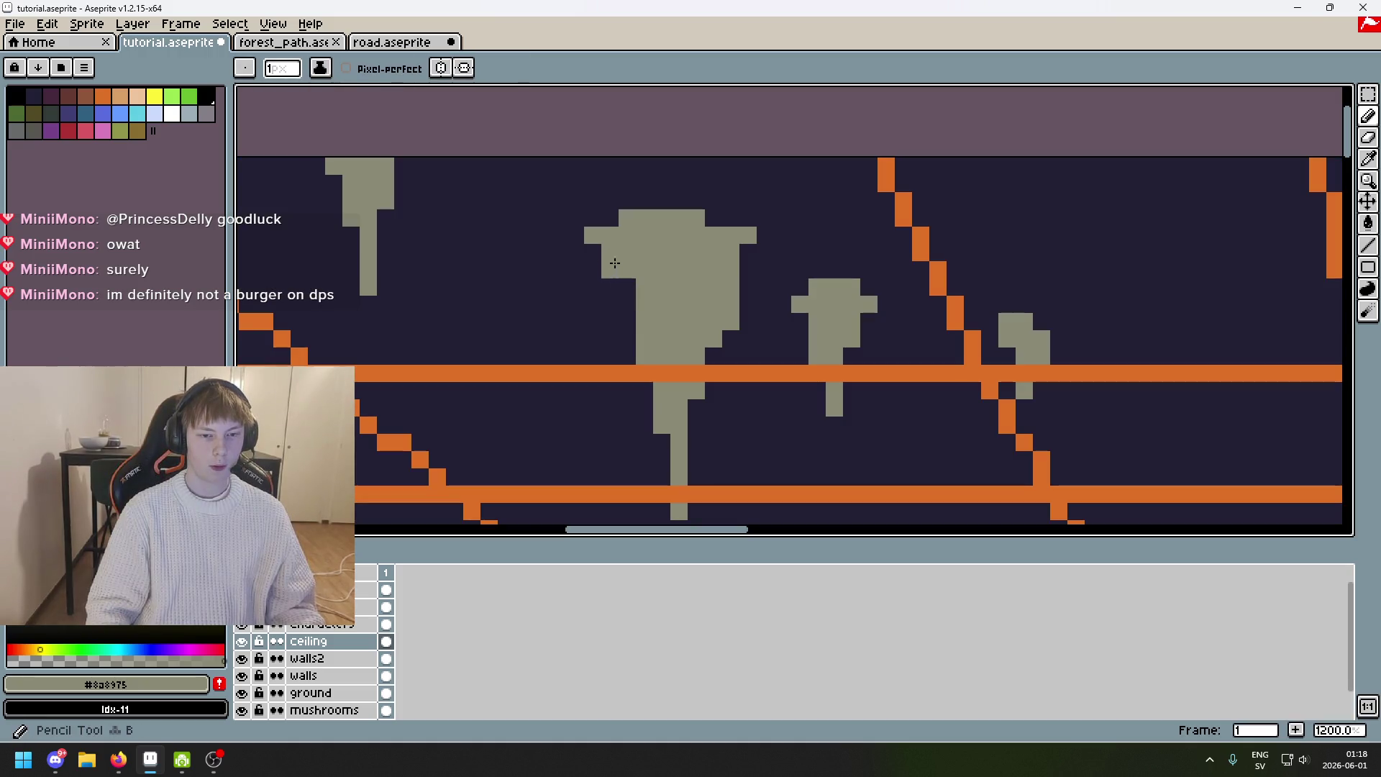
scroll(618, 266, down, 7)
scroll(619, 270, up, 5)
scroll(633, 284, down, 5)
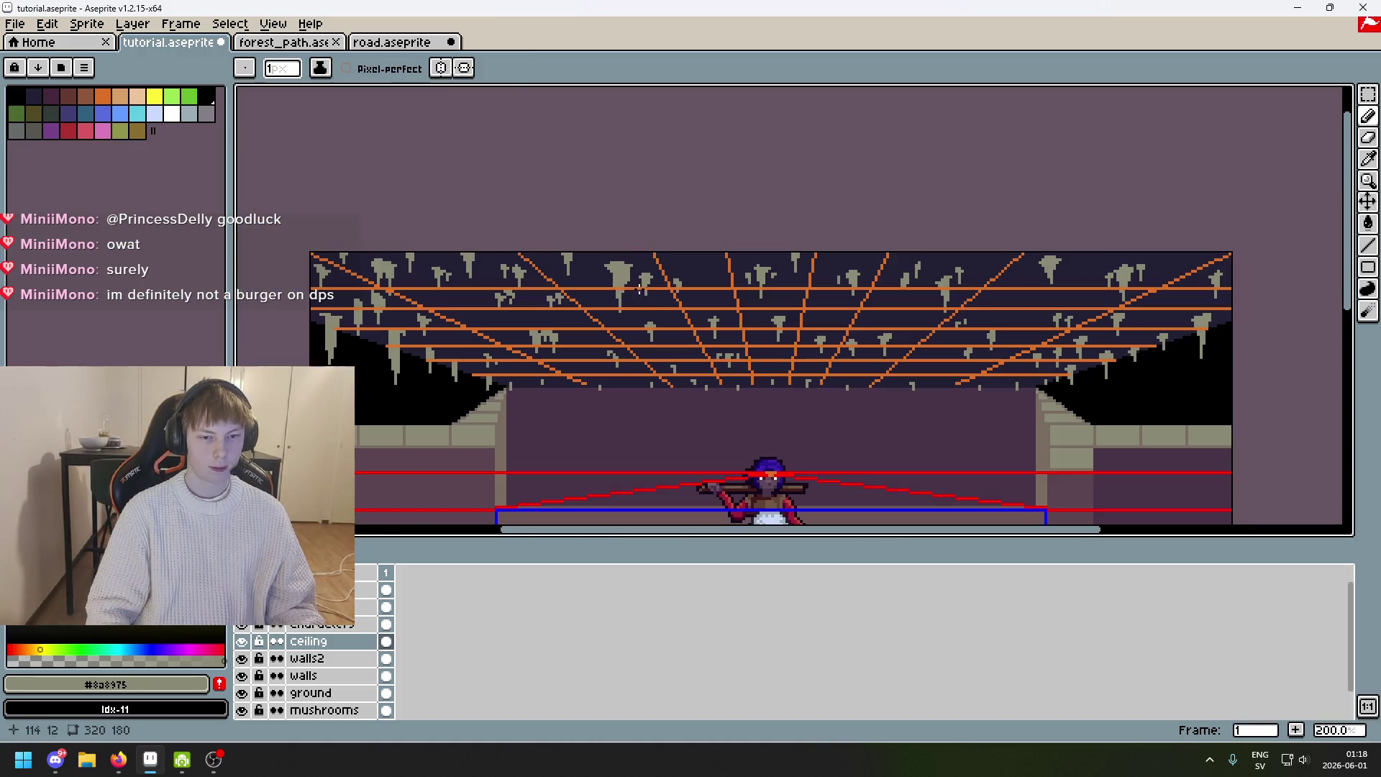
scroll(634, 287, up, 4)
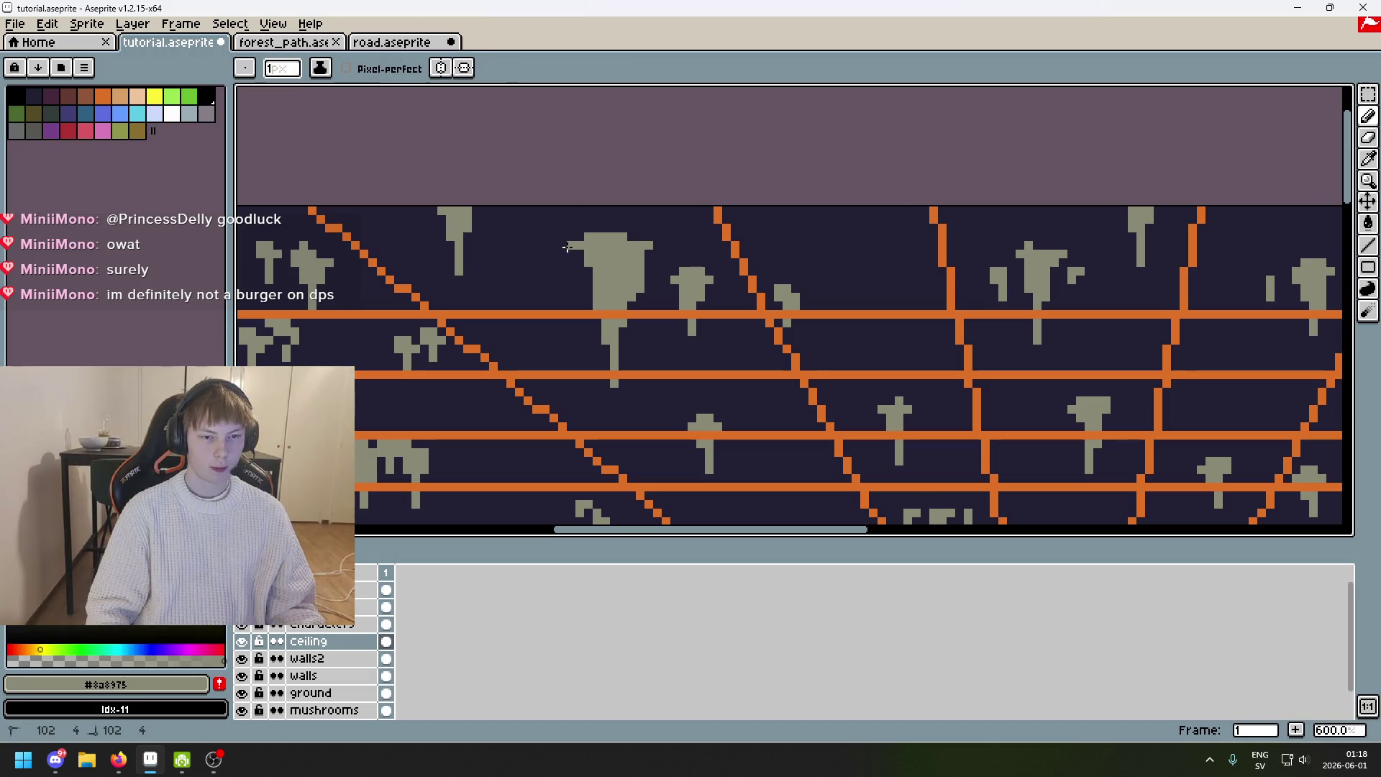
alt+click(580, 238)
alt+click(568, 248)
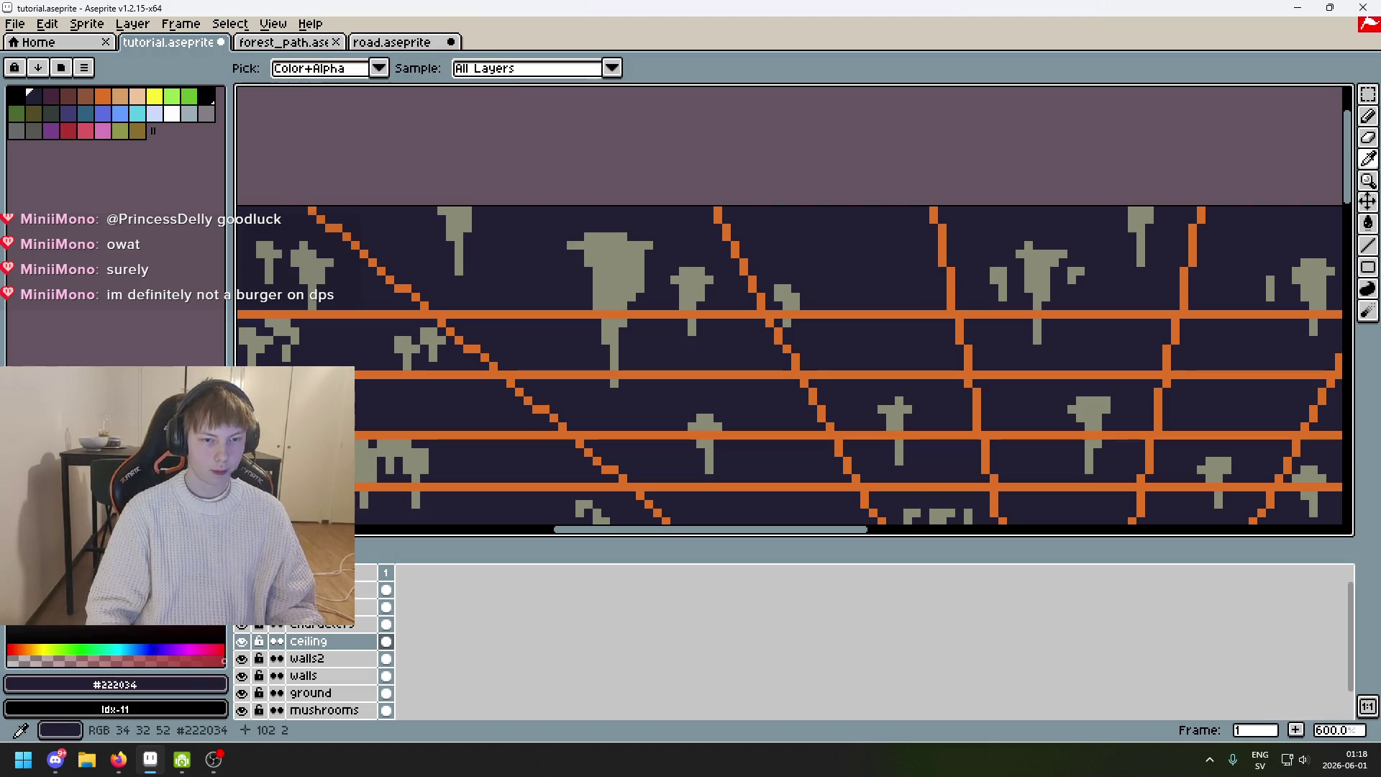
scroll(568, 247, up, 1)
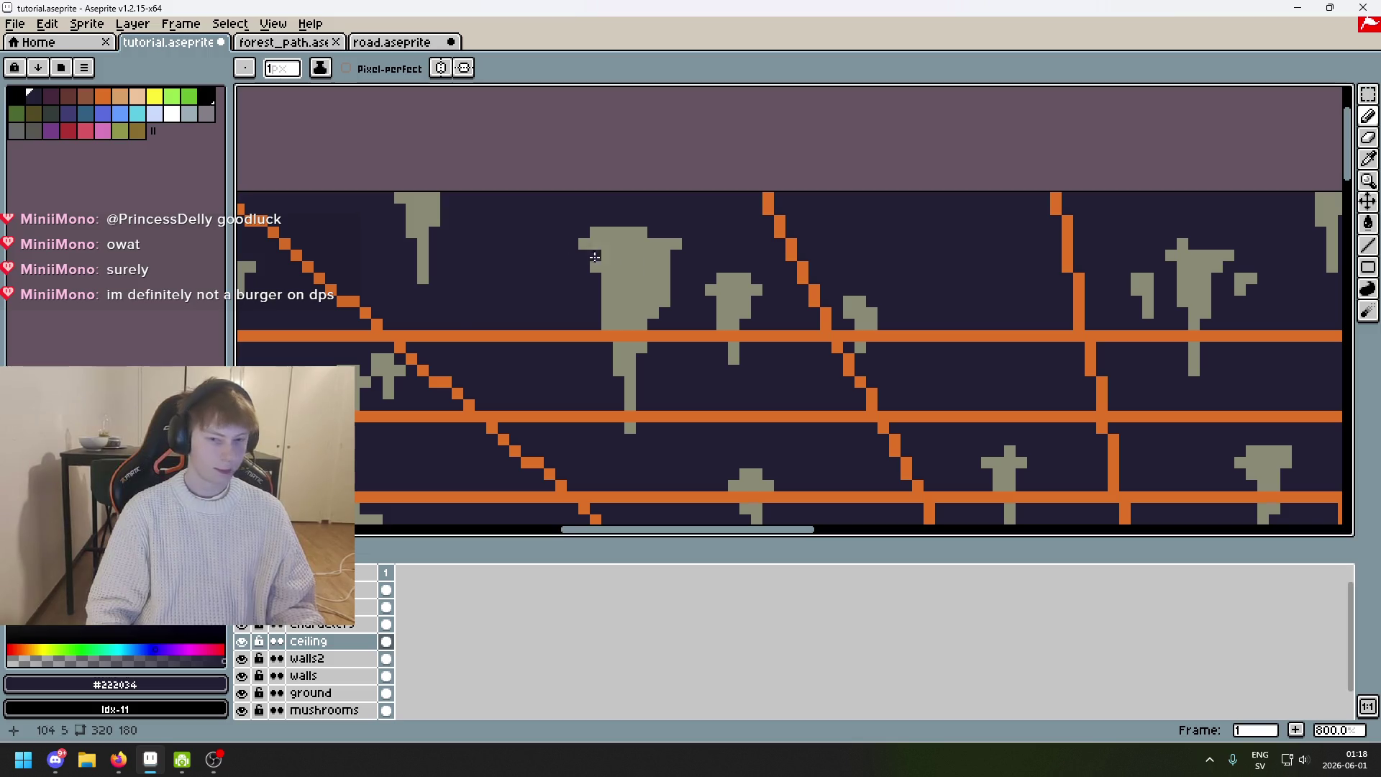
scroll(595, 257, down, 6)
scroll(702, 218, up, 3)
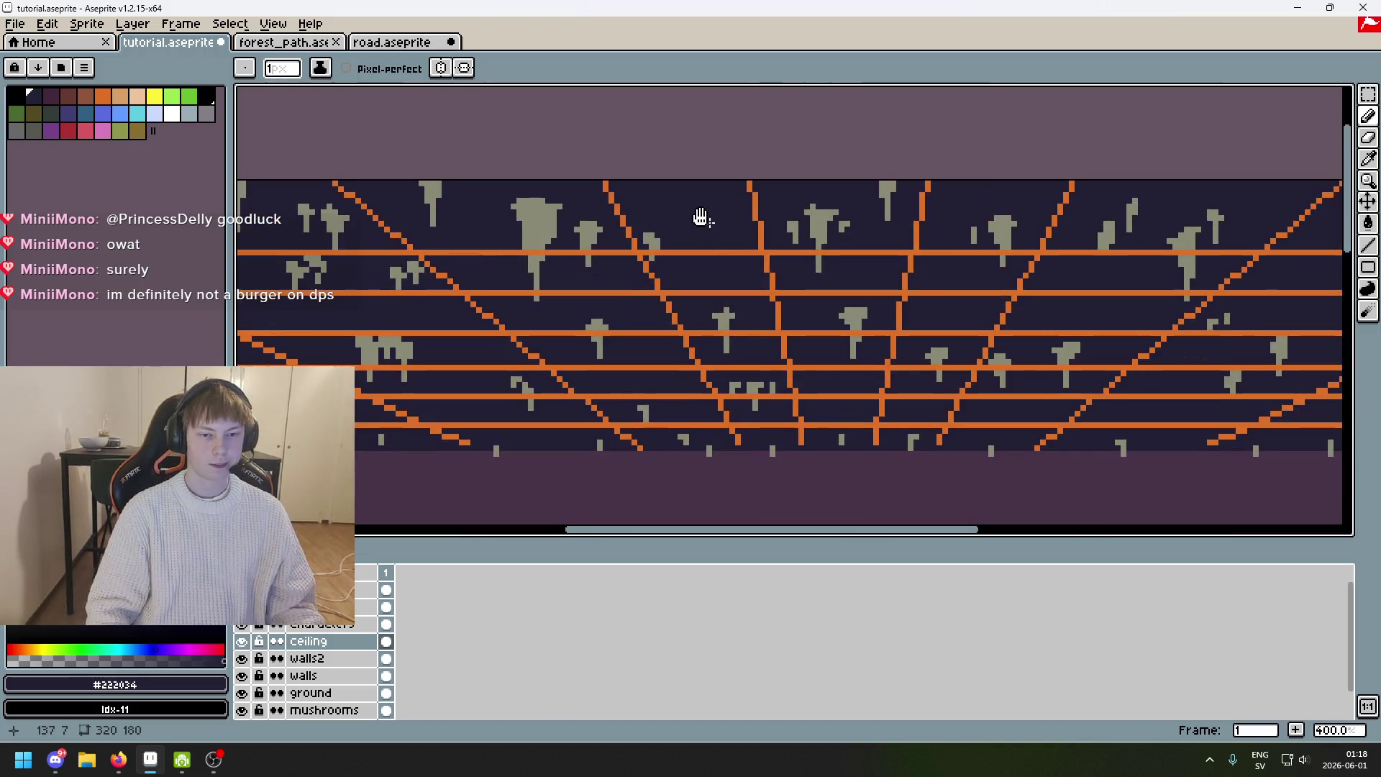
mouse_move(701, 218)
mouse_down()
mouse_move(616, 195)
mouse_move(593, 204)
mouse_up()
scroll(442, 269, down, 1)
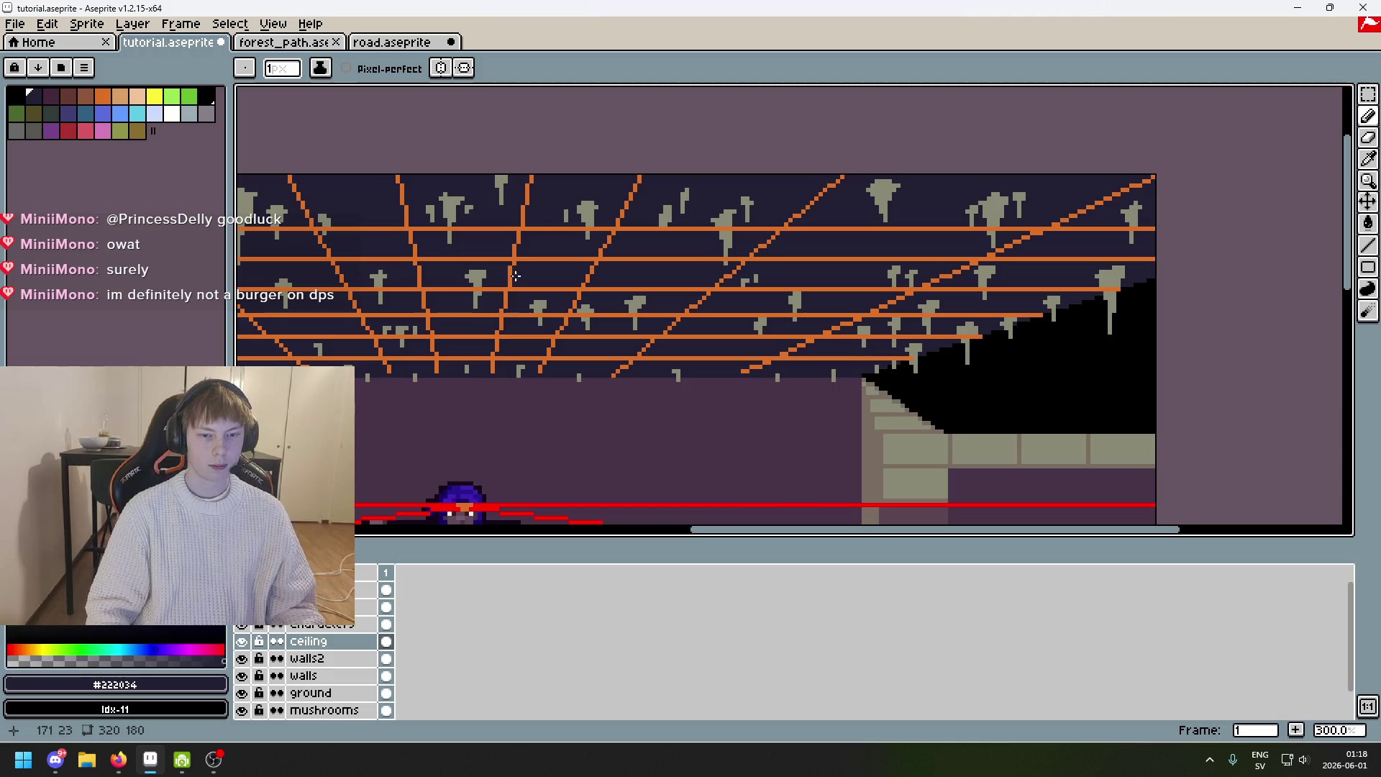
Zoom out and pan around to review the whole cave scene.
scroll(718, 256, down, 1)
drag(777, 225, 984, 144)
scroll(985, 144, down, 1)
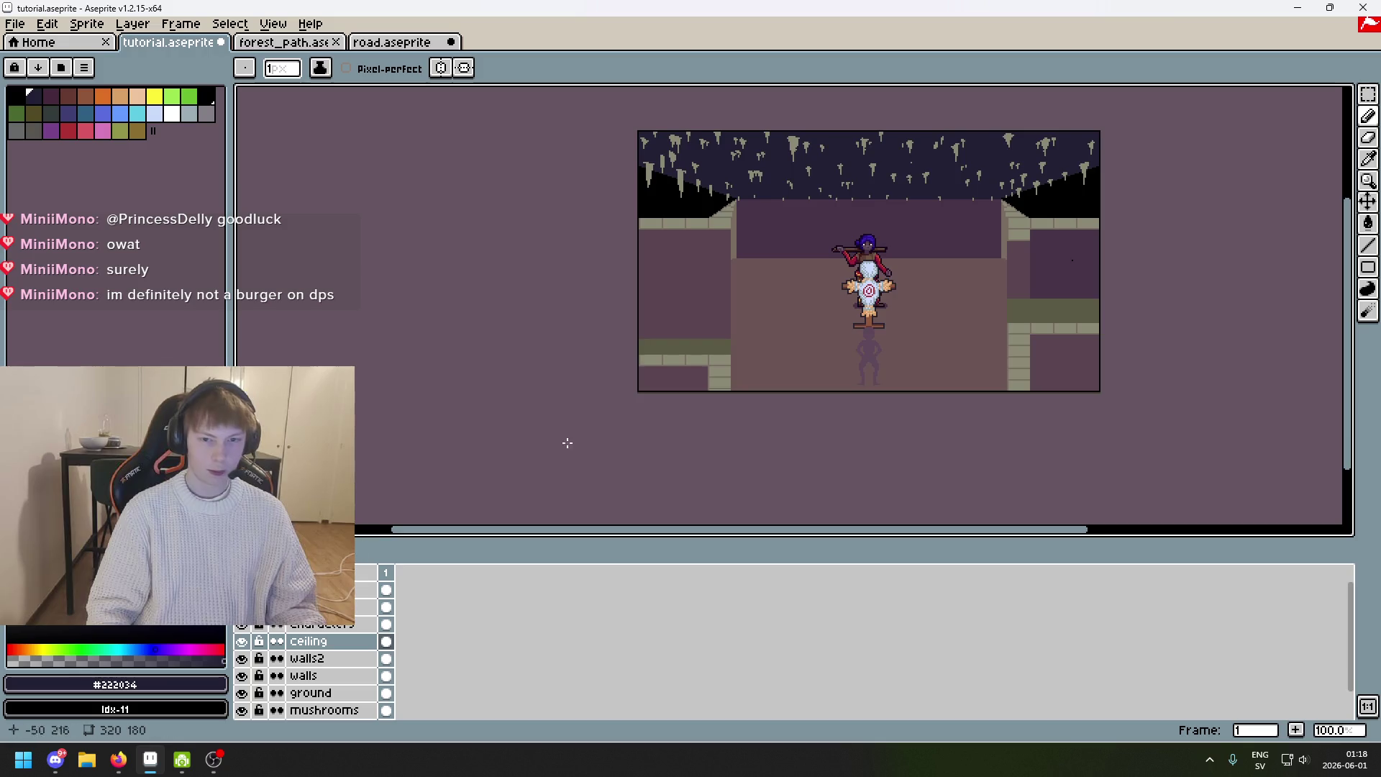
drag(564, 441, 472, 478)
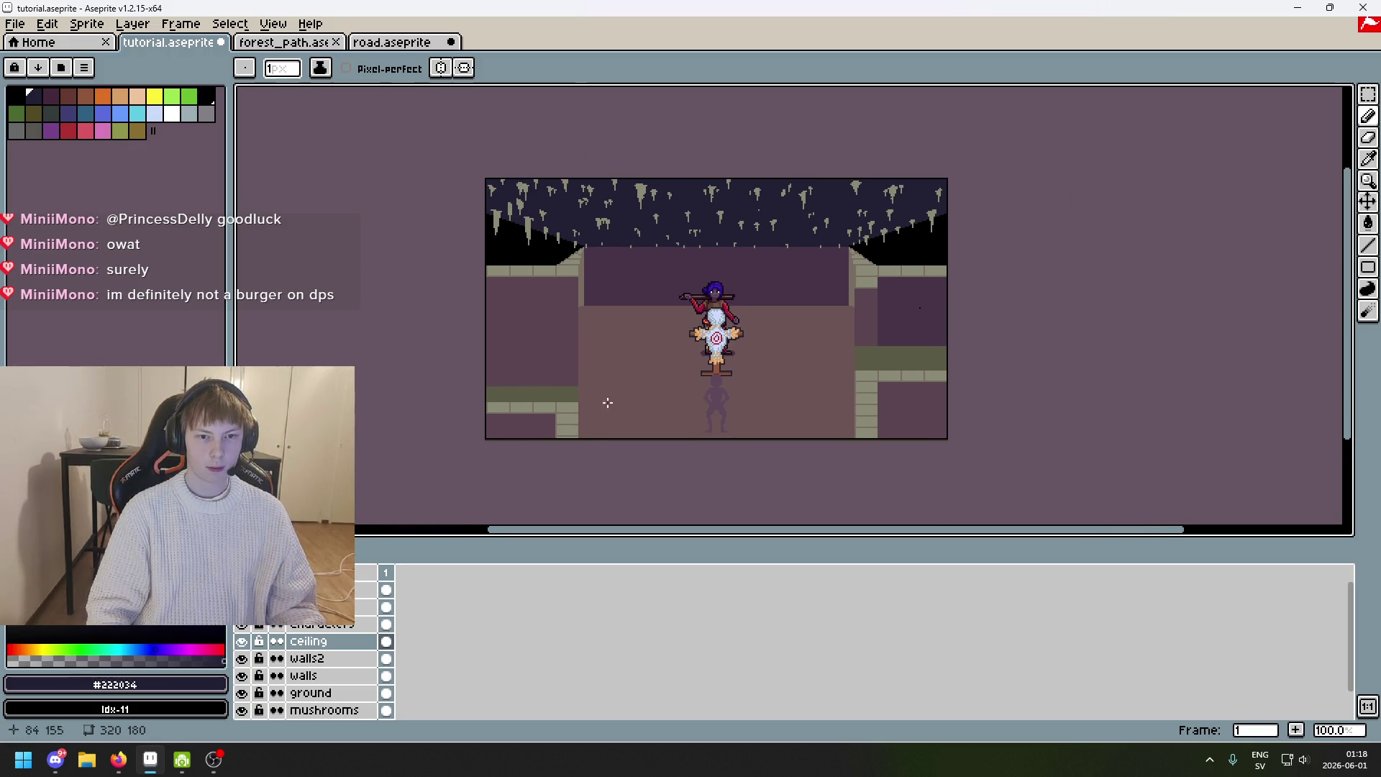
drag(608, 403, 585, 461)
drag(633, 356, 683, 348)
scroll(711, 326, up, 3)
scroll(697, 316, right, 5)
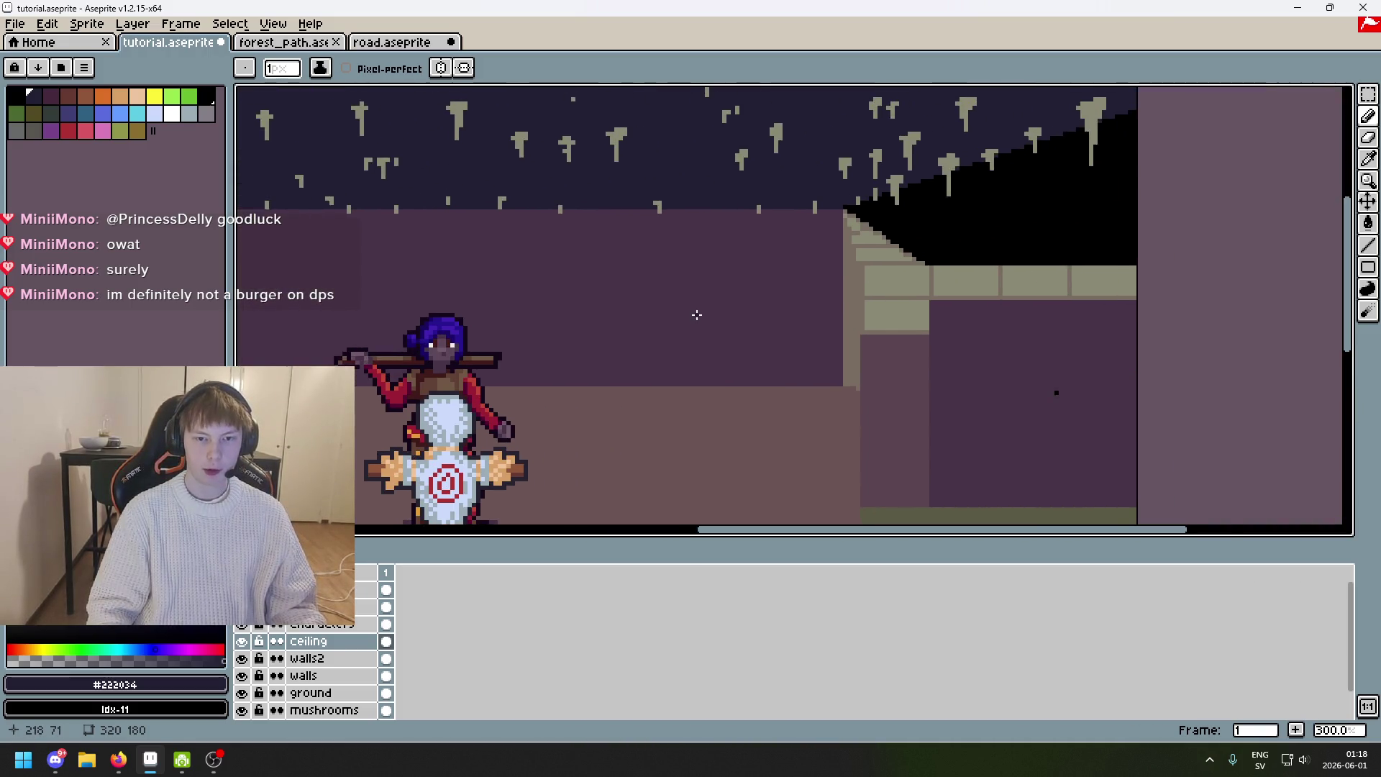
Sample the pinkish wall colour #5b4550 and undo the stray pink bar above the stalactite.
key(i)
click(856, 374)
key(b)
scroll(792, 288, up, 5)
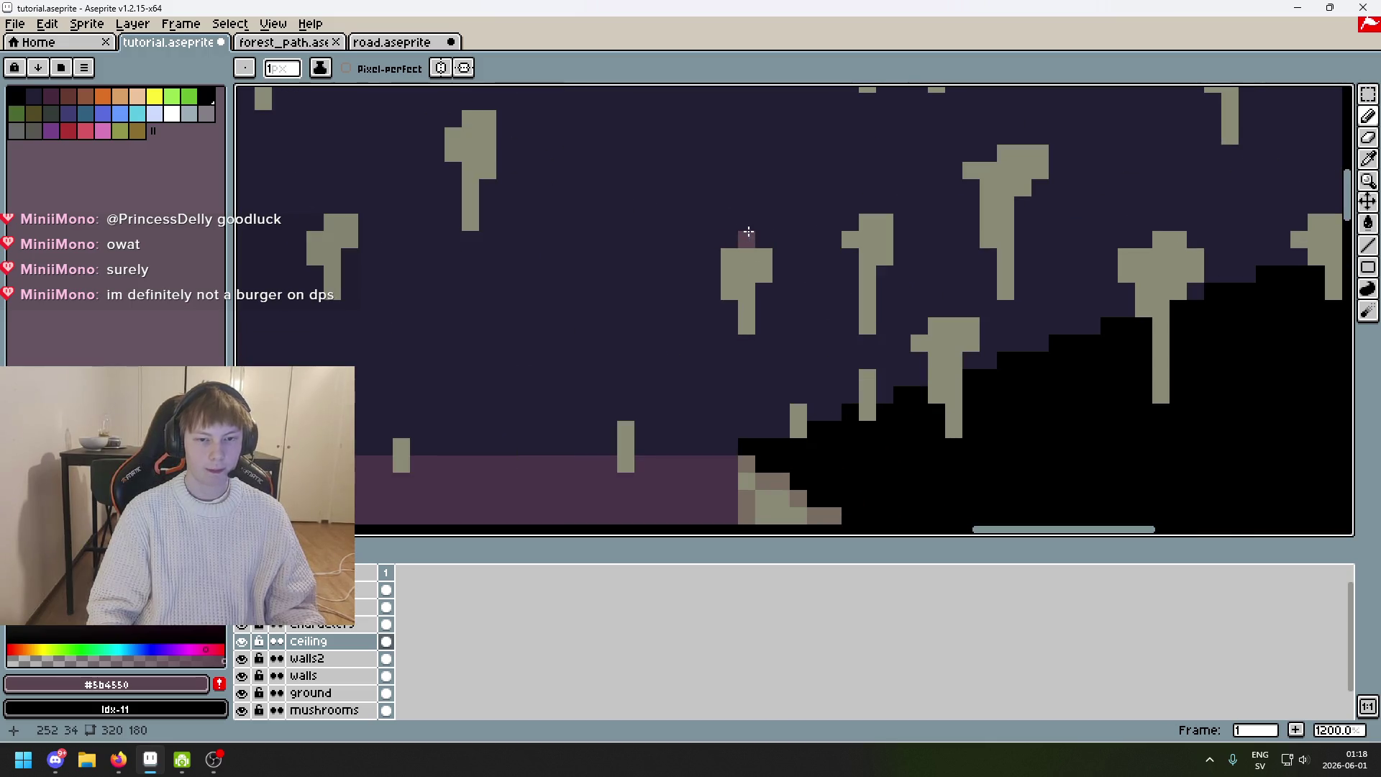
key(ctrl+z)
scroll(712, 236, down, 2)
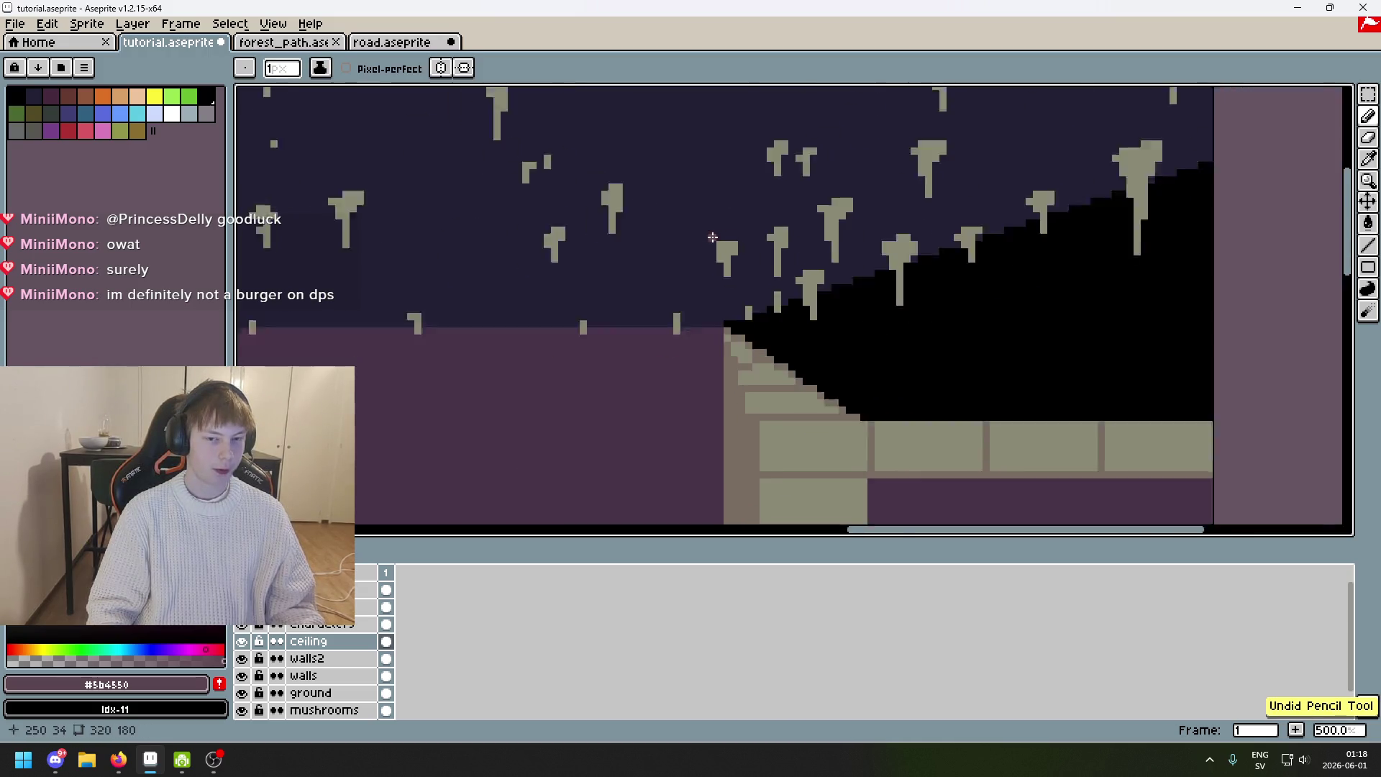
scroll(718, 229, up, 2)
scroll(718, 229, down, 7)
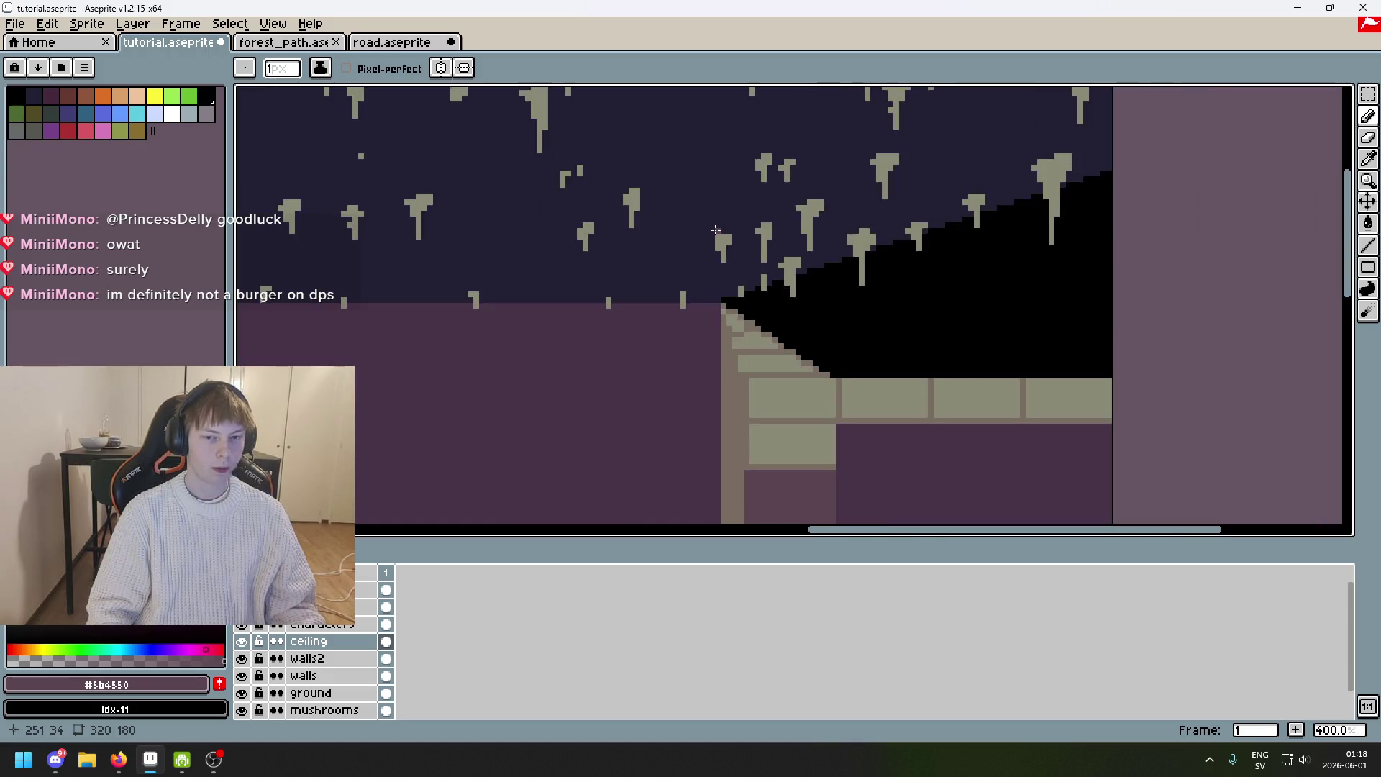
scroll(878, 237, down, 2)
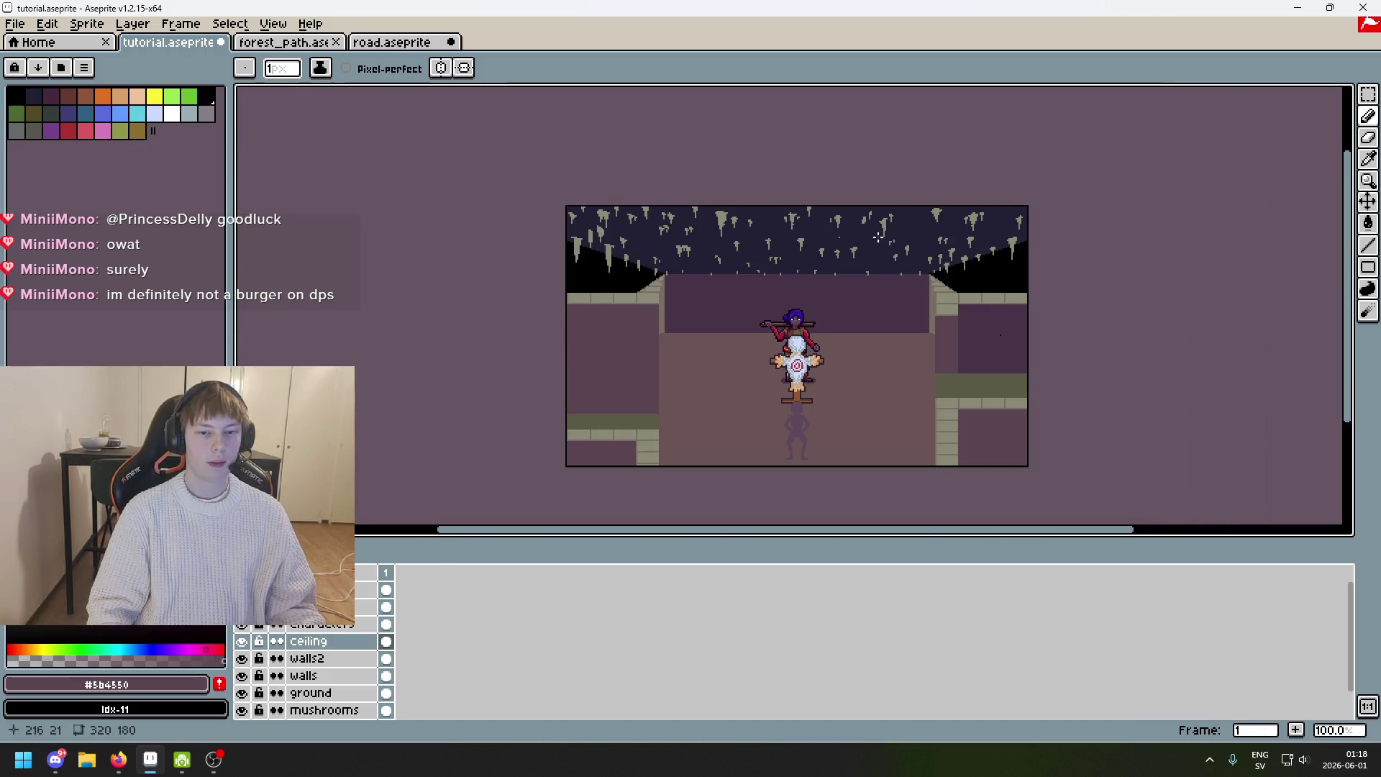
scroll(878, 238, up, 4)
scroll(733, 292, down, 2)
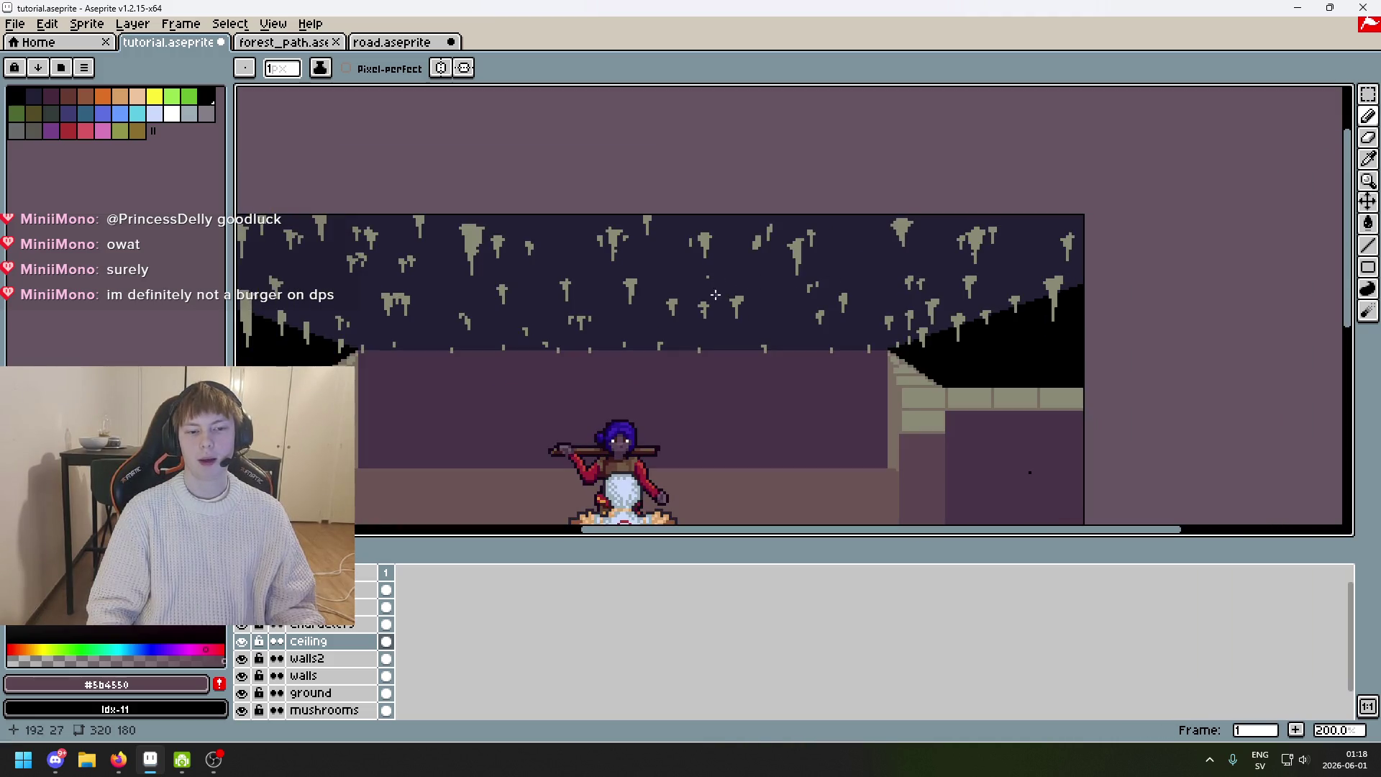
scroll(679, 259, up, 3)
scroll(583, 324, down, 3)
scroll(719, 303, up, 3)
scroll(774, 240, down, 2)
Switch to the forest_path file and back to the tutorial file.
drag(774, 240, 732, 210)
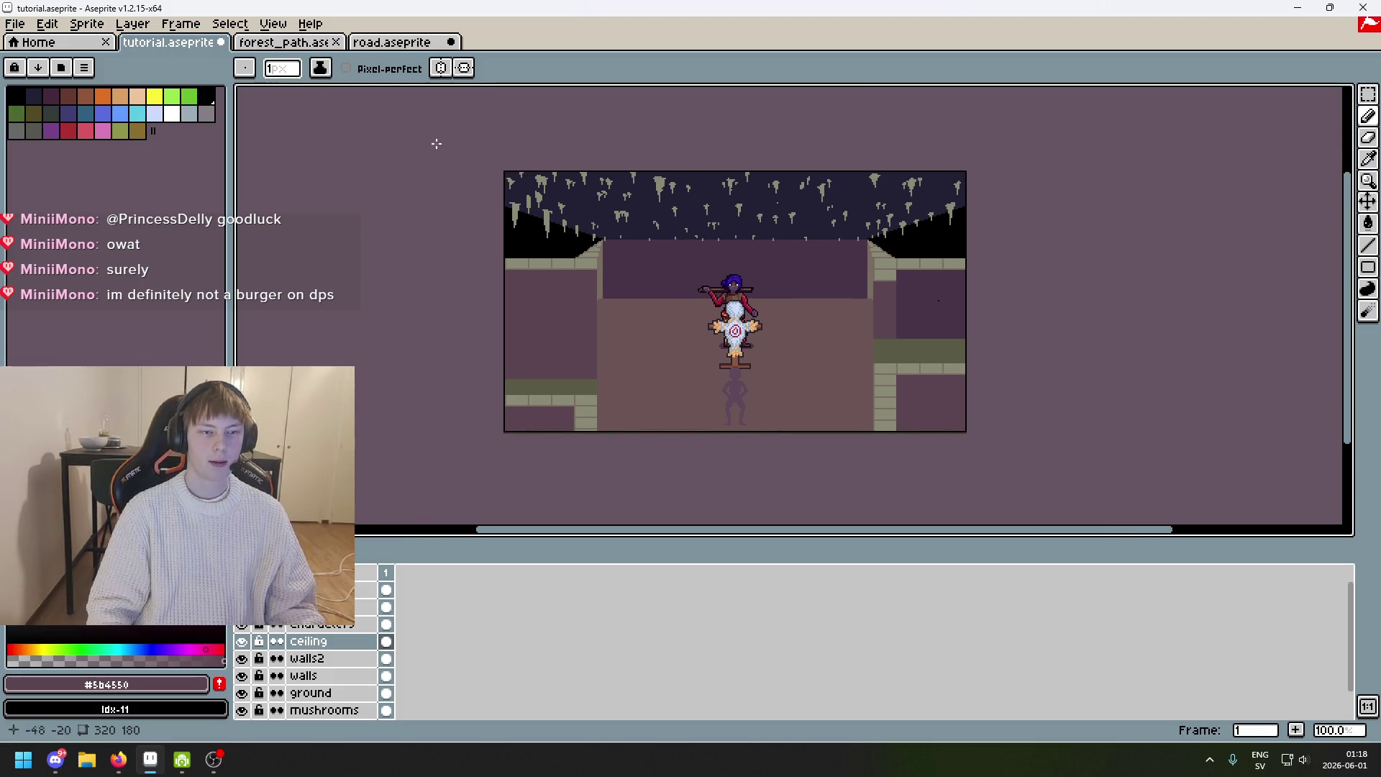
click(280, 42)
click(168, 42)
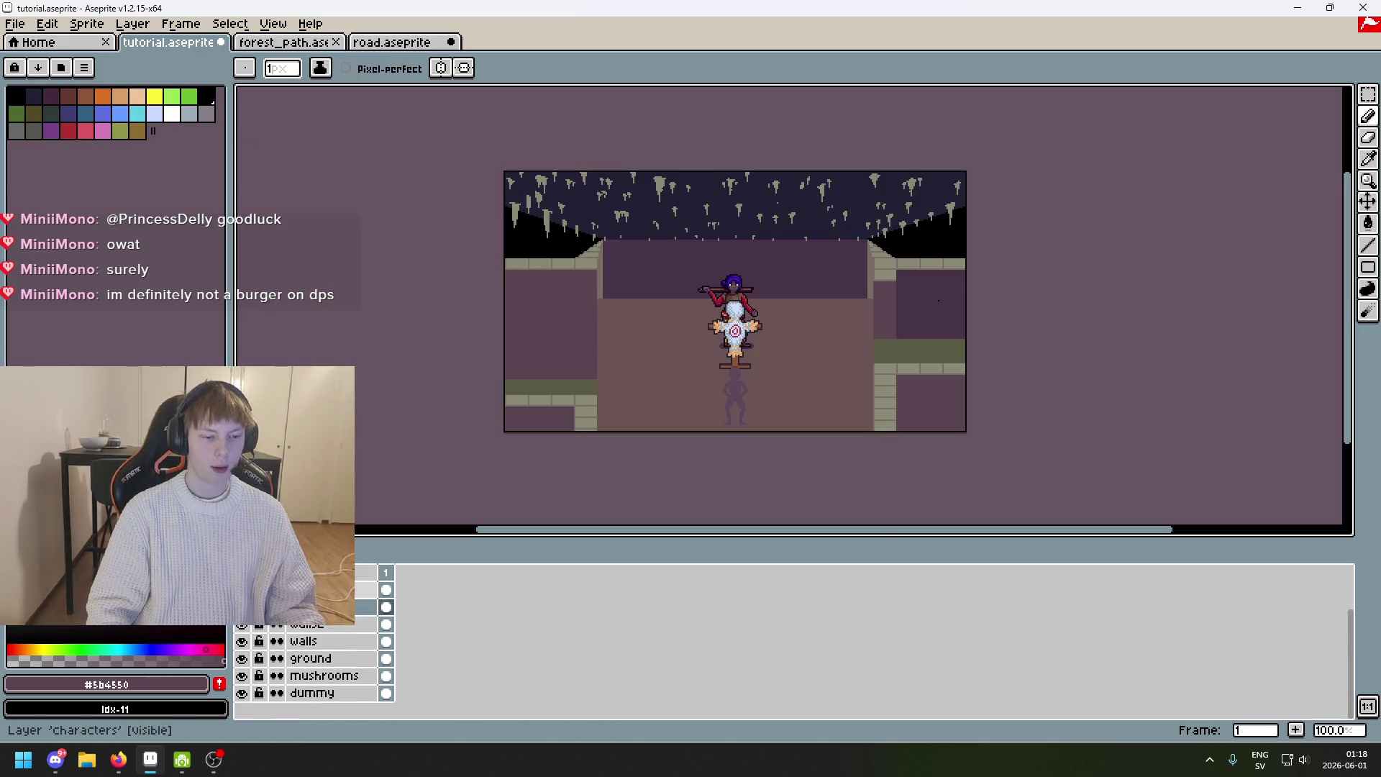
scroll(310, 648, up, 2)
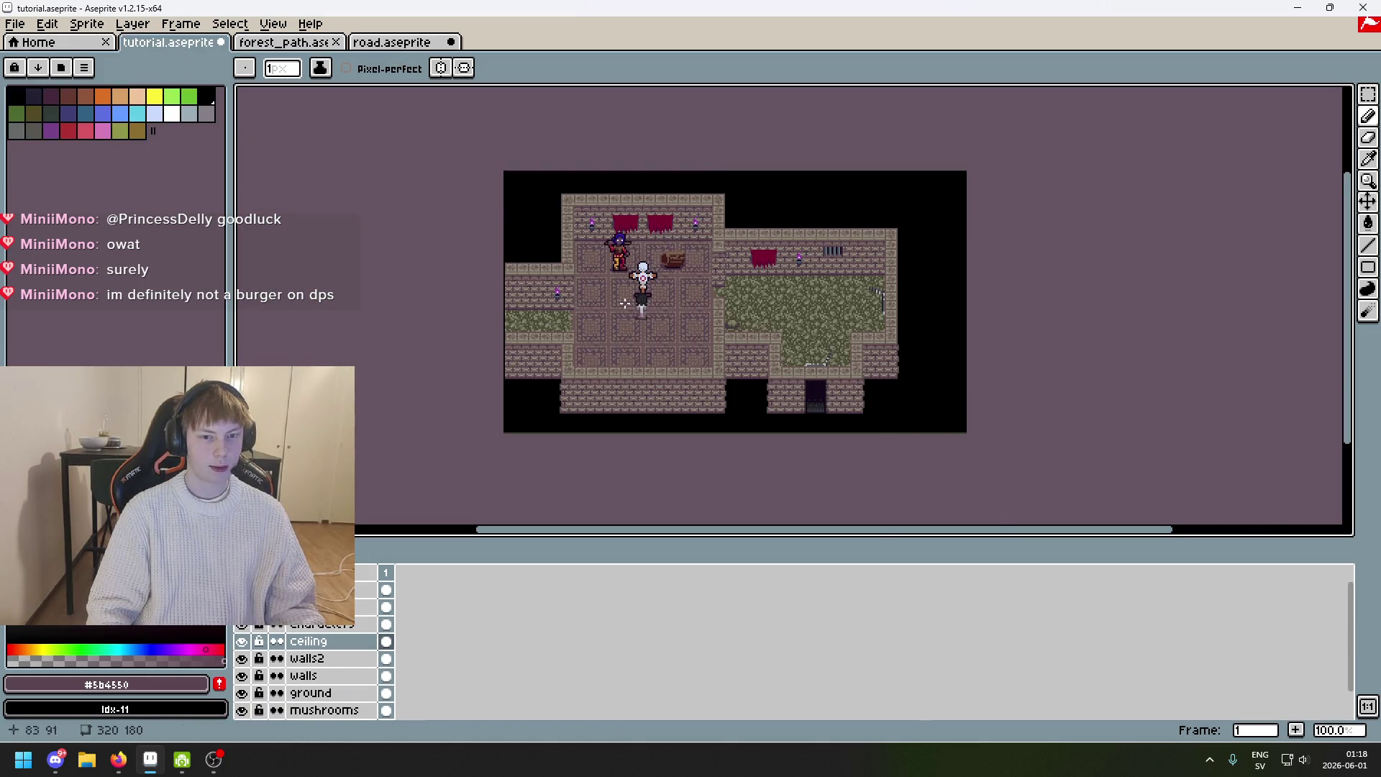
scroll(684, 278, up, 1)
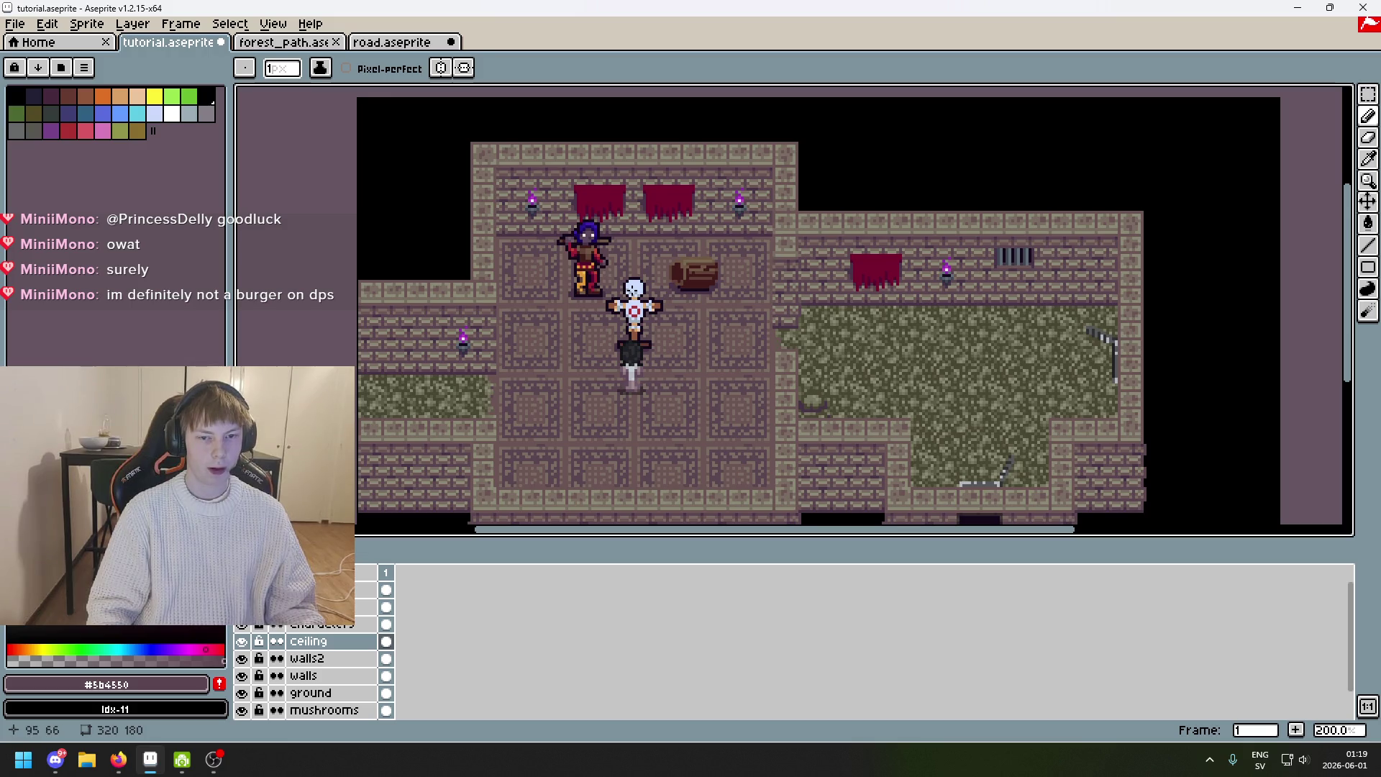
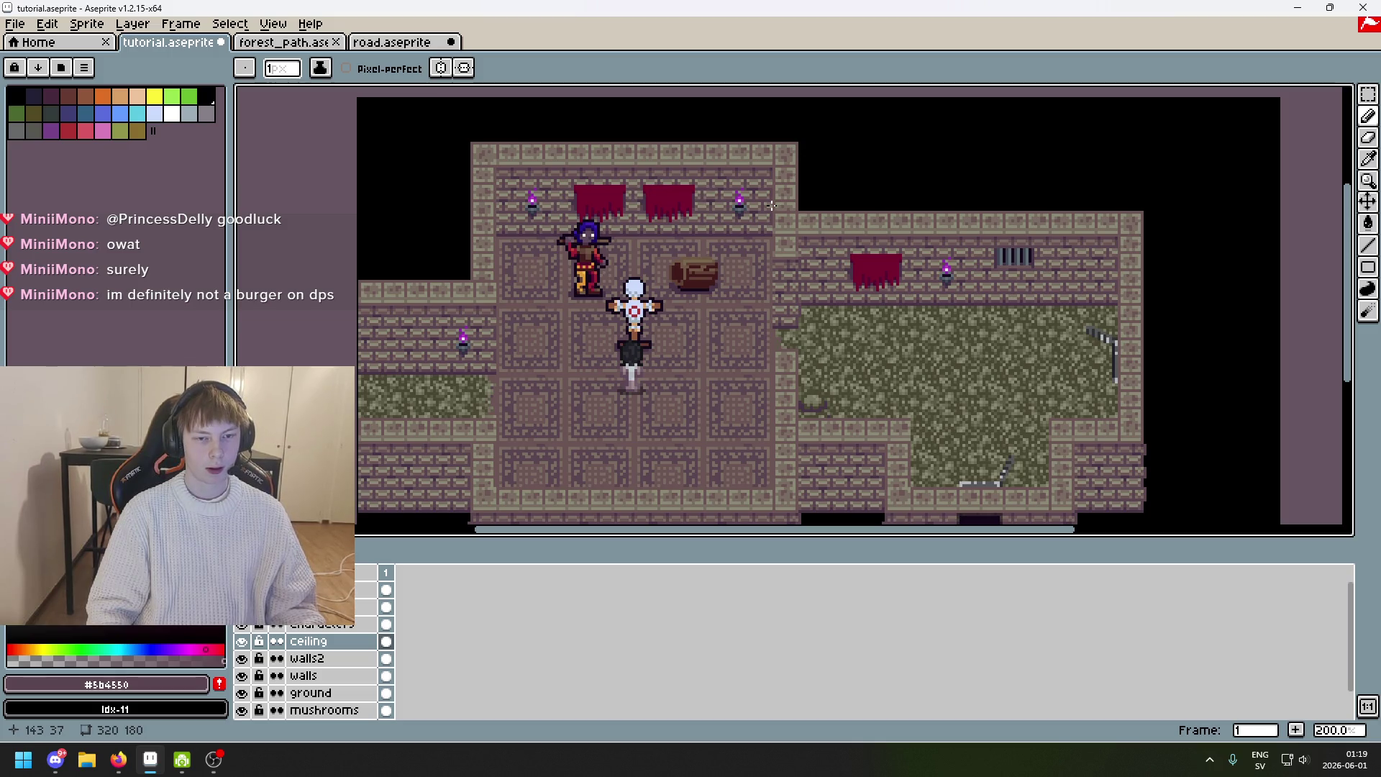
Draw a trial rectangular selection around the dungeon's central room, then clear it and pan the map.
click(465, 353)
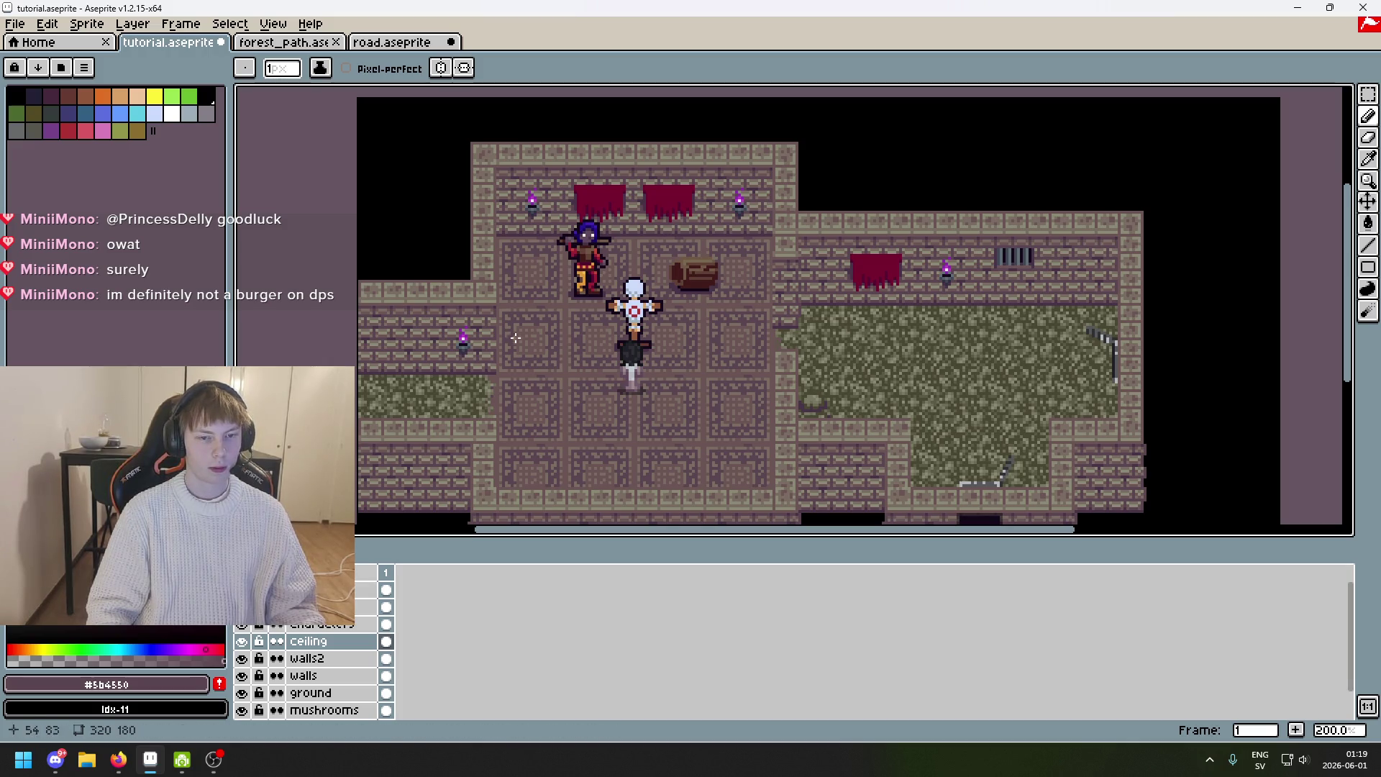
click(1368, 94)
drag(516, 145, 862, 272)
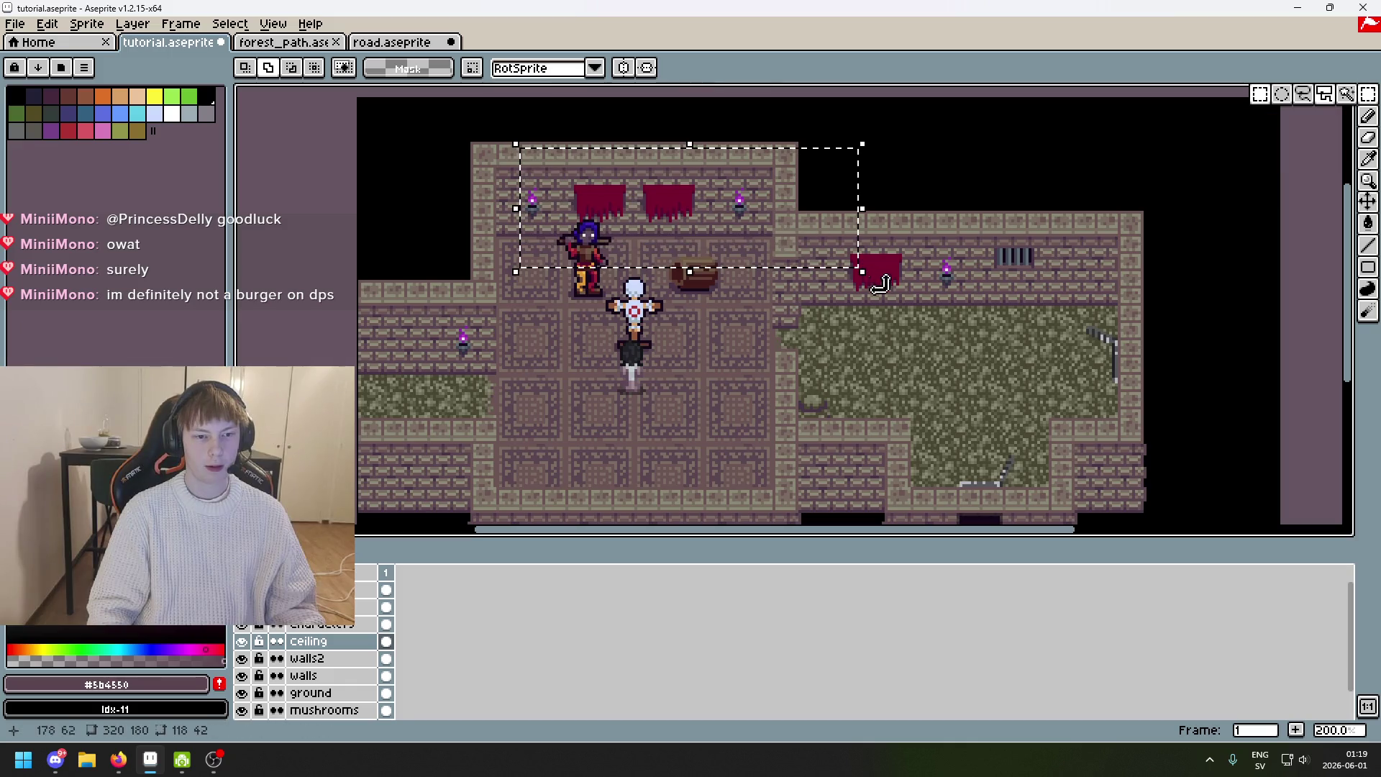
drag(467, 135, 764, 281)
click(692, 201)
click(241, 606)
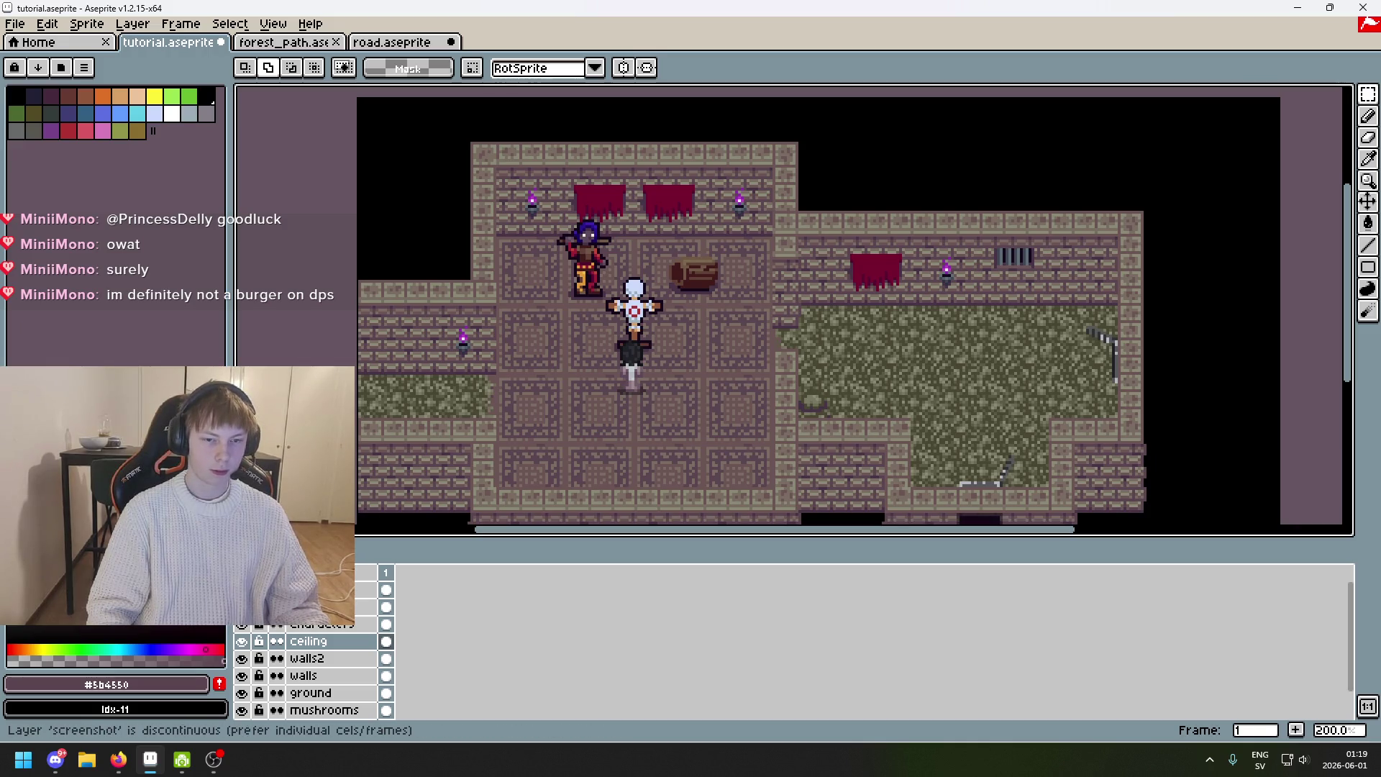
mouse_move(705, 303)
mouse_down()
mouse_move(419, 334)
mouse_move(745, 216)
mouse_up()
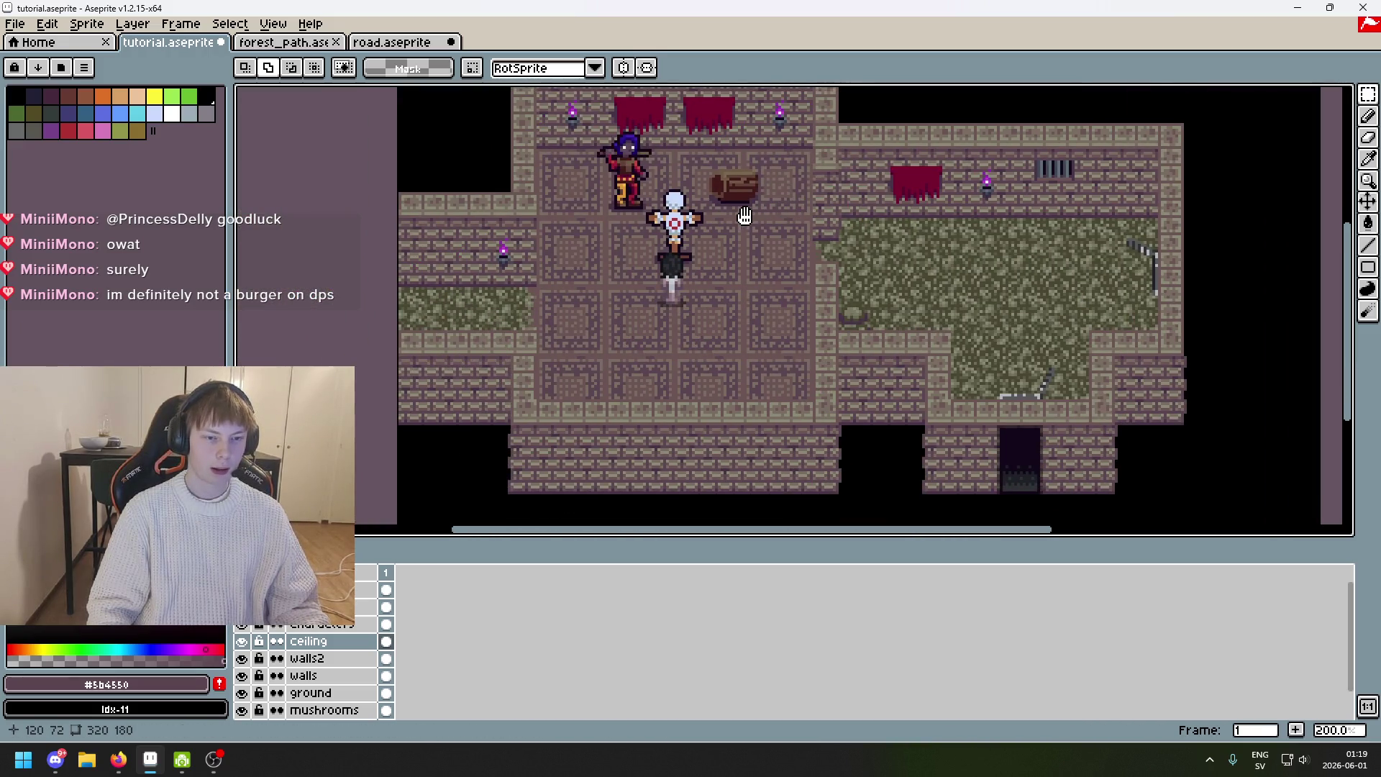
drag(670, 319, 651, 411)
Undo the last pencil stroke in the forest_path sprite.
key(ctrl+Tab)
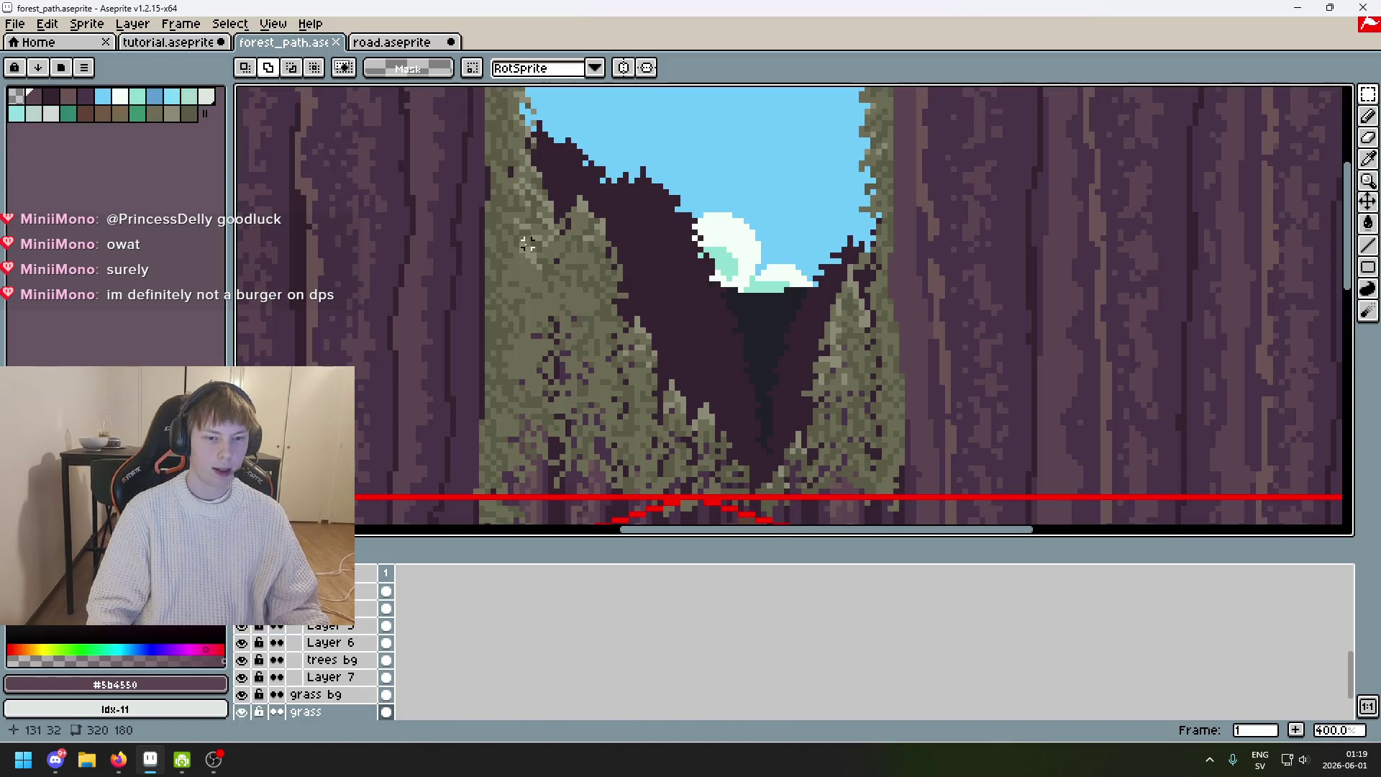
scroll(651, 204, down, 4)
scroll(651, 205, up, 4)
scroll(651, 204, down, 2)
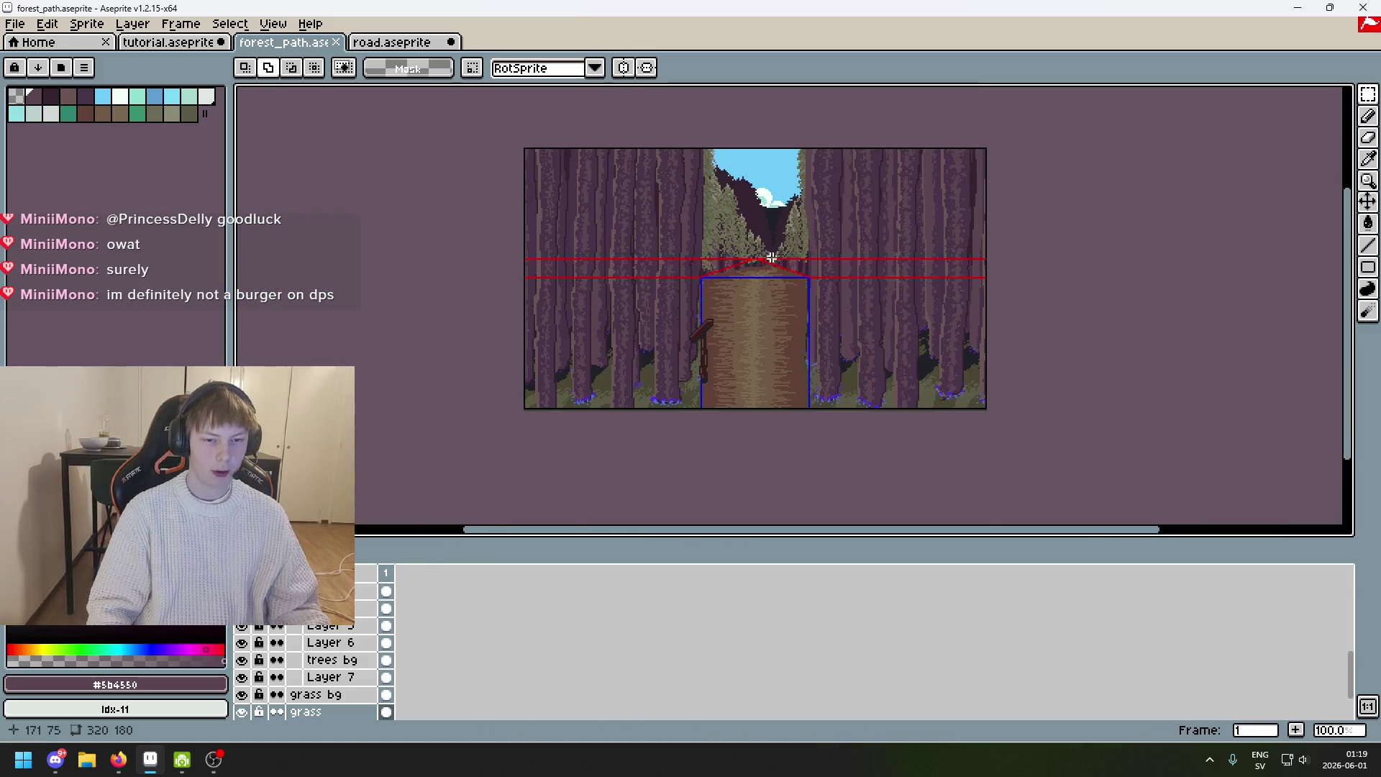
scroll(791, 269, up, 2)
key(b)
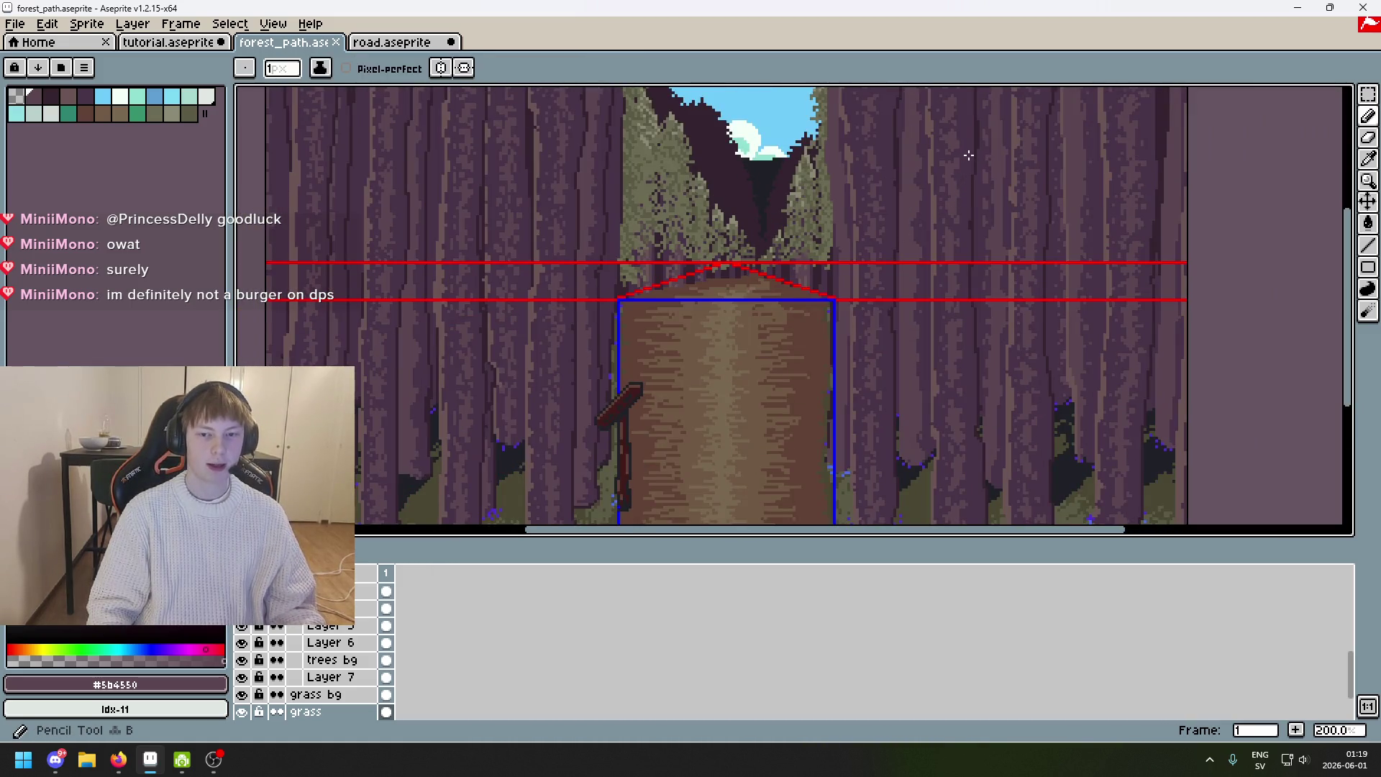
key(ctrl+z)
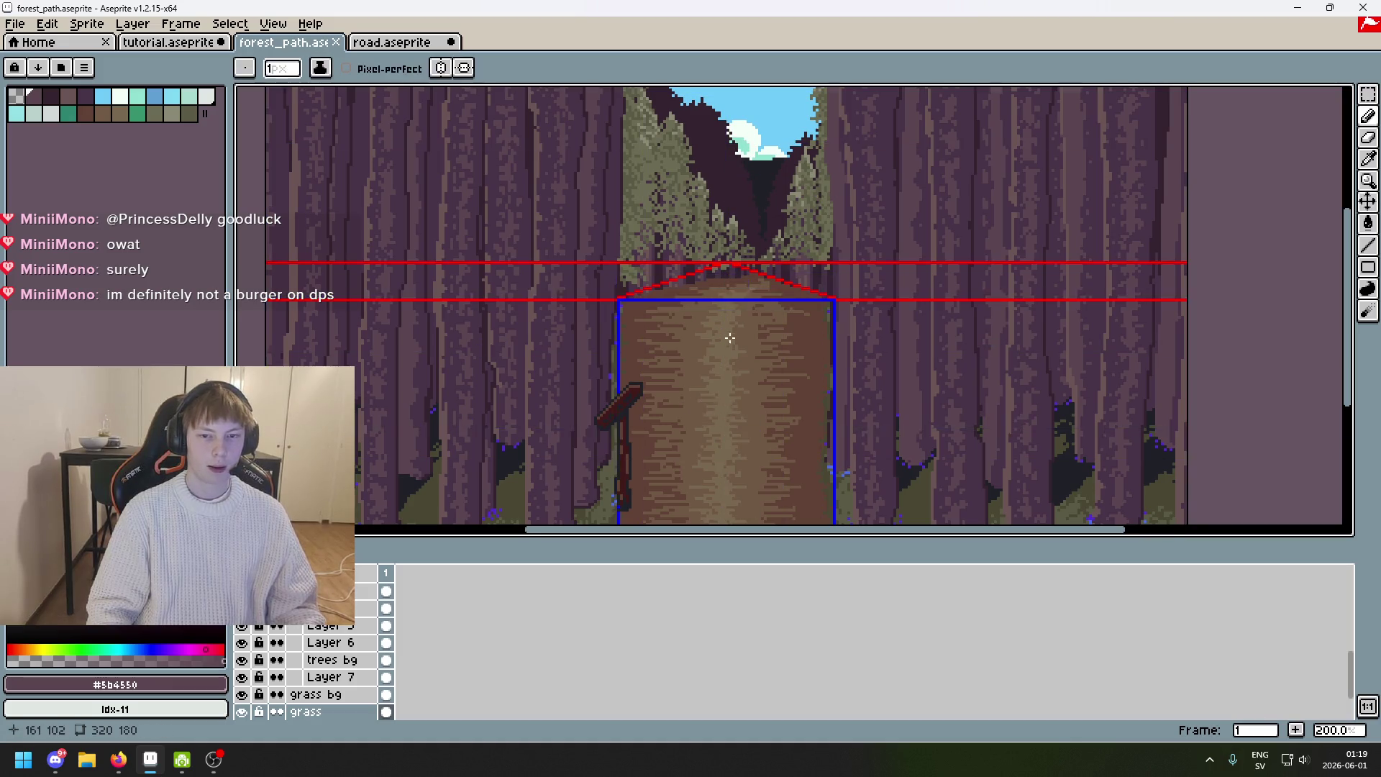
scroll(683, 406, down, 1)
scroll(339, 632, up, 5)
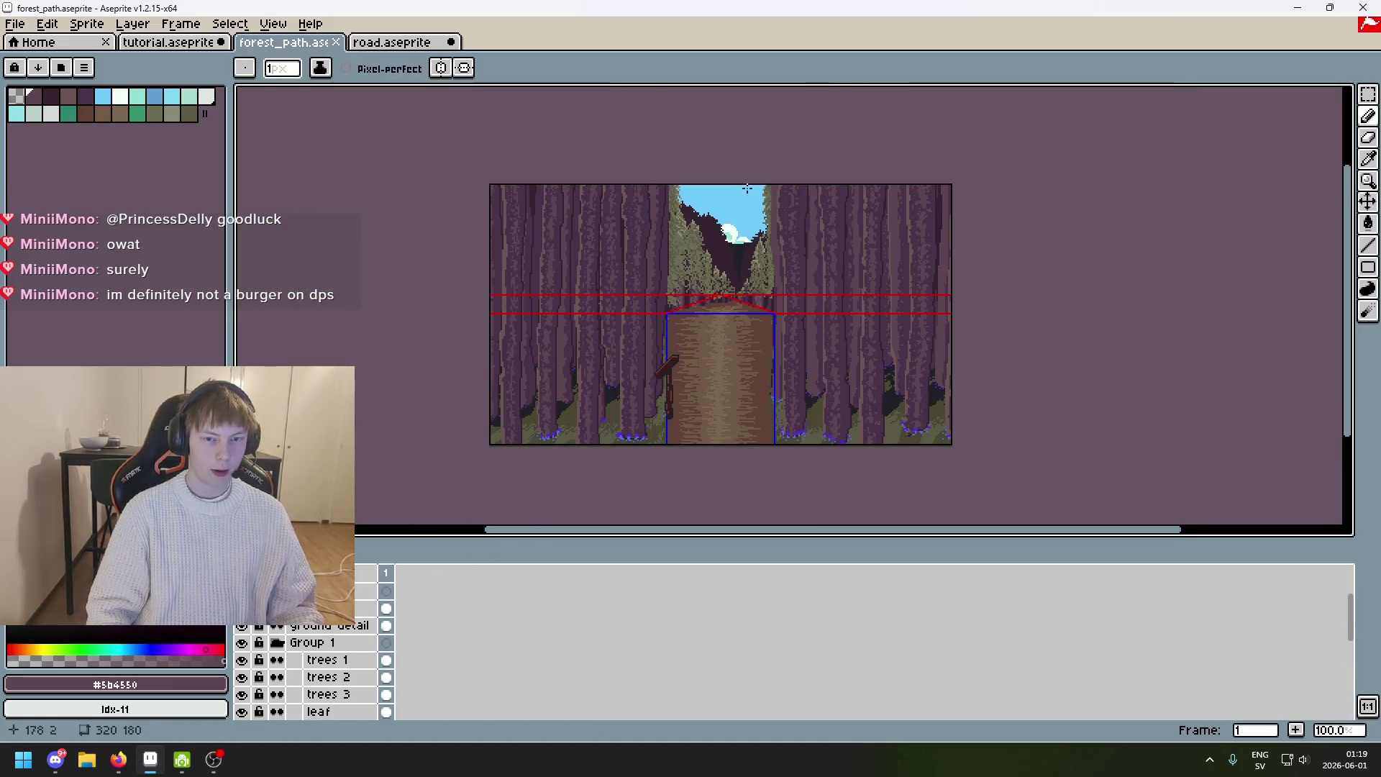
Make the 'lines' layer visible in road.aseprite to show the red and blue guide lines.
click(416, 45)
key(i)
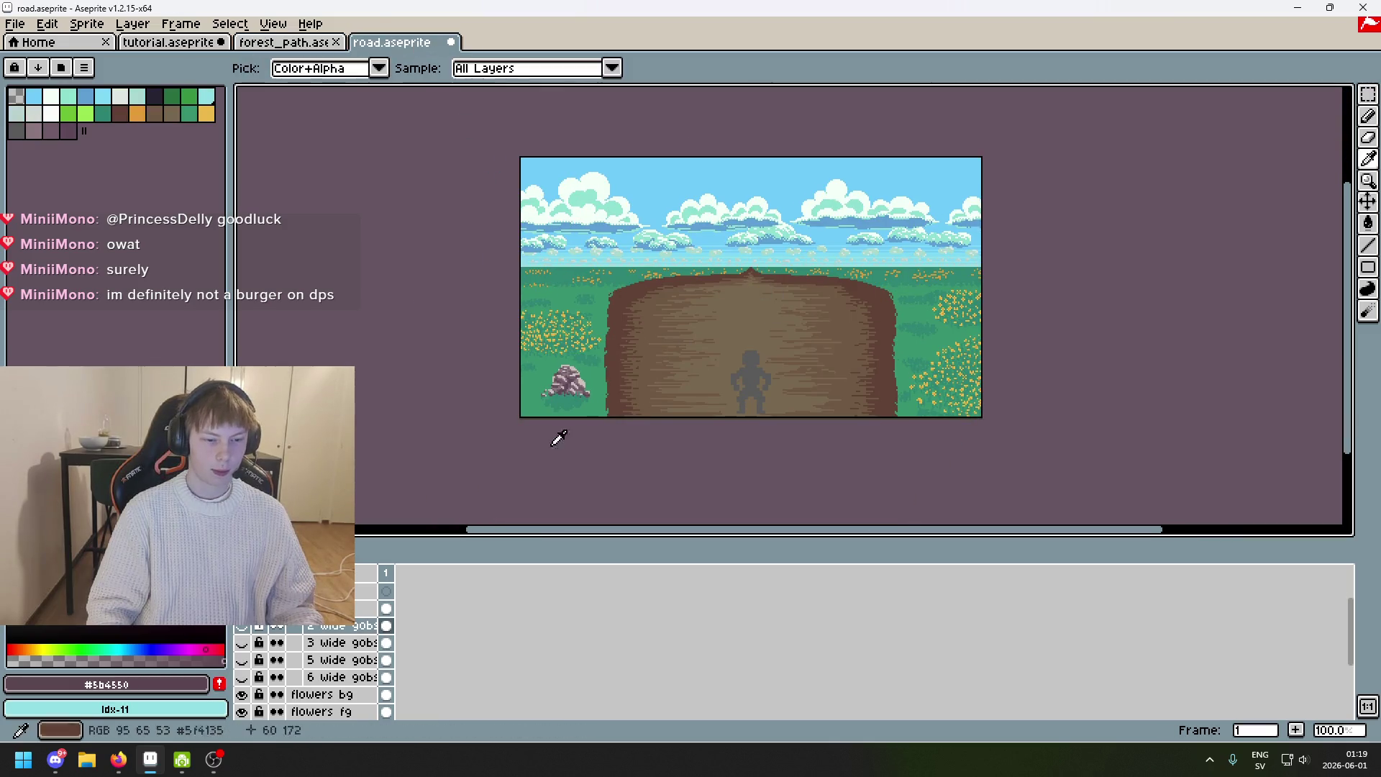
key(b)
scroll(309, 597, up, 1)
click(242, 589)
click(242, 589)
click(242, 606)
click(331, 606)
Eyedrop sky blue #70ccfa, then grass green #2f8672, from the road scene.
alt+click(891, 218)
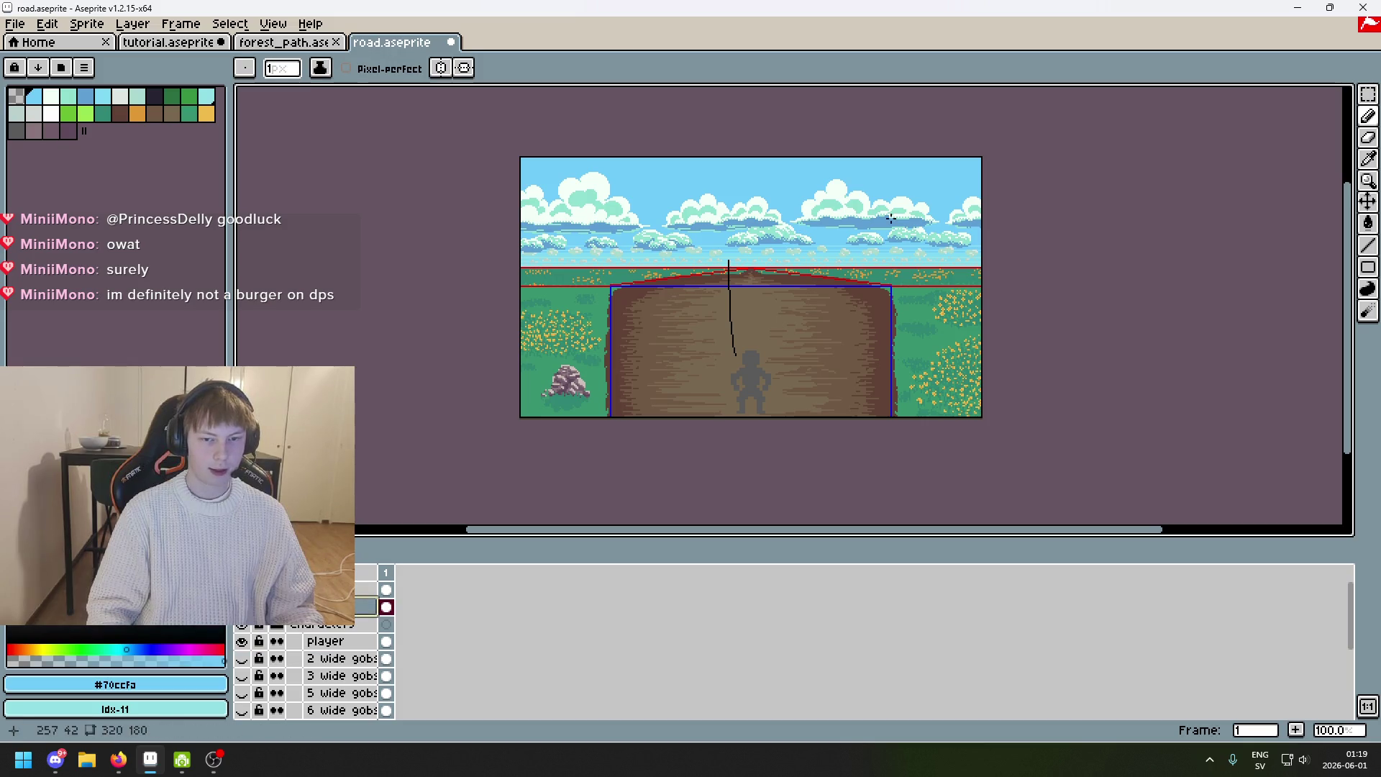
alt+click(908, 292)
scroll(908, 292, up, 2)
scroll(881, 250, down, 1)
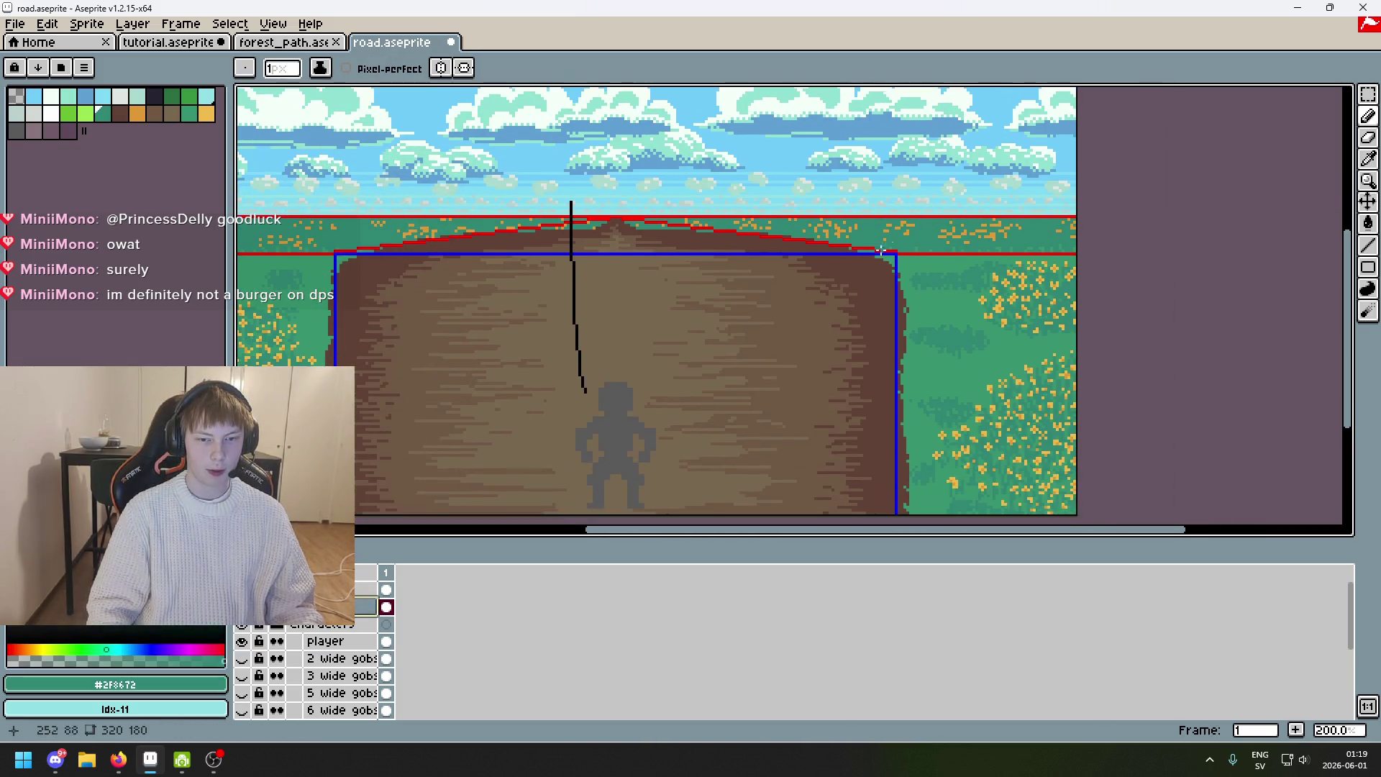
scroll(676, 395, down, 4)
scroll(985, 295, up, 3)
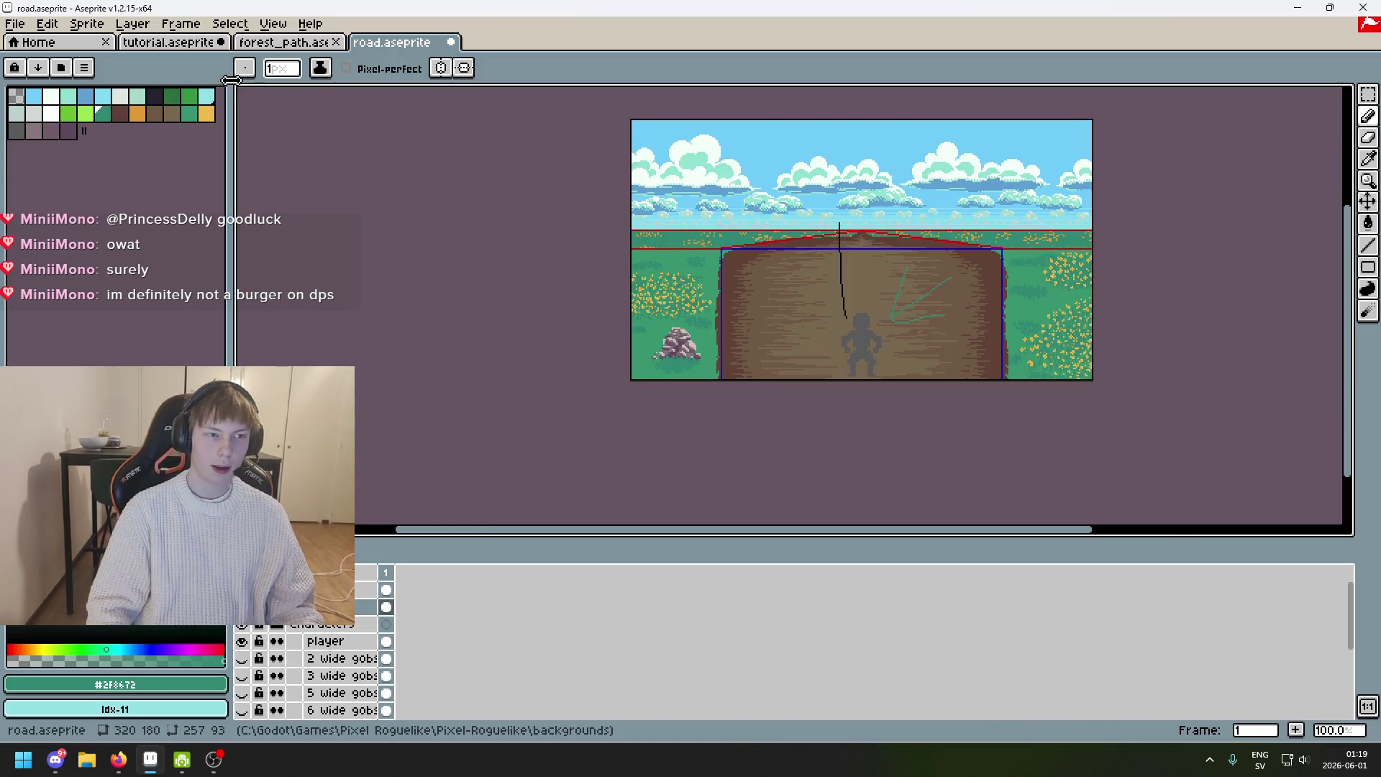
drag(967, 308, 885, 349)
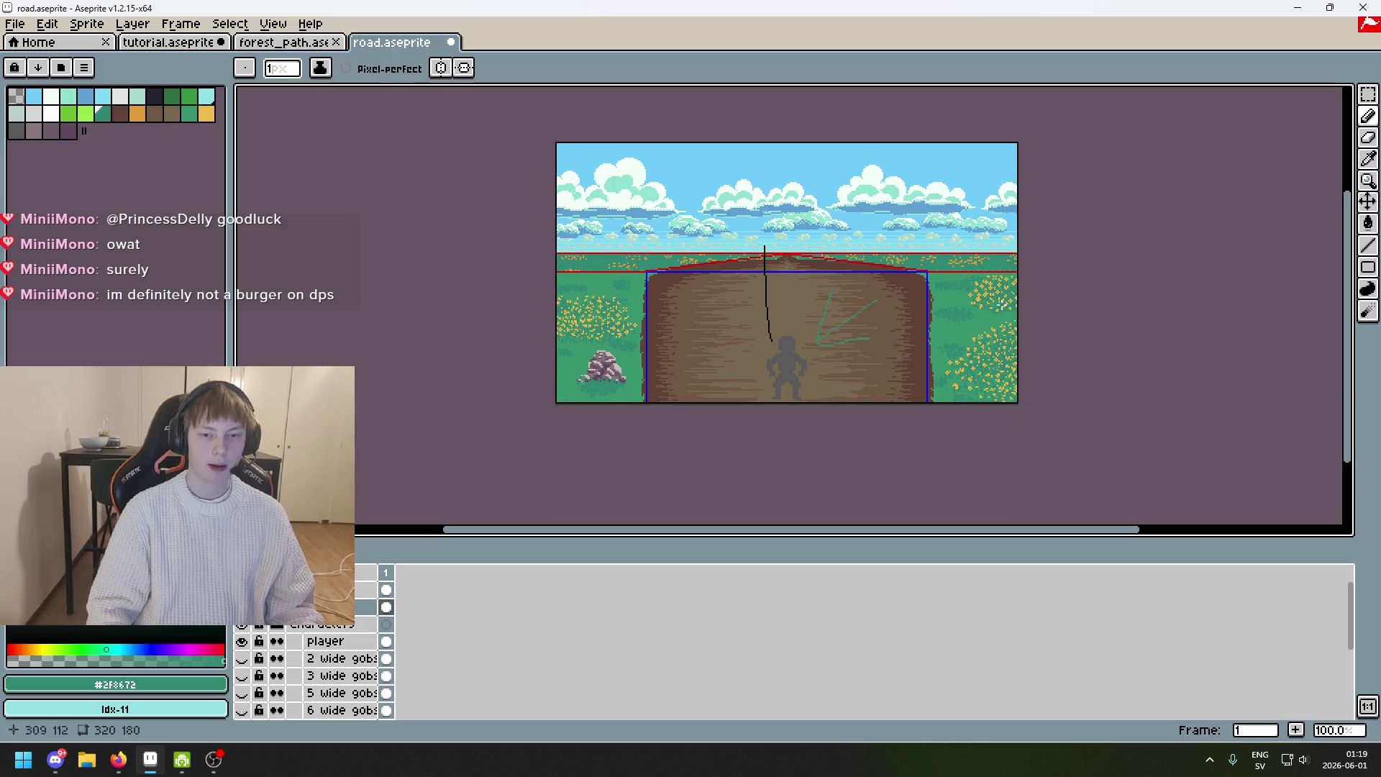
click(168, 41)
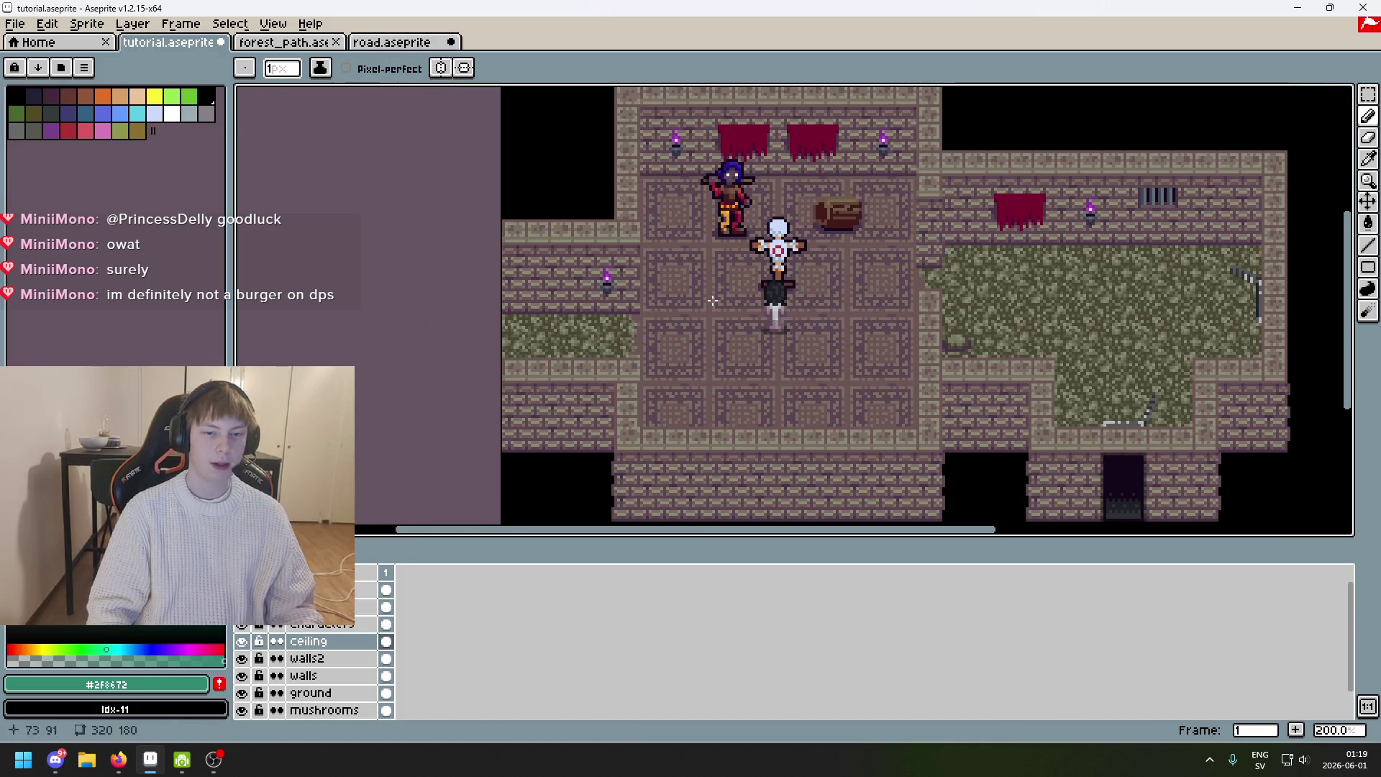
Undo the last stroke on road.aseprite and return to the tutorial file.
click(393, 41)
key(ctrl+z)
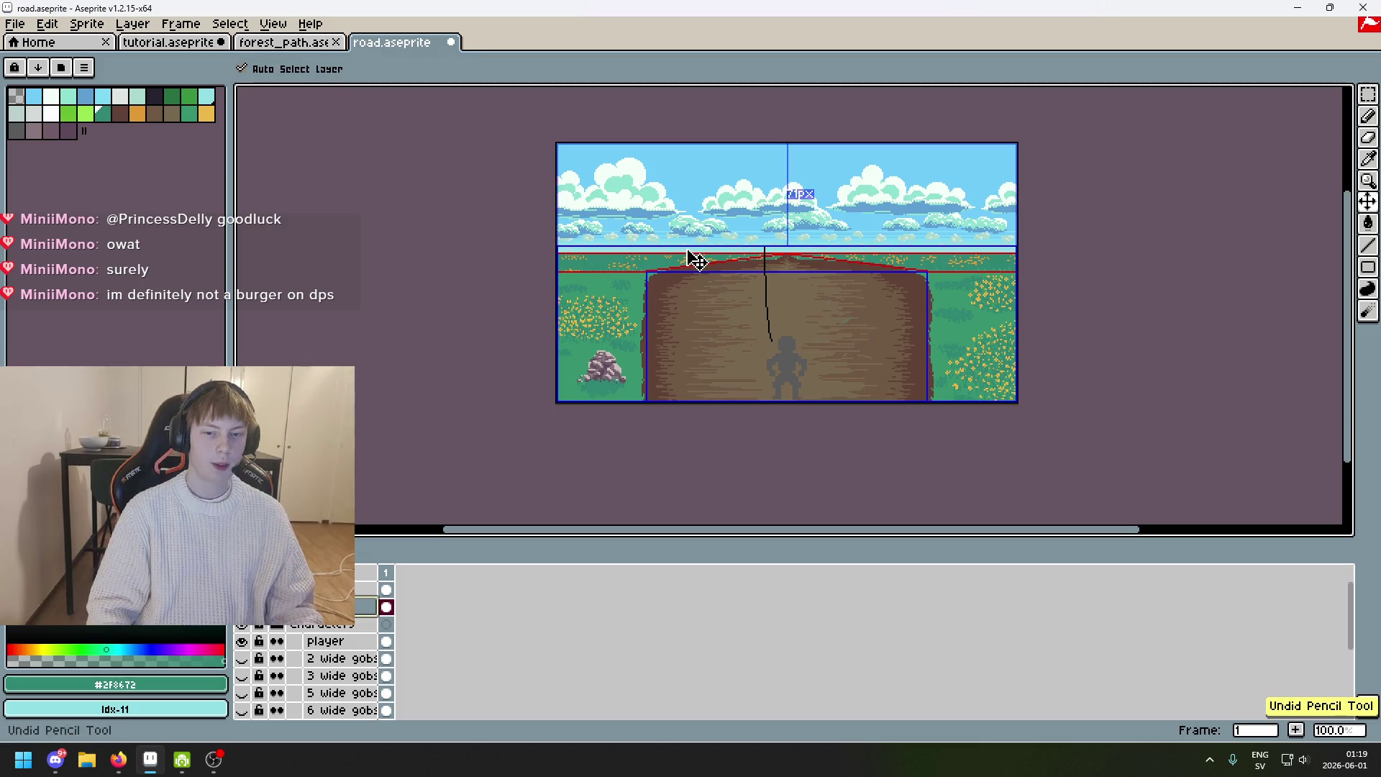
click(285, 41)
click(168, 42)
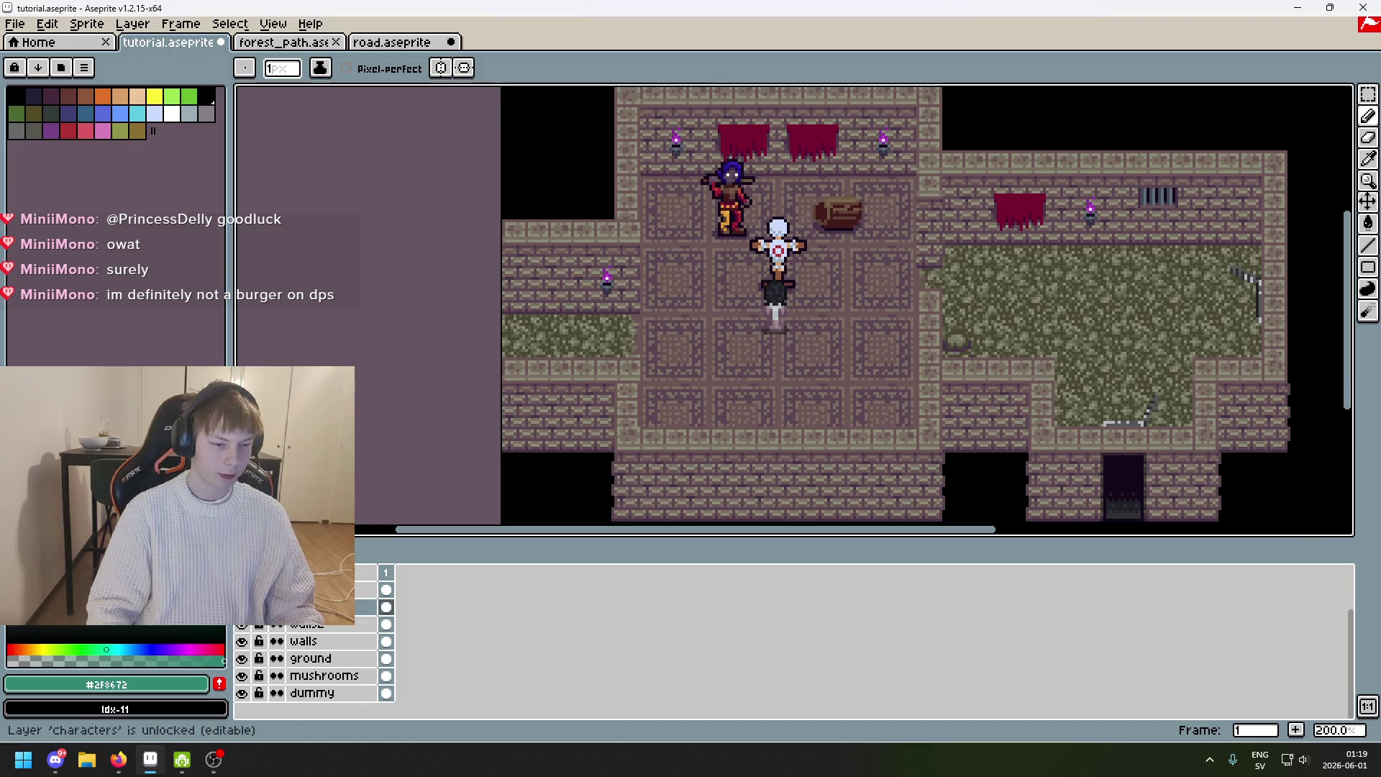
Hide the 'screenshot' layer to reveal the stalactite cave underneath.
scroll(288, 648, up, 2)
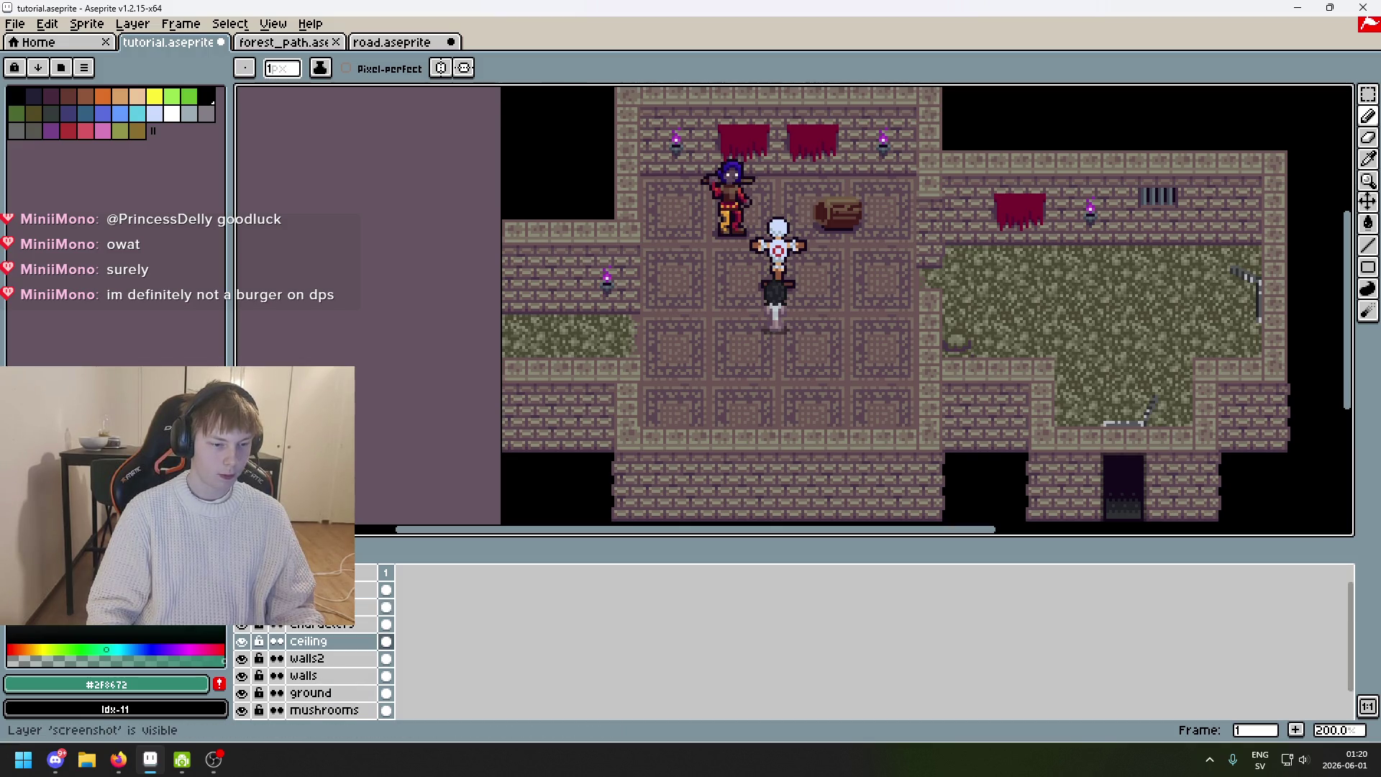
click(242, 590)
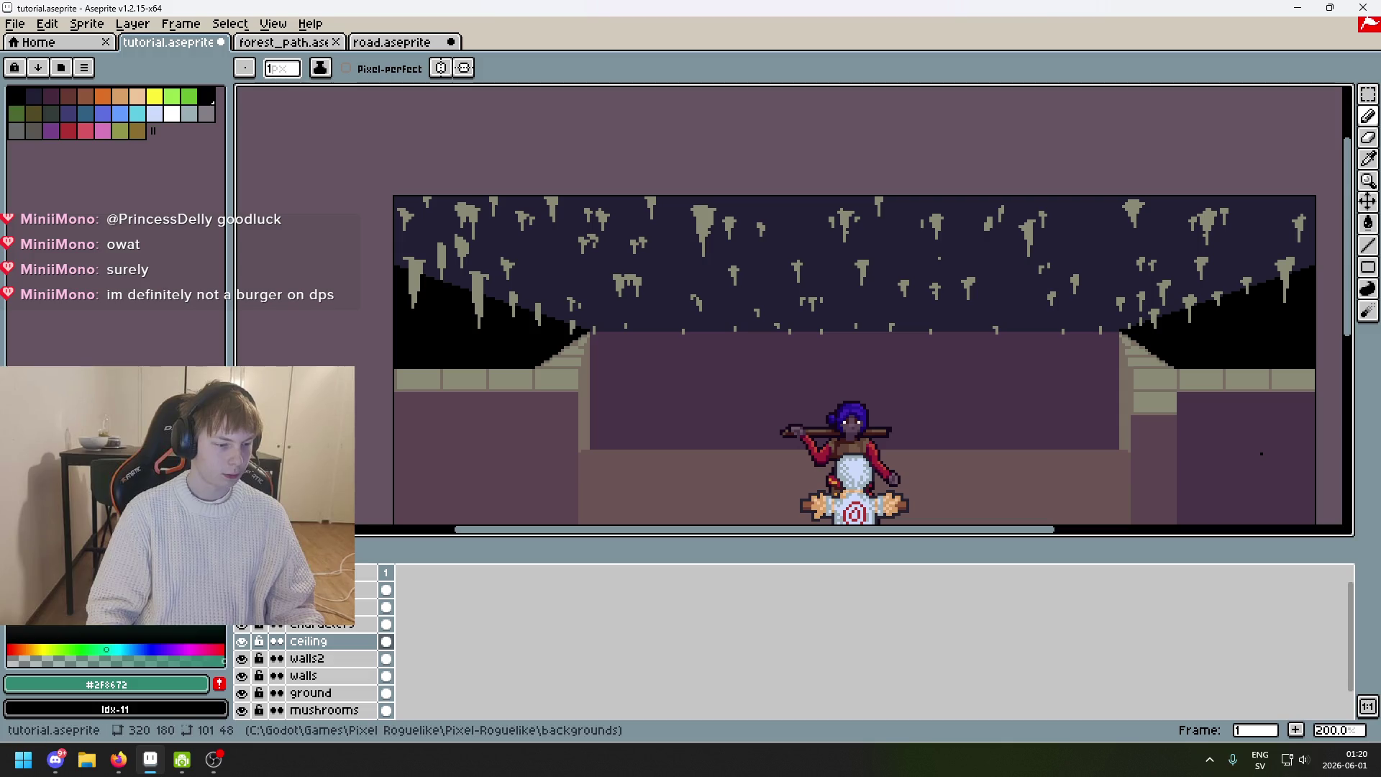
scroll(482, 328, up, 1)
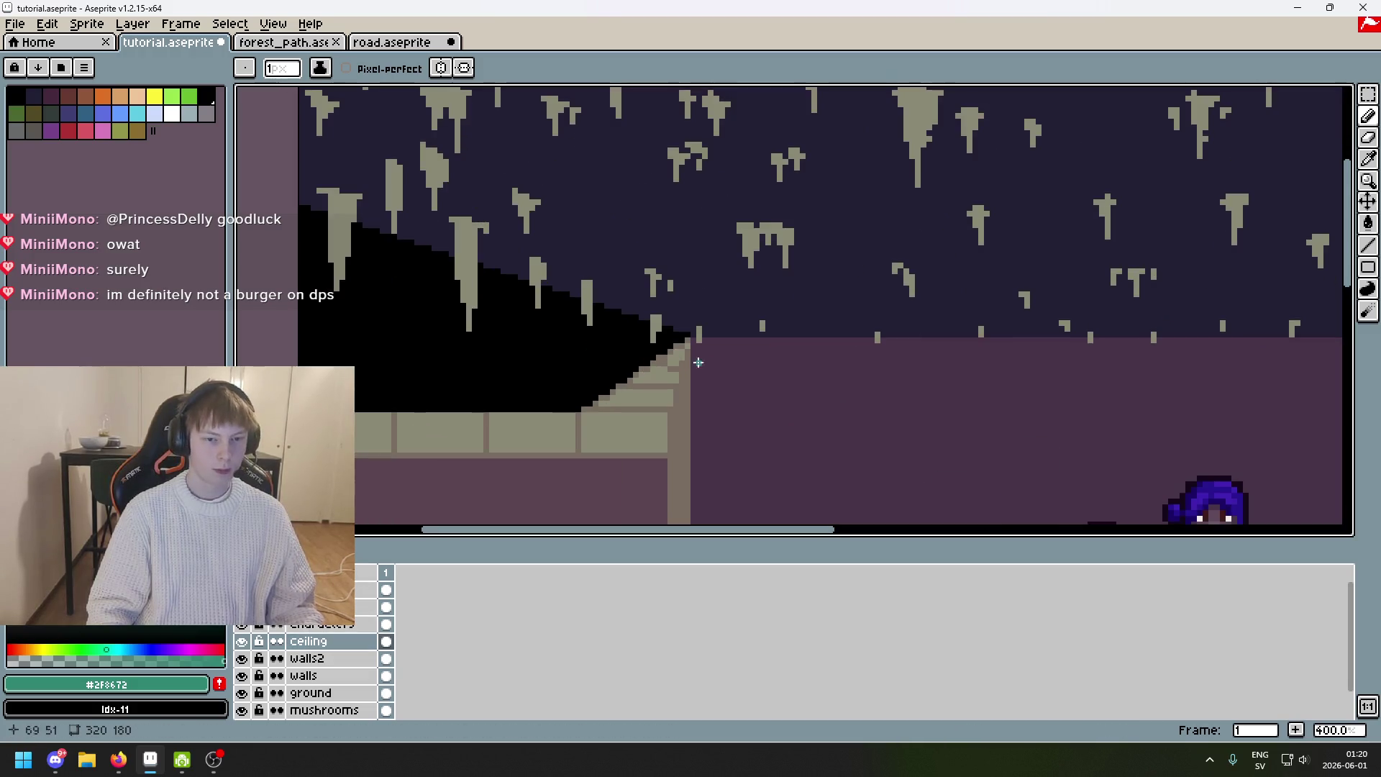
scroll(698, 362, down, 1)
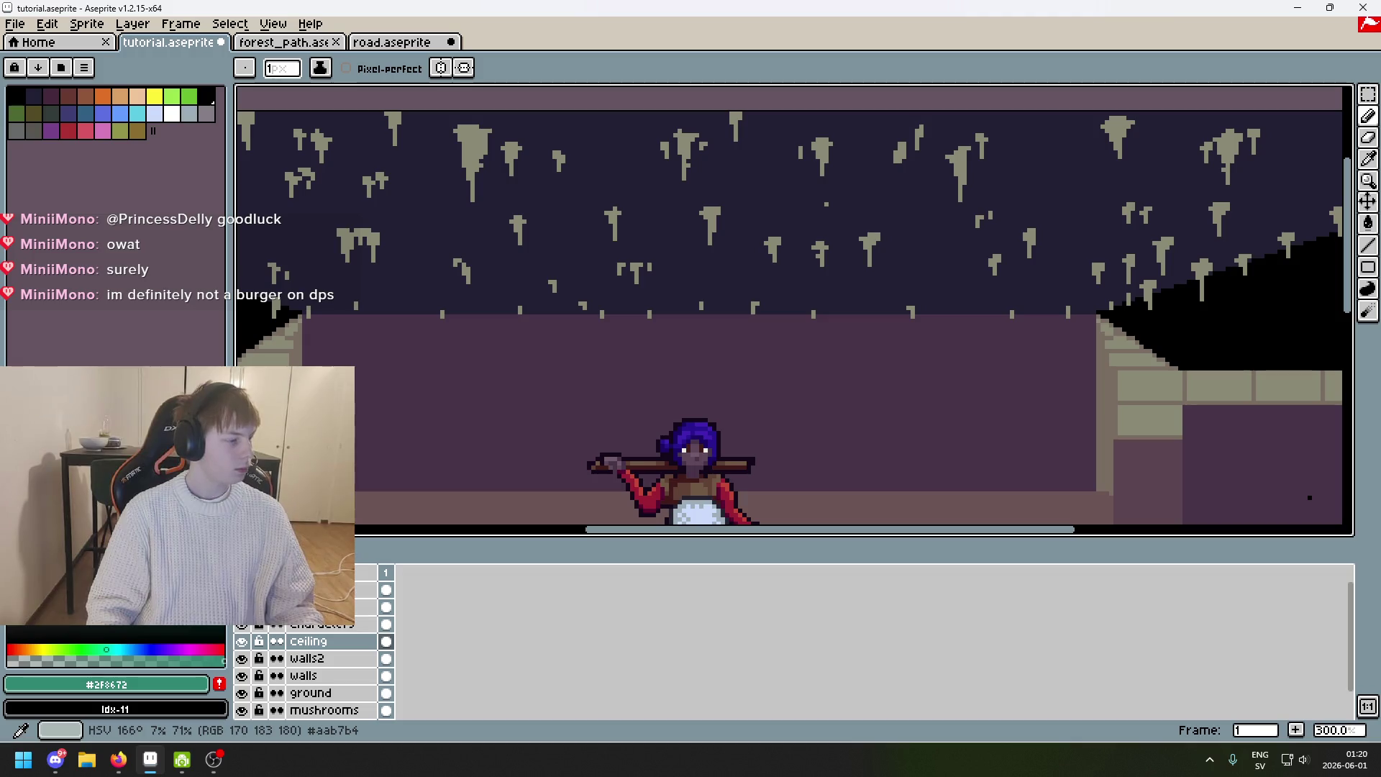
scroll(549, 346, left, 8)
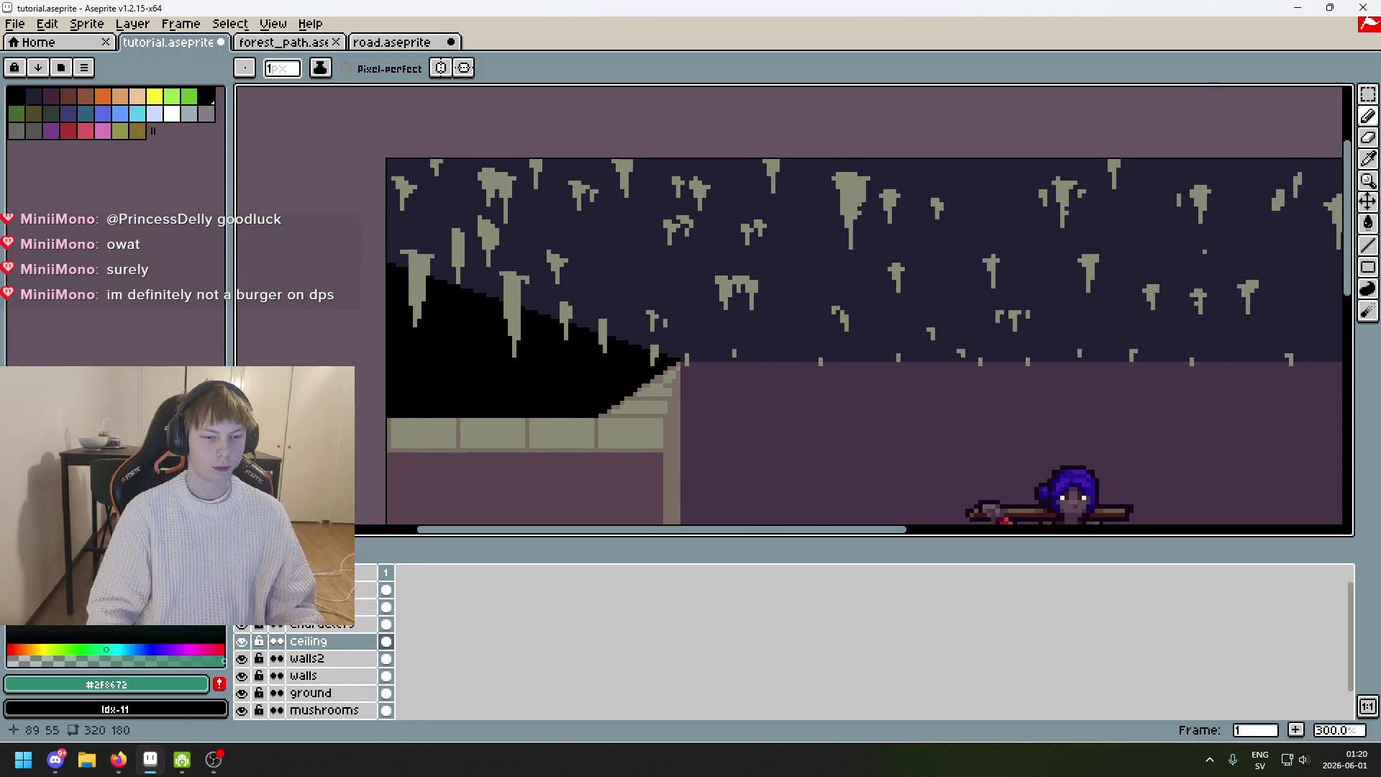
scroll(546, 372, right, 3)
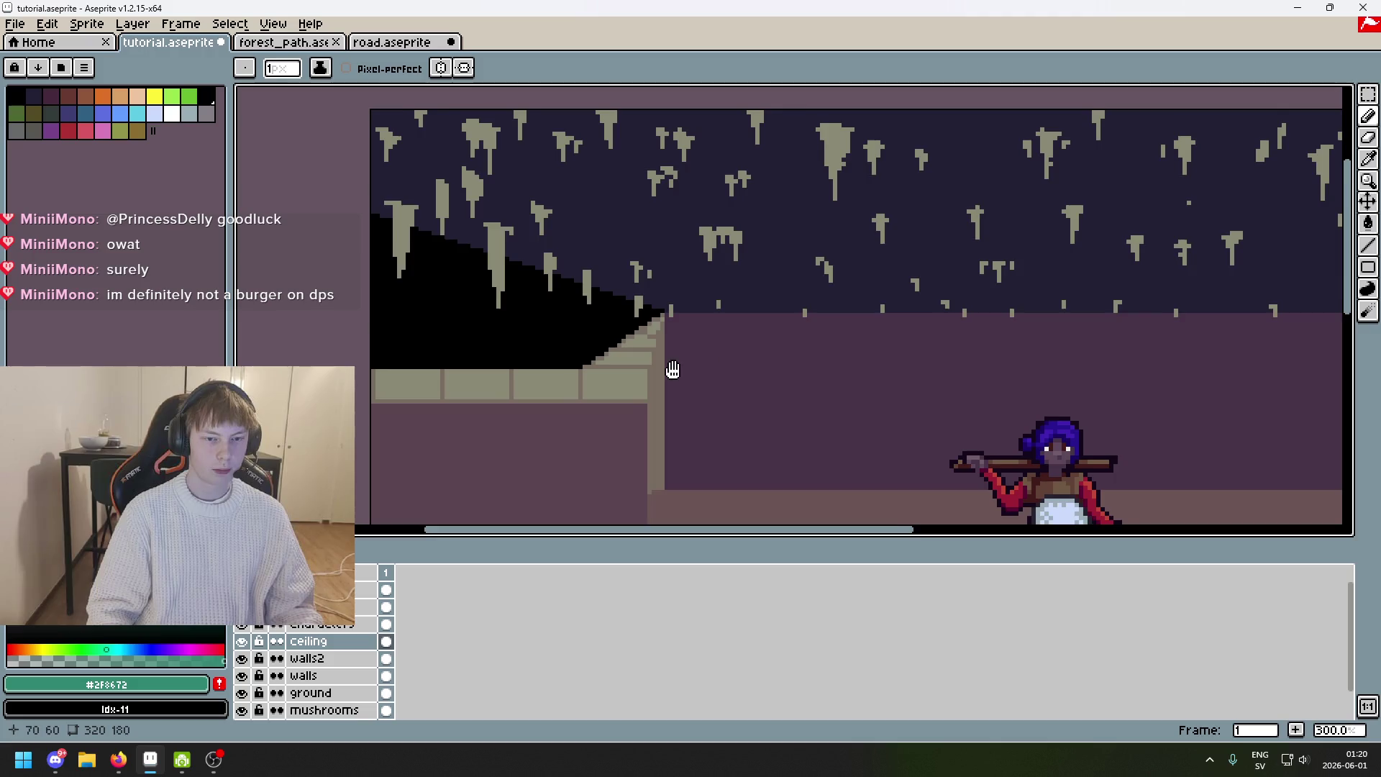
scroll(645, 333, down, 1)
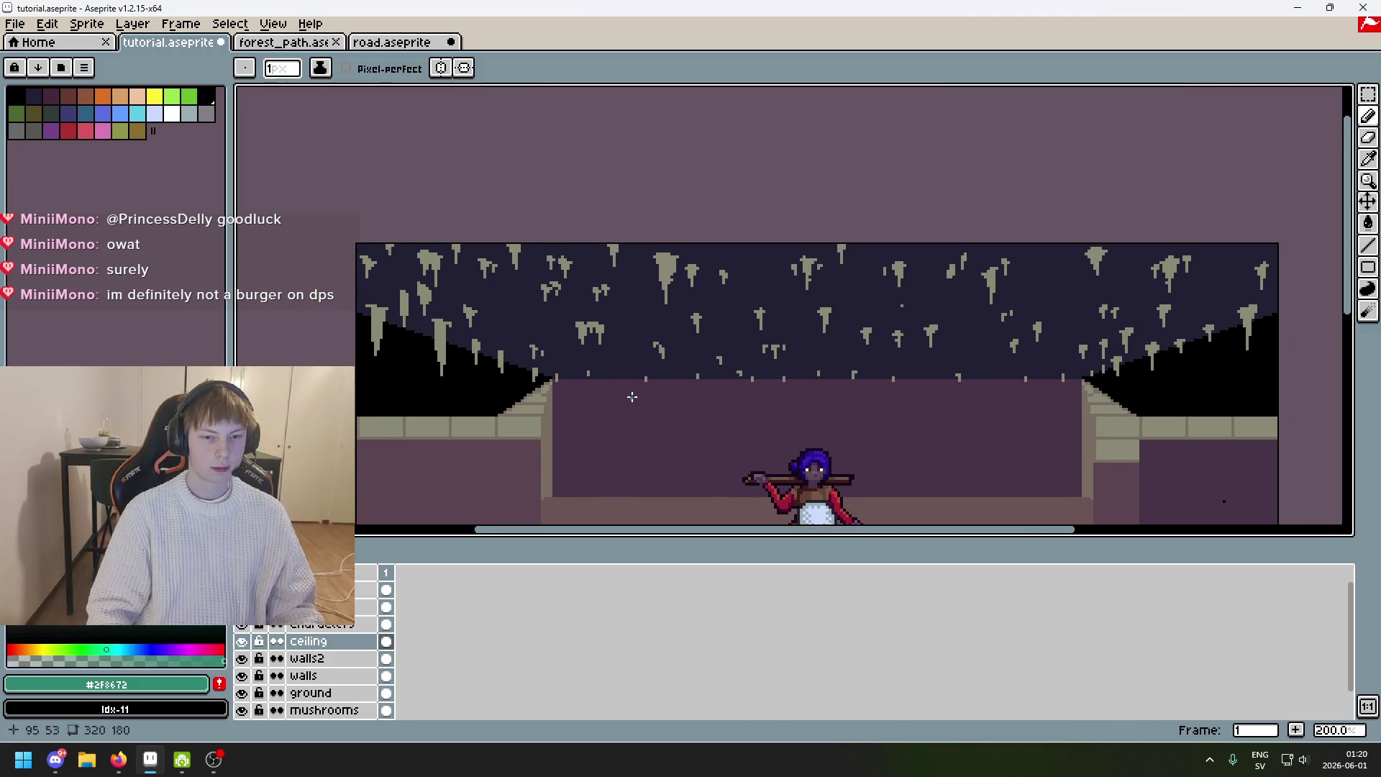
Eyedrop the wall purple #473347, then the dark ceiling colour #222034.
key(i)
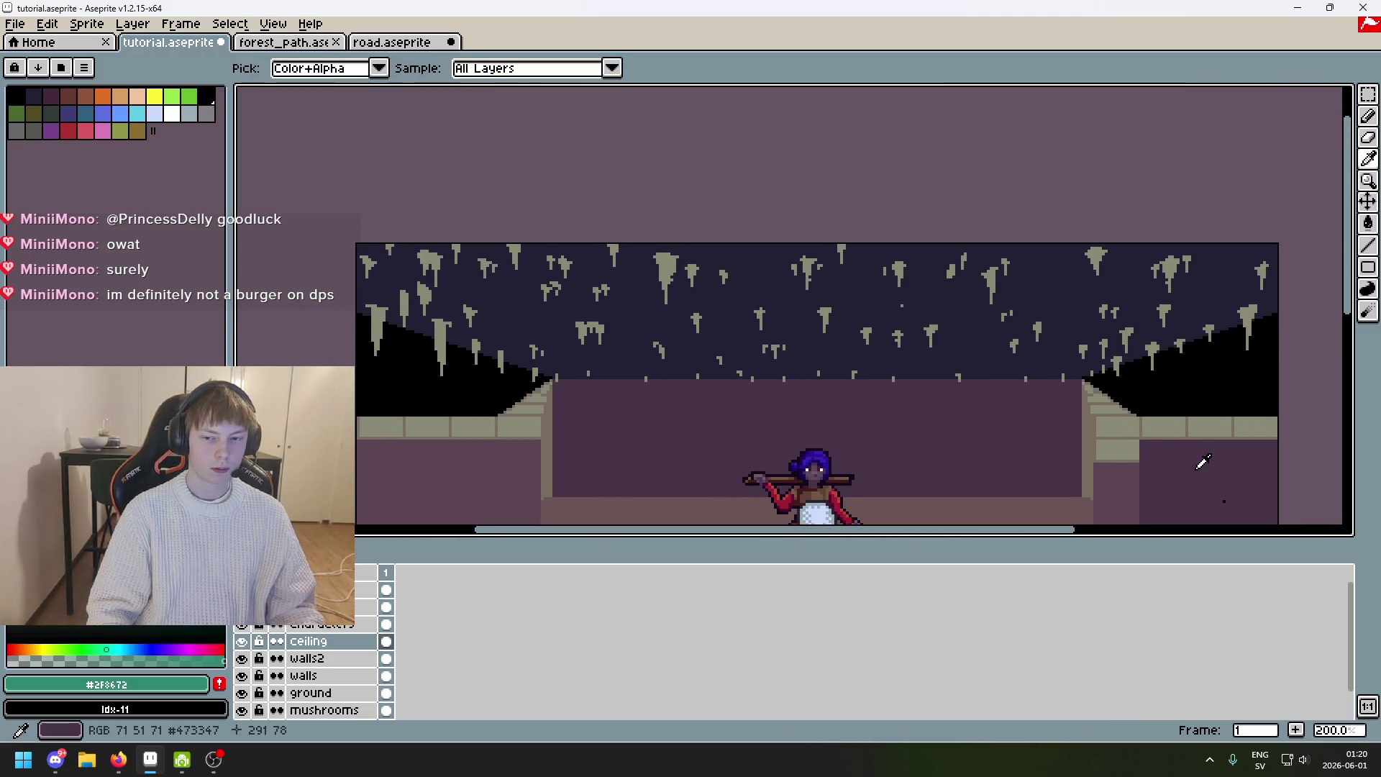
click(1199, 467)
scroll(979, 201, up, 4)
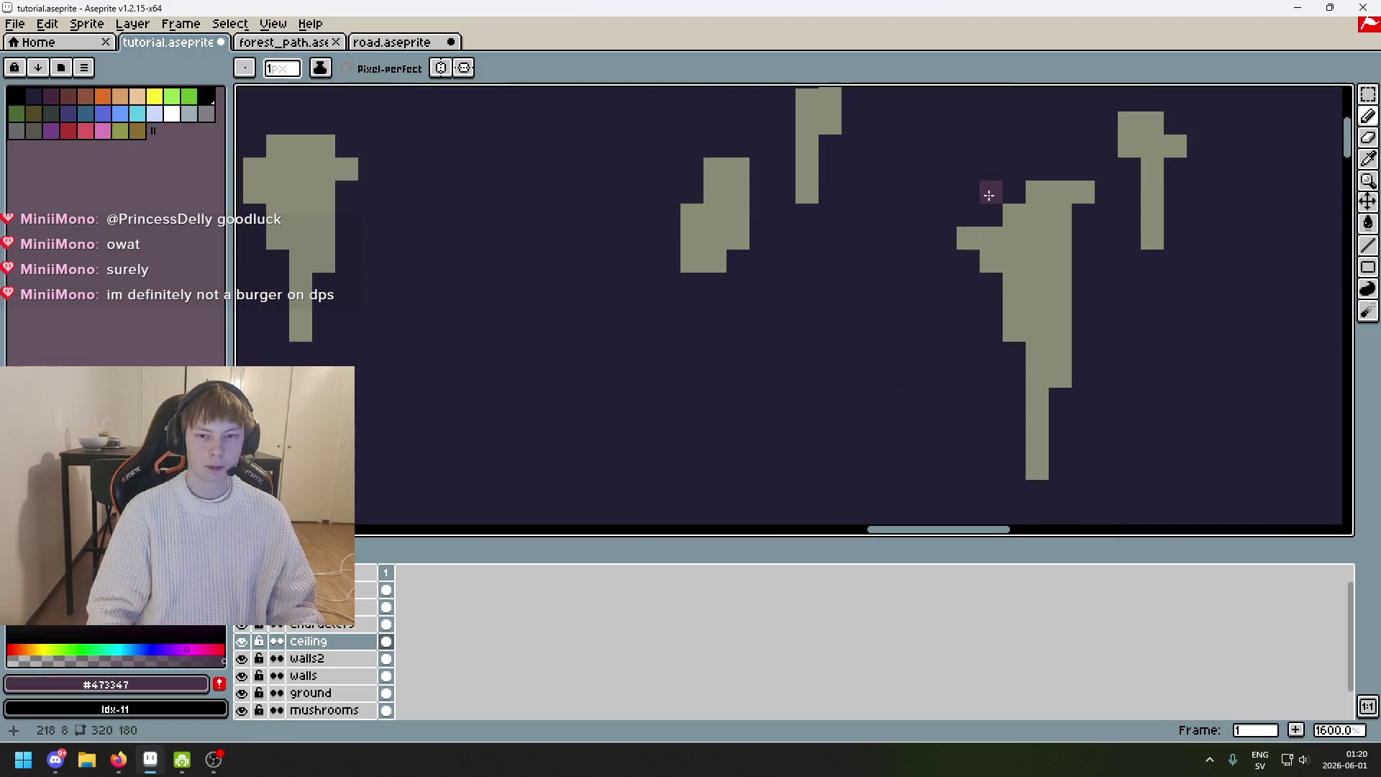
scroll(977, 203, down, 2)
scroll(922, 238, up, 1)
mouse_move(749, 326)
mouse_down()
mouse_move(802, 205)
mouse_move(679, 199)
mouse_up()
alt+click(684, 193)
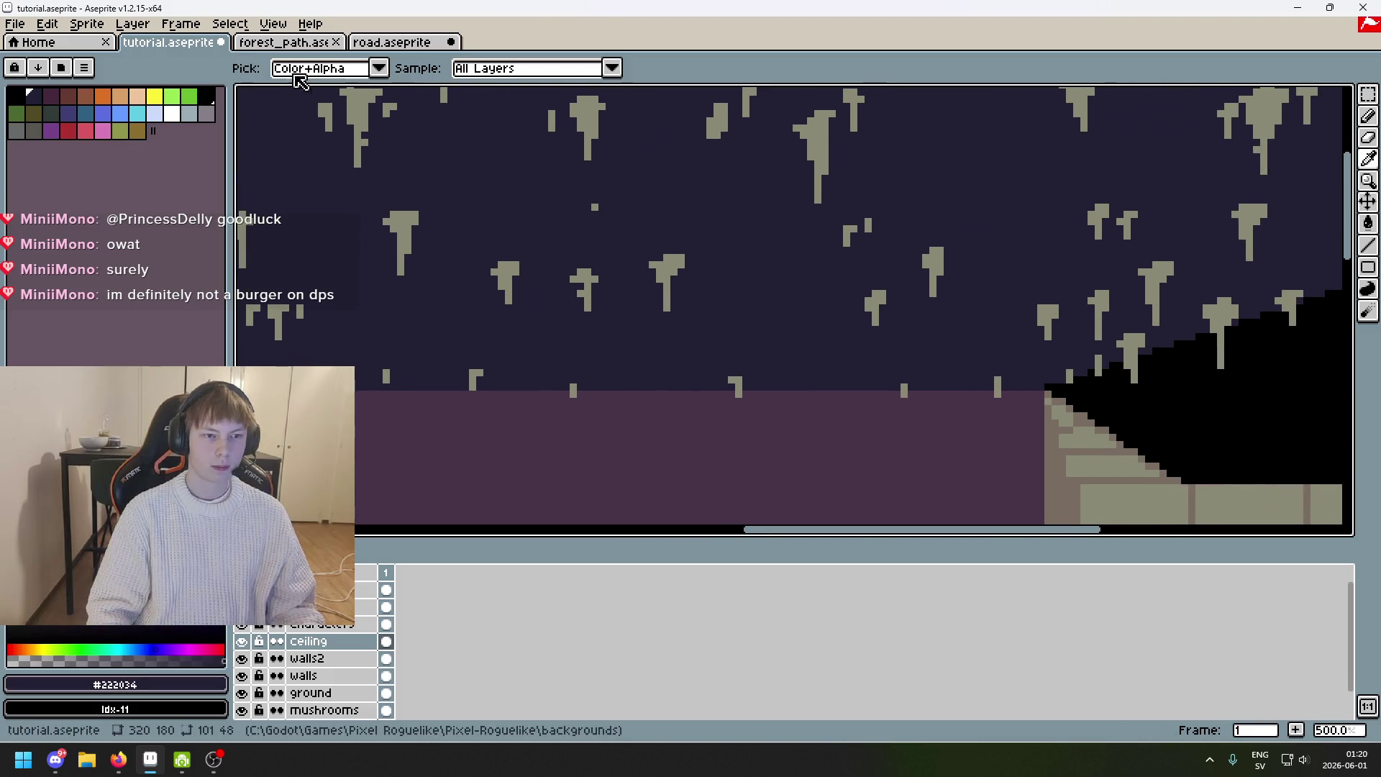
scroll(525, 248, down, 3)
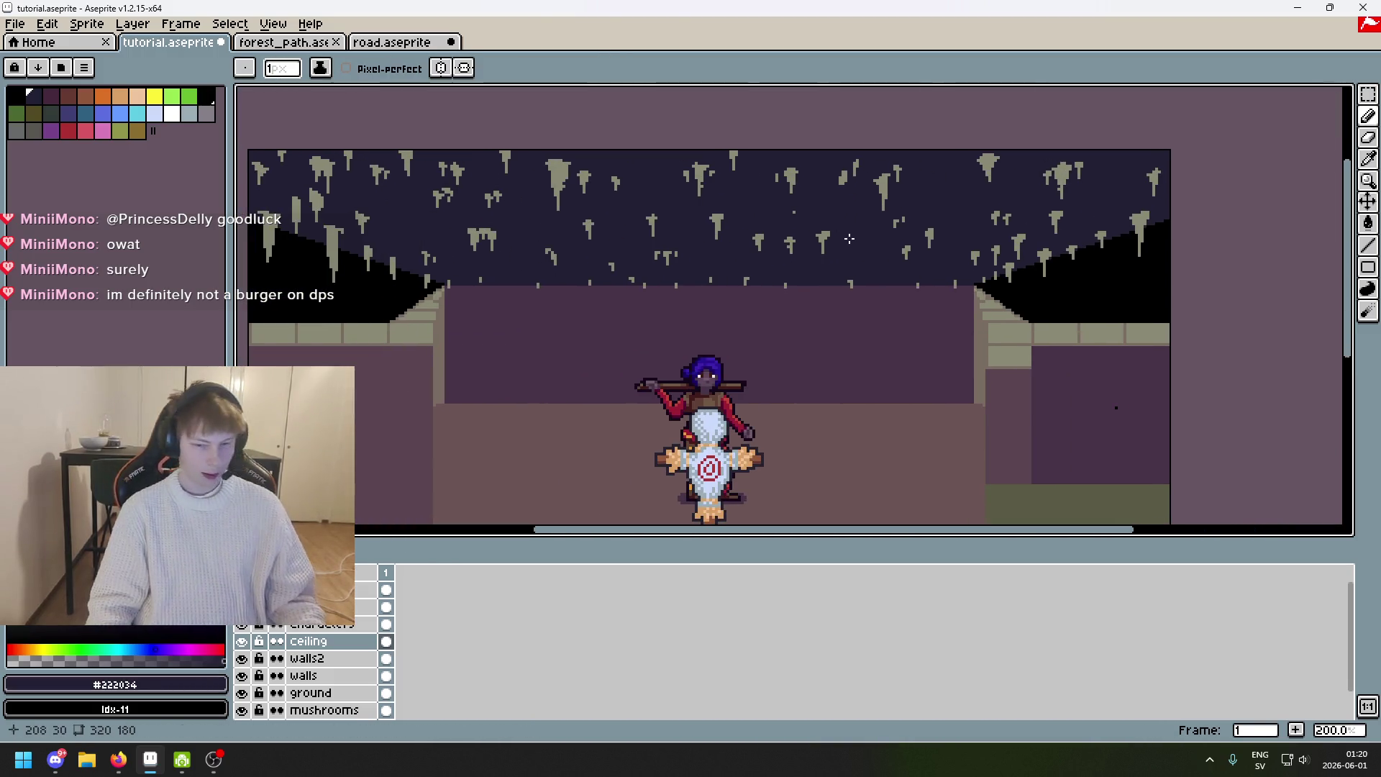
scroll(910, 348, up, 3)
key(alt)
Flip through the forest_path and road sprites for comparison.
click(285, 43)
click(392, 43)
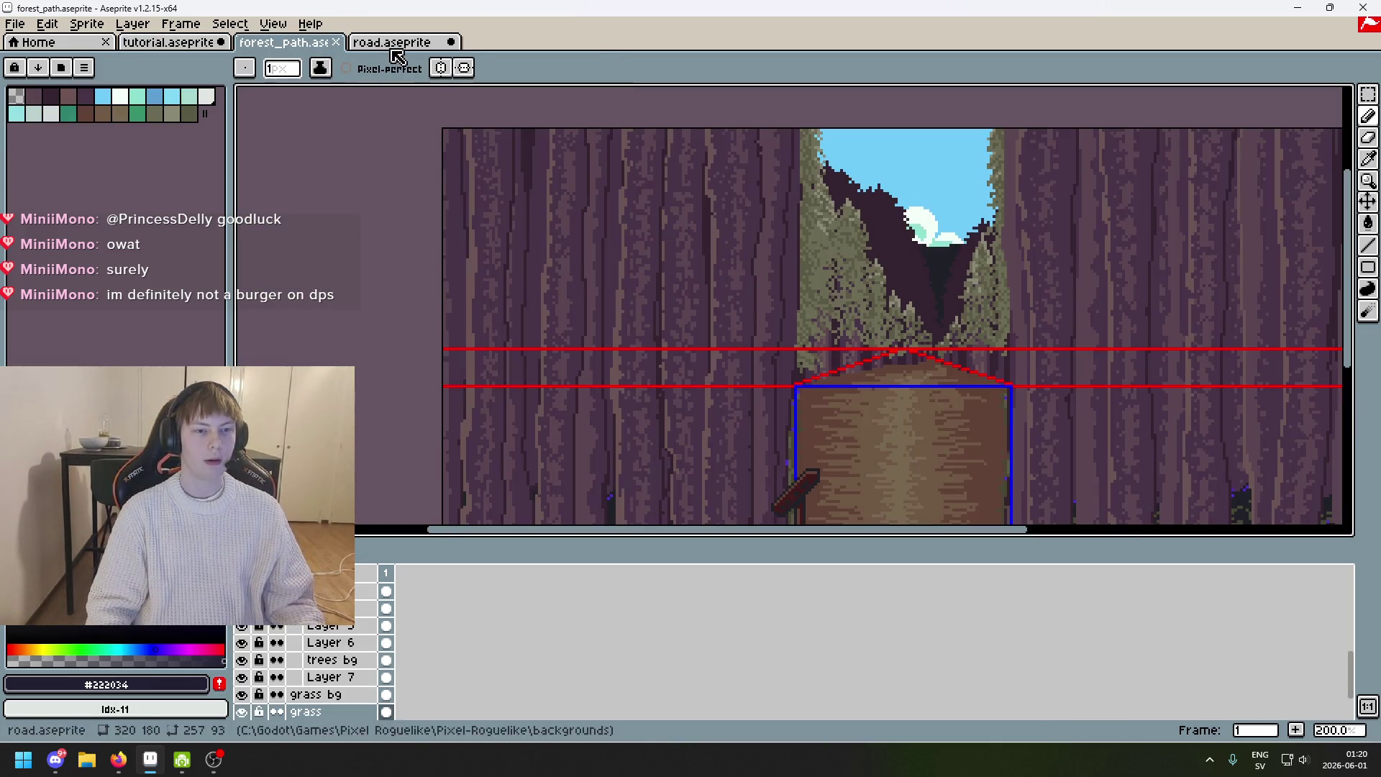
click(175, 45)
Open palette wip.png from the Pixel-Roguelike rpg folder as a new document.
click(15, 23)
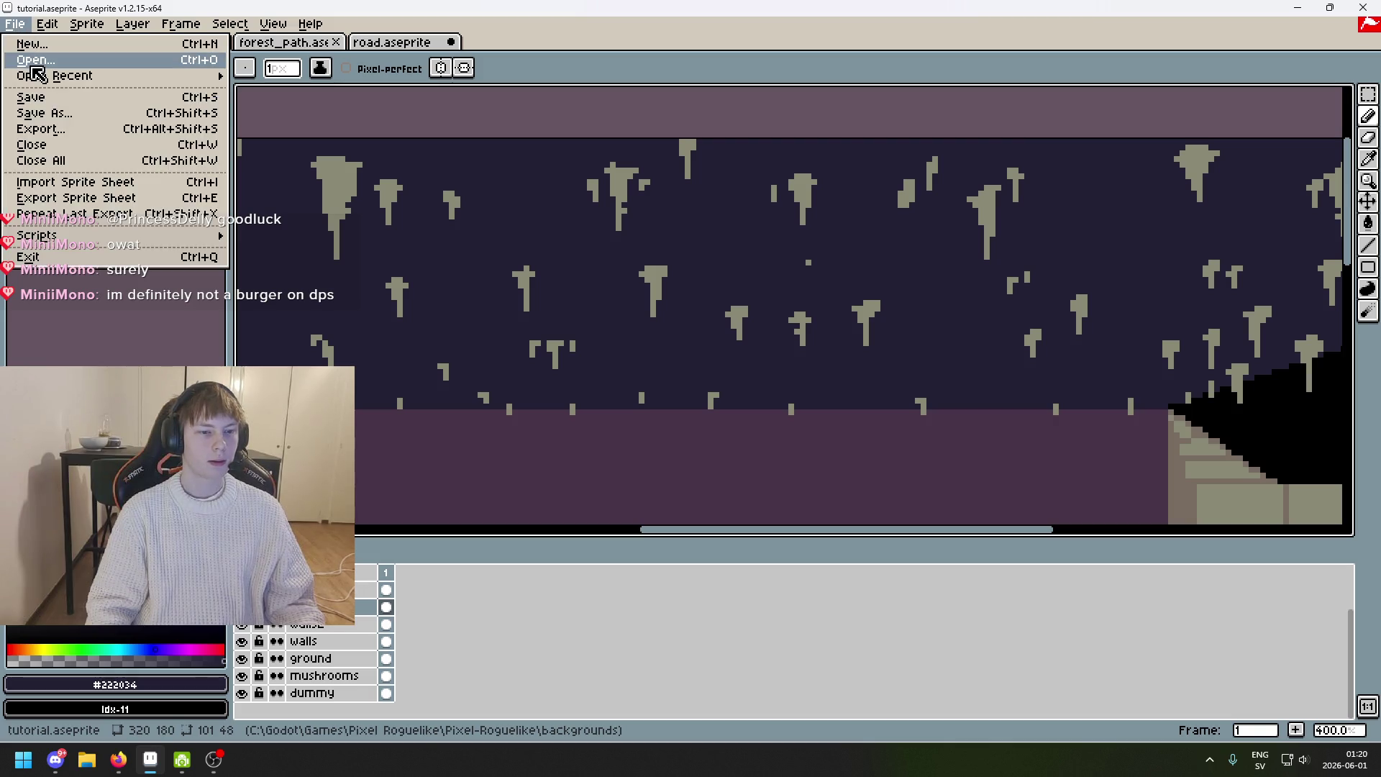
click(34, 62)
click(395, 91)
click(401, 196)
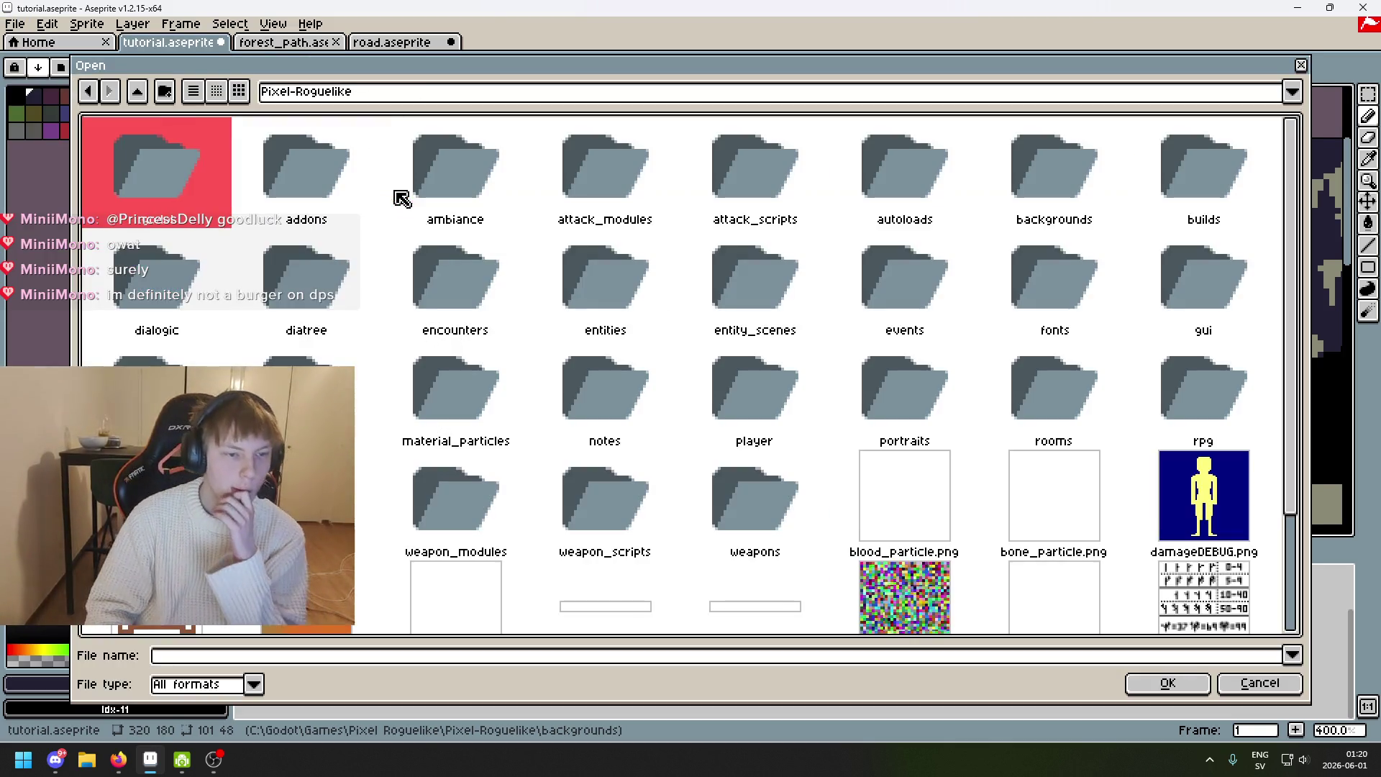
click(1198, 288)
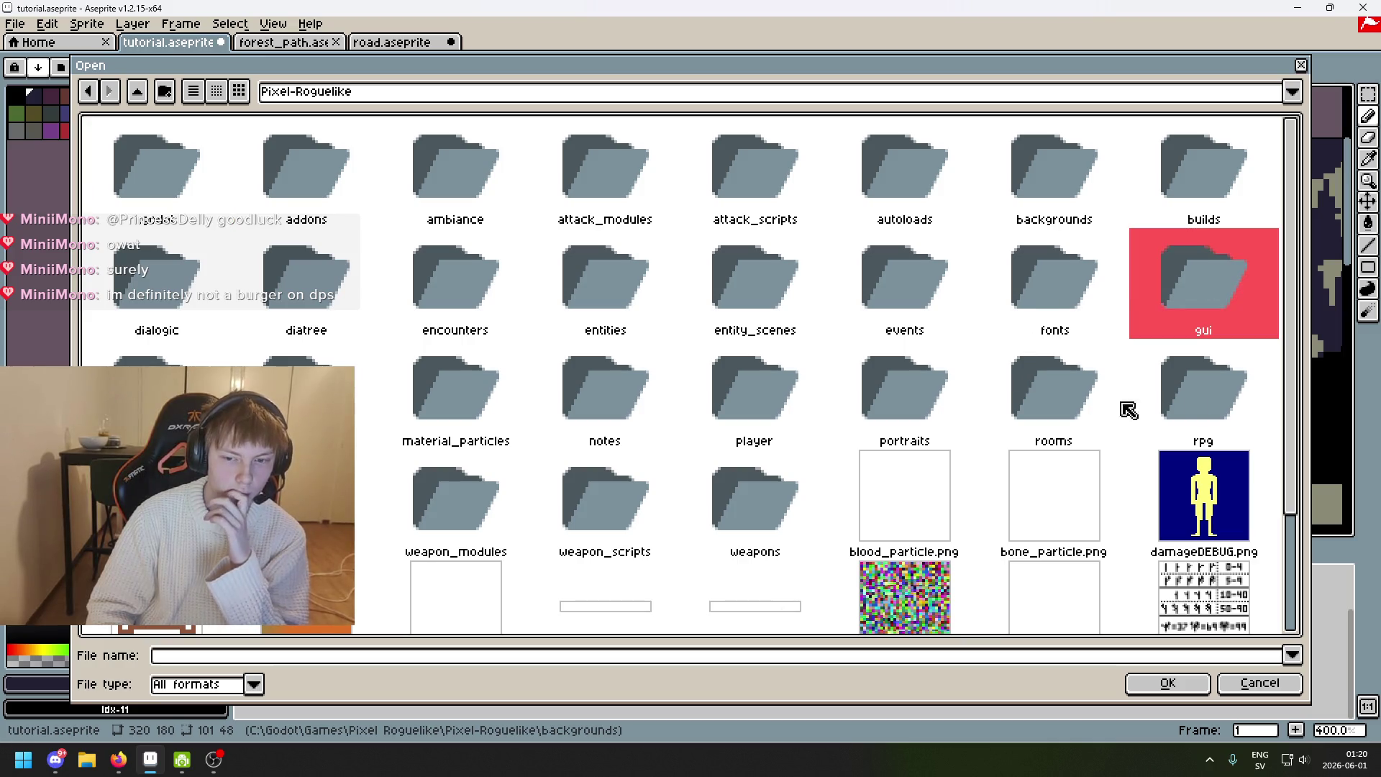
double_click(1209, 403)
click(315, 274)
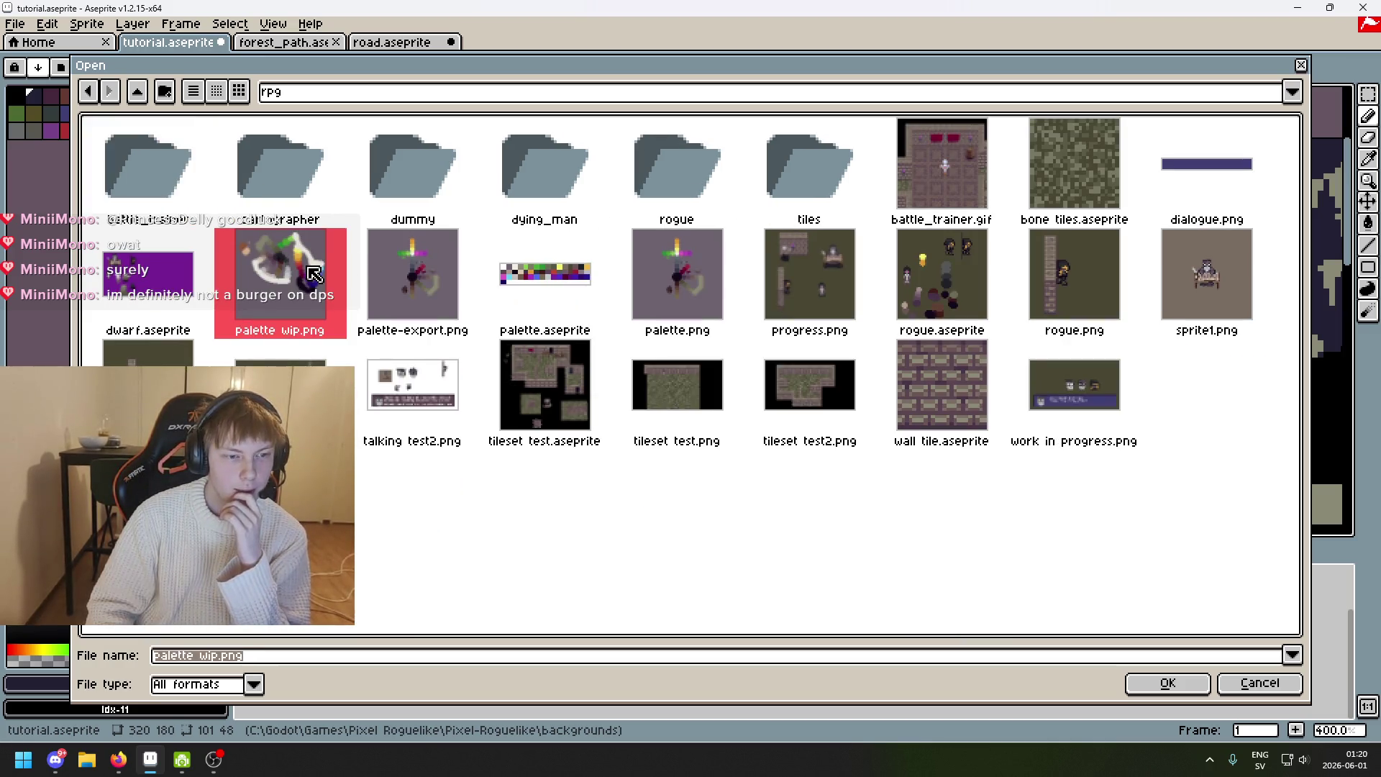
double_click(333, 289)
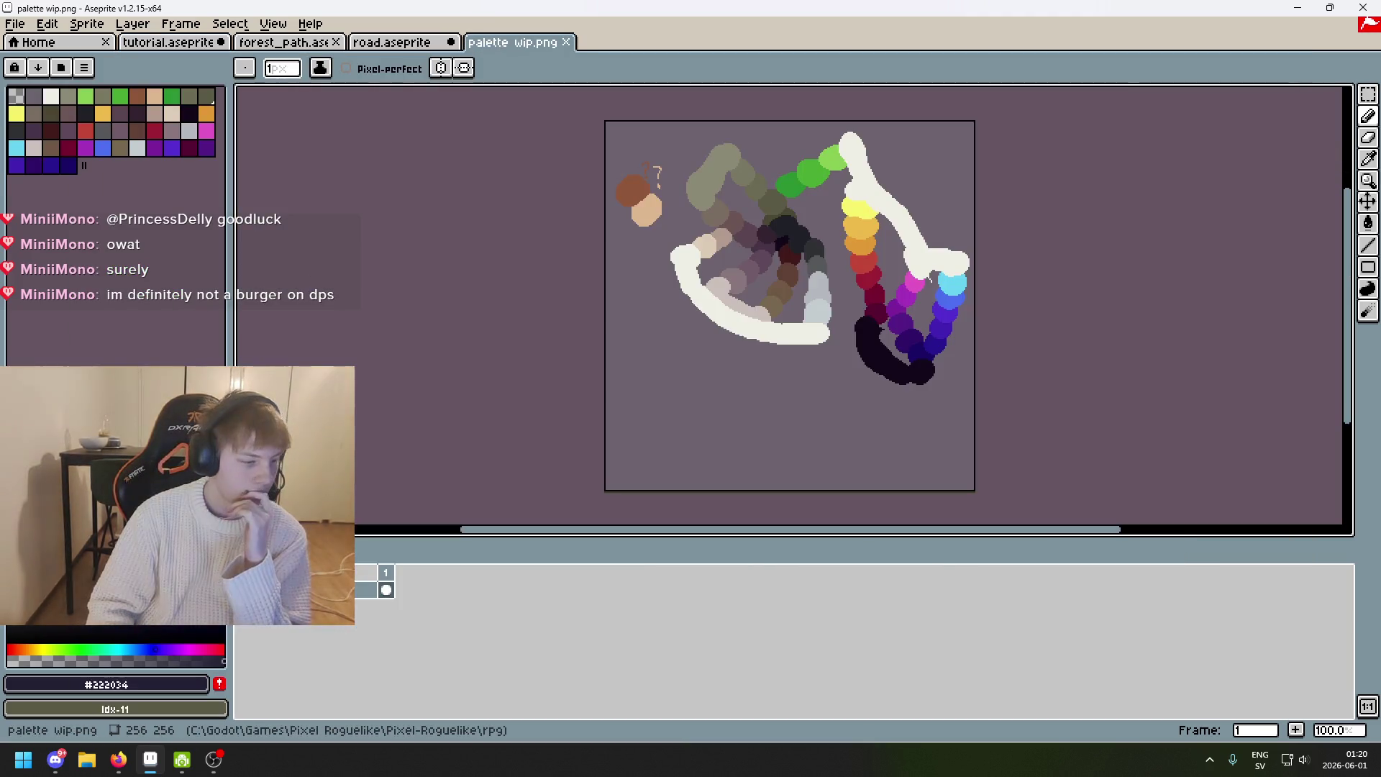
Move the tutorial document's tab next to the palette wip.png sketch.
key(alt+Tab)
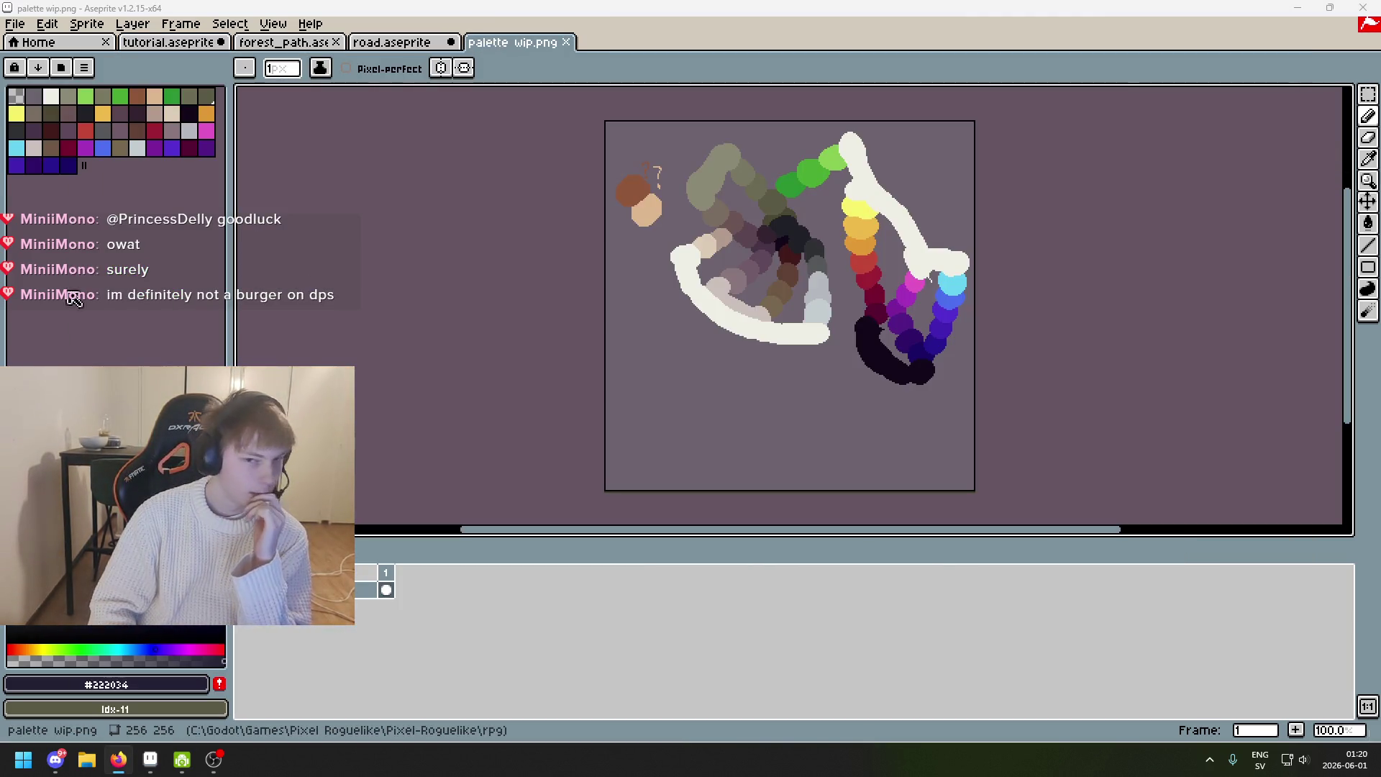
scroll(677, 234, up, 1)
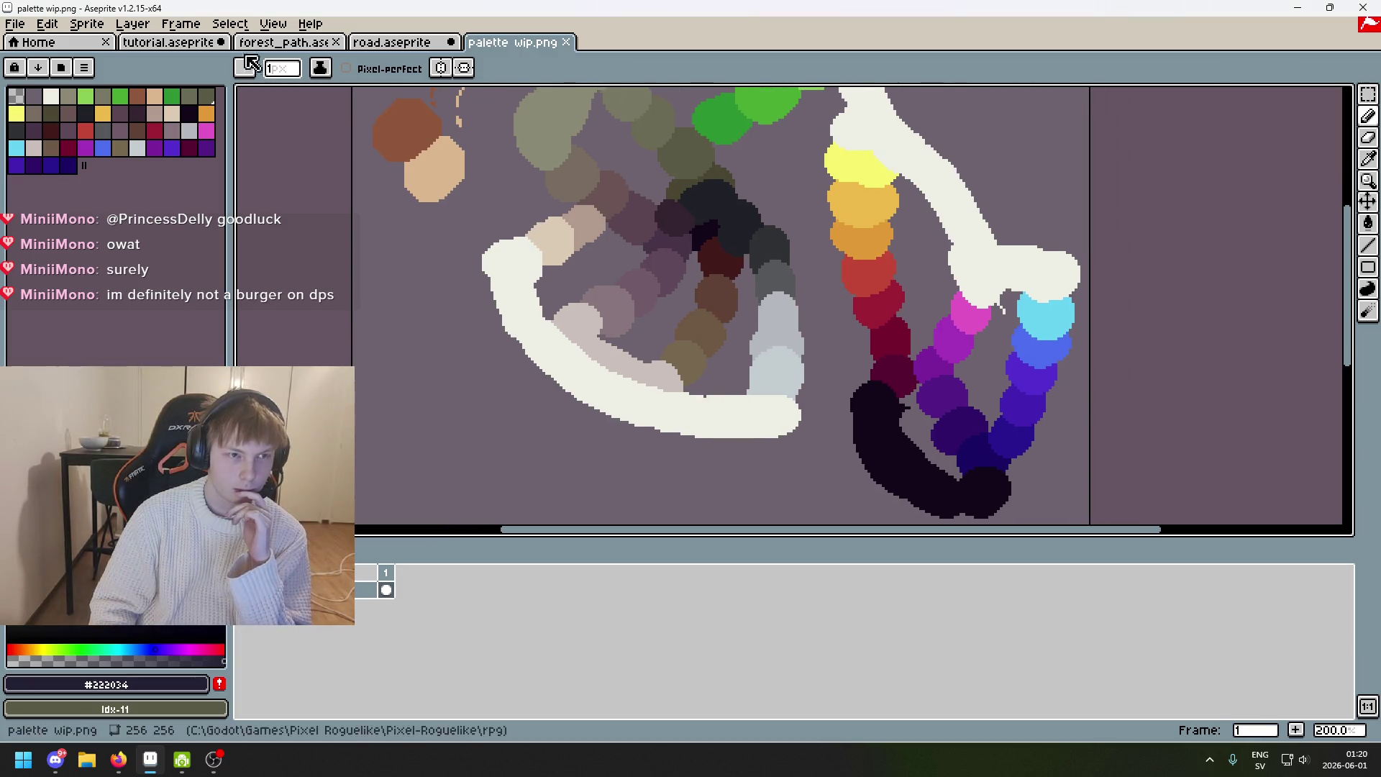
click(252, 45)
drag(191, 44, 403, 49)
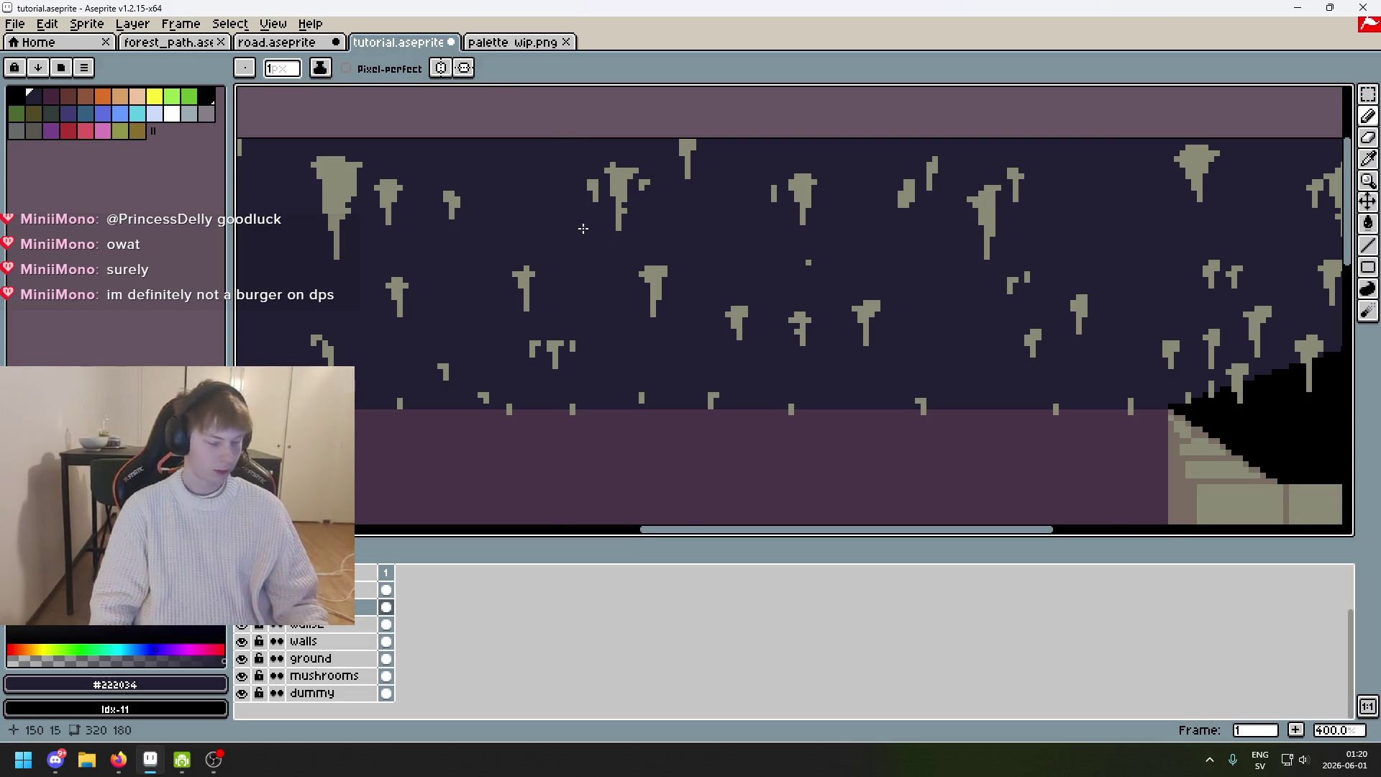
scroll(583, 228, down, 1)
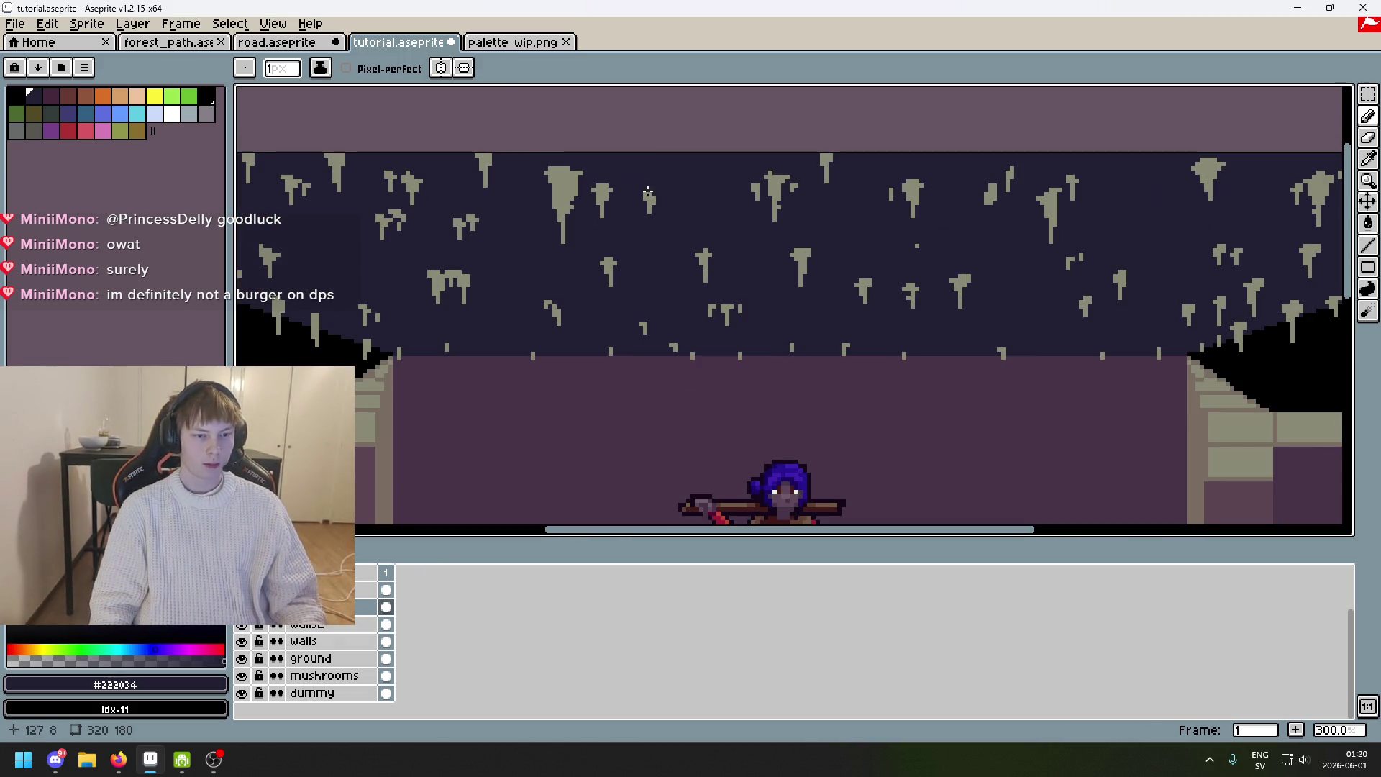
key(alt)
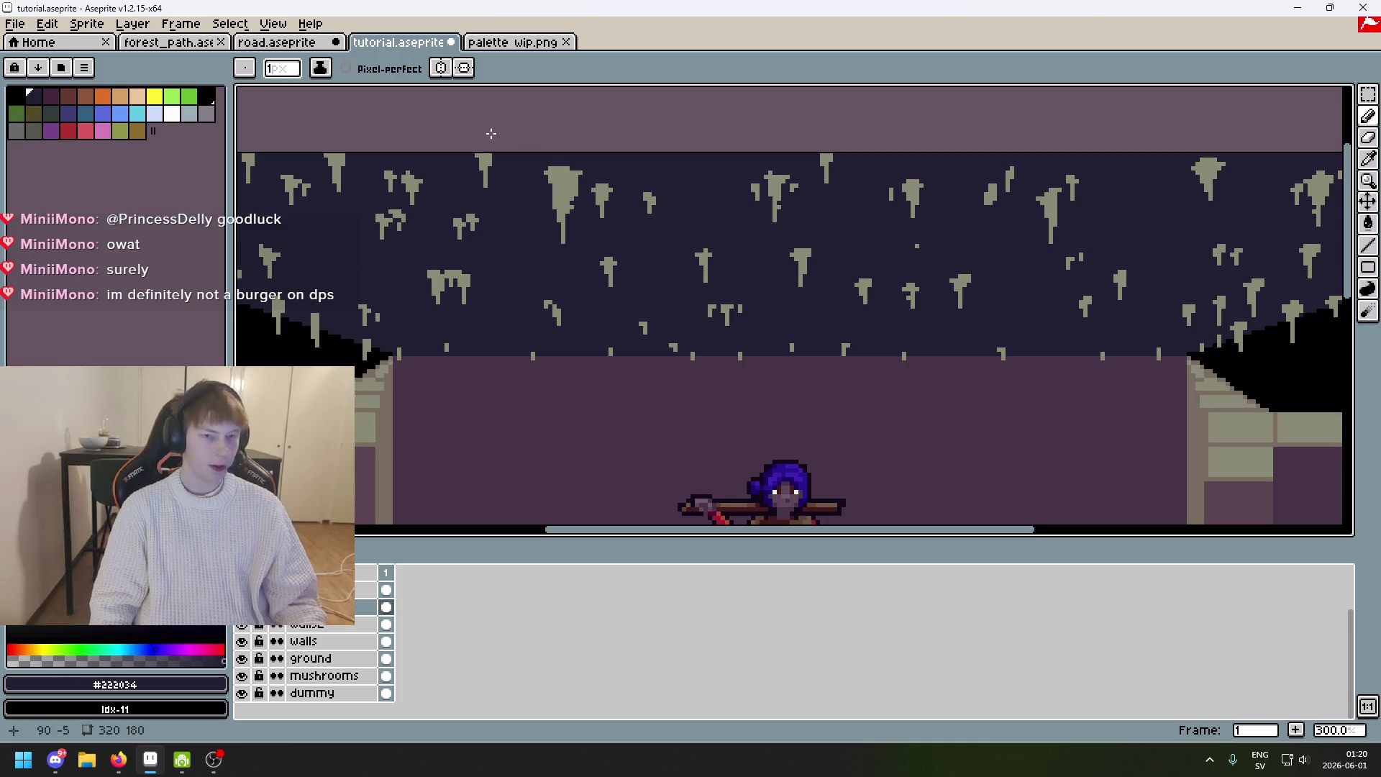
click(522, 44)
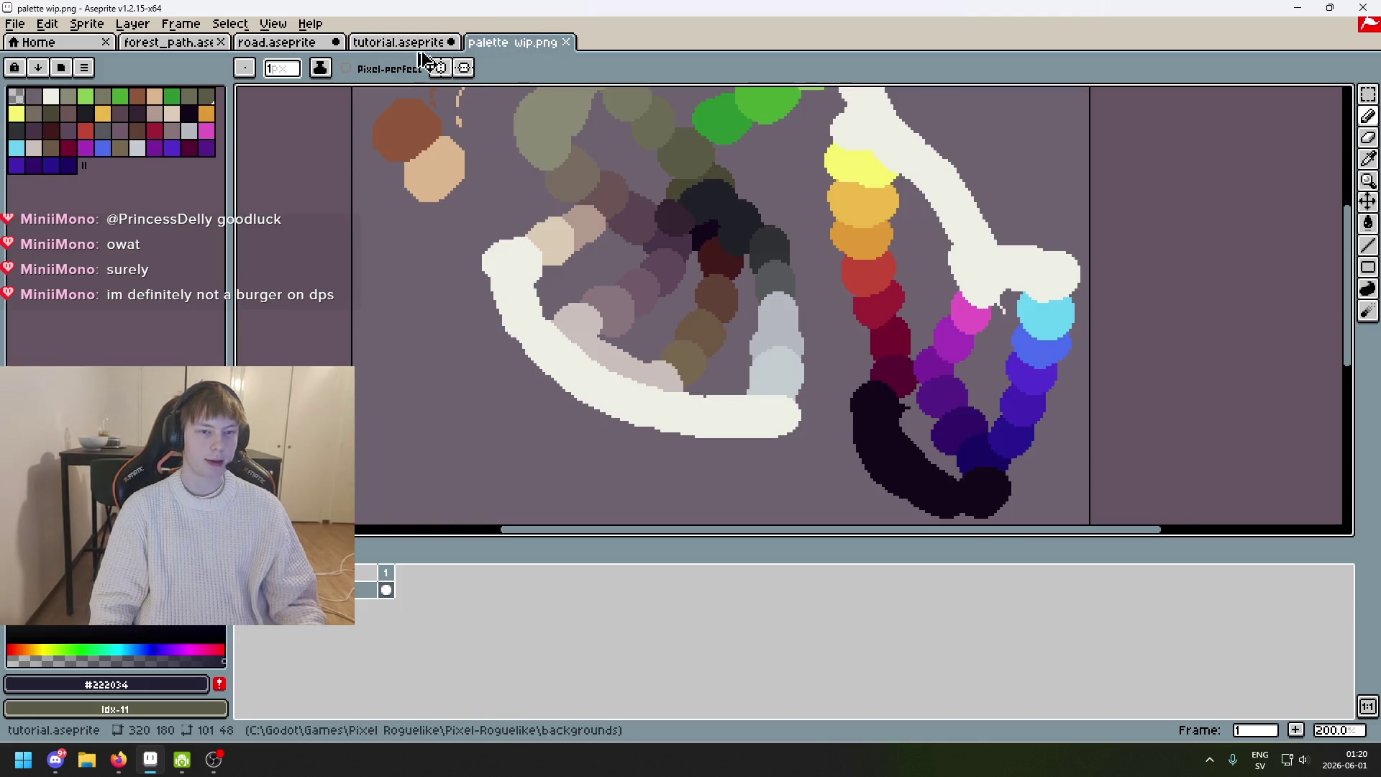
click(421, 44)
scroll(623, 286, down, 1)
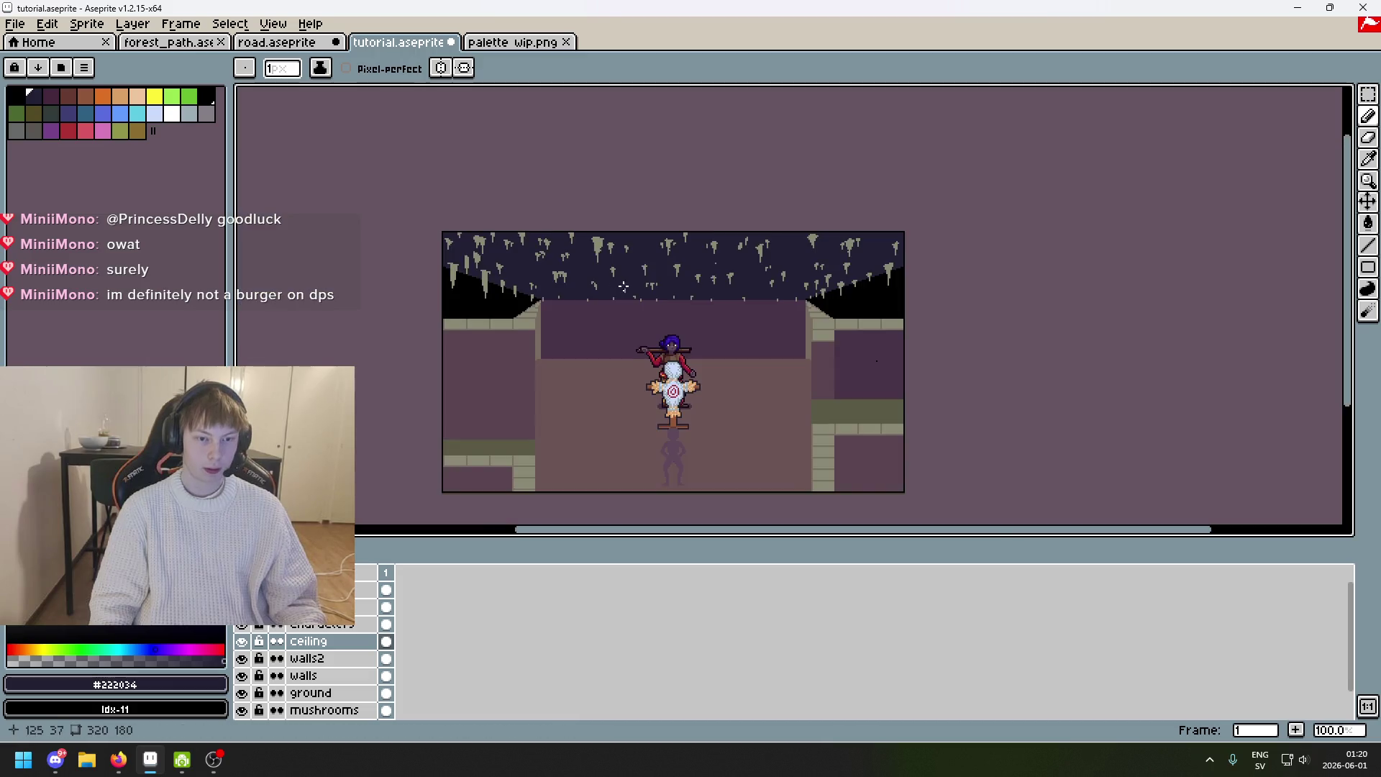
scroll(623, 286, up, 2)
Sample the dark grey #303134 from the palette wip.png sketch.
key(g)
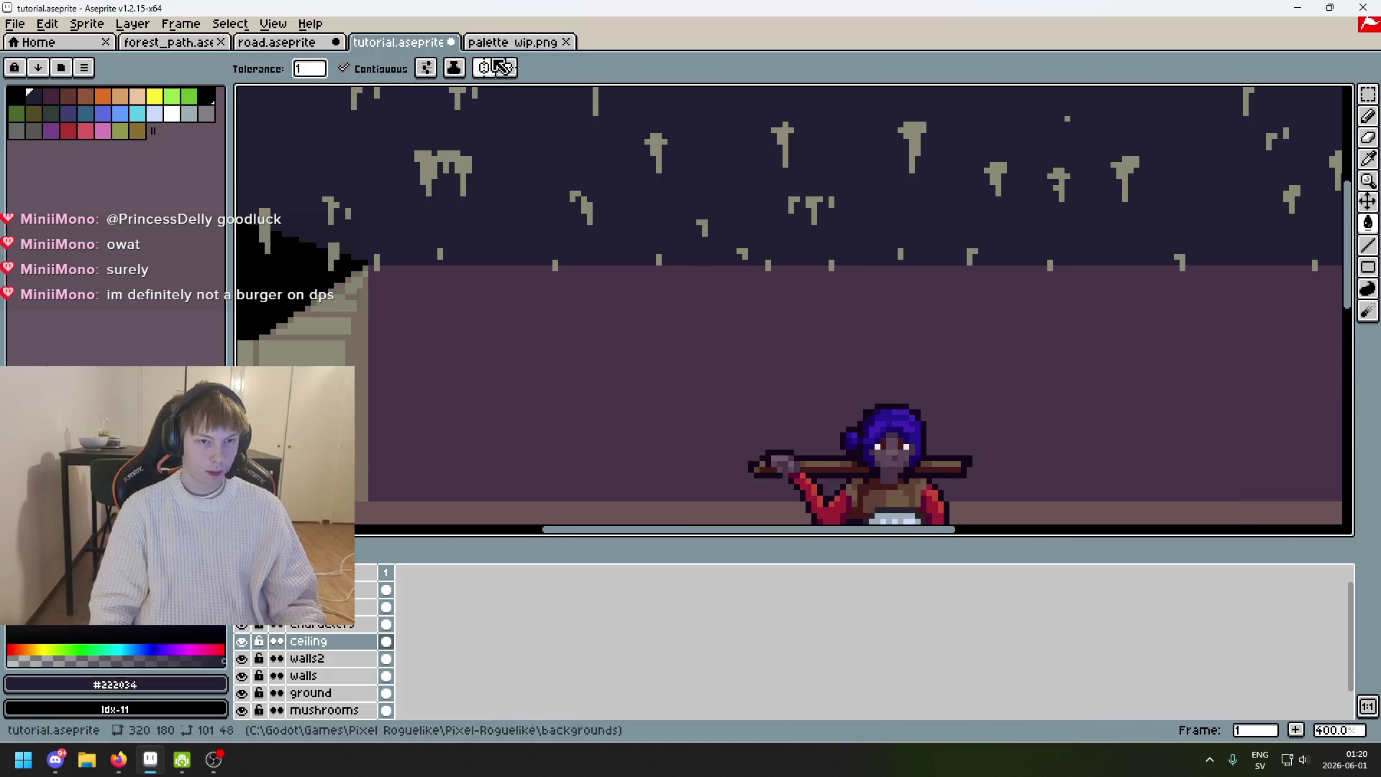
key(ctrl+Tab)
key(b)
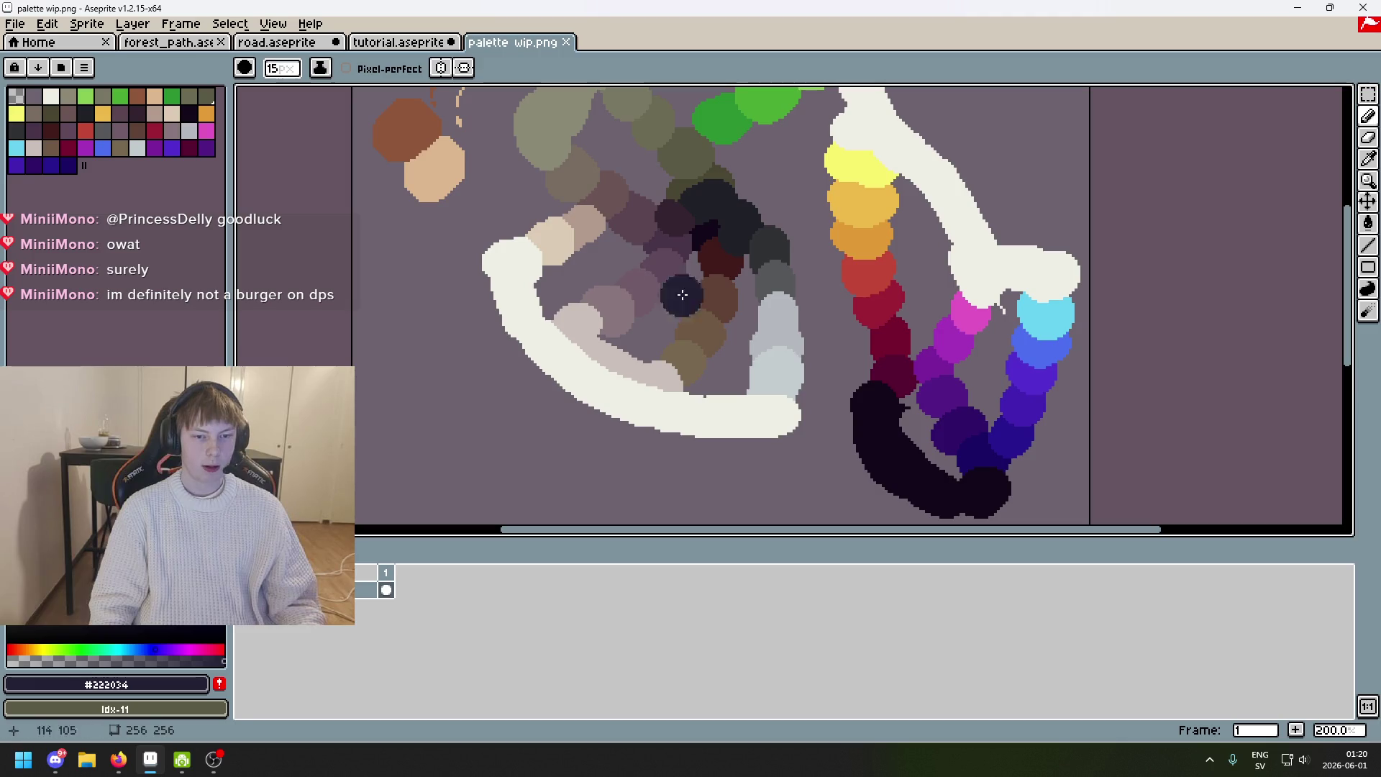
scroll(730, 284, up, 2)
scroll(731, 240, down, 6)
scroll(741, 271, up, 2)
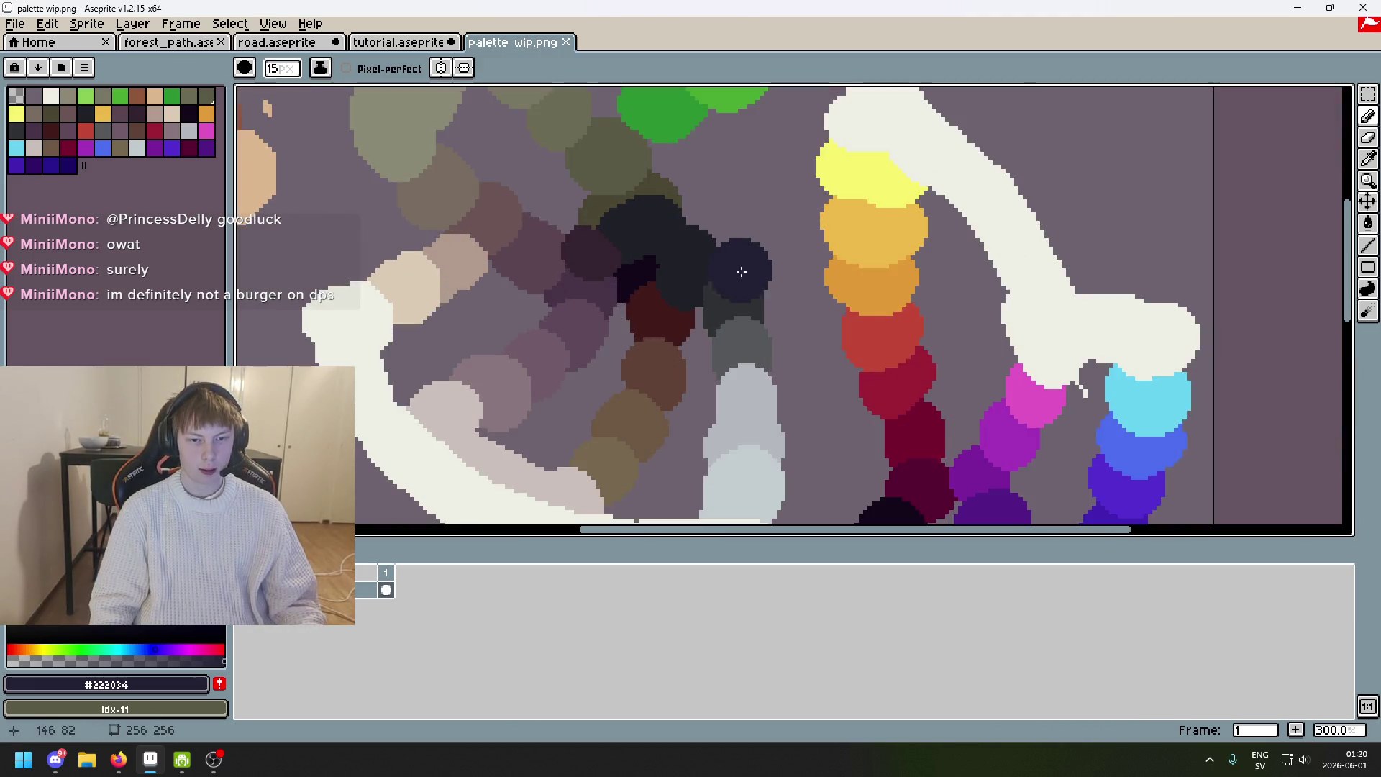
drag(741, 271, 656, 89)
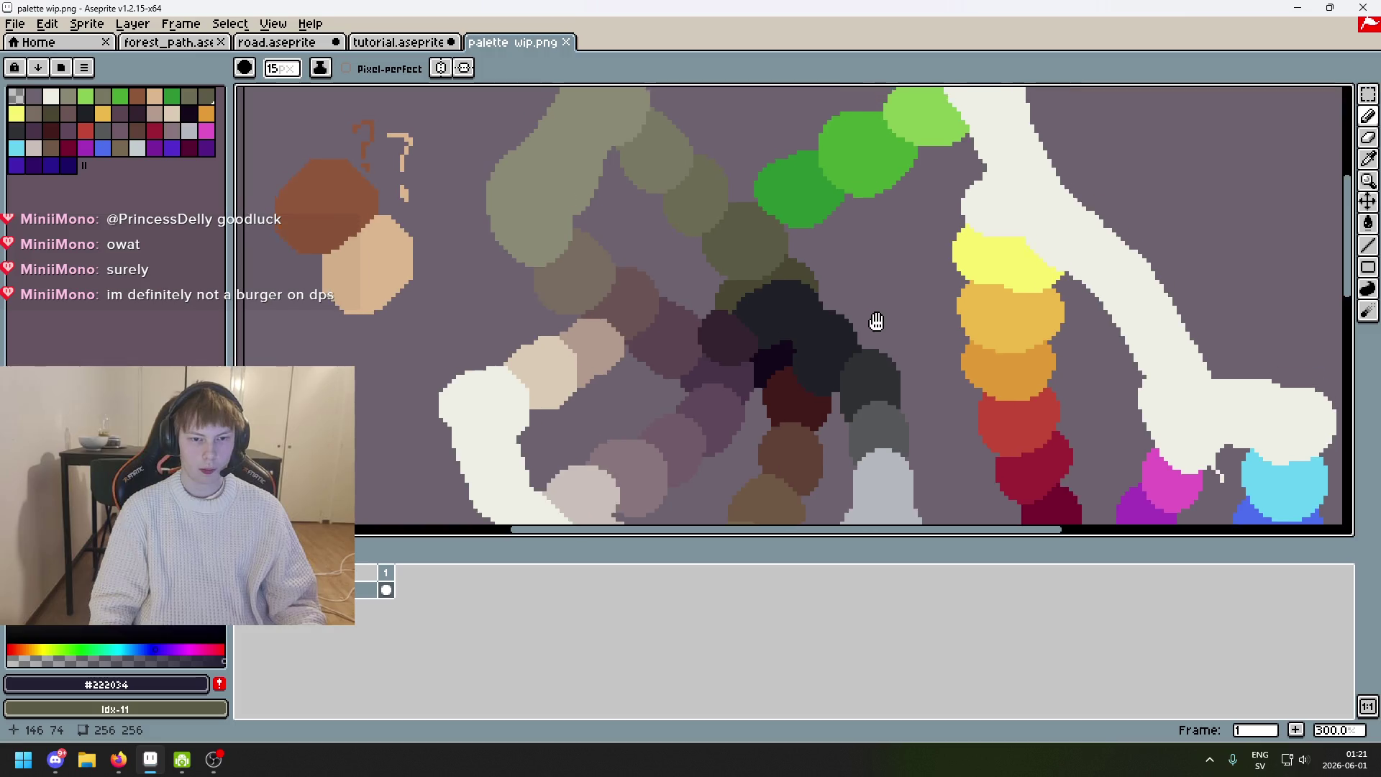
scroll(879, 321, down, 5)
scroll(885, 333, right, 8)
scroll(786, 255, down, 5)
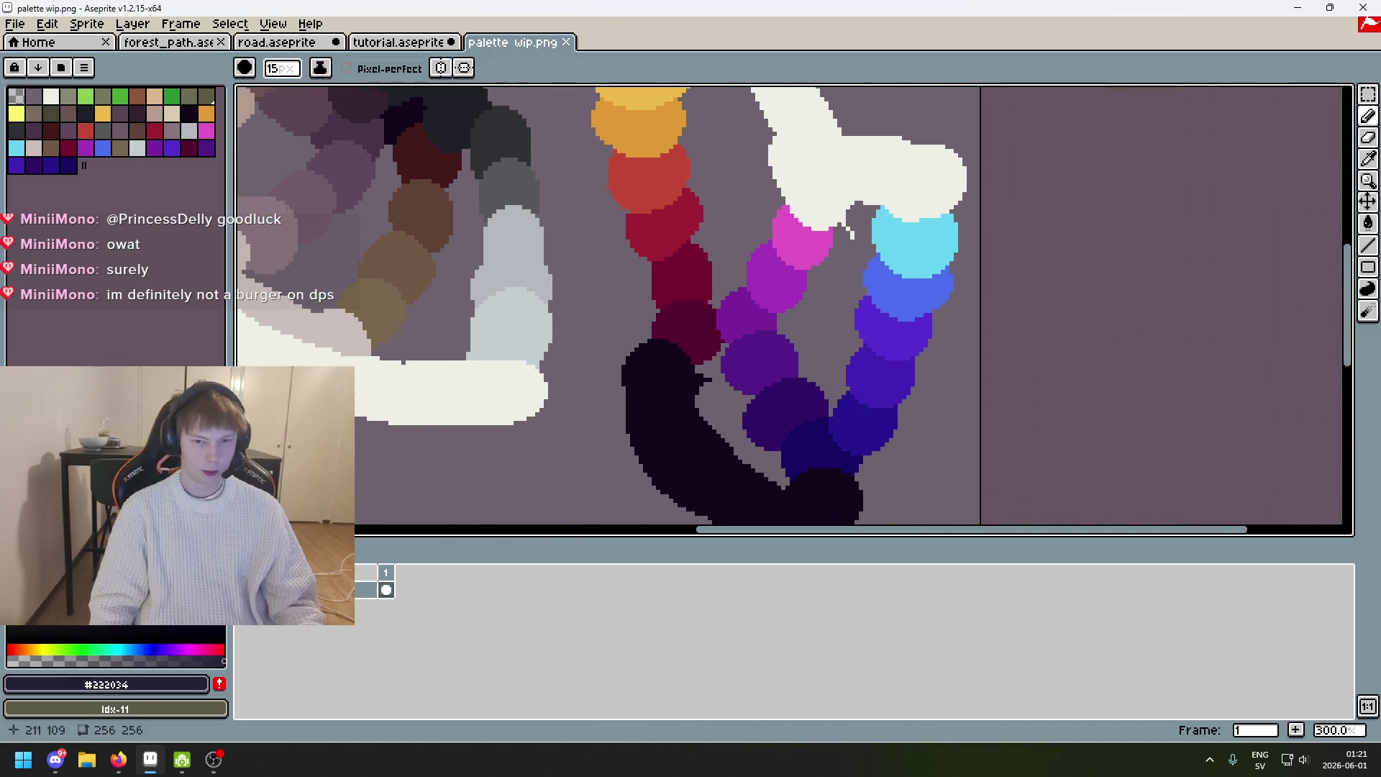
scroll(827, 223, right, 2)
scroll(653, 179, up, 5)
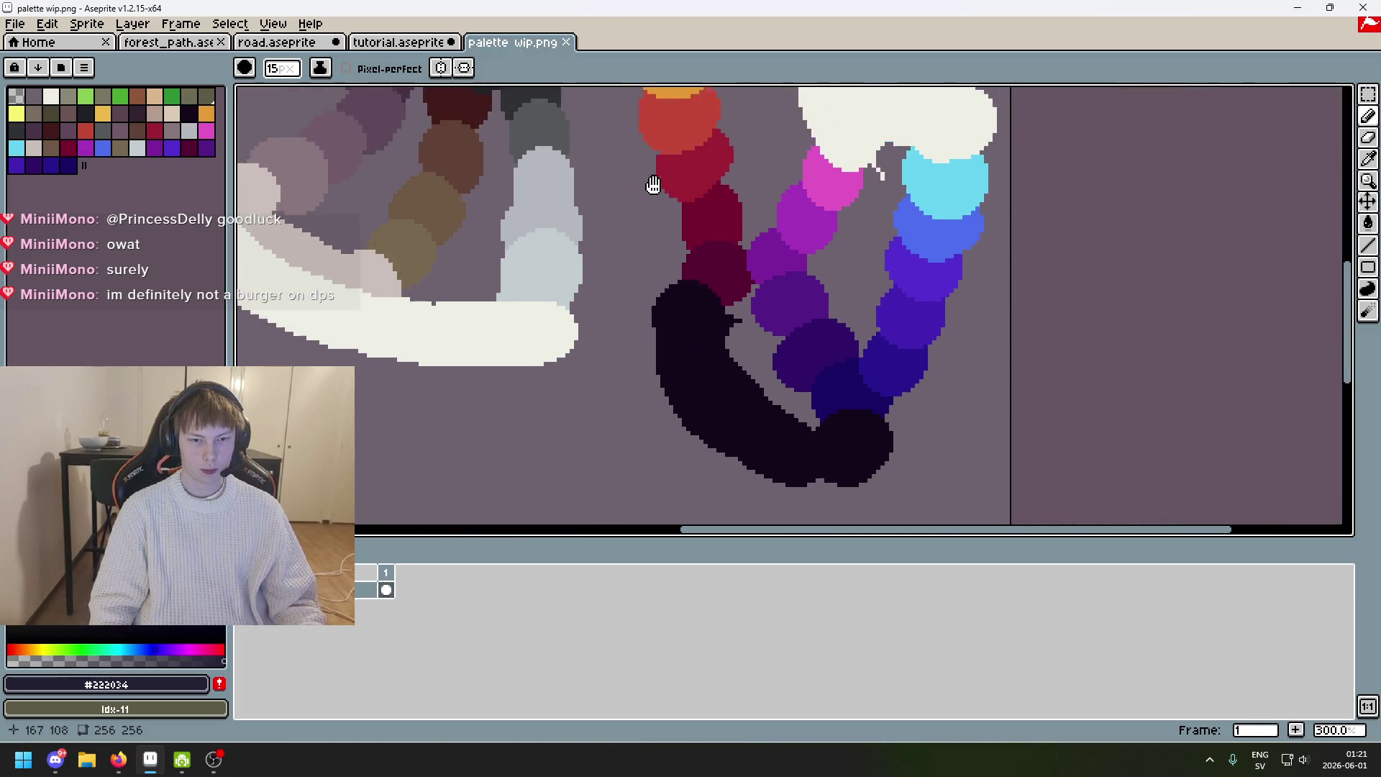
scroll(652, 183, left, 5)
scroll(686, 174, up, 5)
scroll(683, 288, left, 1)
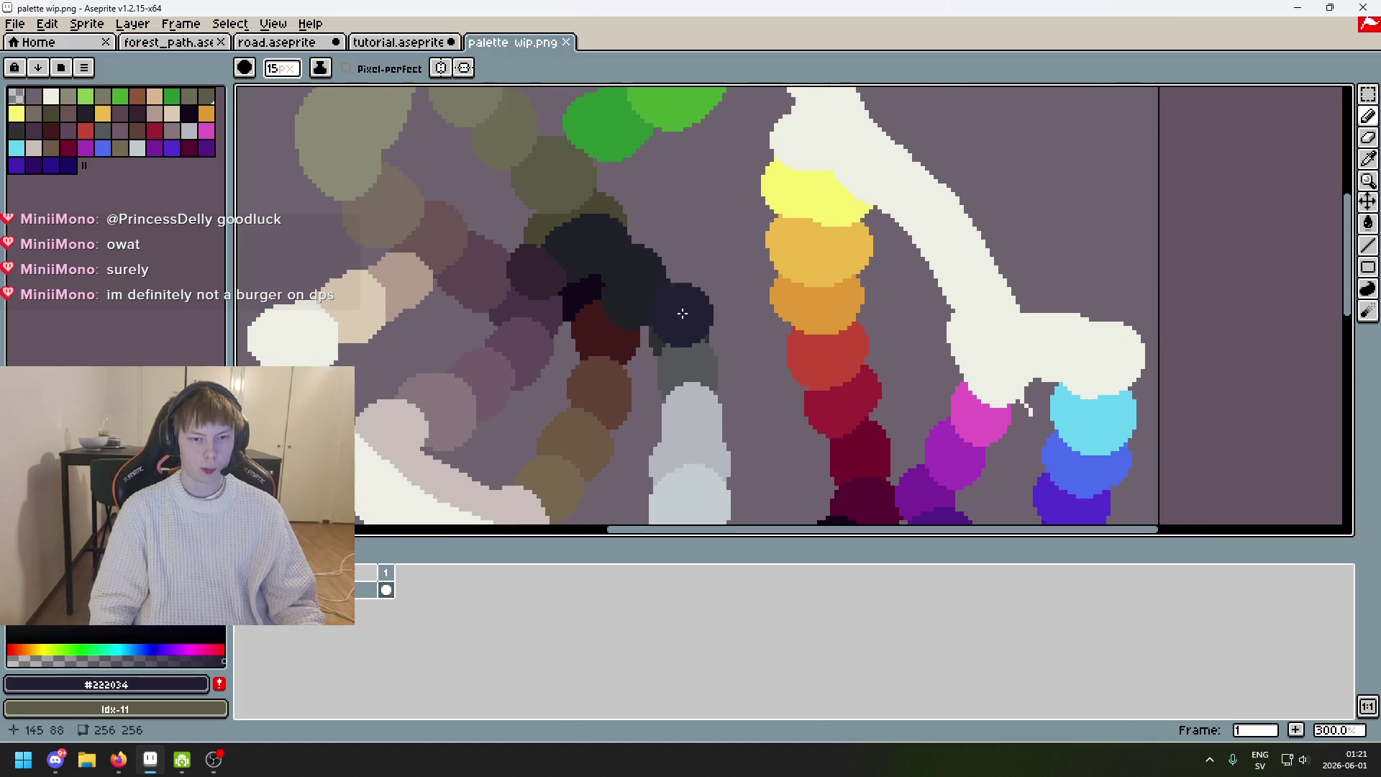
alt+click(669, 311)
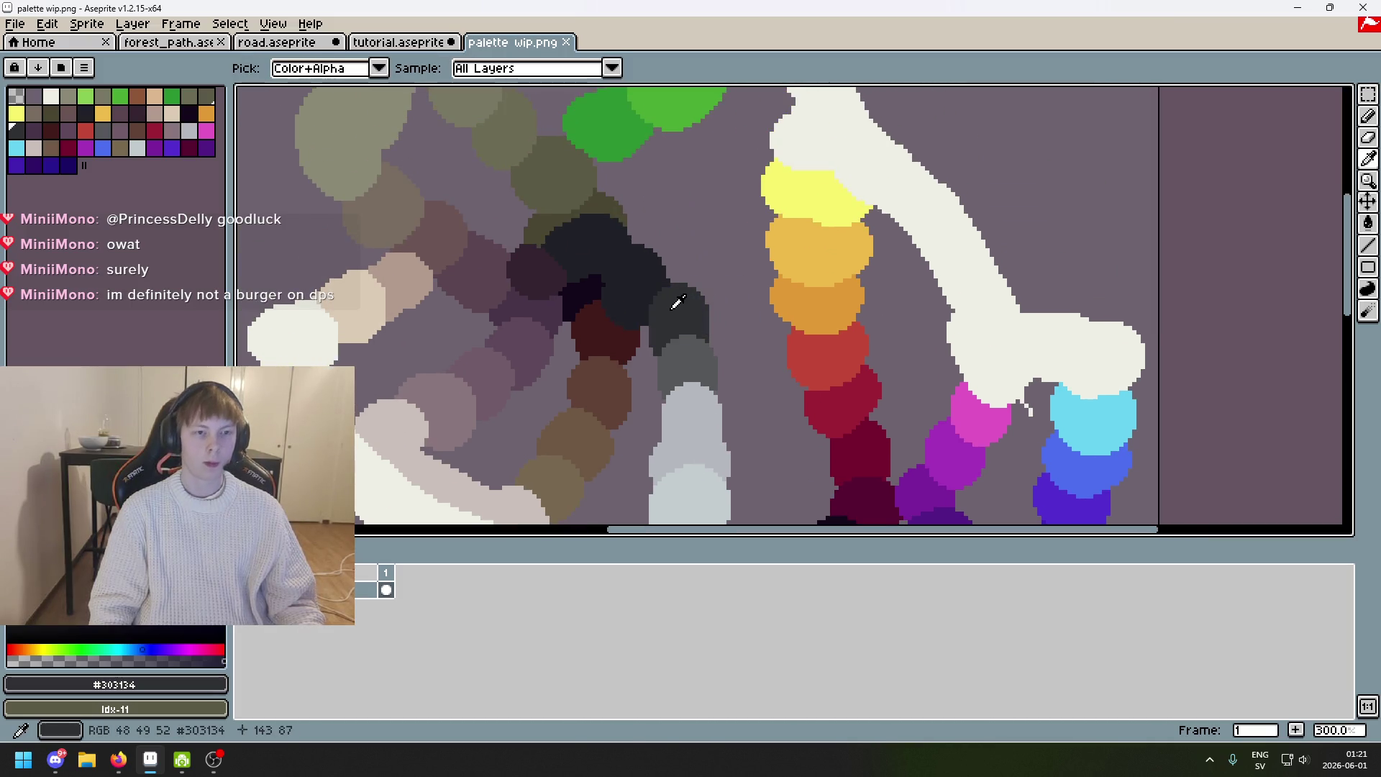
Bring the dark grey to the tutorial ceiling, then sample darker grey #1F2027 and shrink the brush to one pixel.
click(401, 43)
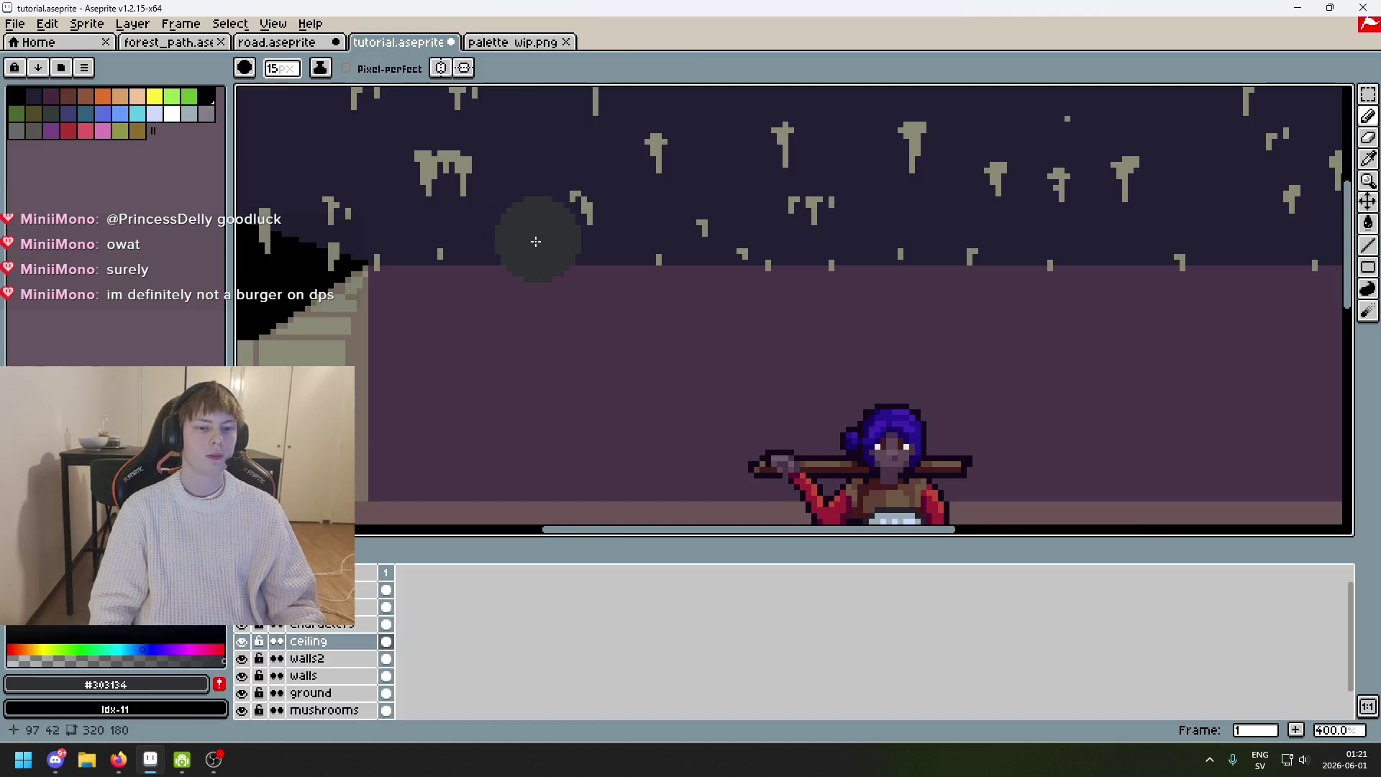
scroll(486, 203, down, 2)
scroll(470, 143, up, 1)
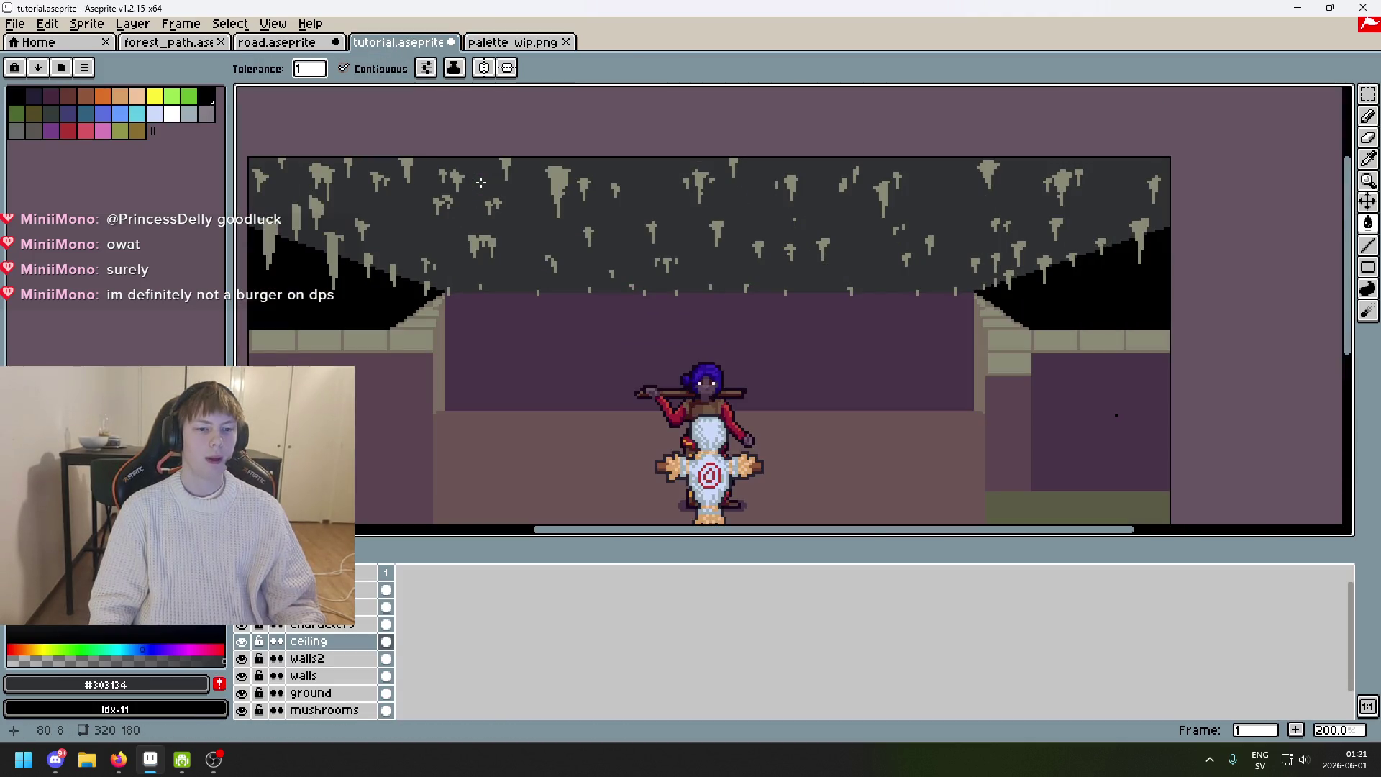
scroll(780, 216, up, 1)
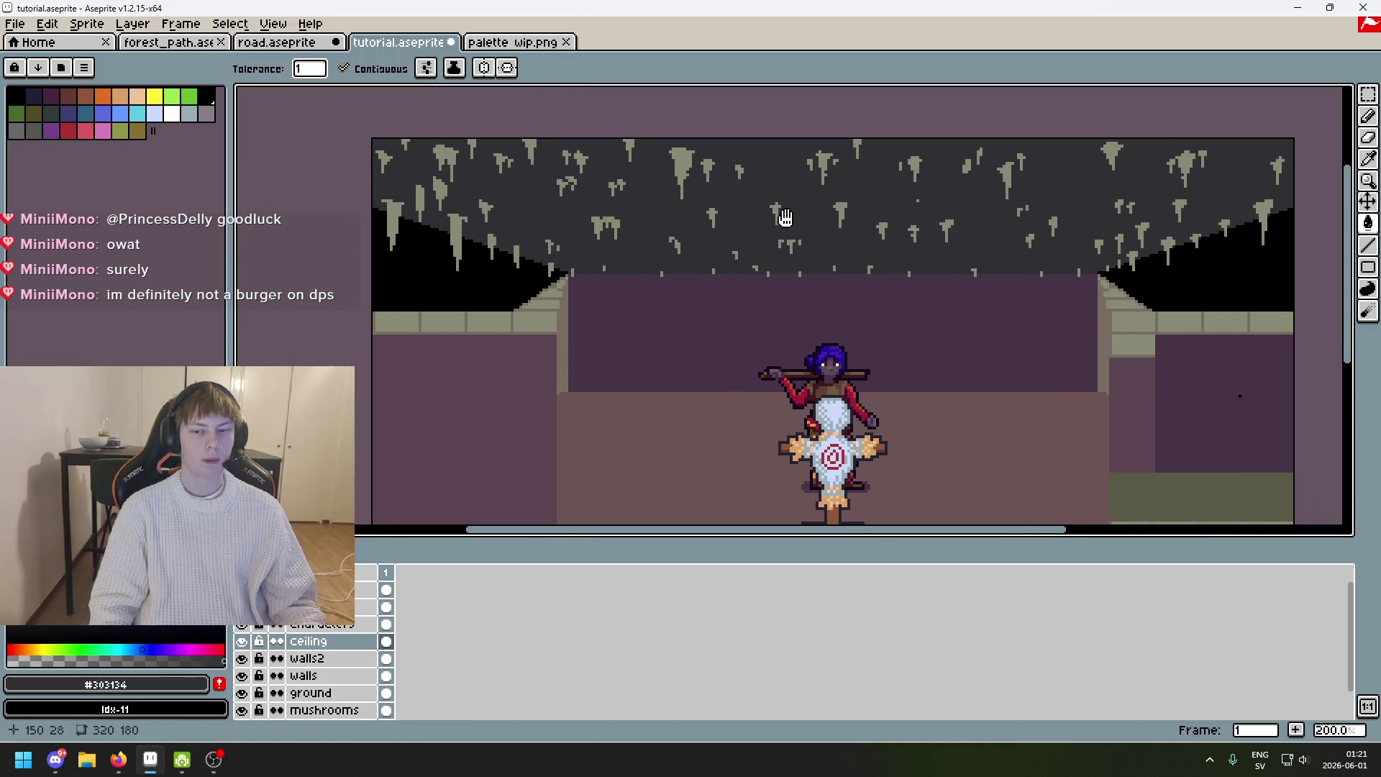
key(ctrl+Tab)
key(b)
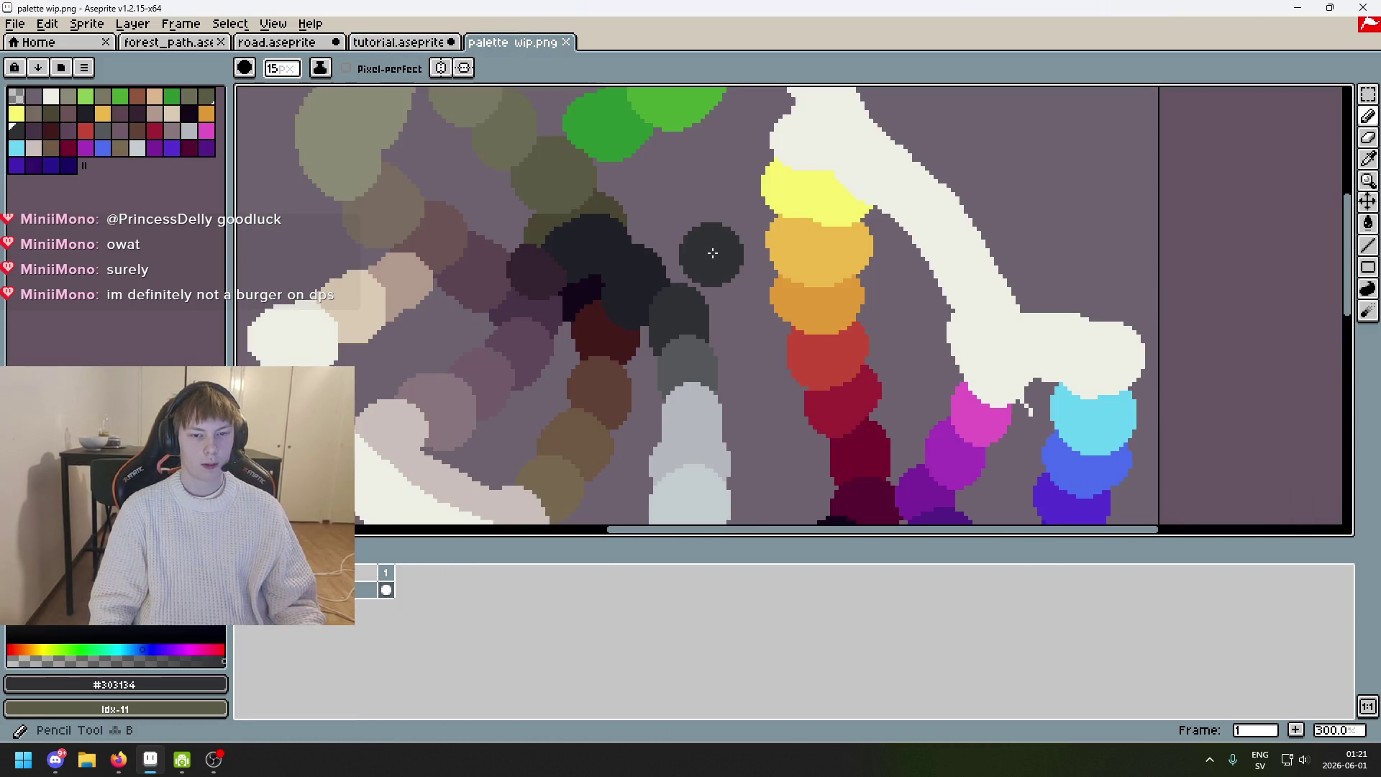
key(alt)
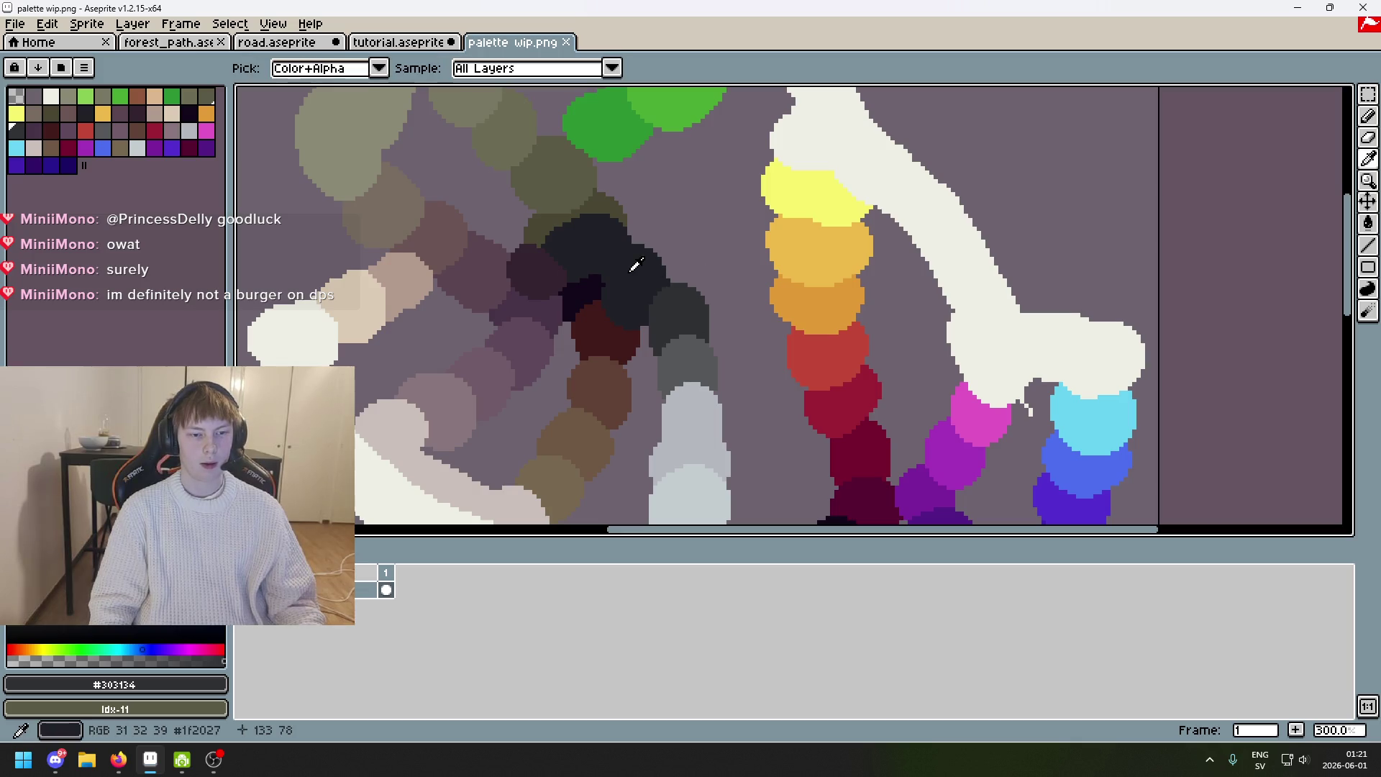
click(635, 266)
click(378, 68)
click(399, 42)
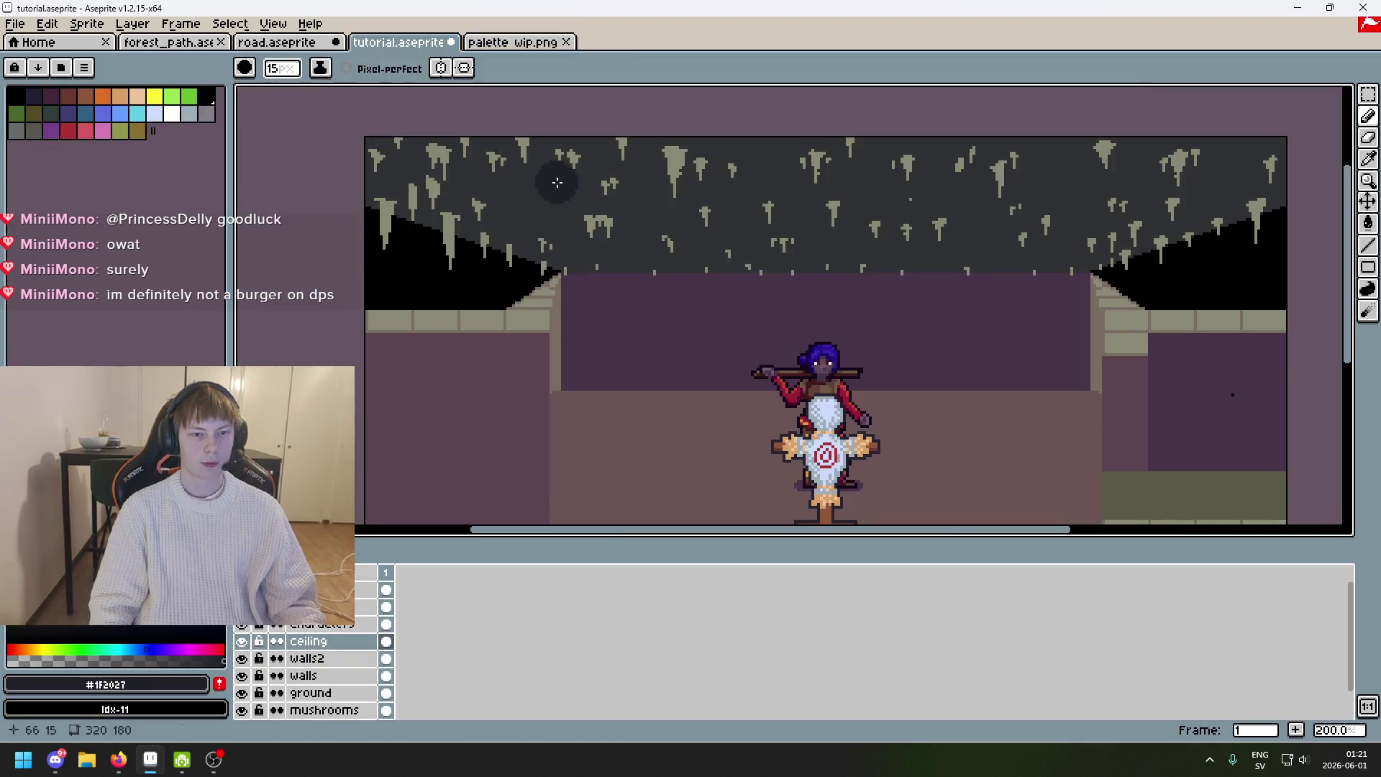
scroll(557, 183, up, 4)
key(minus)
key(minus)
key(minus)
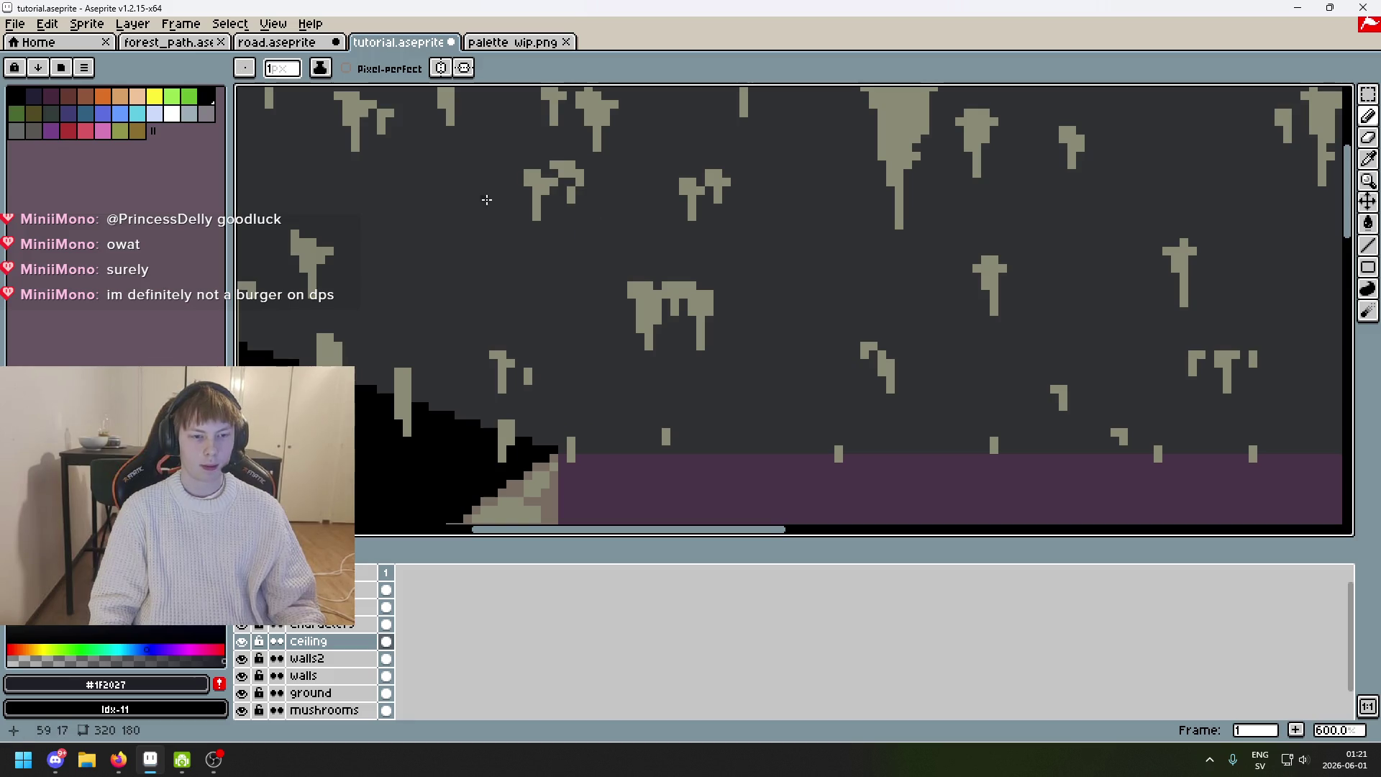
Undo the stray dark strokes, then shade one stalactite's top and left edge in #1F2027.
scroll(575, 331, up, 4)
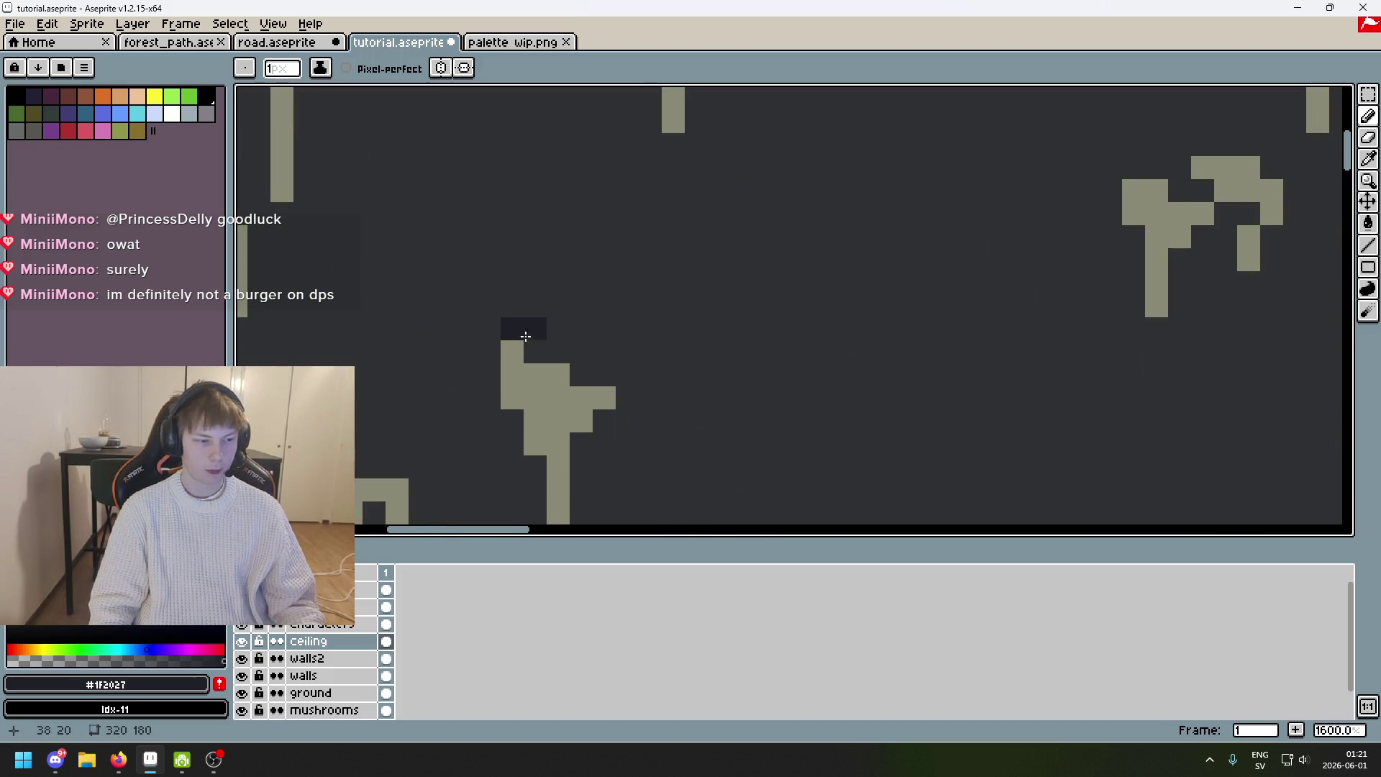
scroll(604, 359, down, 3)
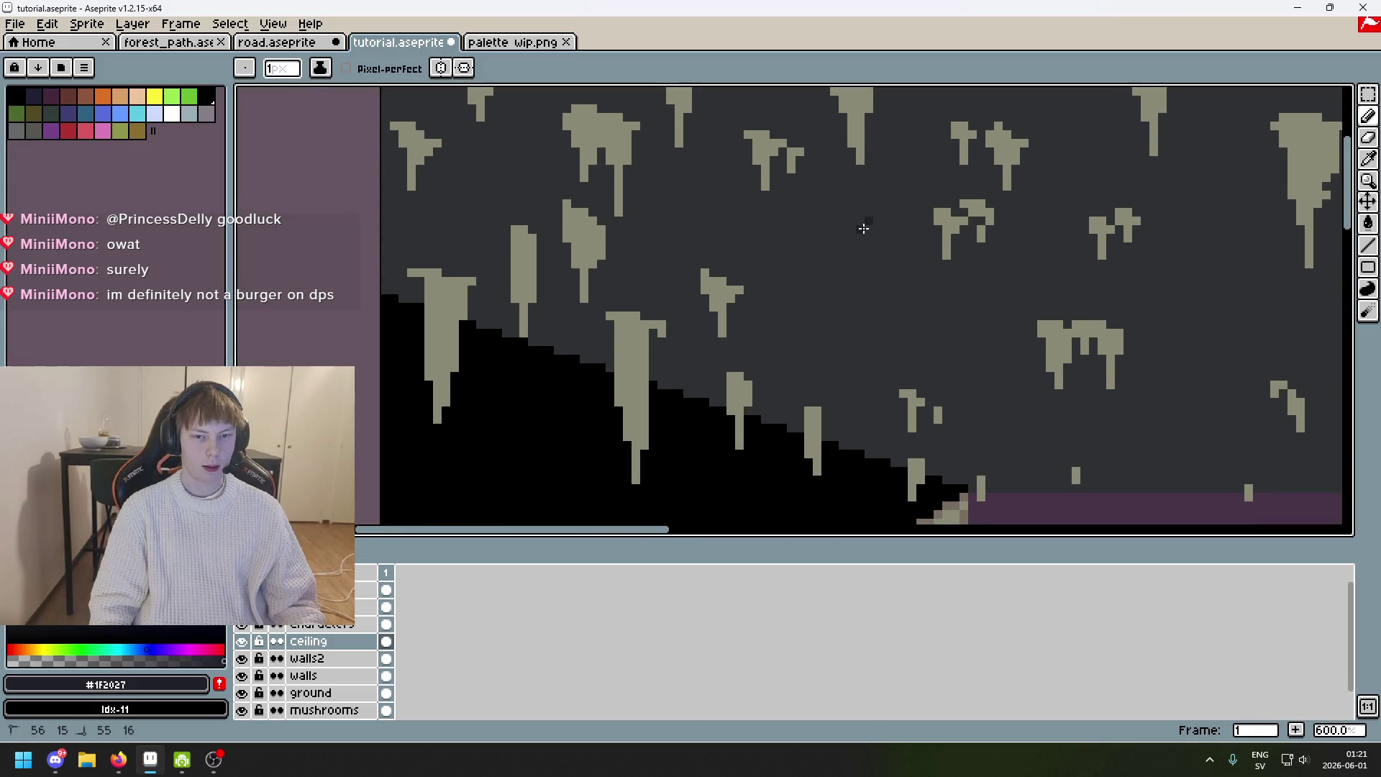
key(ctrl+z)
drag(862, 205, 791, 253)
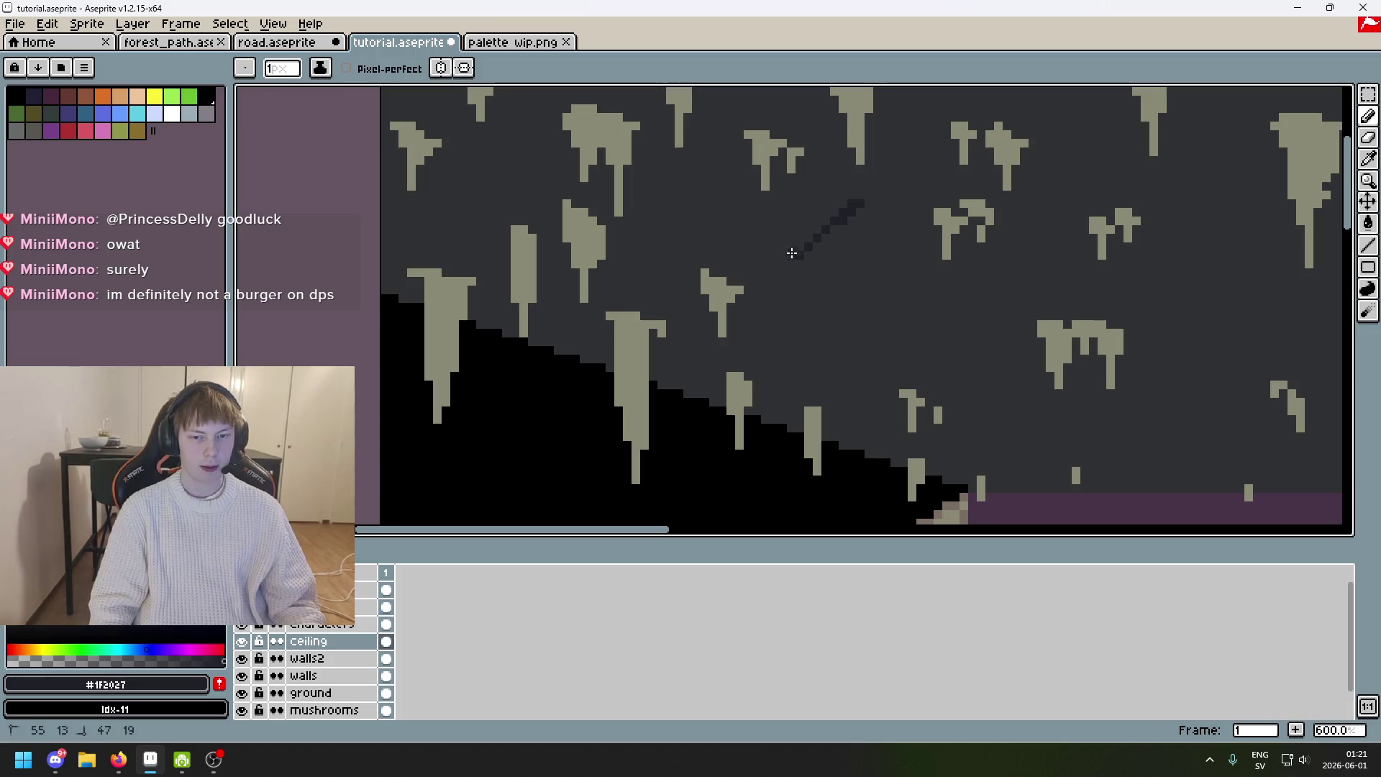
key(ctrl+z)
scroll(741, 263, up, 6)
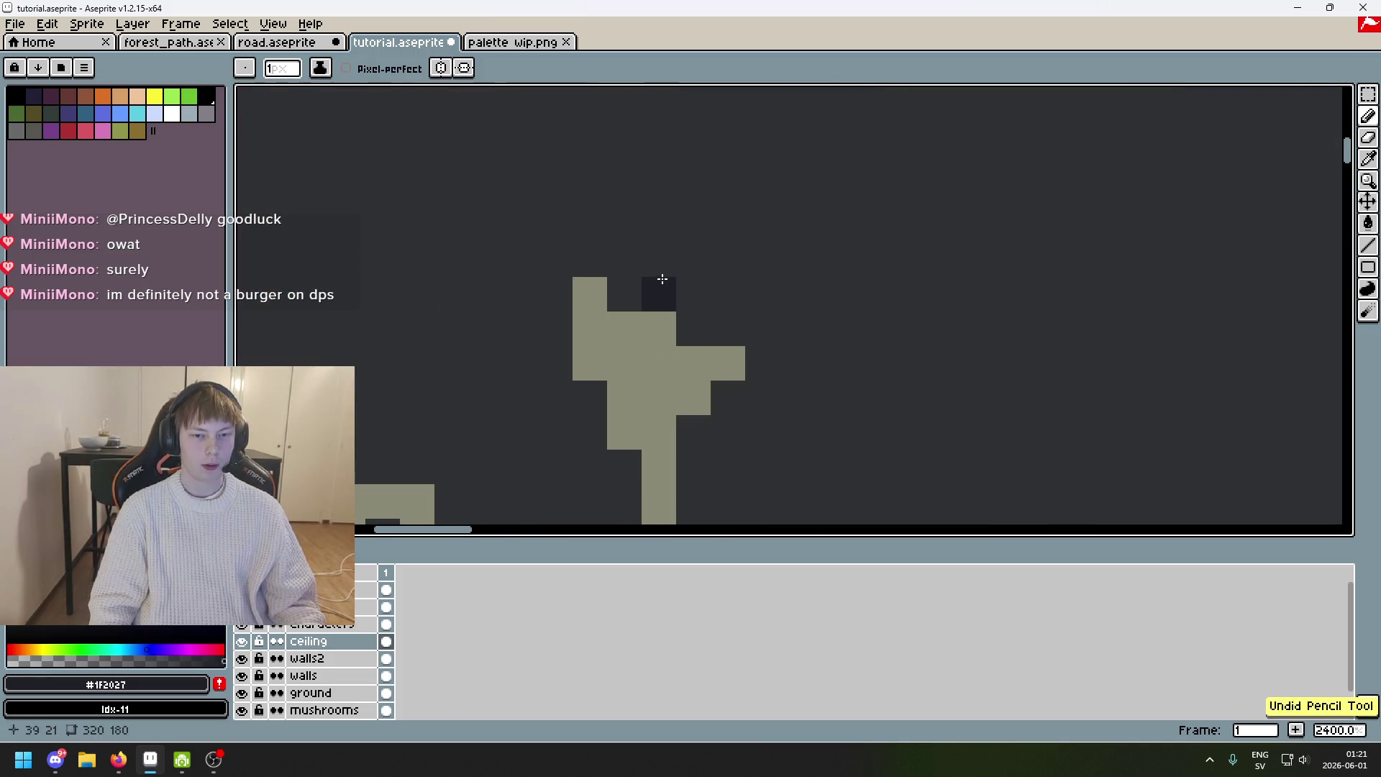
click(639, 285)
drag(718, 337, 692, 326)
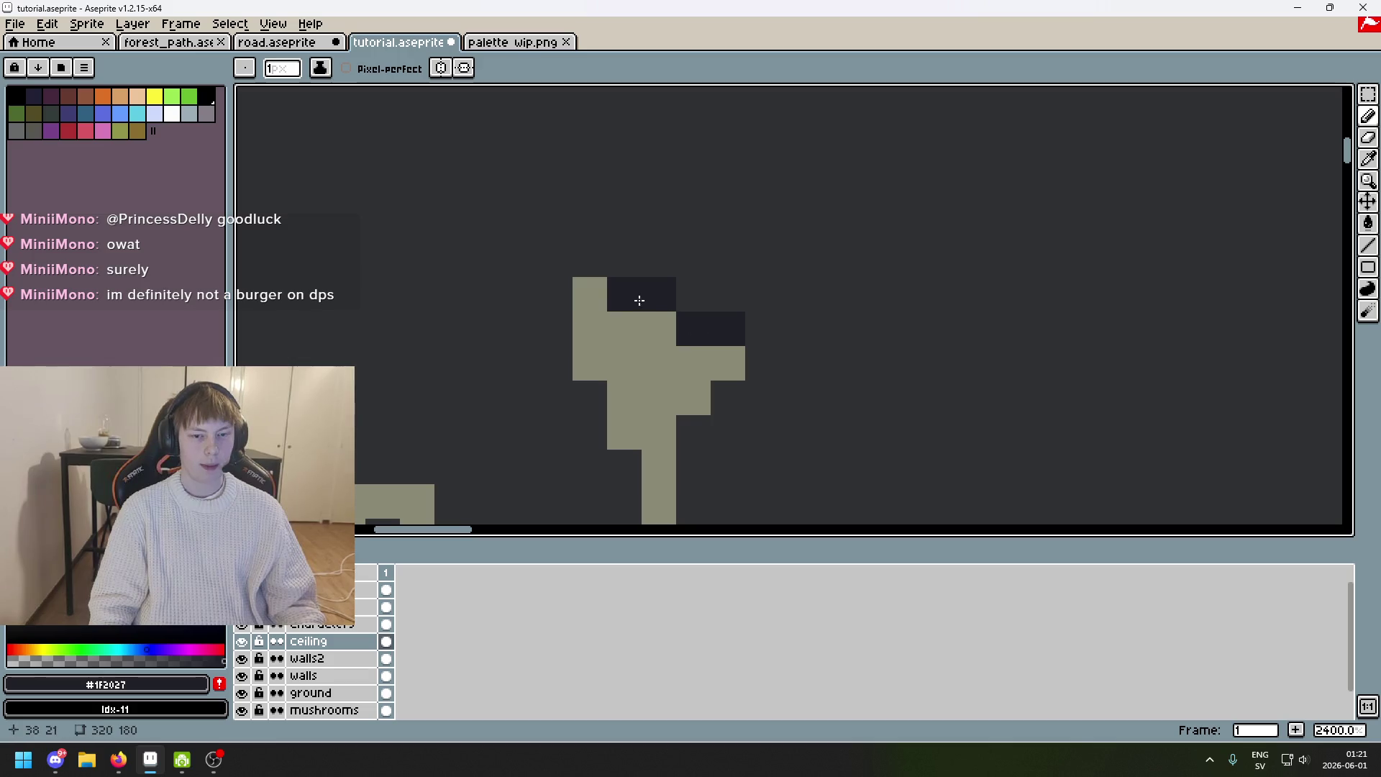
click(621, 263)
scroll(629, 281, down, 4)
scroll(502, 252, up, 5)
drag(490, 244, 487, 268)
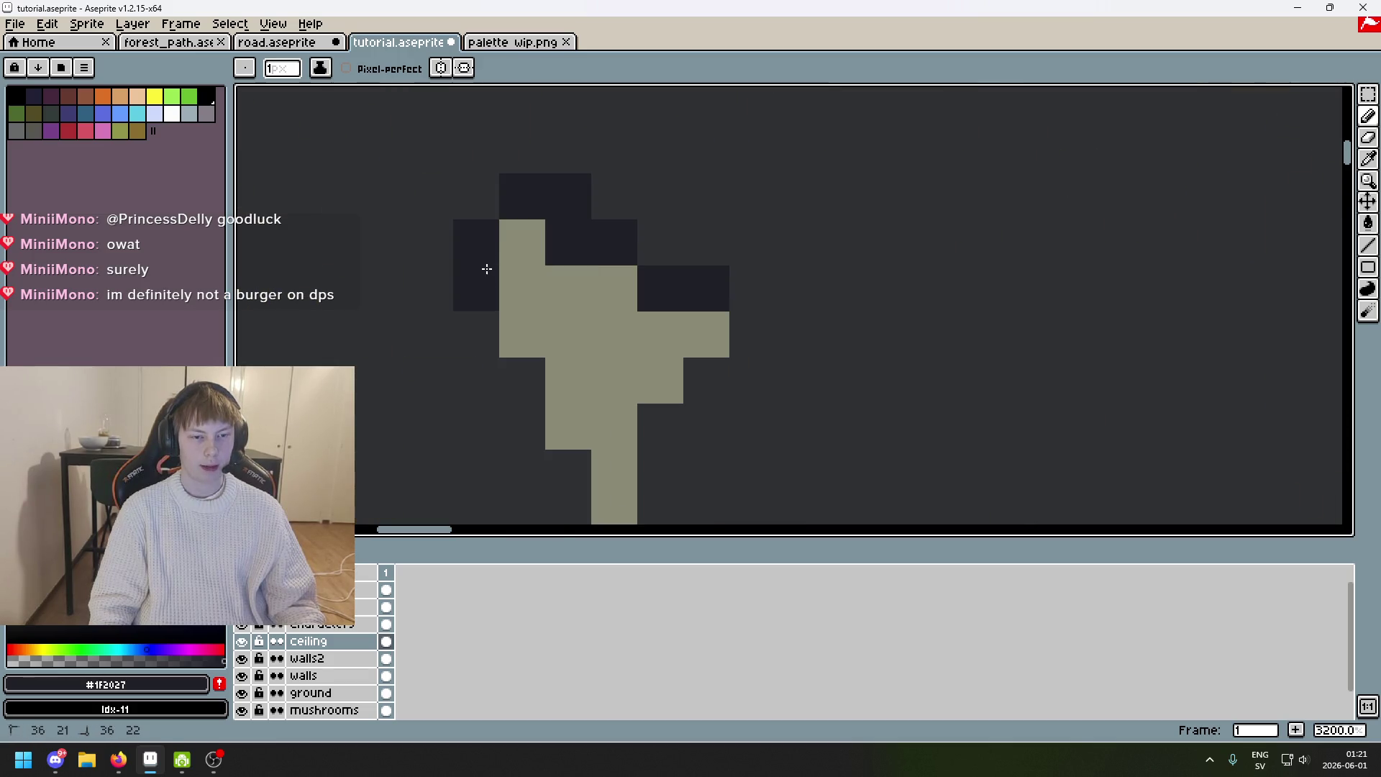
Add a lower-left shadow pixel to the stalactite, undoing a misplaced shadow stroke.
scroll(504, 267, down, 5)
scroll(780, 218, up, 3)
scroll(780, 219, down, 4)
scroll(727, 249, up, 5)
click(727, 249)
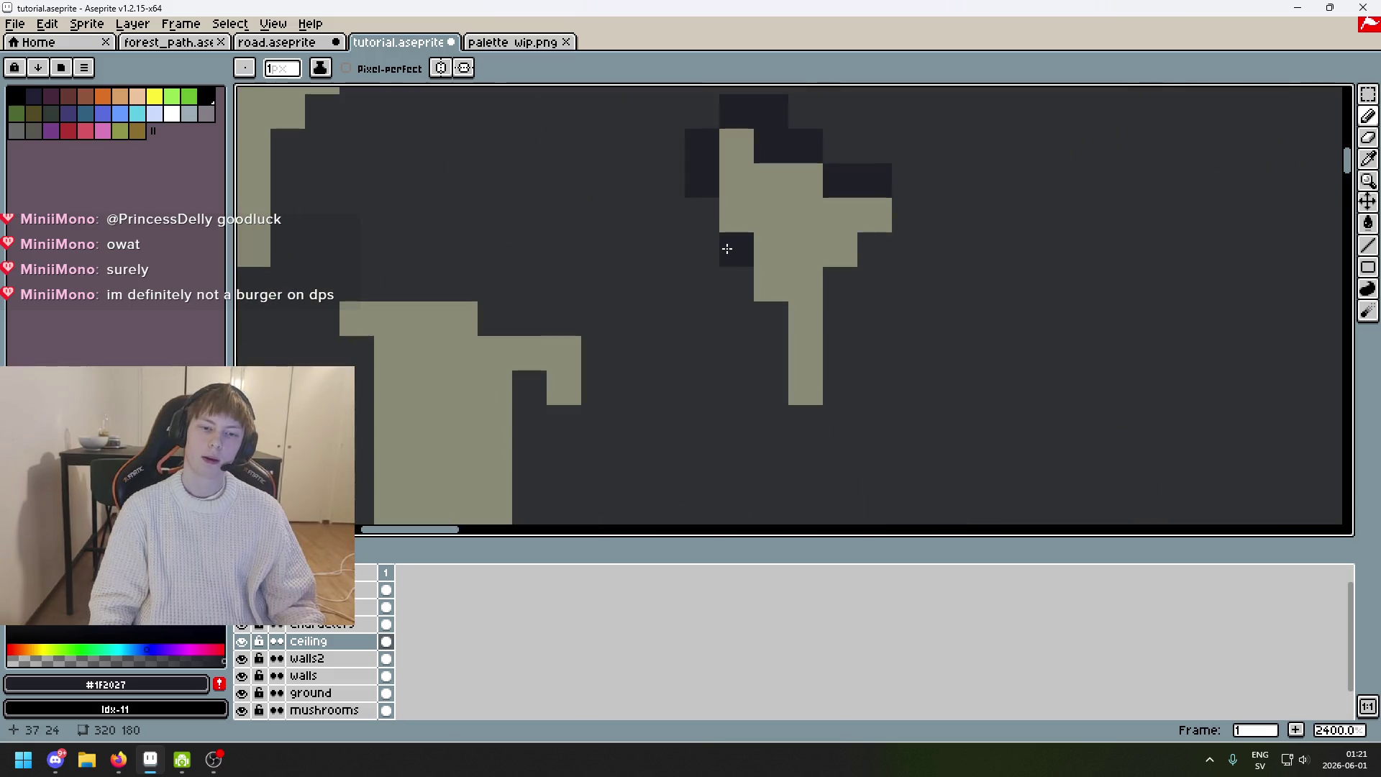
scroll(741, 223, down, 6)
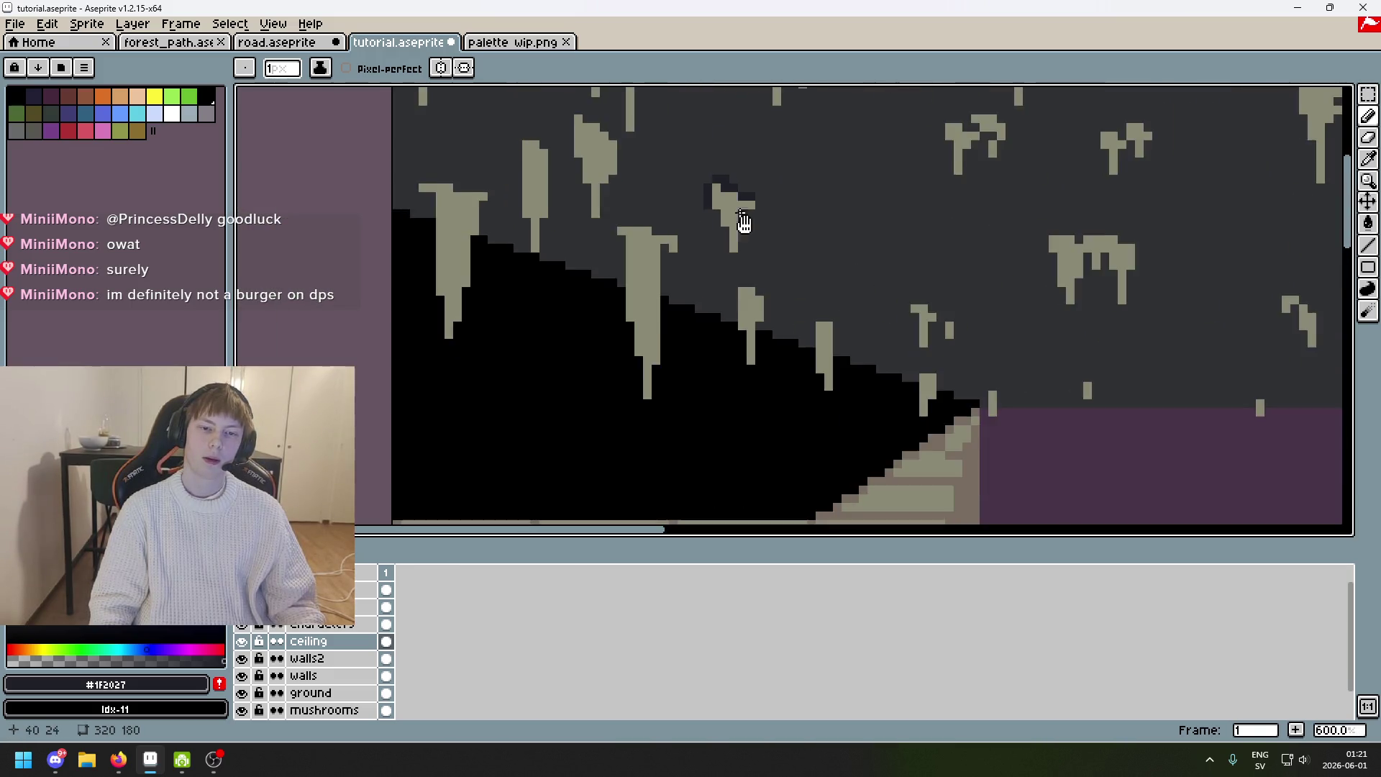
scroll(744, 223, down, 3)
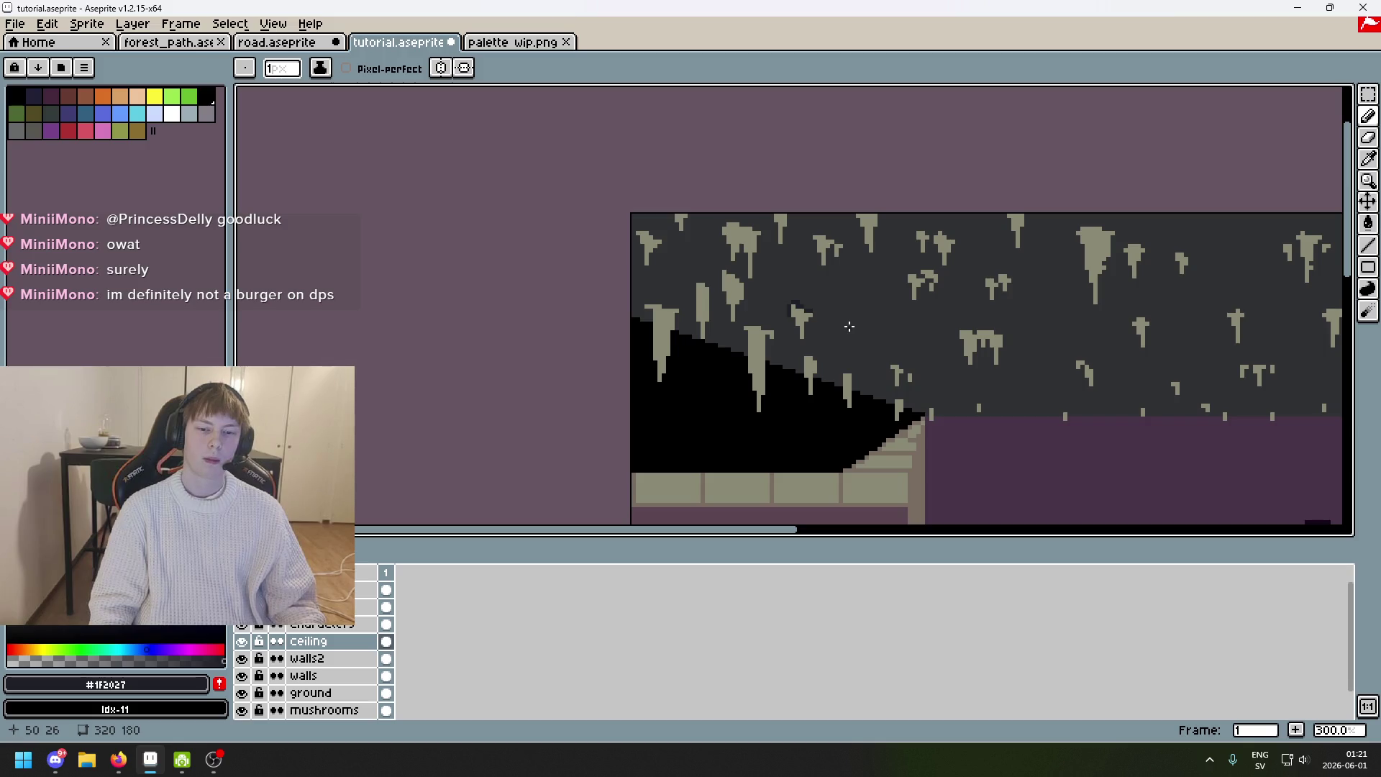
scroll(849, 326, up, 7)
drag(806, 299, 675, 294)
key(ctrl+z)
scroll(758, 300, down, 4)
scroll(758, 348, up, 6)
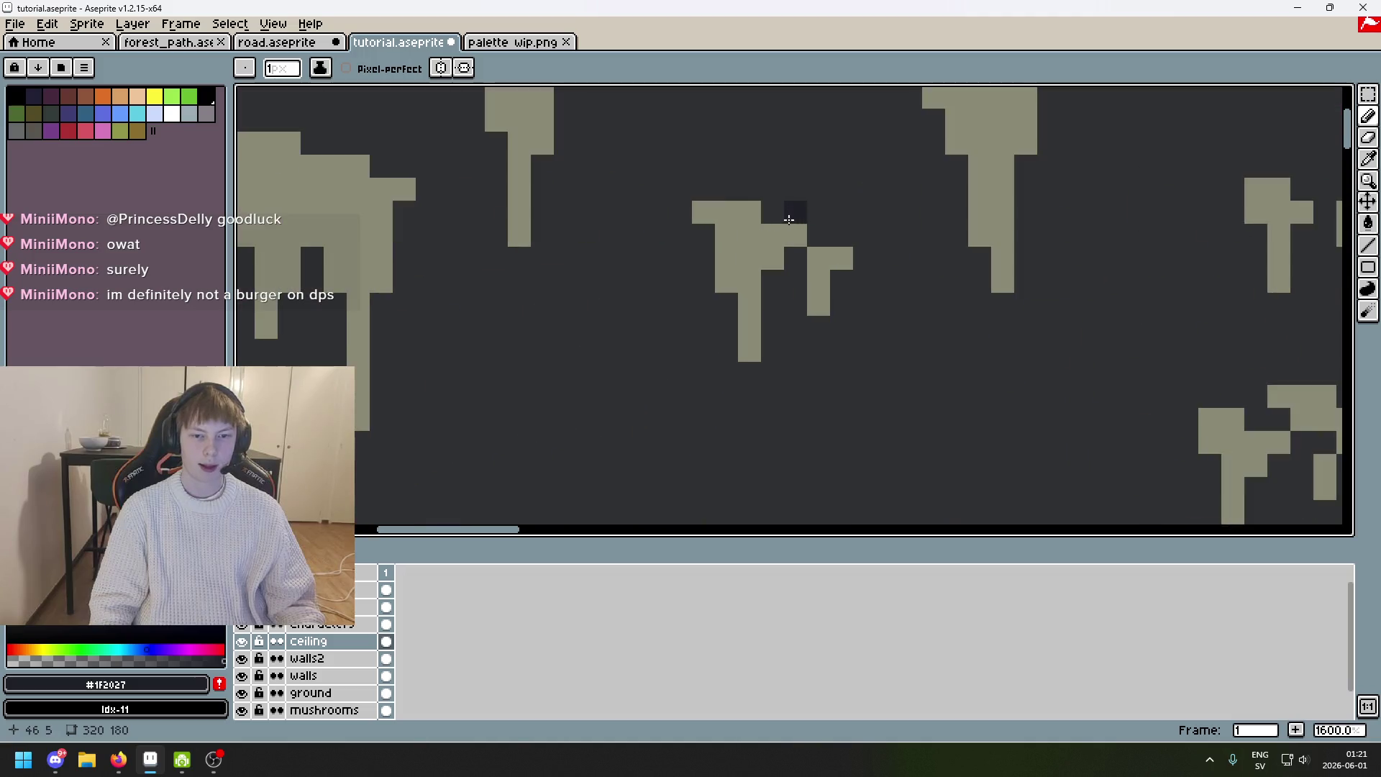
Outline the next stalactite's stepped top and diagonal arm with dark shadow pixels.
mouse_move(691, 179)
mouse_down()
mouse_move(781, 223)
mouse_move(620, 170)
mouse_up()
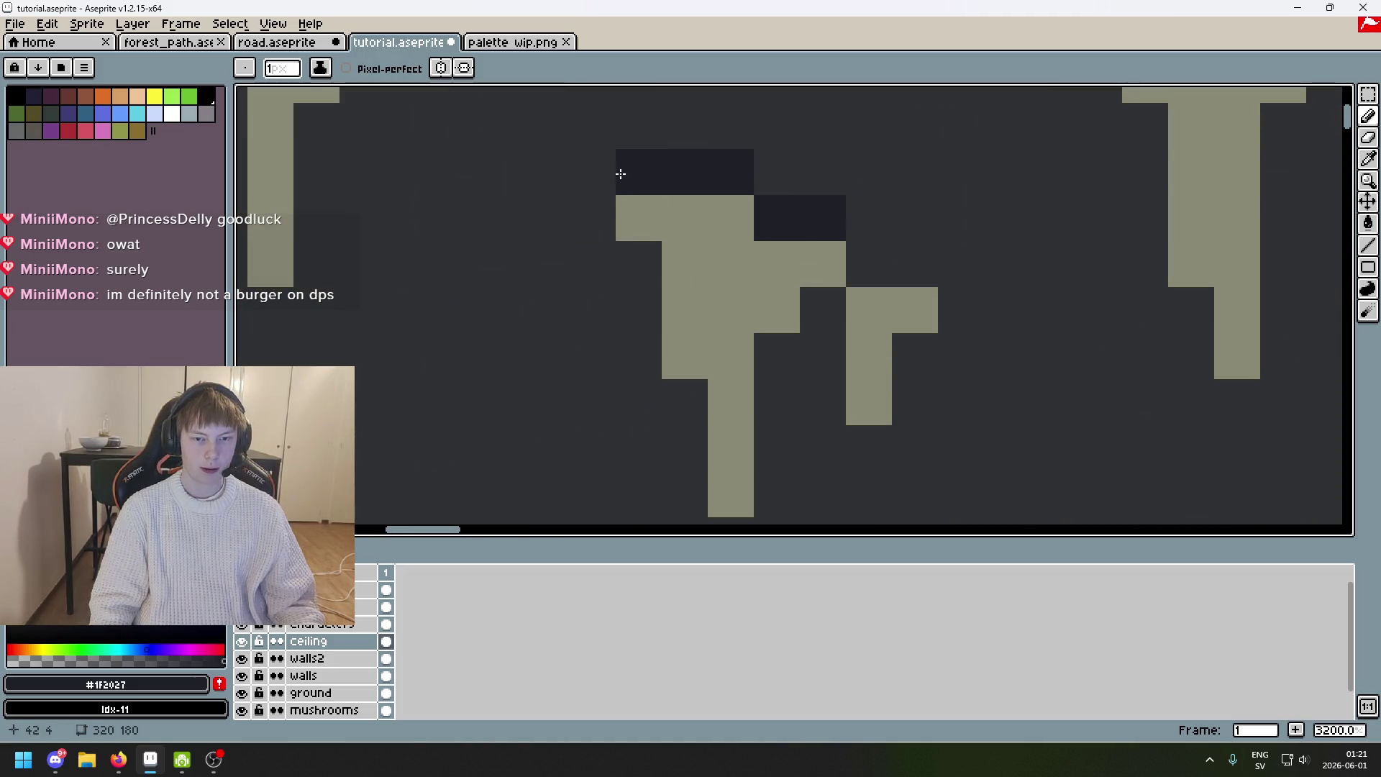
scroll(617, 253, down, 6)
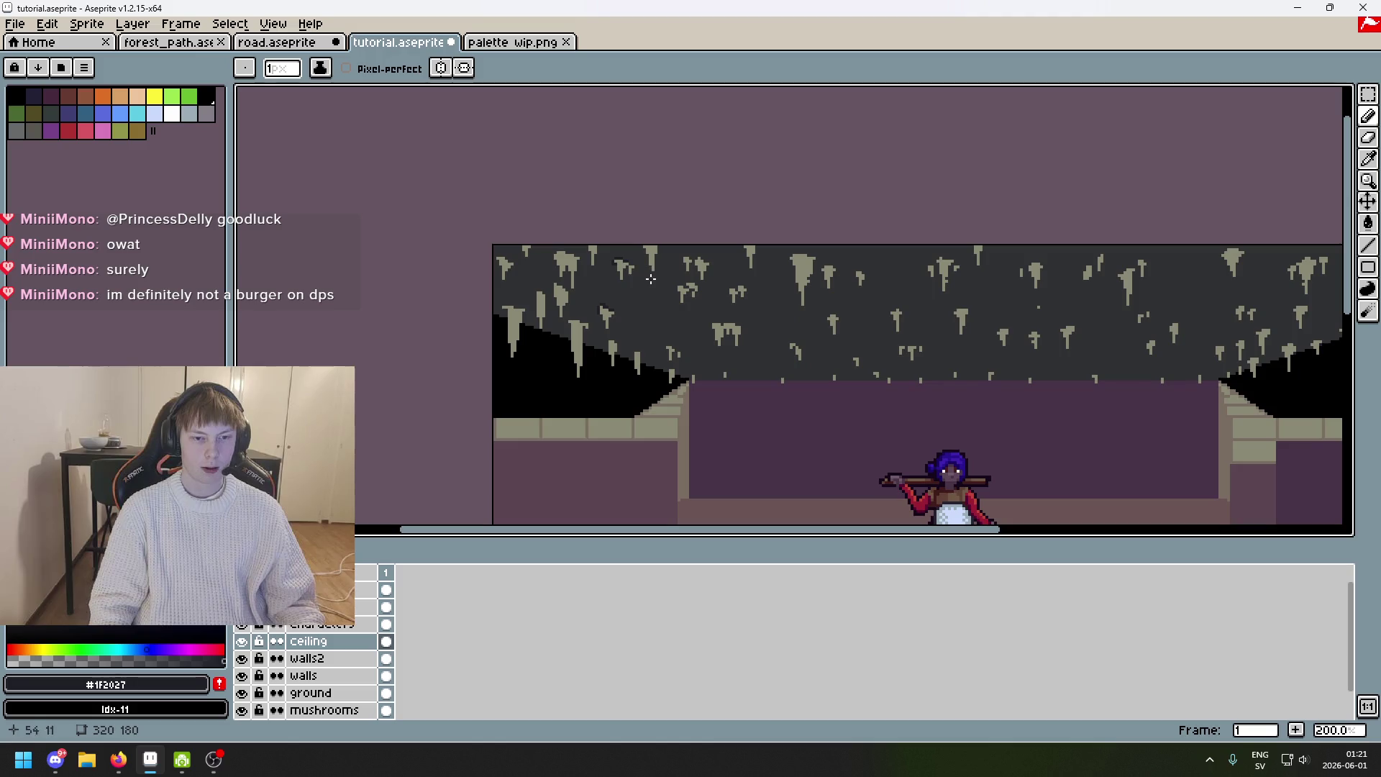
scroll(645, 295, up, 6)
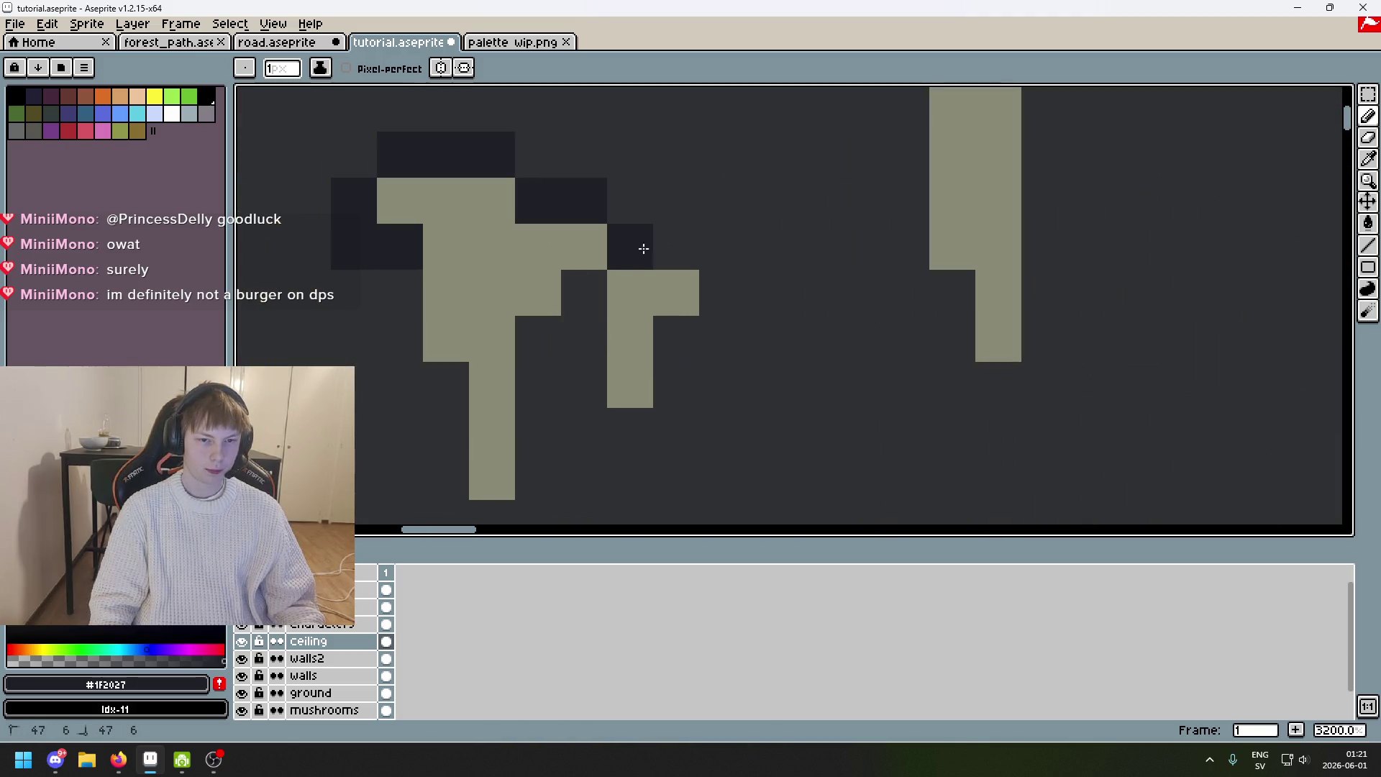
drag(677, 247, 580, 295)
click(629, 209)
scroll(629, 213, down, 5)
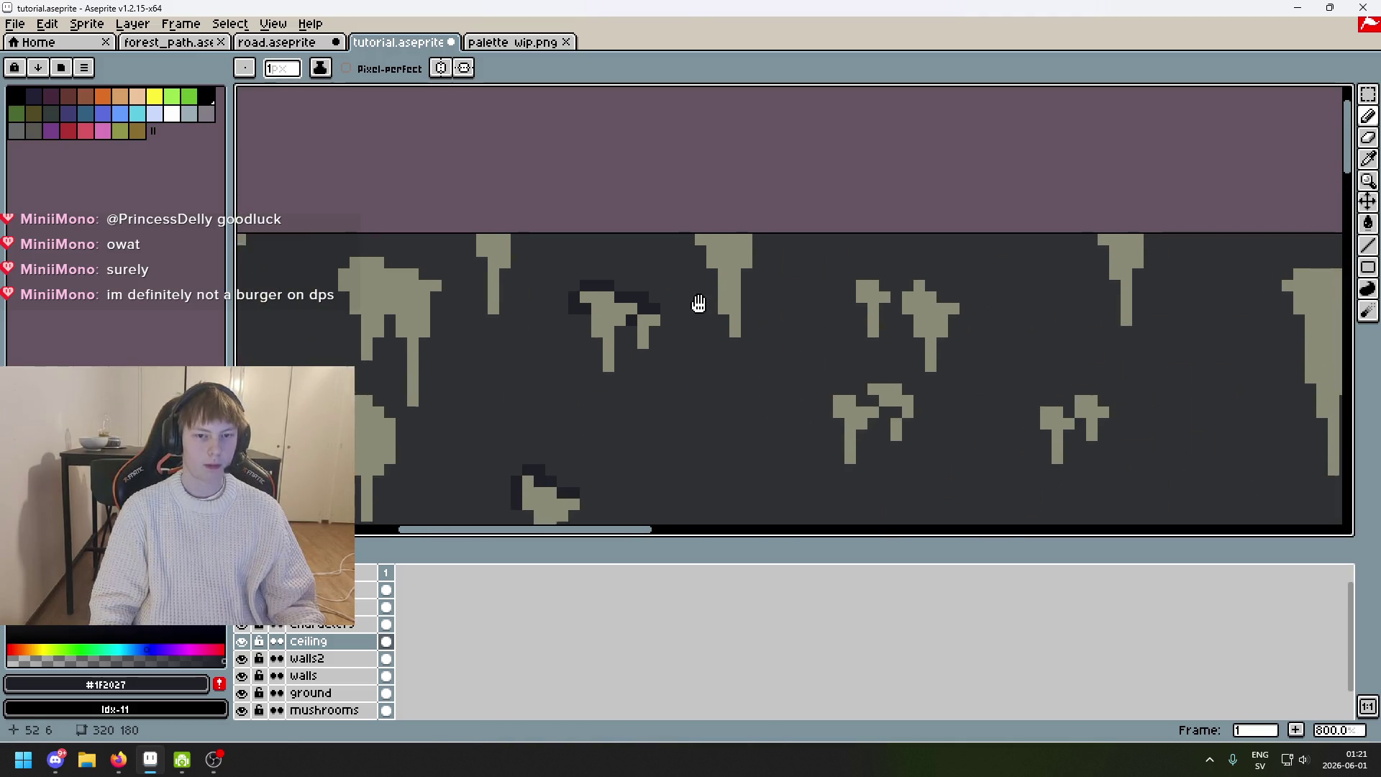
scroll(669, 247, up, 4)
Shade the top of the left cross-shaped stalactite with #1F2027 pixels.
drag(659, 239, 604, 218)
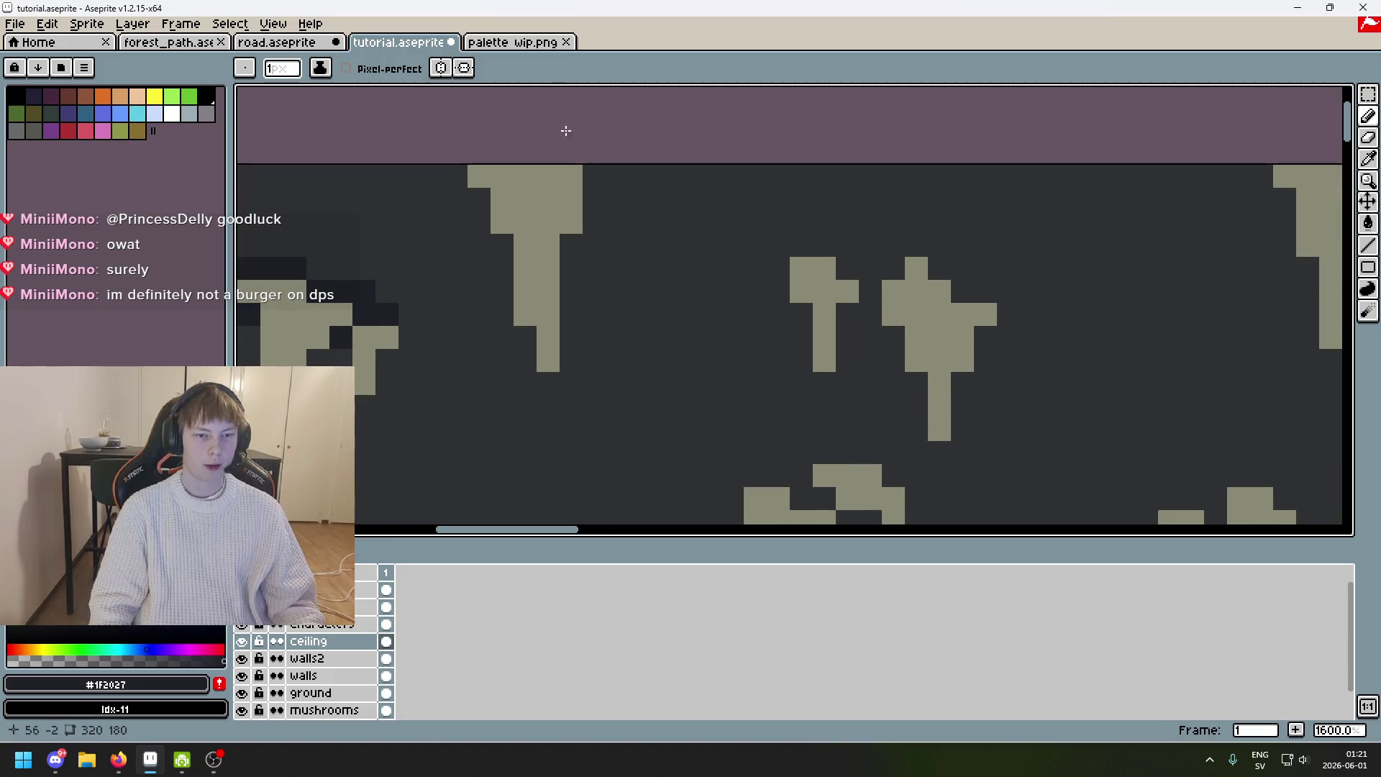
drag(478, 170, 306, 114)
scroll(652, 204, up, 2)
click(652, 181)
click(604, 180)
click(618, 285)
click(583, 251)
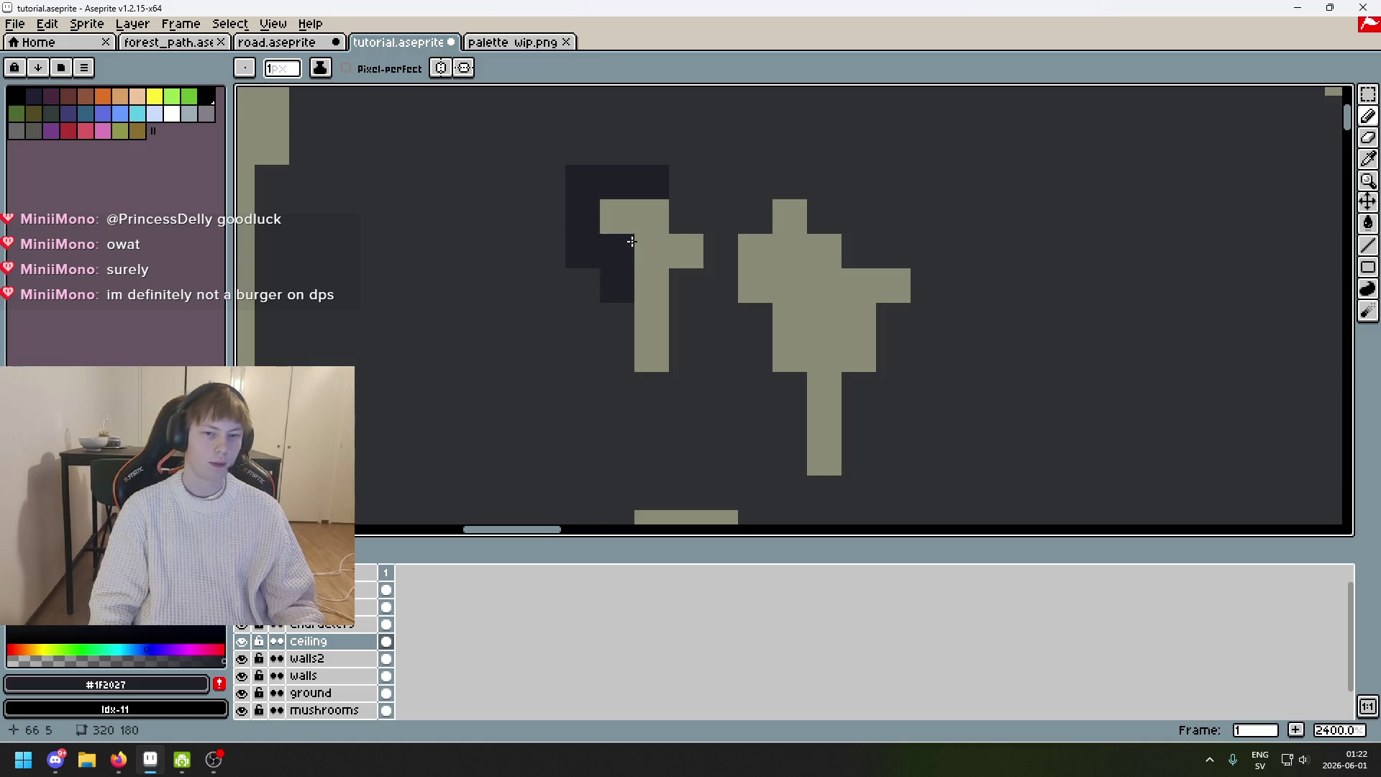
key(ctrl+z)
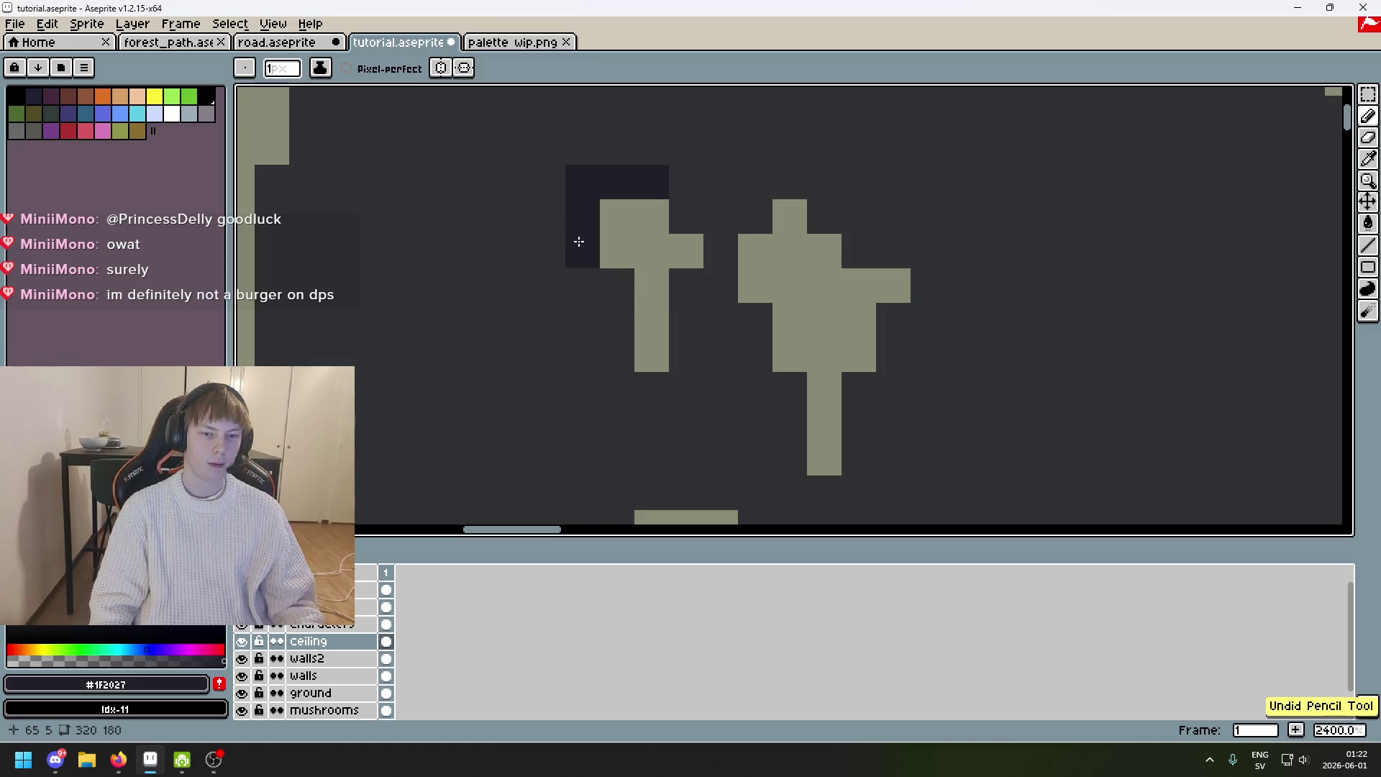
scroll(673, 218, down, 4)
scroll(684, 210, up, 2)
Shadow the right cross's top-right corner and the column between the two crosses.
click(684, 210)
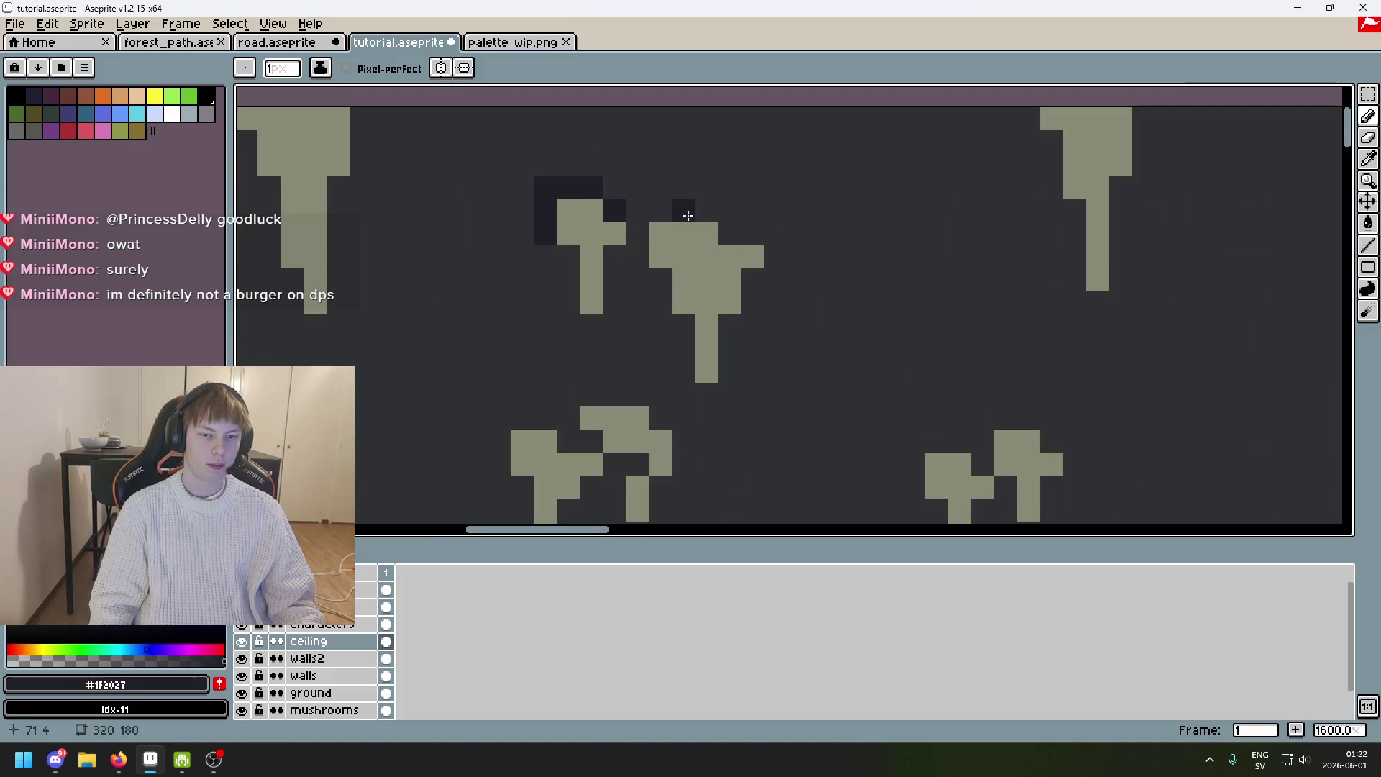
scroll(697, 213, up, 2)
mouse_move(620, 272)
mouse_down()
mouse_move(610, 209)
mouse_move(463, 170)
mouse_up()
scroll(648, 230, down, 5)
scroll(635, 240, up, 6)
scroll(462, 170, down, 5)
scroll(628, 170, up, 4)
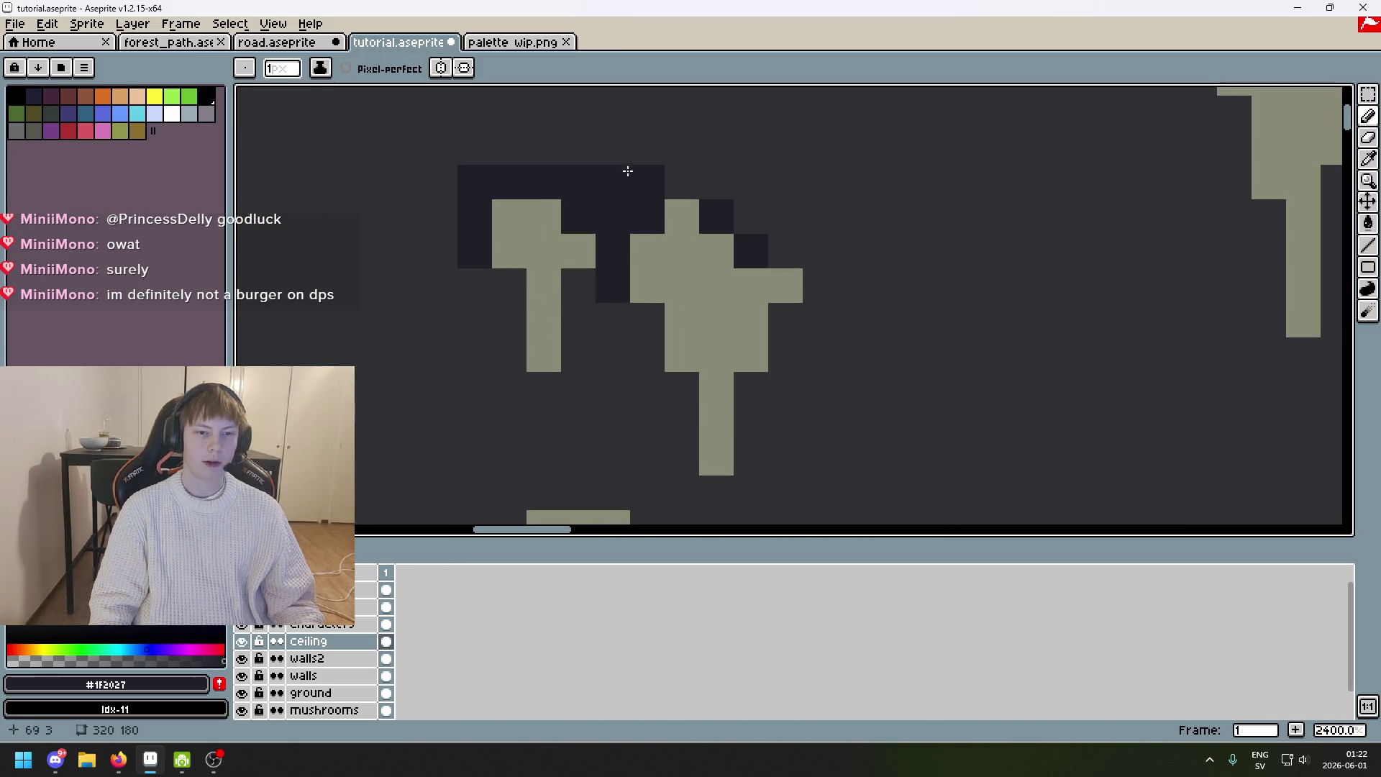
scroll(665, 180, down, 5)
scroll(727, 185, up, 4)
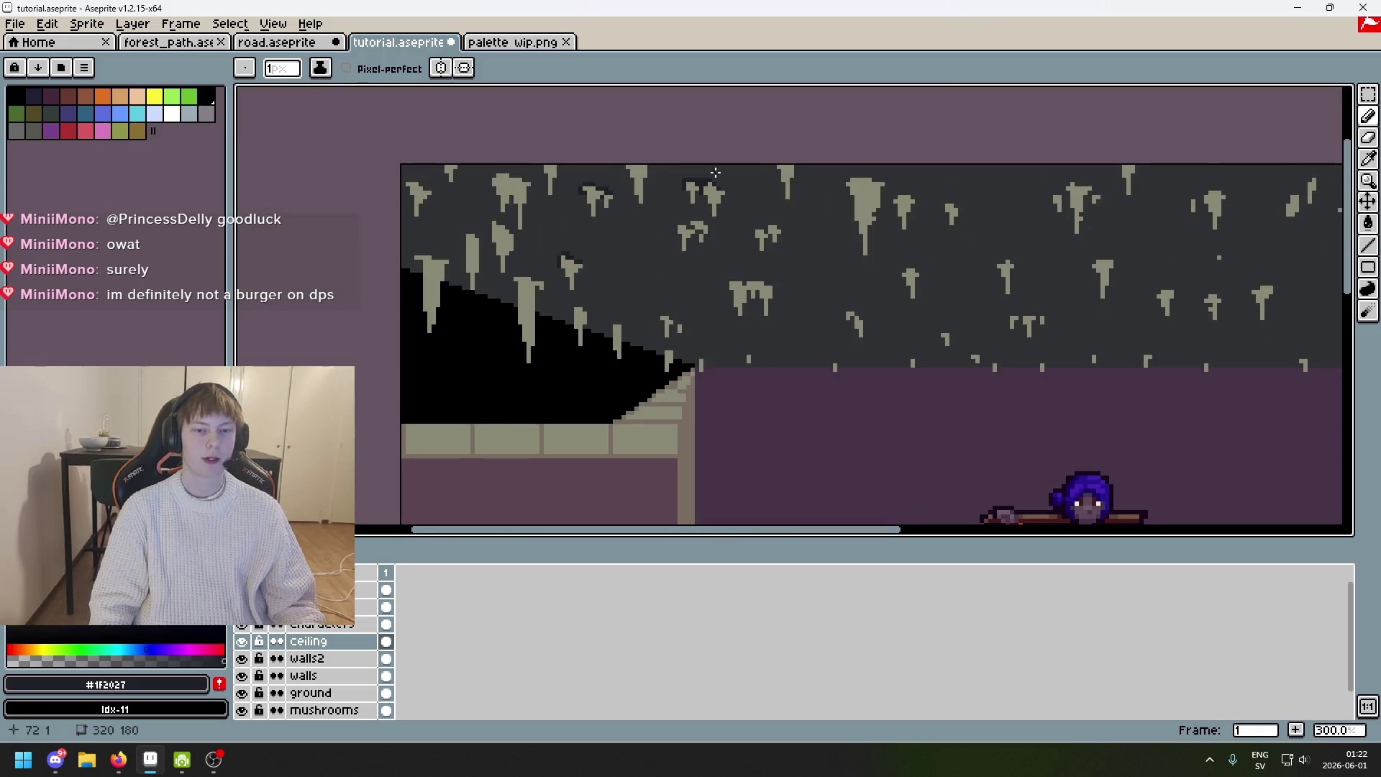
Outline the mushroom-shaped stalactite caps' tops and left edges with dark shadow.
click(617, 225)
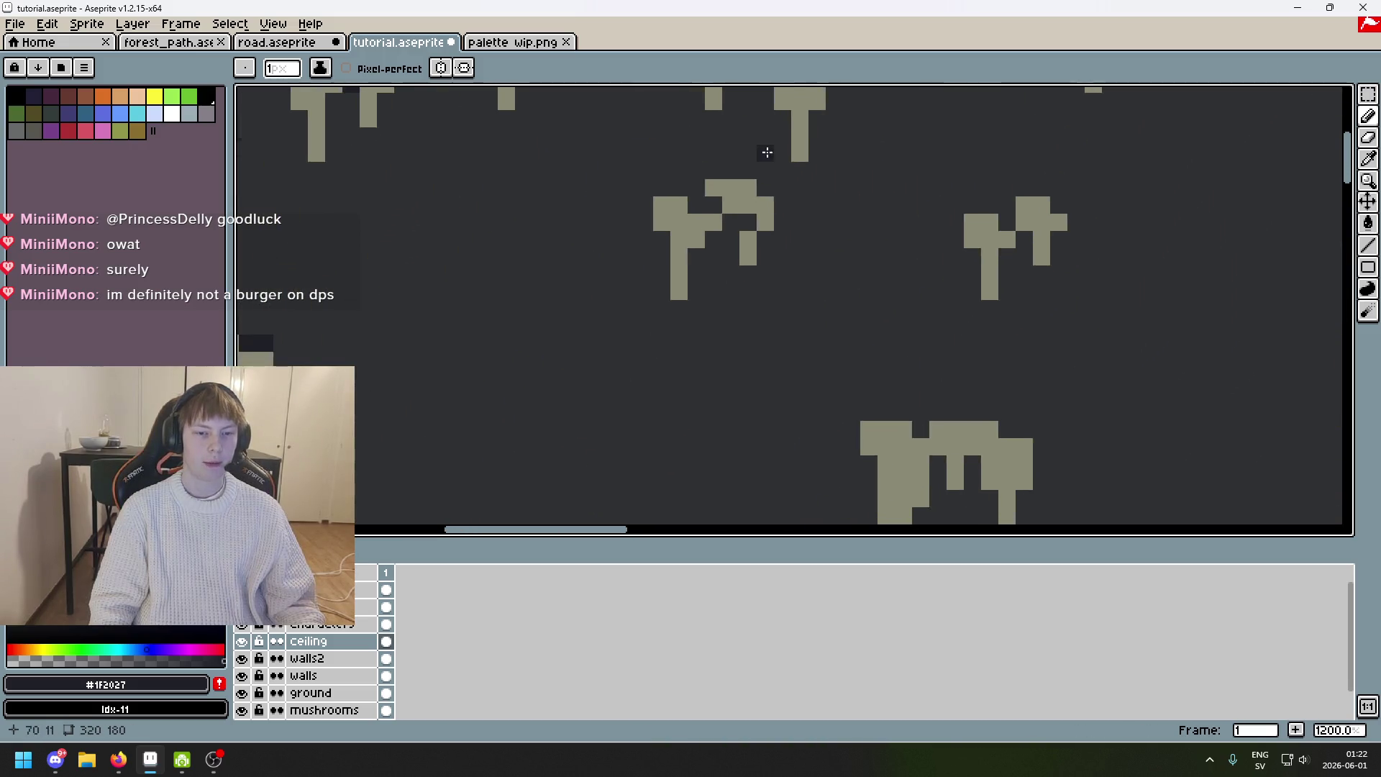
scroll(698, 225, up, 4)
drag(698, 225, 745, 252)
drag(804, 296, 836, 296)
mouse_move(607, 339)
mouse_down()
mouse_move(554, 262)
mouse_move(604, 222)
mouse_move(553, 208)
mouse_up()
scroll(553, 208, down, 4)
scroll(616, 231, up, 3)
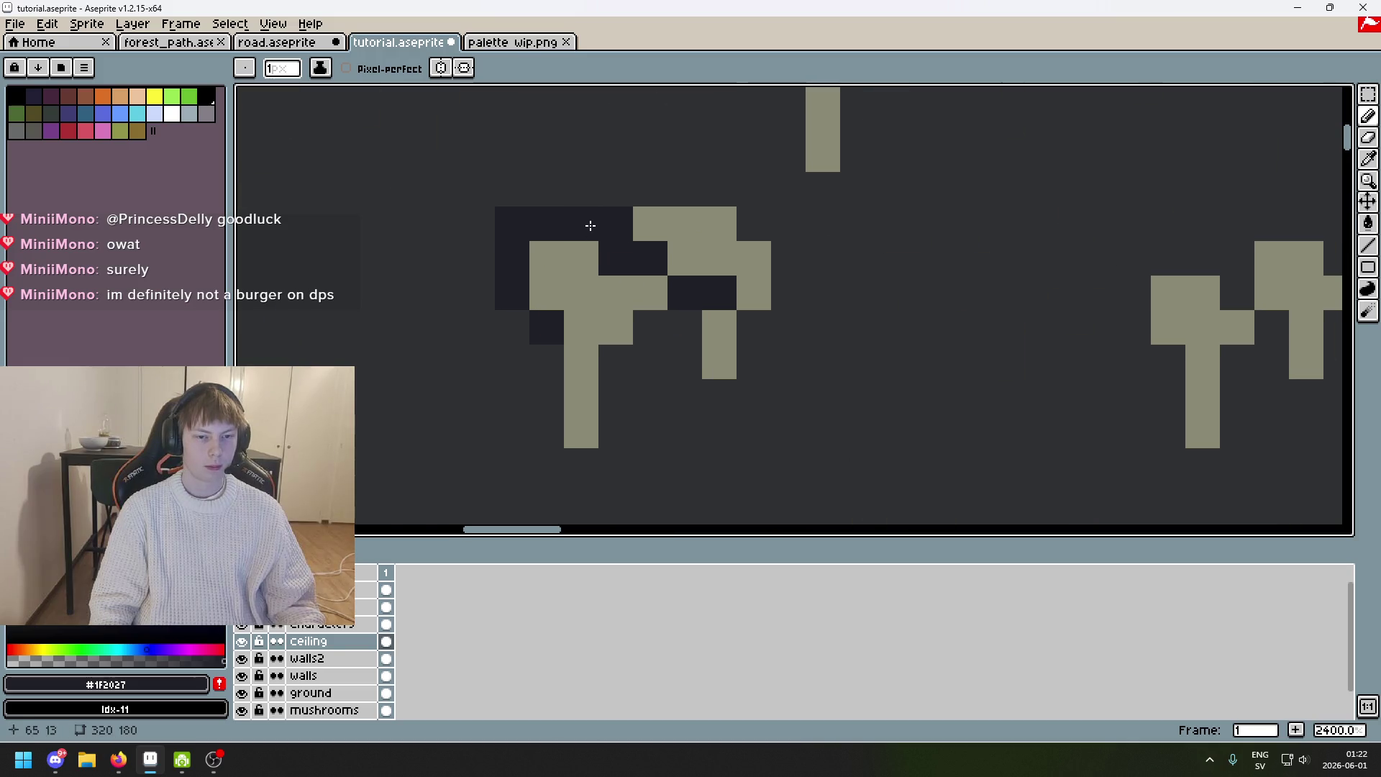
scroll(591, 225, down, 4)
scroll(684, 278, up, 4)
drag(737, 194, 709, 159)
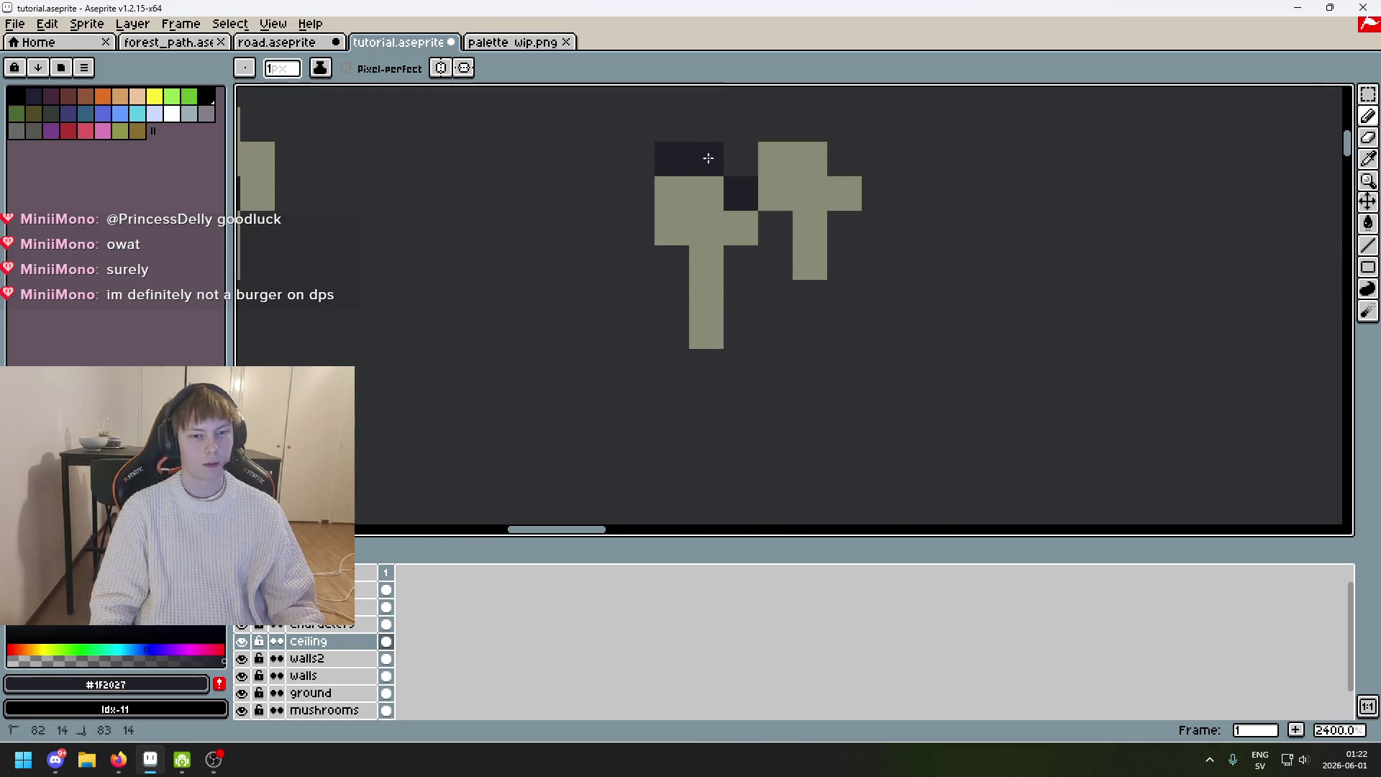
scroll(641, 206, down, 8)
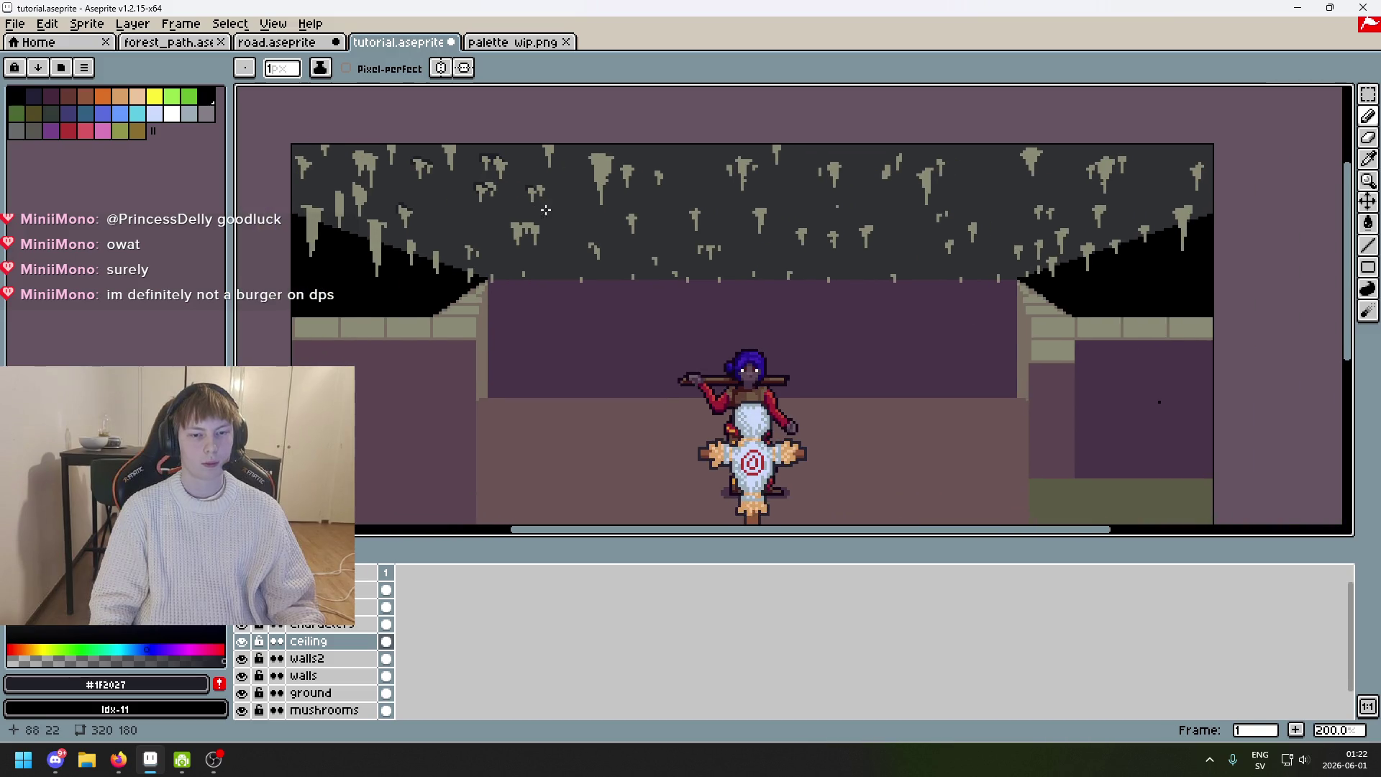
scroll(948, 223, up, 3)
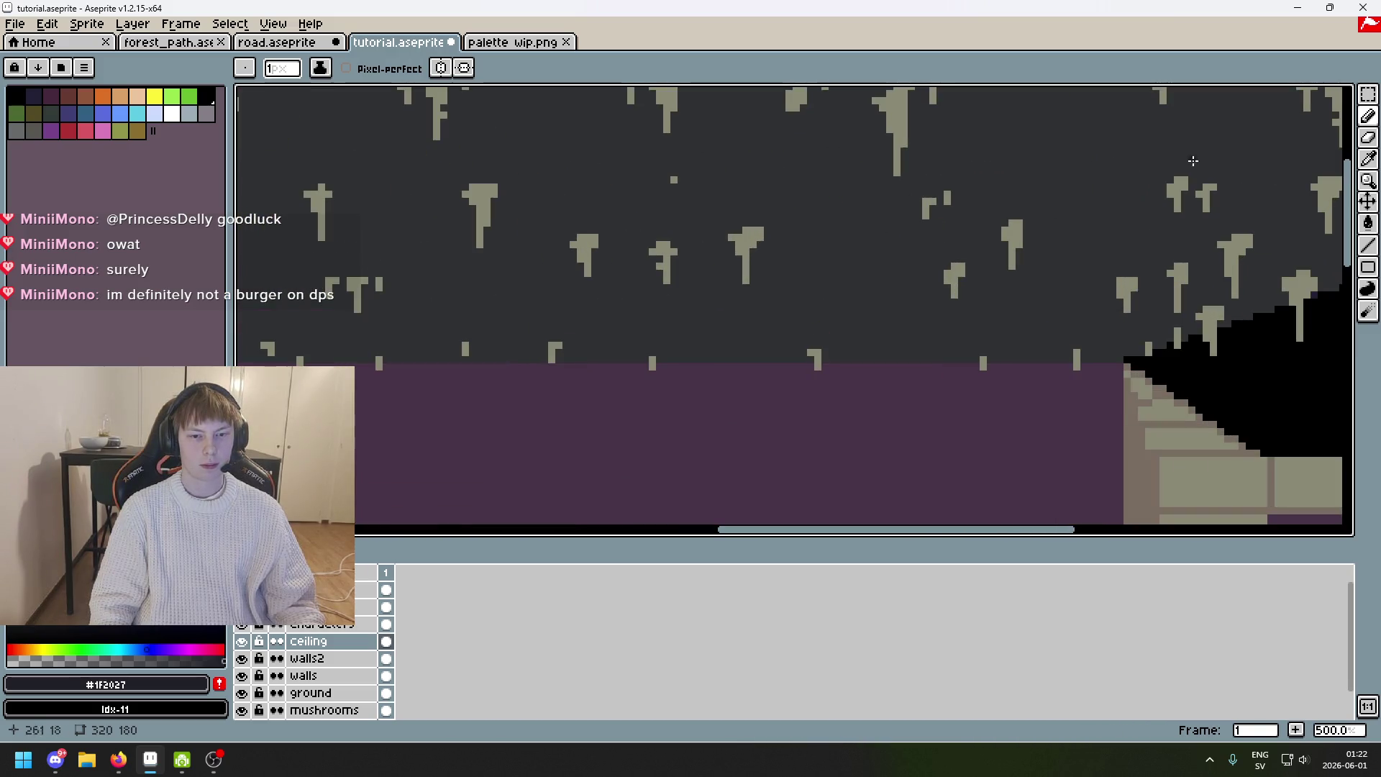
Select the small mushroom-shaped stalactite with Rectangular Marquee and drag it lower.
click(1371, 101)
scroll(677, 280, up, 4)
drag(565, 110, 672, 302)
drag(627, 210, 636, 247)
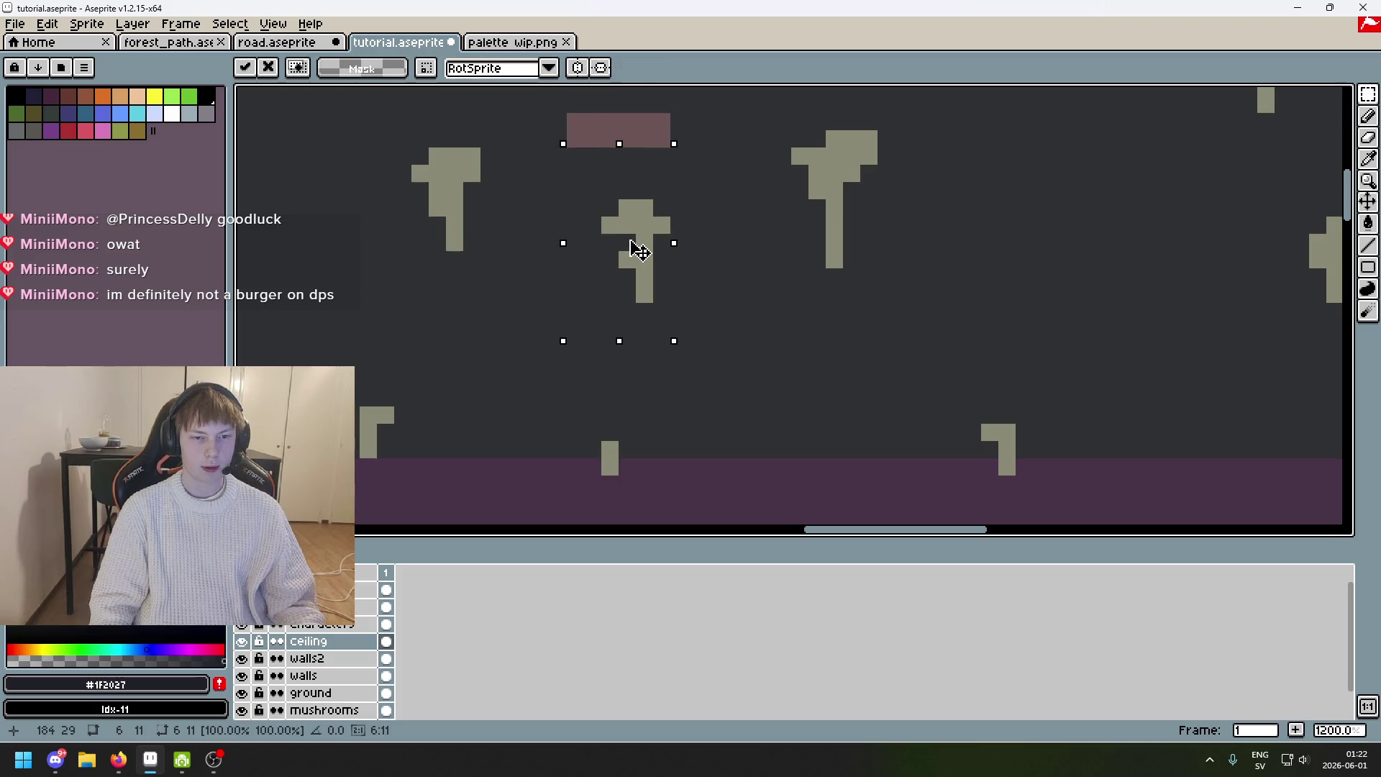
Commit the moved stalactite and return to the Pencil with the stalactite green sampled.
key(ctrl+d)
key(b)
alt+click(641, 233)
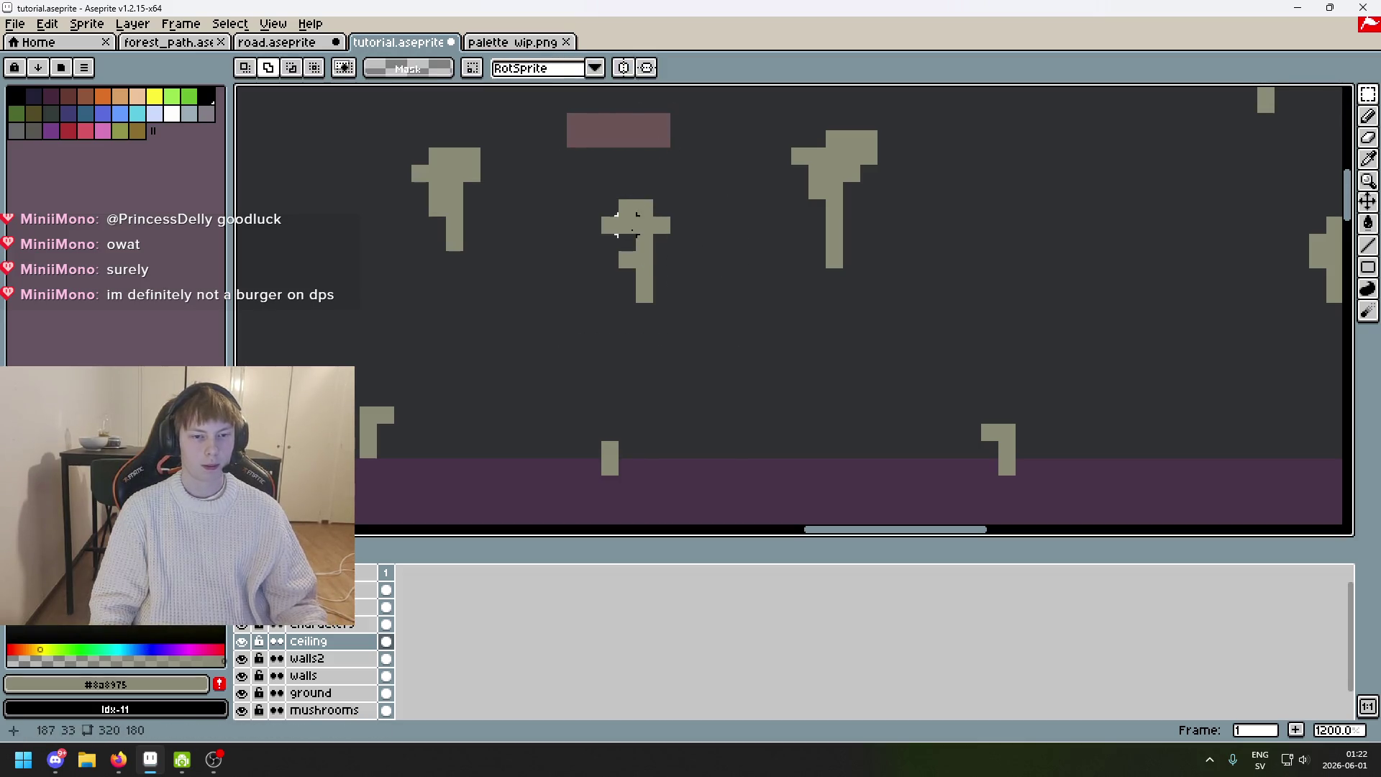
scroll(641, 233, down, 5)
alt+click(655, 188)
key(v)
key(b)
scroll(676, 205, down, 2)
scroll(690, 223, up, 1)
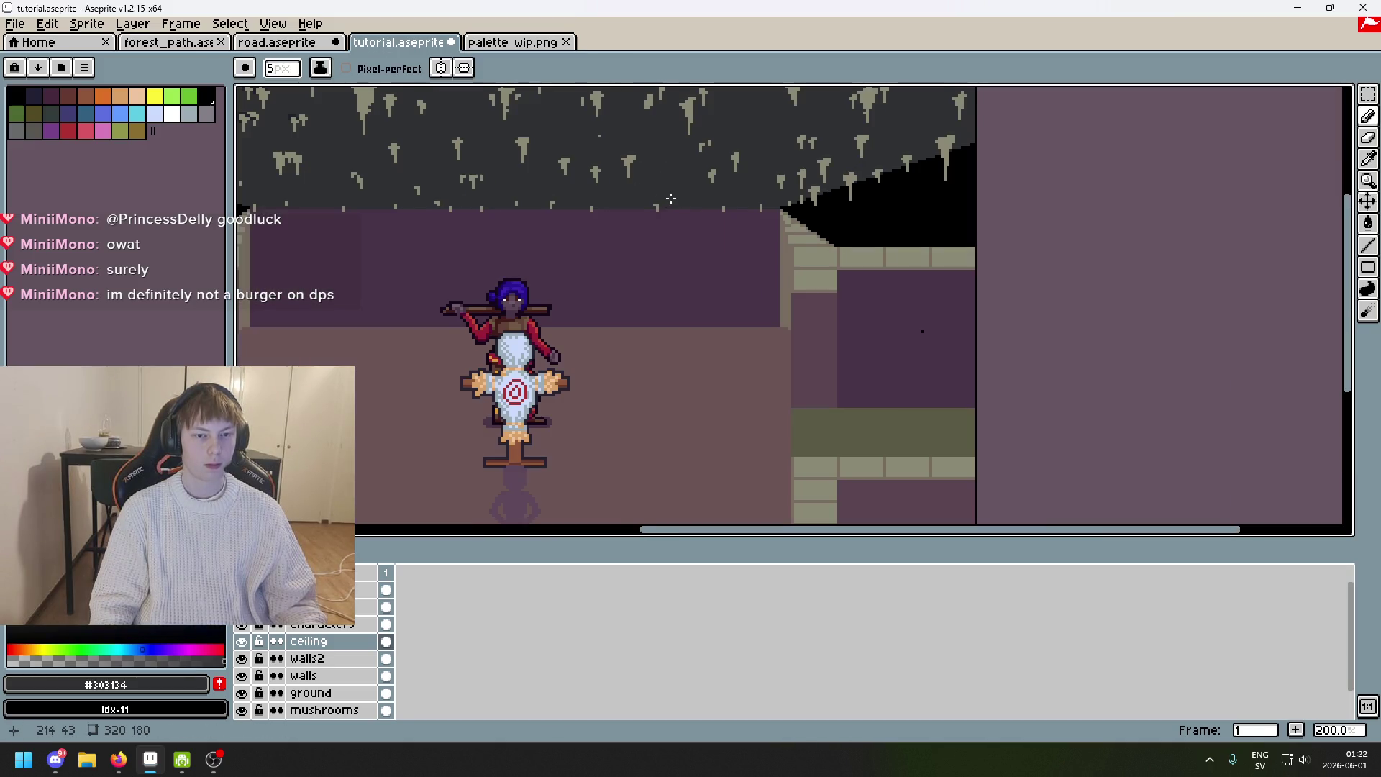
alt+click(716, 249)
scroll(719, 244, up, 6)
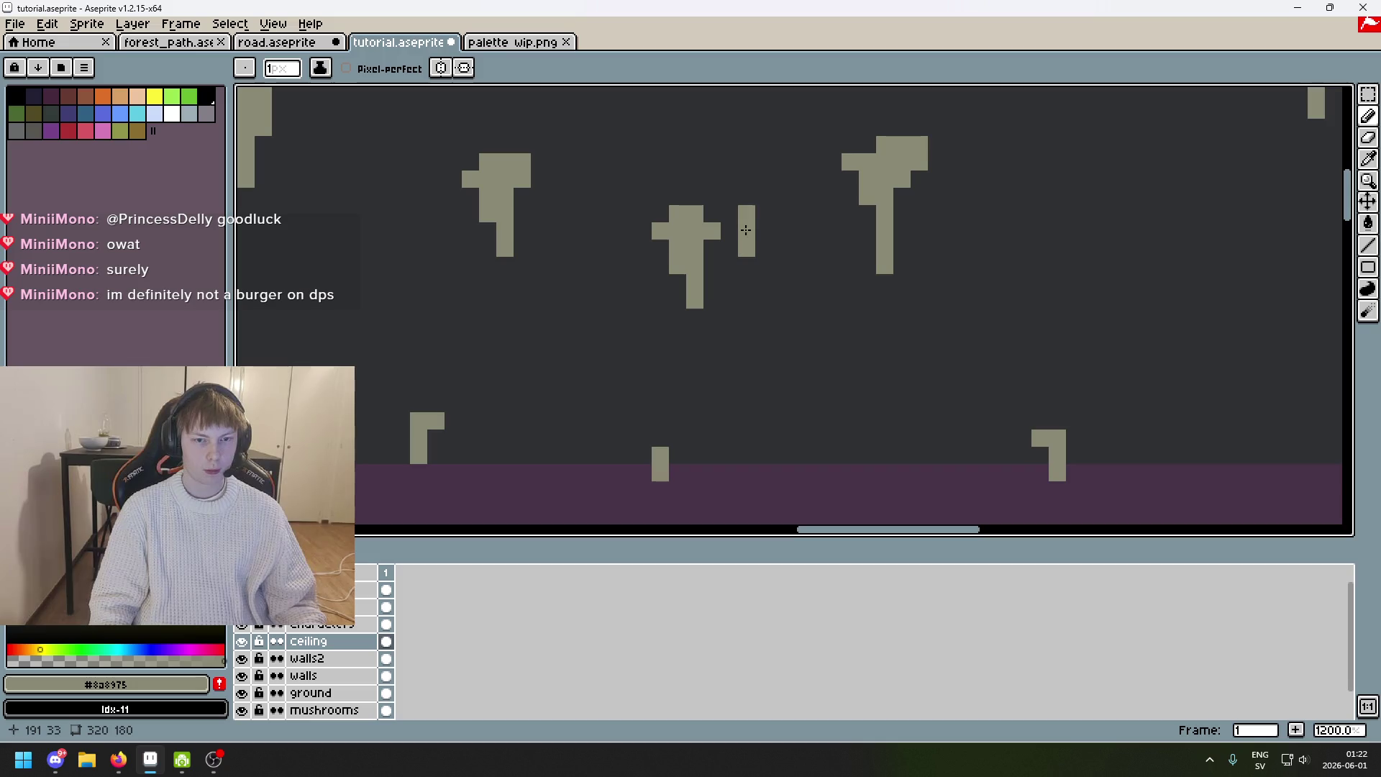
Toggle the lines guide layer on and off to check the widened stalactite.
click(242, 589)
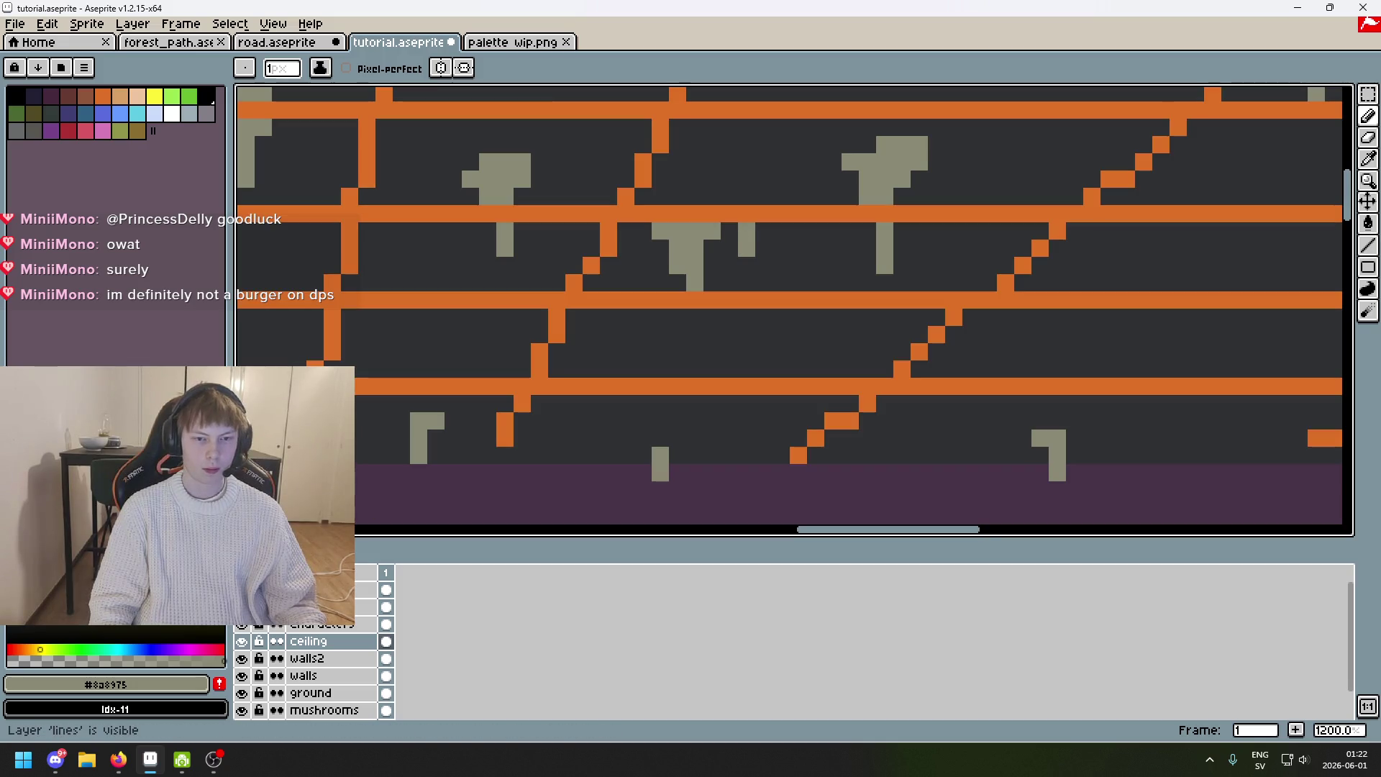
click(241, 589)
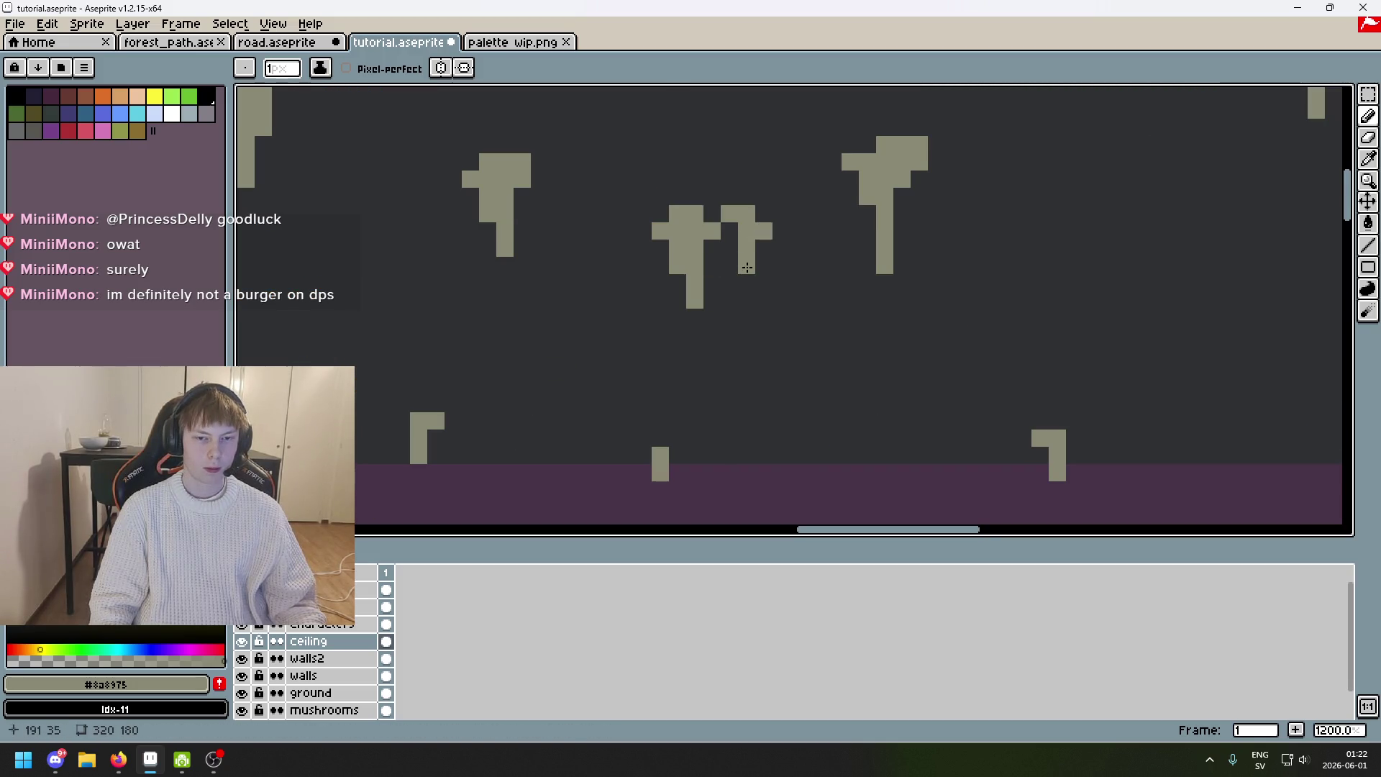
scroll(748, 268, down, 5)
scroll(767, 284, up, 5)
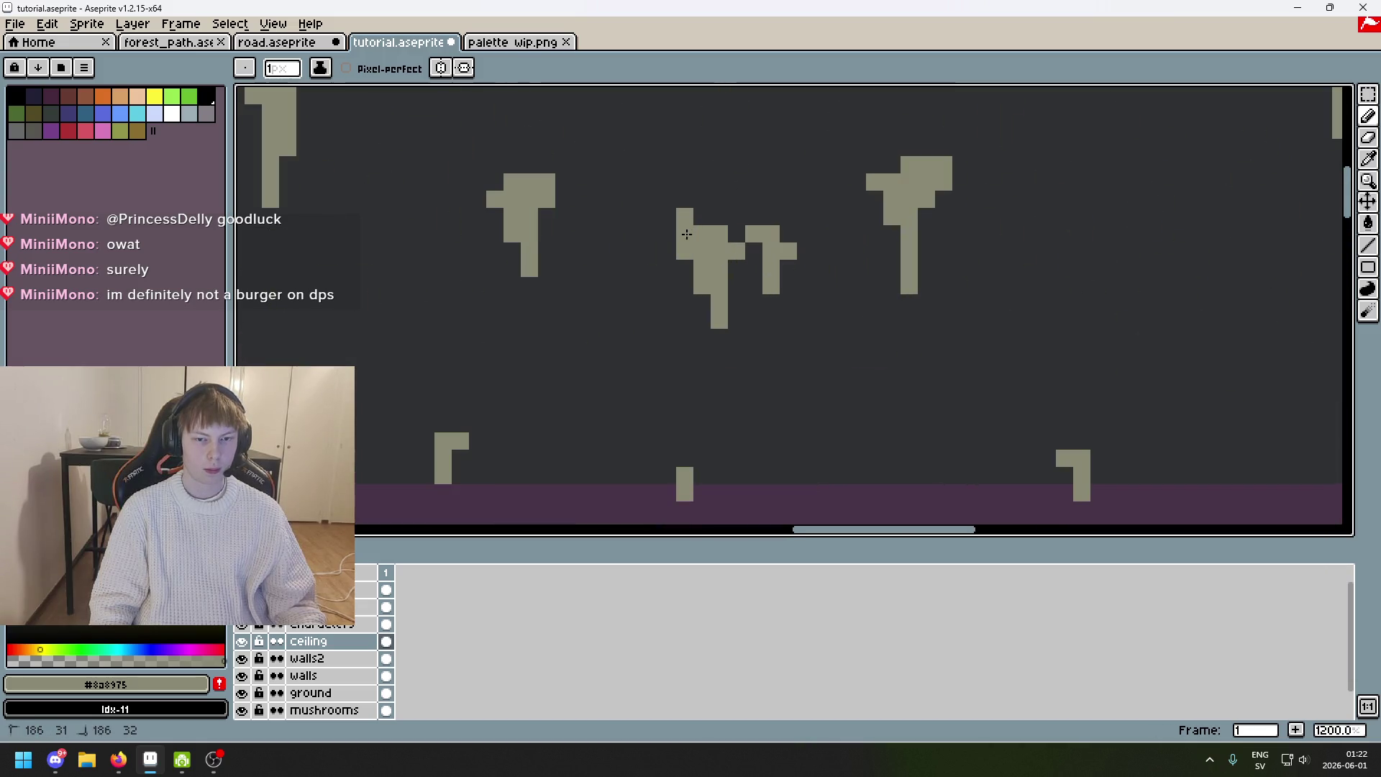
scroll(709, 225, down, 4)
scroll(726, 252, up, 4)
scroll(684, 258, down, 3)
scroll(683, 258, down, 2)
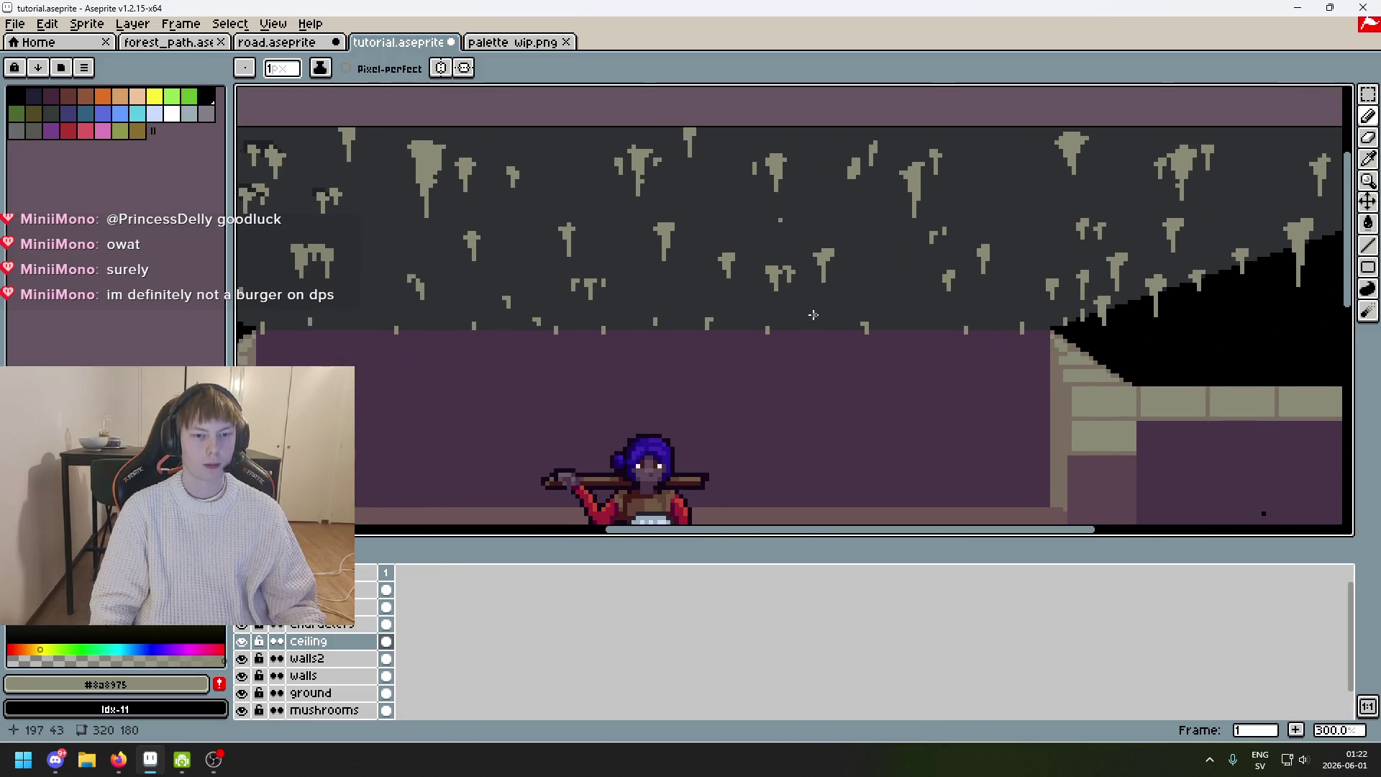
key(alt)
scroll(455, 210, up, 2)
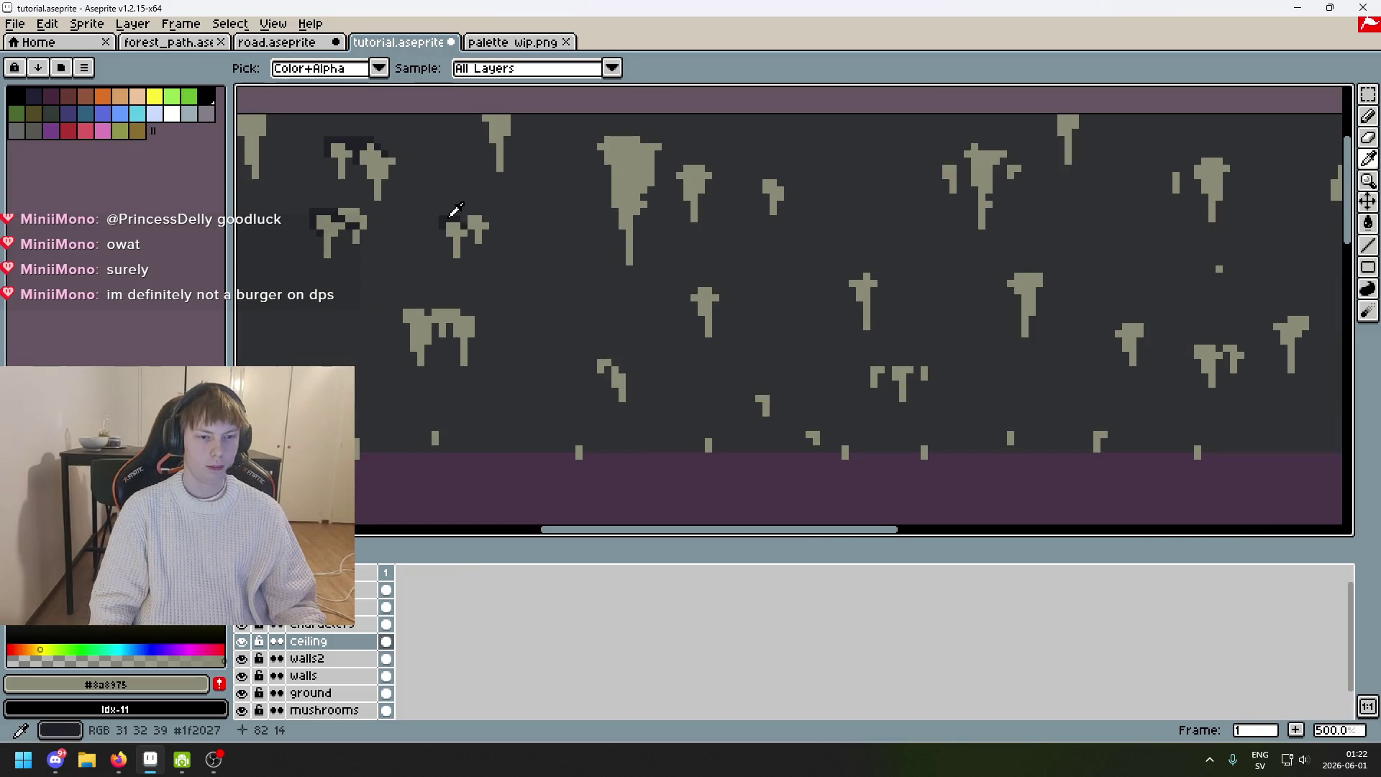
Pick the dark grey #1F2027 from the ceiling and add a first shadow pixel above a stalactite.
alt+click(454, 211)
scroll(461, 194, down, 2)
scroll(562, 216, up, 5)
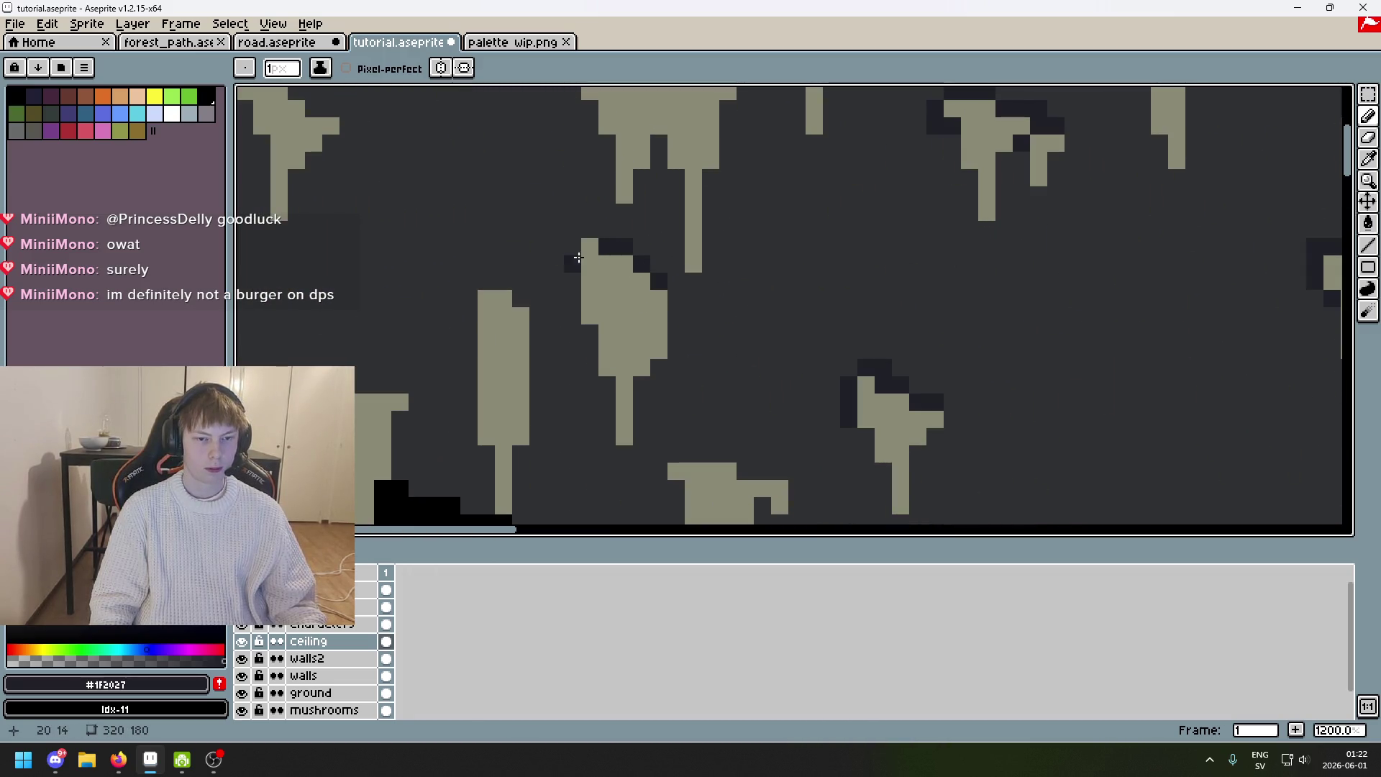
scroll(582, 259, down, 4)
scroll(894, 217, up, 1)
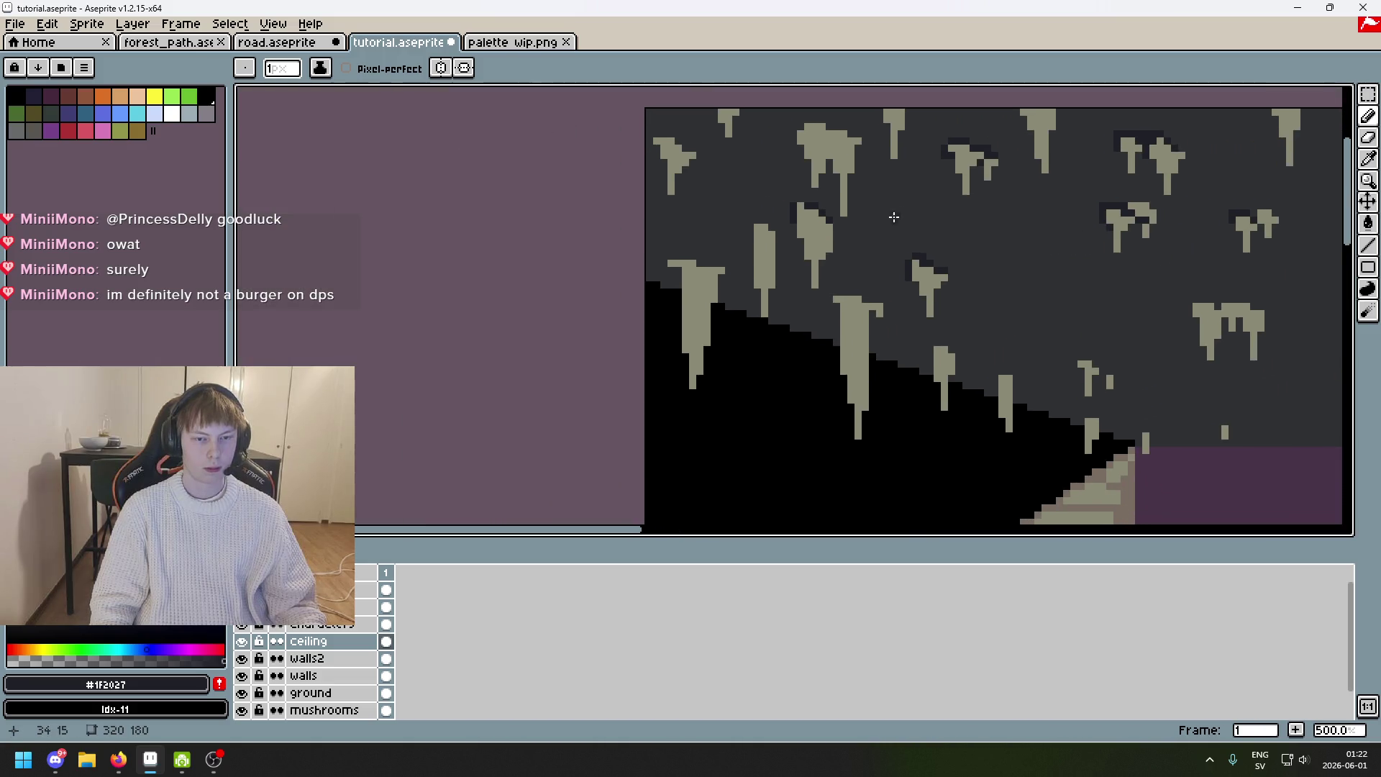
scroll(815, 209, up, 4)
click(790, 198)
scroll(770, 198, down, 5)
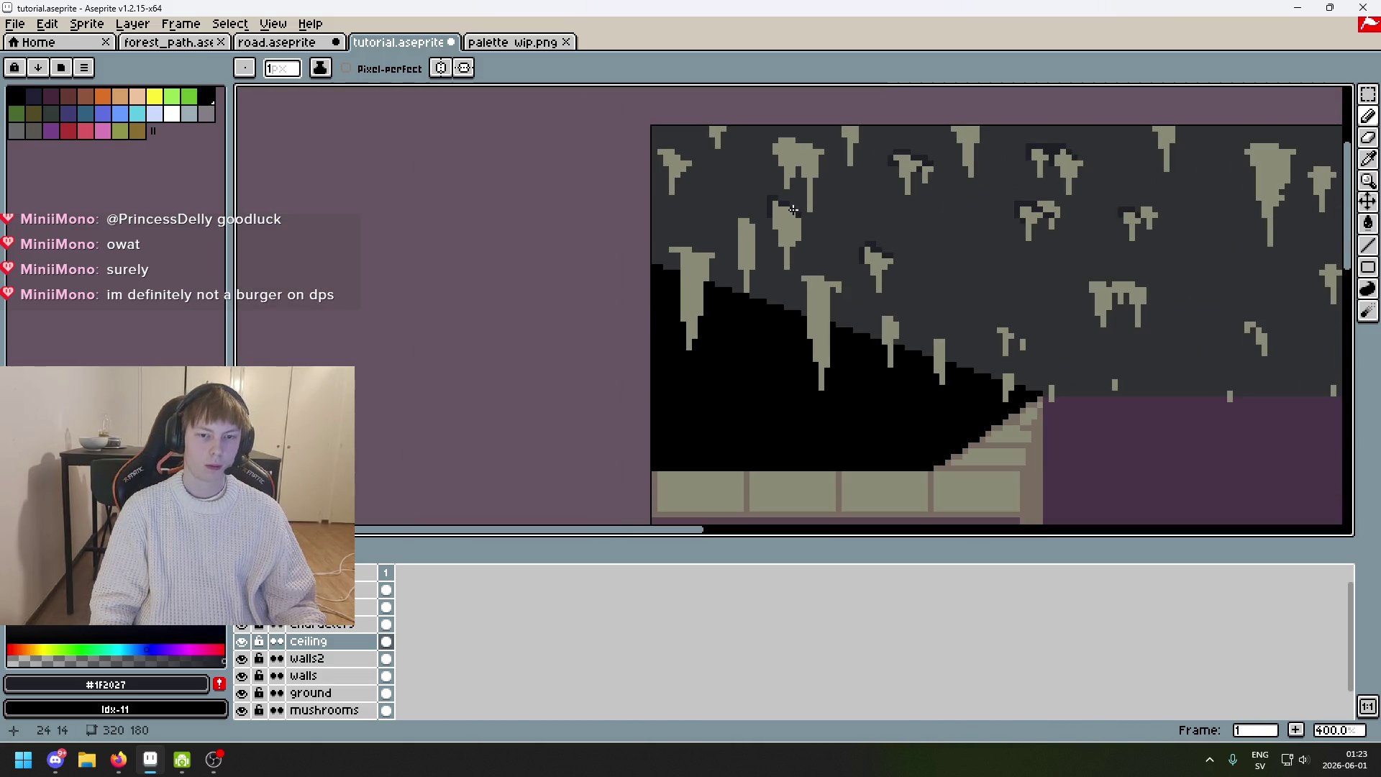
scroll(848, 235, up, 3)
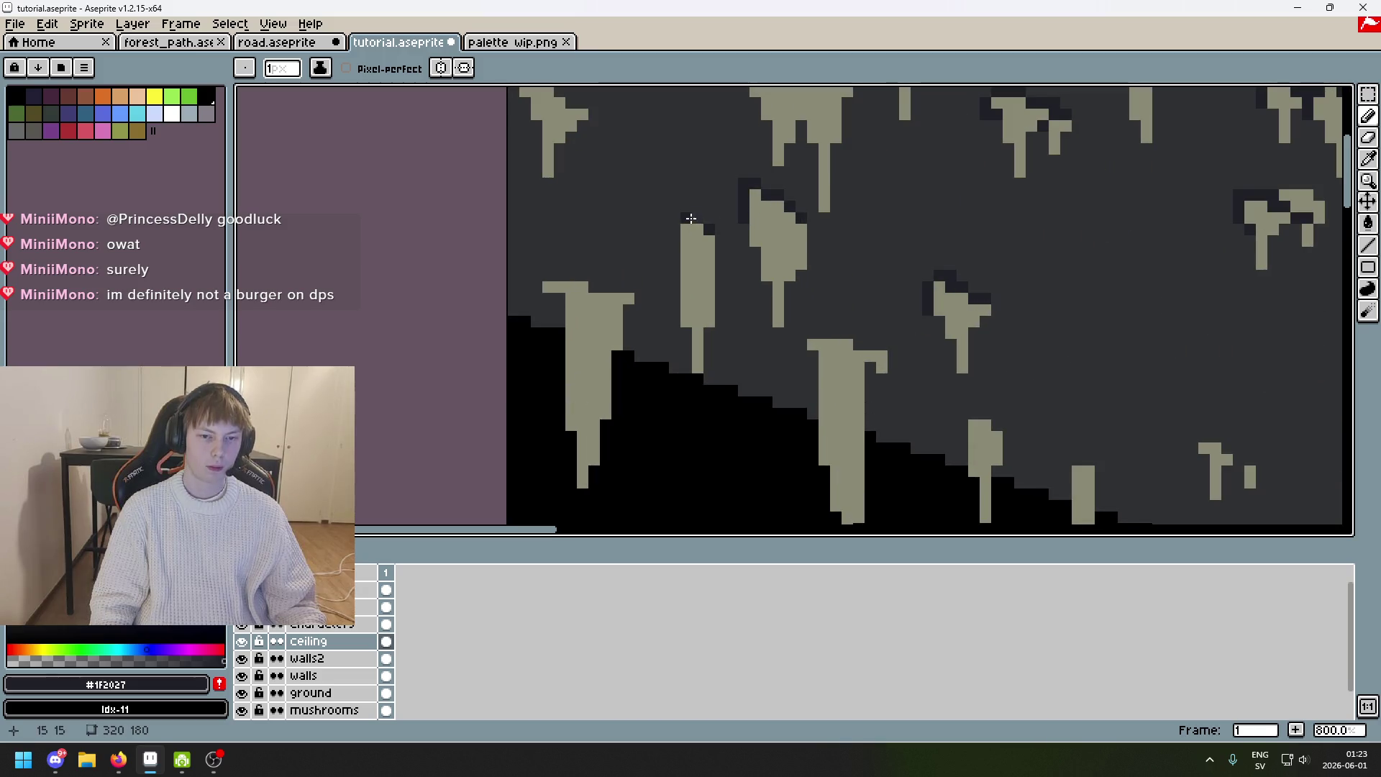
key(b)
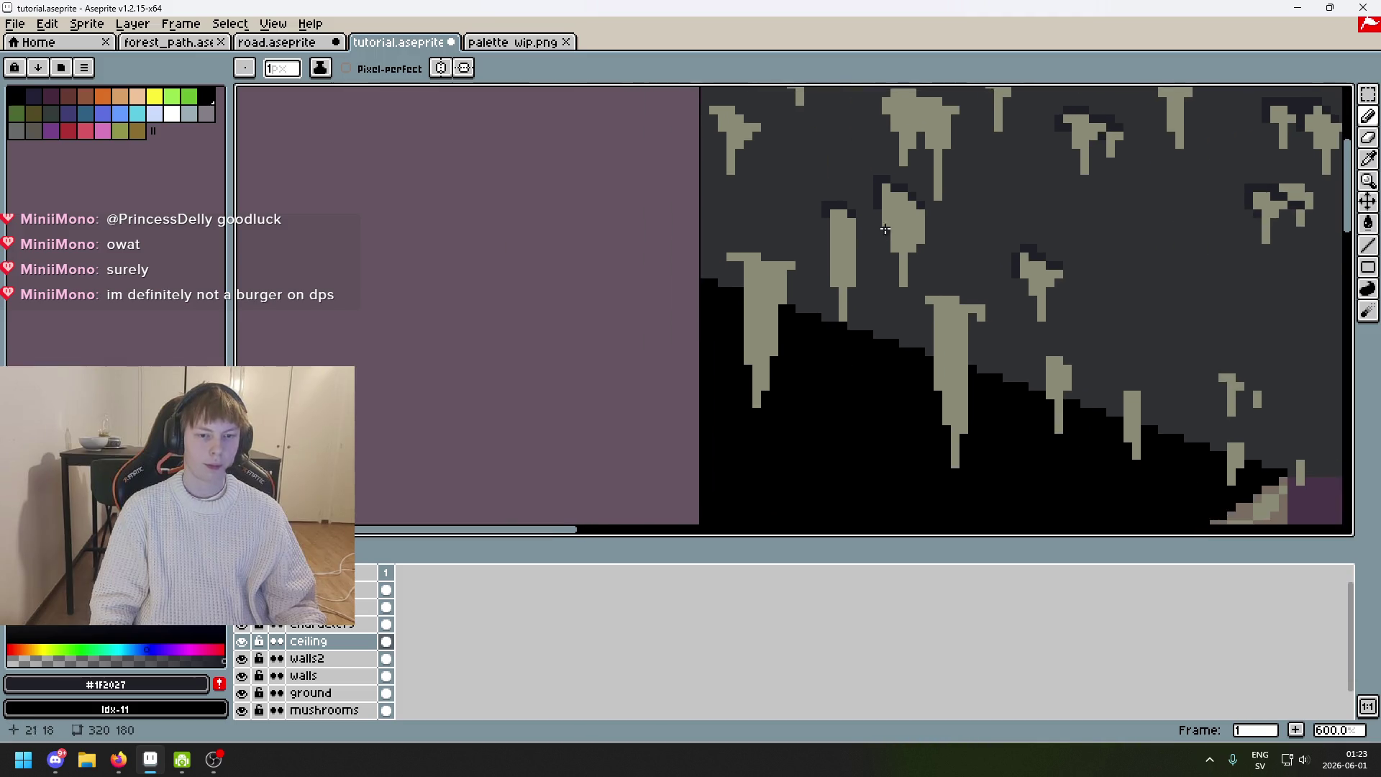
scroll(773, 269, up, 3)
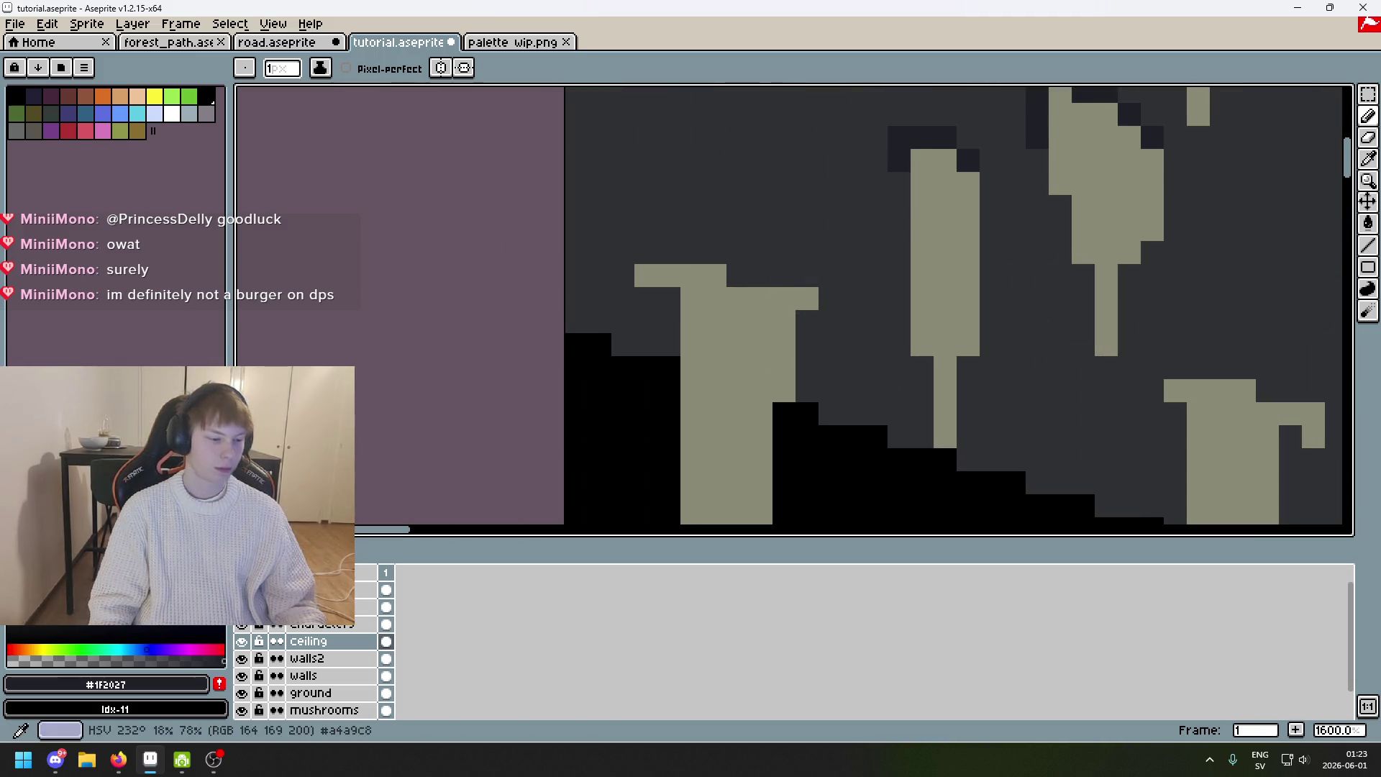
Outline the top of the stalactite ledge in dark shadow, undoing misplaced strokes.
click(790, 273)
drag(738, 273, 801, 272)
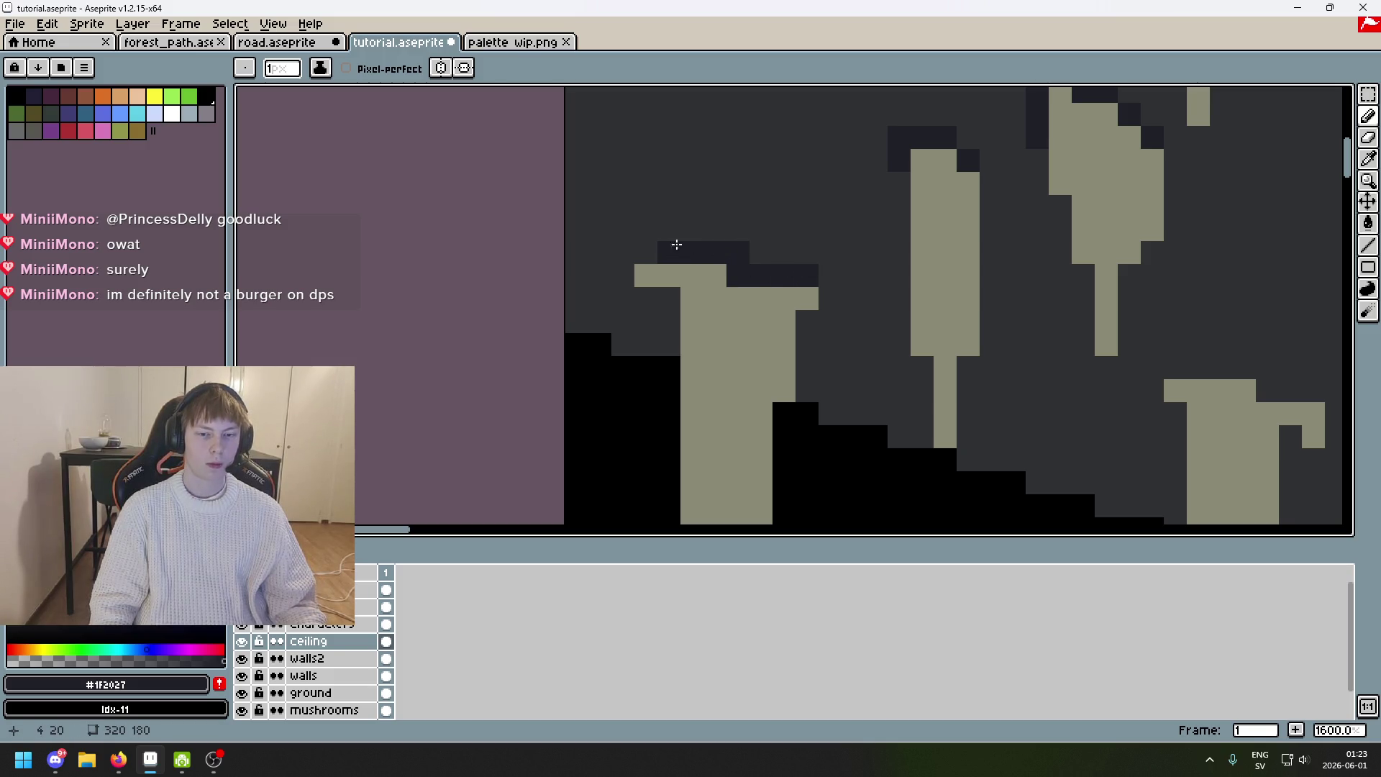
mouse_move(624, 260)
mouse_down()
mouse_move(669, 299)
mouse_move(692, 299)
mouse_move(619, 296)
mouse_move(623, 270)
mouse_up()
key(ctrl+z)
scroll(656, 264, down, 1)
scroll(656, 263, down, 5)
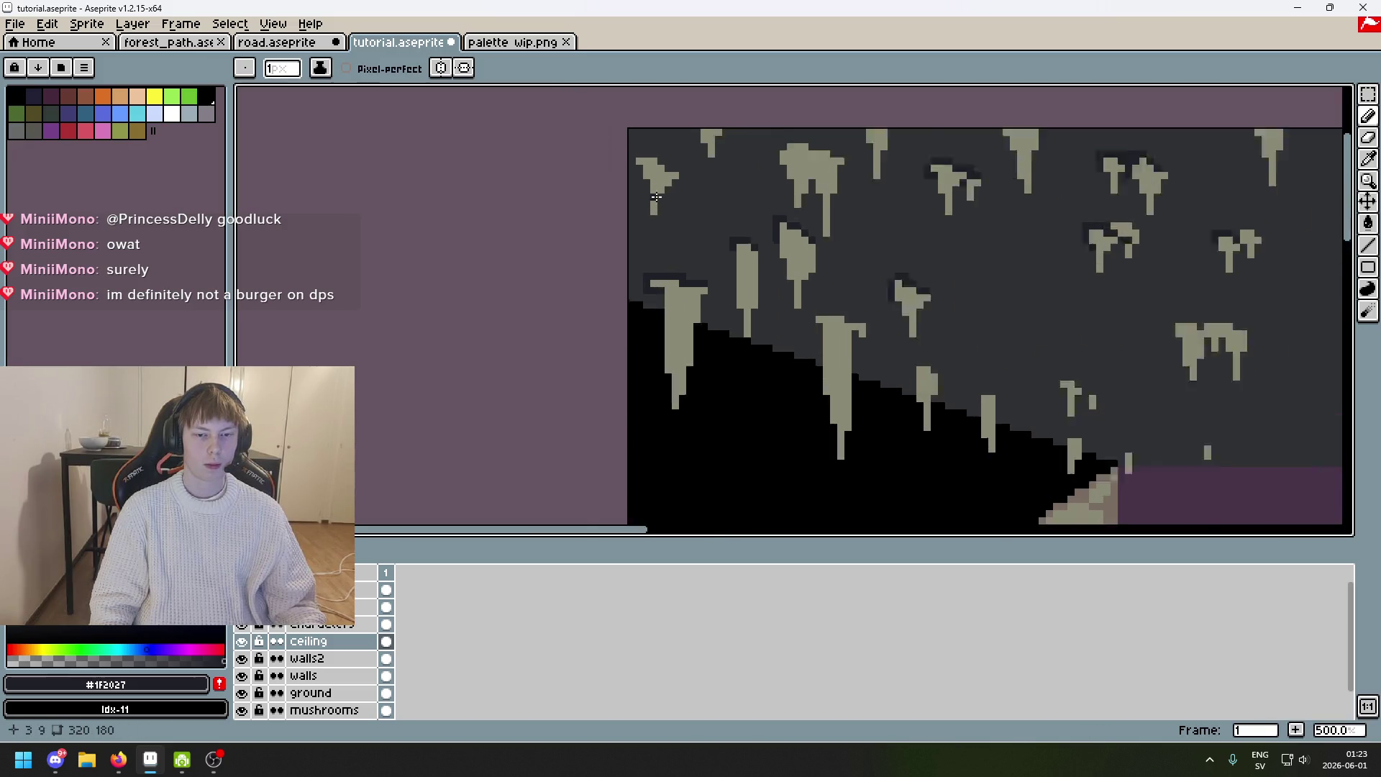
scroll(597, 136, up, 8)
mouse_move(574, 136)
mouse_down()
mouse_move(690, 136)
mouse_move(597, 137)
mouse_up()
key(ctrl+z)
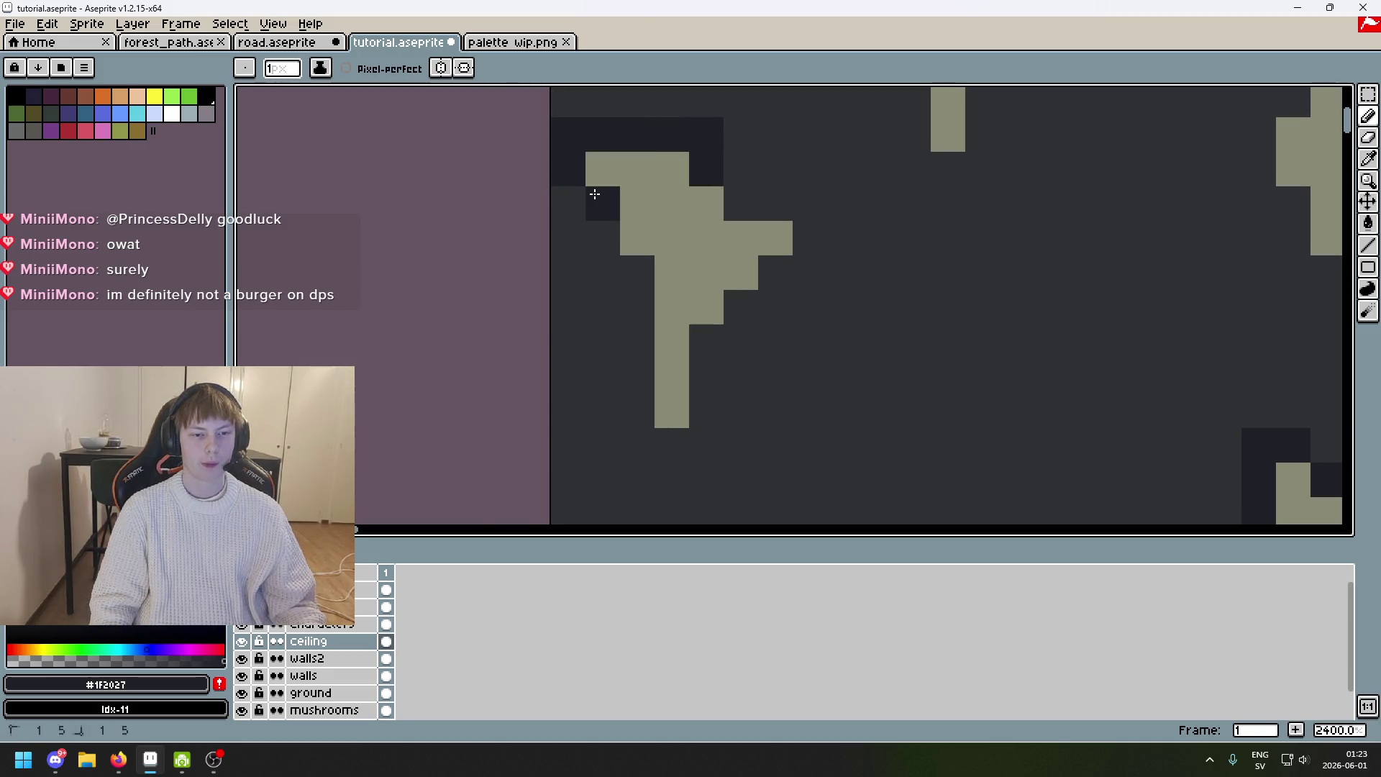
Shade beside the stalactite's upper arm, under its corner and at its top-right notch.
drag(734, 204, 755, 203)
click(774, 203)
click(651, 243)
scroll(632, 230, down, 4)
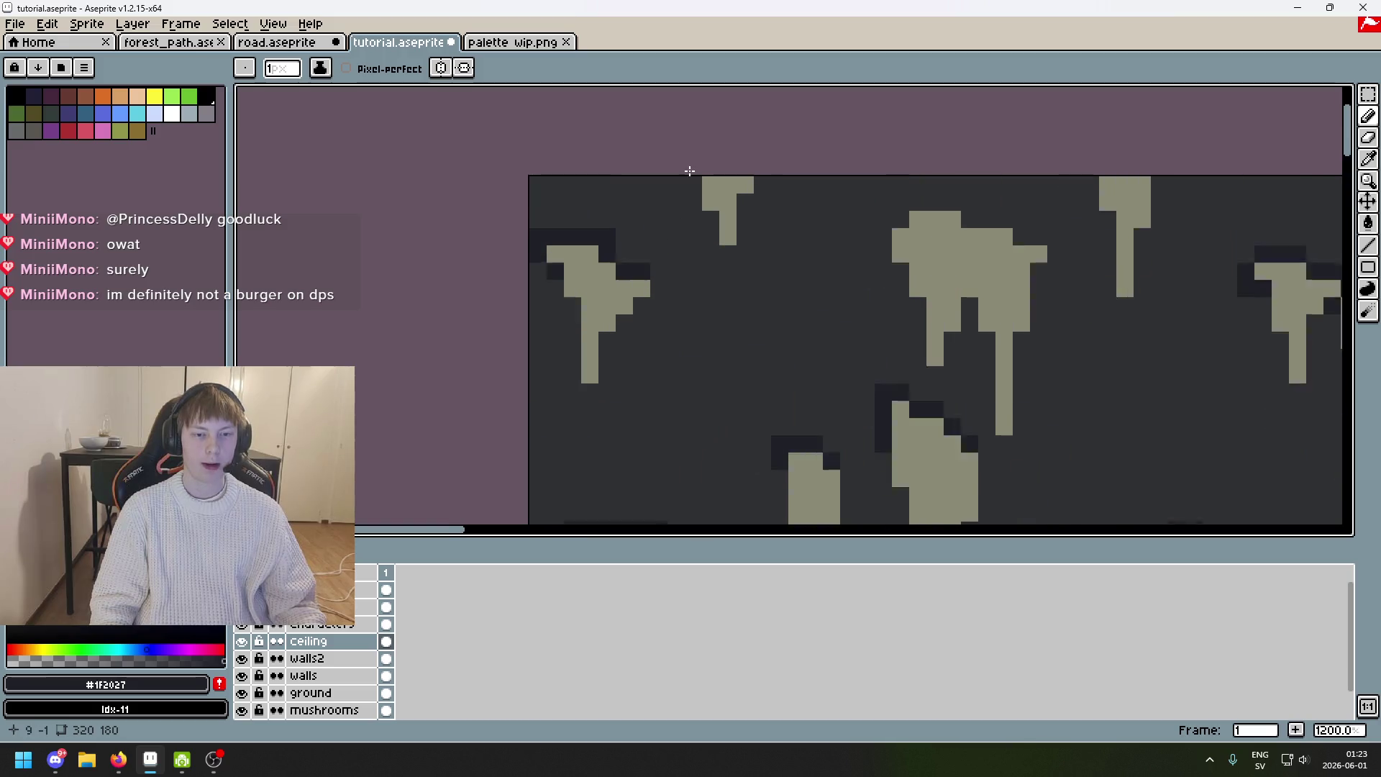
scroll(787, 210, up, 3)
click(891, 203)
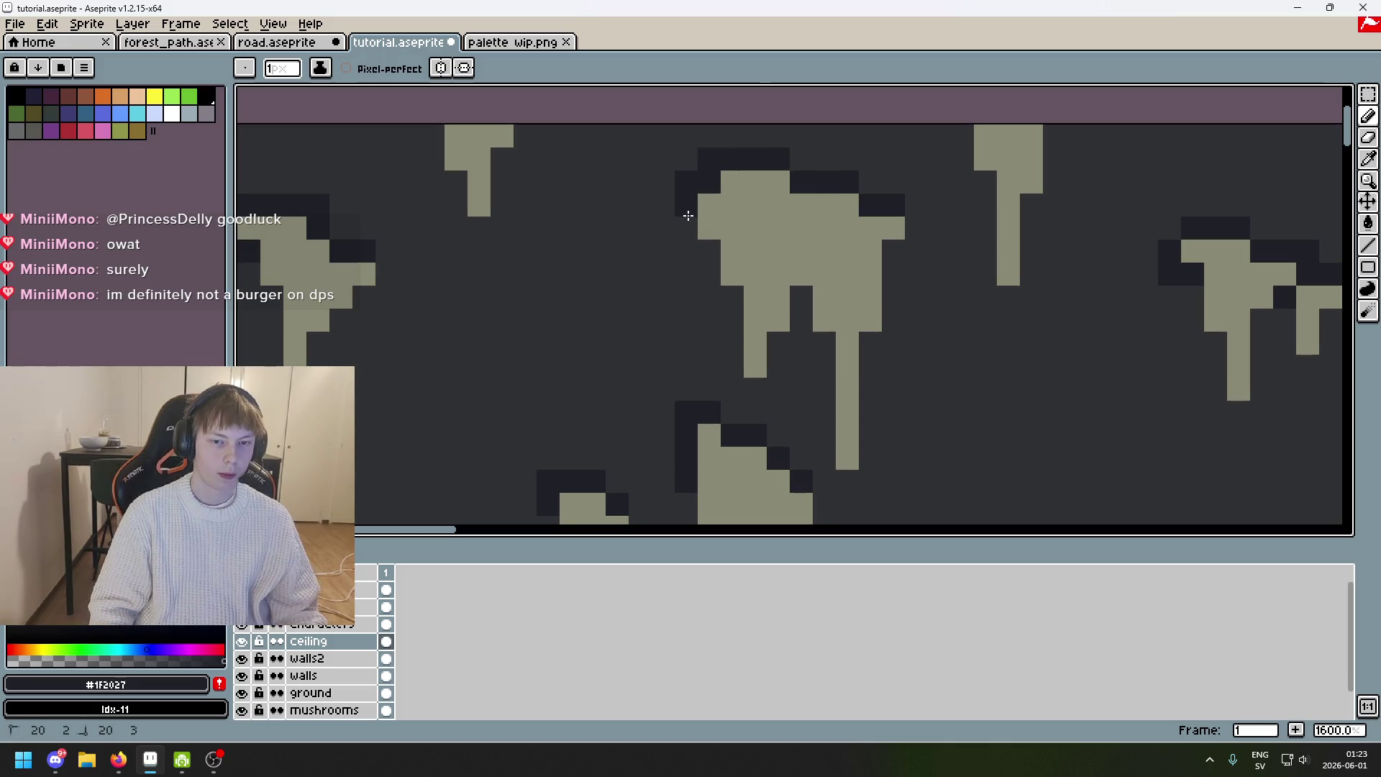
click(686, 227)
scroll(688, 215, down, 6)
scroll(791, 280, up, 1)
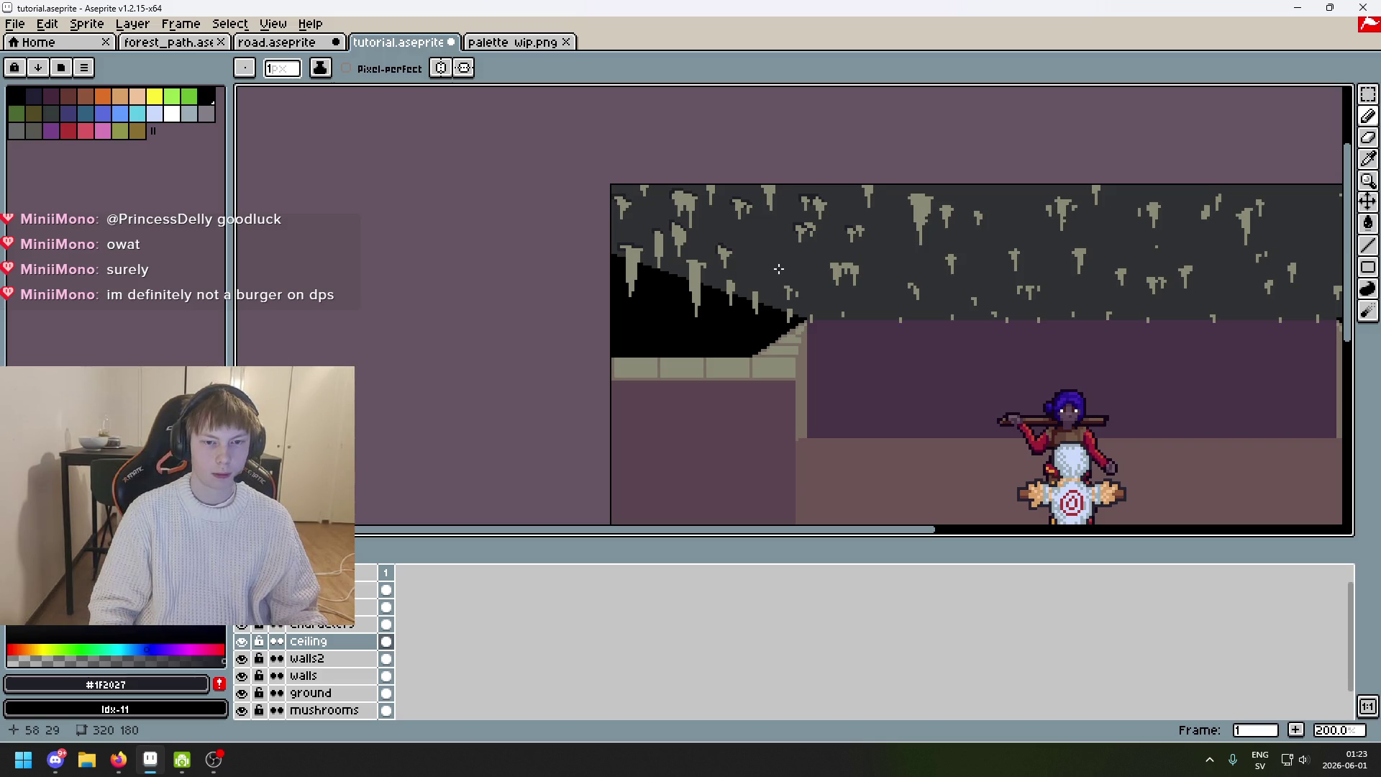
scroll(737, 281, up, 10)
Paint a shadow row over the next stalactite and shade pixels above its tip.
click(737, 261)
mouse_move(737, 261)
mouse_down()
mouse_move(627, 224)
mouse_move(519, 223)
mouse_up()
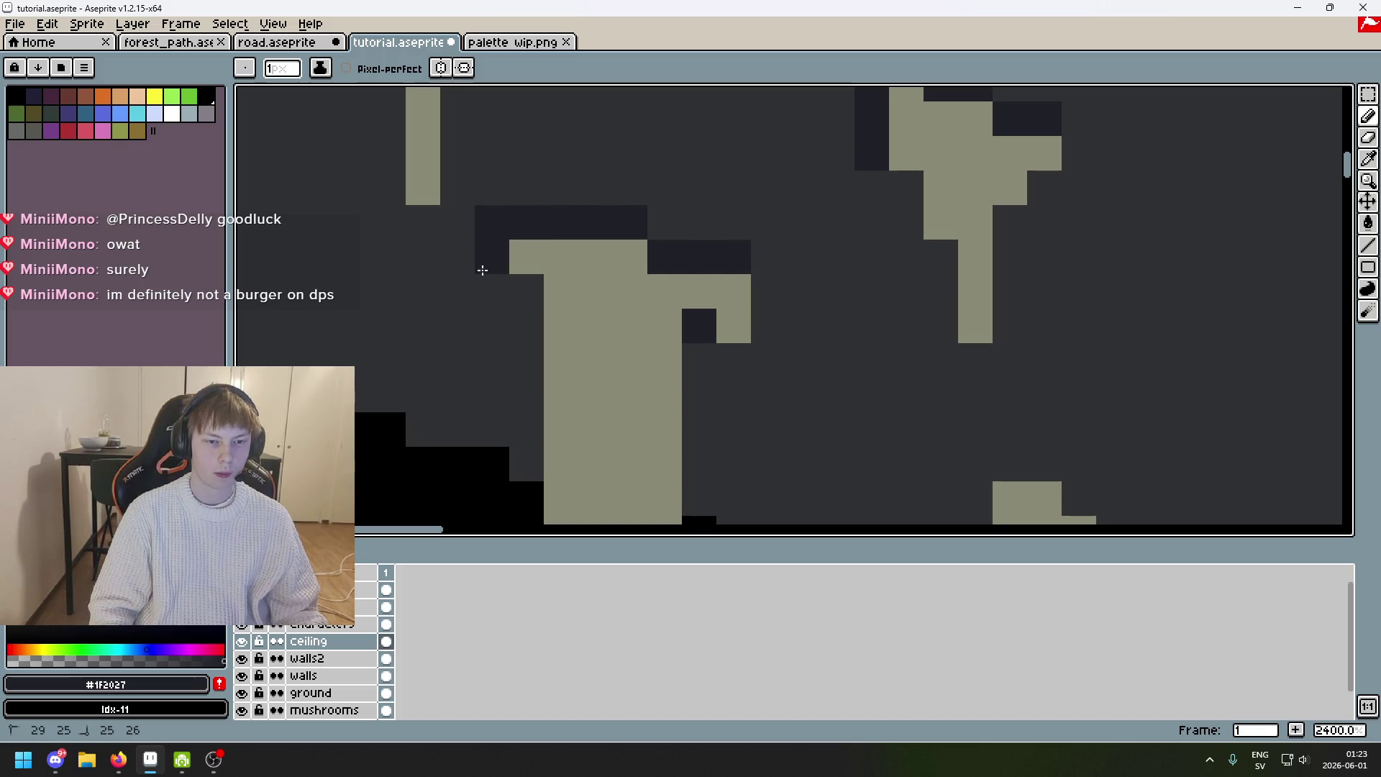
scroll(524, 314, down, 4)
scroll(799, 247, up, 5)
drag(651, 227, 550, 235)
click(554, 272)
scroll(694, 302, down, 4)
scroll(631, 224, up, 3)
mouse_move(694, 220)
mouse_down()
mouse_move(632, 259)
mouse_move(626, 291)
mouse_up()
scroll(647, 287, down, 4)
scroll(684, 280, up, 3)
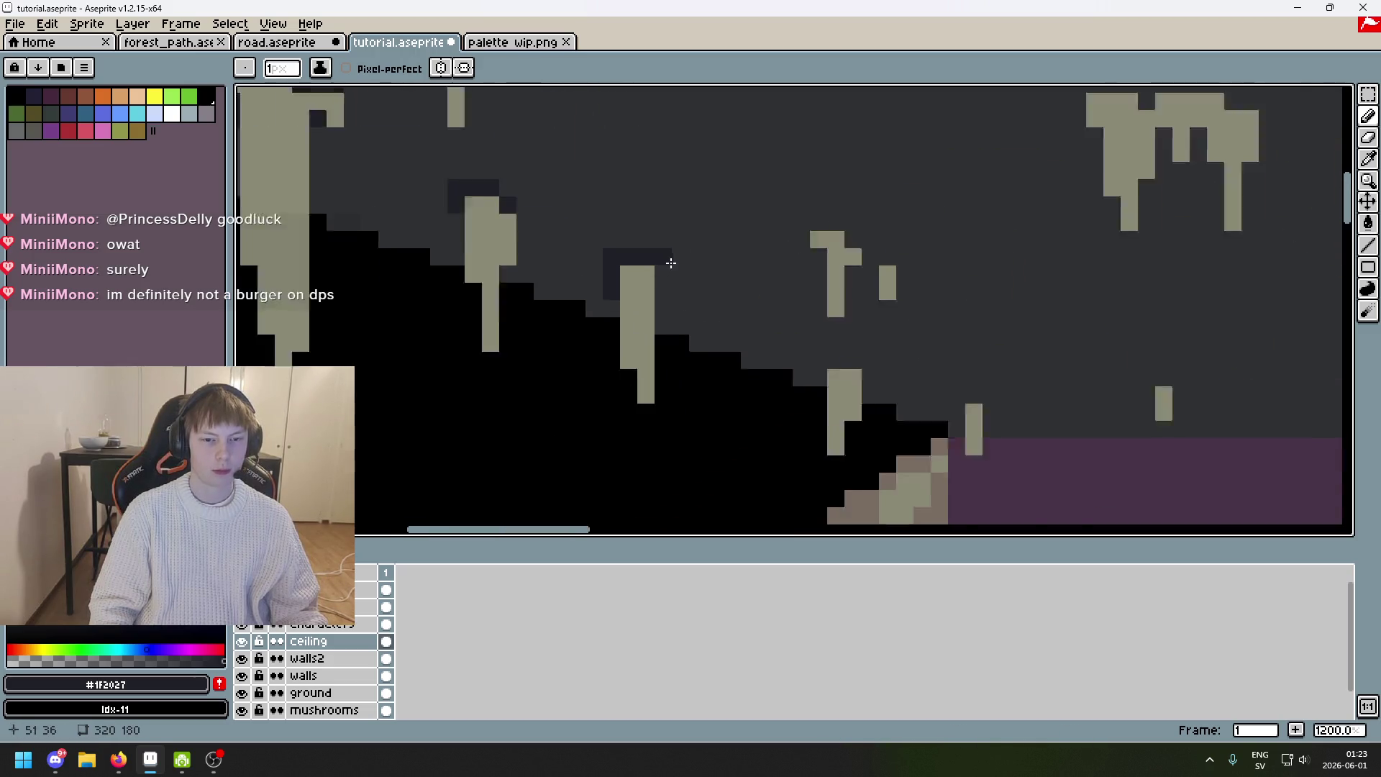
scroll(667, 274, down, 4)
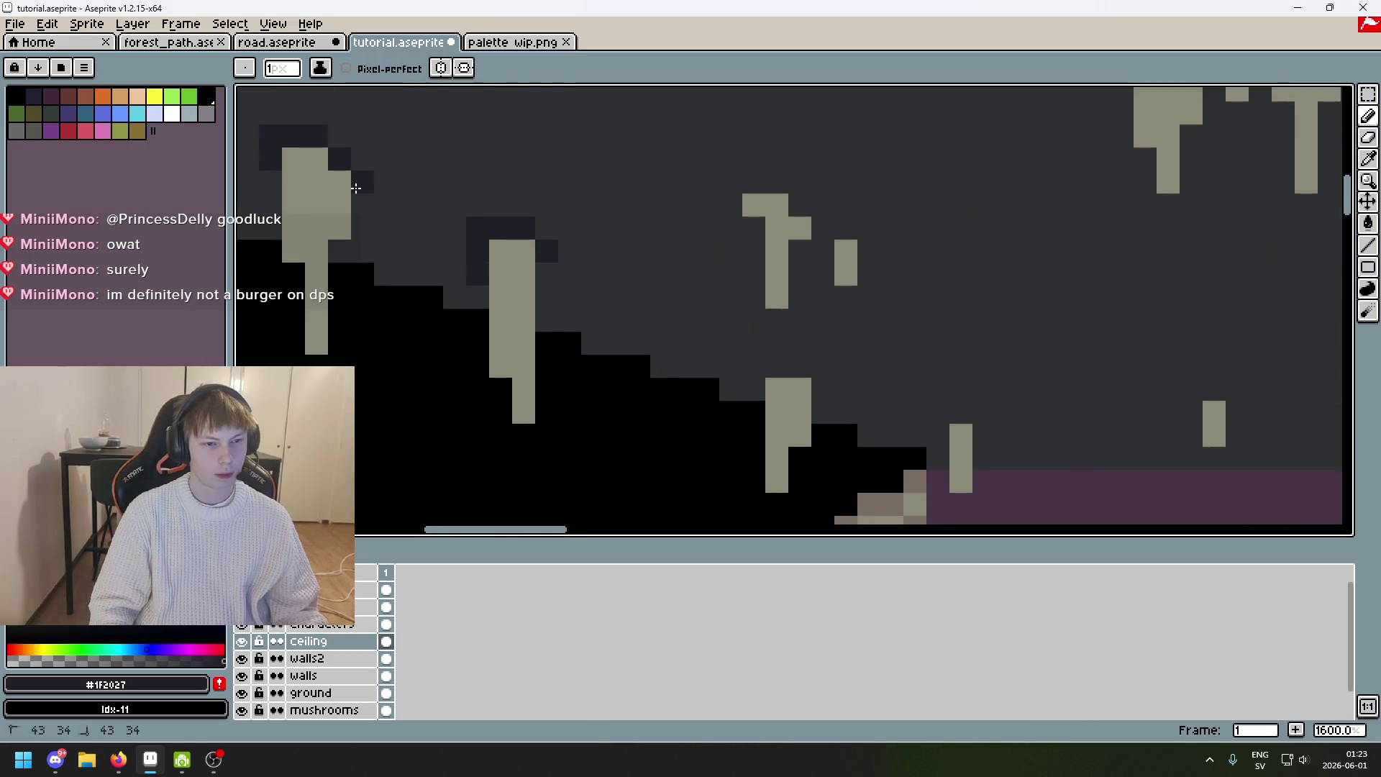
scroll(477, 245, up, 2)
Shade beside the short stalactite near the slope, discarding the stroke over the T-shaped one.
key(z)
key(b)
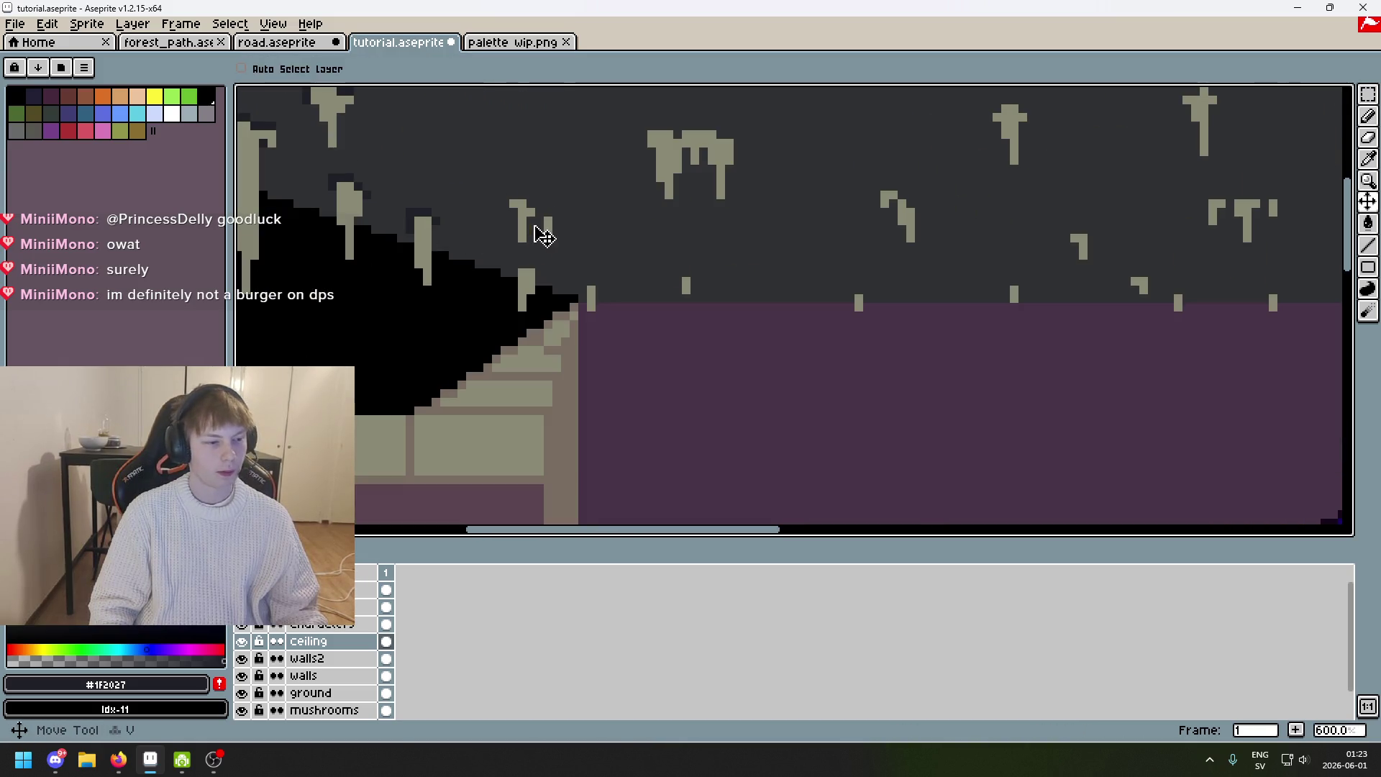
scroll(518, 194, up, 4)
drag(490, 151, 455, 156)
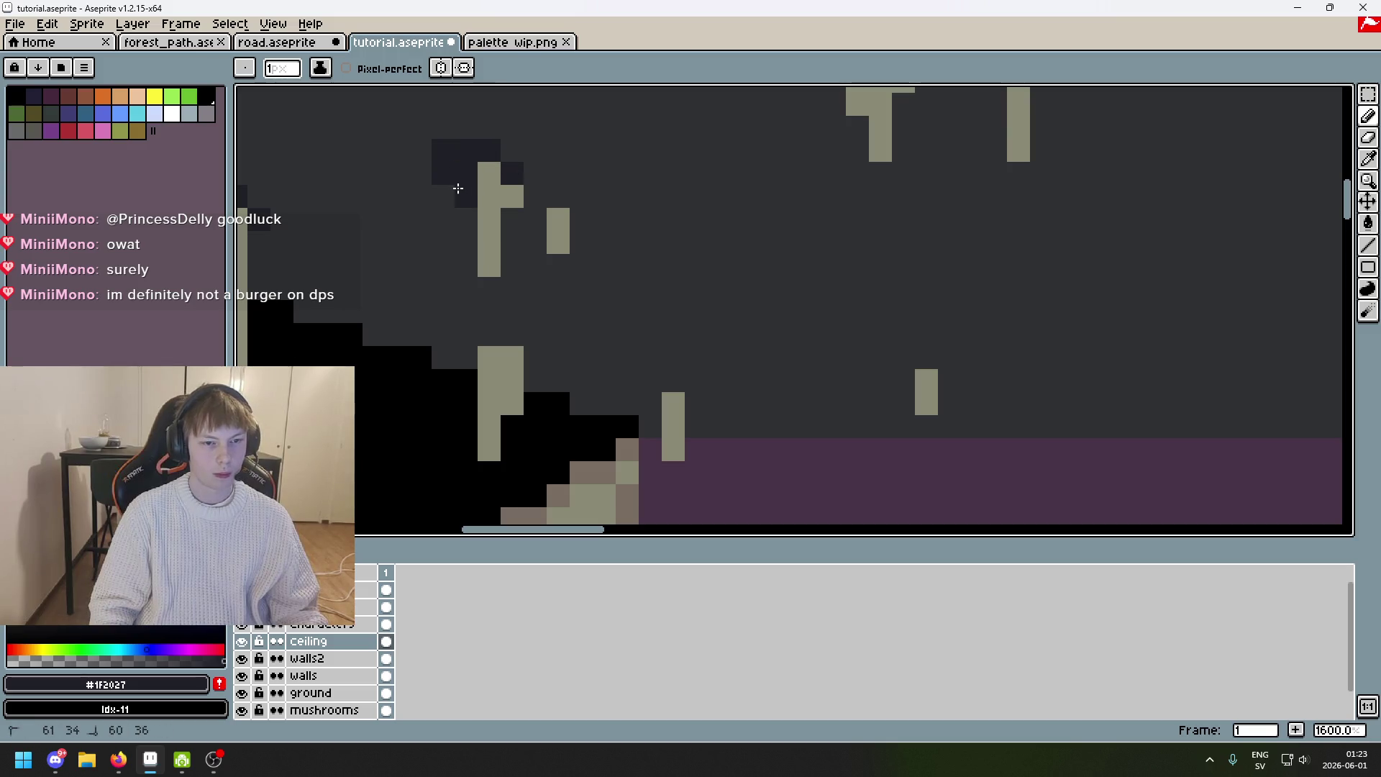
key(ctrl+z)
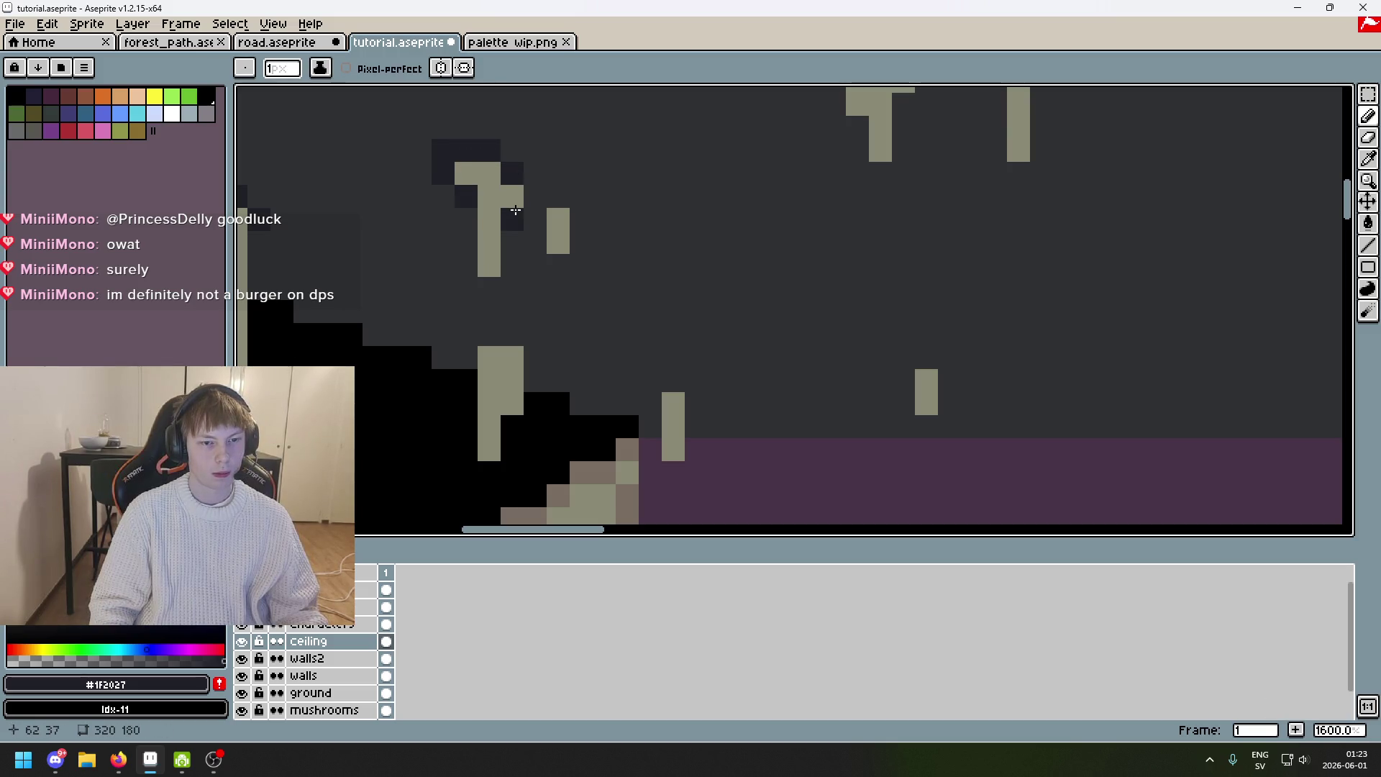
scroll(521, 209, down, 5)
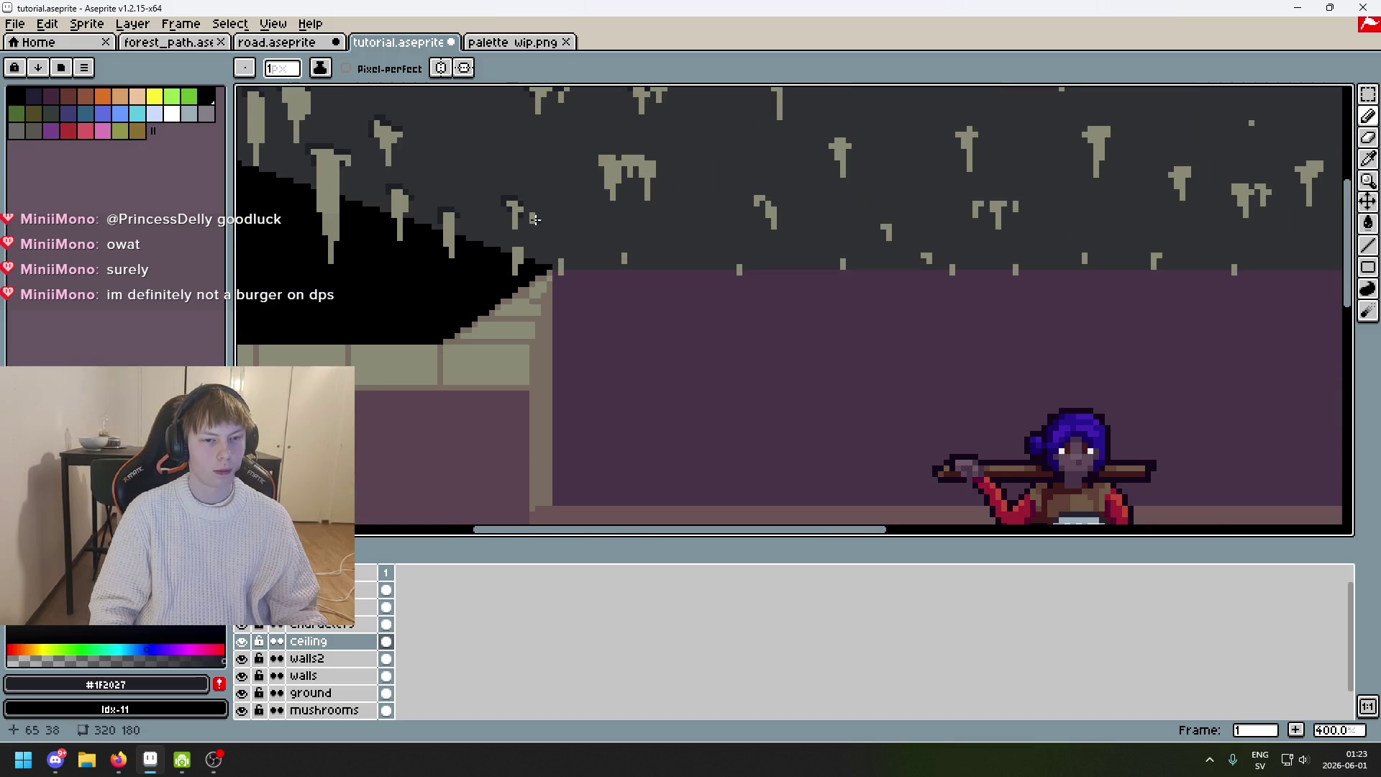
scroll(536, 219, up, 5)
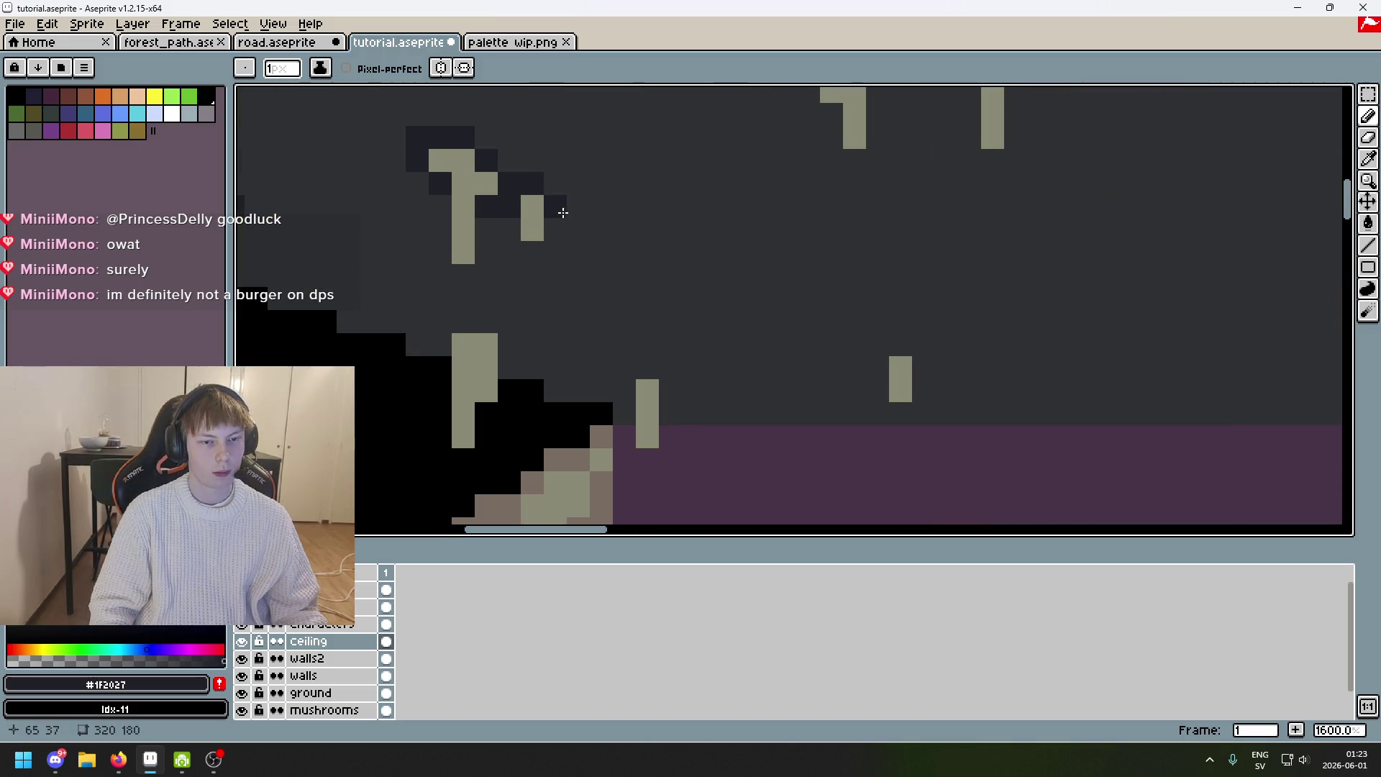
scroll(517, 231, down, 6)
scroll(459, 247, up, 5)
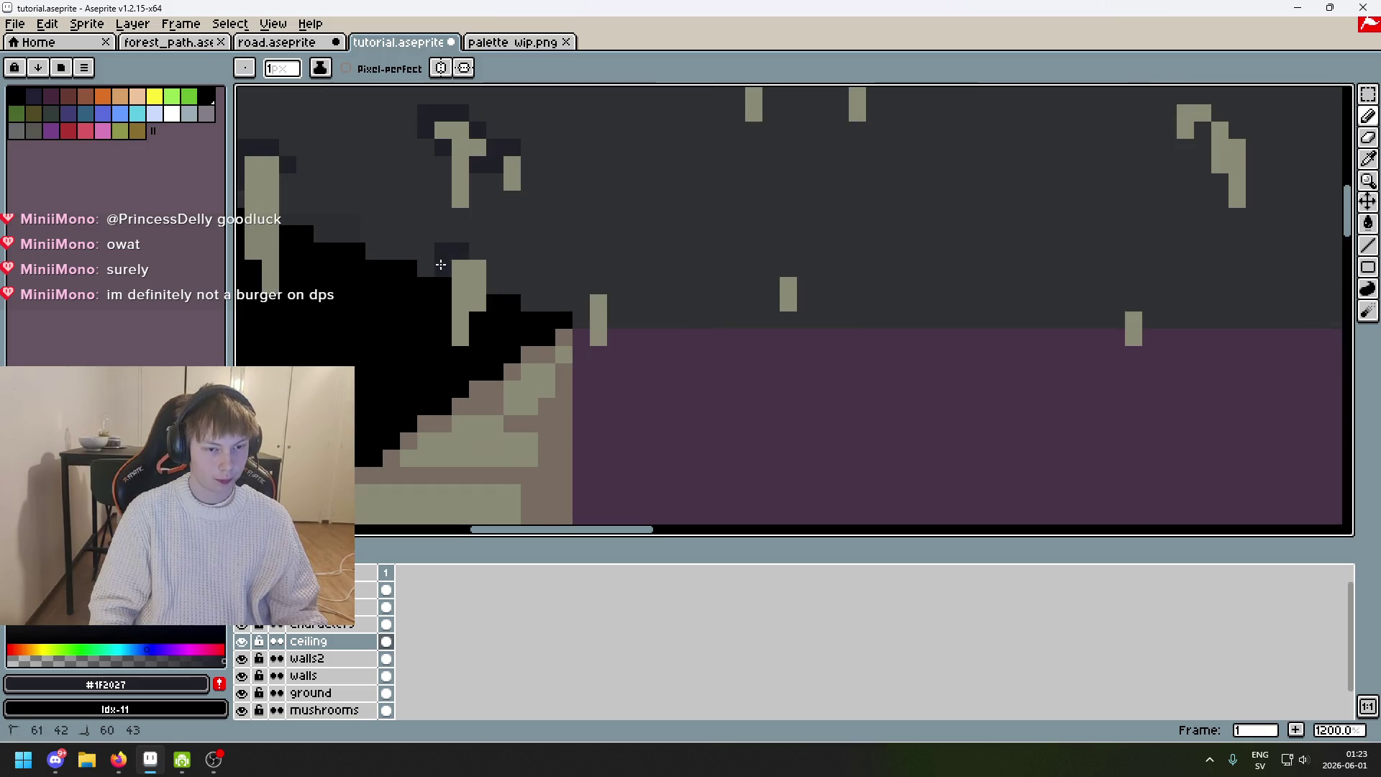
scroll(490, 271, down, 5)
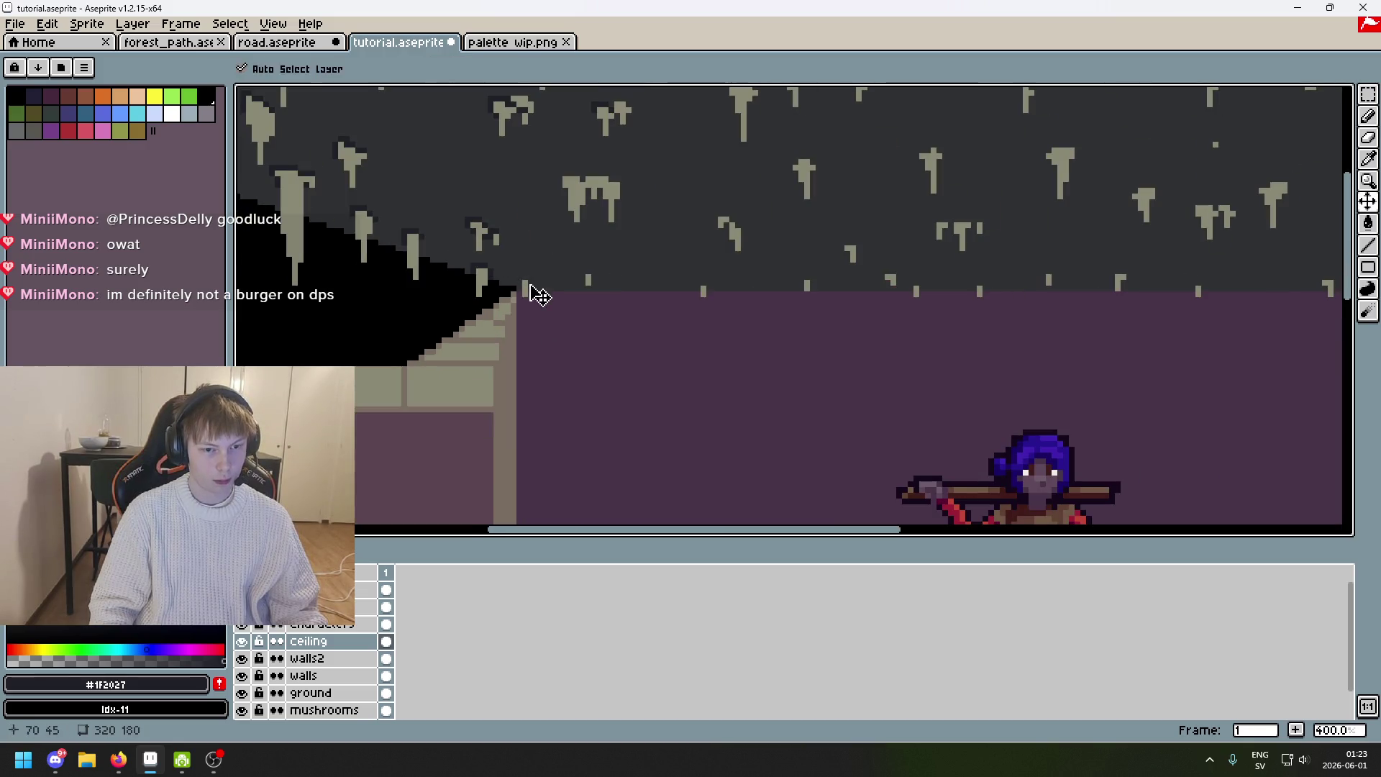
scroll(524, 279, up, 6)
drag(496, 257, 485, 277)
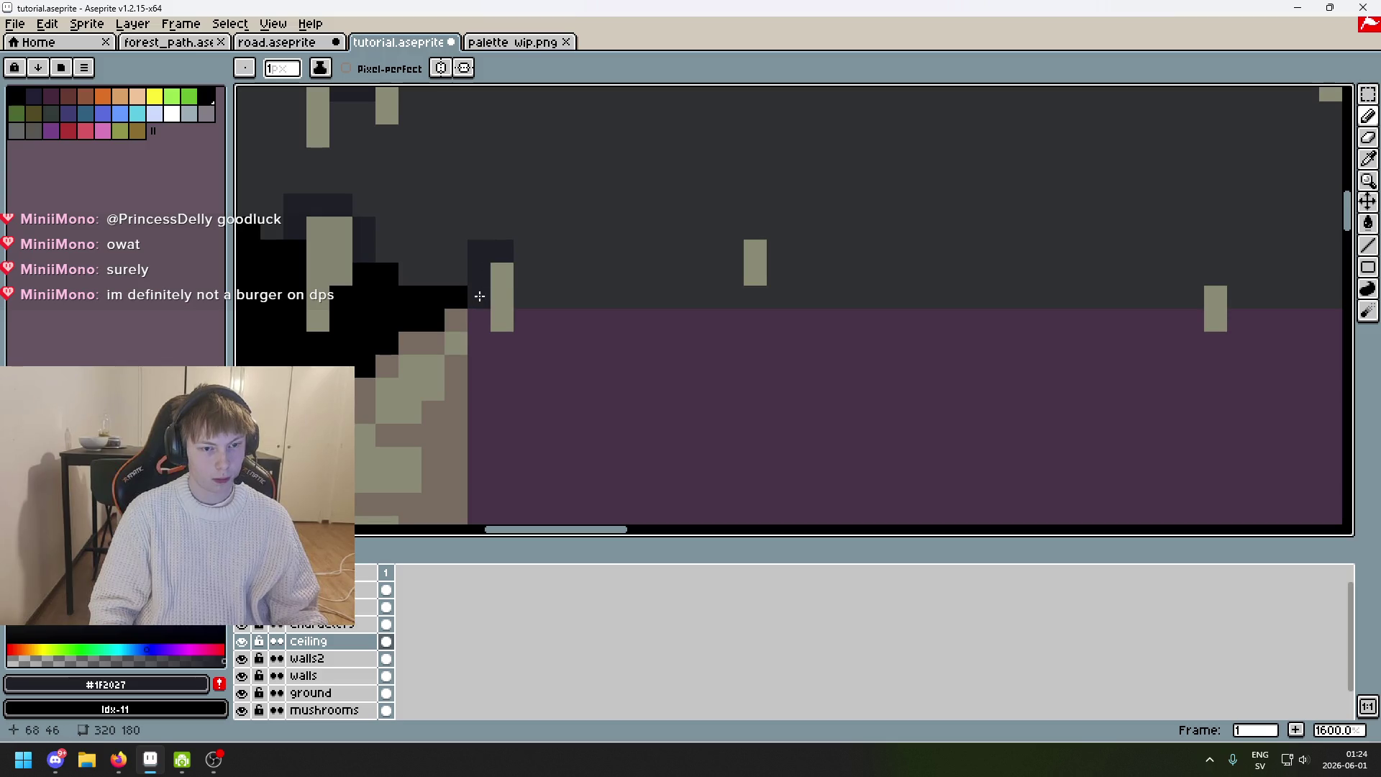
scroll(523, 277, down, 5)
scroll(547, 266, up, 6)
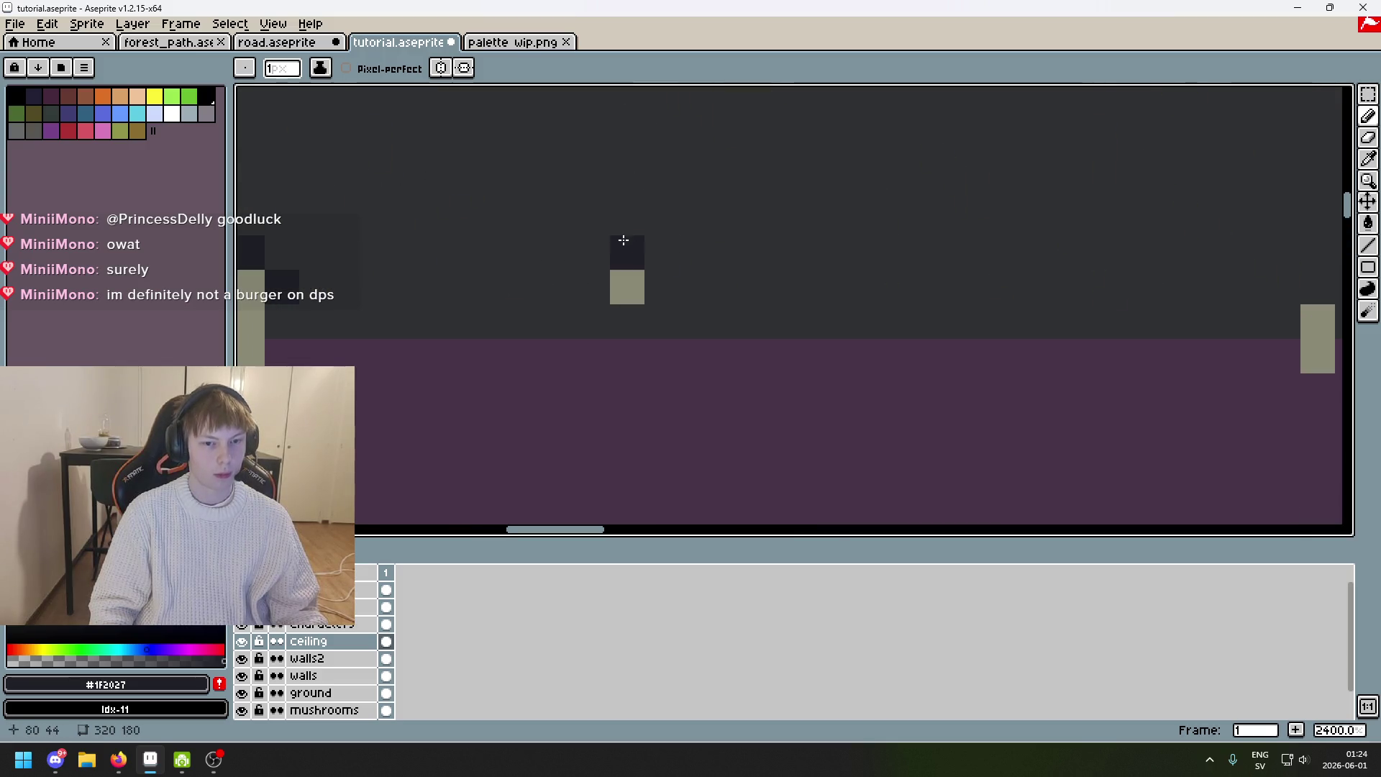
Add shadow pixels above the tiny stalactite and outline the L-shaped stalactite.
click(608, 217)
drag(608, 217, 657, 247)
scroll(657, 247, down, 4)
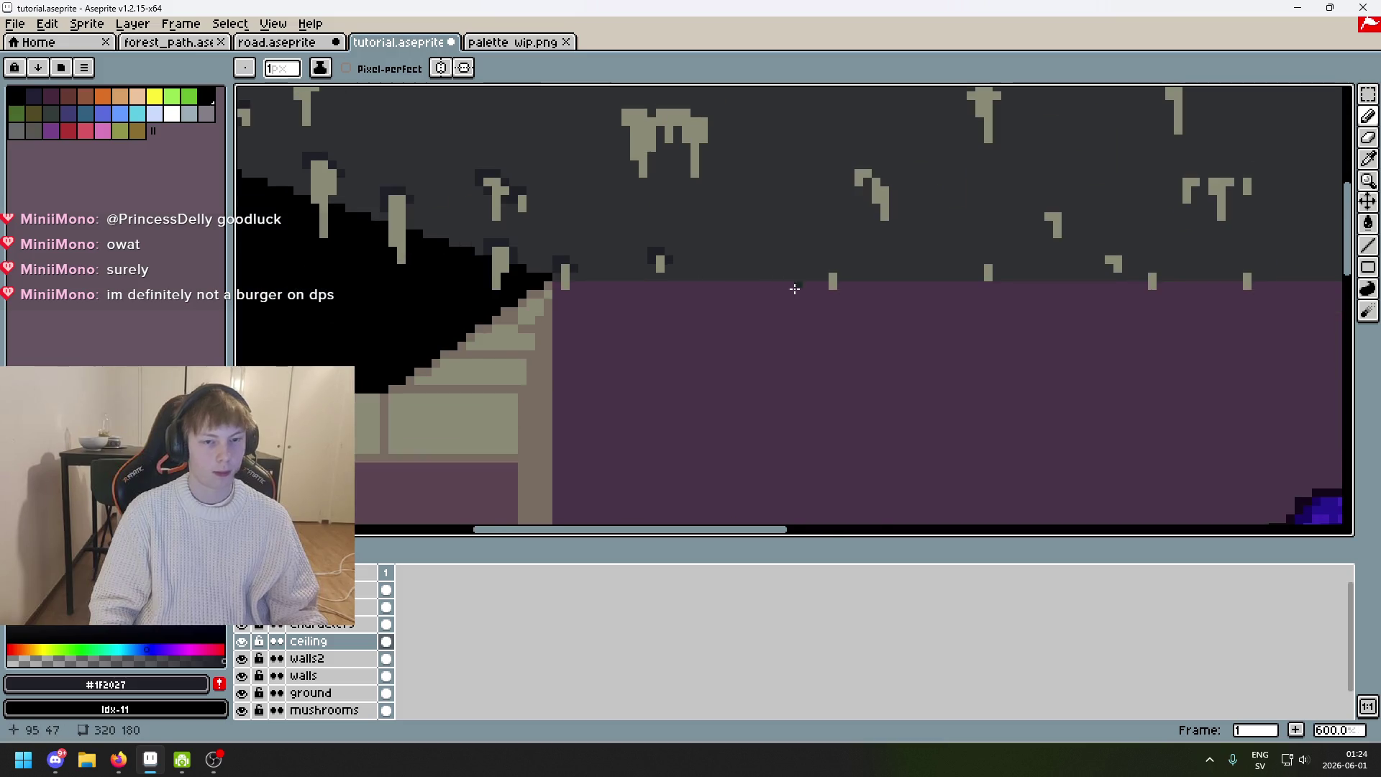
scroll(820, 263, up, 2)
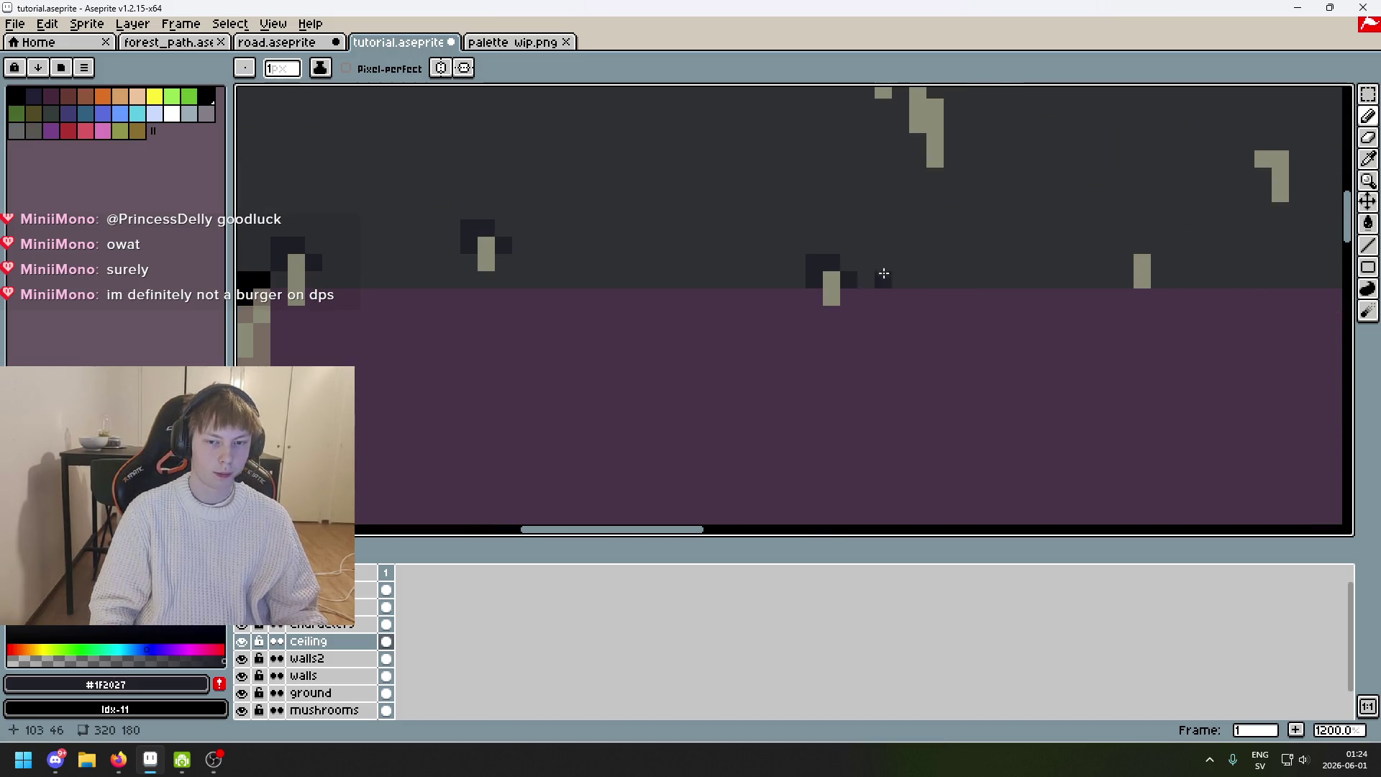
scroll(885, 274, down, 2)
scroll(549, 256, down, 1)
scroll(576, 246, up, 4)
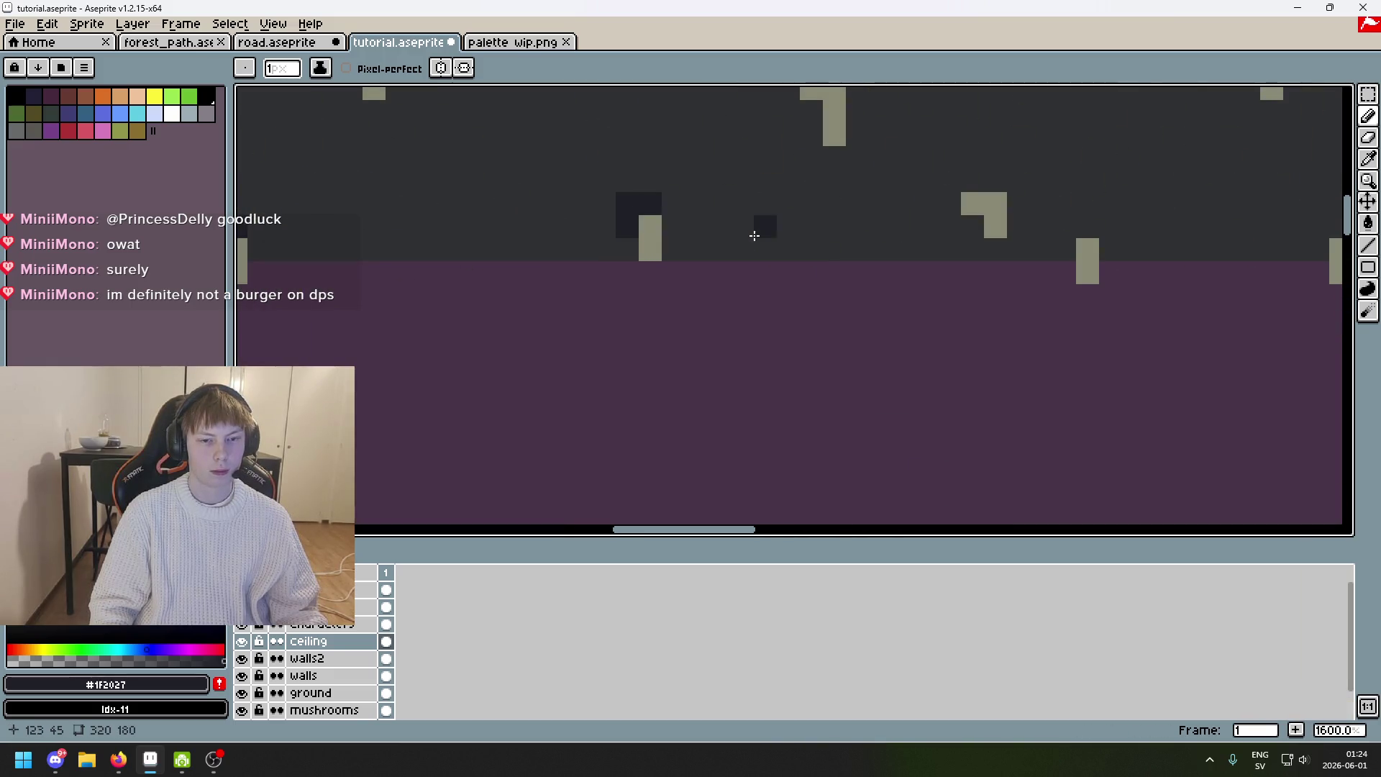
scroll(754, 235, up, 2)
mouse_move(787, 159)
mouse_down()
mouse_move(749, 191)
mouse_move(787, 194)
mouse_move(824, 164)
mouse_move(856, 194)
mouse_up()
key(ctrl+z)
scroll(856, 194, down, 3)
scroll(530, 204, up, 6)
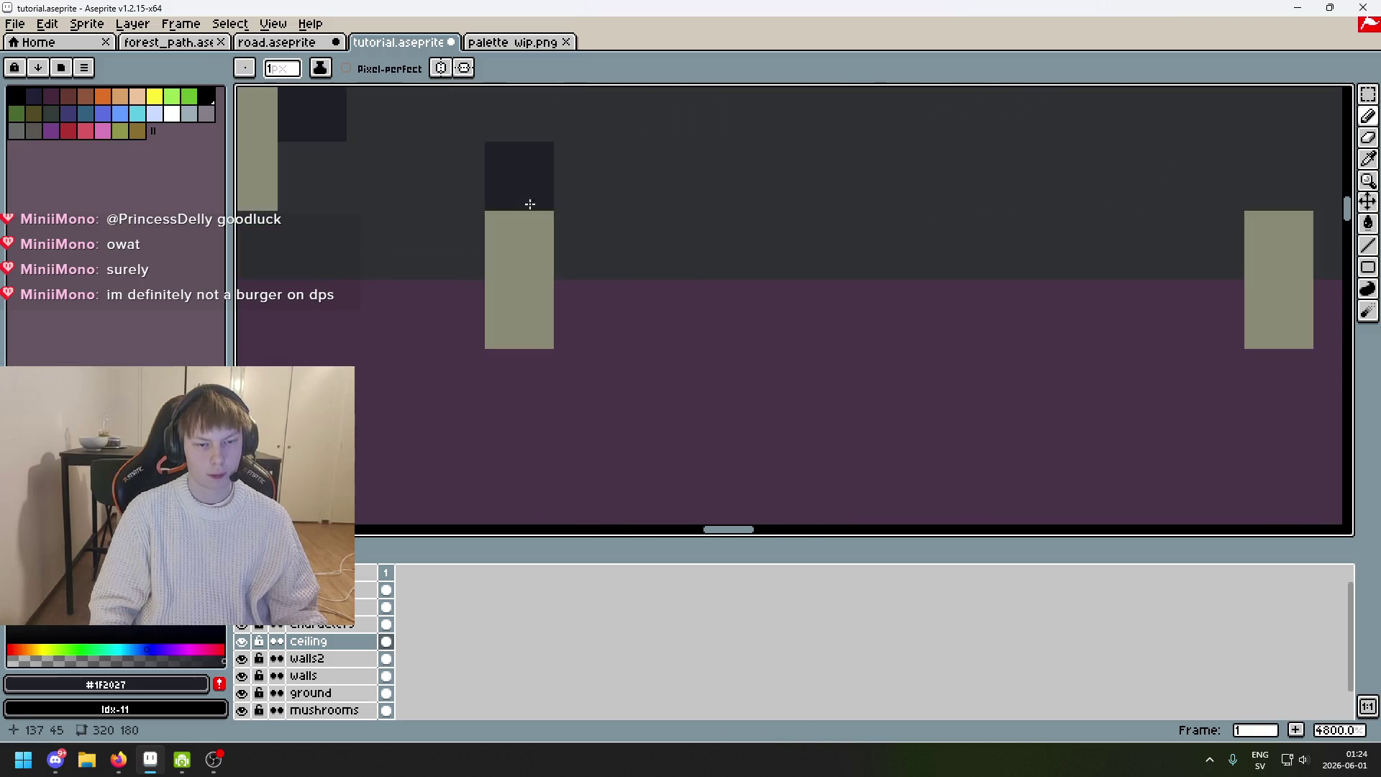
scroll(457, 222, down, 6)
scroll(496, 219, up, 3)
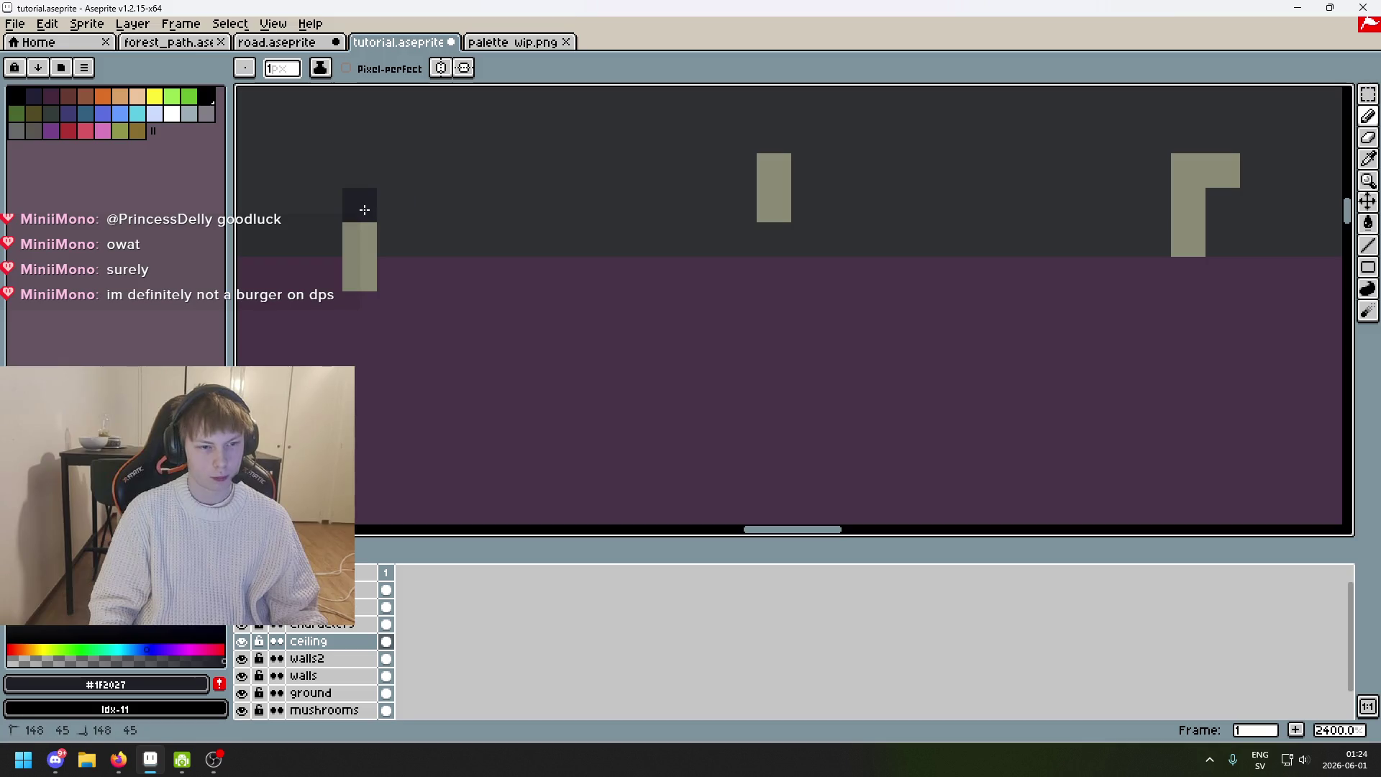
Shade above the small left stalactite and around the middle stalactite's top.
drag(364, 210, 329, 231)
click(775, 136)
click(740, 136)
click(740, 171)
click(799, 160)
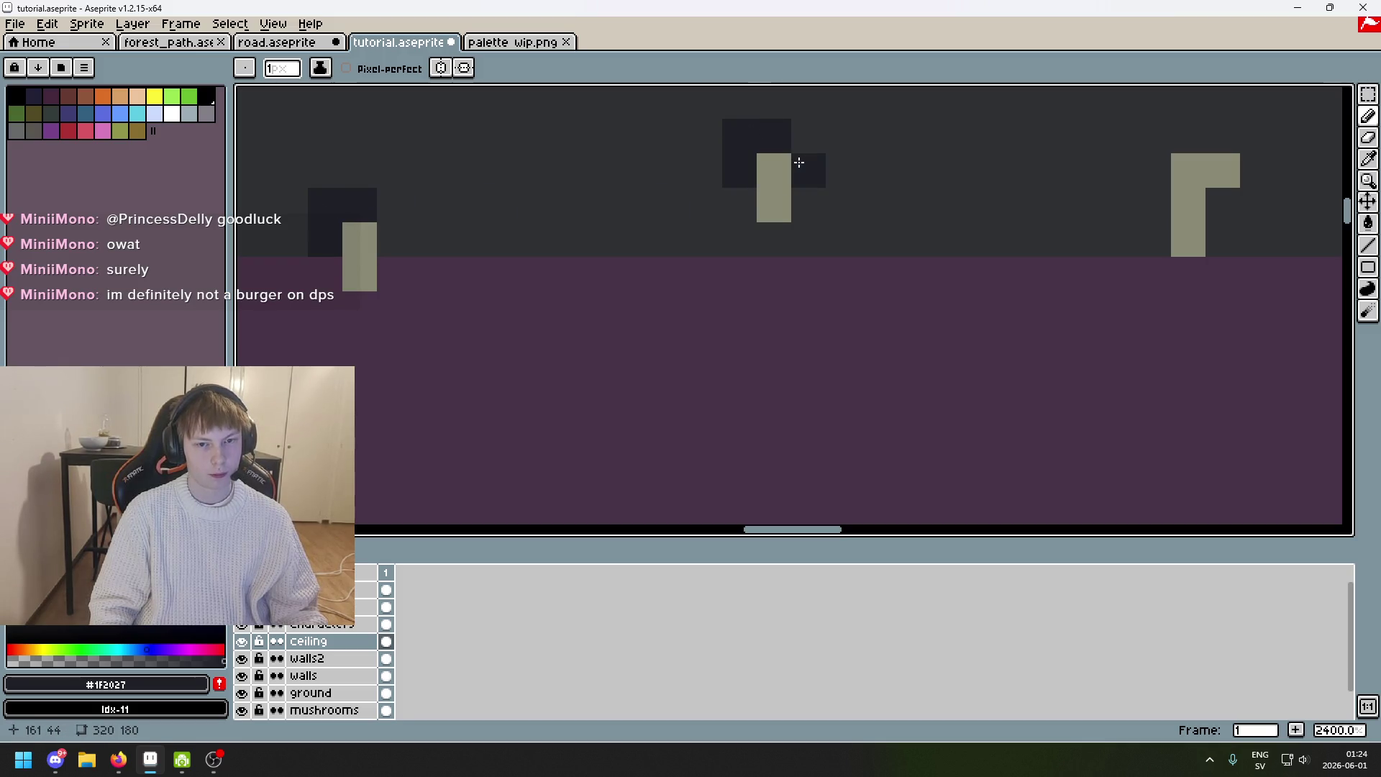
drag(1158, 170, 742, 199)
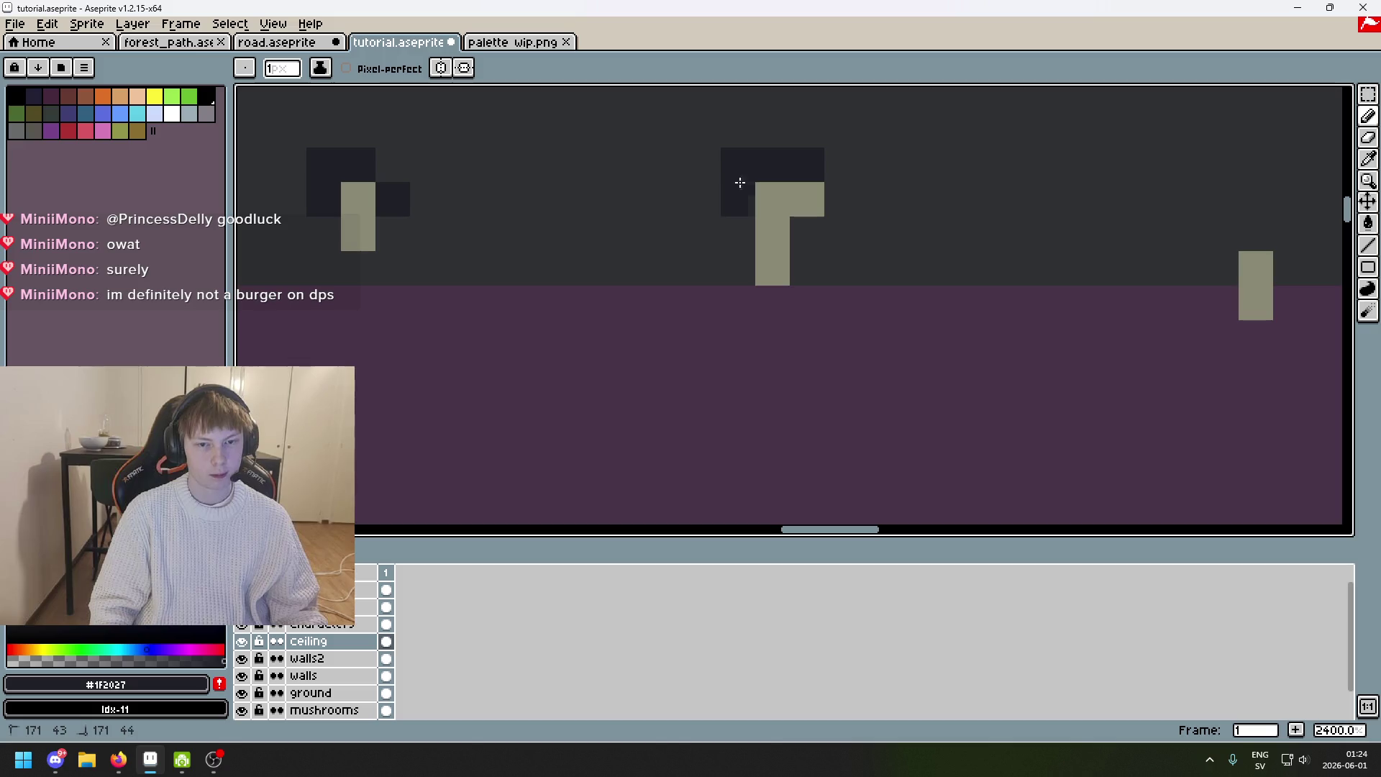
scroll(657, 228, down, 5)
scroll(658, 228, up, 4)
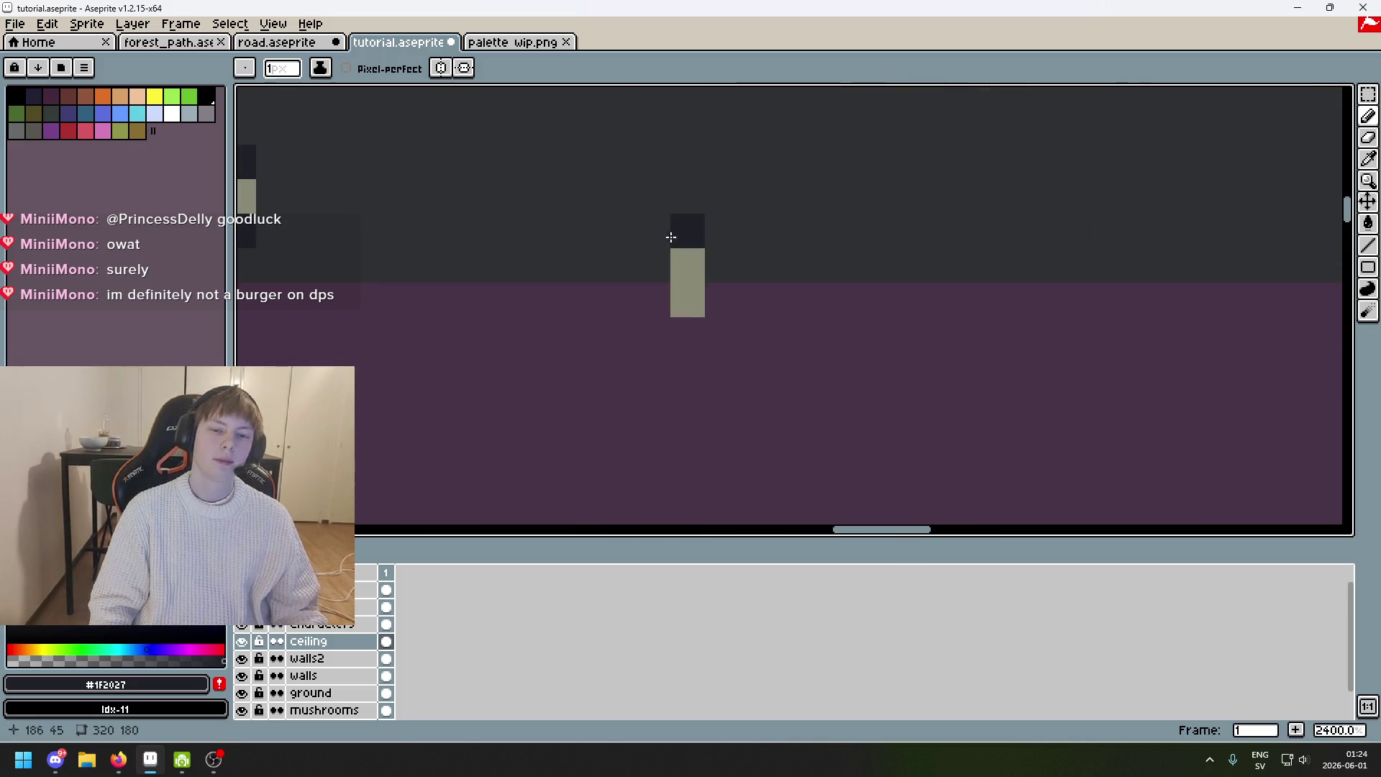
scroll(734, 259, down, 2)
scroll(665, 277, up, 2)
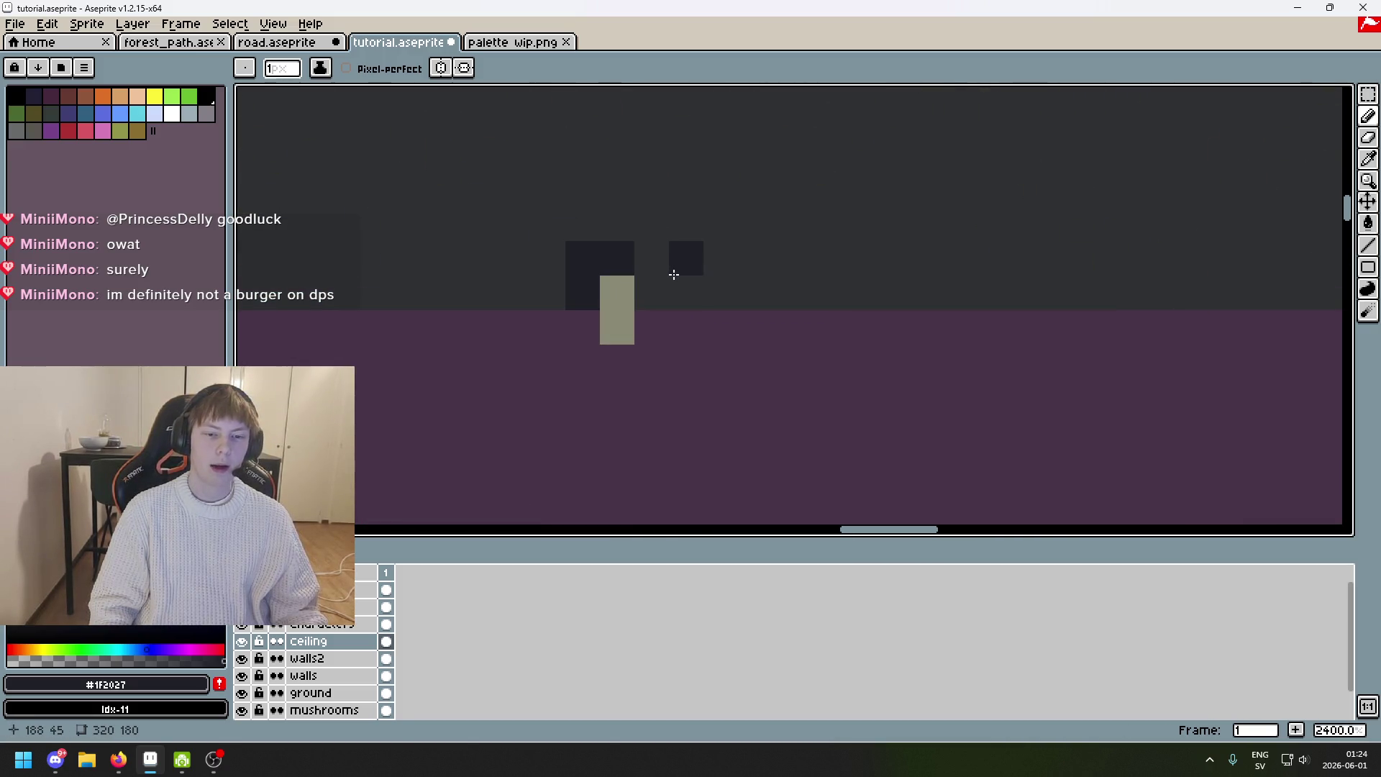
scroll(934, 271, down, 6)
scroll(881, 267, up, 5)
scroll(881, 266, up, 1)
Paint shadow above and to the right of the grey L-shaped block.
click(987, 236)
key(ctrl+z)
drag(954, 201, 1031, 205)
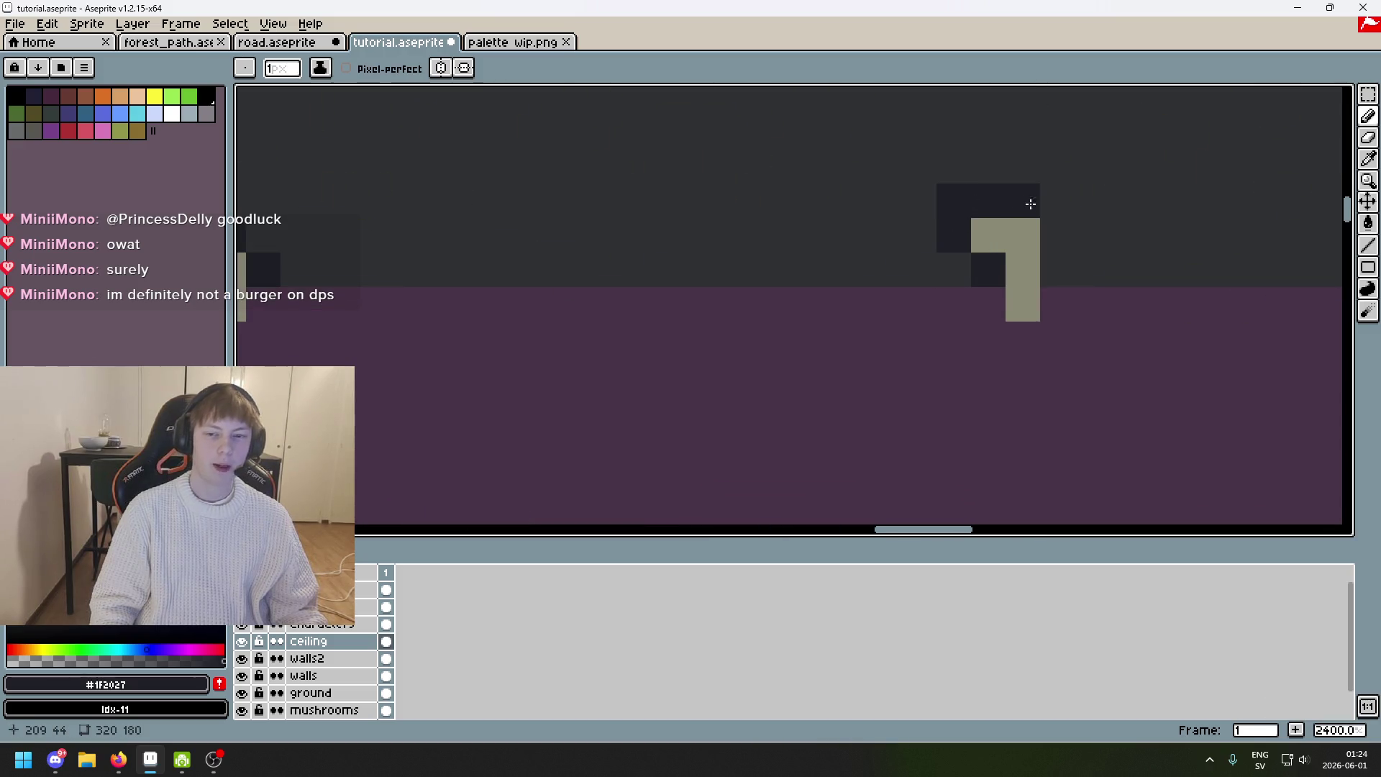
click(1058, 235)
scroll(925, 283, right, 5)
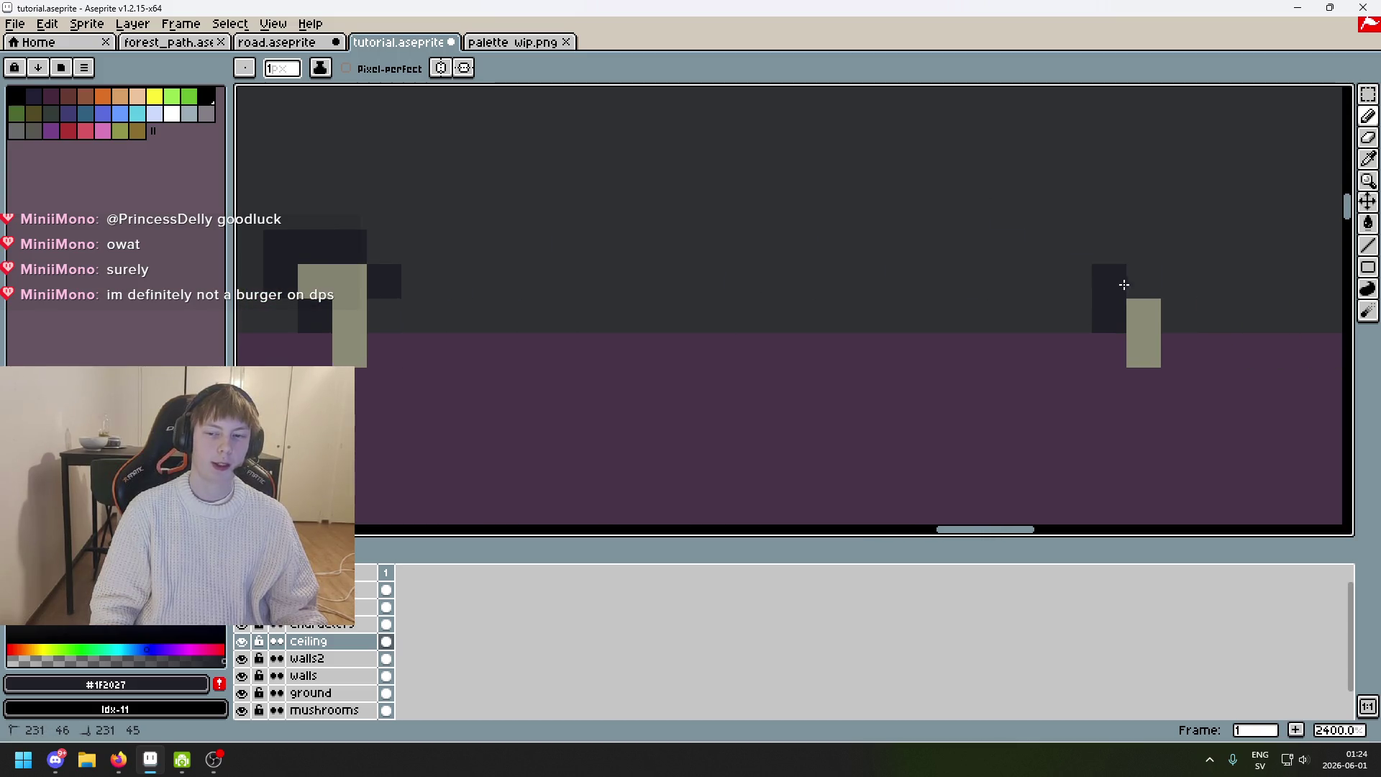
scroll(1133, 308, down, 2)
scroll(916, 283, down, 1)
scroll(959, 288, up, 5)
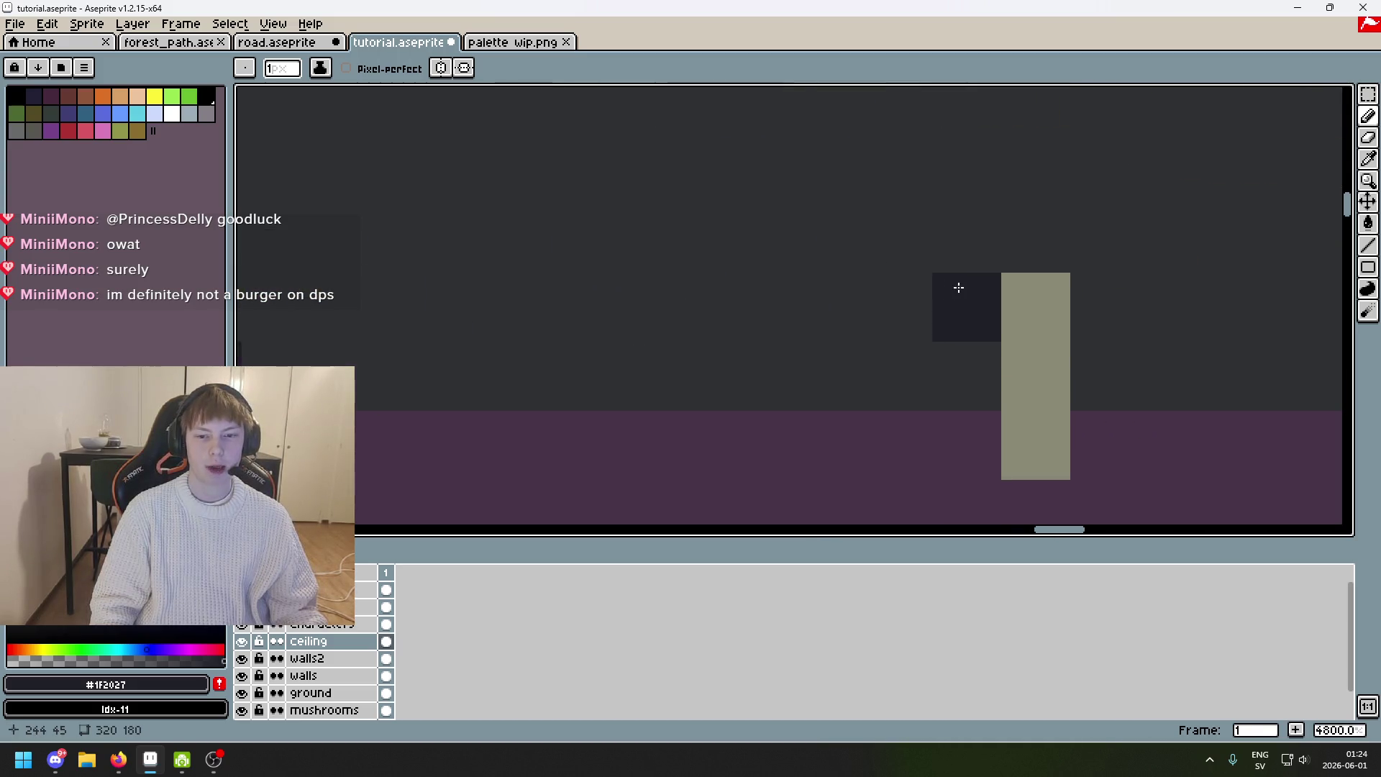
drag(964, 238, 1064, 246)
click(1108, 299)
scroll(1113, 295, down, 1)
scroll(791, 180, right, 6)
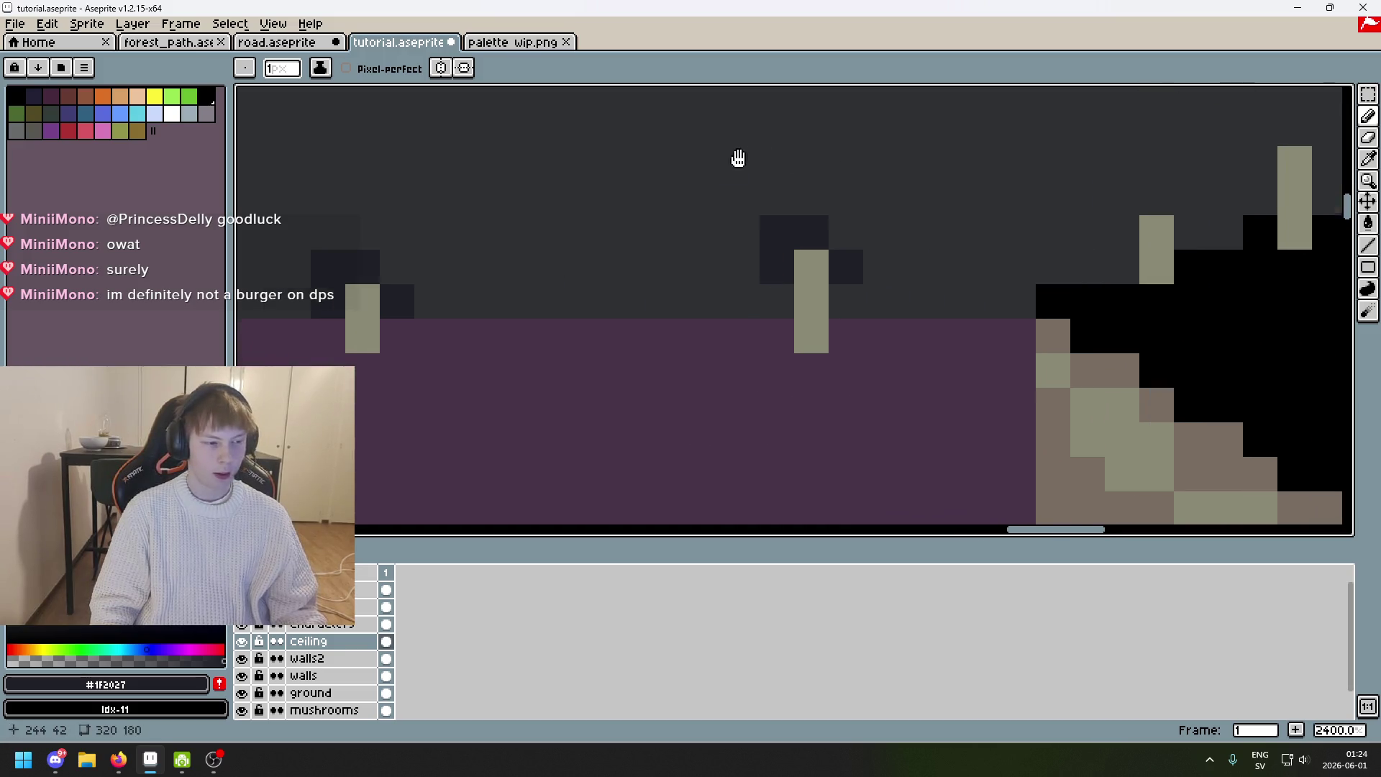
Frame the last stalactite's top and stem with dark shadow pixels.
mouse_move(906, 166)
mouse_down()
mouse_move(909, 194)
mouse_move(764, 311)
mouse_up()
scroll(798, 323, down, 3)
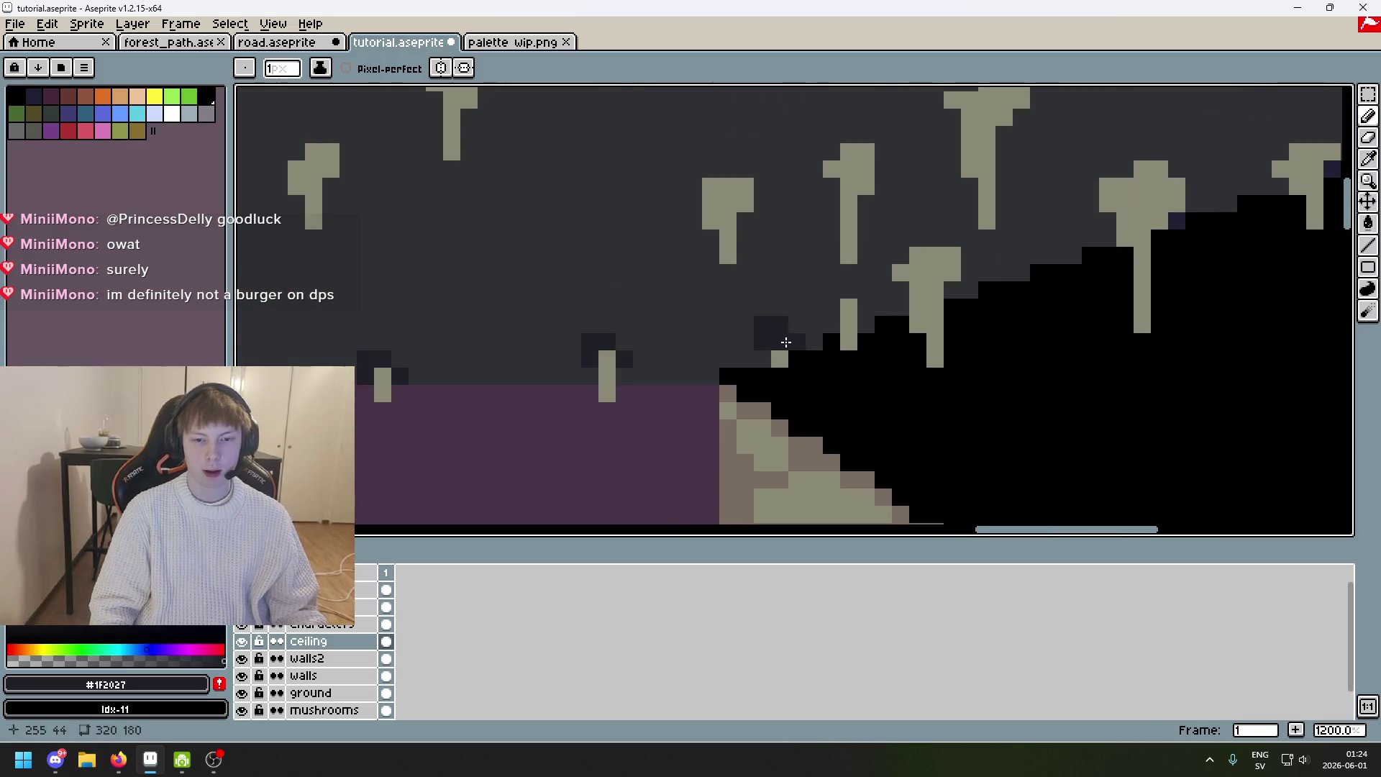
scroll(874, 248, up, 4)
click(874, 248)
click(814, 241)
click(814, 311)
click(949, 309)
scroll(948, 309, down, 5)
scroll(948, 309, down, 2)
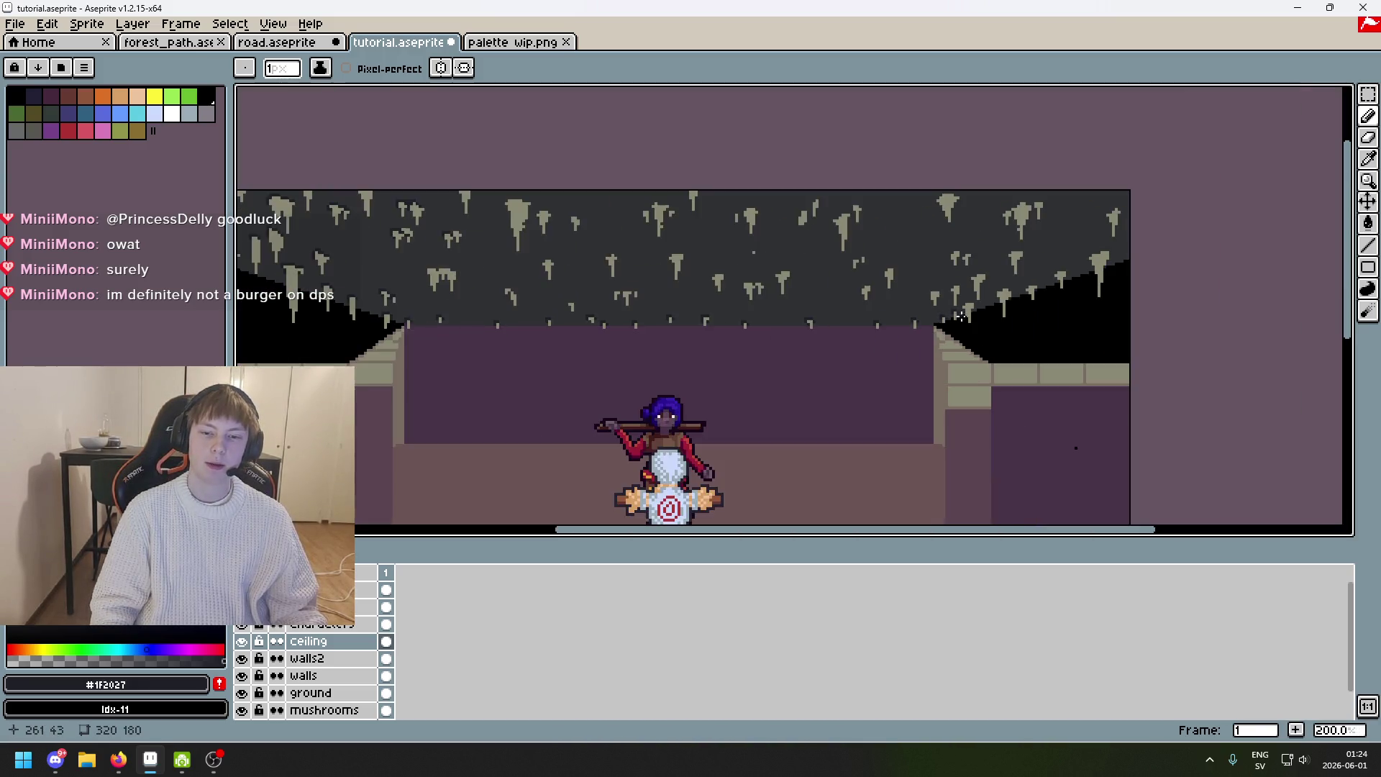
Pencil dark shadow pixels along the row above and left of a stalactite's stem top, undoing stray pixels.
scroll(725, 331, up, 9)
click(725, 331)
key(ctrl+z)
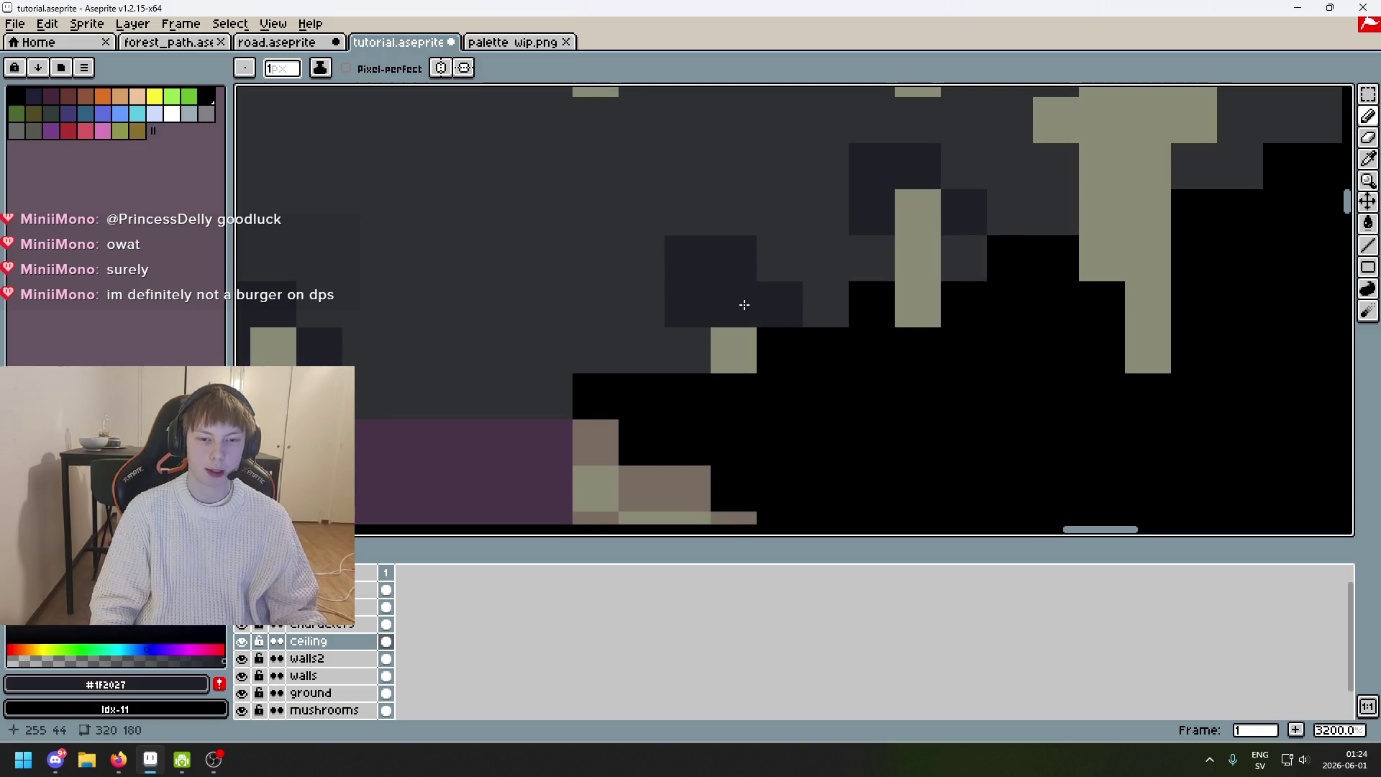
scroll(741, 309, down, 2)
scroll(809, 235, up, 1)
scroll(810, 236, down, 1)
scroll(849, 281, up, 1)
click(927, 238)
click(892, 238)
click(857, 238)
click(822, 272)
click(788, 272)
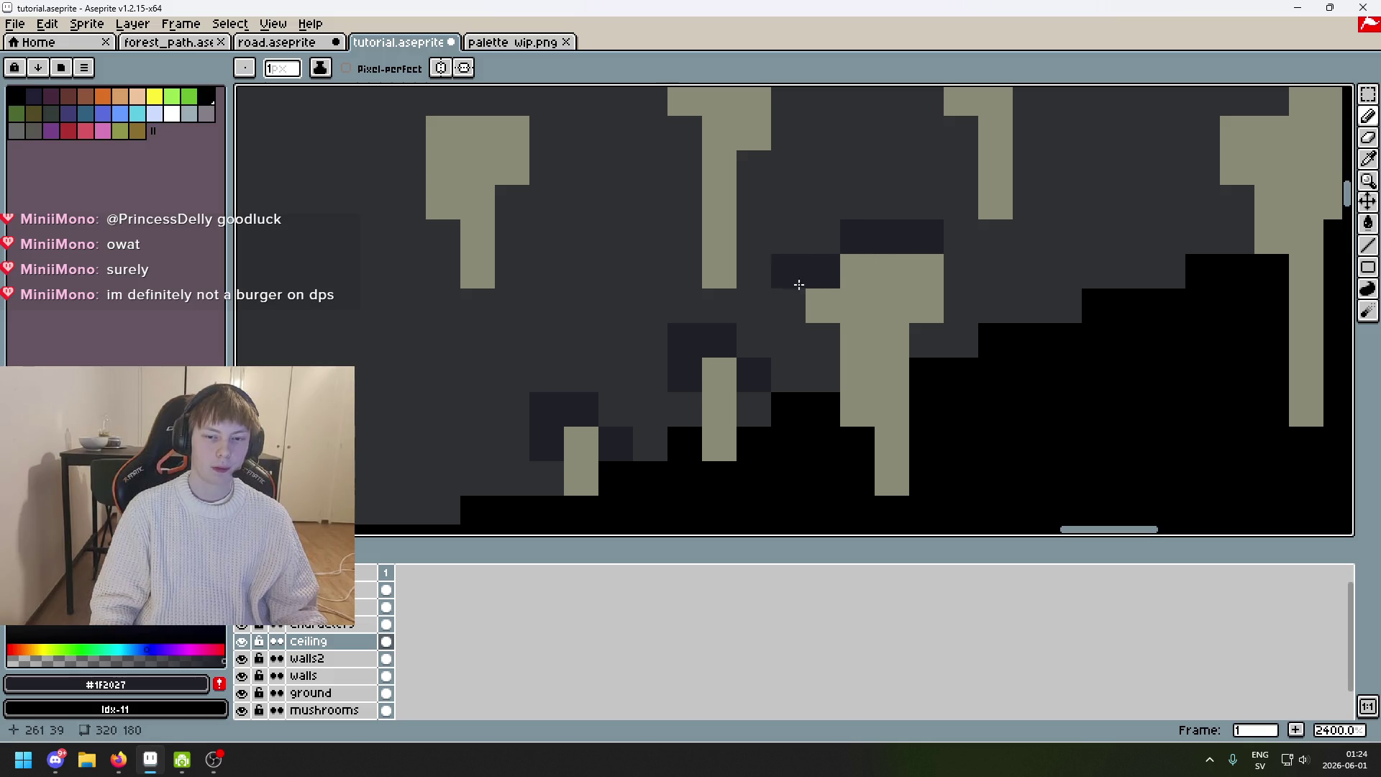
key(ctrl+z)
click(788, 306)
click(823, 340)
click(791, 281)
Clear the dark pixel covering the stem top and shade its left side and the row above.
scroll(795, 284, down, 3)
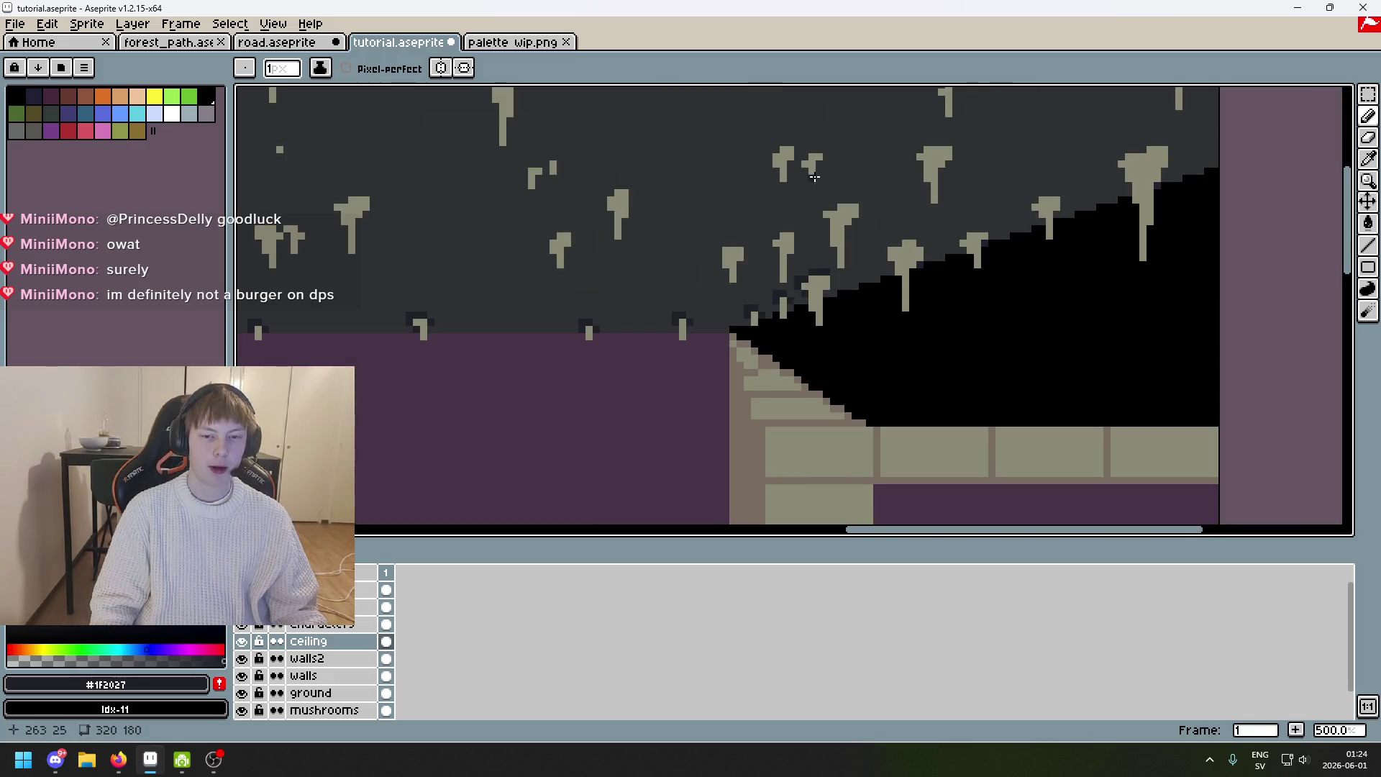
scroll(746, 231, up, 3)
key(ctrl+z)
drag(610, 224, 575, 259)
click(645, 189)
click(679, 189)
click(714, 189)
click(713, 224)
Outline the left stalactite cap with dark shadow pixels on its top and shoulder.
scroll(647, 238, down, 3)
scroll(731, 237, up, 2)
drag(731, 243, 666, 265)
click(713, 288)
scroll(698, 285, up, 3)
scroll(698, 285, down, 3)
scroll(575, 273, up, 2)
click(660, 226)
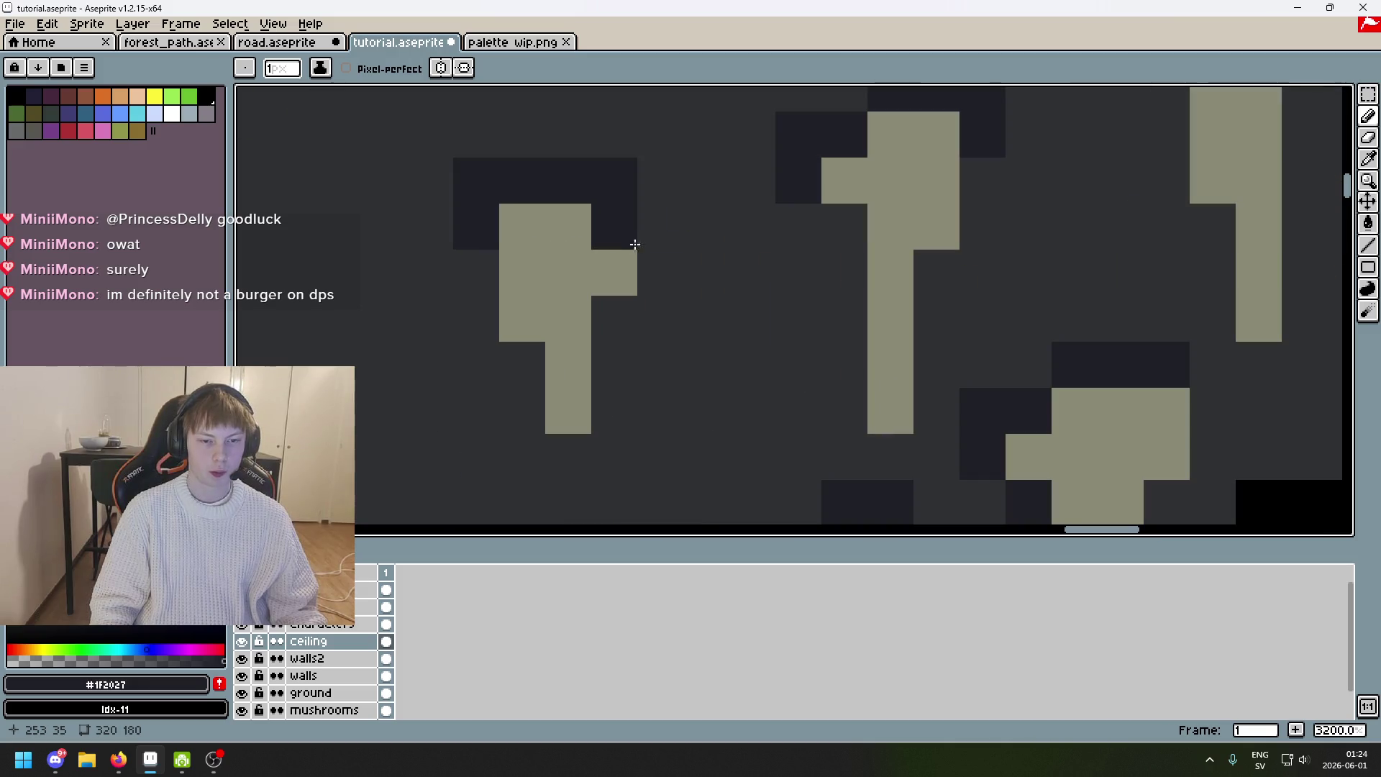
scroll(464, 276, down, 3)
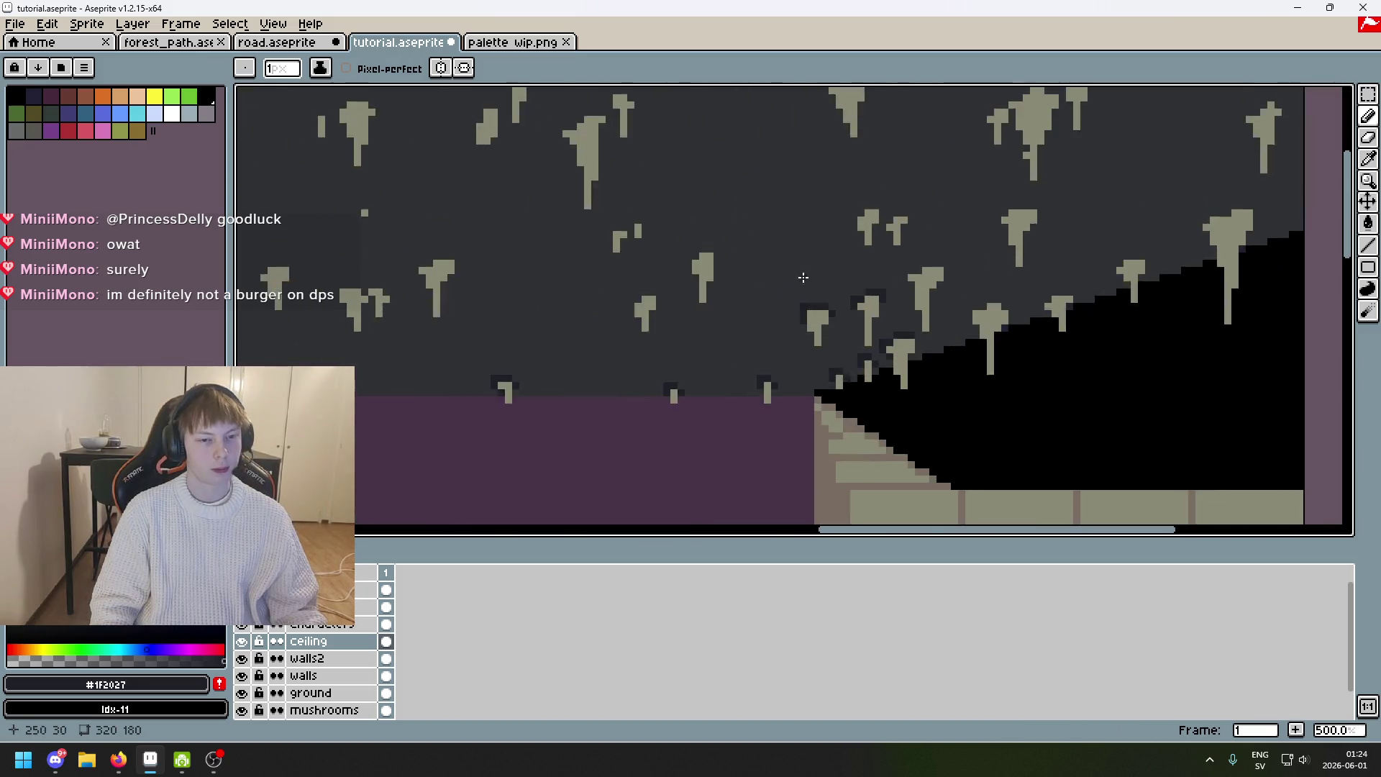
scroll(689, 273, up, 2)
drag(713, 273, 690, 273)
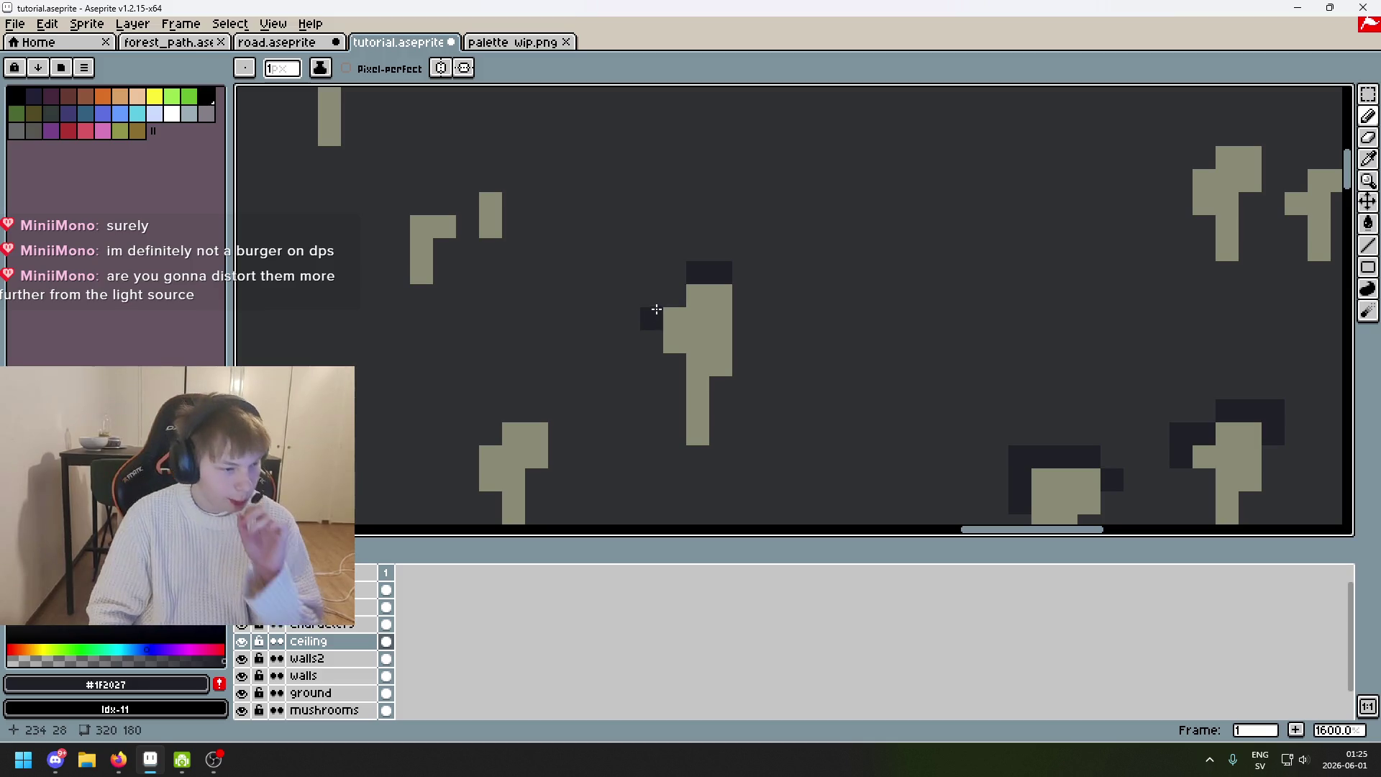
scroll(647, 309, down, 5)
scroll(632, 325, down, 2)
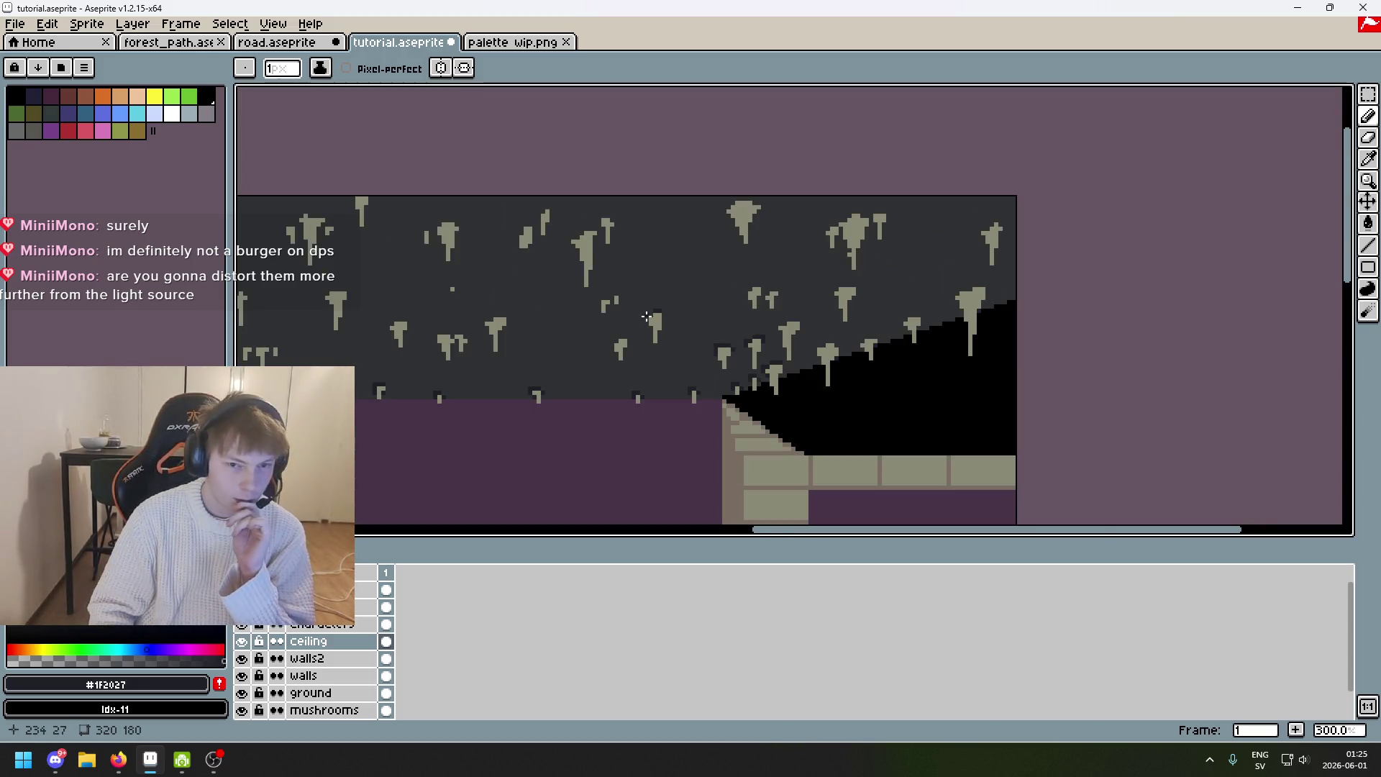
Pan and zoom across the scene to review the shaded ceiling, walls and characters.
drag(631, 337, 845, 269)
scroll(698, 321, down, 1)
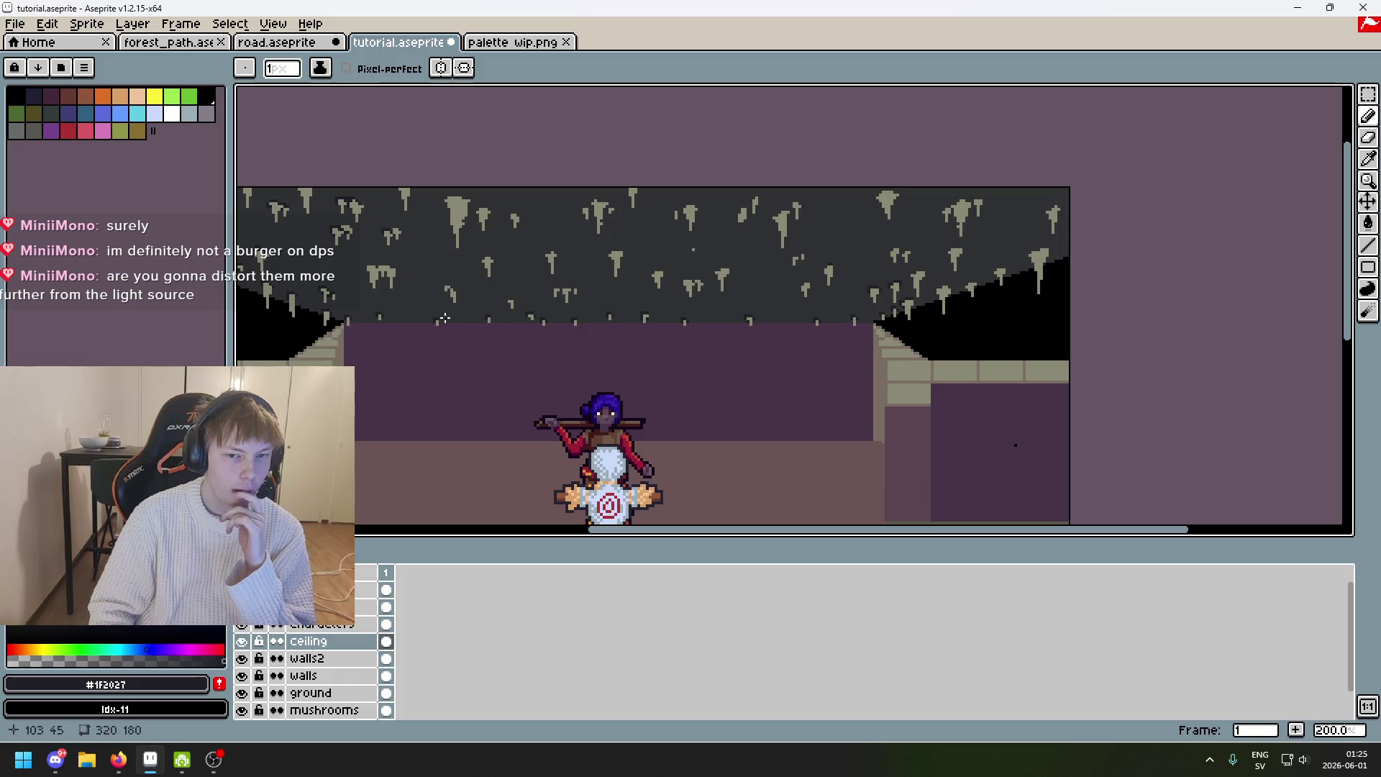
drag(445, 318, 724, 325)
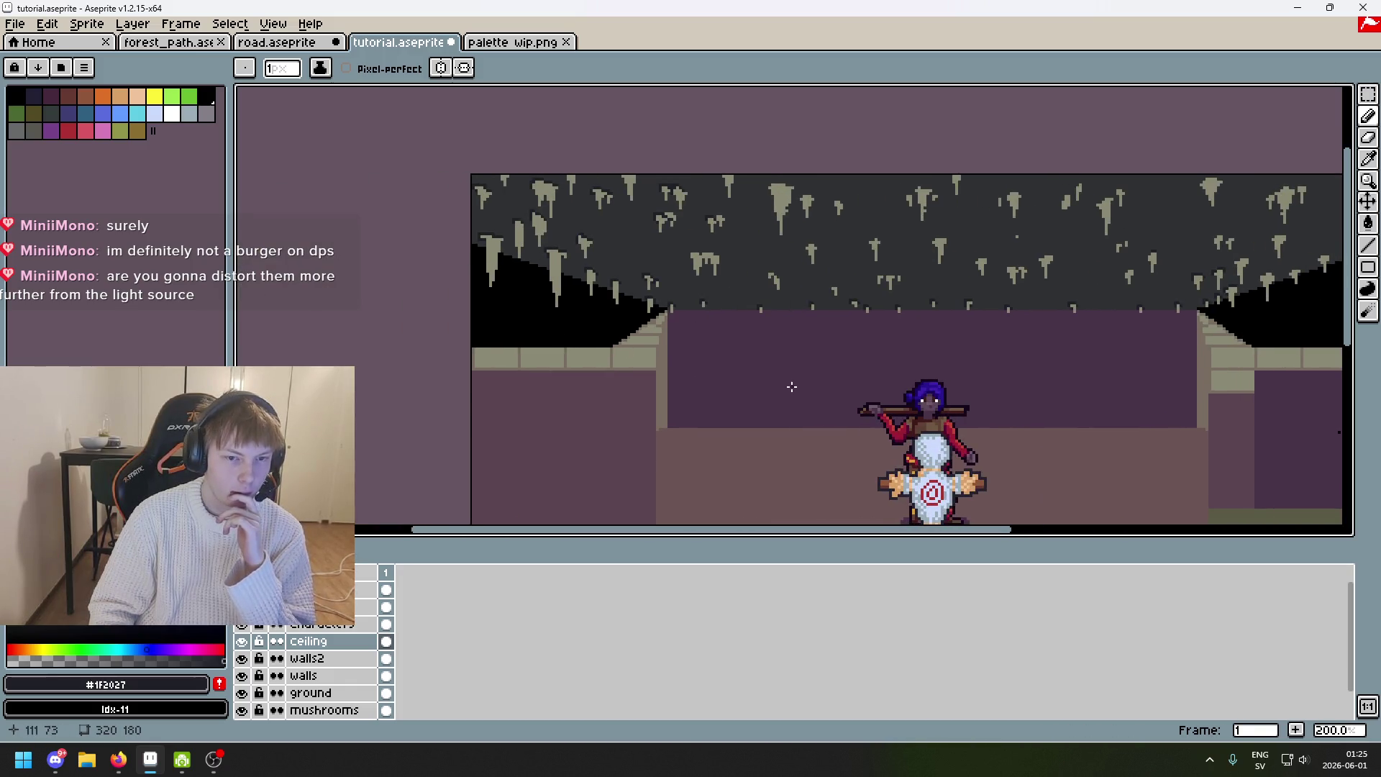
drag(837, 398, 619, 405)
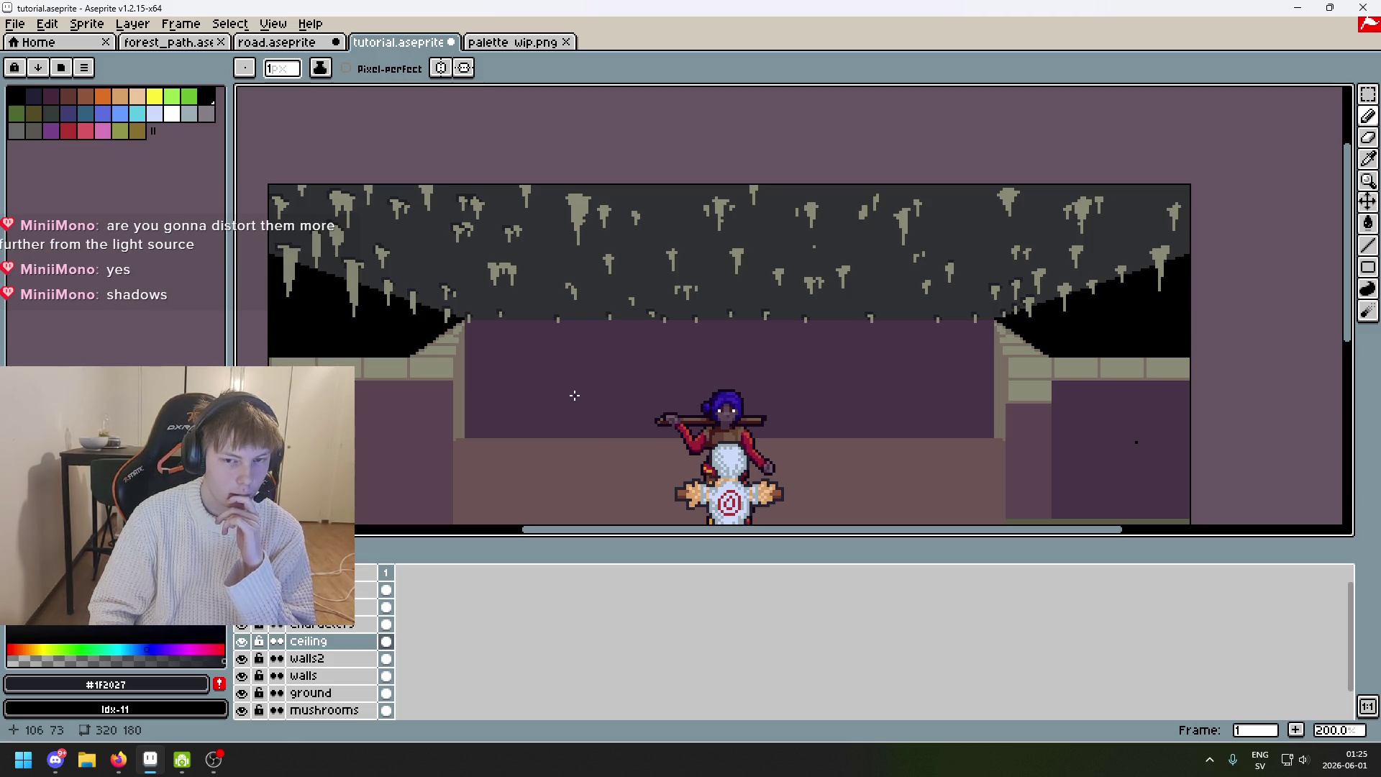
scroll(591, 391, down, 1)
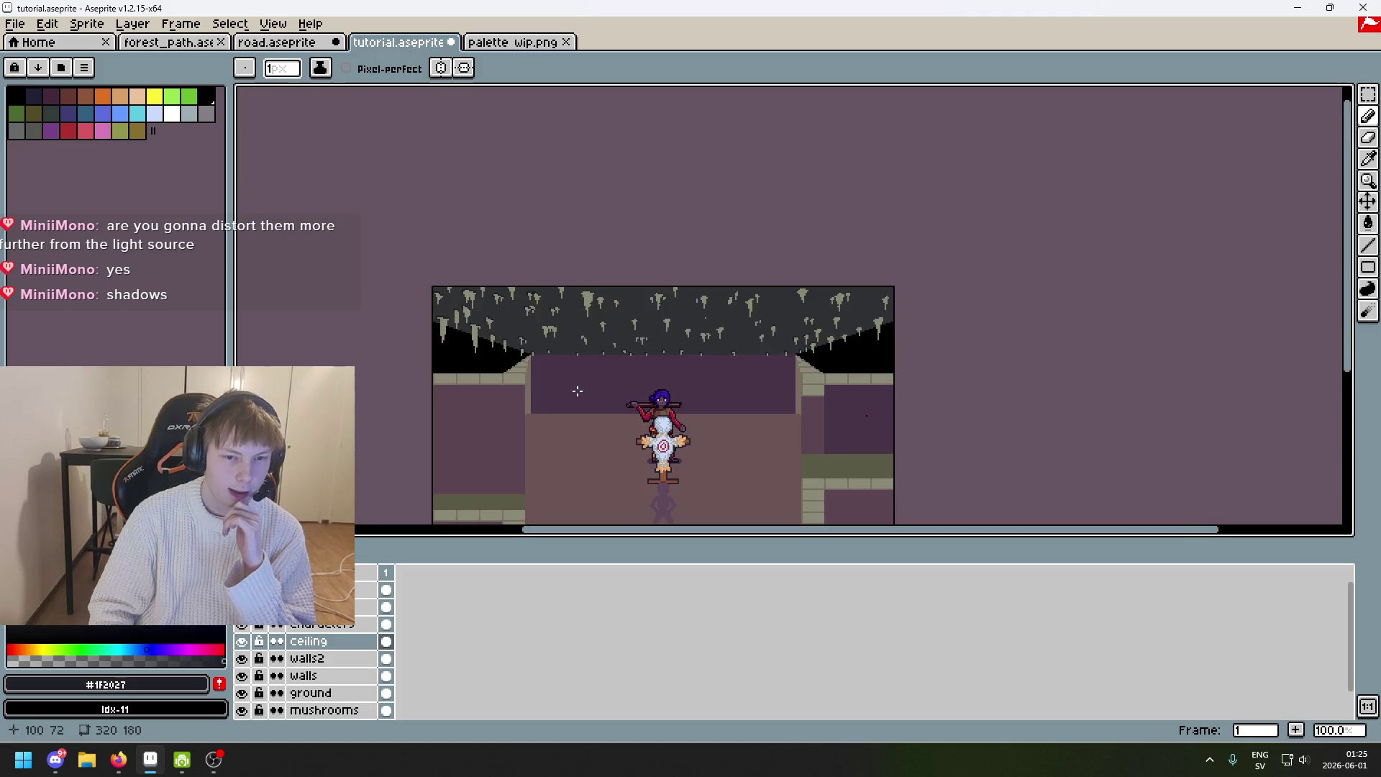
scroll(619, 346, up, 1)
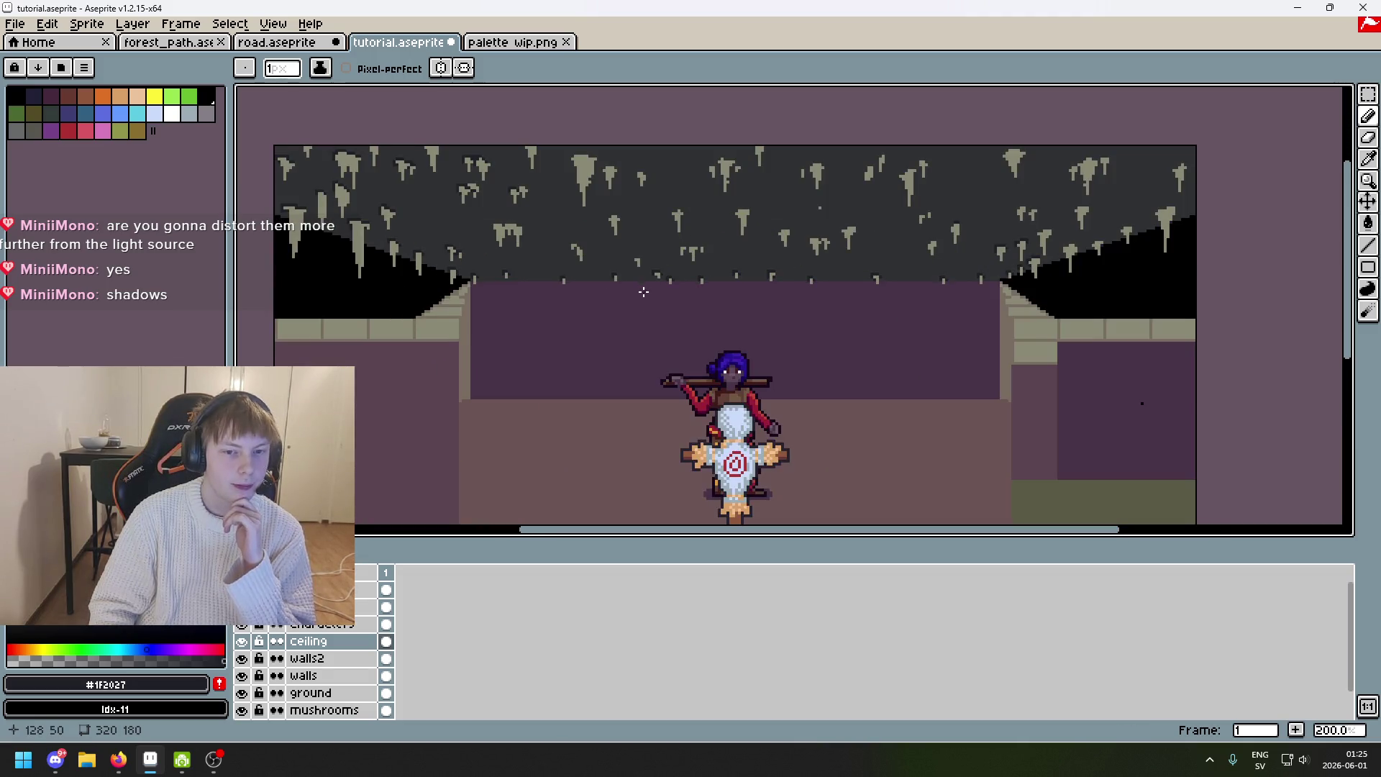
scroll(670, 220, up, 3)
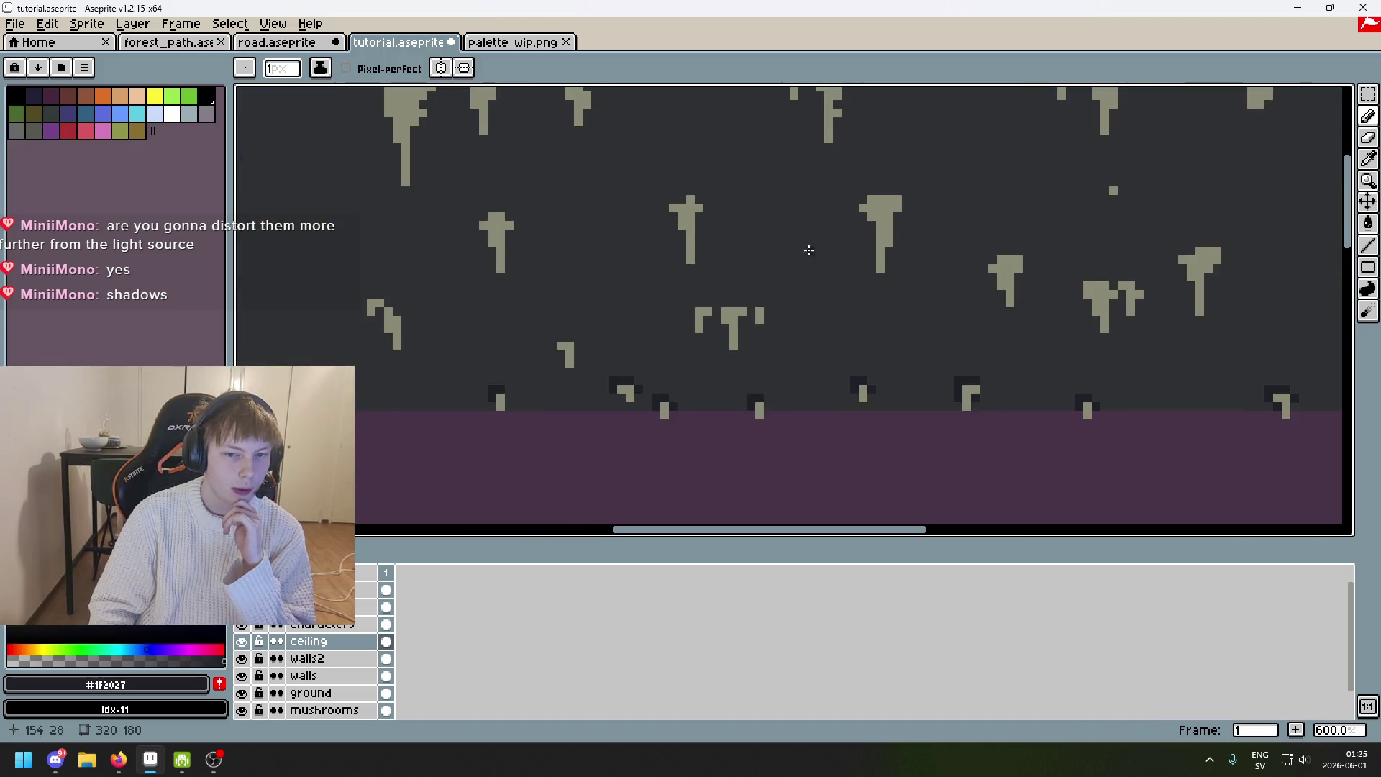
scroll(842, 296, down, 3)
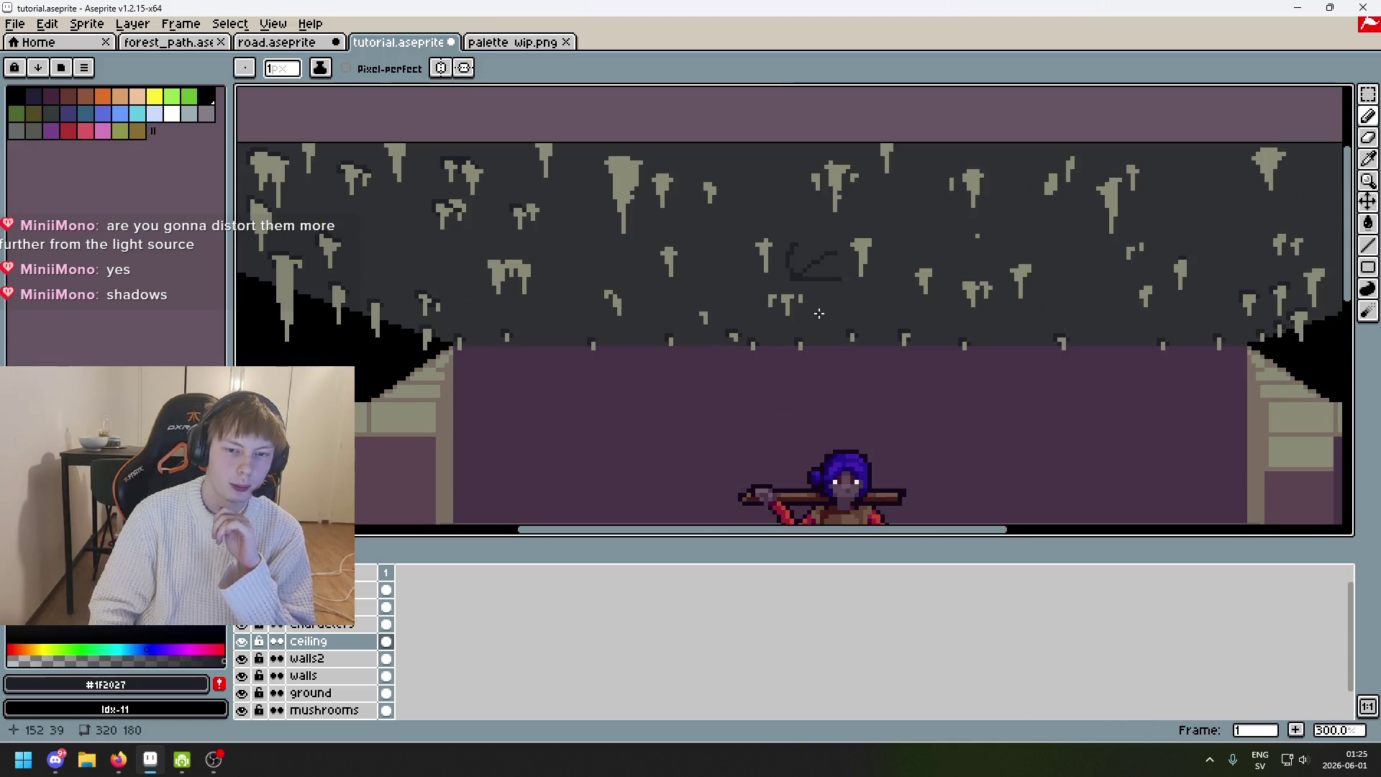
drag(812, 317, 730, 297)
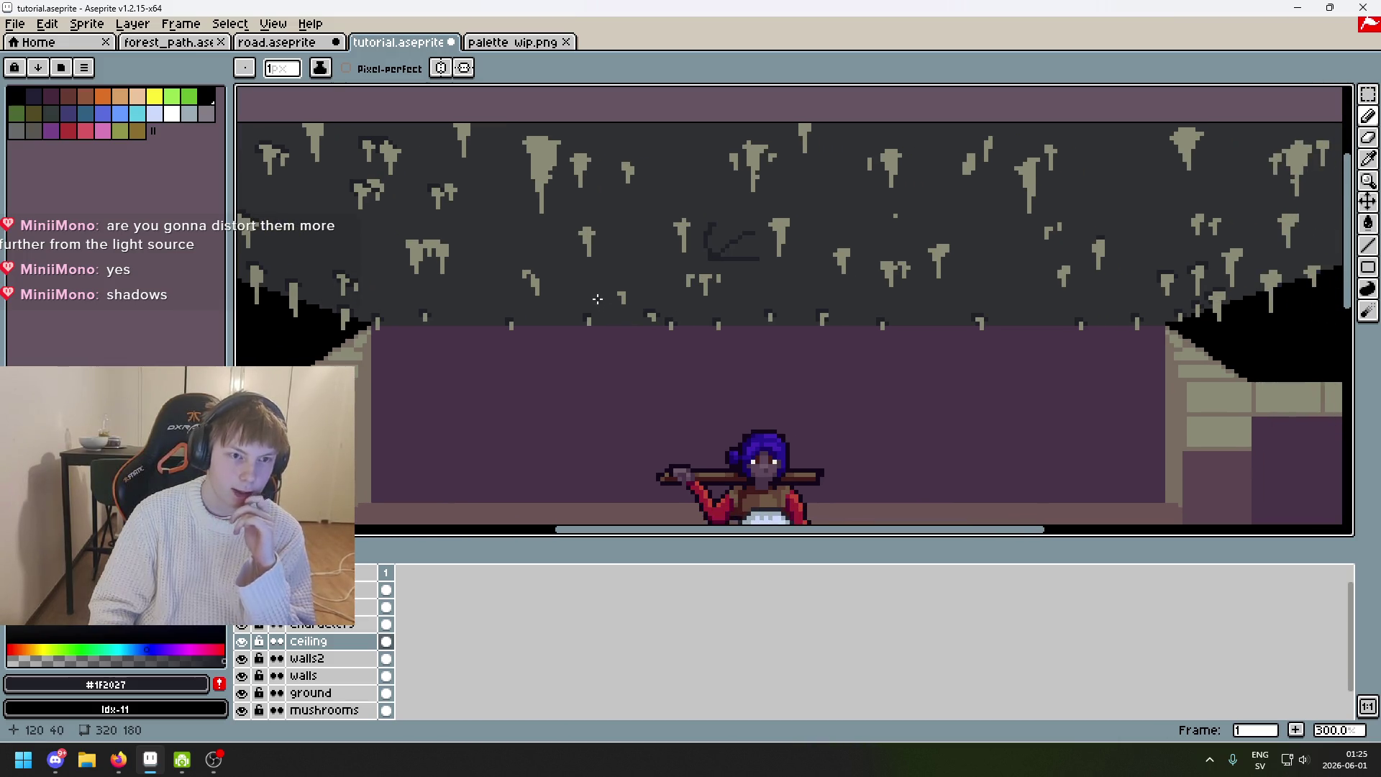
scroll(627, 285, down, 2)
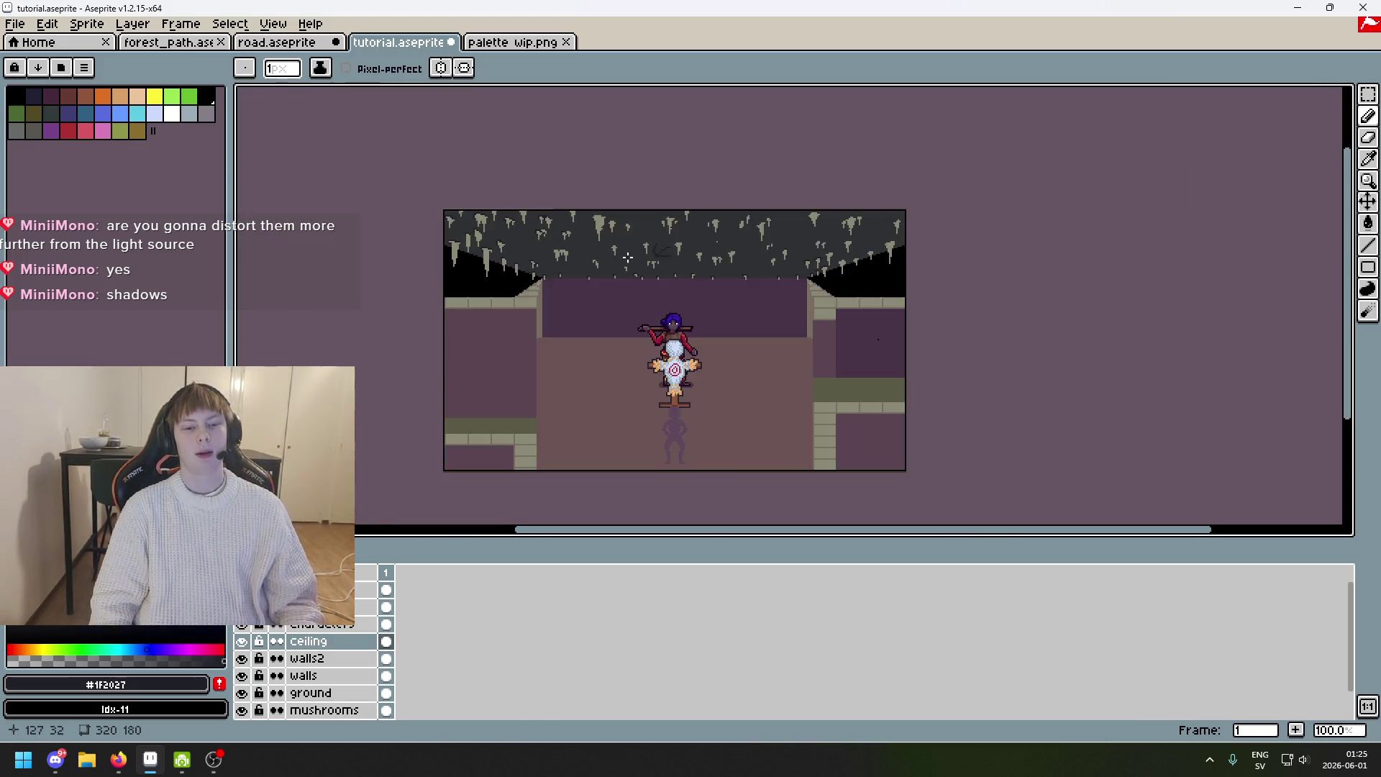
scroll(629, 255, up, 1)
Hide the side-view screenshot layer and zoom in on the dungeon room's chest.
key(v)
key(b)
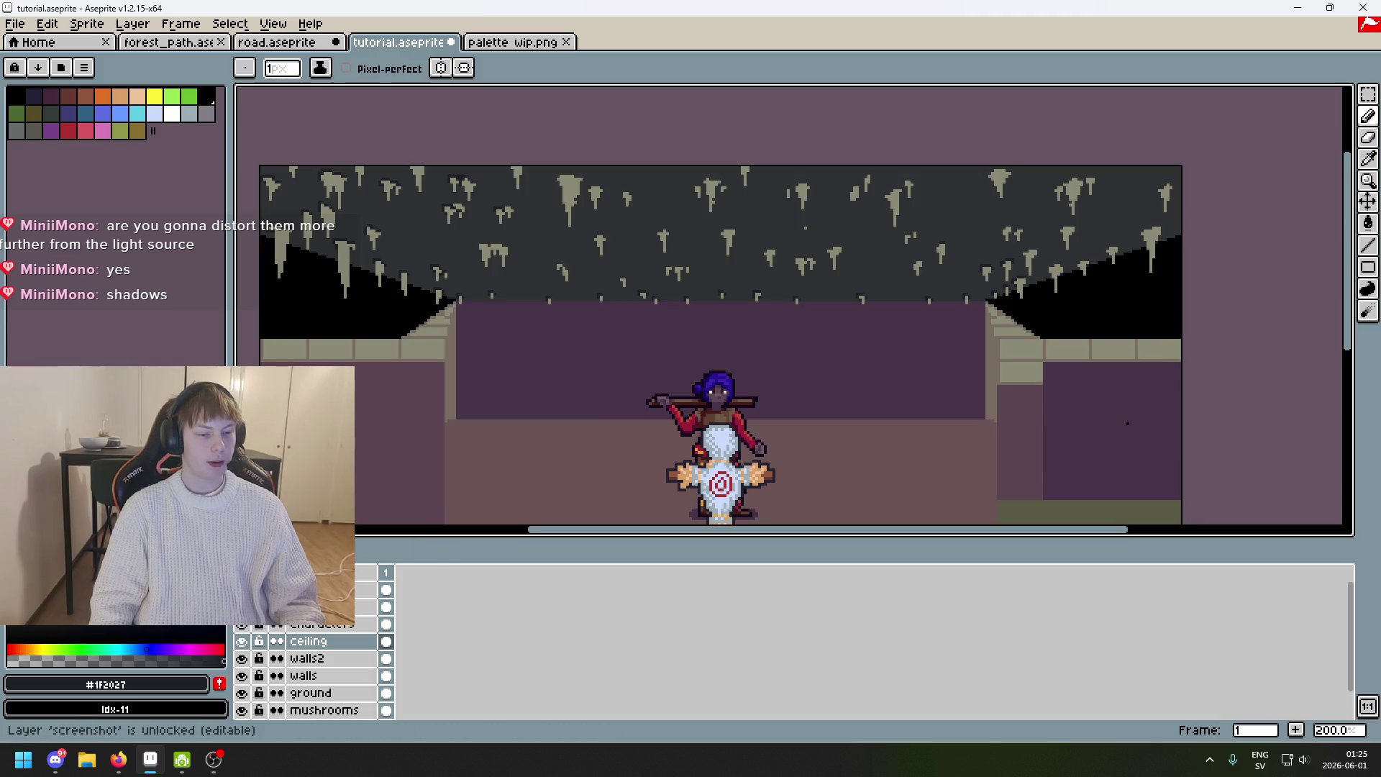
click(242, 590)
drag(803, 500, 890, 428)
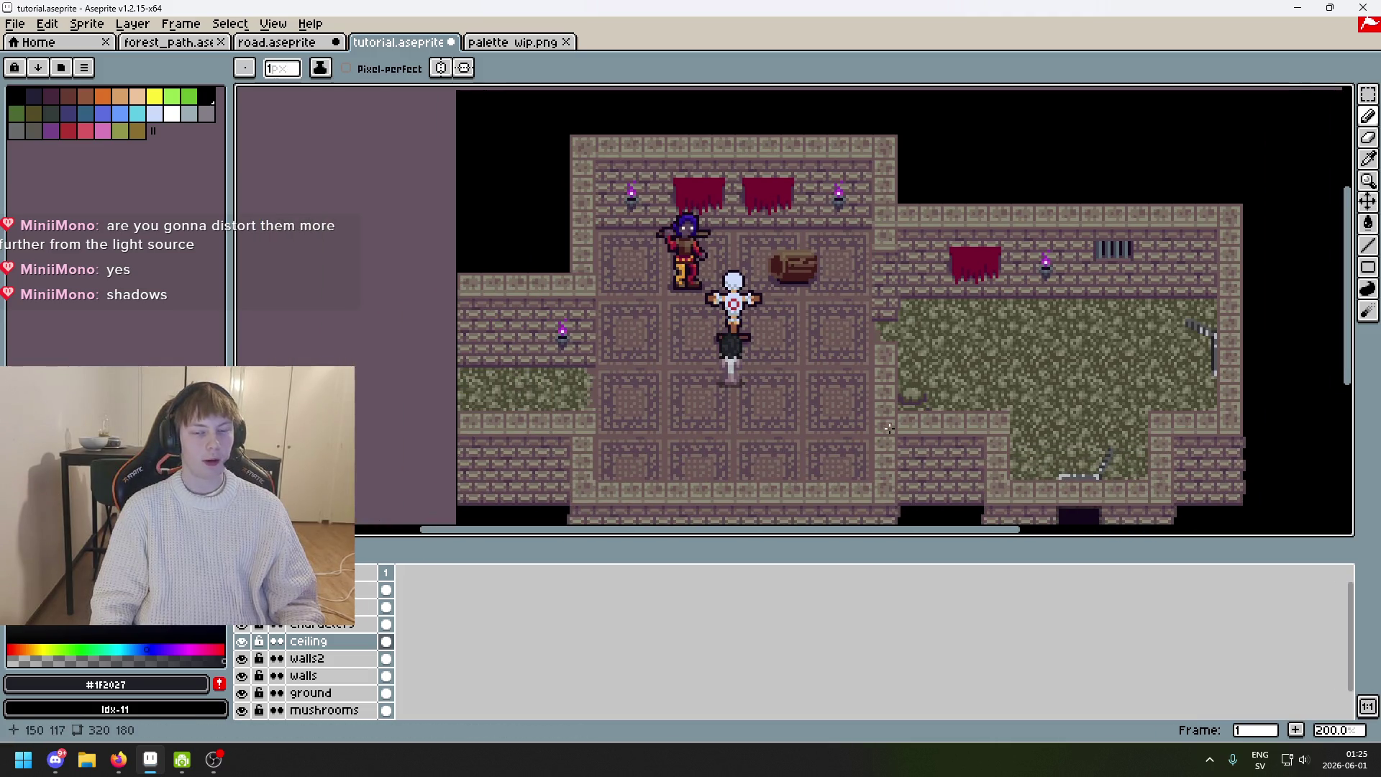
scroll(675, 353, up, 4)
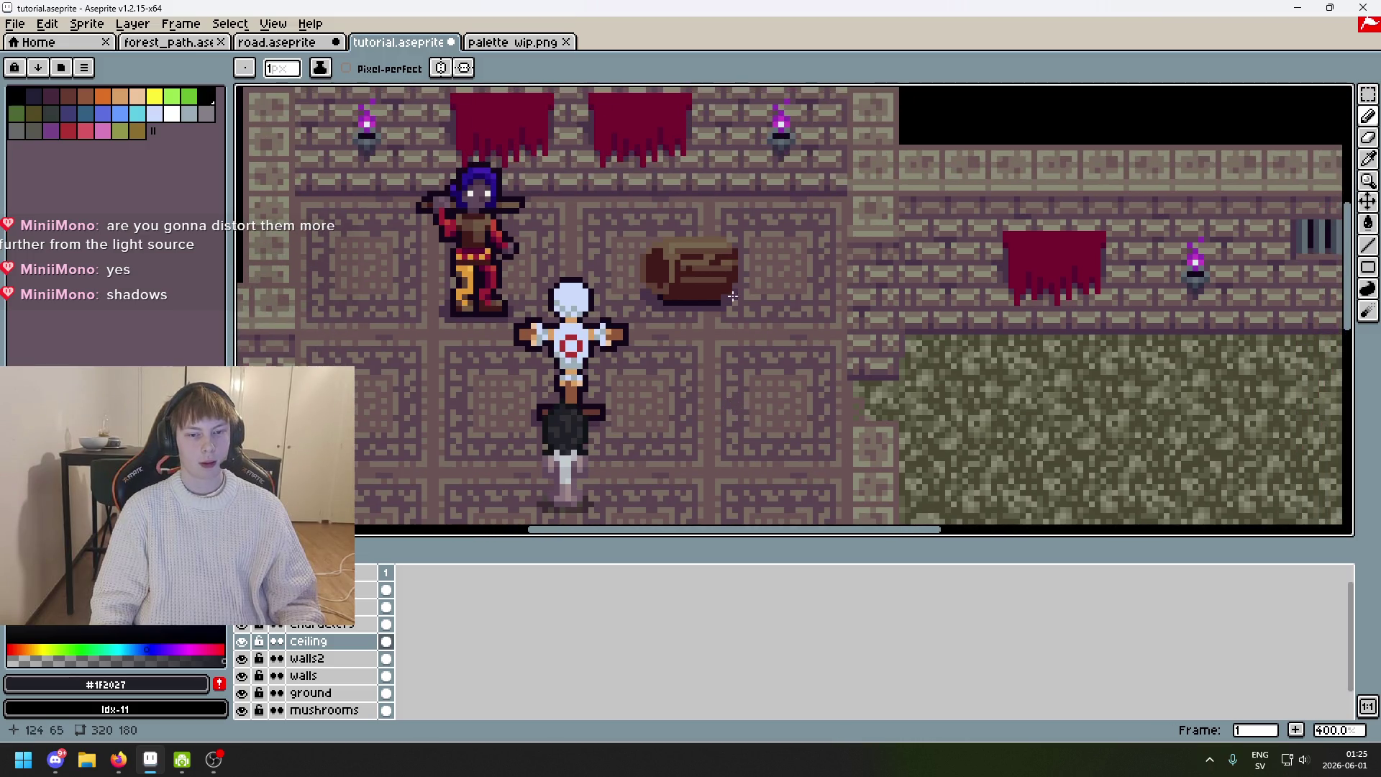